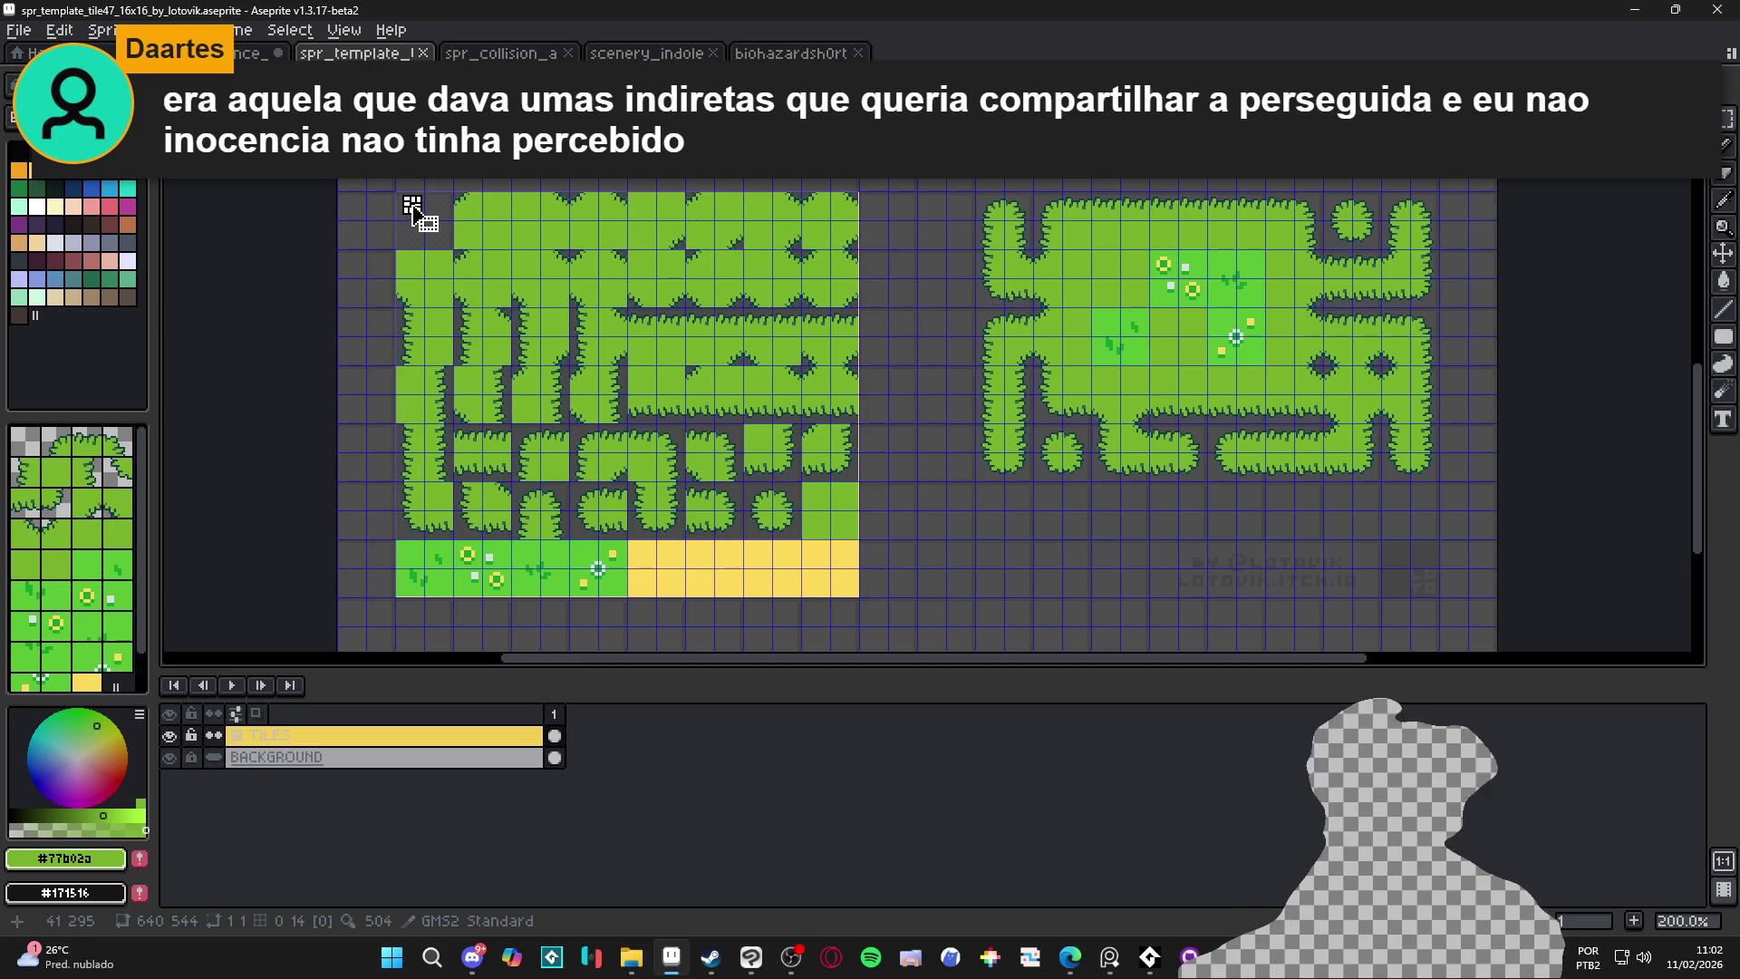
# Copy the green grass tile block and clear the spr_collision_autotile sheet
pyautogui.moveTo(412, 204)
pyautogui.mouseDown()
pyautogui.moveTo(584, 364)
pyautogui.moveTo(847, 533)
pyautogui.mouseUp()
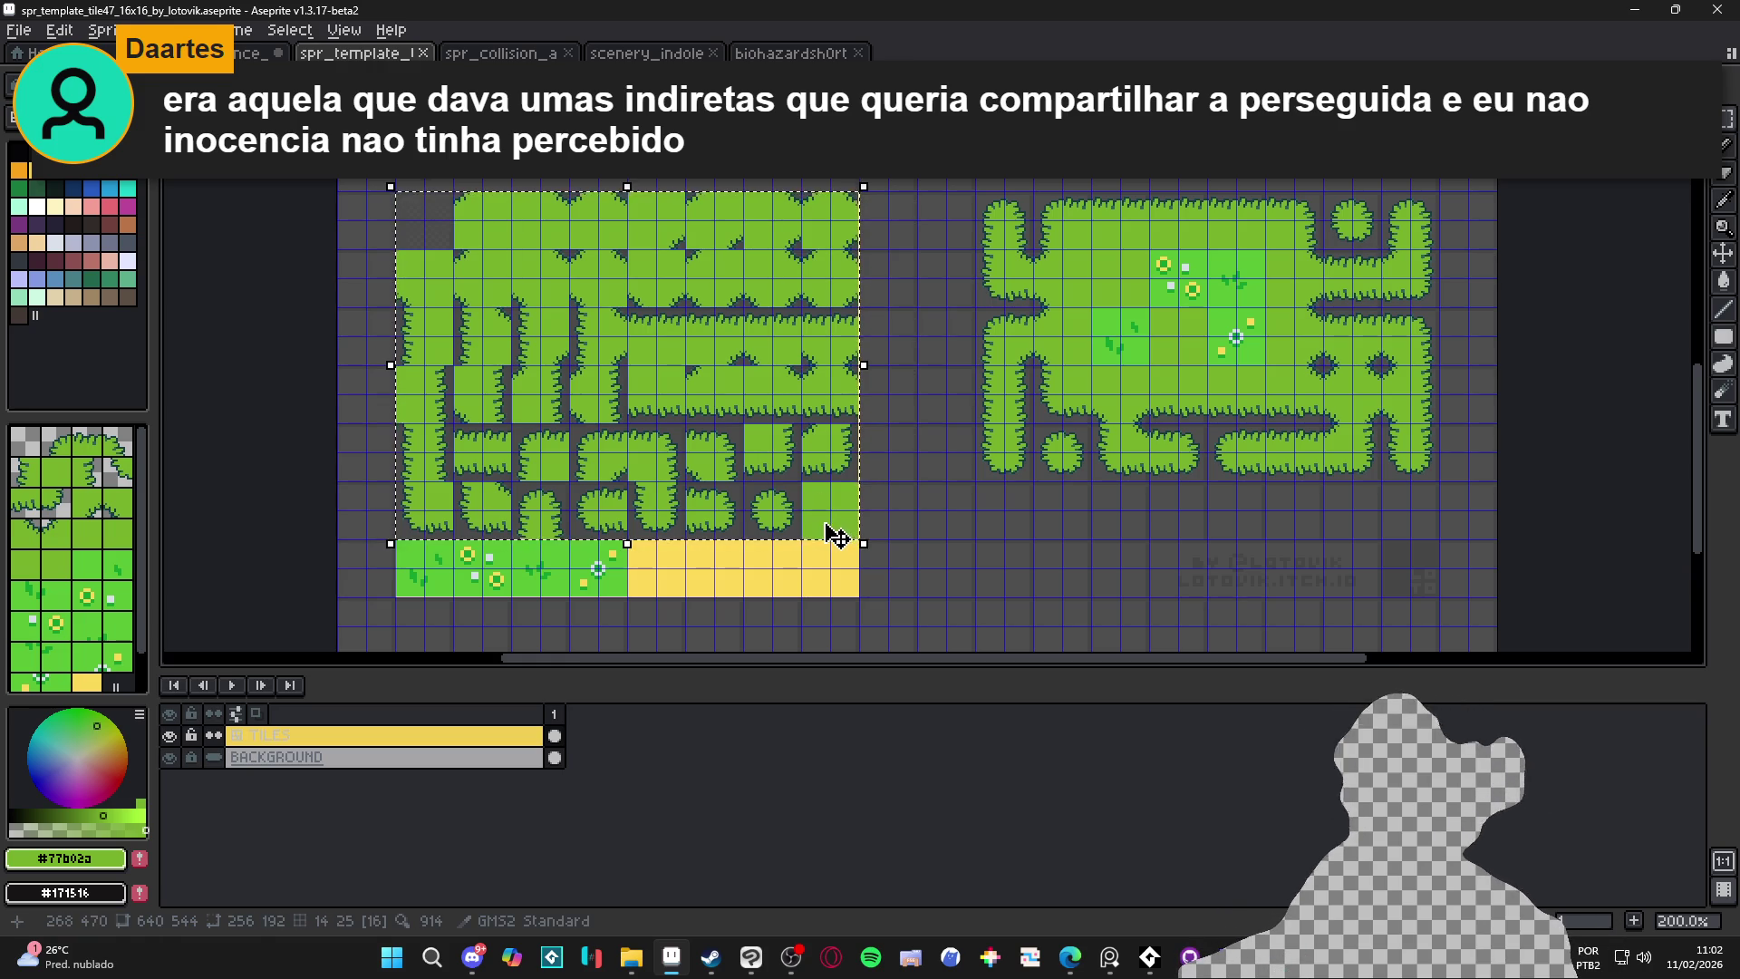
pyautogui.hotkey('ctrl', 'd')
pyautogui.hotkey('ctrl', 'shift', 'Tab')
pyautogui.hotkey('ctrl', 'shift', 'Tab')
pyautogui.hotkey('ctrl', 'shift', 'Tab')
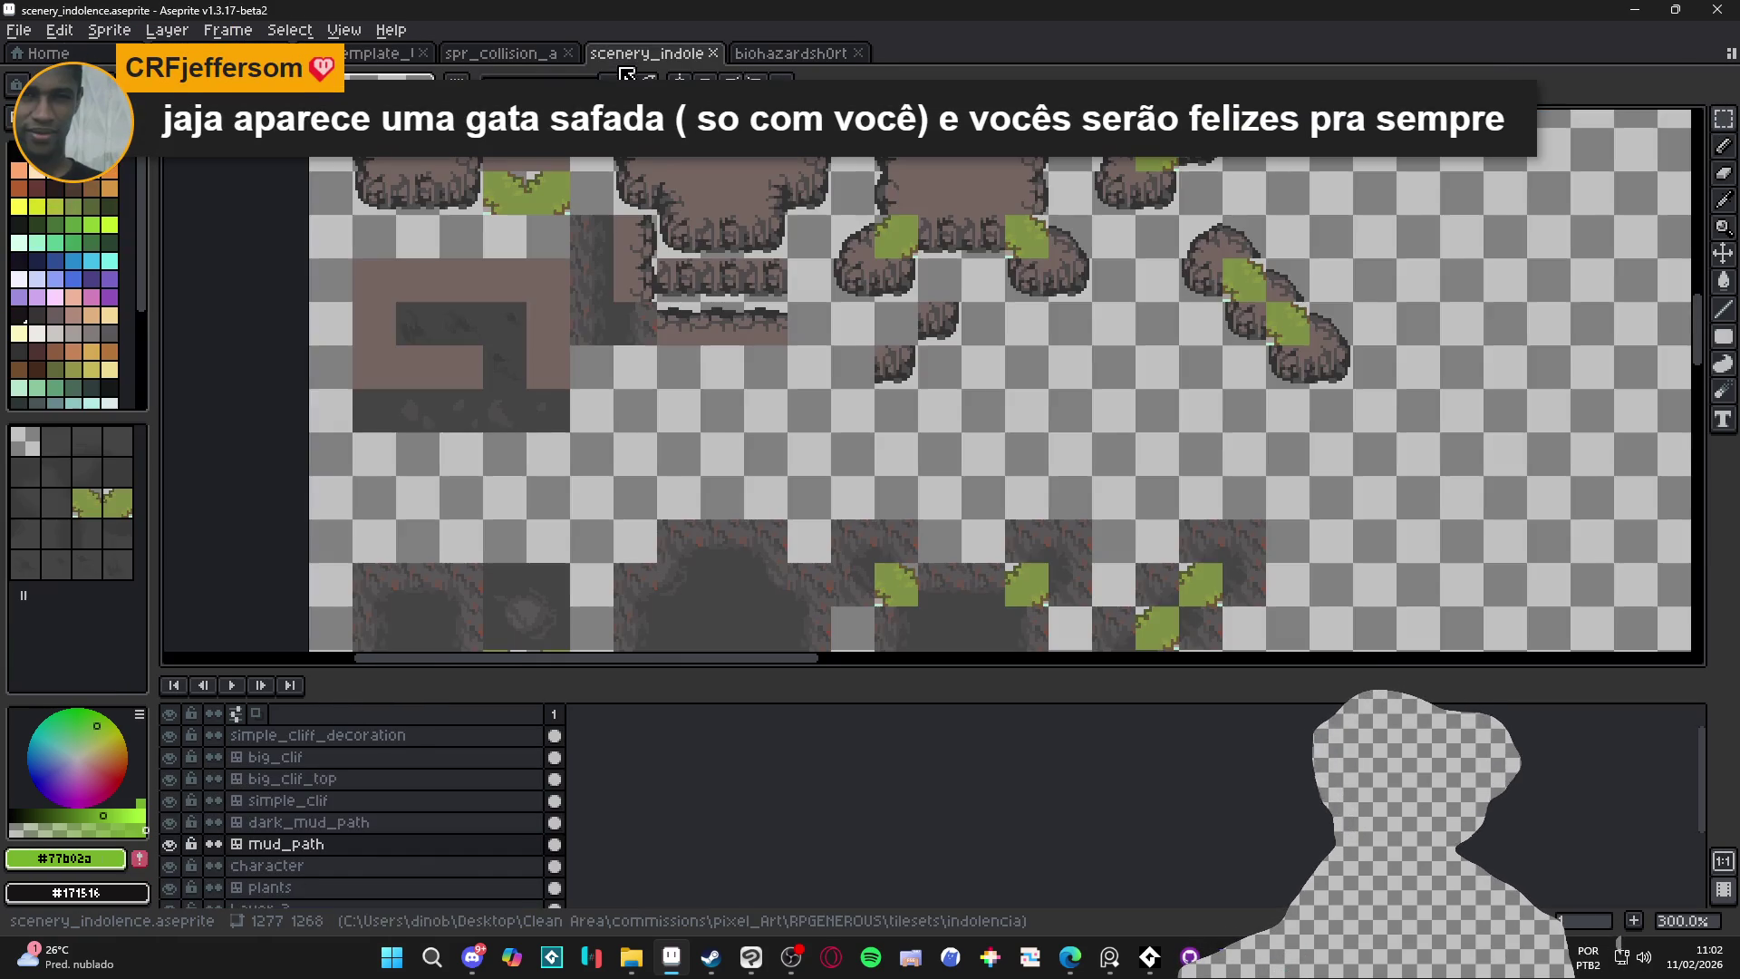
pyautogui.hotkey('ctrl', 'a')
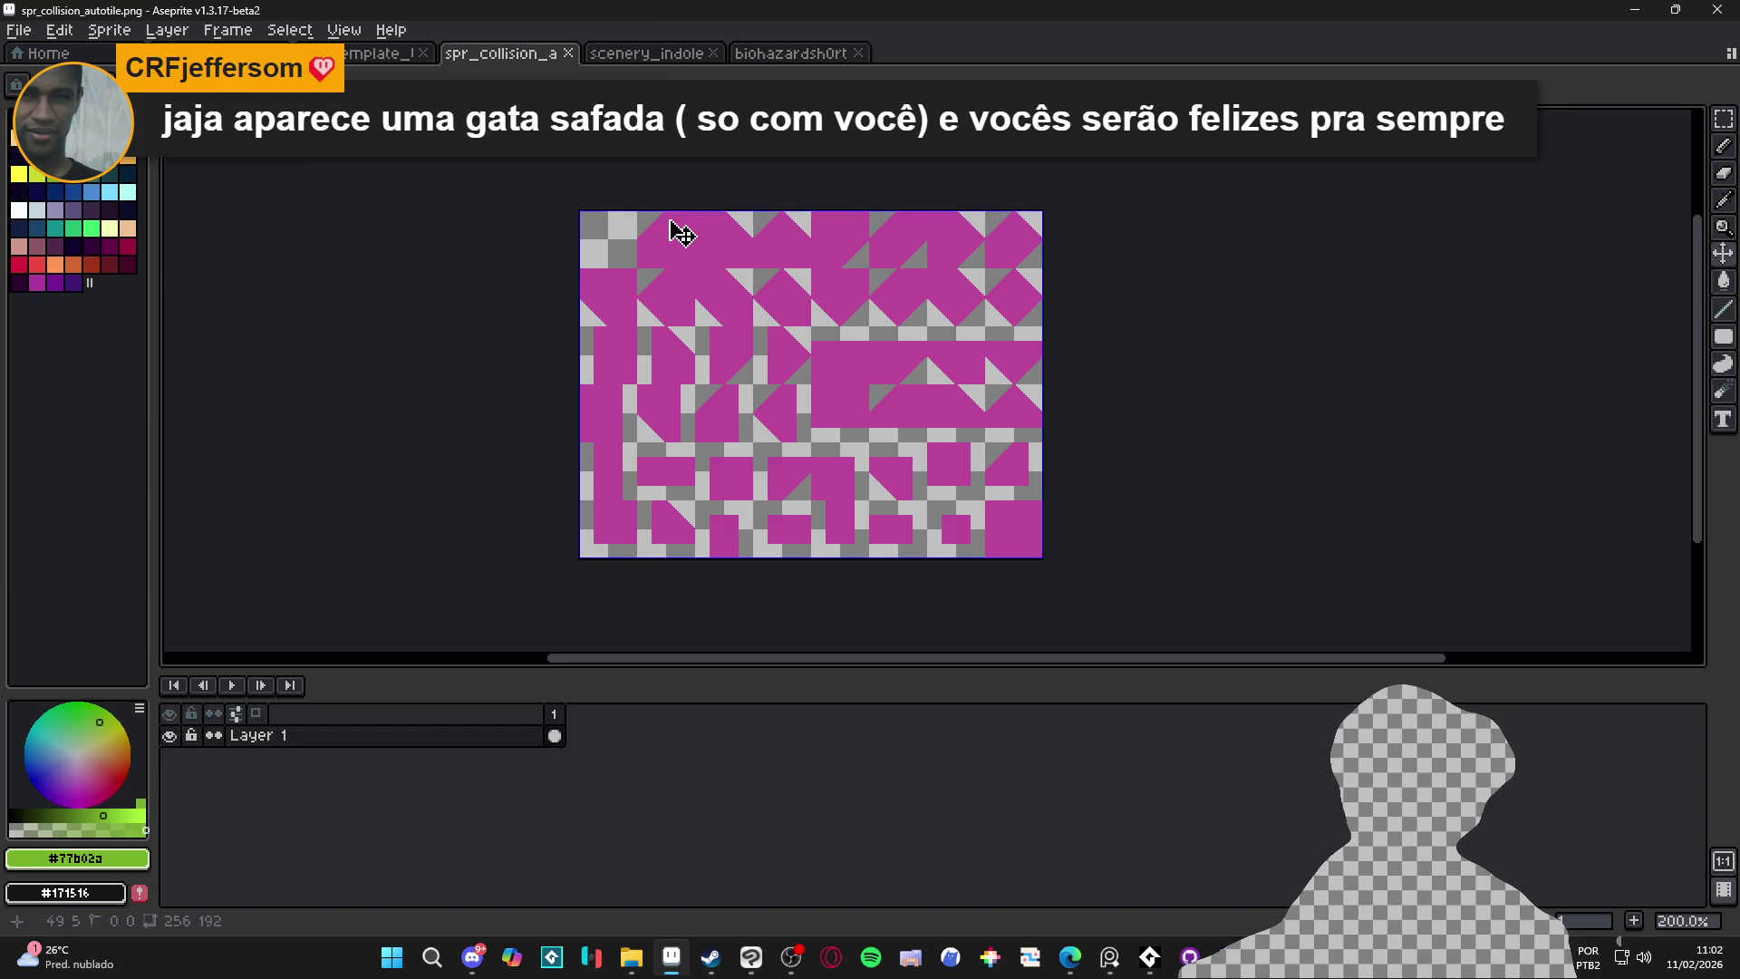
pyautogui.press('Delete')
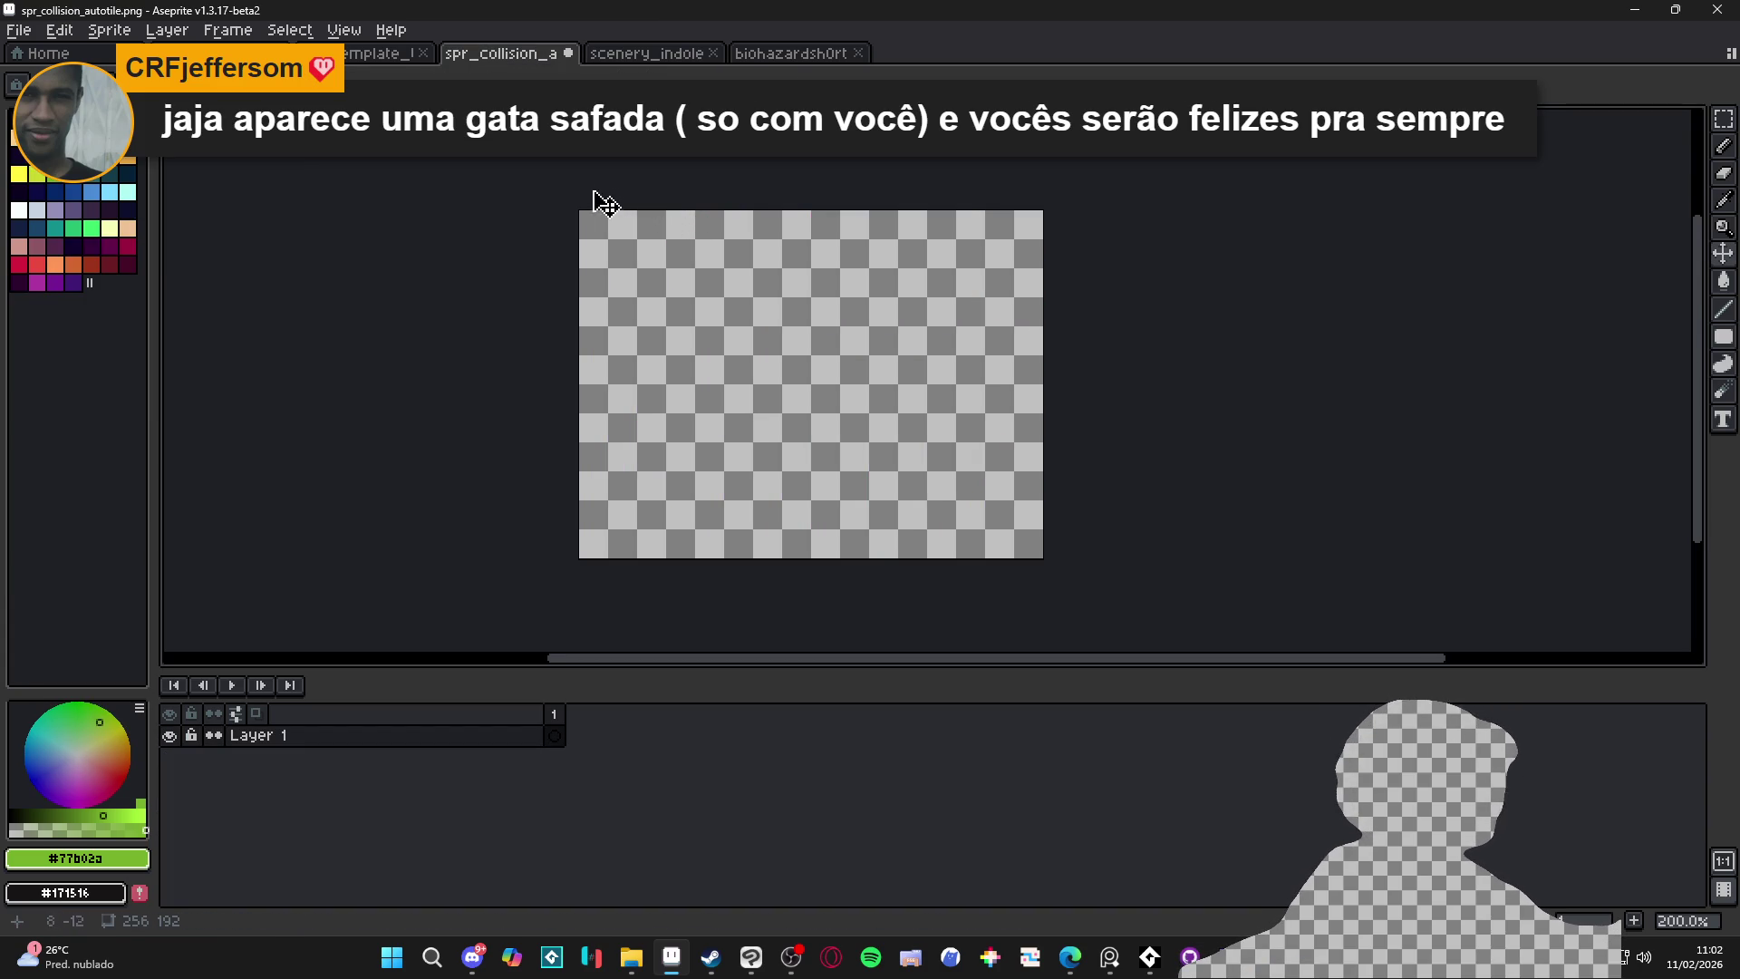
# Paste the grass tiles into spr_collision_autotile.png and save it
pyautogui.hotkey('ctrl', 'v')
pyautogui.scroll(2, 671, 254)
pyautogui.scroll(-3, 753, 299)
pyautogui.press('Return')
pyautogui.hotkey('ctrl', 's')
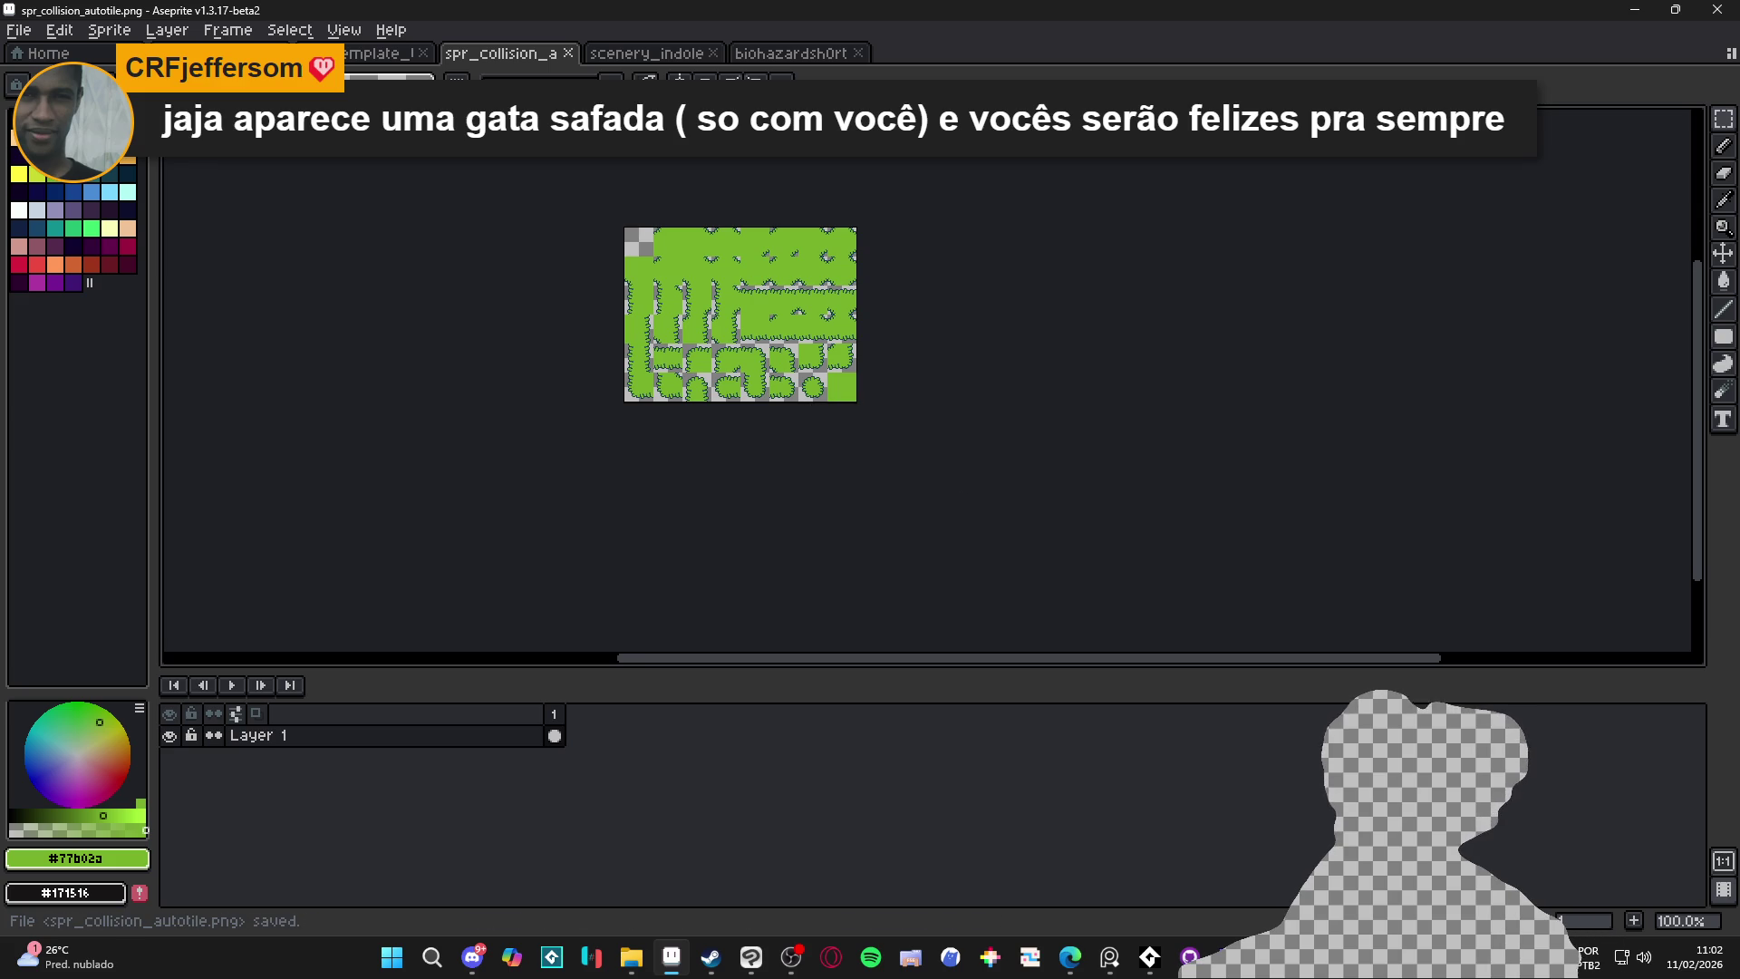
pyautogui.hotkey('alt', 'Tab')
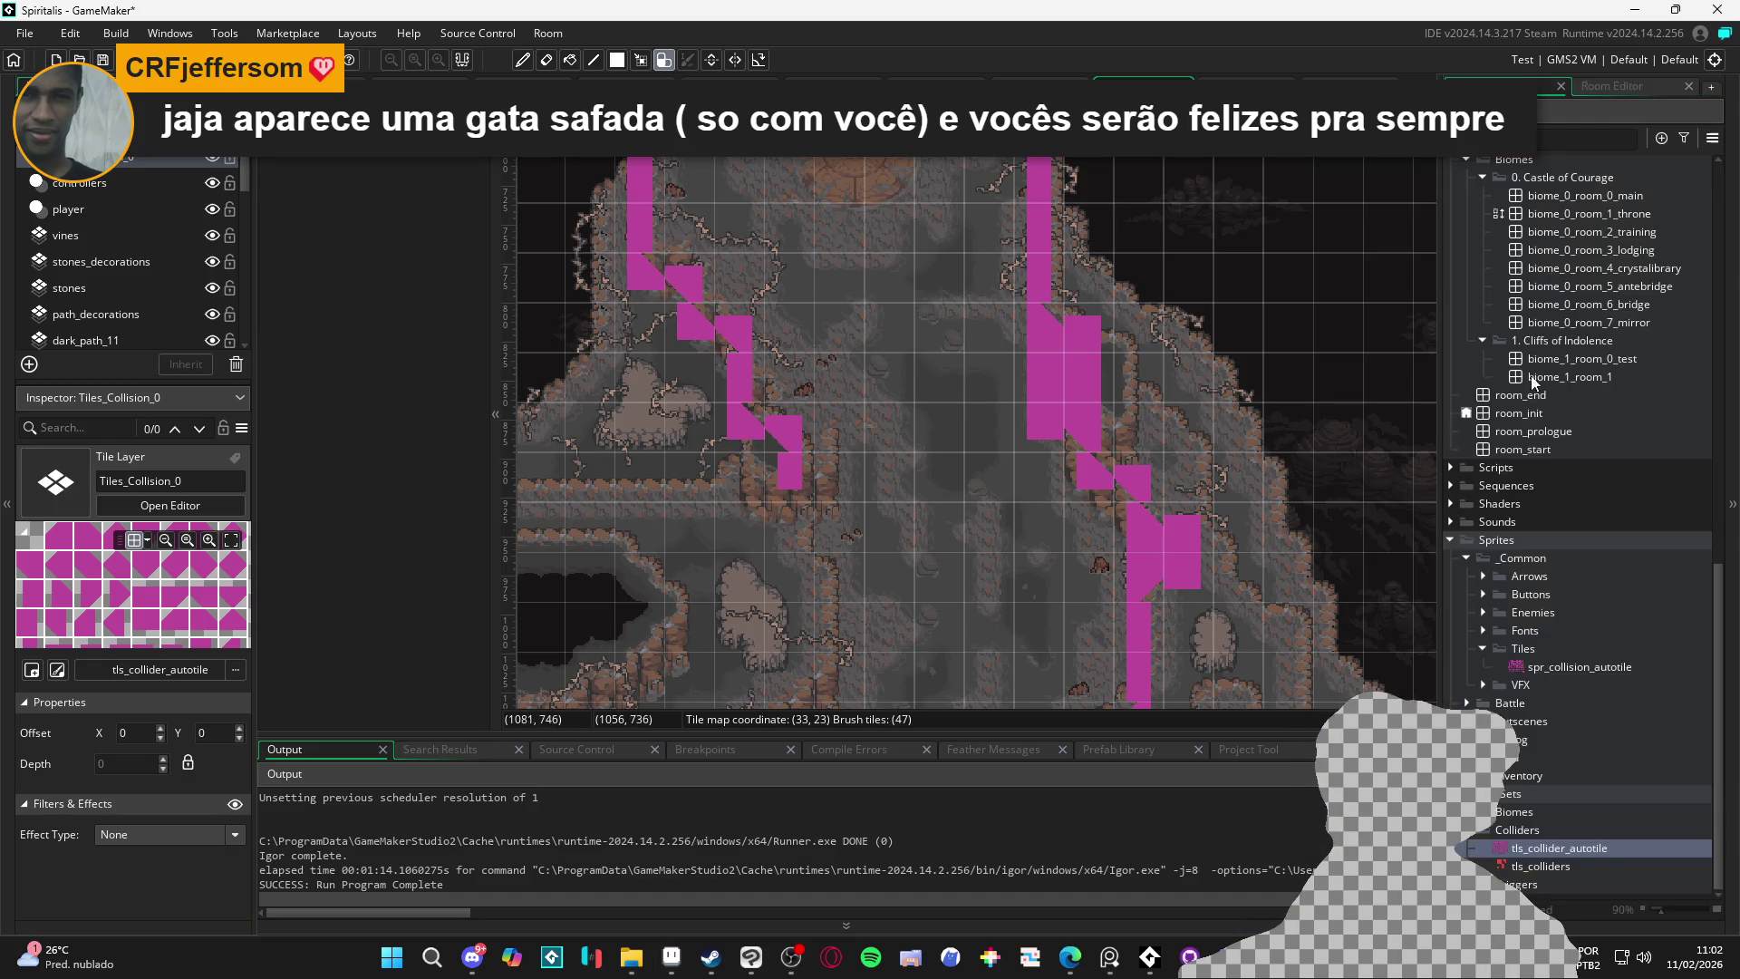
# Re-import spr_collision_autotile.png from the tilesets folder into the spr_collision_autotile sprite
pyautogui.doubleClick(1566, 667)
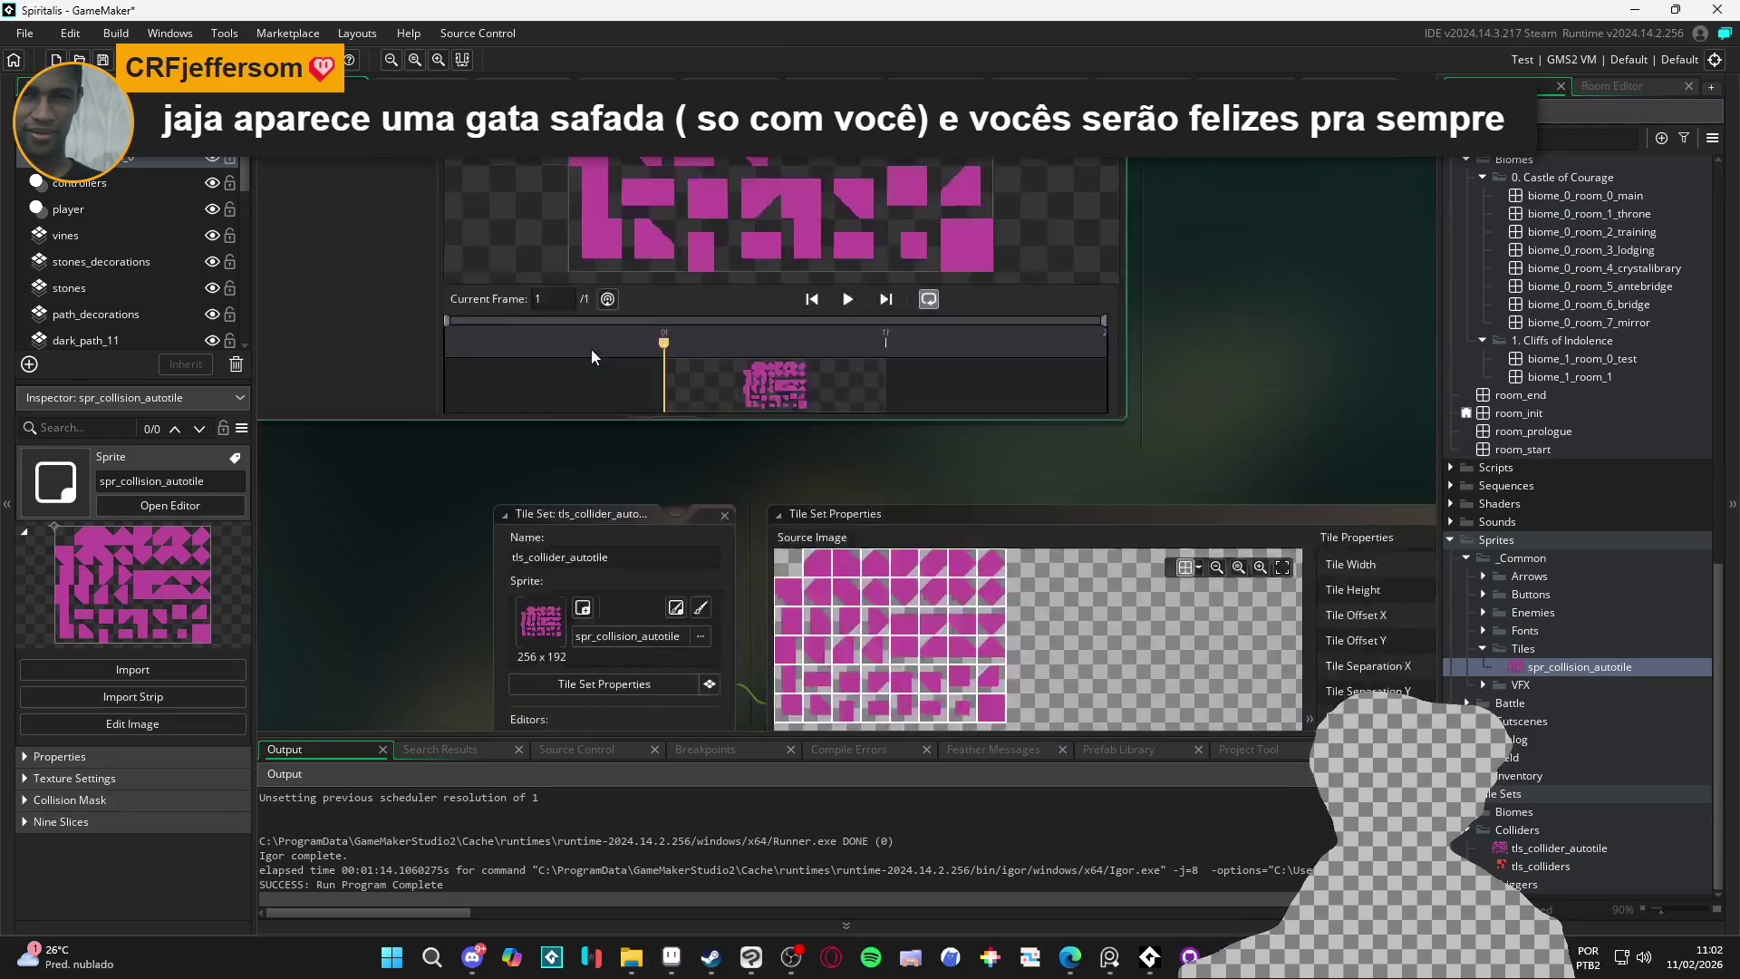
pyautogui.click(450, 270)
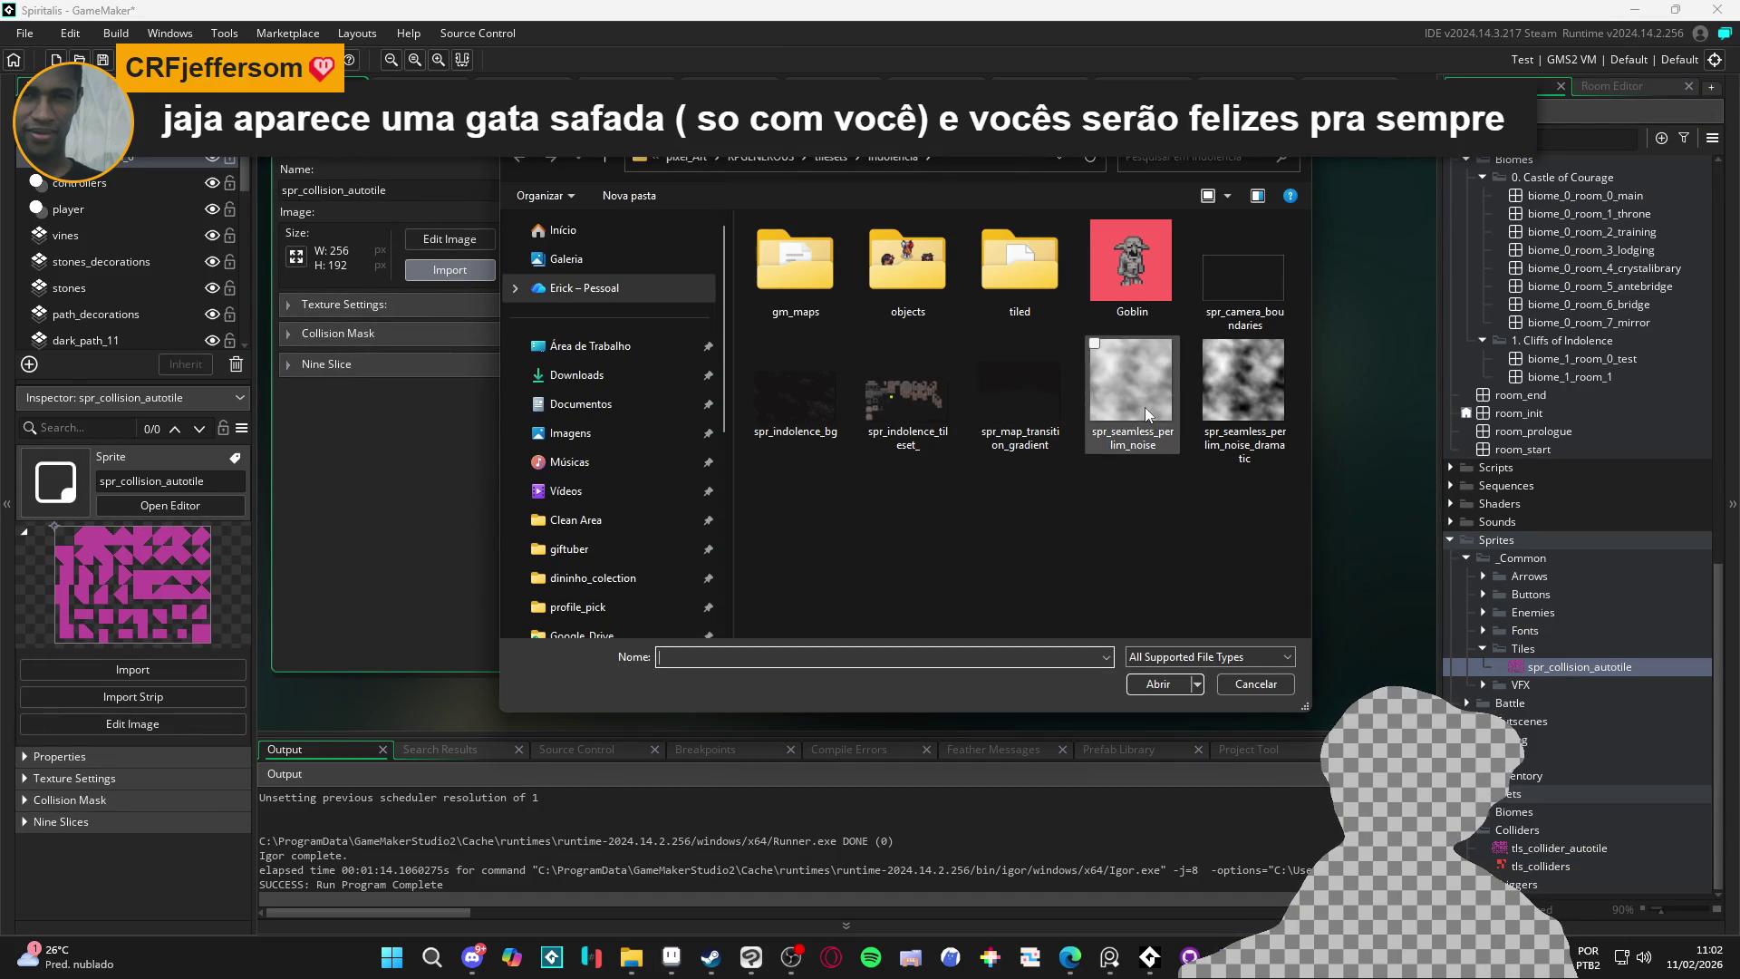
pyautogui.doubleClick(1005, 290)
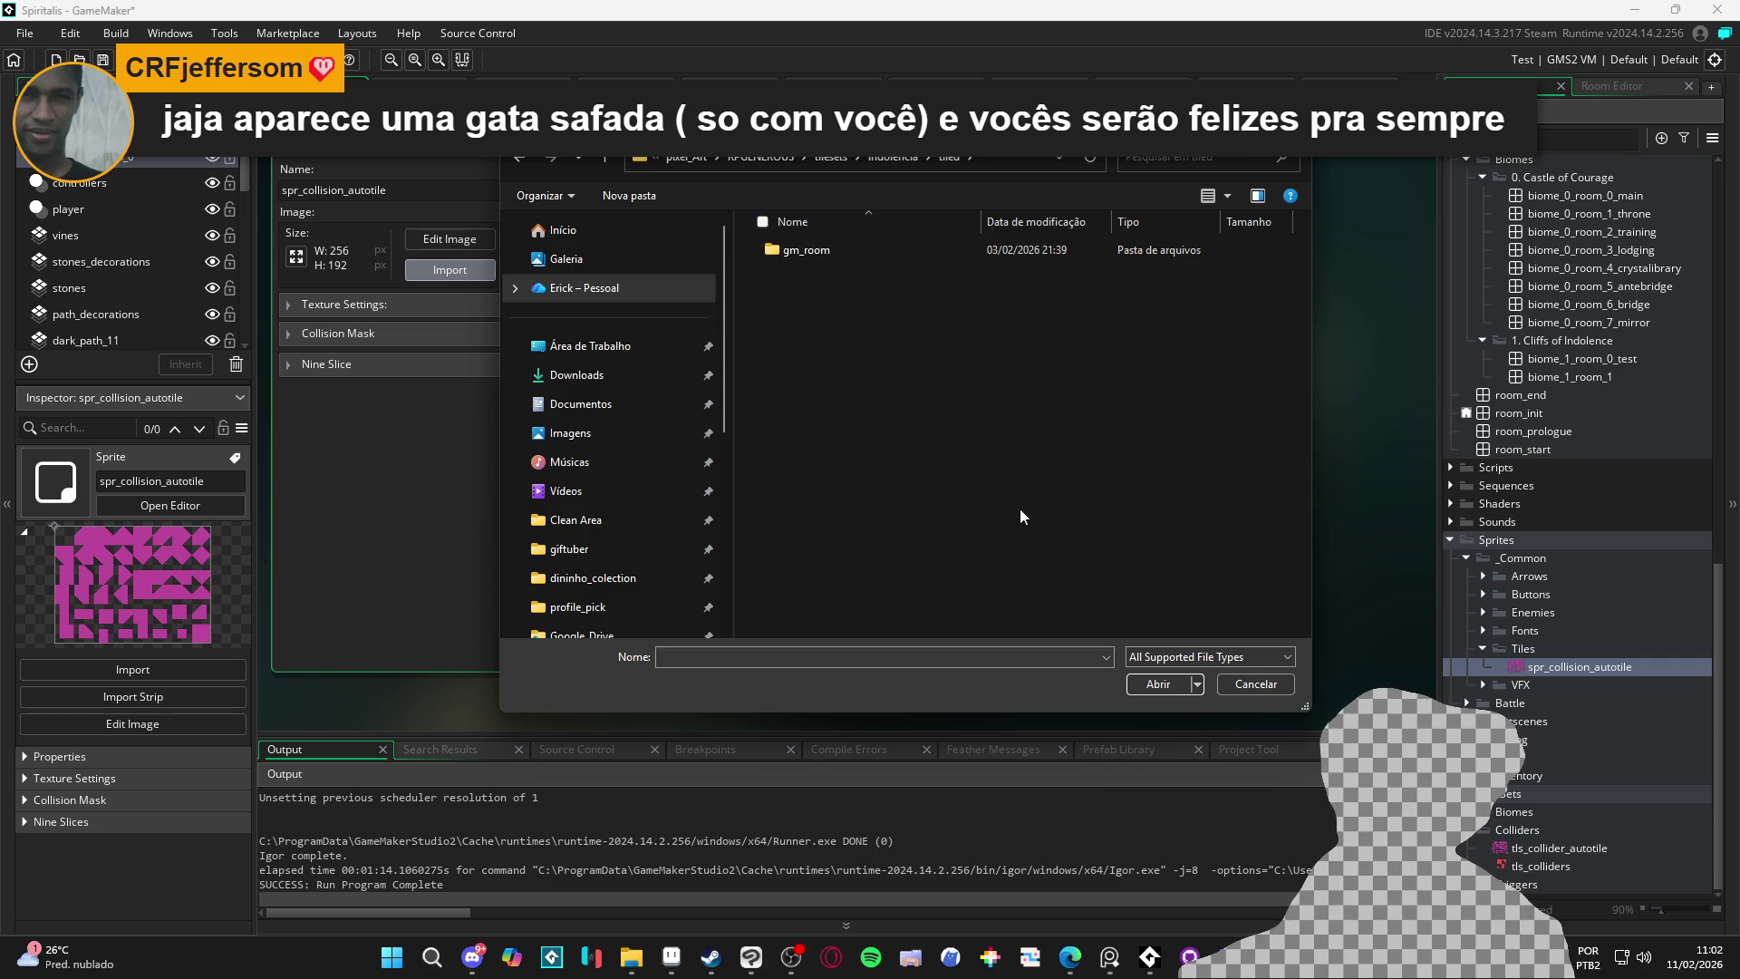
pyautogui.click(851, 165)
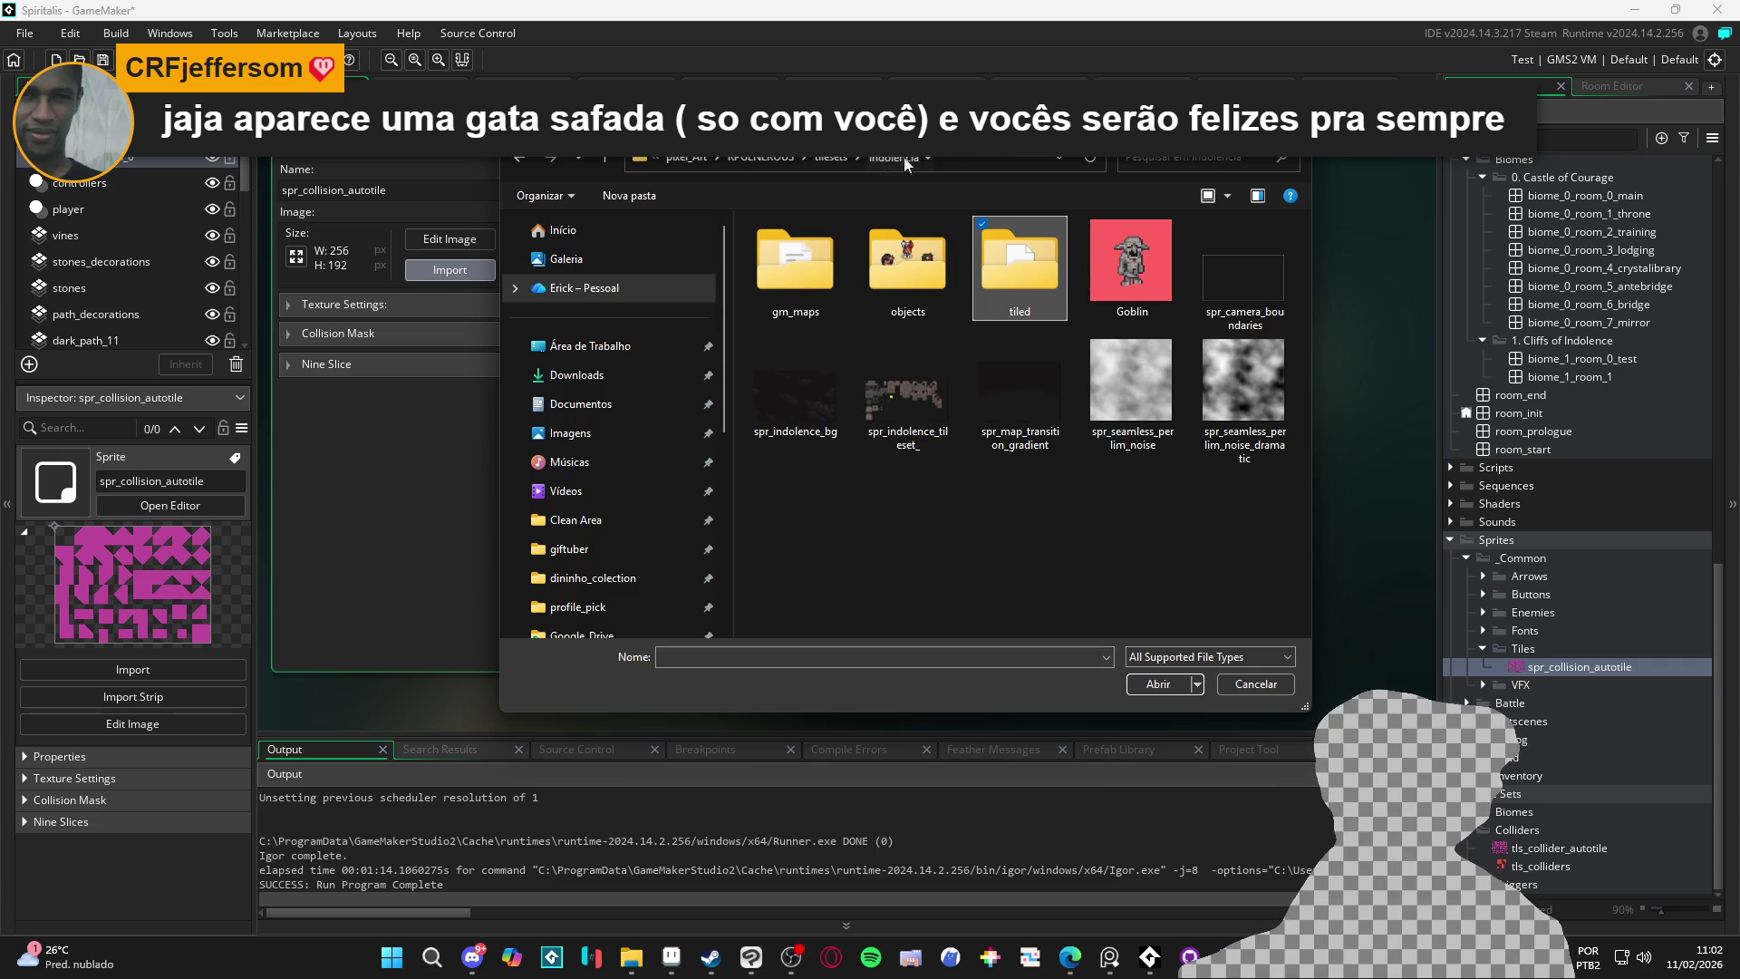
pyautogui.press('Return')
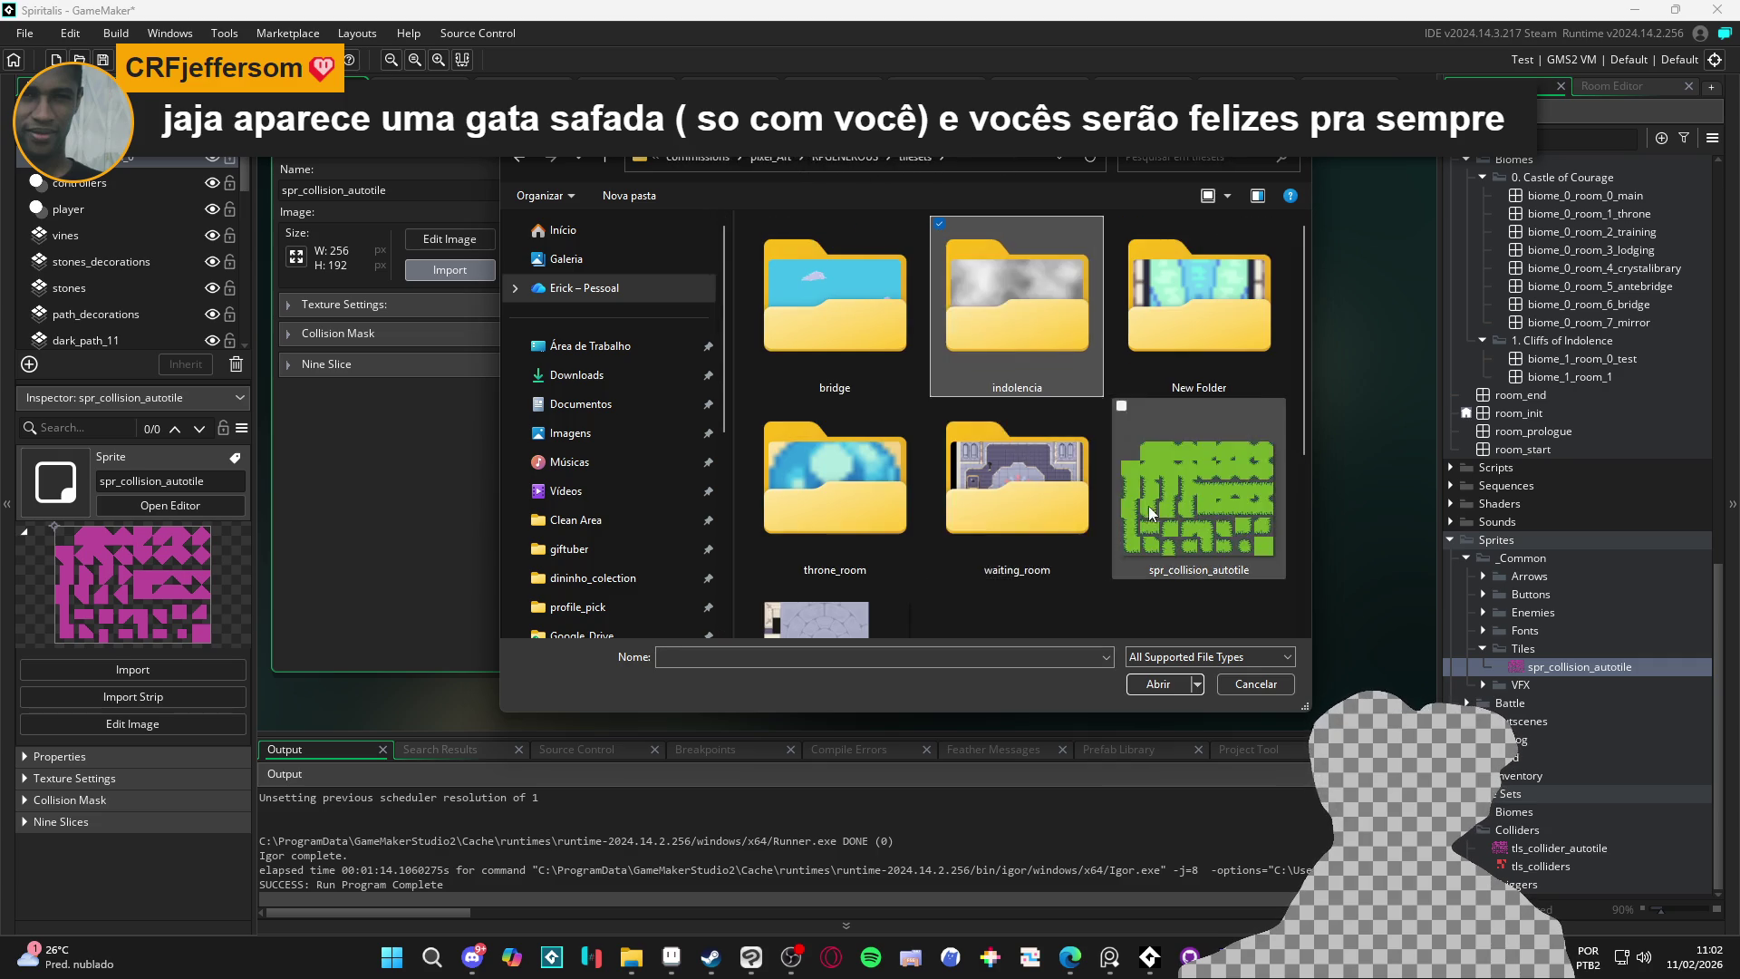
pyautogui.doubleClick(1156, 498)
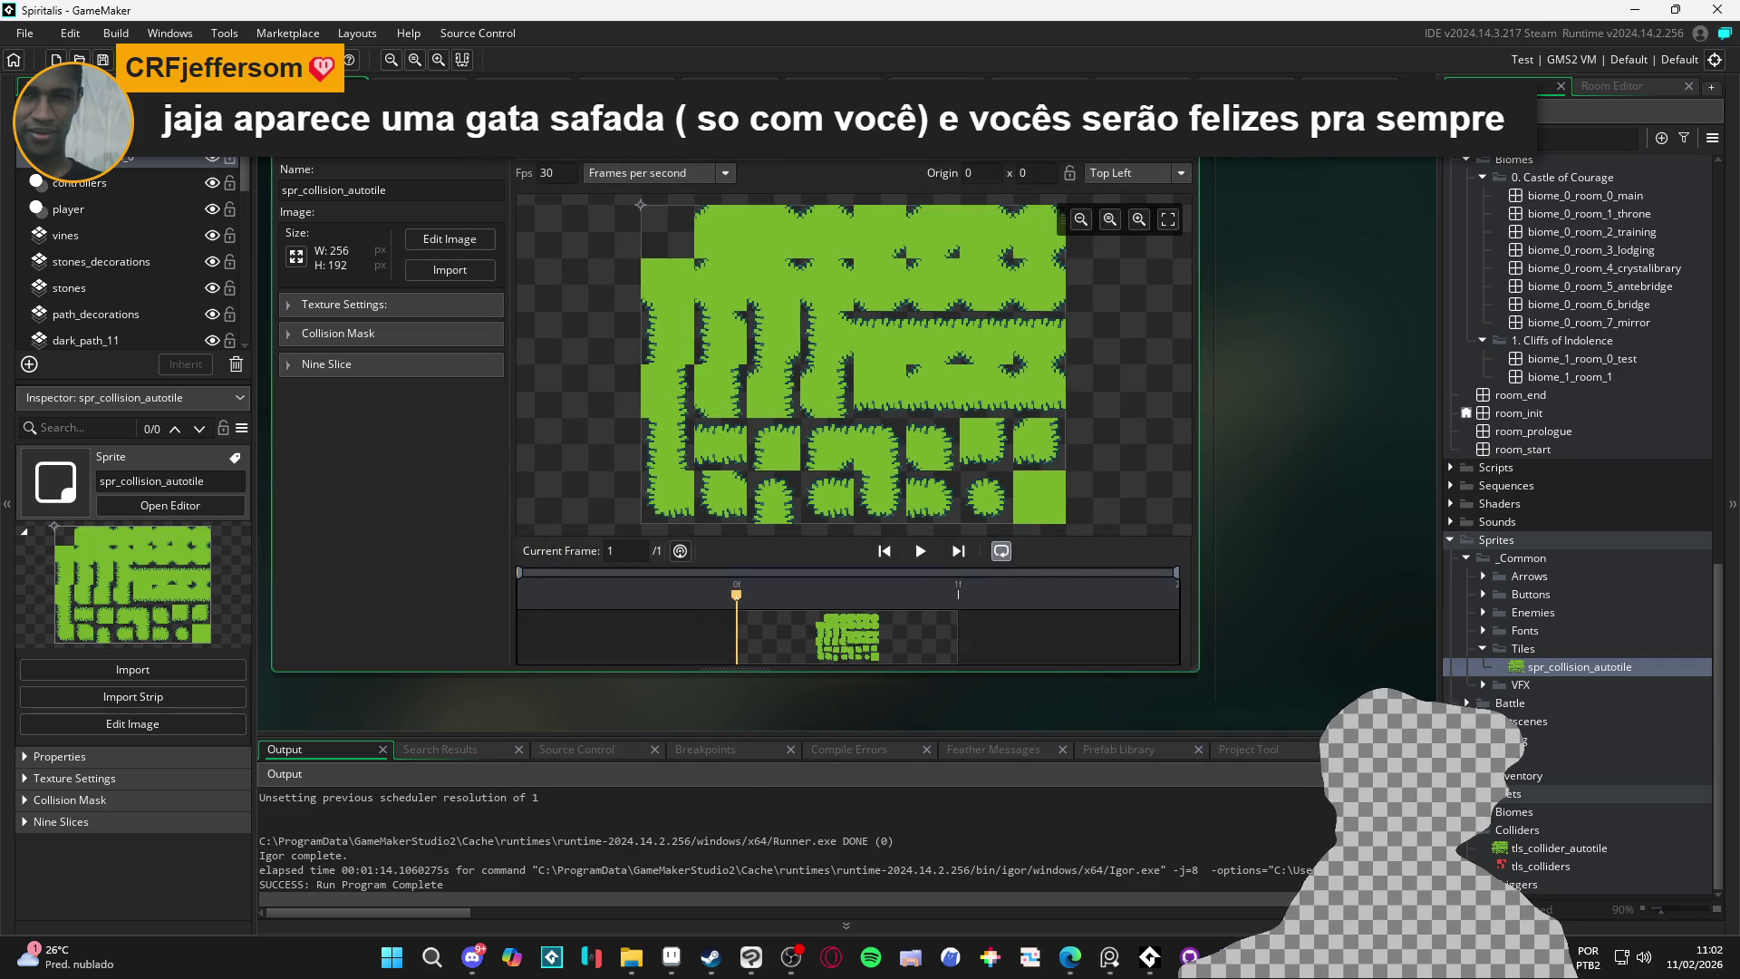
# Check the room's collision layer, now drawn as green grass along the cliffs
pyautogui.hotkey('ctrl', 'Tab')
pyautogui.hotkey('ctrl', 'Tab')
pyautogui.hotkey('ctrl', 'Tab')
pyautogui.hotkey('ctrl', 'Tab')
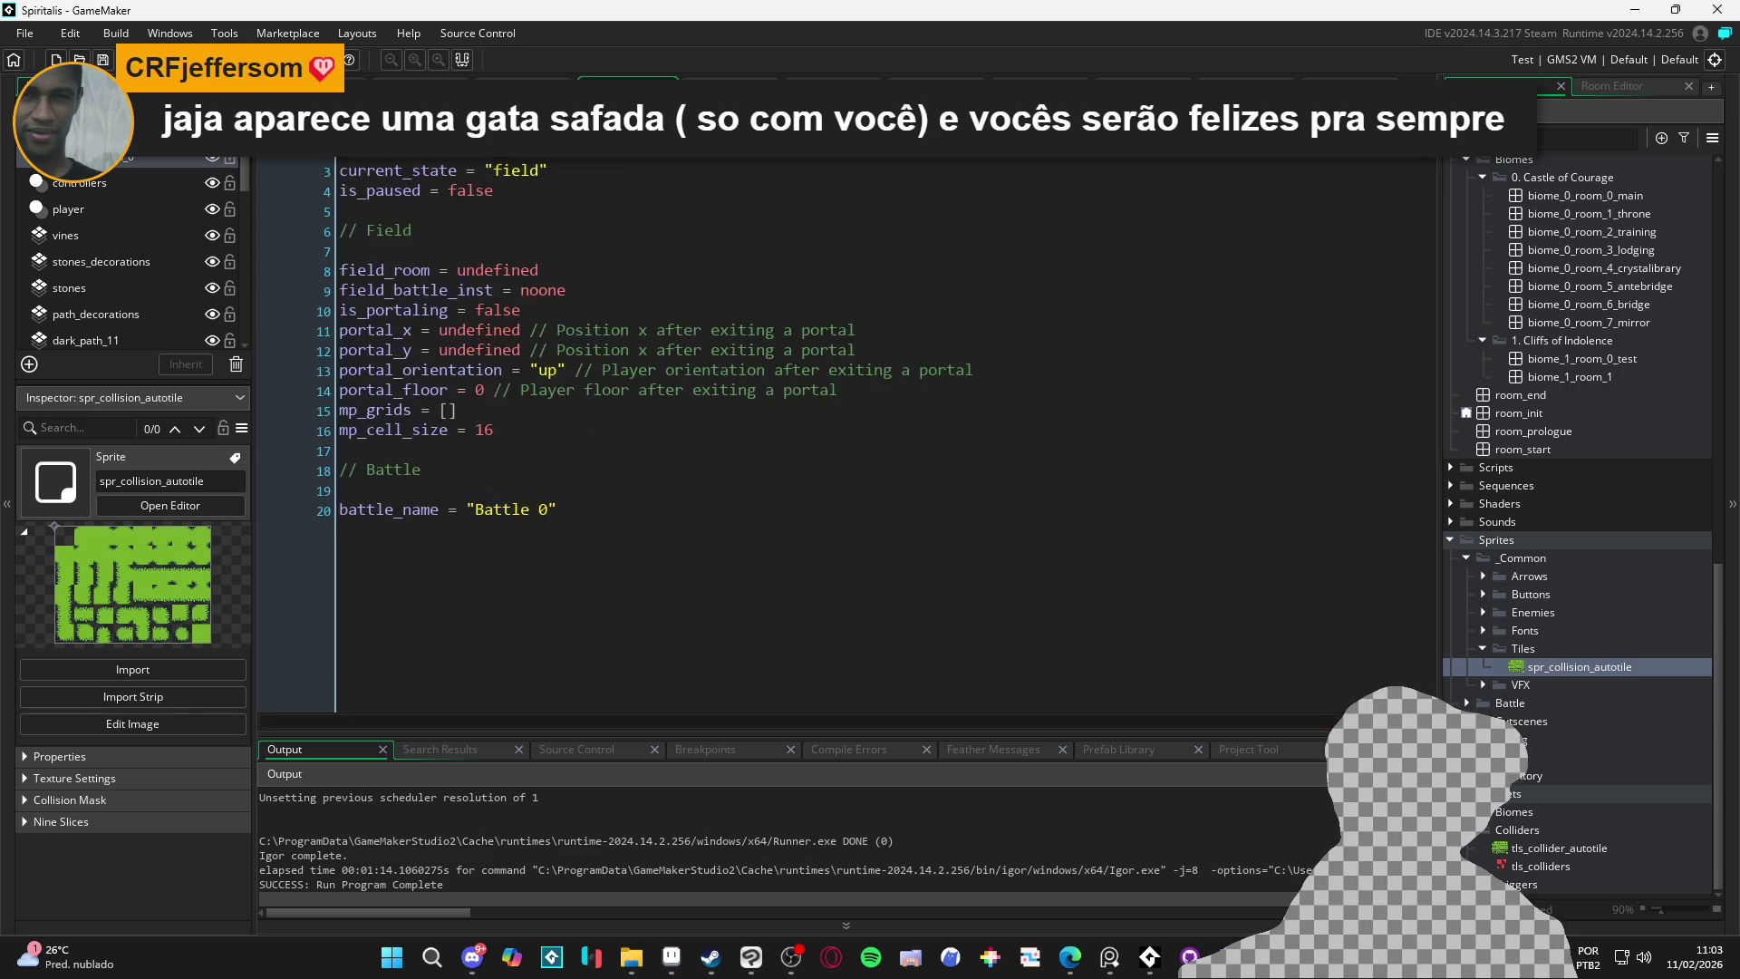
pyautogui.hotkey('ctrl', 'Tab')
pyautogui.hotkey('ctrl', 'Tab')
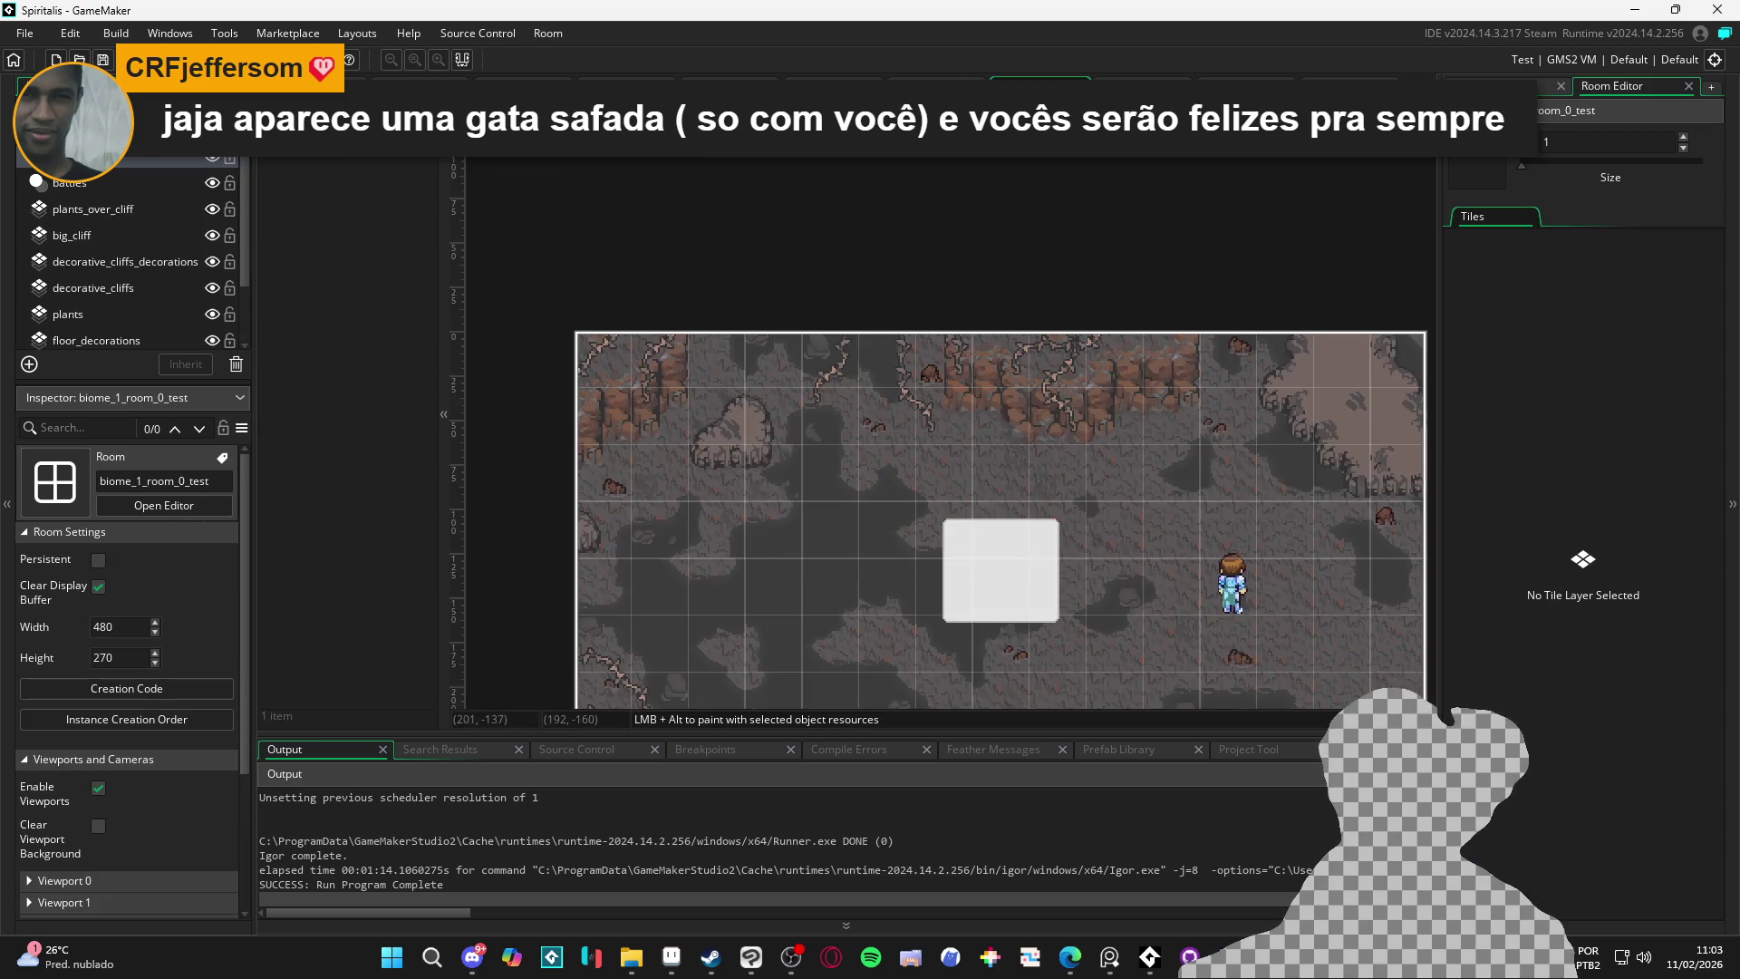
pyautogui.hotkey('ctrl', 'Tab')
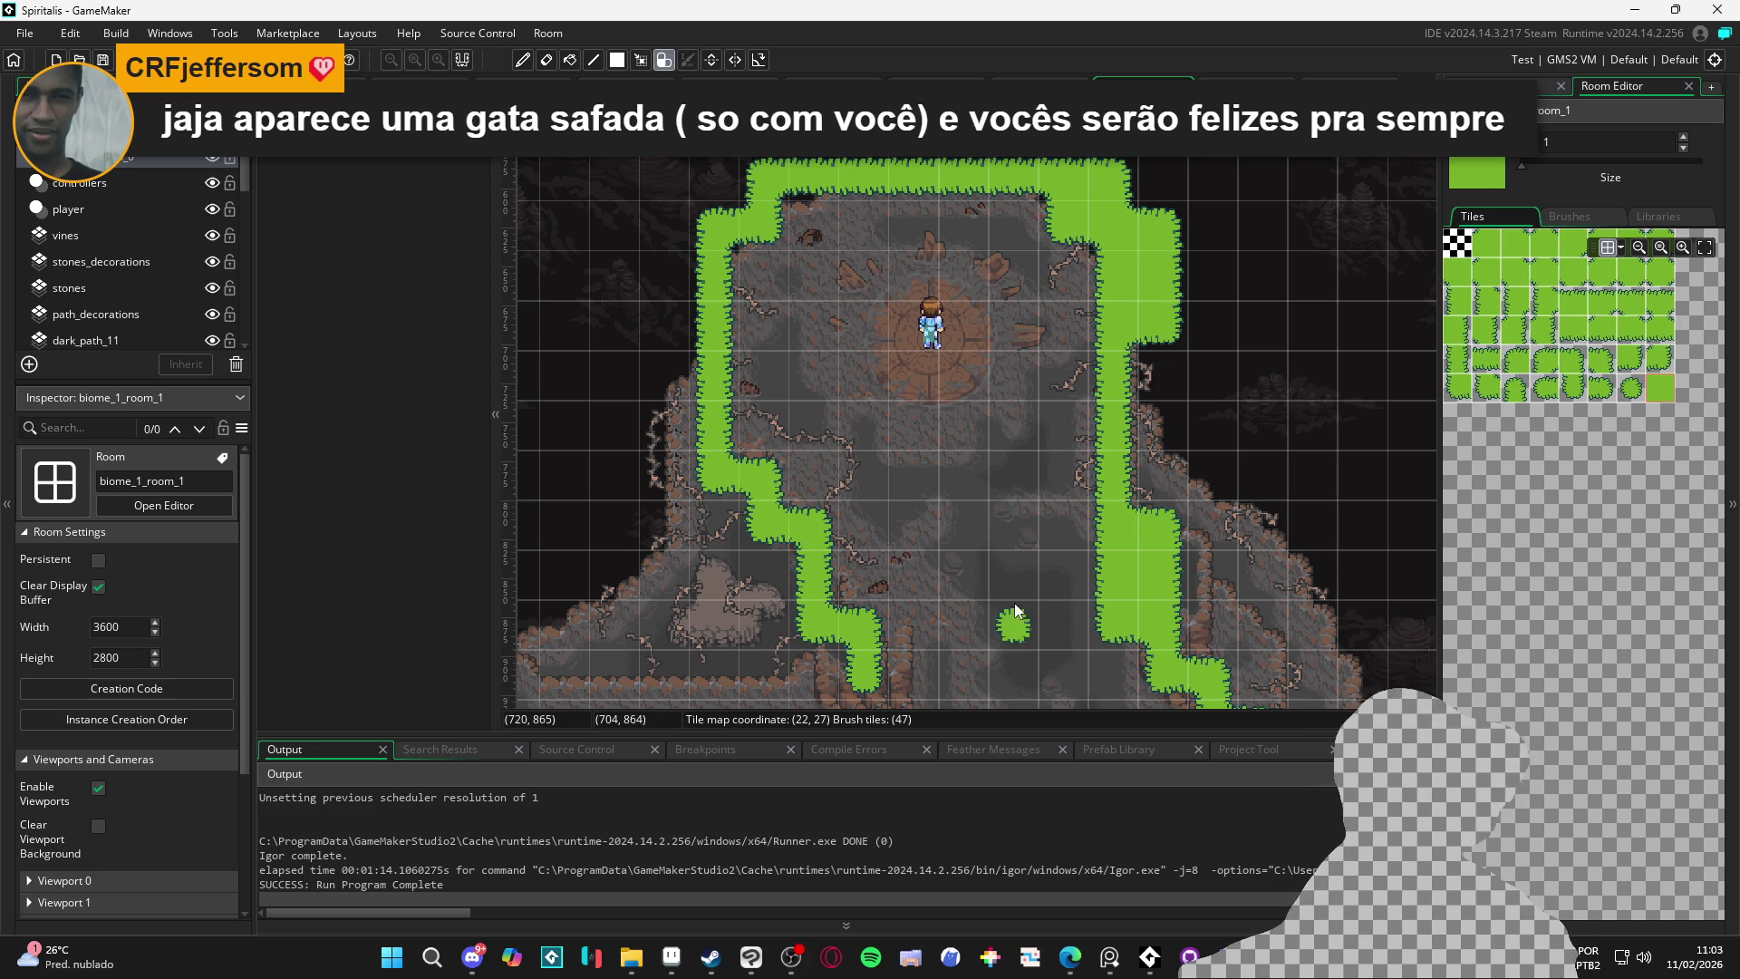
pyautogui.scroll(-3, 960, 544)
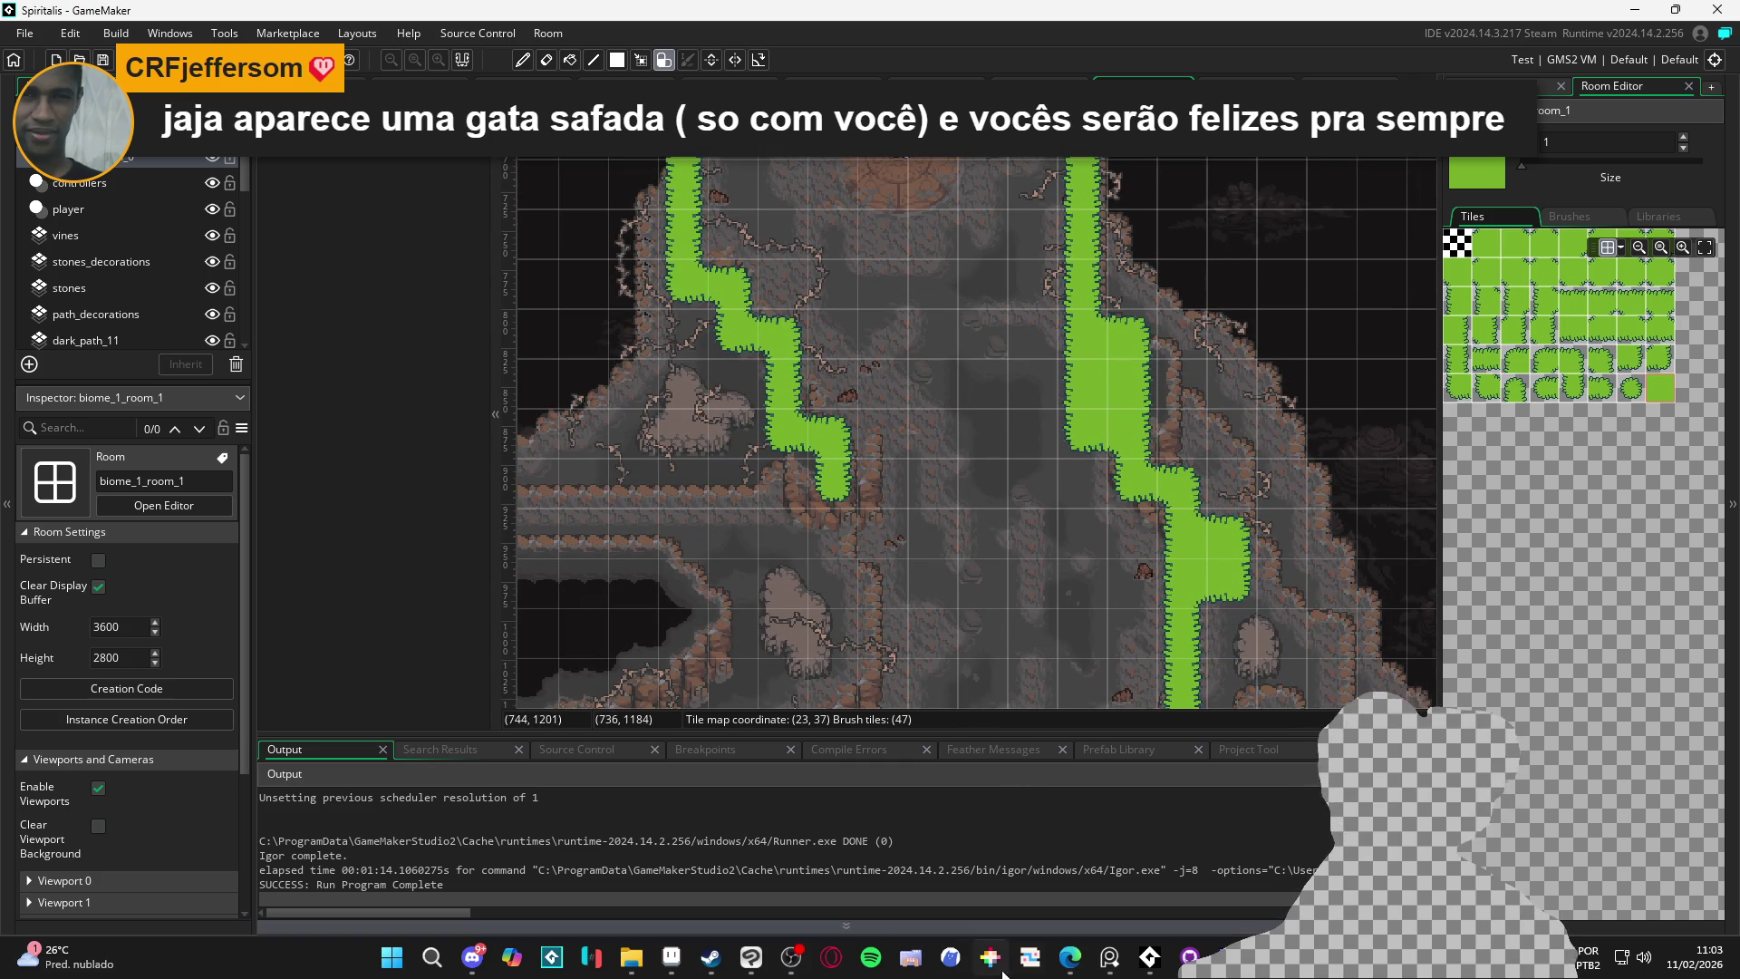
pyautogui.click(671, 958)
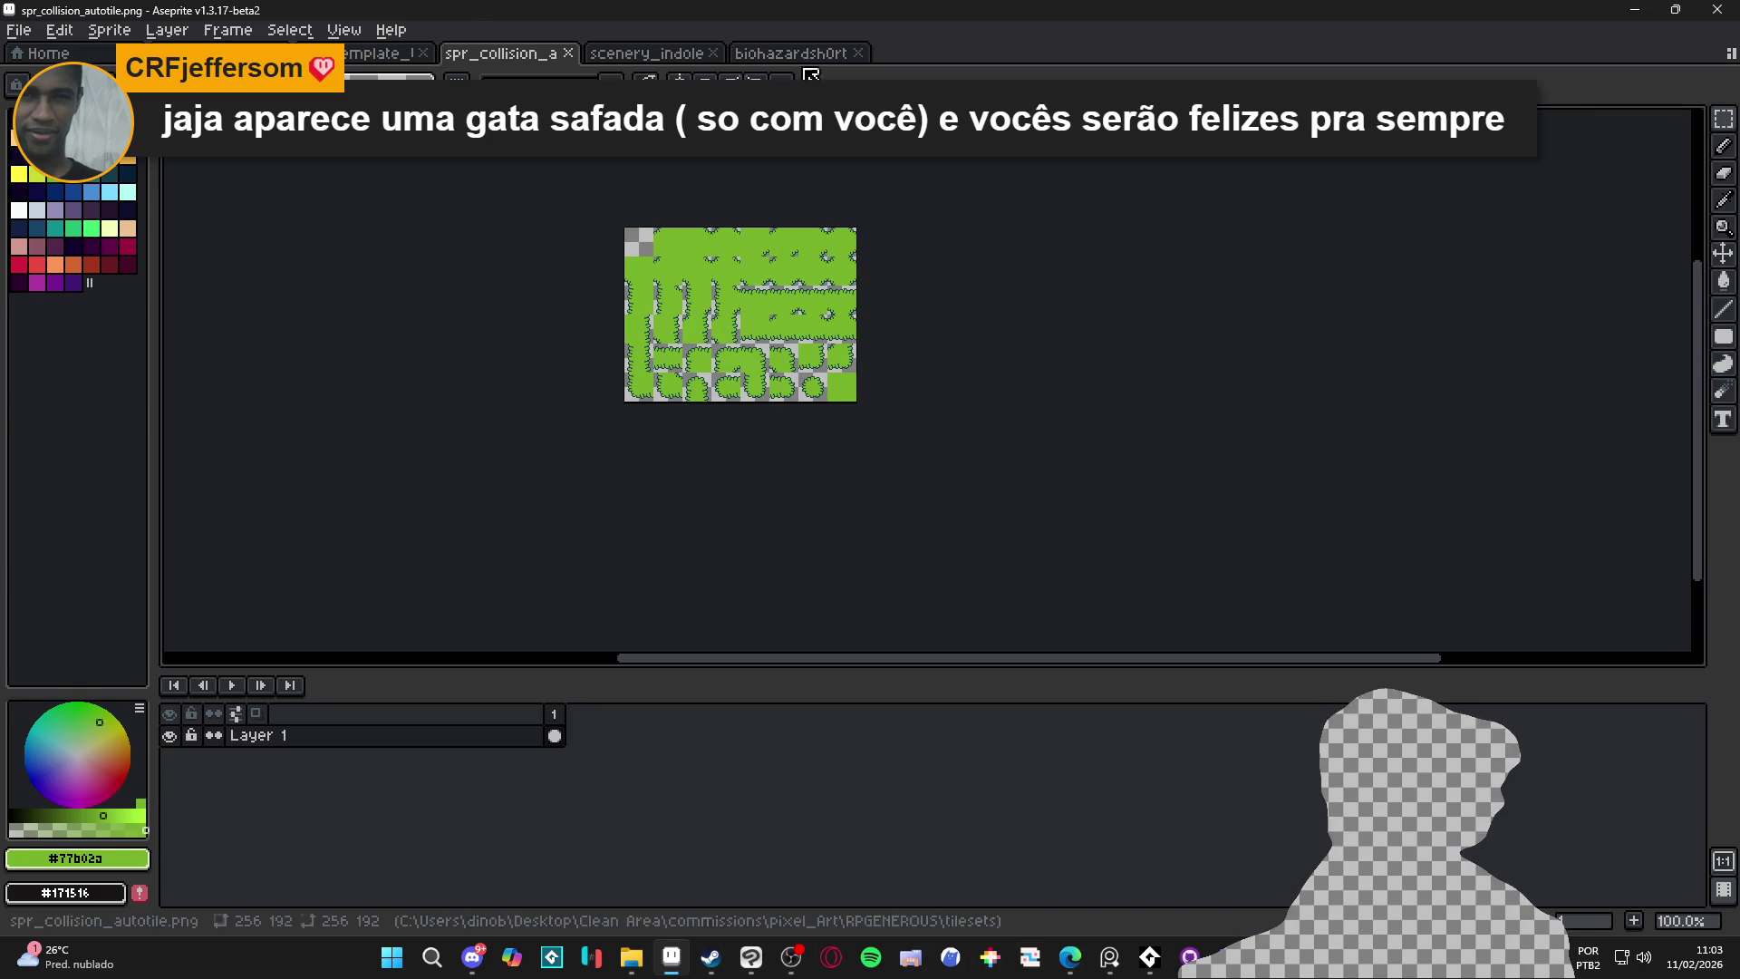
# Look through the tile template, scenery_indolence and biohazard grass documents
pyautogui.click(646, 53)
pyautogui.click(405, 56)
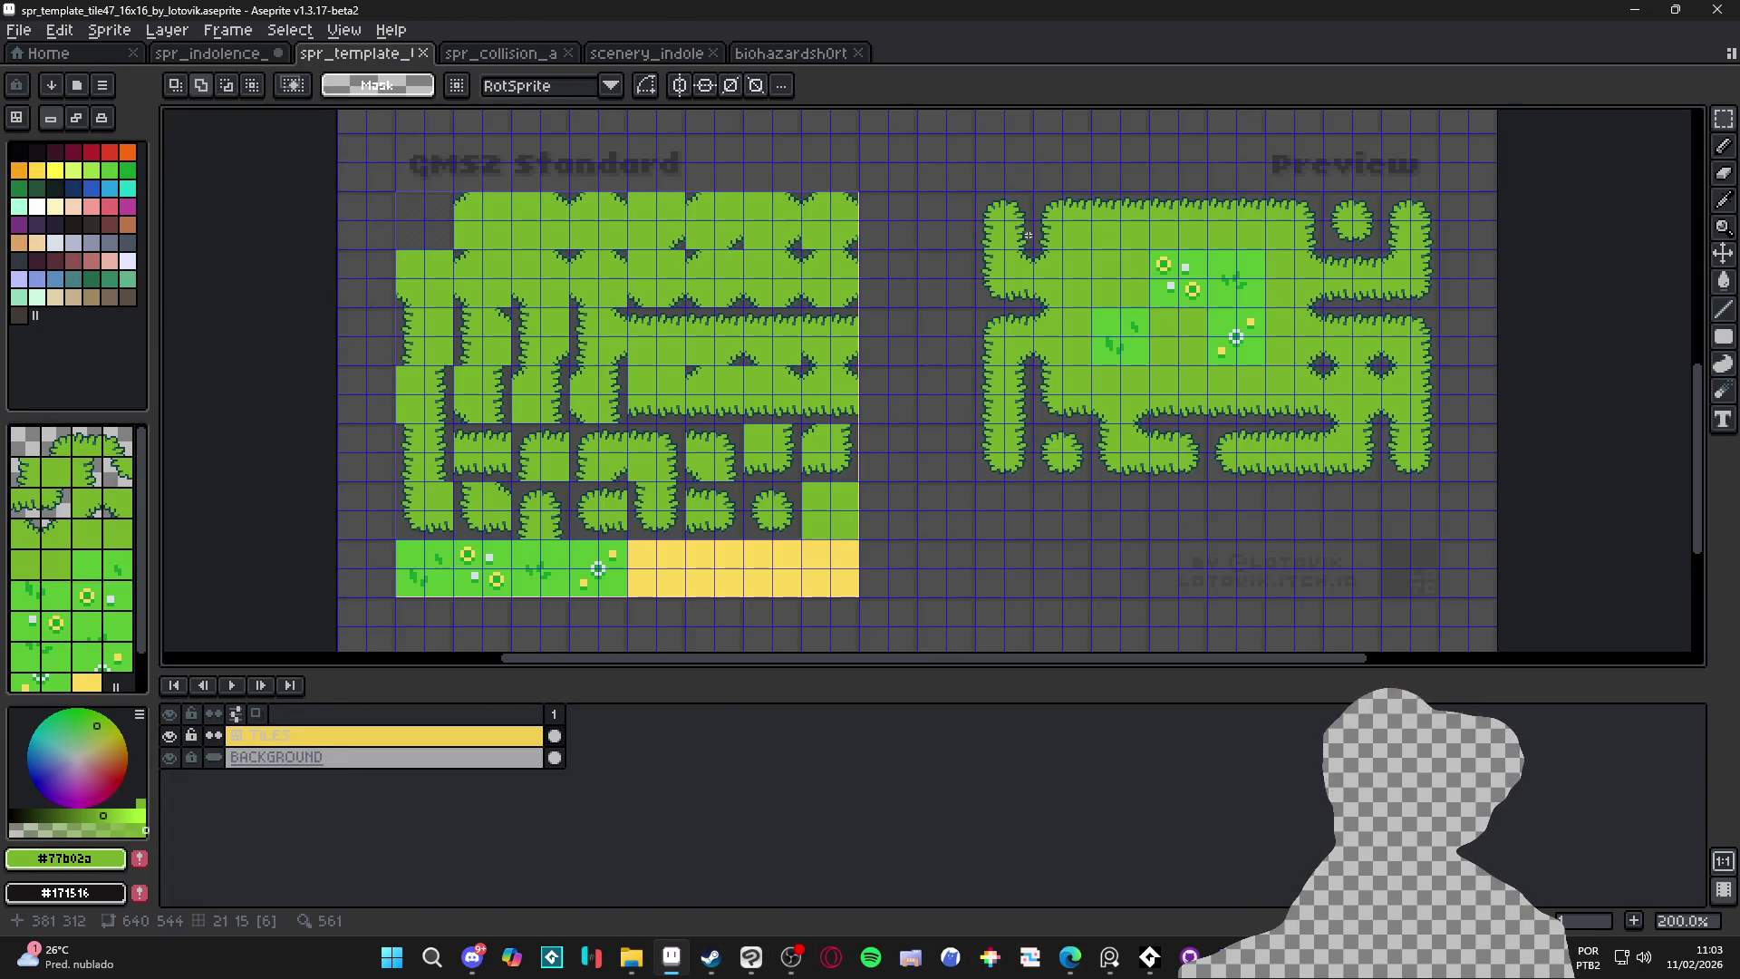
pyautogui.scroll(3, 924, 602)
pyautogui.scroll(2, 998, 443)
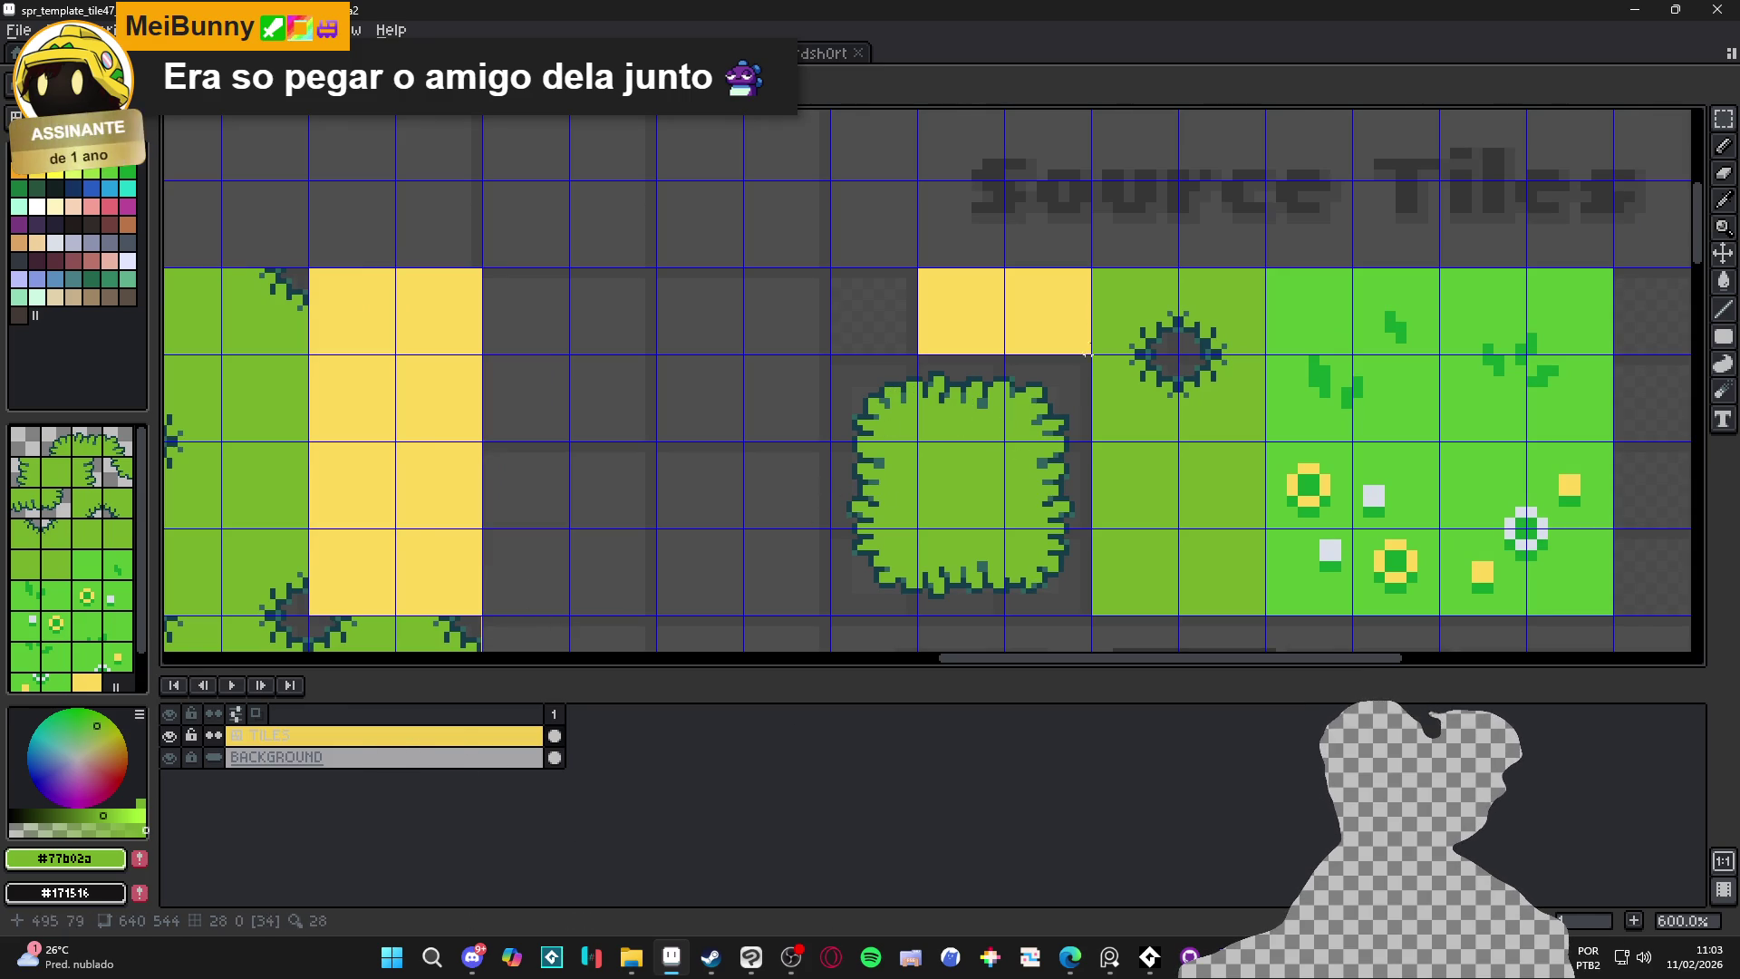
pyautogui.click(556, 51)
pyautogui.click(643, 53)
pyautogui.click(788, 53)
pyautogui.click(502, 52)
pyautogui.click(381, 53)
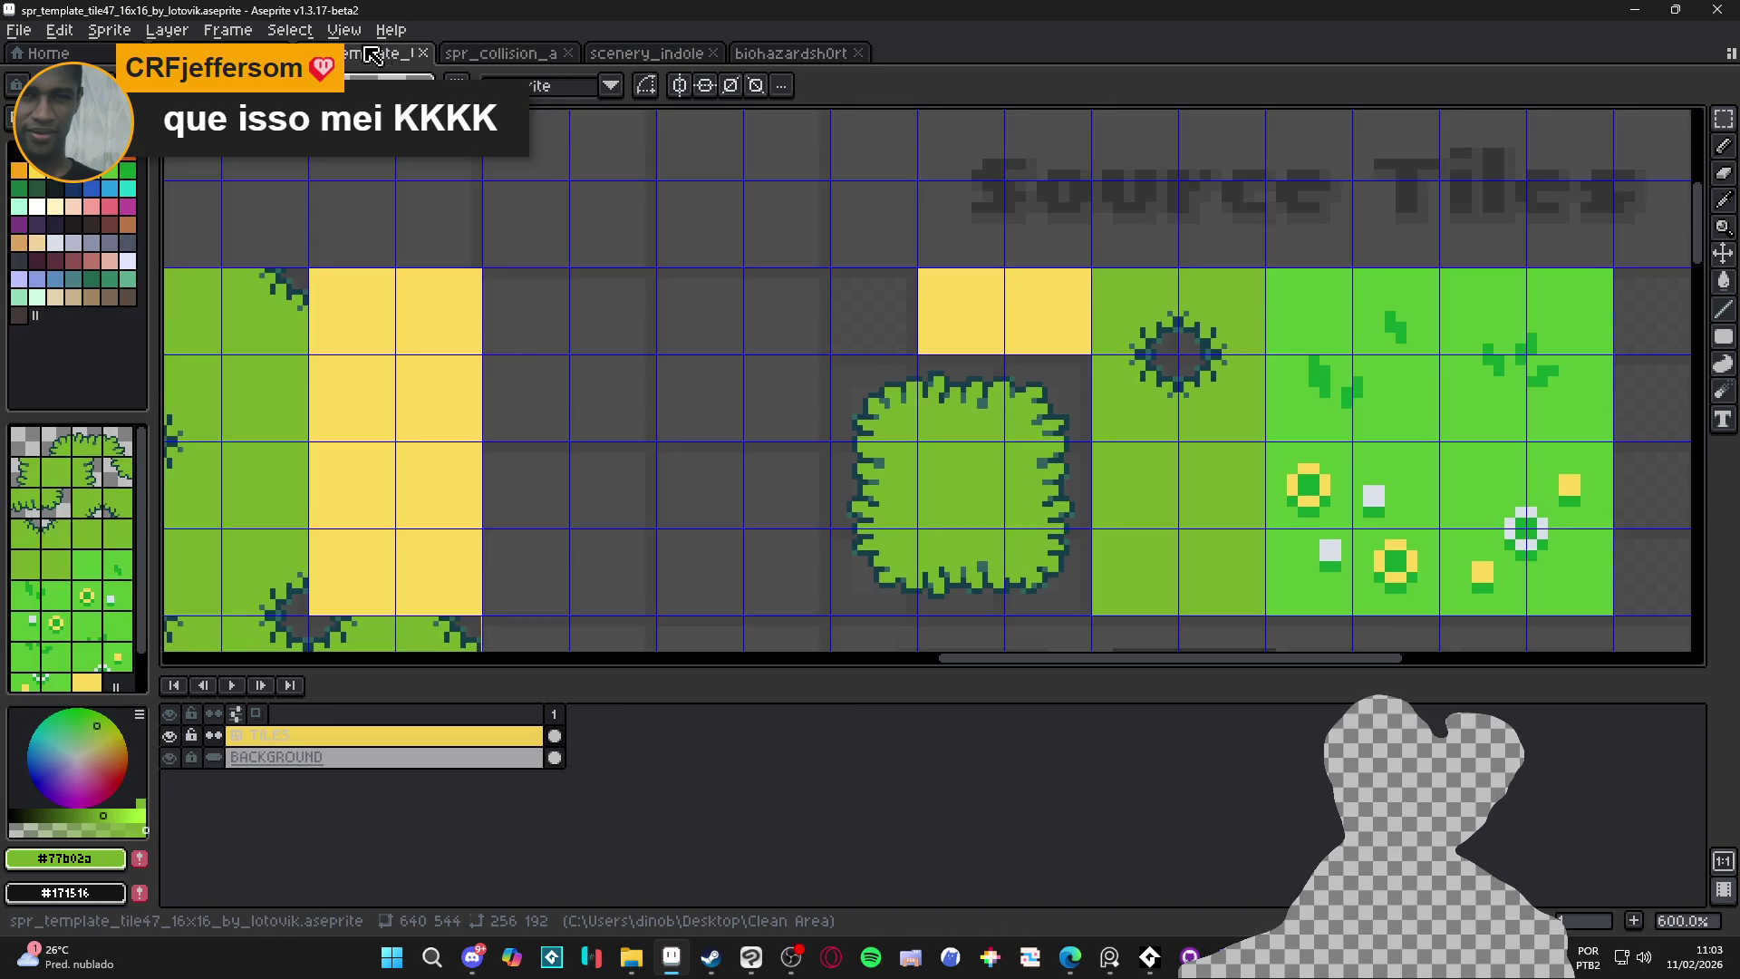
pyautogui.click(531, 55)
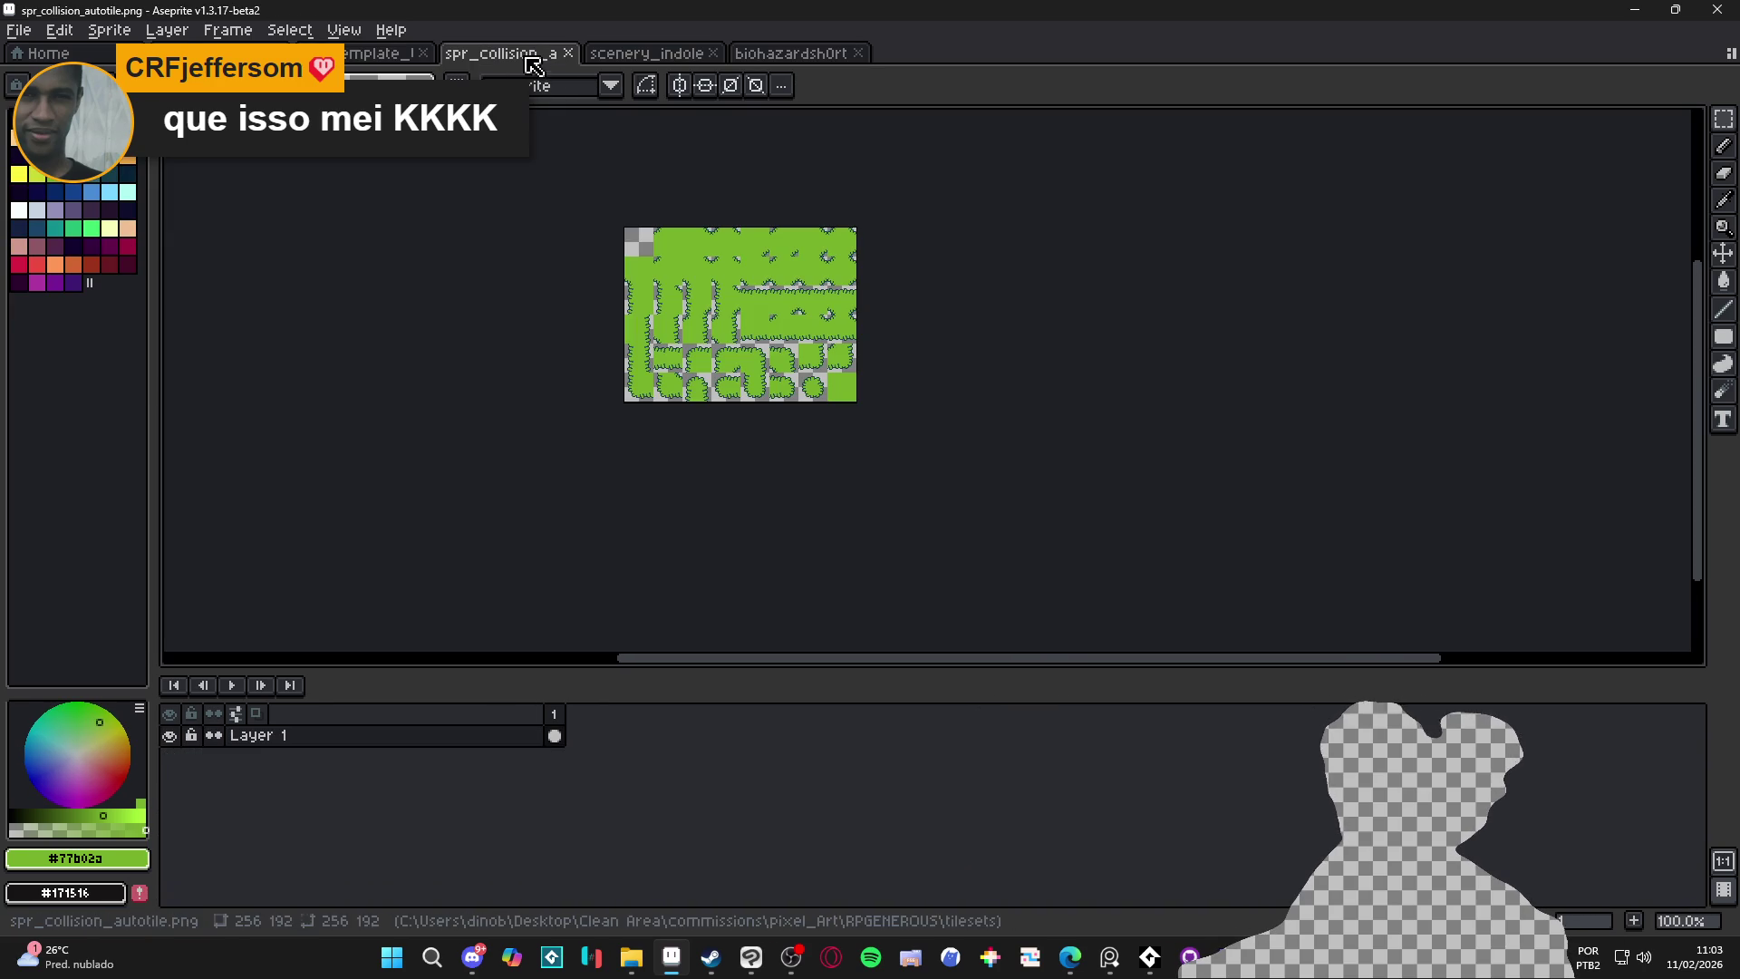
# Restore the magenta collision tiles in spr_collision_autotile
pyautogui.hotkey('ctrl', 'v')
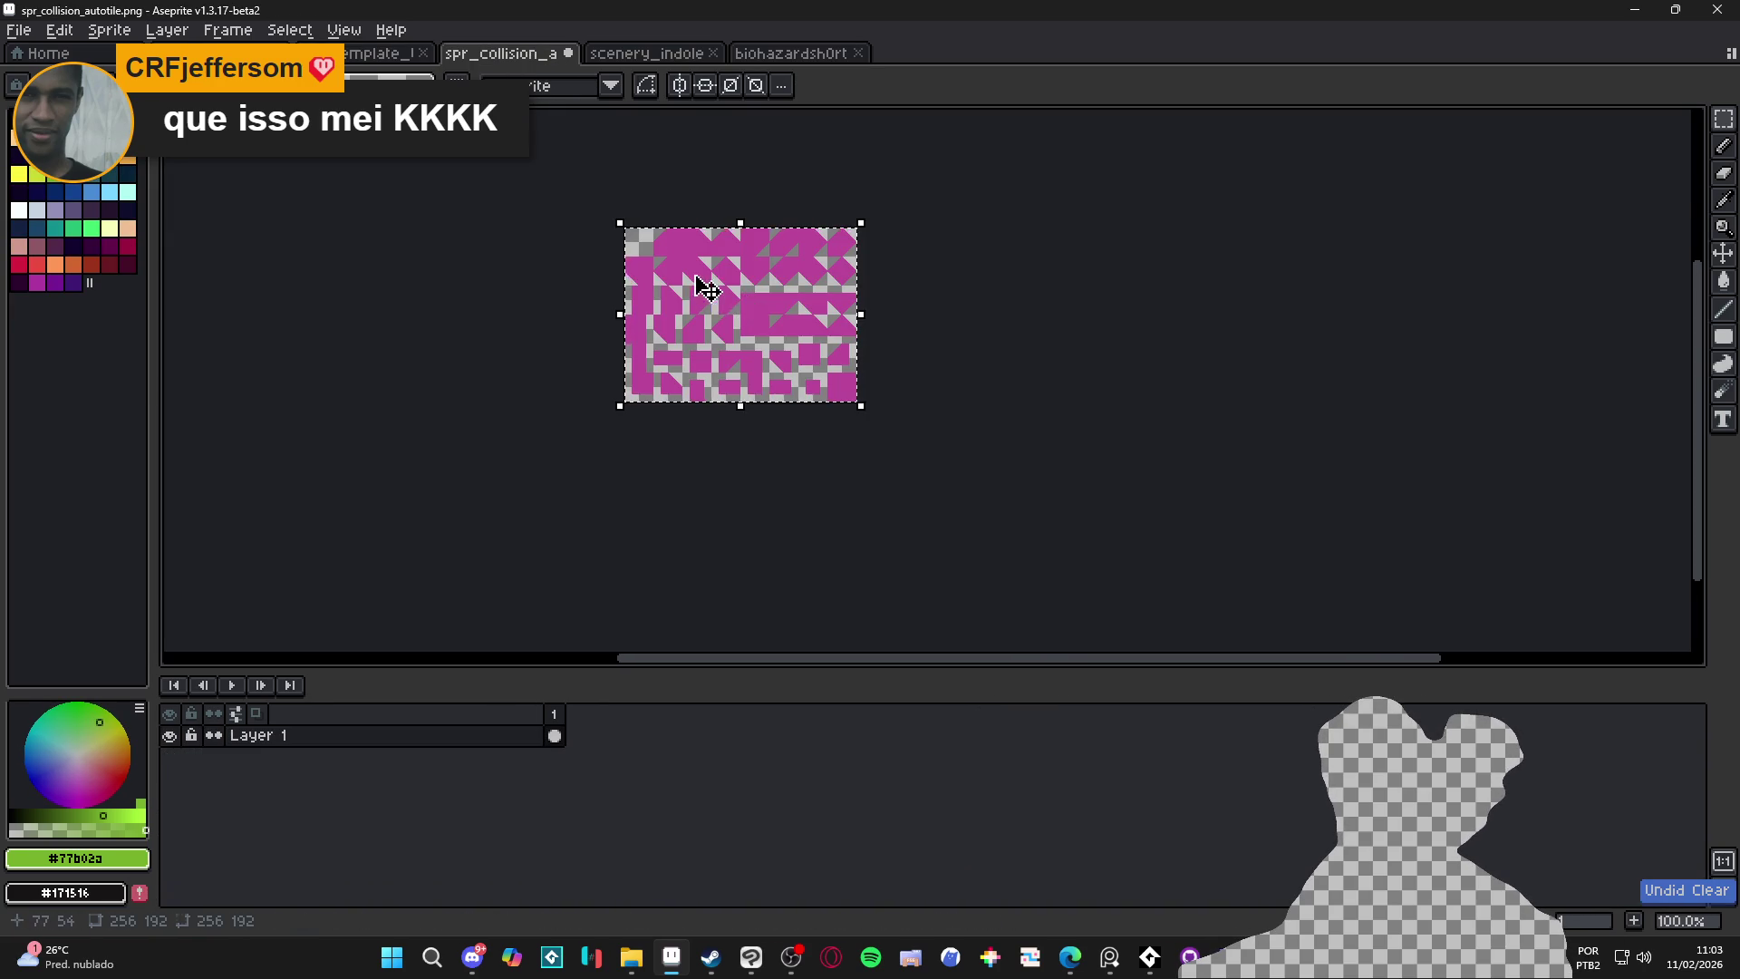
pyautogui.scroll(2, 698, 260)
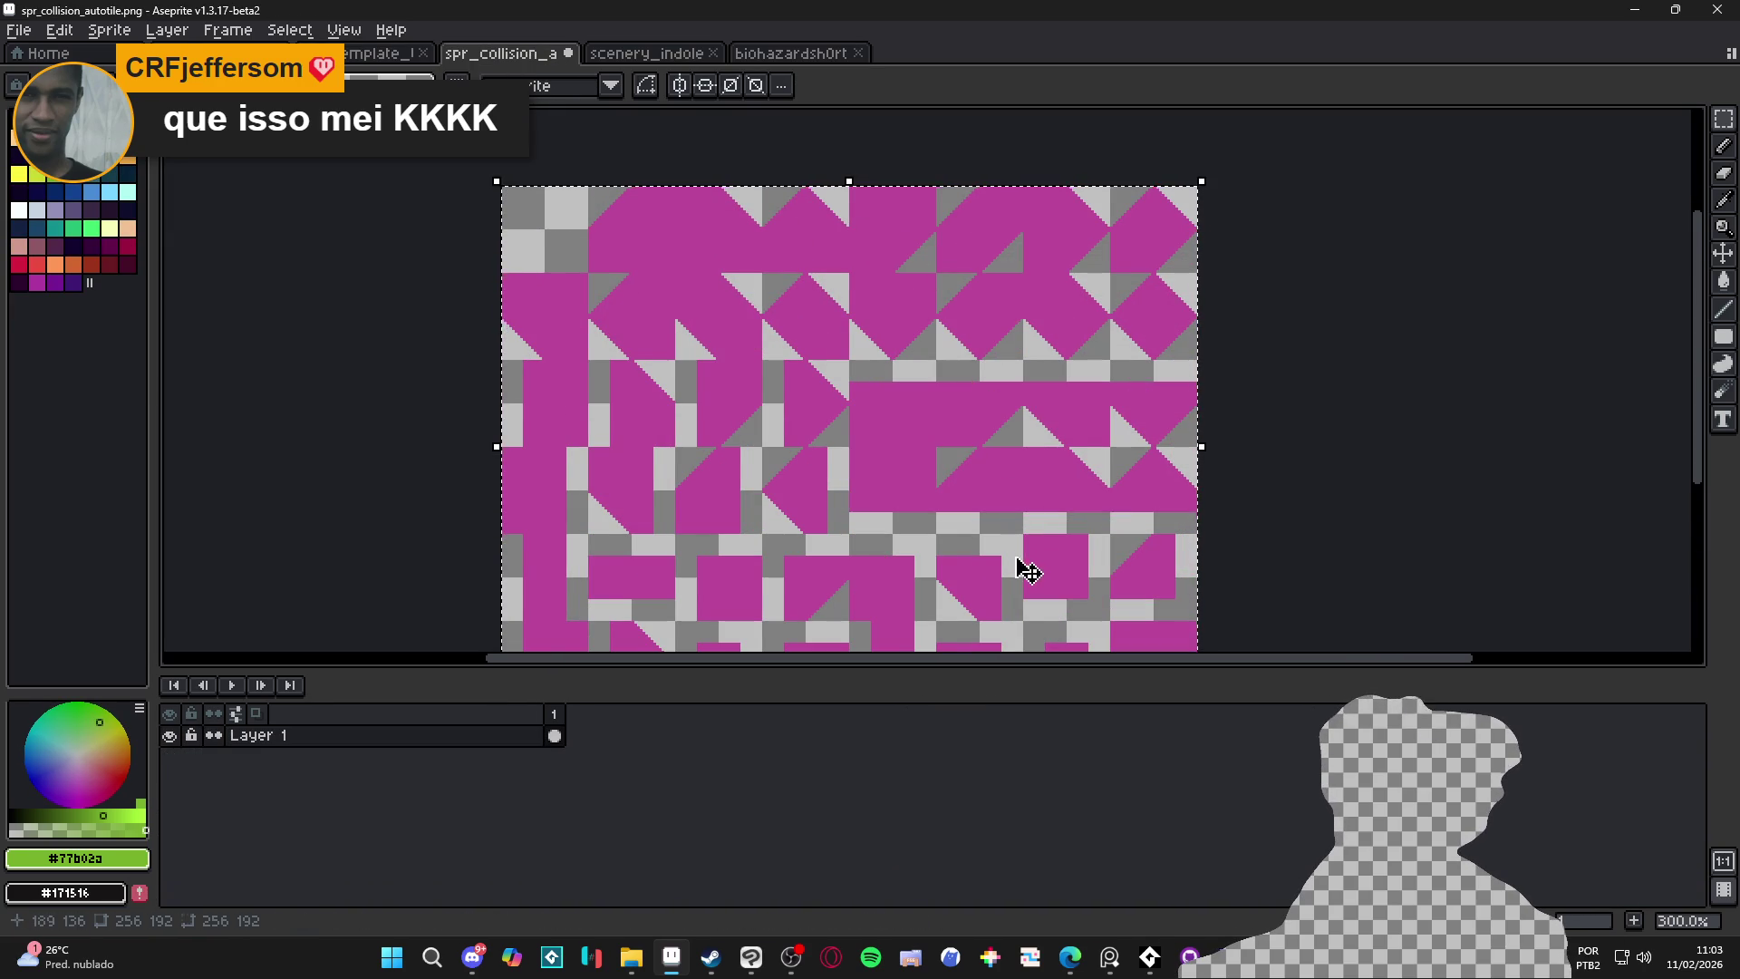
pyautogui.scroll(-2, 1010, 516)
pyautogui.hotkey('ctrl', 'd')
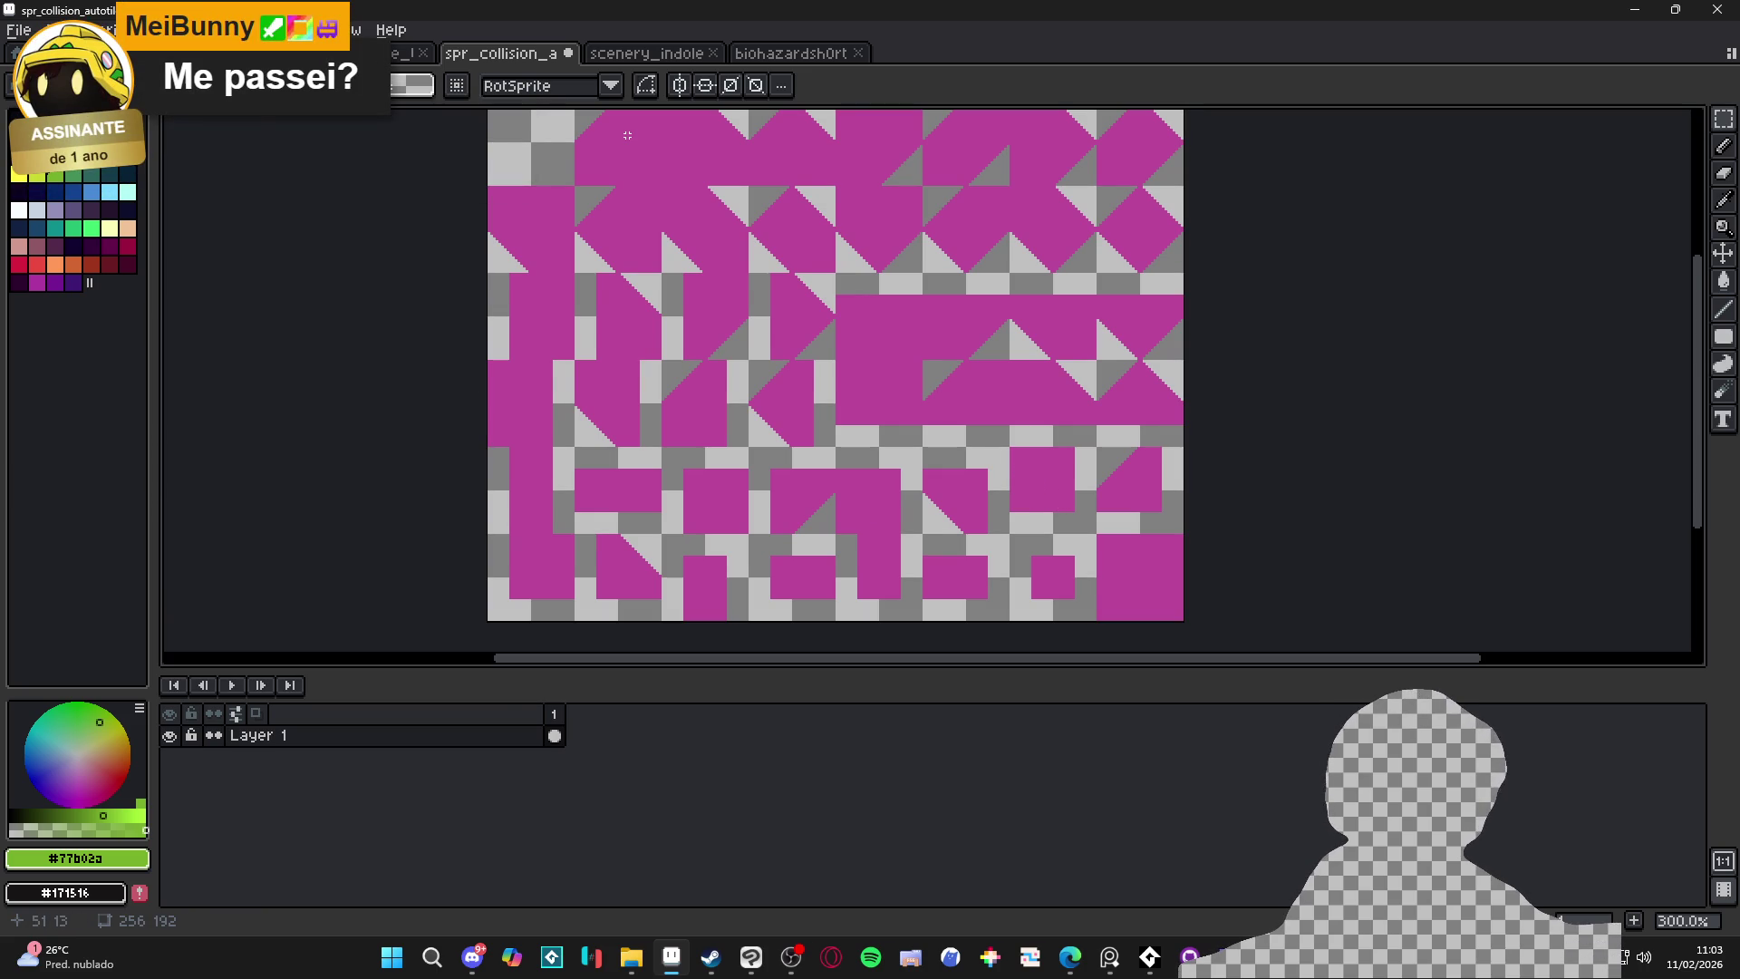
# Return to the tile template and pick magenta as the drawing colour
pyautogui.click(766, 55)
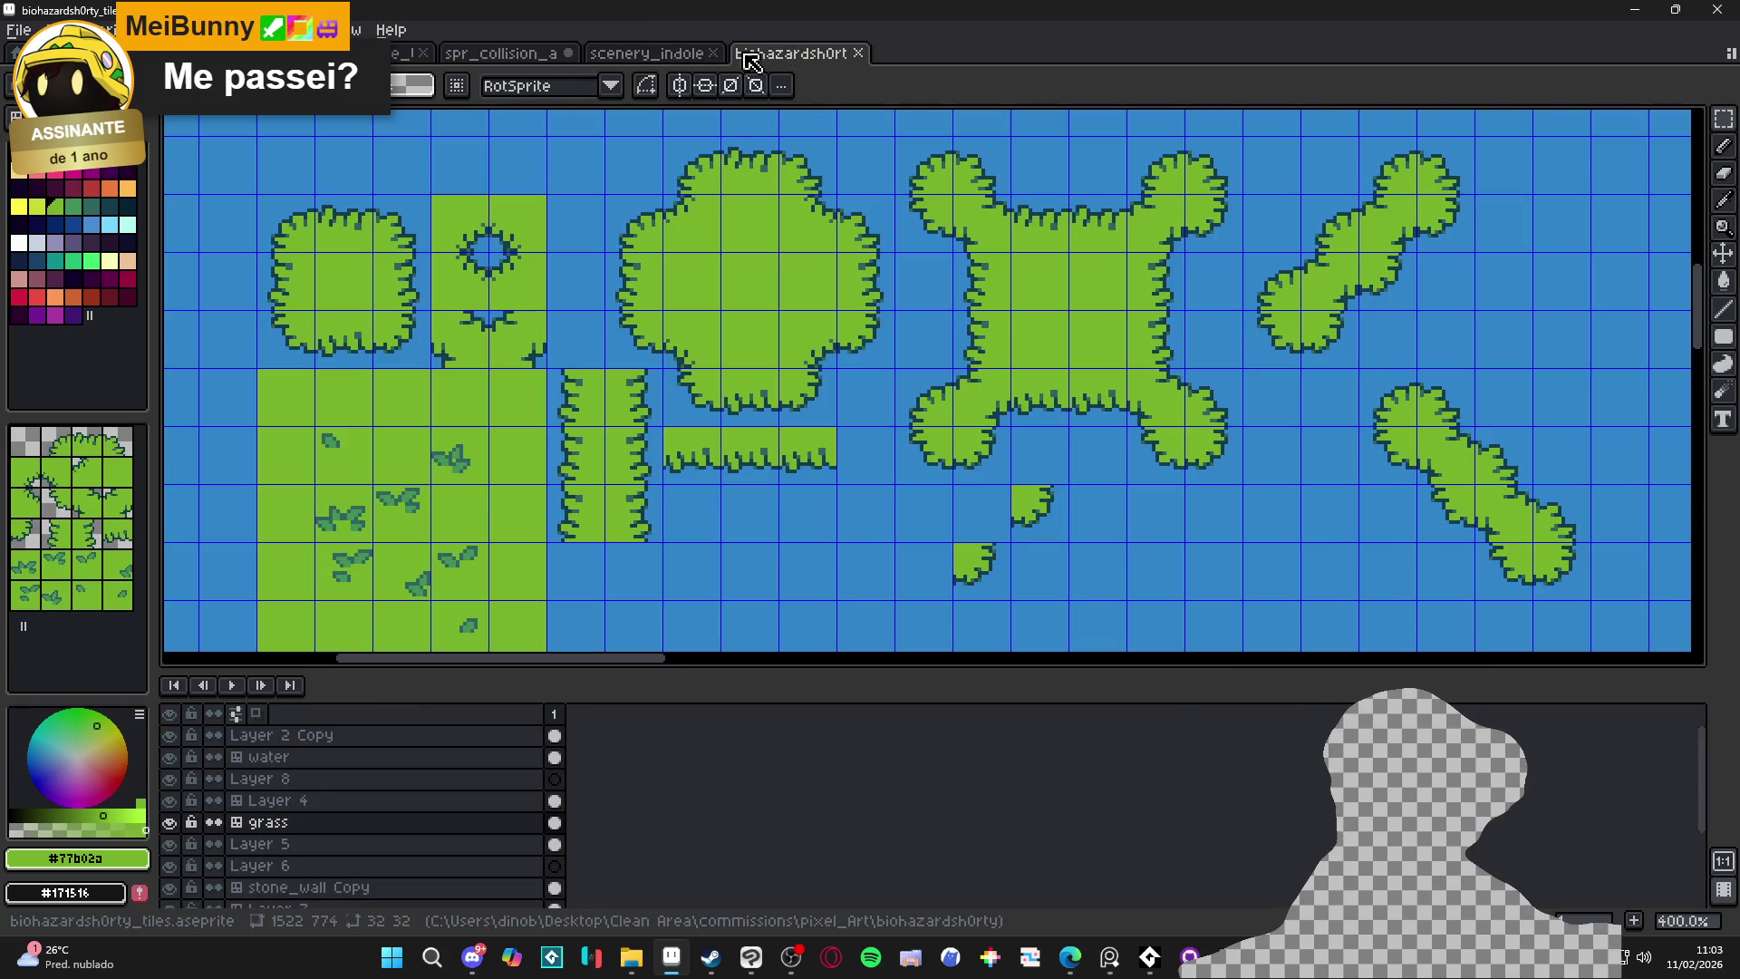
pyautogui.click(645, 54)
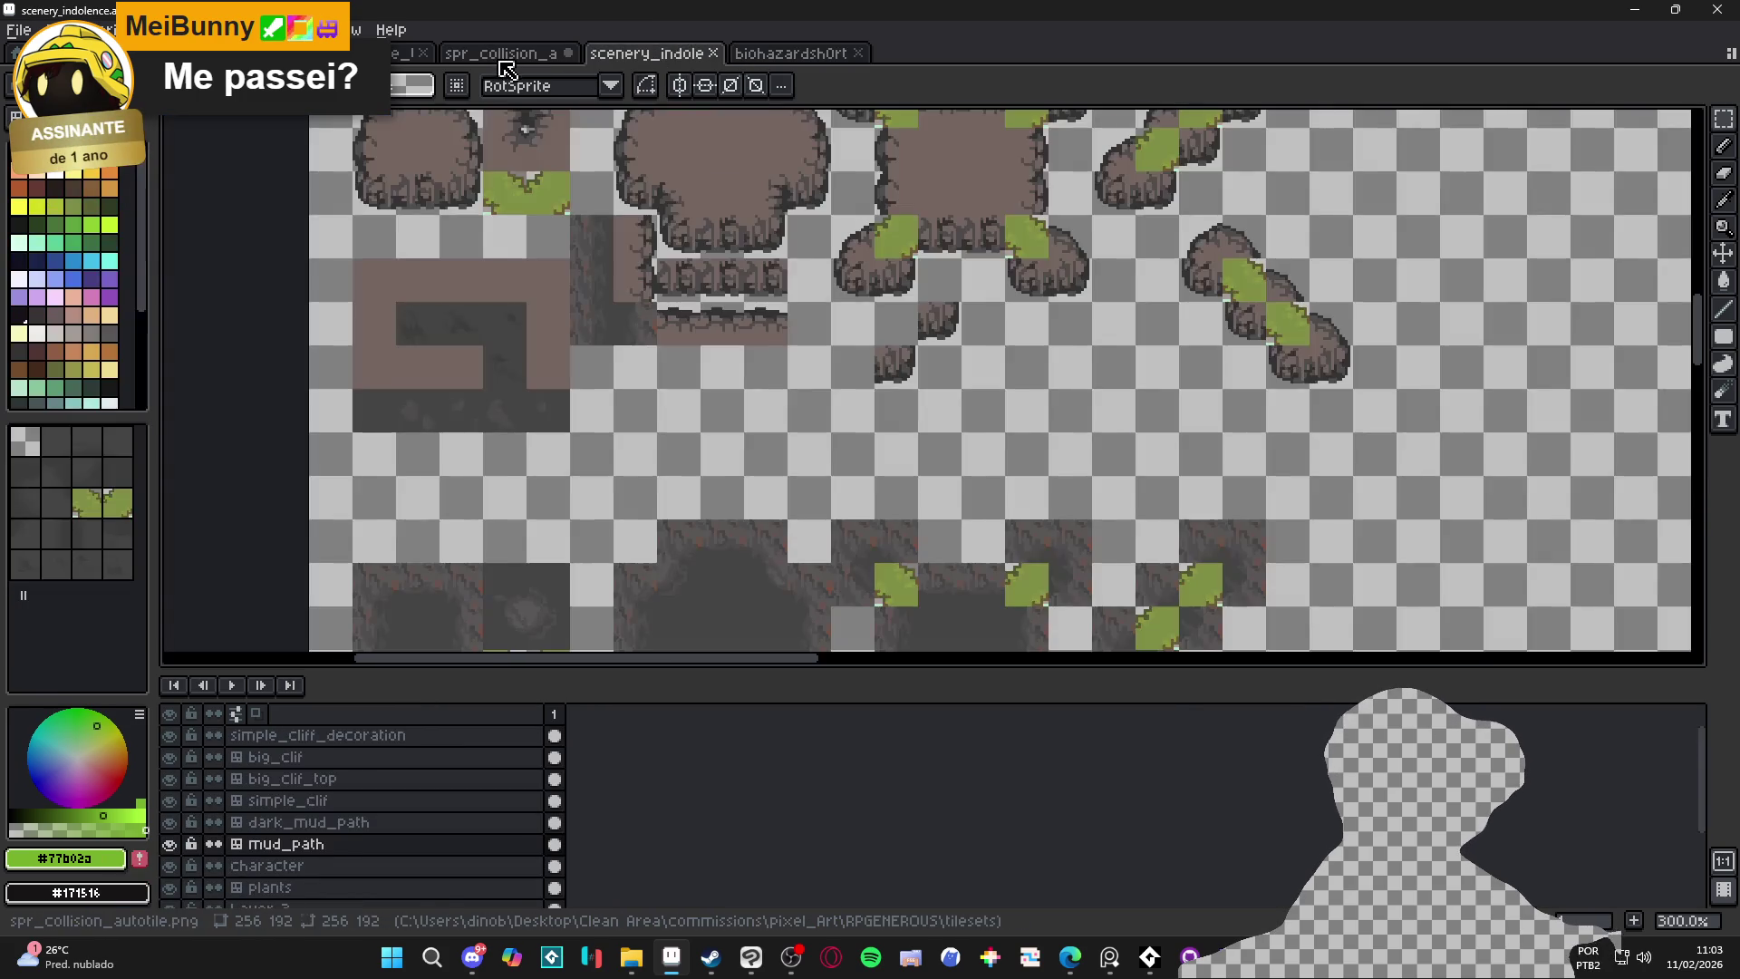
pyautogui.click(503, 55)
pyautogui.click(403, 53)
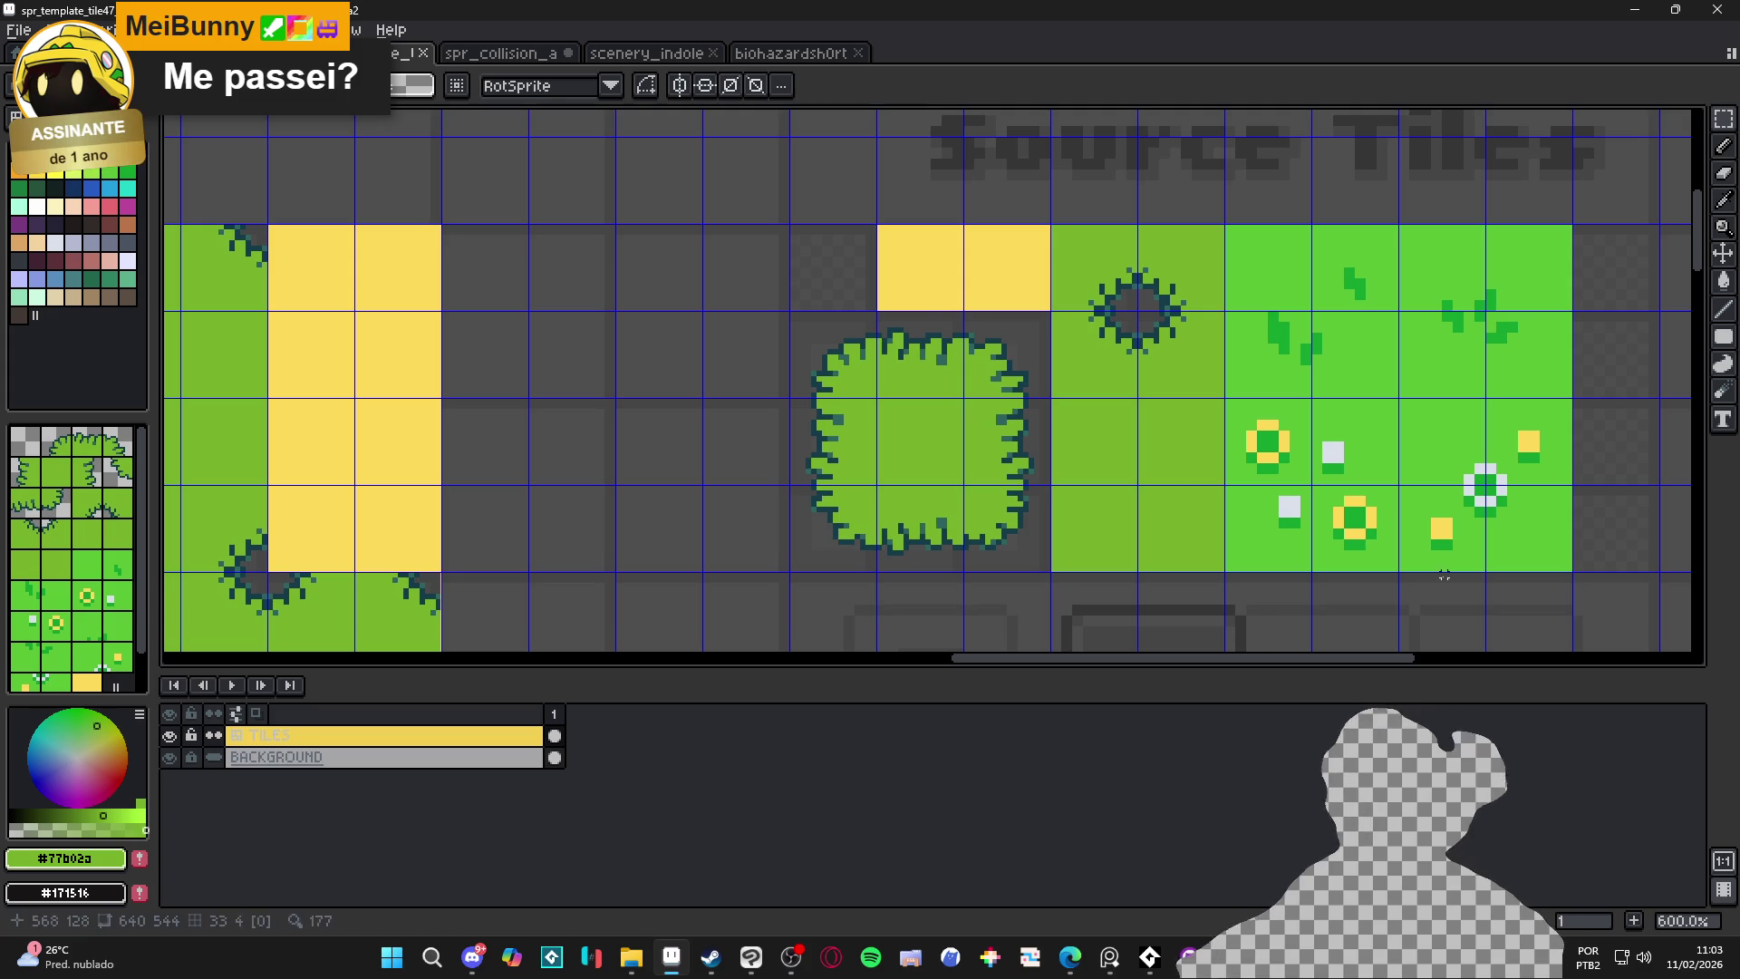
pyautogui.click(126, 207)
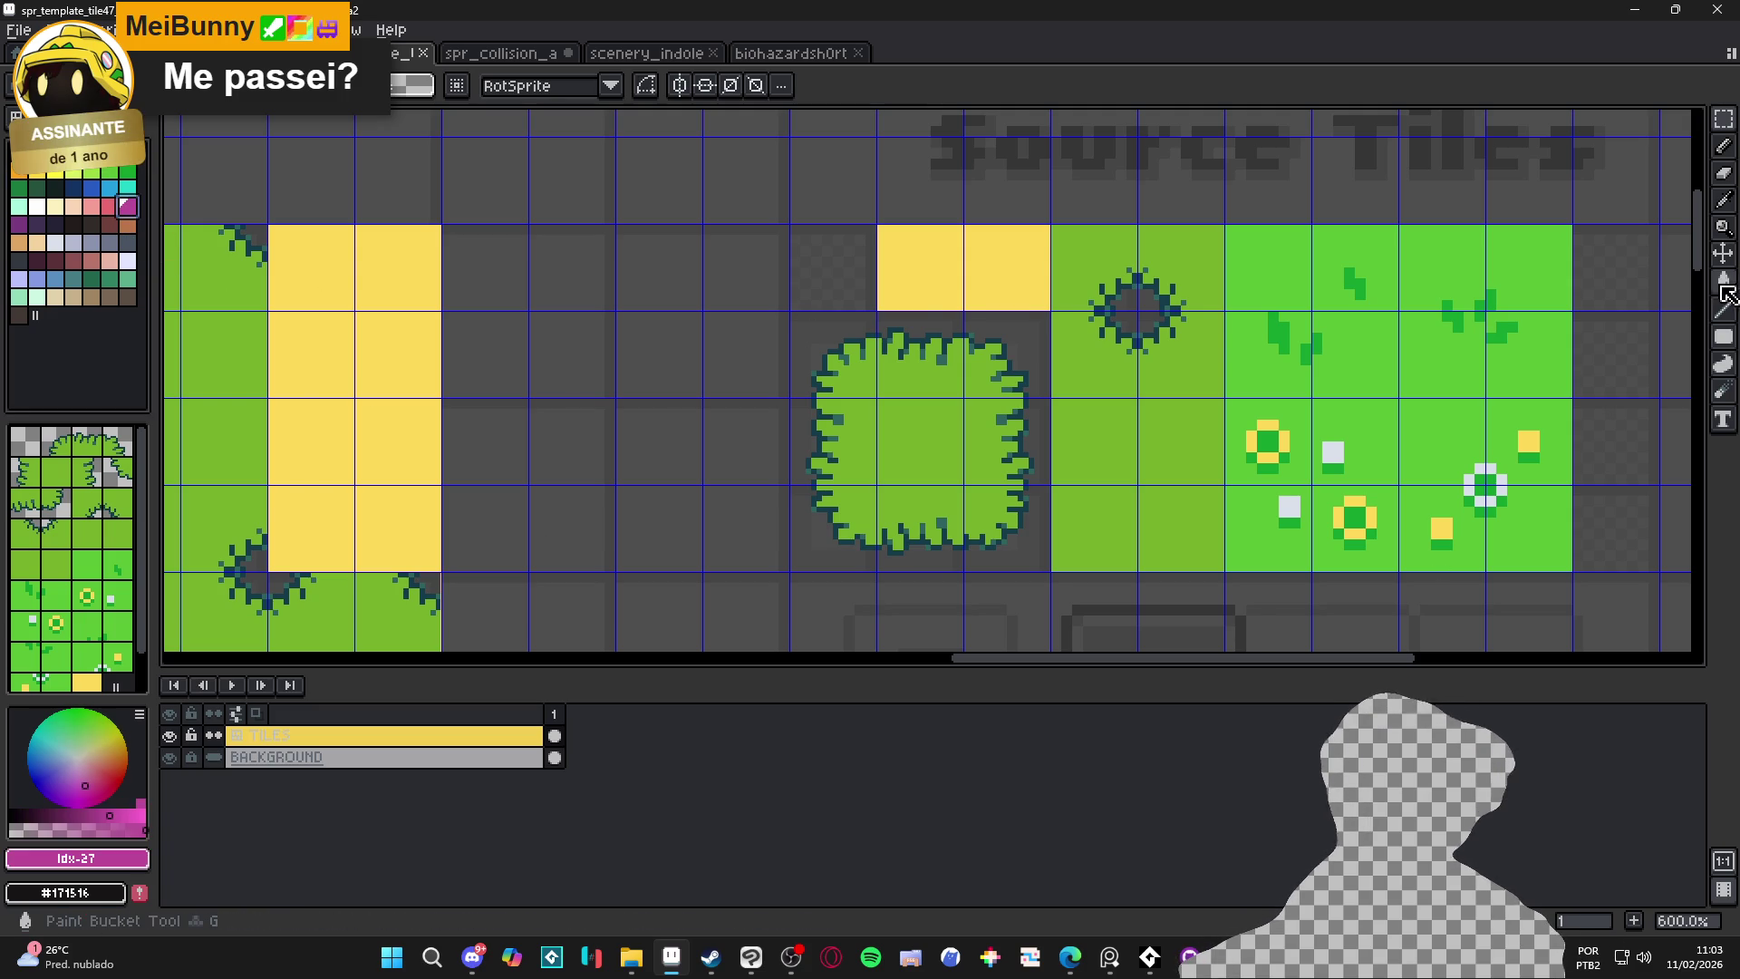
# Draw a magenta X across the bush tile's top-left corner
pyautogui.click(1728, 337)
pyautogui.scroll(4, 716, 285)
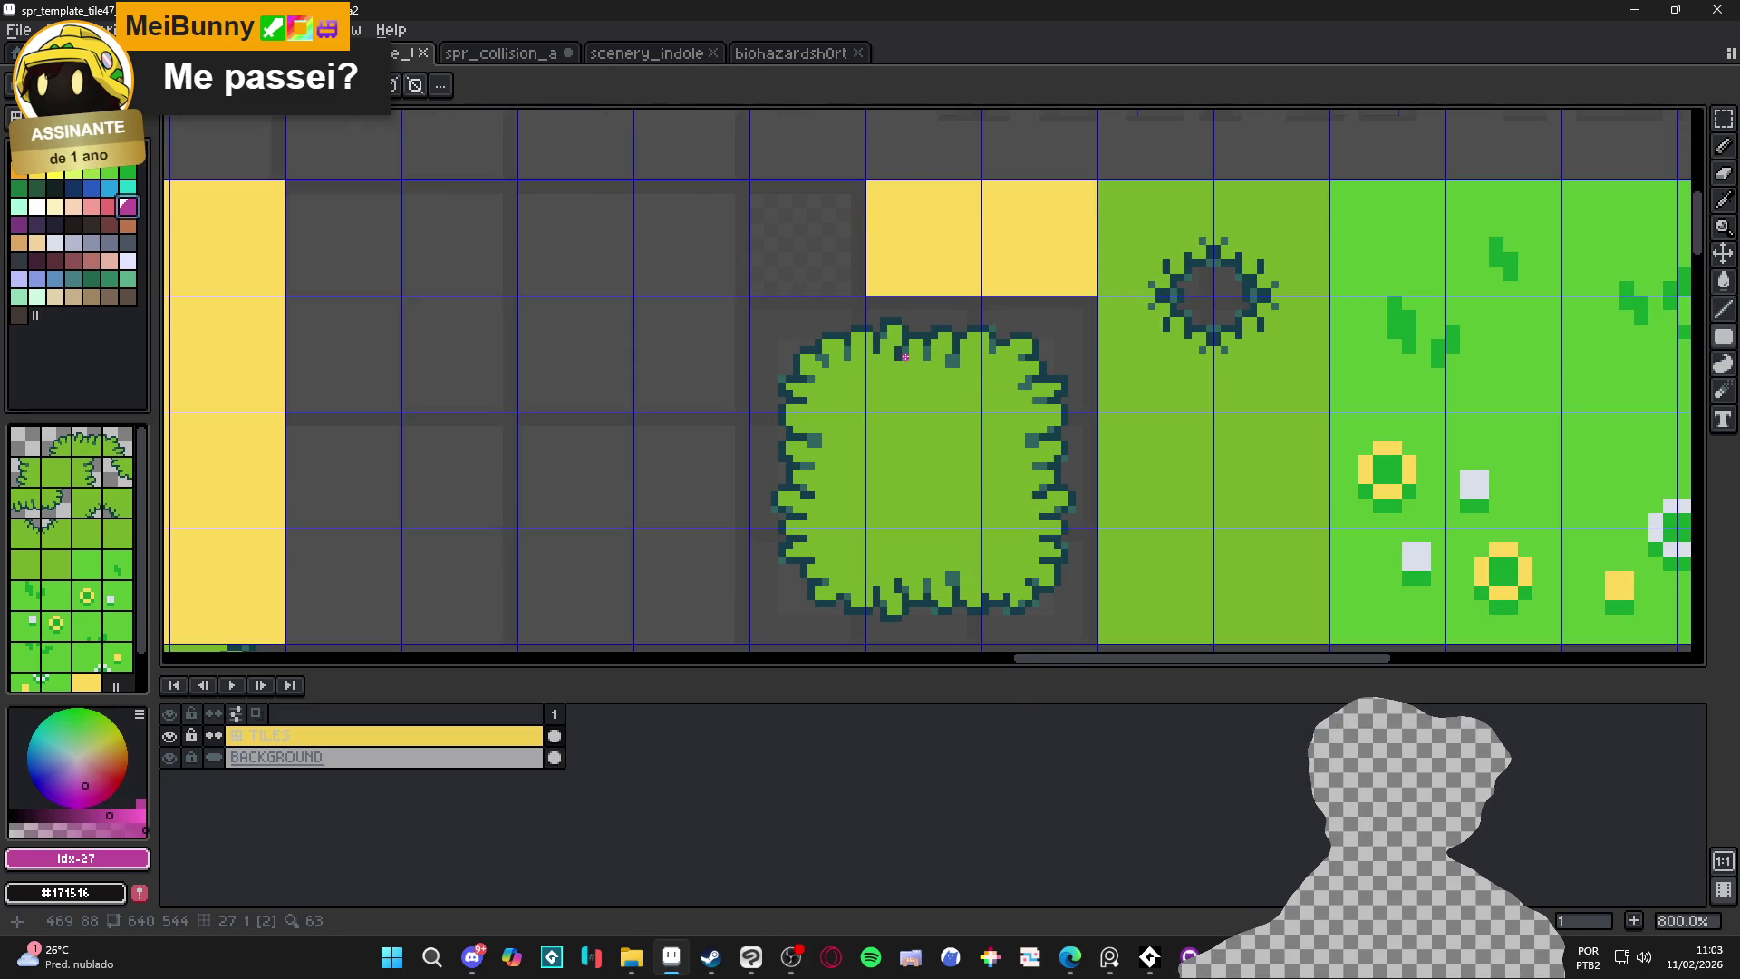
pyautogui.press('b')
pyautogui.moveTo(716, 285)
pyautogui.mouseDown()
pyautogui.moveTo(917, 508)
pyautogui.moveTo(933, 503)
pyautogui.mouseUp()
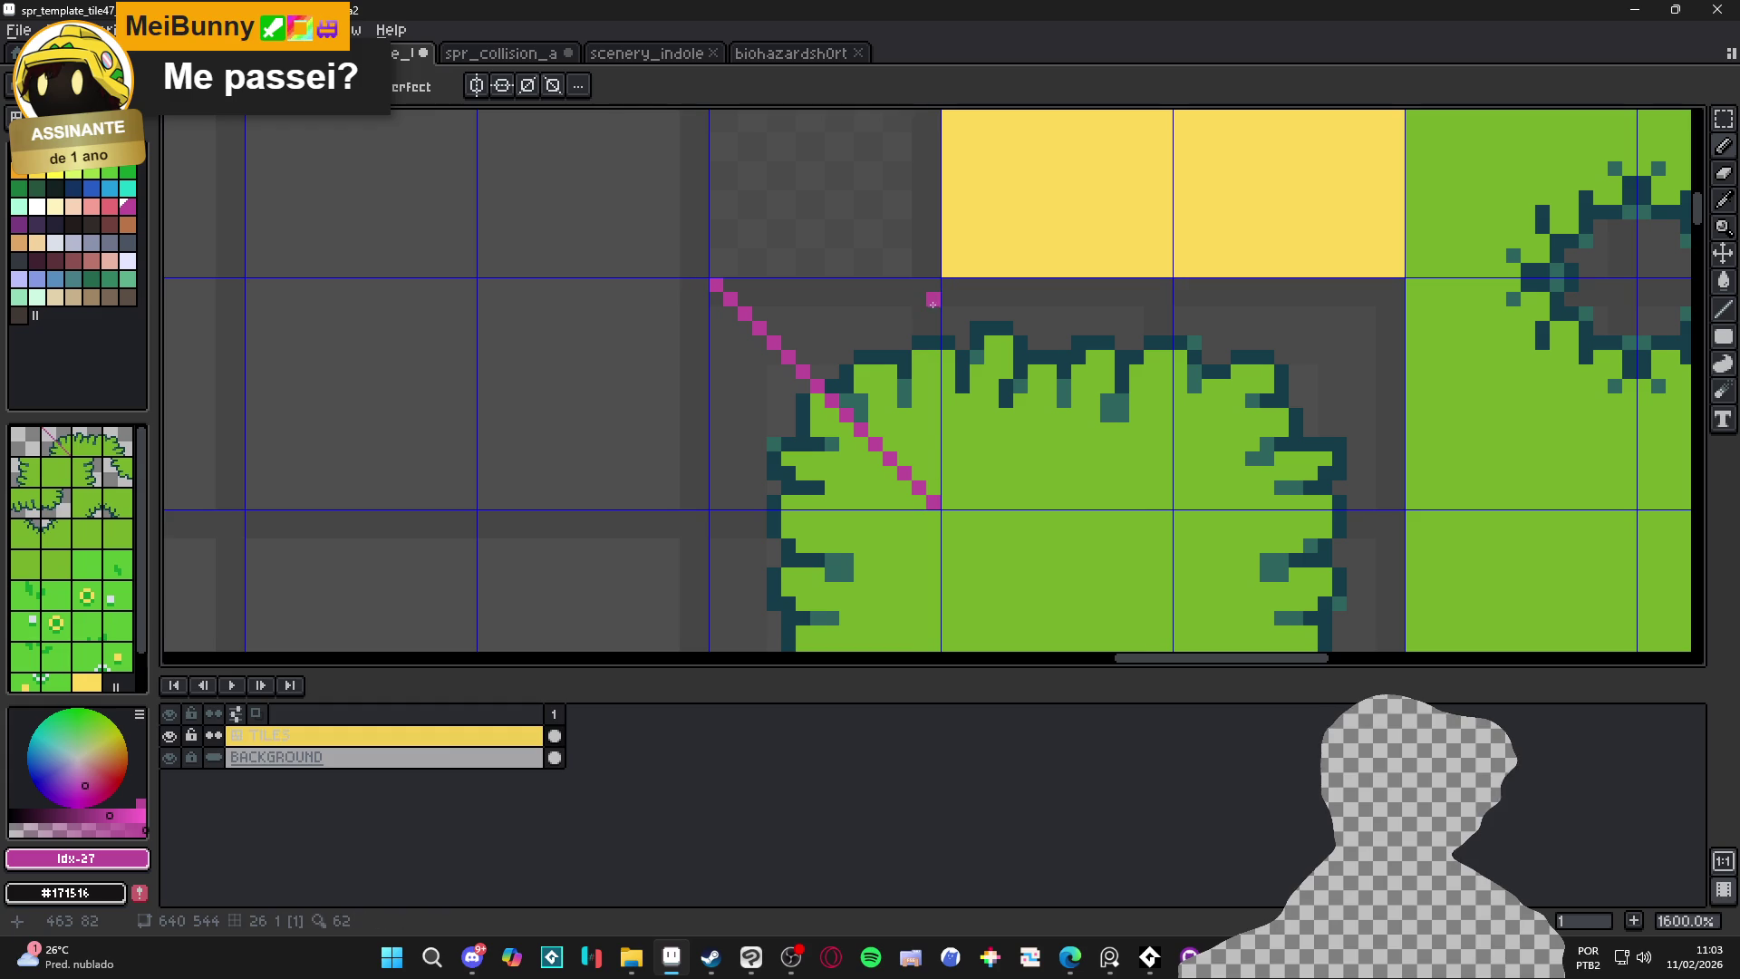
pyautogui.scroll(-8, 933, 310)
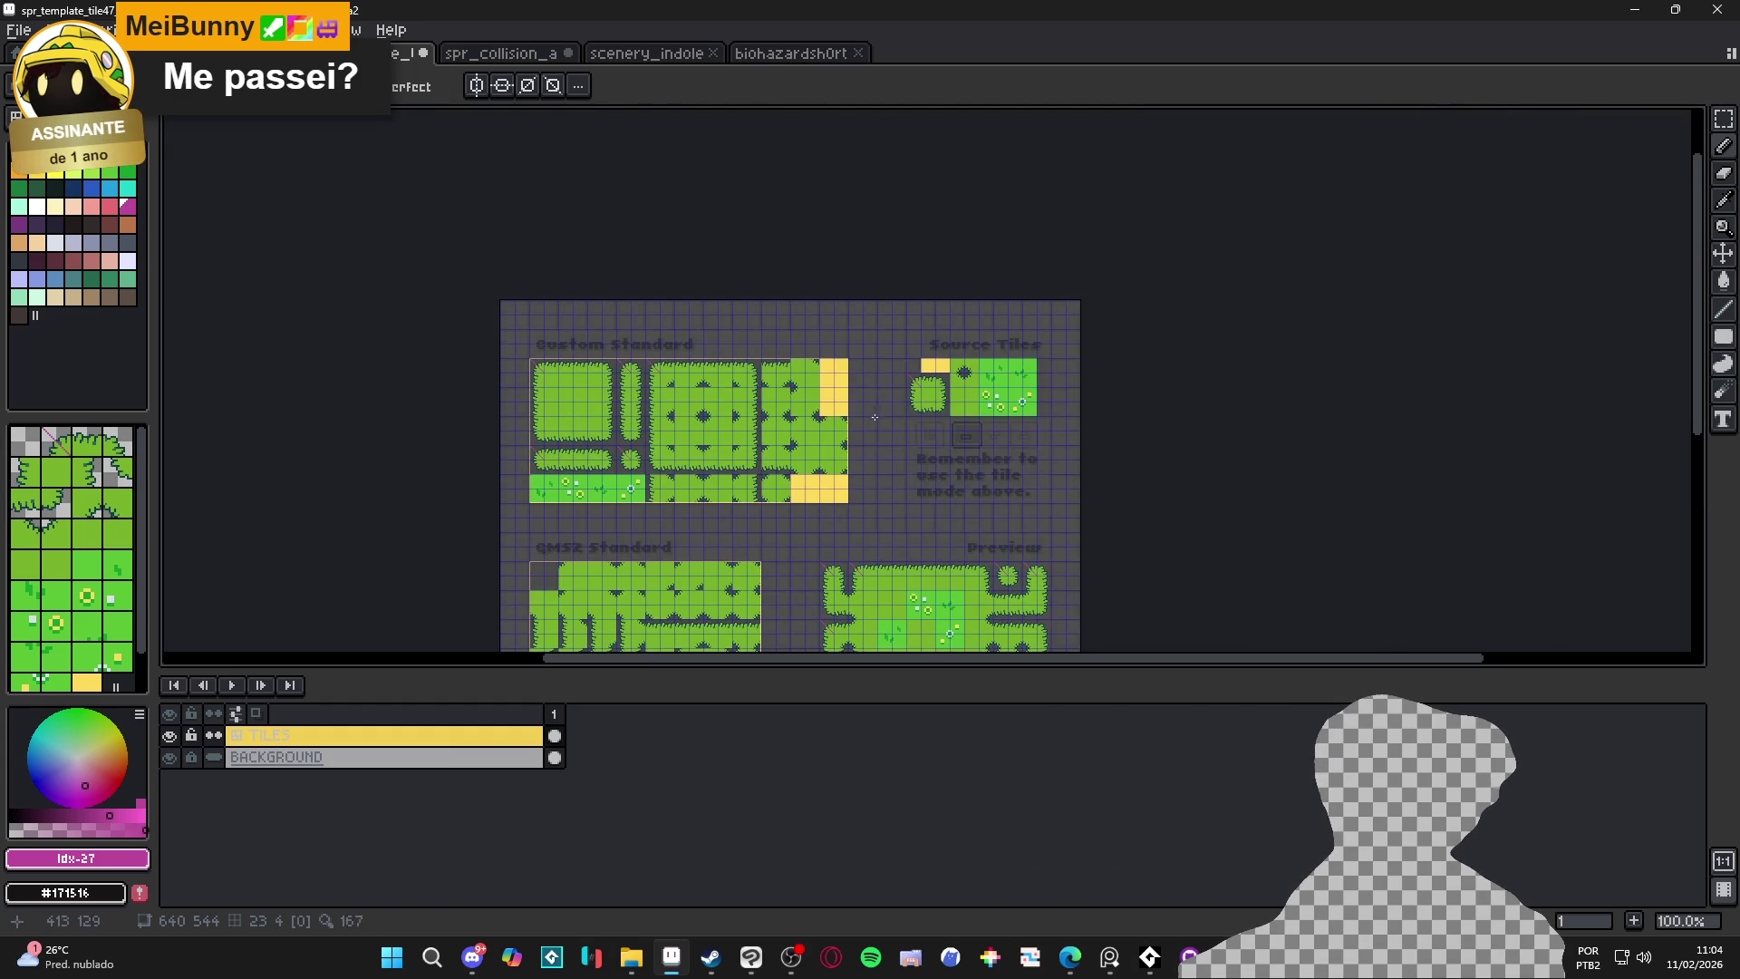
pyautogui.scroll(8, 925, 376)
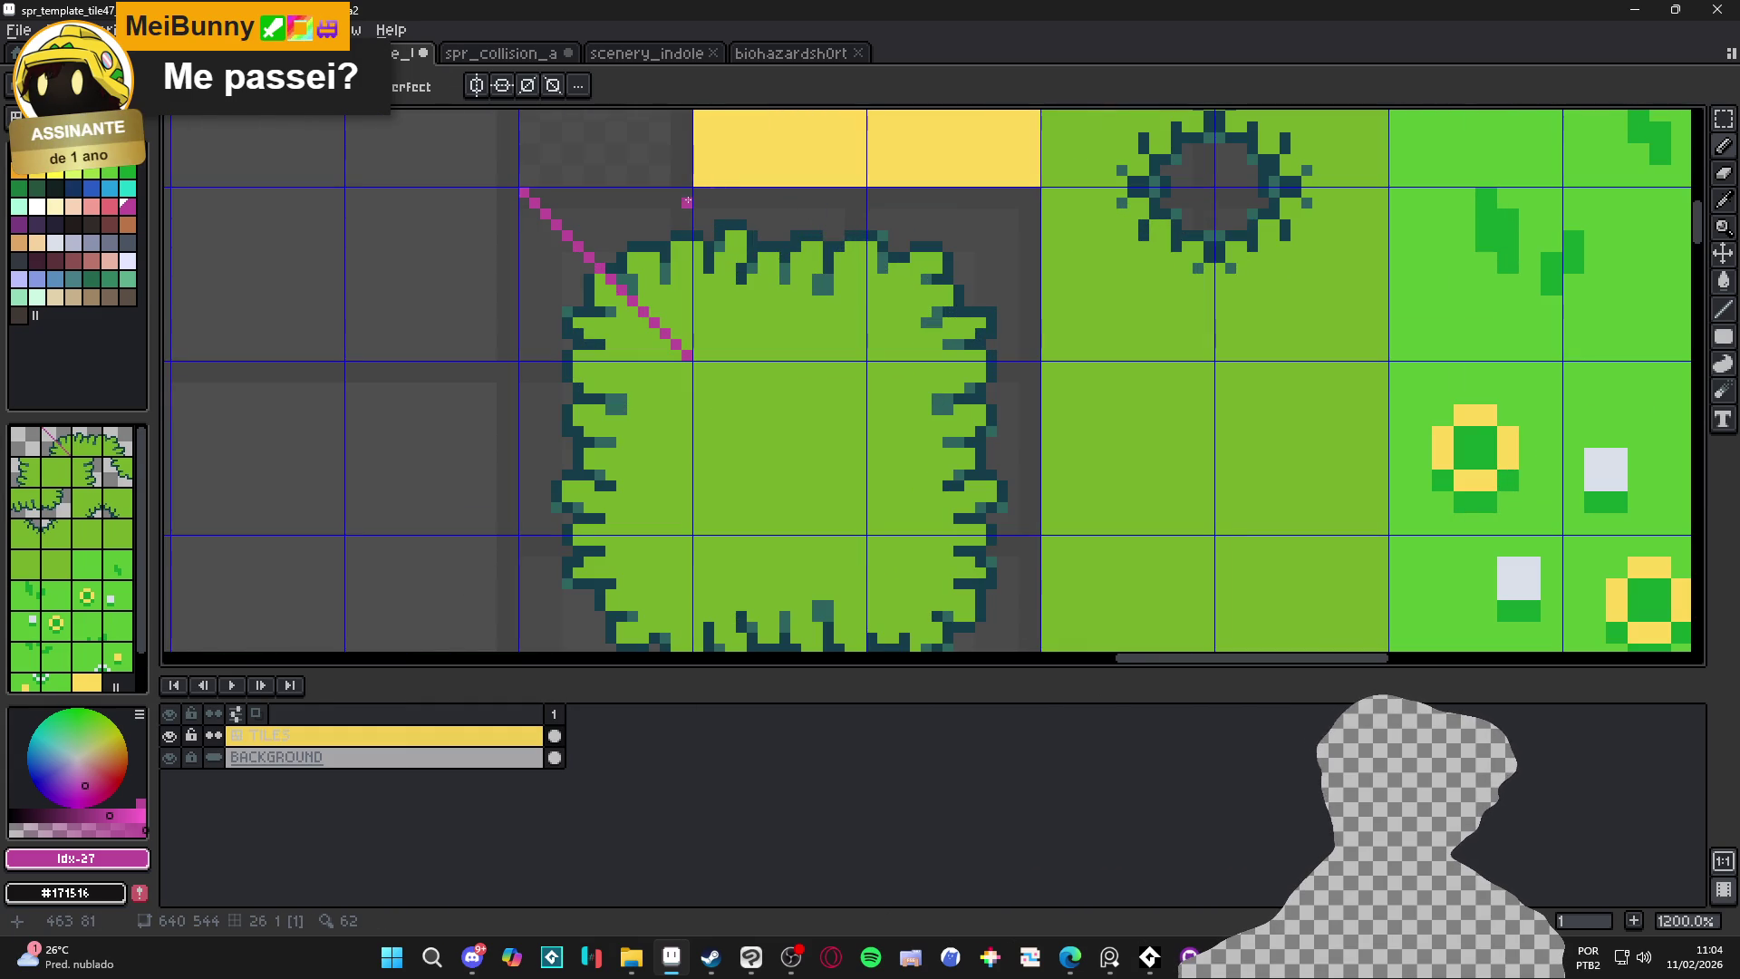
pyautogui.moveTo(686, 191); pyautogui.dragTo(508, 357)
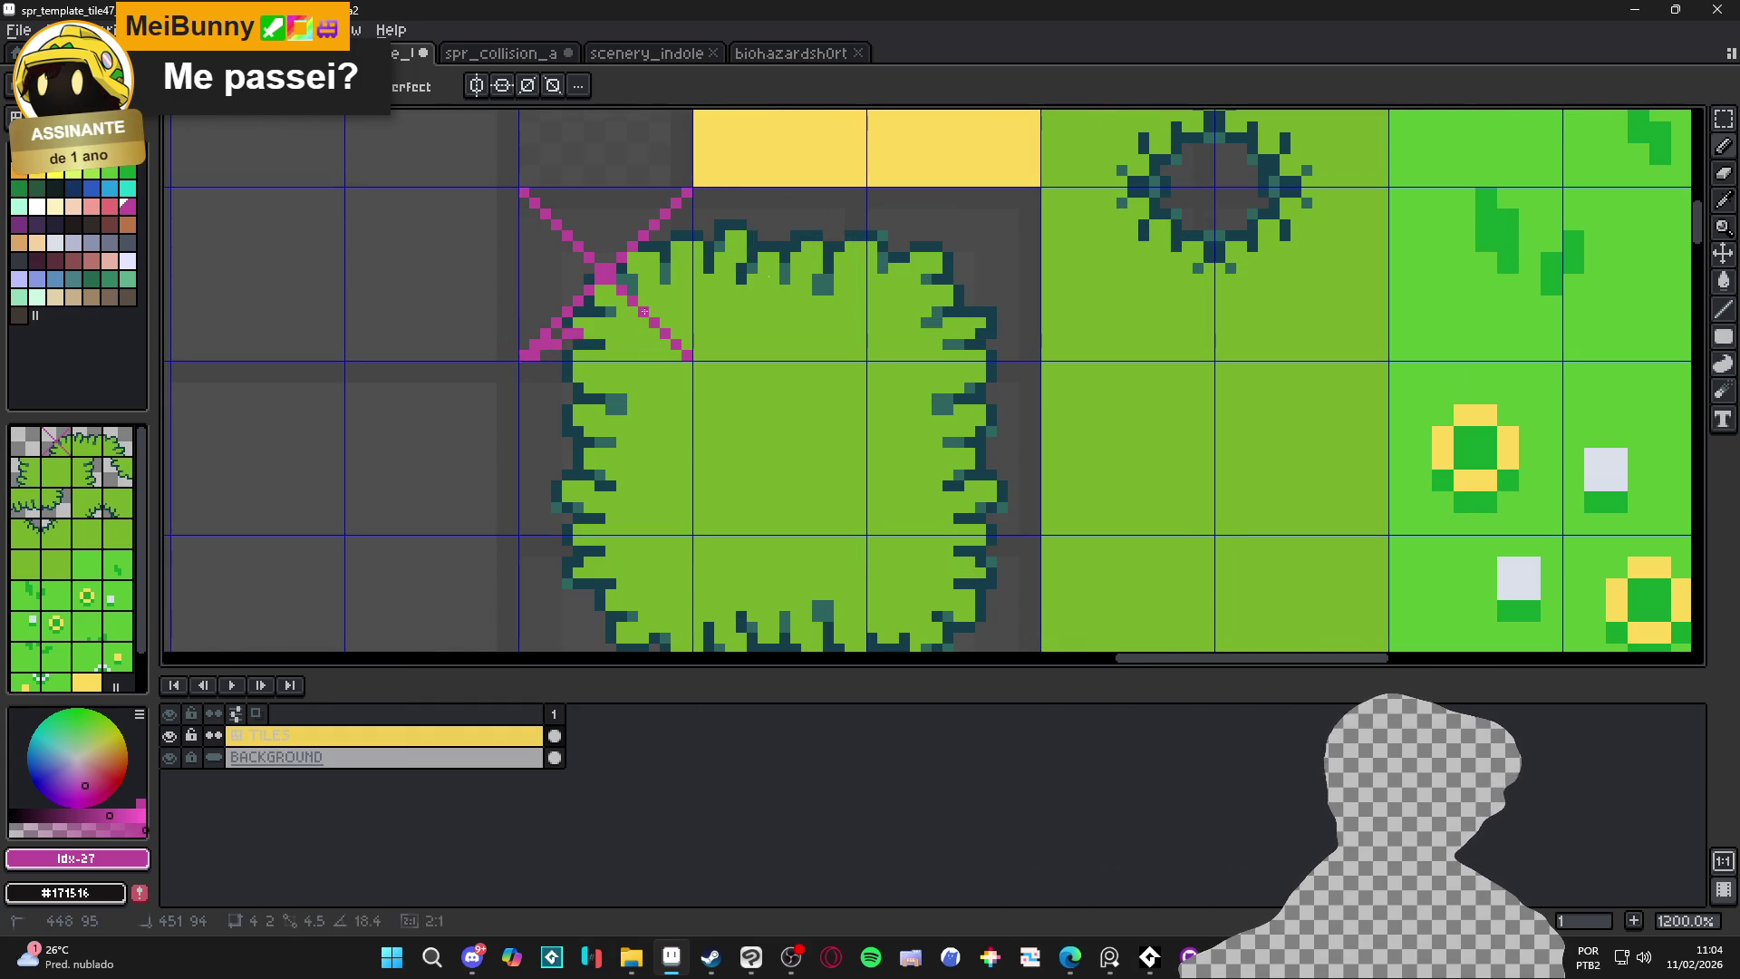
# Draw magenta X diagonals across the top-right, bottom-right and bottom-left corner tiles
pyautogui.moveTo(870, 191); pyautogui.dragTo(1033, 356)
pyautogui.click(1034, 289)
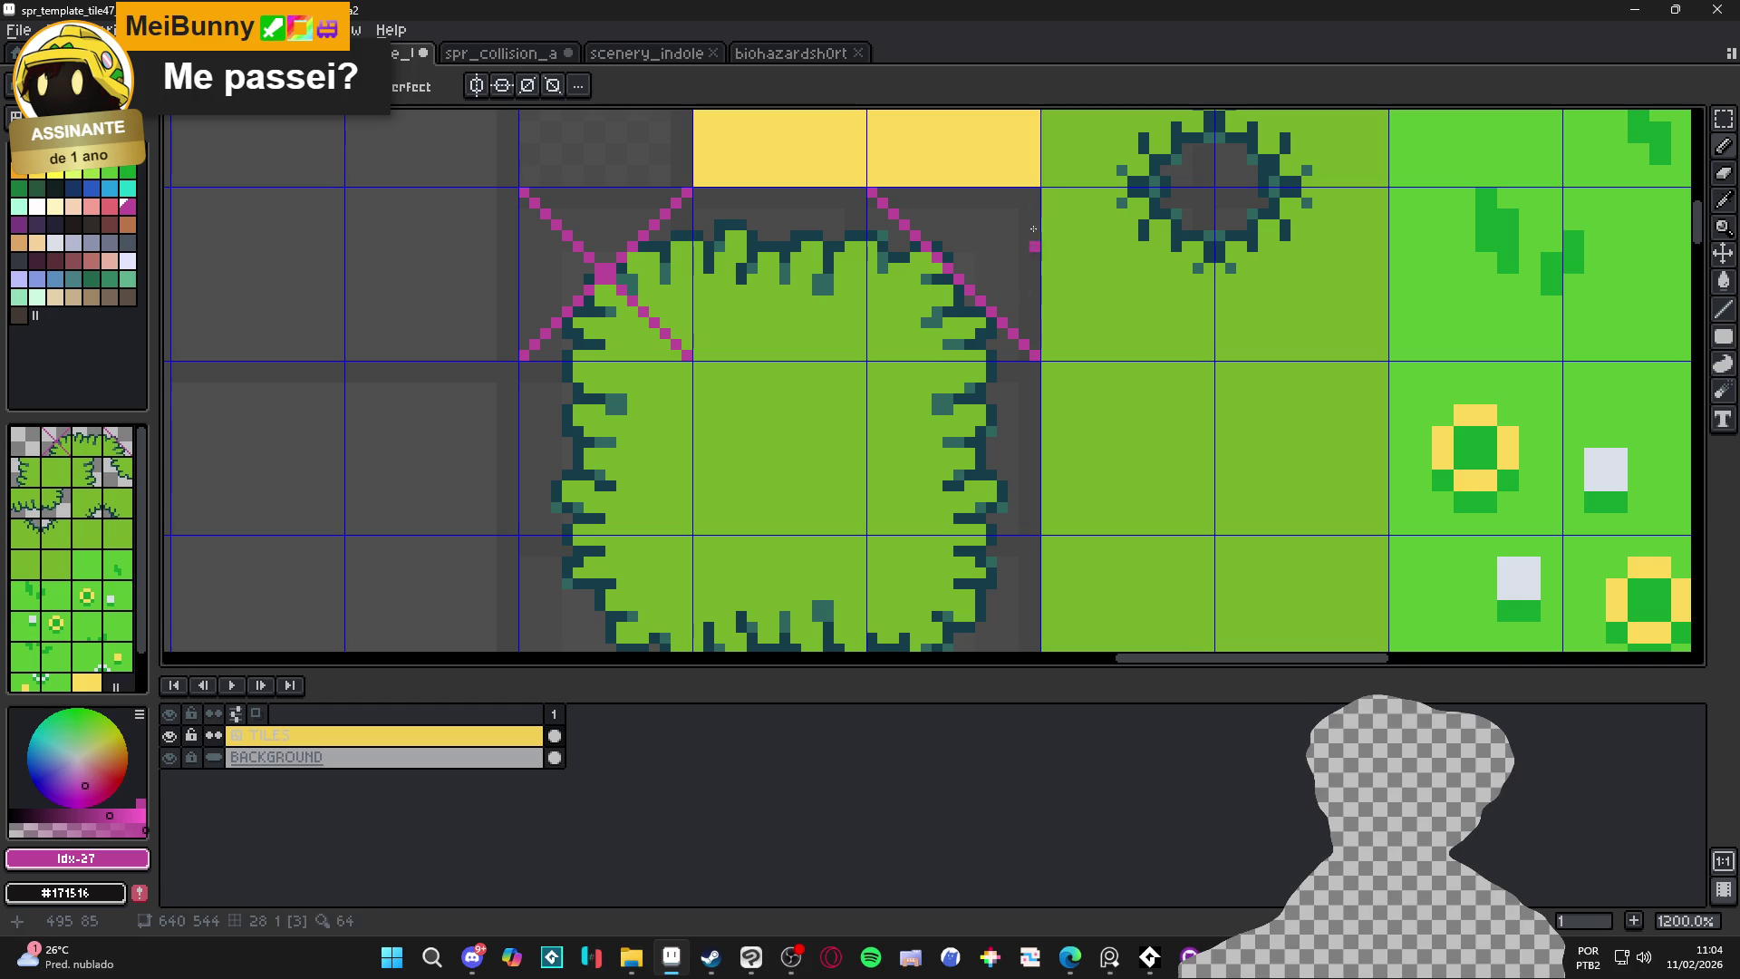
pyautogui.moveTo(1036, 193); pyautogui.dragTo(870, 356)
pyautogui.scroll(-3, 862, 394)
pyautogui.moveTo(851, 415); pyautogui.dragTo(1020, 582)
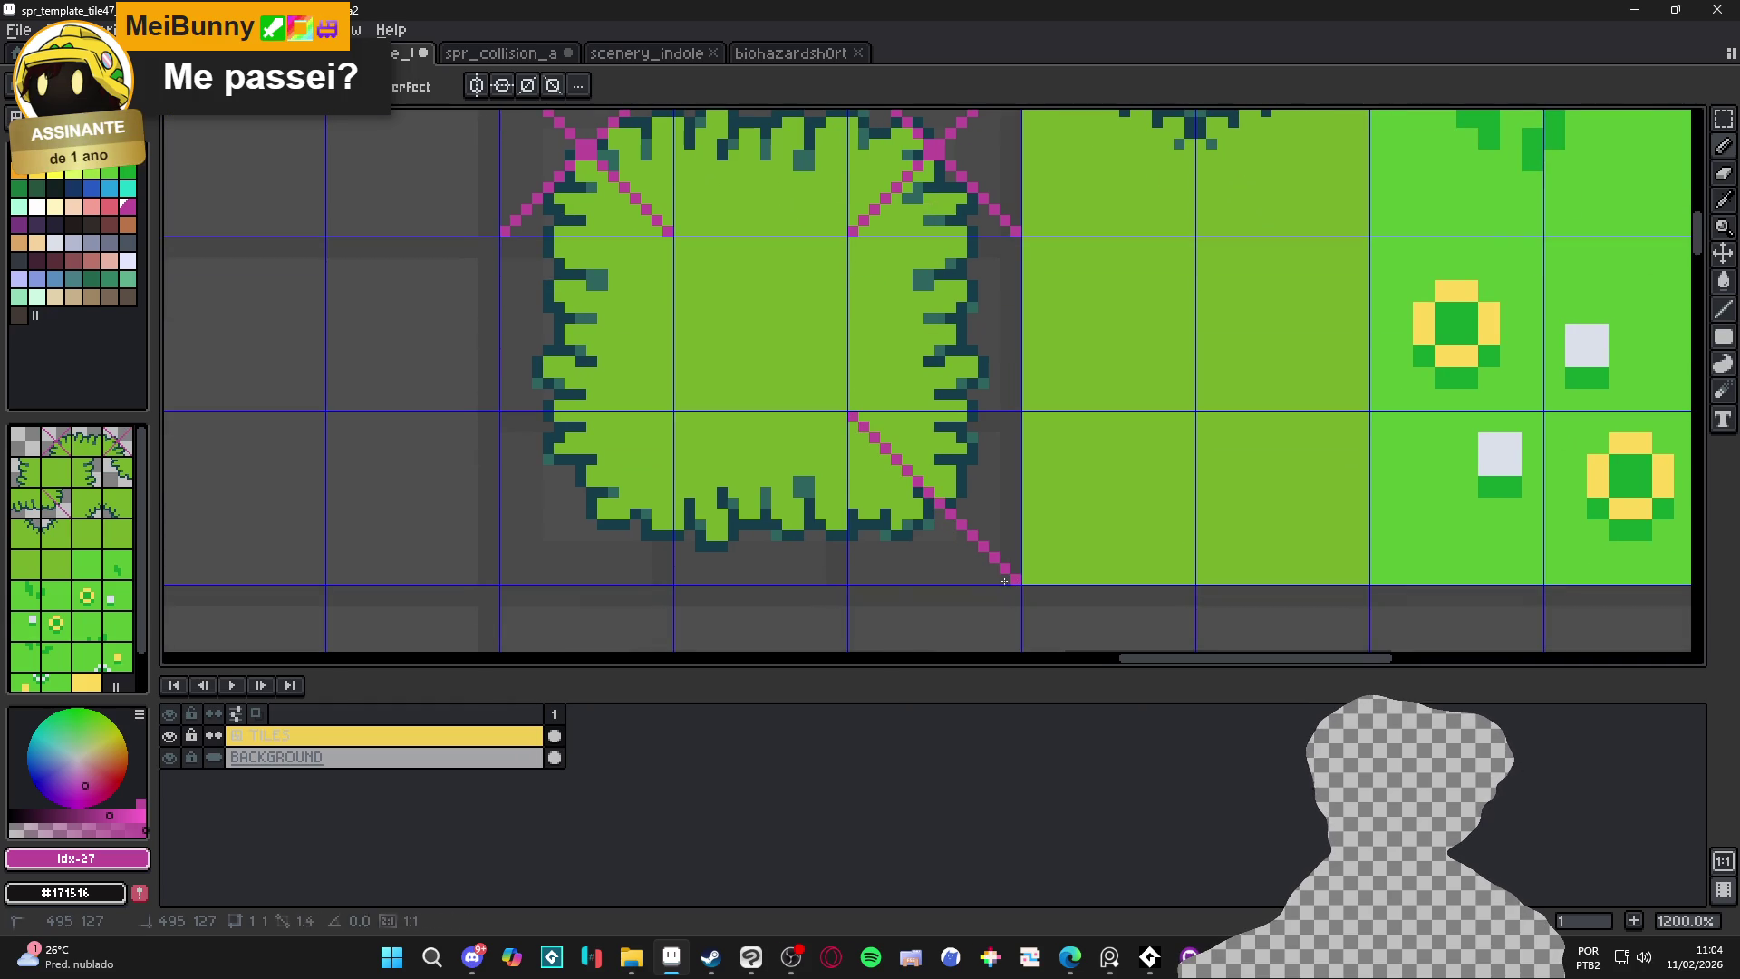
pyautogui.moveTo(851, 580); pyautogui.dragTo(1020, 415)
pyautogui.moveTo(571, 485); pyautogui.dragTo(619, 485)
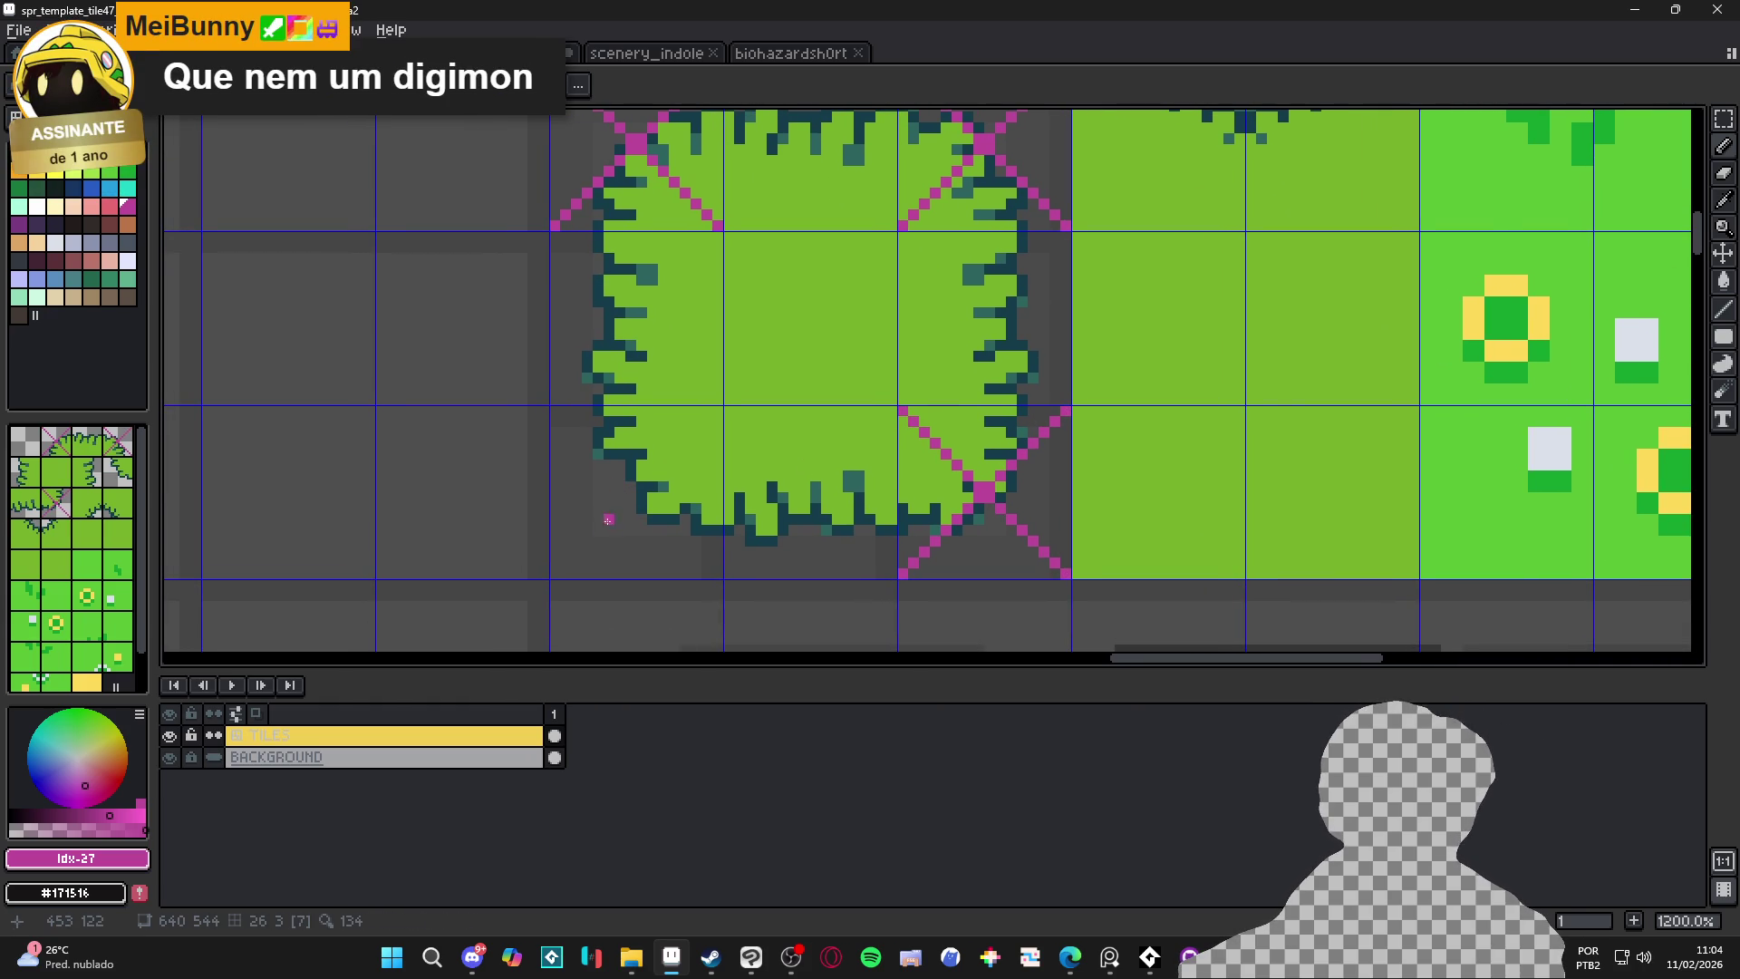
pyautogui.moveTo(552, 573); pyautogui.dragTo(718, 410)
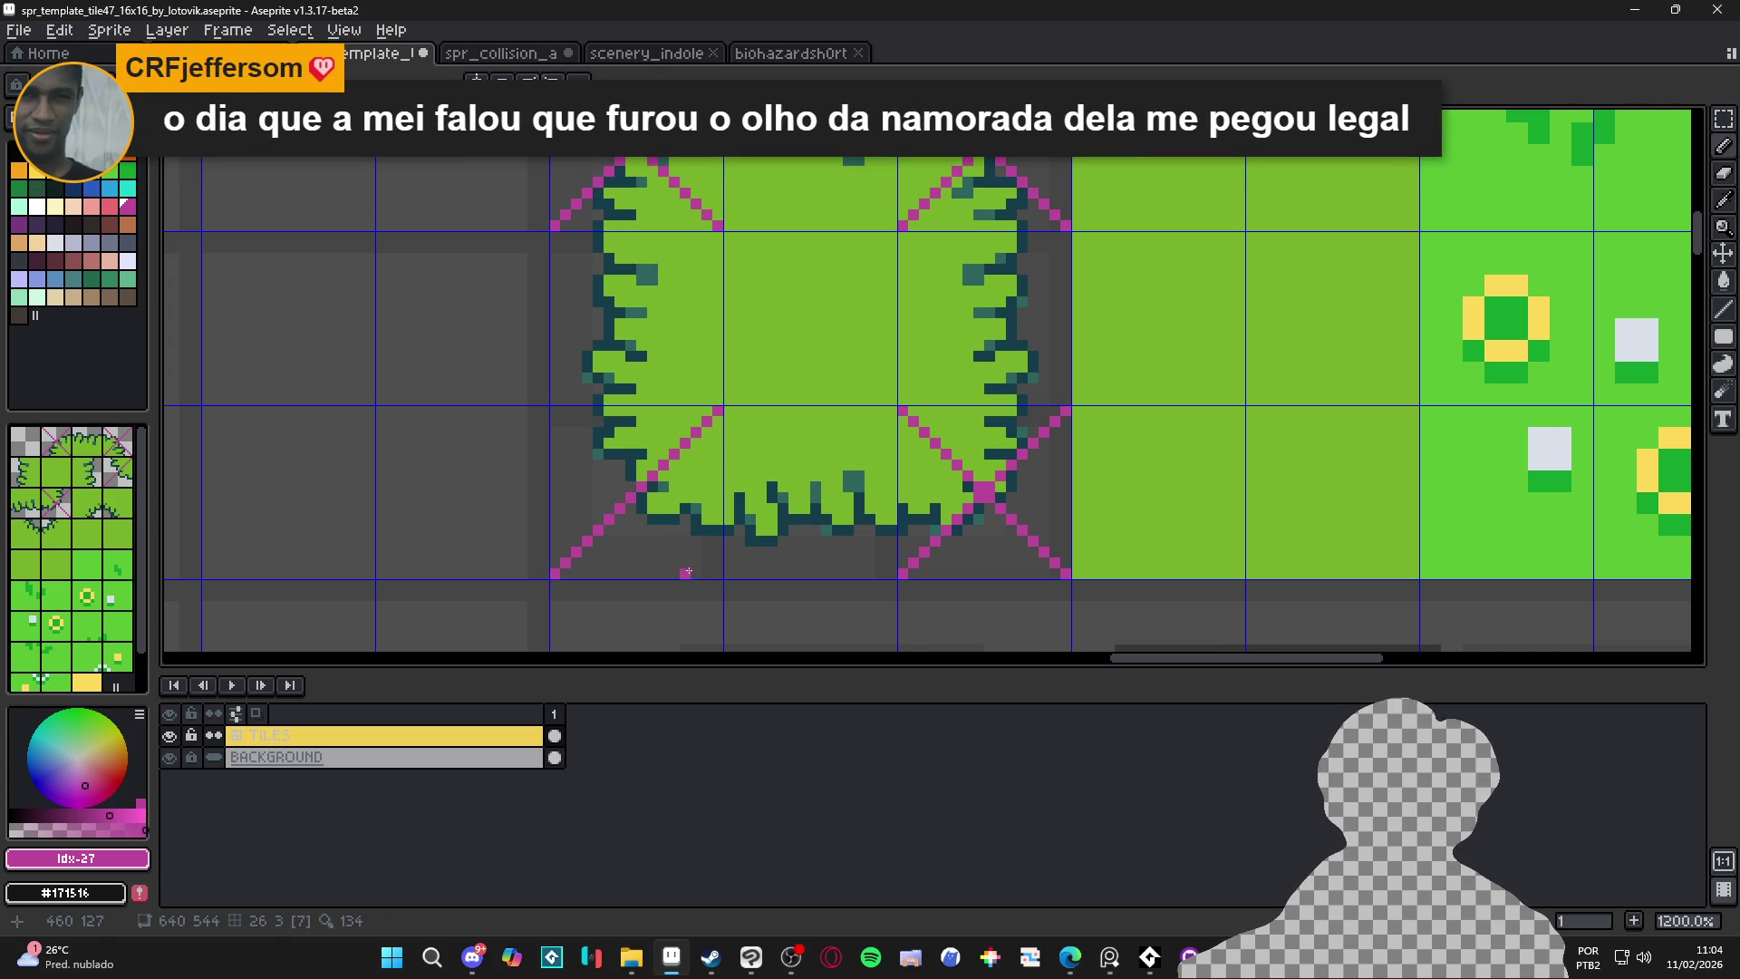
pyautogui.moveTo(695, 555); pyautogui.dragTo(555, 410)
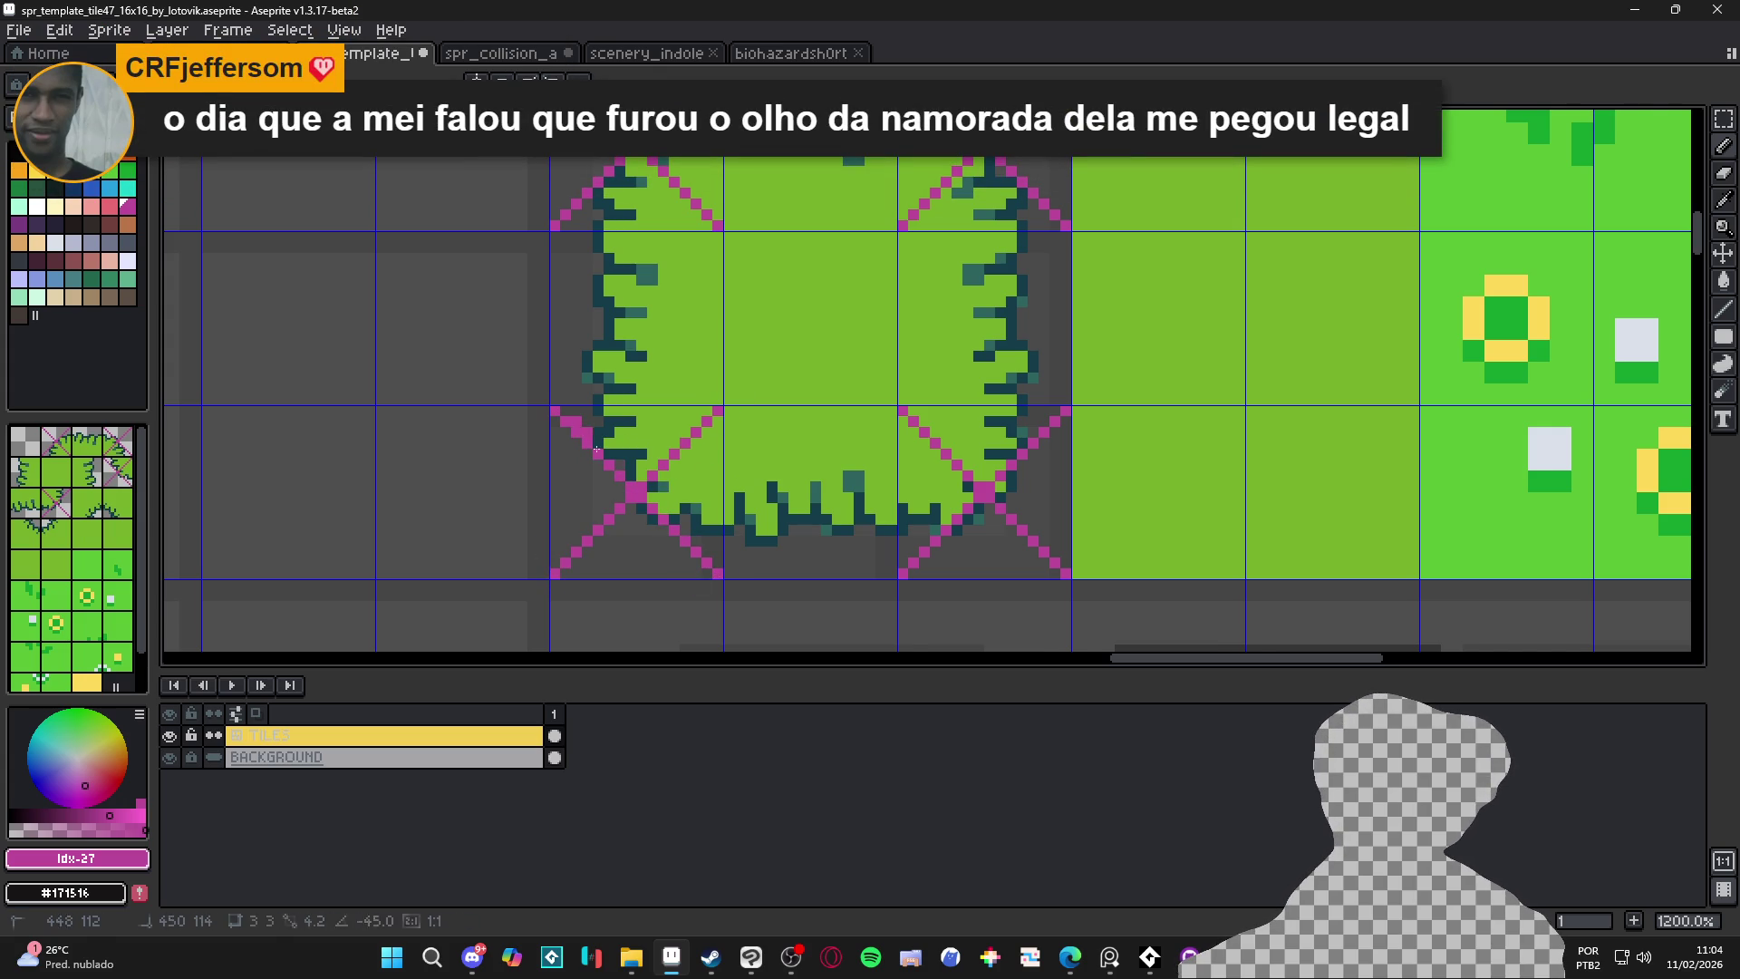
# Outline the bottom, right and top edges of a magenta square inside the bush
pyautogui.keyDown('shift'); pyautogui.click(980, 490); pyautogui.keyUp('shift')
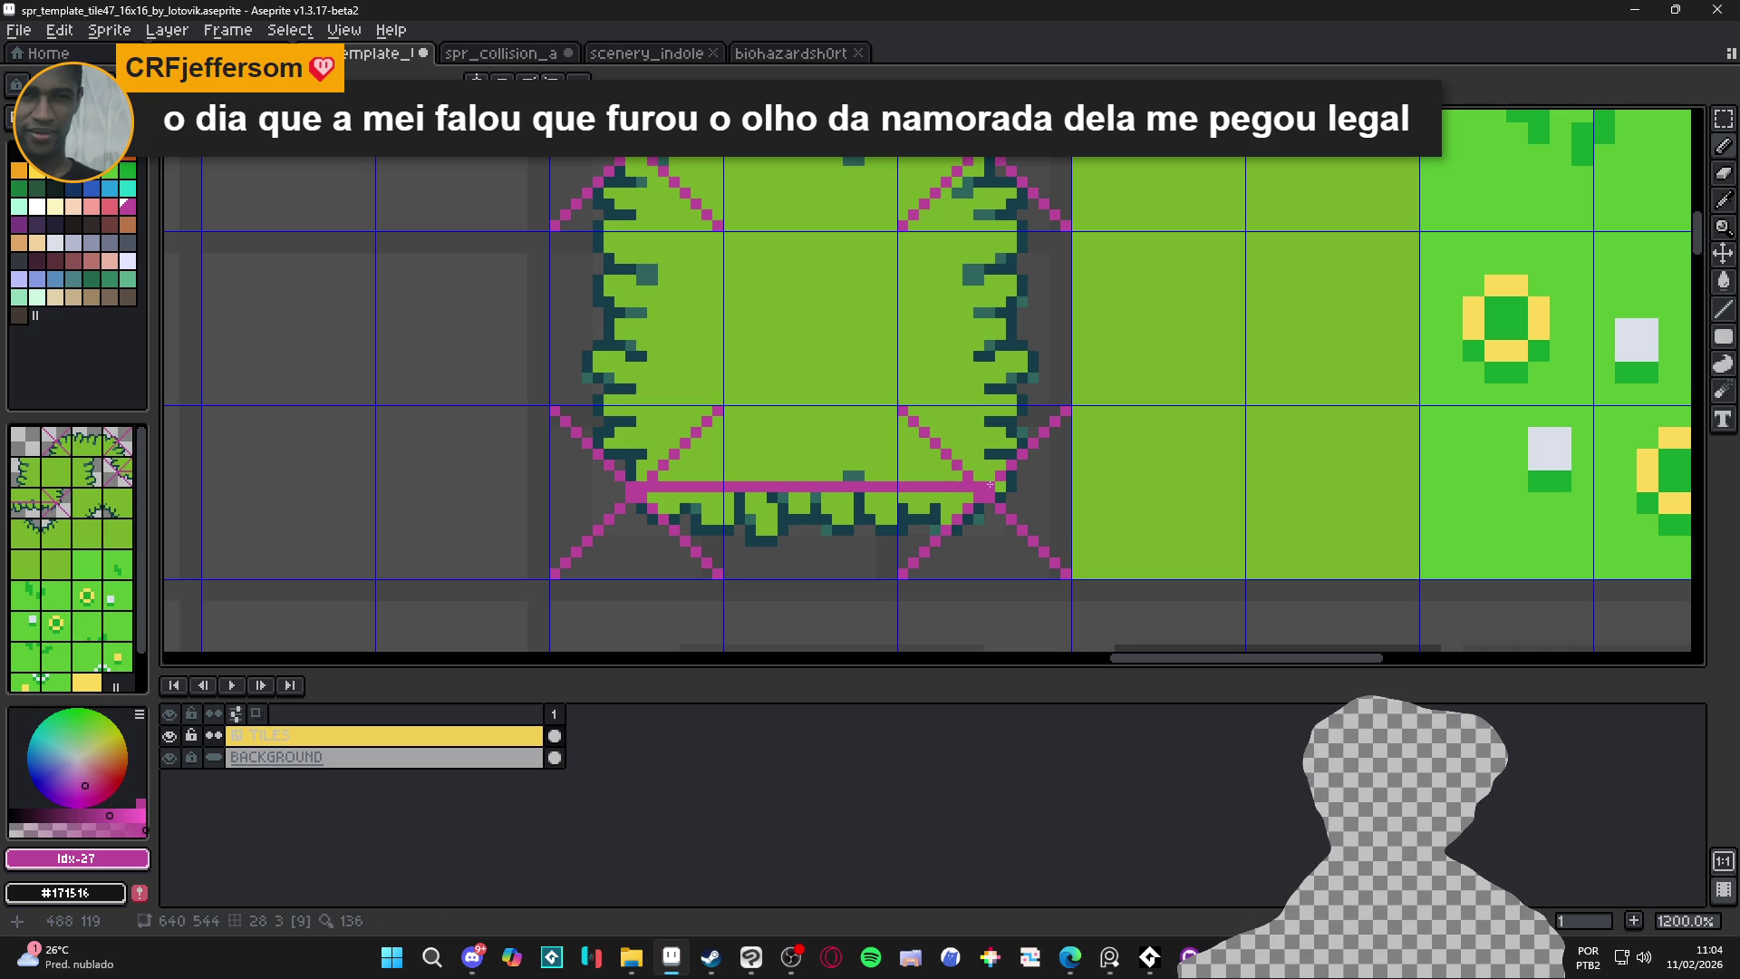
pyautogui.keyDown('shift'); pyautogui.click(986, 143); pyautogui.keyUp('shift')
pyautogui.moveTo(969, 136); pyautogui.dragTo(1008, 246)
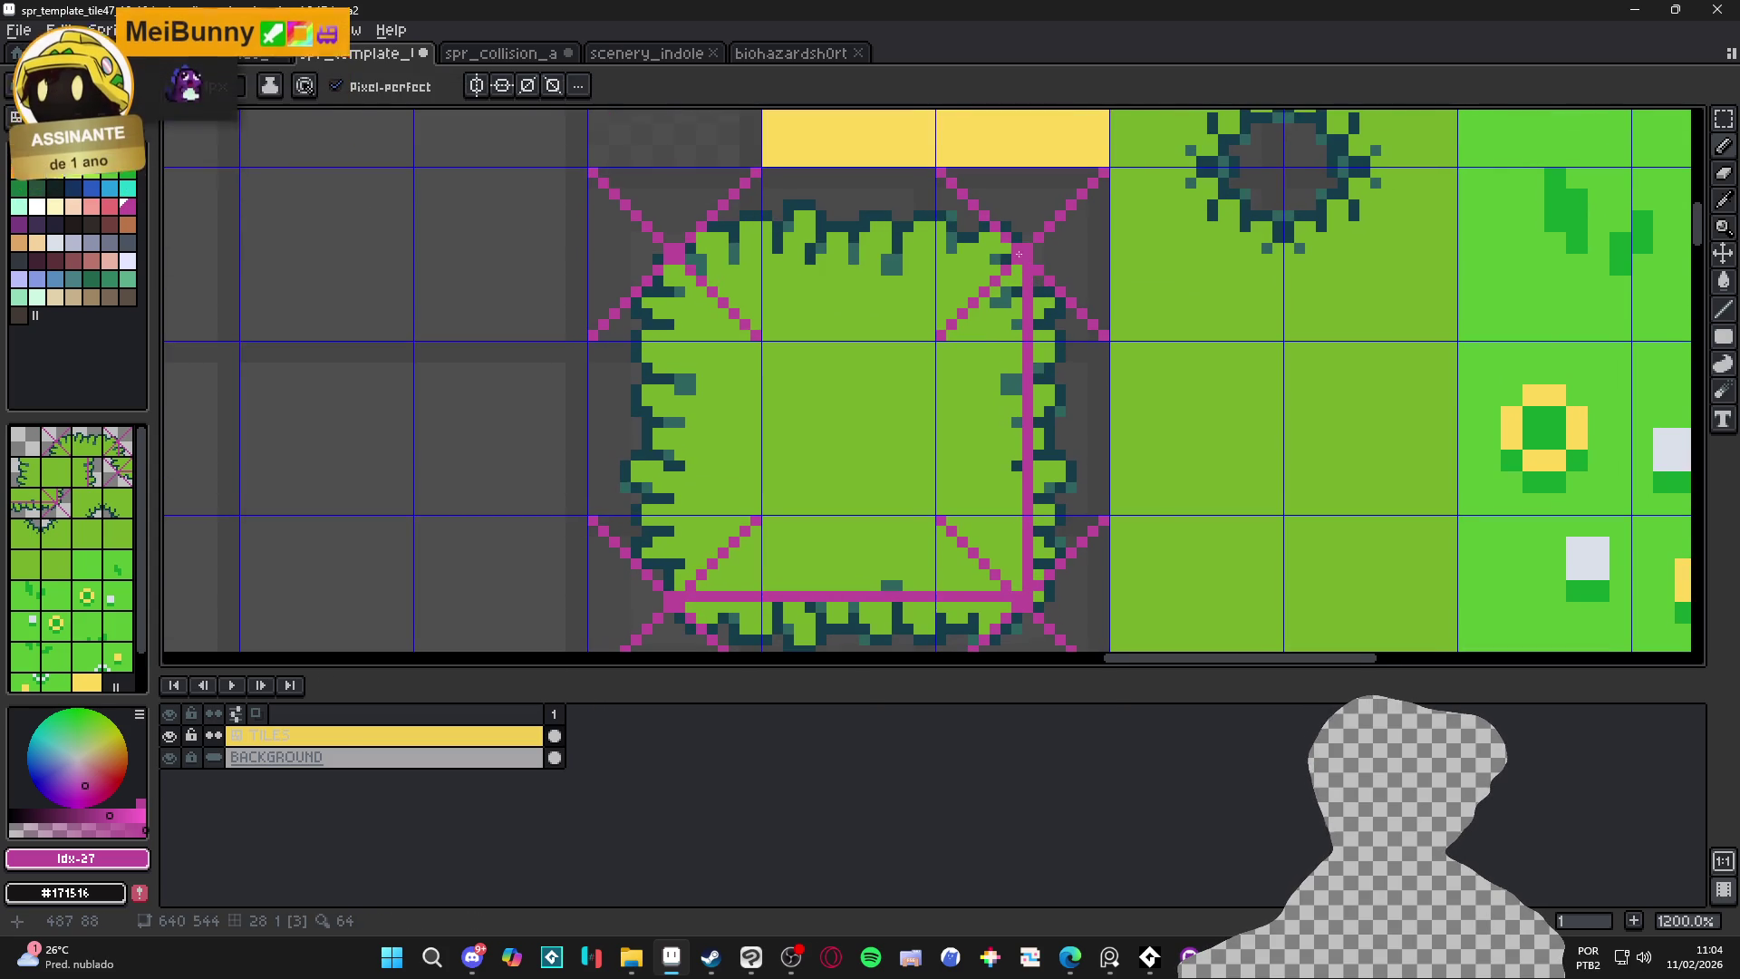
pyautogui.keyDown('shift'); pyautogui.click(690, 247); pyautogui.keyUp('shift')
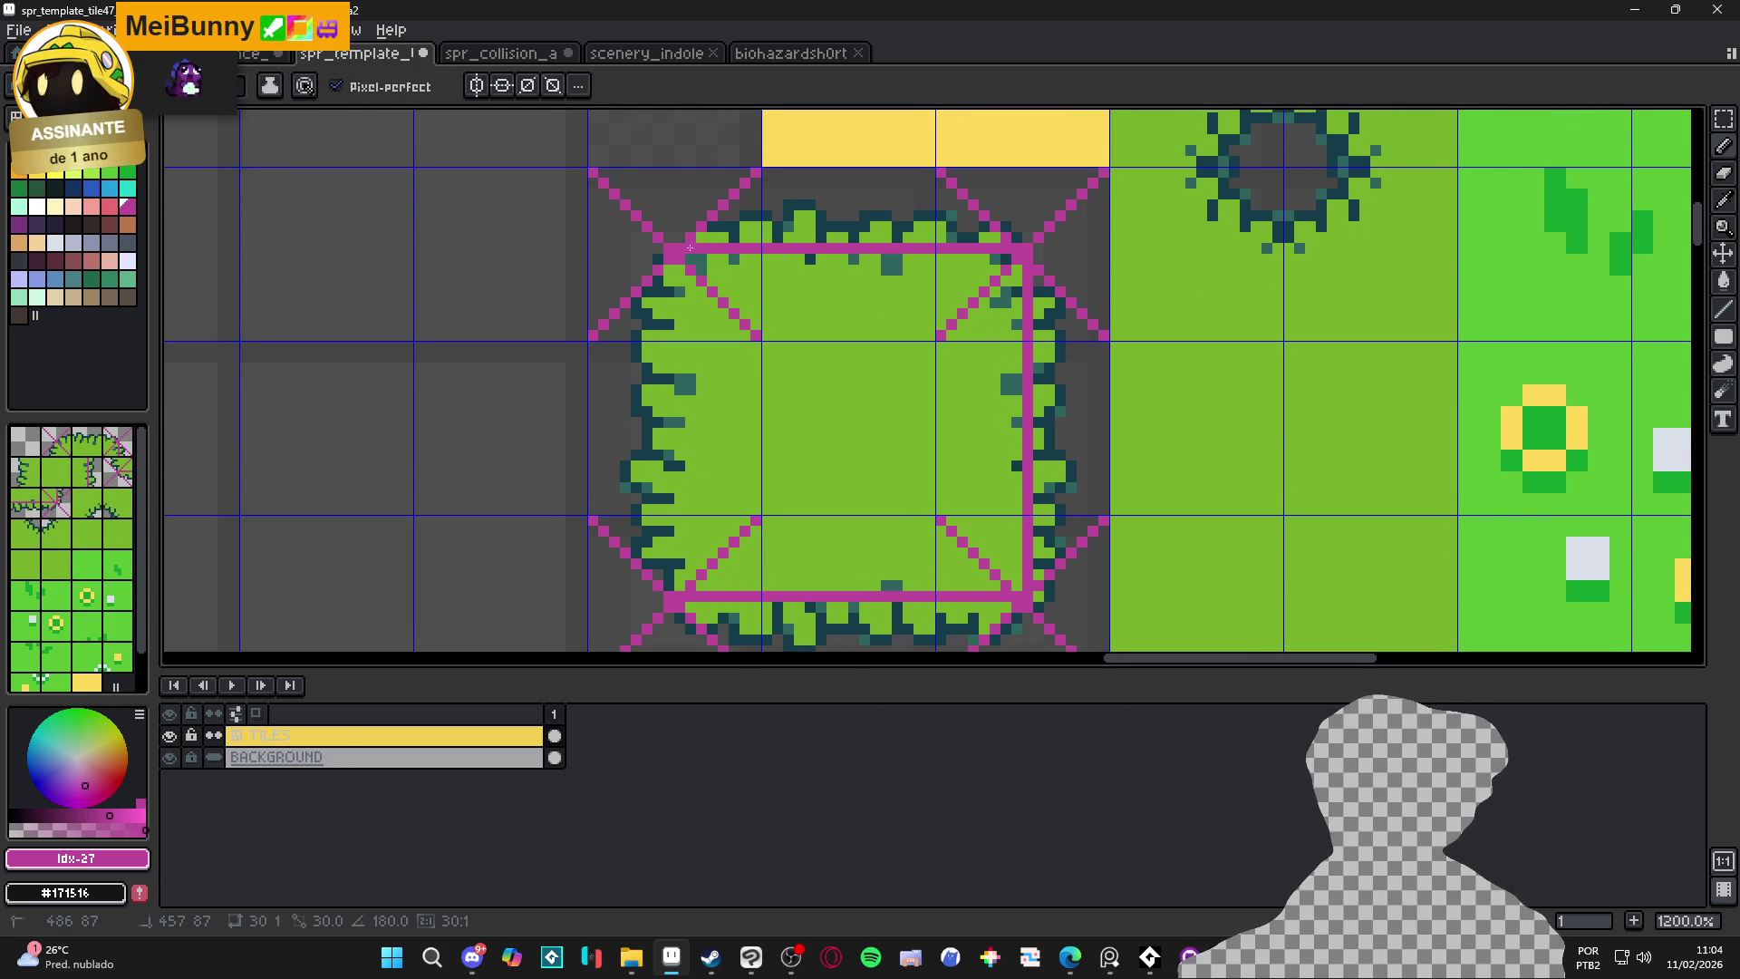
# Close the square's left edge and fill its interior solid magenta
pyautogui.keyDown('shift'); pyautogui.click(669, 594); pyautogui.keyUp('shift')
pyautogui.press('g')
pyautogui.click(827, 474)
pyautogui.scroll(-2, 779, 530)
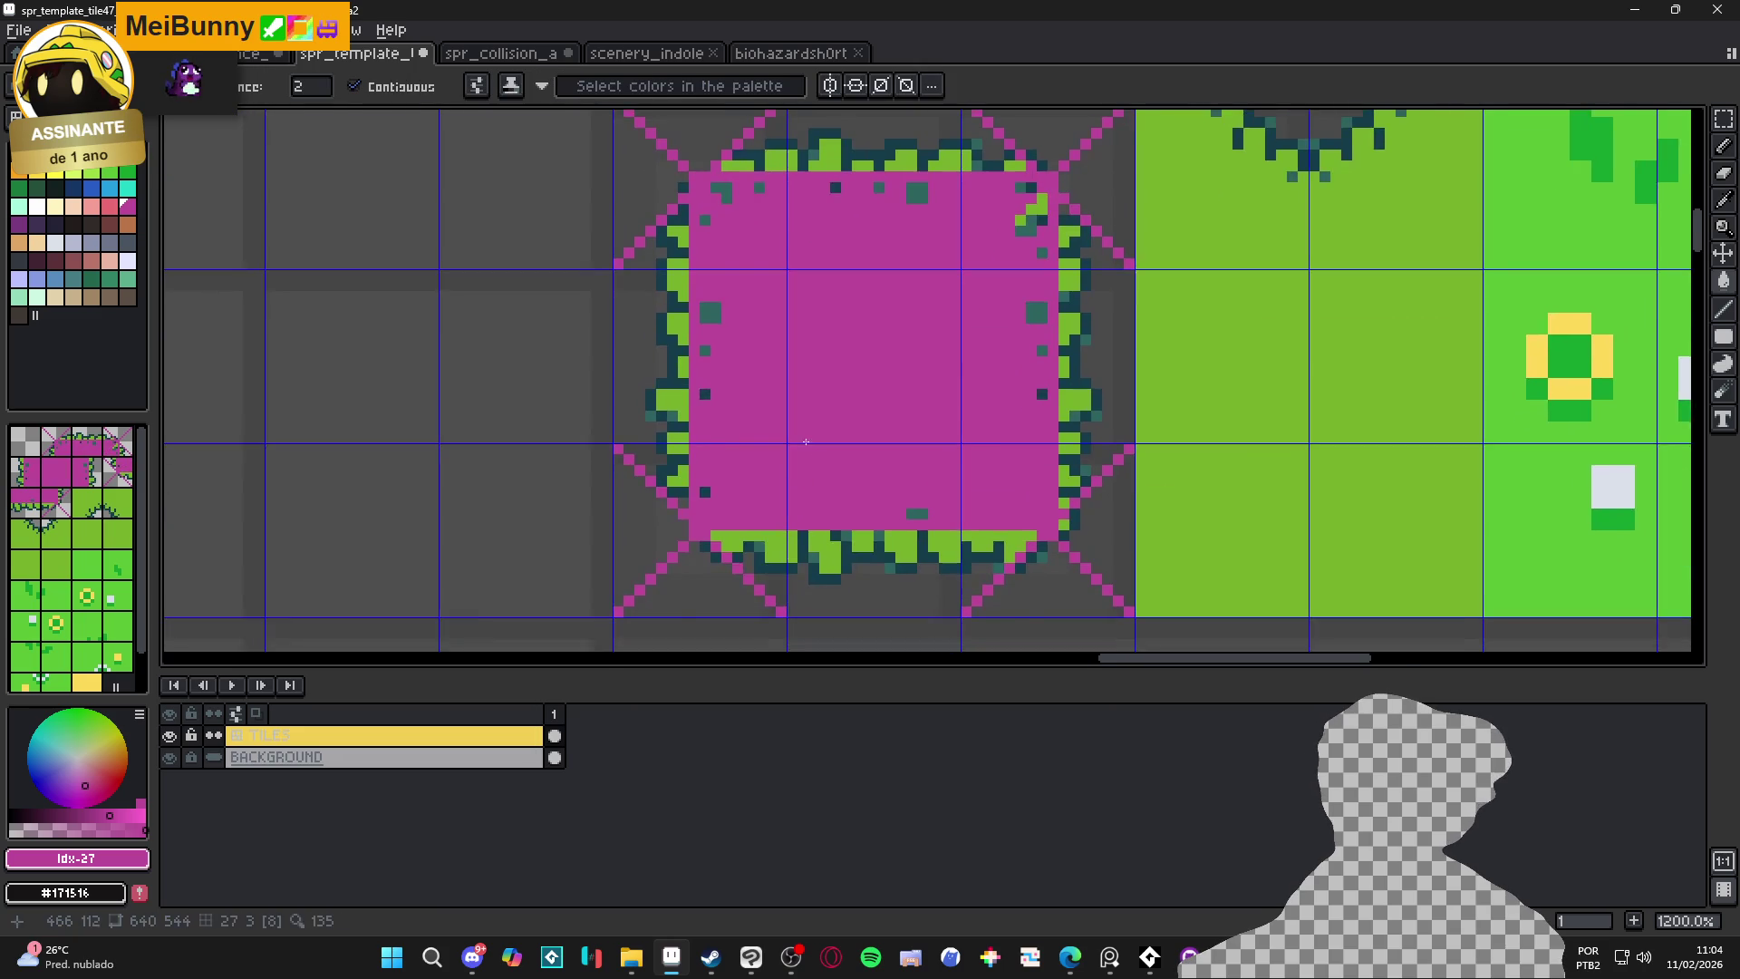
# Delete the leftover bush fringe and diagonal guides around the magenta square
pyautogui.click(1723, 336)
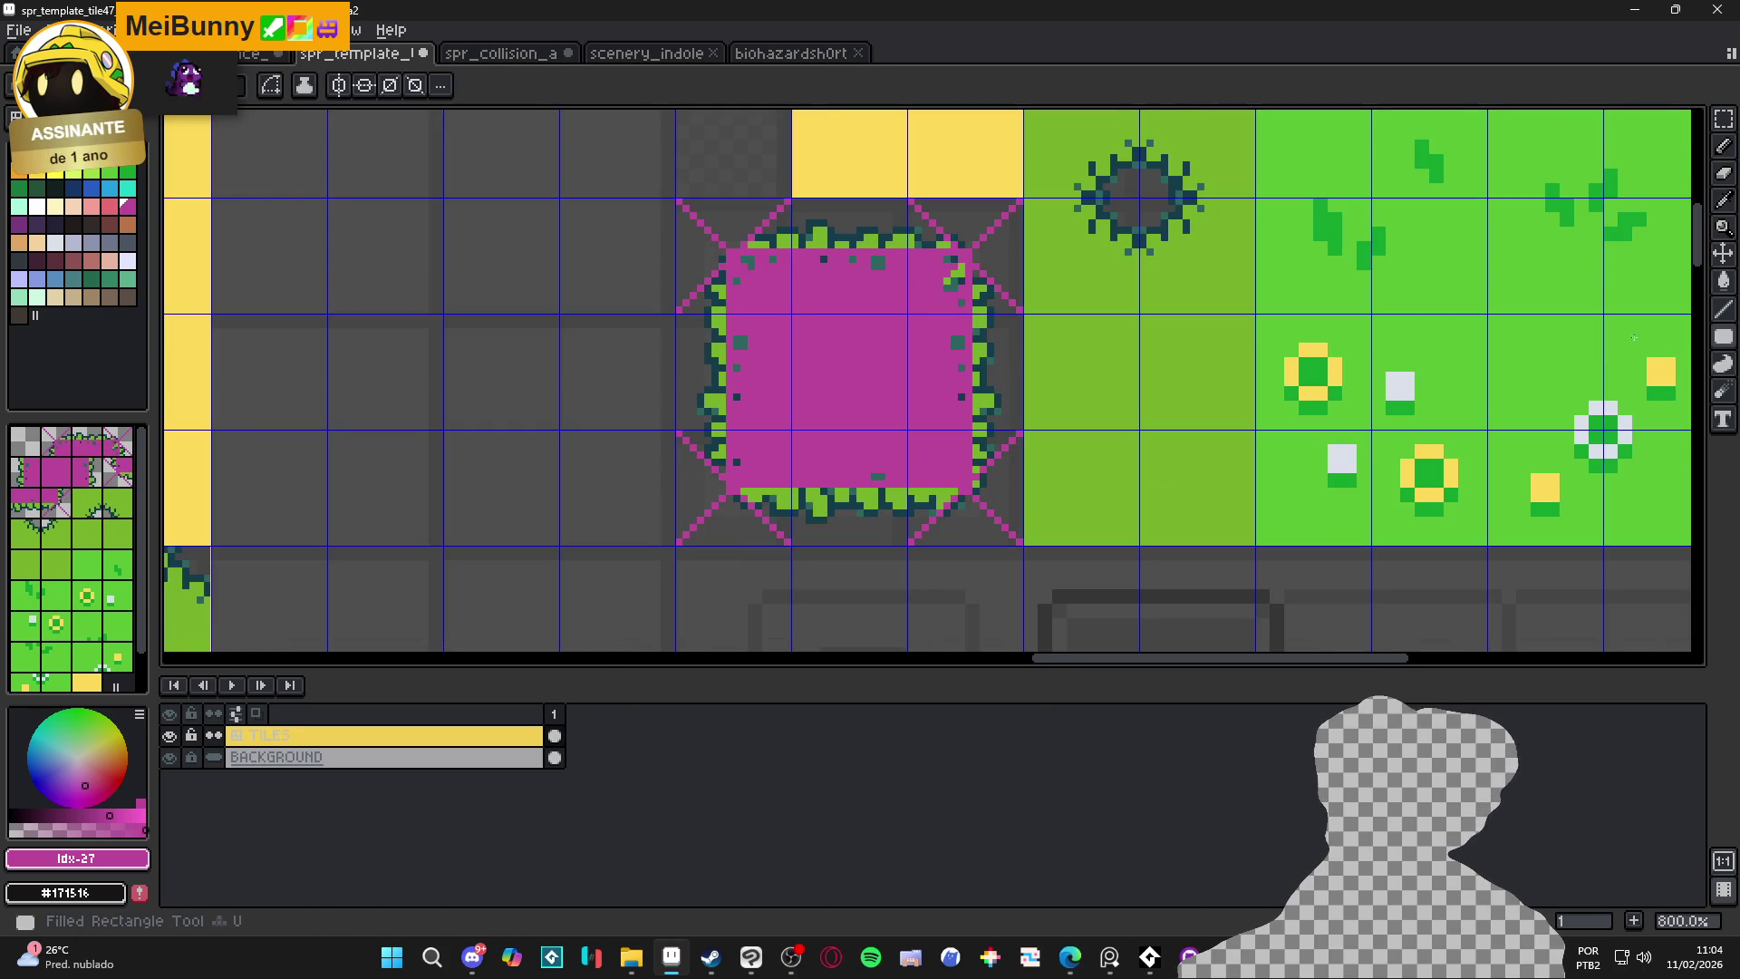
pyautogui.scroll(2, 732, 245)
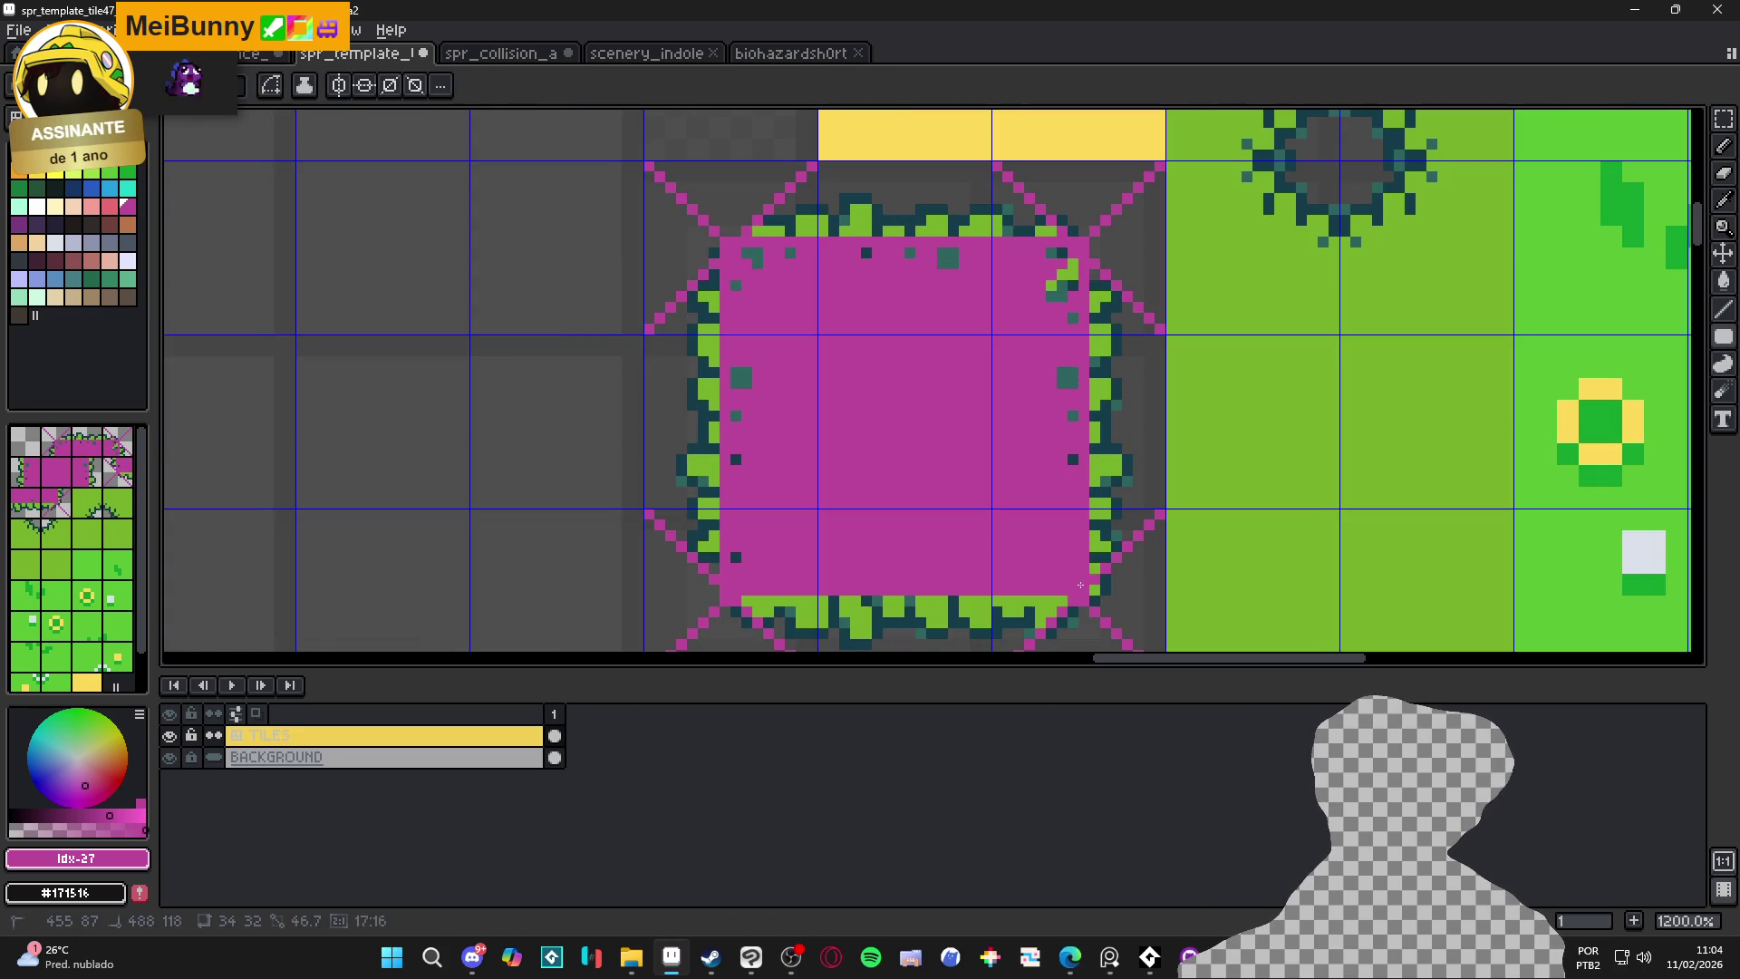
pyautogui.press('m')
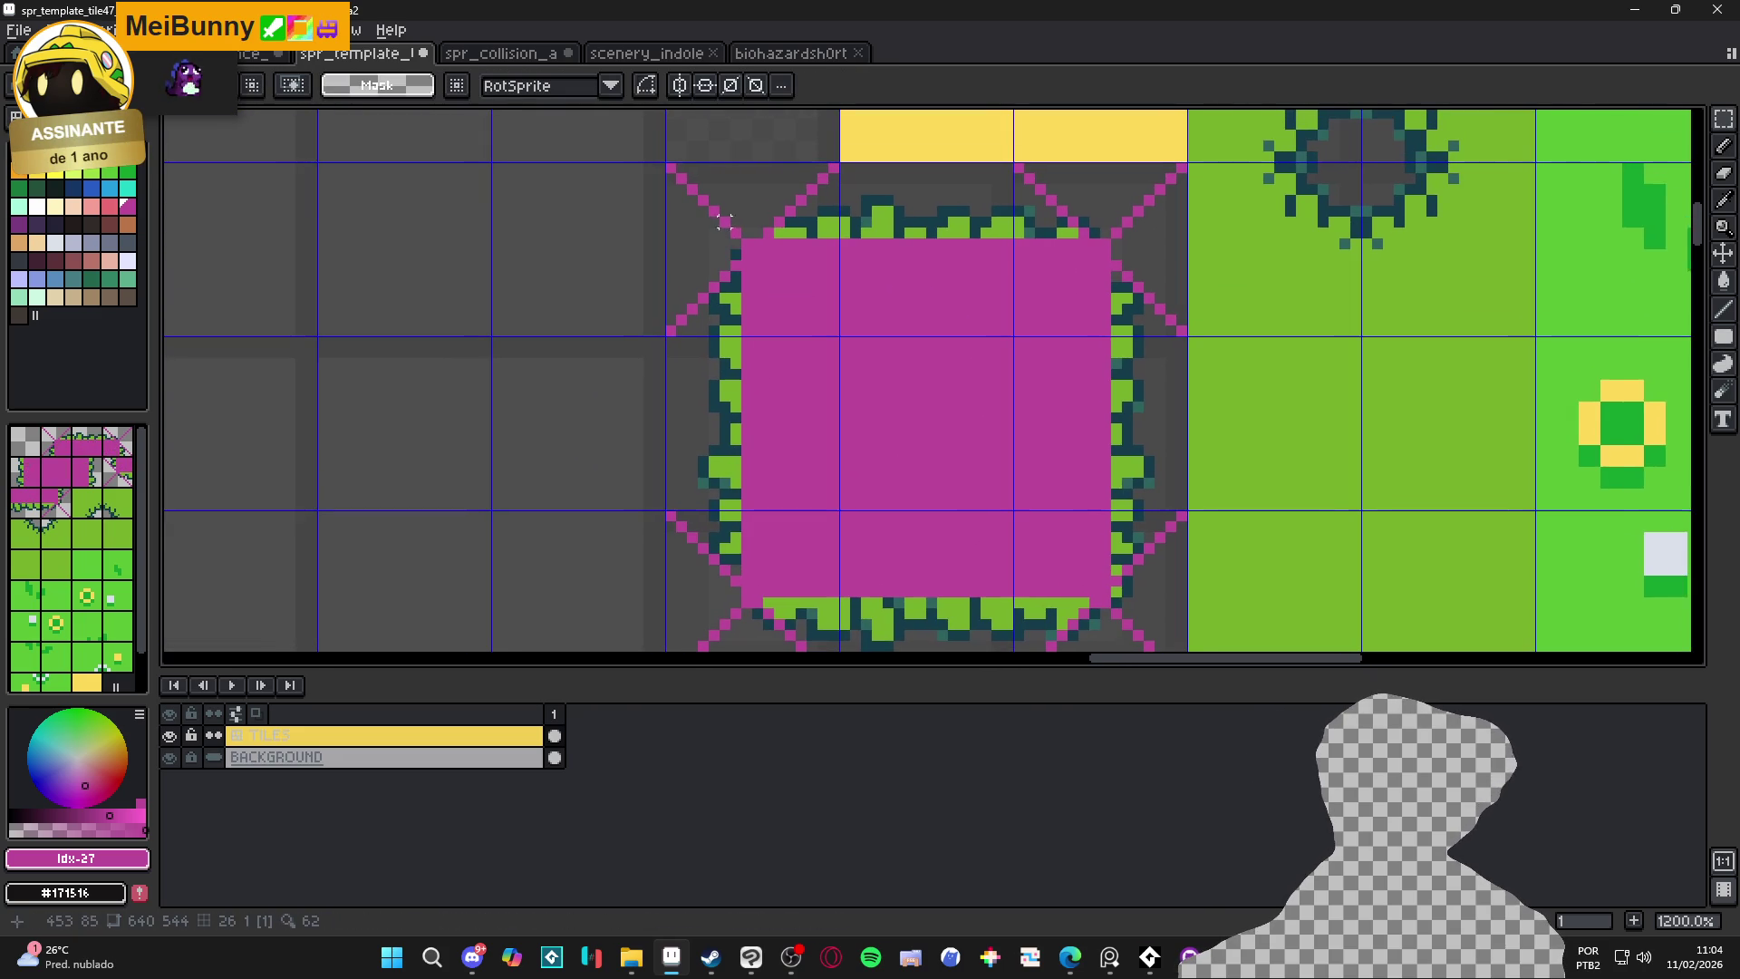
pyautogui.moveTo(669, 166)
pyautogui.mouseDown()
pyautogui.moveTo(711, 645)
pyautogui.moveTo(715, 544)
pyautogui.moveTo(727, 576)
pyautogui.moveTo(1184, 486)
pyautogui.moveTo(1167, 625)
pyautogui.moveTo(1115, 189)
pyautogui.moveTo(625, 234)
pyautogui.mouseUp()
pyautogui.press('Delete')
pyautogui.press('Delete')
pyautogui.press('Delete')
pyautogui.press('Delete')
pyautogui.scroll(-3, 668, 268)
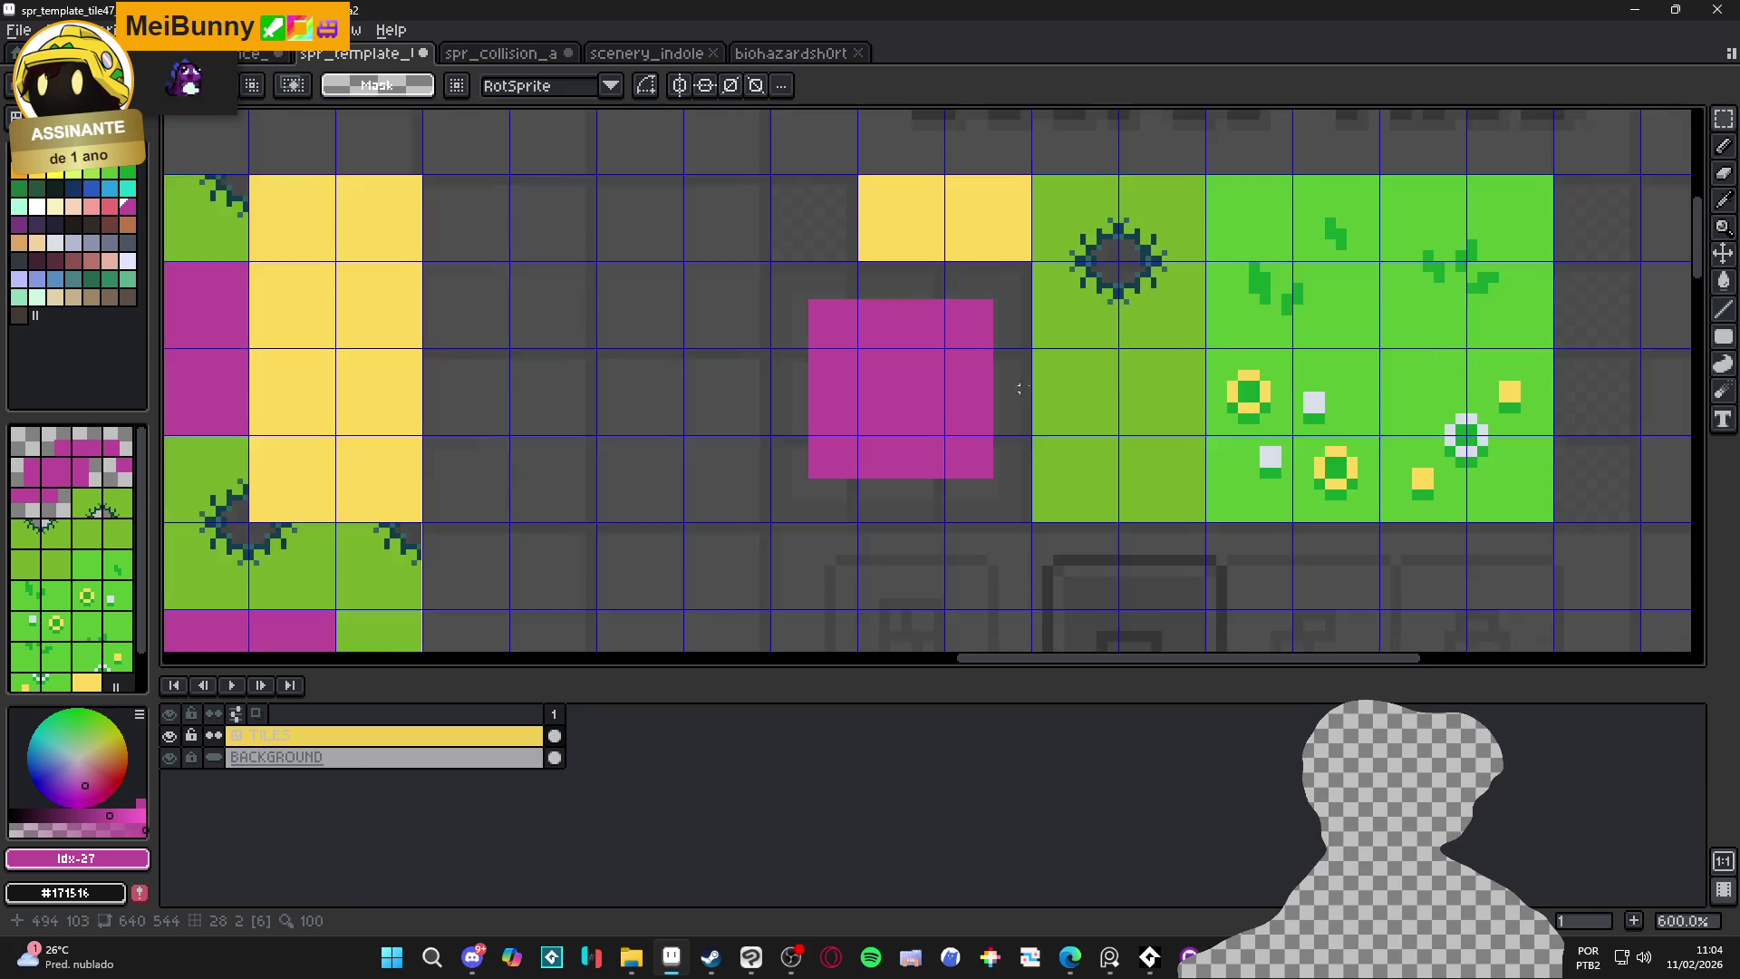
pyautogui.scroll(3, 1023, 309)
# Trace a magenta diamond around the dark hole in the olive tile
pyautogui.press('b')
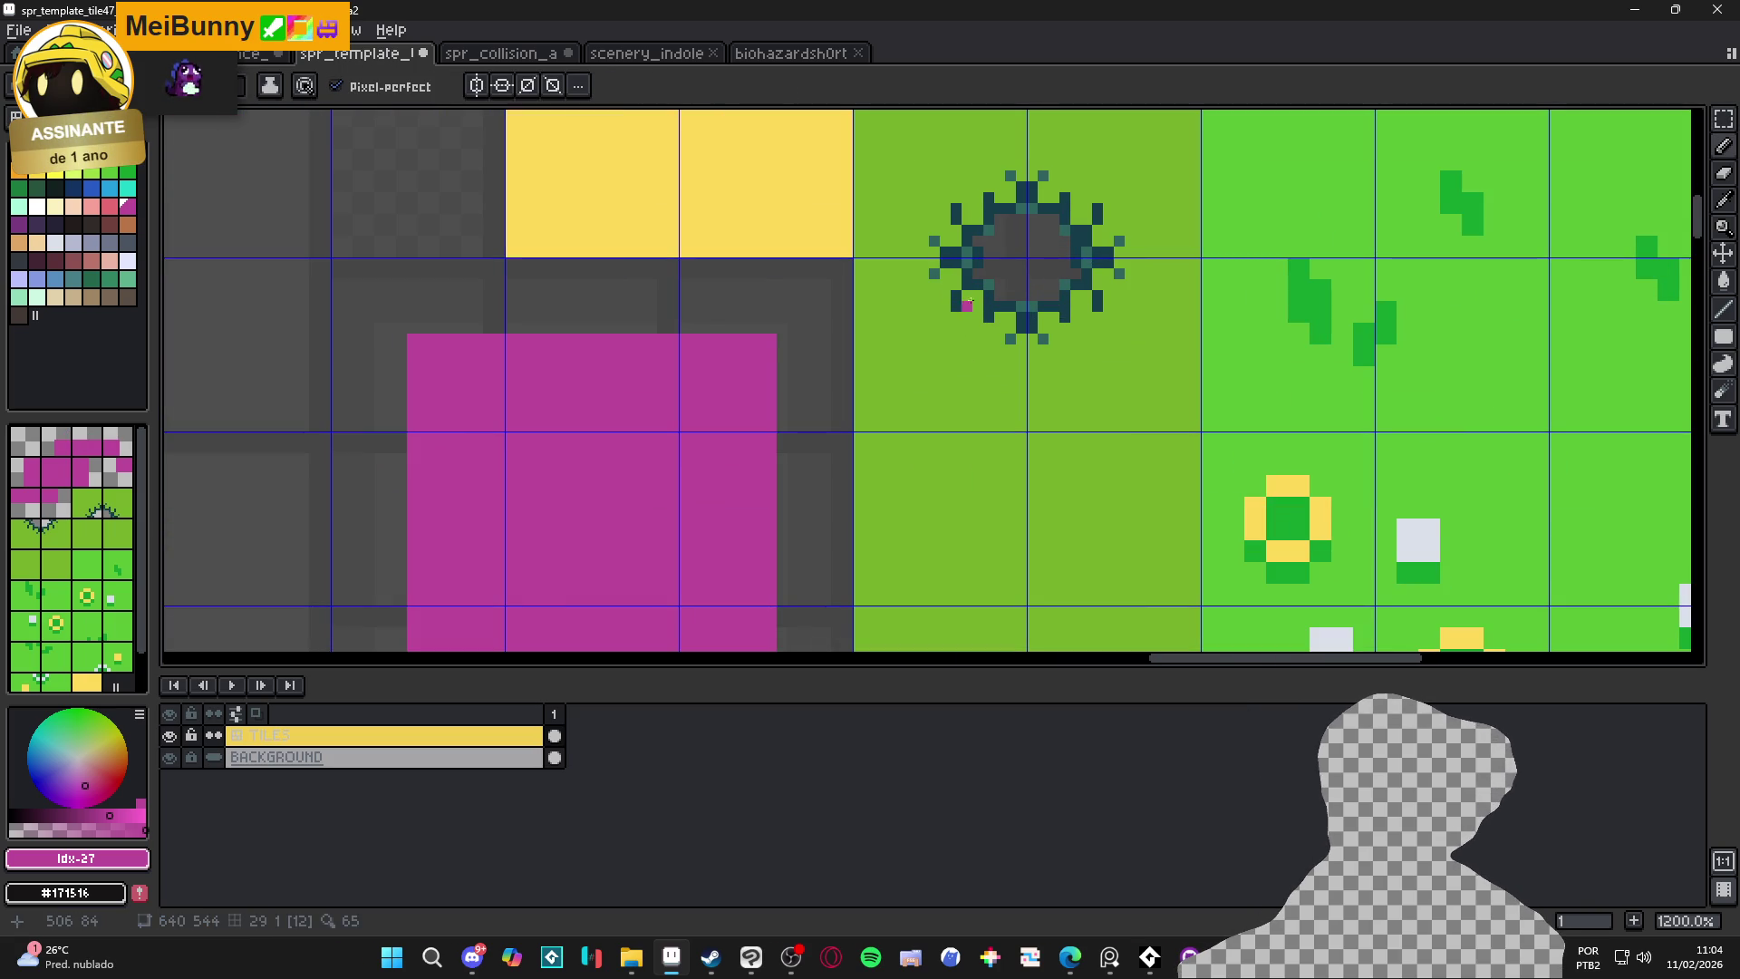
pyautogui.scroll(1, 964, 305)
pyautogui.moveTo(968, 238); pyautogui.dragTo(953, 327)
pyautogui.keyDown('shift'); pyautogui.click(1025, 244); pyautogui.keyUp('shift')
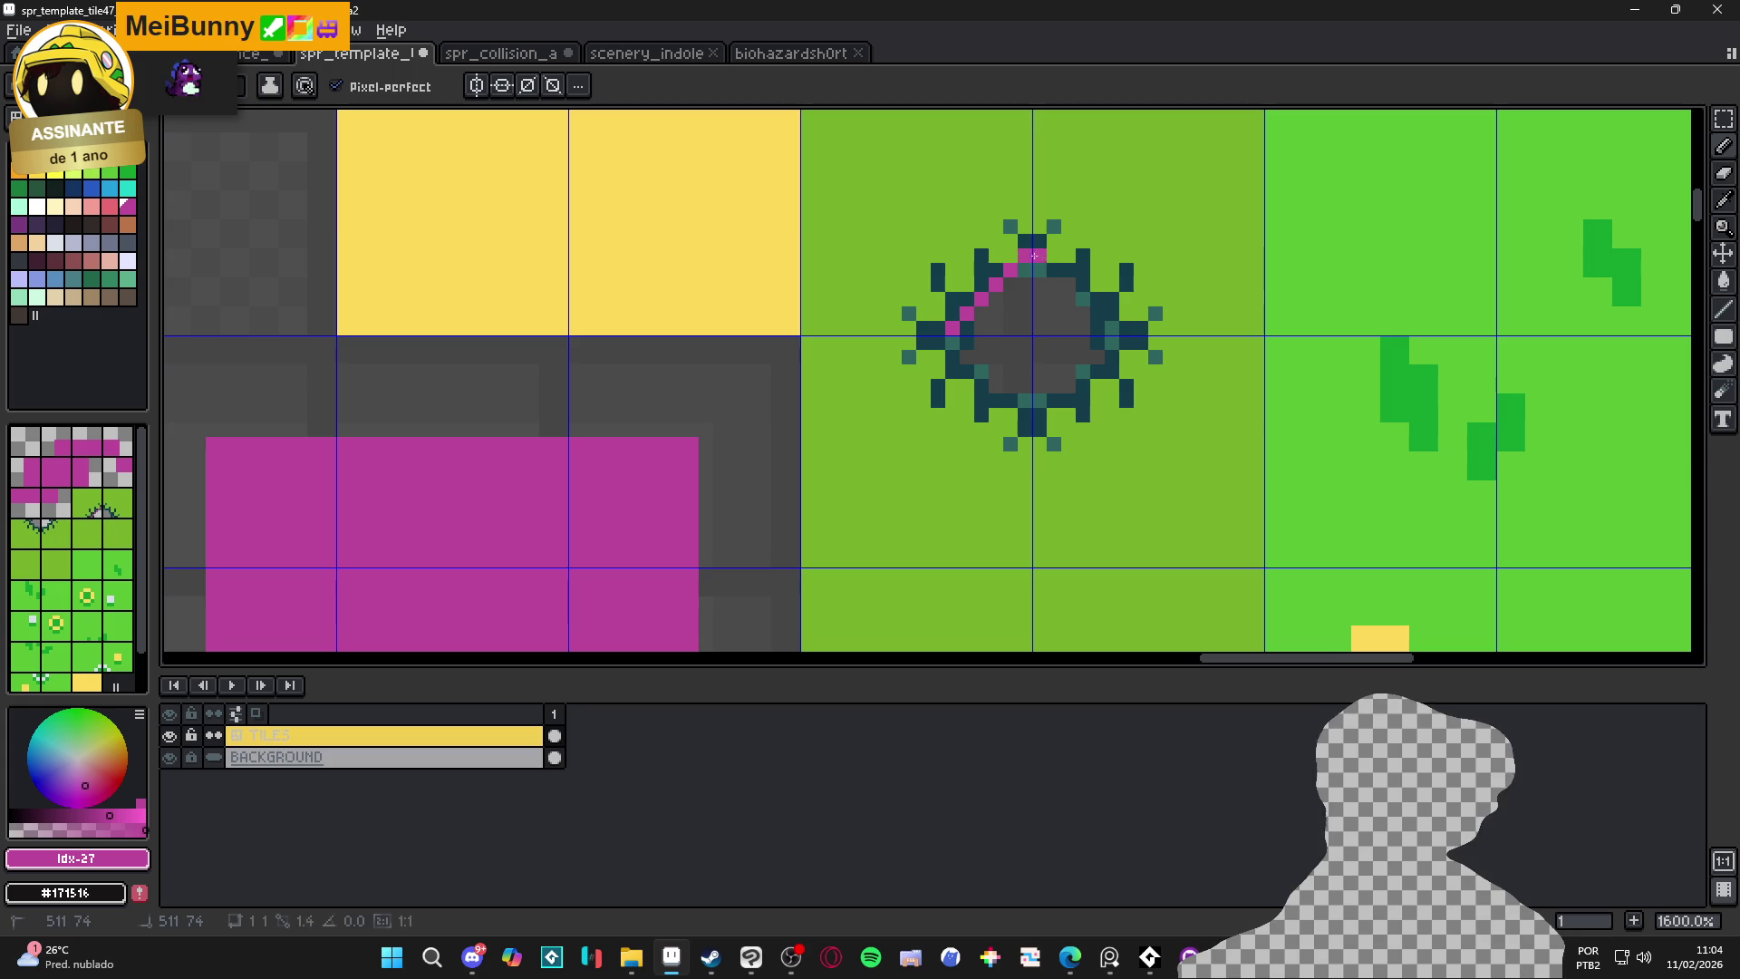
pyautogui.keyDown('shift'); pyautogui.click(1044, 261); pyautogui.keyUp('shift')
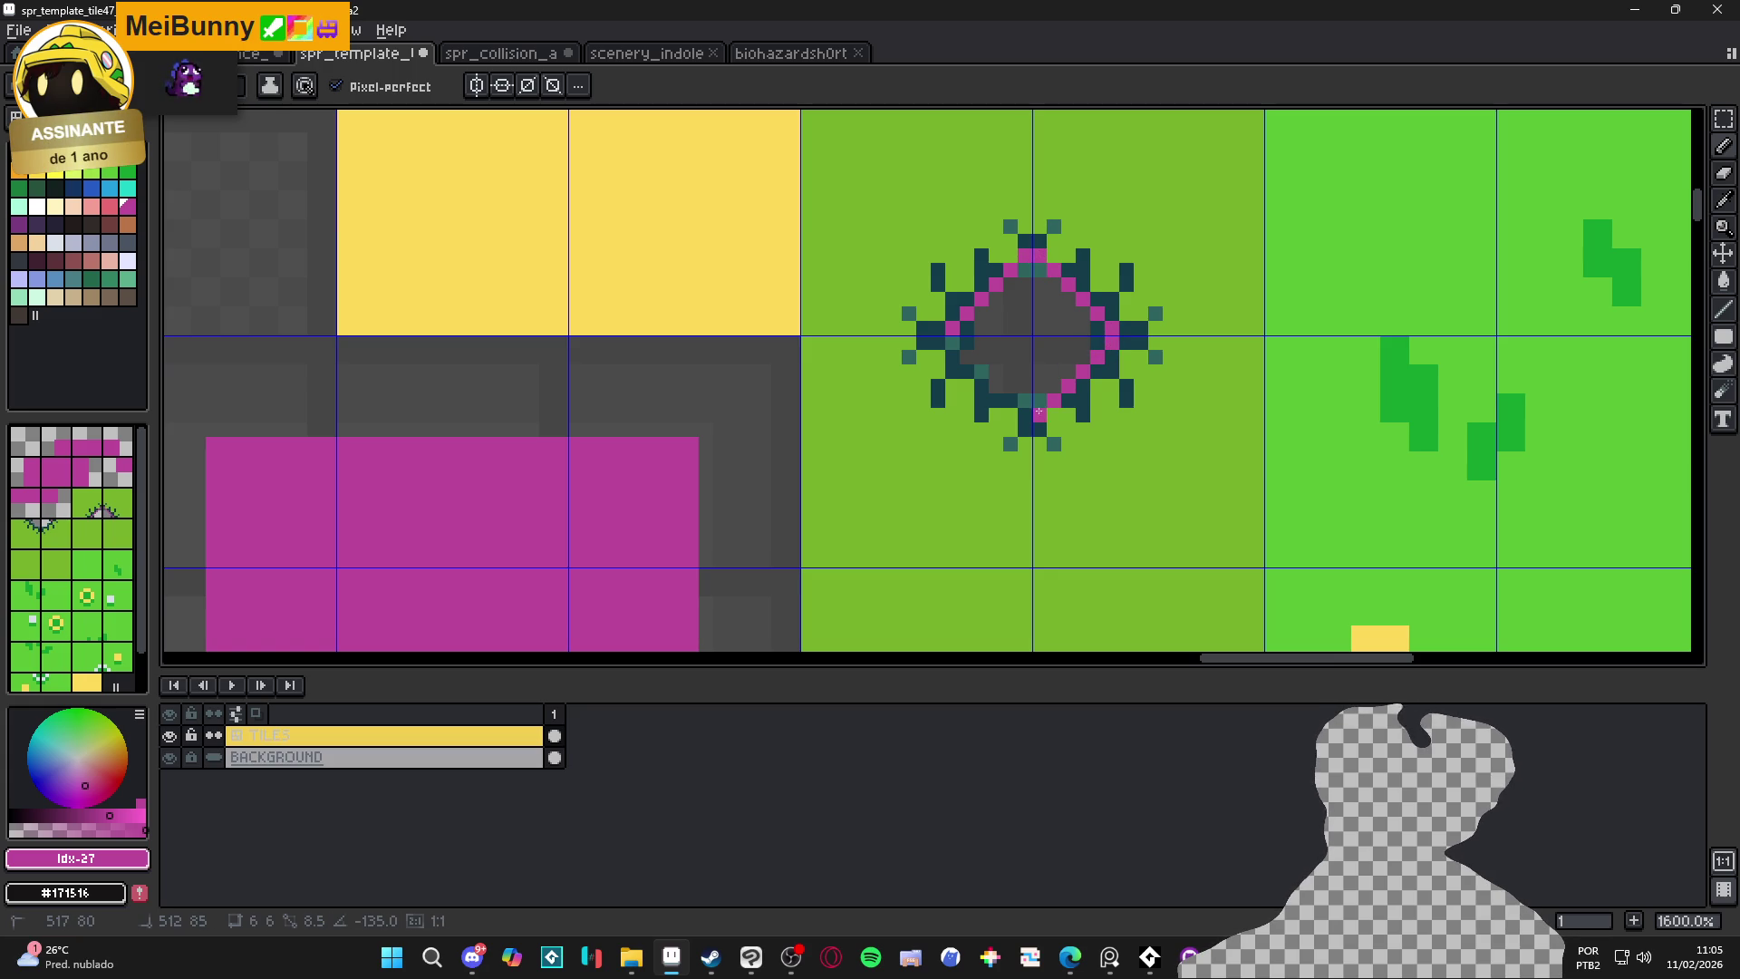
pyautogui.keyDown('shift'); pyautogui.click(1038, 411); pyautogui.keyUp('shift')
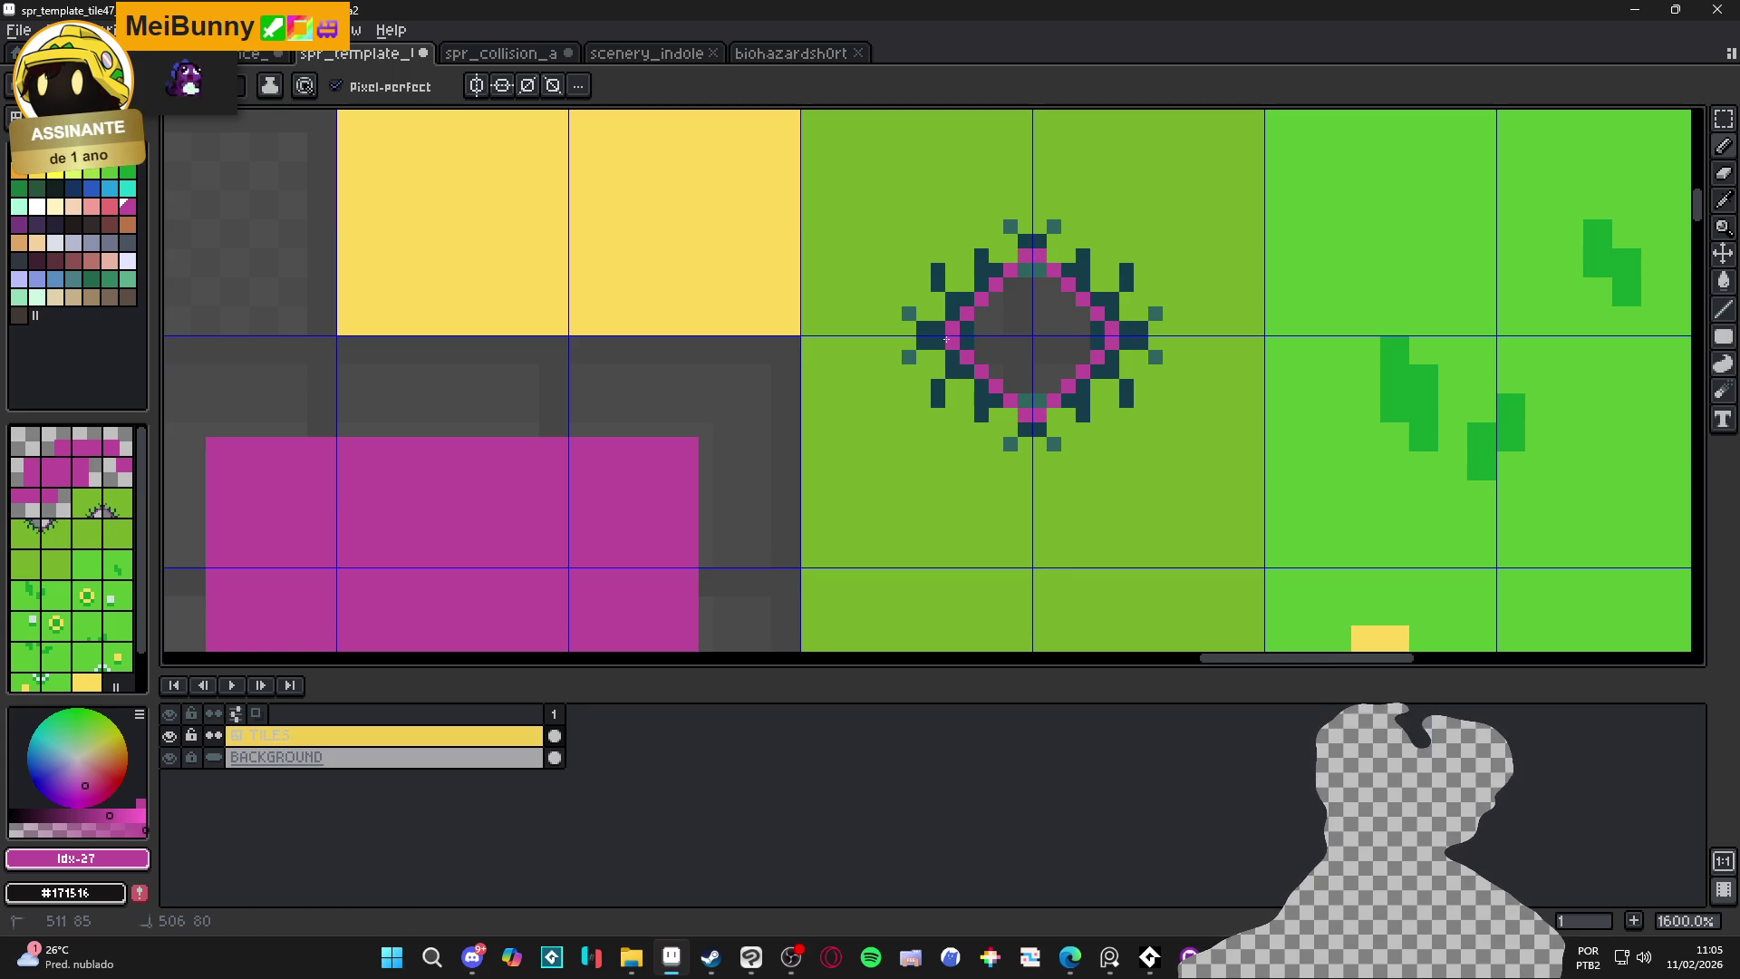
pyautogui.scroll(-1, 972, 396)
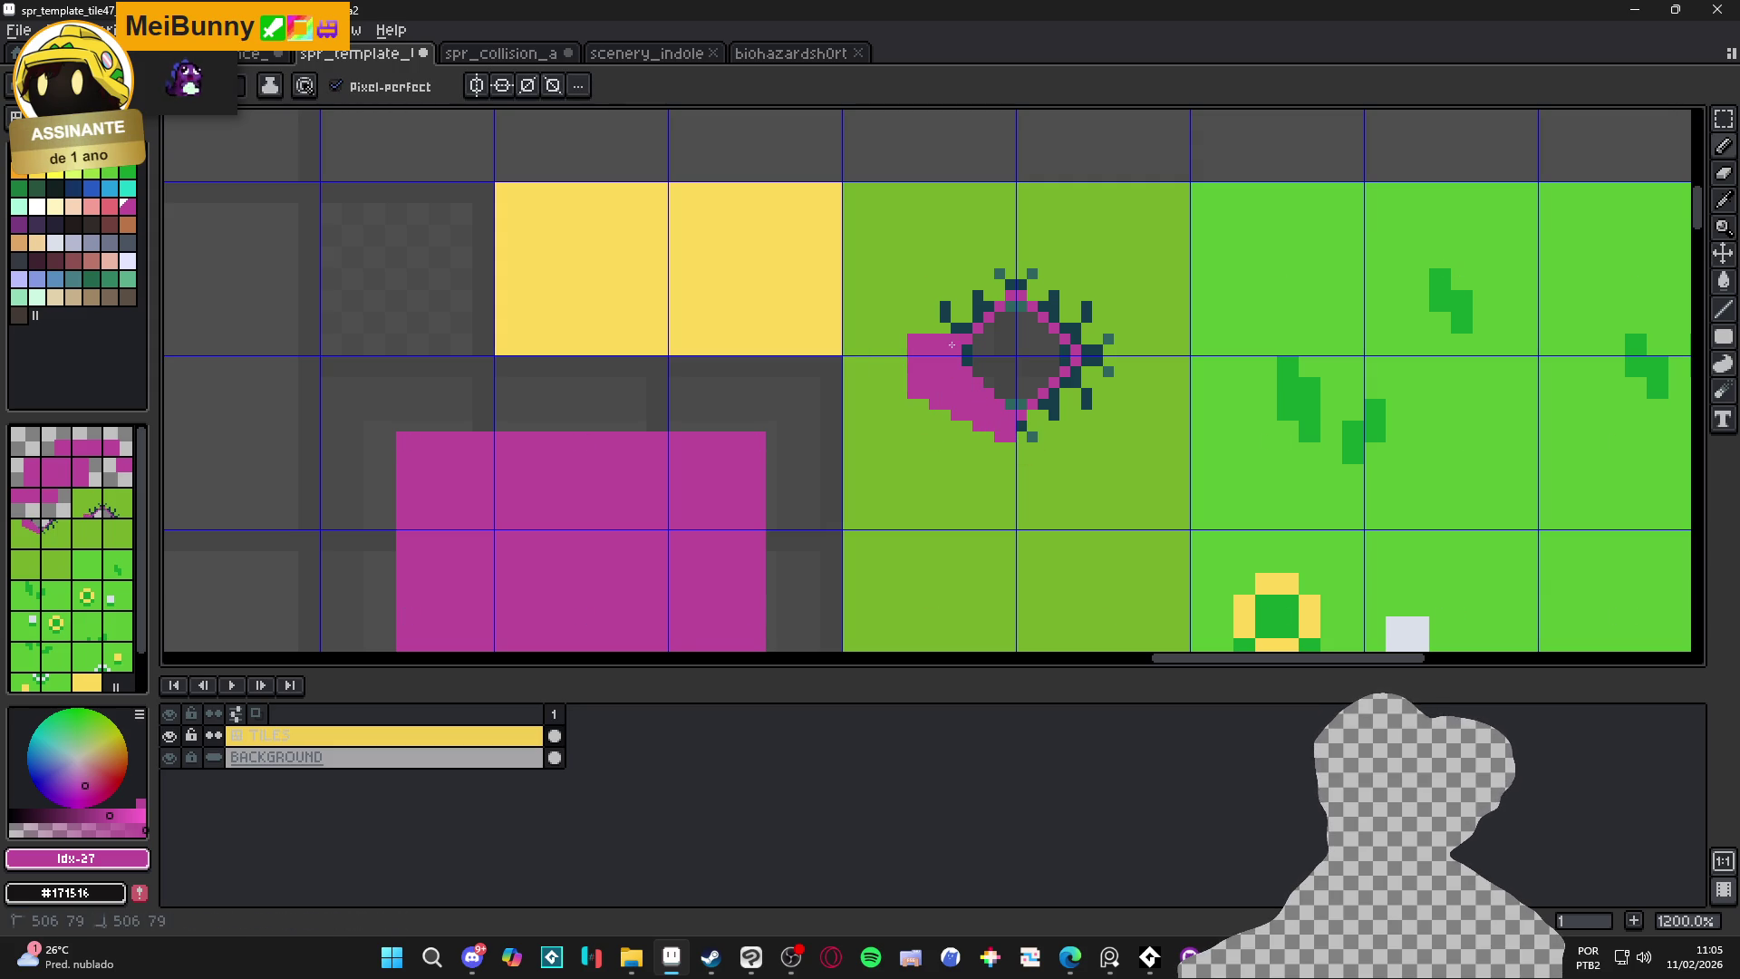
pyautogui.keyDown('shift'); pyautogui.click(1098, 344); pyautogui.keyUp('shift')
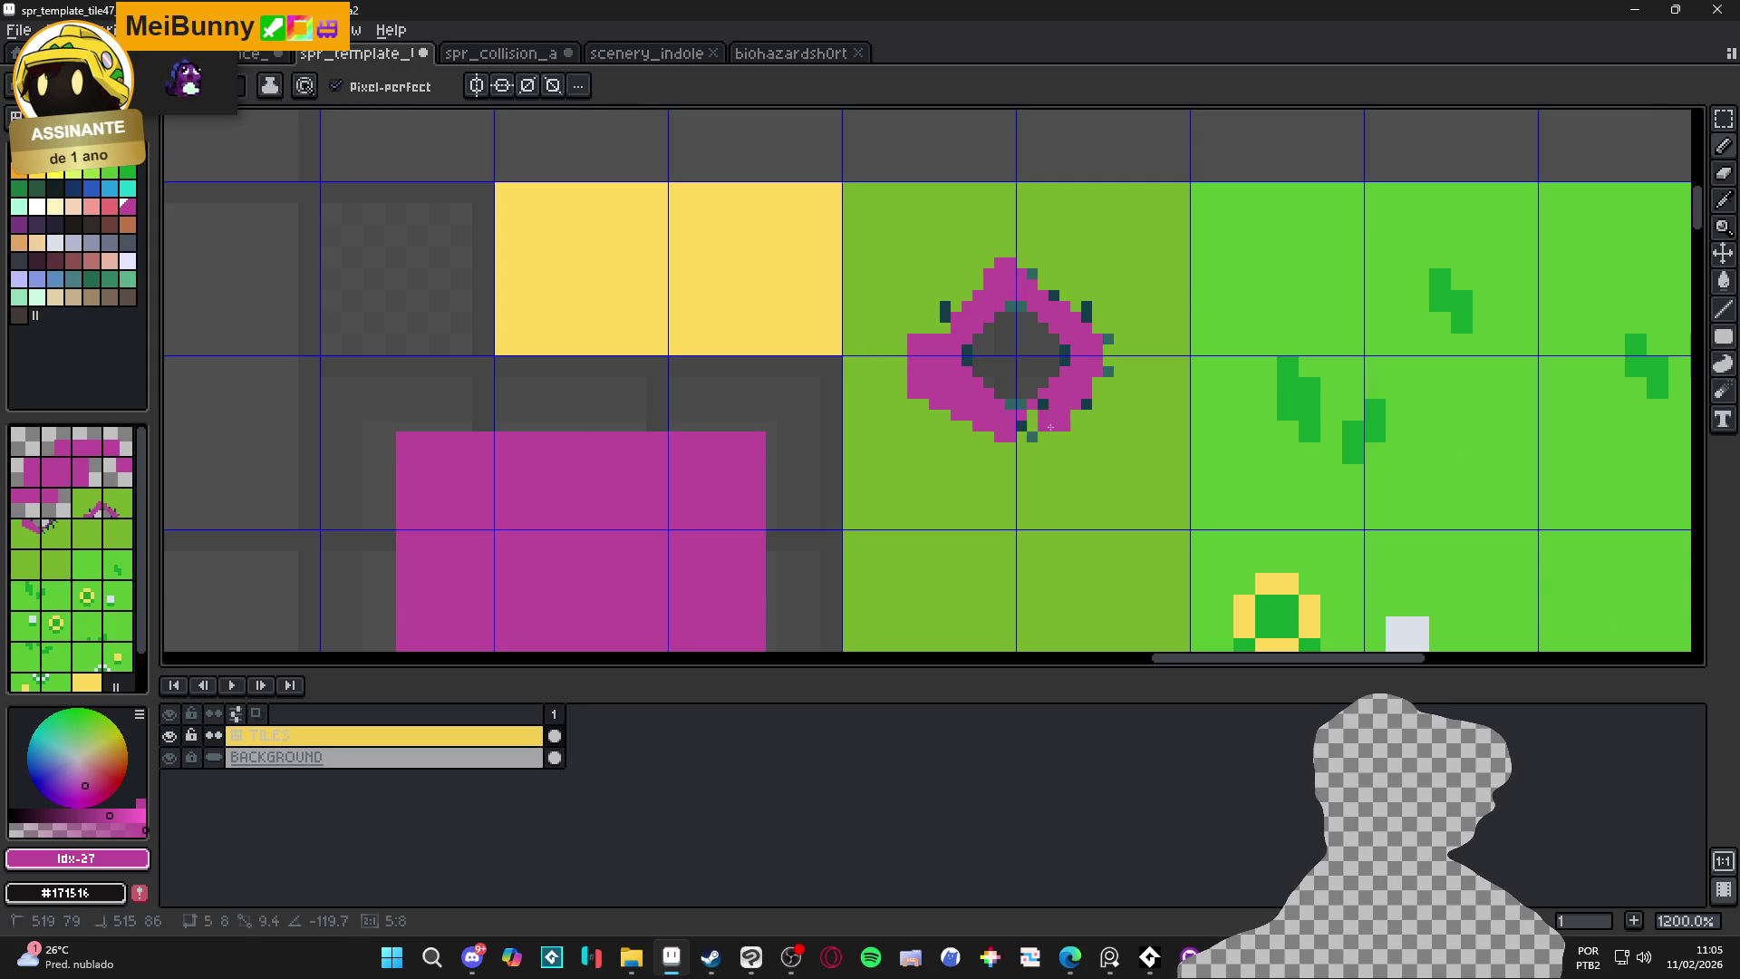
# Fill the olive area around the diamond with magenta
pyautogui.press('g')
pyautogui.click(1090, 480)
pyautogui.hotkey('ctrl', 'z')
pyautogui.scroll(-3, 908, 374)
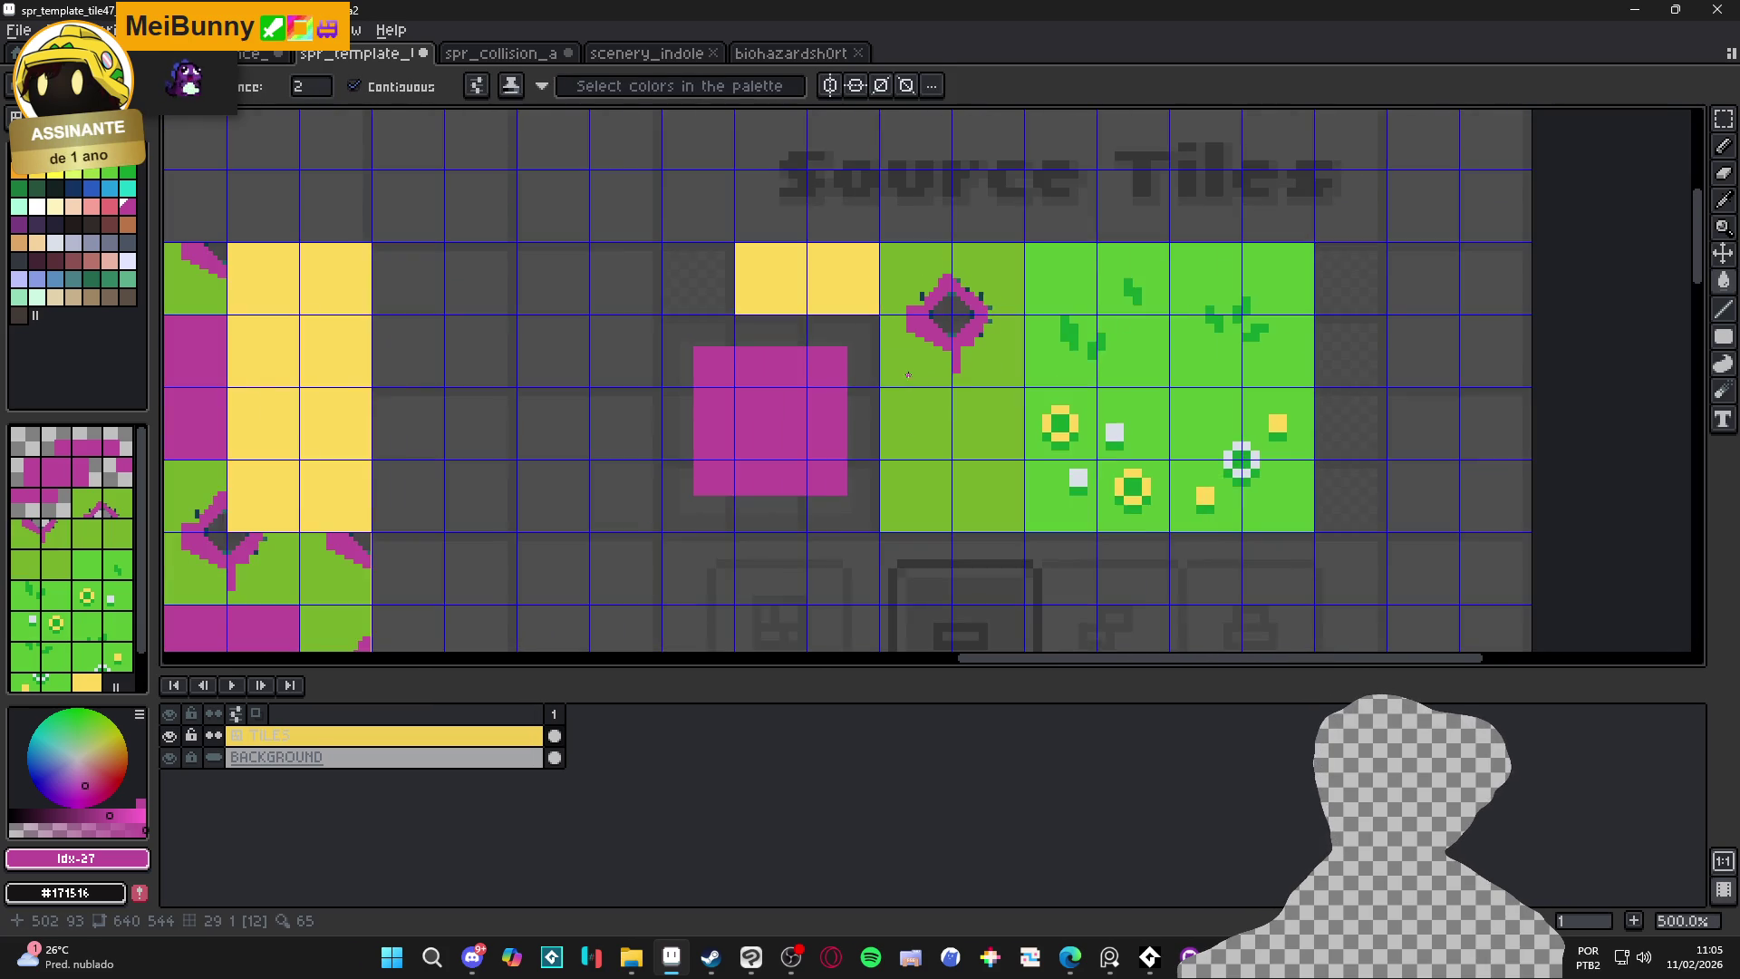
pyautogui.click(908, 374)
pyautogui.scroll(3, 988, 324)
# Erase stray pixels and bring the whole template into view
pyautogui.press('b')
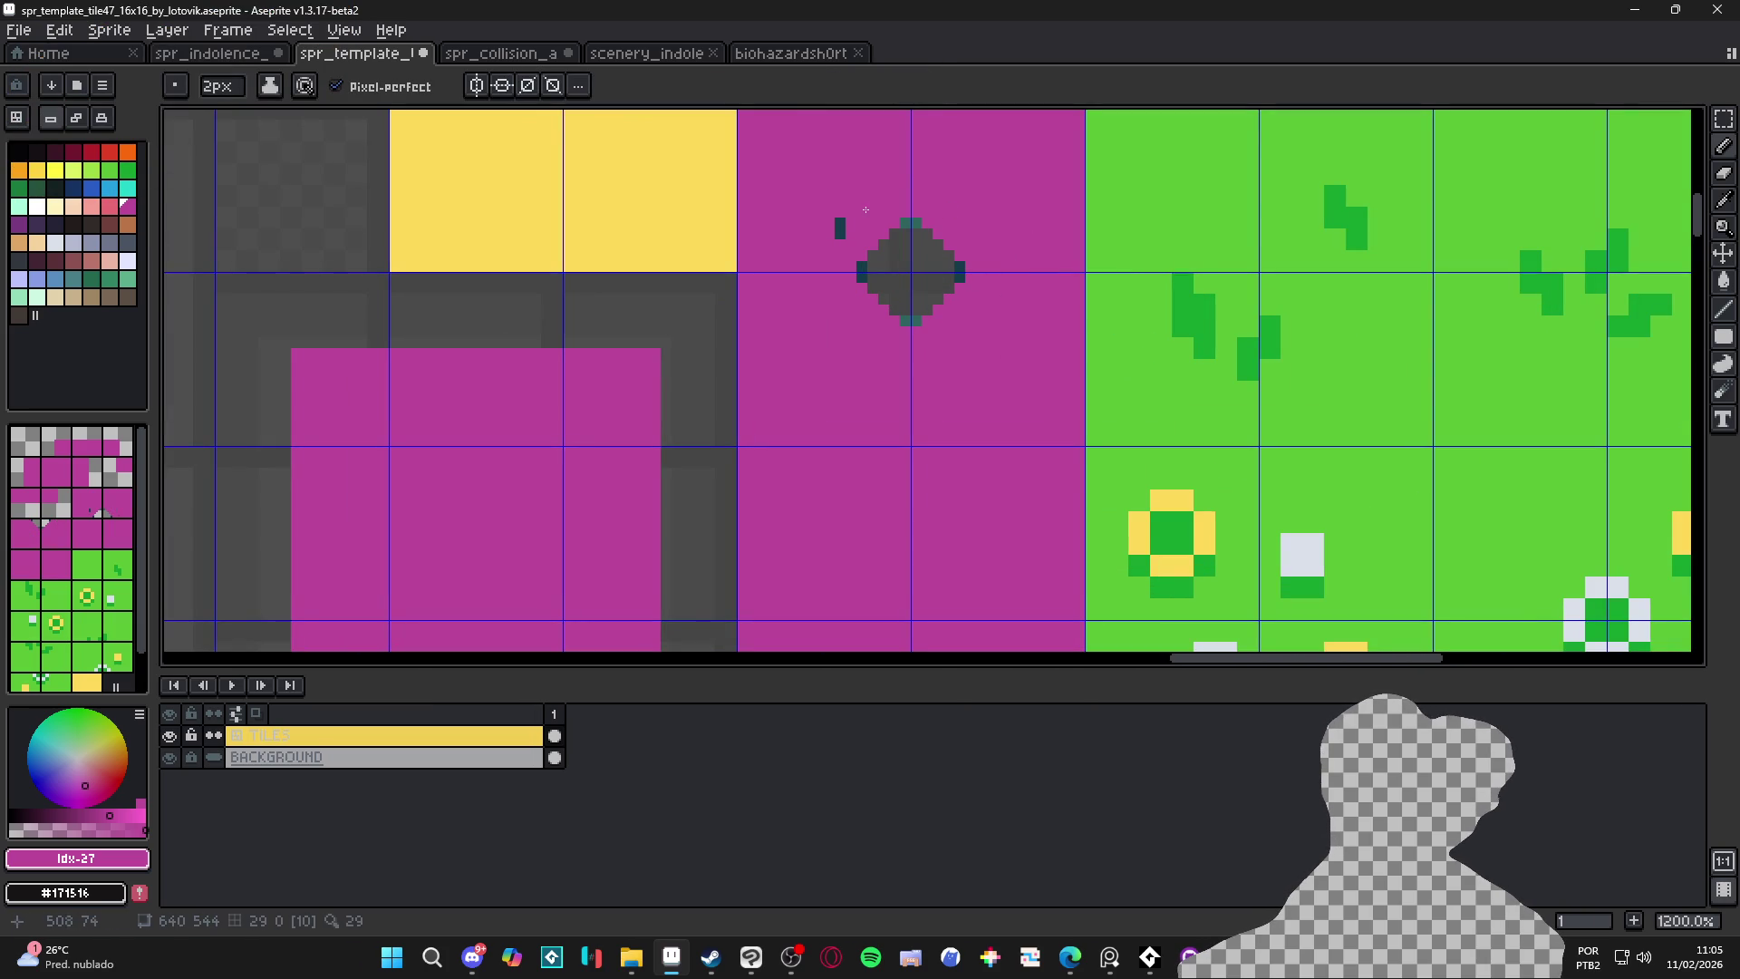
pyautogui.press('e')
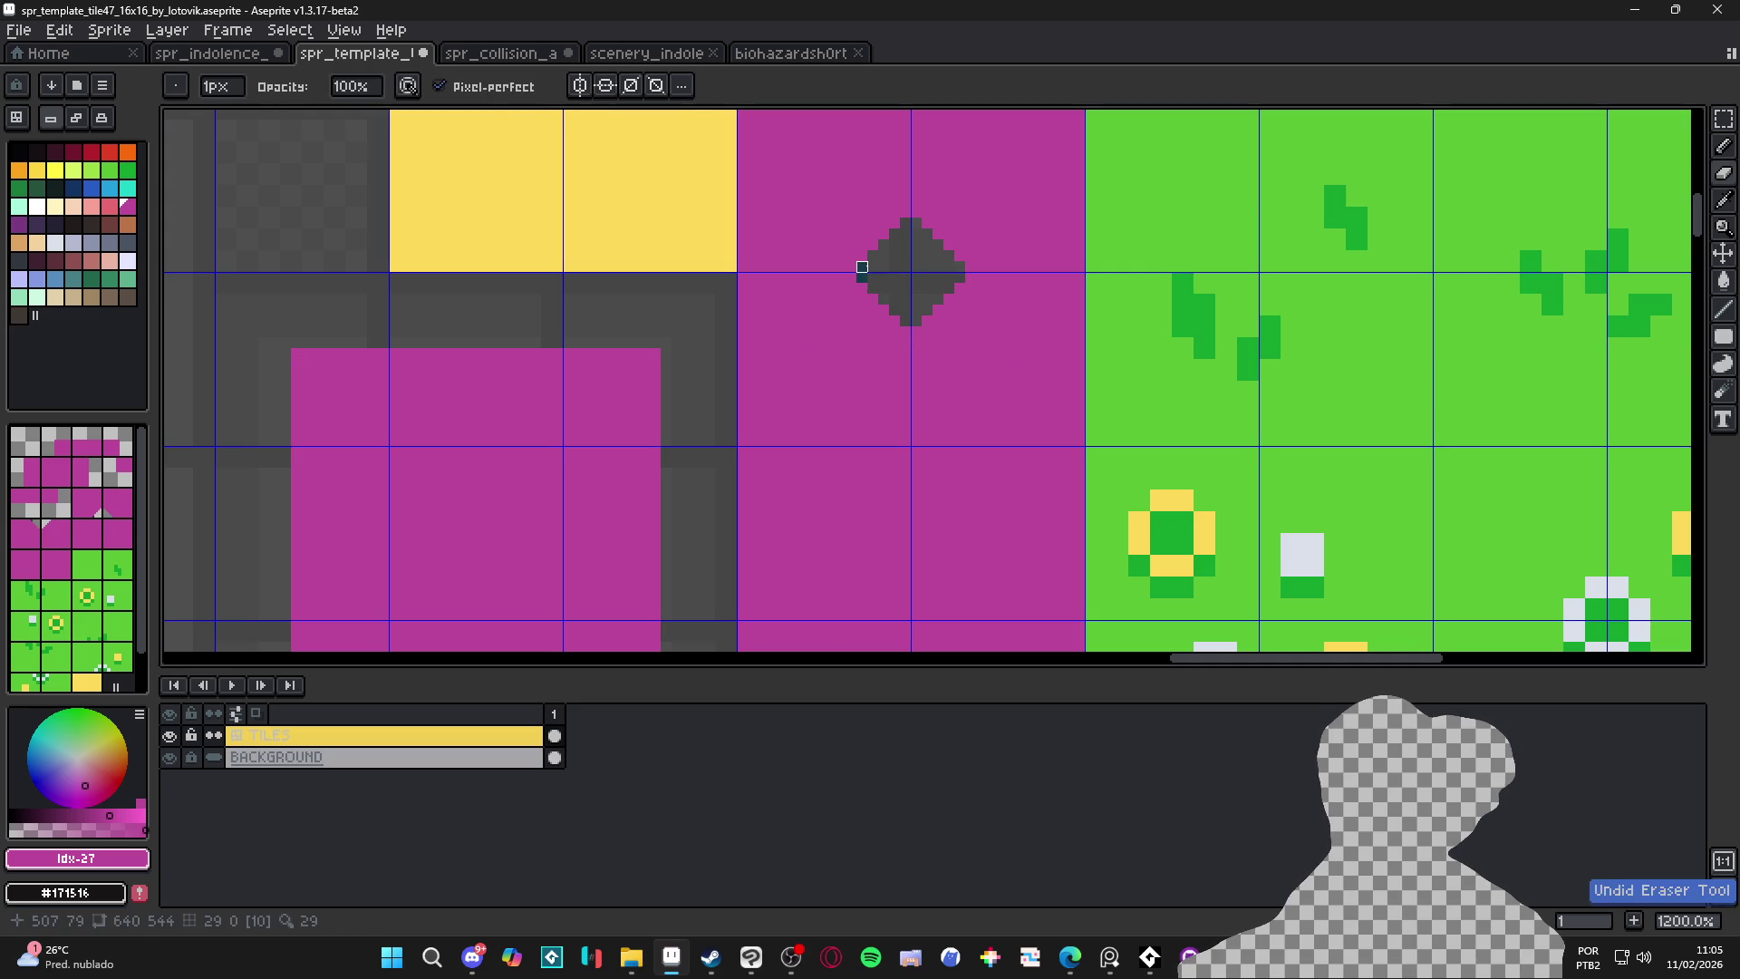
pyautogui.scroll(-7, 861, 278)
pyautogui.moveTo(762, 397); pyautogui.dragTo(913, 159)
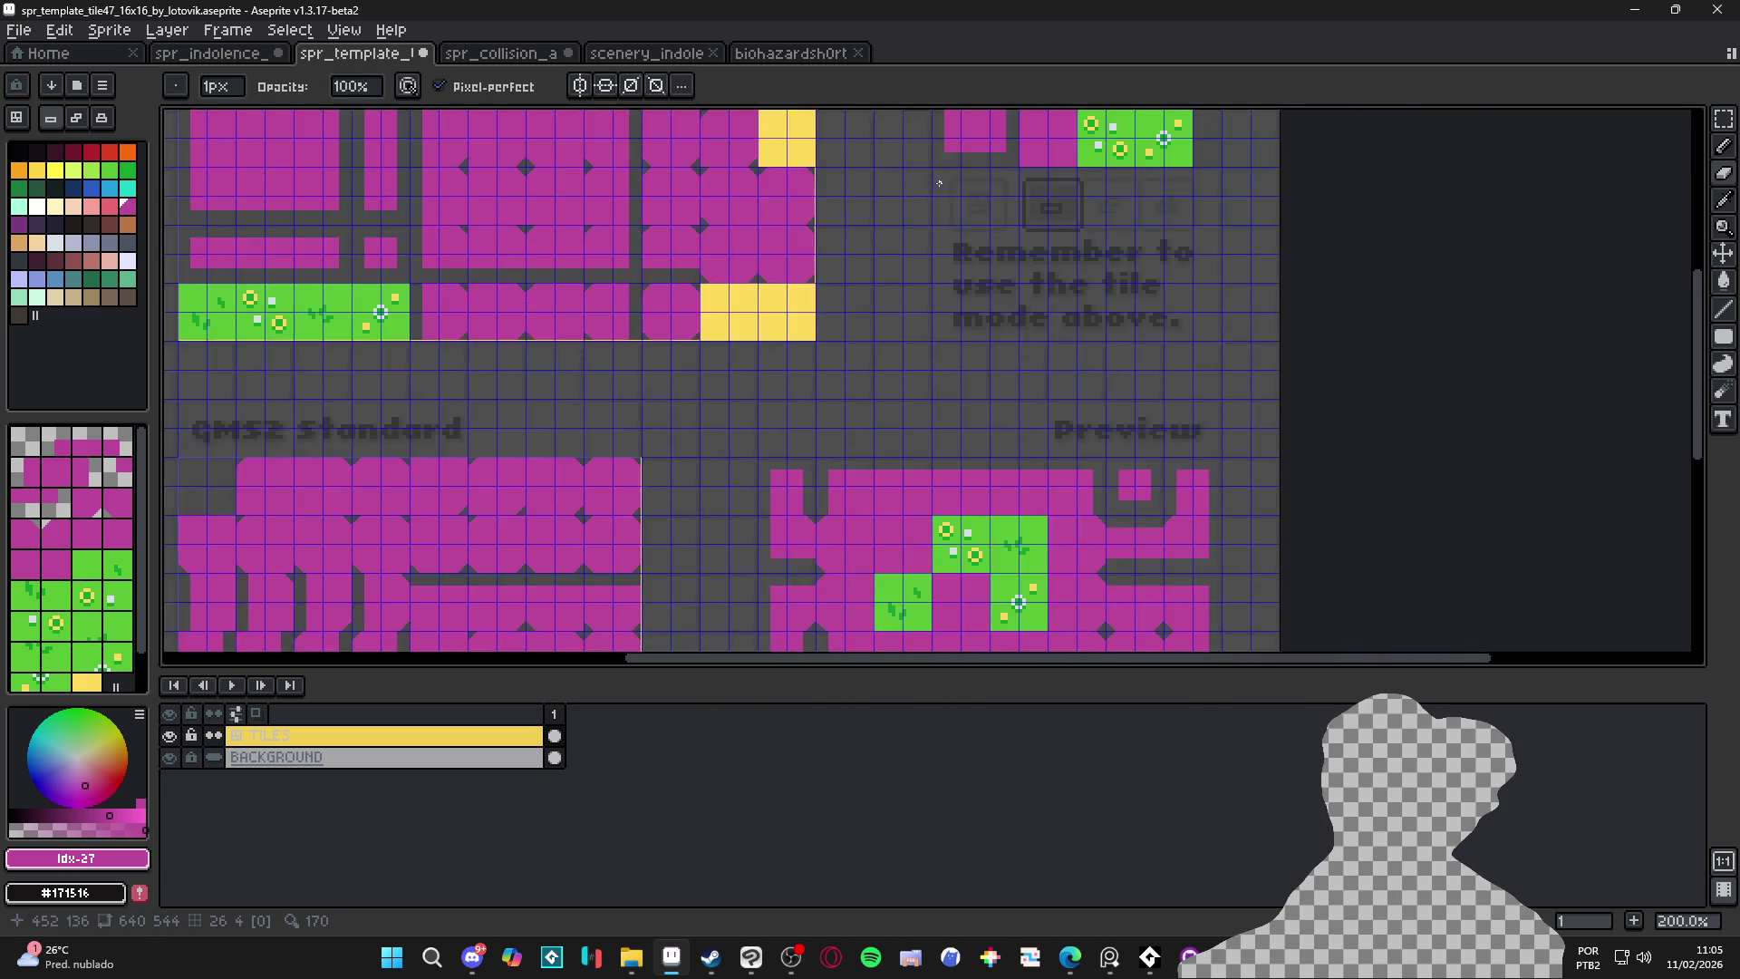
# Select and copy the magenta GMS2 Standard tile block in the template
pyautogui.scroll(-1, 959, 202)
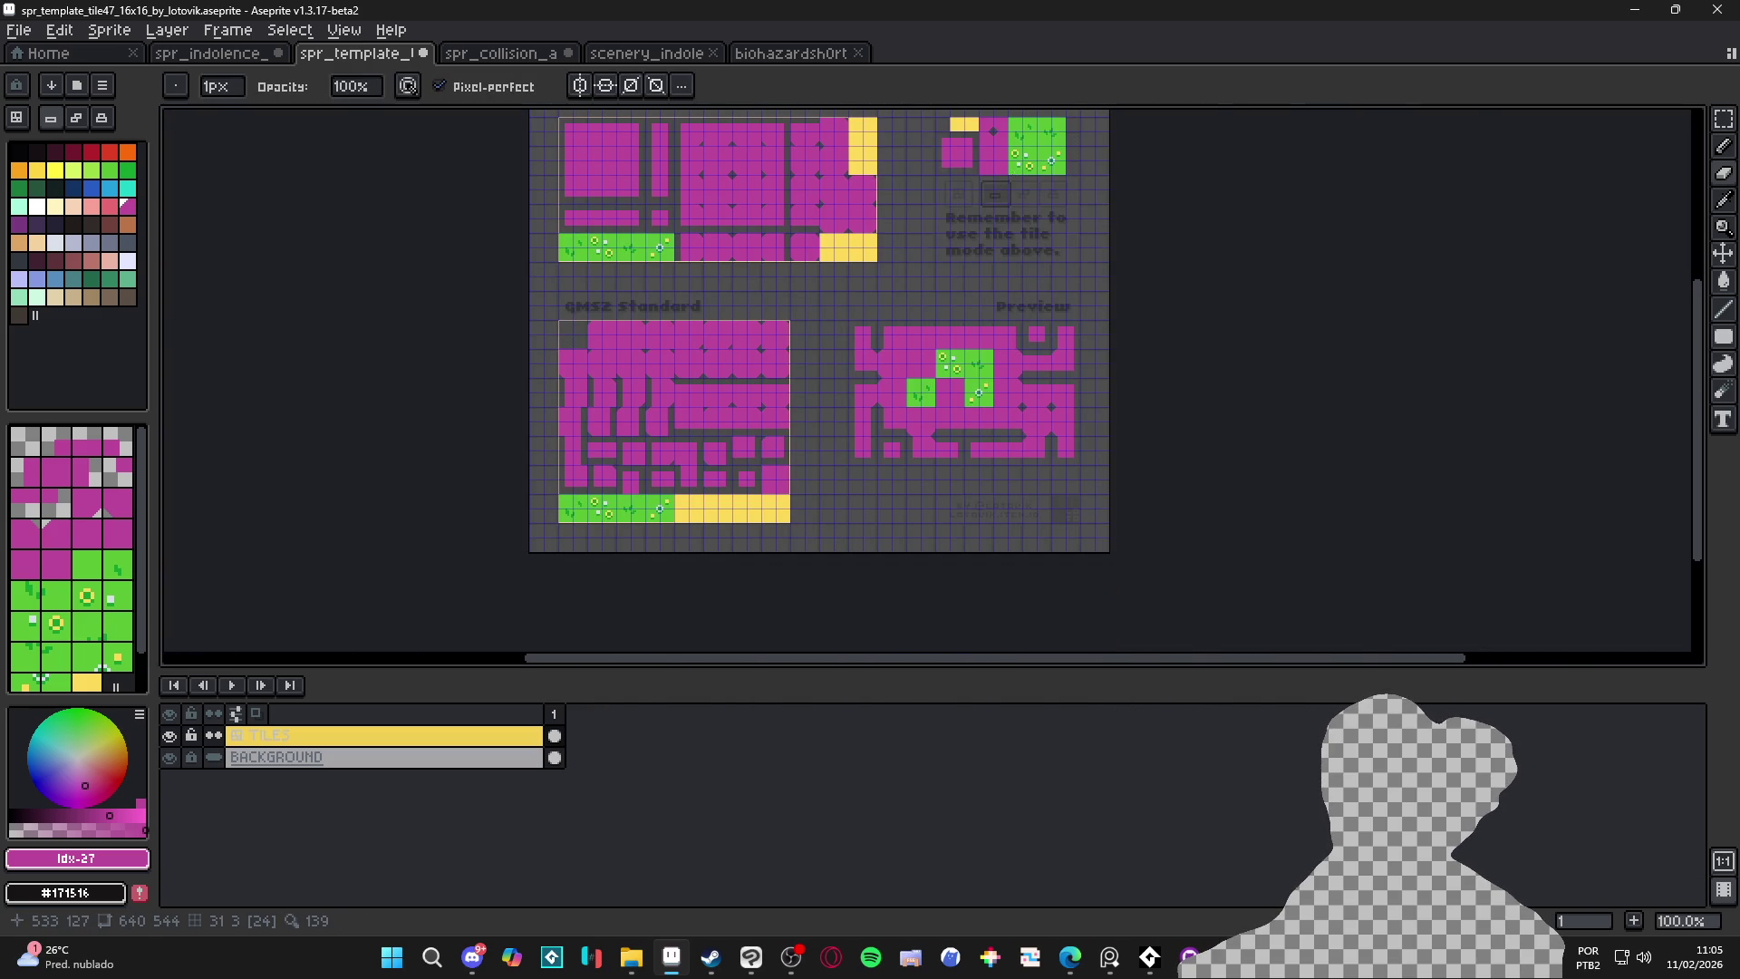
pyautogui.scroll(1, 1013, 174)
pyautogui.scroll(-1, 1013, 174)
pyautogui.moveTo(725, 428); pyautogui.dragTo(859, 403)
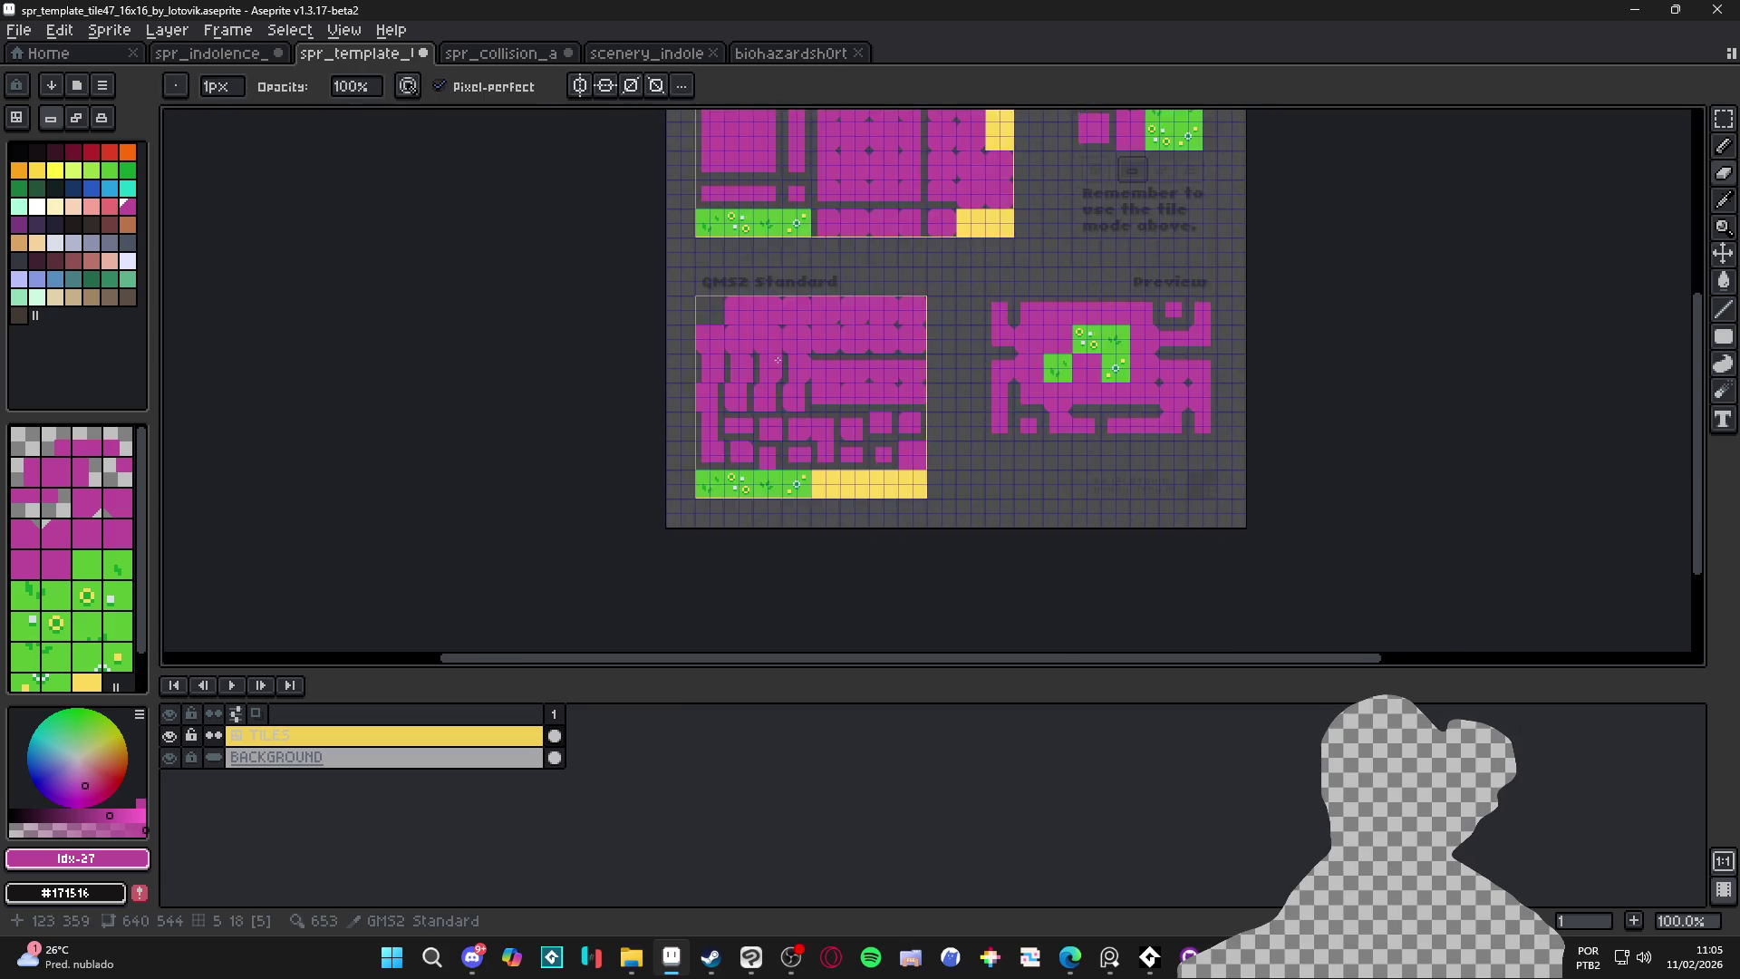
pyautogui.scroll(1, 720, 304)
pyautogui.press('m')
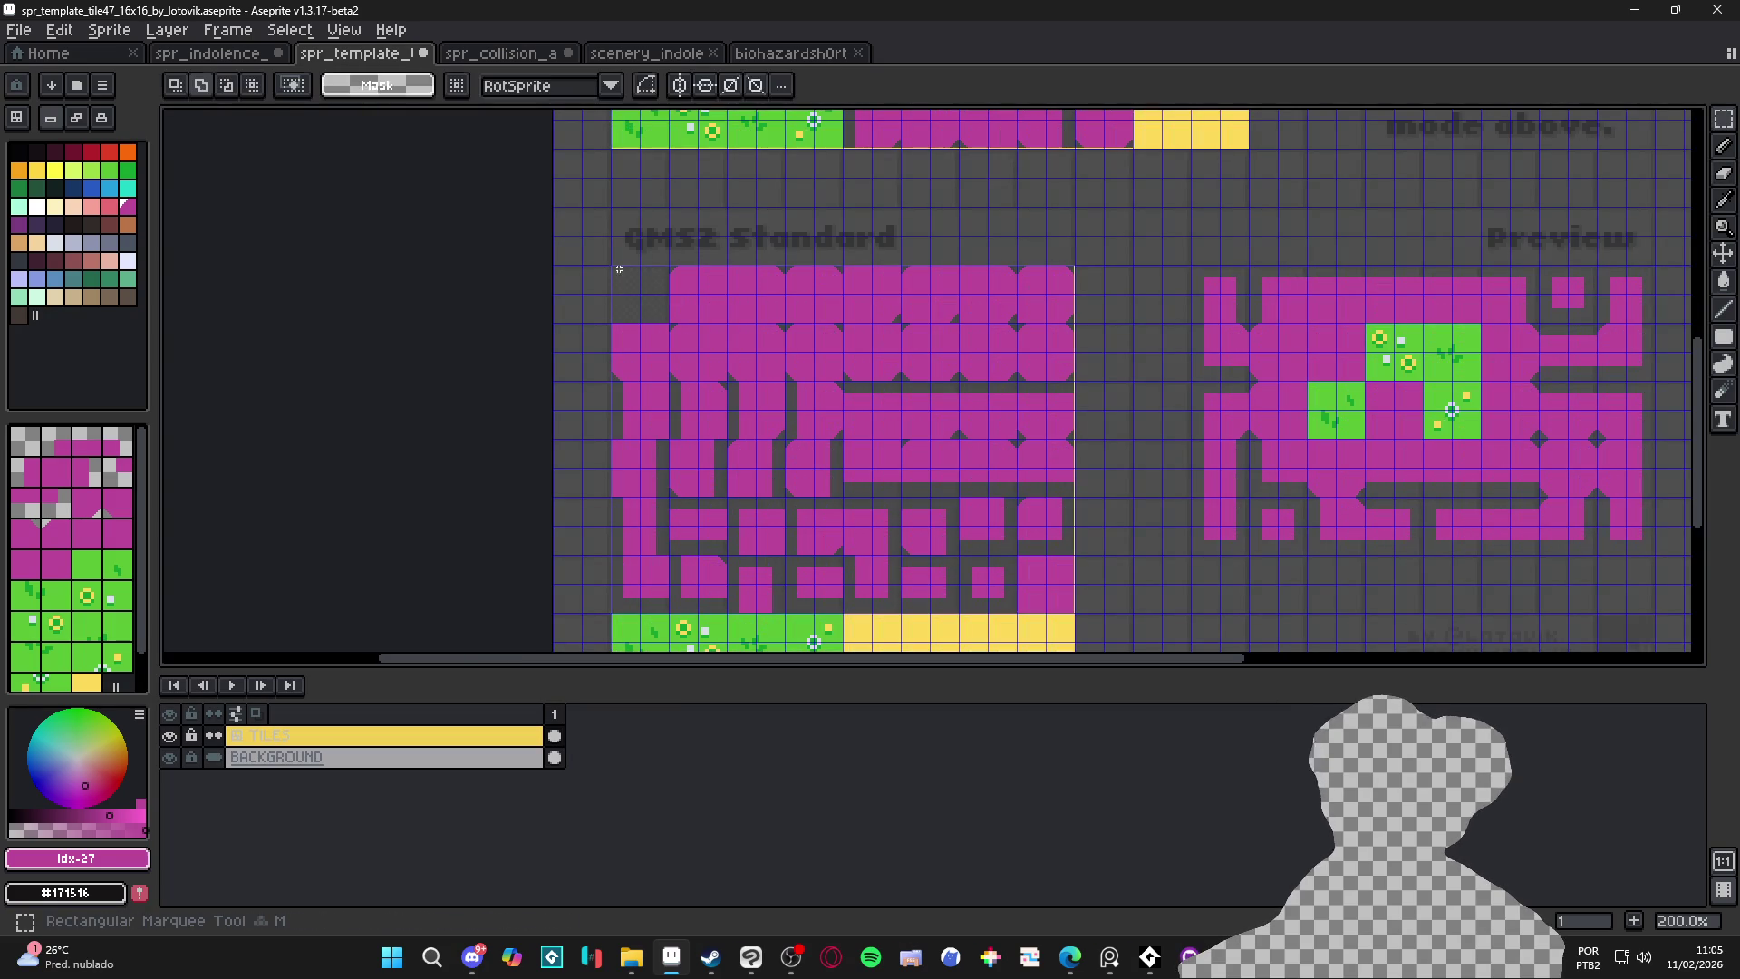
pyautogui.moveTo(614, 268)
pyautogui.mouseDown()
pyautogui.moveTo(954, 491)
pyautogui.moveTo(1073, 614)
pyautogui.mouseUp()
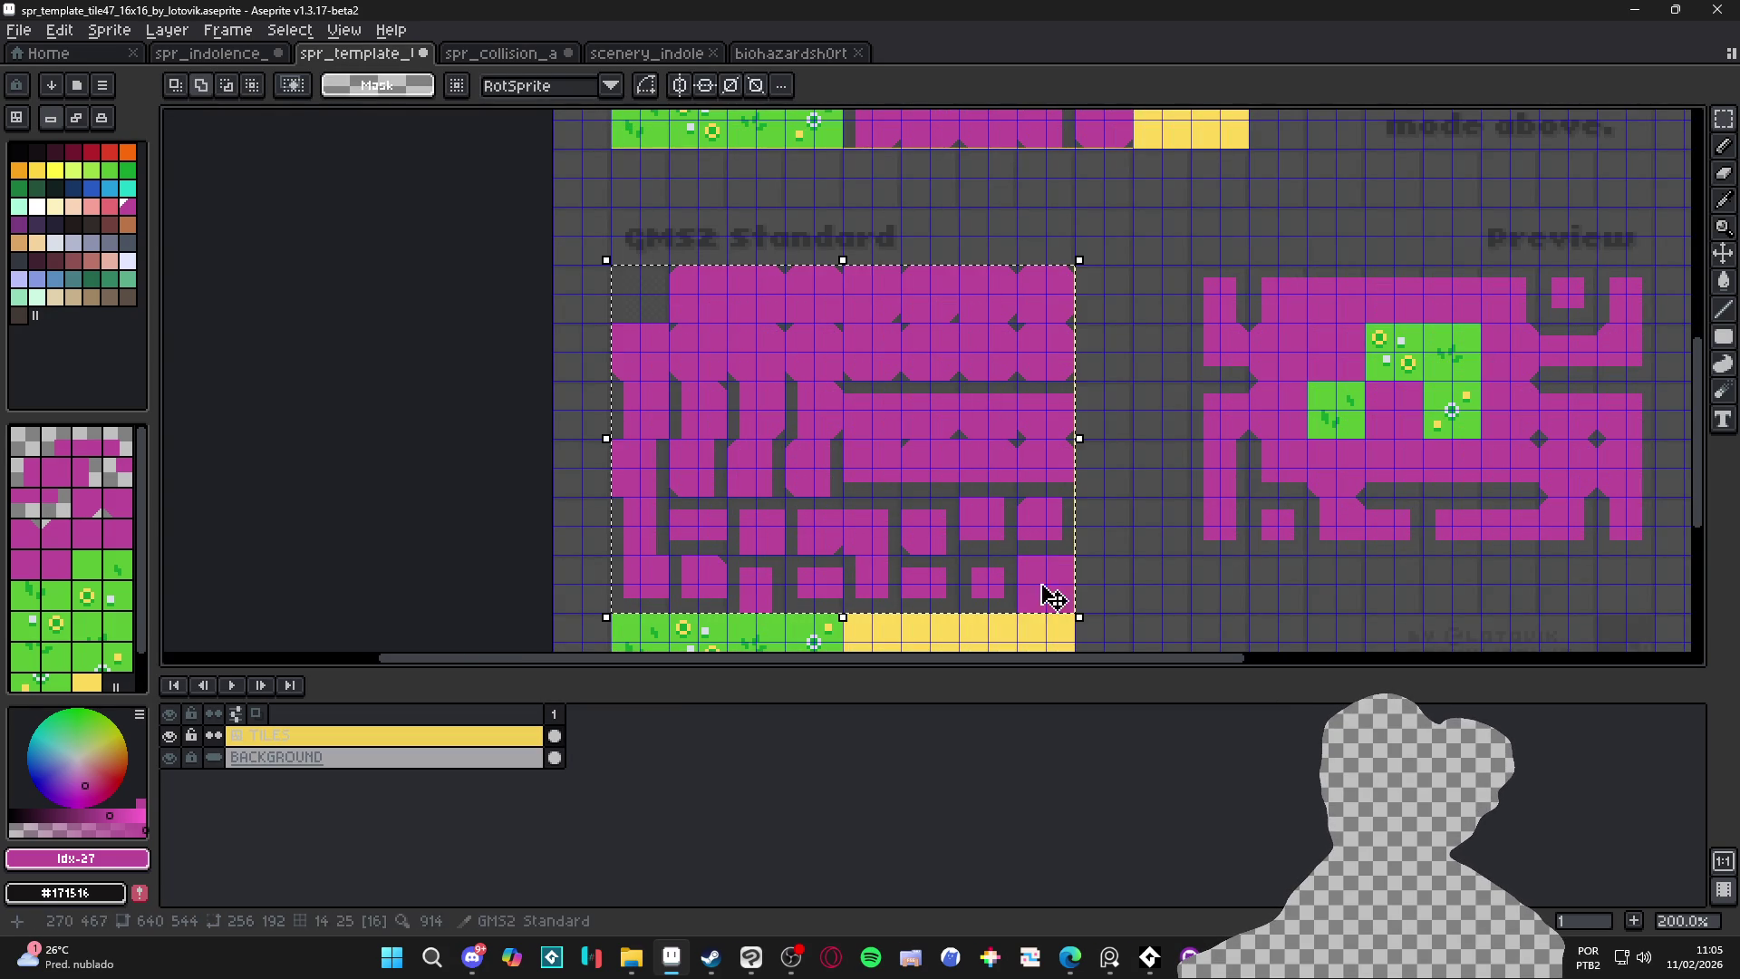
pyautogui.click(649, 58)
# Replace spr_collision_autotile's old tiles with the pasted block and save the PNG
pyautogui.click(781, 52)
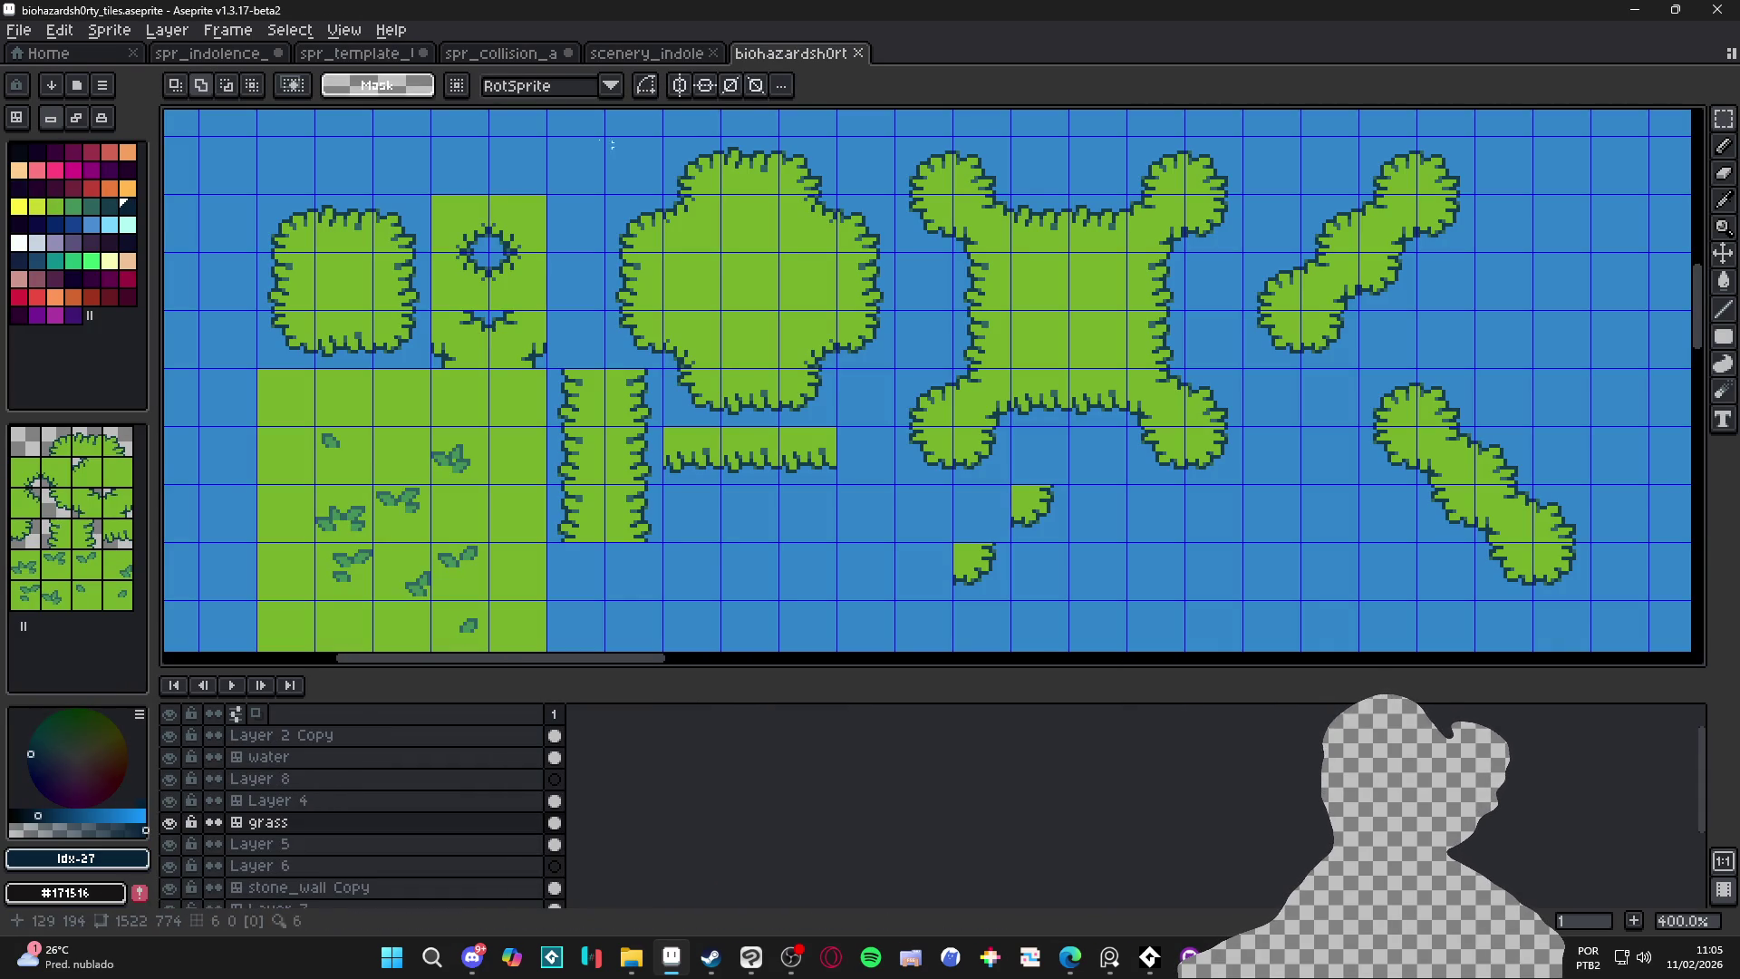
pyautogui.click(503, 52)
pyautogui.scroll(-1, 791, 356)
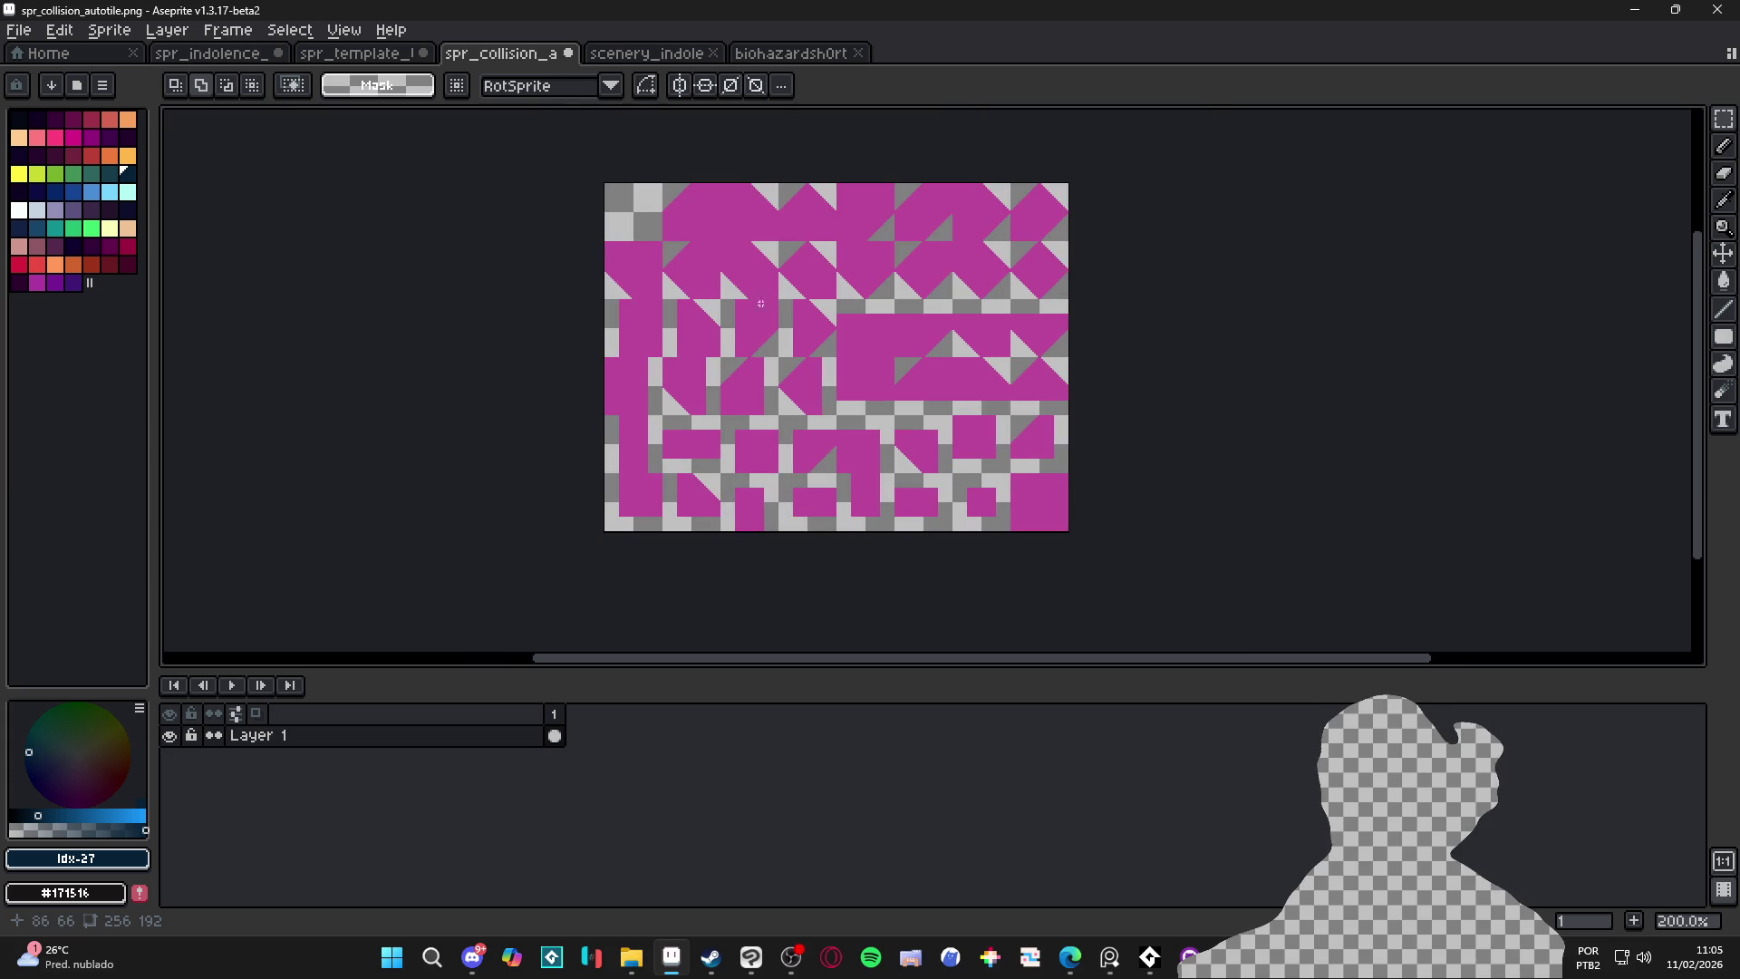
pyautogui.press('Delete')
pyautogui.hotkey('ctrl', 'v')
pyautogui.hotkey('ctrl', 's')
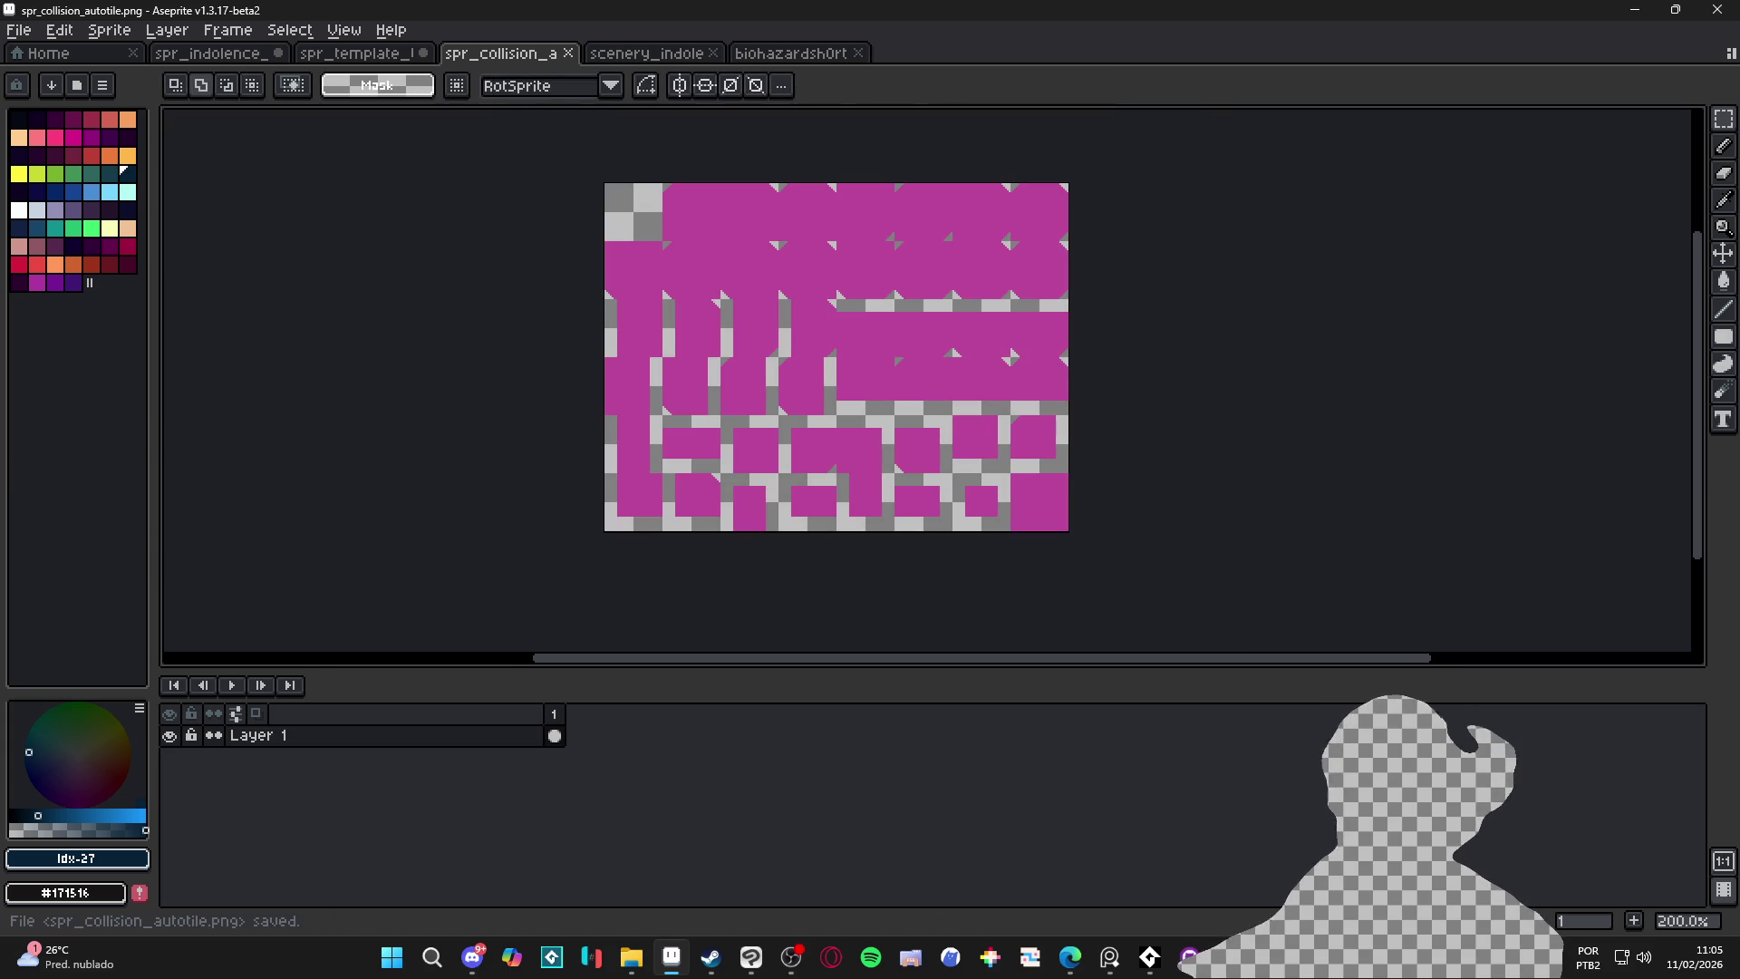
pyautogui.hotkey('alt', 'Tab')
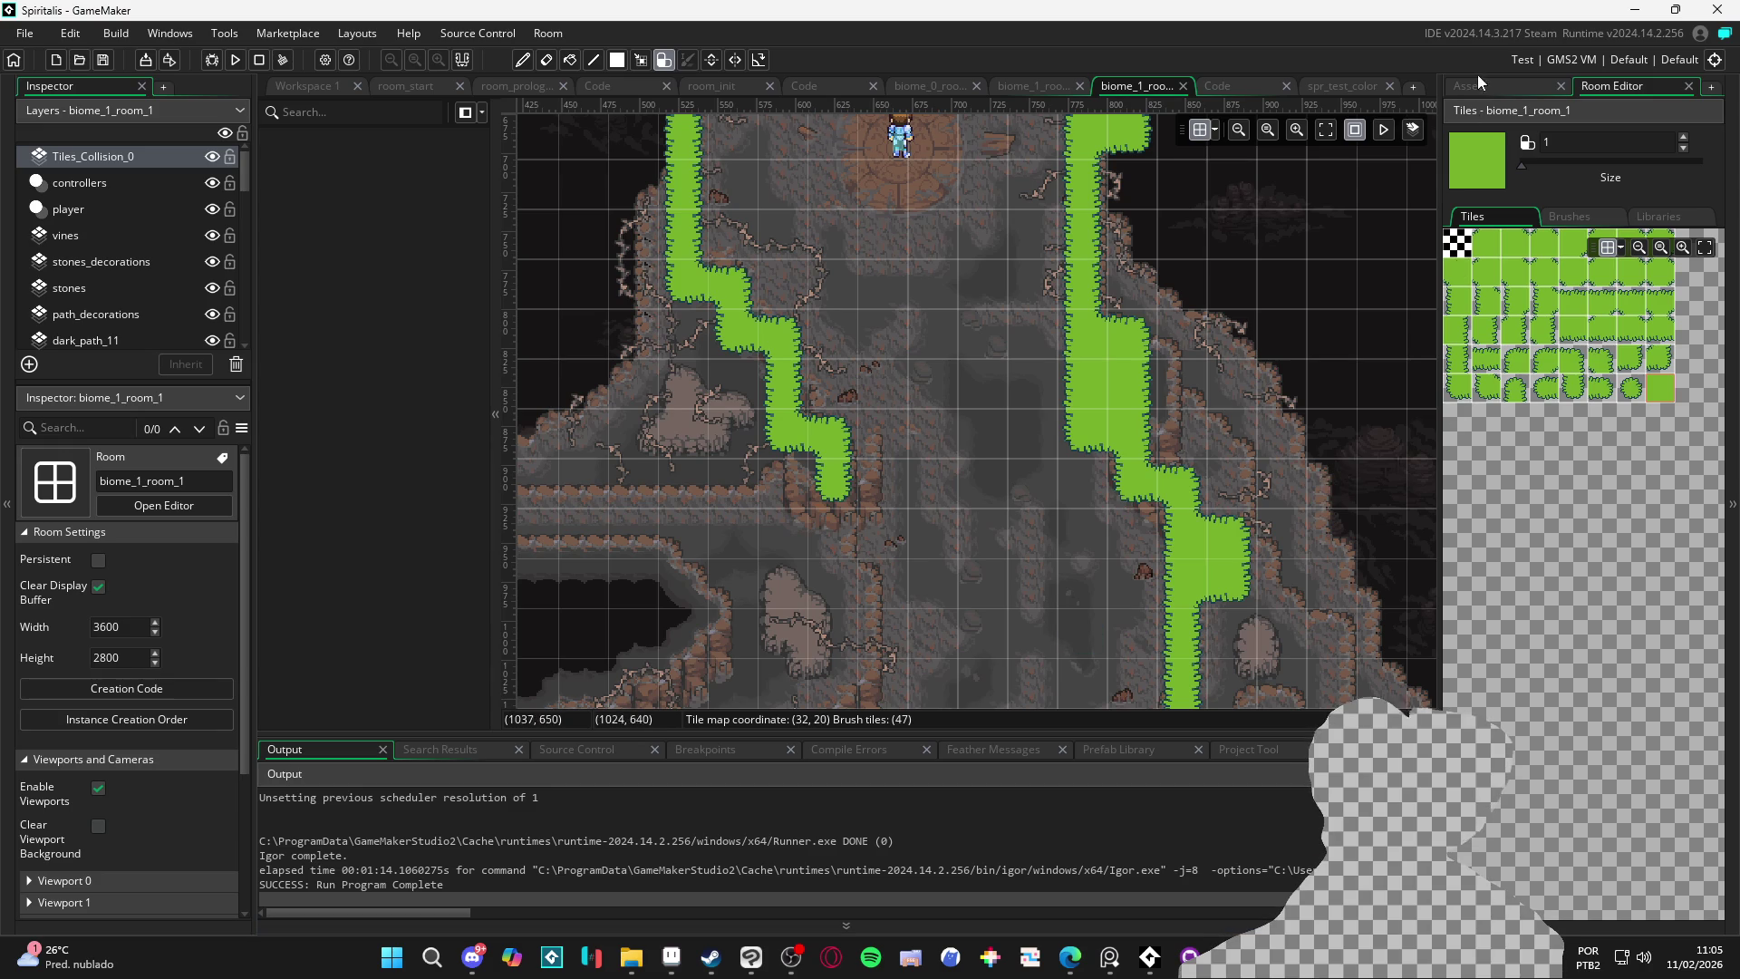
# Re-import the updated magenta PNG into the spr_collision_autotile sprite
pyautogui.click(1480, 86)
pyautogui.doubleClick(1564, 665)
pyautogui.click(432, 279)
pyautogui.doubleClick(1138, 519)
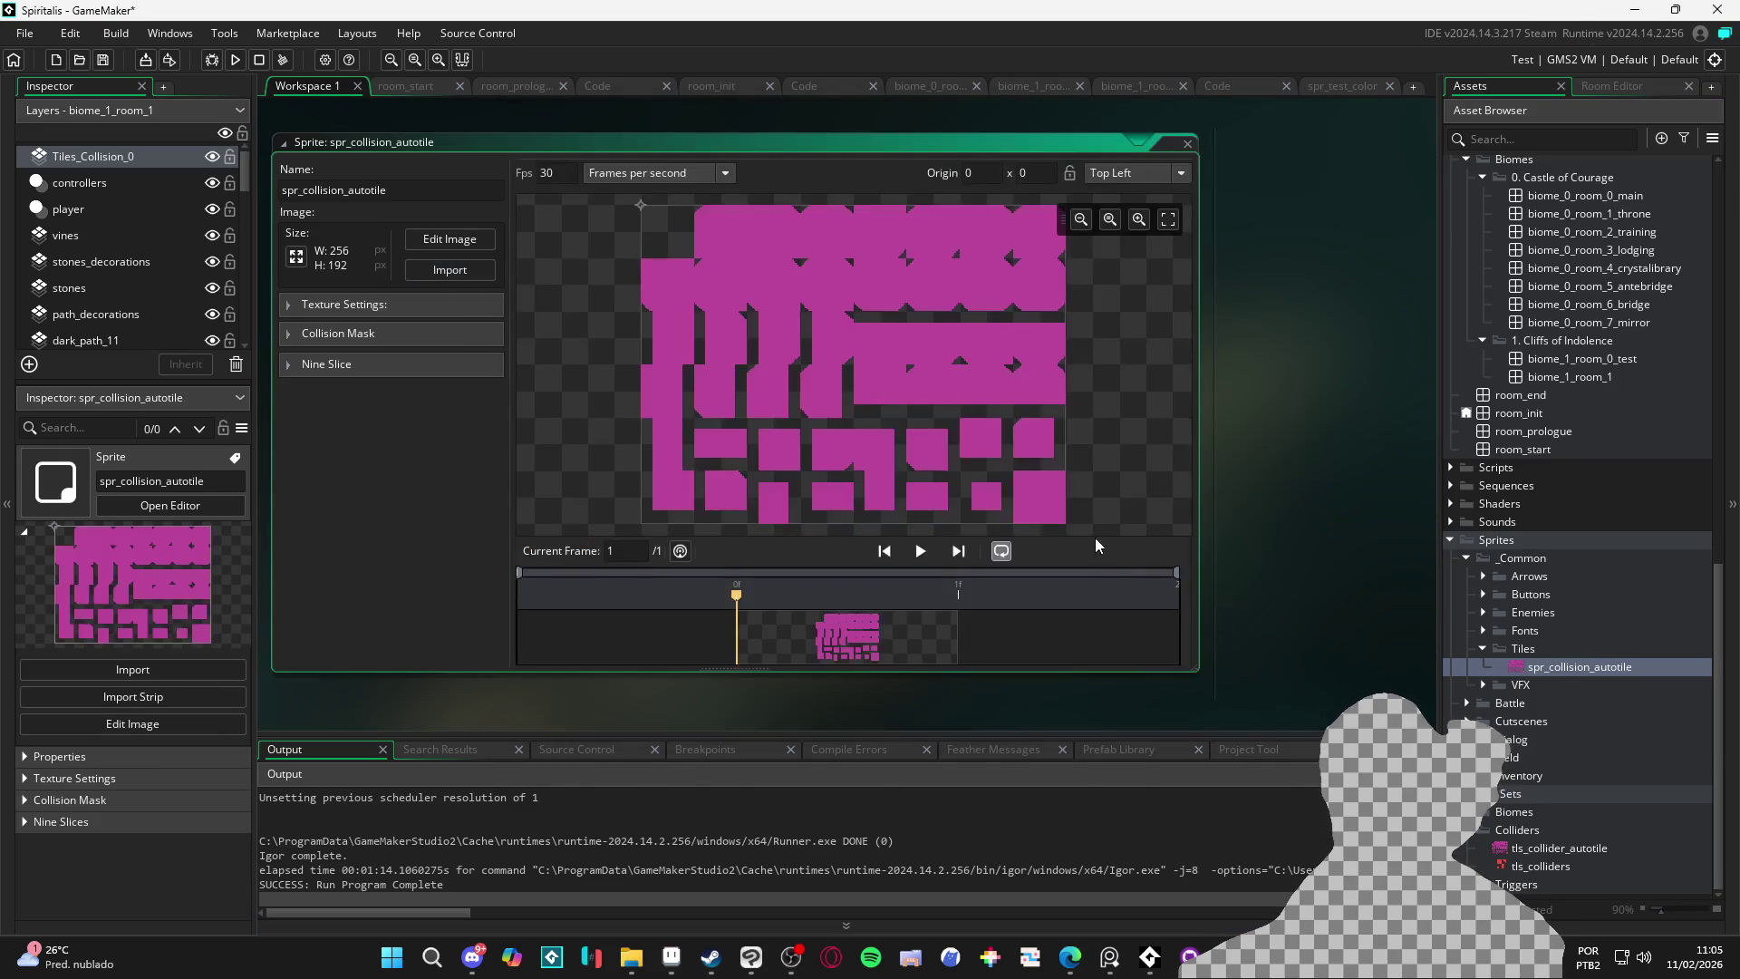
# In biome_1_room_1, erase the right column and top band of collision tiles
pyautogui.click(1135, 87)
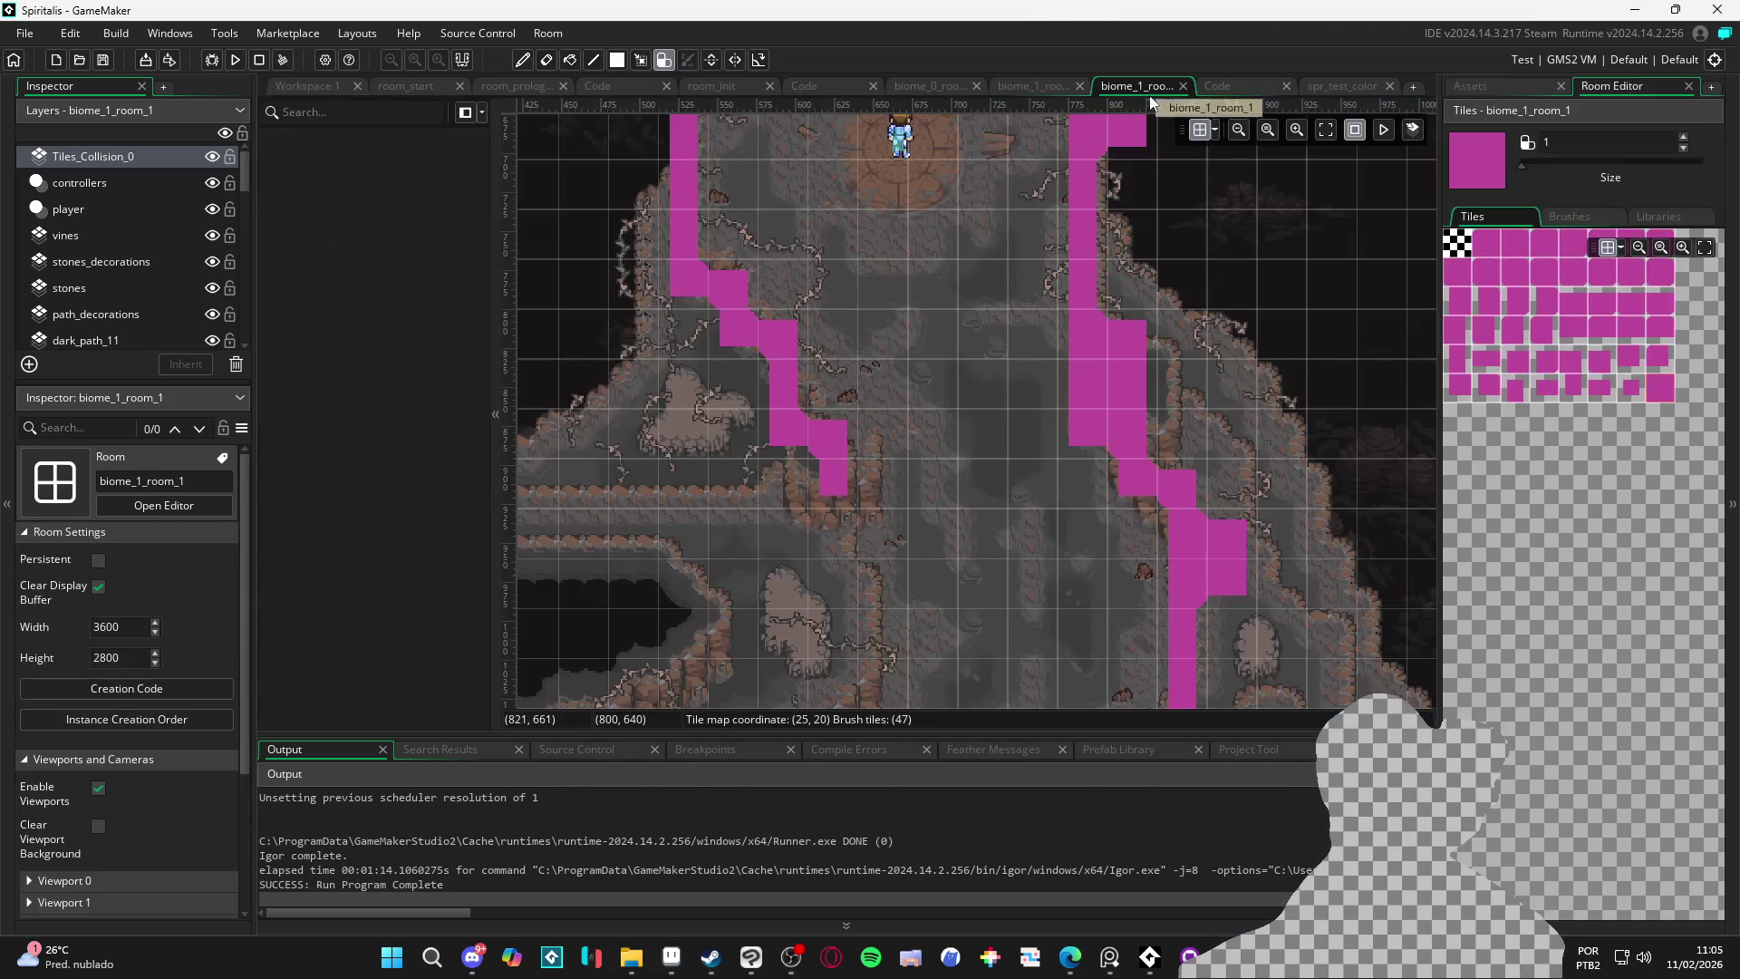
pyautogui.scroll(3, 1051, 477)
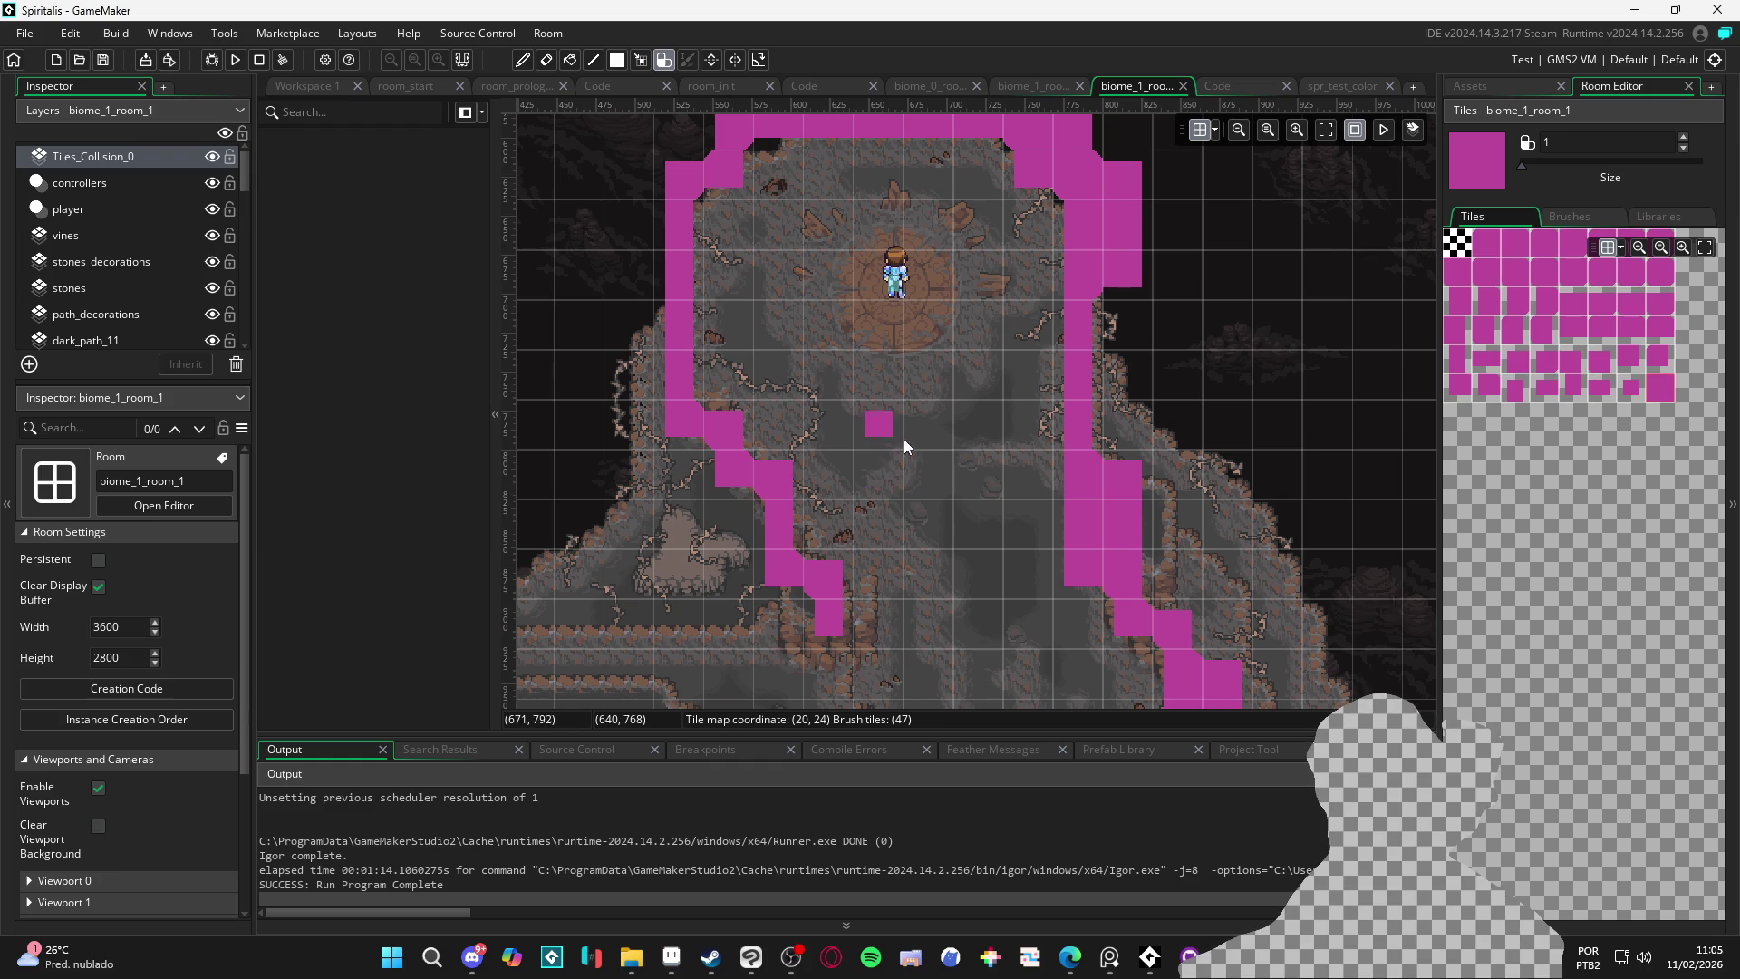
pyautogui.hscroll(1, 1031, 354)
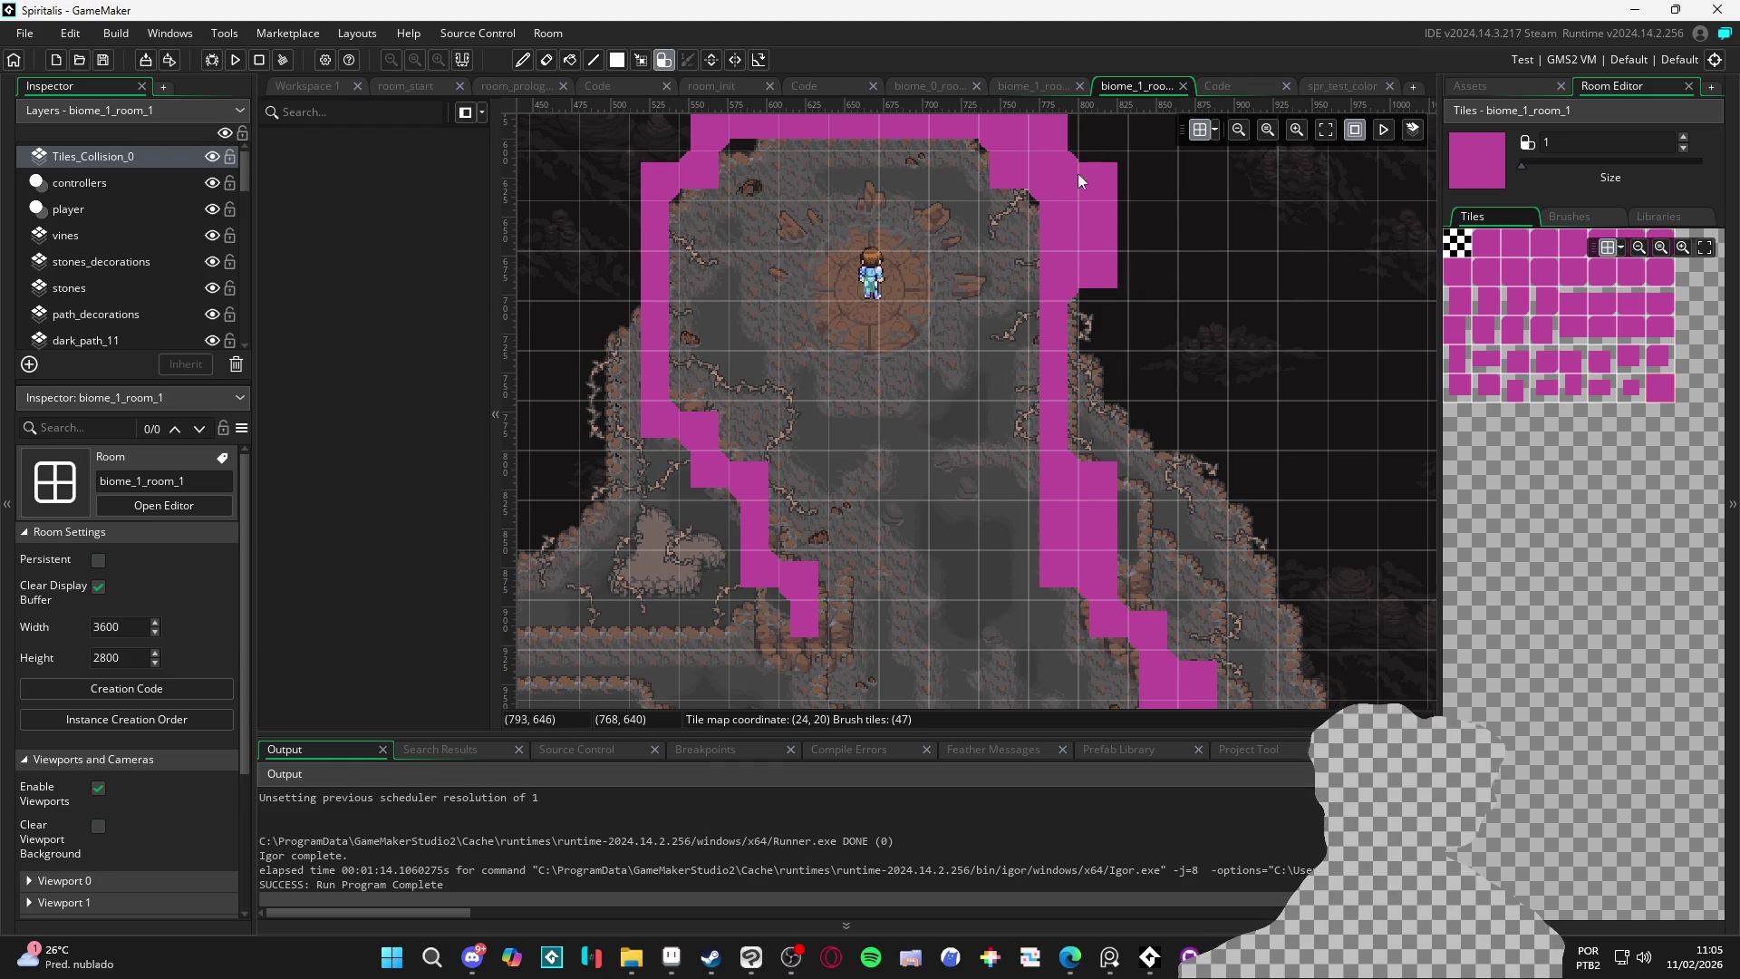
pyautogui.click(1198, 136)
pyautogui.press('e')
pyautogui.moveTo(1060, 315)
pyautogui.mouseDown()
pyautogui.moveTo(1059, 525)
pyautogui.moveTo(1101, 595)
pyautogui.mouseUp()
pyautogui.scroll(-5, 1087, 589)
pyautogui.hscroll(3, 1042, 538)
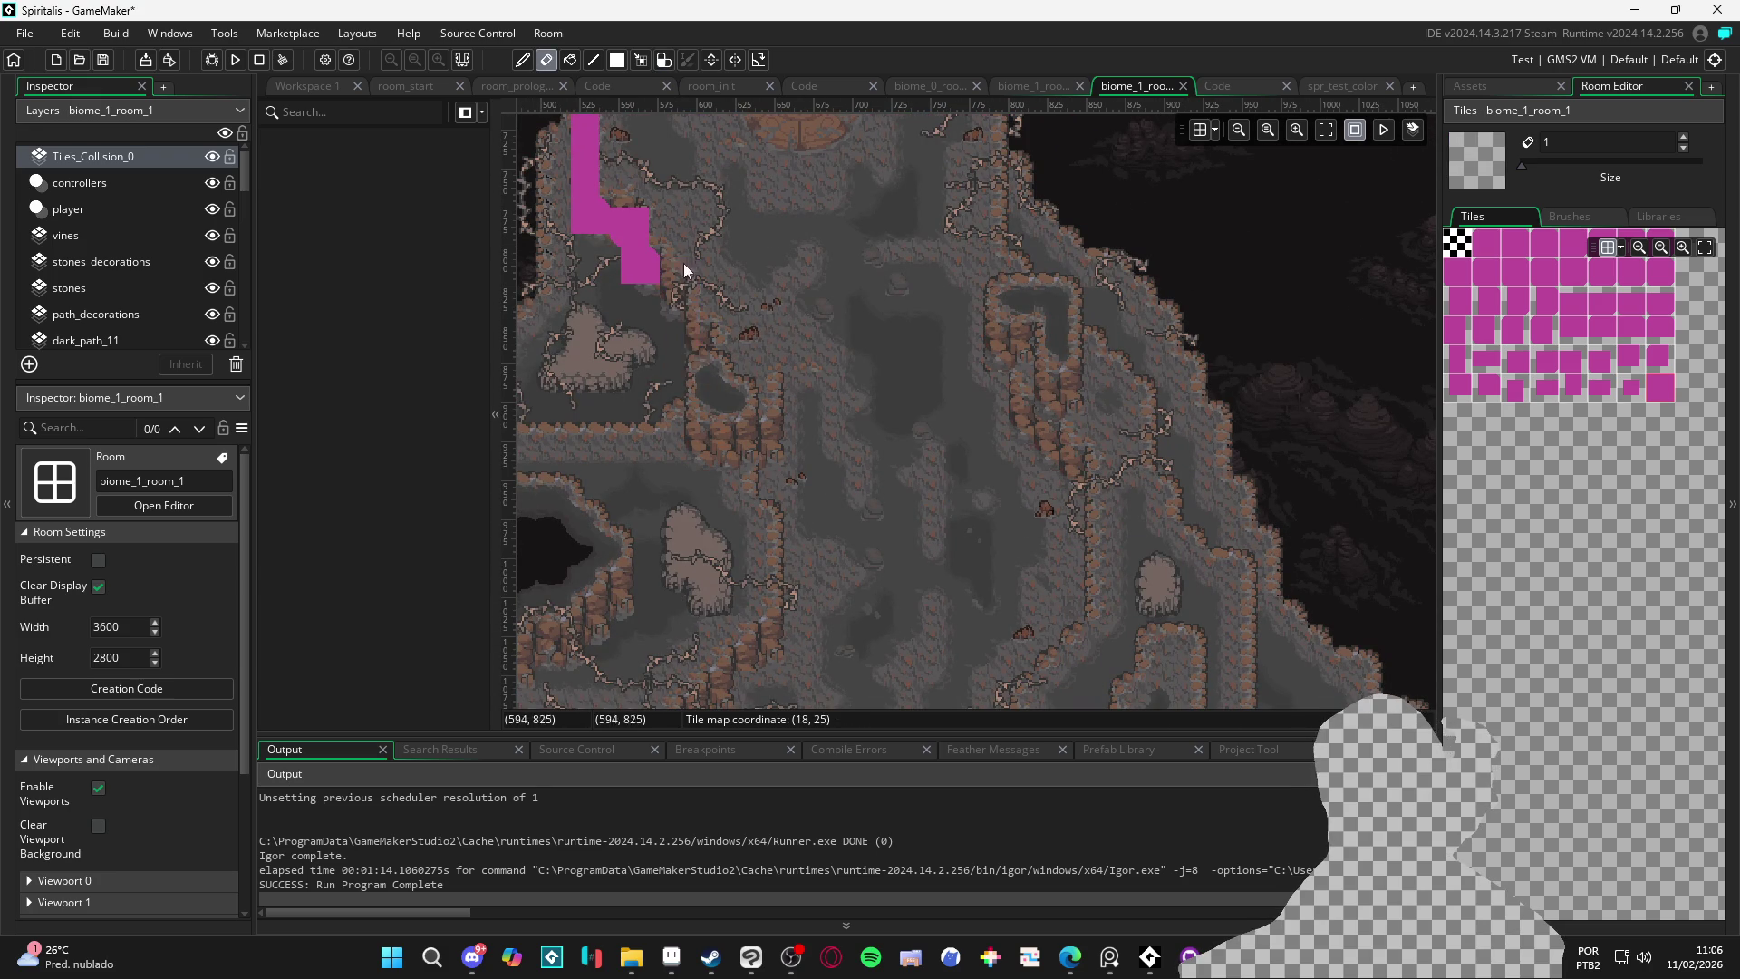
pyautogui.scroll(5, 652, 308)
pyautogui.hscroll(-3, 671, 380)
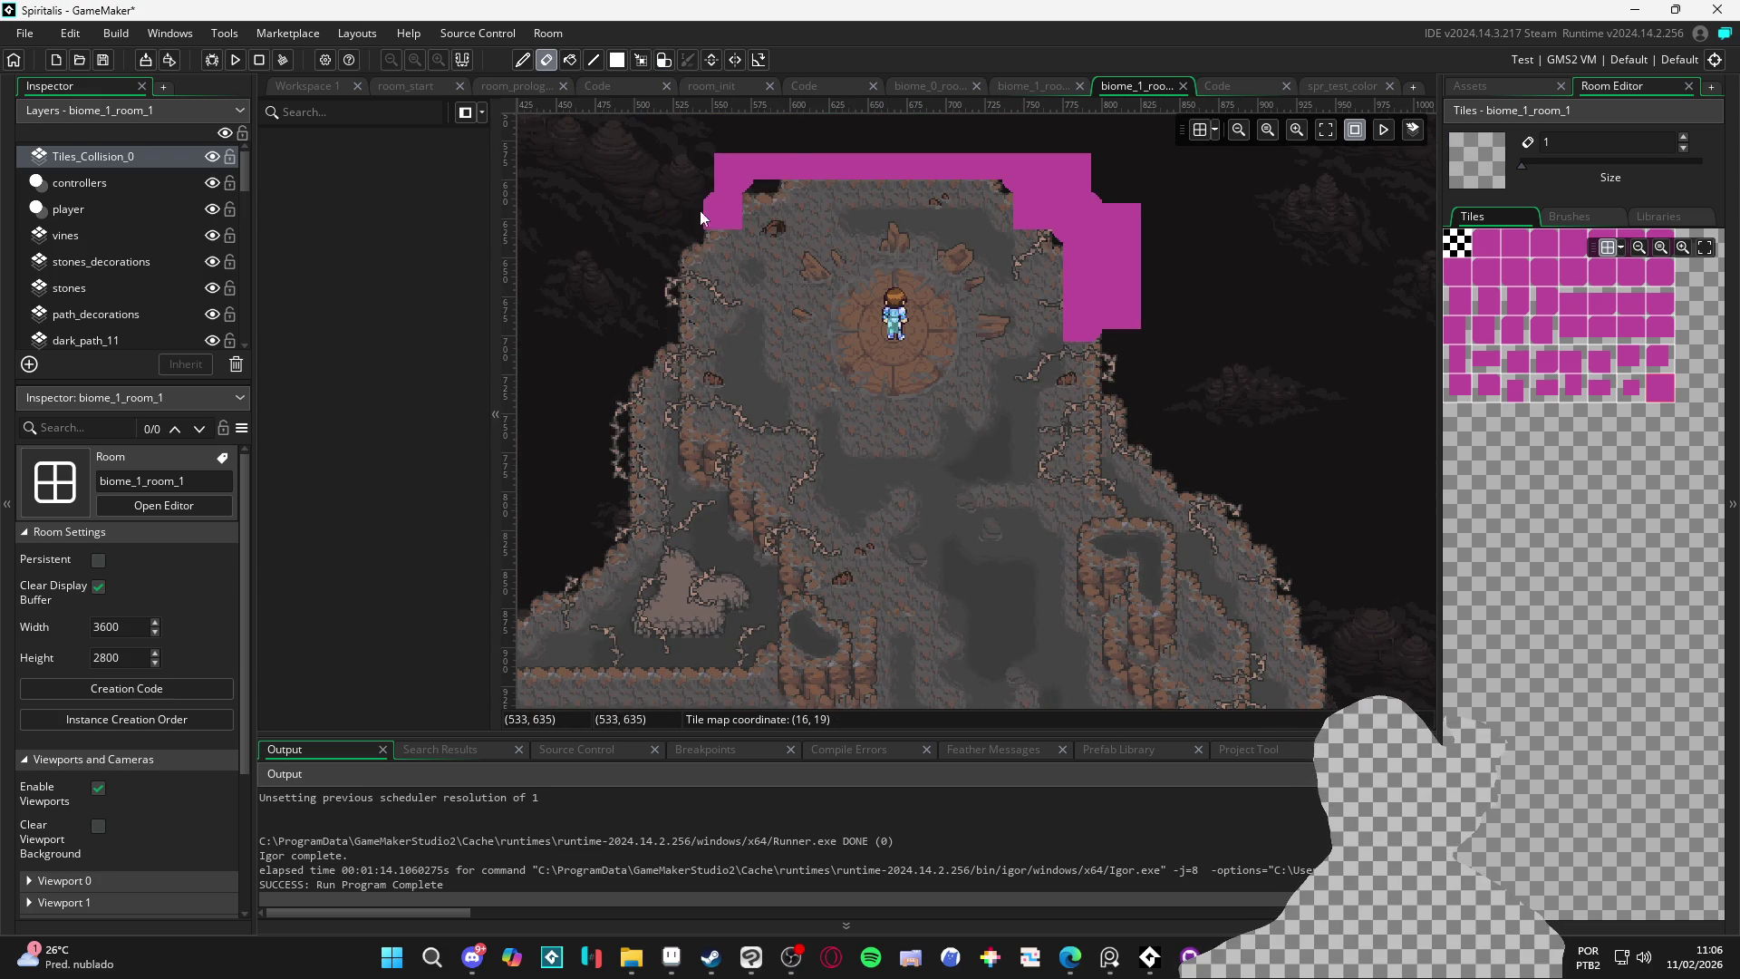
pyautogui.moveTo(787, 172); pyautogui.dragTo(1016, 181)
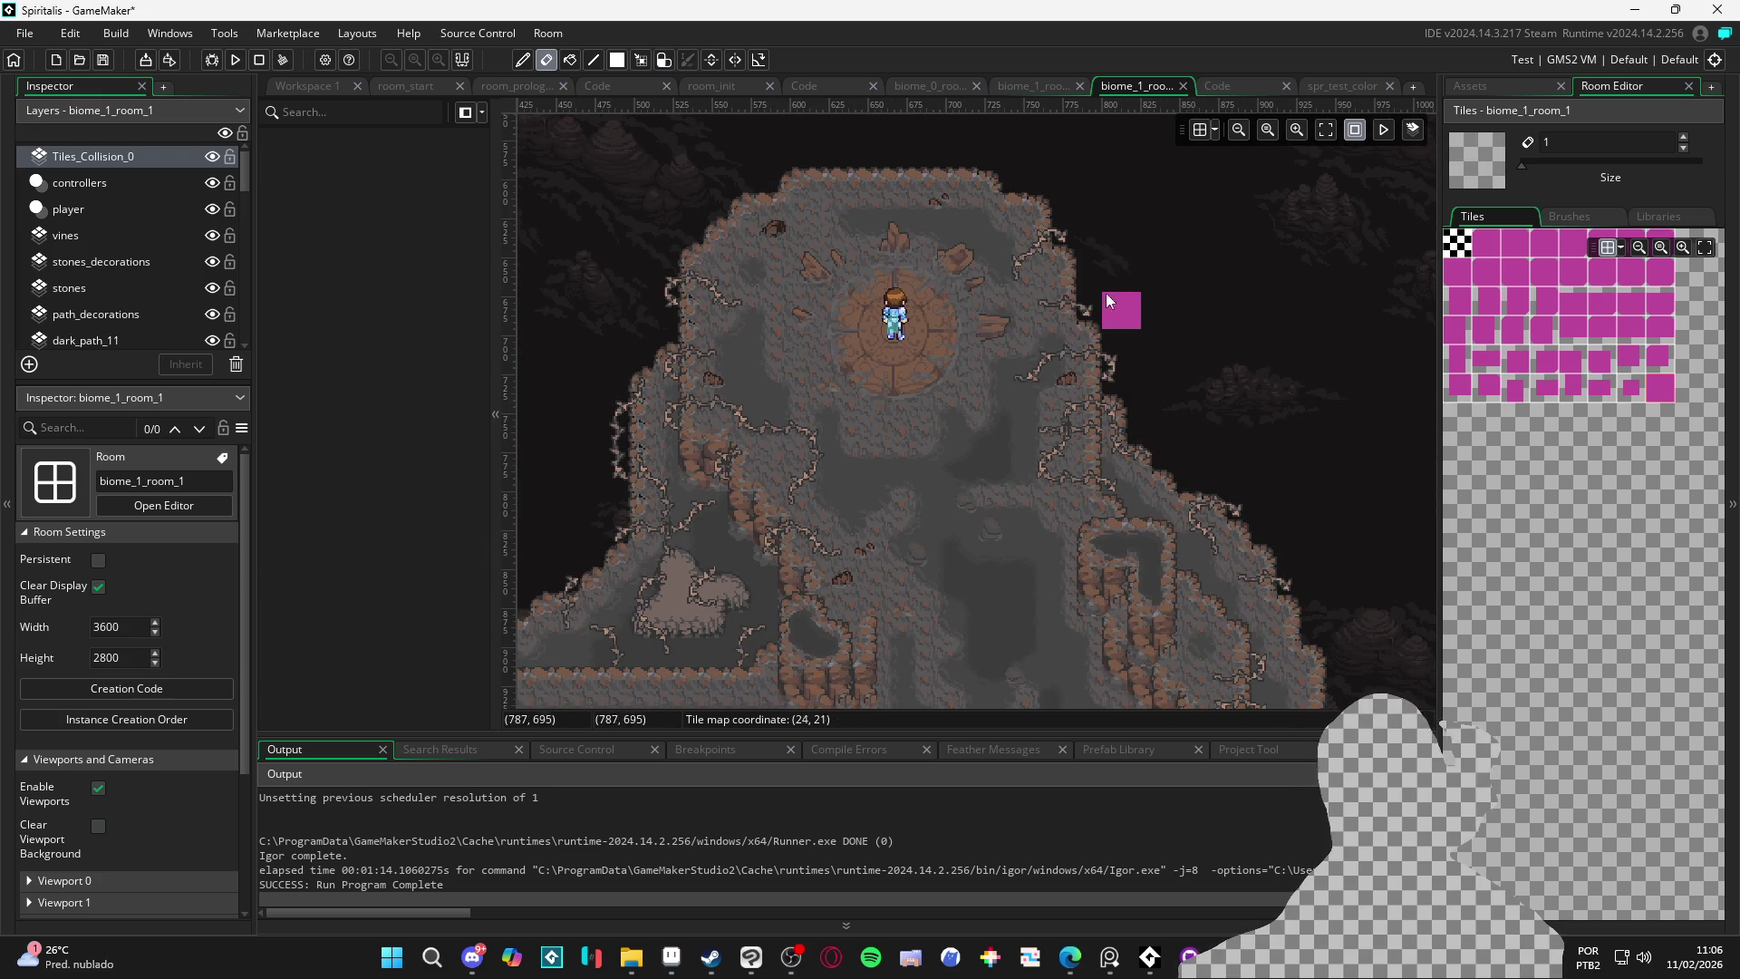
pyautogui.click(116, 160)
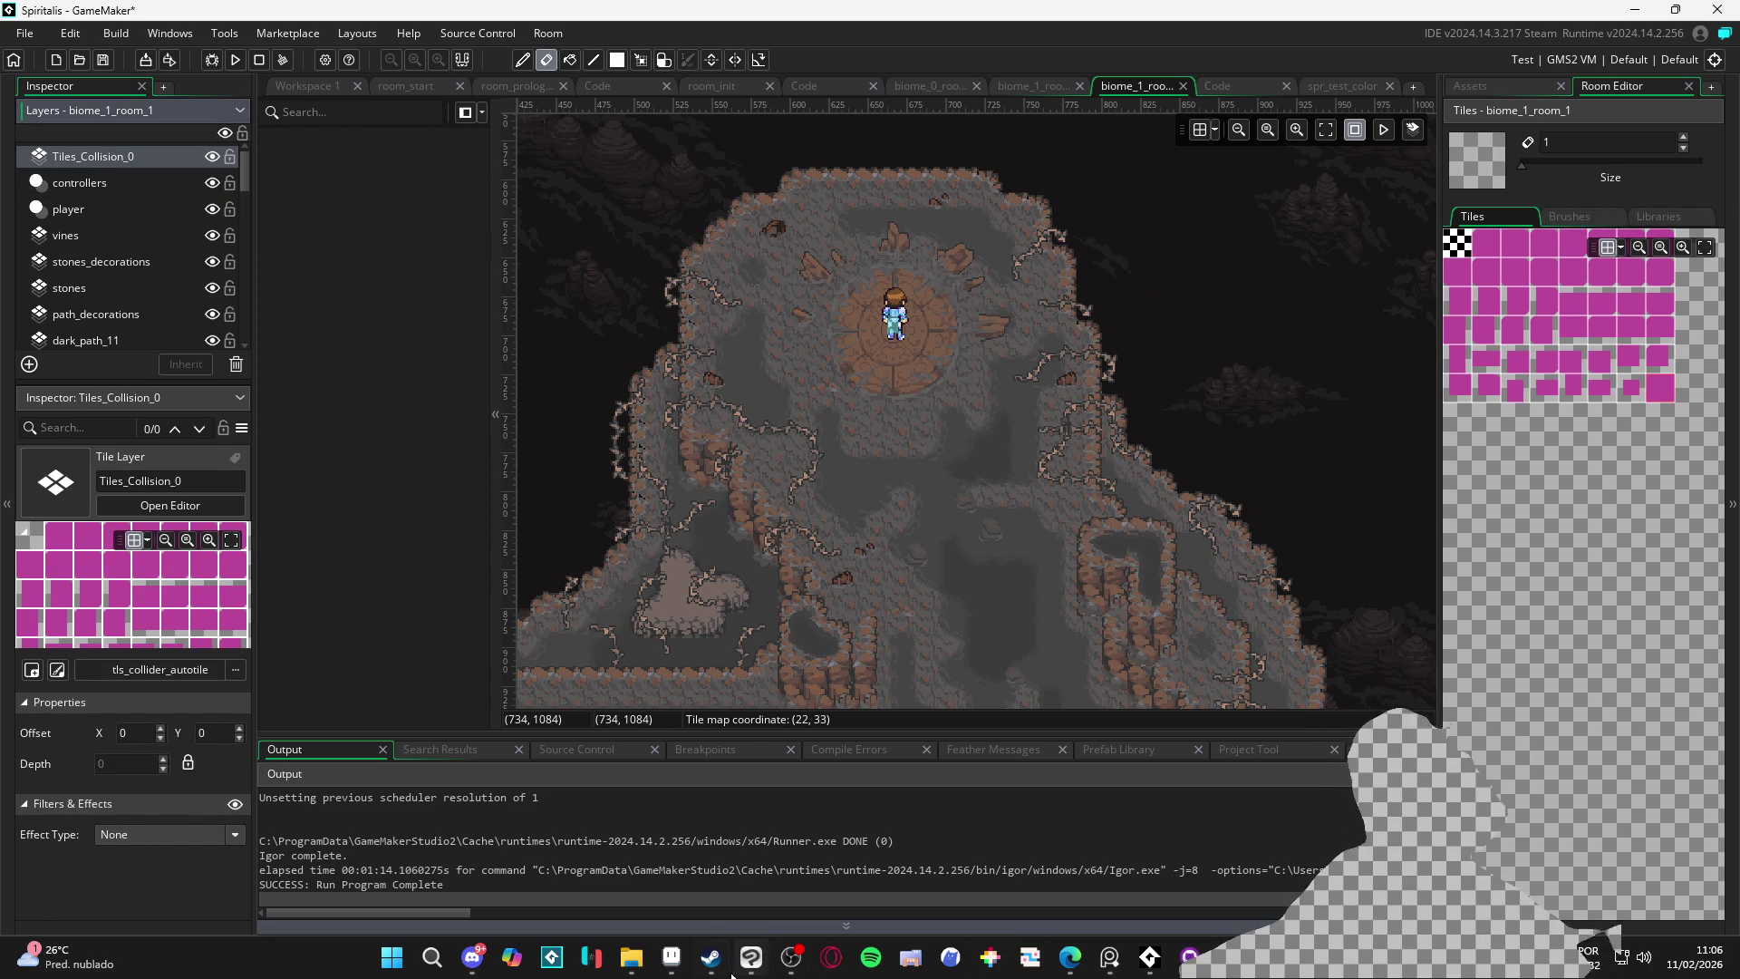
# Set Layer 1 opacity of spr_collision_autotile to about 54%
pyautogui.click(684, 963)
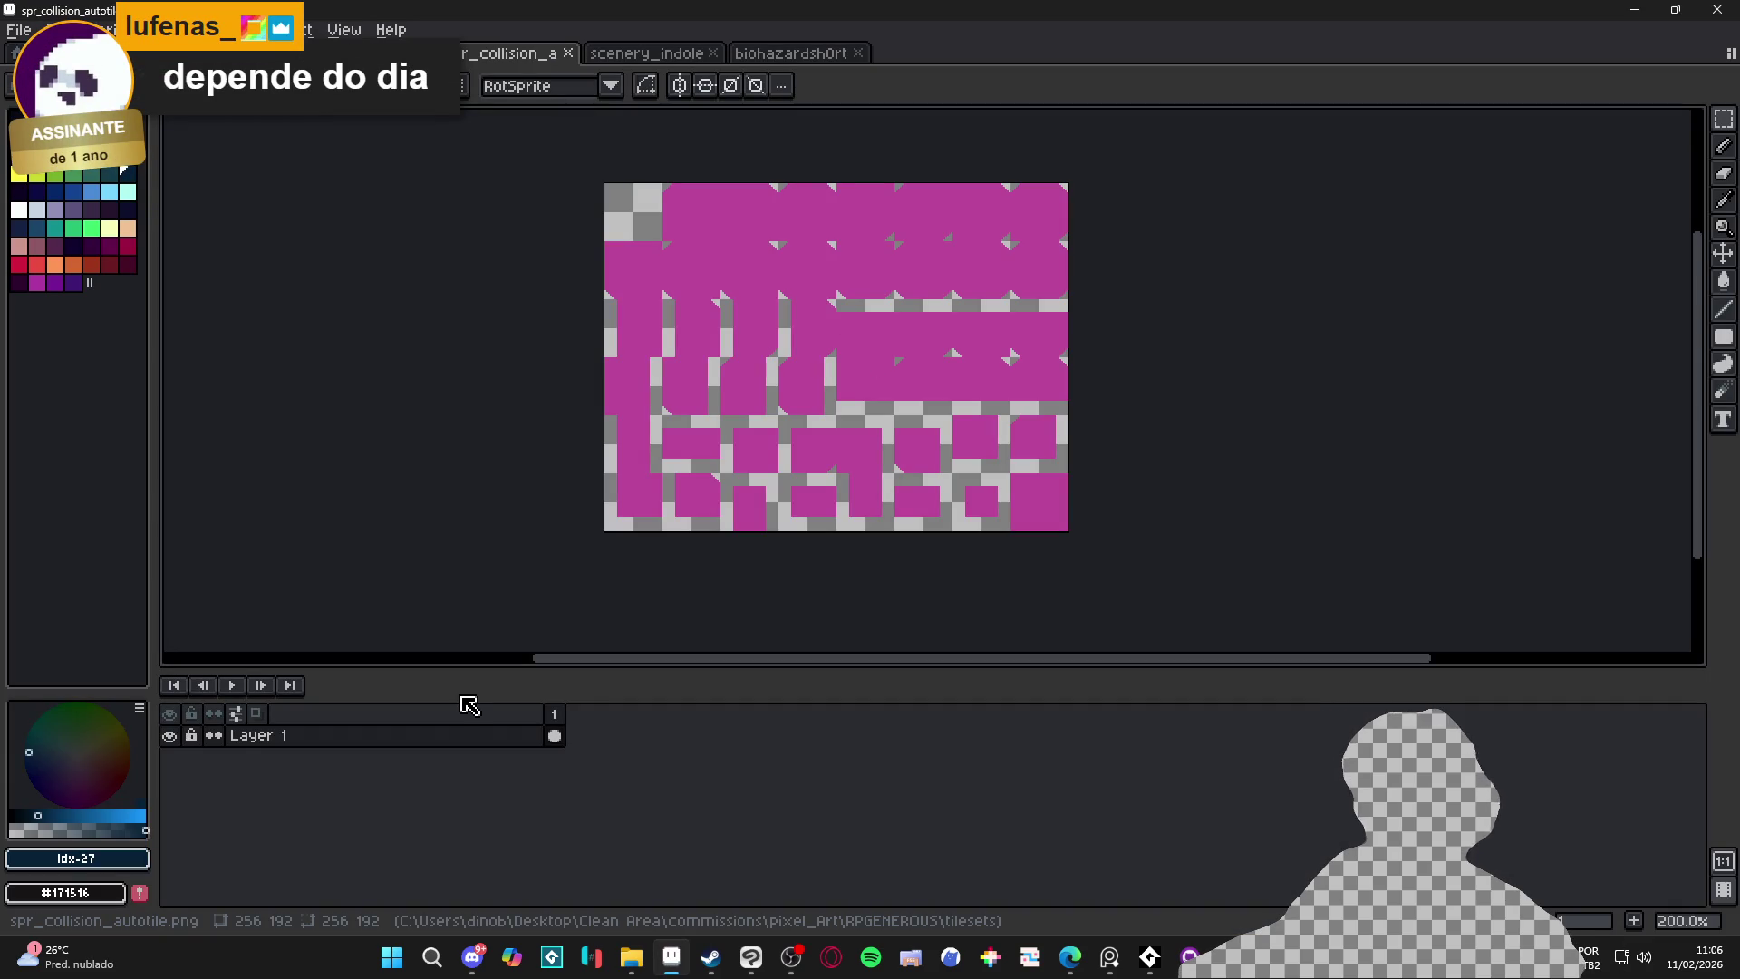
pyautogui.doubleClick(311, 735)
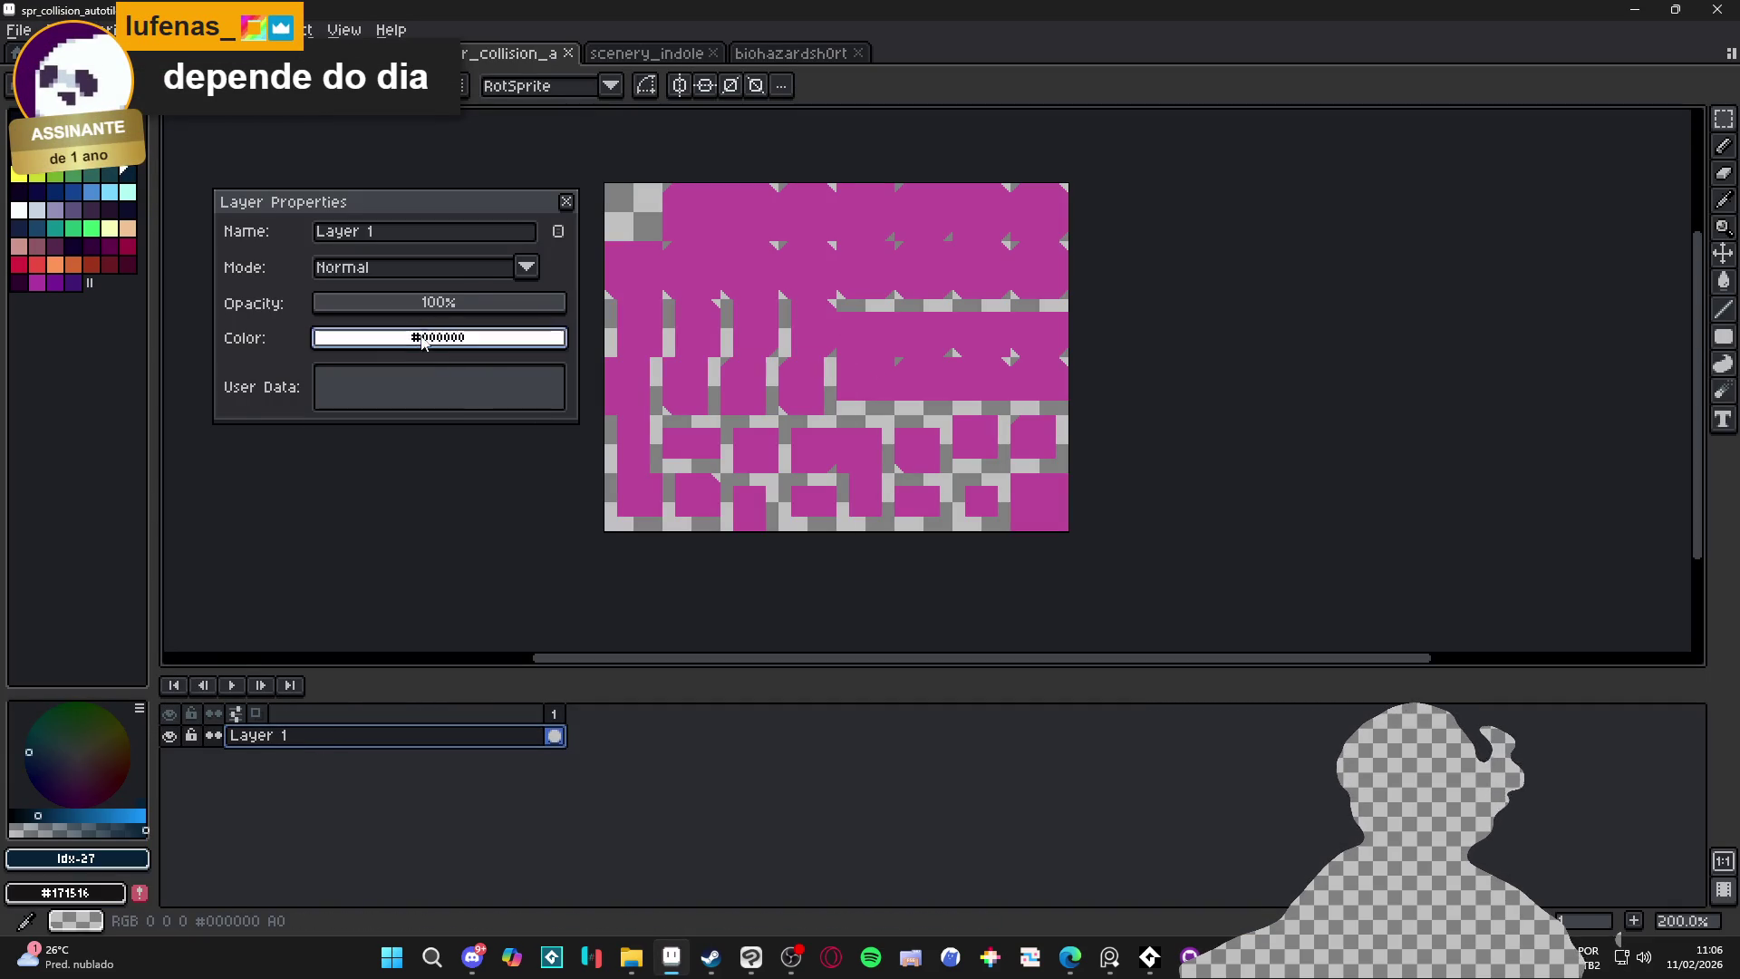
pyautogui.click(439, 308)
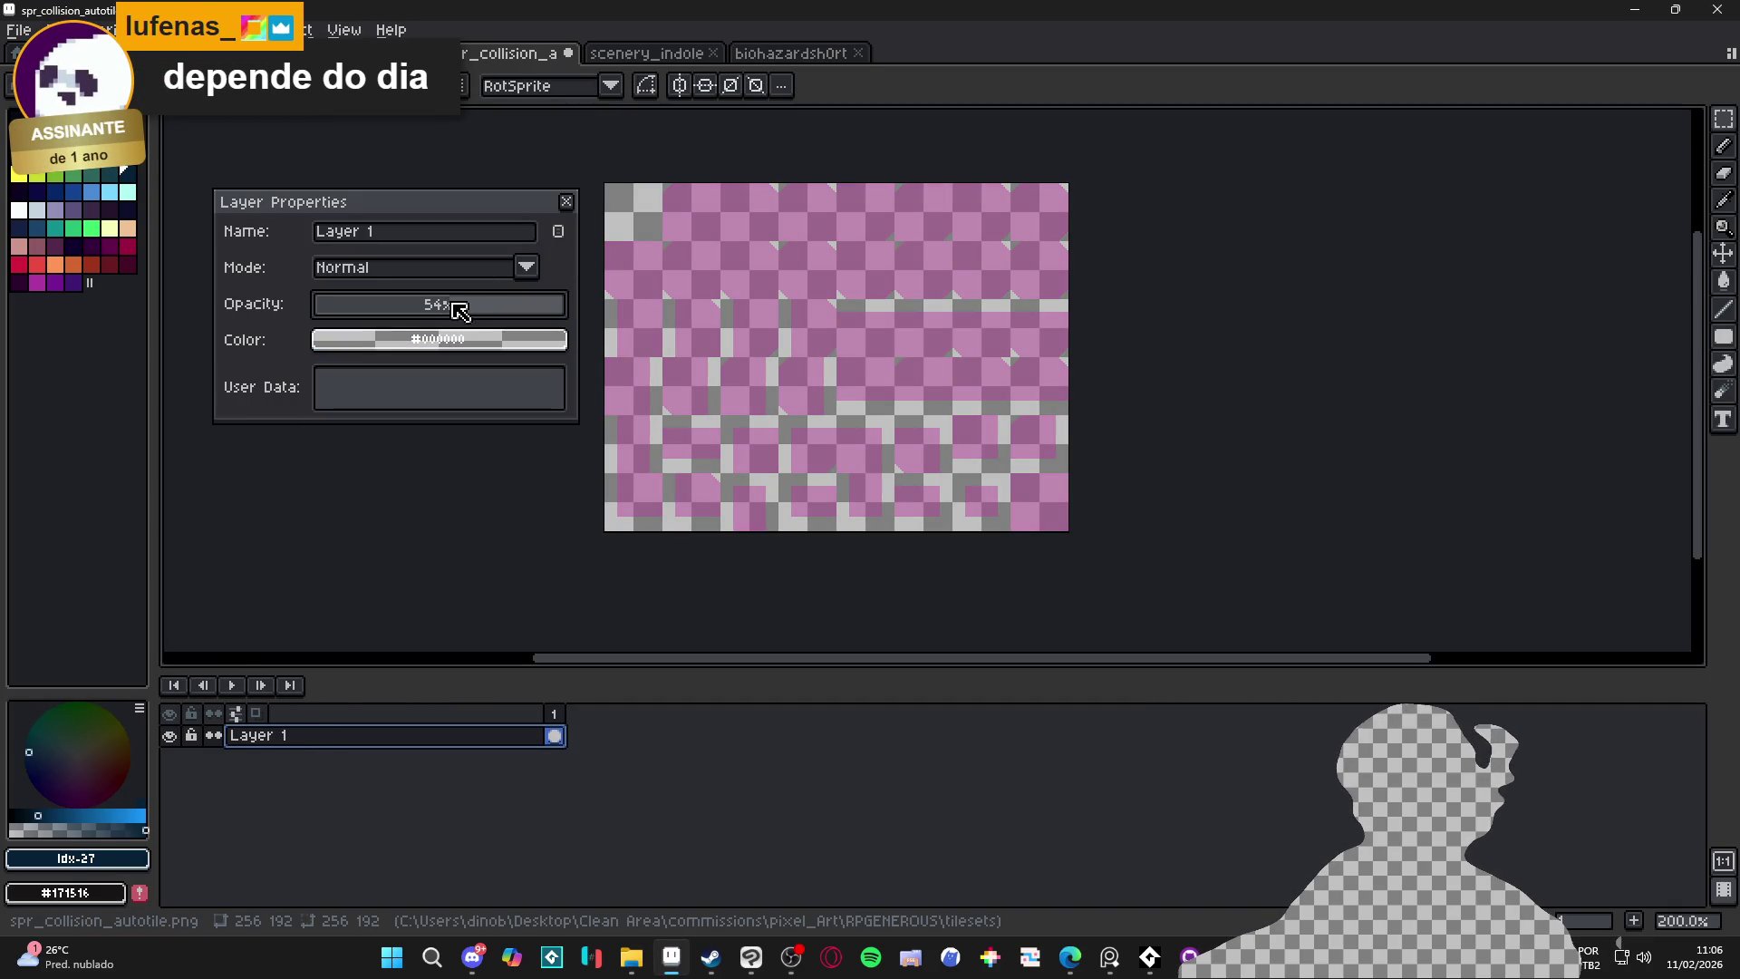
pyautogui.click(566, 201)
pyautogui.click(1677, 8)
# Reimport the semi-transparent spr_collision_autotile.png into the spr_collision_autotile sprite
pyautogui.click(1506, 154)
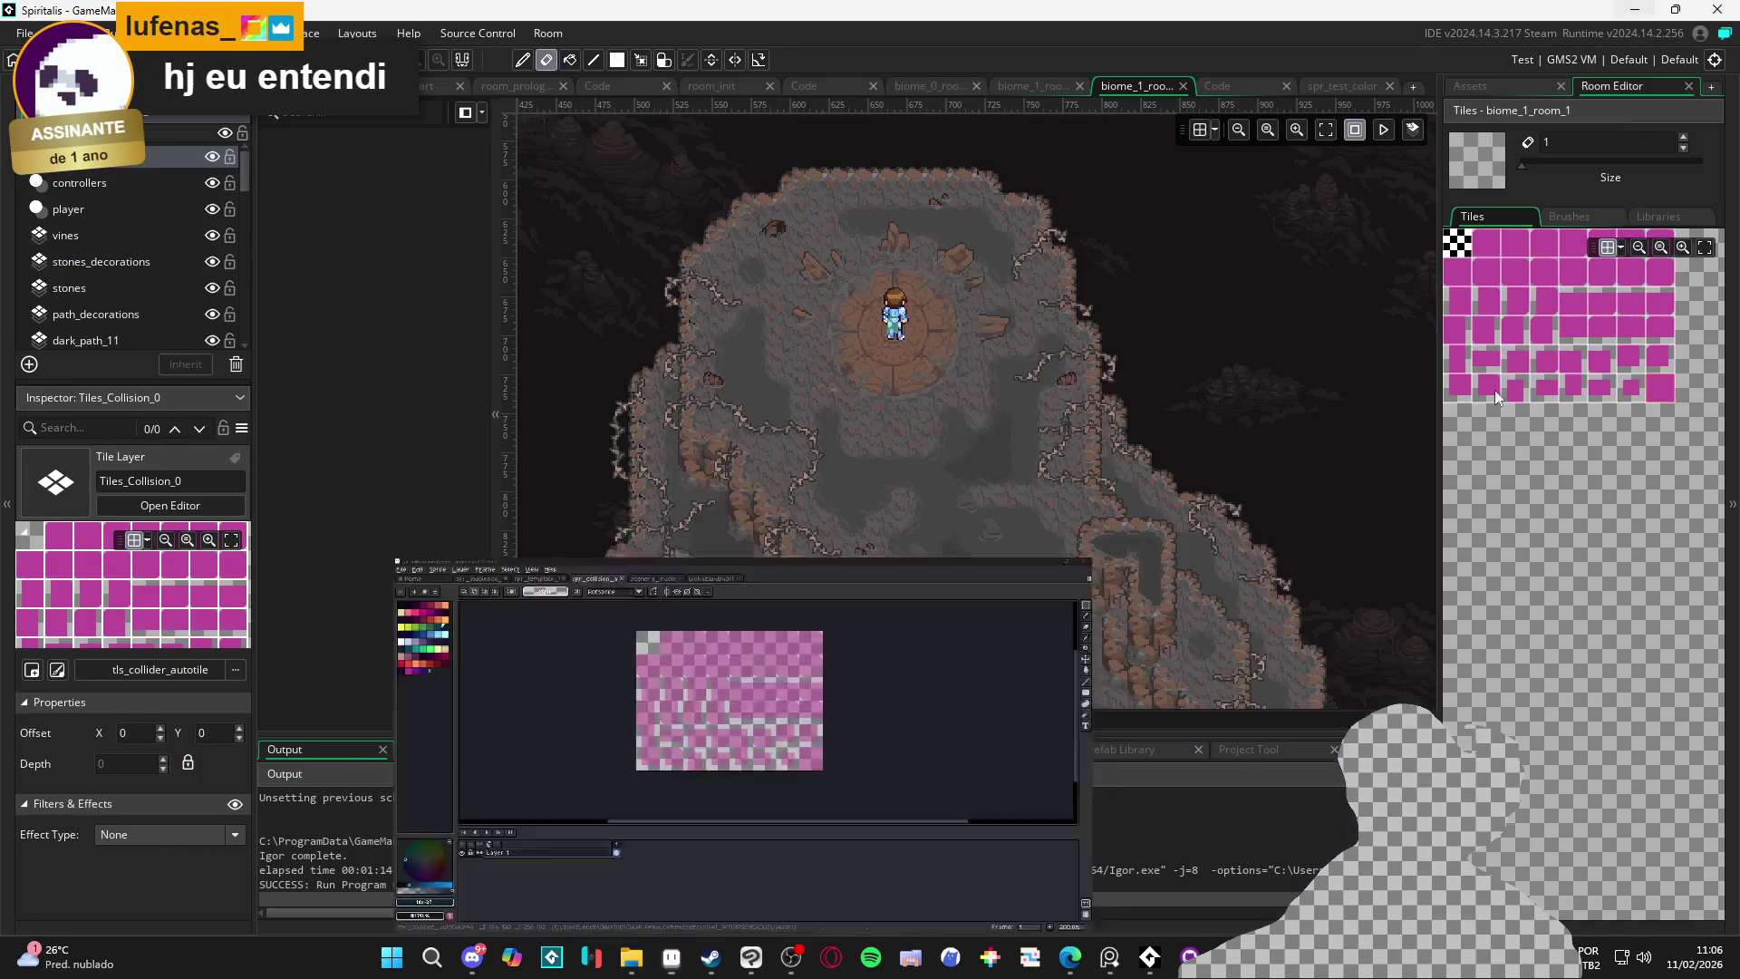
pyautogui.doubleClick(1581, 668)
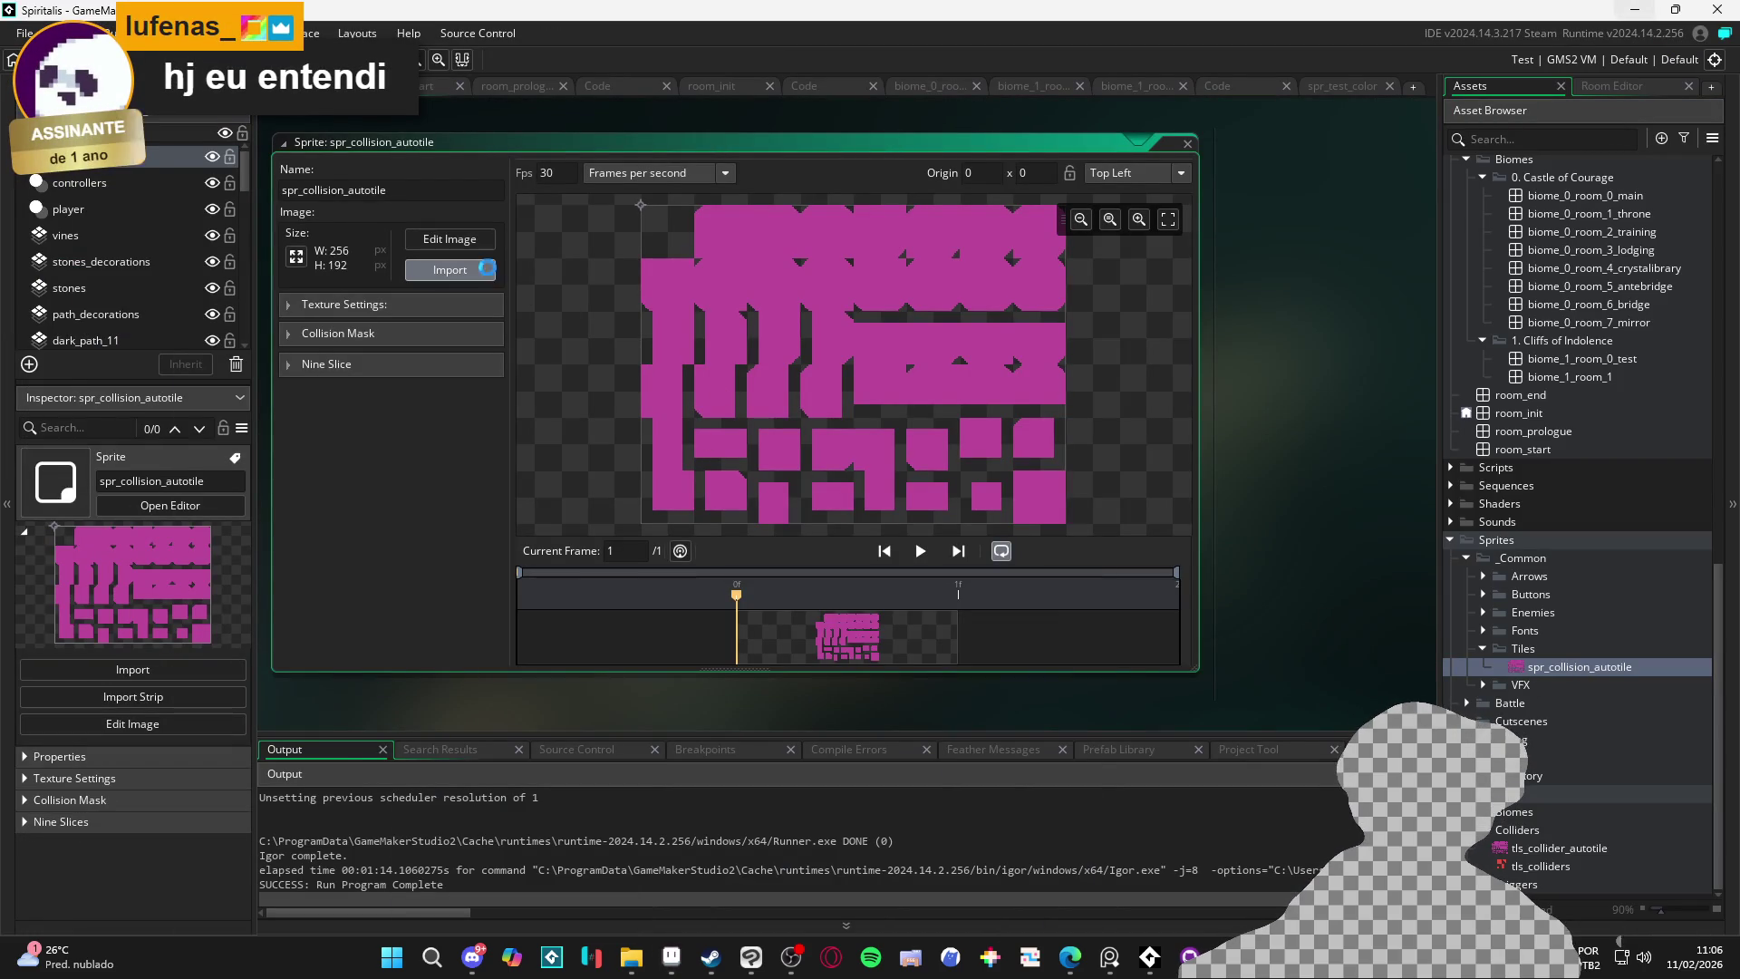
pyautogui.click(450, 269)
pyautogui.doubleClick(1198, 510)
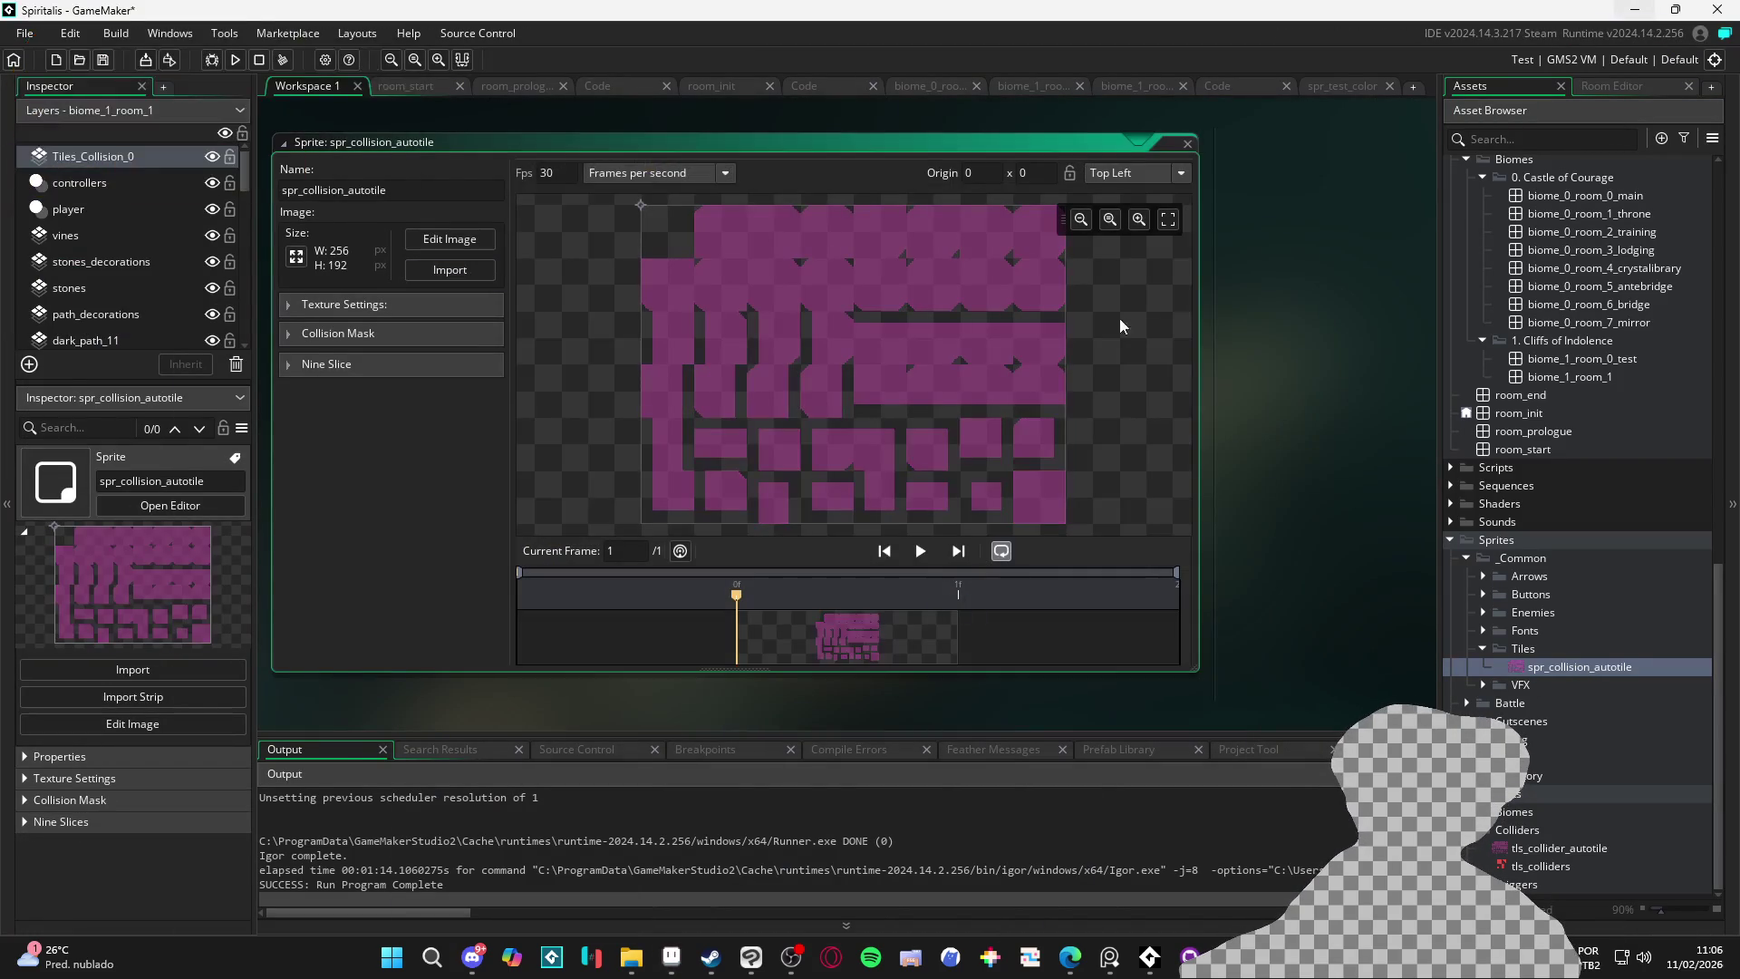
pyautogui.click(1109, 83)
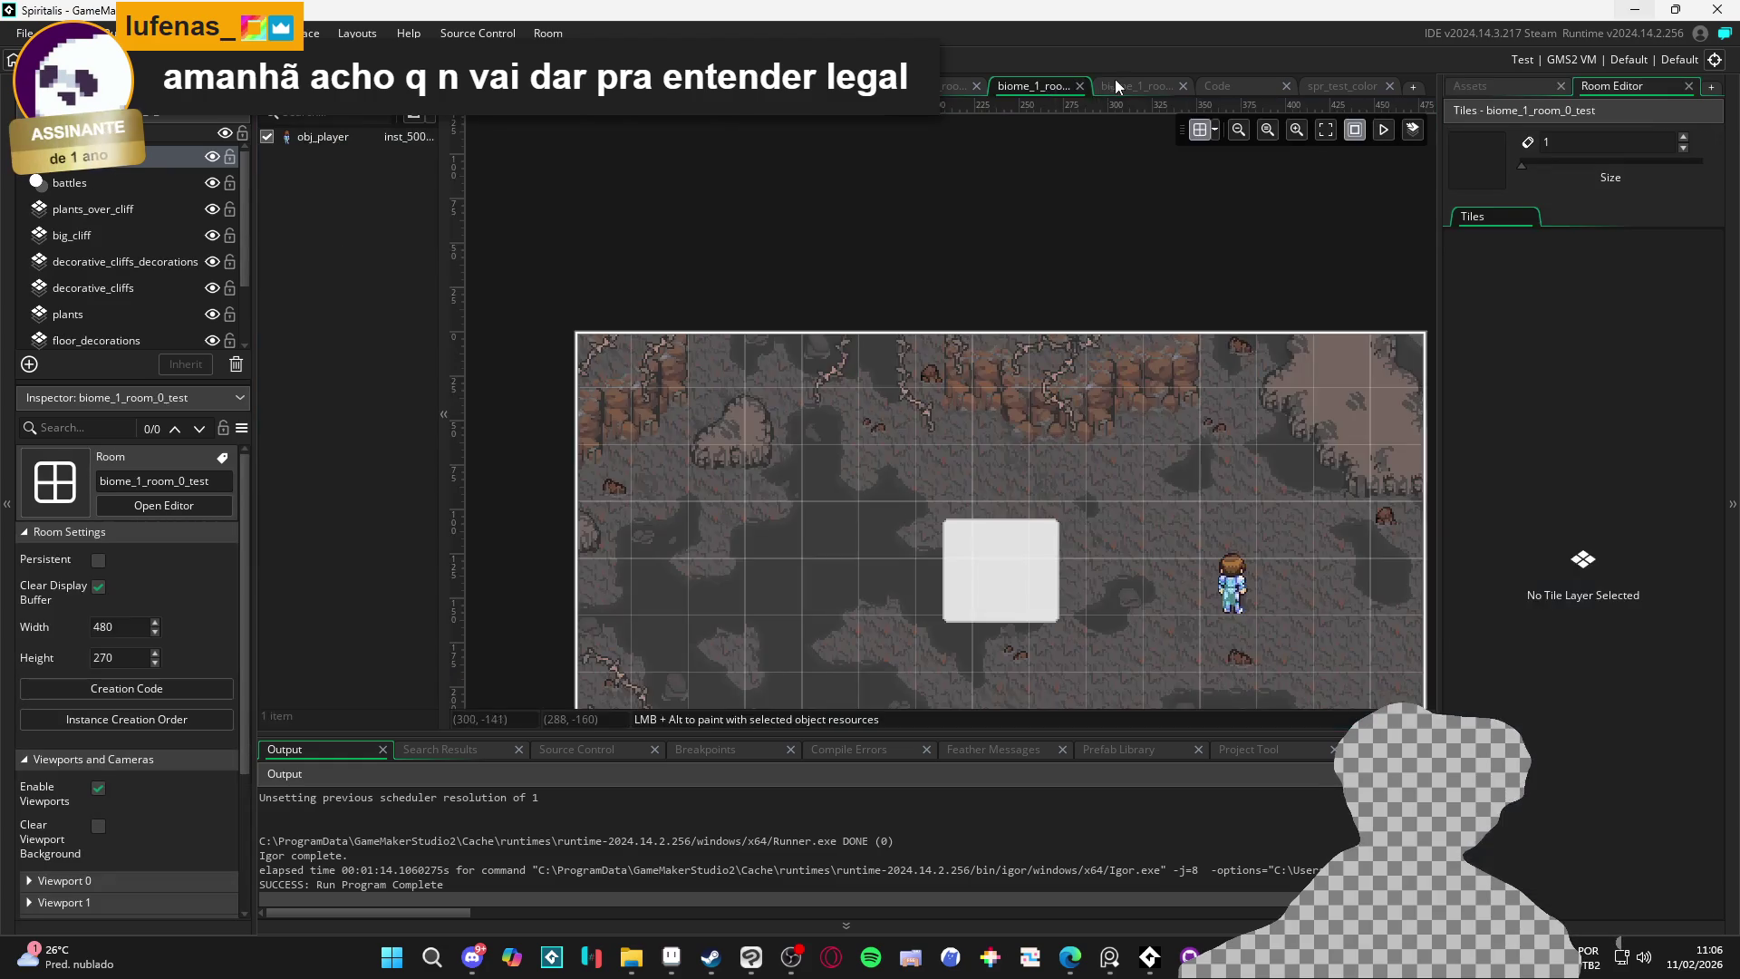
# Select the Tiles_Collision_0 layer and the autotile_1 library brush
pyautogui.click(1503, 84)
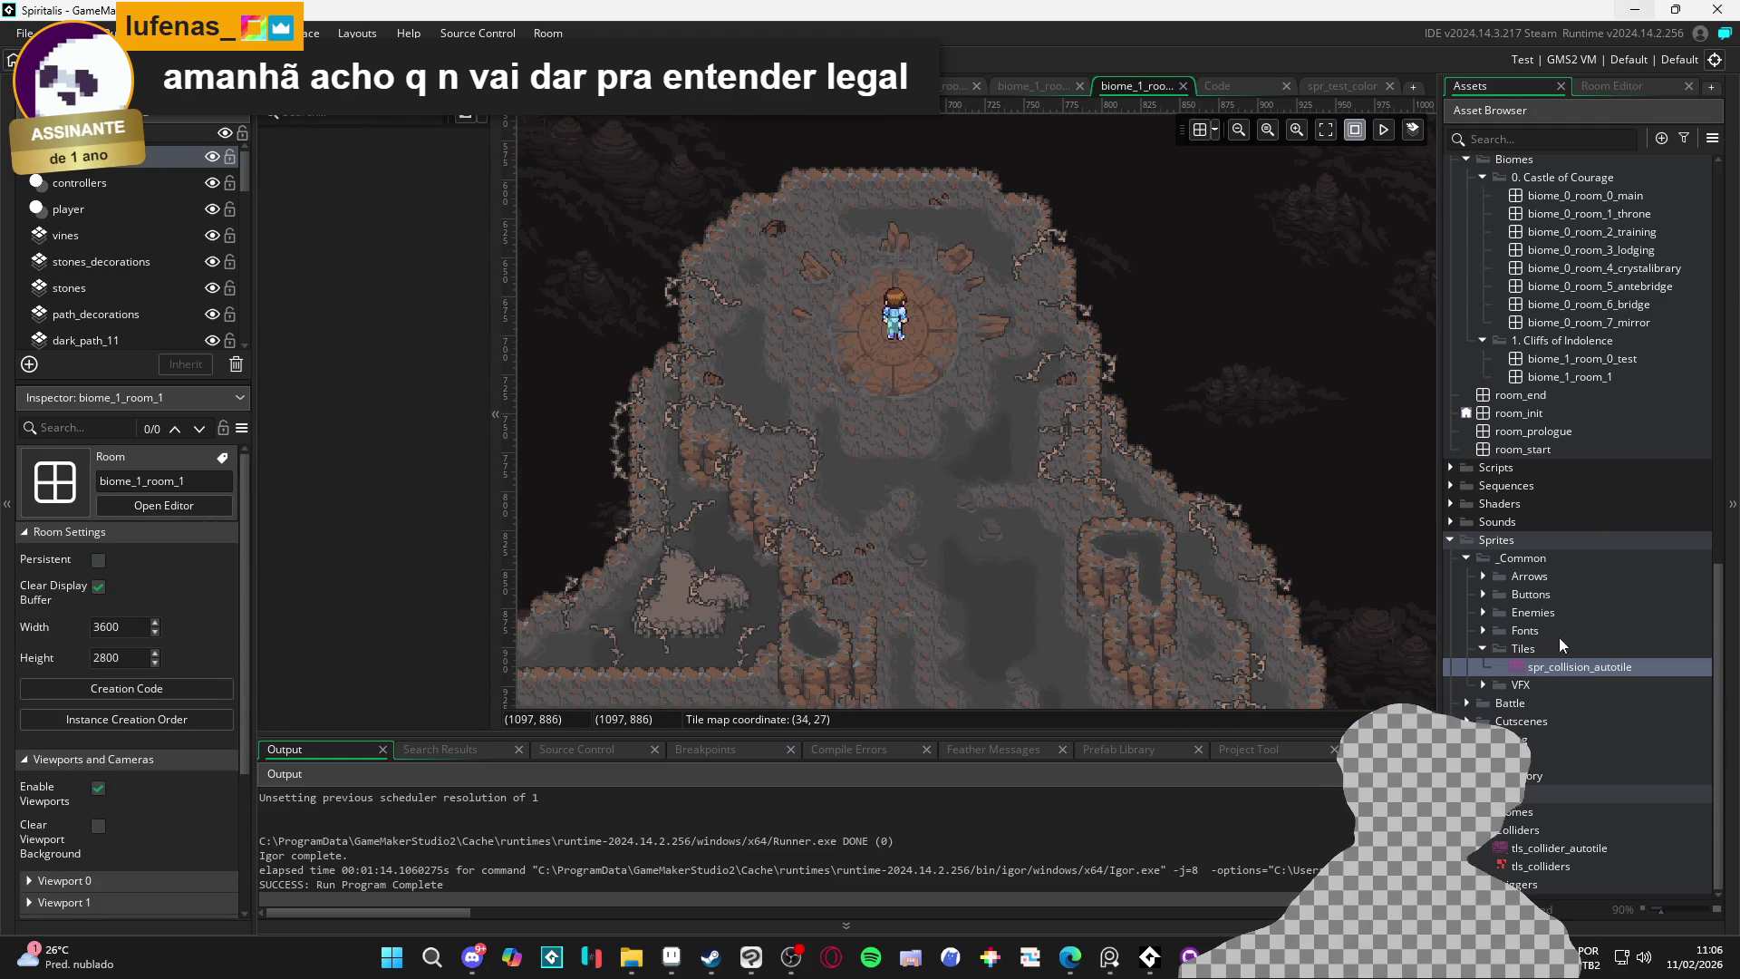
pyautogui.scroll(7, 1639, 284)
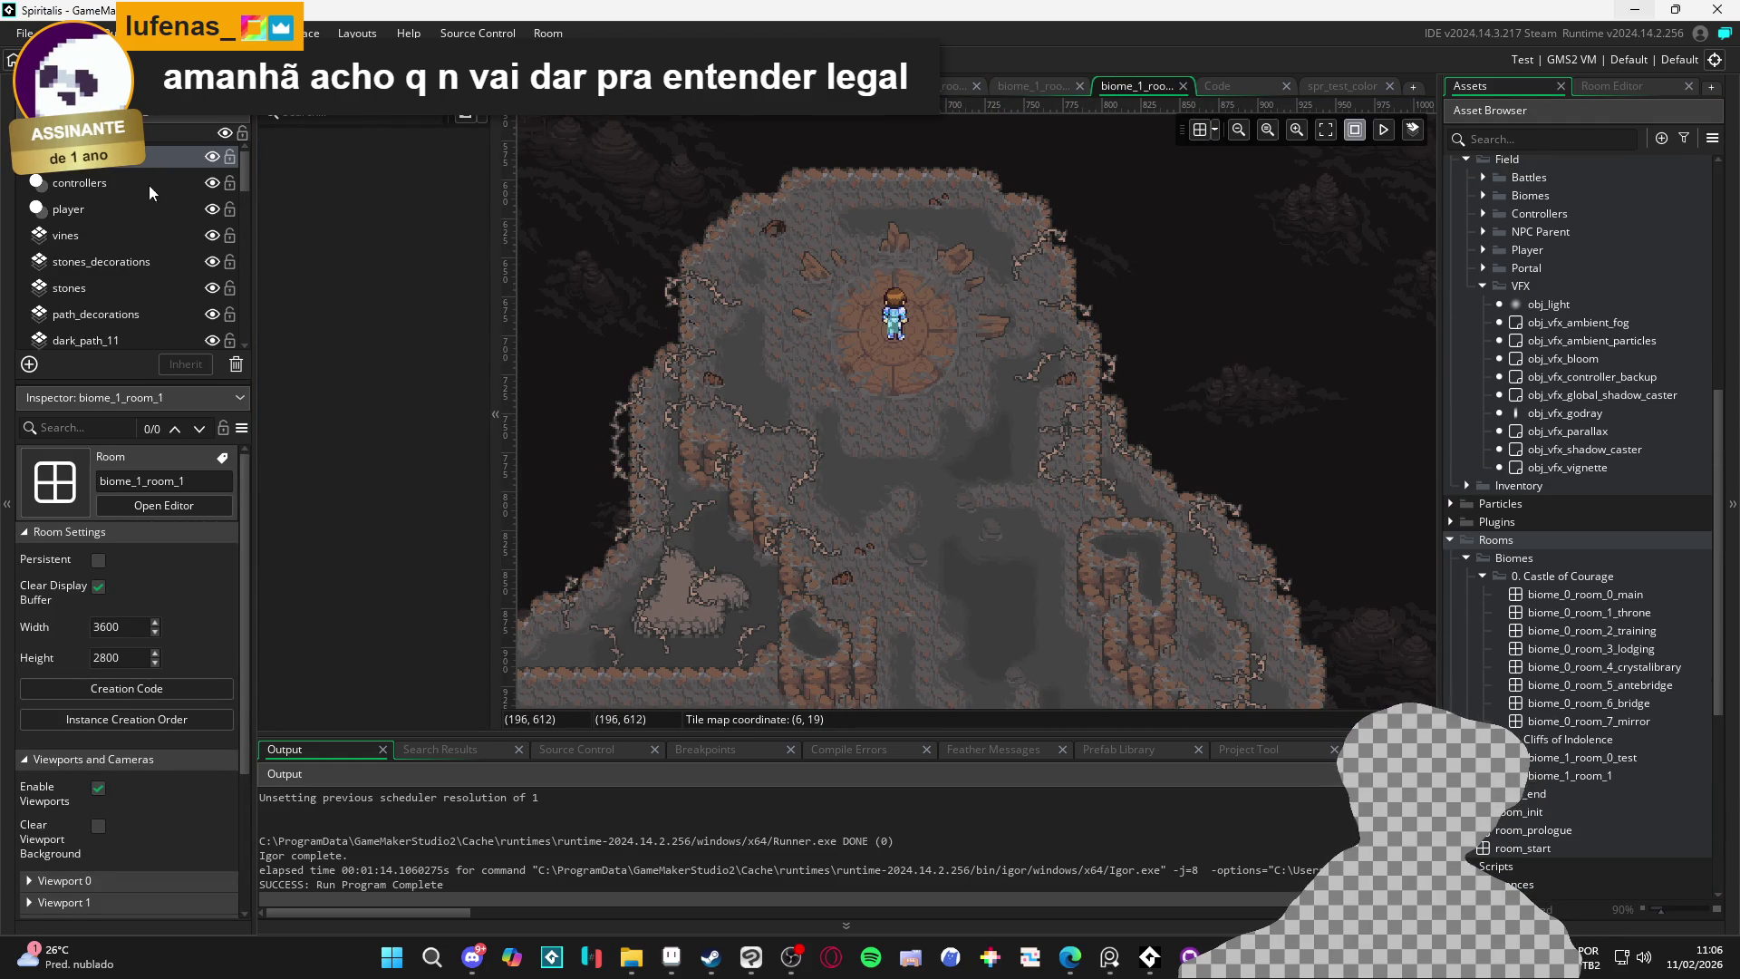
pyautogui.click(133, 164)
pyautogui.click(1600, 87)
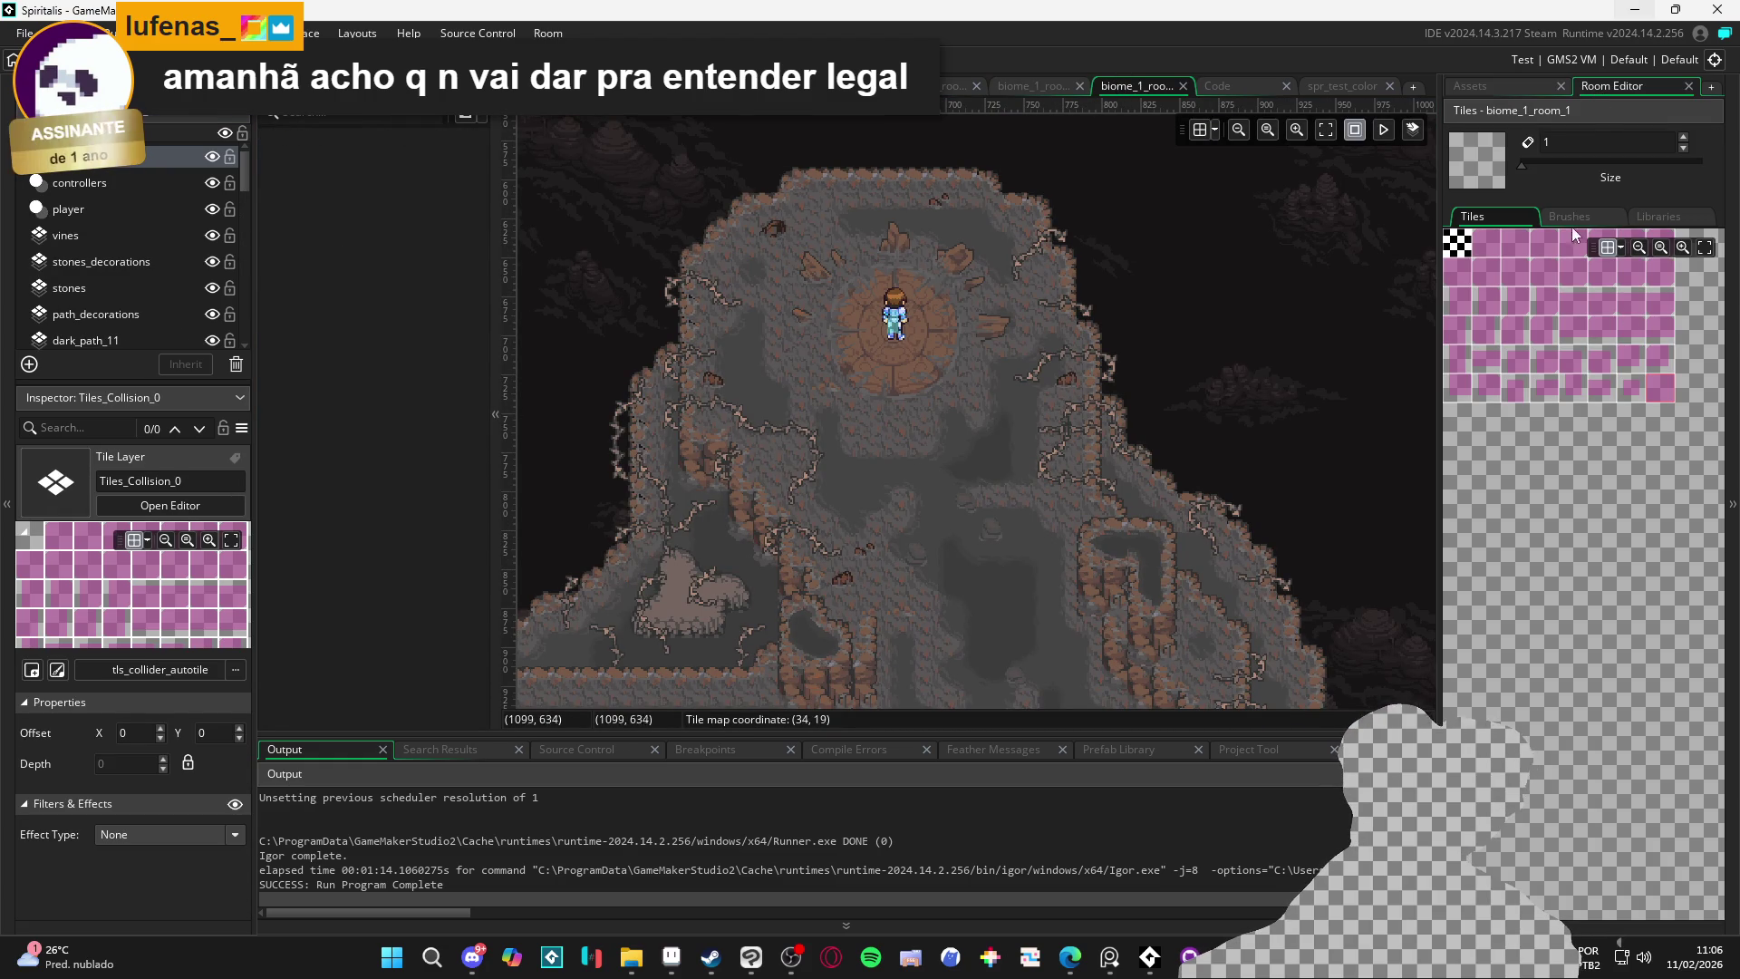
pyautogui.click(1677, 217)
pyautogui.click(1490, 265)
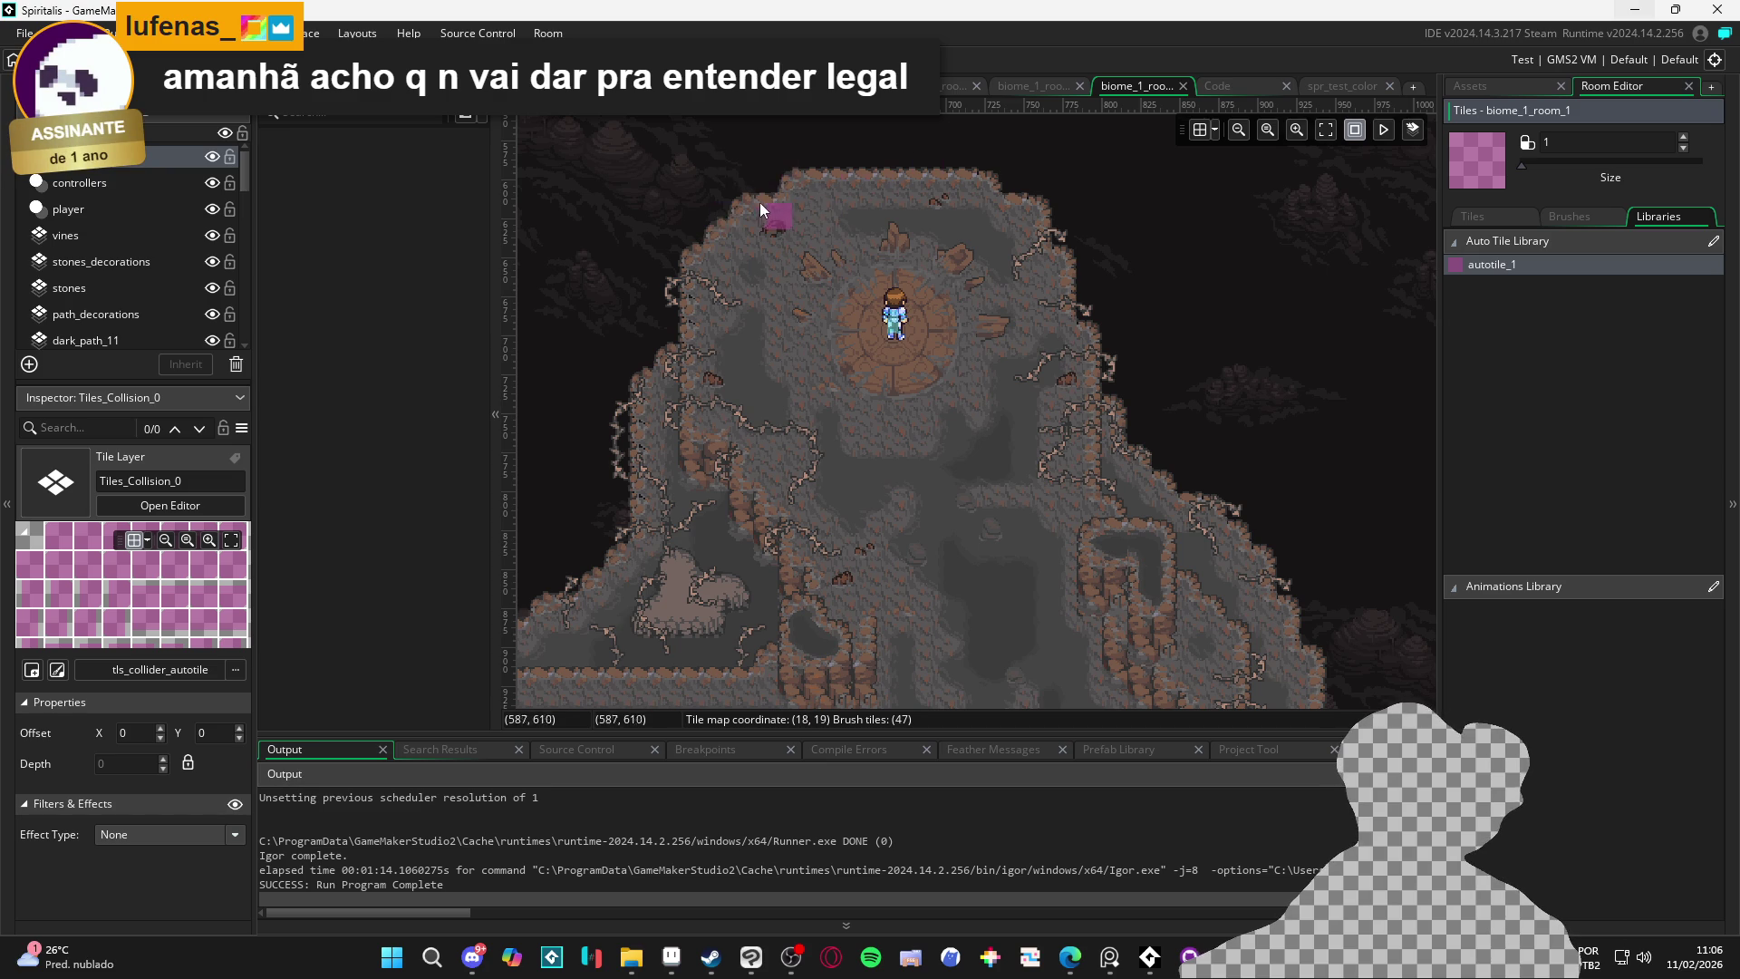
# Test-paint two autotile strips along the top rock edge, undoing each, with the room grid shown
pyautogui.moveTo(768, 176); pyautogui.dragTo(741, 181)
pyautogui.hotkey('ctrl', 'z')
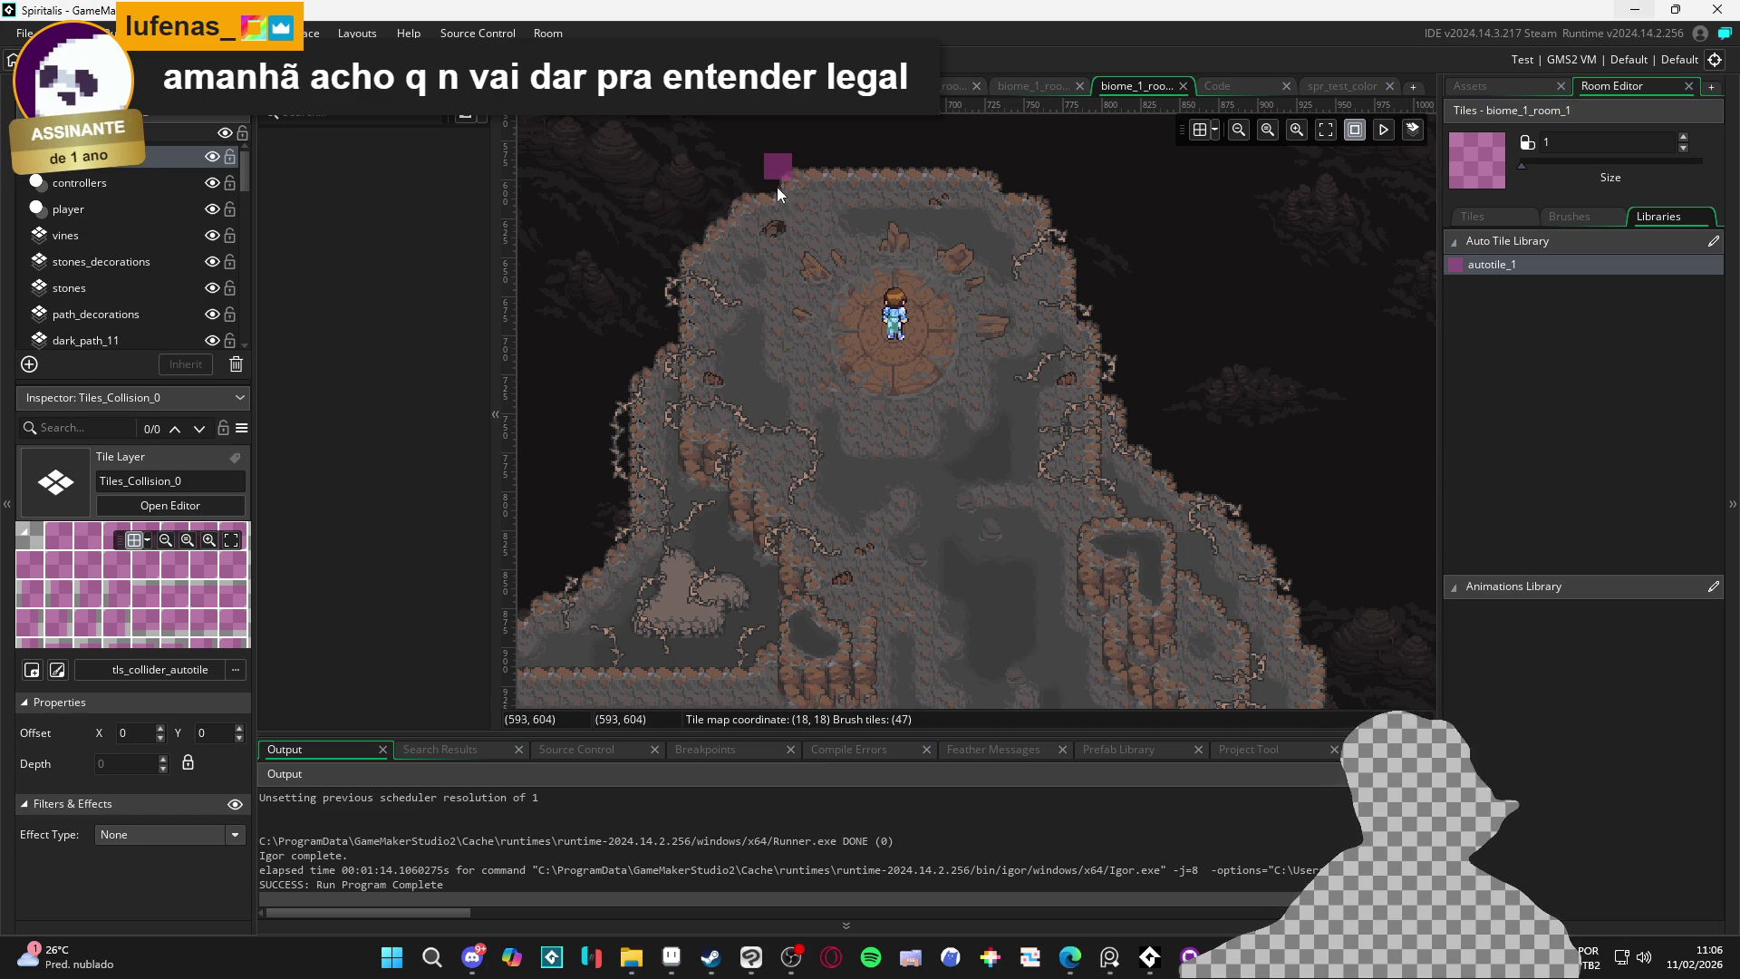
pyautogui.click(1208, 130)
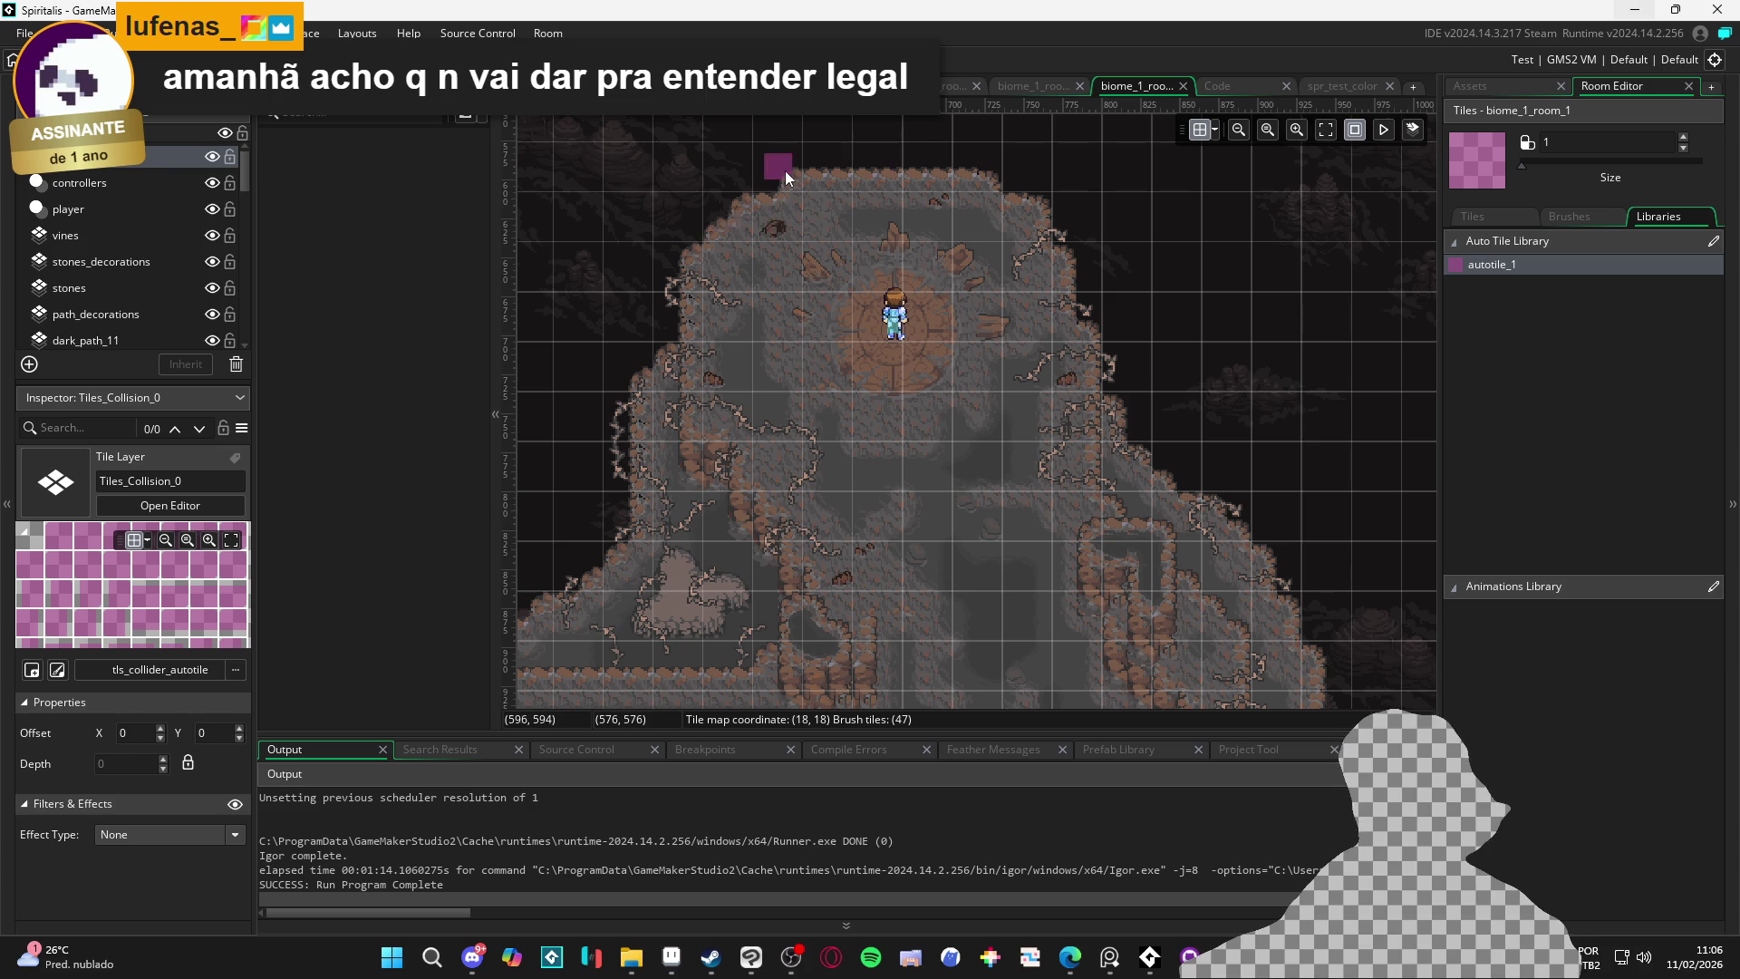
pyautogui.moveTo(775, 172)
pyautogui.mouseDown()
pyautogui.moveTo(739, 168)
pyautogui.moveTo(731, 205)
pyautogui.moveTo(696, 210)
pyautogui.mouseUp()
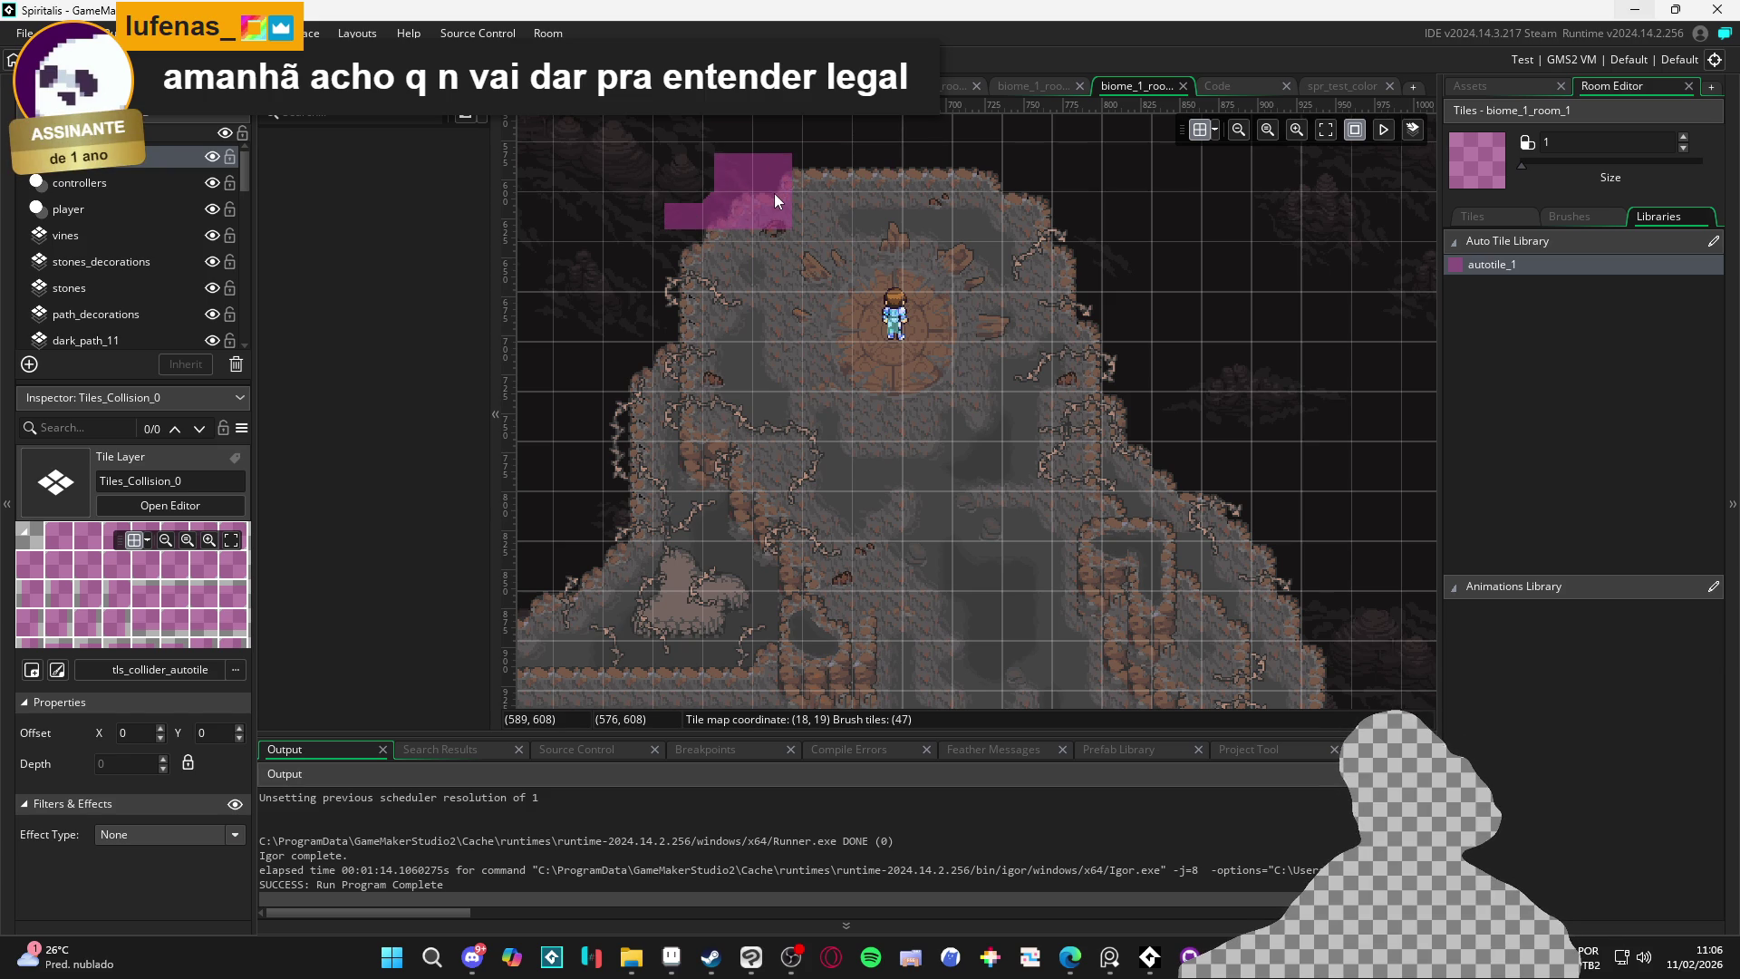
pyautogui.hotkey('ctrl', 'z')
# Open spr_collision_autotile in the image editor
pyautogui.click(1470, 86)
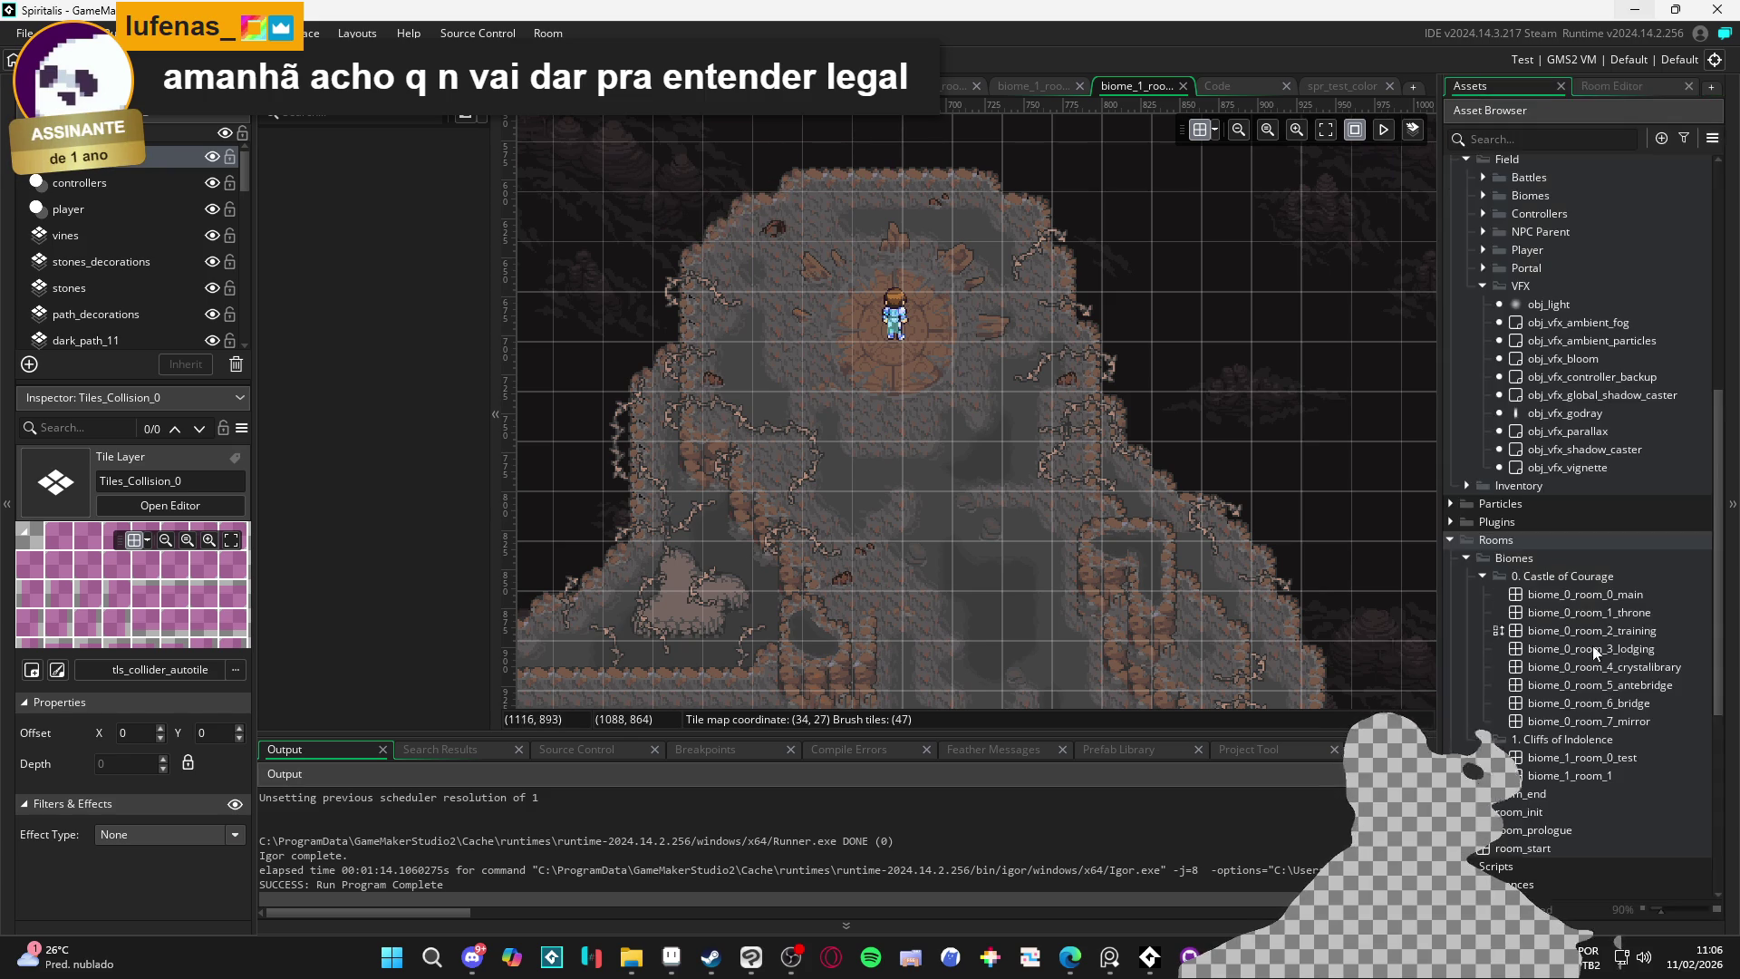
pyautogui.scroll(-6, 1599, 671)
pyautogui.doubleClick(1569, 672)
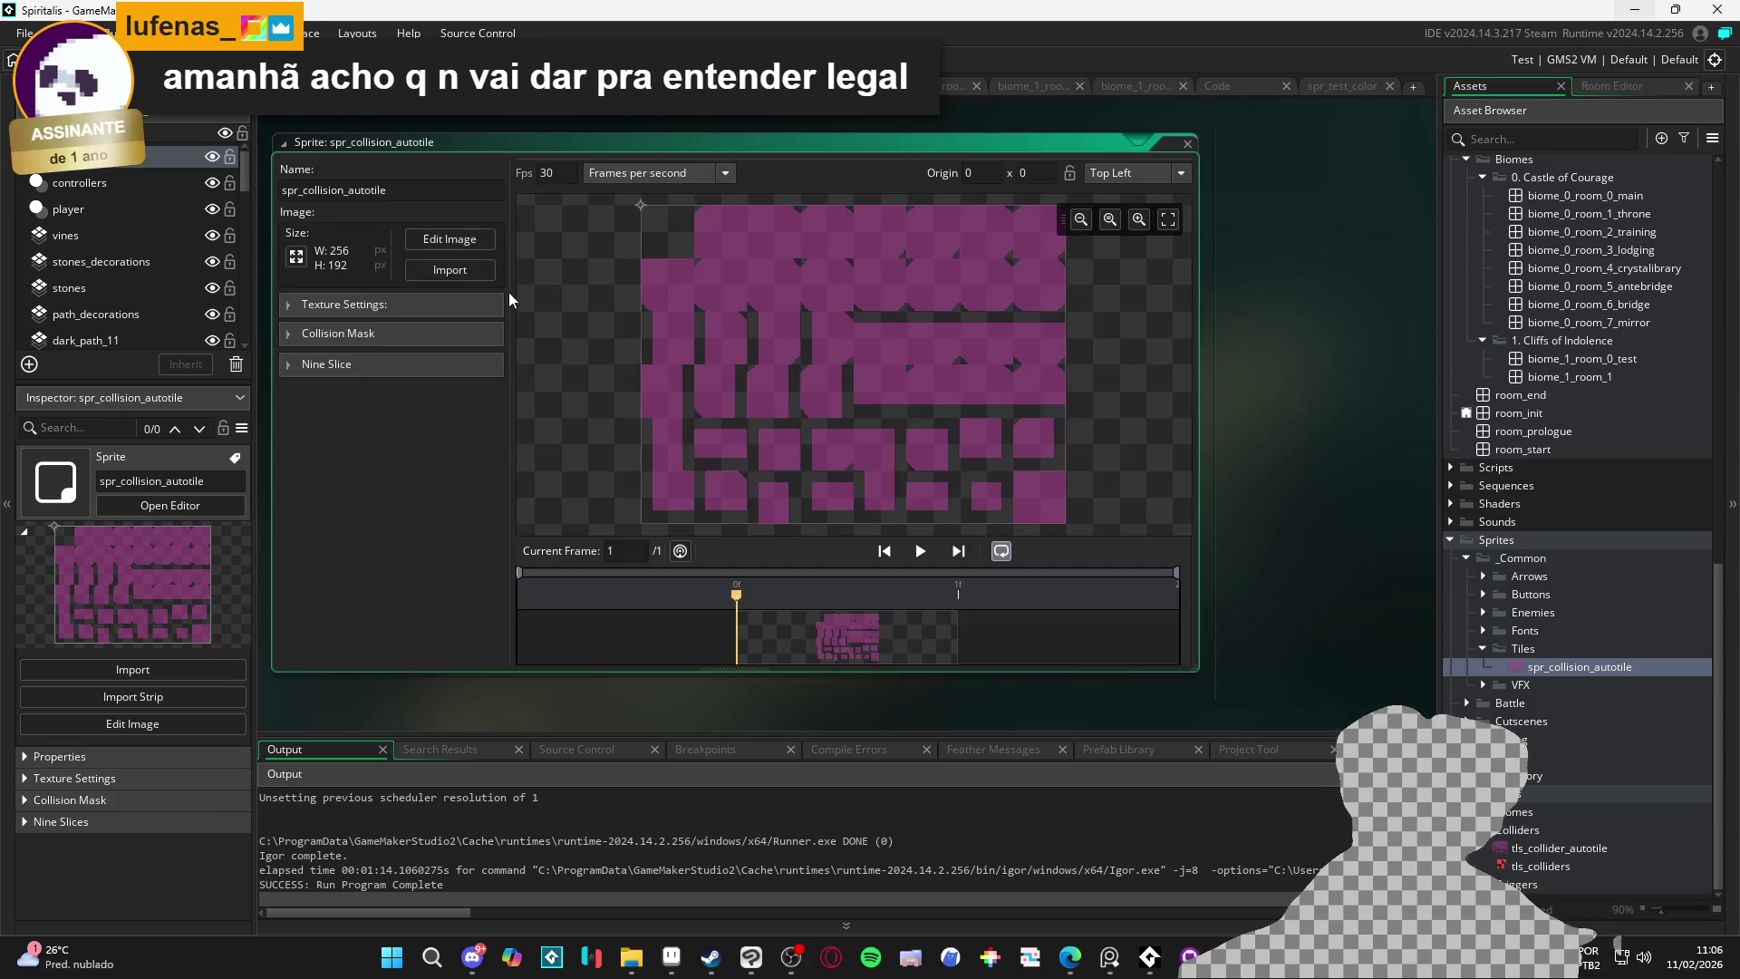
pyautogui.click(449, 239)
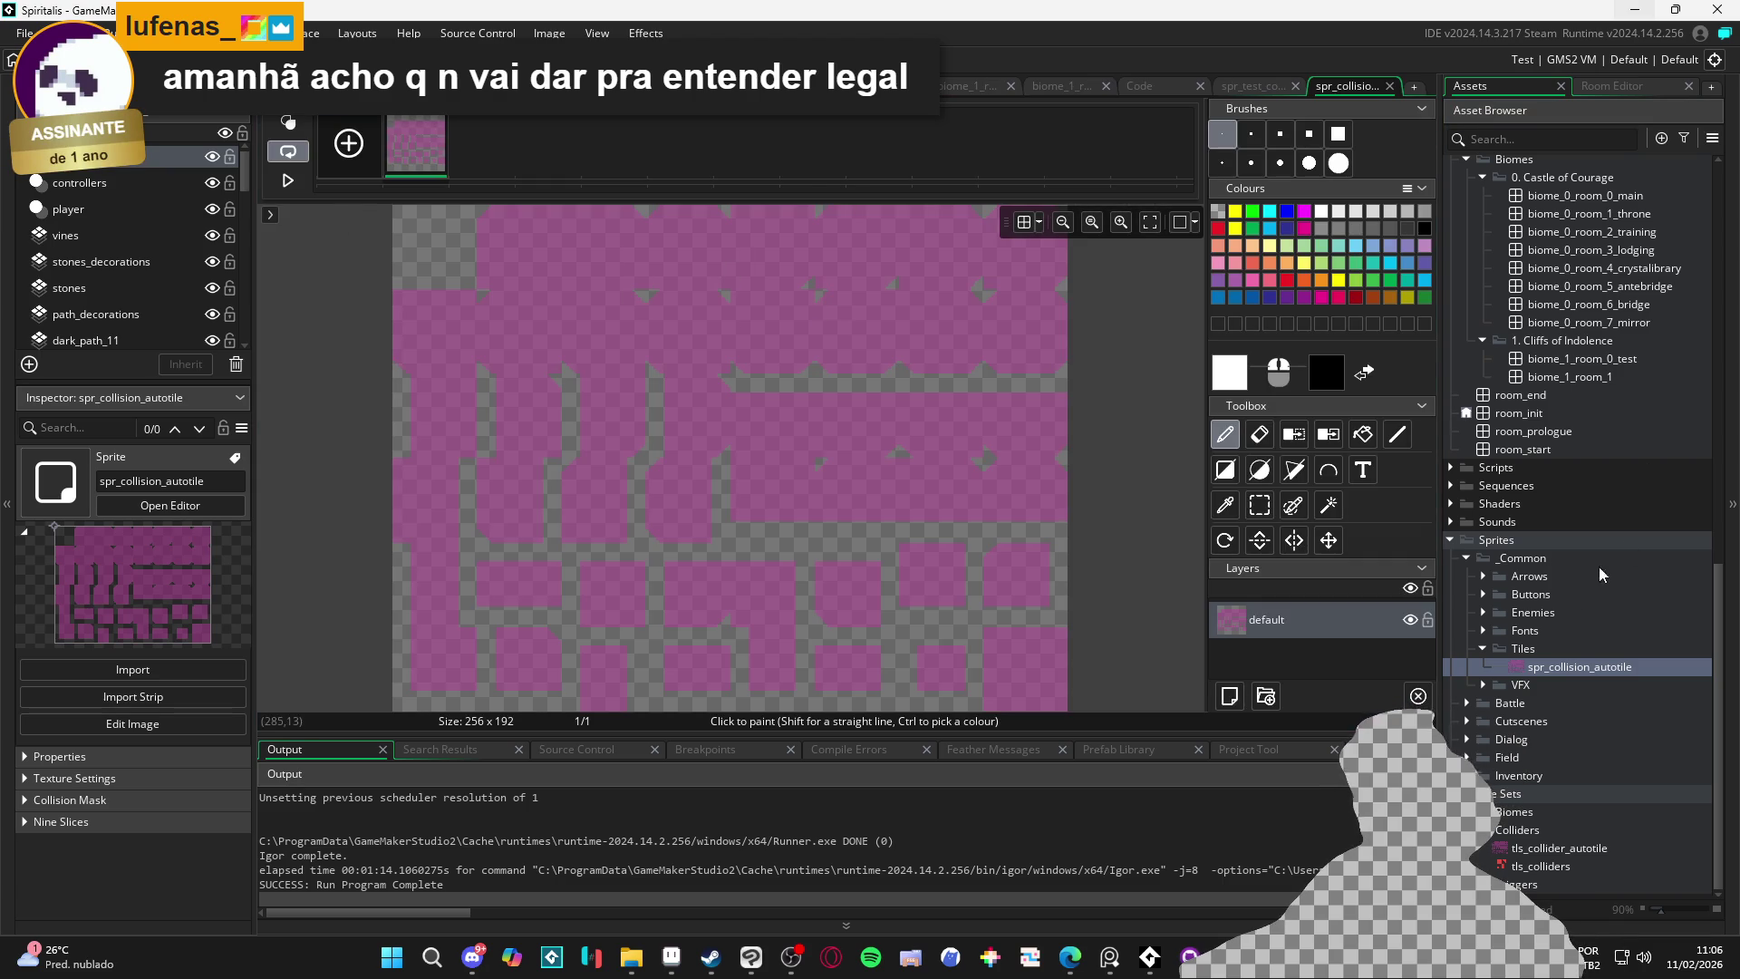
# Scale spr_collision_autotile by 50 percent, down to 128x96
pyautogui.doubleClick(1568, 667)
pyautogui.click(438, 243)
pyautogui.click(95, 338)
pyautogui.click(77, 380)
pyautogui.click(198, 235)
pyautogui.write('50')
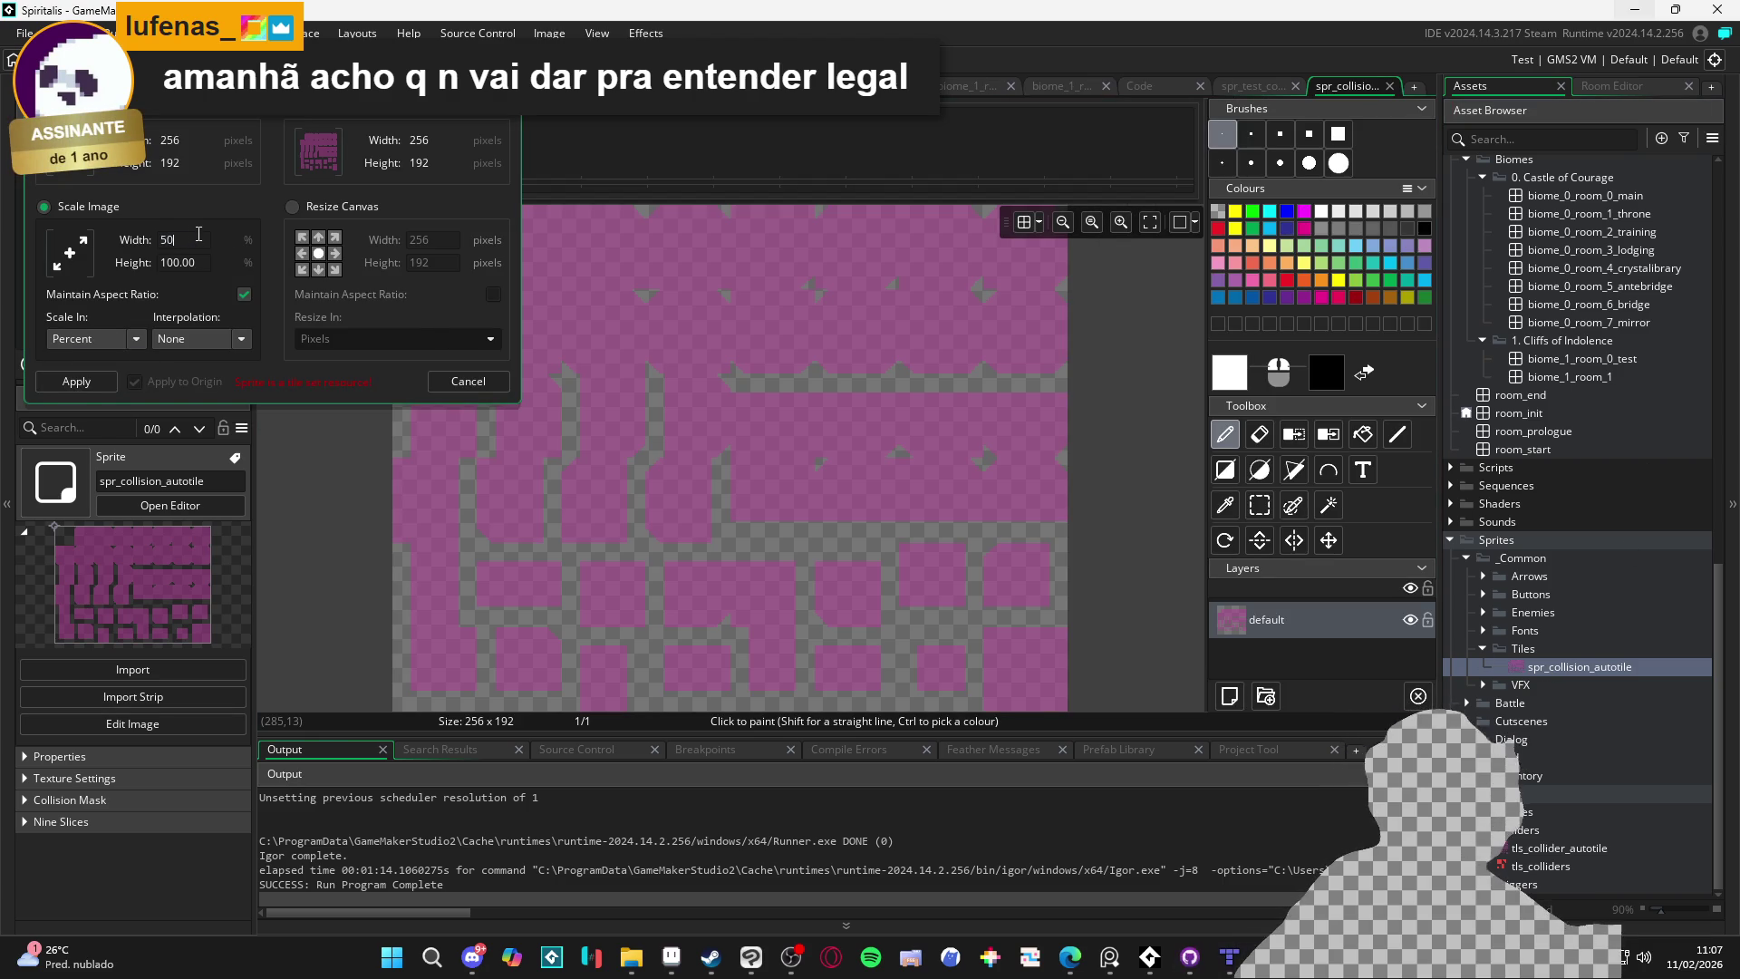
pyautogui.press('Return')
pyautogui.press('Return')
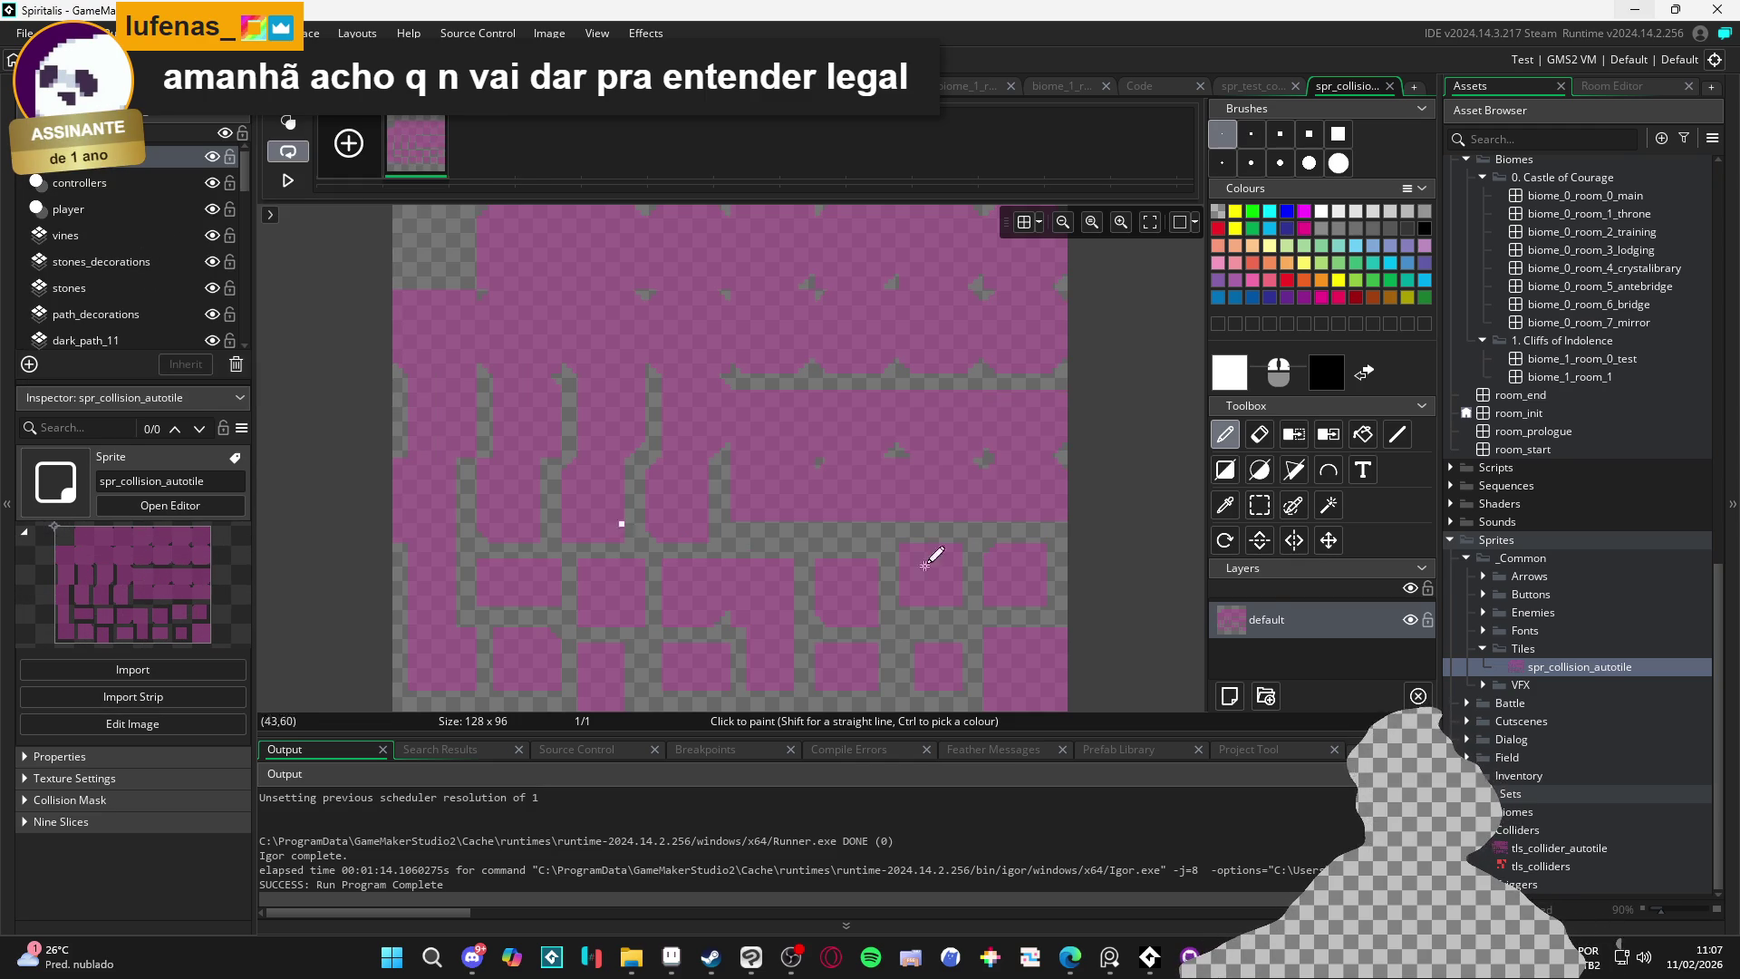
# Give tls_collider_autotile 16x16 tiles, then return to the biome_1_room_0_test room
pyautogui.click(1540, 848)
pyautogui.doubleClick(1541, 848)
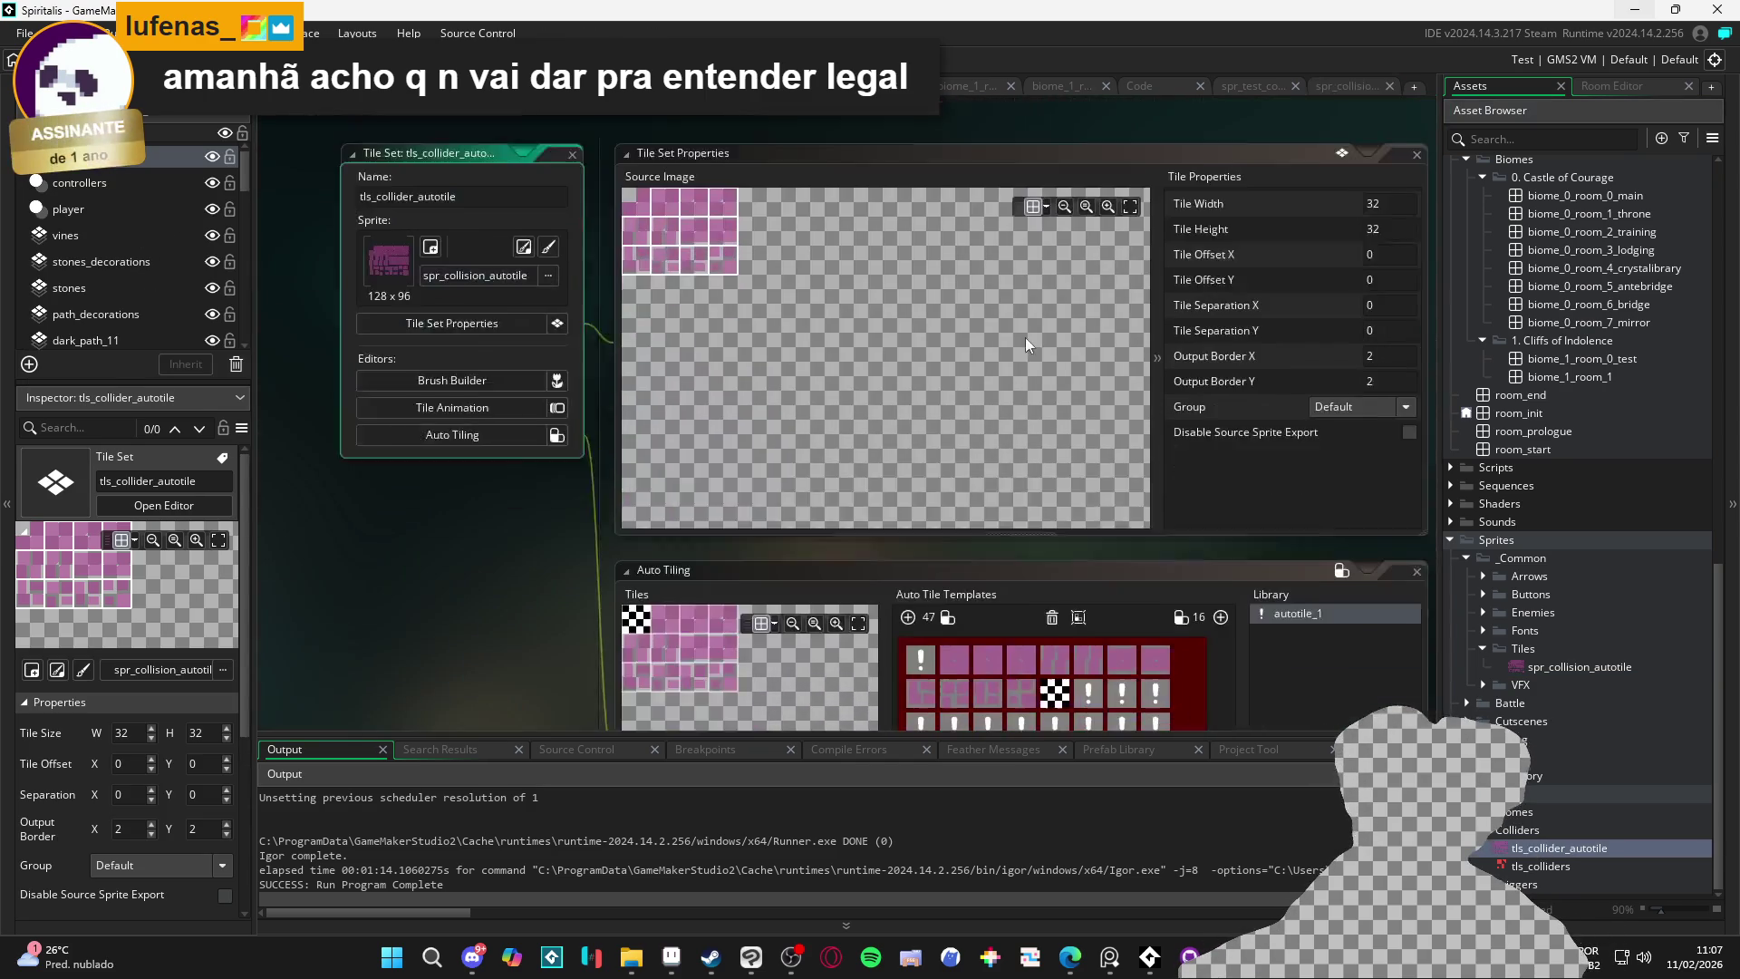
pyautogui.click(1378, 166)
pyautogui.write('16')
pyautogui.press('Tab')
pyautogui.write('16')
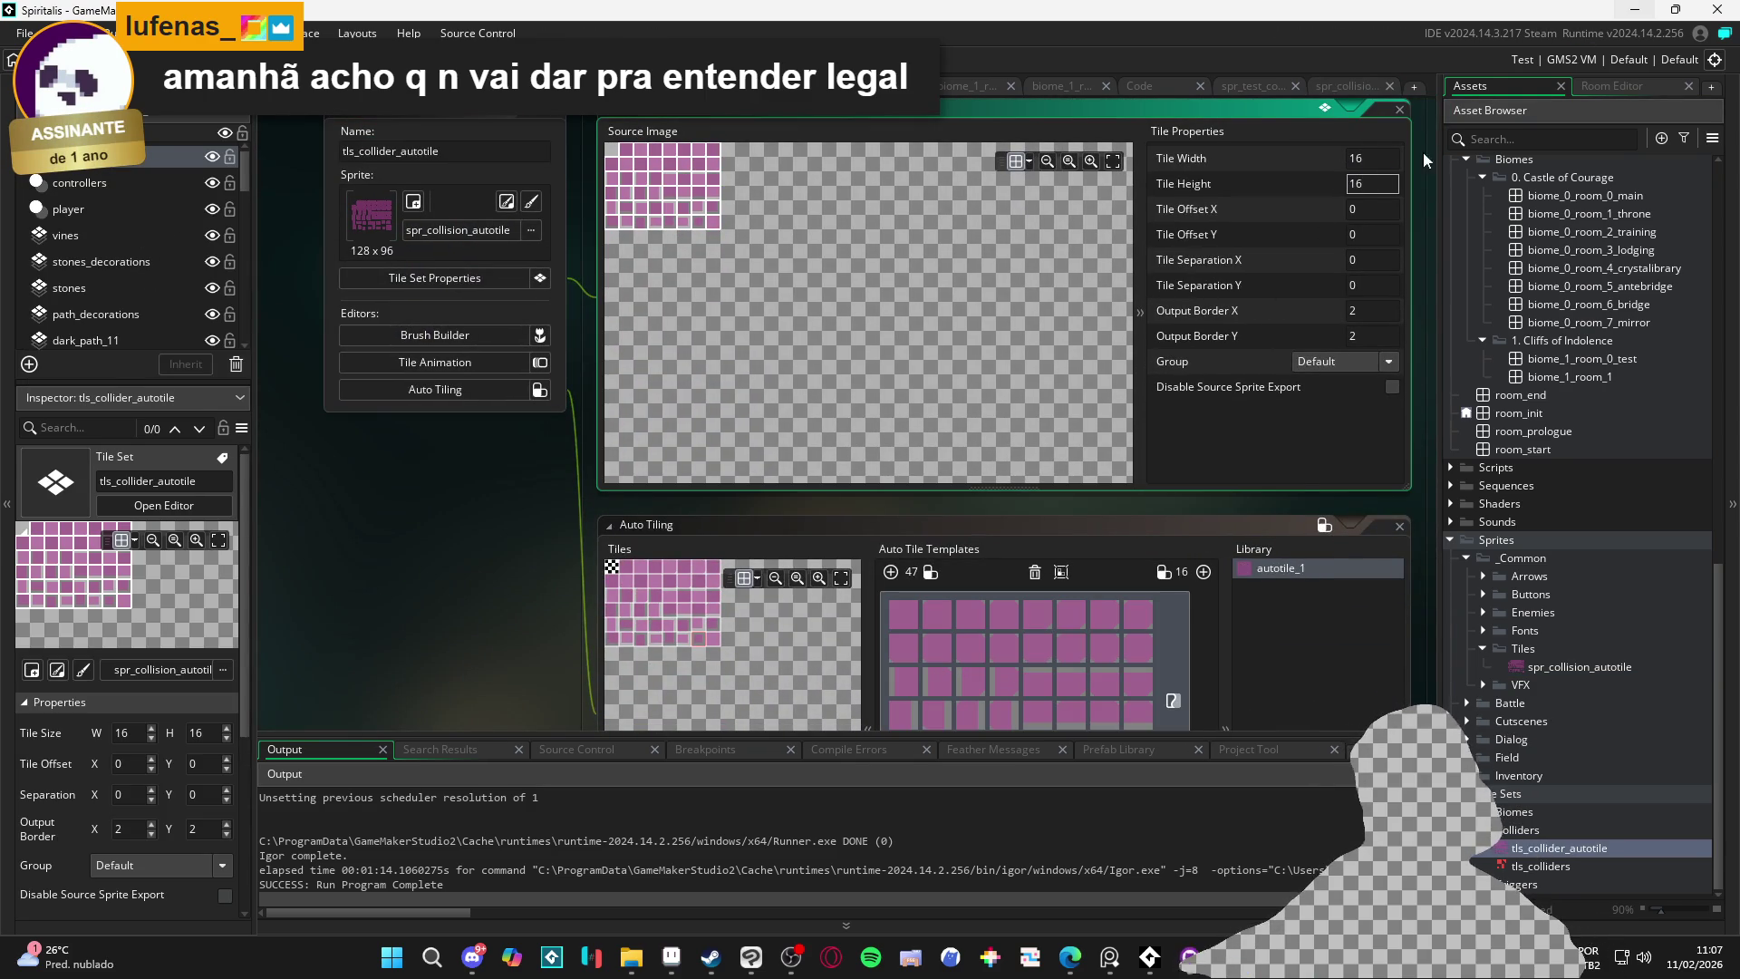
pyautogui.click(959, 87)
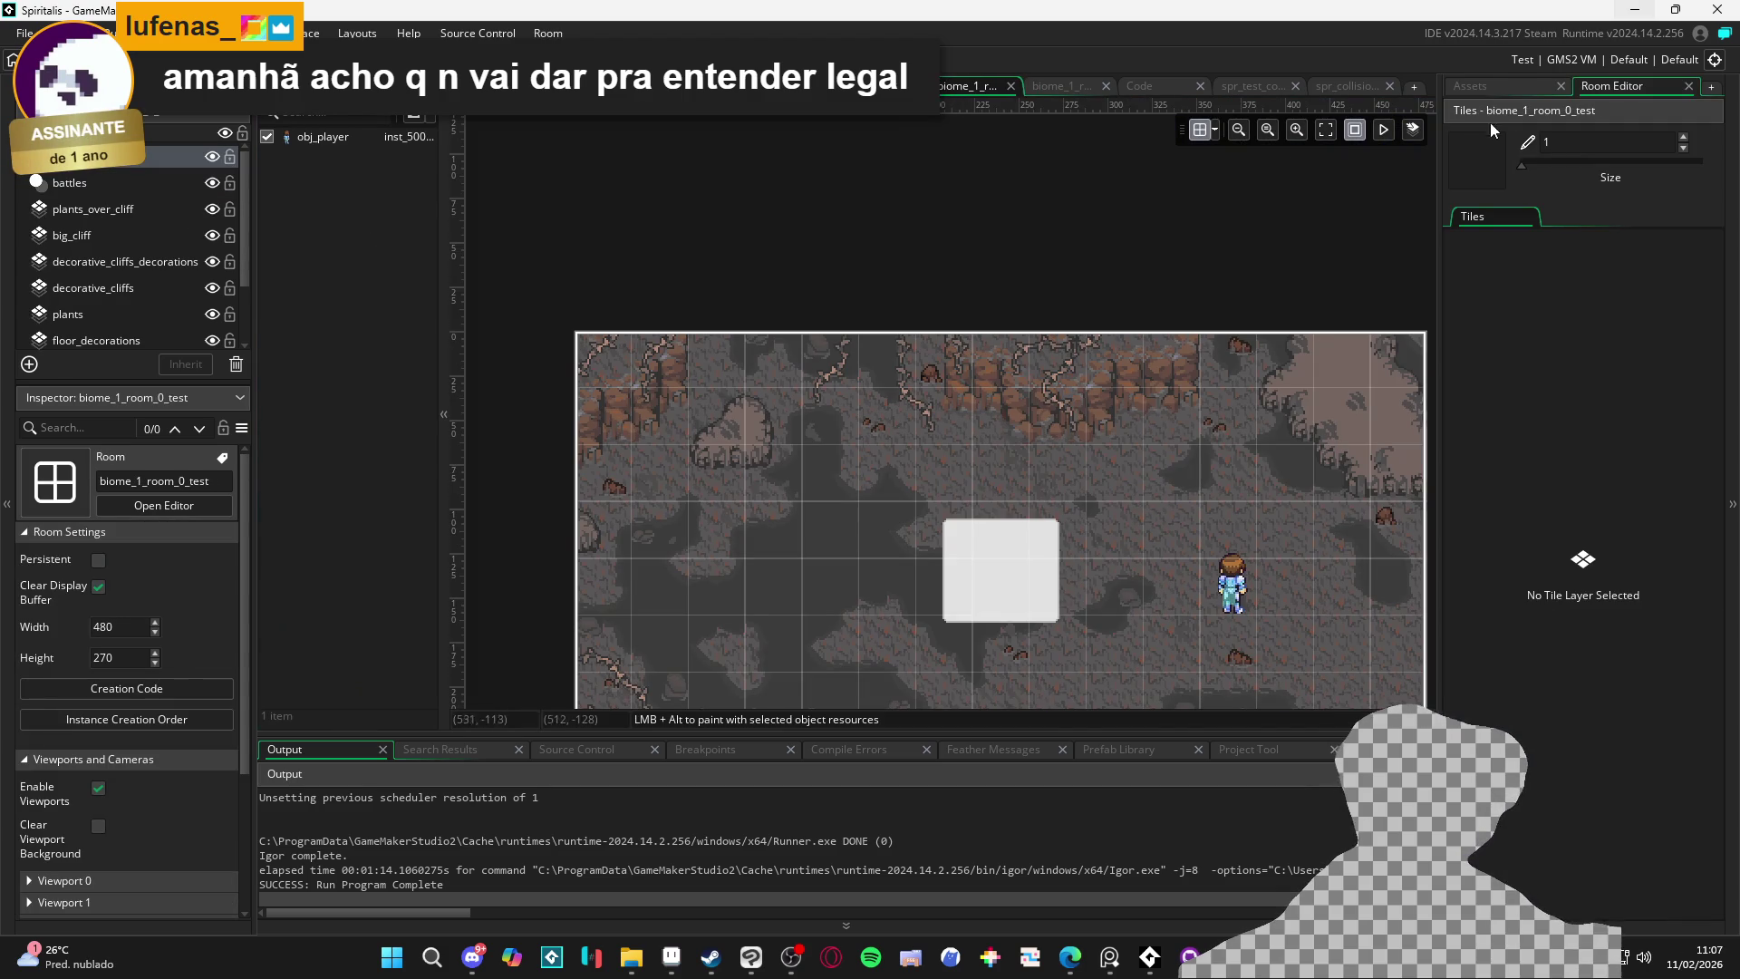
# Pick tls_collider_autotile as the painting tile set and switch to biome_1_room_1
pyautogui.click(1470, 85)
pyautogui.click(1536, 850)
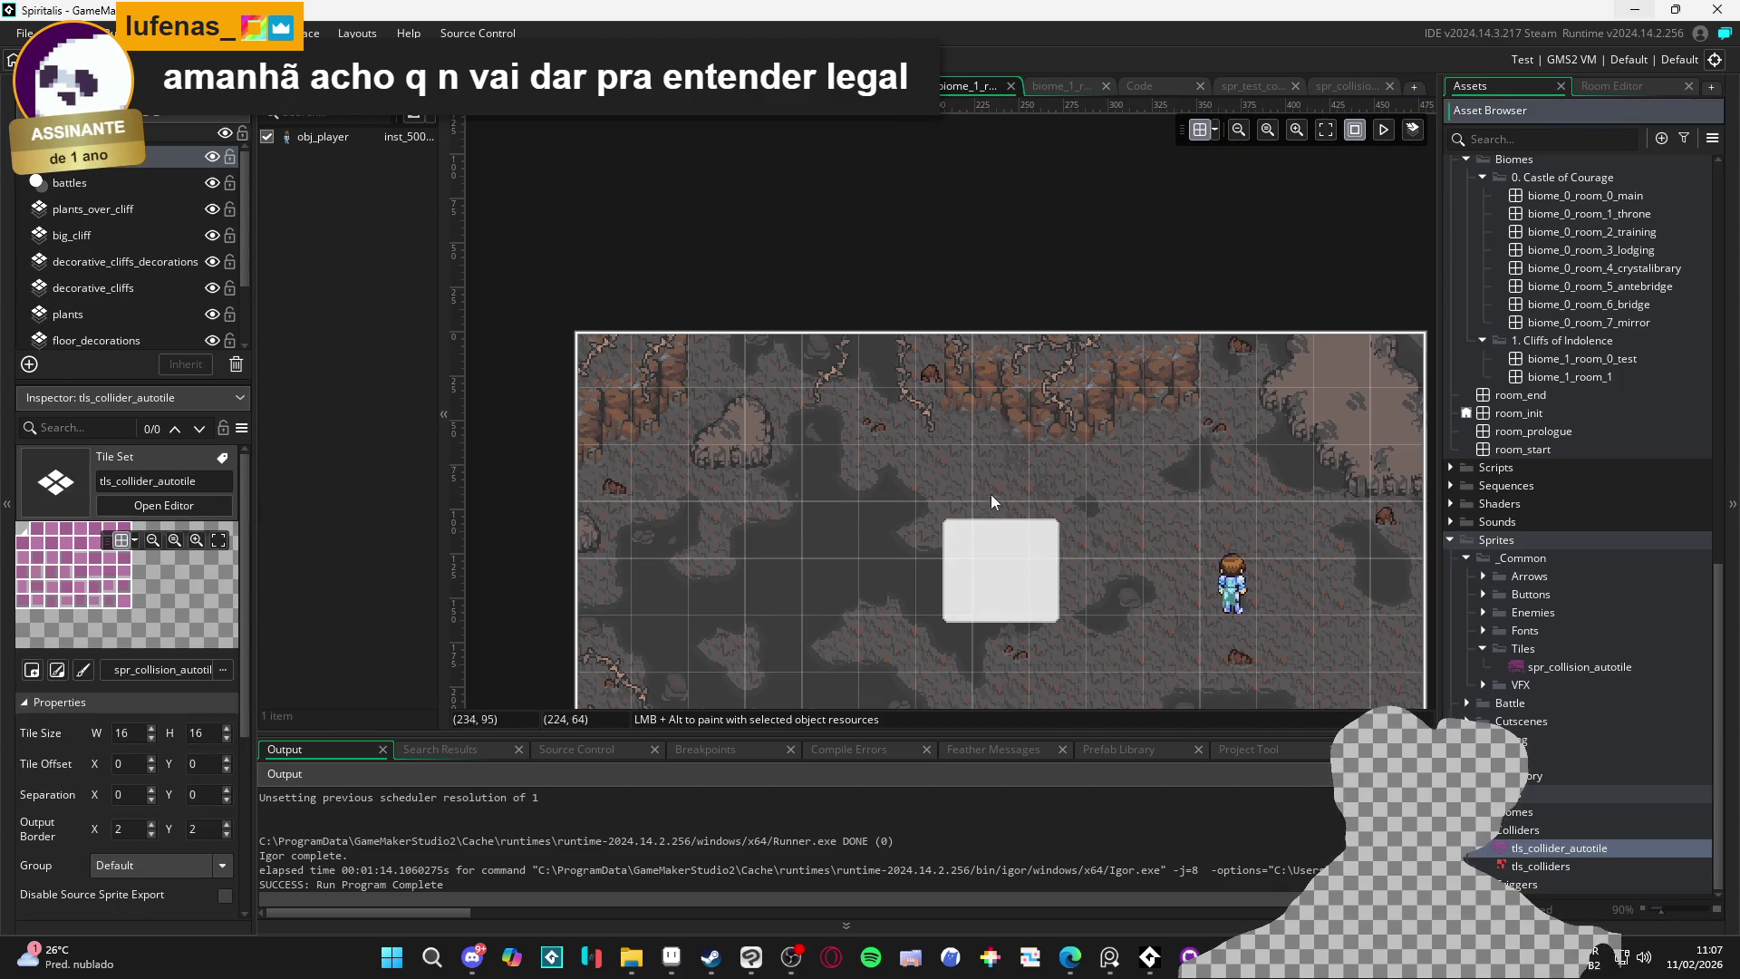
pyautogui.click(1052, 88)
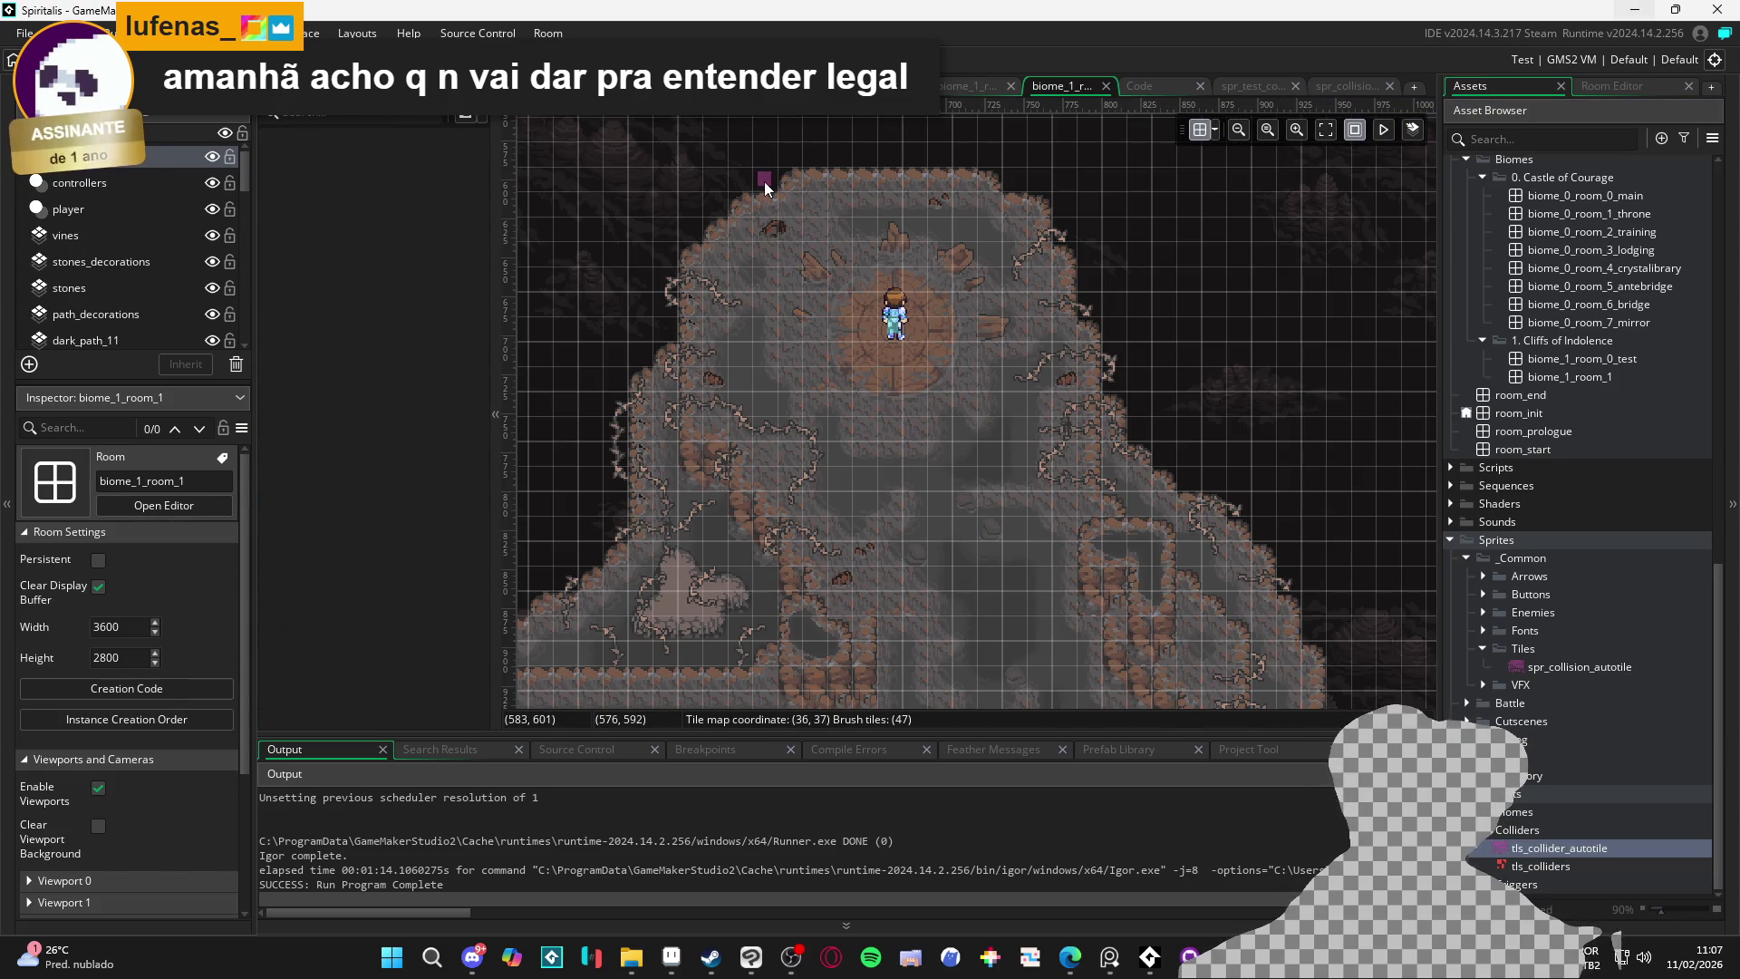
# Paint collision tiles along the top cliff, top-right diagonal and right cliff edge
pyautogui.click(765, 207)
pyautogui.scroll(1, 783, 201)
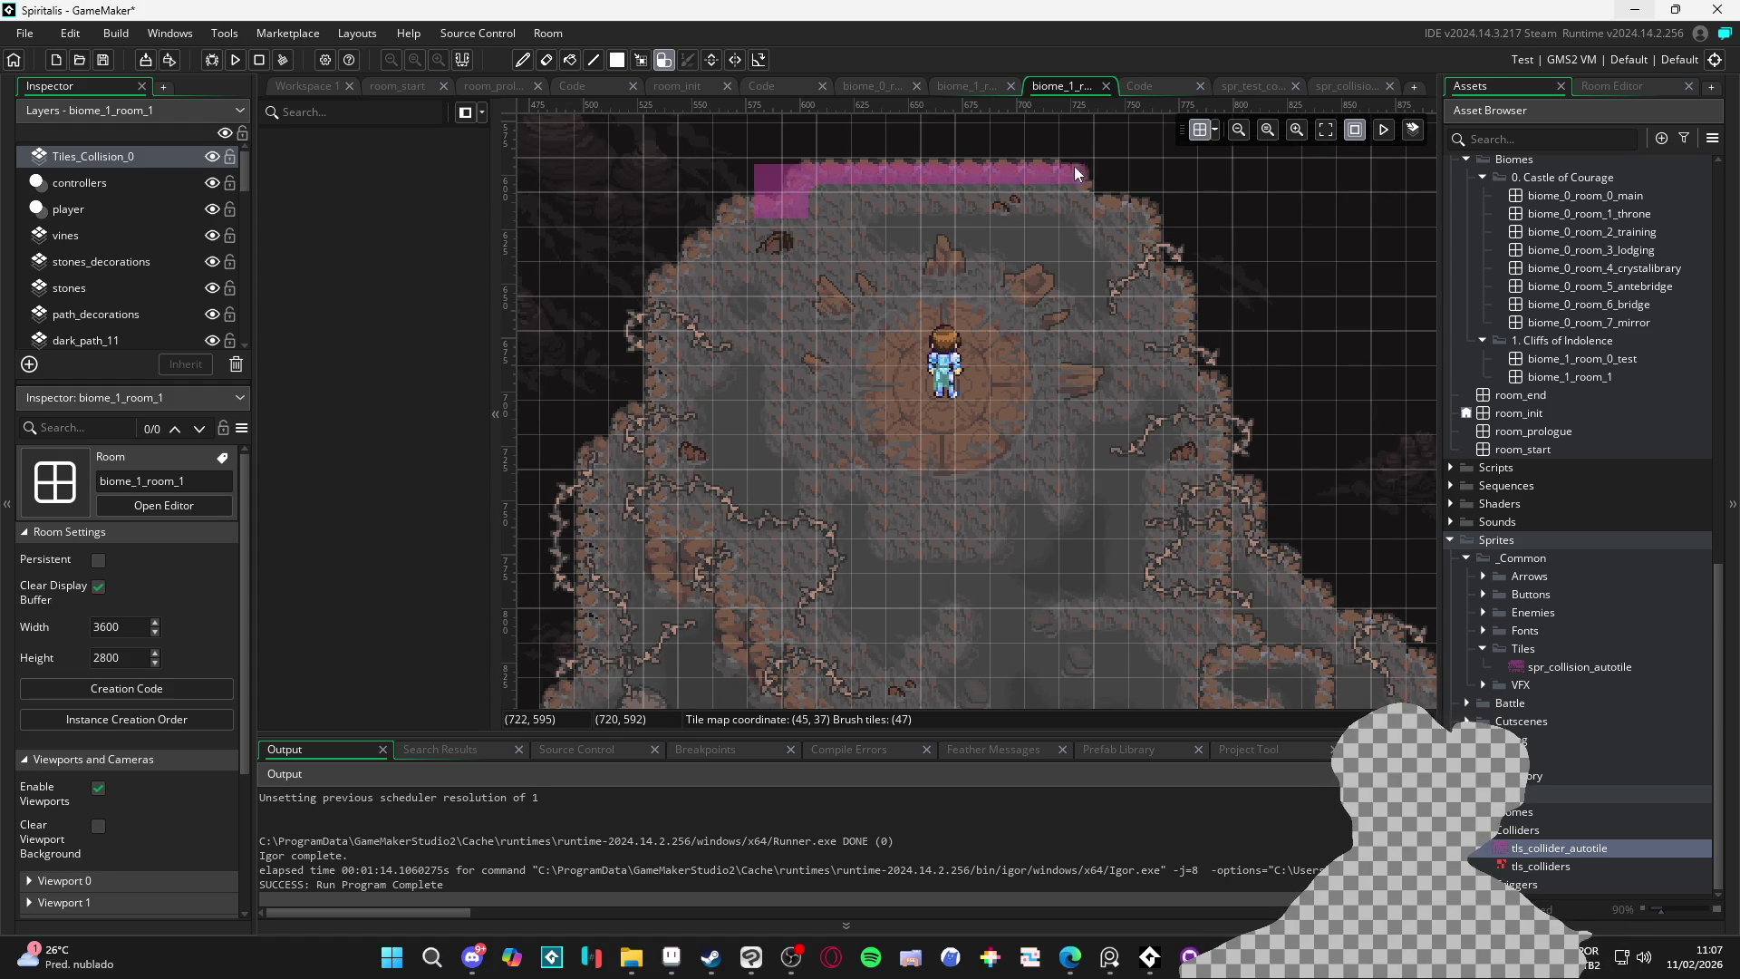
pyautogui.moveTo(1170, 257)
pyautogui.mouseDown()
pyautogui.moveTo(1152, 216)
pyautogui.moveTo(1181, 265)
pyautogui.mouseUp()
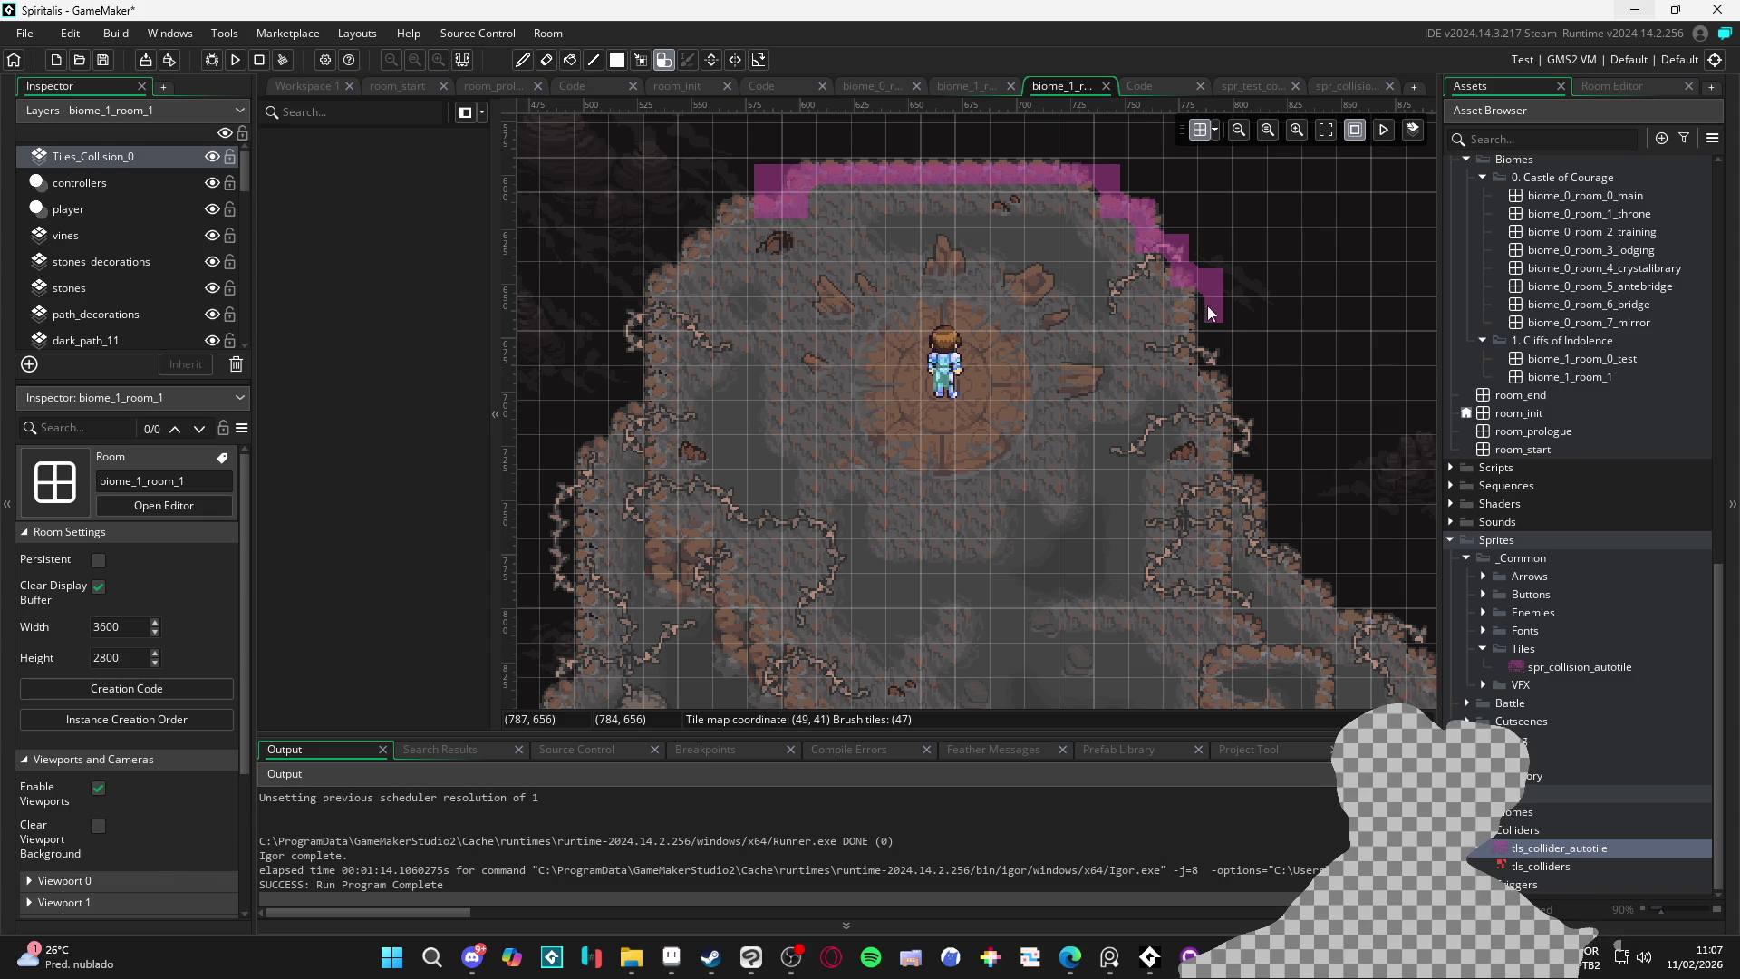
pyautogui.moveTo(1236, 383)
pyautogui.mouseDown()
pyautogui.moveTo(1247, 486)
pyautogui.moveTo(1229, 482)
pyautogui.moveTo(1203, 335)
pyautogui.mouseUp()
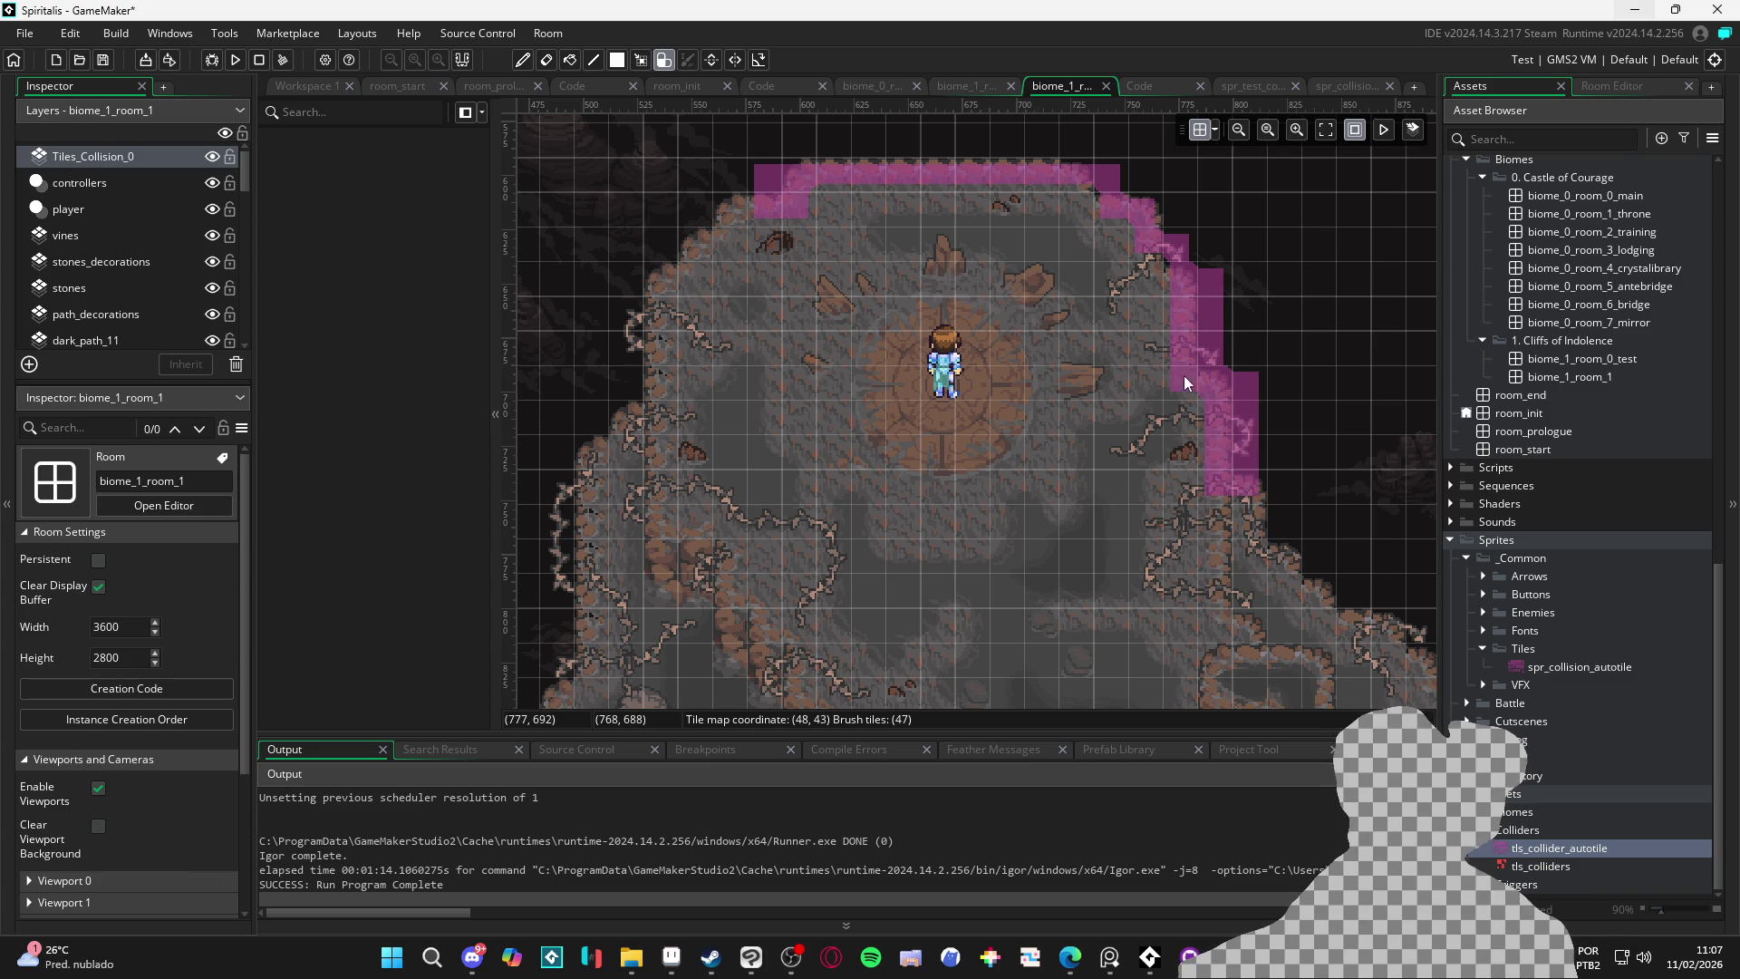
pyautogui.moveTo(1118, 243); pyautogui.dragTo(1156, 274)
pyautogui.moveTo(1111, 205); pyautogui.dragTo(1082, 199)
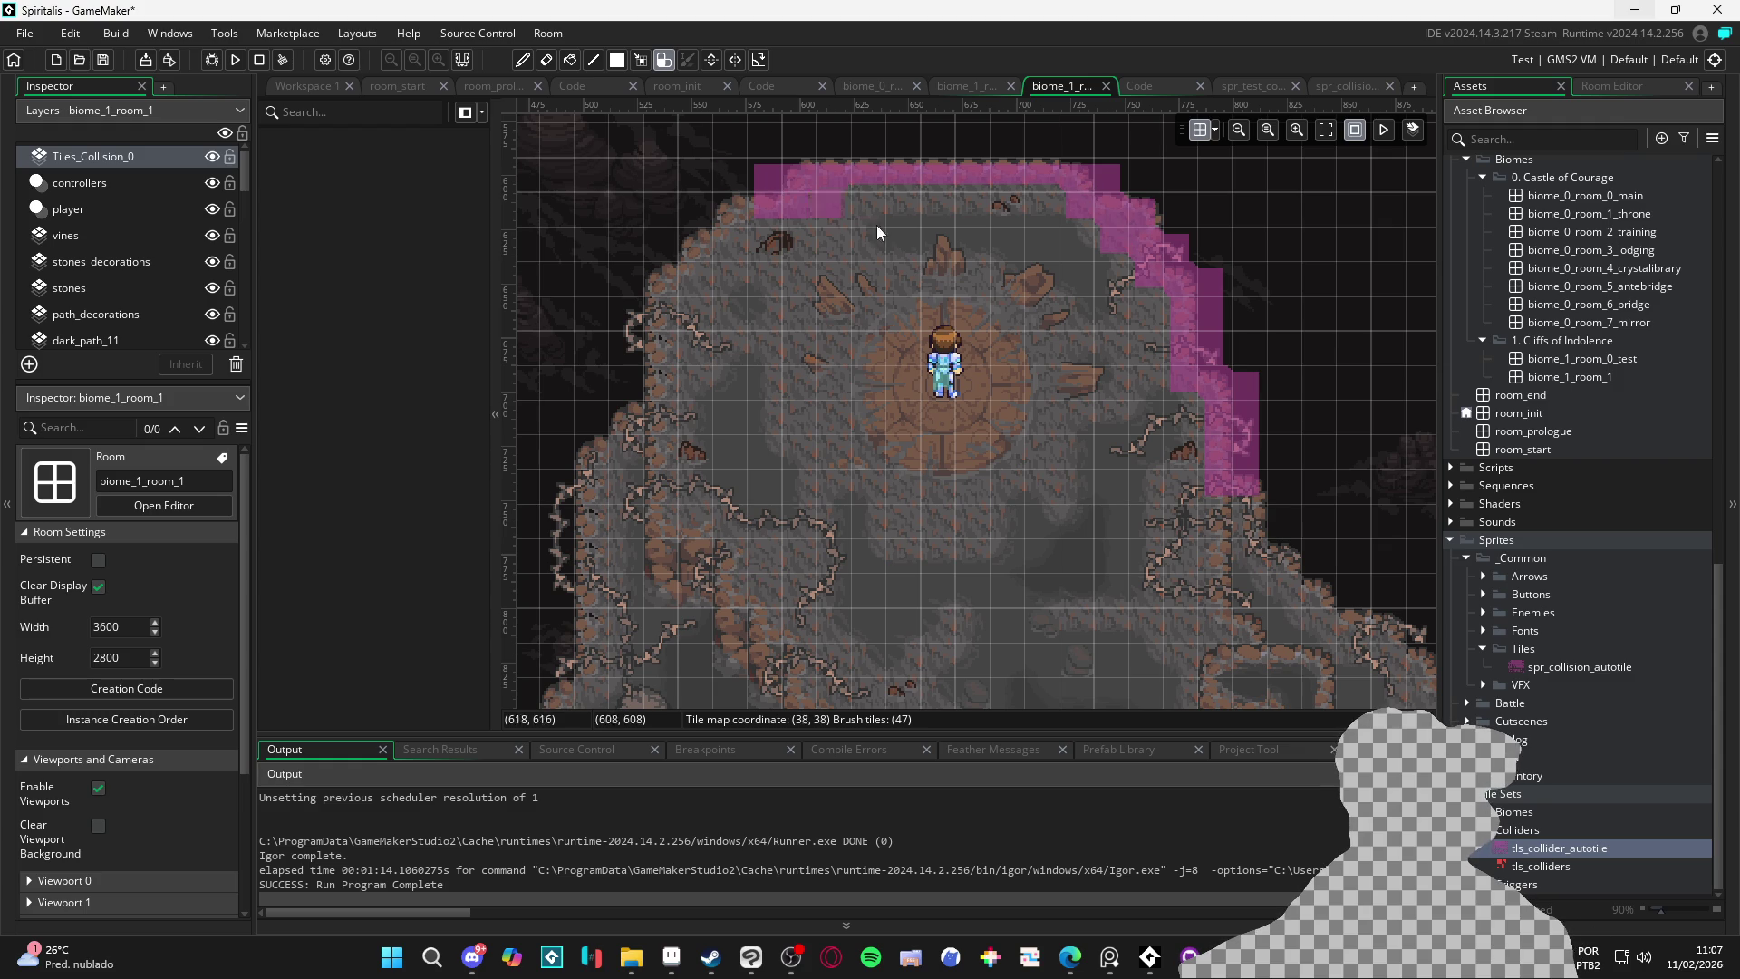
pyautogui.click(1577, 866)
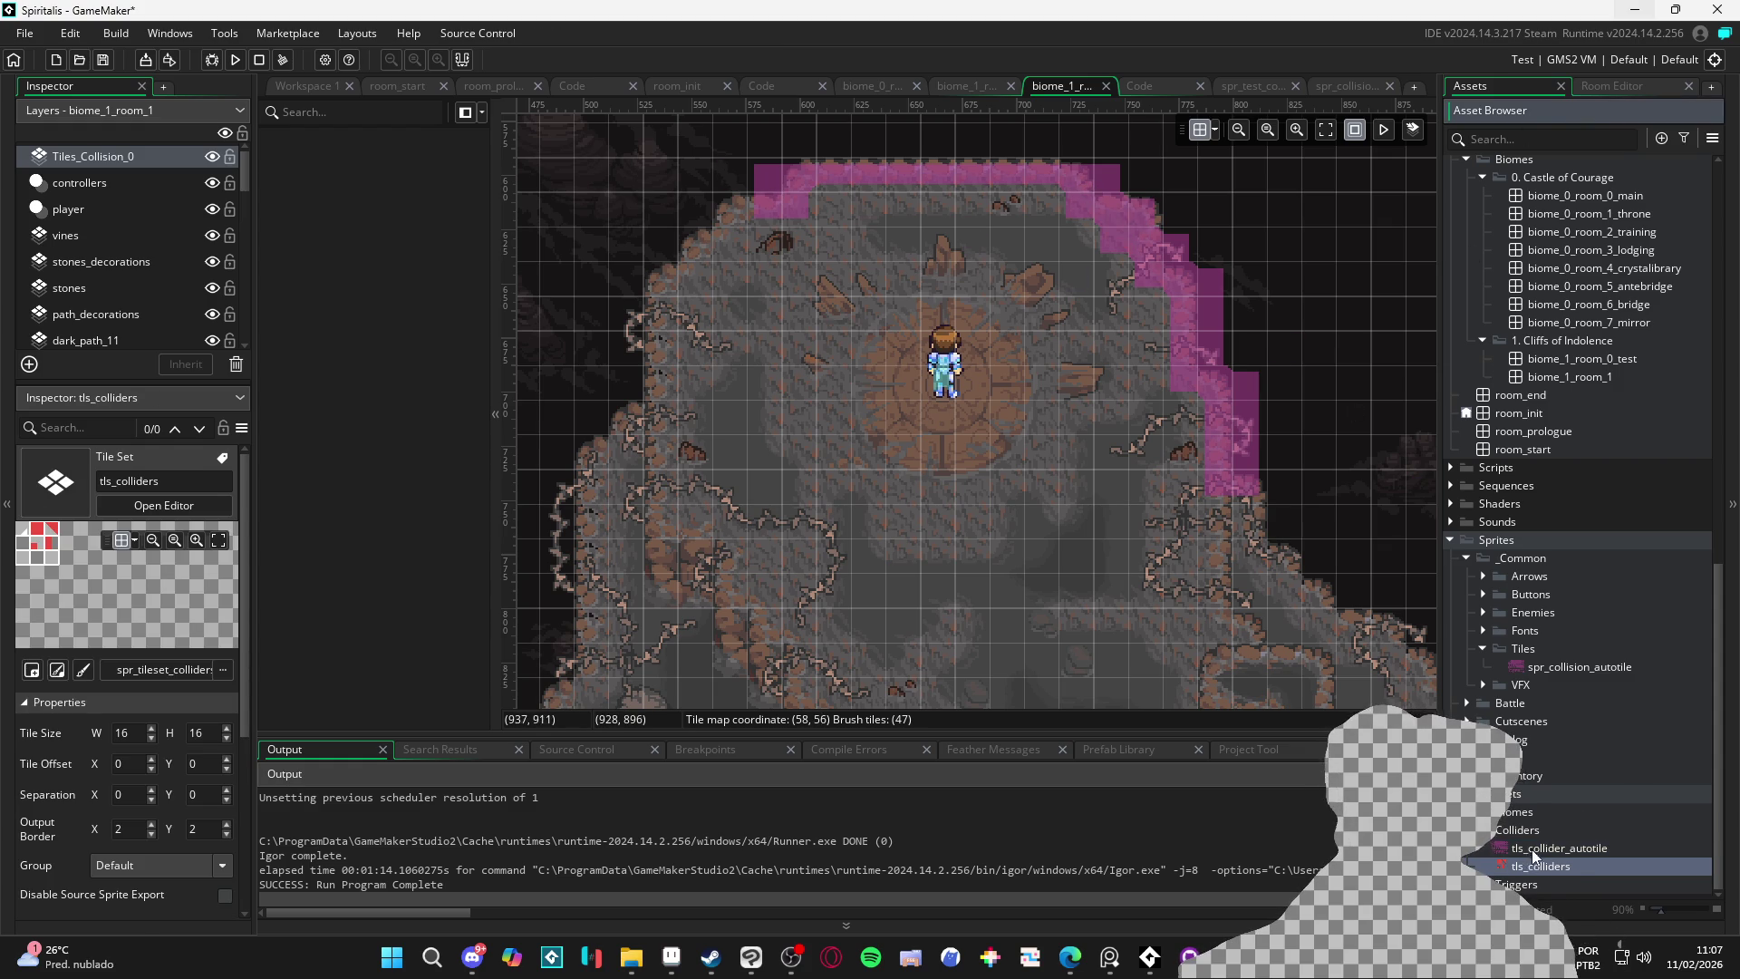
pyautogui.click(1558, 848)
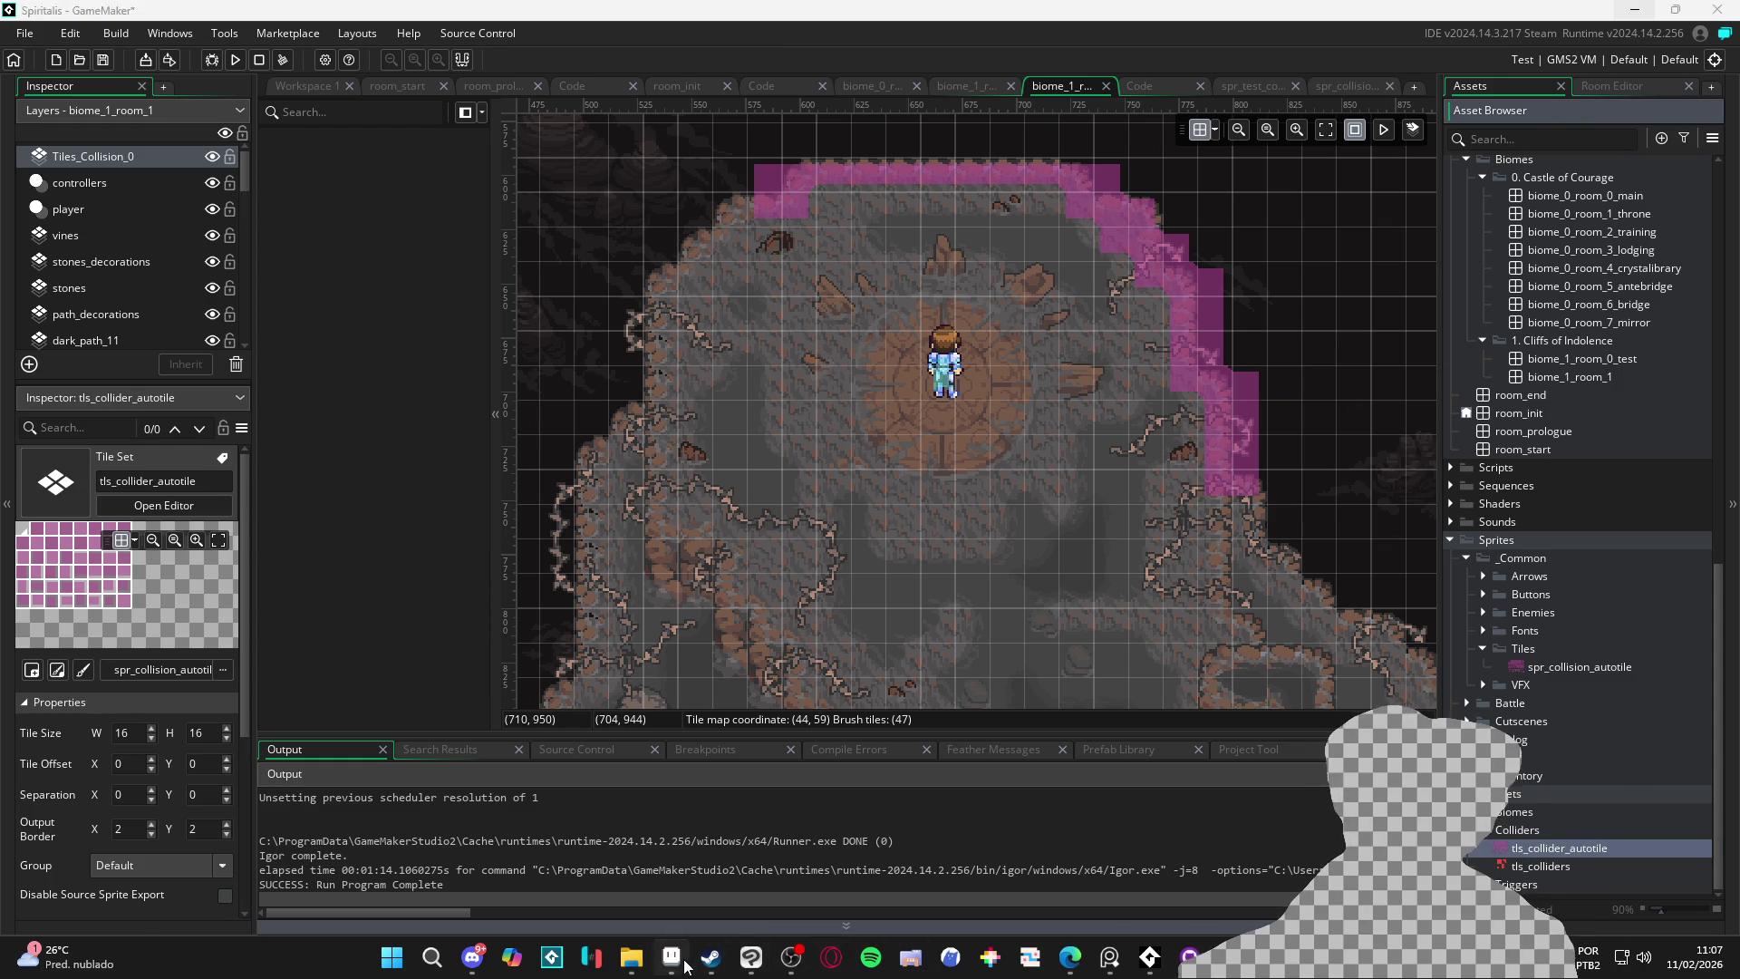
# Switch to Aseprite and view spr_collision_autotile.png
pyautogui.click(672, 957)
pyautogui.scroll(1, 917, 303)
pyautogui.moveTo(947, 341); pyautogui.dragTo(978, 280)
# Show the grid over the sprite and check the grid settings without changing them
pyautogui.moveTo(898, 364); pyautogui.dragTo(898, 446)
pyautogui.hotkey('ctrl', "'")
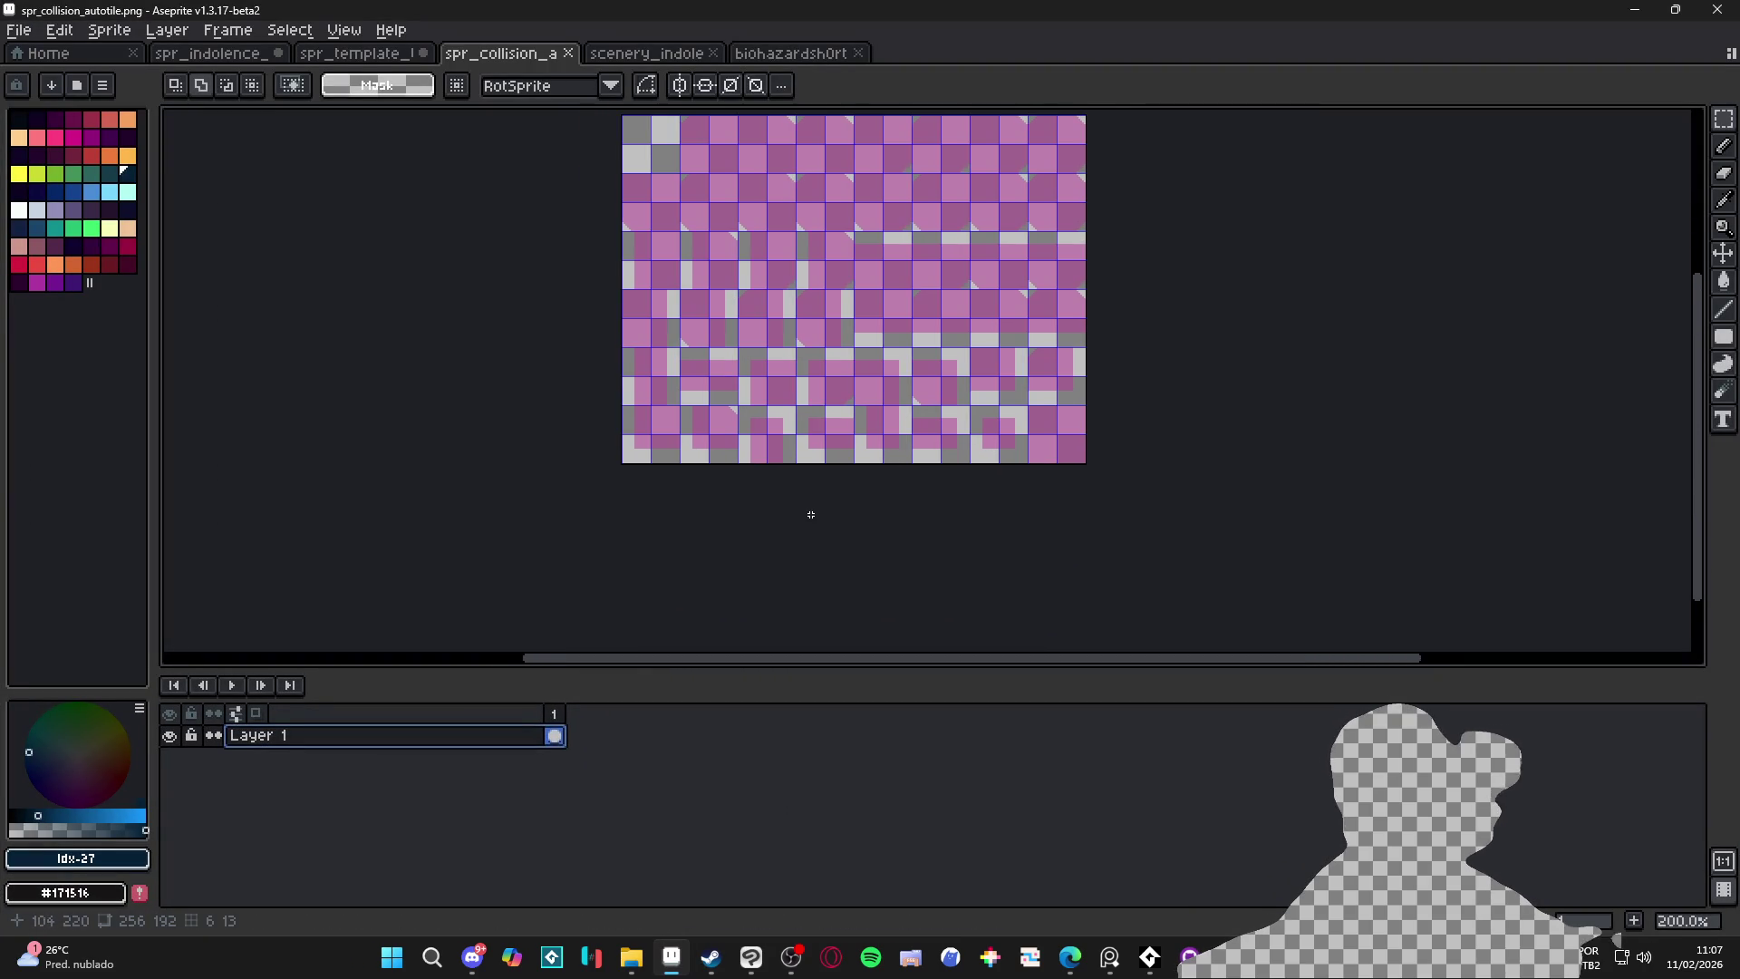
pyautogui.moveTo(794, 482); pyautogui.dragTo(835, 400)
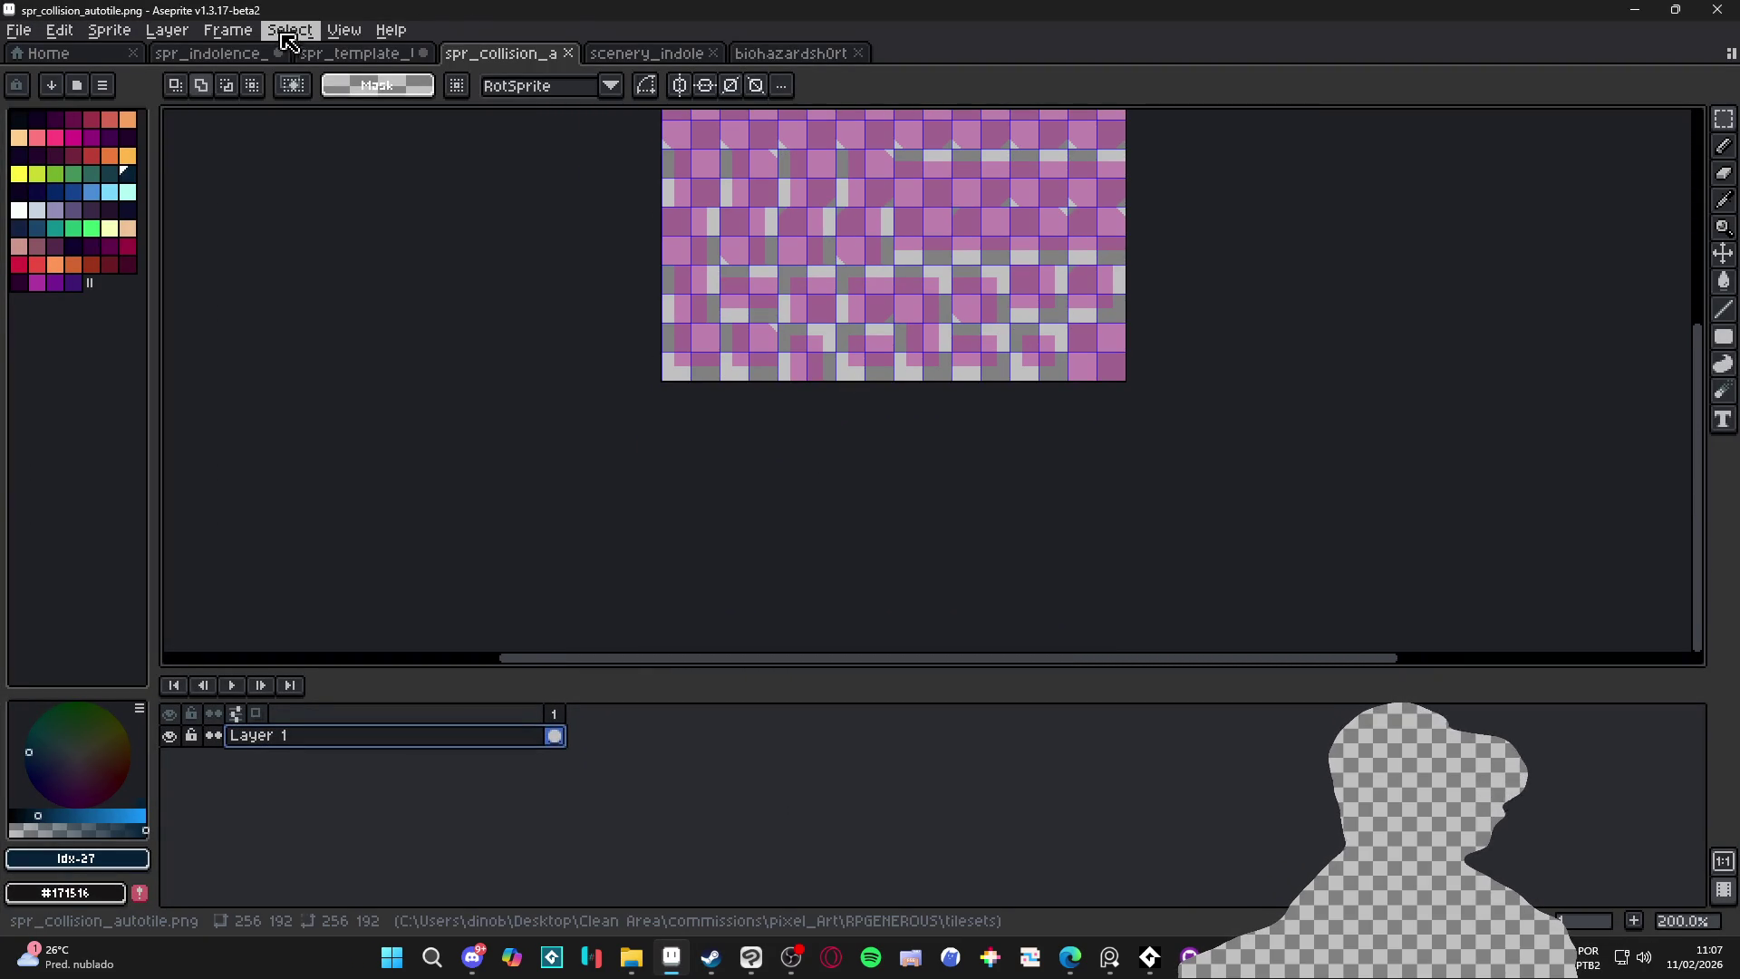
pyautogui.click(344, 30)
pyautogui.moveTo(519, 180)
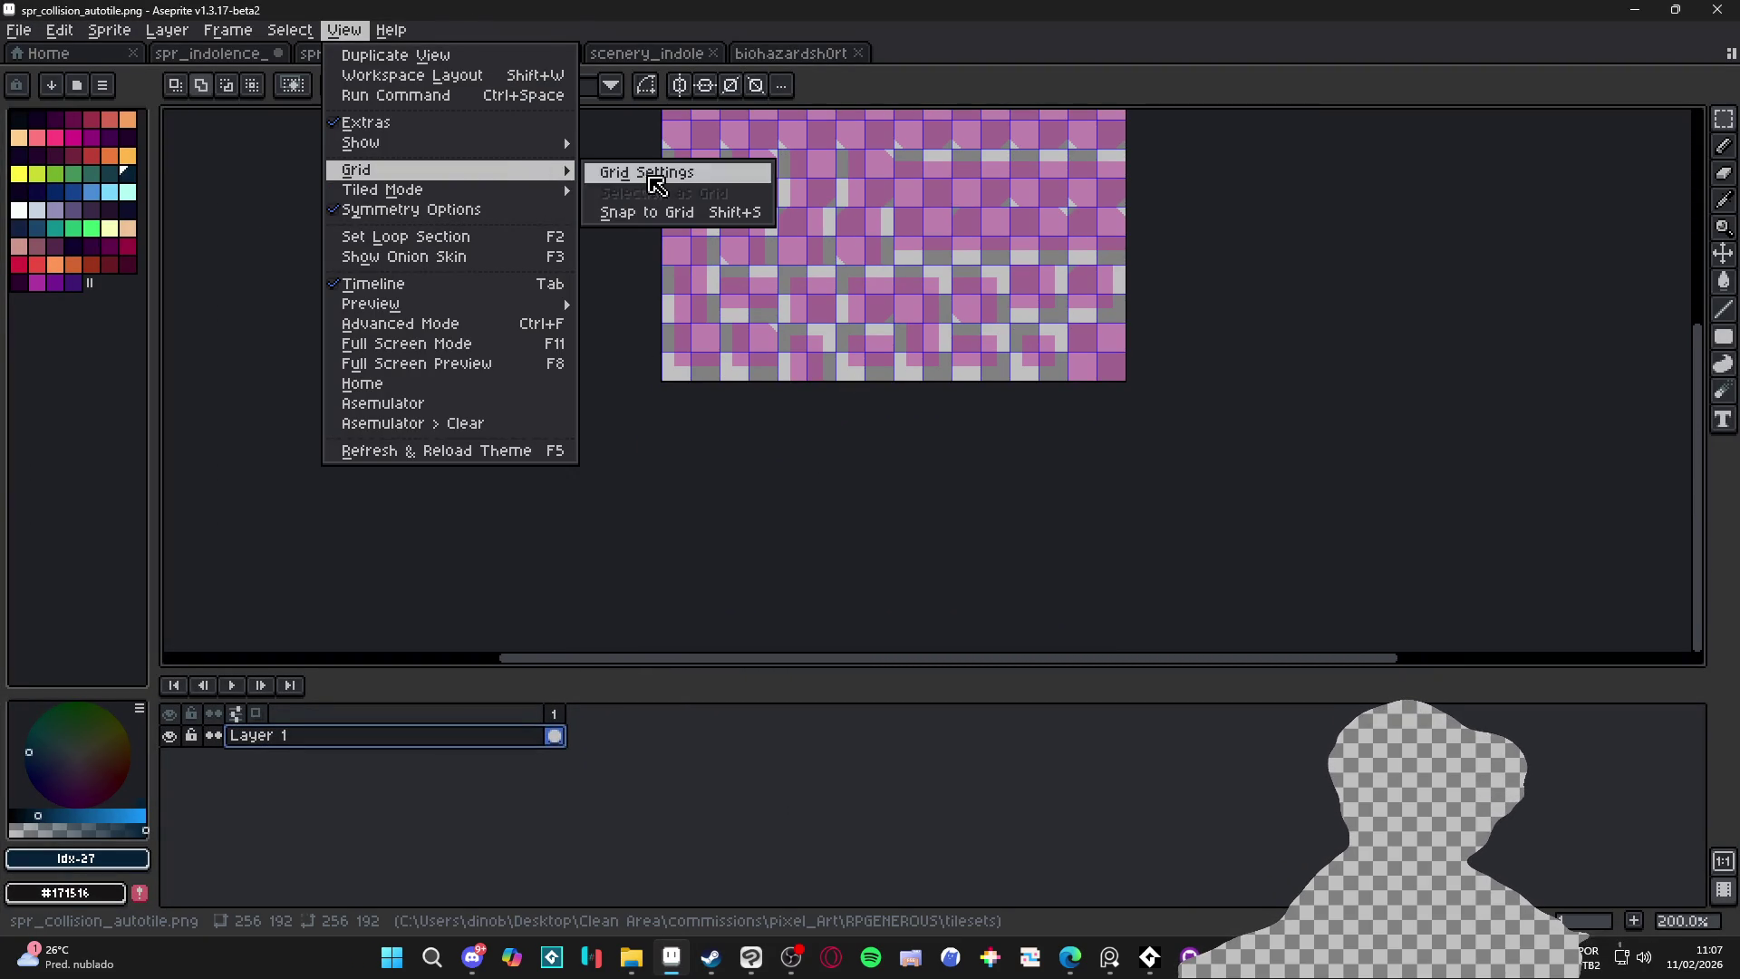
pyautogui.click(648, 174)
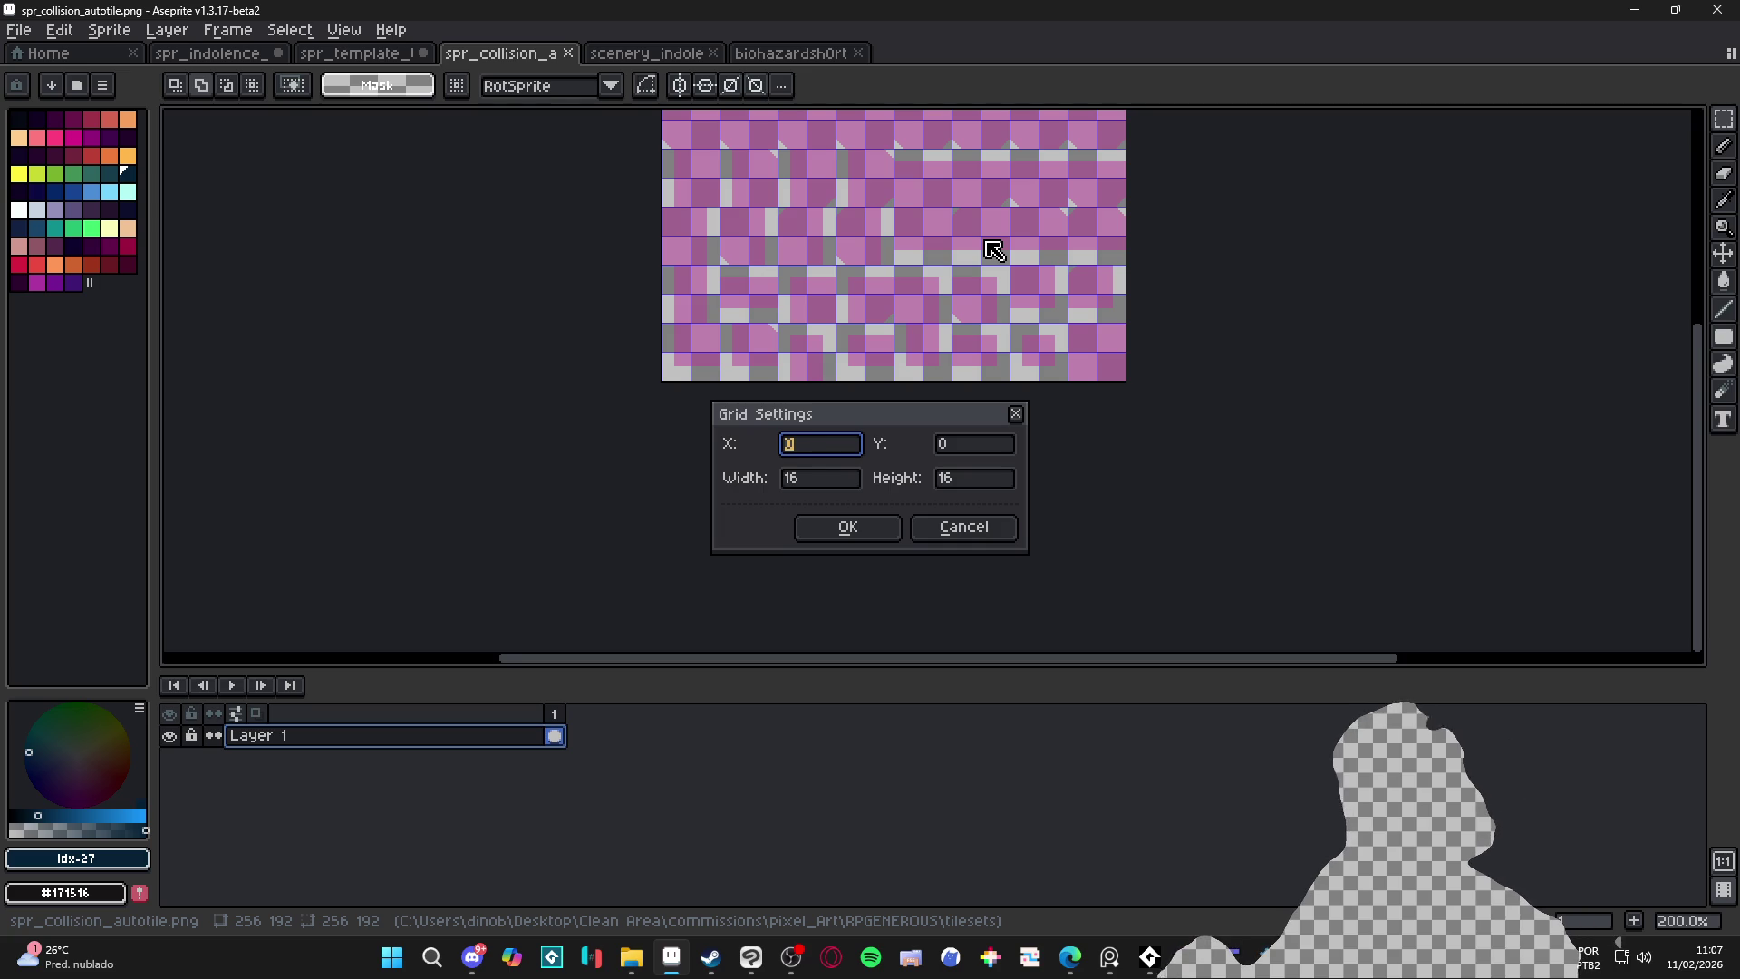
pyautogui.click(996, 530)
# Resize the sprite to 50 percent width (128x96), then bring up Canvas Size
pyautogui.click(108, 30)
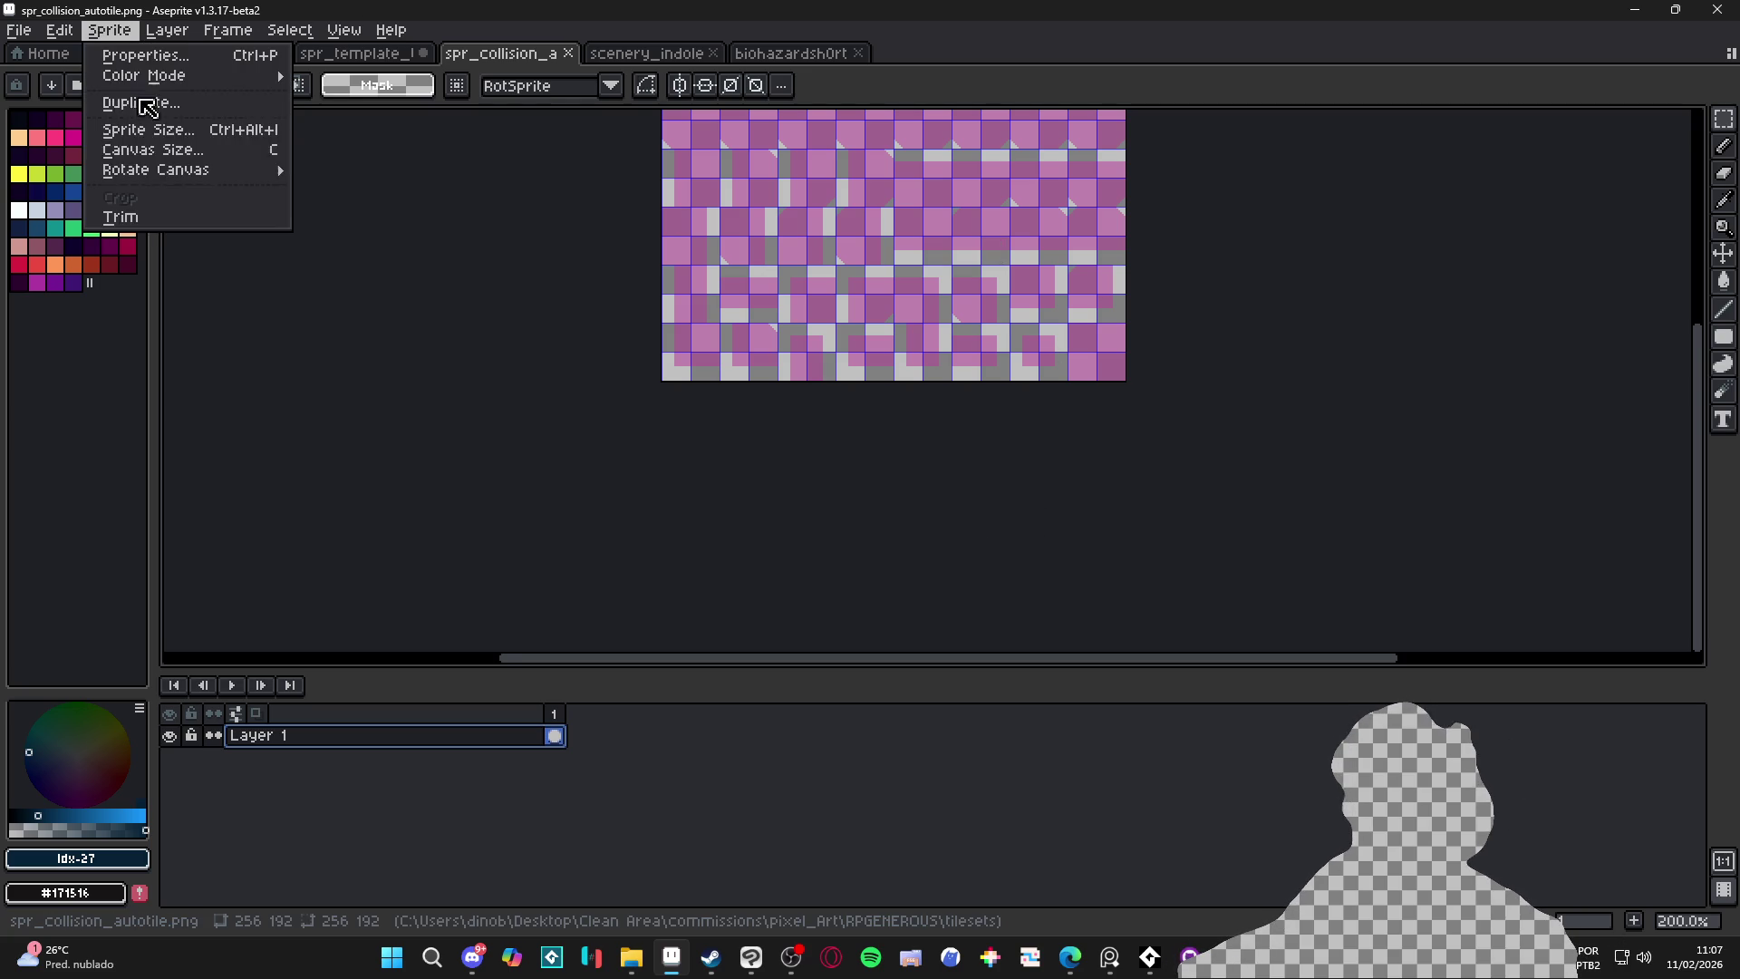
pyautogui.click(181, 128)
pyautogui.click(1476, 378)
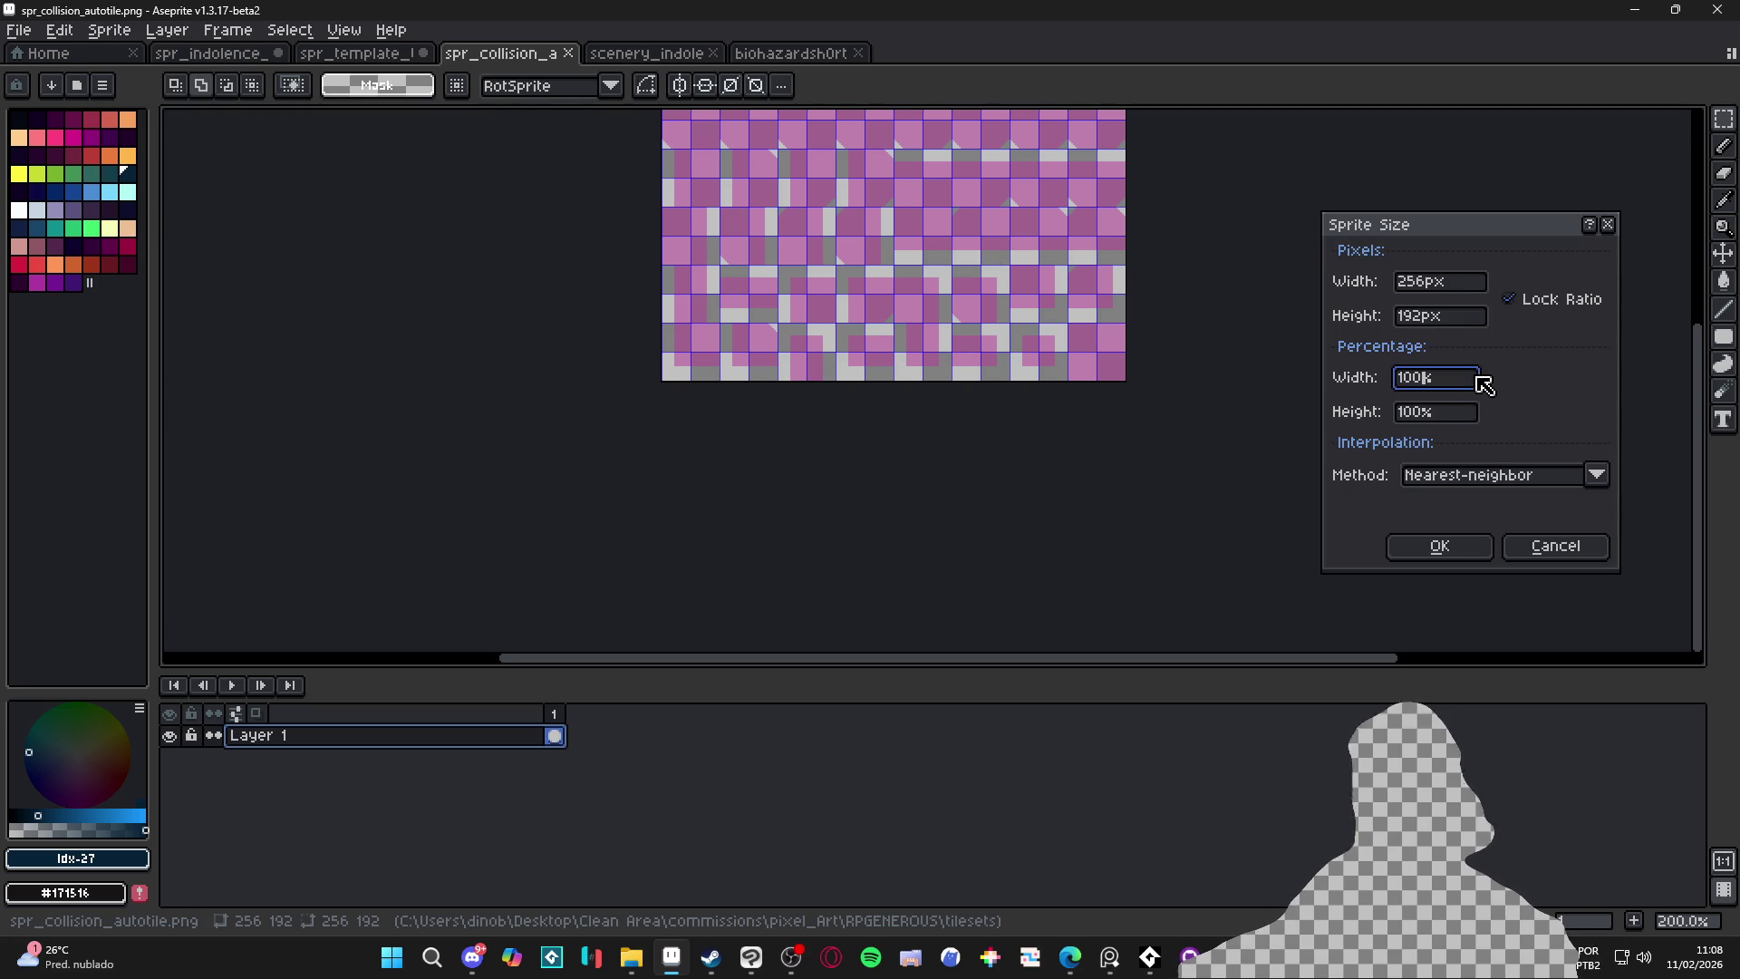
pyautogui.write('50')
pyautogui.press('Return')
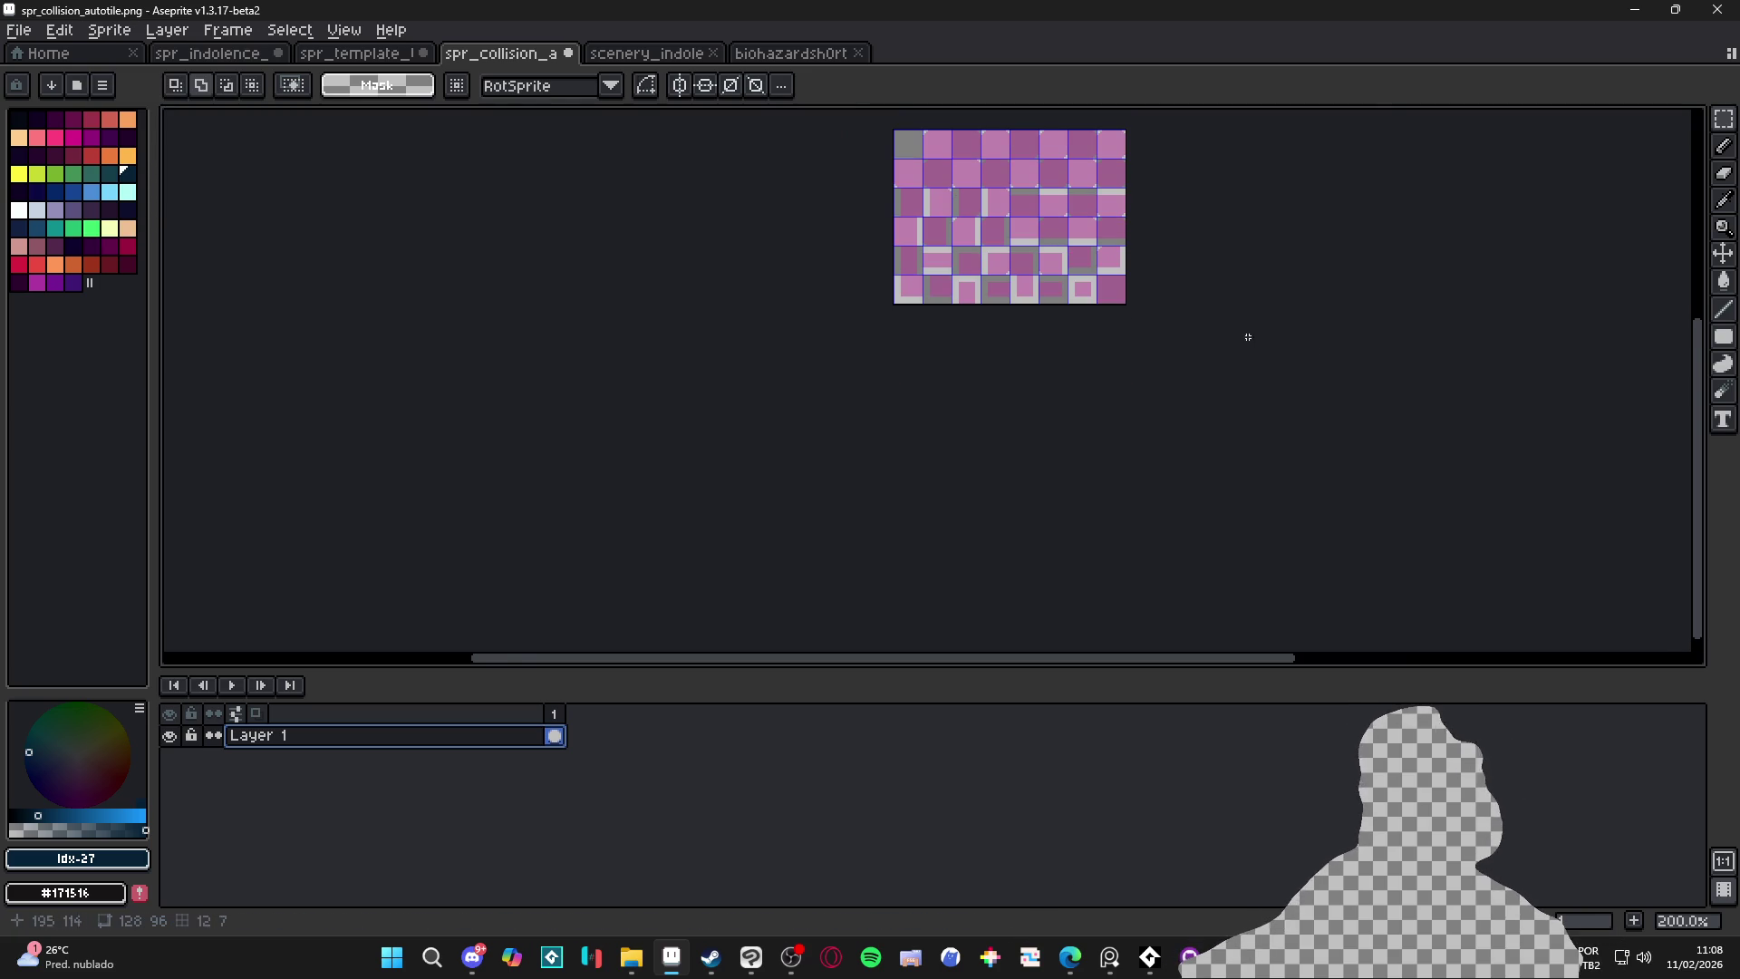
pyautogui.moveTo(1081, 290); pyautogui.dragTo(986, 430)
pyautogui.scroll(2, 986, 430)
pyautogui.hotkey('ctrl', 'alt', 'c')
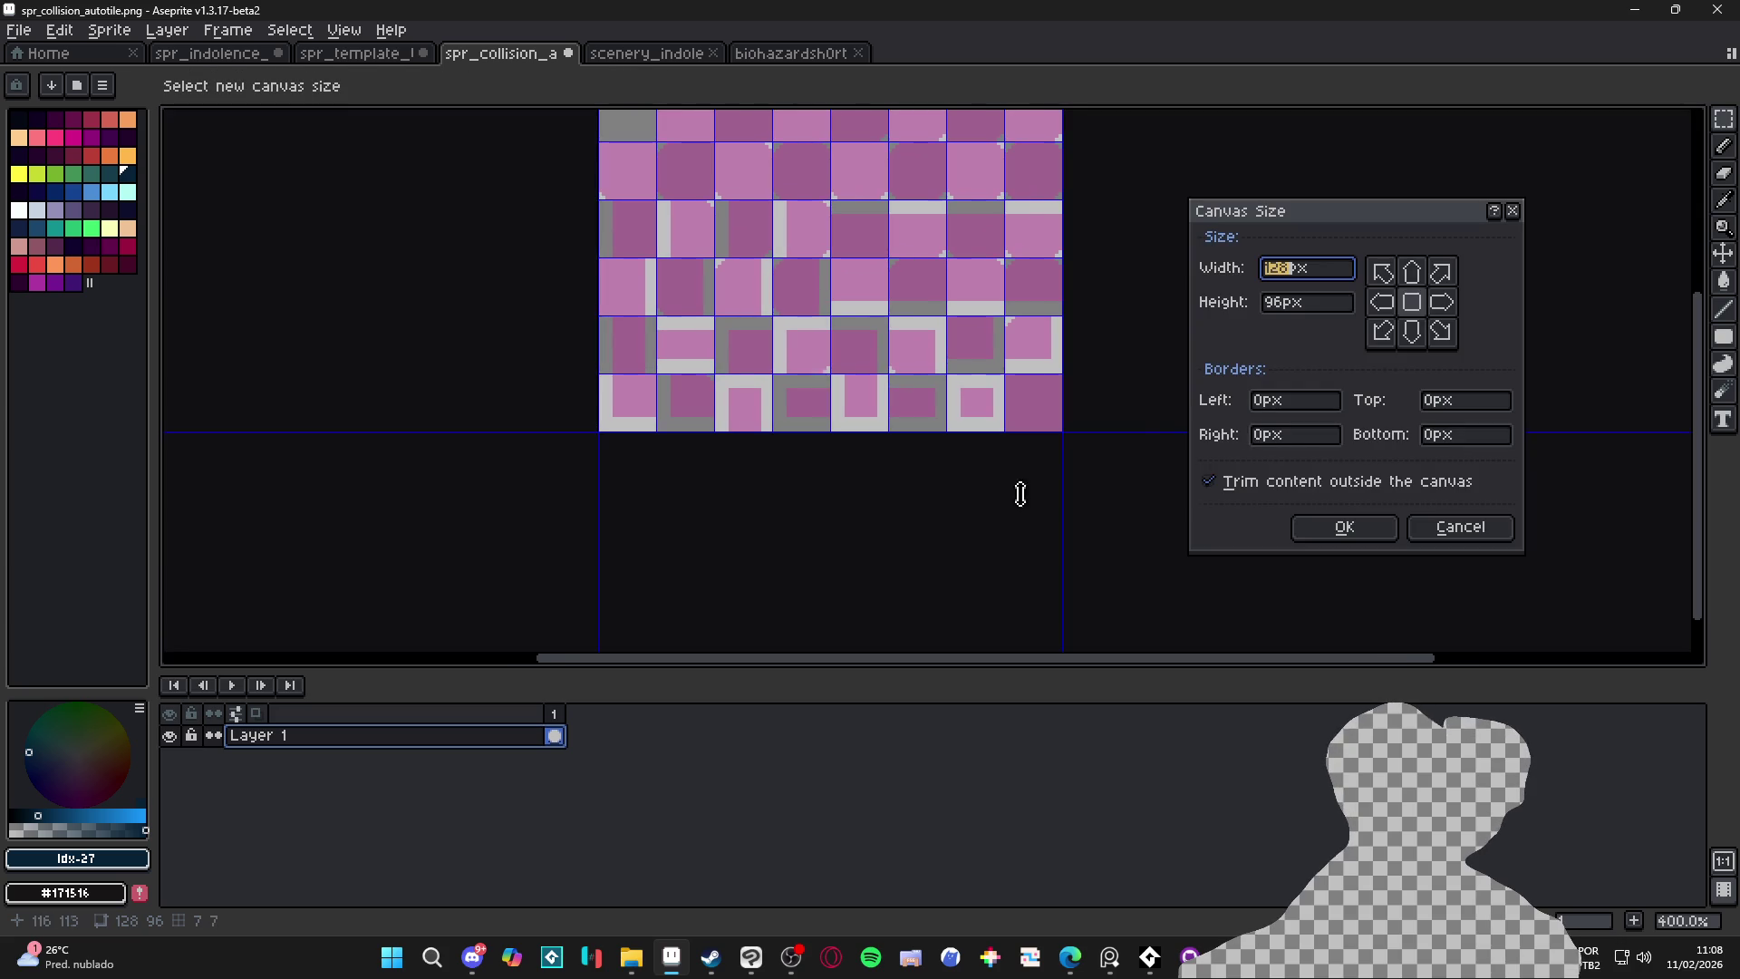
# Add a 16px bottom border to the canvas, creating an empty row below the tiles
pyautogui.click(1478, 442)
pyautogui.write('16')
pyautogui.press('Return')
pyautogui.hscroll(-1, 834, 452)
pyautogui.scroll(1, 1097, 400)
pyautogui.moveTo(1168, 424); pyautogui.dragTo(1237, 431)
pyautogui.scroll(1, 1222, 424)
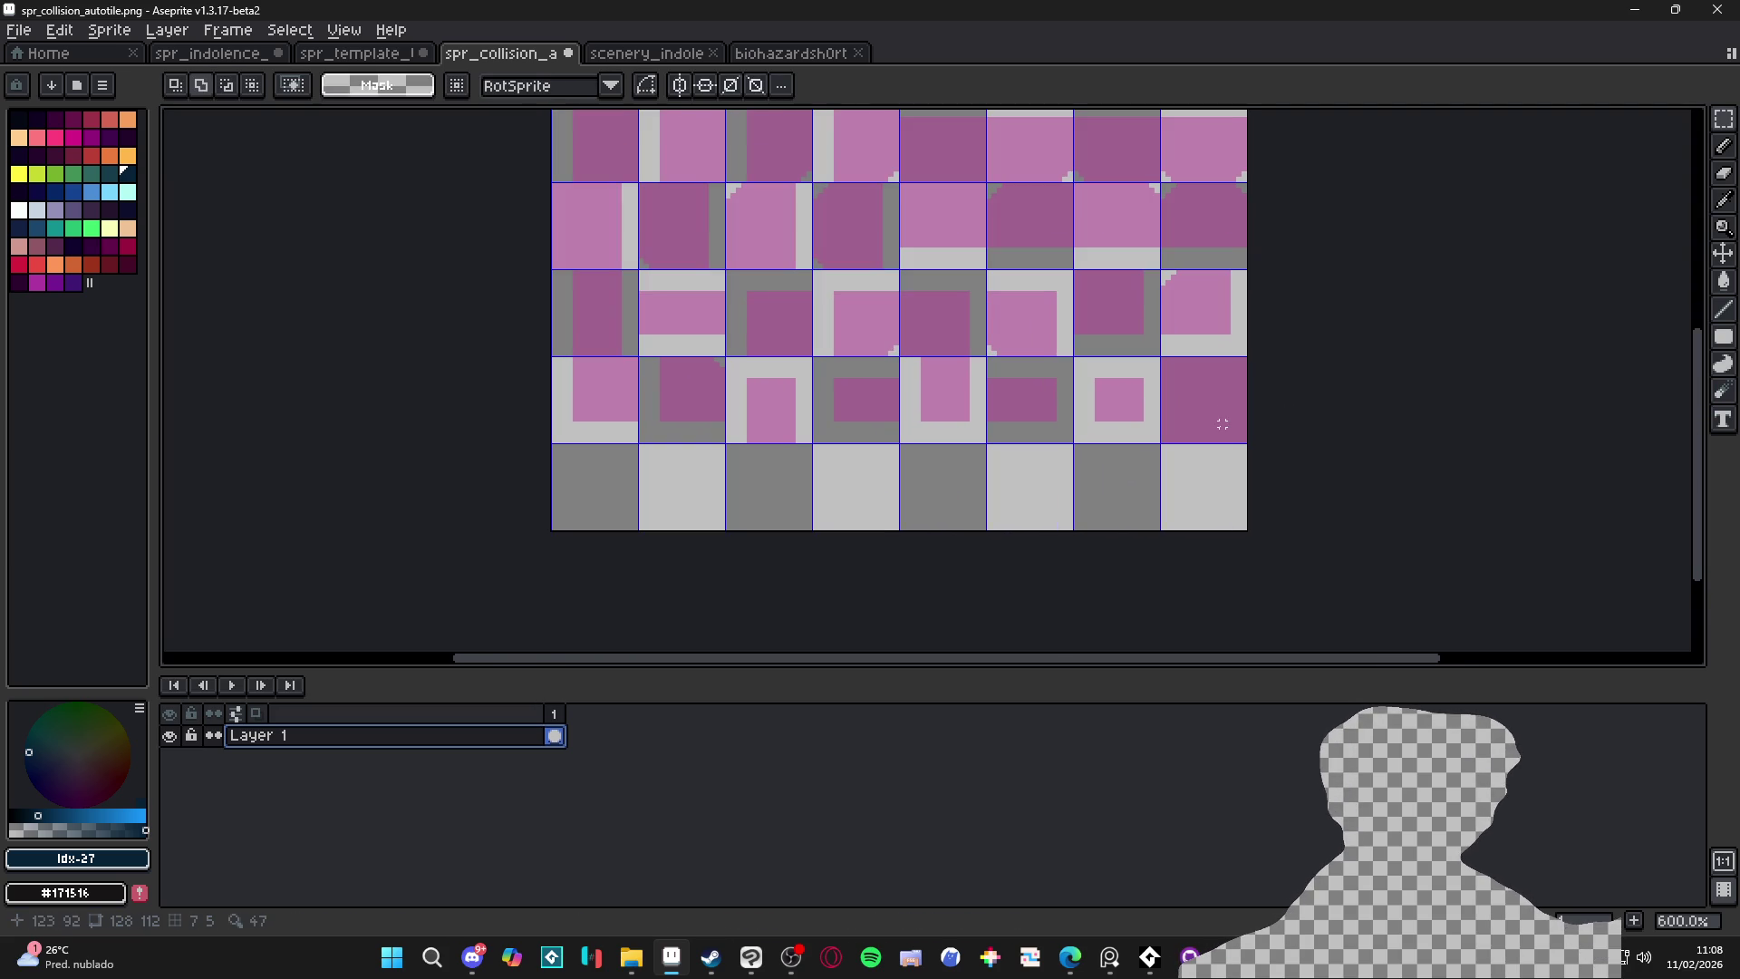
# Move a solid pink 16x16 tile down into the new bottom row
pyautogui.press('v')
pyautogui.press('m')
pyautogui.moveTo(1205, 400); pyautogui.dragTo(1215, 412)
pyautogui.hotkey('shift', 'Down')
pyautogui.hotkey('shift', 'Left')
pyautogui.hotkey('shift', 'Left')
pyautogui.hotkey('shift', 'Left')
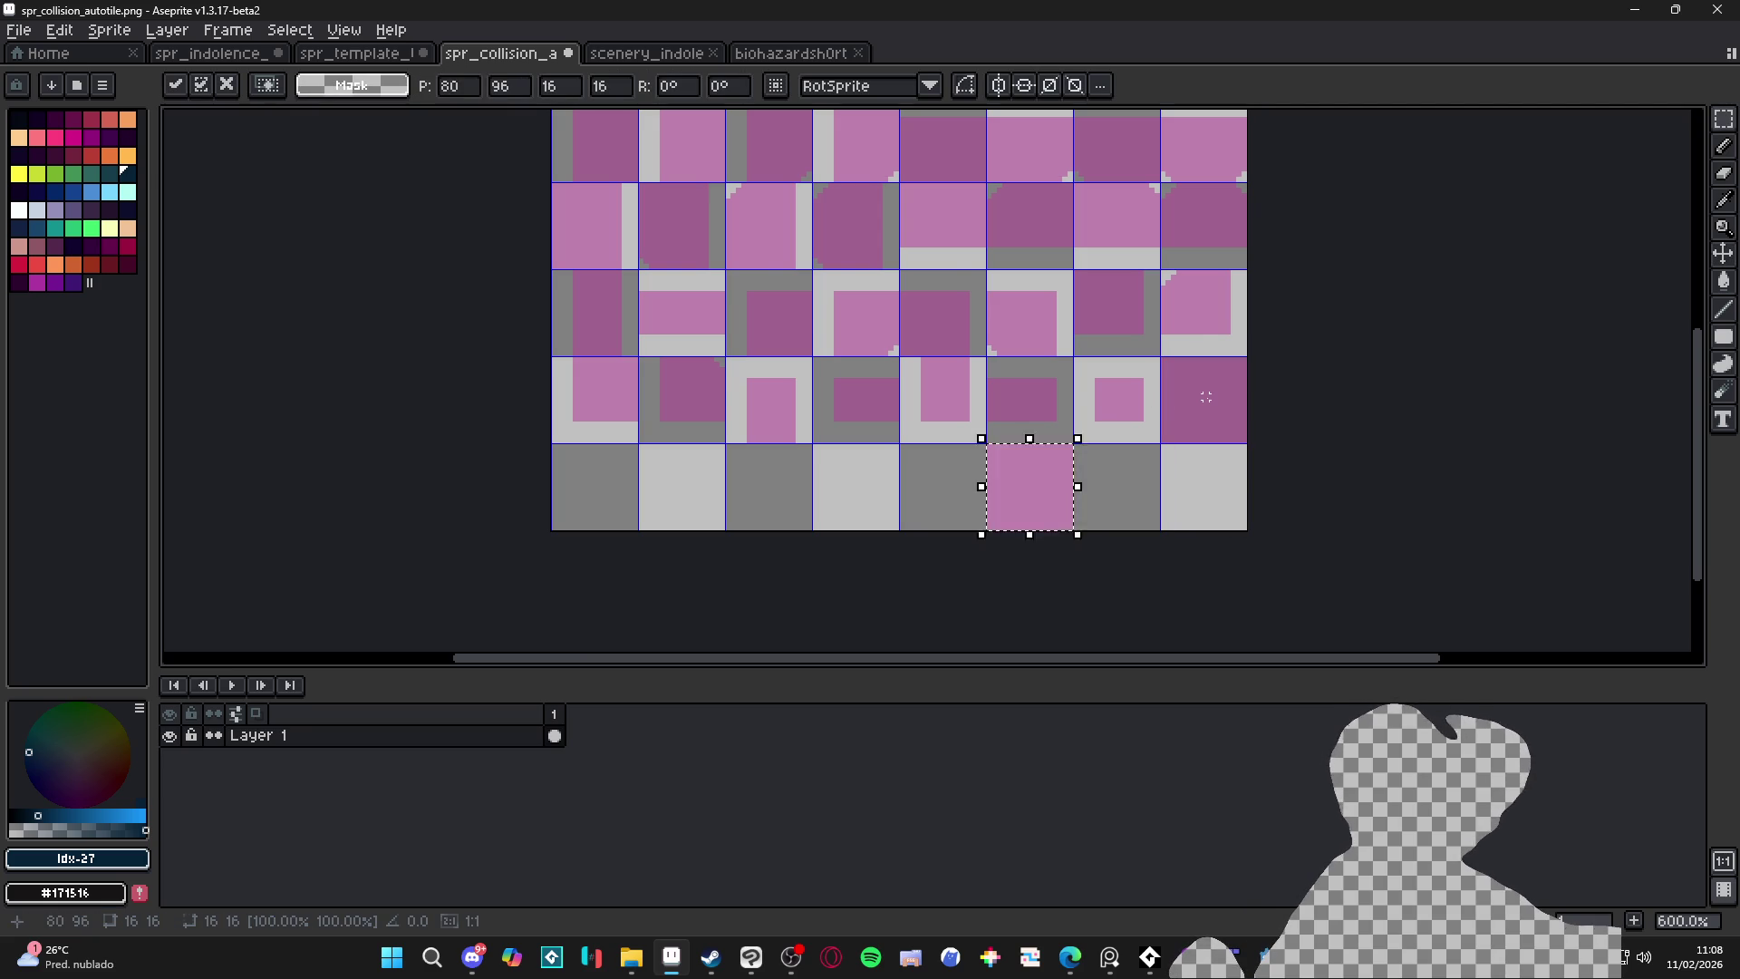
pyautogui.press('Return')
pyautogui.scroll(1, 764, 443)
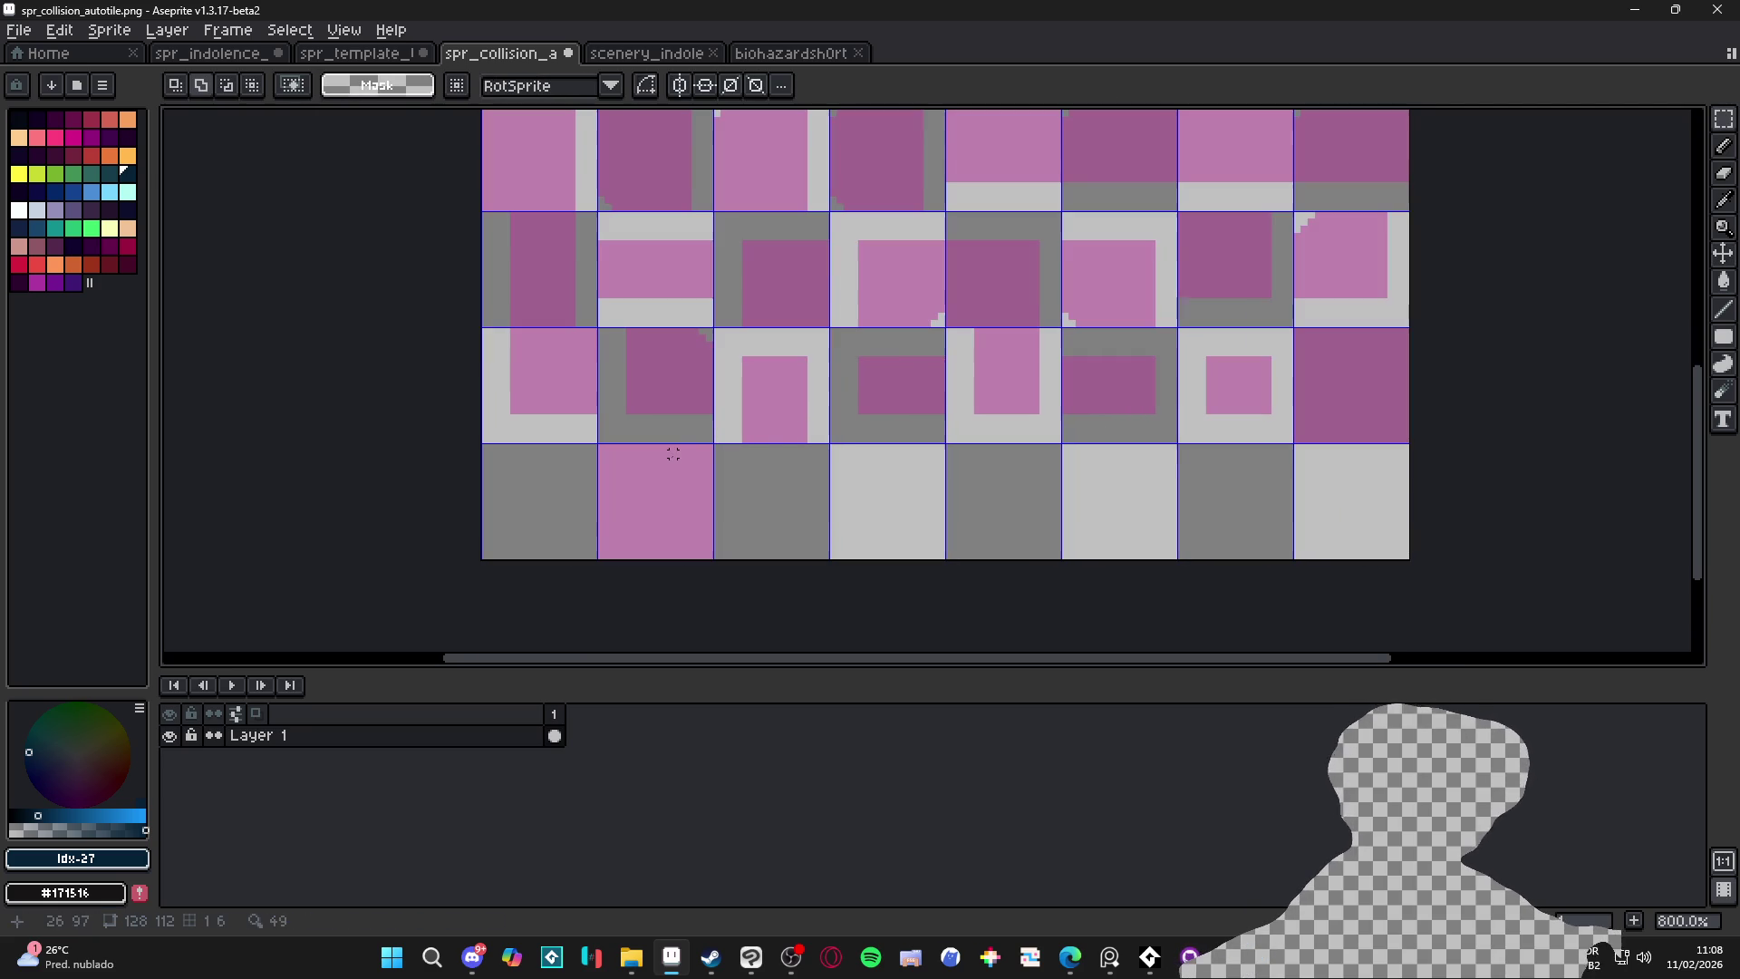
# Draw a diagonal across the pink tile, clear one triangle half, and save
pyautogui.press('b')
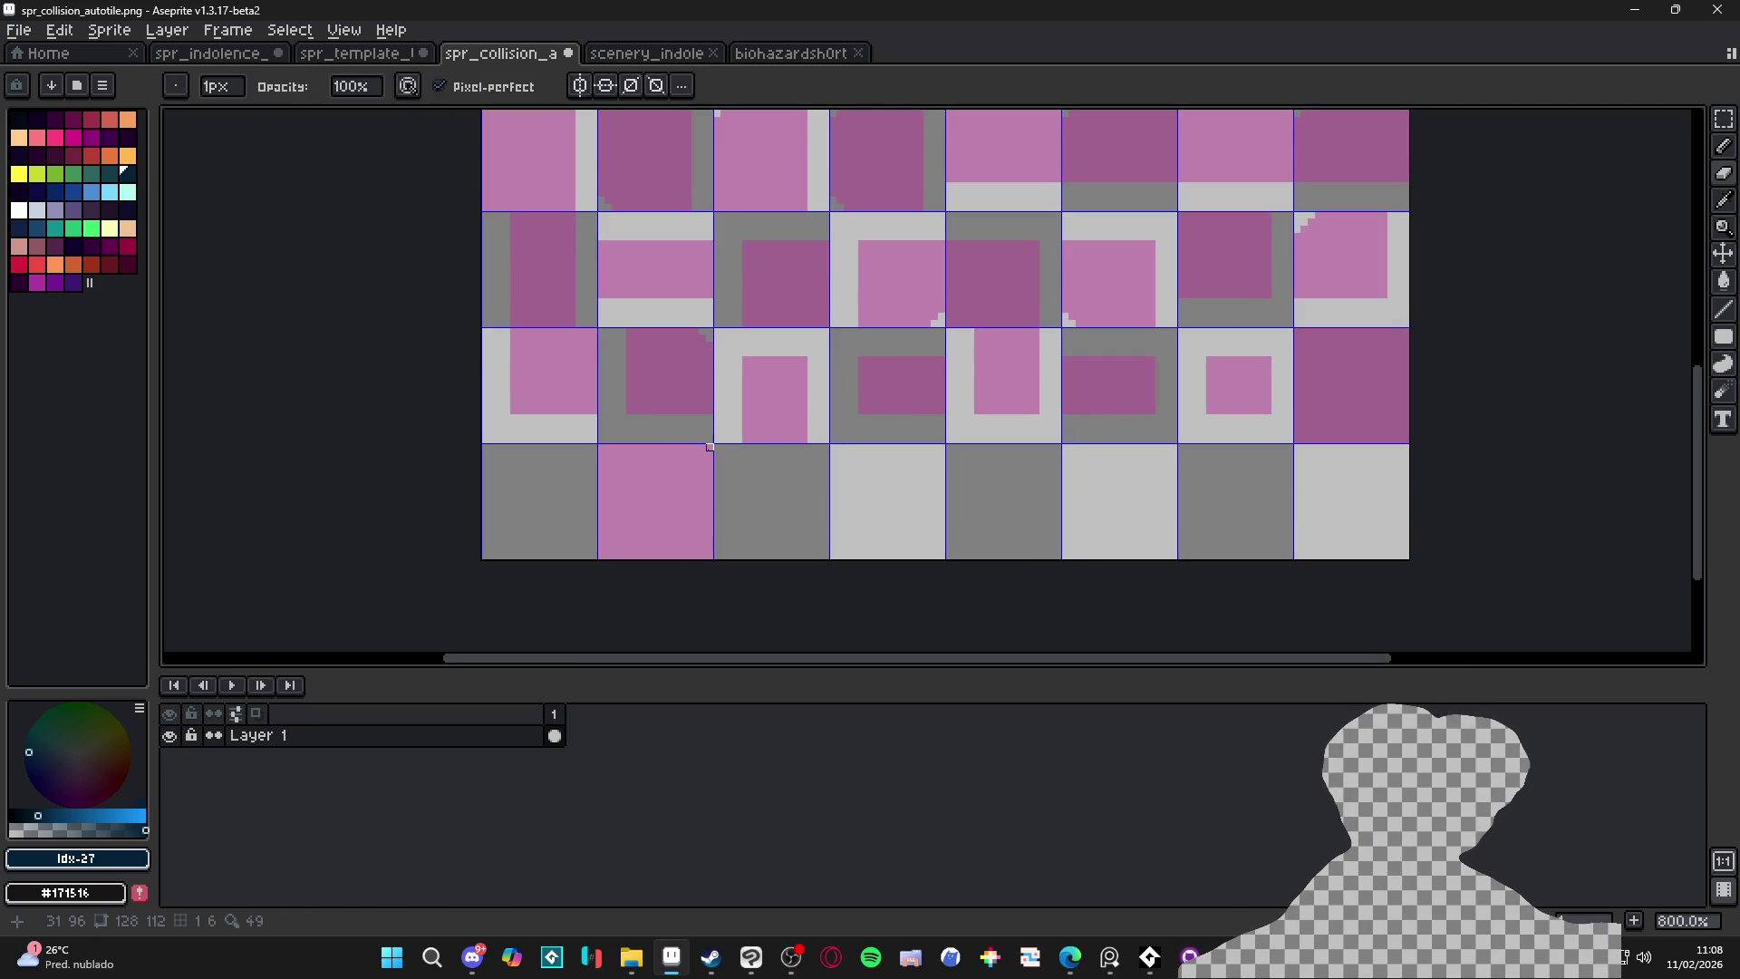
pyautogui.keyDown('shift'); pyautogui.click(598, 557); pyautogui.keyUp('shift')
pyautogui.press('w')
pyautogui.click(625, 500)
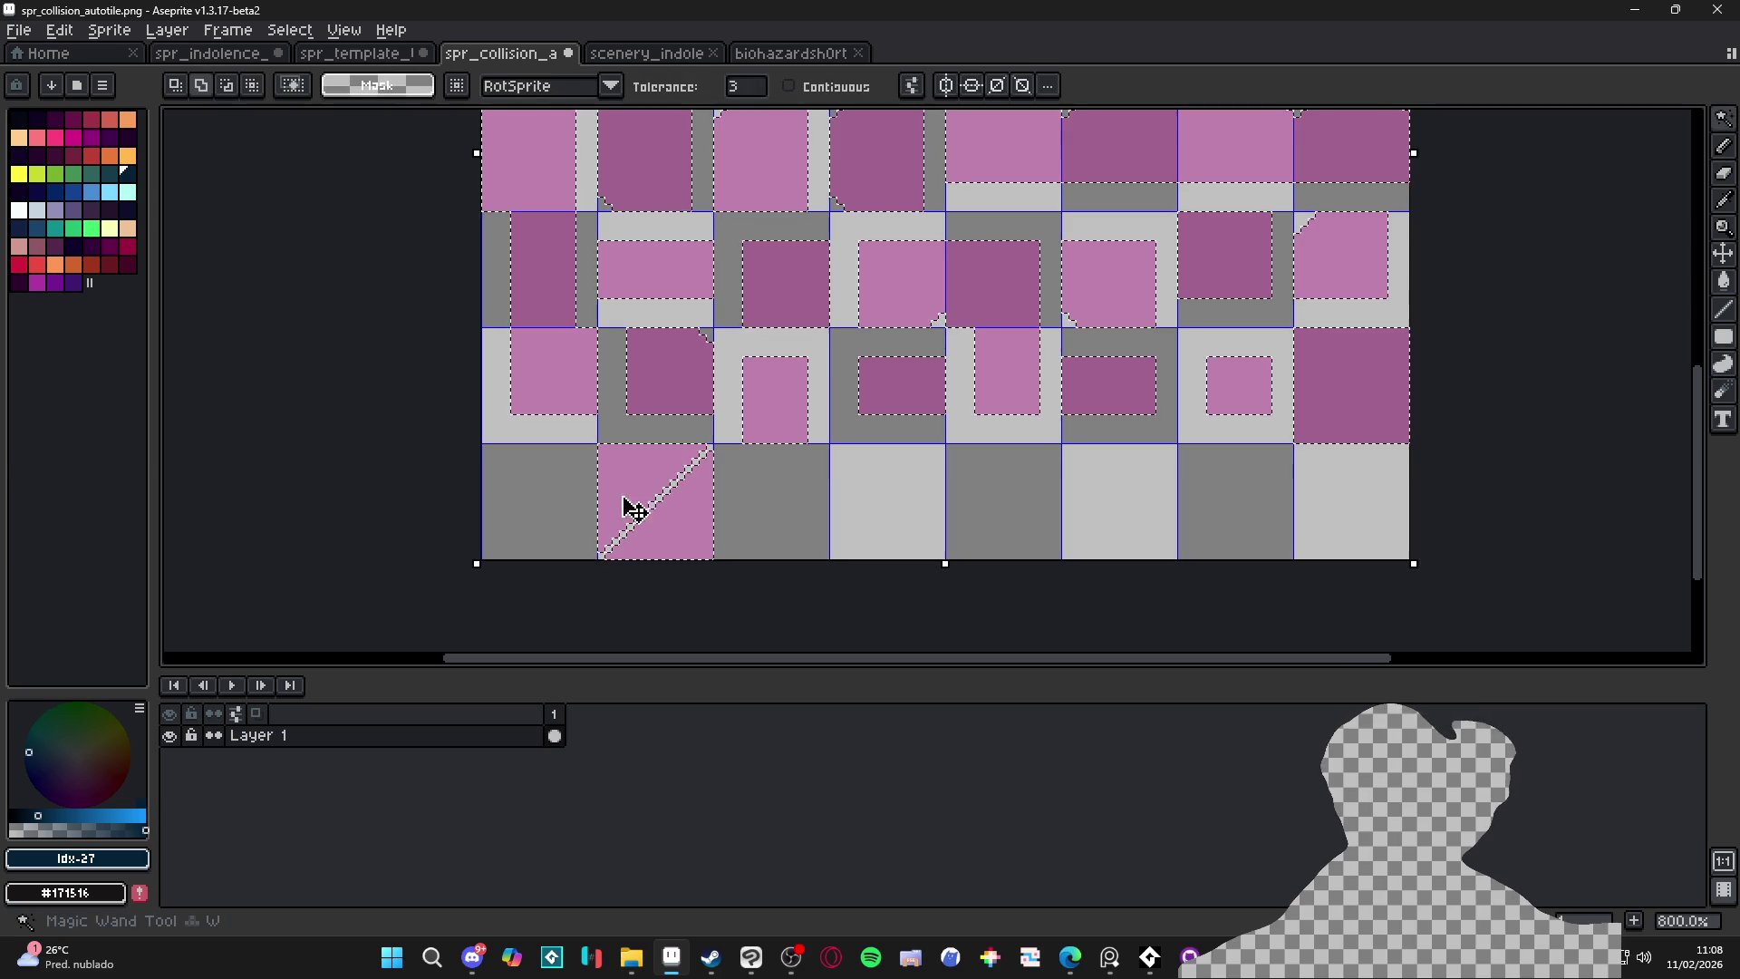
pyautogui.click(789, 86)
pyautogui.click(623, 513)
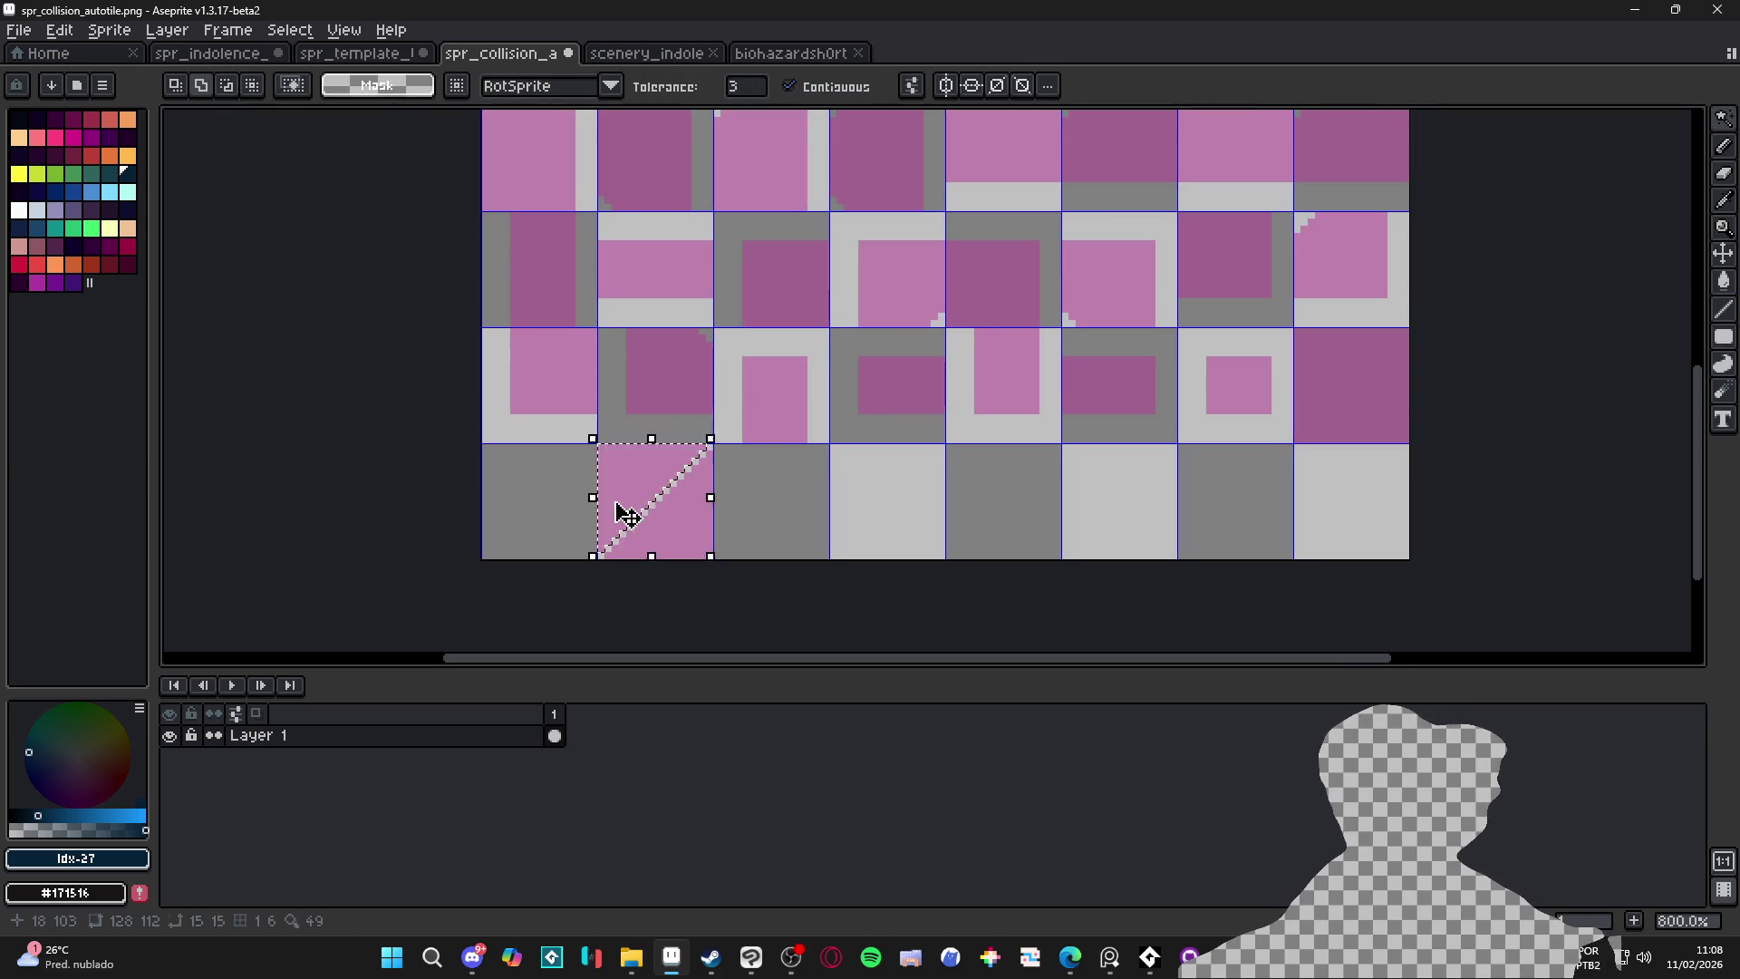
pyautogui.hotkey('ctrl', 'd')
pyautogui.press('-')
pyautogui.press('-')
pyautogui.hotkey('ctrl', 's')
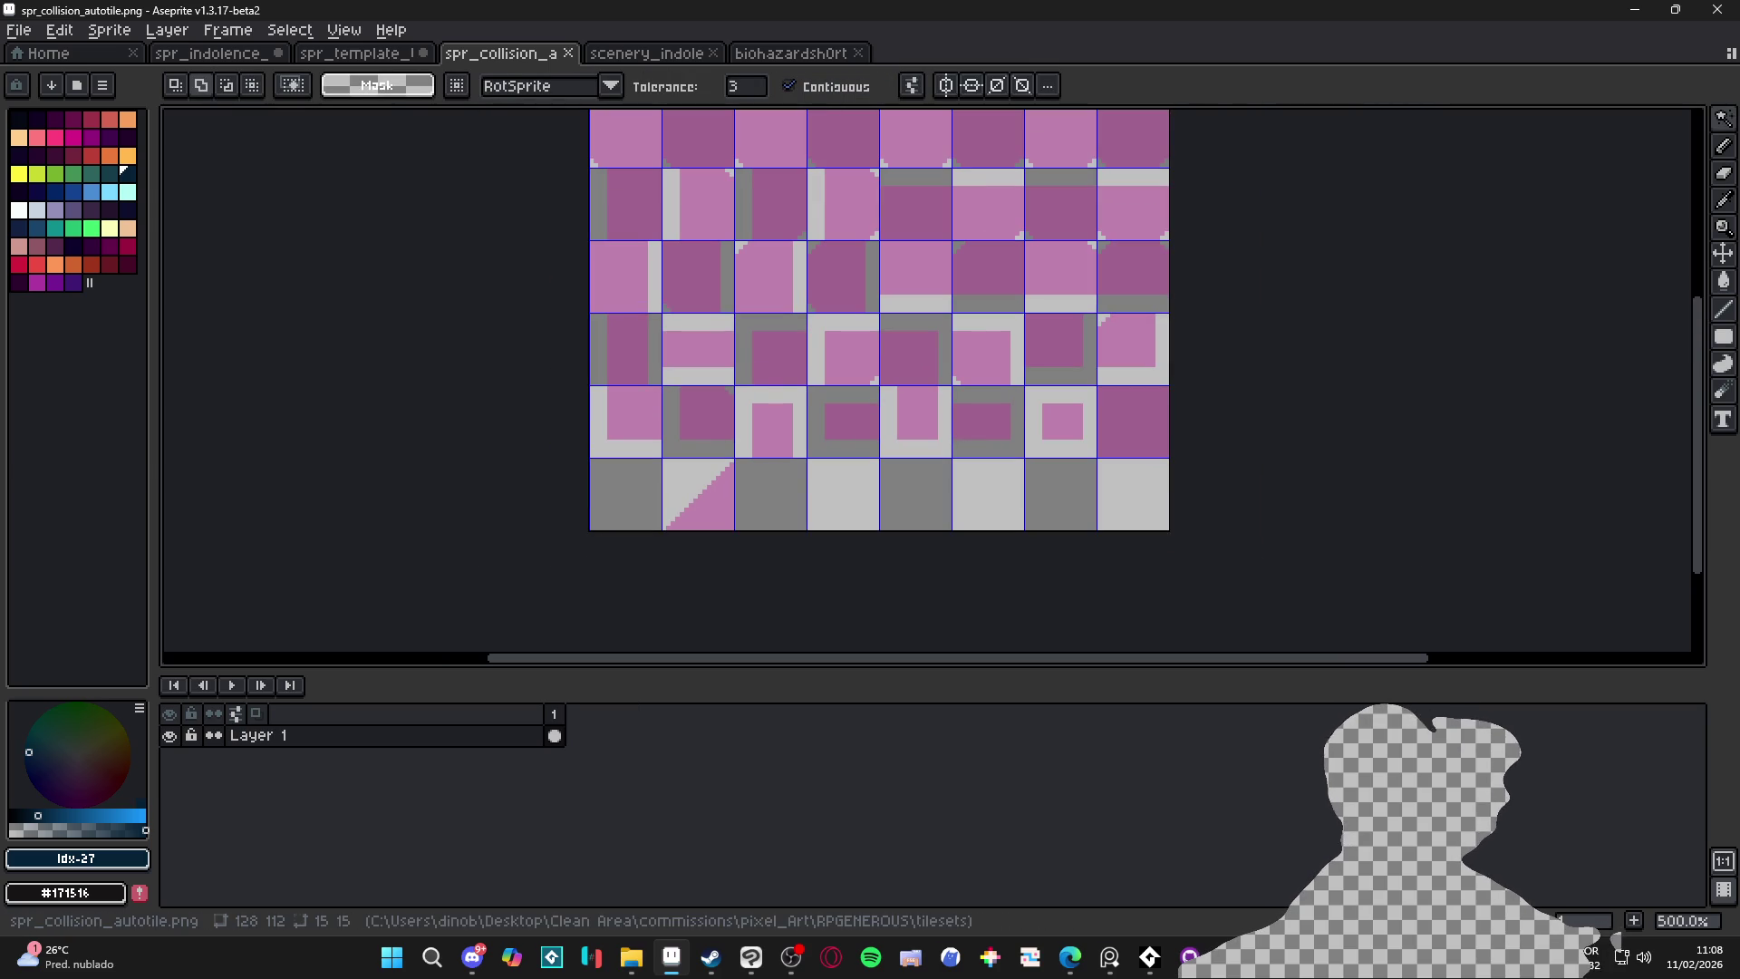
# Place the slope tile in the lower-left cell and switch back to GameMaker
pyautogui.press('m')
pyautogui.moveTo(671, 464)
pyautogui.mouseDown()
pyautogui.moveTo(691, 509)
pyautogui.moveTo(618, 509)
pyautogui.mouseUp()
pyautogui.hotkey('ctrl', 'd')
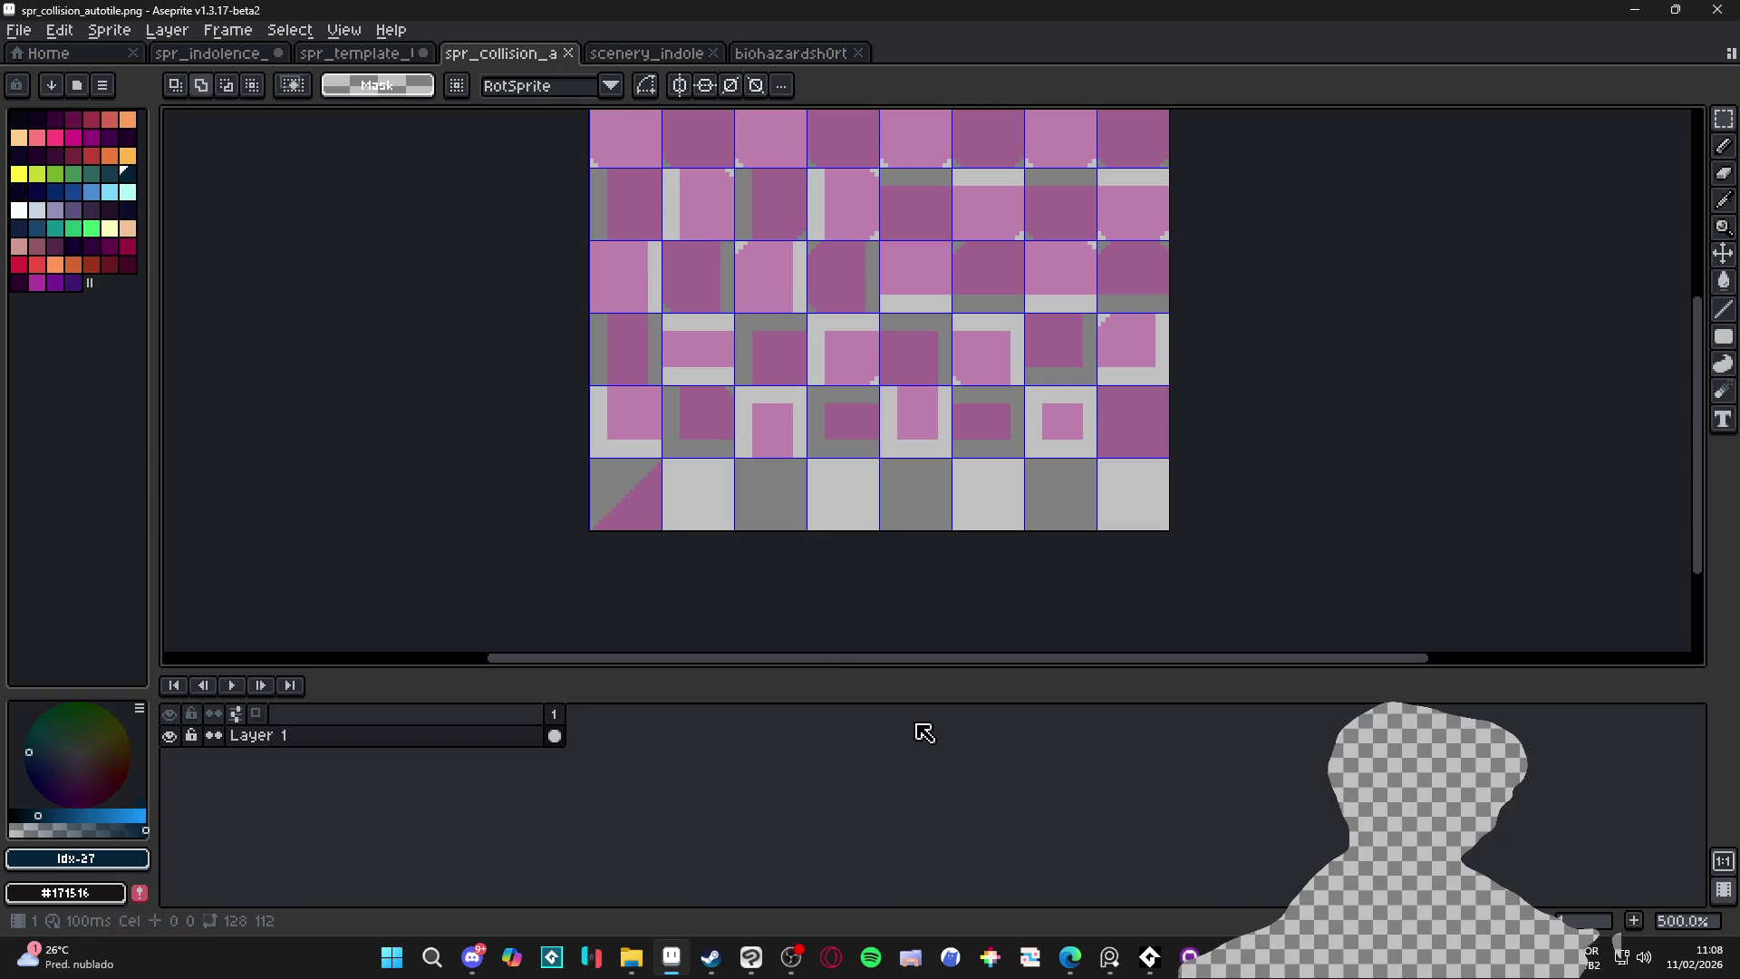
pyautogui.moveTo(1229, 957)
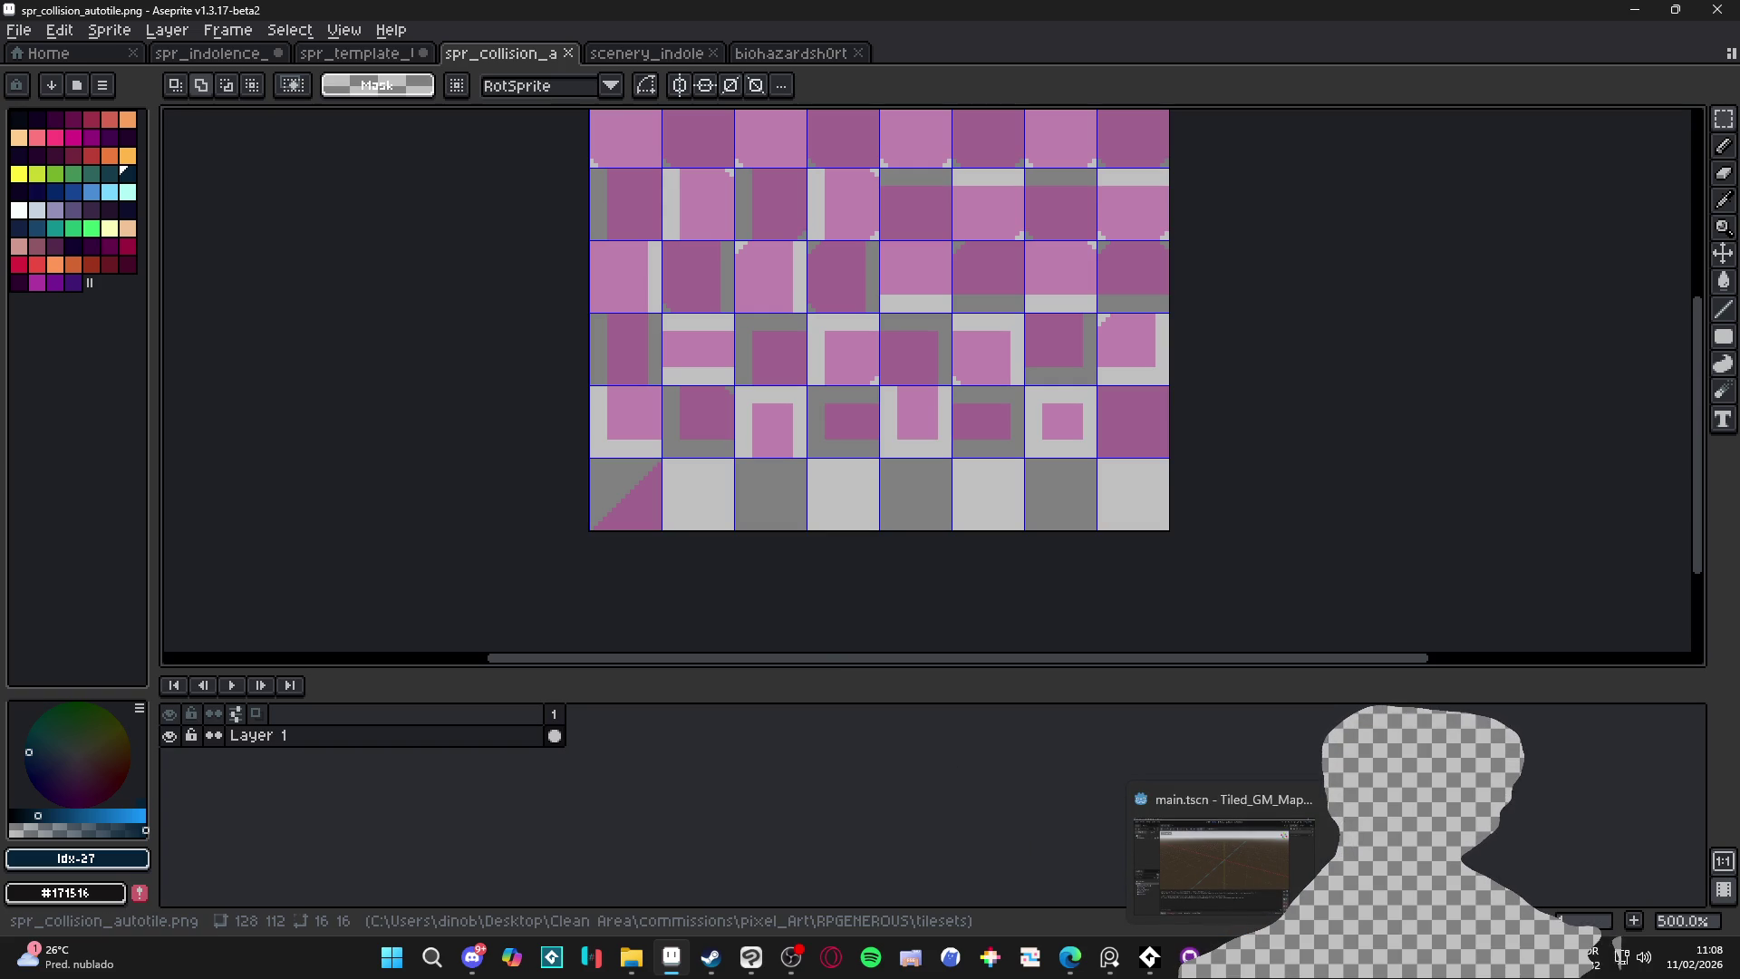
pyautogui.hotkey('alt', 'Tab')
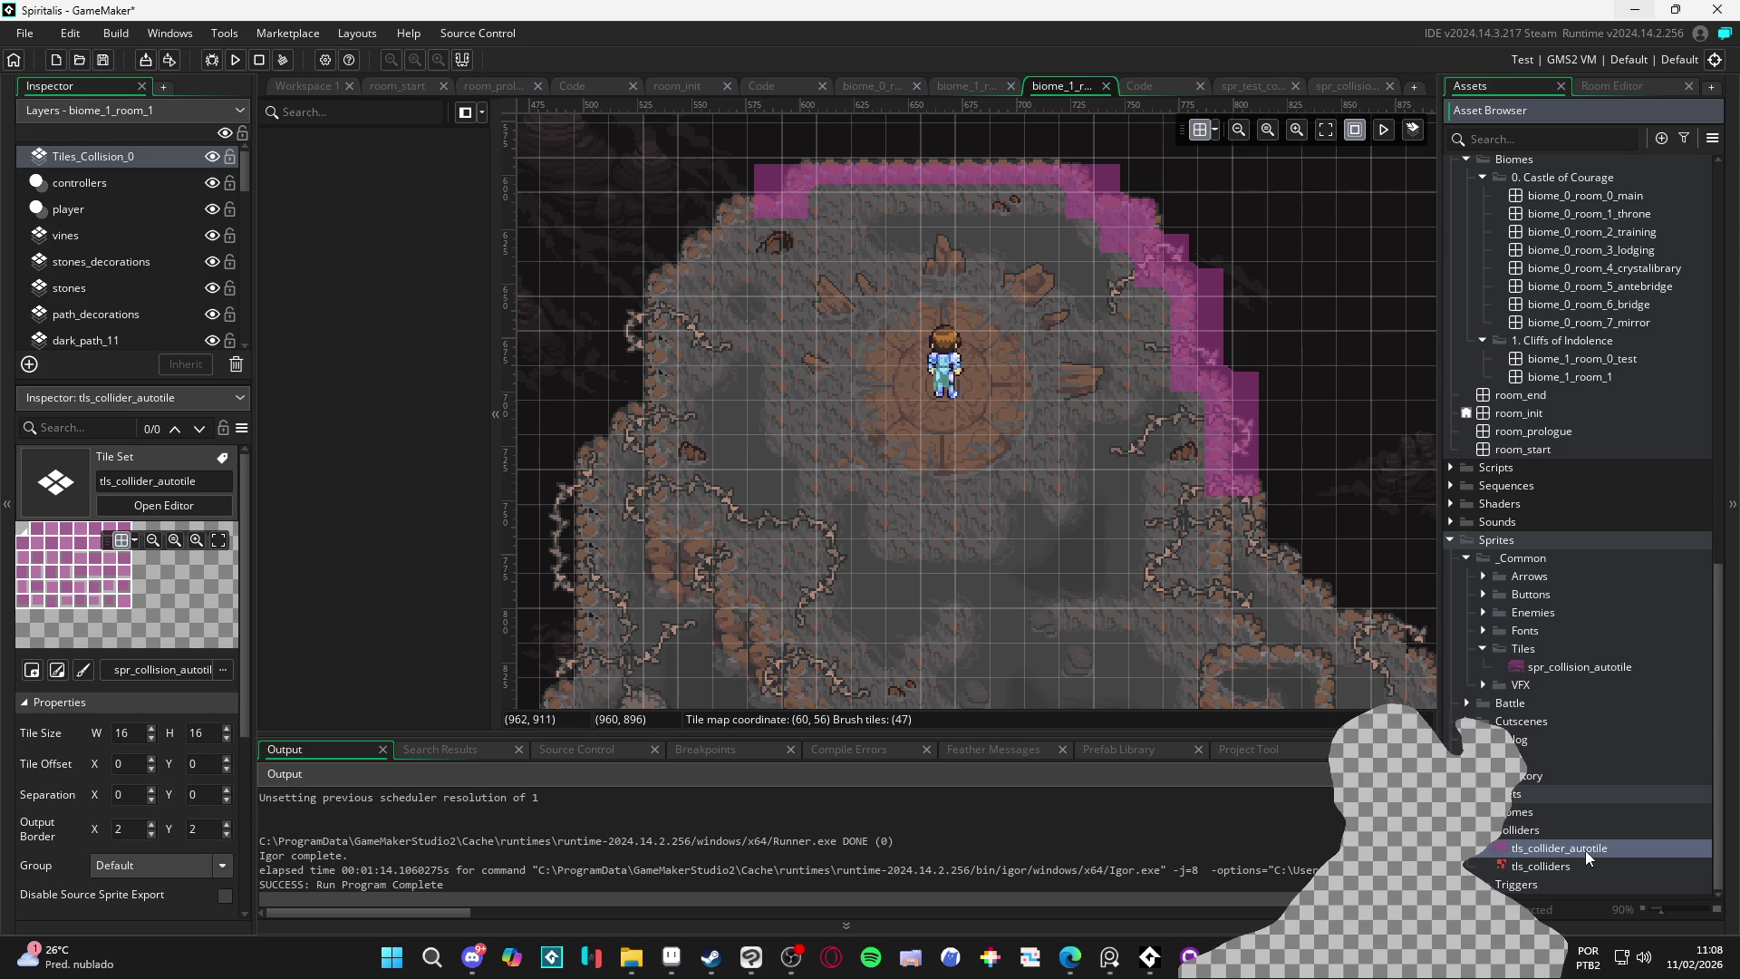
# Reimport the updated spr_collision_autotile image via the tls_collider_autotile tile set's sprite
pyautogui.doubleClick(1581, 847)
pyautogui.click(505, 203)
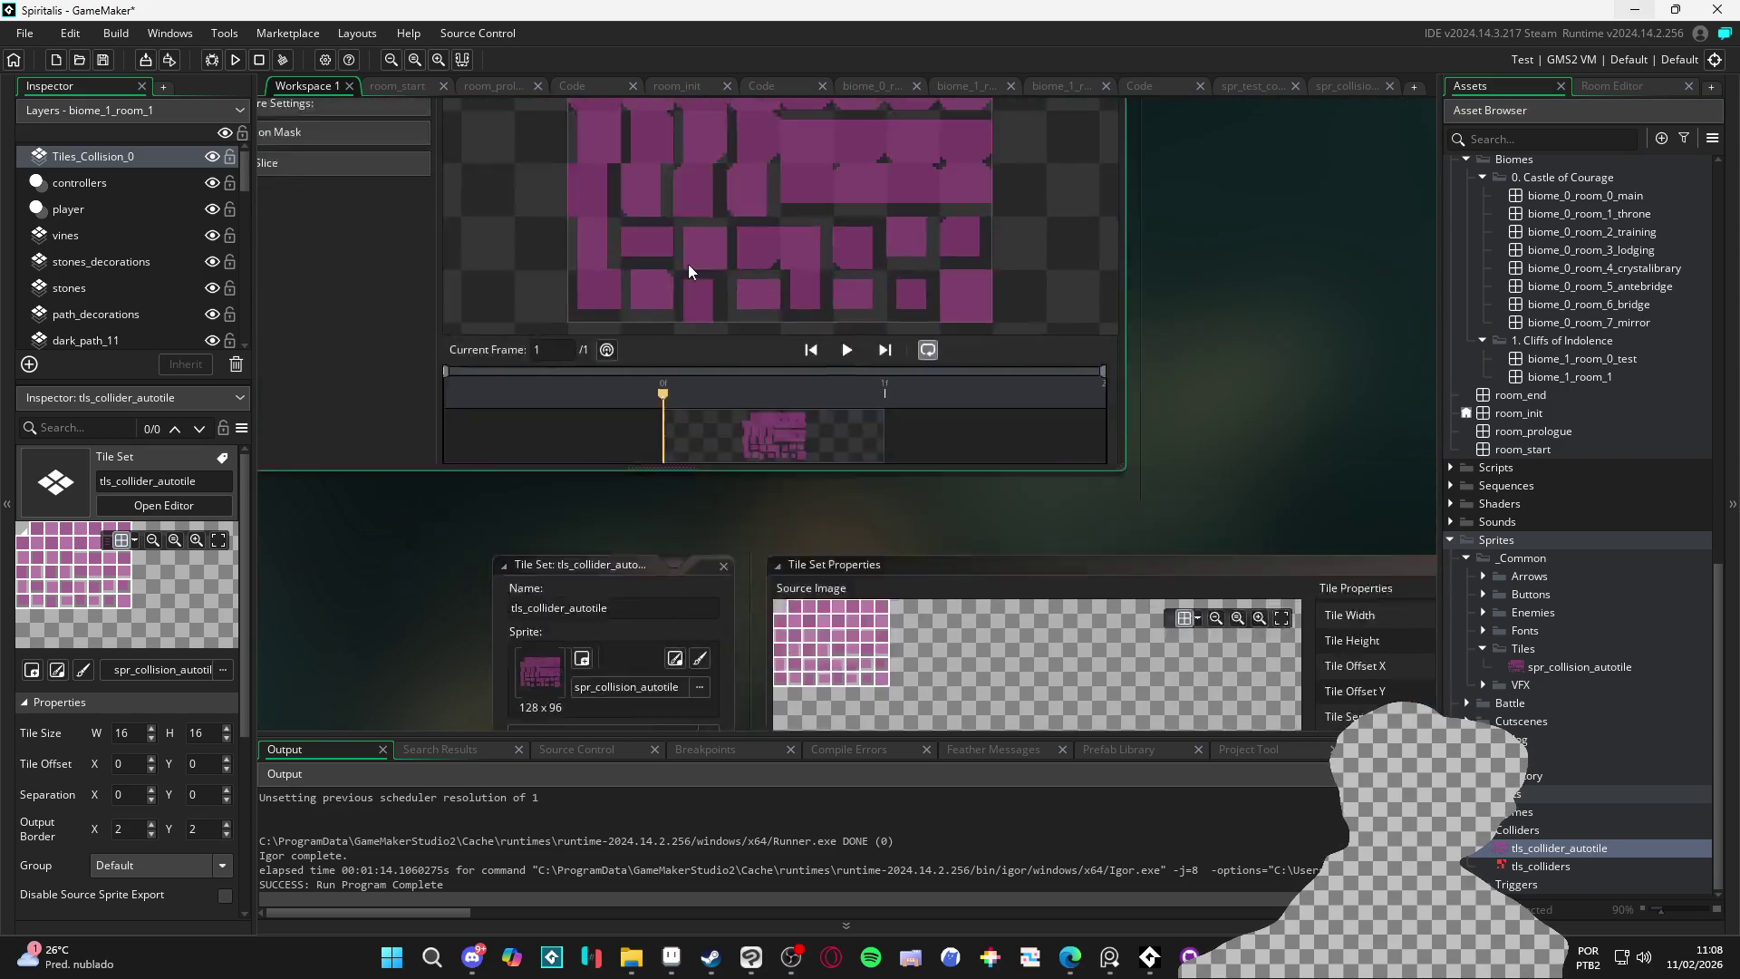
pyautogui.click(480, 271)
pyautogui.doubleClick(1177, 537)
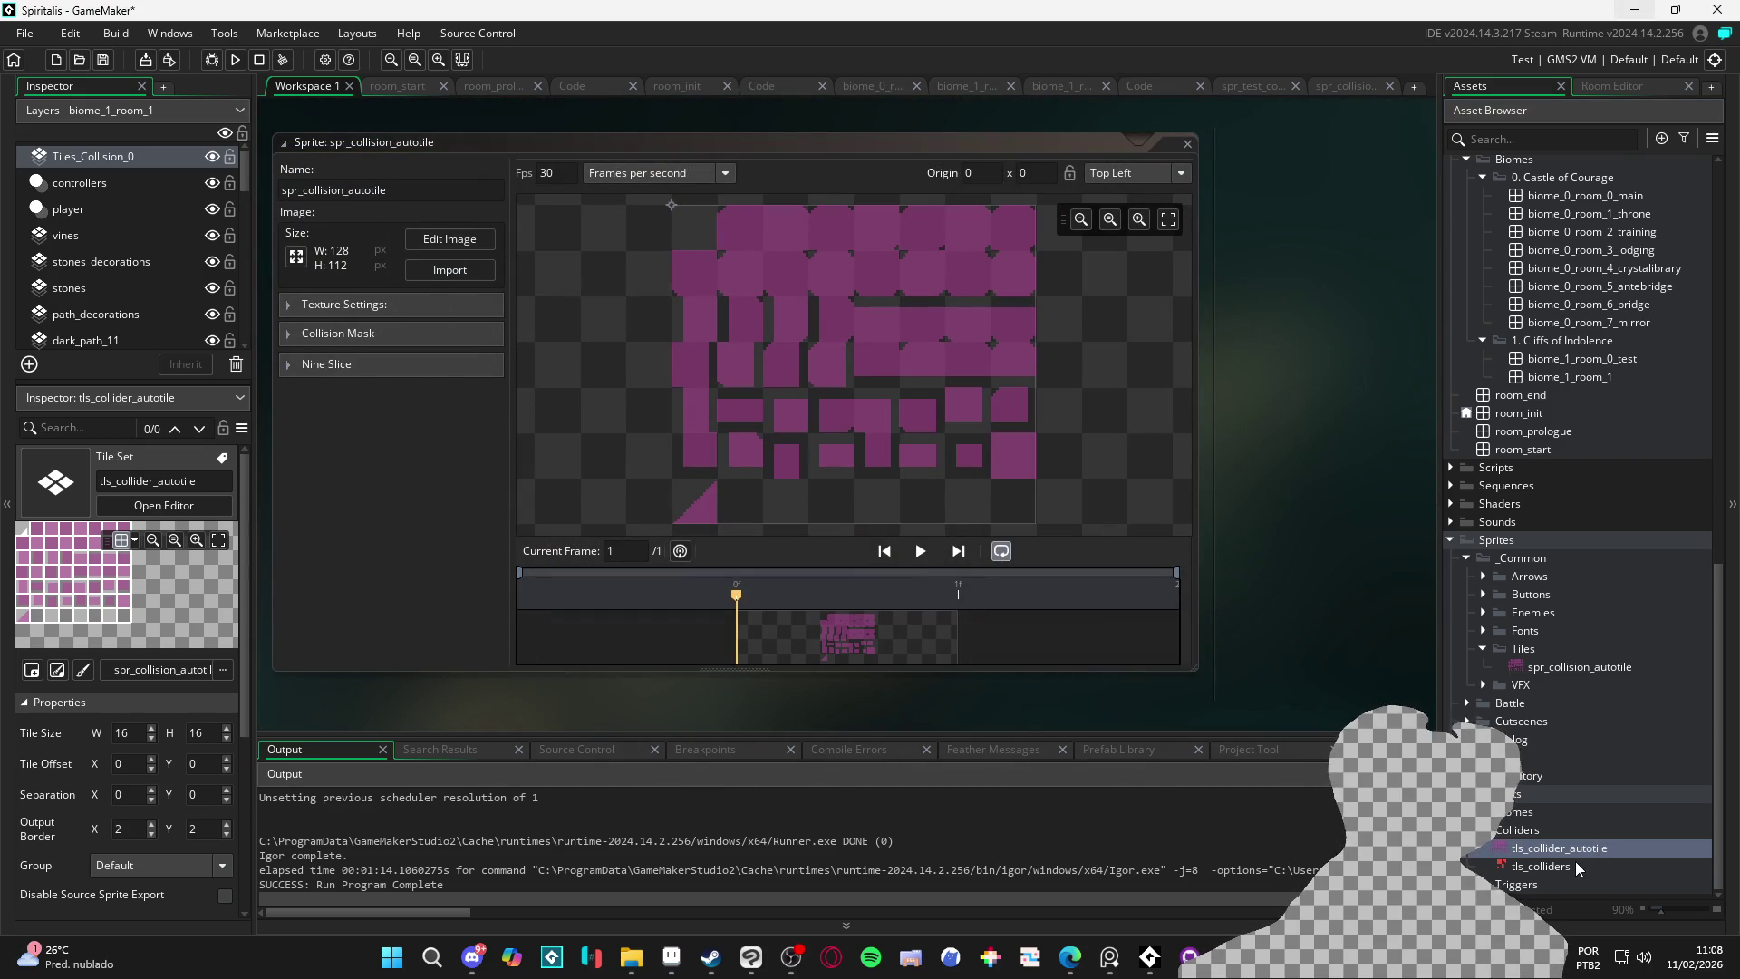
# Reopen tls_collider_autotile to check the 128x112 sheet, then return to biome_1_room_1
pyautogui.doubleClick(1561, 847)
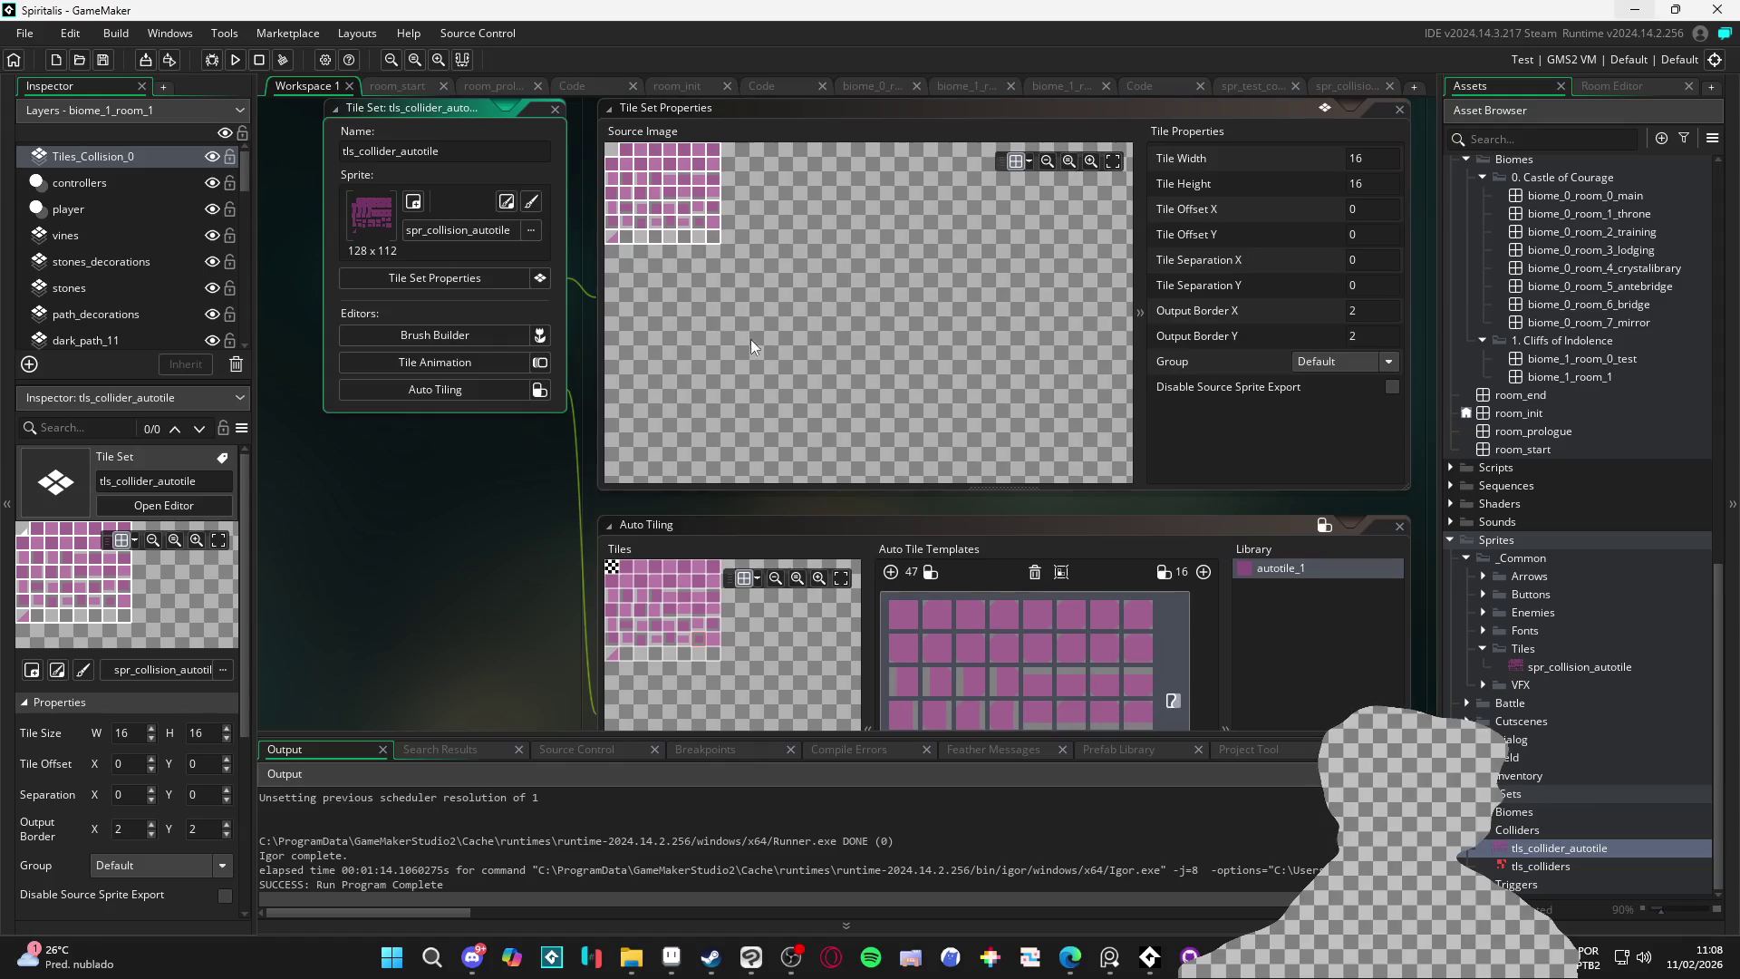
pyautogui.scroll(-3, 975, 605)
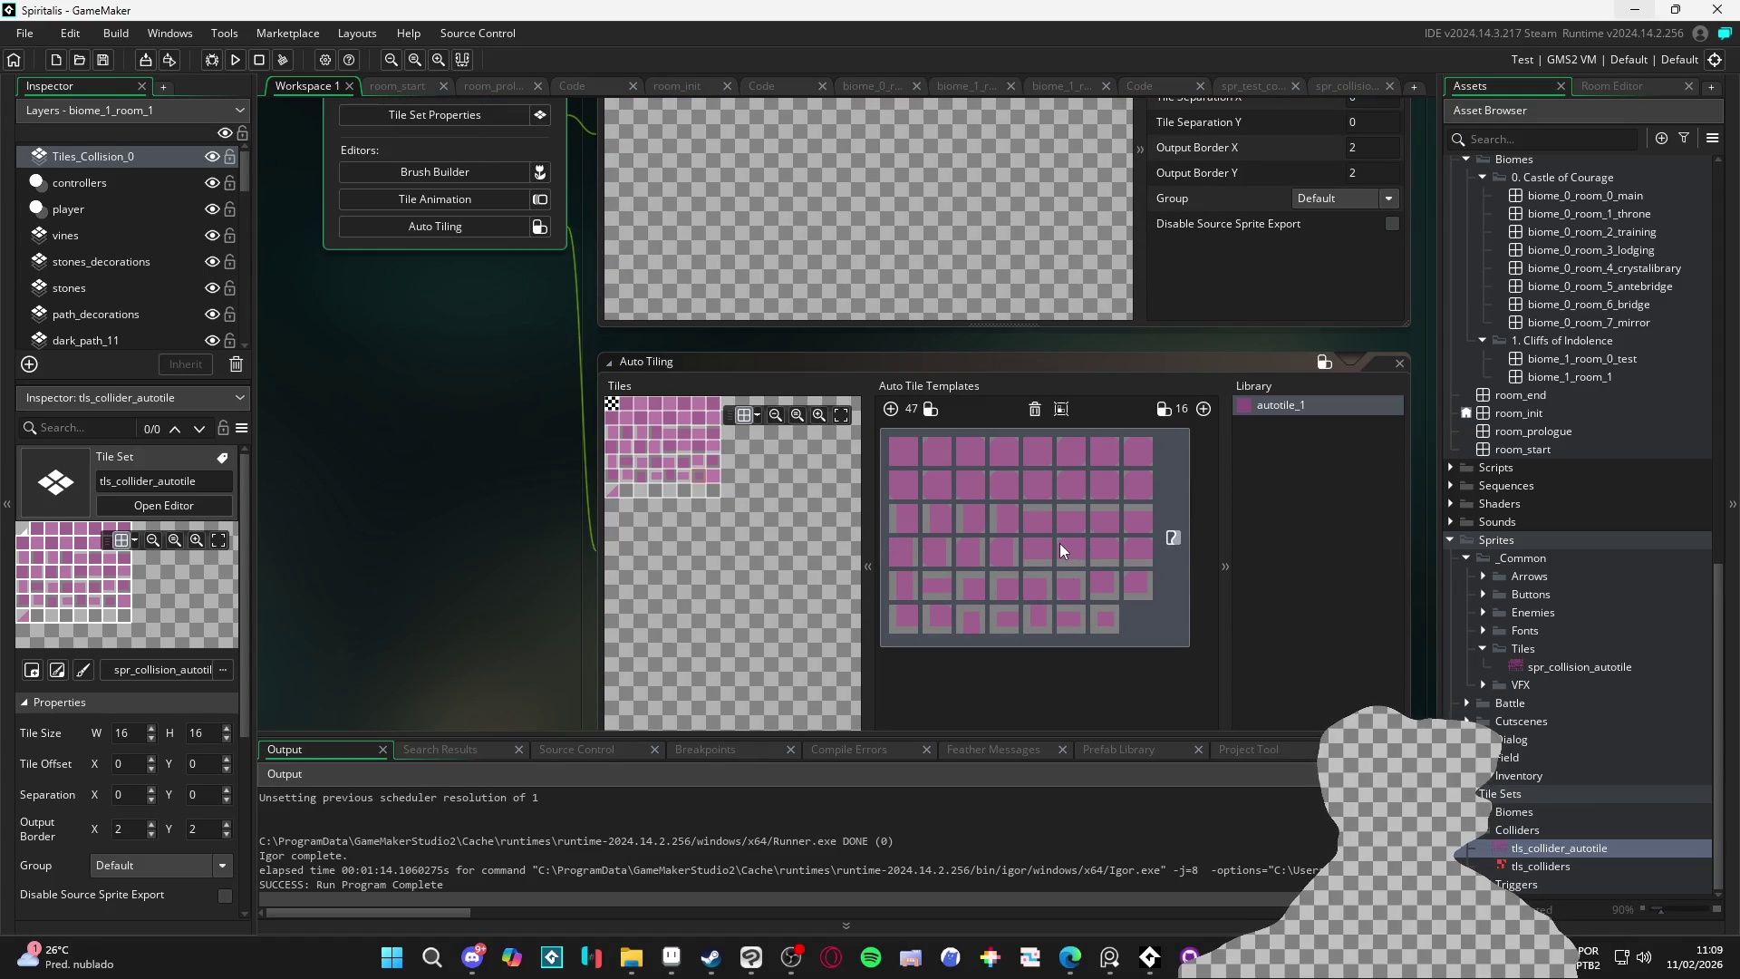
pyautogui.scroll(3, 1063, 541)
pyautogui.click(1334, 87)
pyautogui.click(1132, 89)
pyautogui.click(1019, 82)
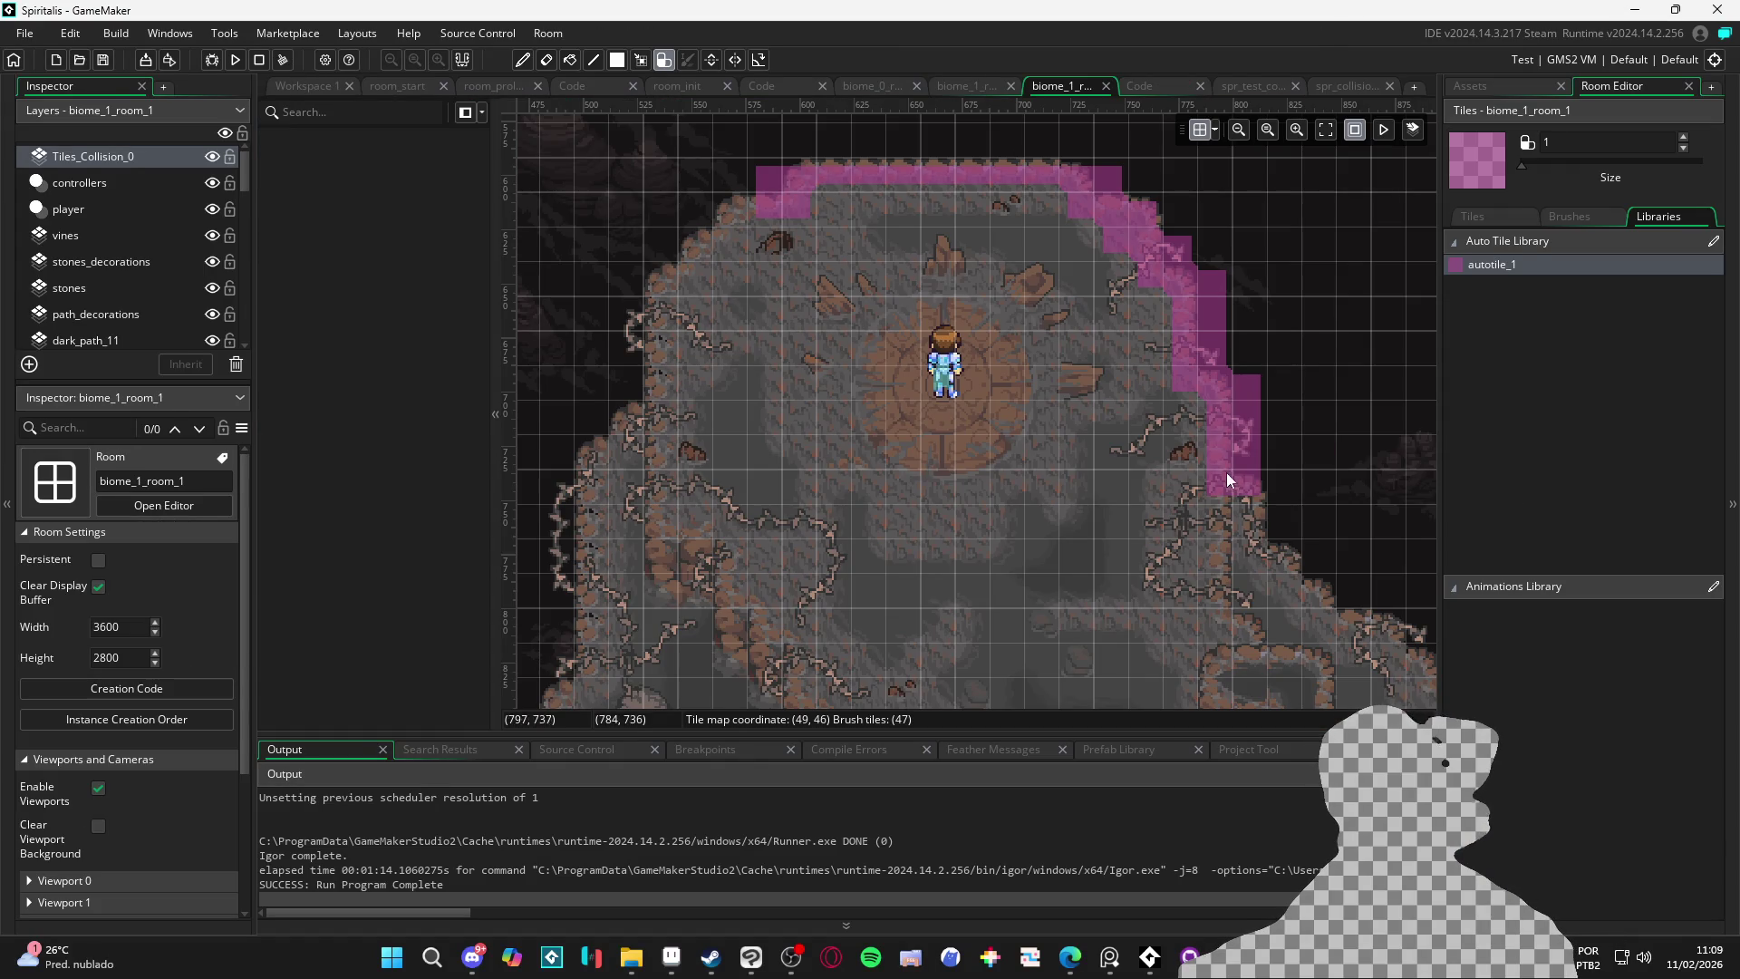
# Paint collision tiles down the right cliff edge around the column's bottom end
pyautogui.moveTo(1231, 476); pyautogui.dragTo(933, 438)
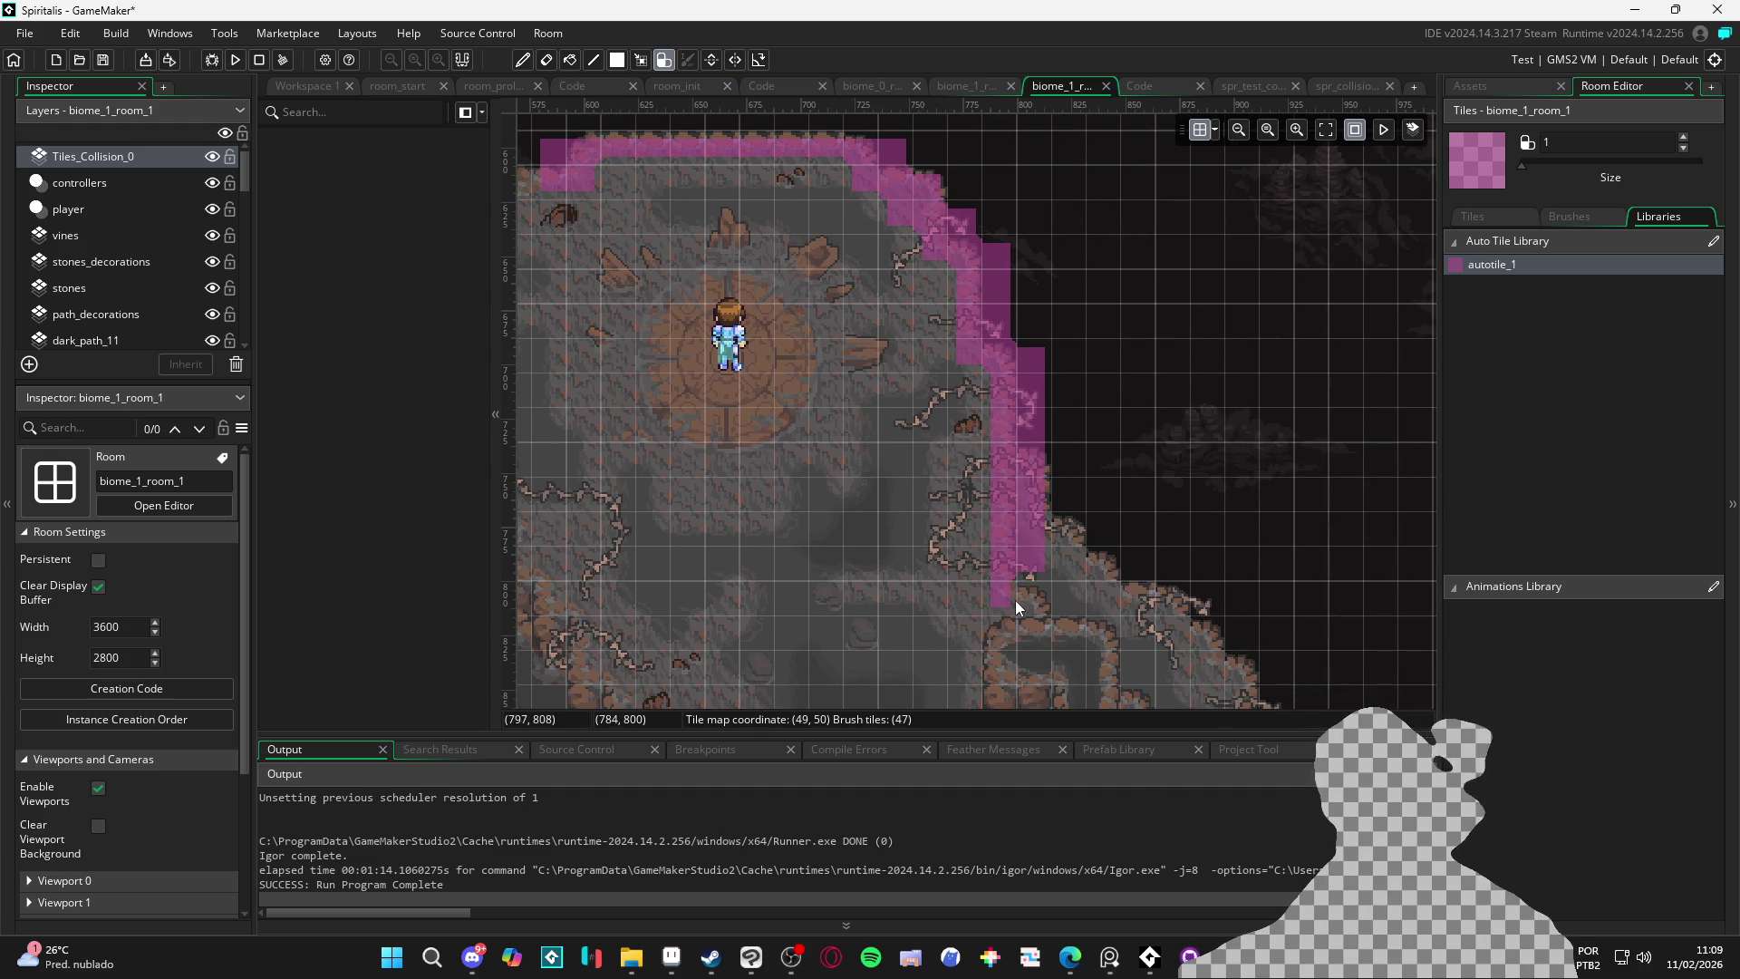
pyautogui.click(1069, 602)
pyautogui.moveTo(1076, 605)
pyautogui.mouseDown()
pyautogui.moveTo(1008, 558)
pyautogui.moveTo(915, 386)
pyautogui.mouseUp()
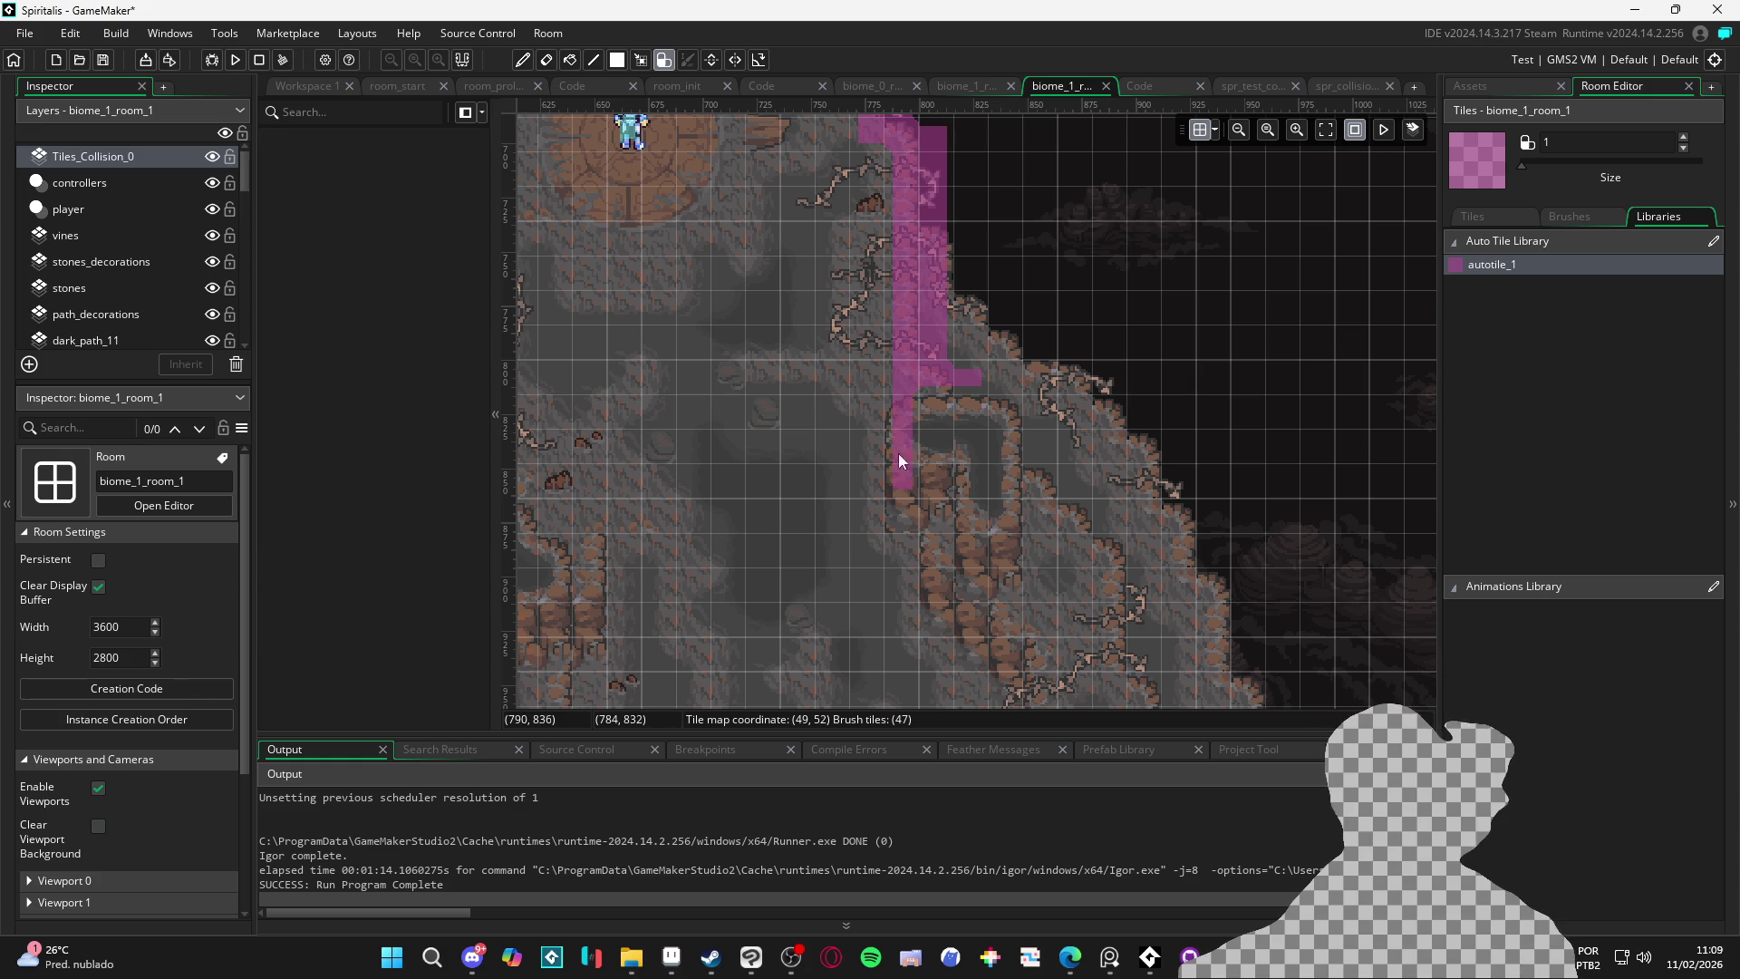
pyautogui.moveTo(901, 517)
pyautogui.mouseDown()
pyautogui.moveTo(954, 523)
pyautogui.moveTo(909, 421)
pyautogui.moveTo(928, 401)
pyautogui.moveTo(954, 486)
pyautogui.mouseUp()
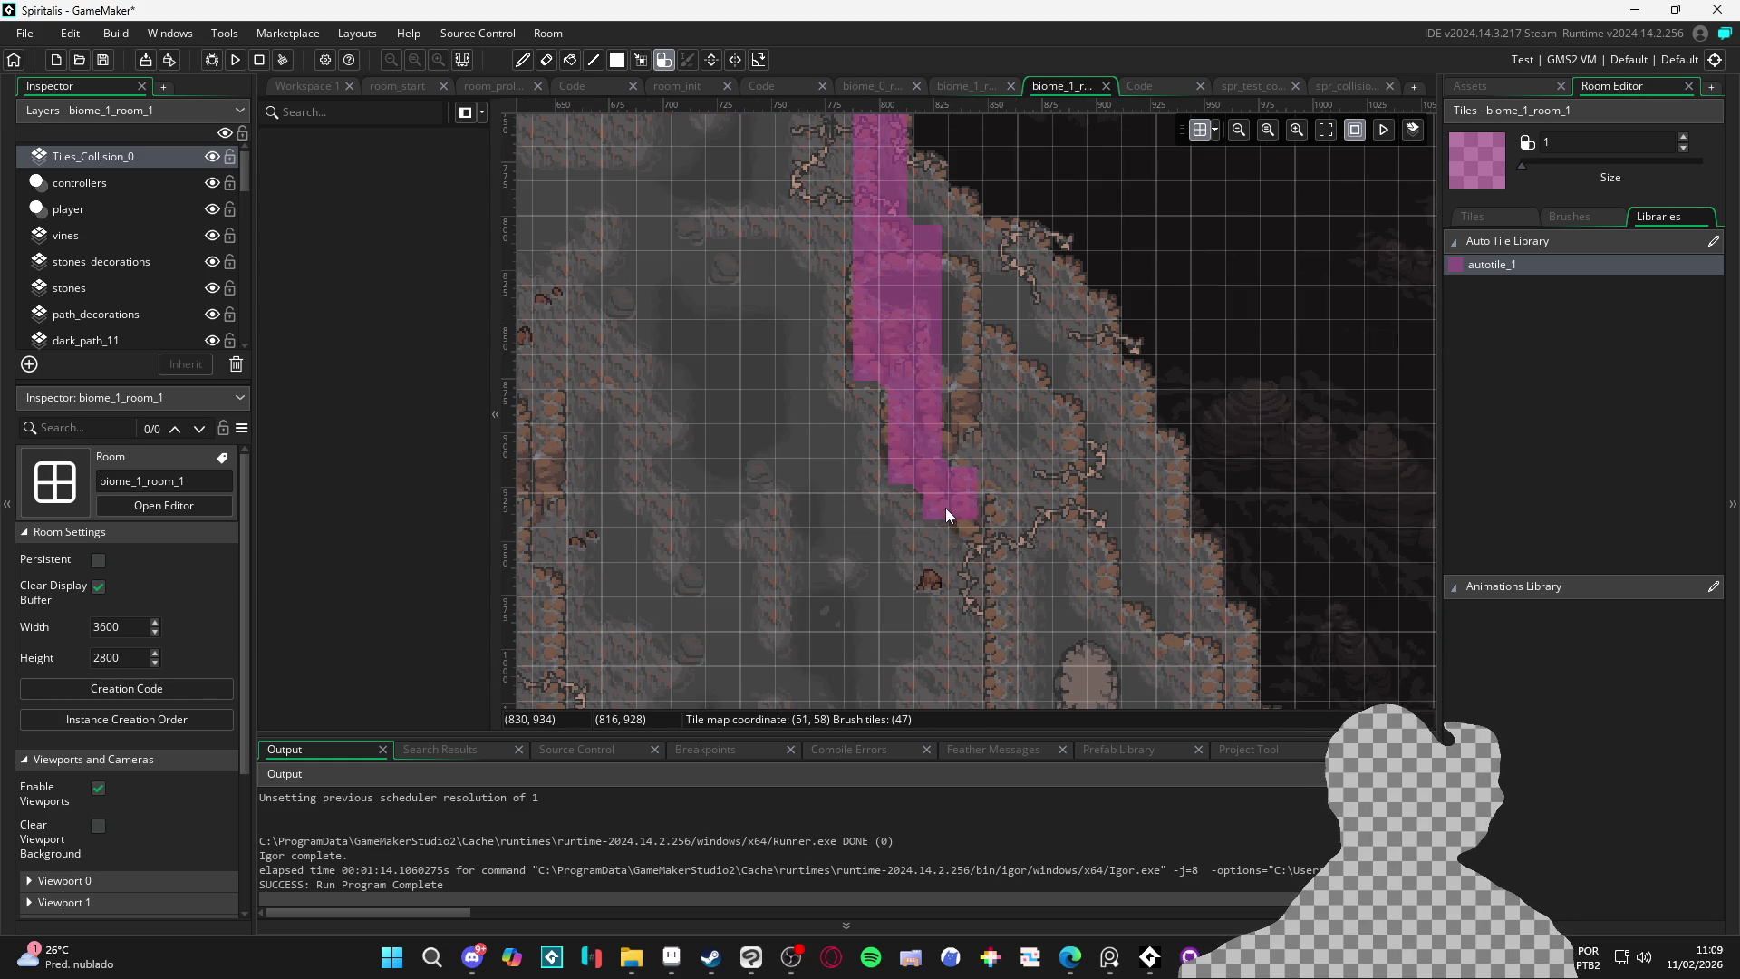
pyautogui.moveTo(990, 542)
pyautogui.mouseDown()
pyautogui.moveTo(980, 428)
pyautogui.moveTo(976, 615)
pyautogui.moveTo(972, 429)
pyautogui.mouseUp()
pyautogui.moveTo(939, 492)
pyautogui.mouseDown()
pyautogui.moveTo(912, 476)
pyautogui.moveTo(872, 513)
pyautogui.moveTo(872, 576)
pyautogui.moveTo(949, 469)
pyautogui.moveTo(937, 509)
pyautogui.mouseUp()
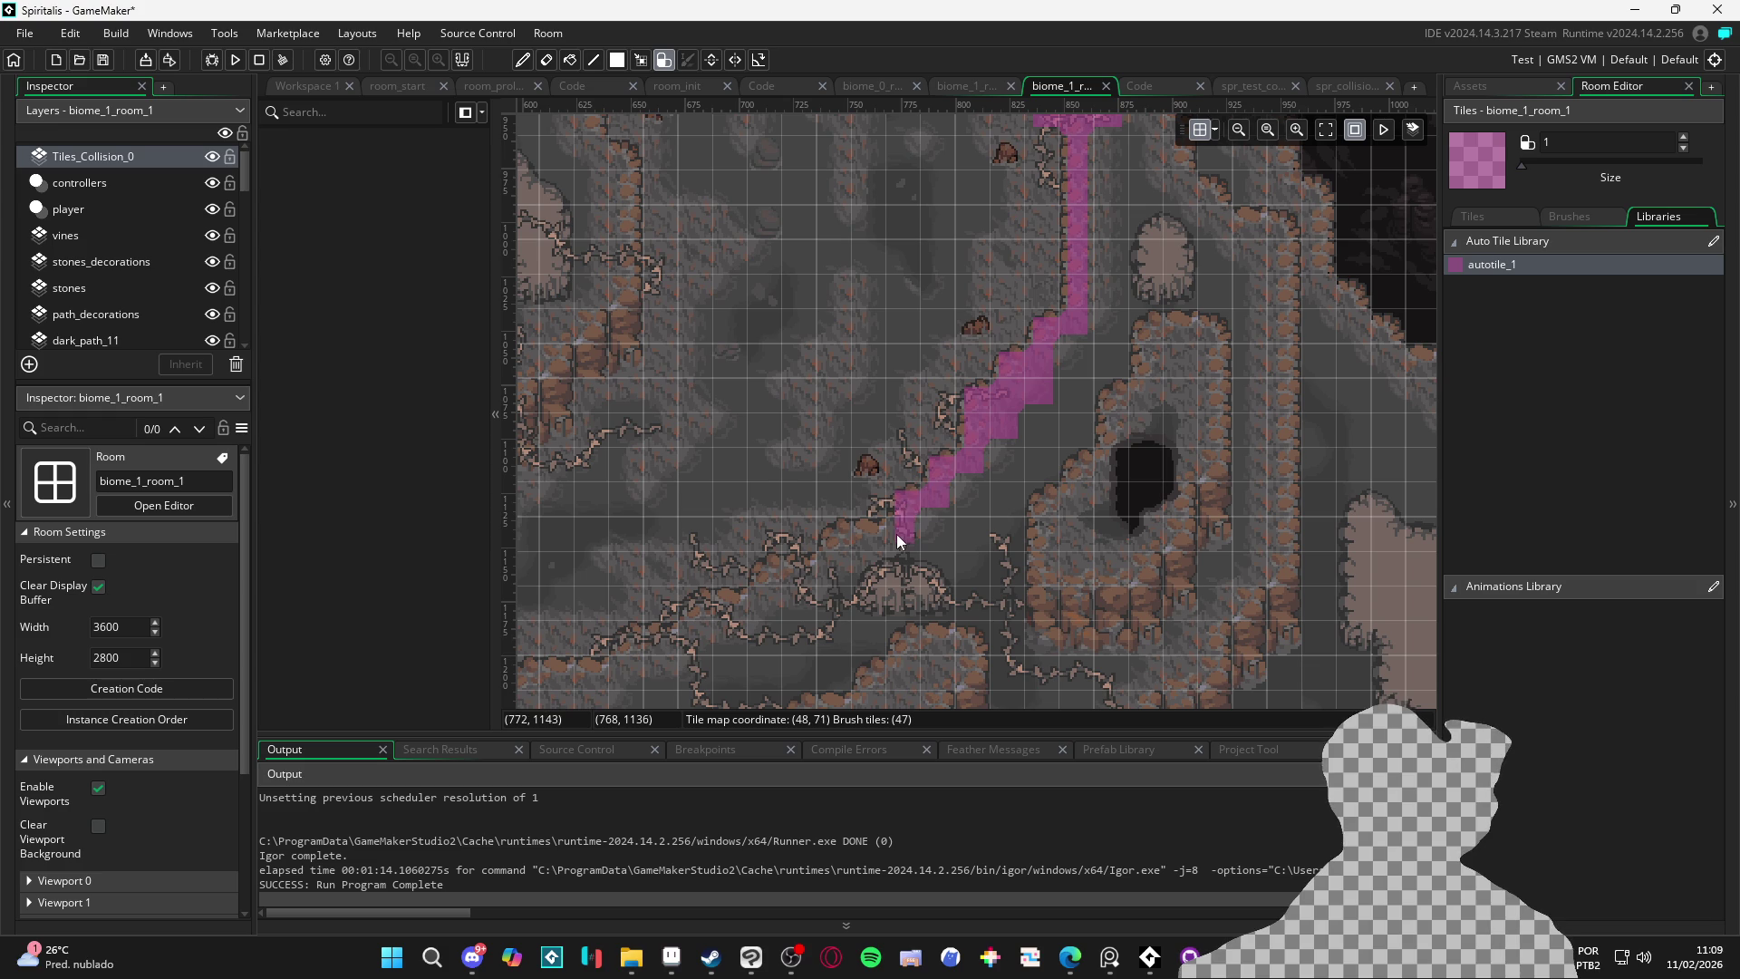
# Carry the collision tiles down-left along the winding diagonal path
pyautogui.moveTo(819, 569)
pyautogui.mouseDown()
pyautogui.moveTo(757, 575)
pyautogui.moveTo(751, 605)
pyautogui.moveTo(694, 606)
pyautogui.moveTo(933, 509)
pyautogui.mouseUp()
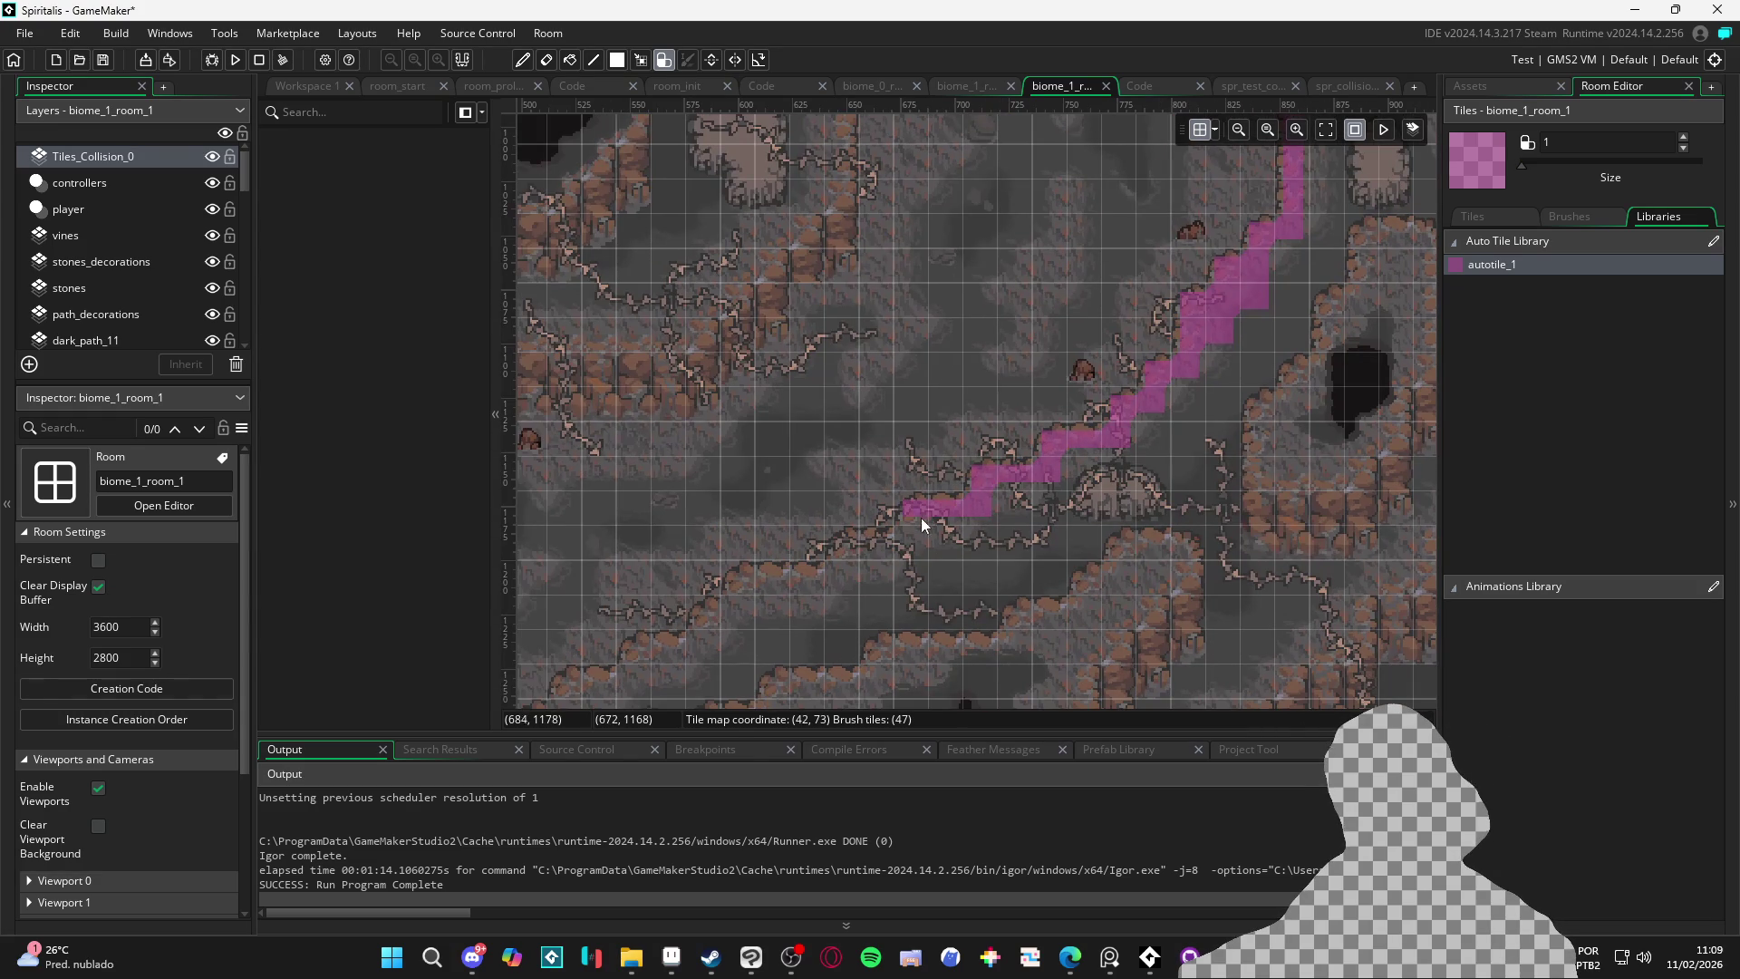
pyautogui.moveTo(858, 554)
pyautogui.mouseDown()
pyautogui.moveTo(742, 578)
pyautogui.moveTo(716, 618)
pyautogui.moveTo(969, 435)
pyautogui.mouseUp()
pyautogui.moveTo(902, 480); pyautogui.dragTo(754, 571)
pyautogui.scroll(-1, 752, 504)
pyautogui.scroll(-3, 752, 505)
pyautogui.moveTo(741, 254); pyautogui.dragTo(732, 482)
pyautogui.scroll(-1, 732, 481)
pyautogui.scroll(10, 738, 400)
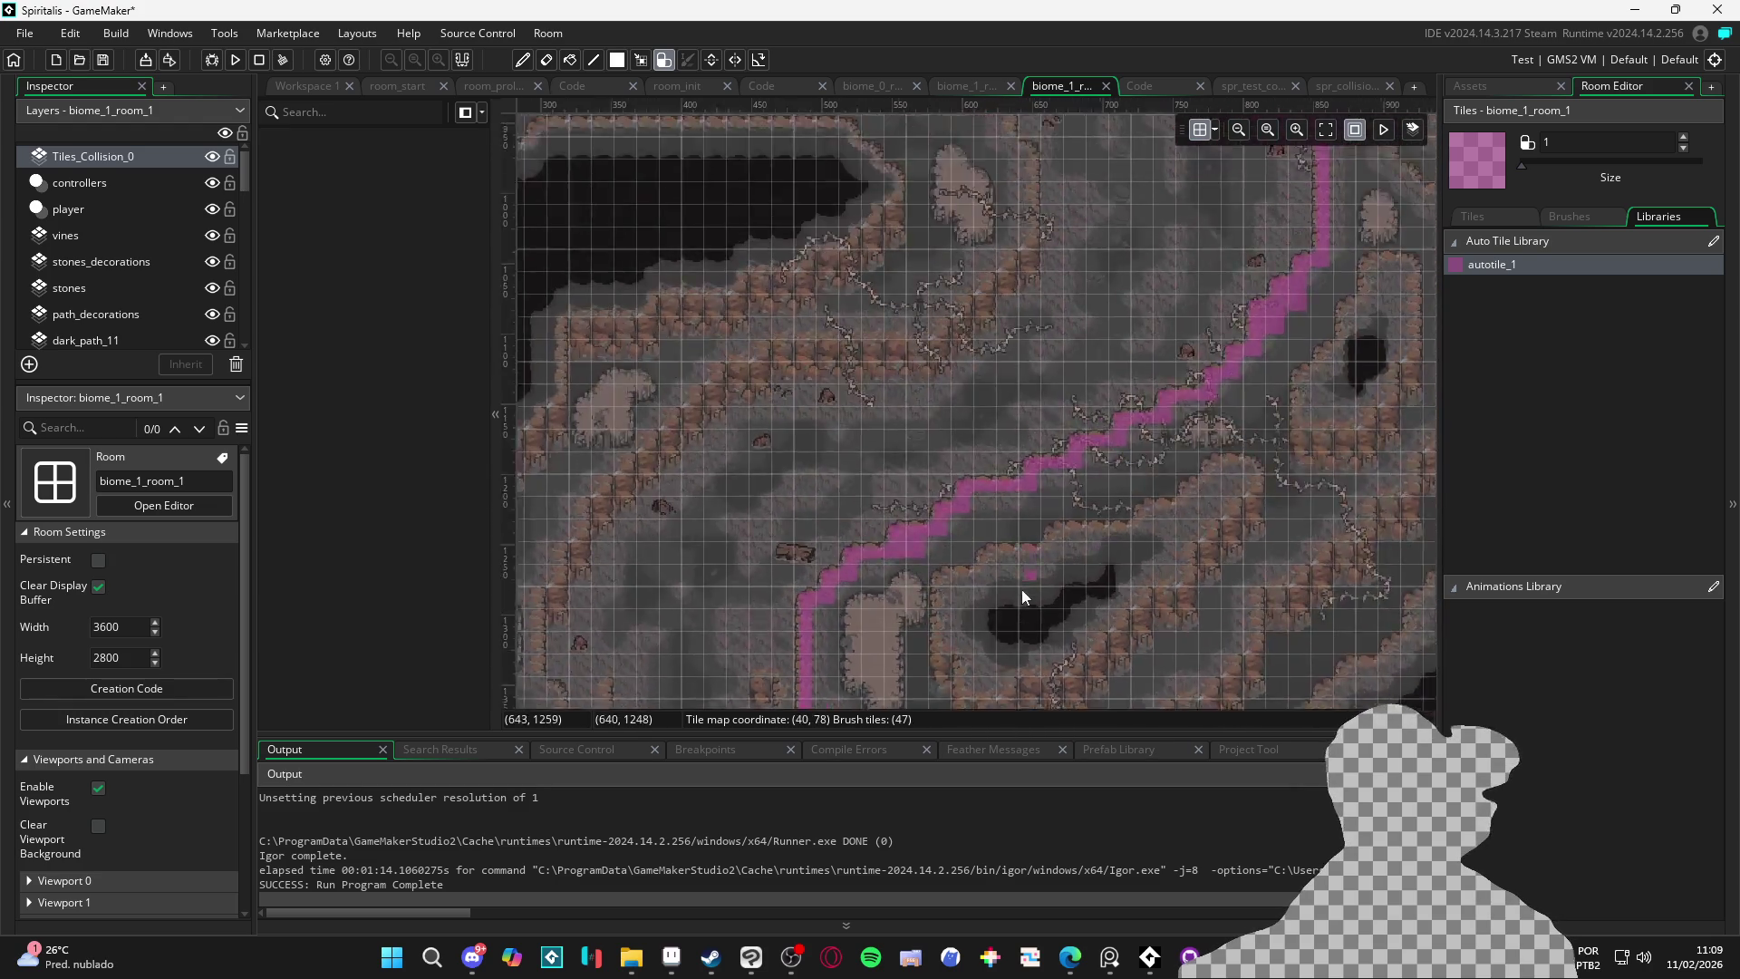
pyautogui.scroll(-3, 983, 341)
pyautogui.scroll(1, 989, 332)
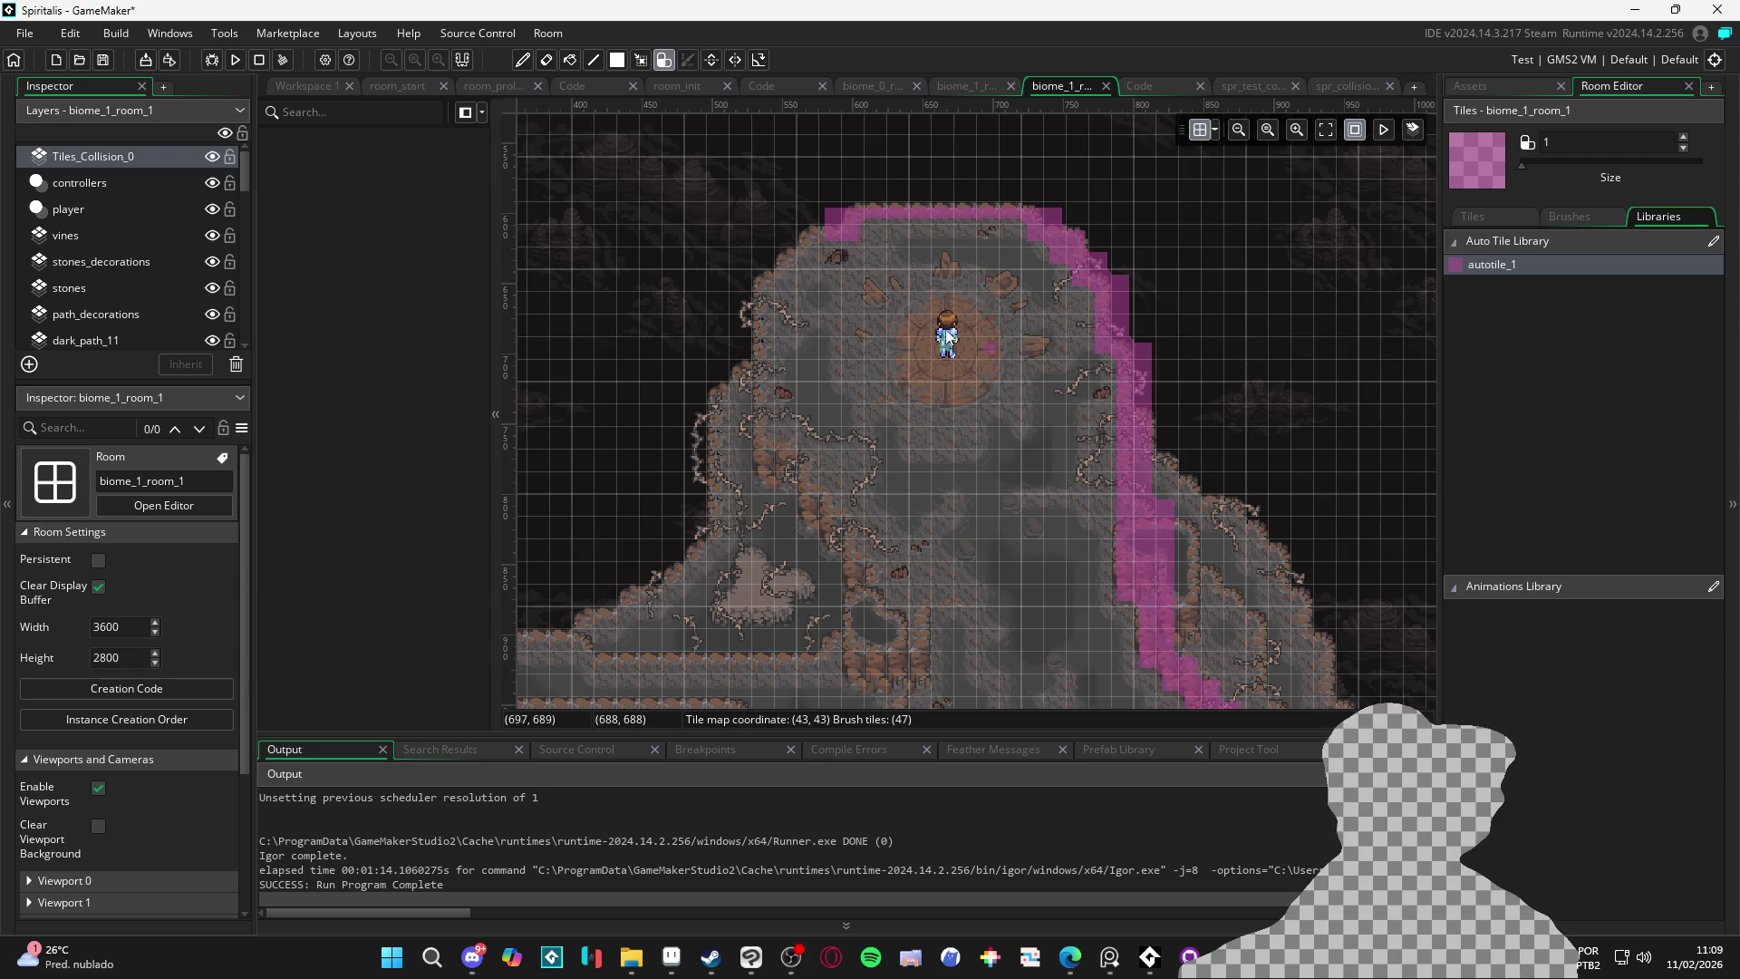
pyautogui.scroll(4, 906, 281)
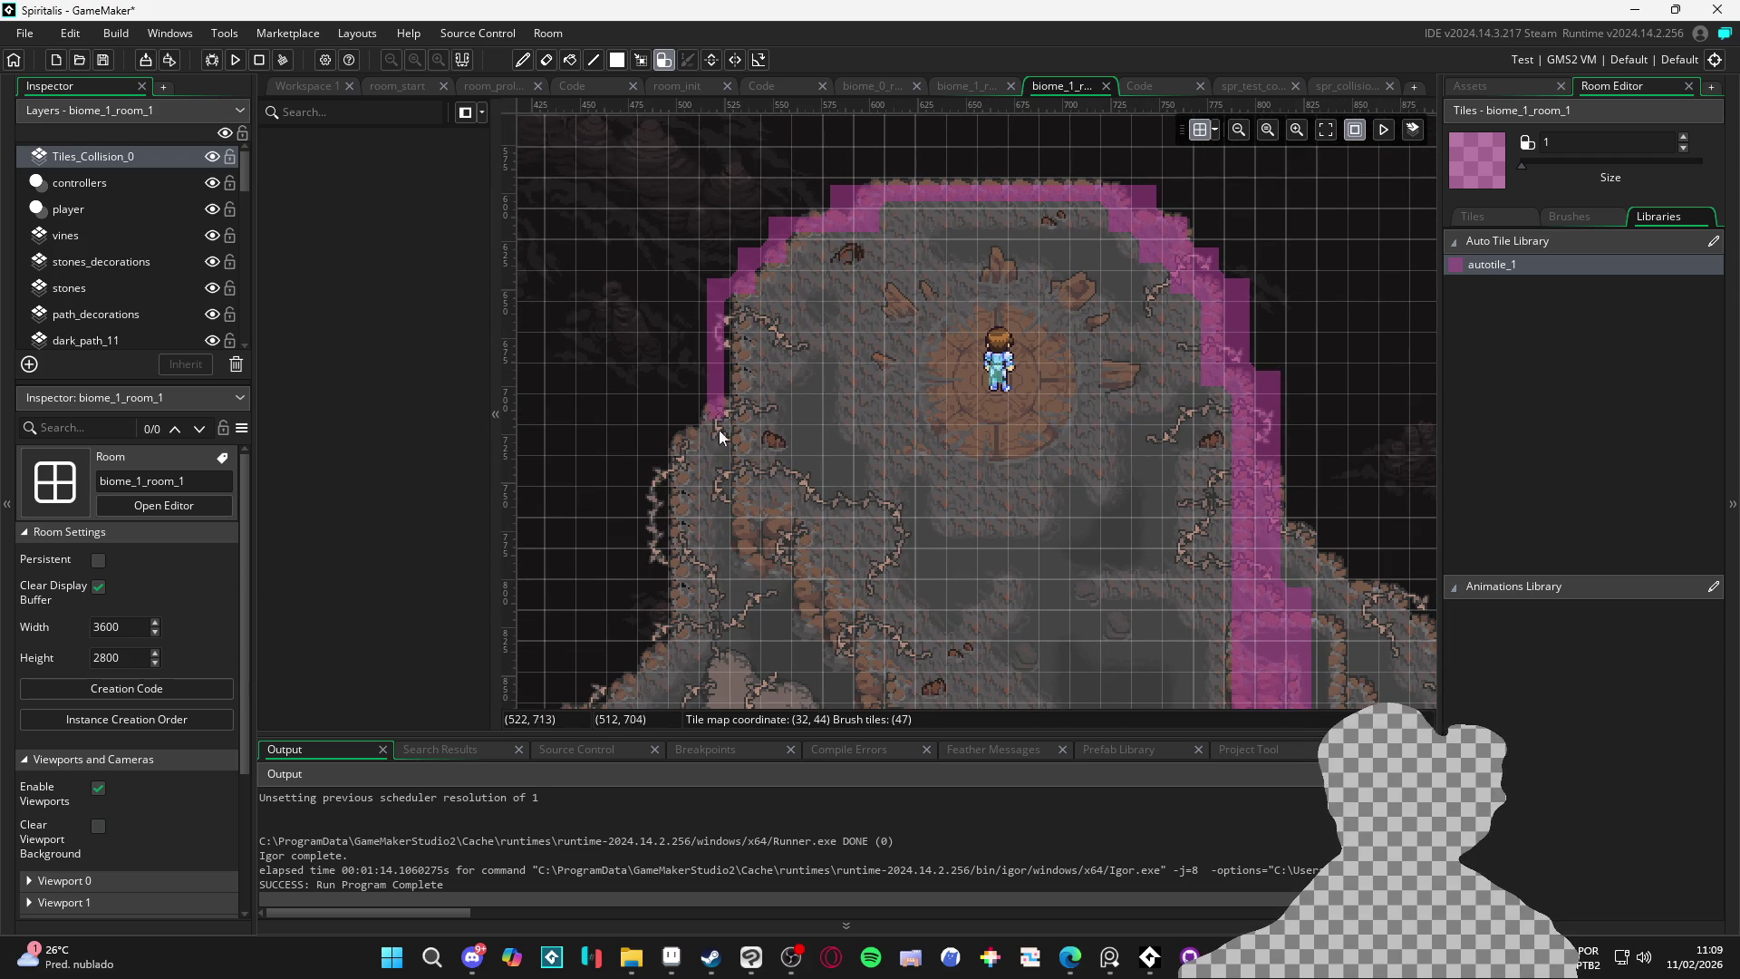
# Paint collision tiles down the platform's left edge
pyautogui.moveTo(738, 421)
pyautogui.mouseDown()
pyautogui.moveTo(731, 551)
pyautogui.moveTo(709, 412)
pyautogui.mouseUp()
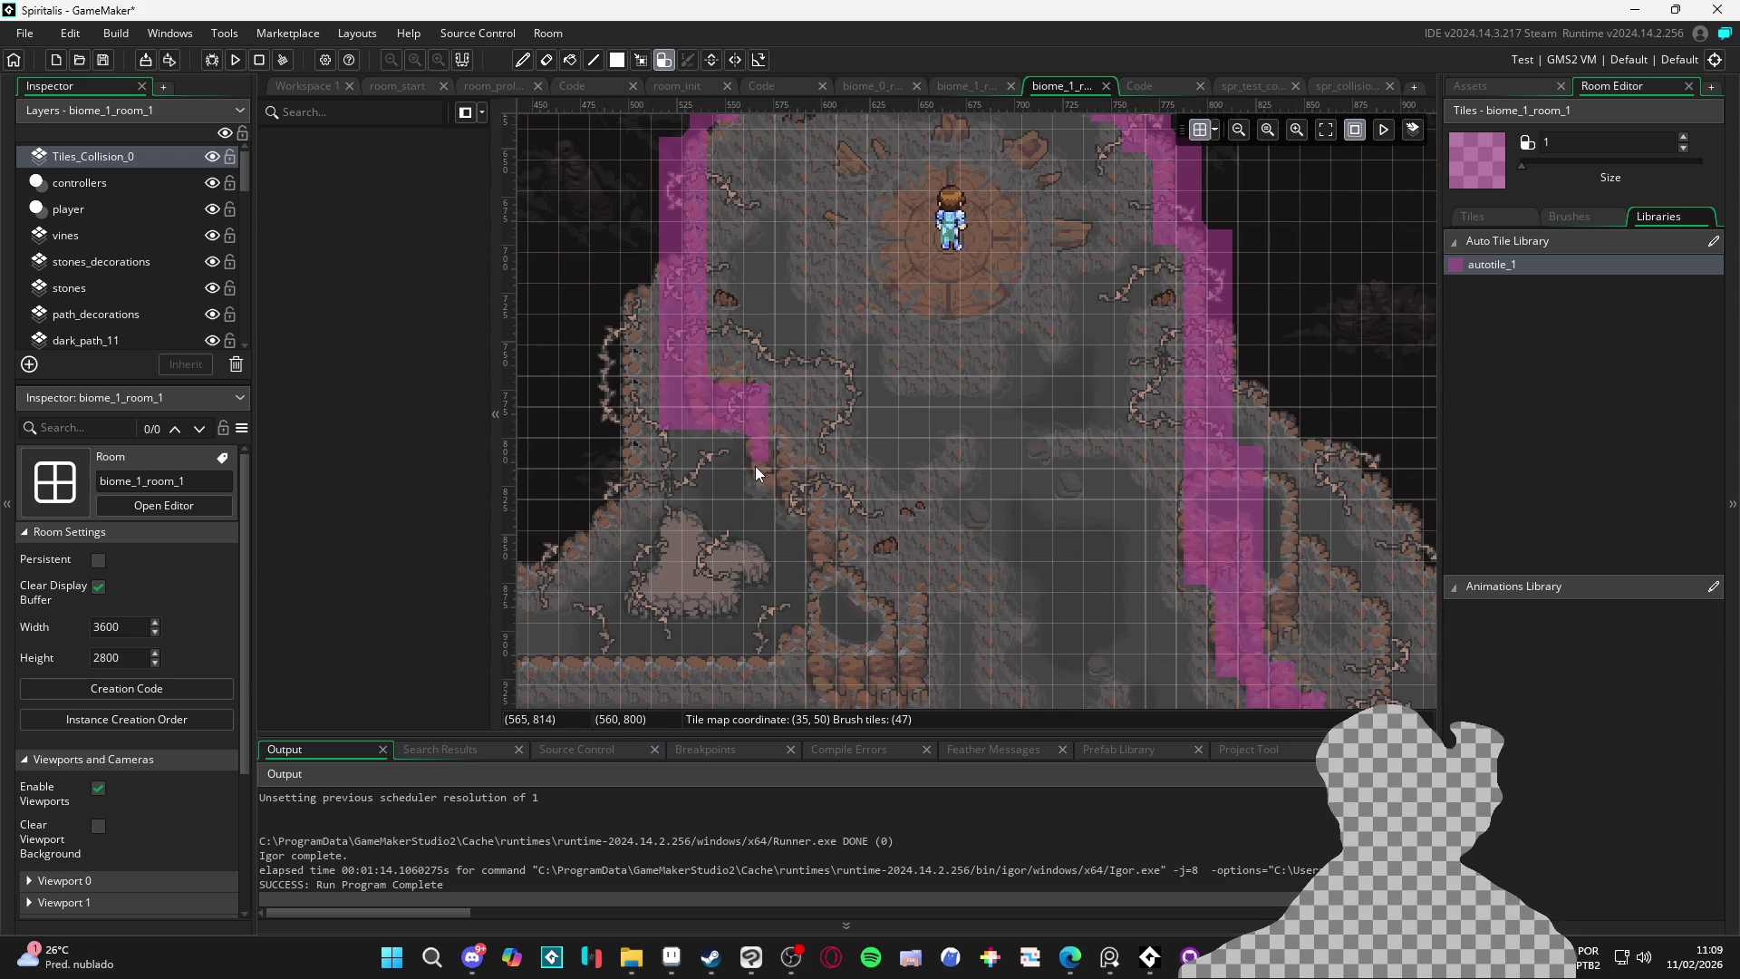
pyautogui.moveTo(749, 476); pyautogui.dragTo(765, 430)
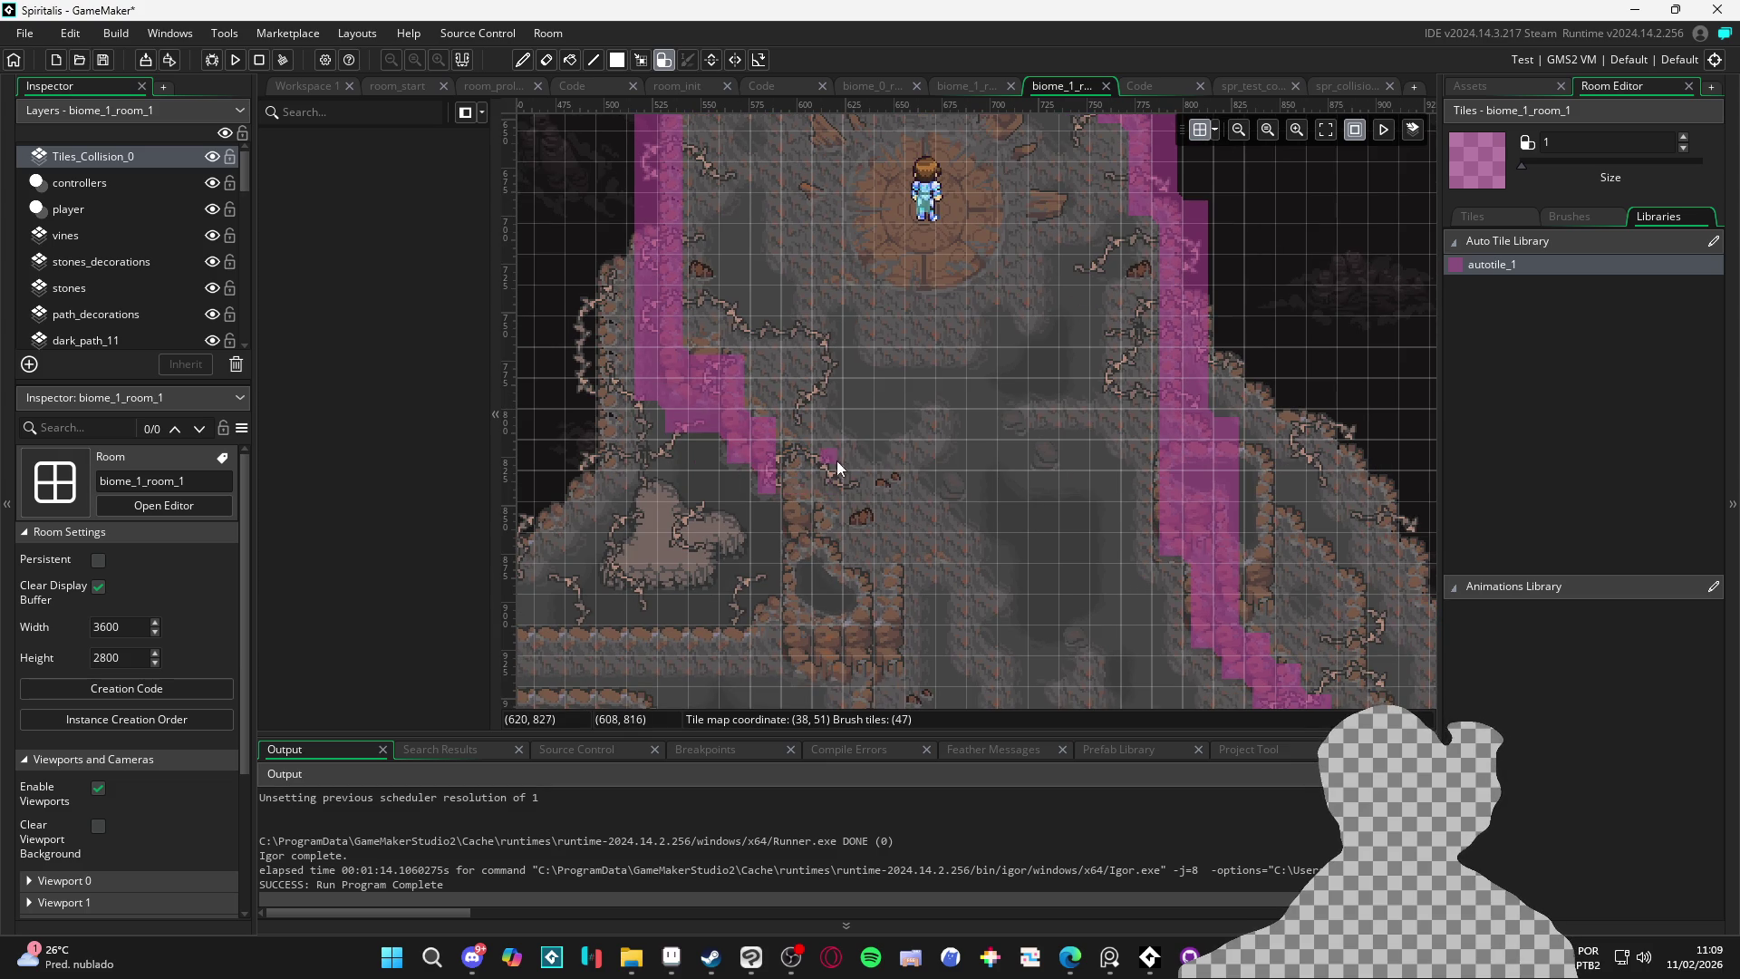
pyautogui.scroll(5, 796, 366)
pyautogui.click(1486, 86)
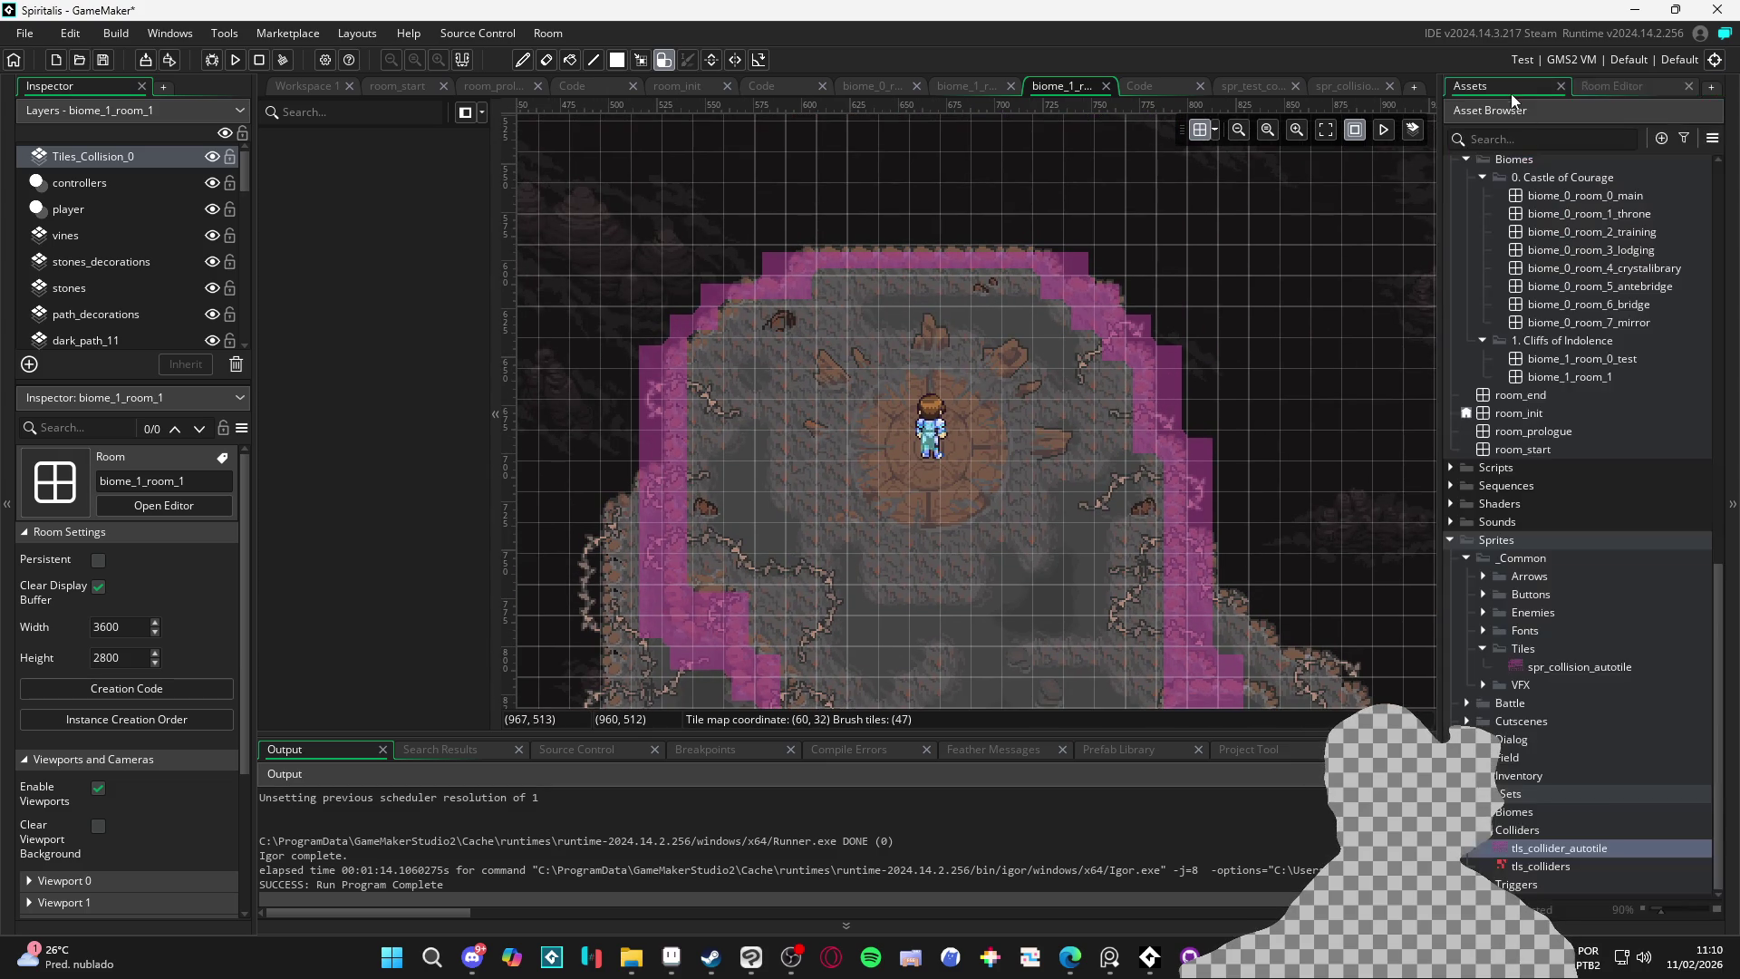
# Switch to the 47-tile collision brush and fill the gap at the top-left corner
pyautogui.click(1583, 87)
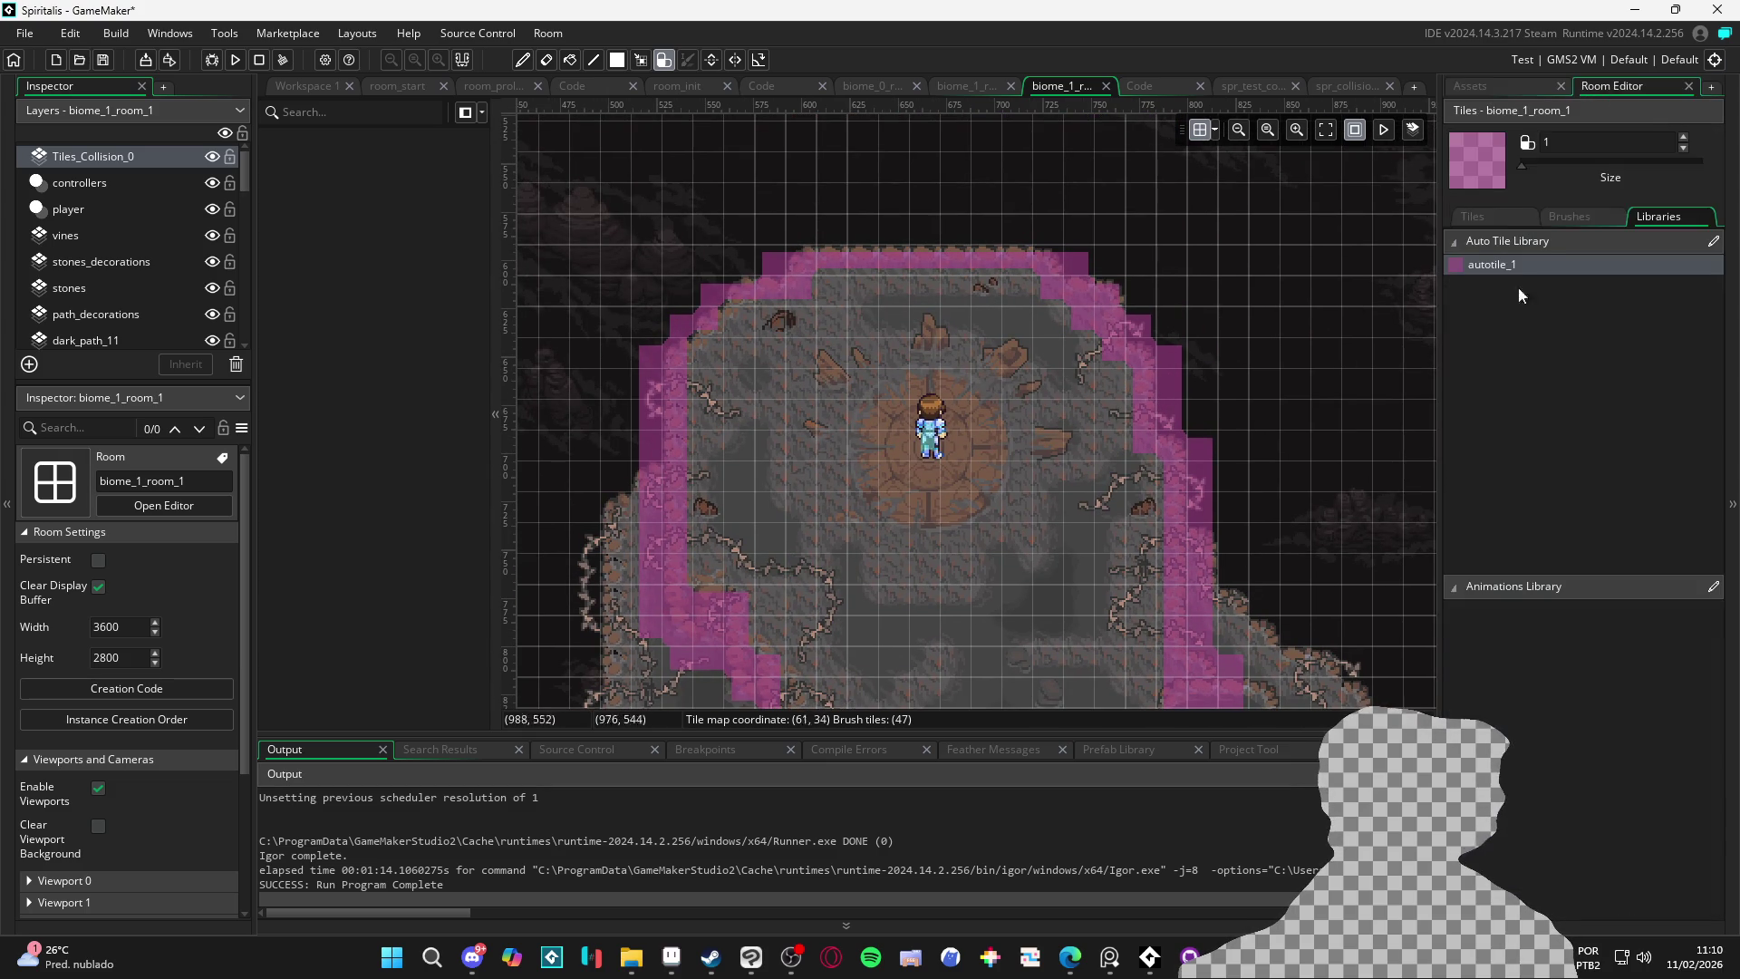
pyautogui.click(1569, 216)
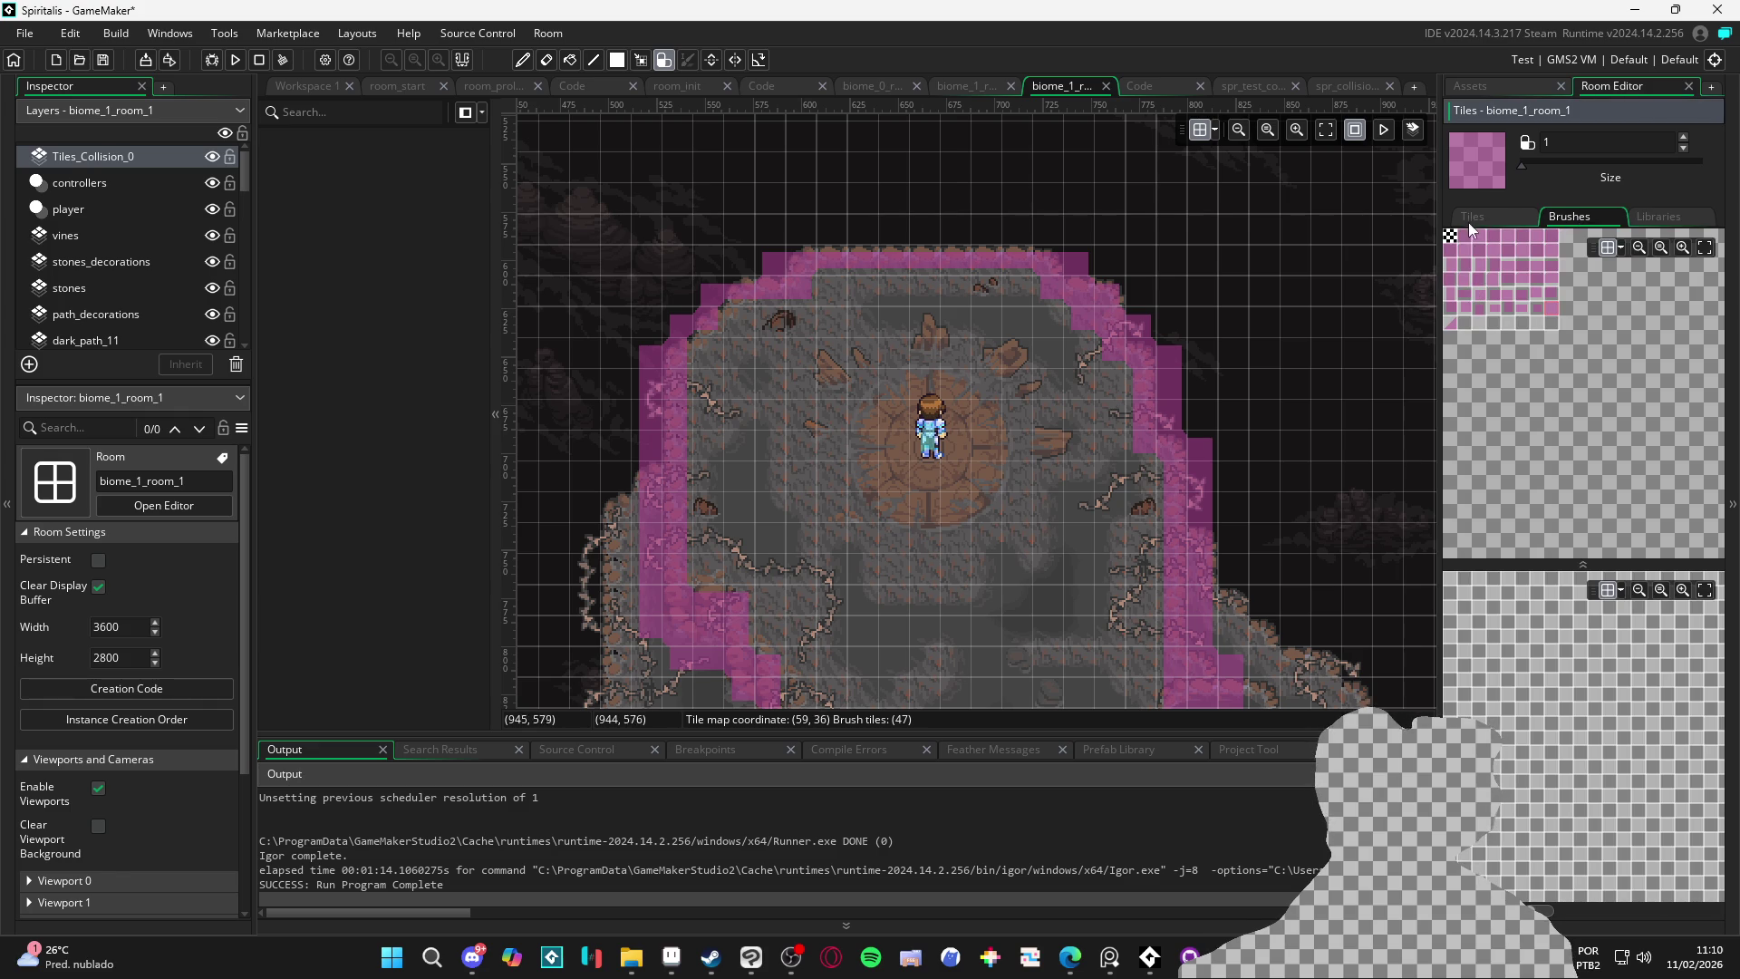
pyautogui.click(1471, 233)
pyautogui.scroll(2, 1535, 349)
pyautogui.click(1538, 355)
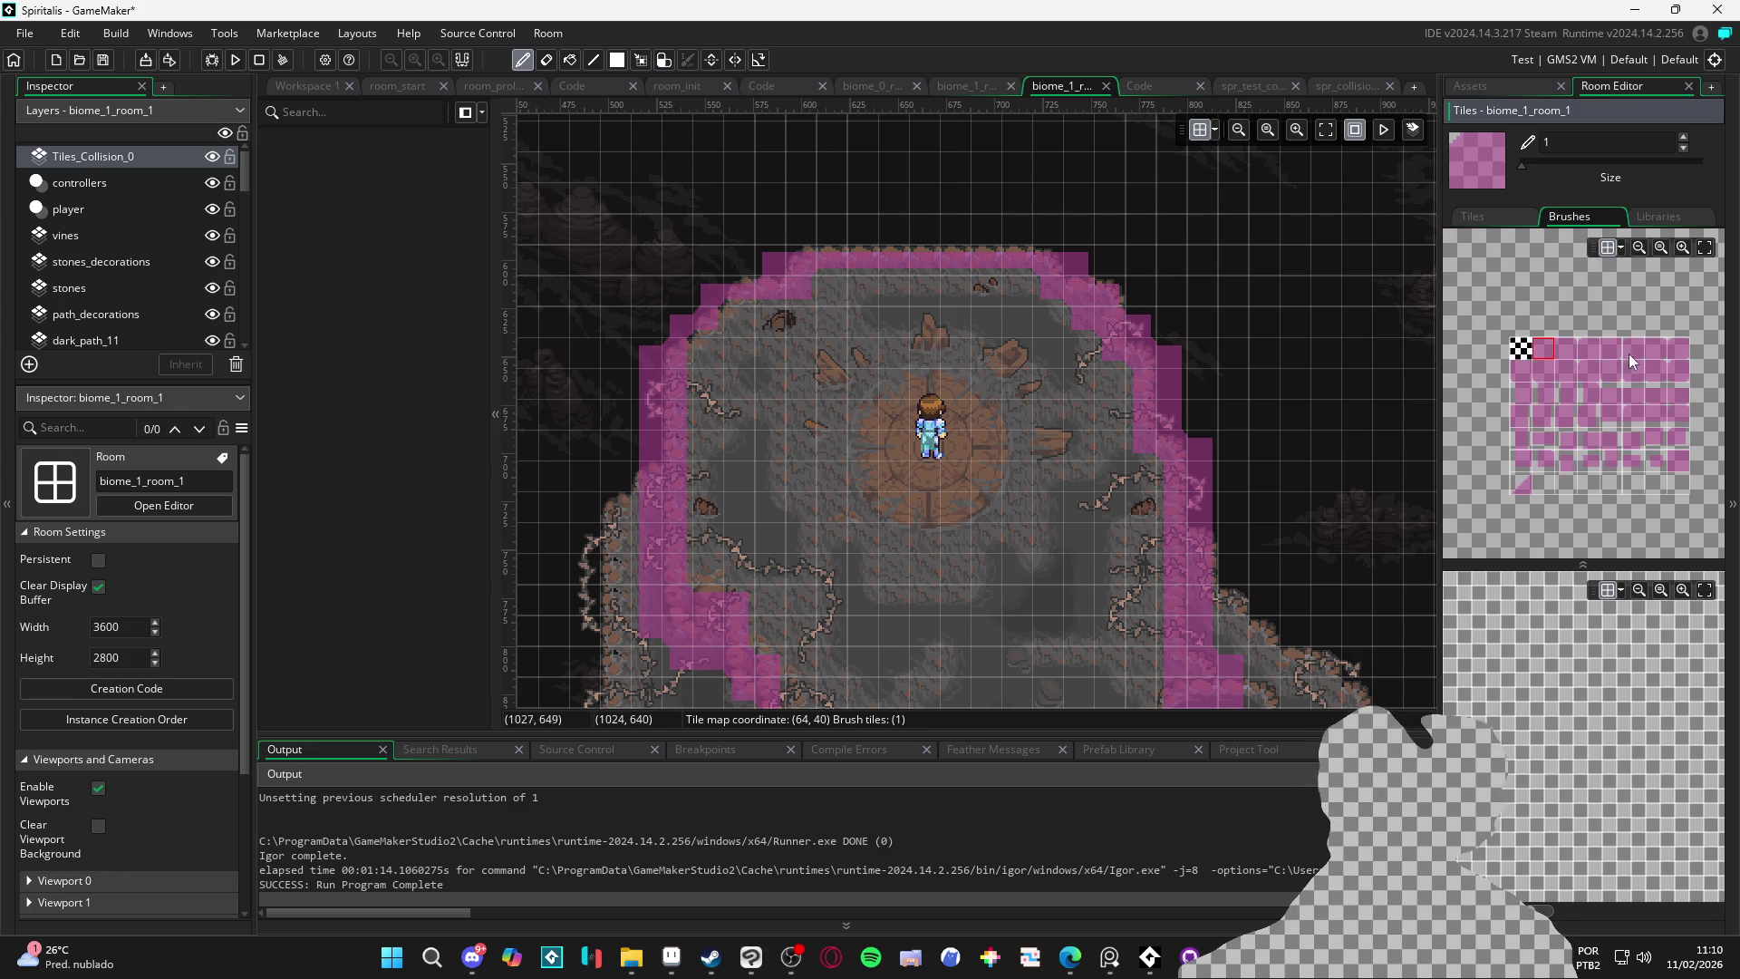
pyautogui.click(1678, 460)
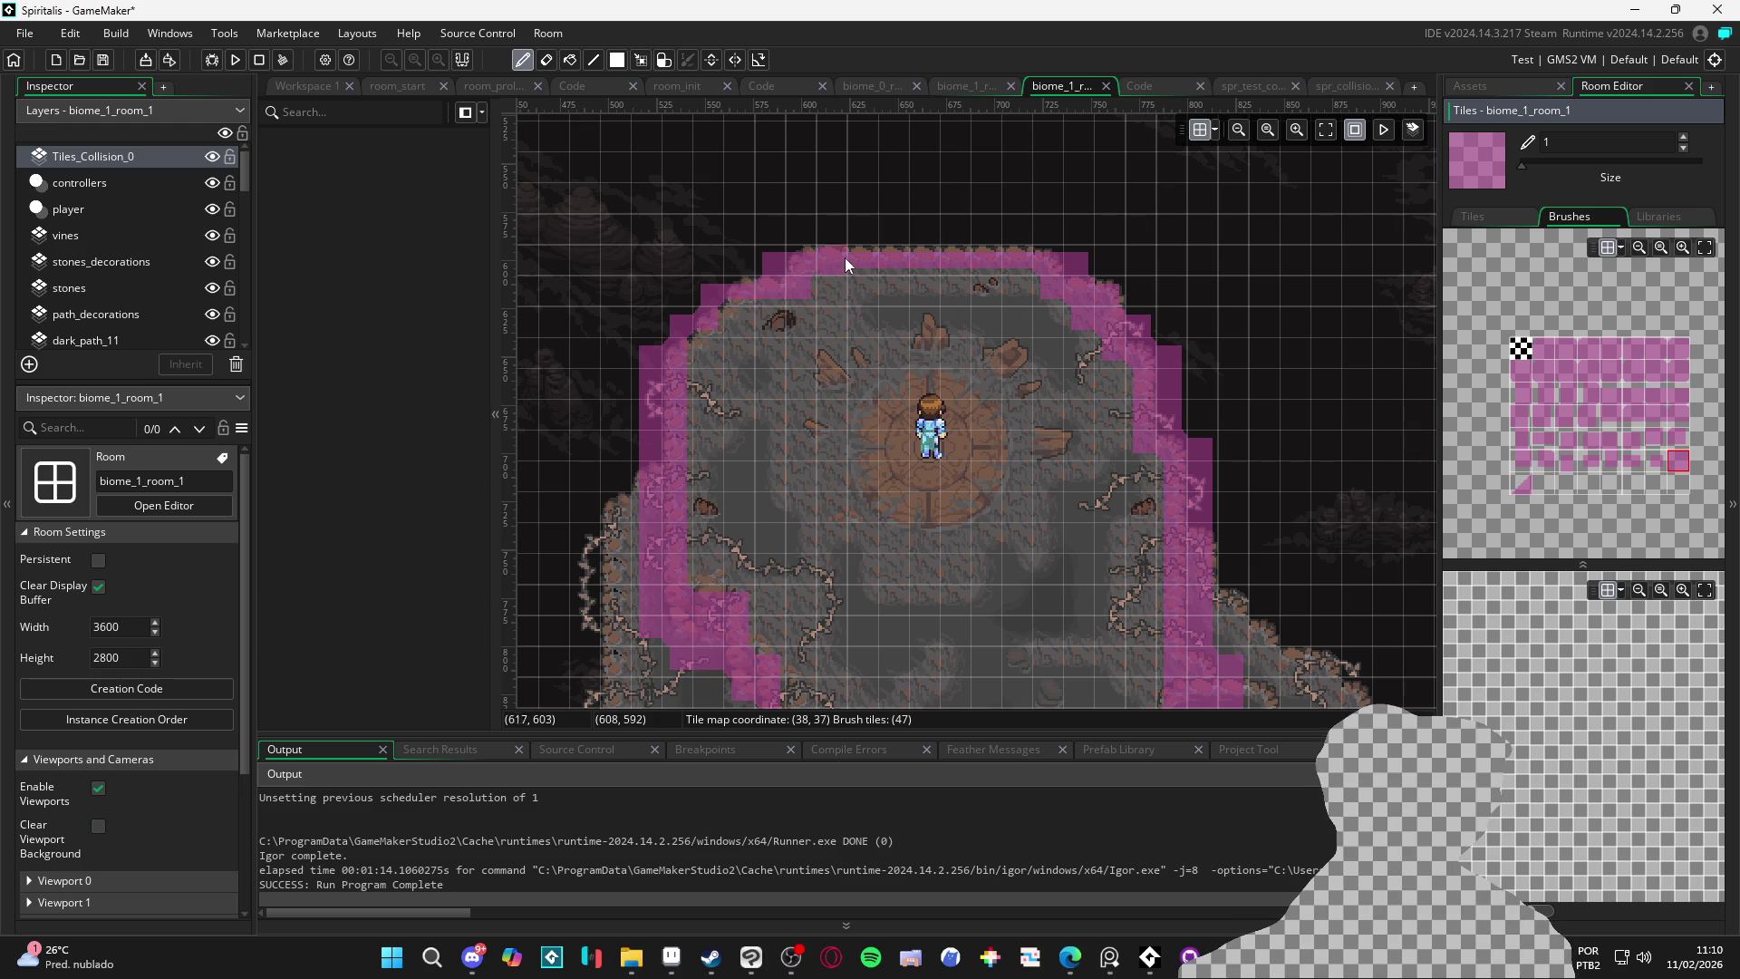
pyautogui.moveTo(776, 262); pyautogui.dragTo(723, 269)
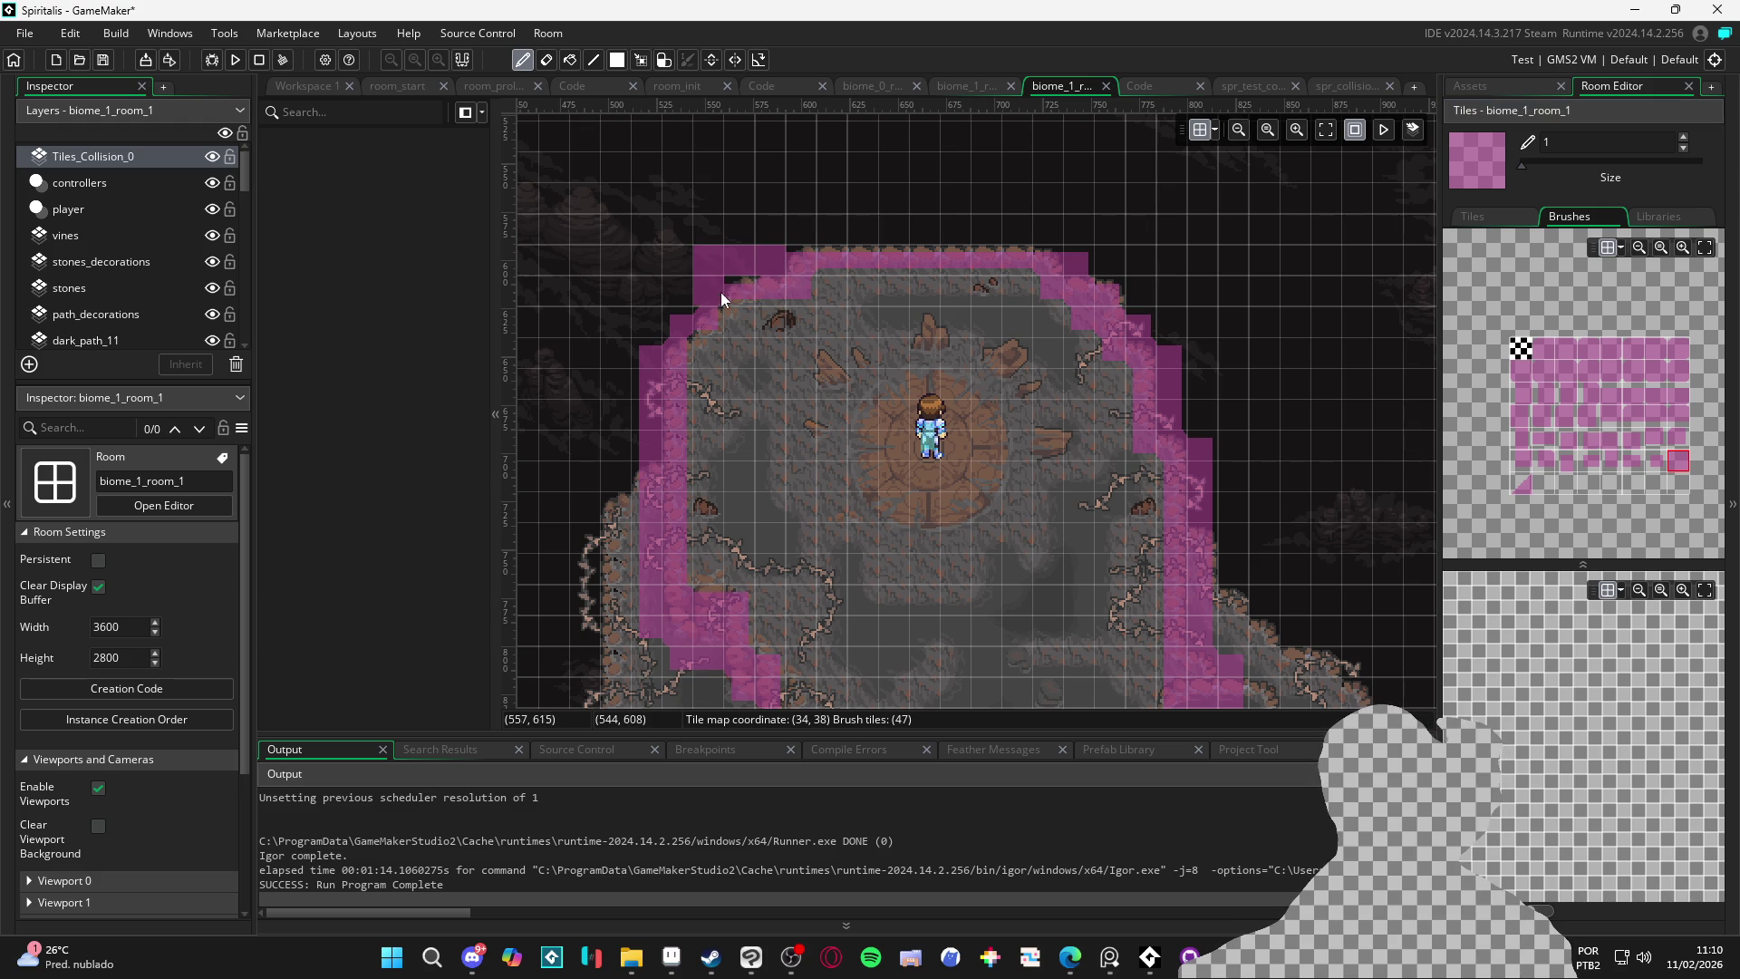
# Select the triangular slope tile, then erase the collision band along the top edge
pyautogui.click(1522, 485)
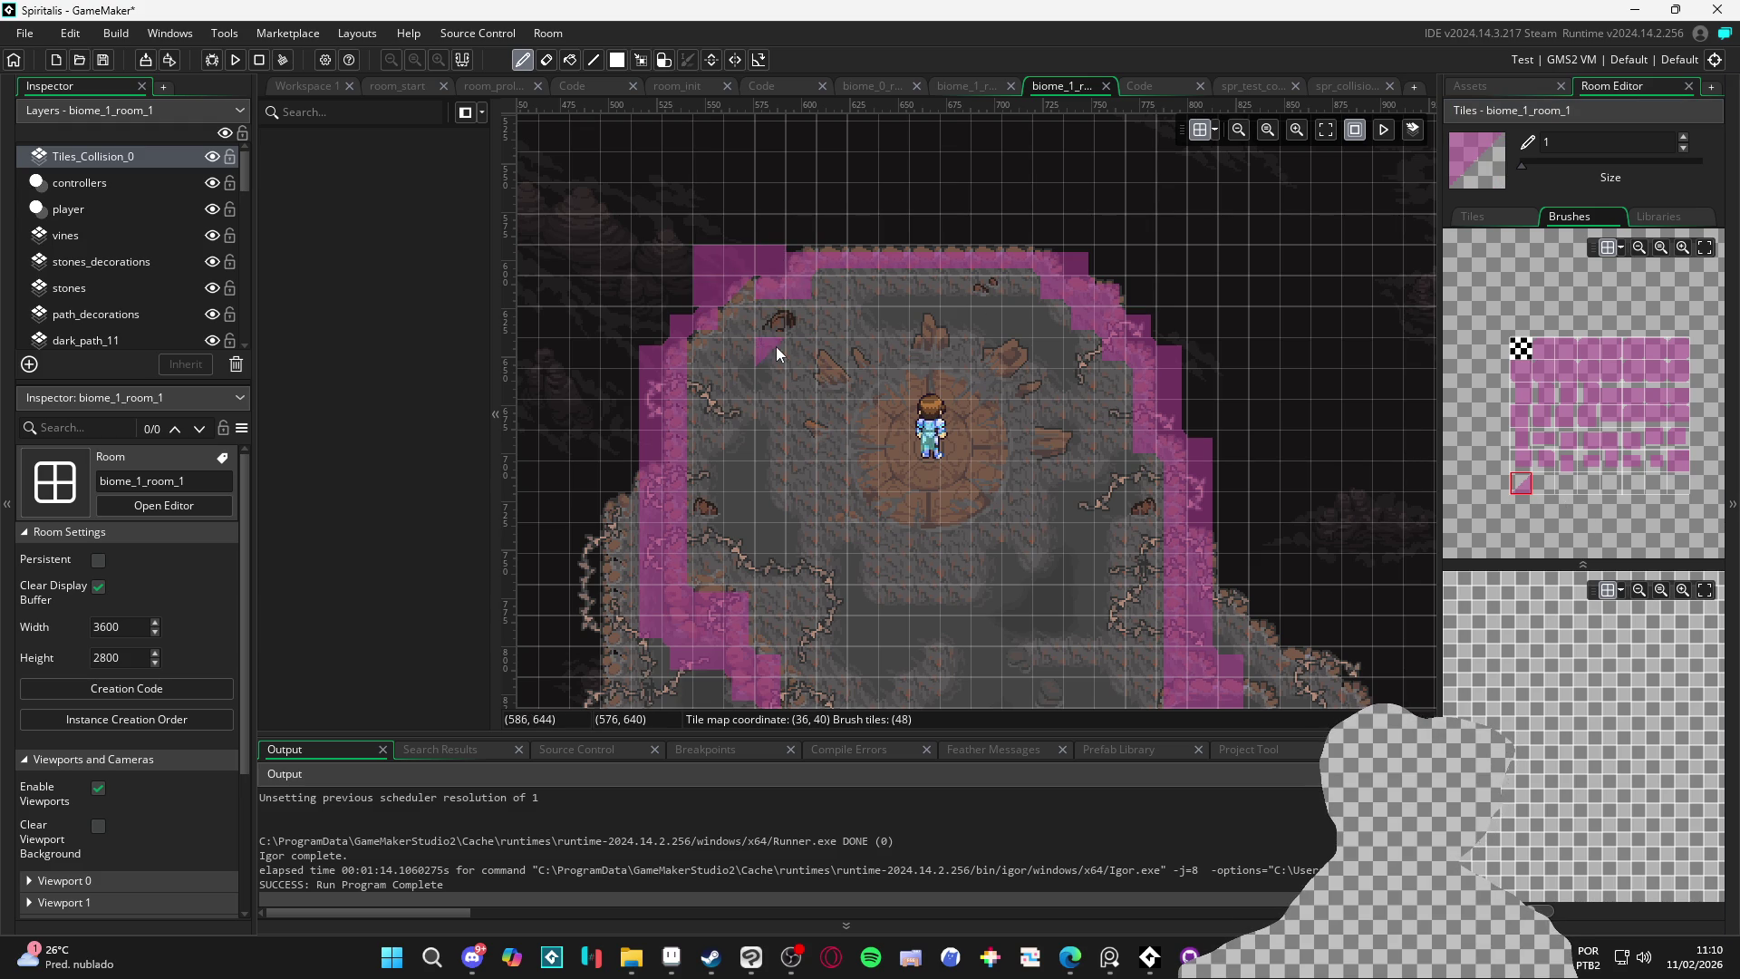
pyautogui.press('e')
pyautogui.moveTo(802, 289); pyautogui.dragTo(1042, 265)
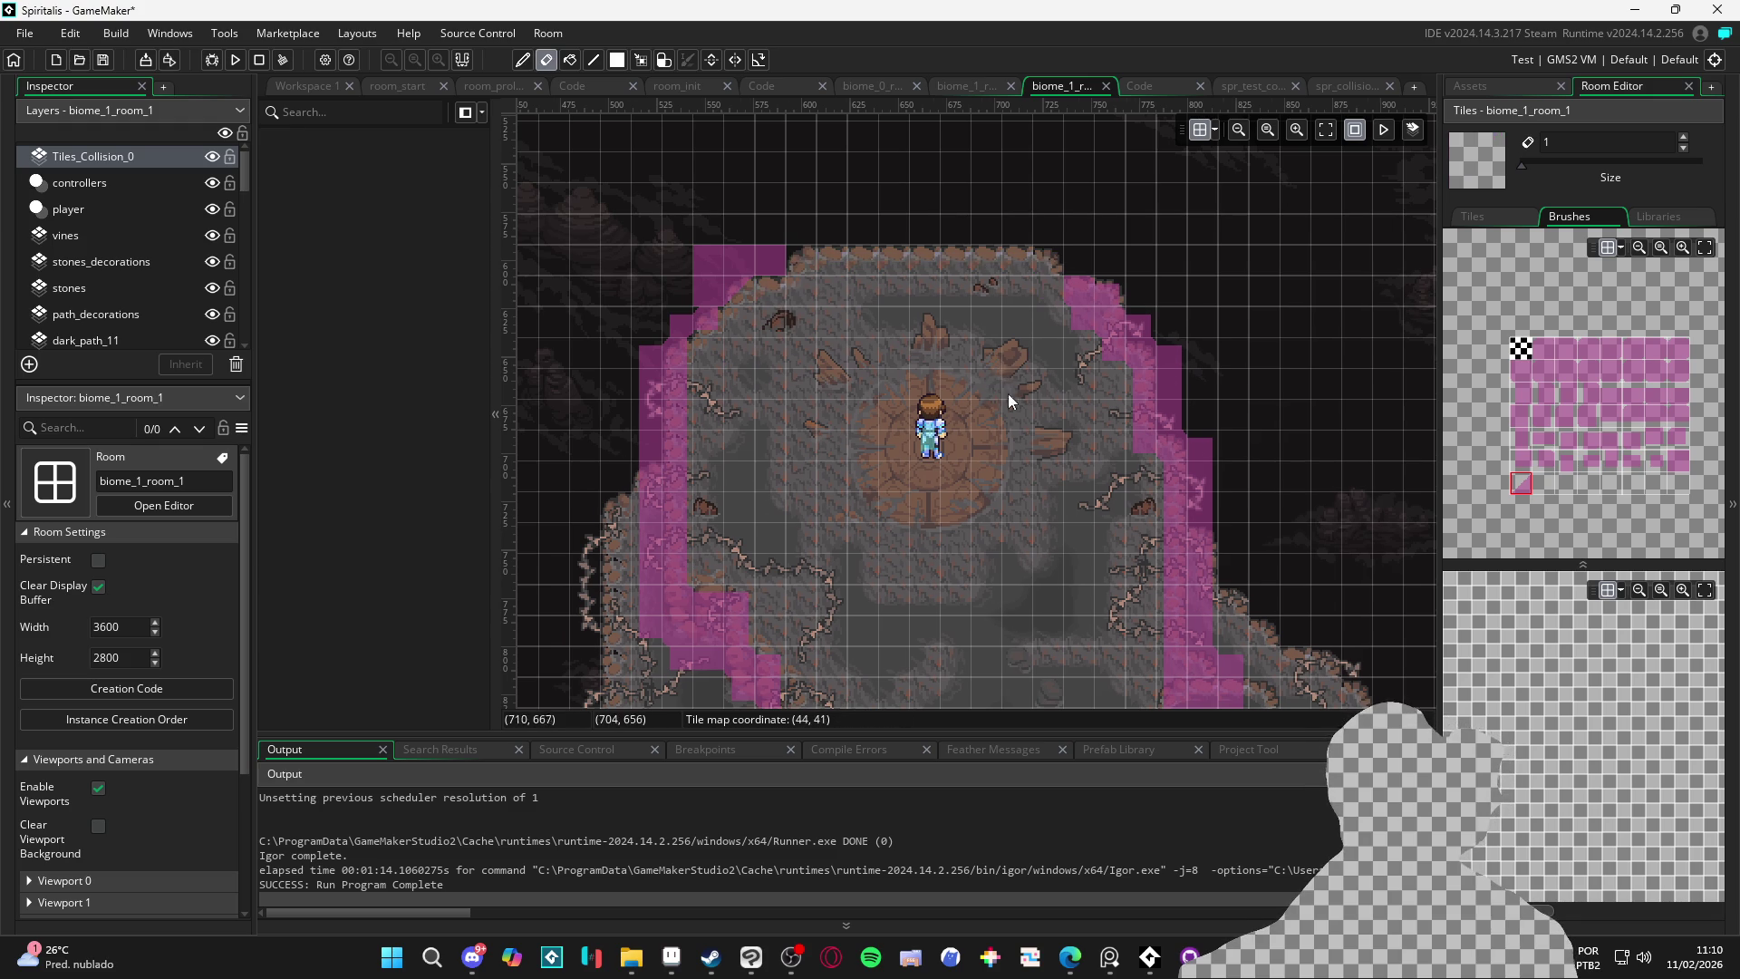
# Set the eraser to size 7 and wipe the collision tiles around the platform
pyautogui.scroll(-2, 1015, 391)
pyautogui.scroll(-2, 950, 291)
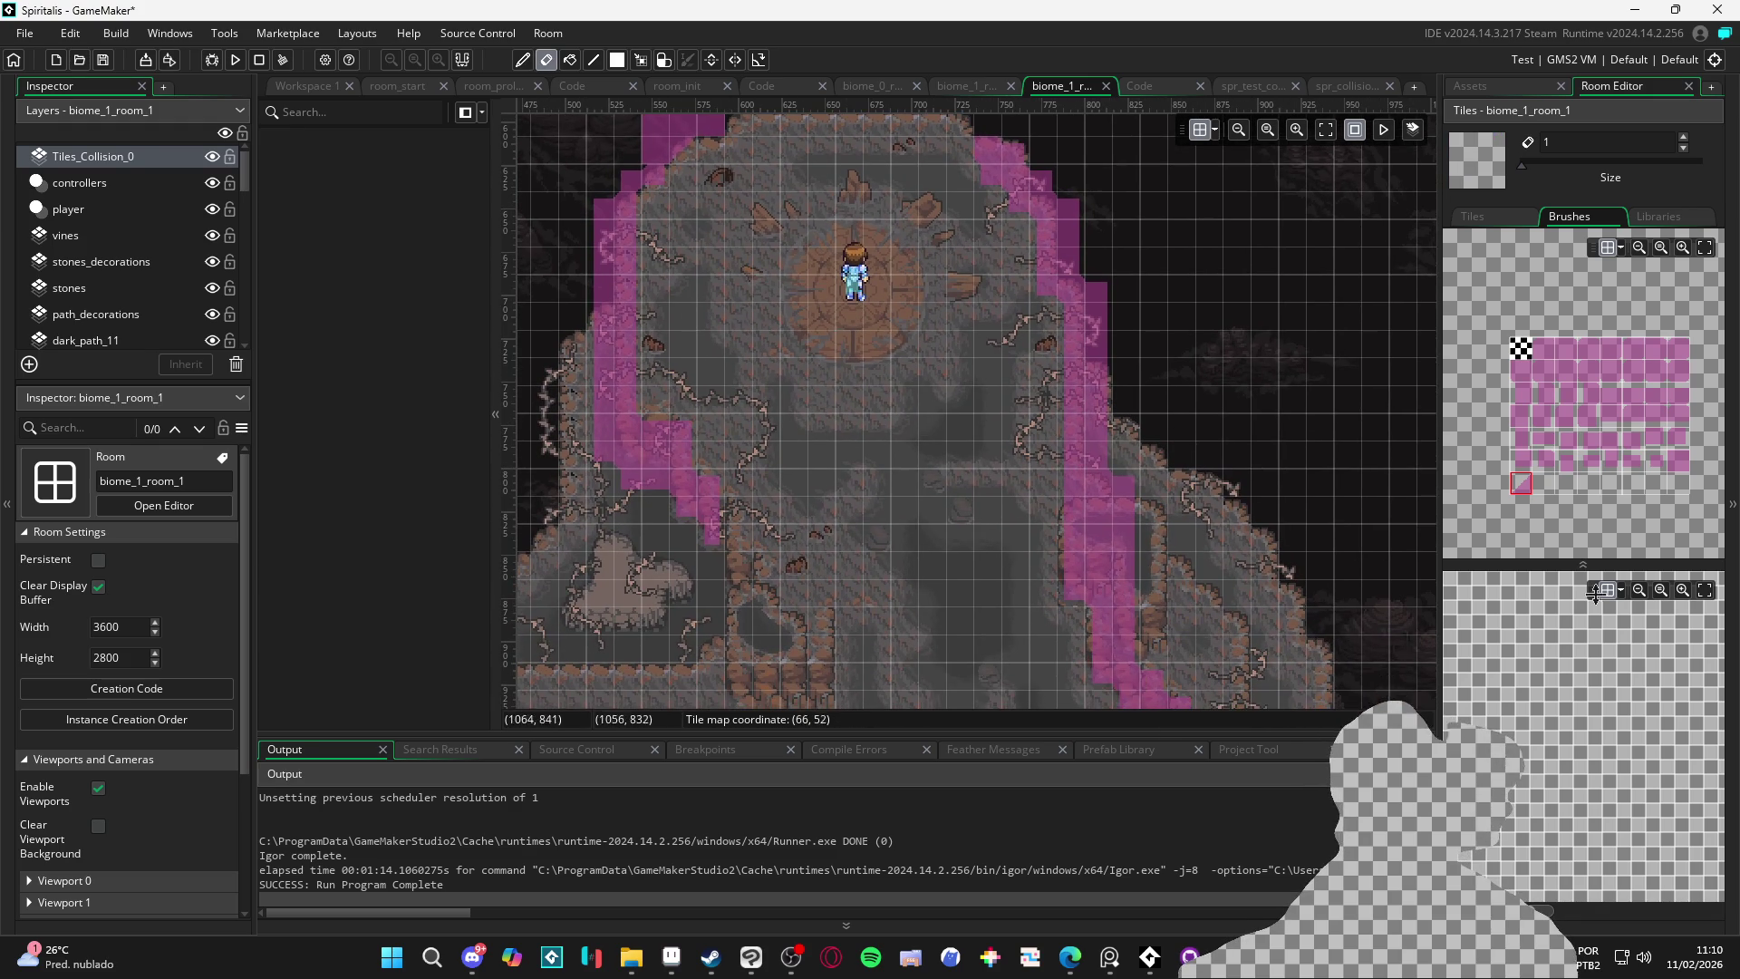
pyautogui.scroll(2, 1004, 373)
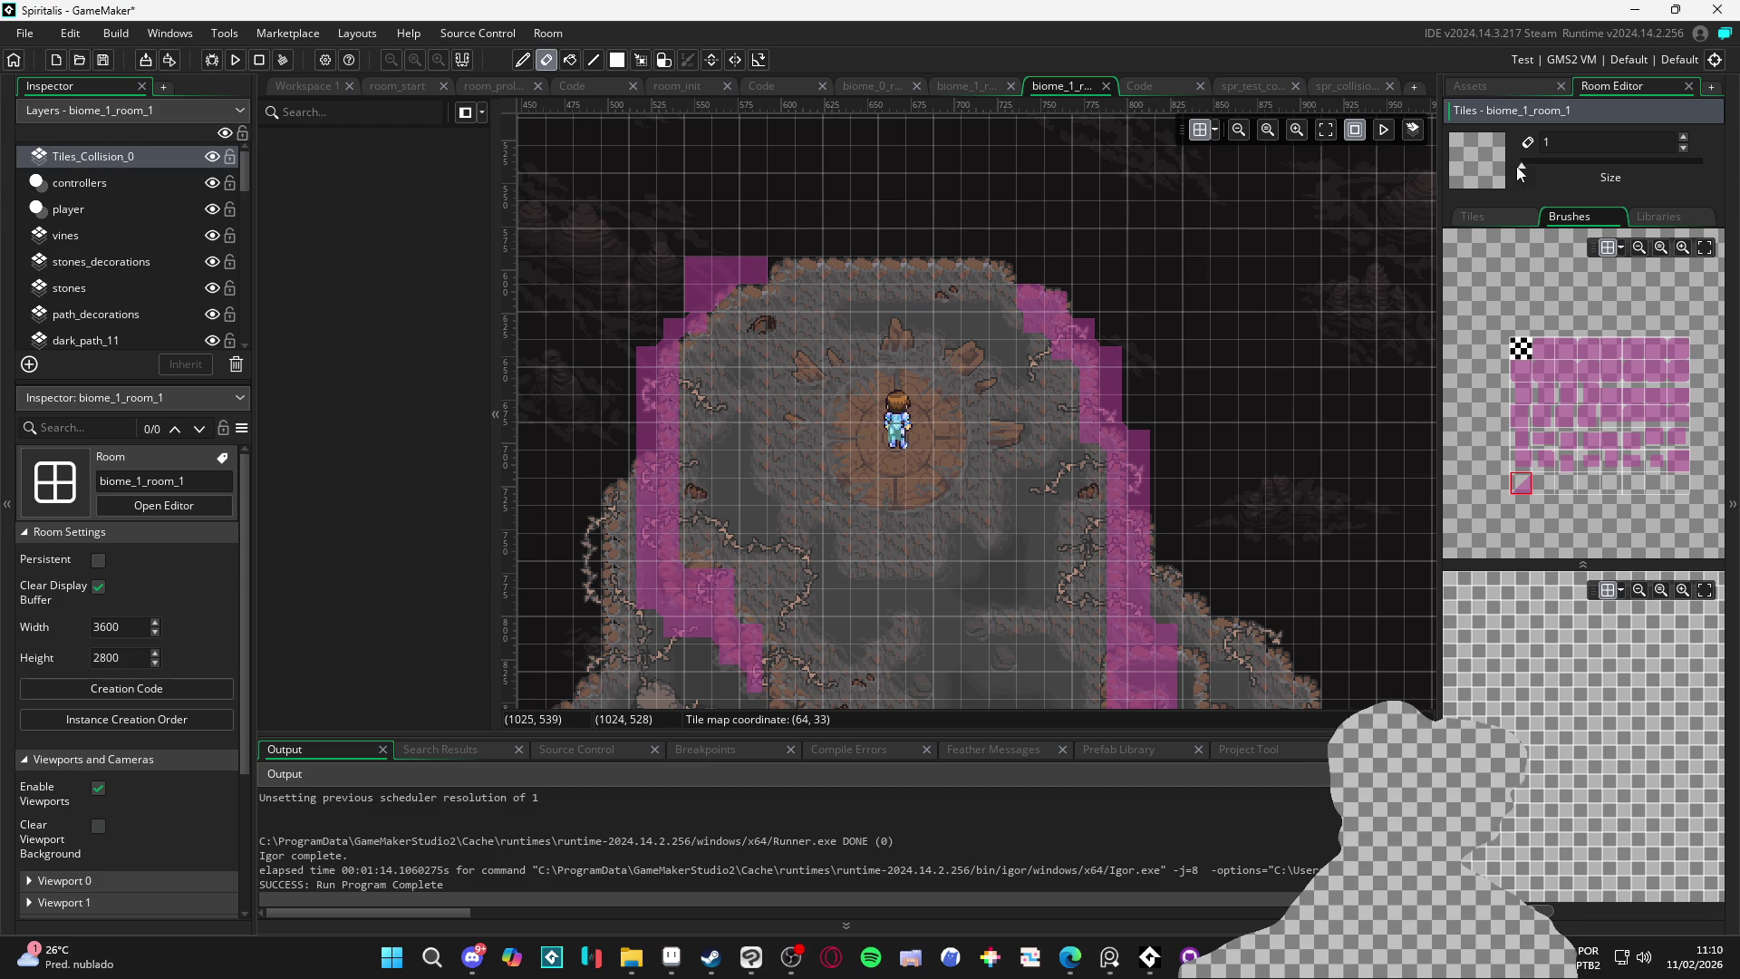
pyautogui.click(1546, 166)
pyautogui.moveTo(1051, 308)
pyautogui.mouseDown()
pyautogui.moveTo(1026, 326)
pyautogui.moveTo(1145, 552)
pyautogui.moveTo(1036, 210)
pyautogui.moveTo(868, 650)
pyautogui.mouseUp()
# Erase the remaining collision tiles along the path and on the left and top
pyautogui.scroll(-5, 1145, 552)
pyautogui.hscroll(3, 1132, 481)
pyautogui.scroll(-3, 1042, 498)
pyautogui.hscroll(-3, 1042, 498)
pyautogui.moveTo(1205, 357); pyautogui.dragTo(872, 597)
pyautogui.scroll(-3, 942, 535)
pyautogui.hscroll(-3, 942, 534)
pyautogui.scroll(10, 1006, 543)
pyautogui.hscroll(2, 1033, 508)
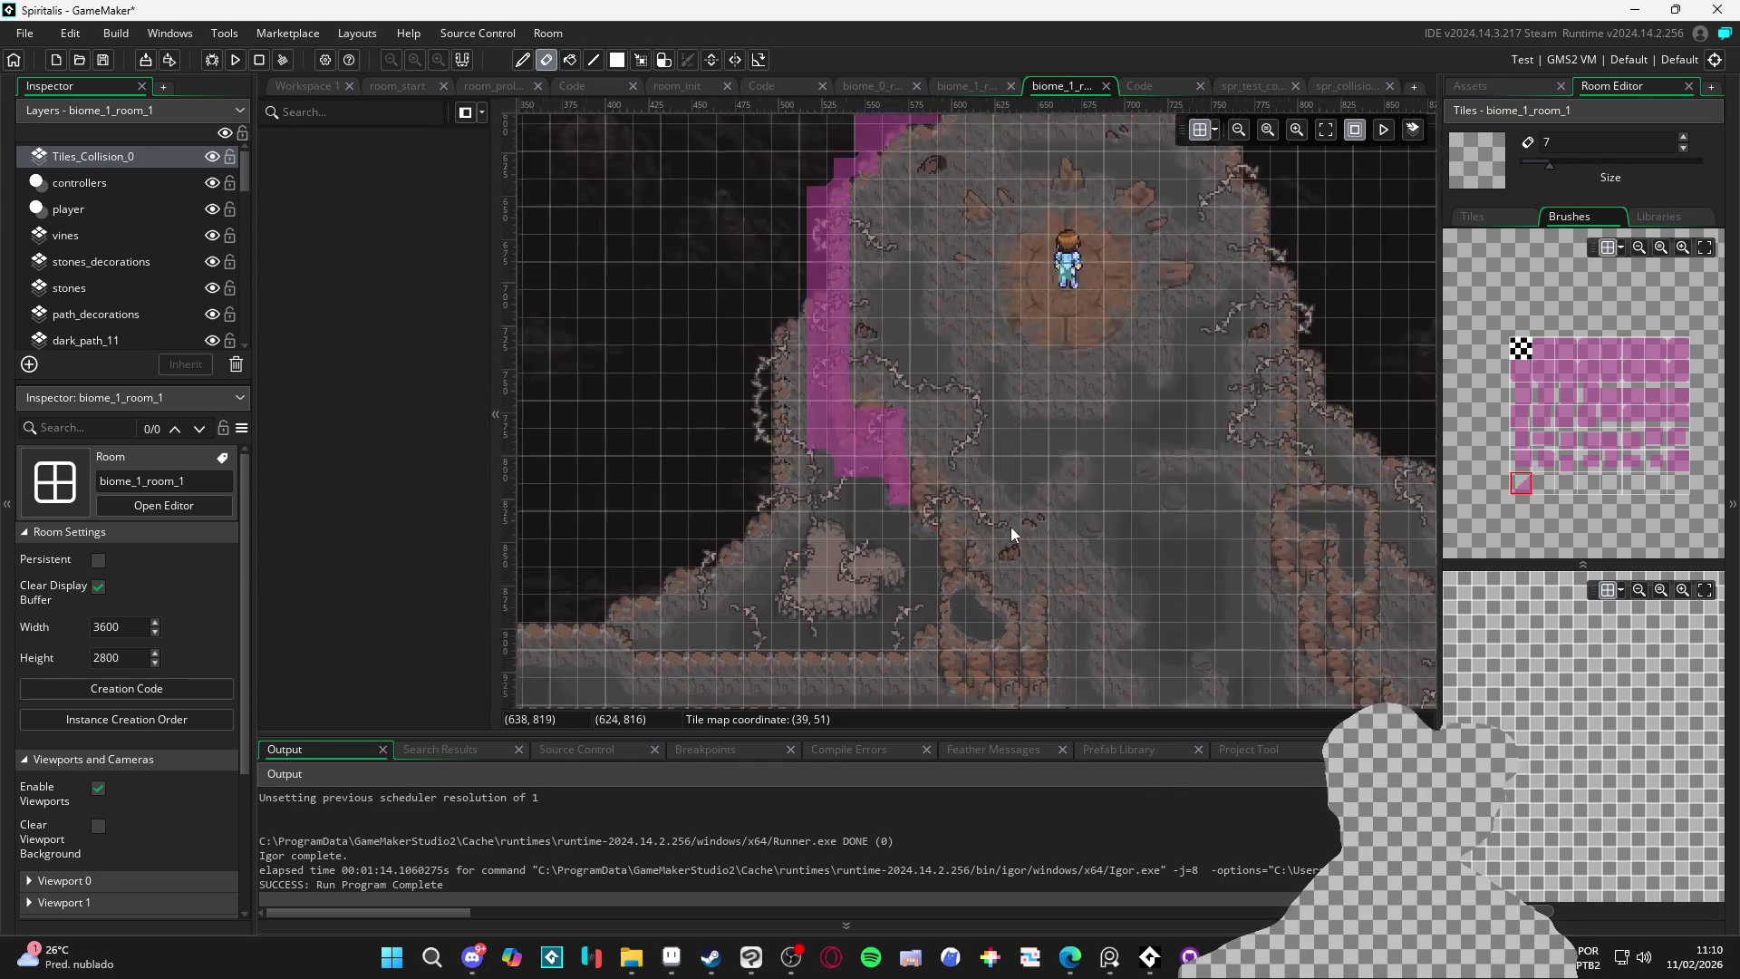
pyautogui.moveTo(920, 544)
pyautogui.mouseDown()
pyautogui.moveTo(836, 384)
pyautogui.moveTo(828, 290)
pyautogui.moveTo(852, 206)
pyautogui.mouseUp()
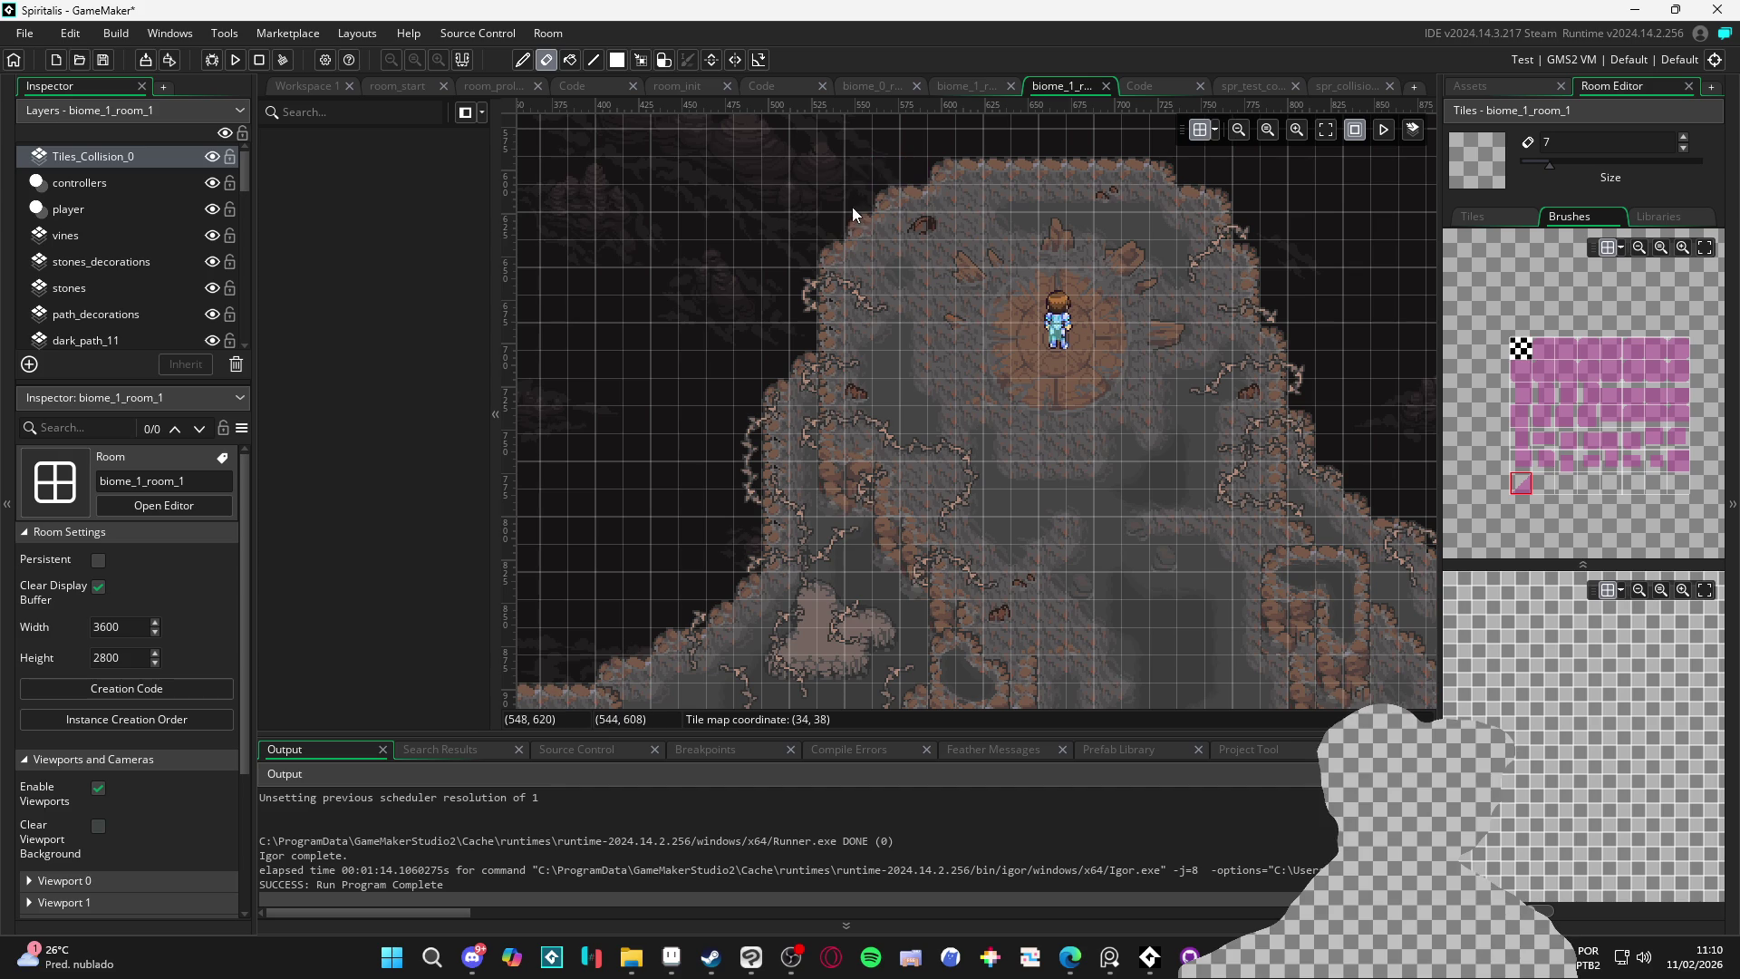
pyautogui.click(1675, 463)
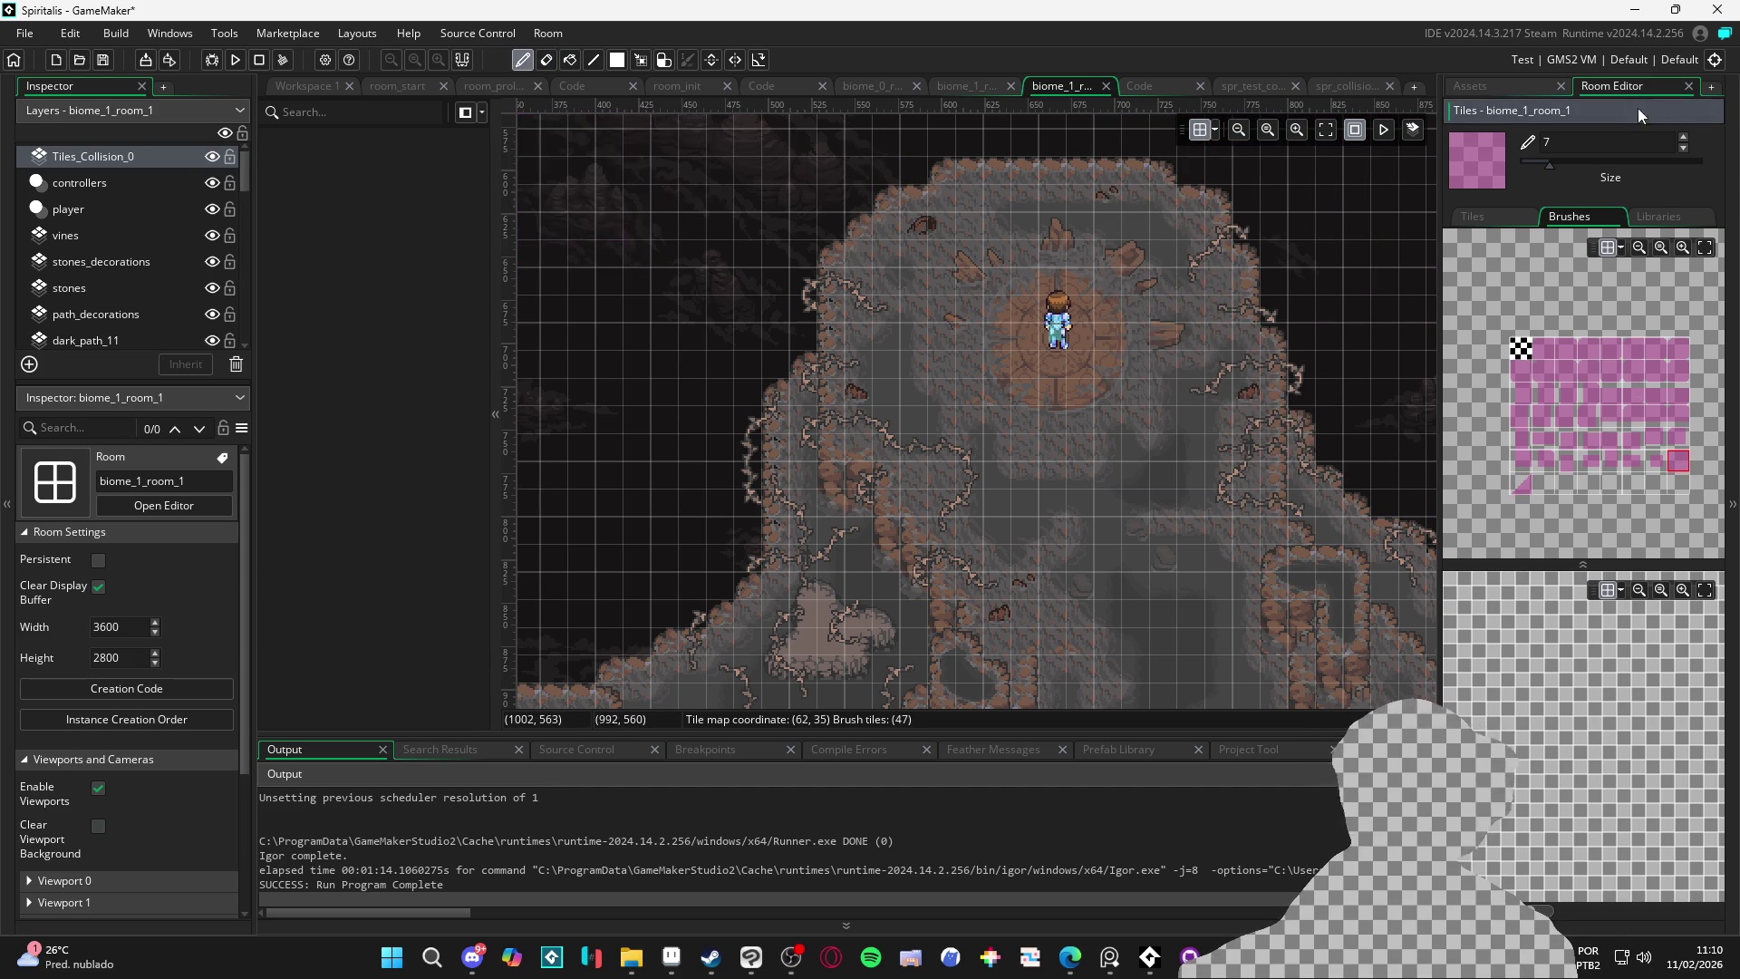
# Shrink the brush to size 1, paint collision along the platform top, and undo the stray column
pyautogui.moveTo(1550, 169); pyautogui.dragTo(1522, 165)
pyautogui.moveTo(1130, 281); pyautogui.dragTo(868, 390)
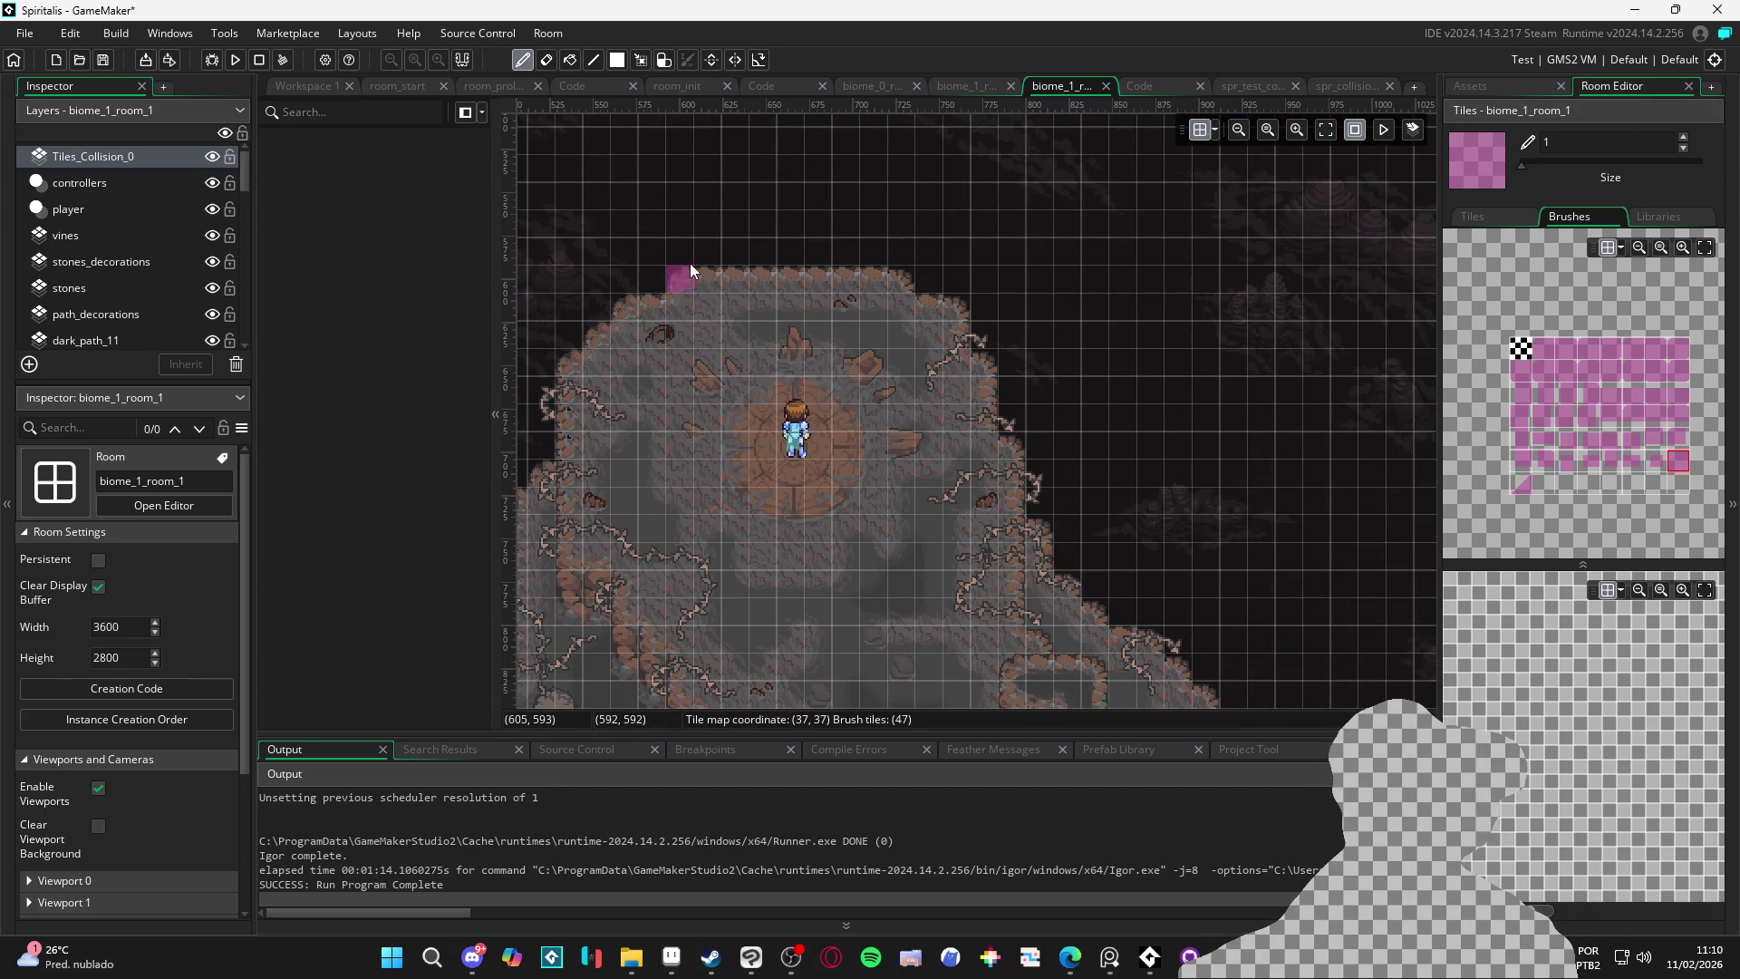
pyautogui.moveTo(694, 250); pyautogui.dragTo(921, 263)
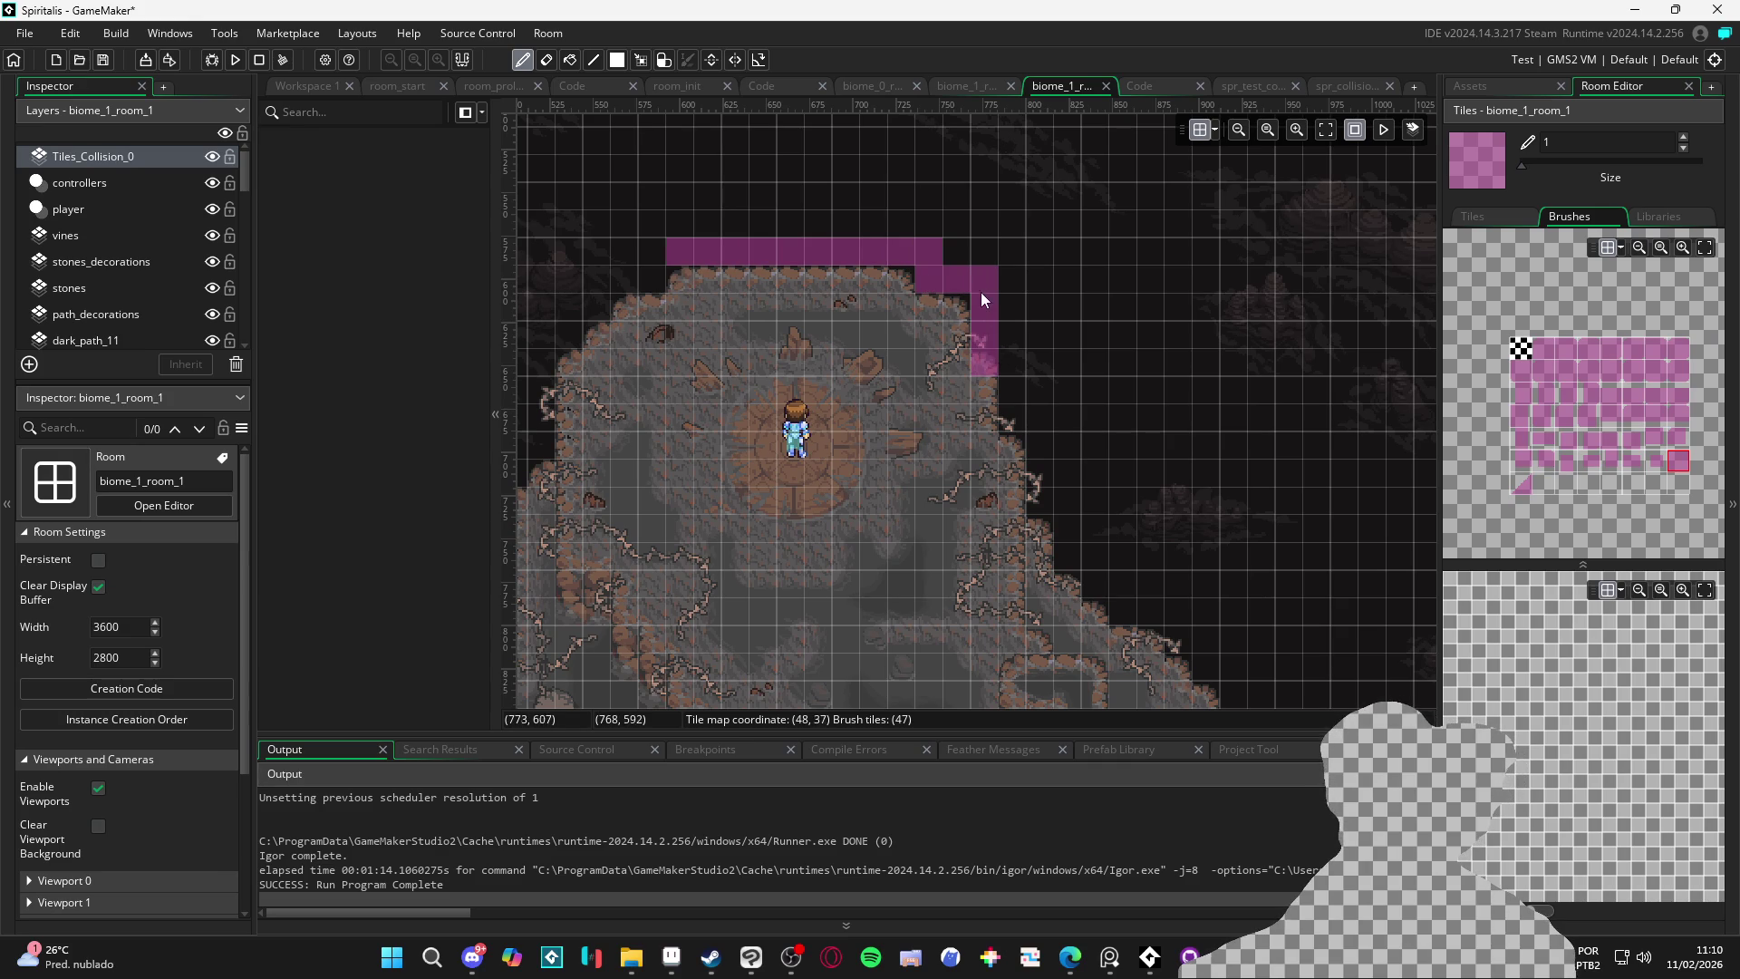
pyautogui.hotkey('ctrl', 'z')
pyautogui.click(1040, 498)
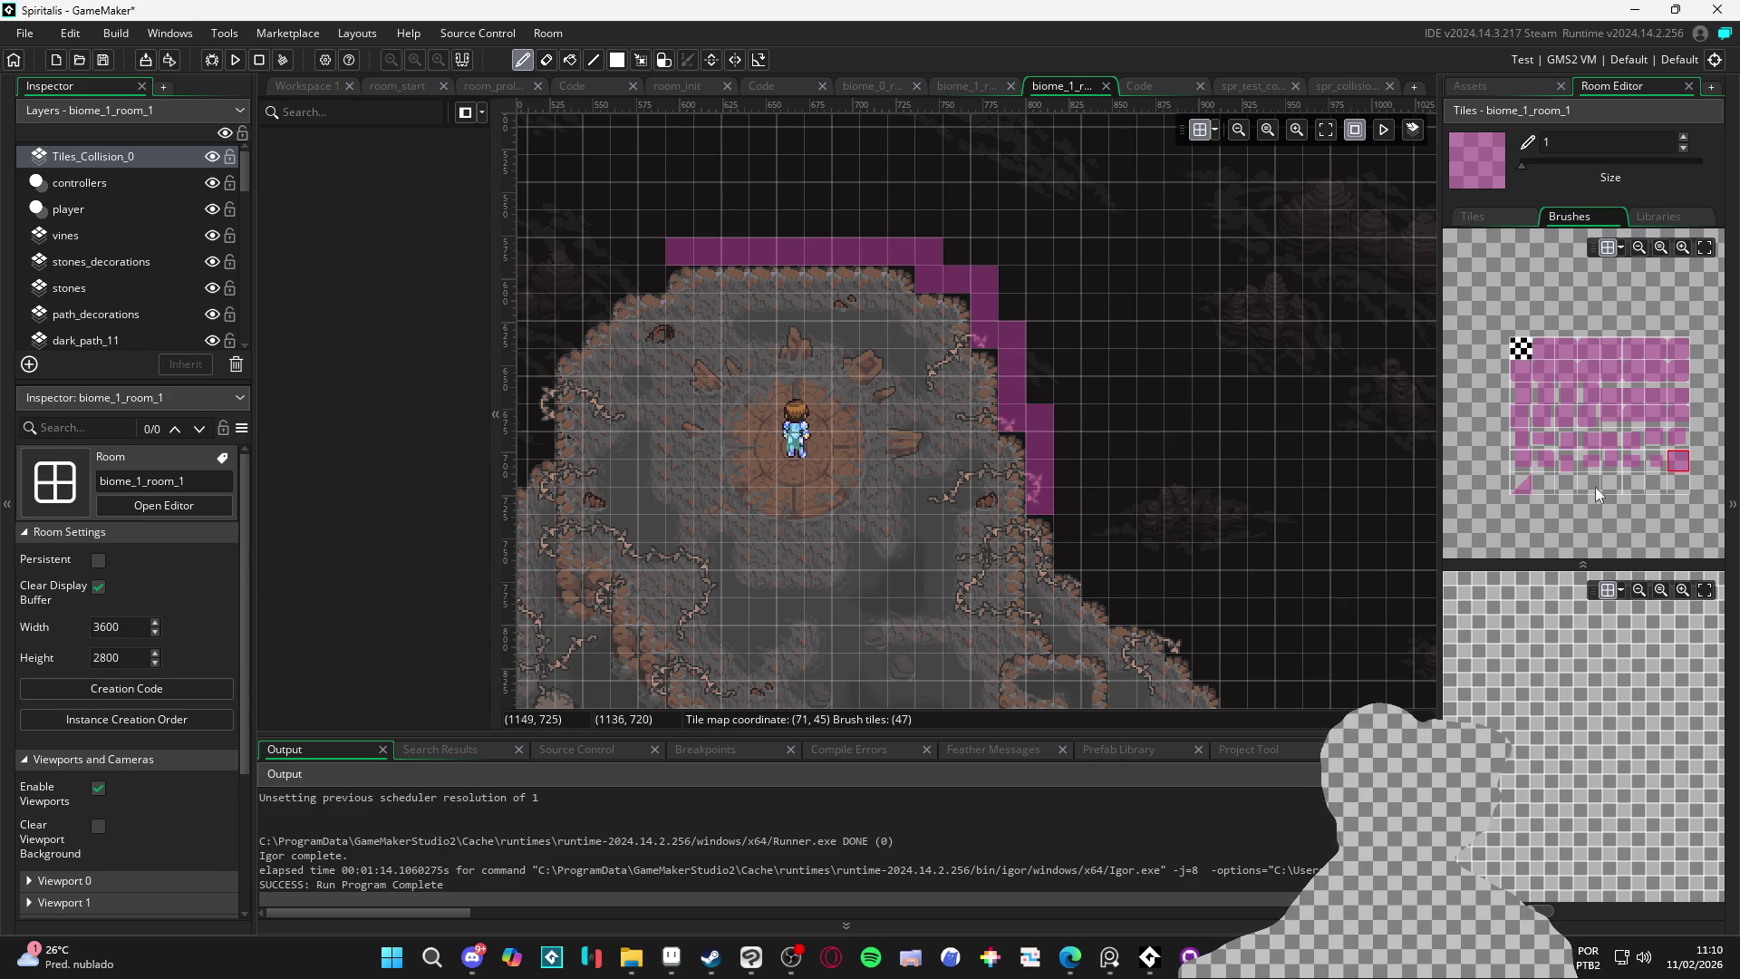
# Paint solid square collision tiles down the right cliff edge
pyautogui.click(1526, 491)
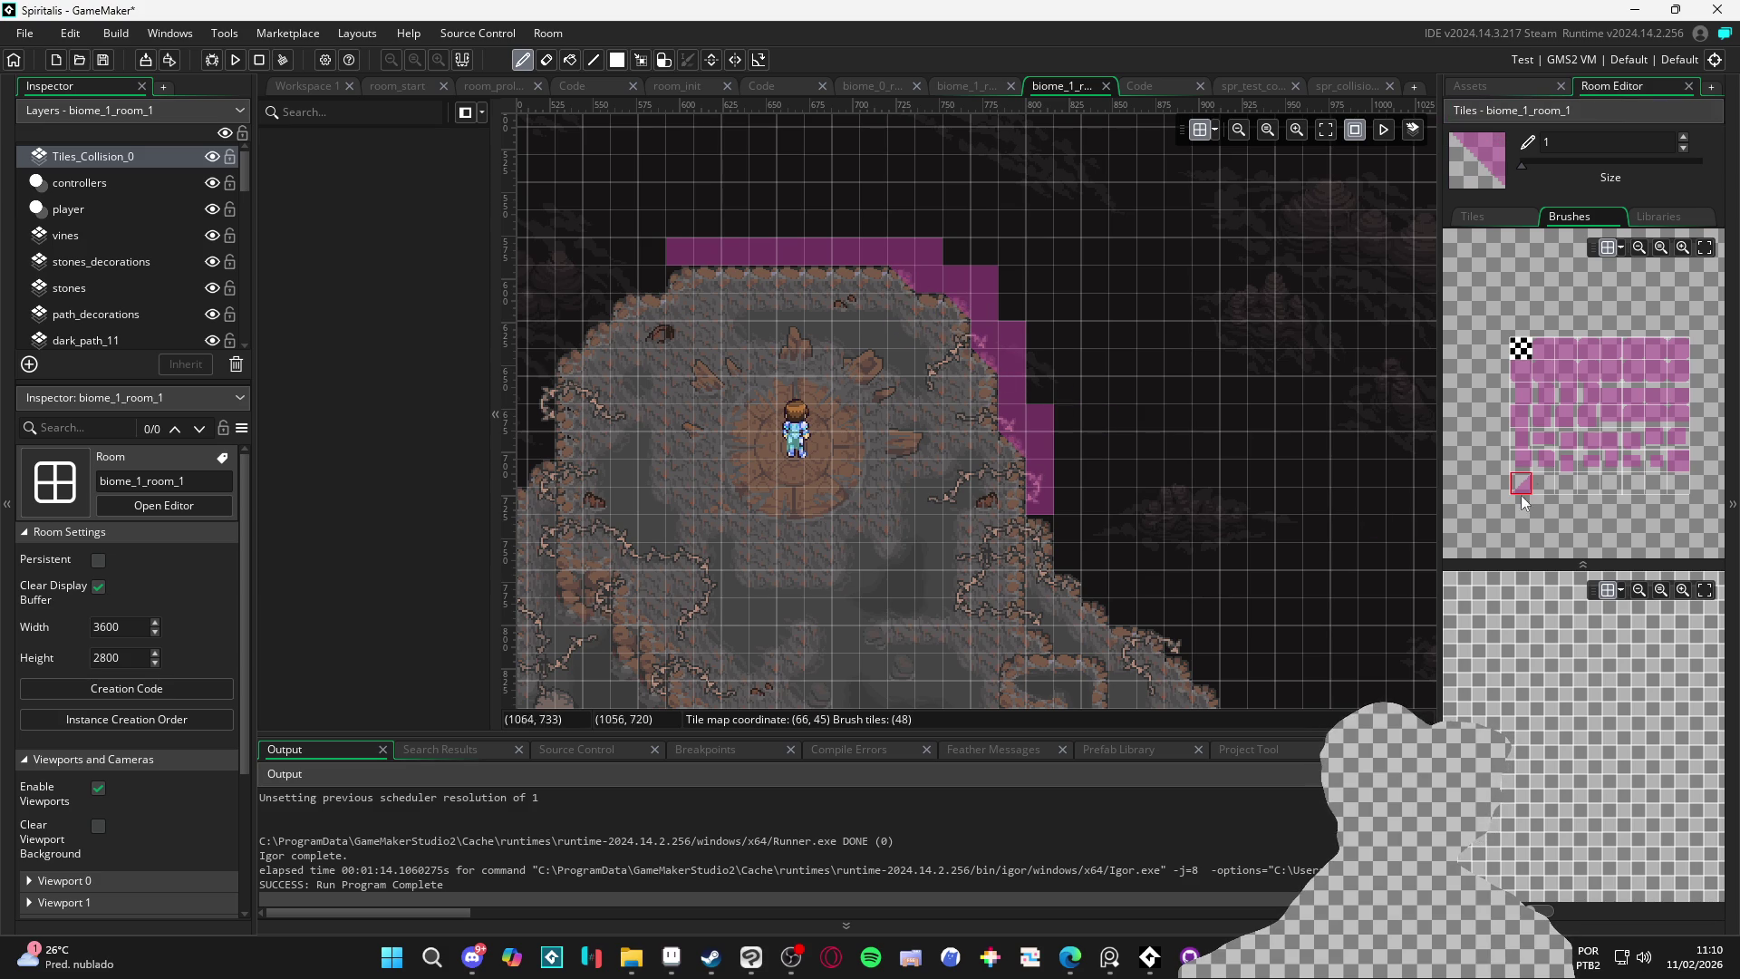
pyautogui.click(1685, 467)
pyautogui.scroll(-2, 972, 330)
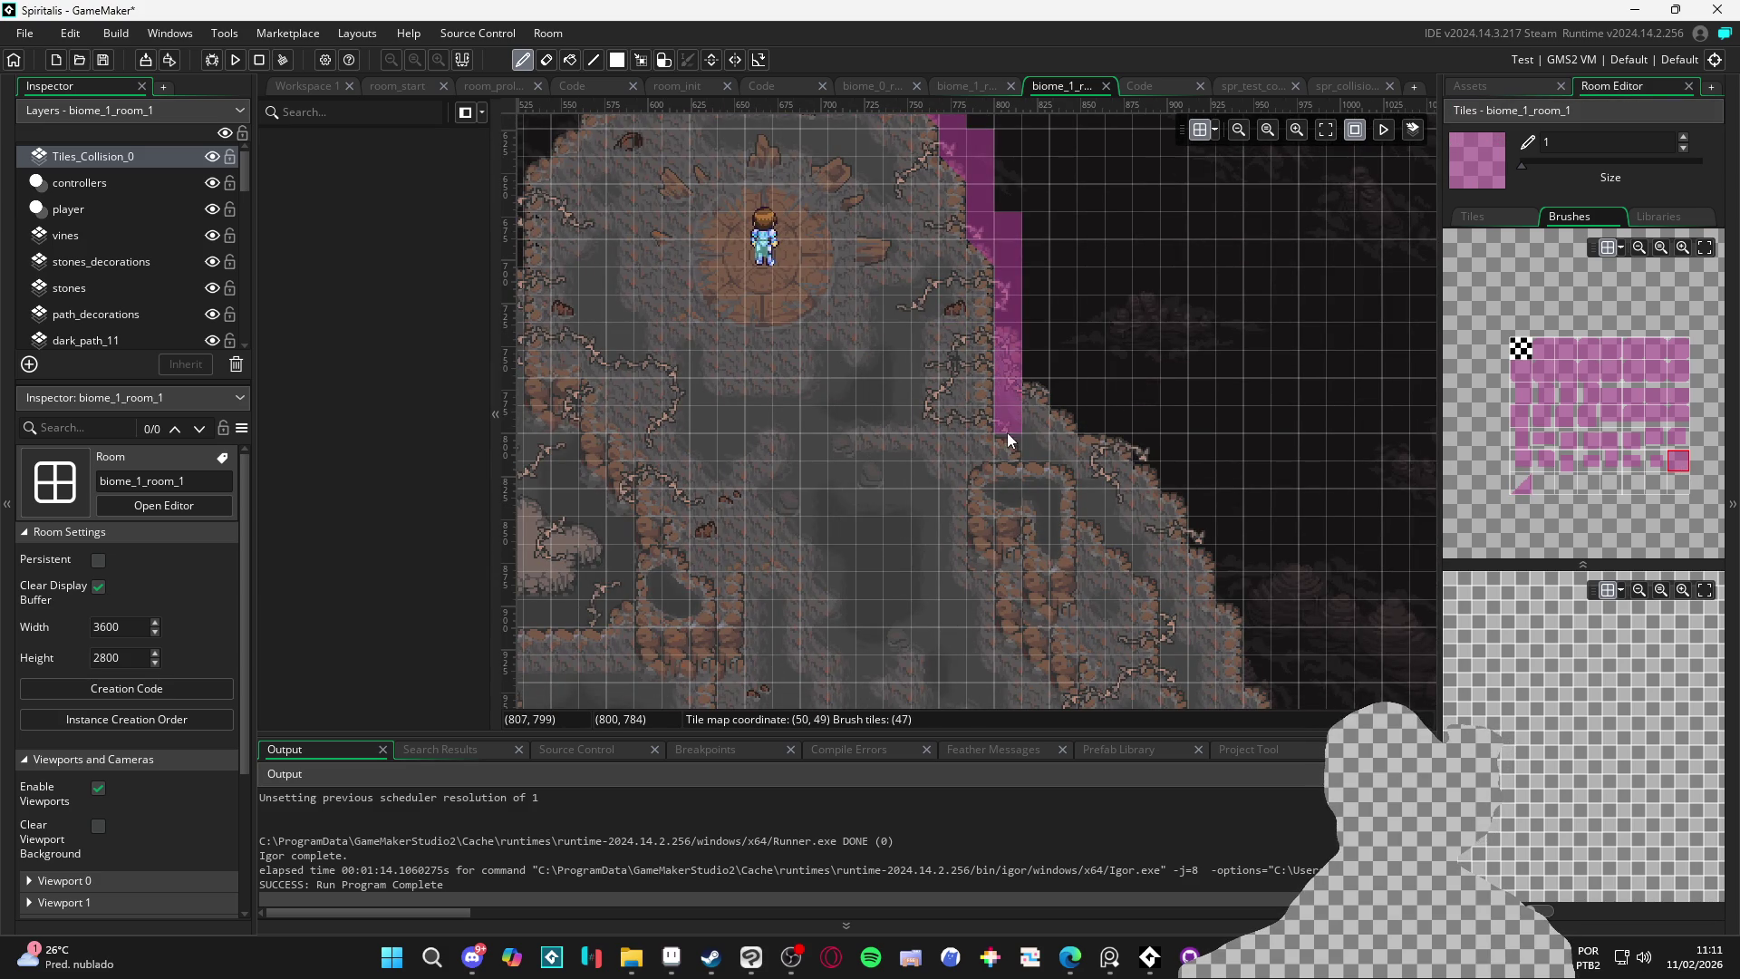
pyautogui.scroll(-2, 1031, 454)
pyautogui.moveTo(1011, 431)
pyautogui.mouseDown()
pyautogui.moveTo(992, 421)
pyautogui.moveTo(975, 453)
pyautogui.mouseUp()
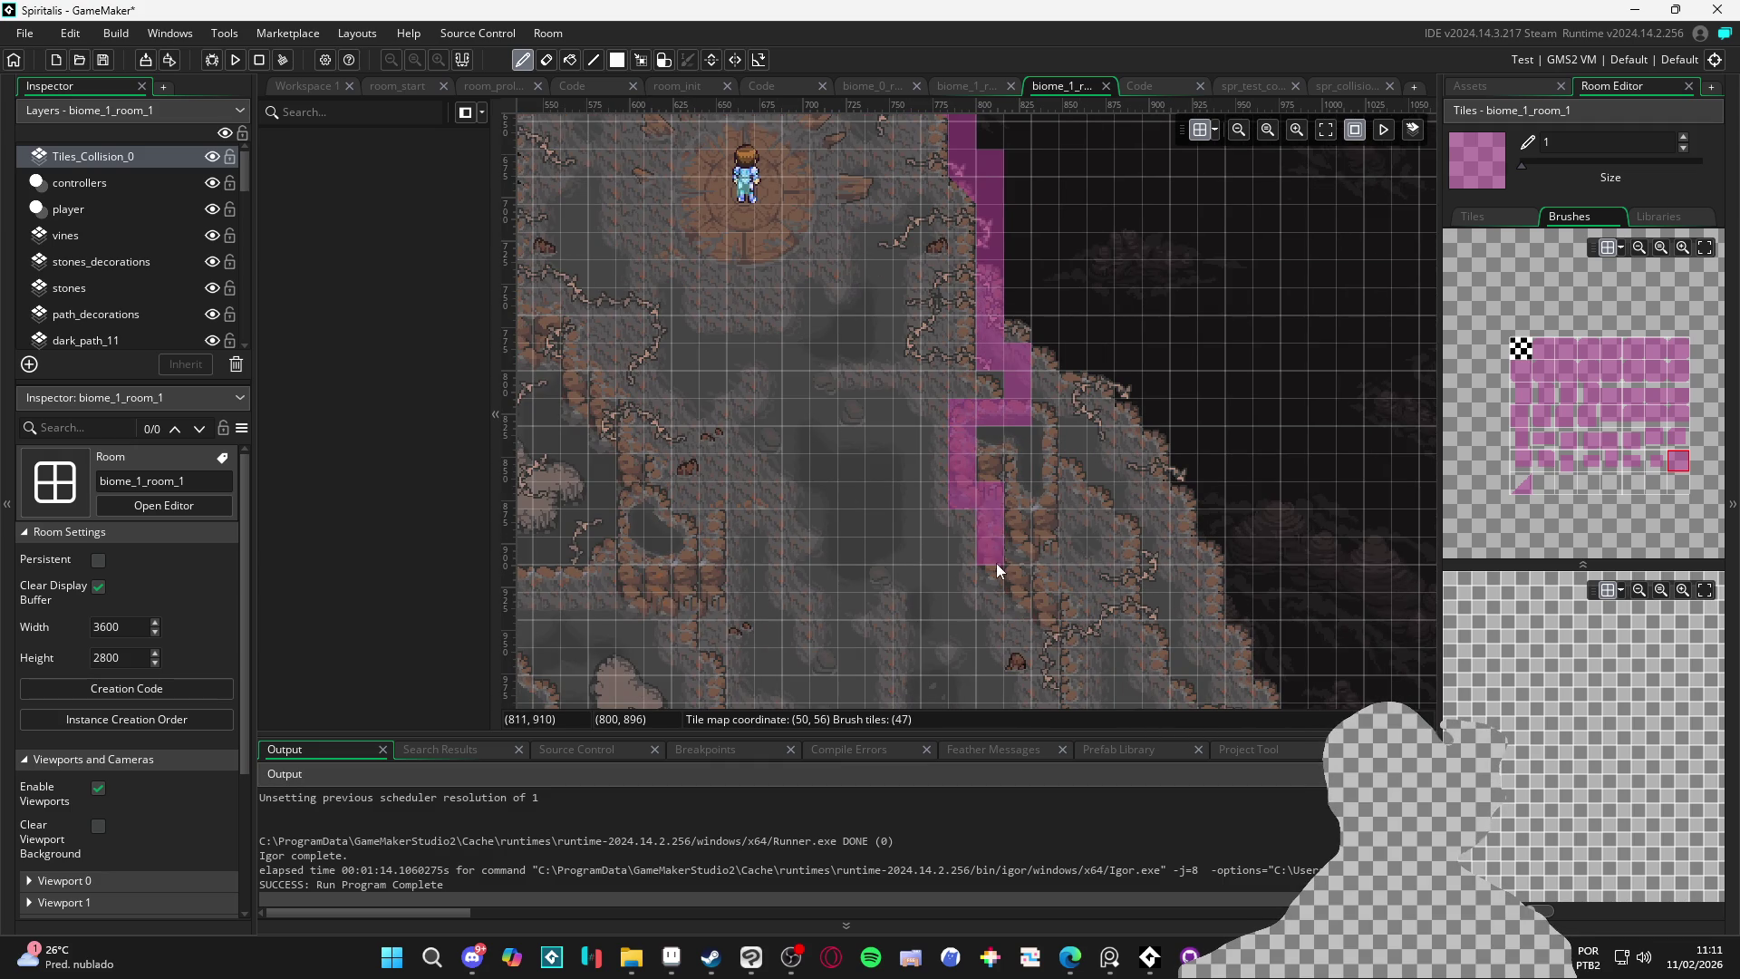
pyautogui.scroll(-3, 997, 562)
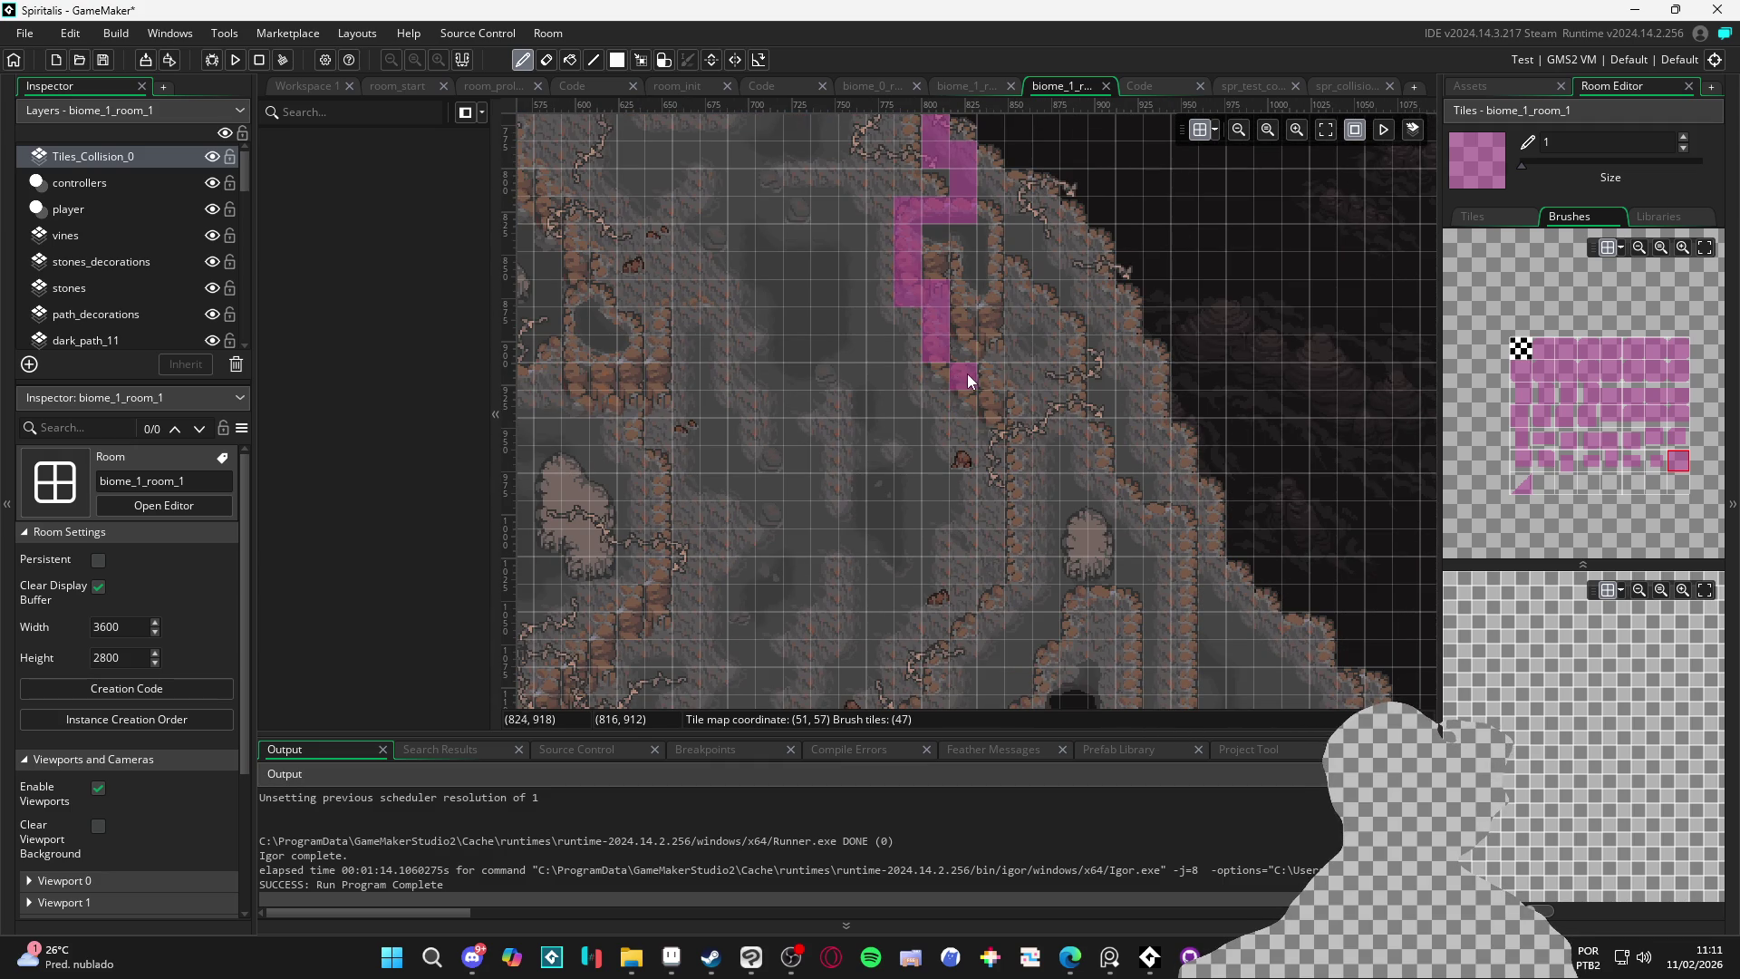
pyautogui.scroll(-1, 992, 377)
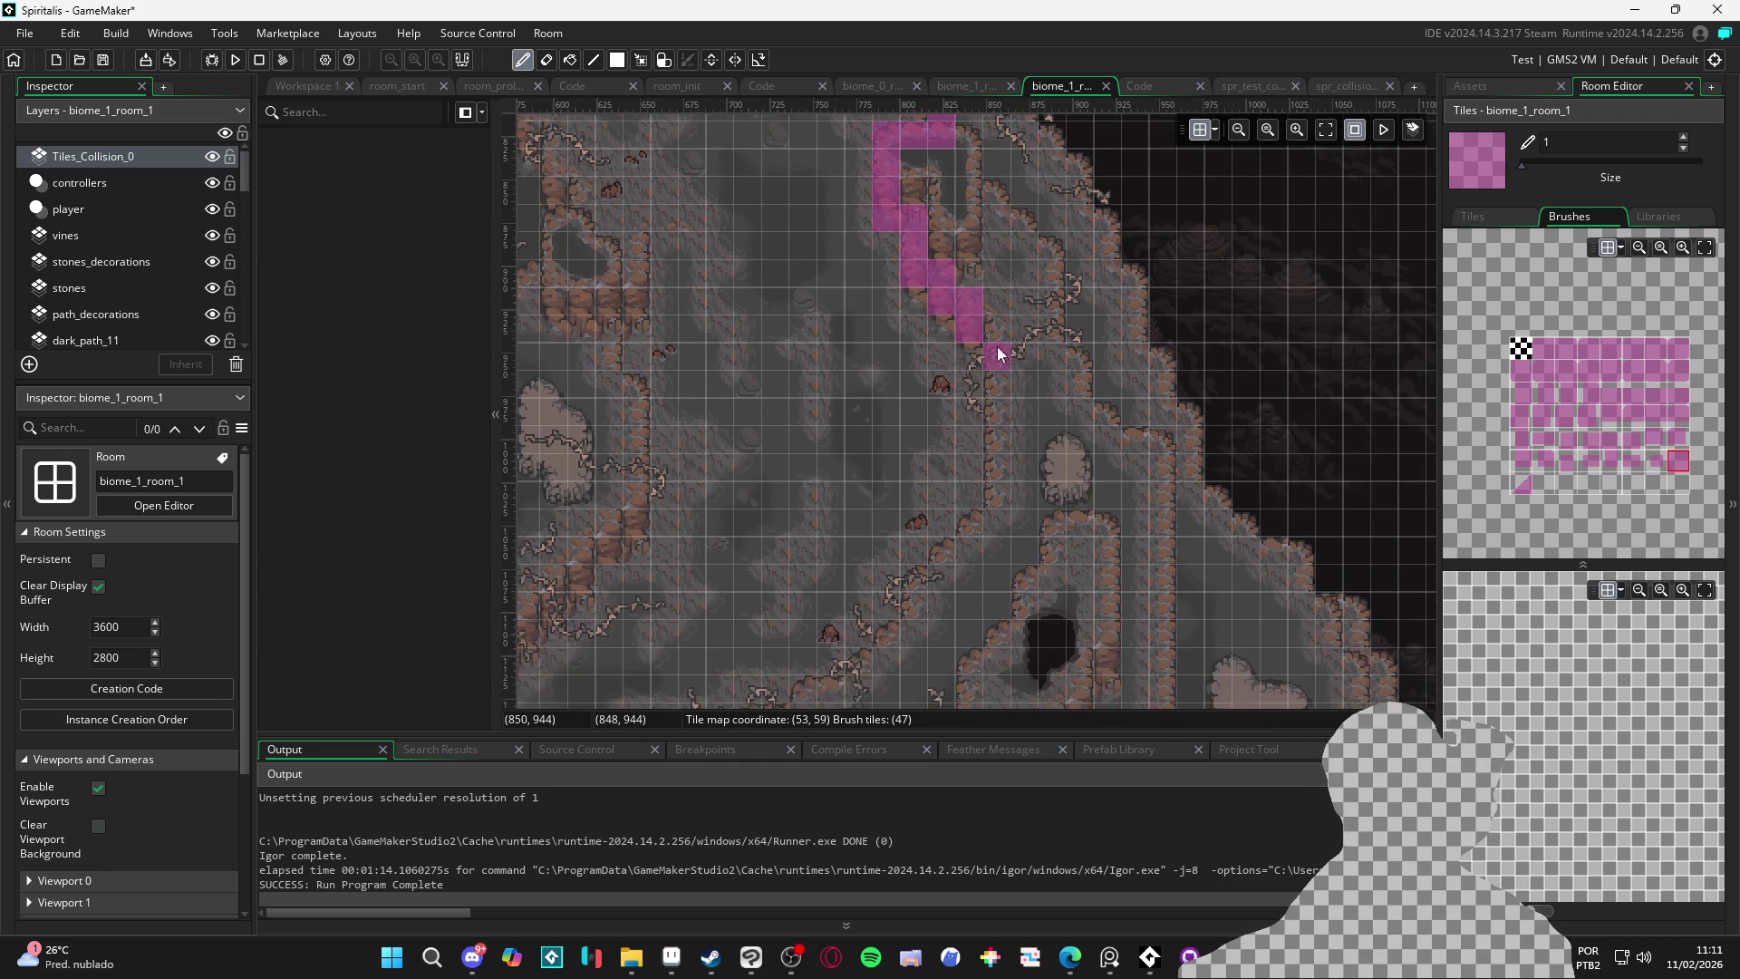
pyautogui.scroll(-1, 1019, 399)
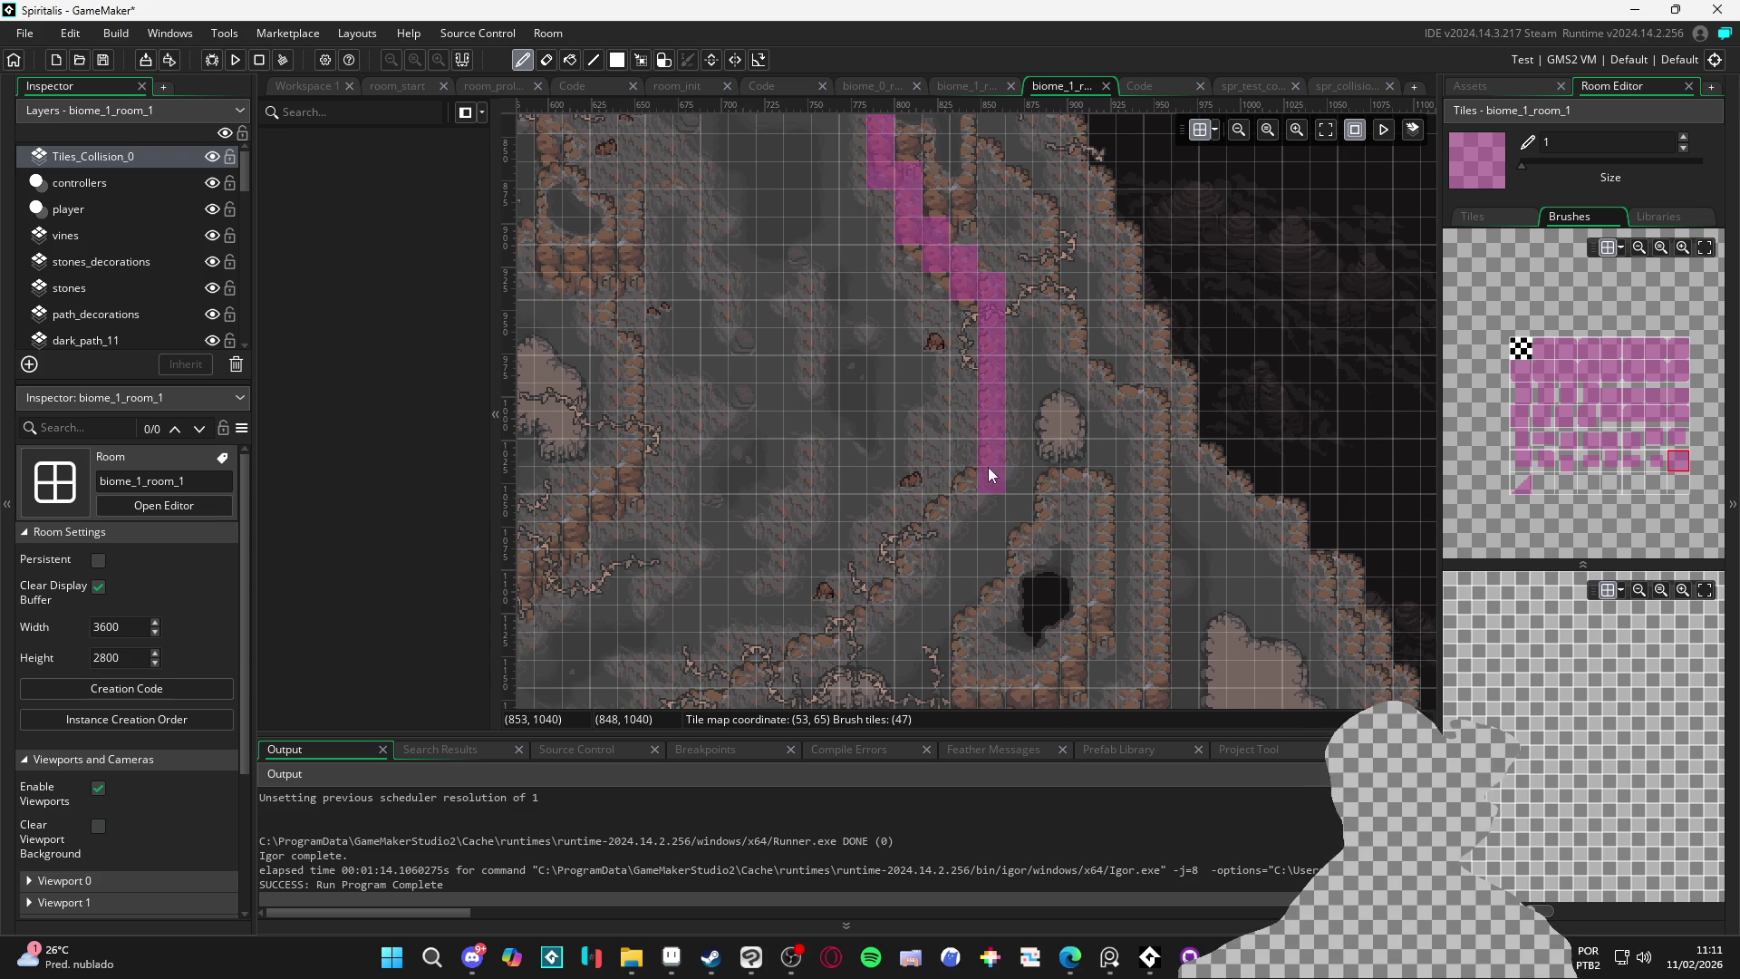
pyautogui.scroll(-2, 988, 466)
pyautogui.click(593, 60)
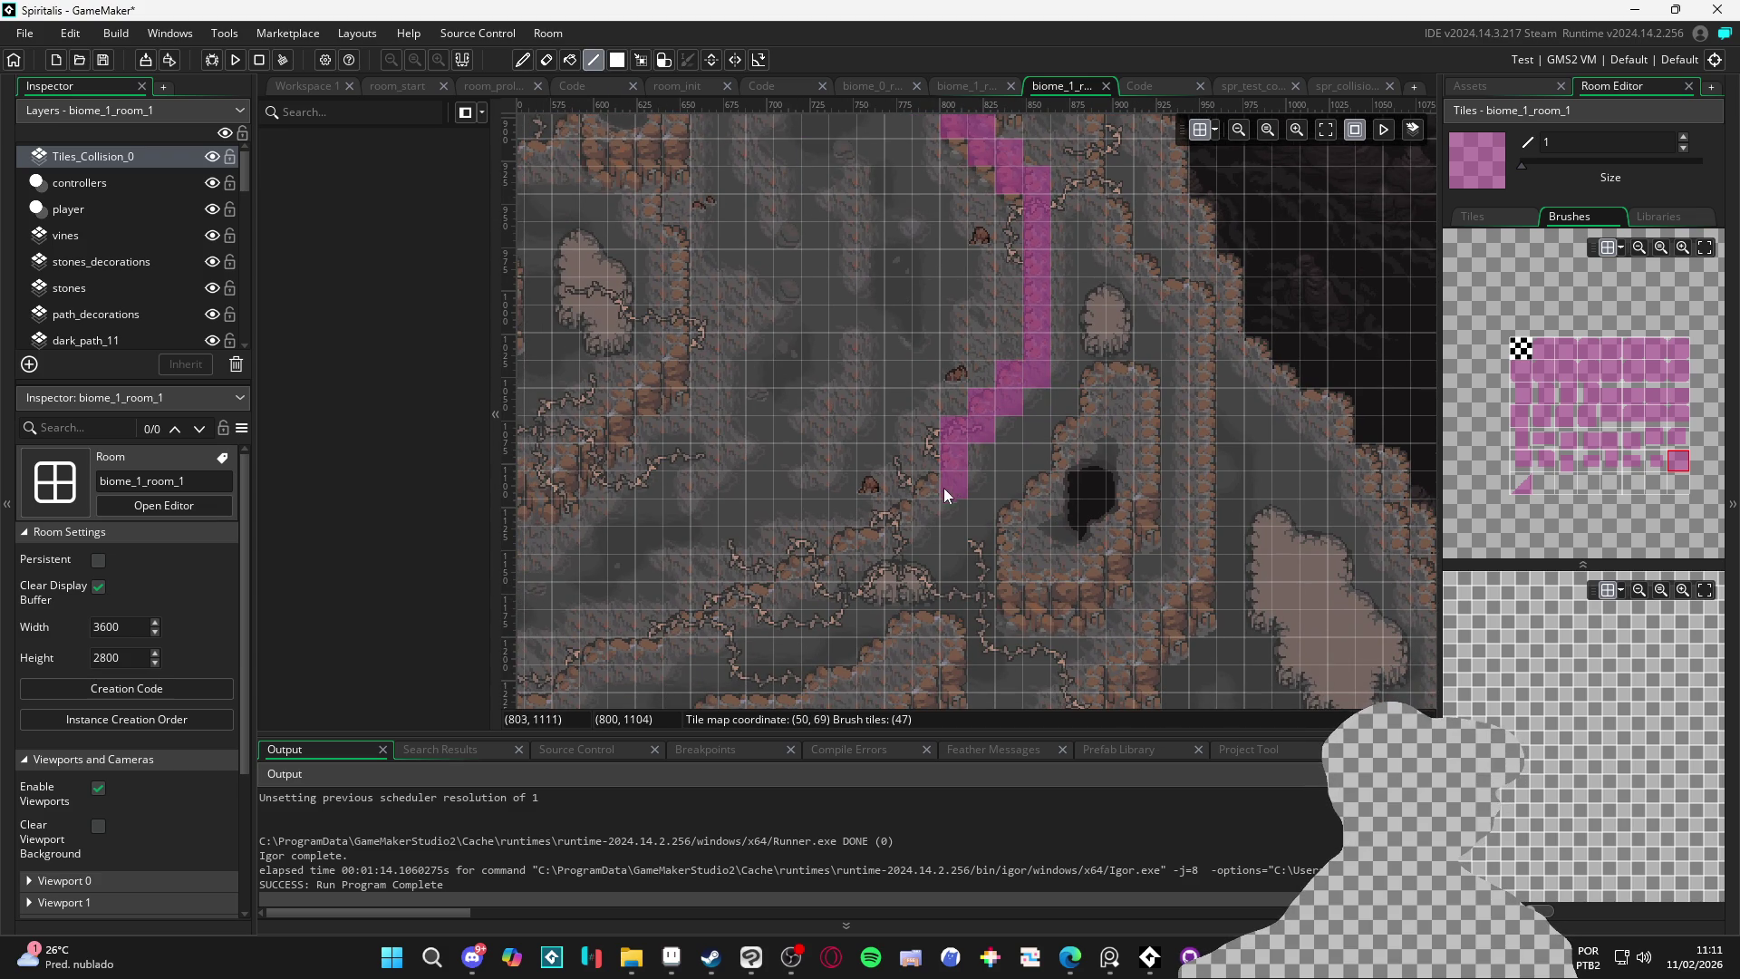
# Draw diagonal collision lines down-left along the path edge to the rock pillar
pyautogui.moveTo(905, 537); pyautogui.dragTo(1041, 388)
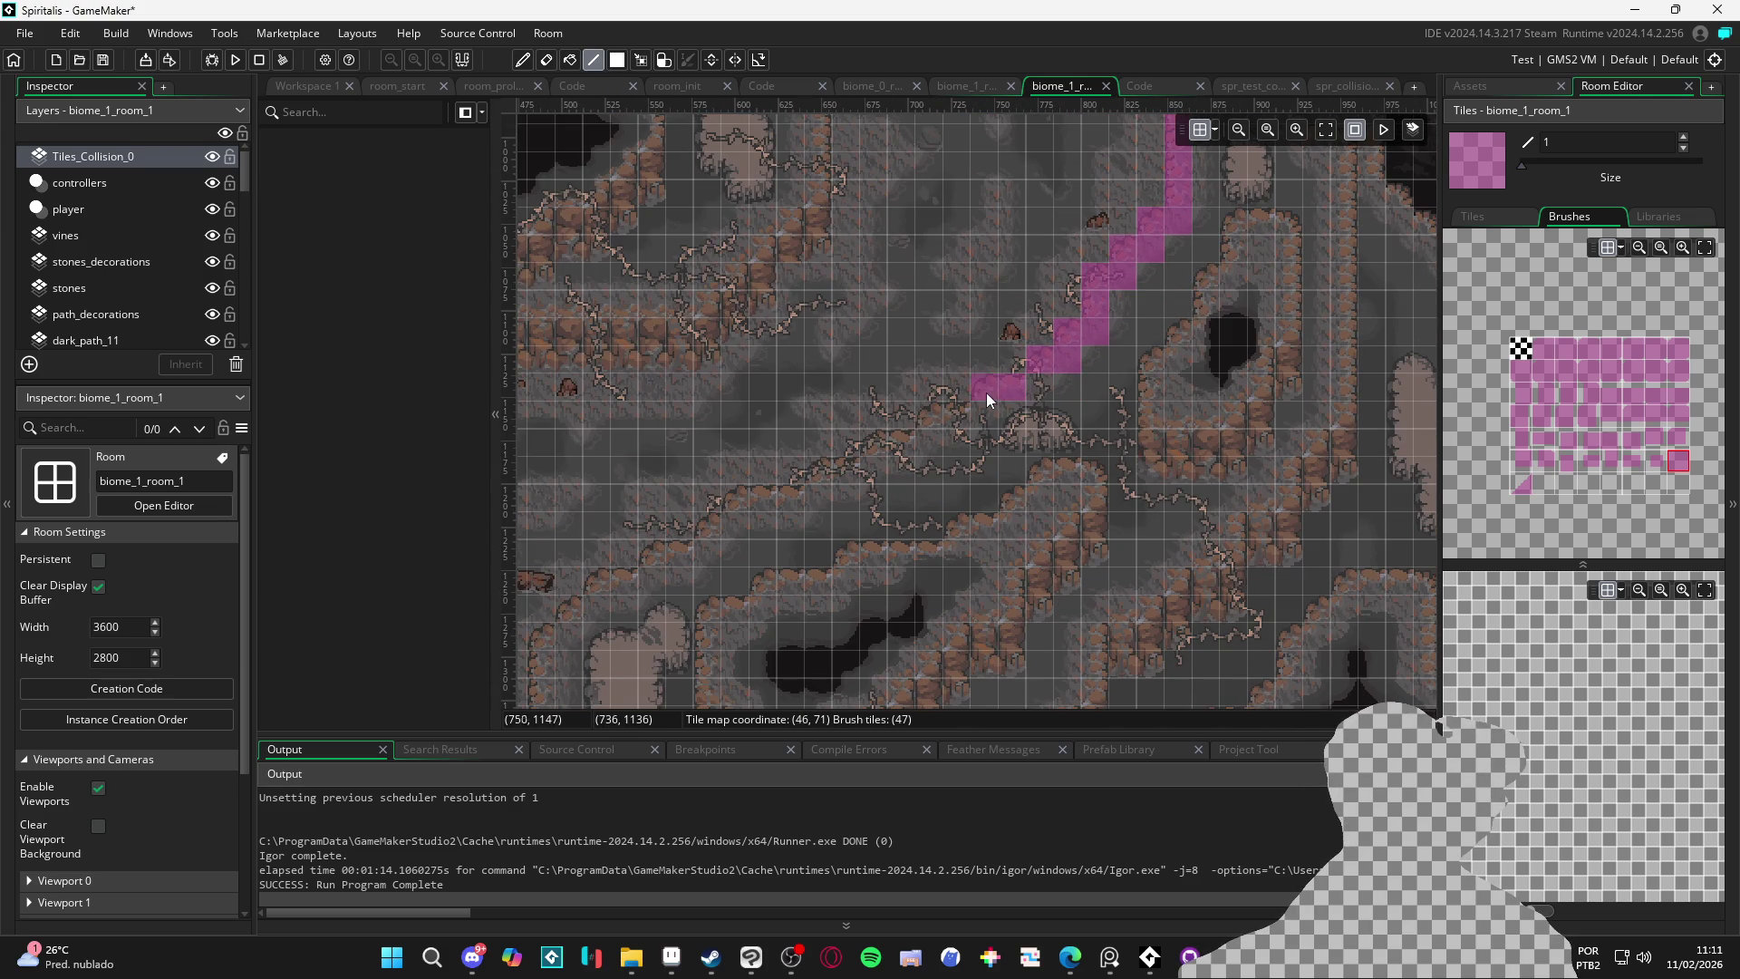
pyautogui.moveTo(936, 408)
pyautogui.mouseDown()
pyautogui.moveTo(982, 411)
pyautogui.moveTo(1009, 446)
pyautogui.mouseUp()
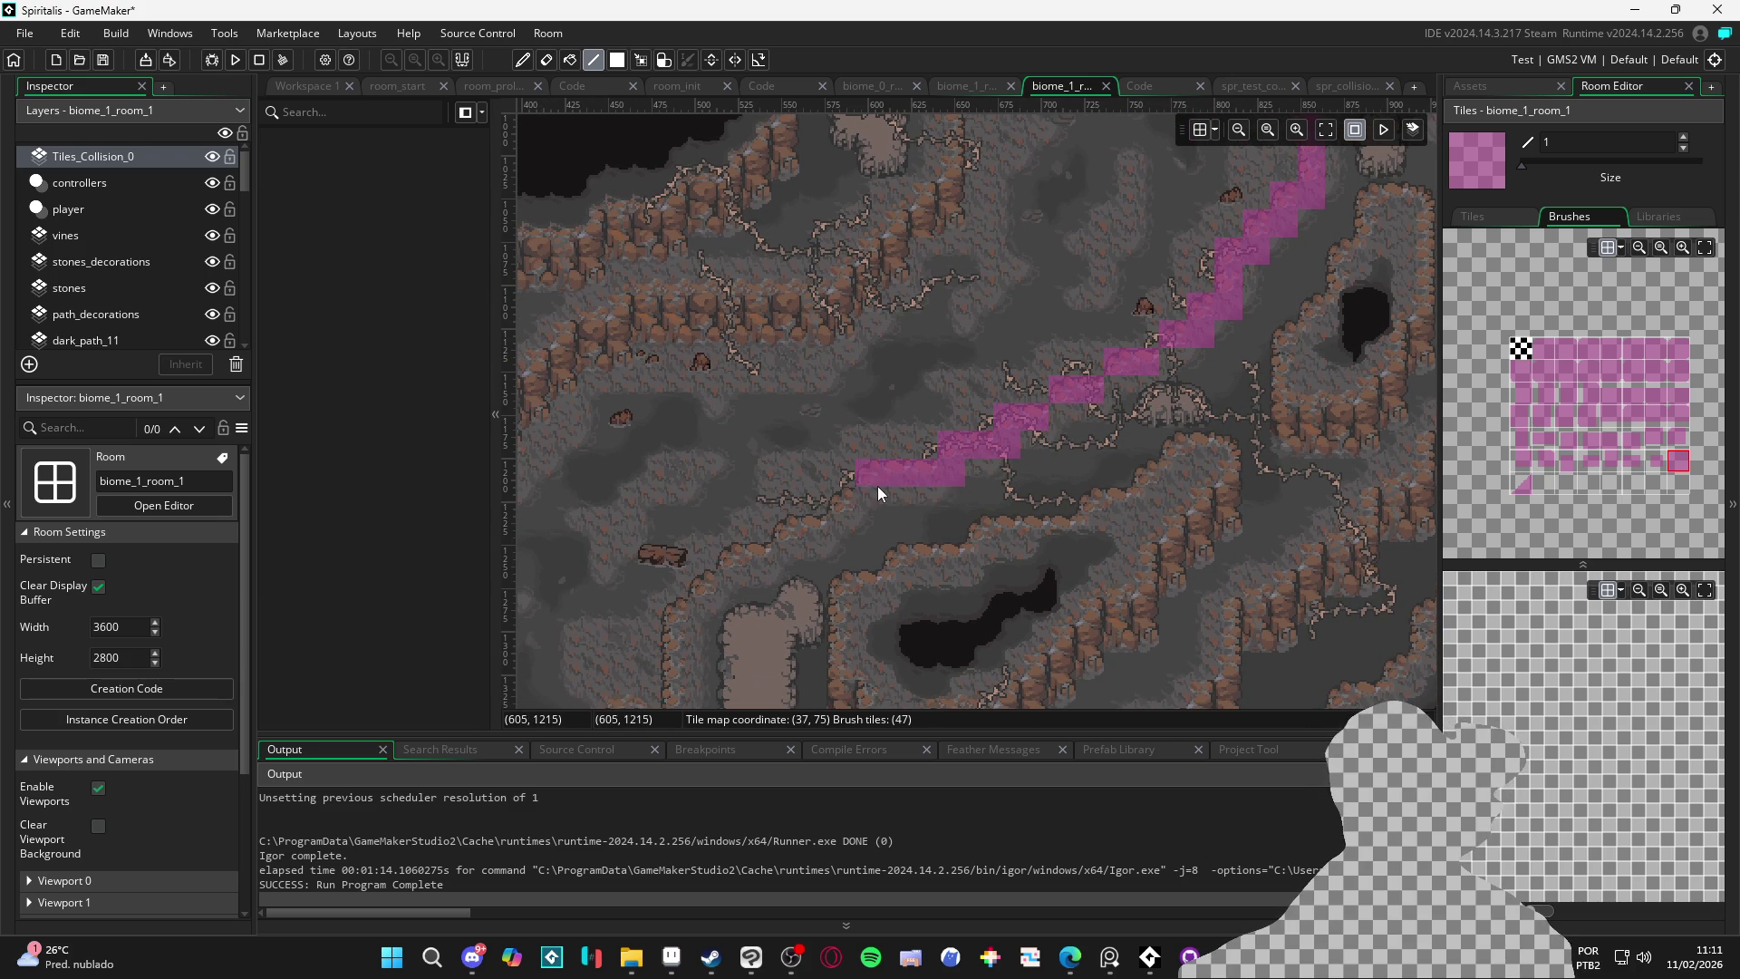
pyautogui.moveTo(877, 486); pyautogui.dragTo(912, 428)
pyautogui.moveTo(872, 486); pyautogui.dragTo(938, 405)
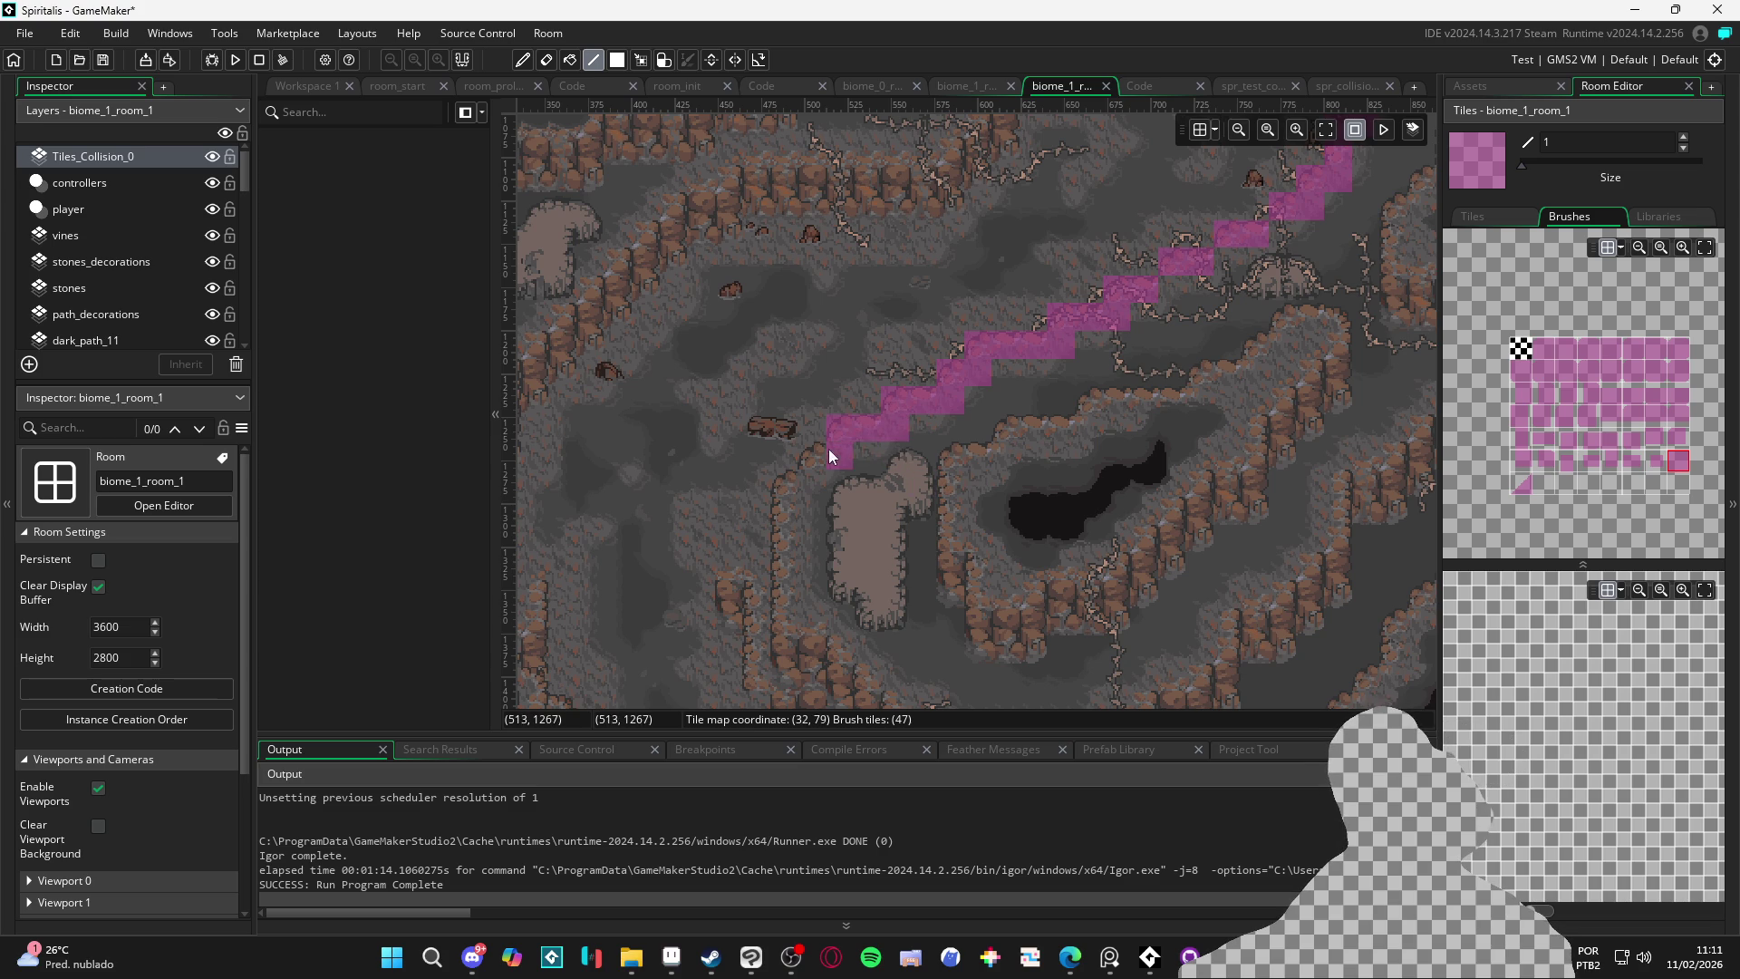
pyautogui.moveTo(812, 458)
pyautogui.mouseDown()
pyautogui.moveTo(790, 638)
pyautogui.moveTo(895, 487)
pyautogui.mouseUp()
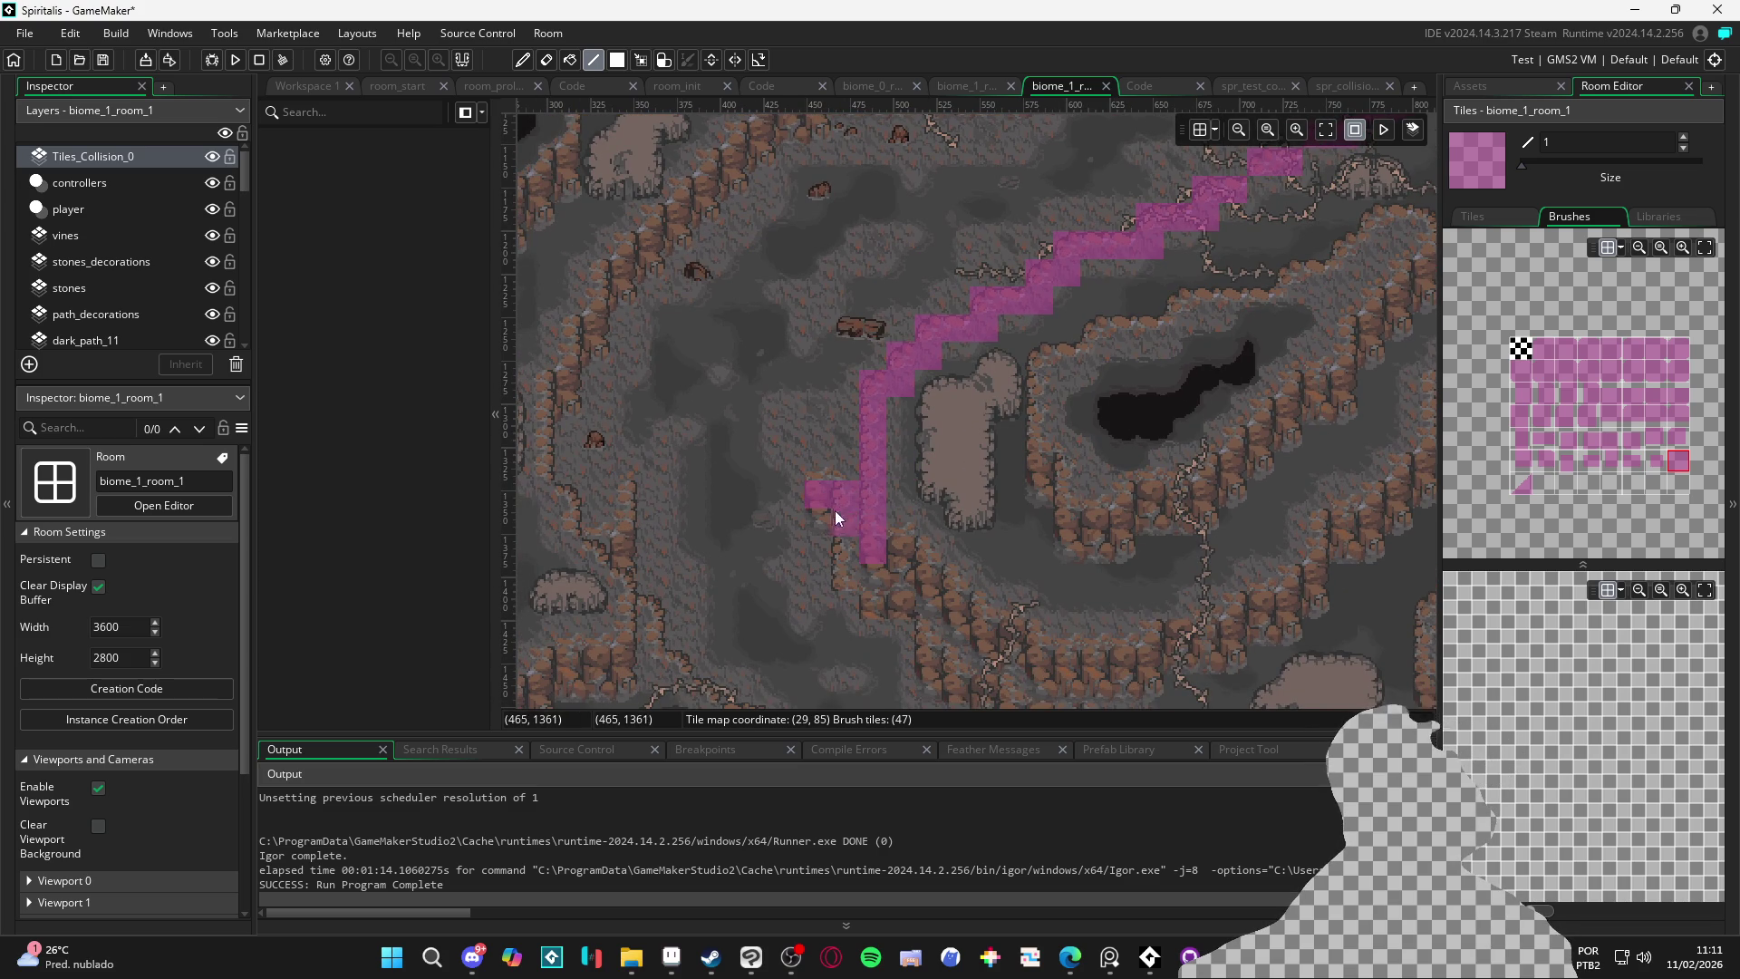
# Paint collision along the lower path edge and down a column, erasing a stray tile
pyautogui.moveTo(860, 519)
pyautogui.mouseDown()
pyautogui.moveTo(836, 368)
pyautogui.moveTo(826, 402)
pyautogui.moveTo(1000, 567)
pyautogui.moveTo(1080, 578)
pyautogui.mouseUp()
pyautogui.moveTo(995, 503)
pyautogui.mouseDown()
pyautogui.moveTo(1069, 509)
pyautogui.moveTo(1067, 531)
pyautogui.moveTo(1128, 560)
pyautogui.moveTo(1262, 571)
pyautogui.moveTo(859, 460)
pyautogui.moveTo(933, 477)
pyautogui.mouseUp()
pyautogui.moveTo(1065, 515); pyautogui.dragTo(1072, 477)
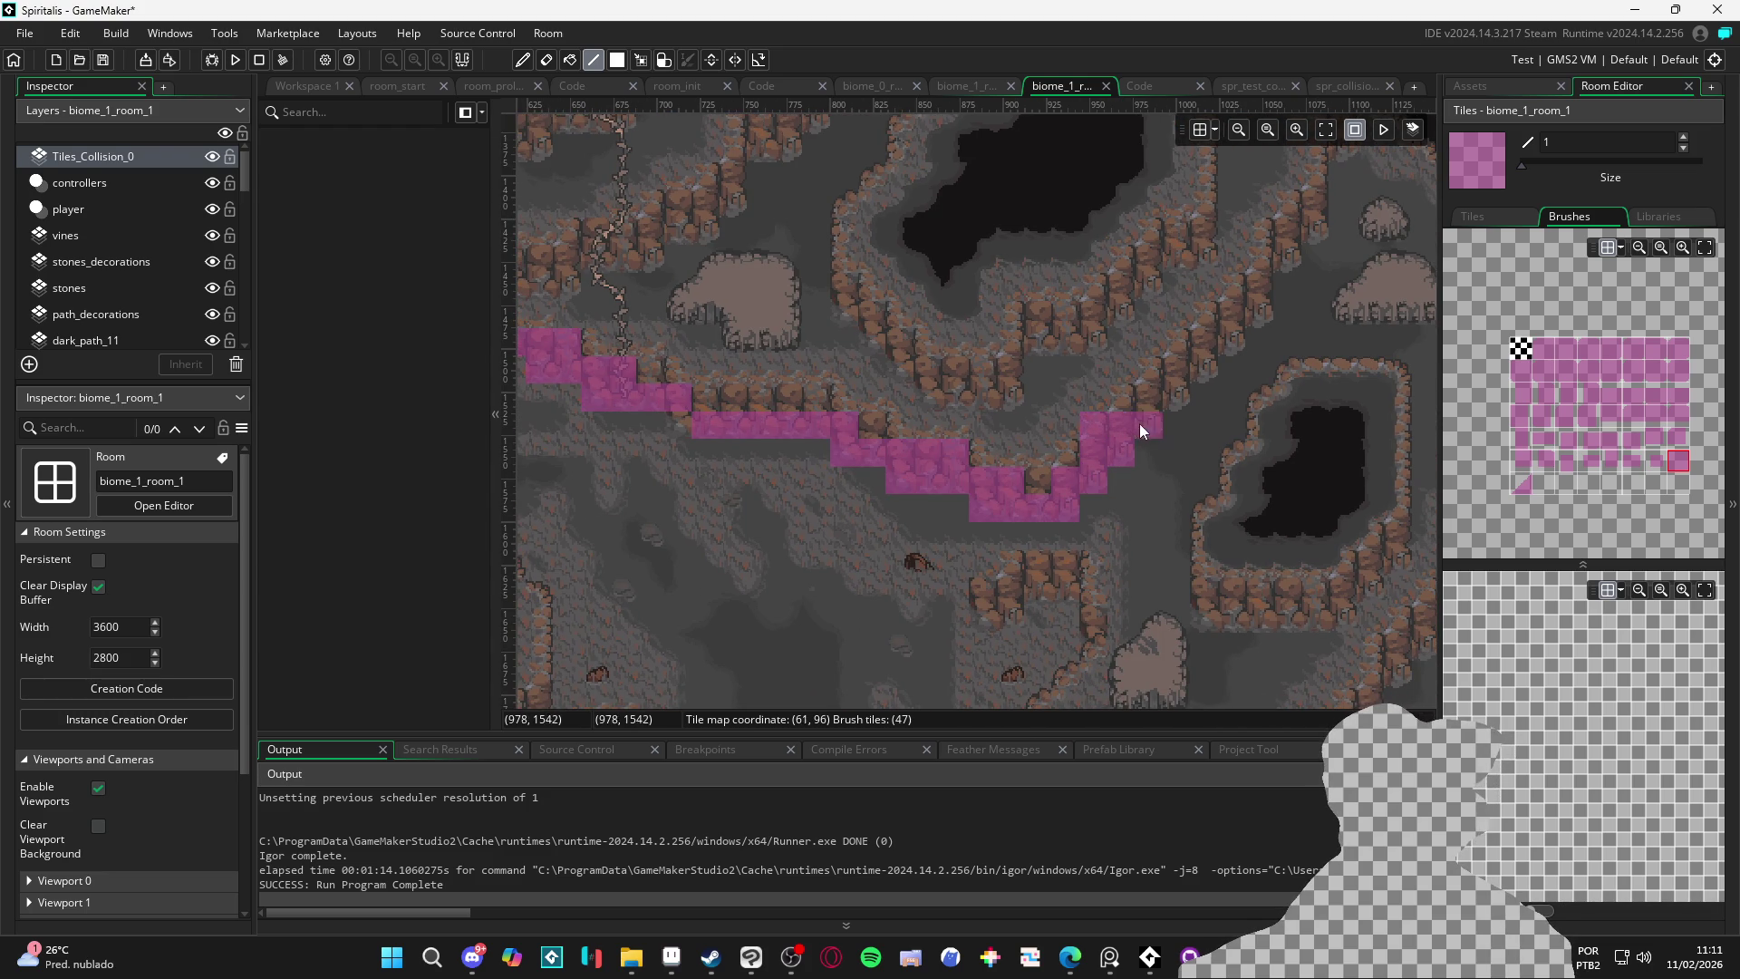
pyautogui.scroll(-5, 981, 510)
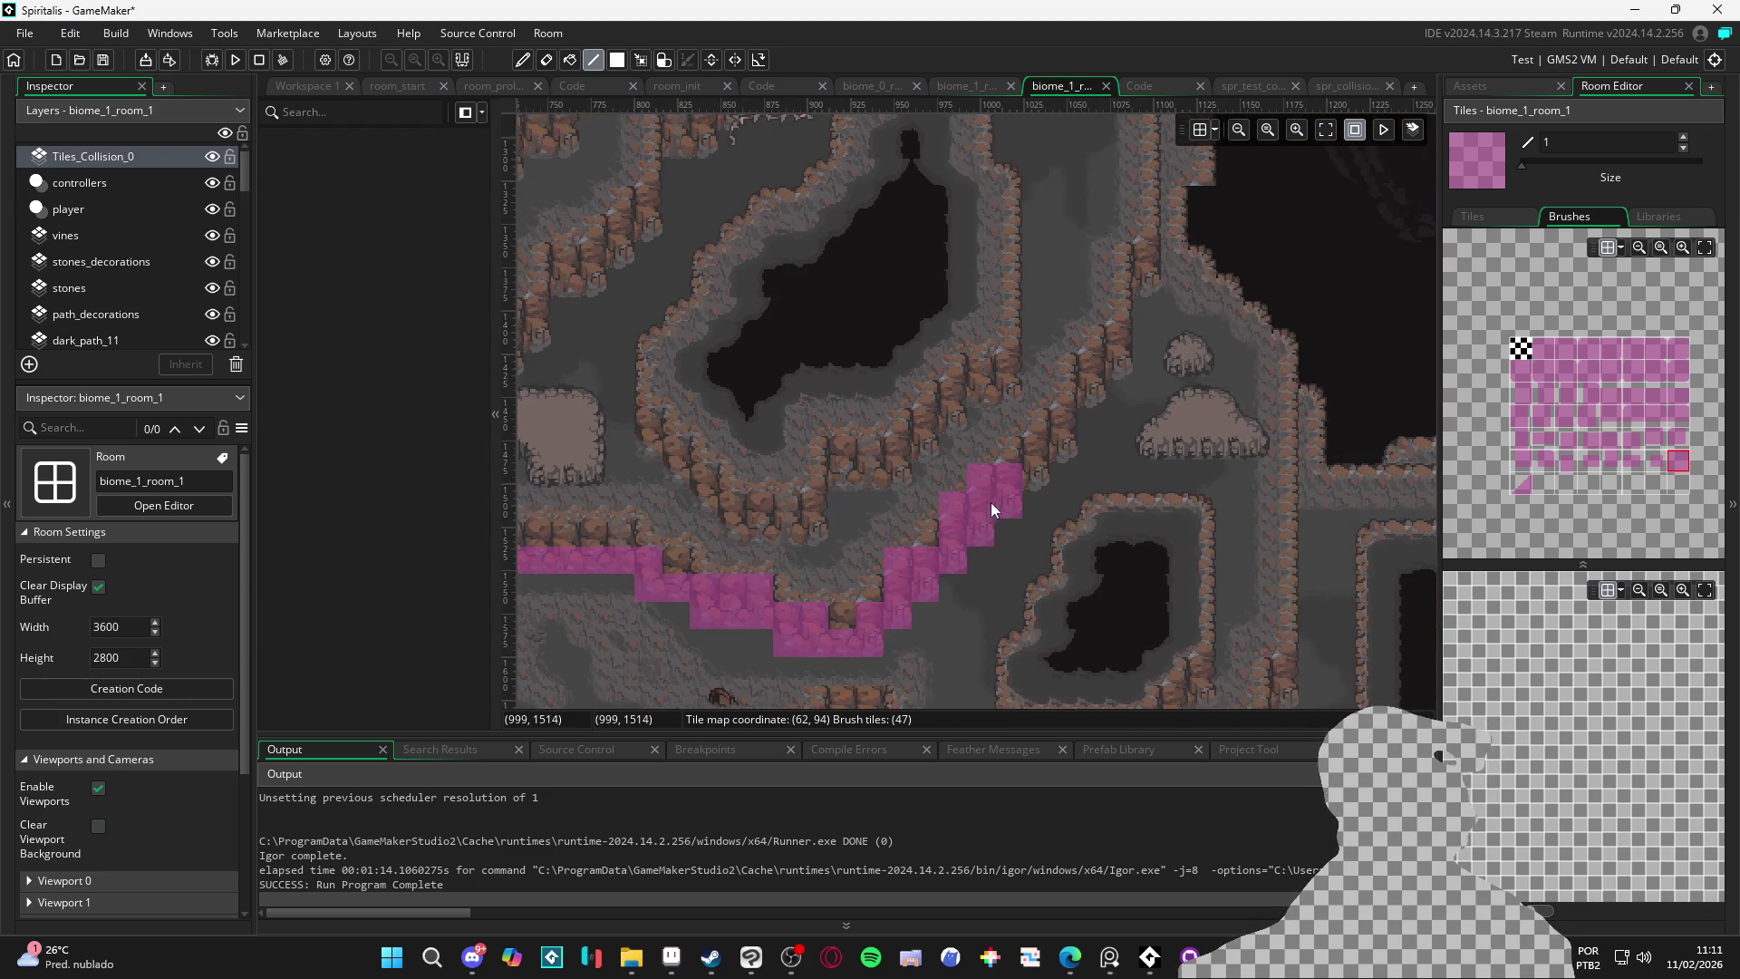
pyautogui.hscroll(-1, 1137, 328)
pyautogui.moveTo(998, 312)
pyautogui.mouseDown()
pyautogui.moveTo(1008, 402)
pyautogui.moveTo(1033, 423)
pyautogui.mouseUp()
pyautogui.moveTo(1083, 315); pyautogui.dragTo(1089, 237)
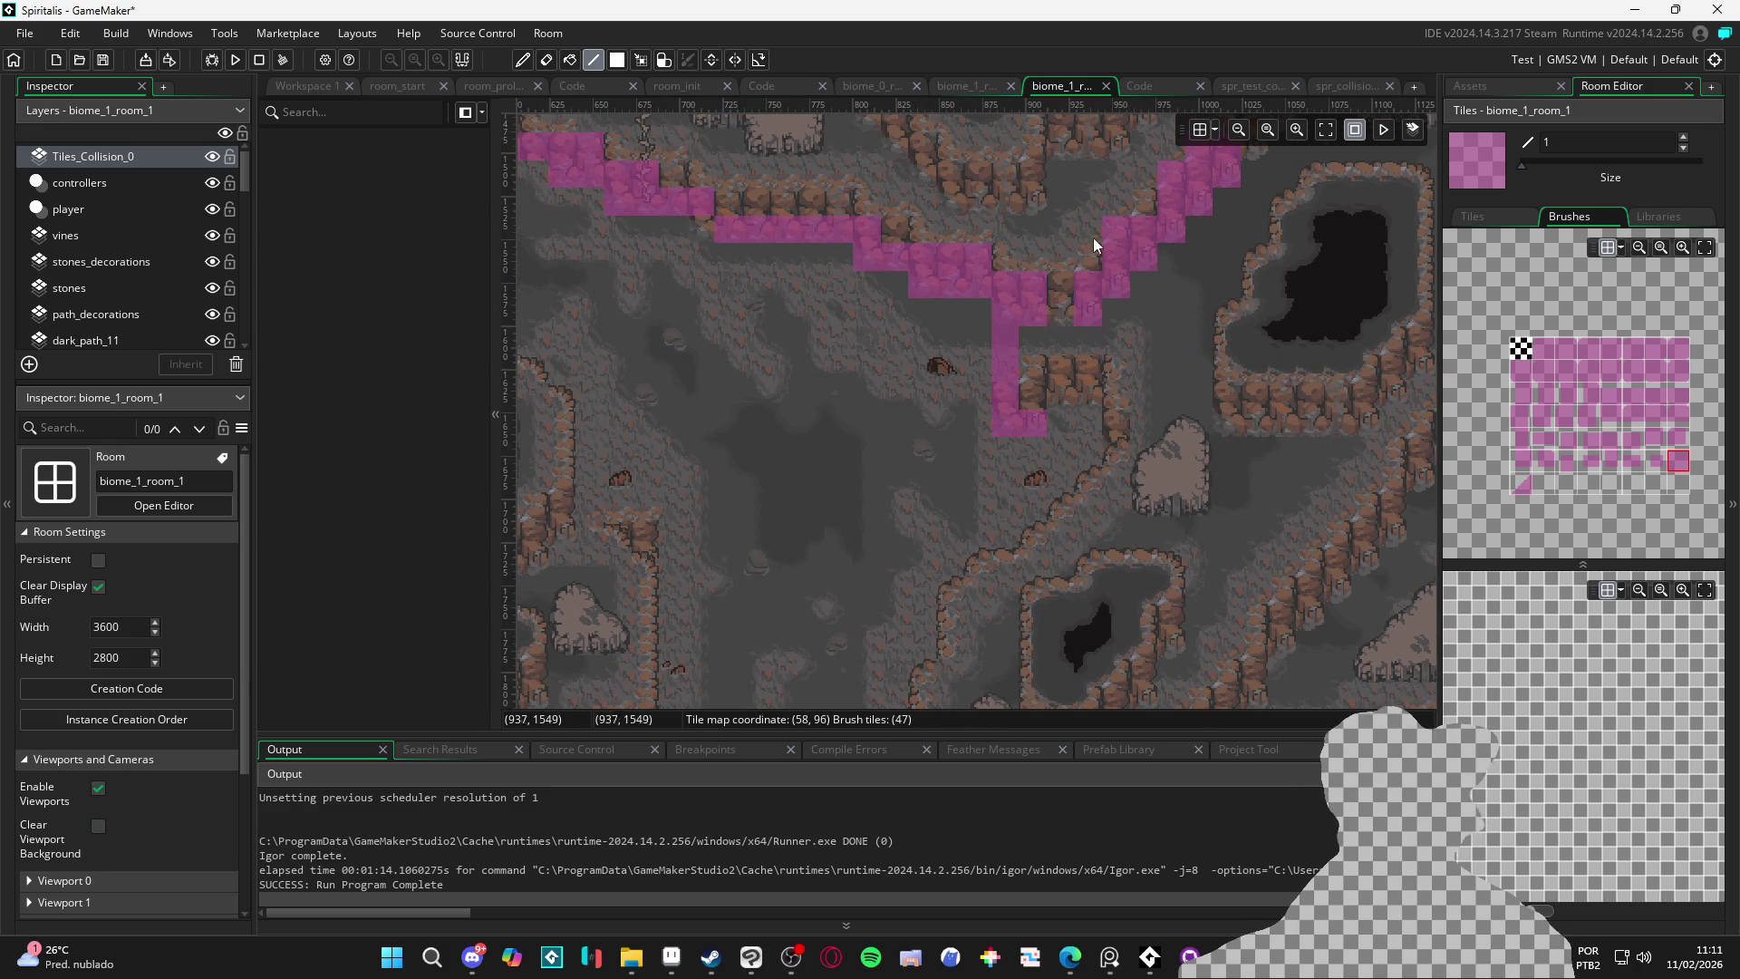
pyautogui.scroll(3, 1141, 293)
pyautogui.hscroll(2, 1141, 293)
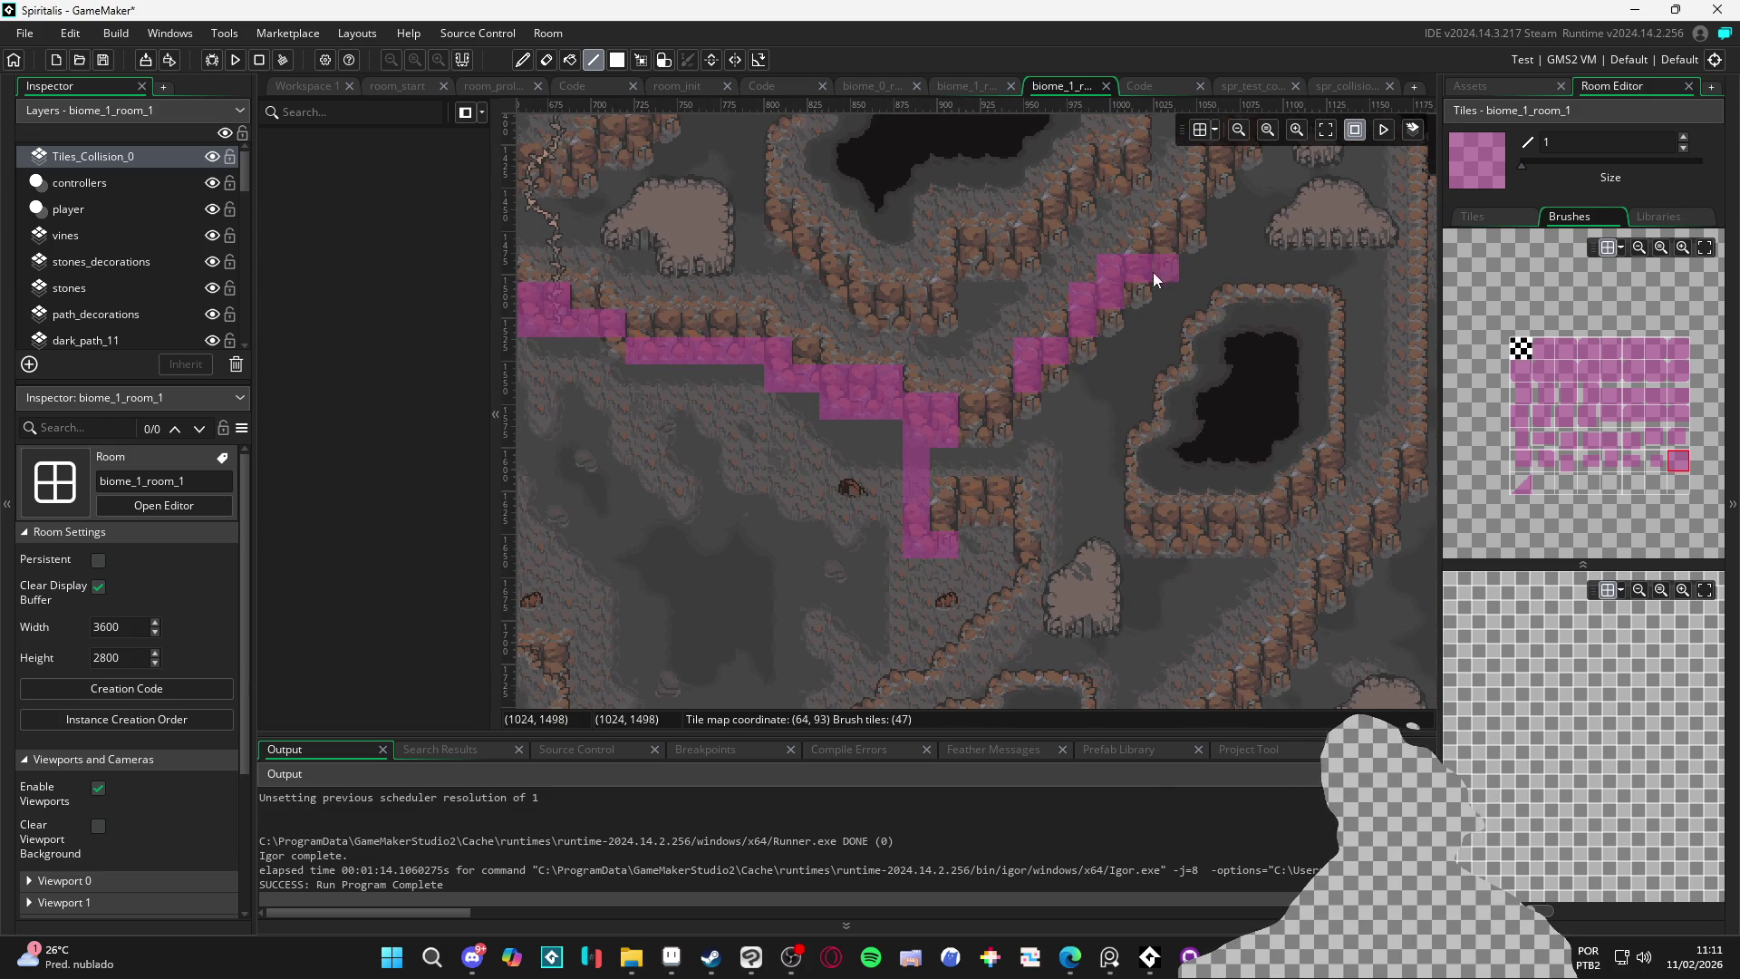
pyautogui.moveTo(1083, 299); pyautogui.dragTo(1129, 257)
pyautogui.rightClick(1051, 364)
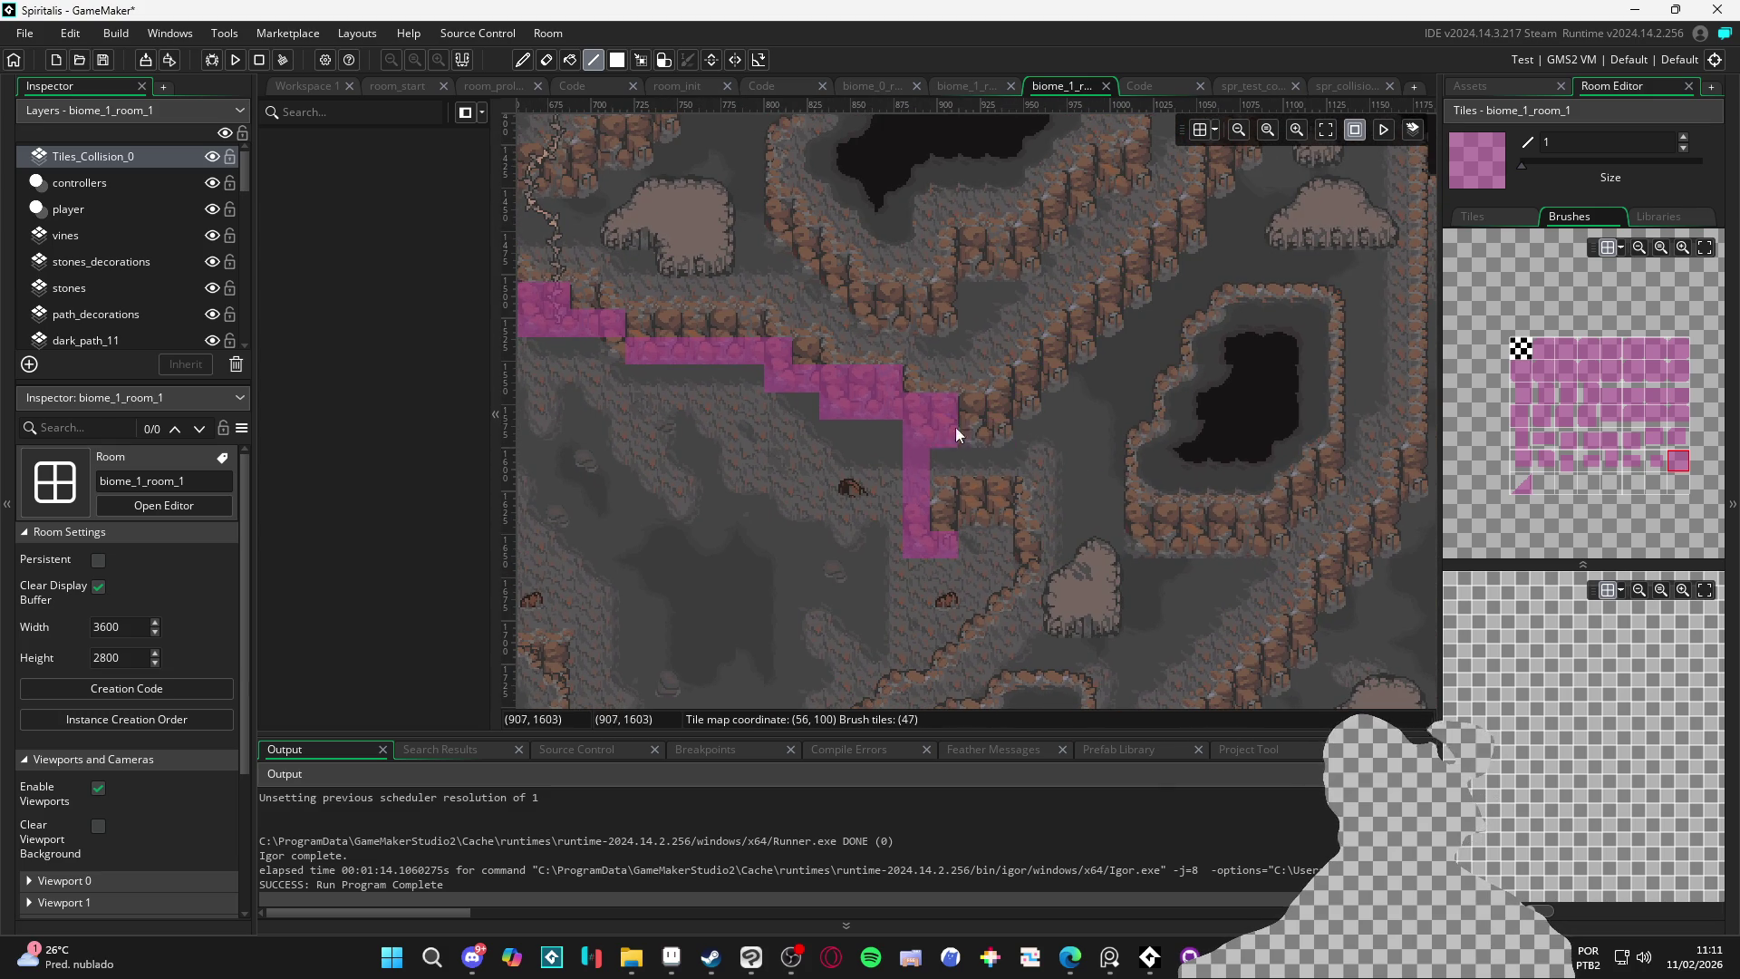
# Draw a row of collision tiles at the base of the rock ridge
pyautogui.scroll(-3, 964, 342)
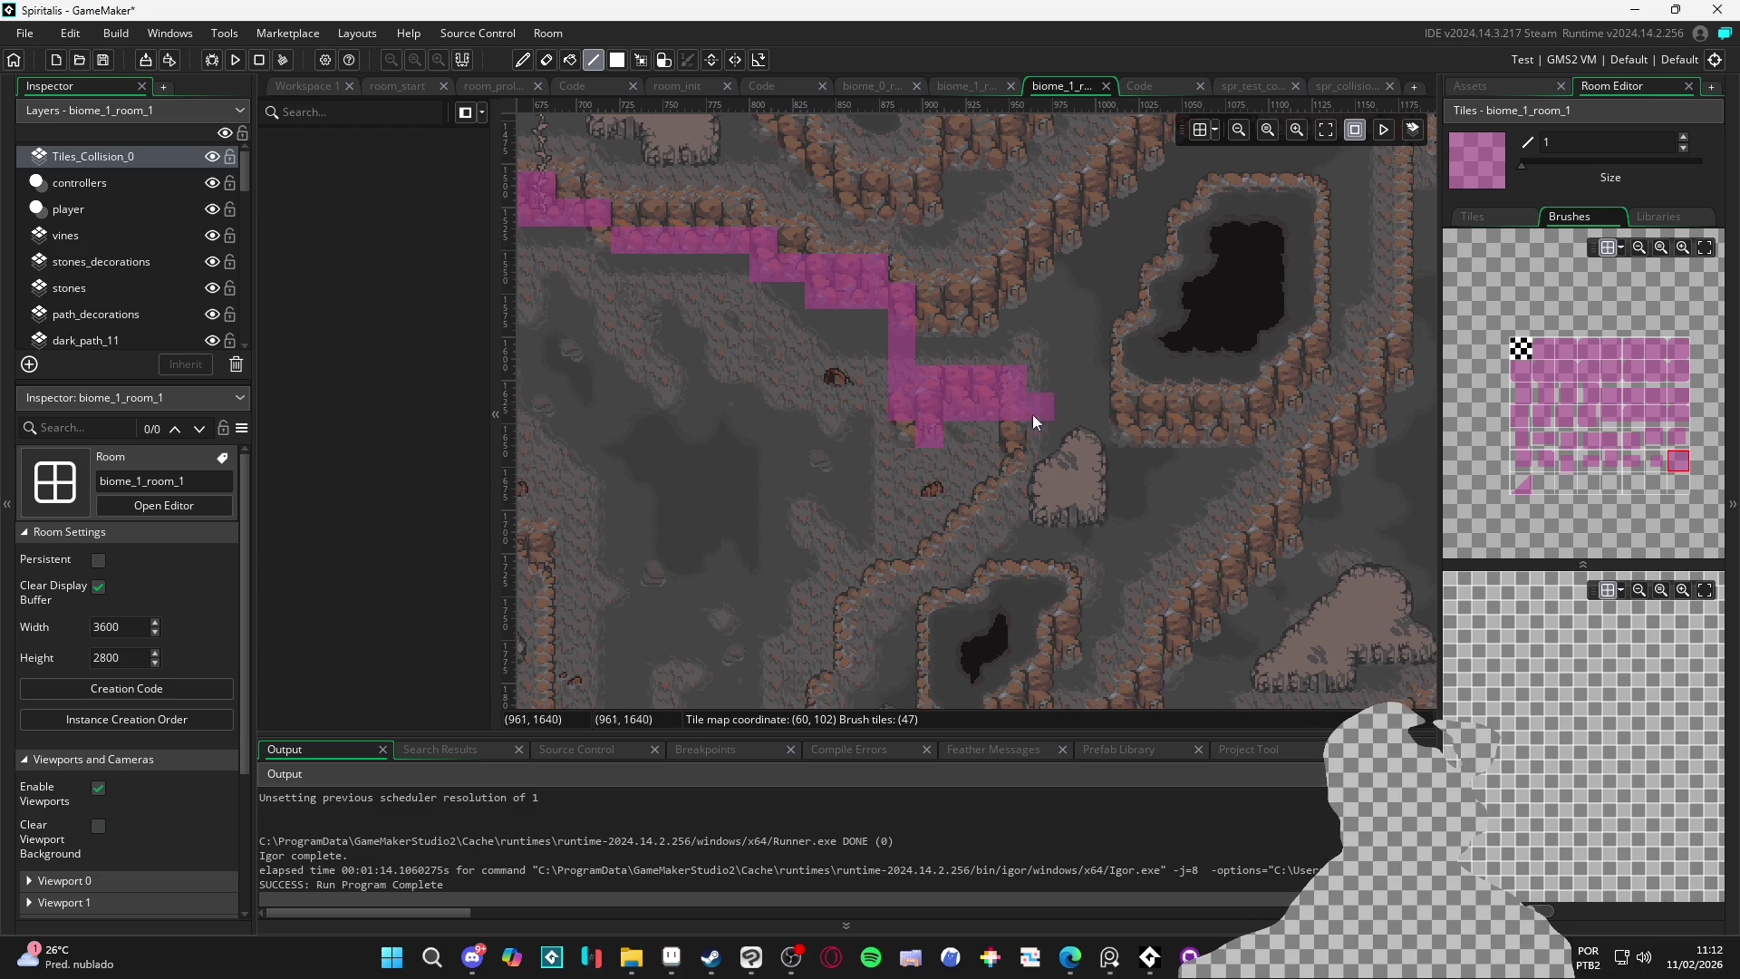
pyautogui.scroll(-2, 1029, 408)
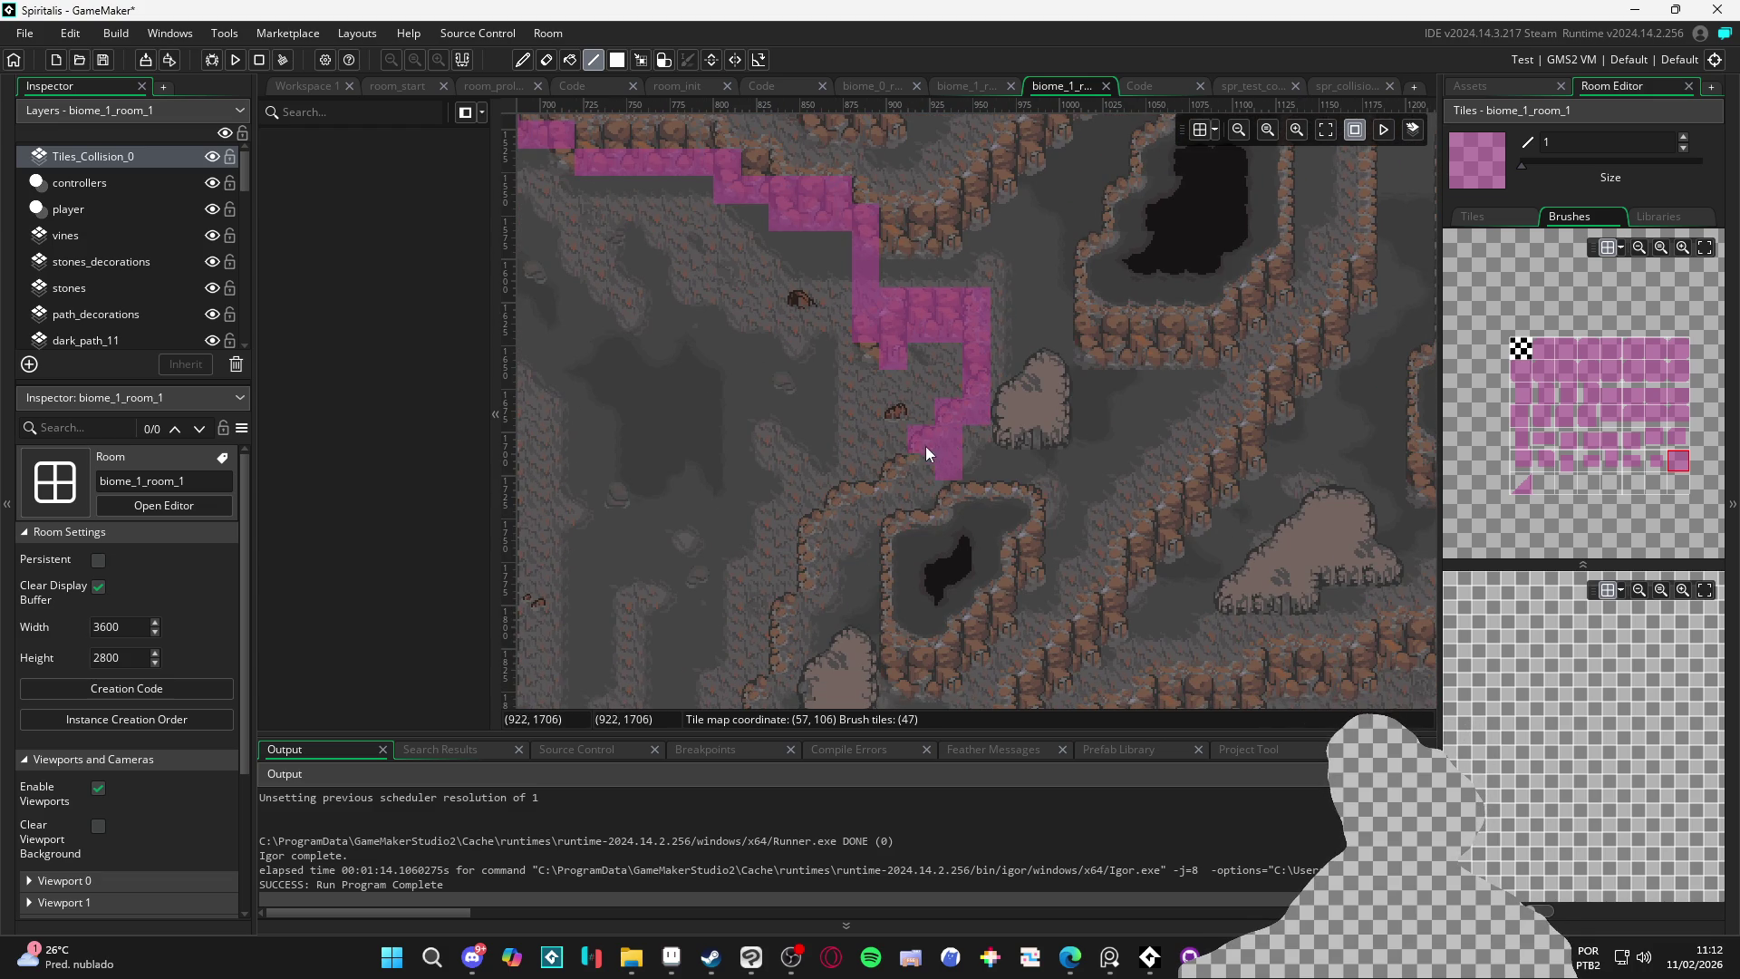
pyautogui.scroll(-2, 916, 471)
pyautogui.hscroll(-2, 915, 471)
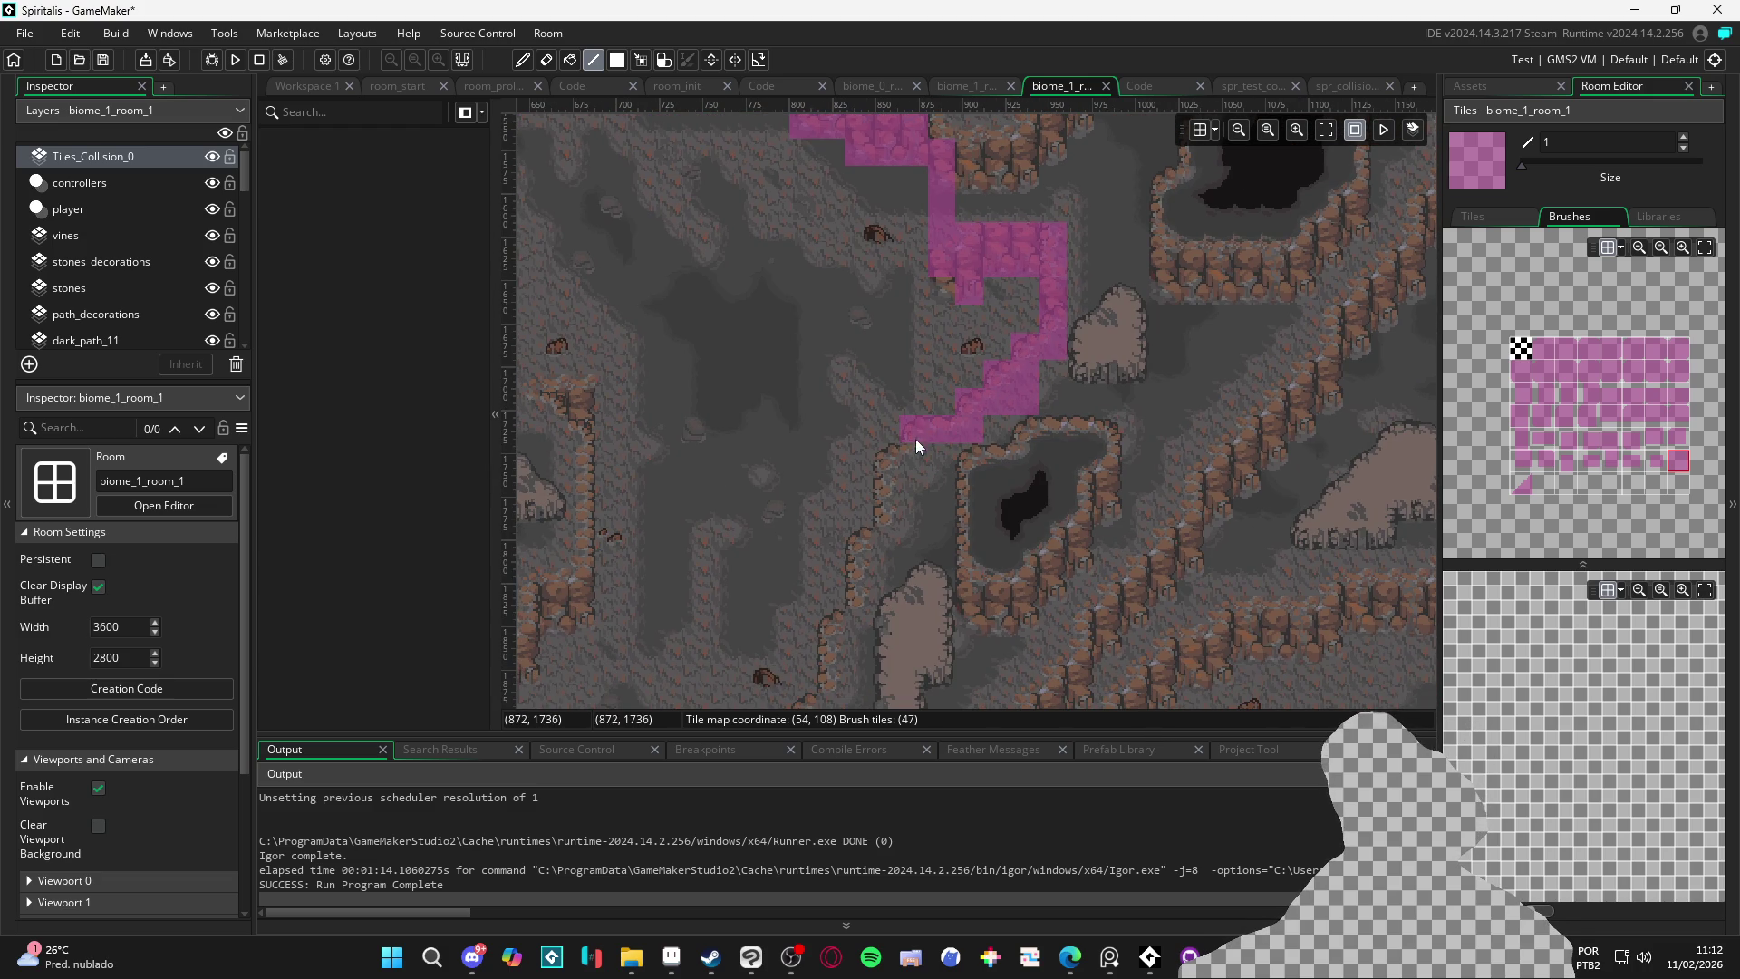
pyautogui.scroll(-4, 889, 471)
pyautogui.click(618, 59)
pyautogui.click(594, 59)
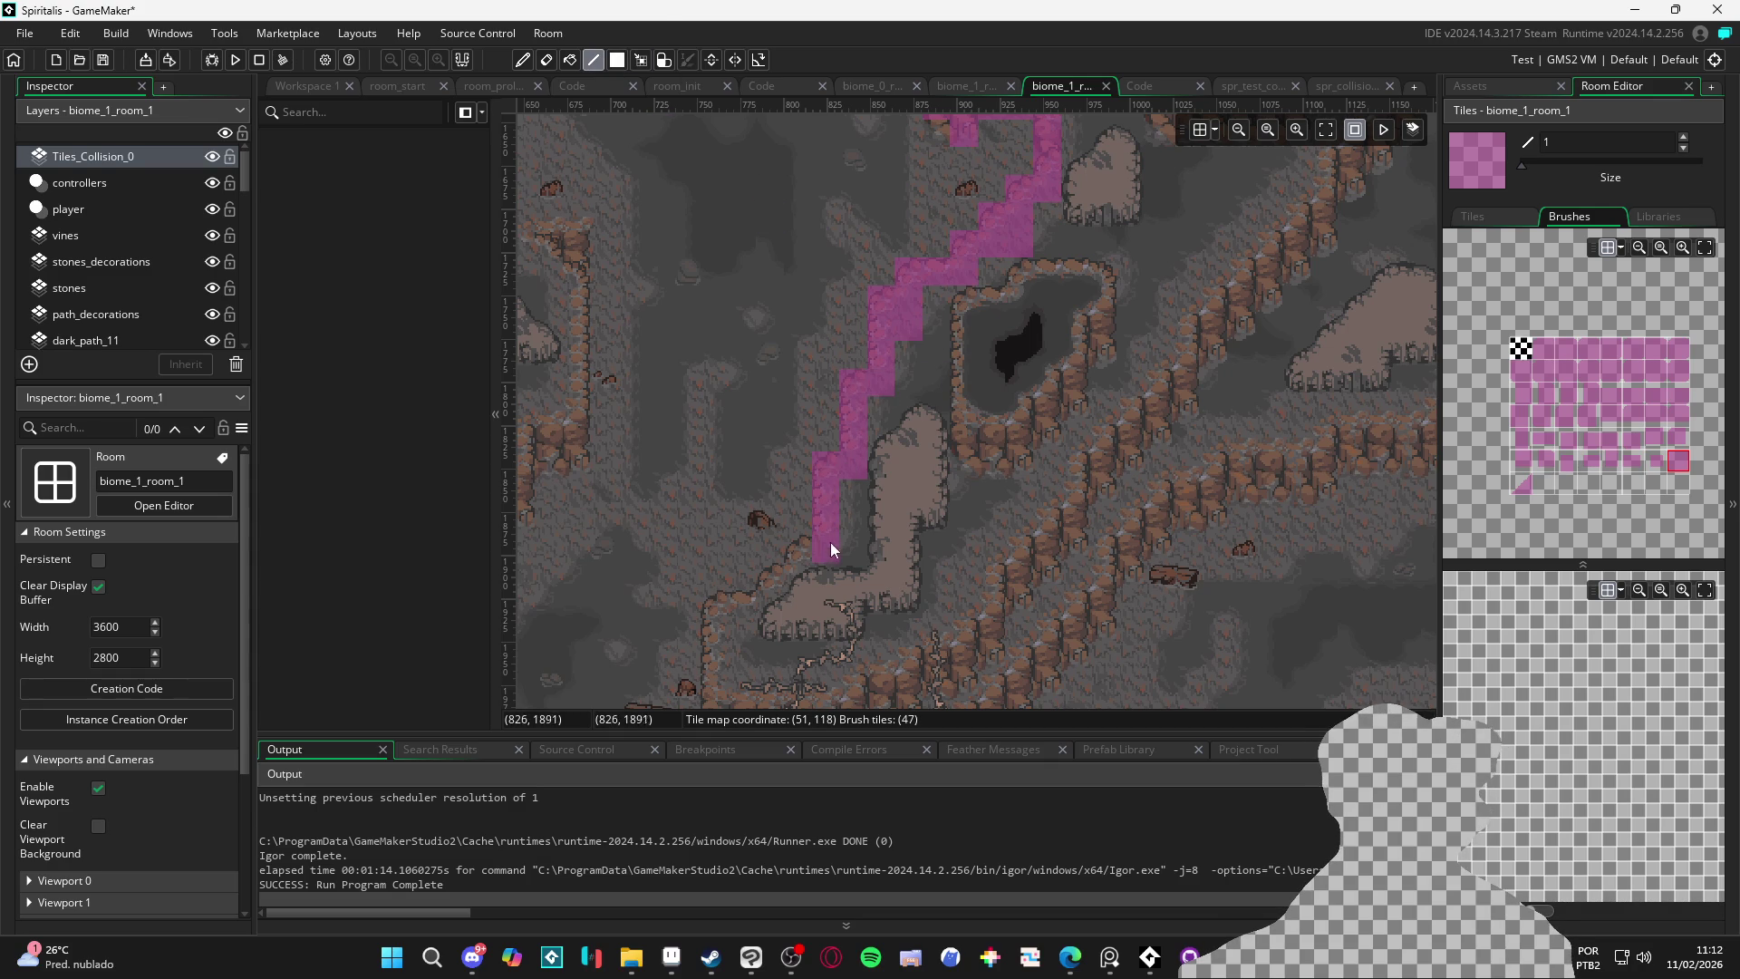
pyautogui.scroll(-2, 774, 583)
pyautogui.hscroll(-2, 774, 583)
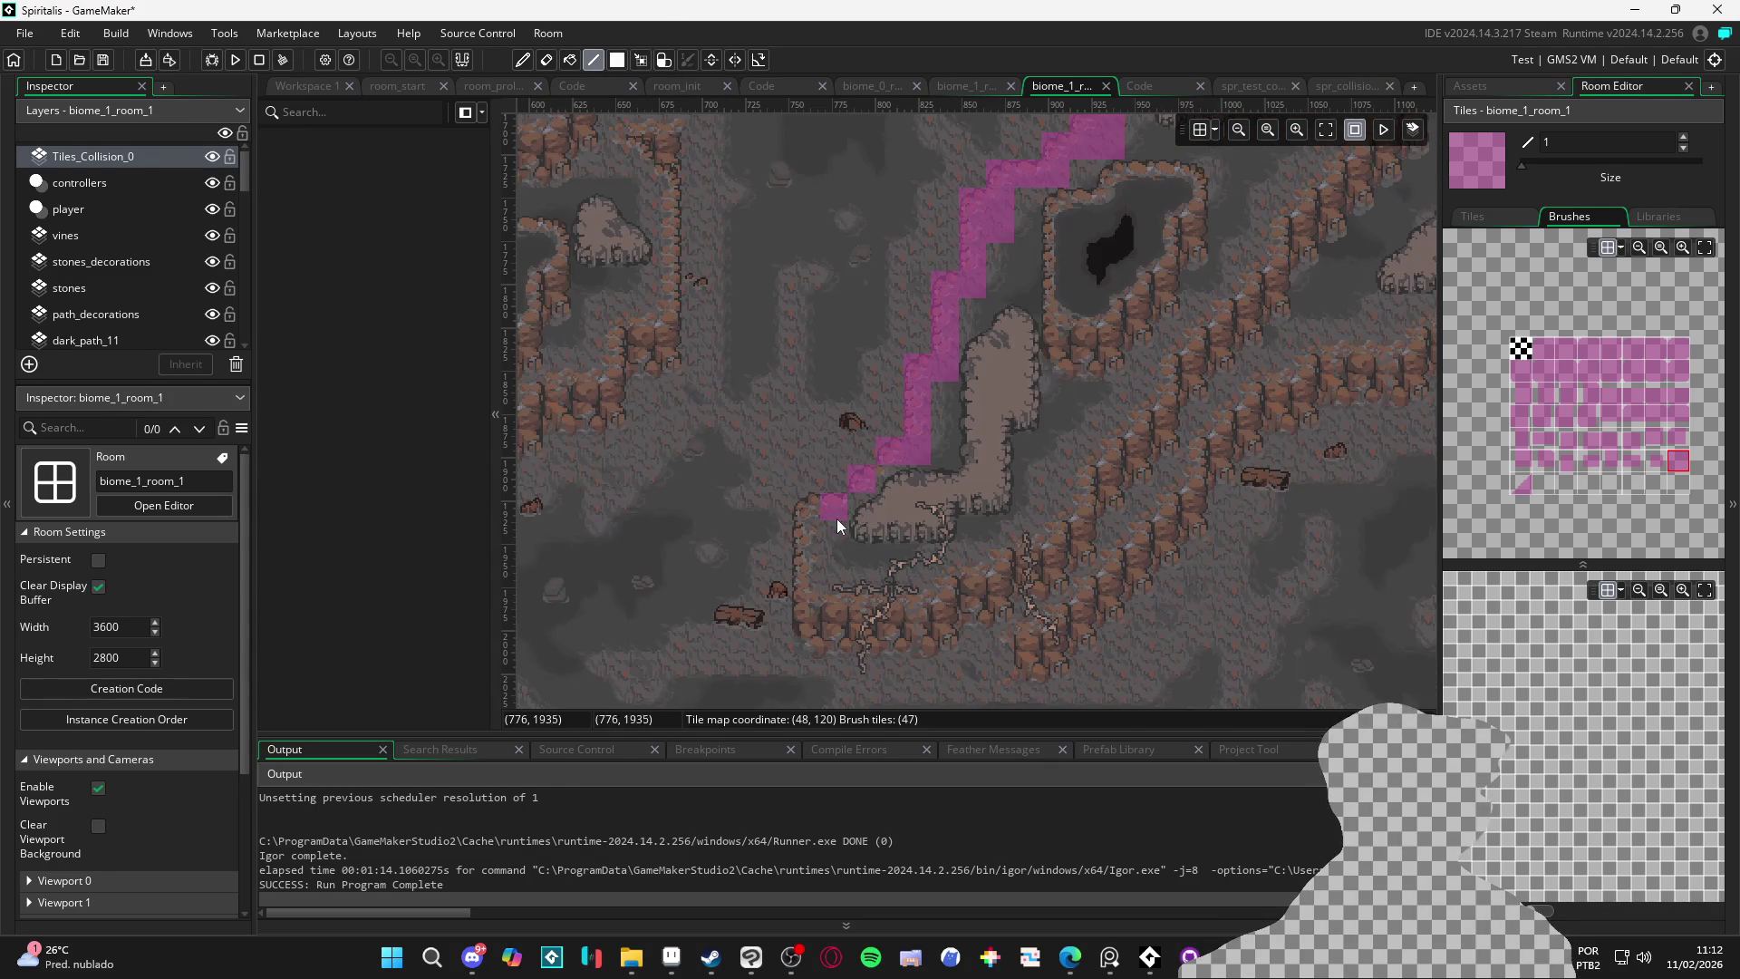
pyautogui.moveTo(809, 631)
pyautogui.mouseDown()
pyautogui.moveTo(830, 628)
pyautogui.moveTo(833, 657)
pyautogui.mouseUp()
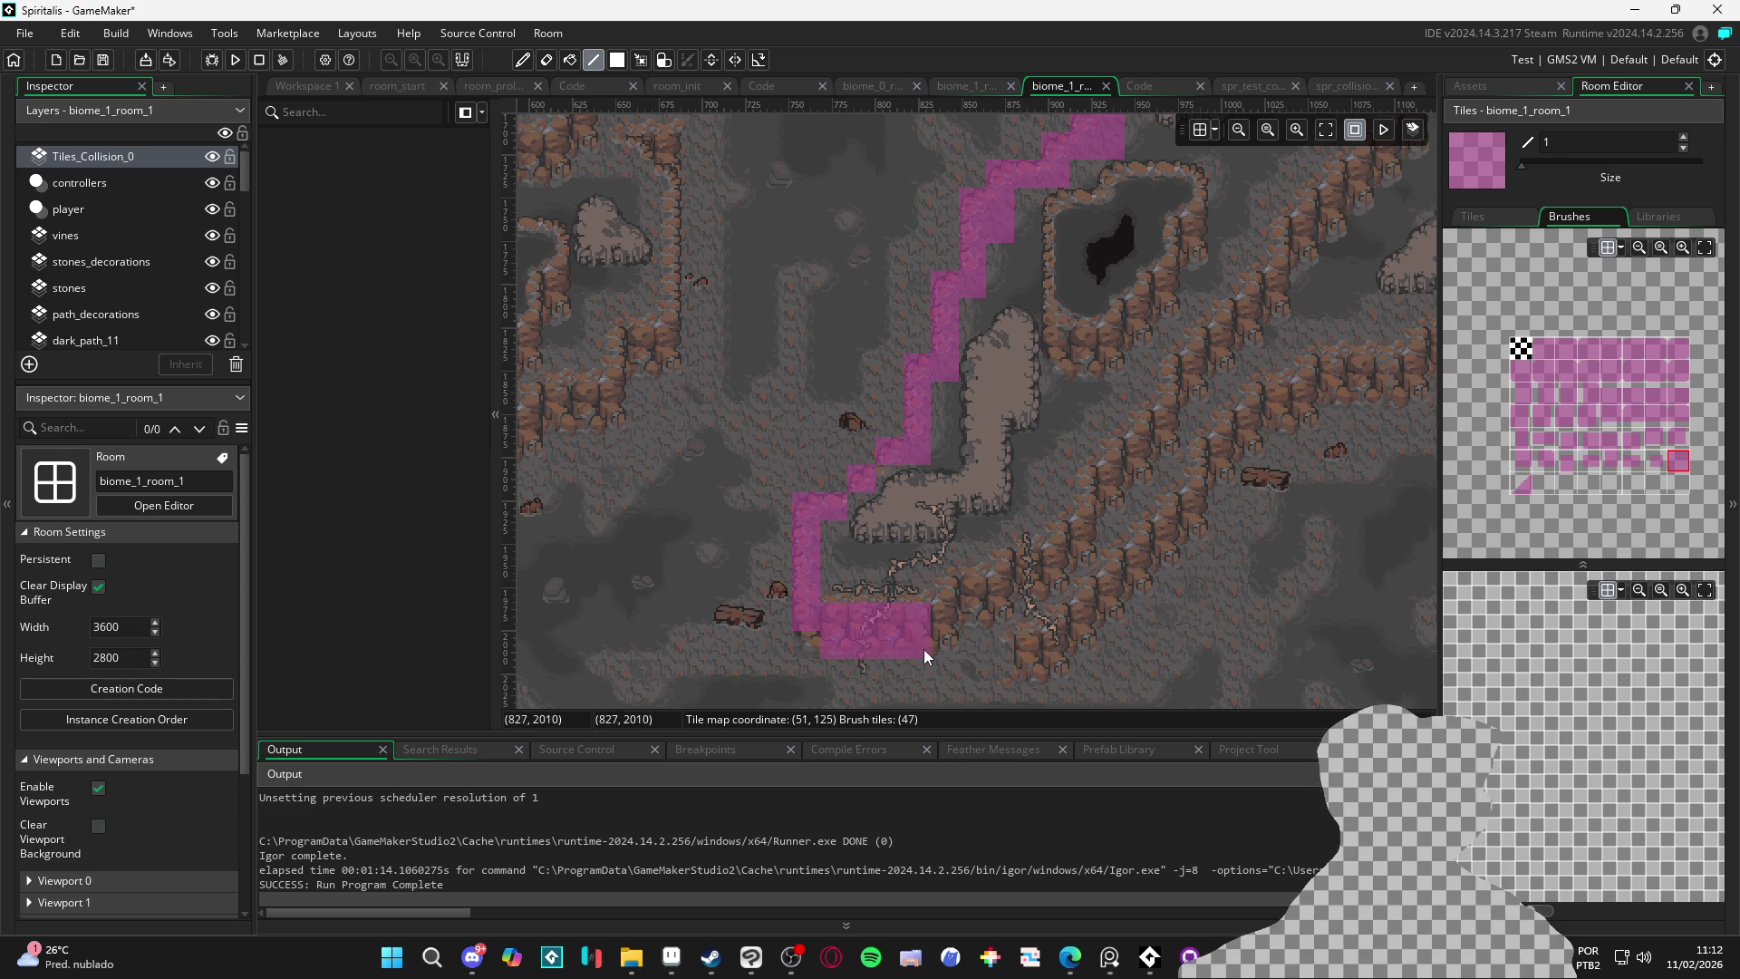
# Place a triangular slope collision tile at the bottom of the left column
pyautogui.click(1519, 486)
pyautogui.click(763, 640)
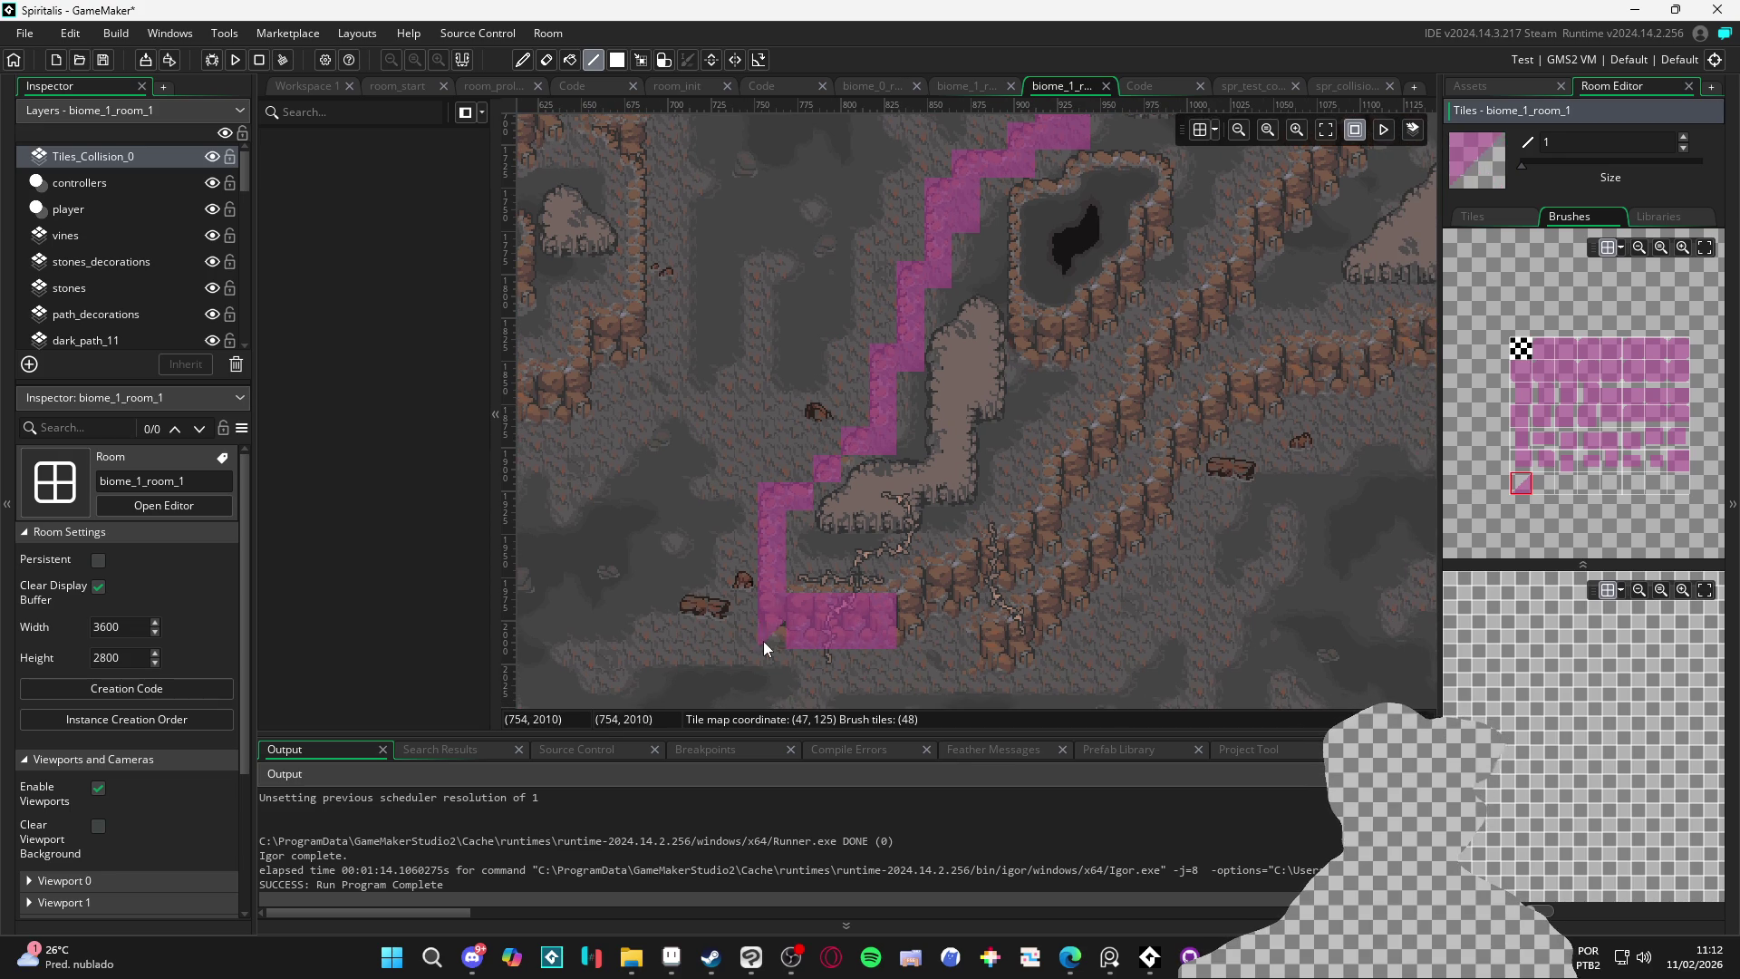
pyautogui.scroll(2, 781, 613)
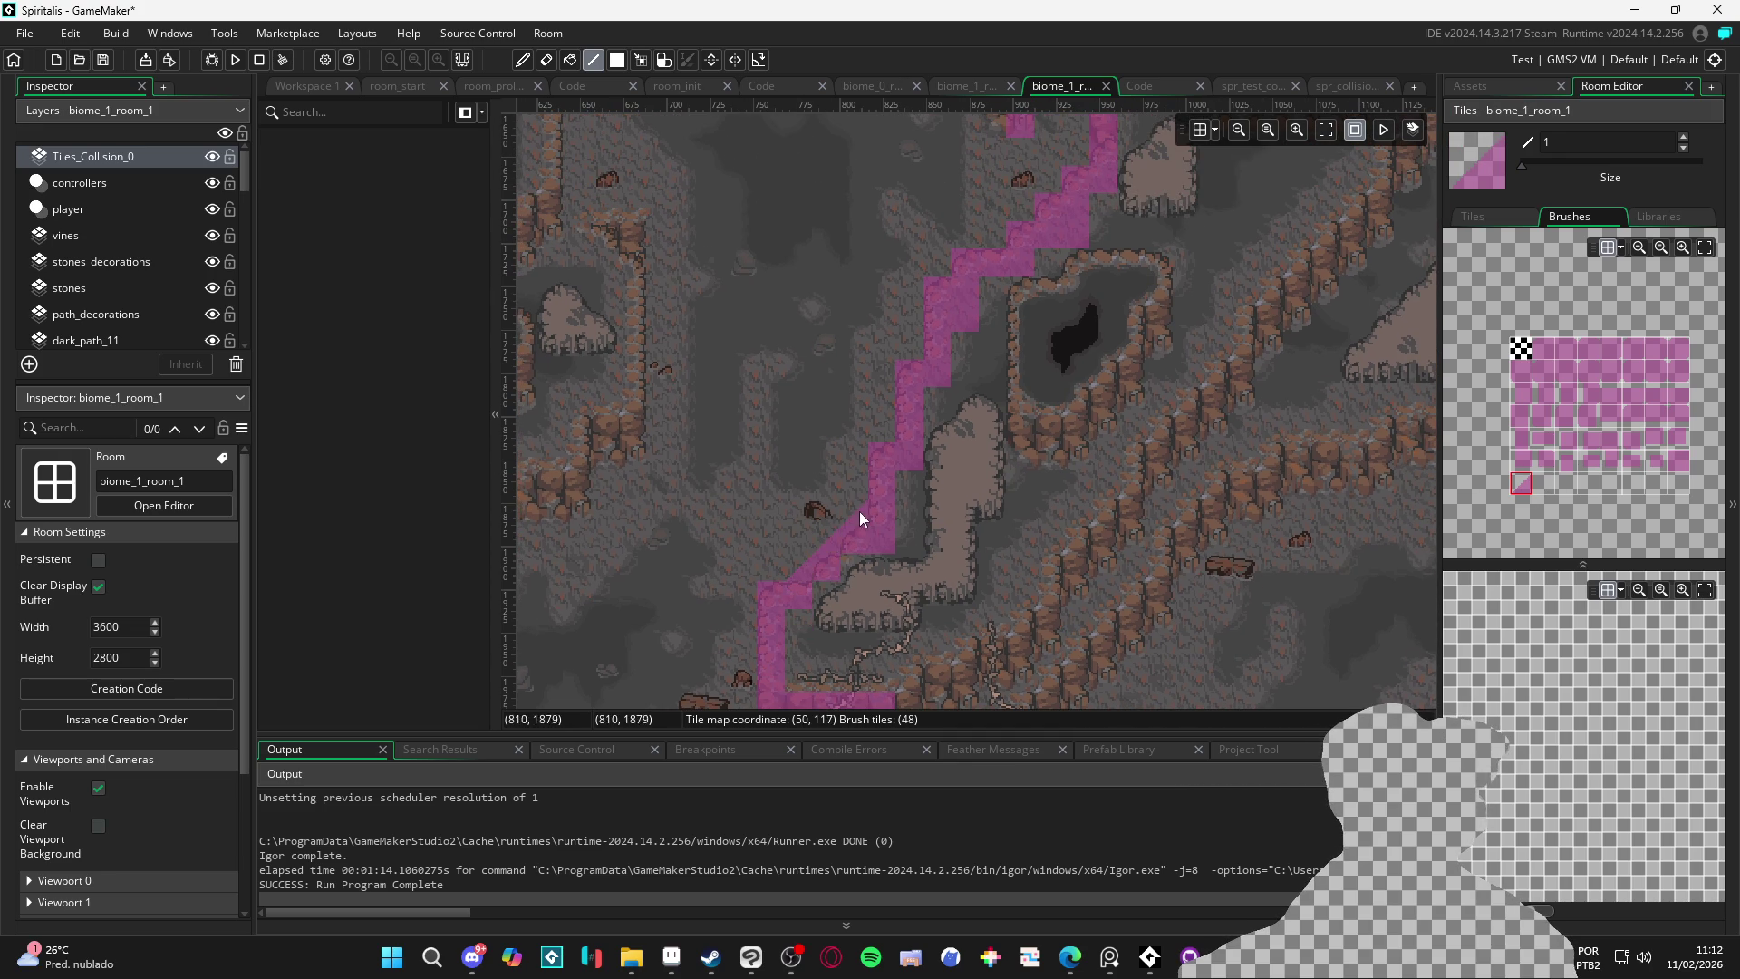
pyautogui.scroll(4, 939, 274)
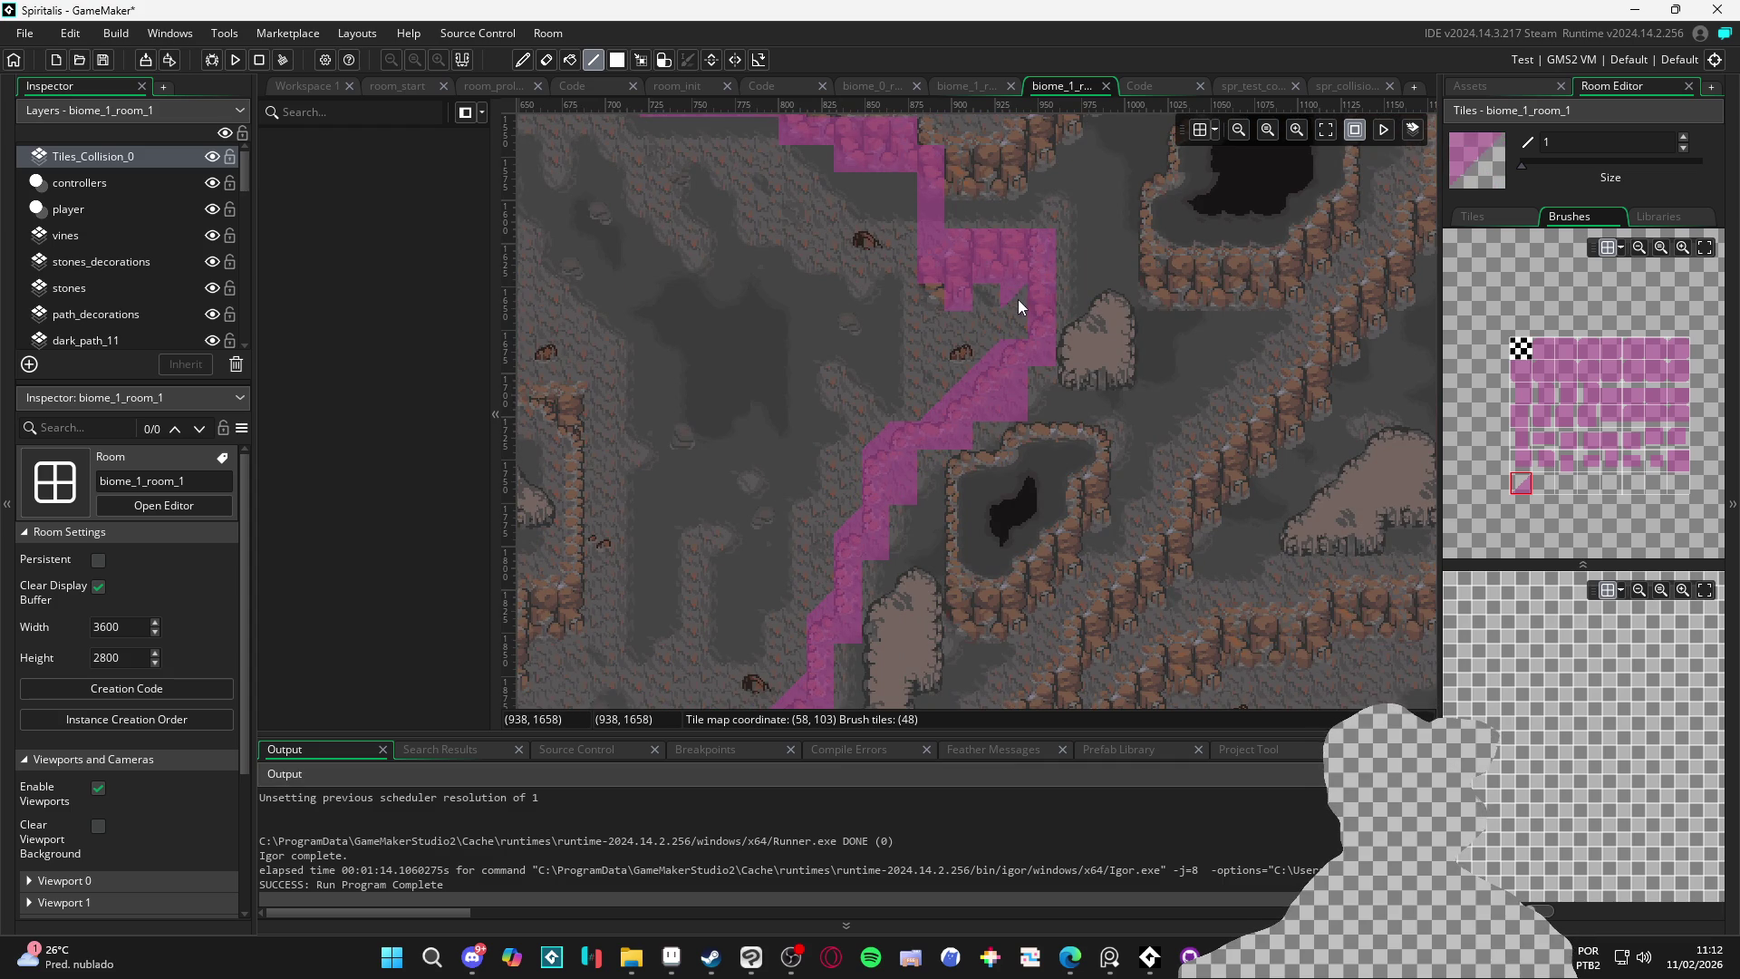
pyautogui.scroll(6, 791, 336)
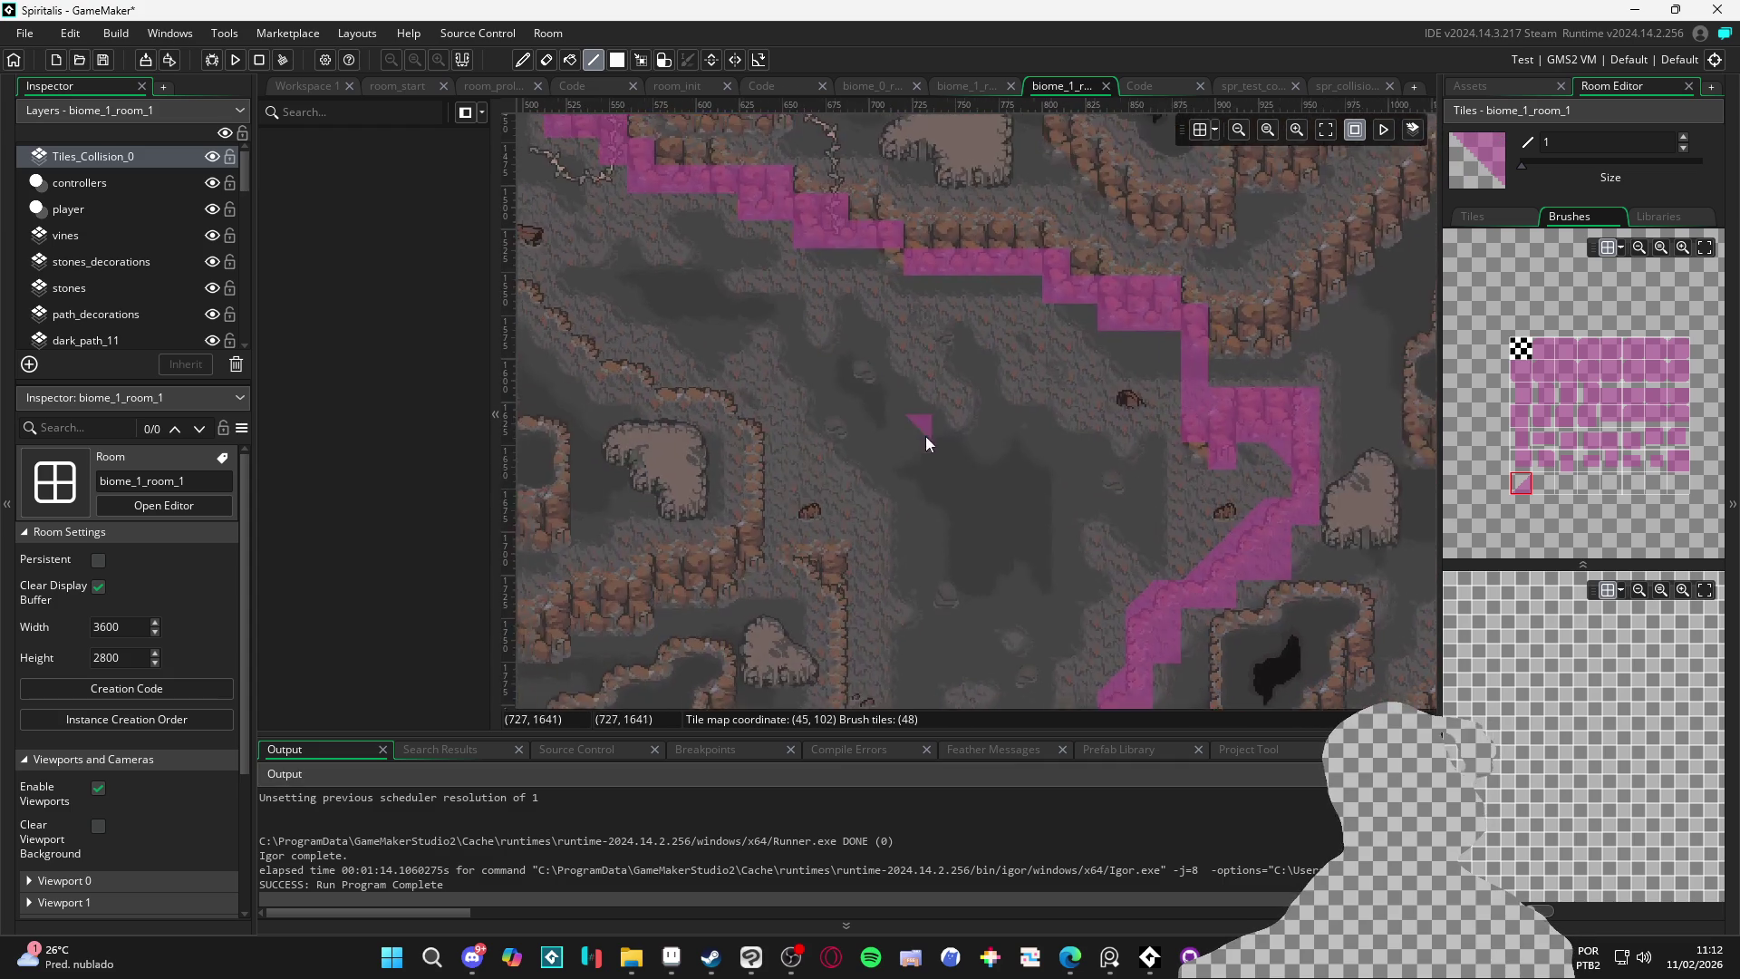
pyautogui.hscroll(-5, 995, 410)
pyautogui.scroll(1, 1128, 493)
pyautogui.hscroll(-1, 976, 506)
# Erase the small lone collision tile and bring the path area into view
pyautogui.rightClick(1033, 542)
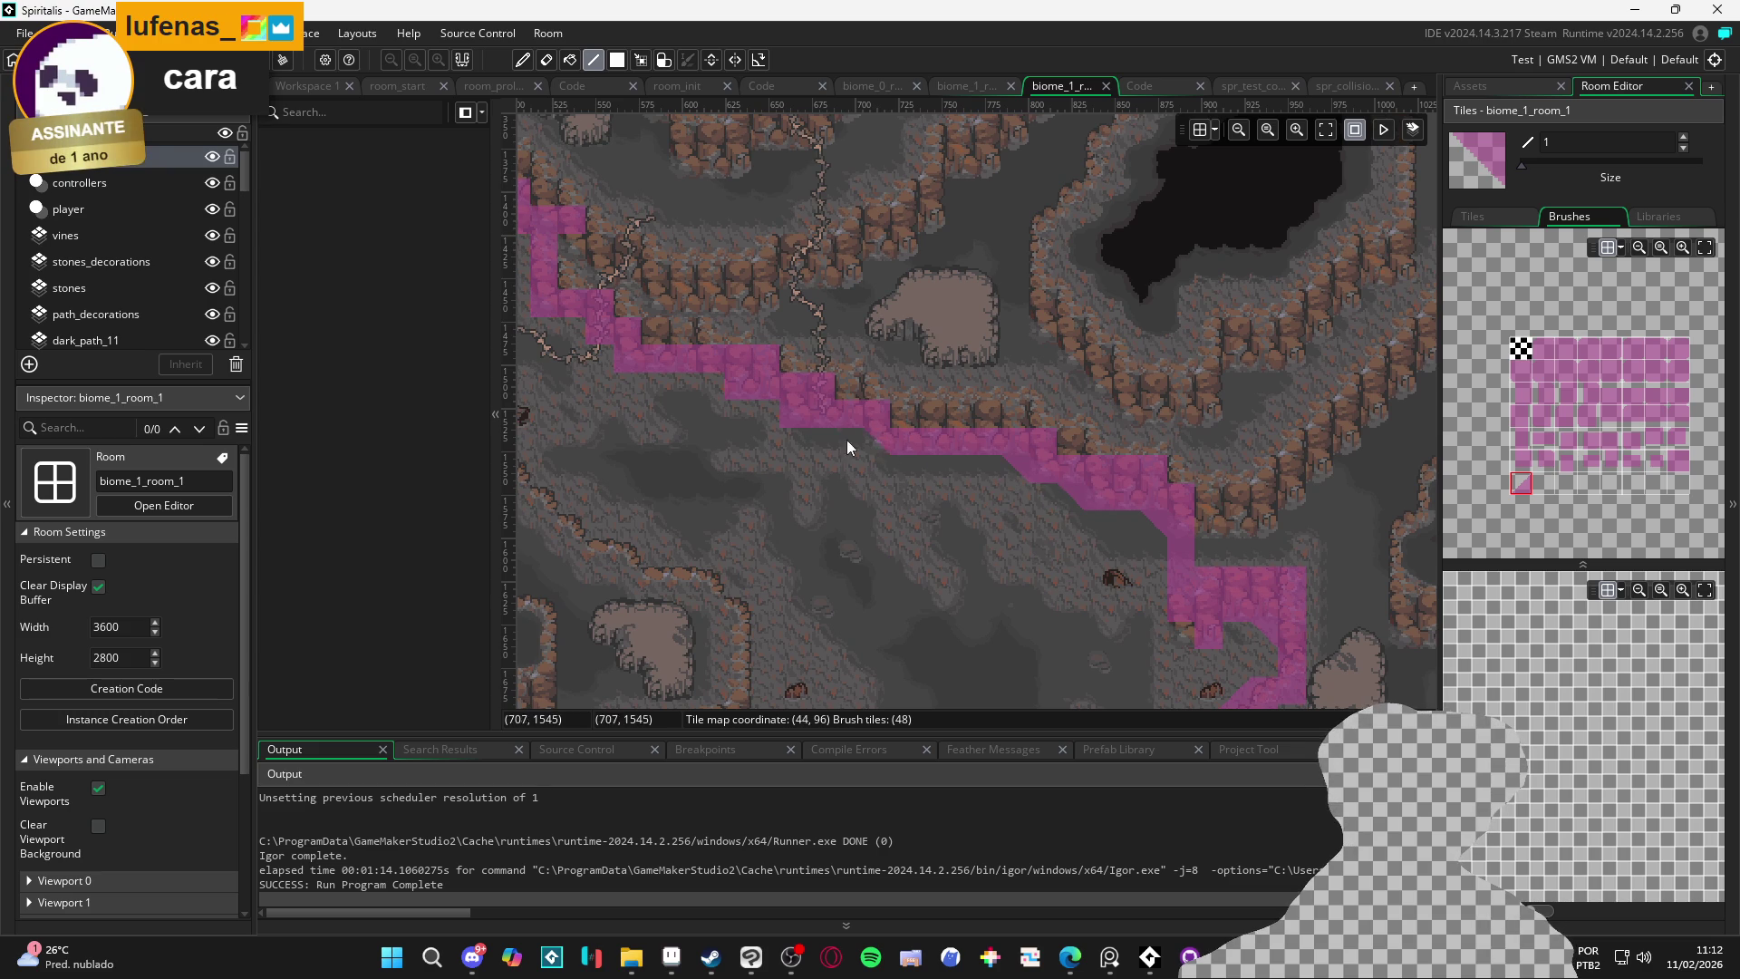
pyautogui.scroll(2, 770, 414)
pyautogui.hscroll(-3, 815, 472)
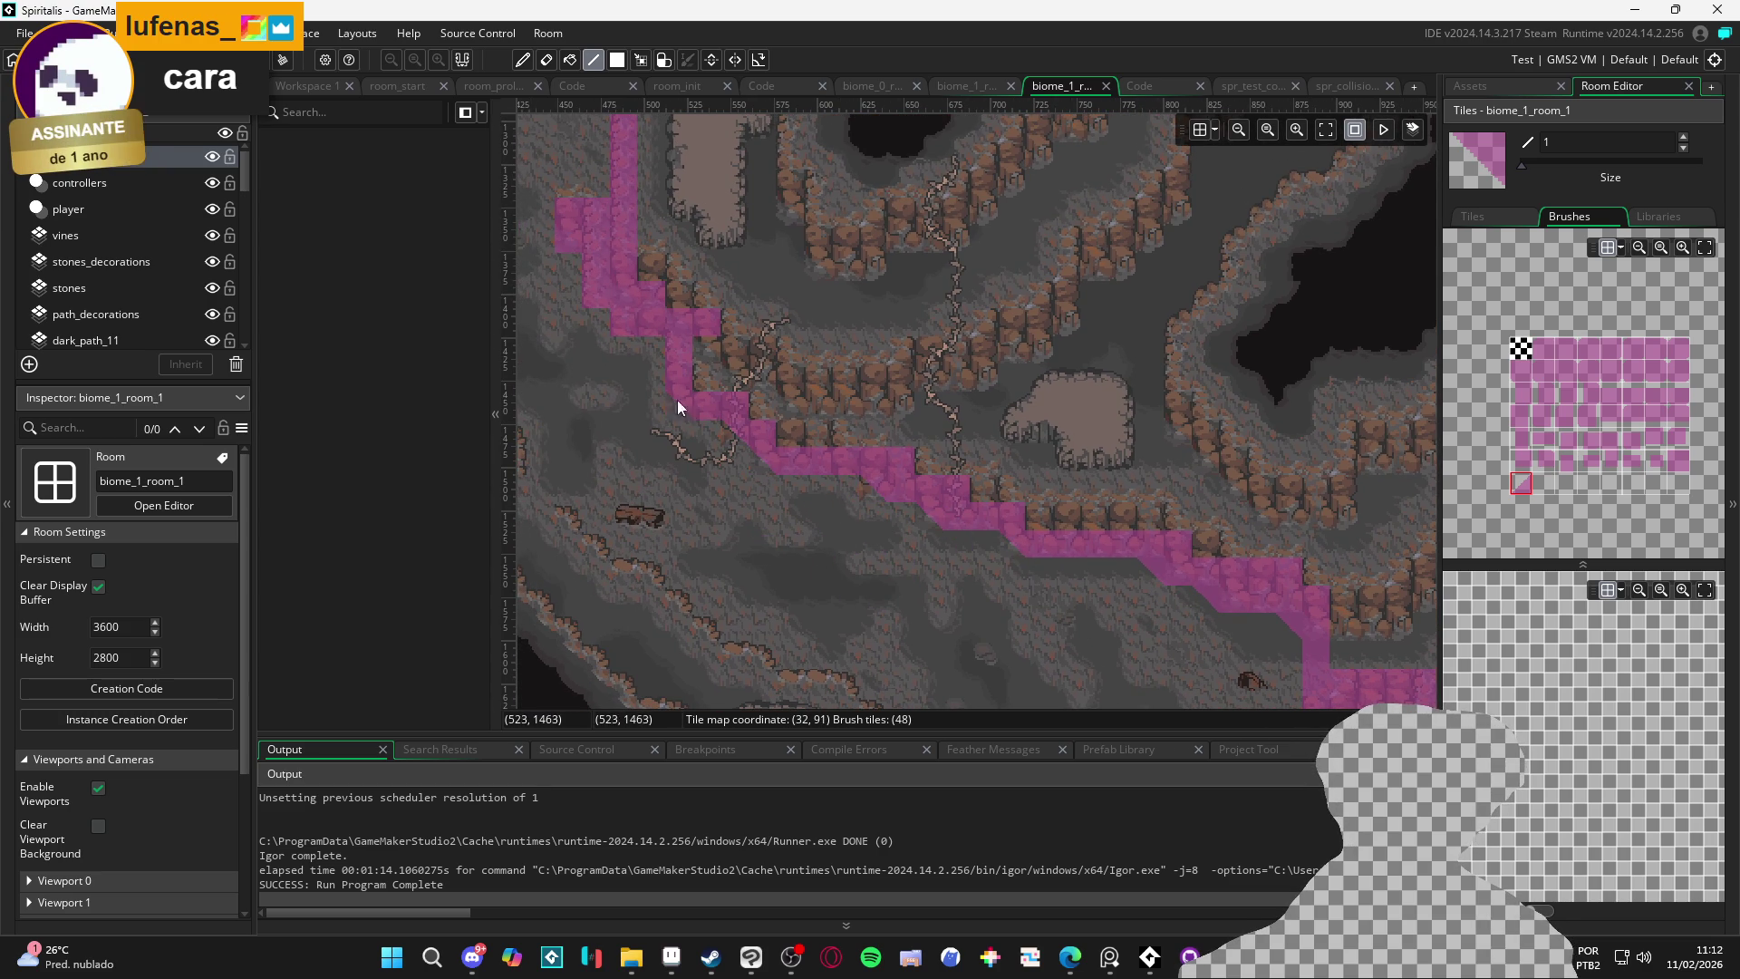
pyautogui.moveTo(687, 406); pyautogui.dragTo(888, 536)
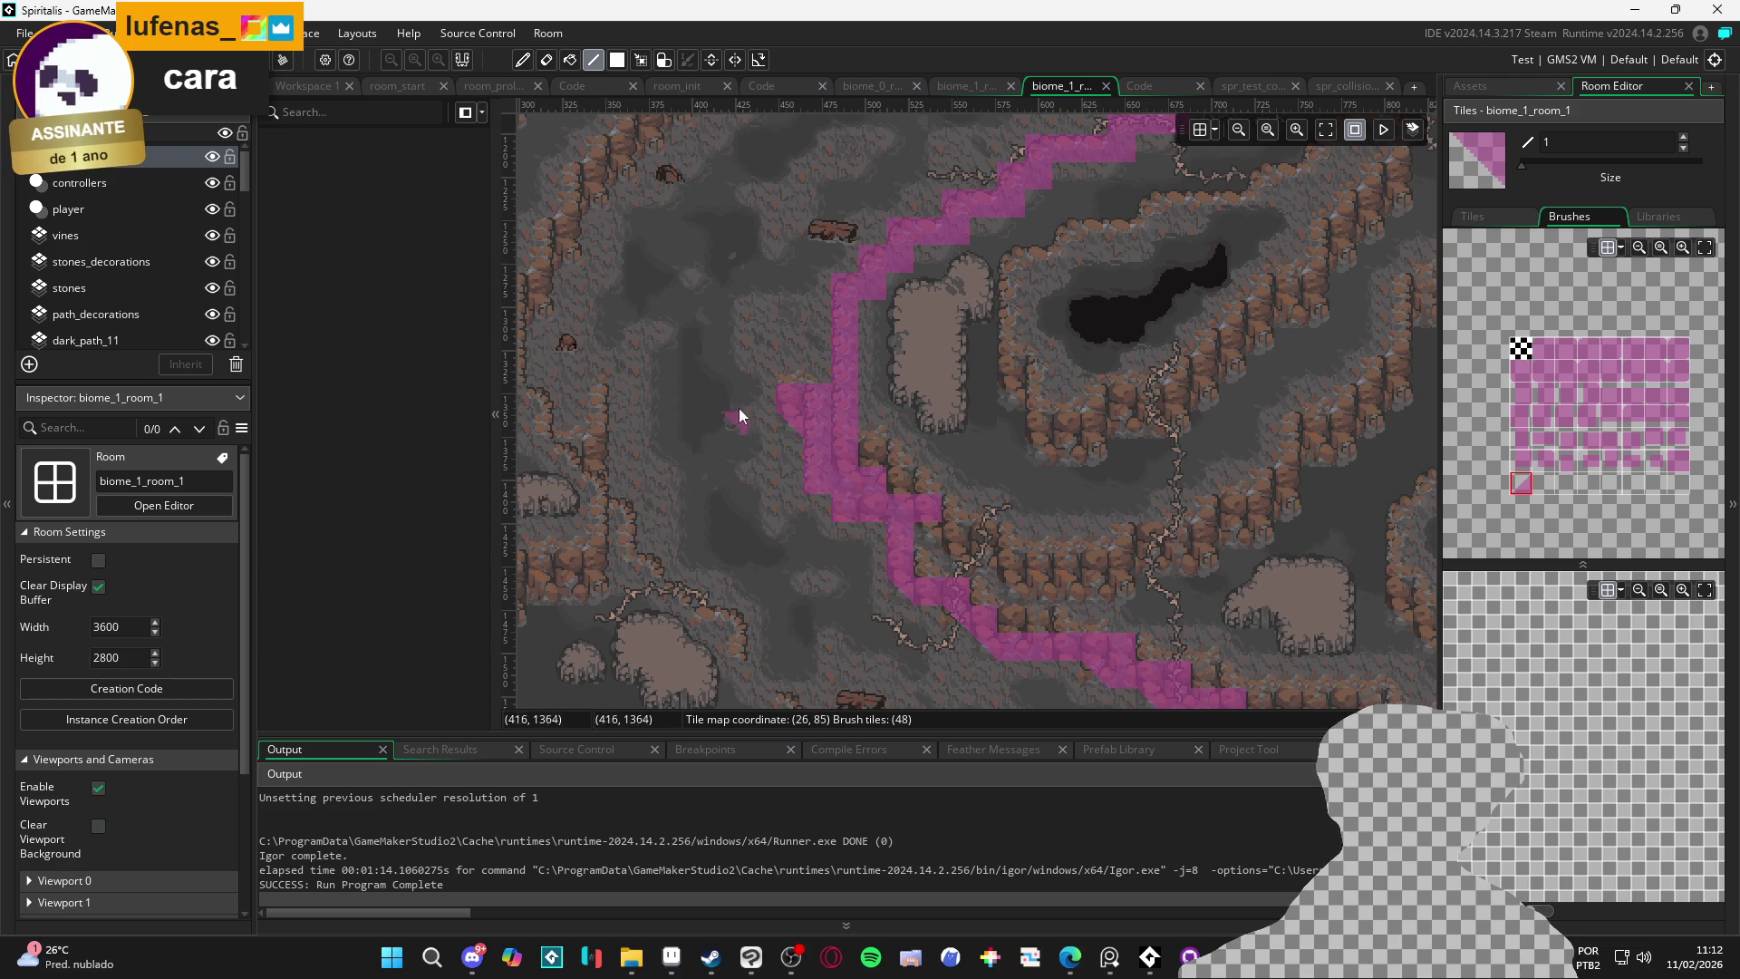
pyautogui.scroll(4, 720, 421)
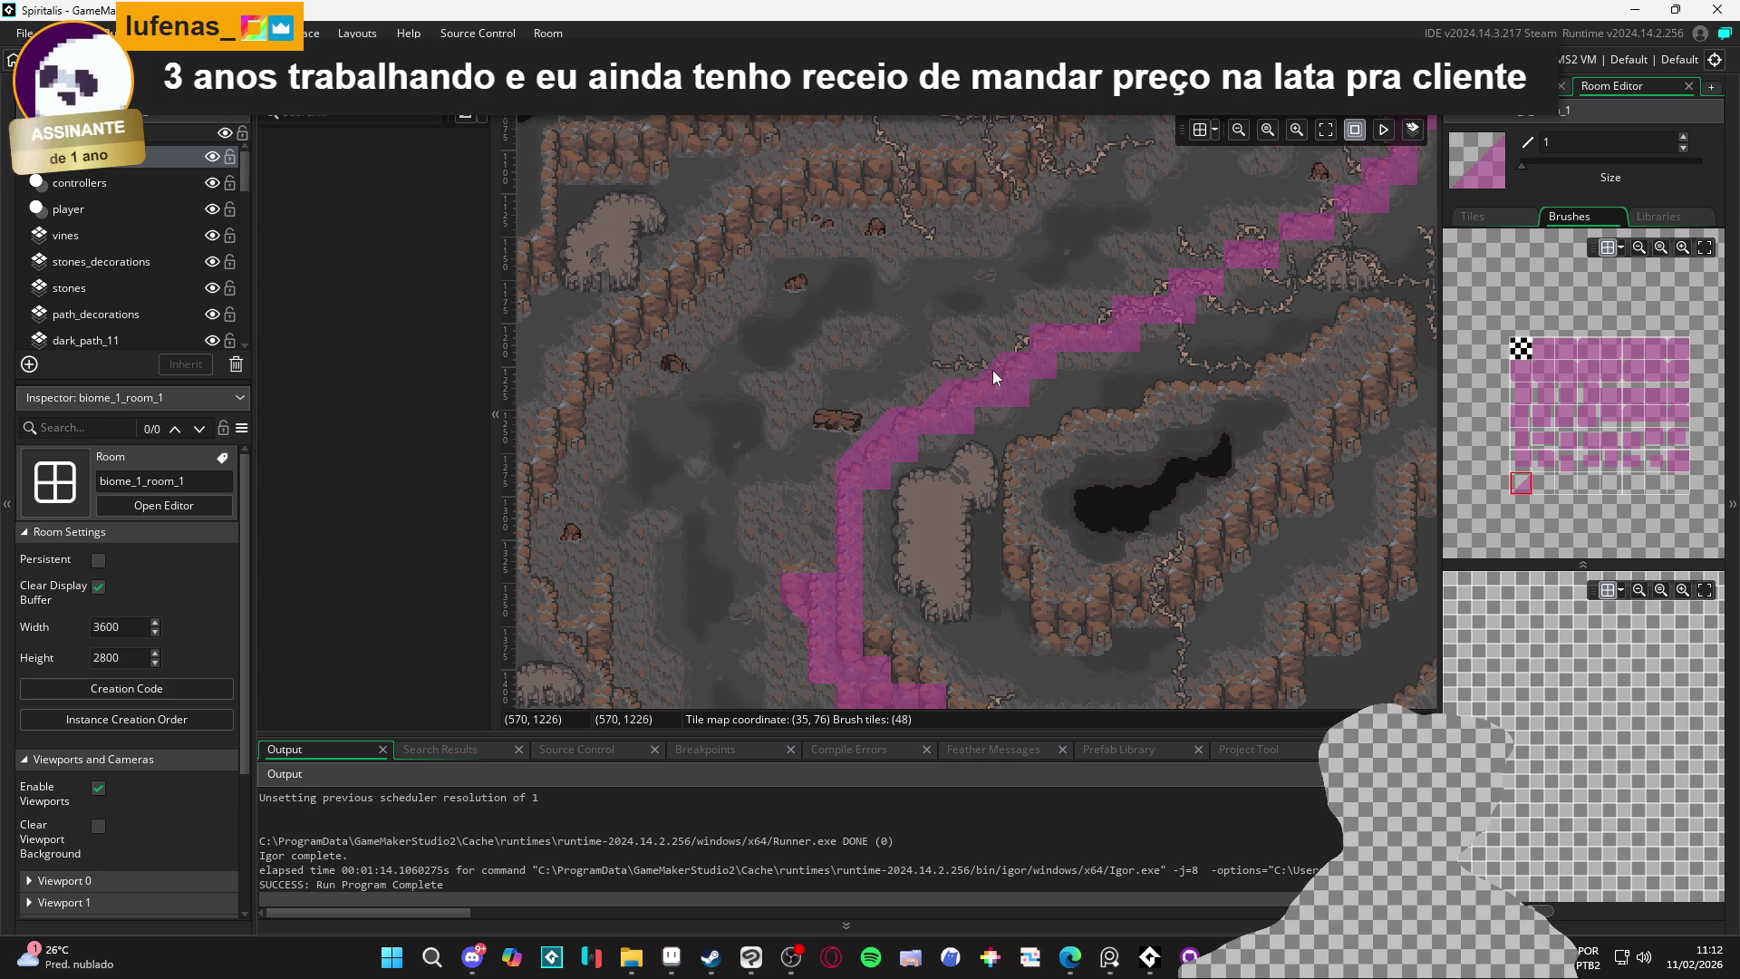
# Pan up to the player's platform and paint full collision tiles along the plateau's top and left edges
pyautogui.moveTo(1020, 339); pyautogui.dragTo(861, 517)
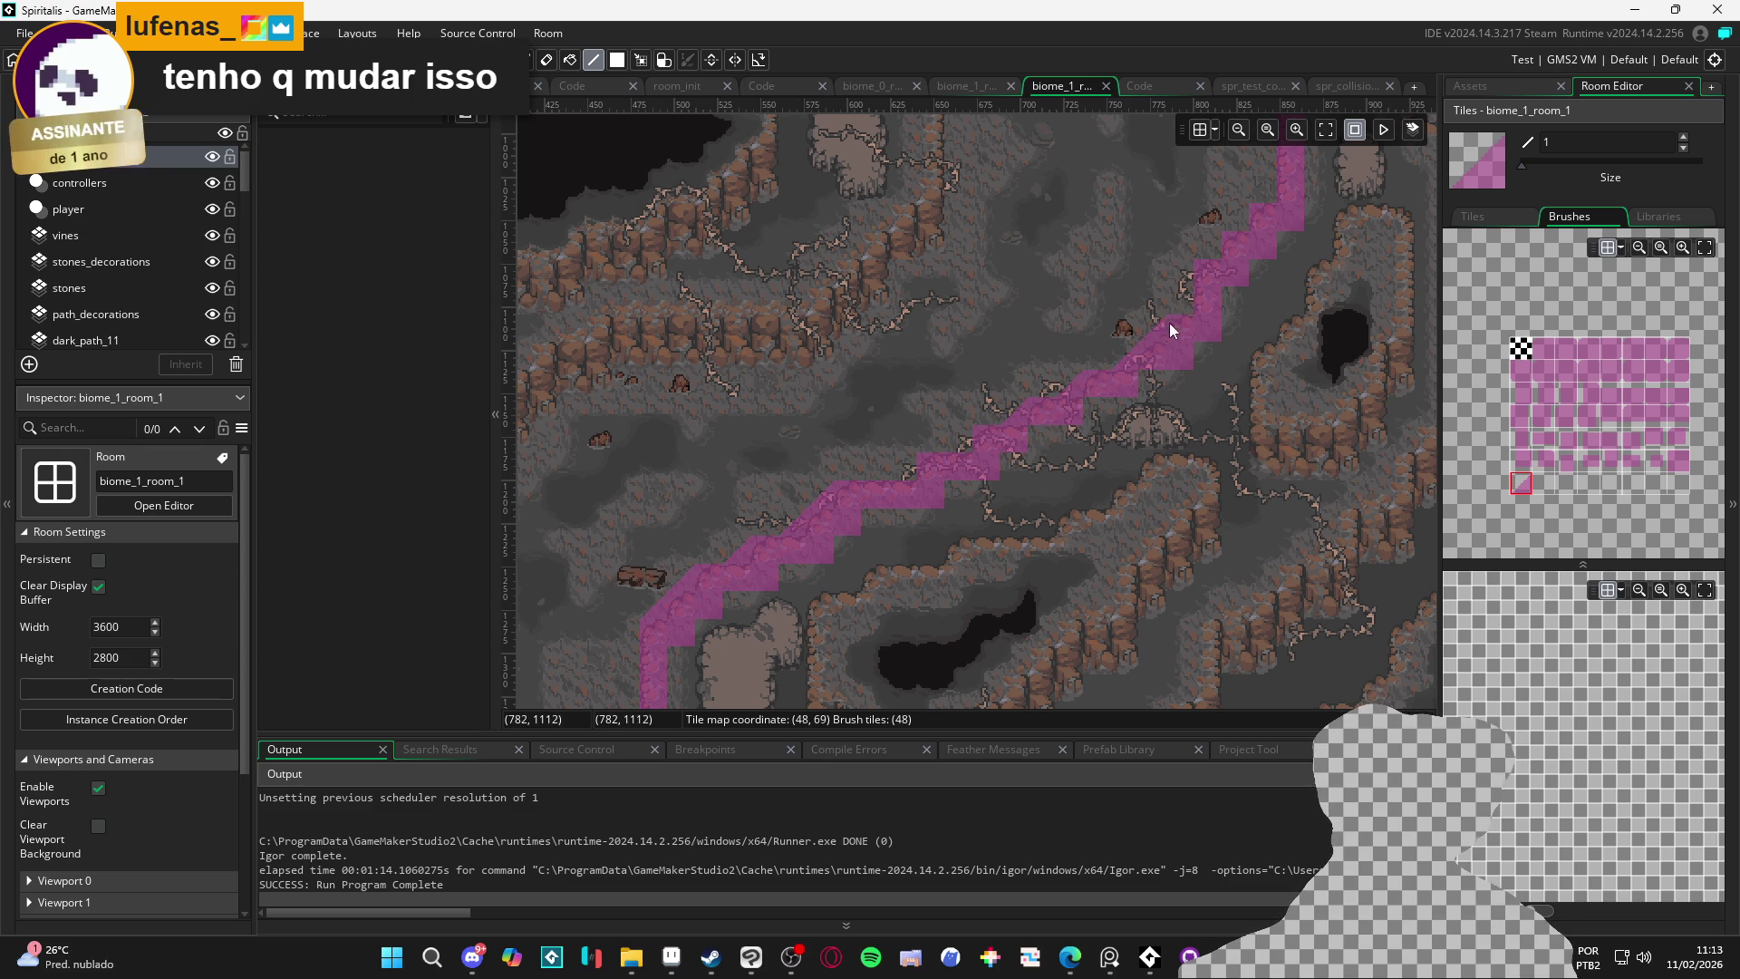
pyautogui.moveTo(1204, 256); pyautogui.dragTo(1118, 424)
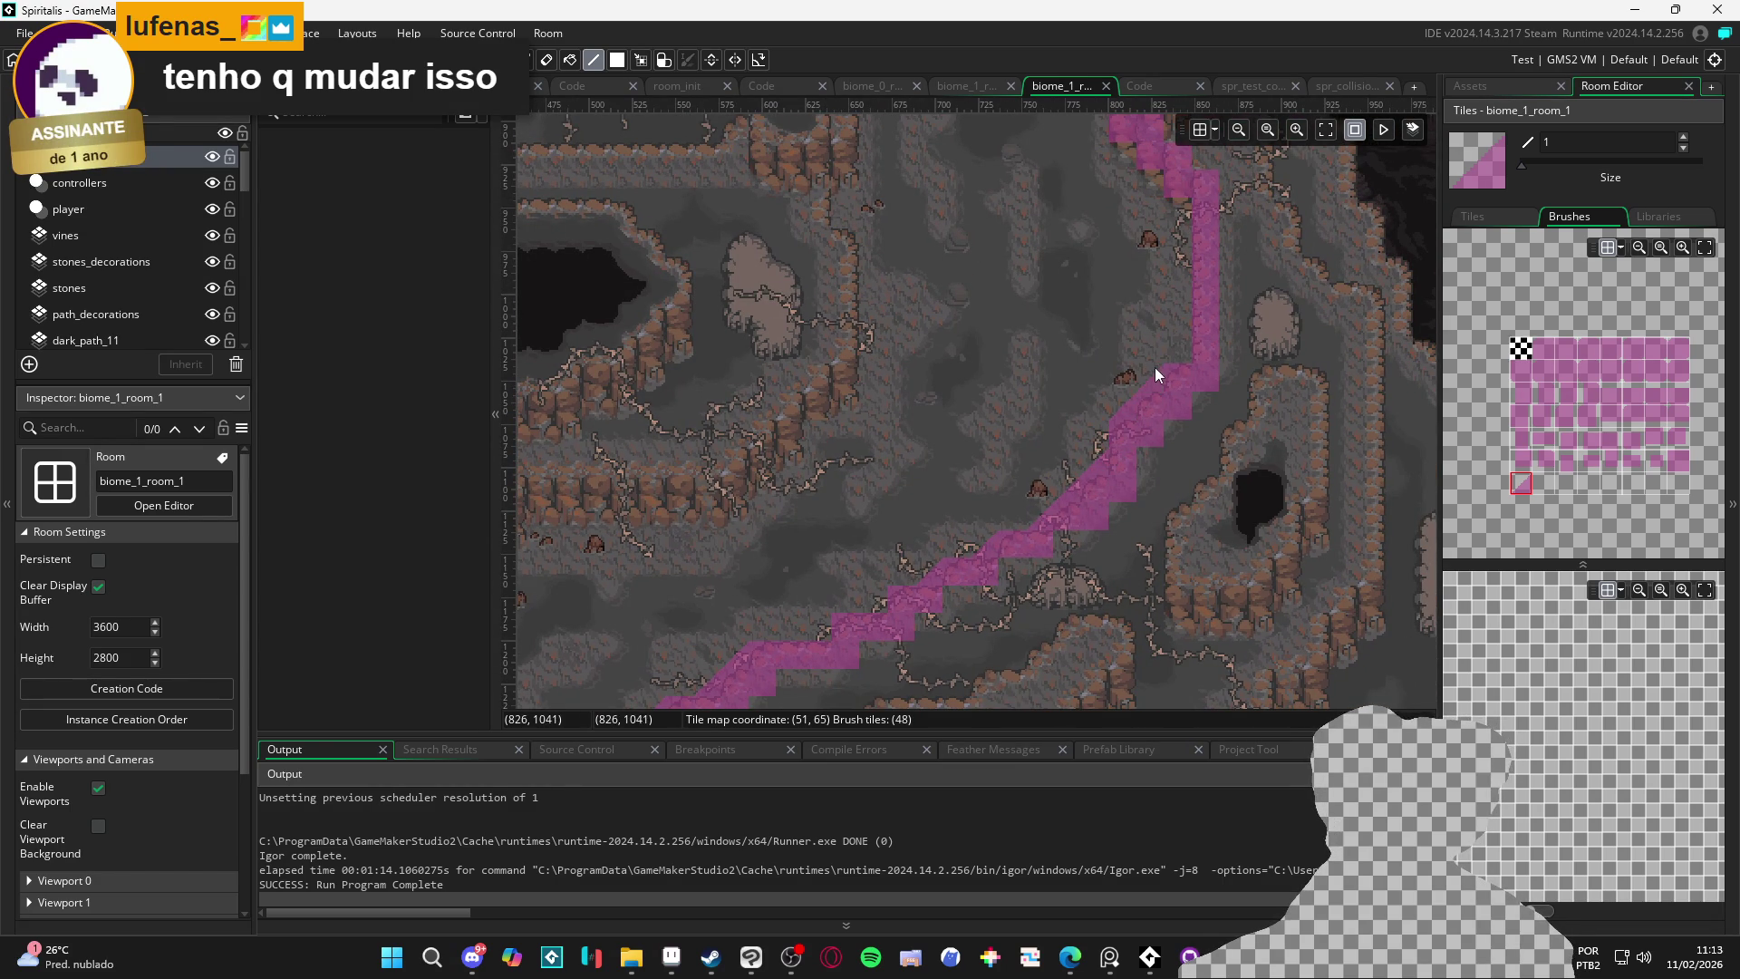
pyautogui.moveTo(1068, 430); pyautogui.dragTo(1133, 432)
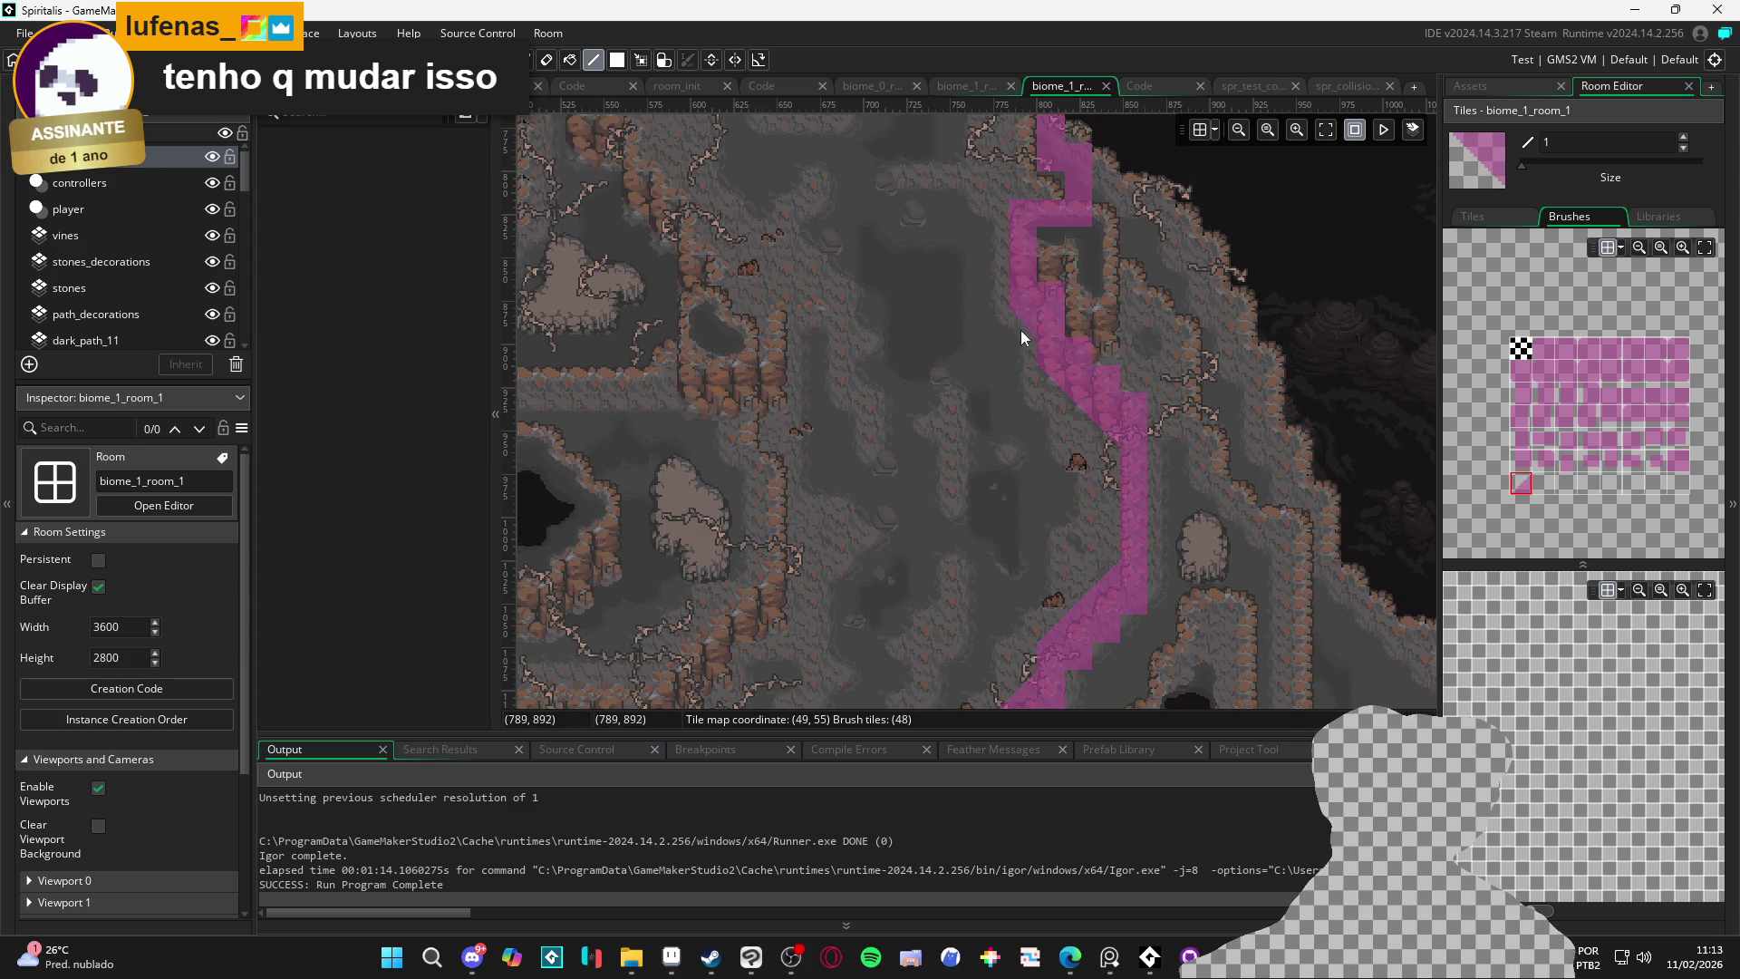
pyautogui.moveTo(1013, 400); pyautogui.dragTo(995, 569)
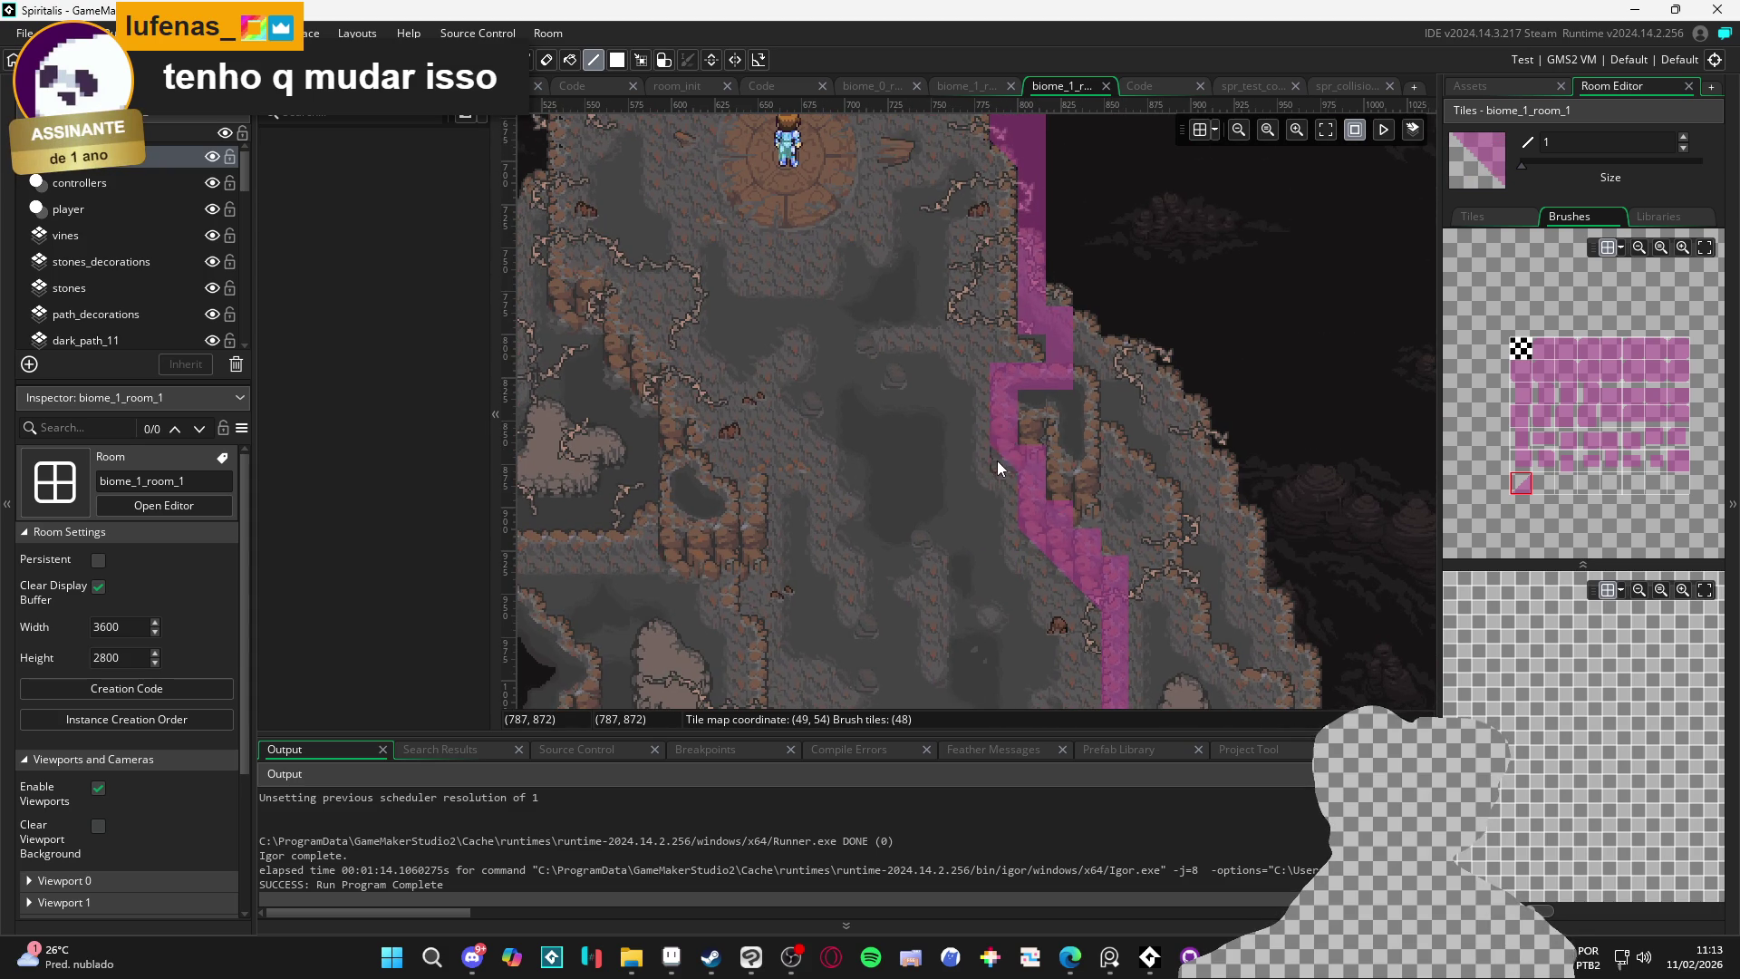
pyautogui.moveTo(997, 461); pyautogui.dragTo(970, 519)
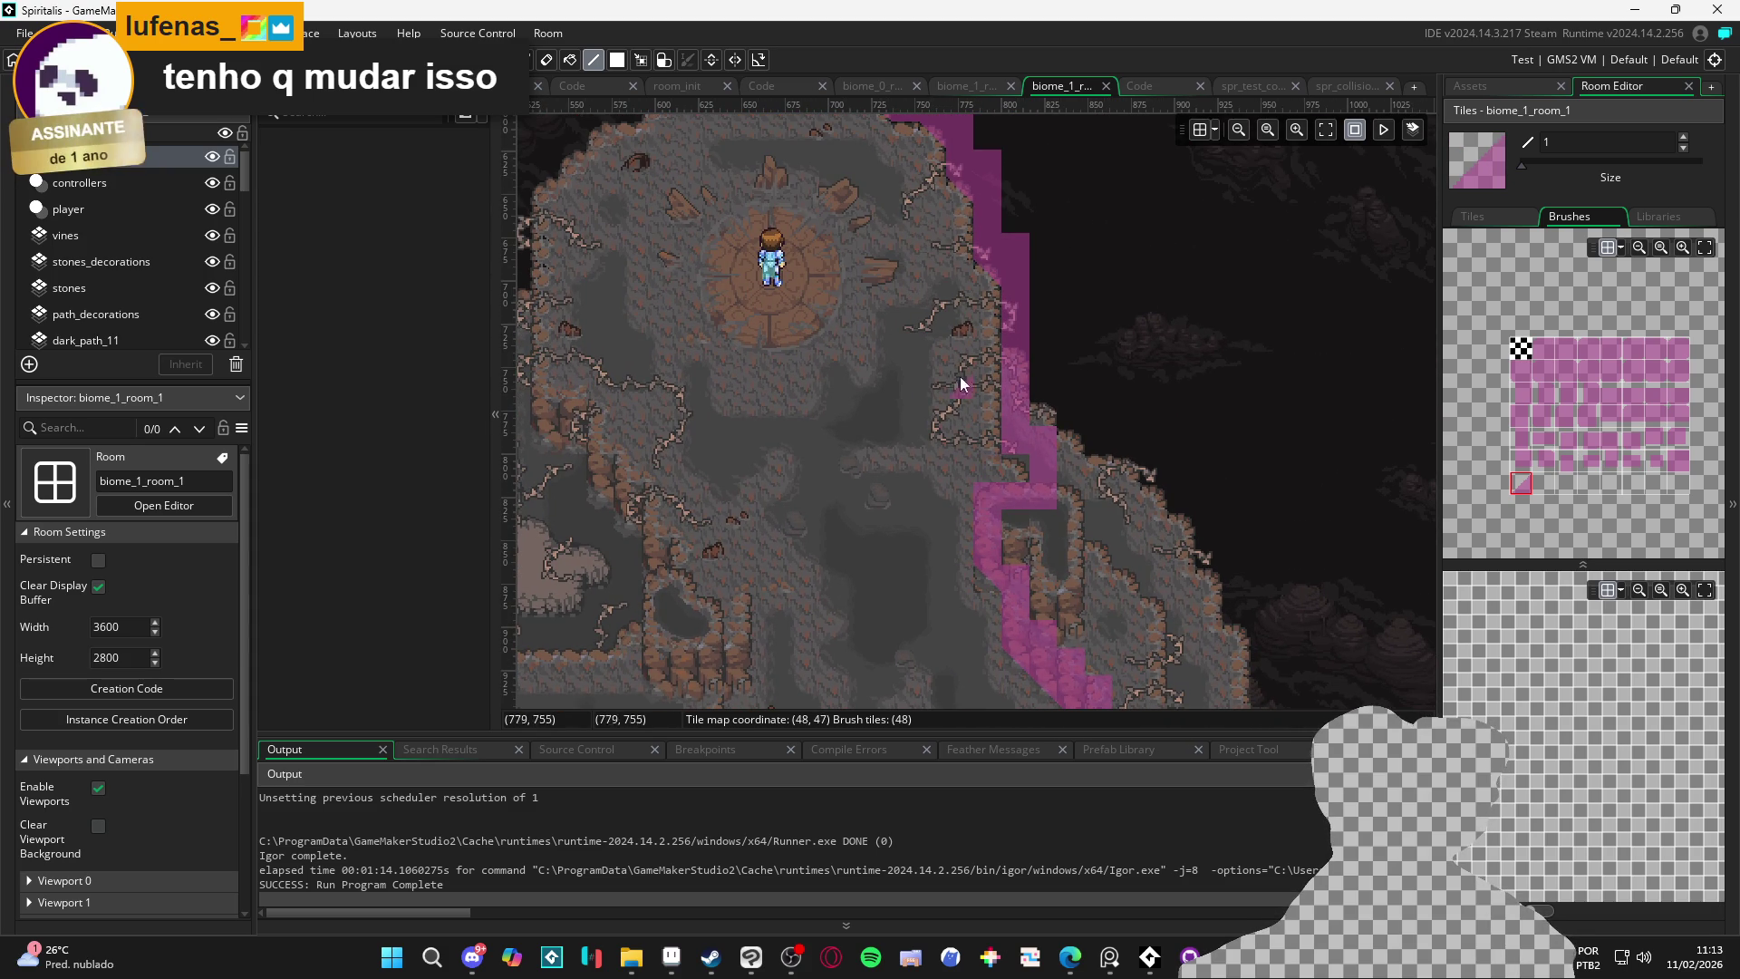
pyautogui.moveTo(861, 339); pyautogui.dragTo(882, 383)
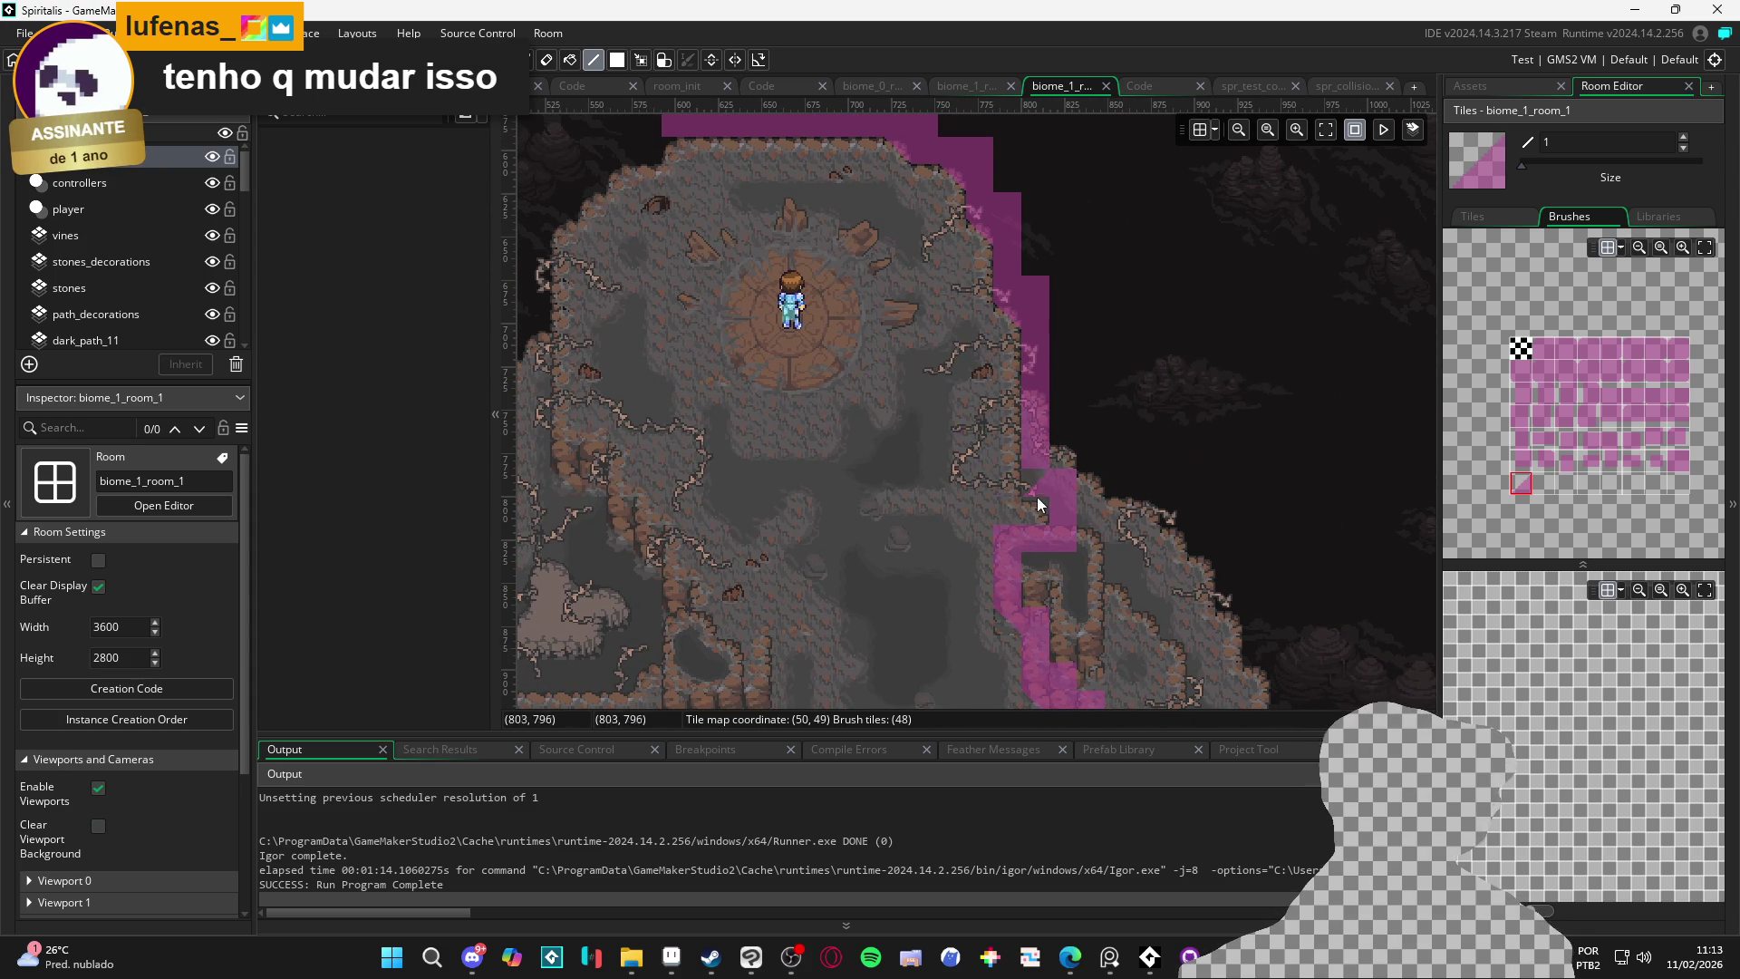
pyautogui.moveTo(1030, 491)
pyautogui.mouseDown()
pyautogui.moveTo(926, 379)
pyautogui.moveTo(953, 356)
pyautogui.moveTo(964, 408)
pyautogui.moveTo(872, 411)
pyautogui.moveTo(858, 453)
pyautogui.mouseUp()
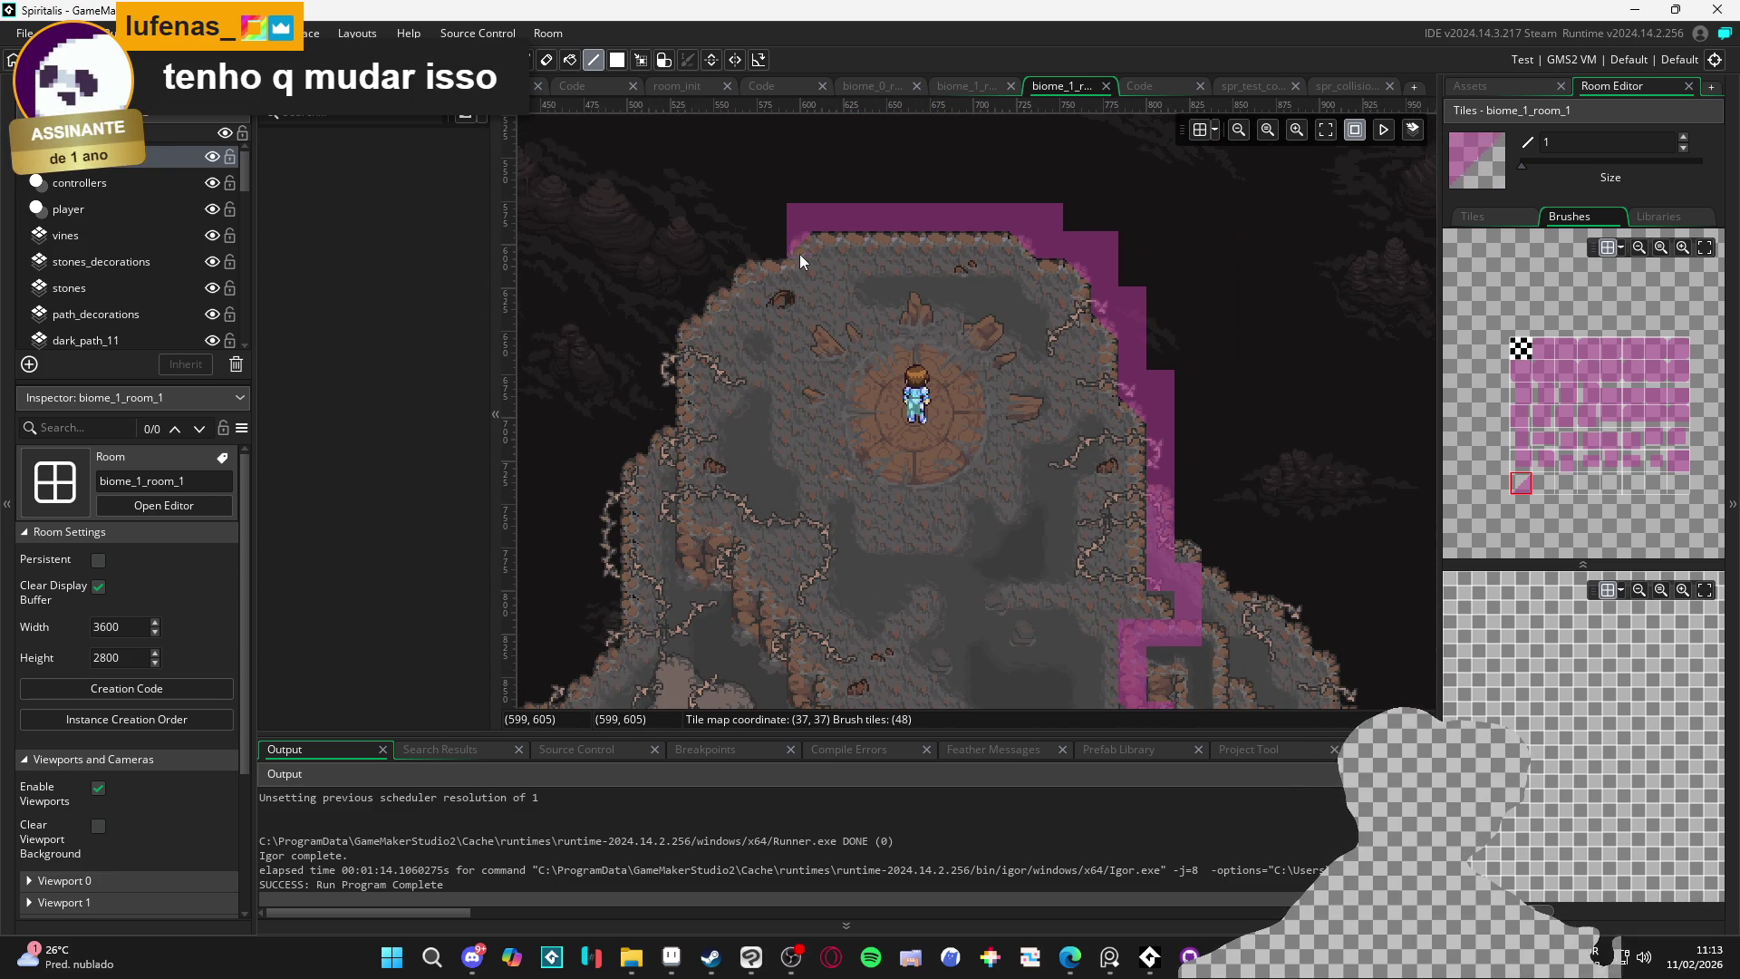
pyautogui.moveTo(790, 263); pyautogui.dragTo(716, 311)
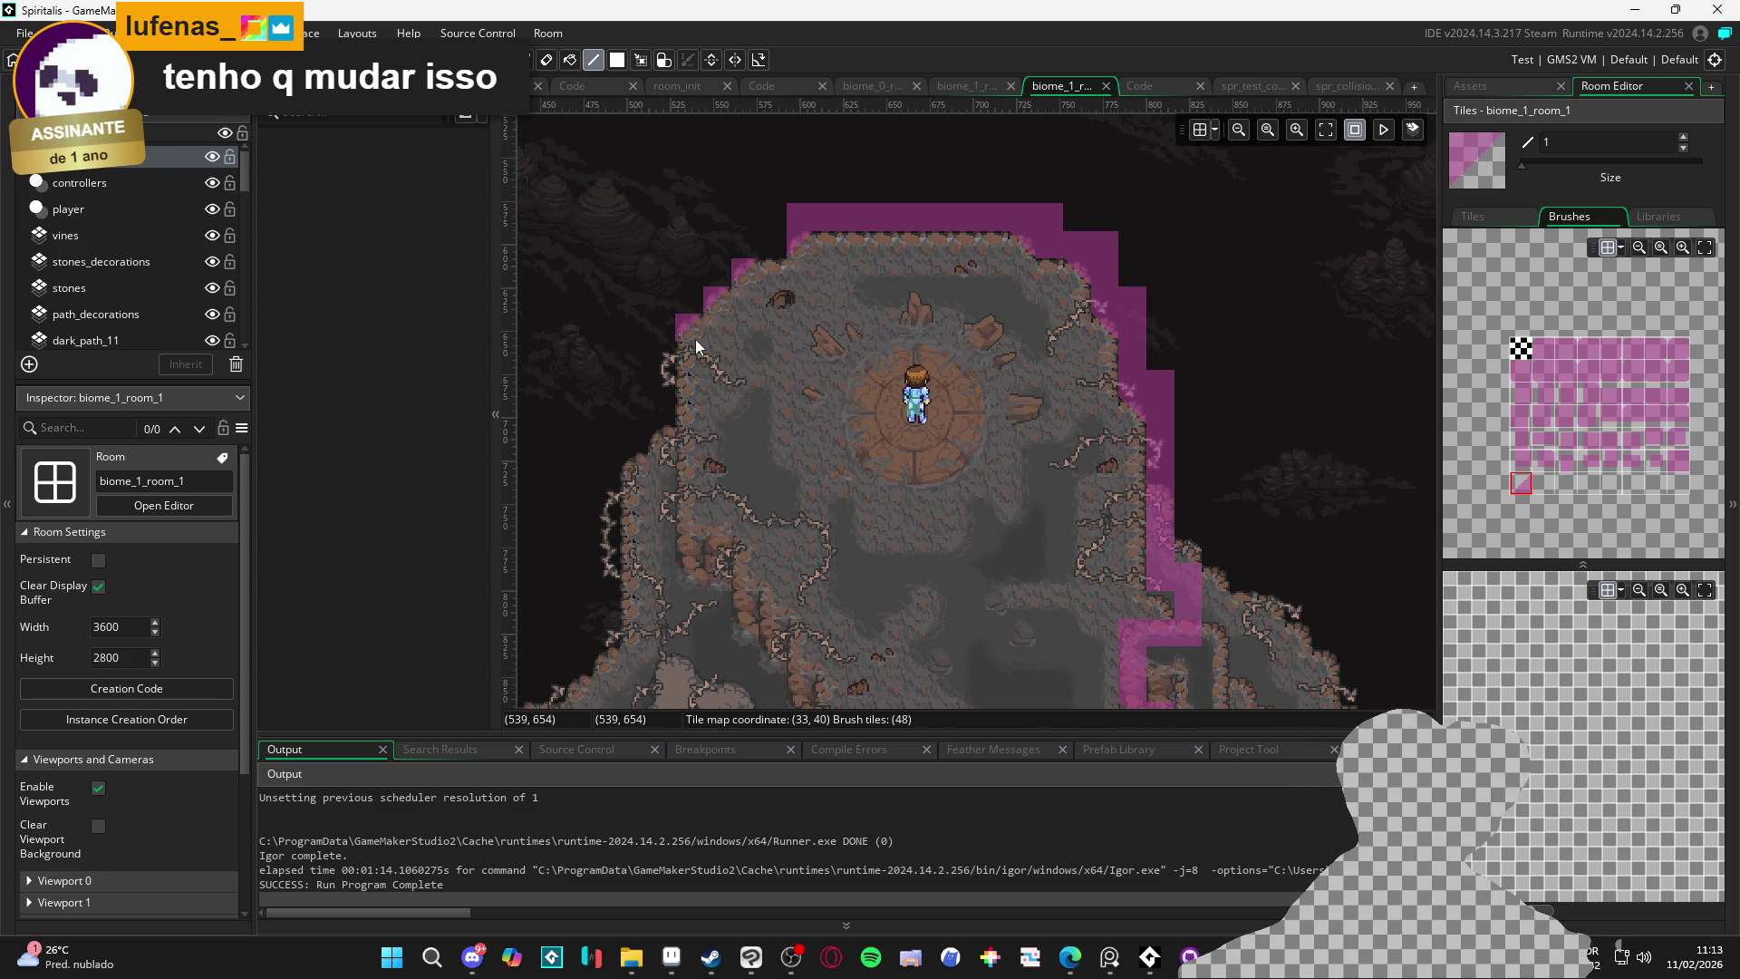
pyautogui.click(1677, 462)
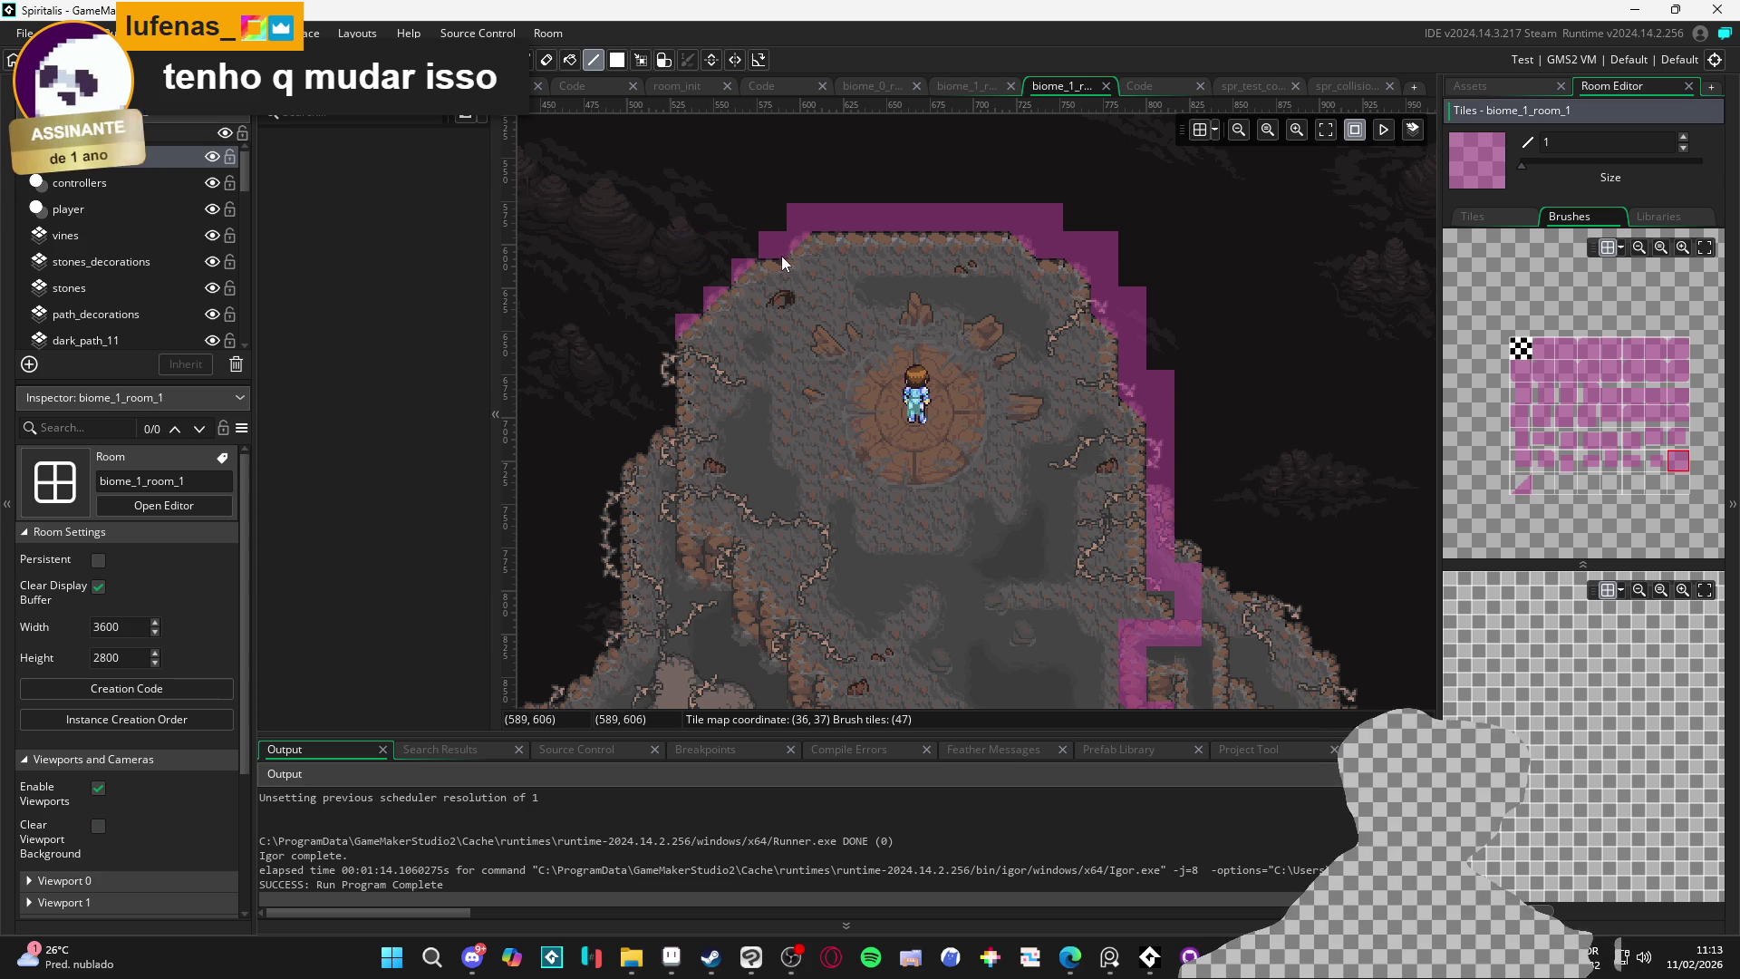
pyautogui.moveTo(783, 257); pyautogui.dragTo(723, 264)
pyautogui.moveTo(670, 328)
pyautogui.mouseDown()
pyautogui.moveTo(663, 546)
pyautogui.moveTo(721, 556)
pyautogui.moveTo(750, 649)
pyautogui.moveTo(711, 465)
pyautogui.moveTo(790, 600)
pyautogui.moveTo(819, 562)
pyautogui.moveTo(814, 632)
pyautogui.moveTo(714, 455)
pyautogui.moveTo(775, 589)
pyautogui.moveTo(774, 649)
pyautogui.moveTo(791, 516)
pyautogui.moveTo(683, 602)
pyautogui.moveTo(745, 567)
pyautogui.moveTo(951, 559)
pyautogui.moveTo(747, 574)
pyautogui.moveTo(950, 556)
pyautogui.moveTo(743, 555)
pyautogui.moveTo(850, 573)
pyautogui.moveTo(752, 589)
pyautogui.mouseUp()
pyautogui.moveTo(752, 580)
pyautogui.mouseDown()
pyautogui.moveTo(924, 518)
pyautogui.moveTo(894, 579)
pyautogui.moveTo(904, 542)
pyautogui.moveTo(830, 607)
pyautogui.moveTo(846, 537)
pyautogui.moveTo(818, 561)
pyautogui.moveTo(821, 625)
pyautogui.moveTo(796, 519)
pyautogui.mouseUp()
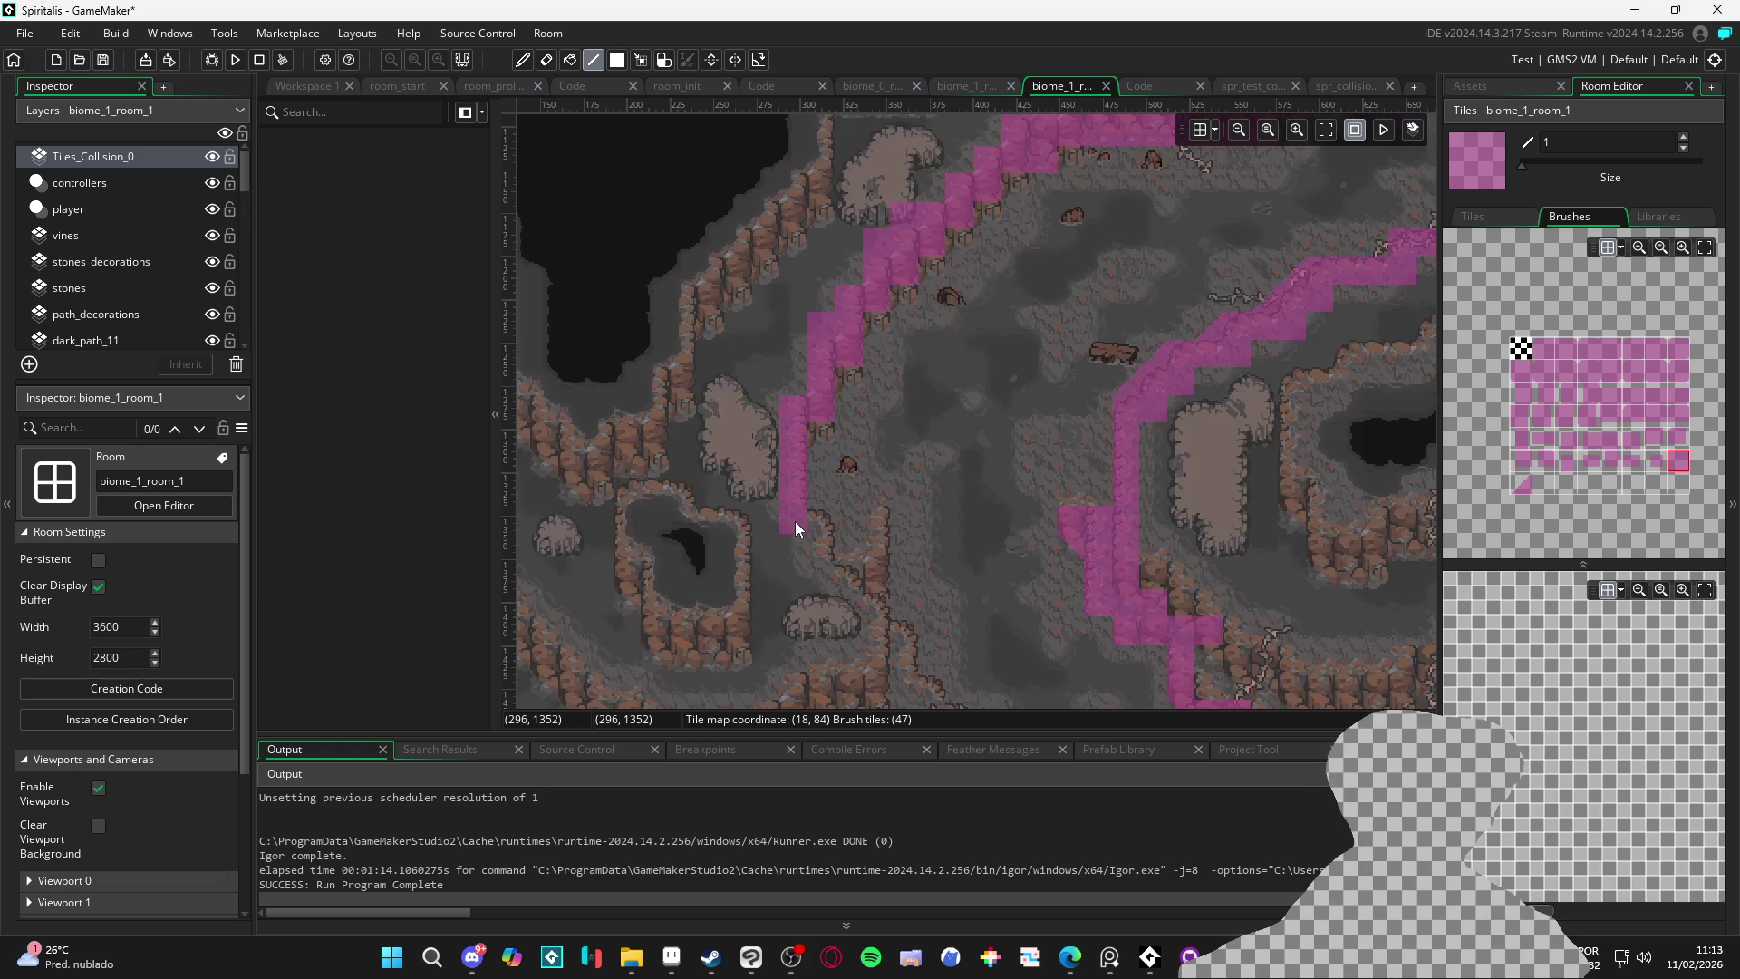
# Erase misplaced collision tiles in column 21 and repaint them, adding one at (27,88)
pyautogui.rightClick(872, 572)
pyautogui.click(878, 536)
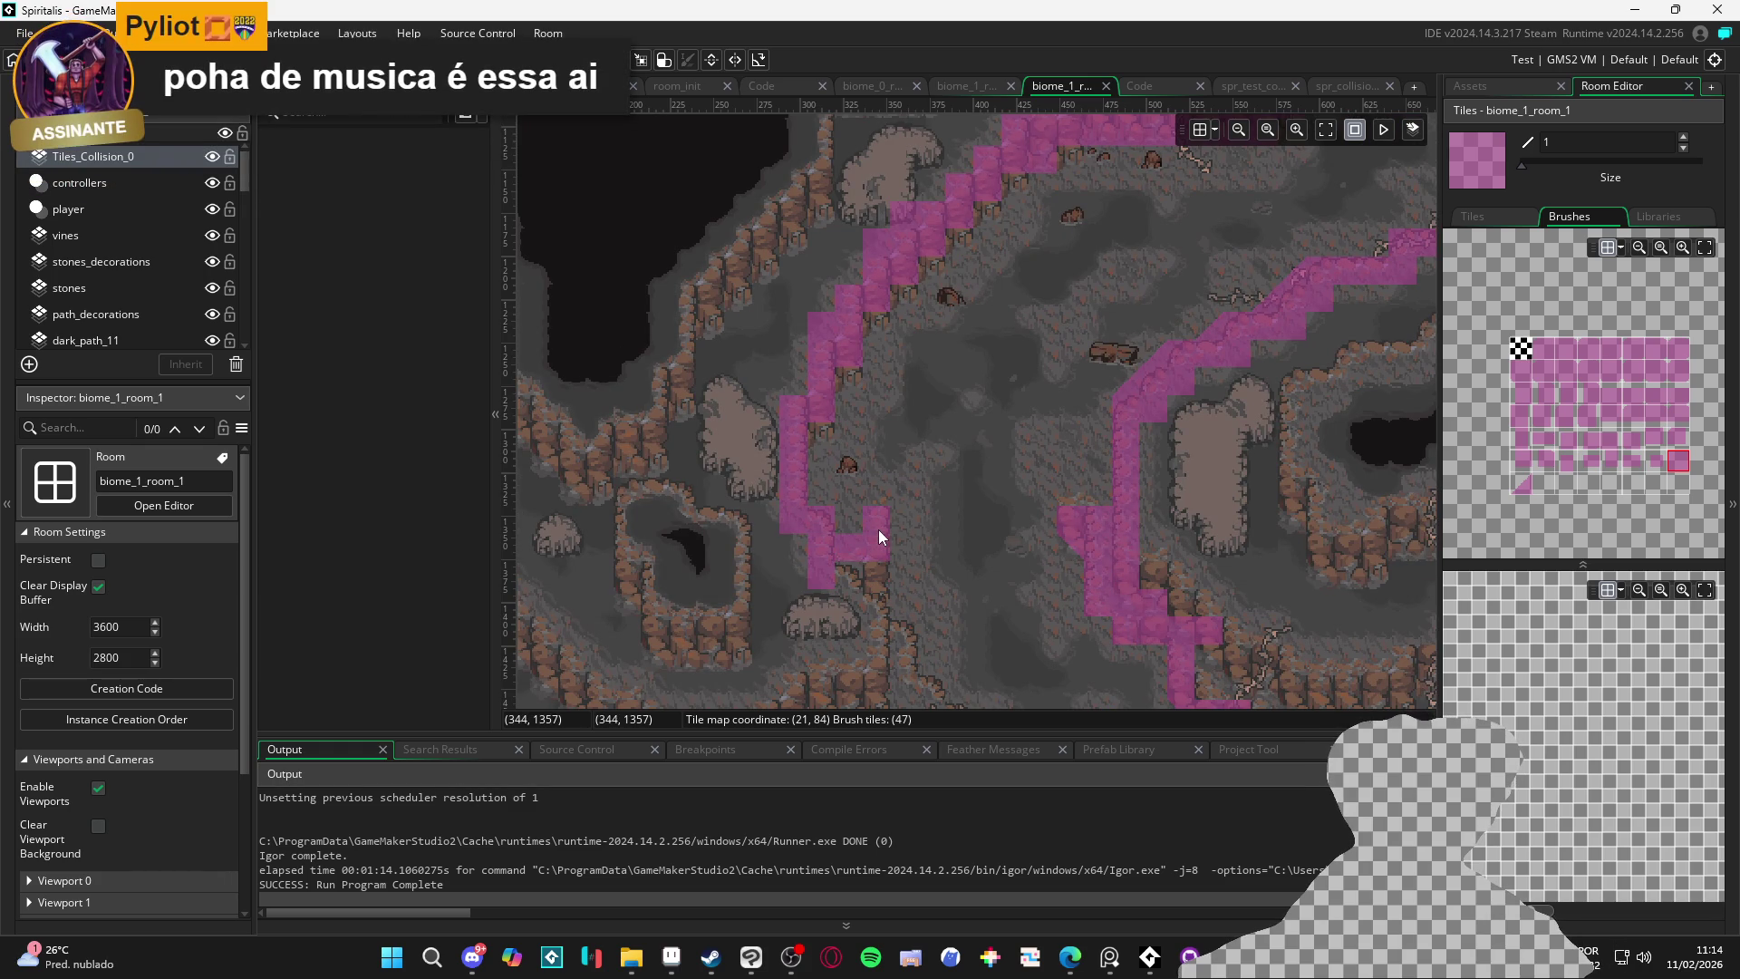
pyautogui.rightClick(885, 632)
pyautogui.click(879, 574)
pyautogui.click(871, 521)
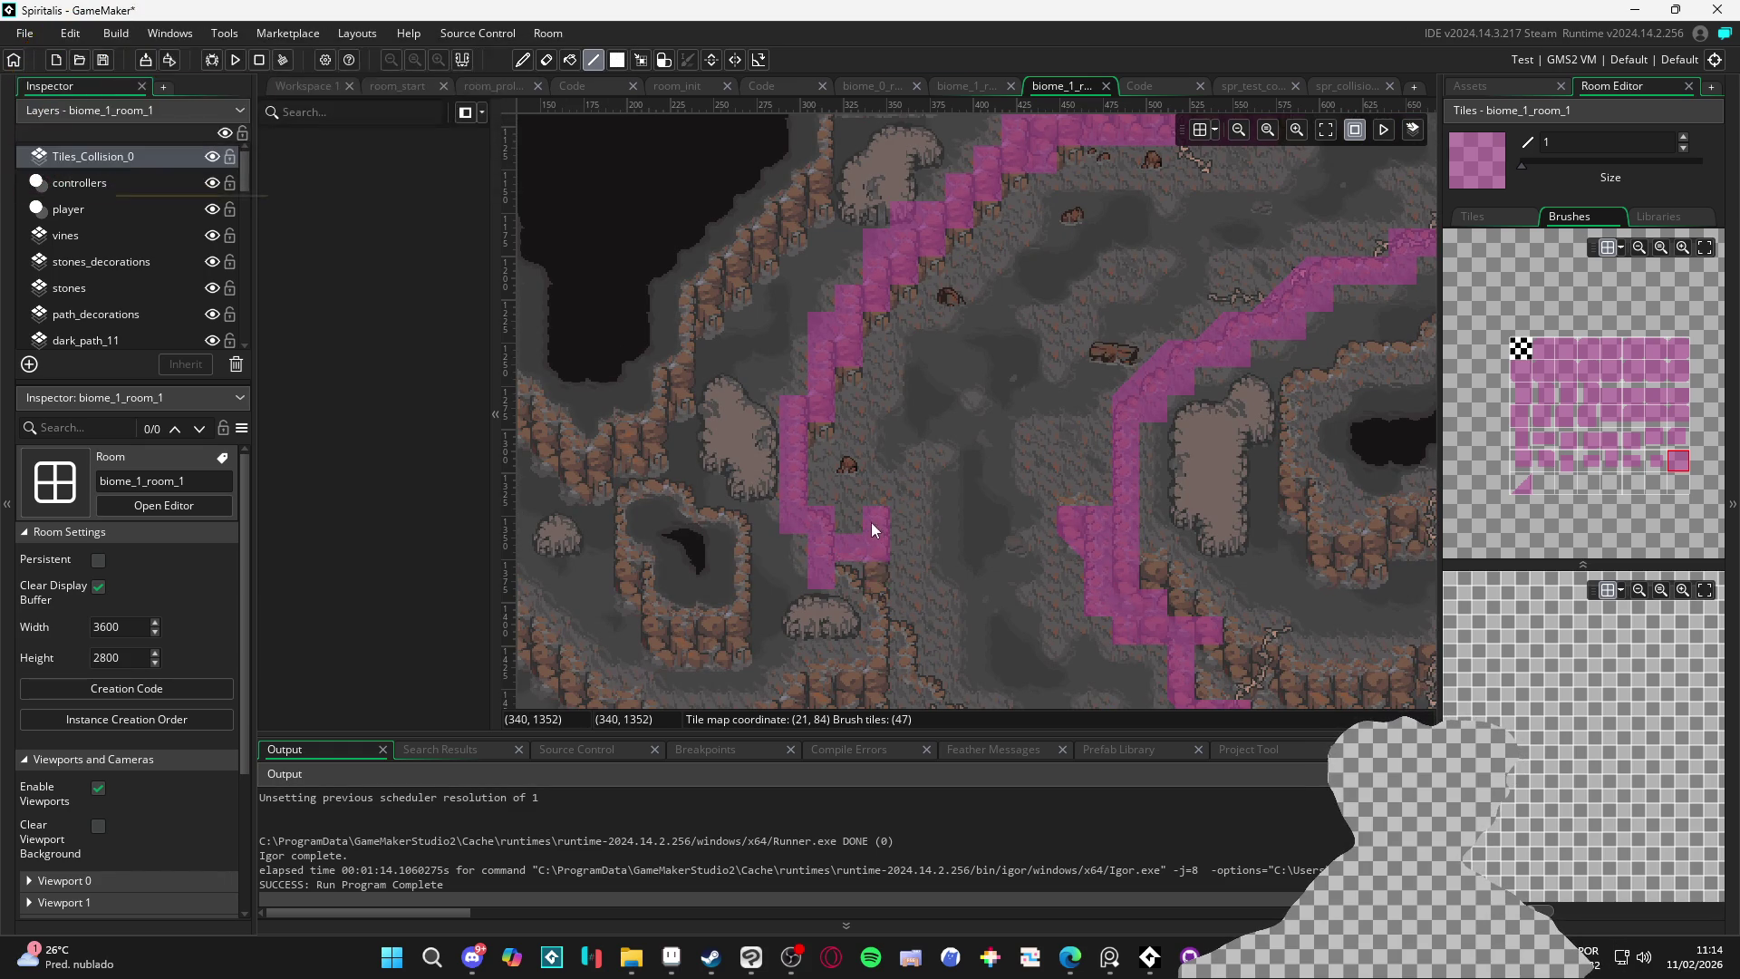
pyautogui.rightClick(868, 580)
pyautogui.click(1047, 623)
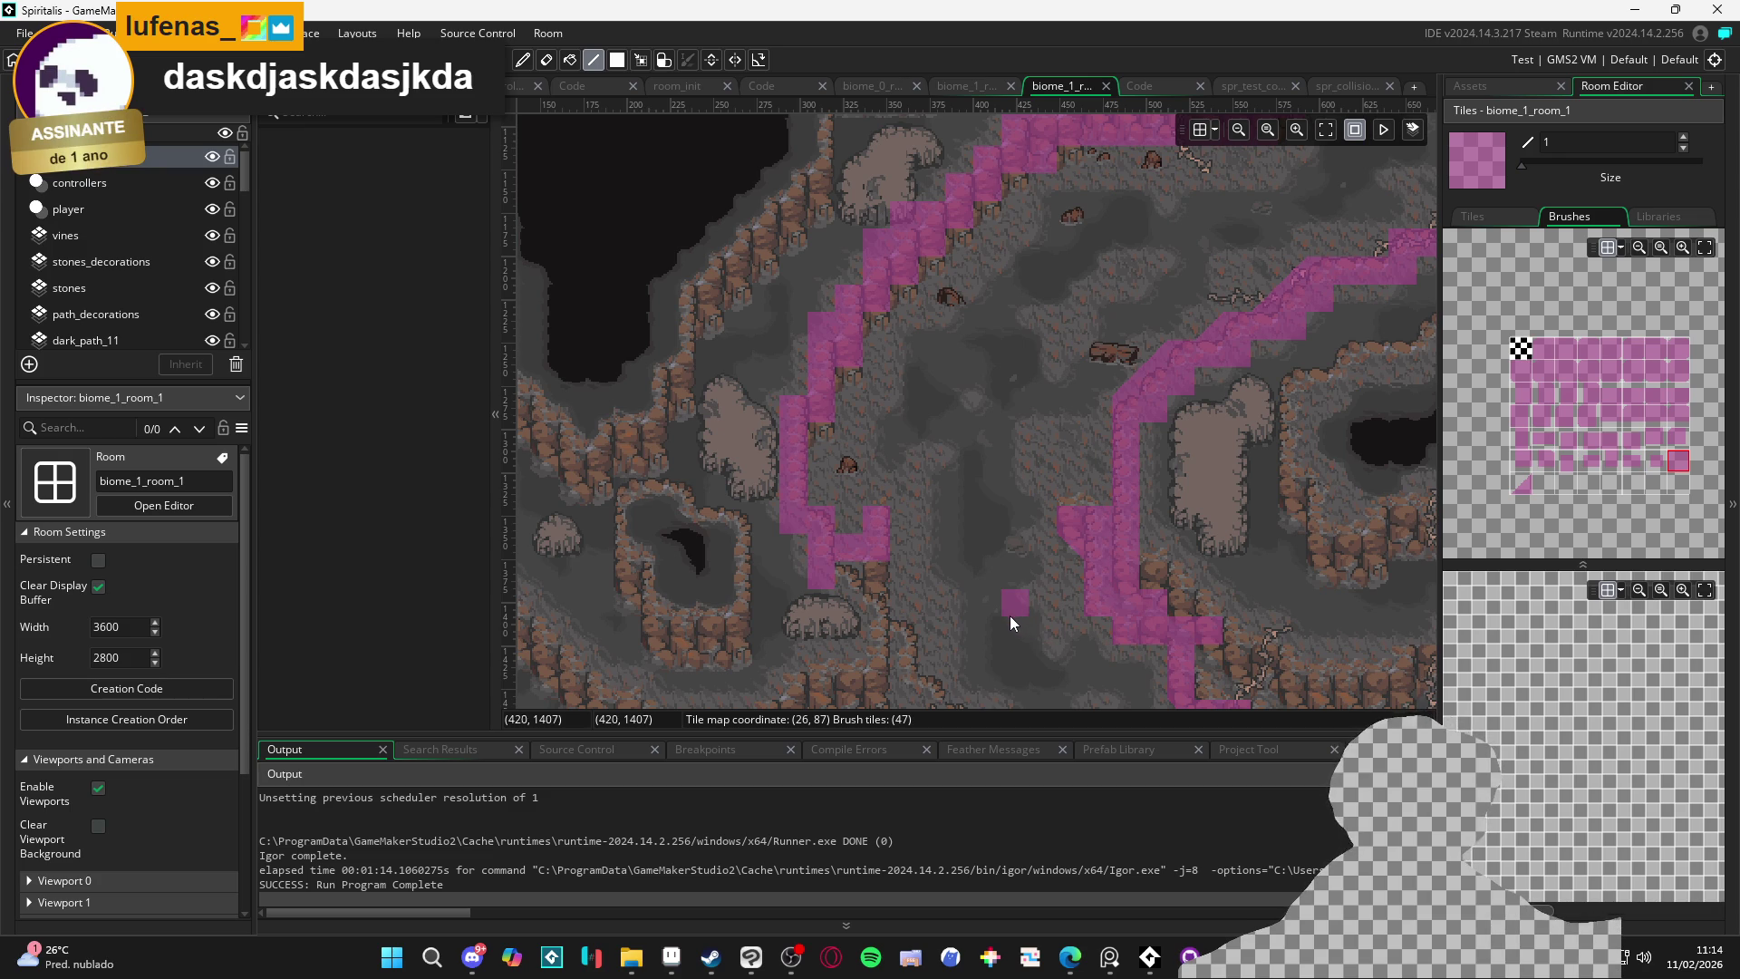
# Select the triangular slope tile and pan along the left path back to the lower junction
pyautogui.moveTo(963, 603); pyautogui.dragTo(914, 569)
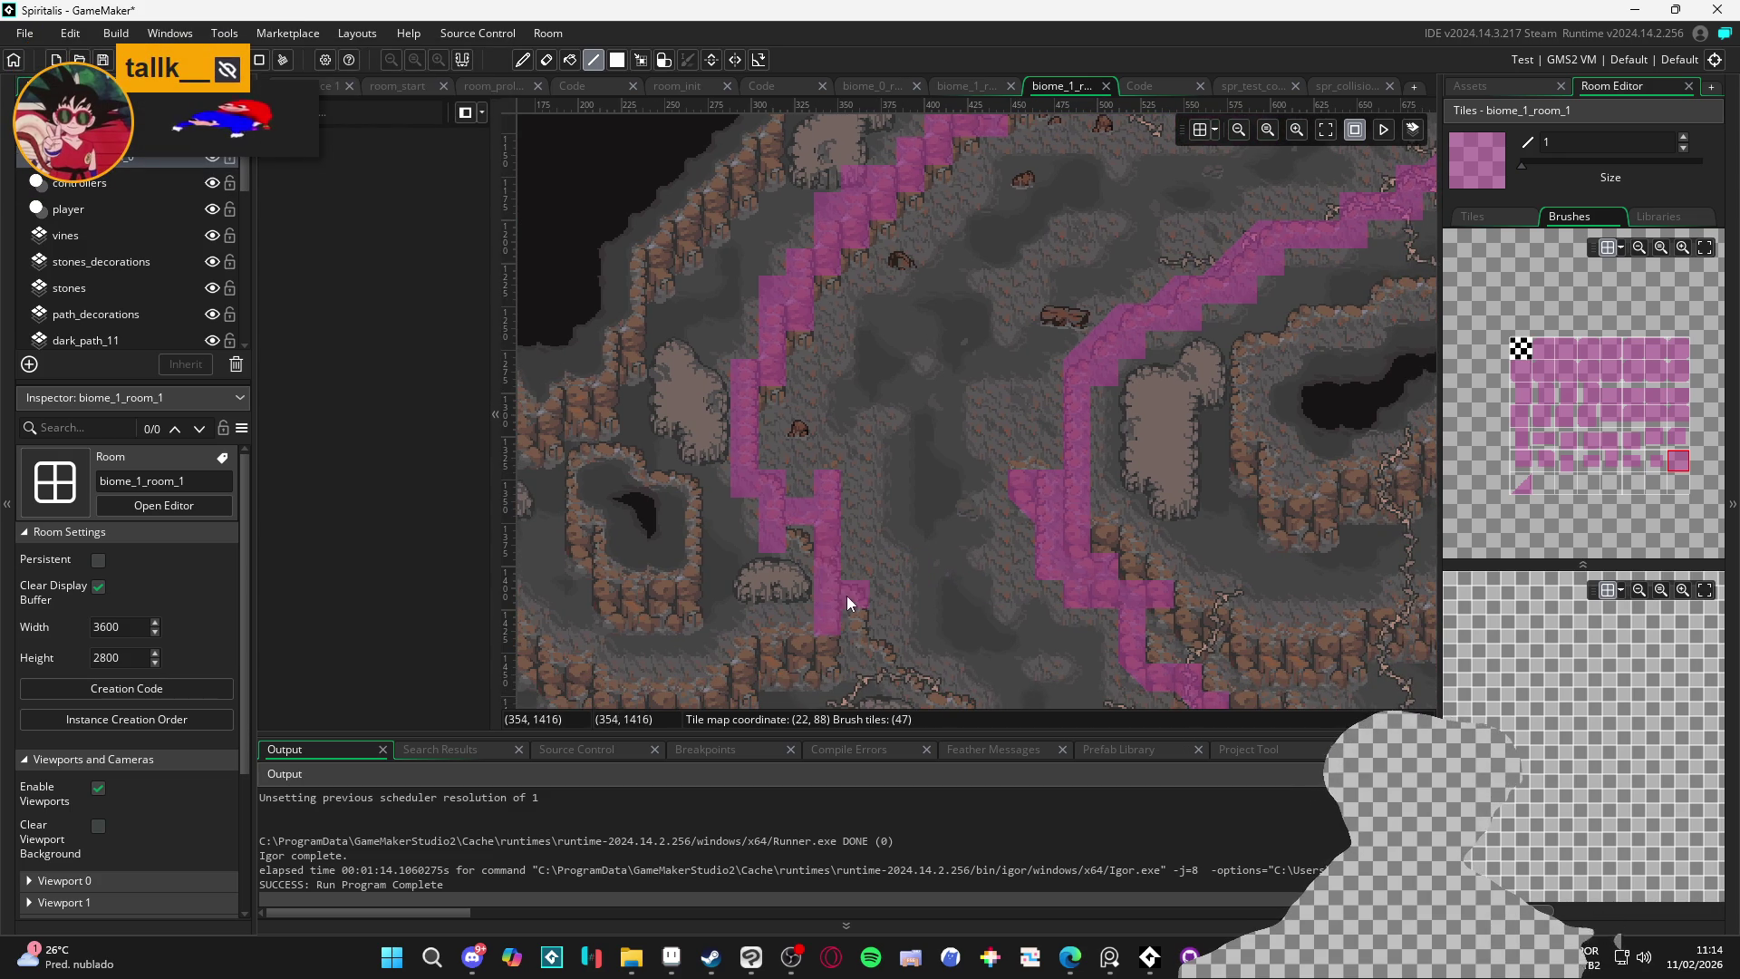
pyautogui.moveTo(861, 663); pyautogui.dragTo(804, 553)
pyautogui.click(1520, 483)
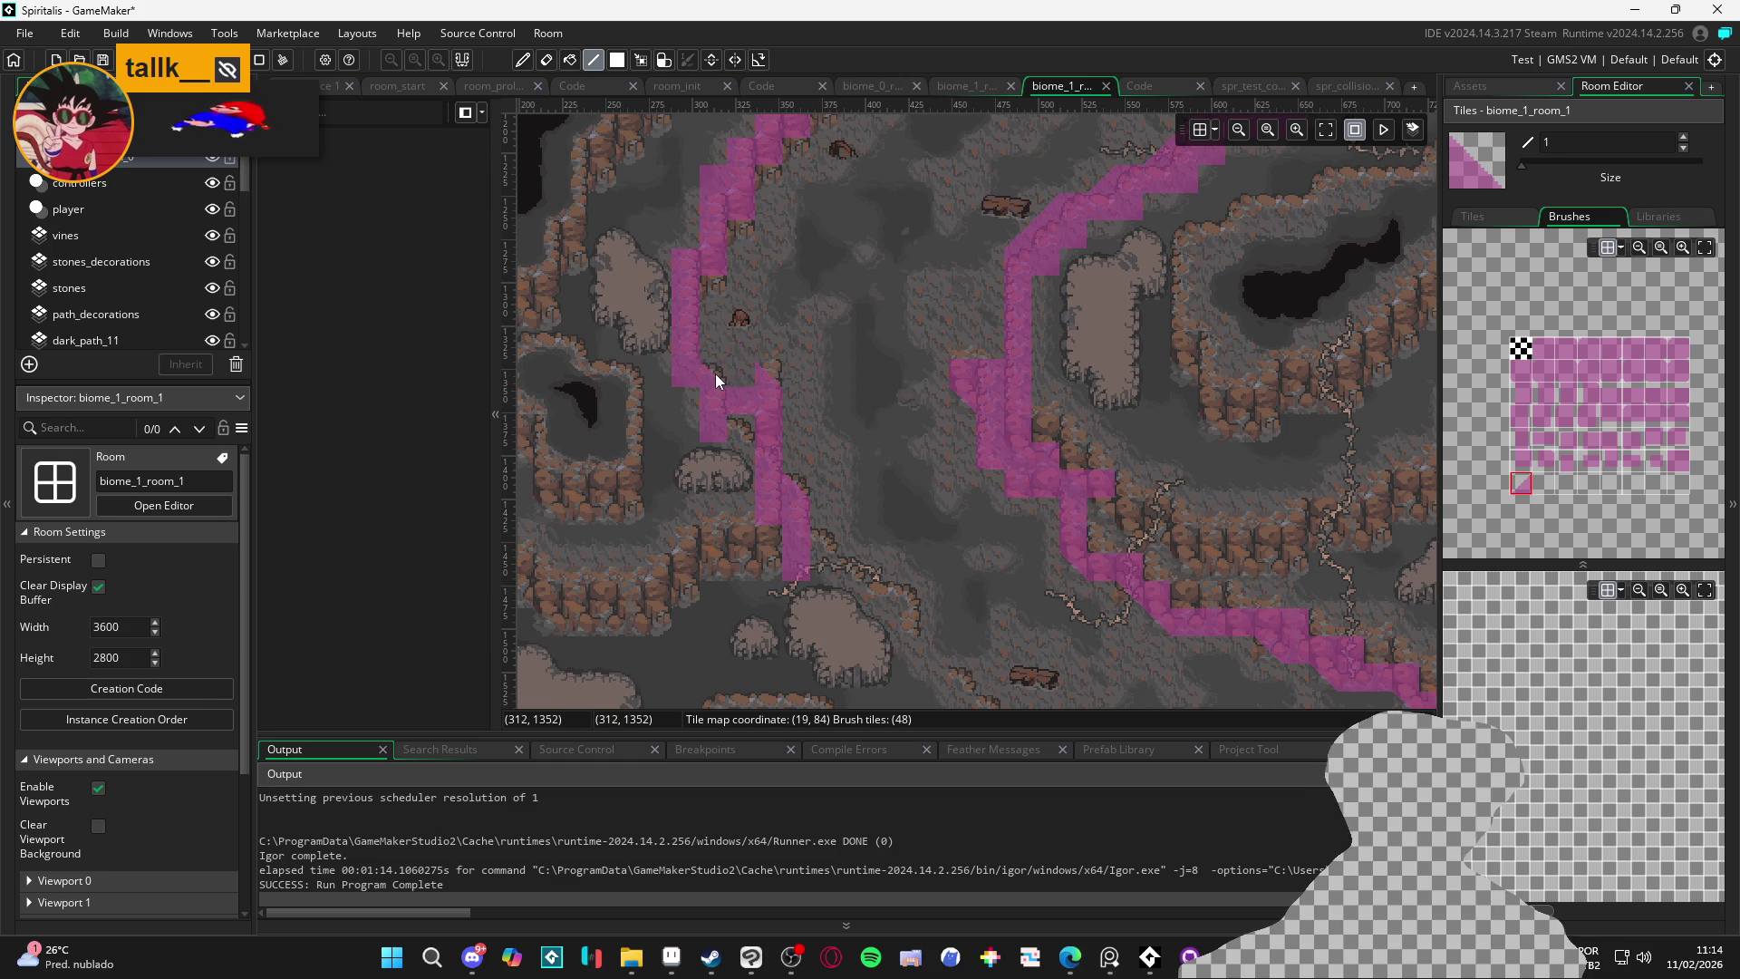
pyautogui.moveTo(715, 373); pyautogui.dragTo(741, 466)
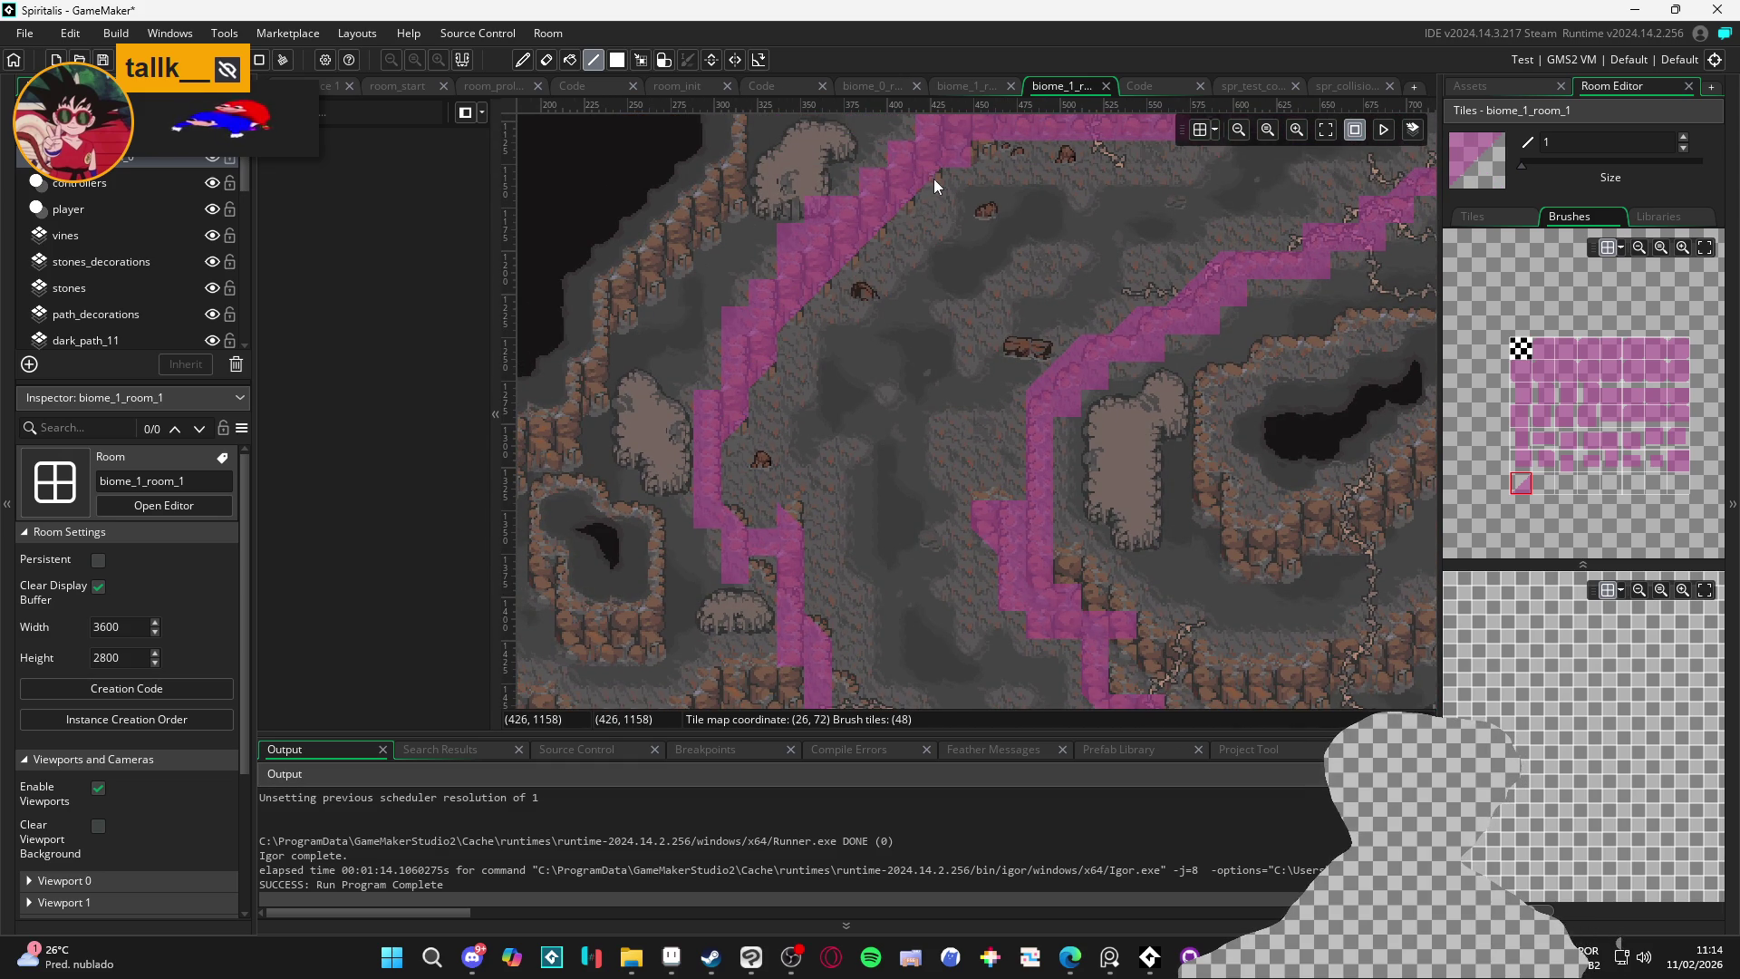
pyautogui.moveTo(933, 177); pyautogui.dragTo(868, 371)
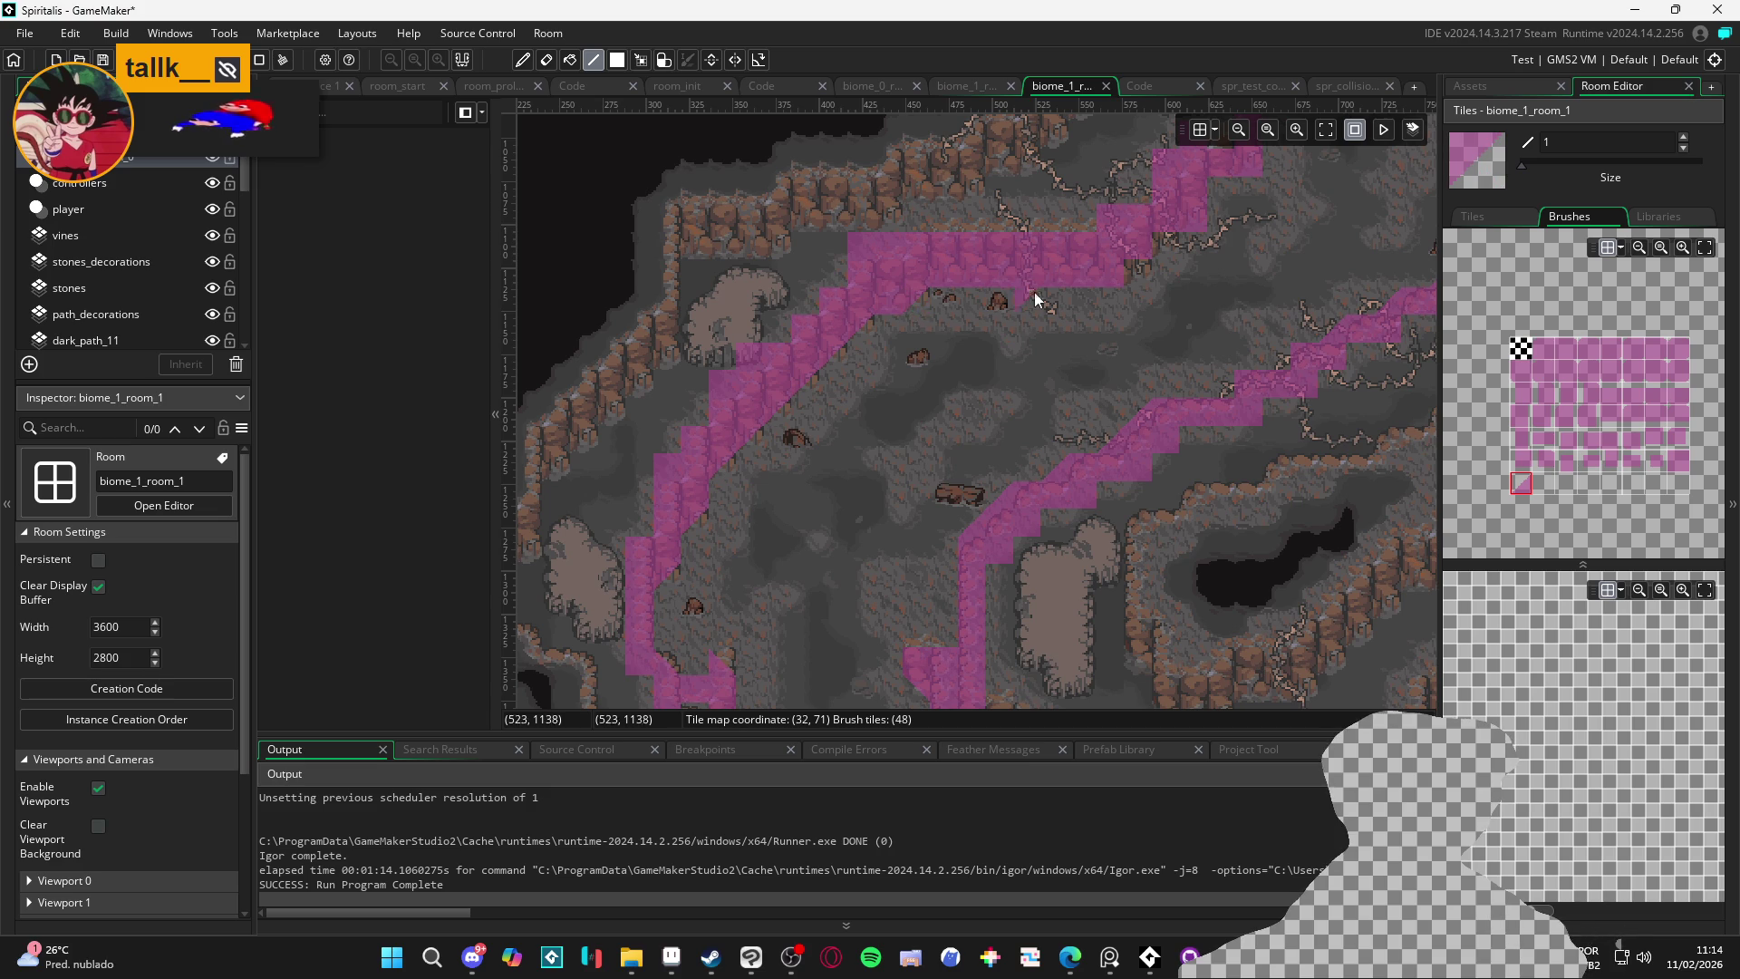
pyautogui.moveTo(1107, 287); pyautogui.dragTo(968, 450)
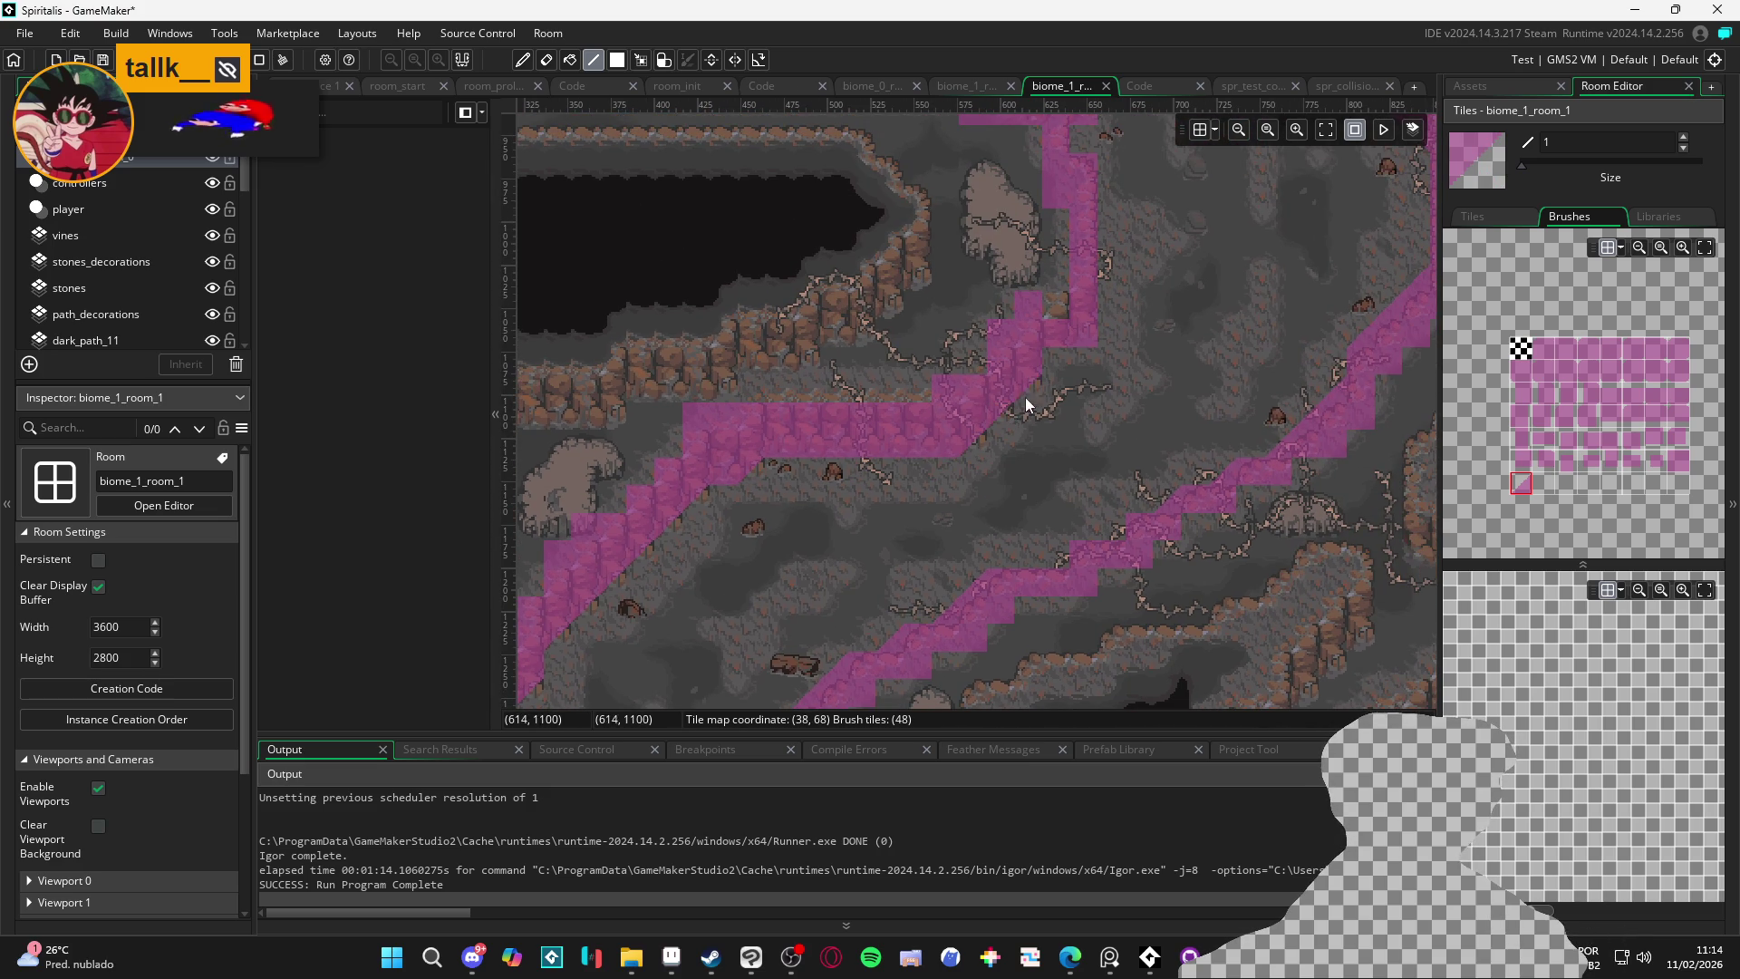
pyautogui.moveTo(1049, 388); pyautogui.dragTo(971, 545)
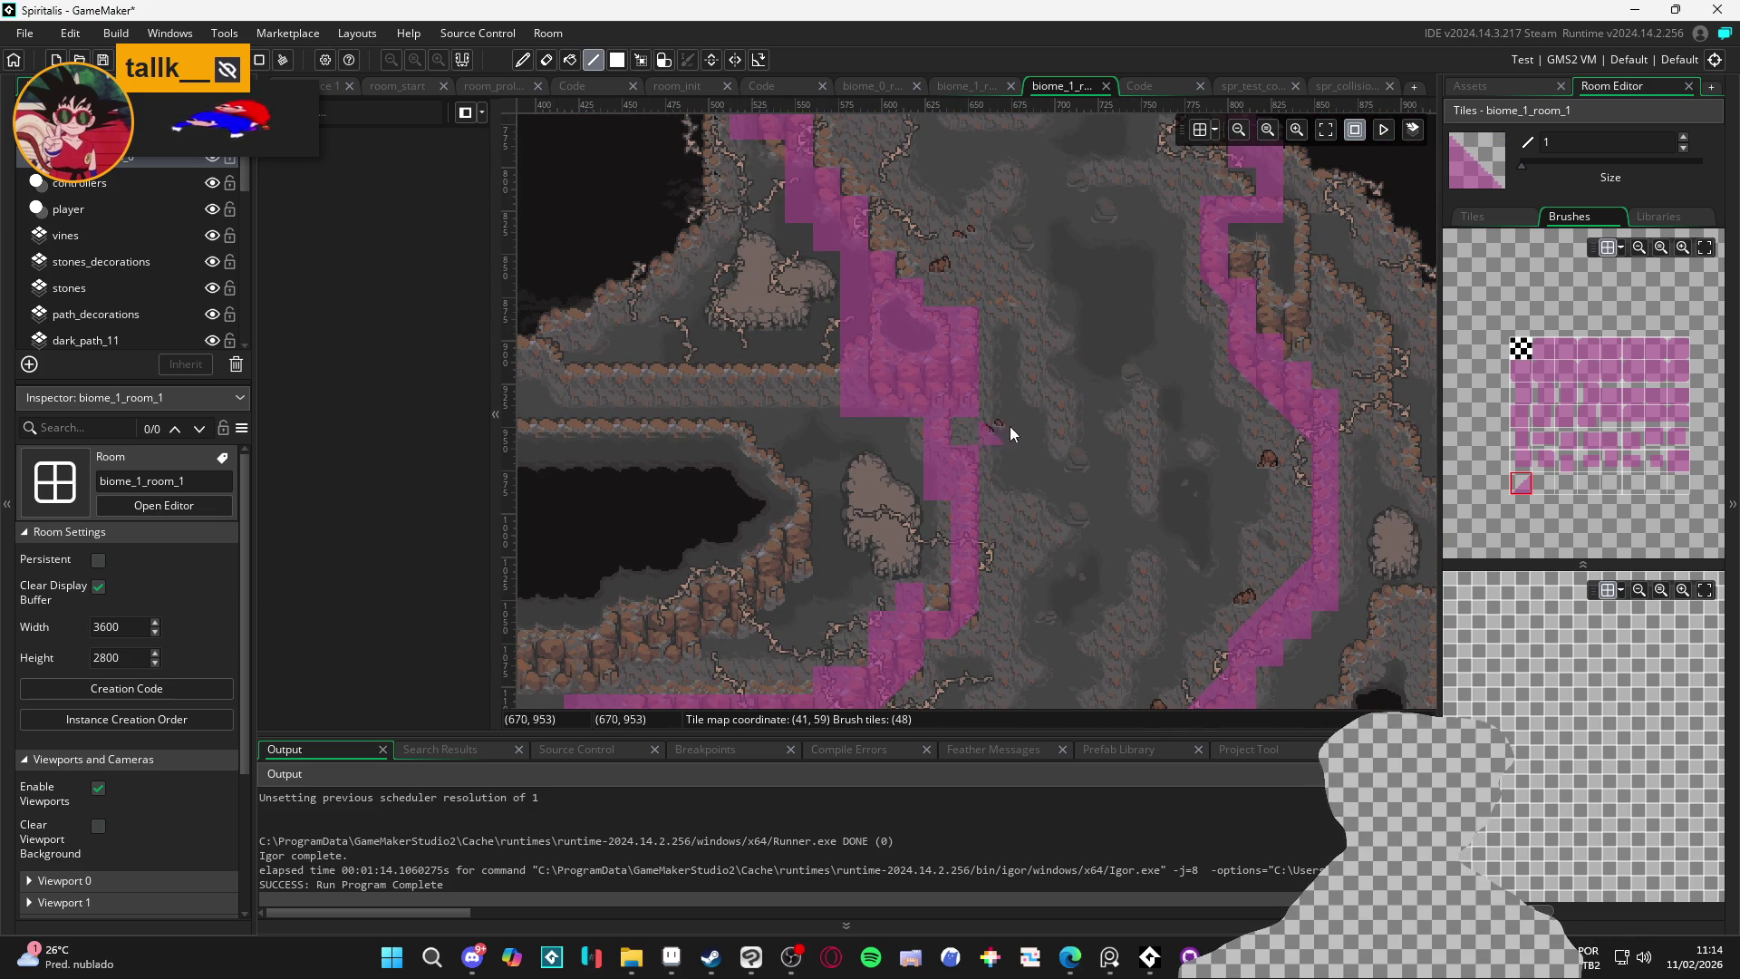
pyautogui.moveTo(1020, 406); pyautogui.dragTo(961, 535)
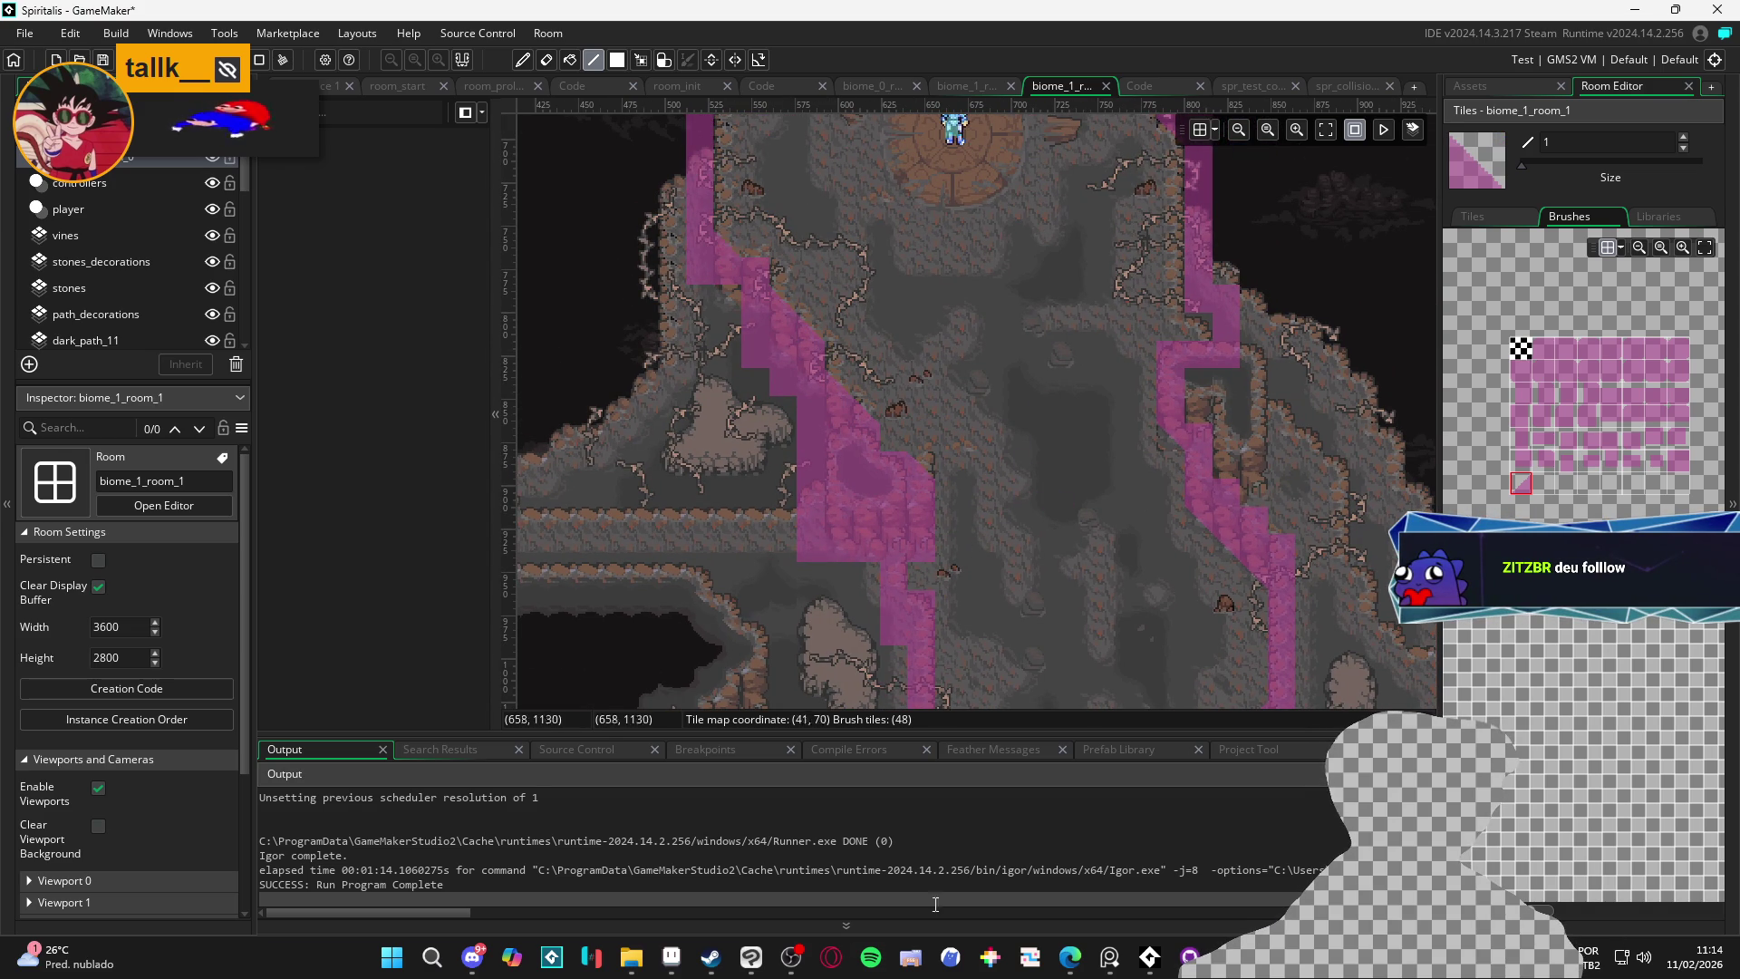
pyautogui.click(791, 956)
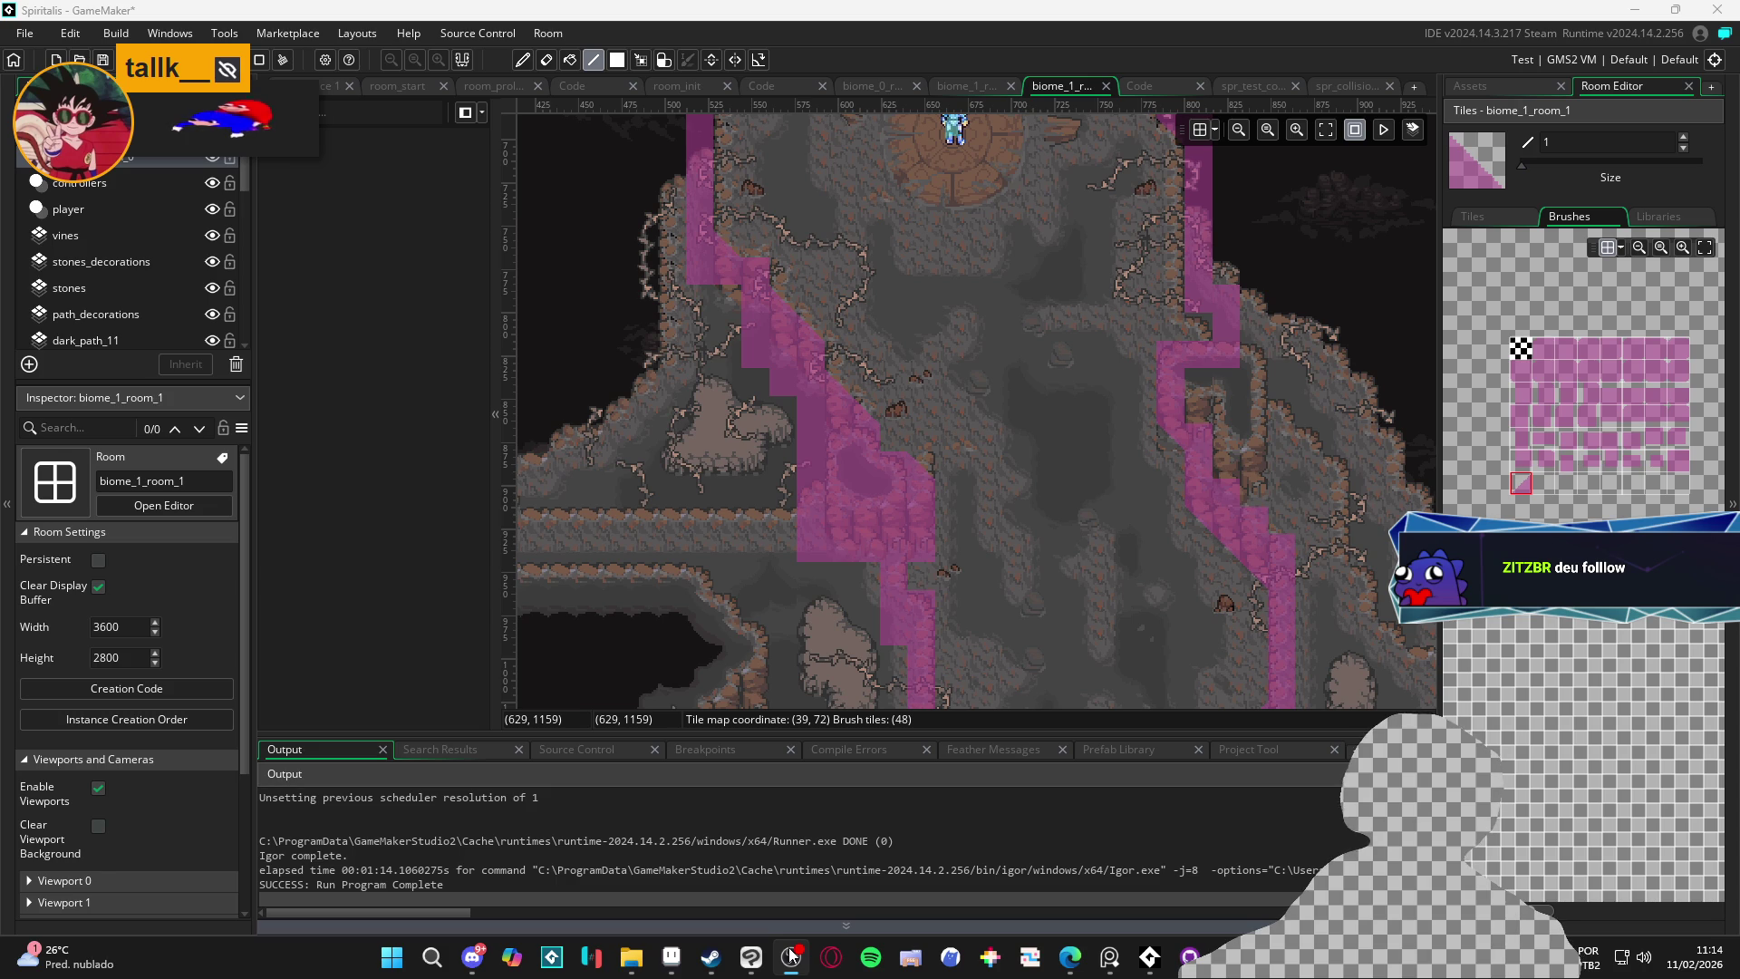
pyautogui.moveTo(861, 426); pyautogui.dragTo(814, 639)
pyautogui.moveTo(851, 471)
pyautogui.mouseDown()
pyautogui.moveTo(951, 226)
pyautogui.moveTo(920, 384)
pyautogui.moveTo(1059, 346)
pyautogui.moveTo(997, 454)
pyautogui.mouseUp()
# Run the game, set spr_collision_autotile's mask type to Precise (Slow), and run it again
pyautogui.press('F5')
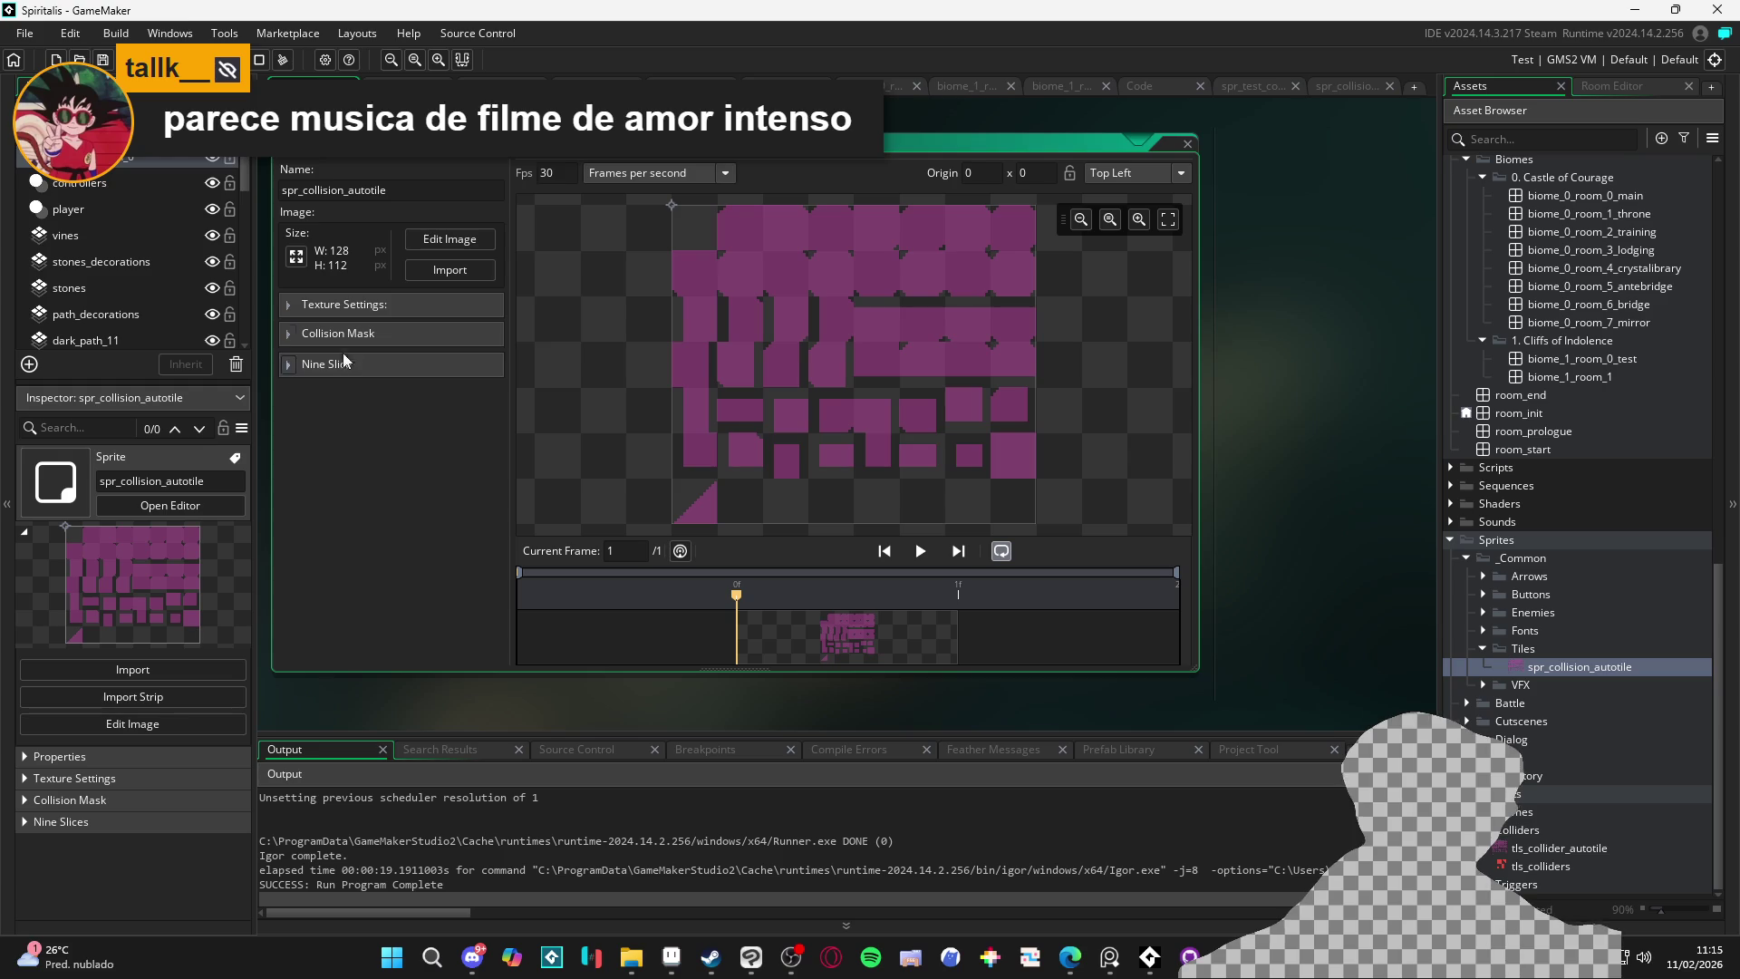
pyautogui.click(380, 337)
pyautogui.click(435, 391)
pyautogui.click(458, 477)
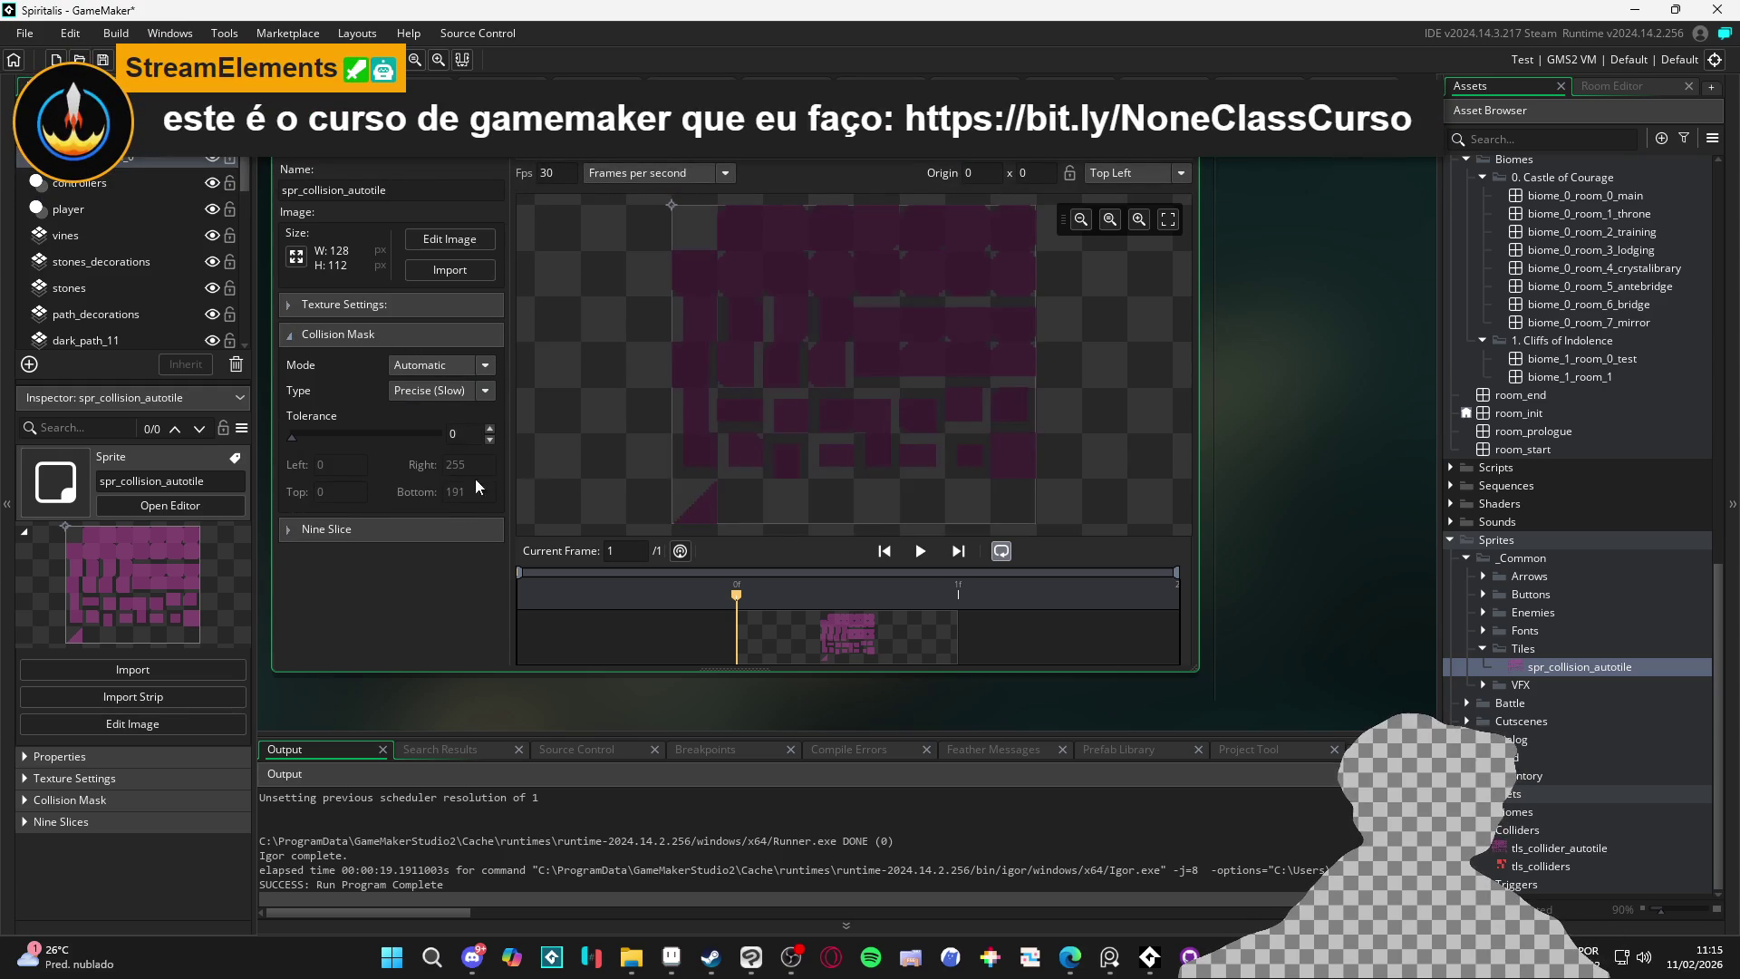
pyautogui.press('F5')
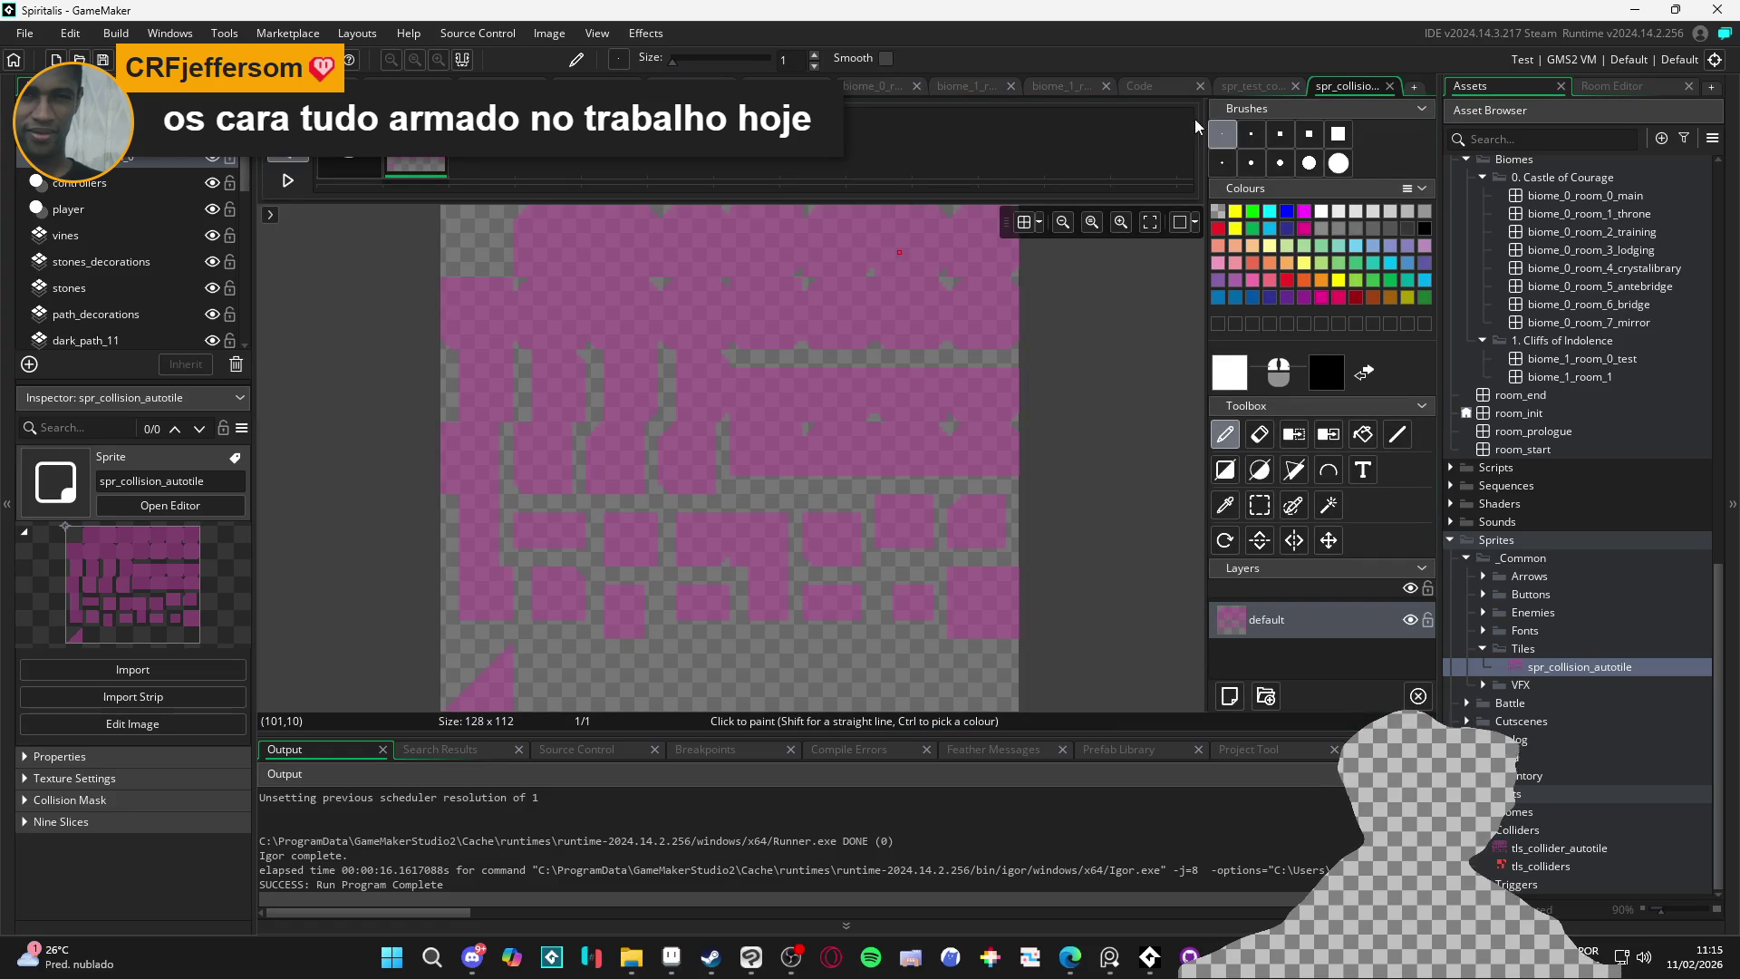
# Return to the biome_1_room_1 room editor
pyautogui.click(1180, 86)
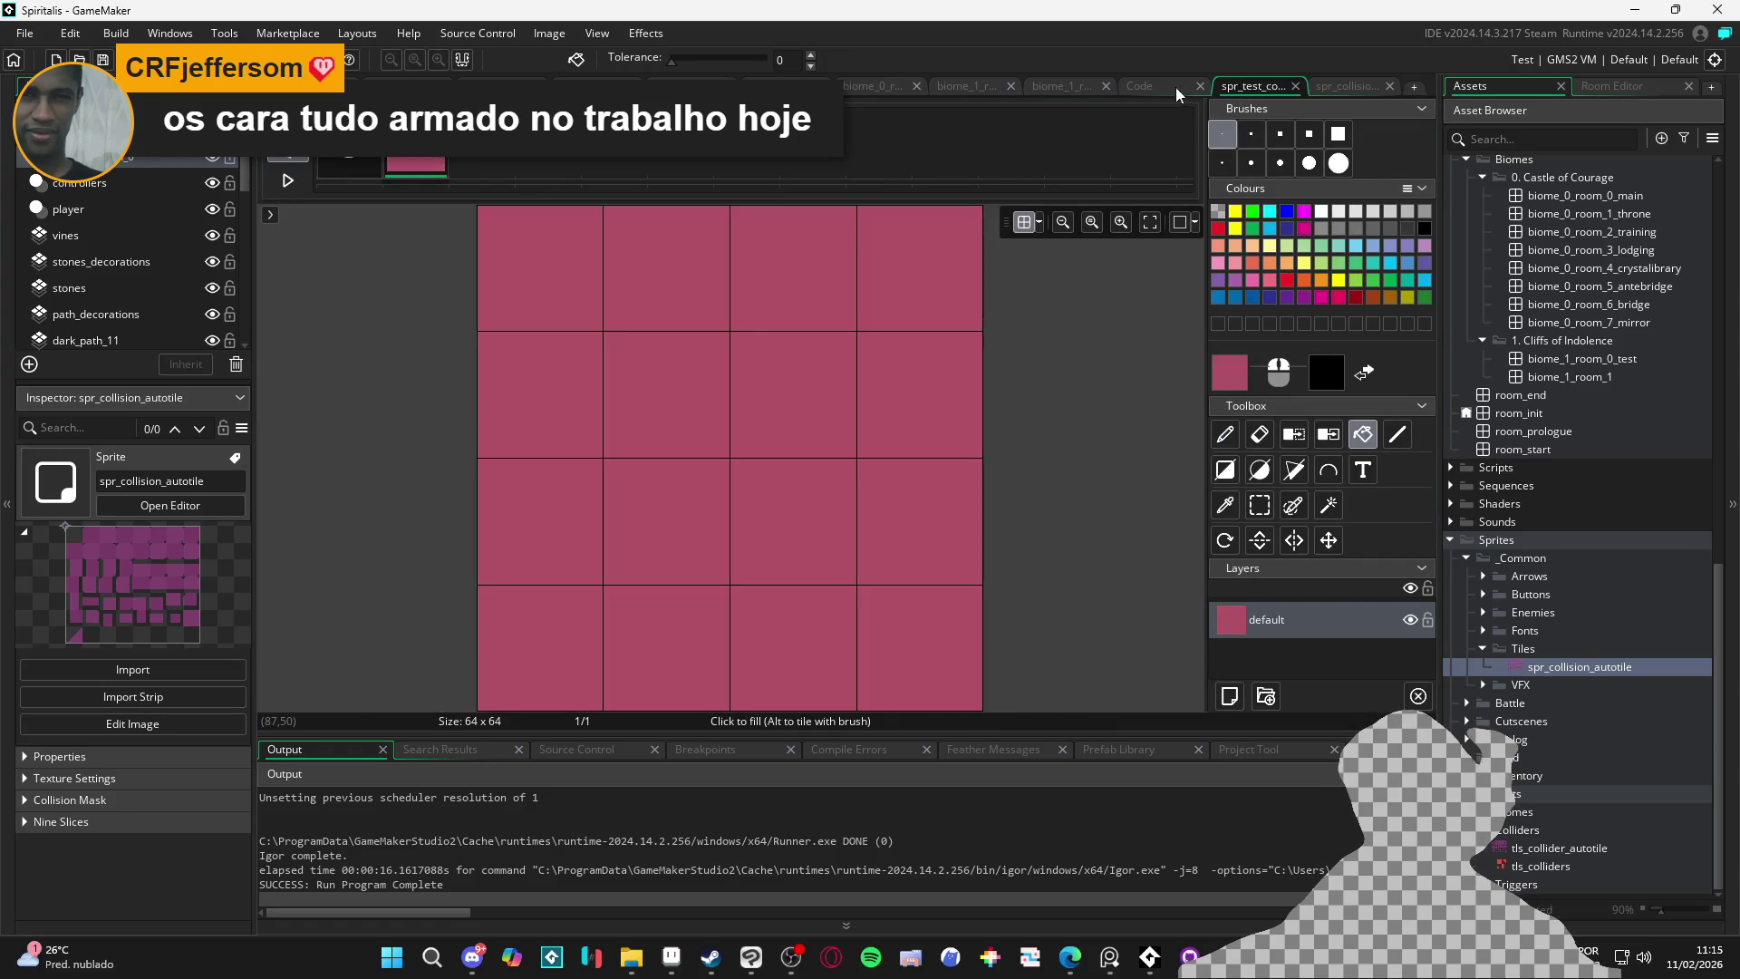
pyautogui.click(1169, 85)
pyautogui.click(1028, 86)
pyautogui.scroll(-10, 939, 326)
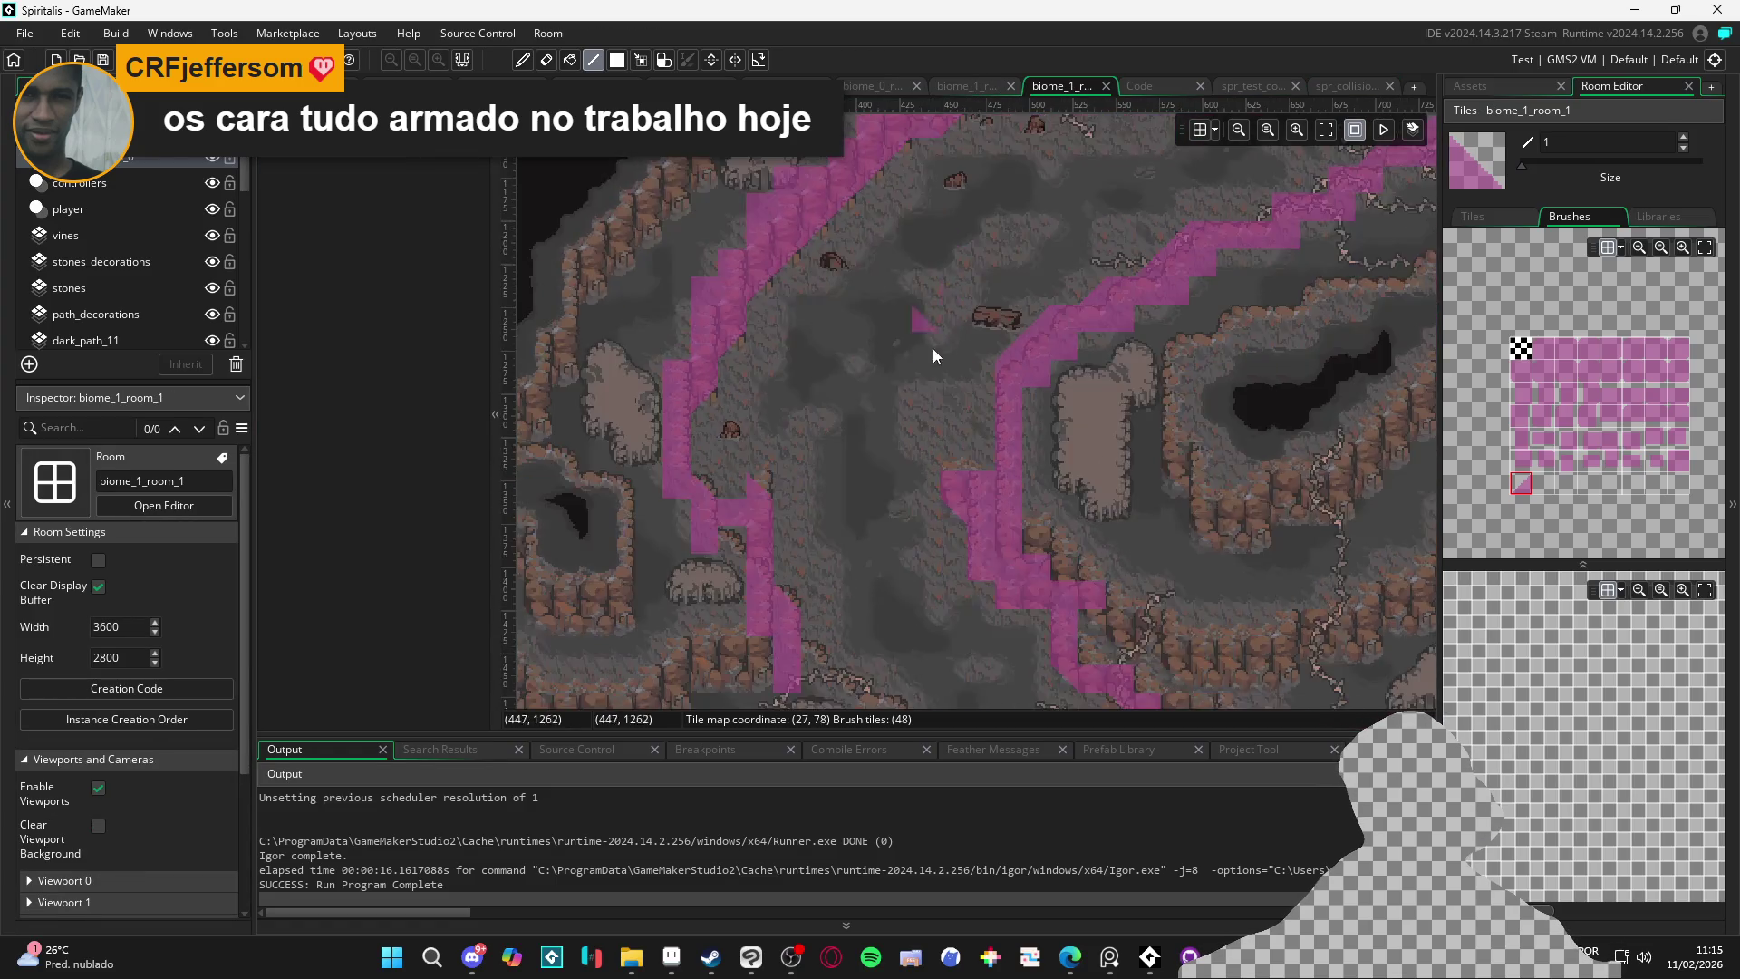
# Paint full square collision tiles beside the rock and along the left cliff edge
pyautogui.hscroll(1, 759, 328)
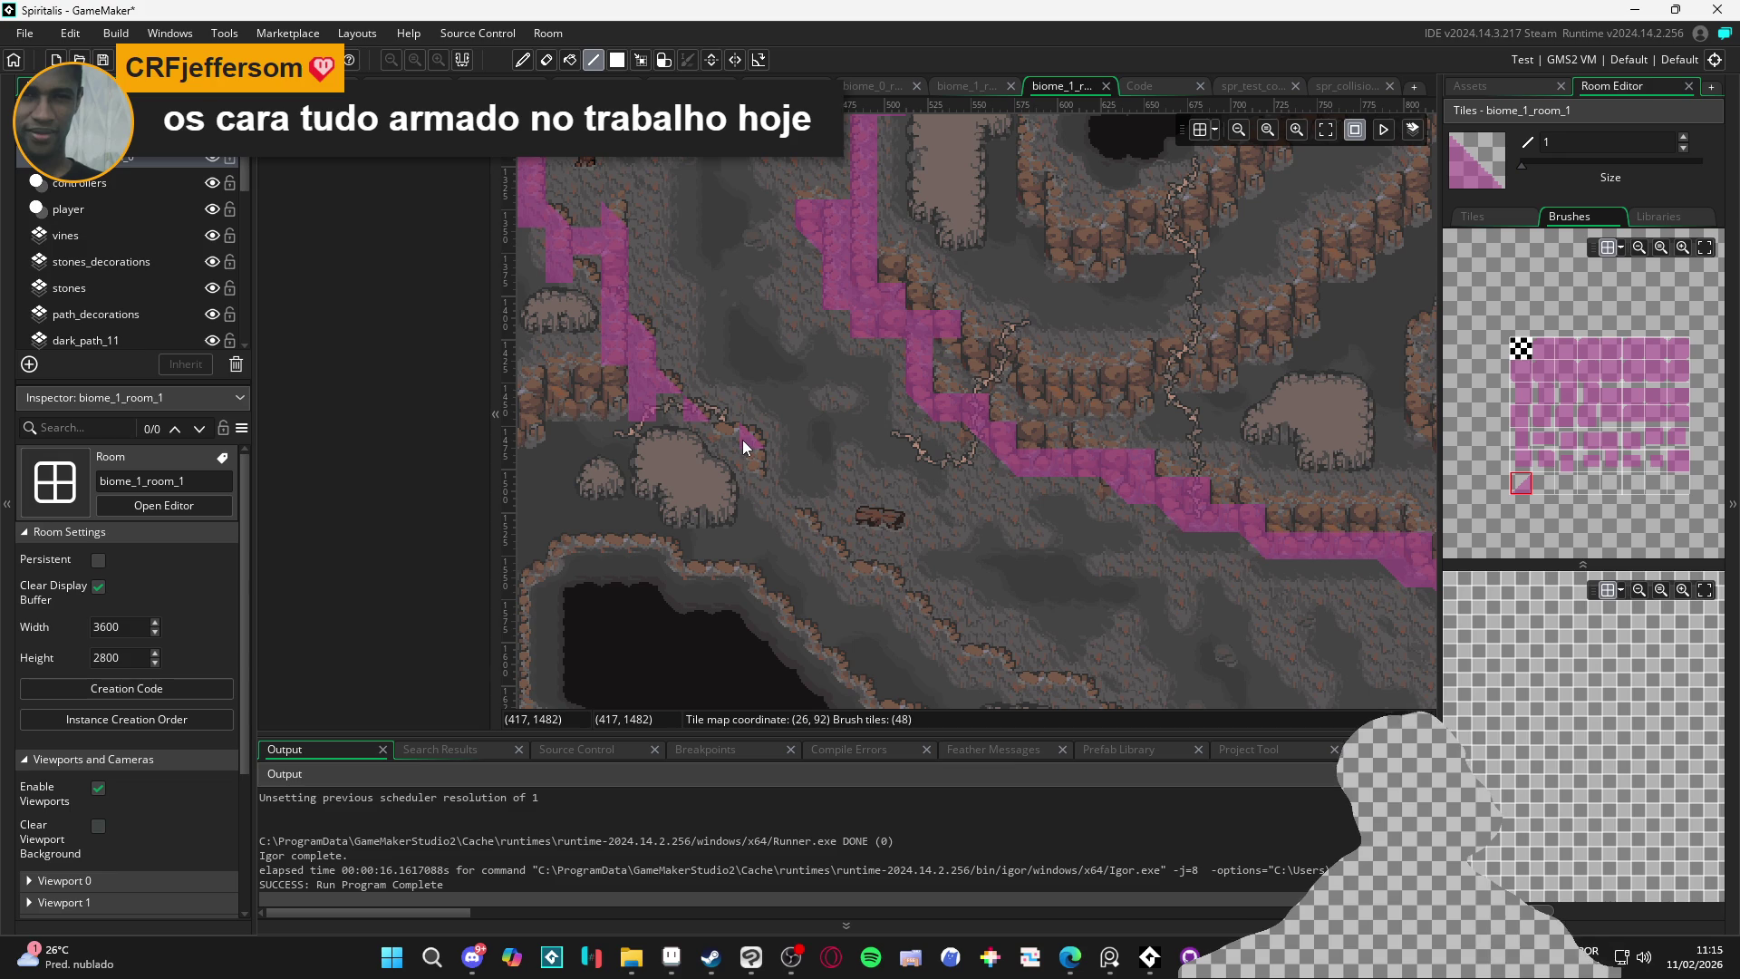
pyautogui.click(1678, 460)
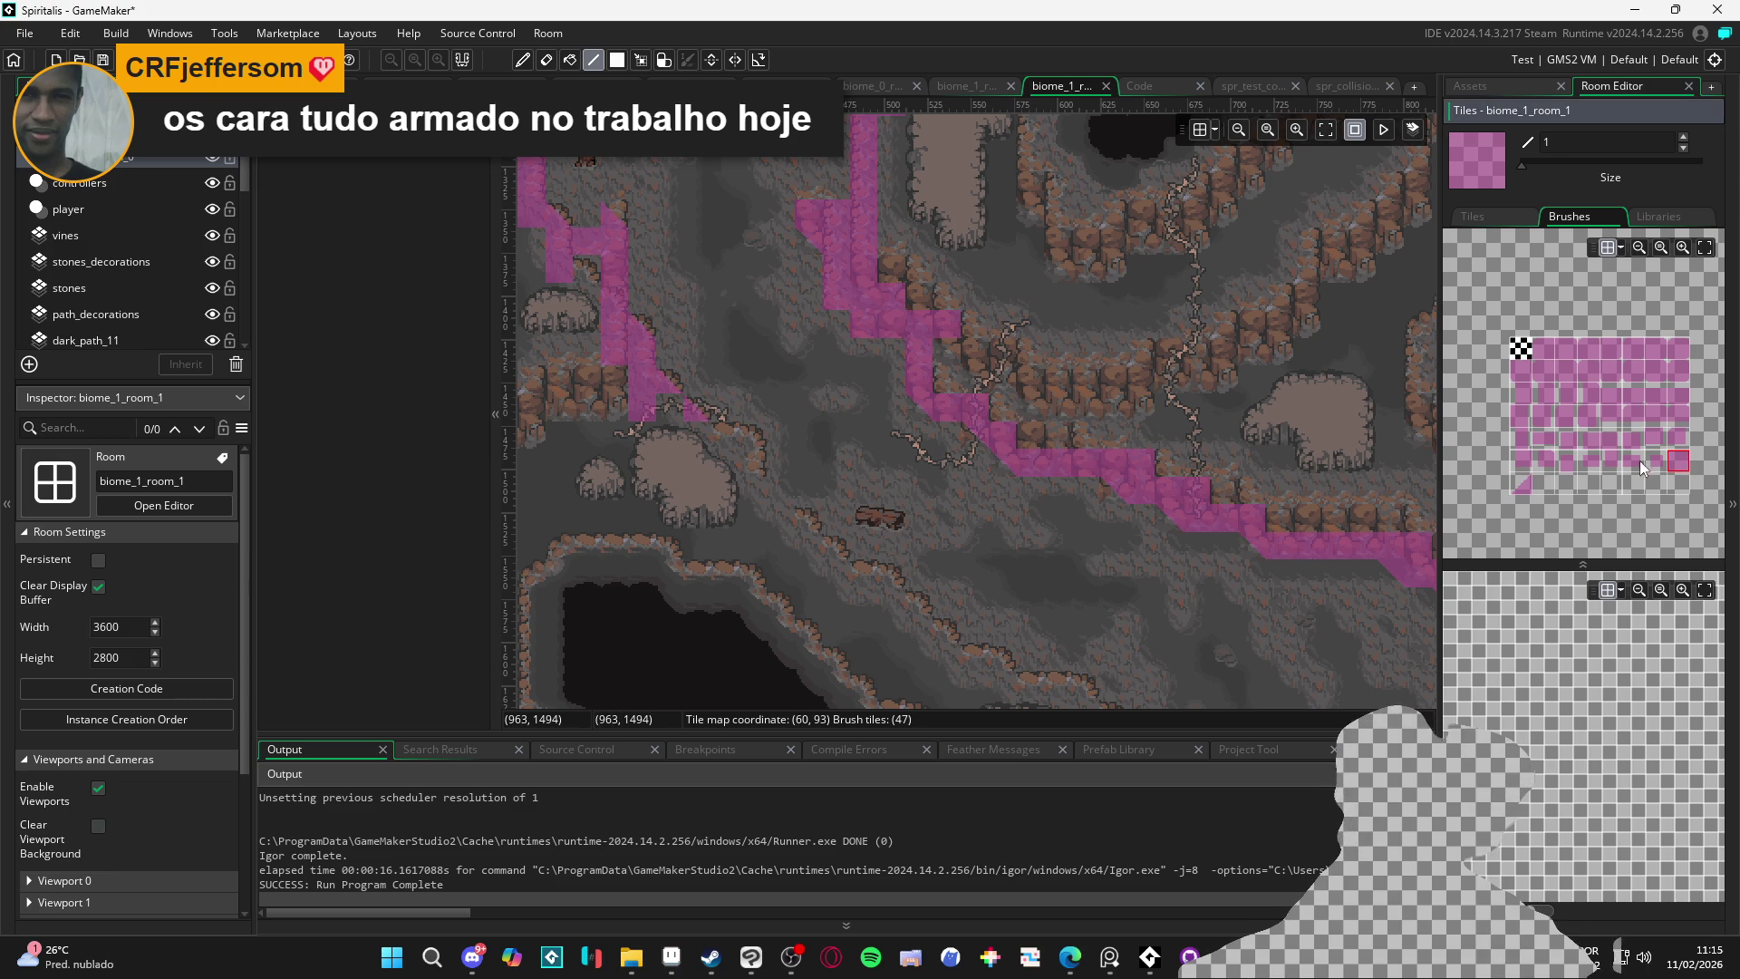
pyautogui.click(747, 443)
pyautogui.click(836, 457)
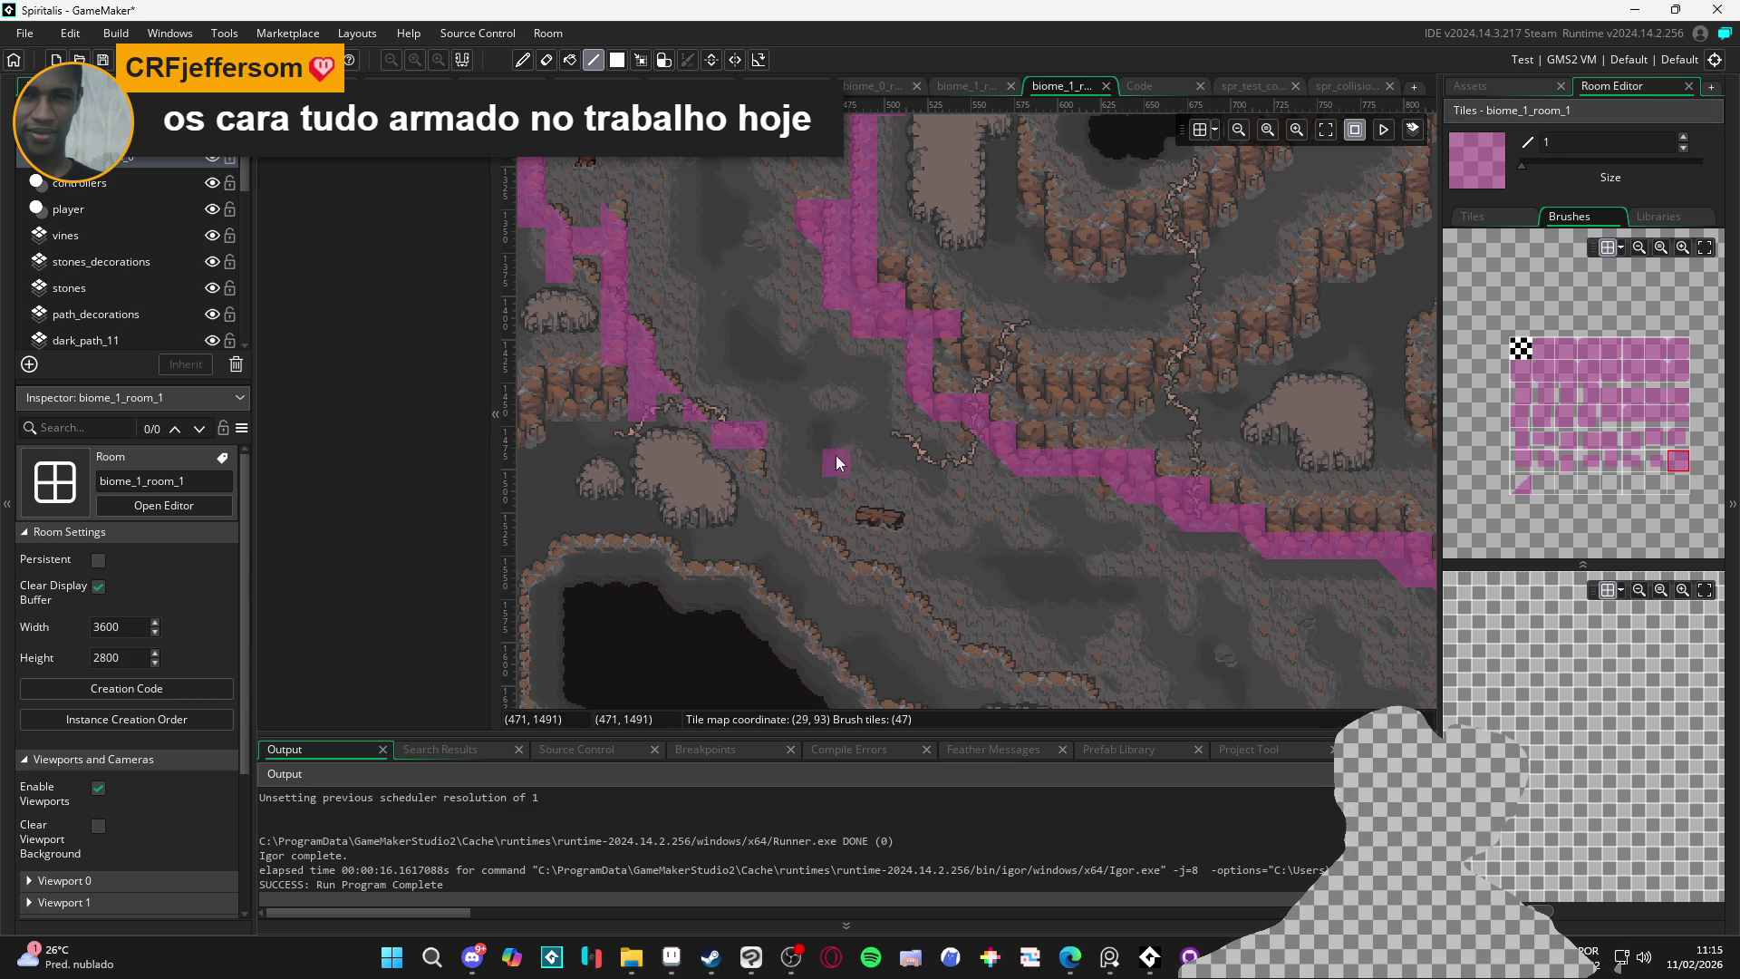
pyautogui.scroll(-2, 677, 428)
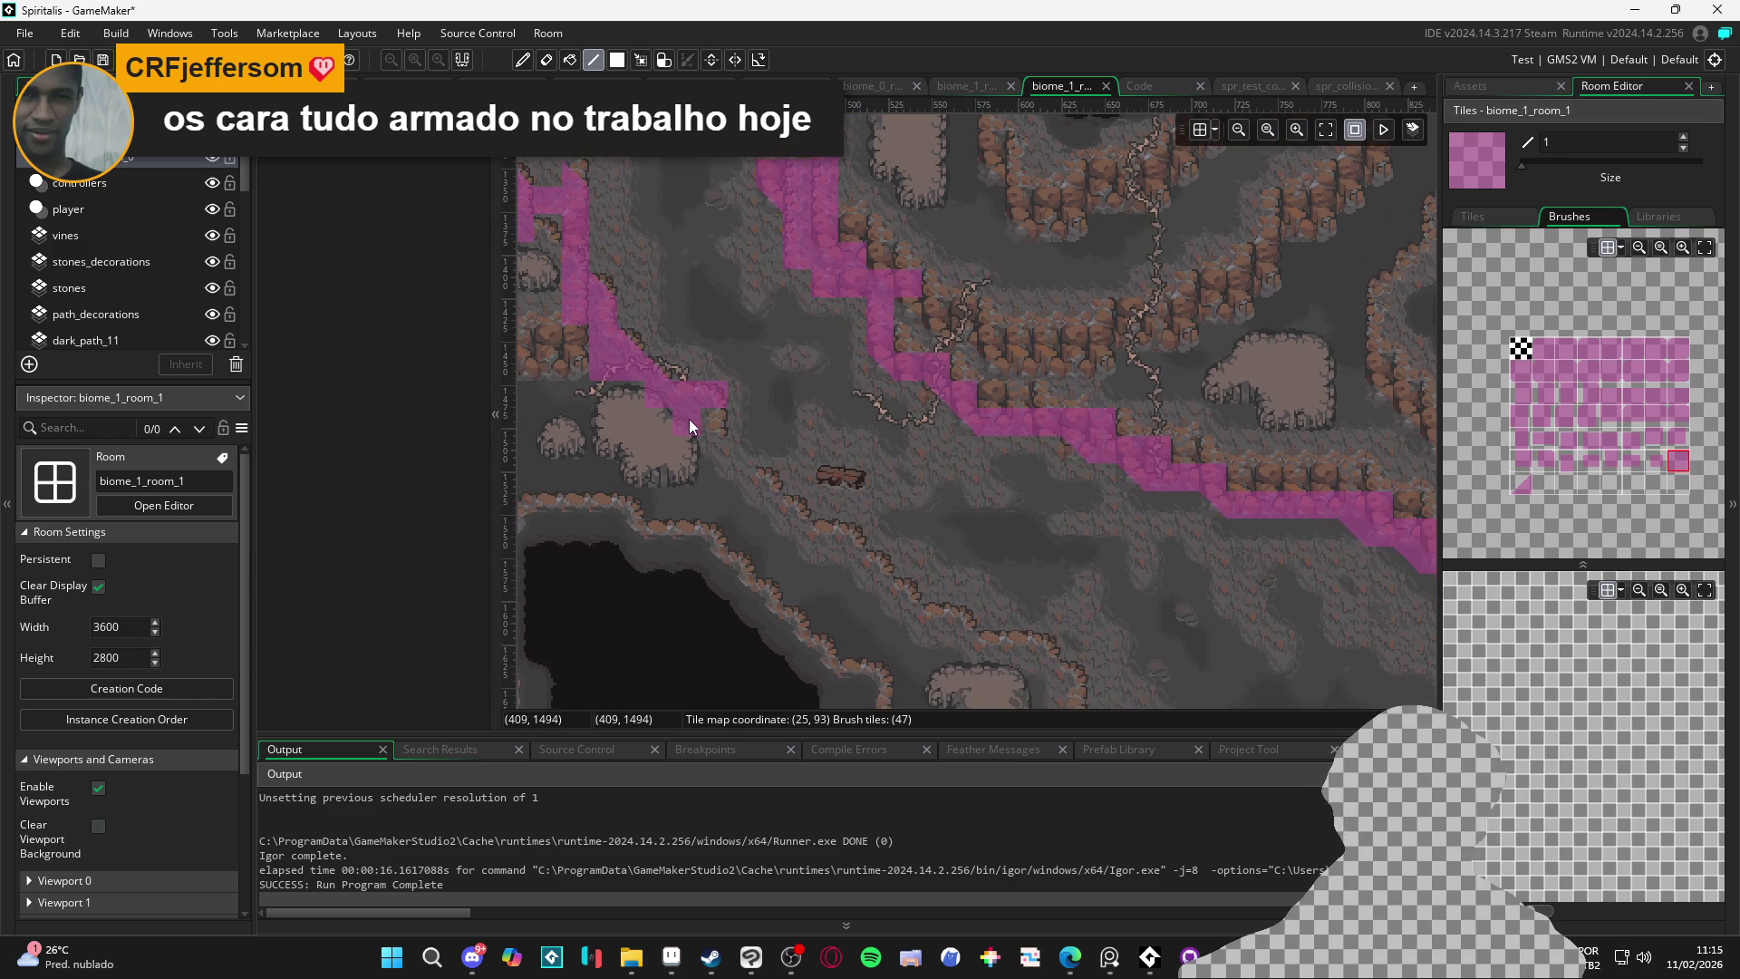
pyautogui.click(699, 408)
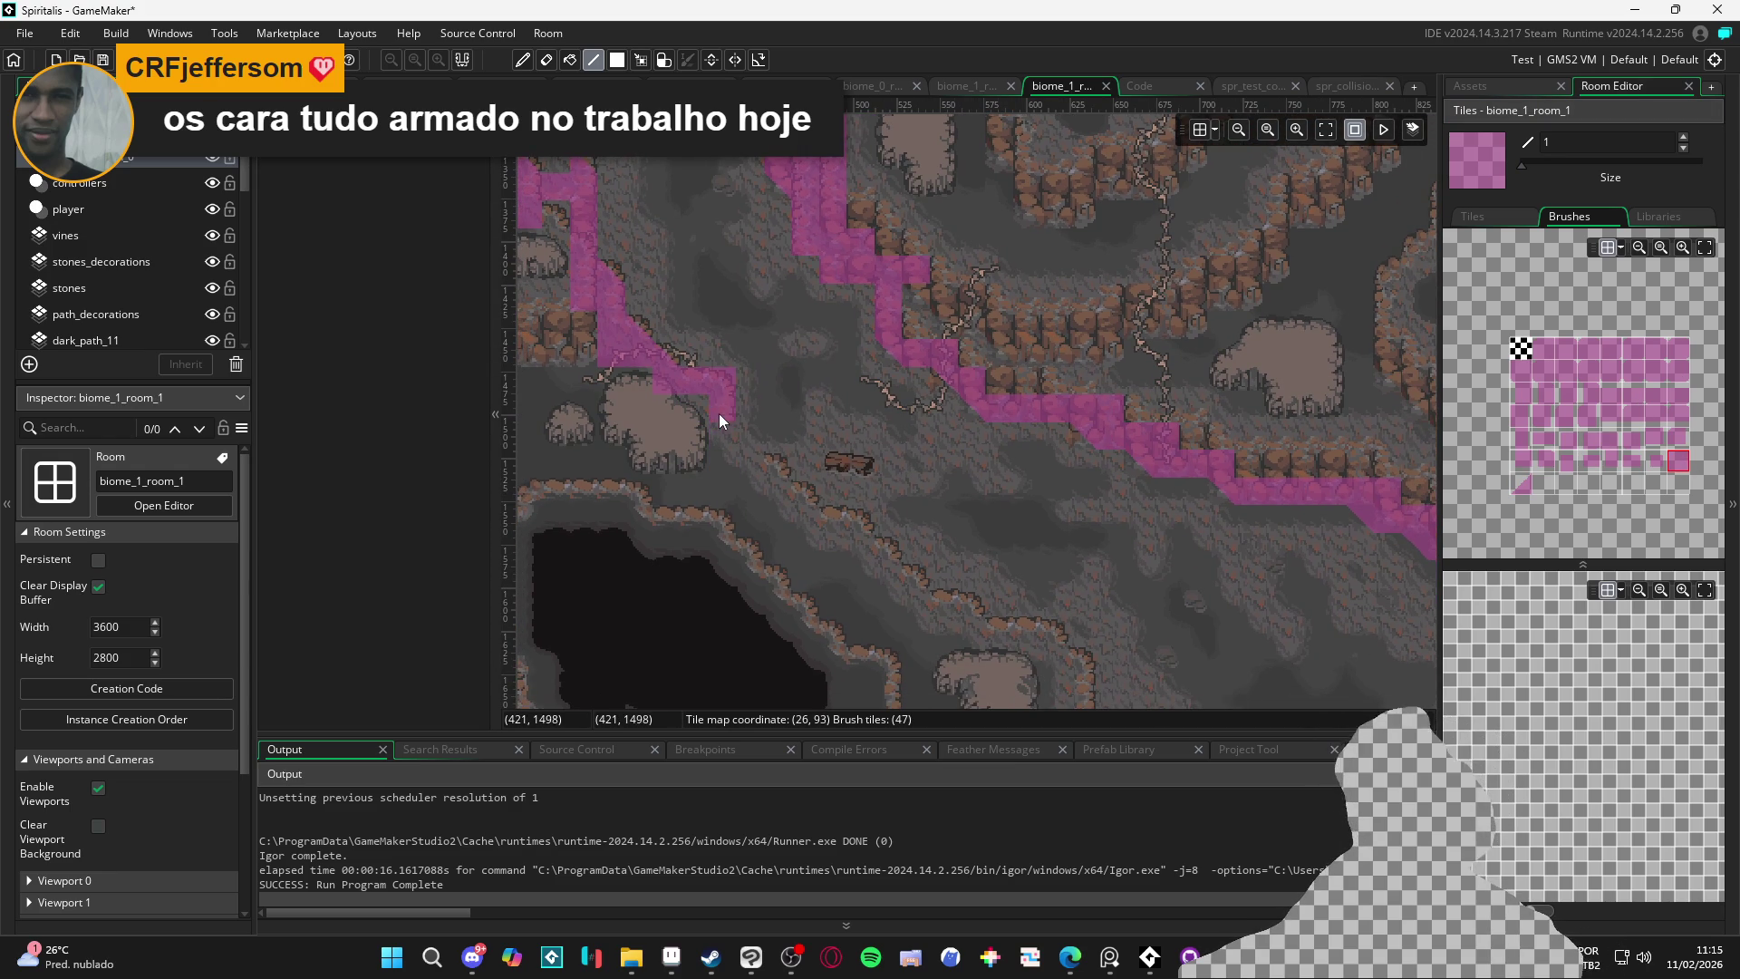
# Undo a misplaced slope tile and continue solid collision tiles up the cliff steps
pyautogui.click(1524, 480)
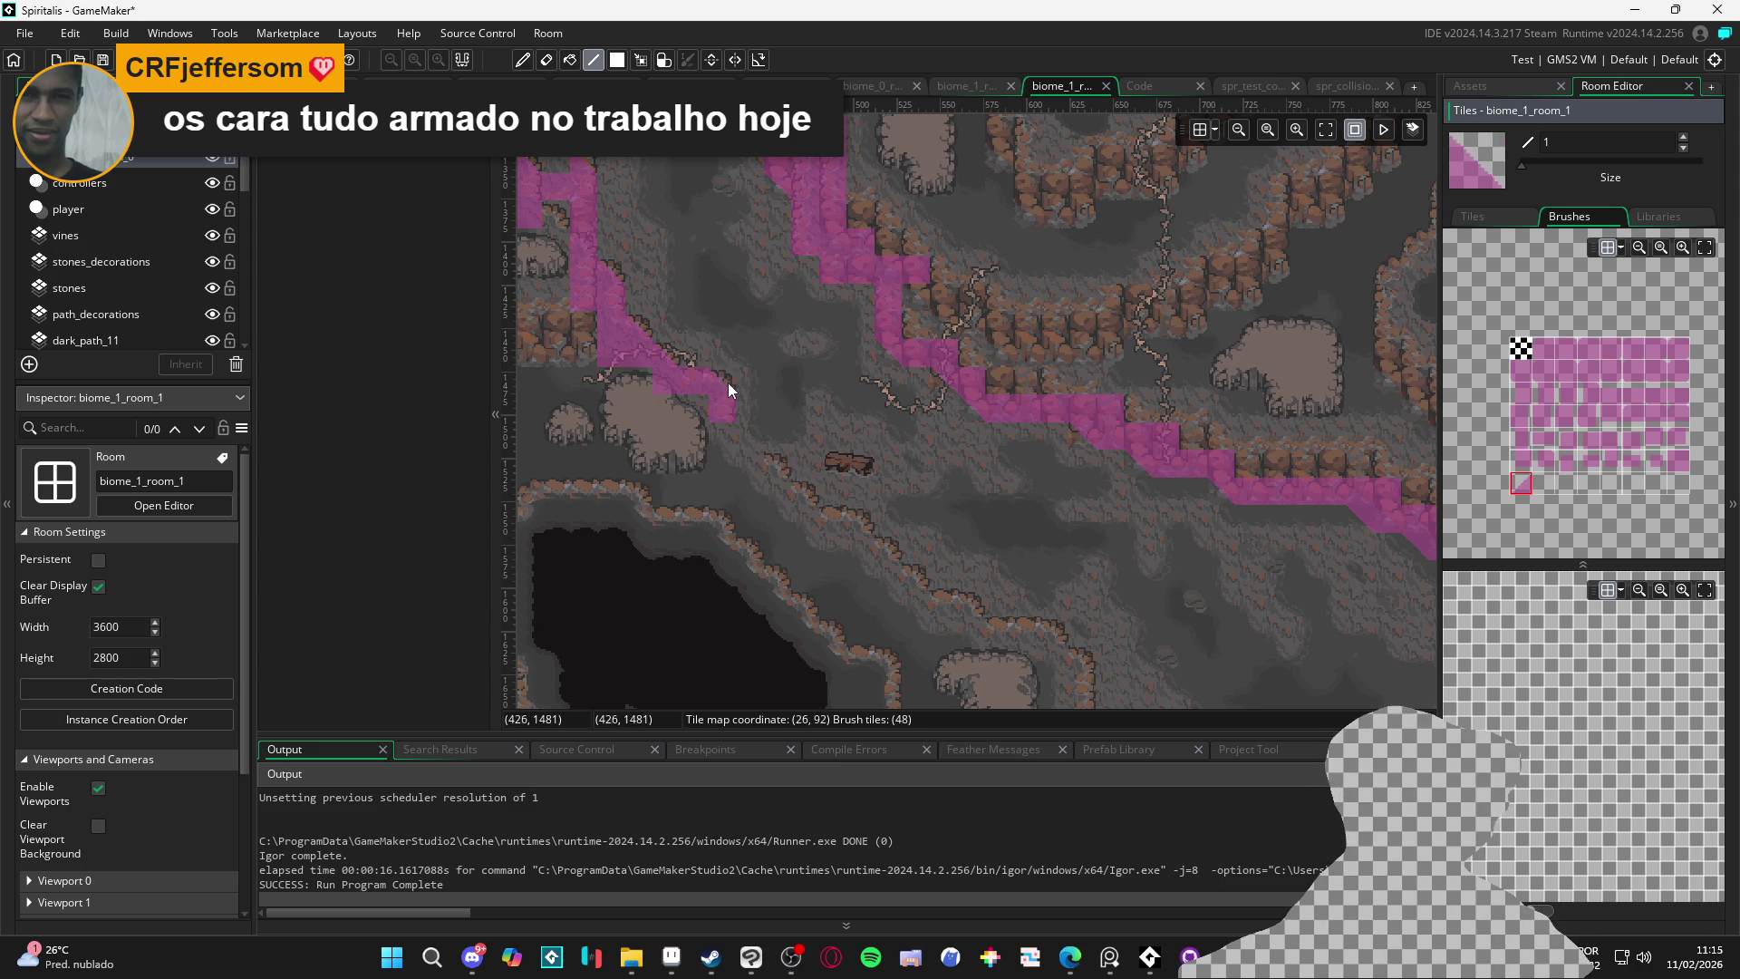
pyautogui.click(1219, 382)
pyautogui.hotkey('ctrl', 'z')
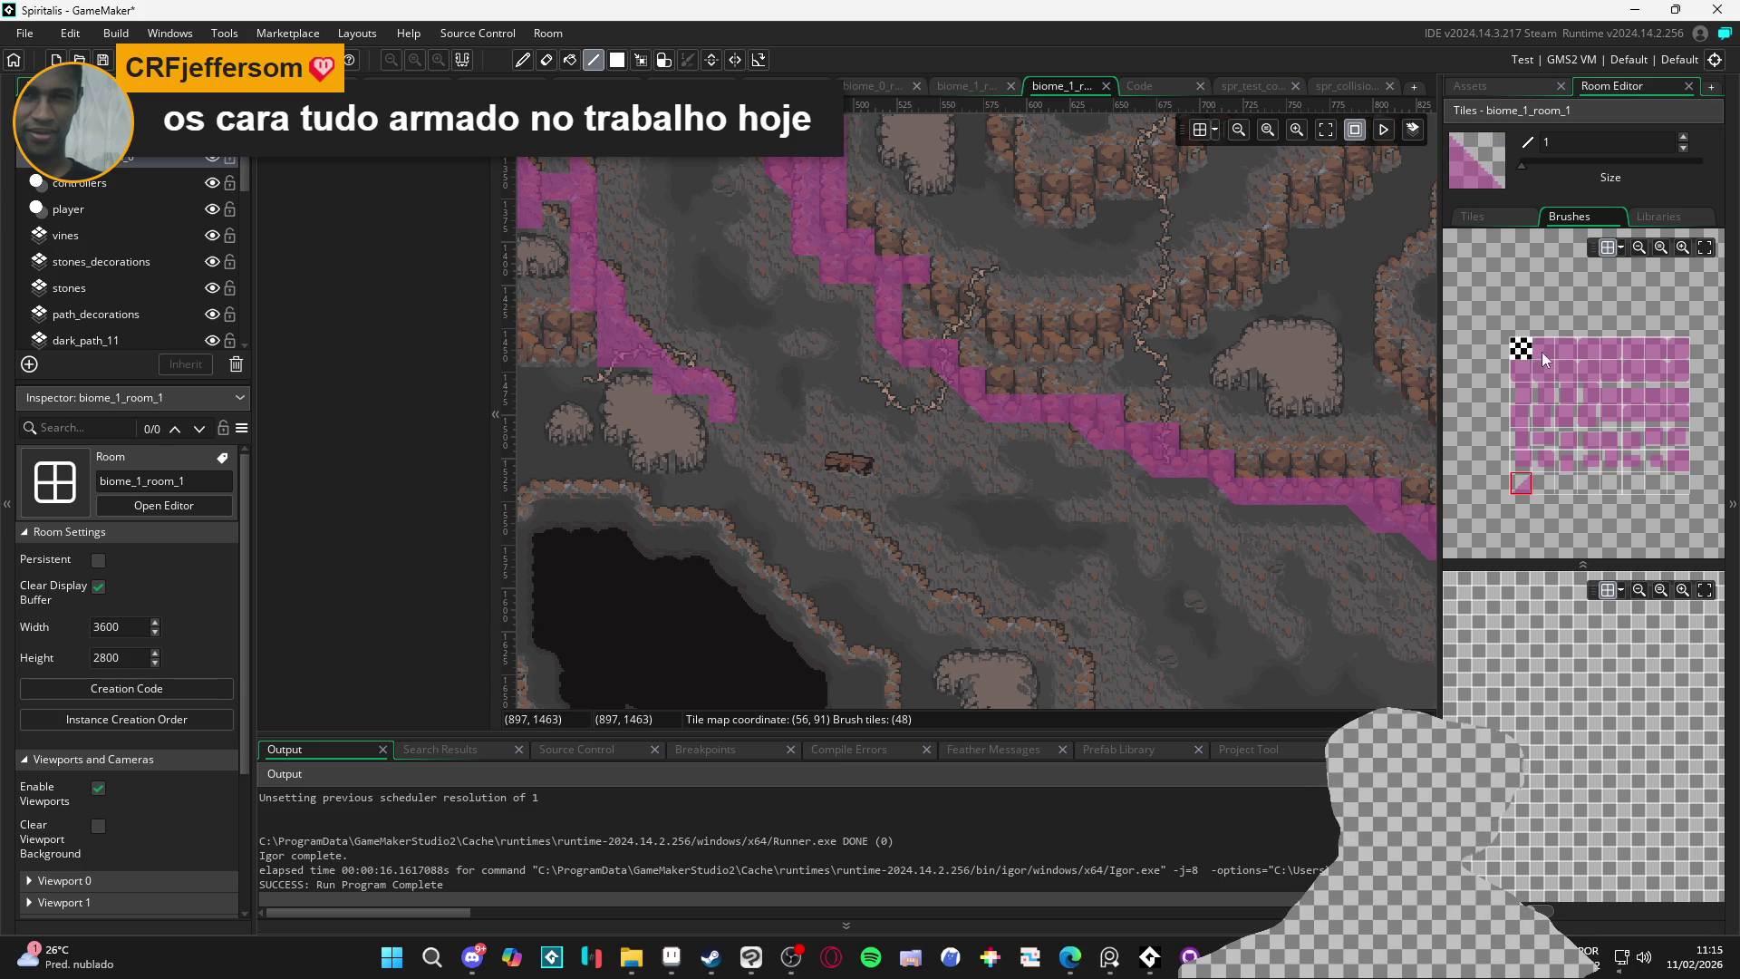
pyautogui.click(1684, 460)
pyautogui.moveTo(720, 388); pyautogui.dragTo(660, 364)
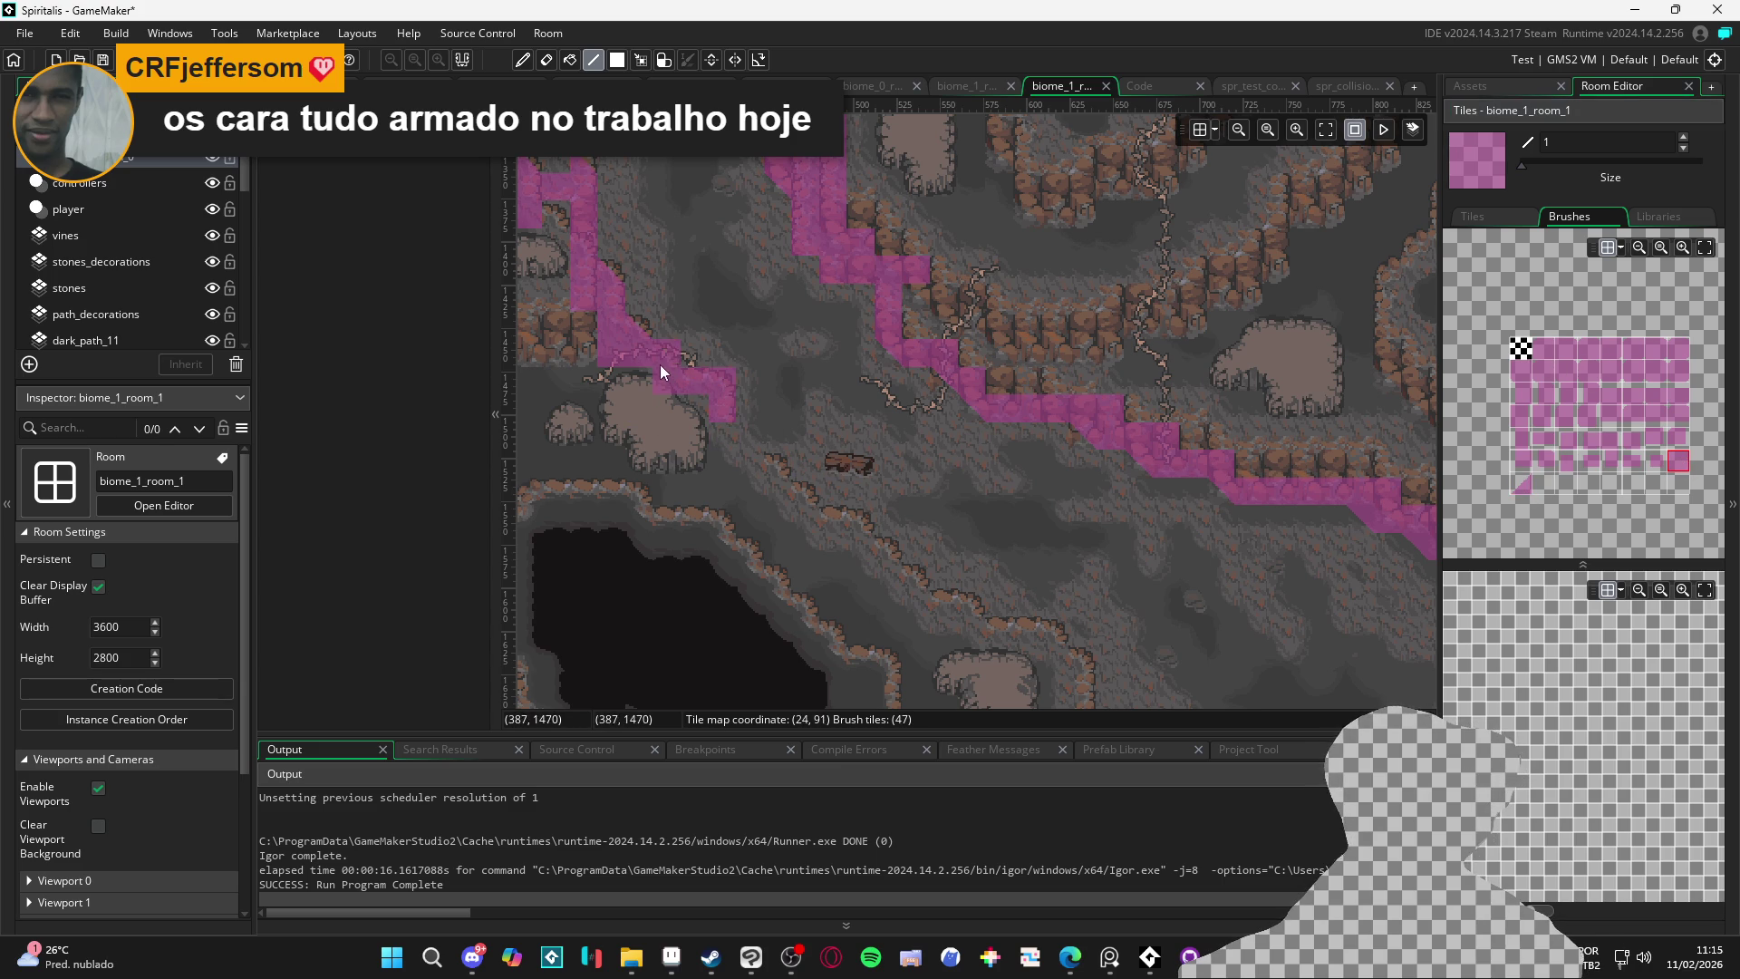
pyautogui.scroll(1, 707, 312)
pyautogui.click(716, 326)
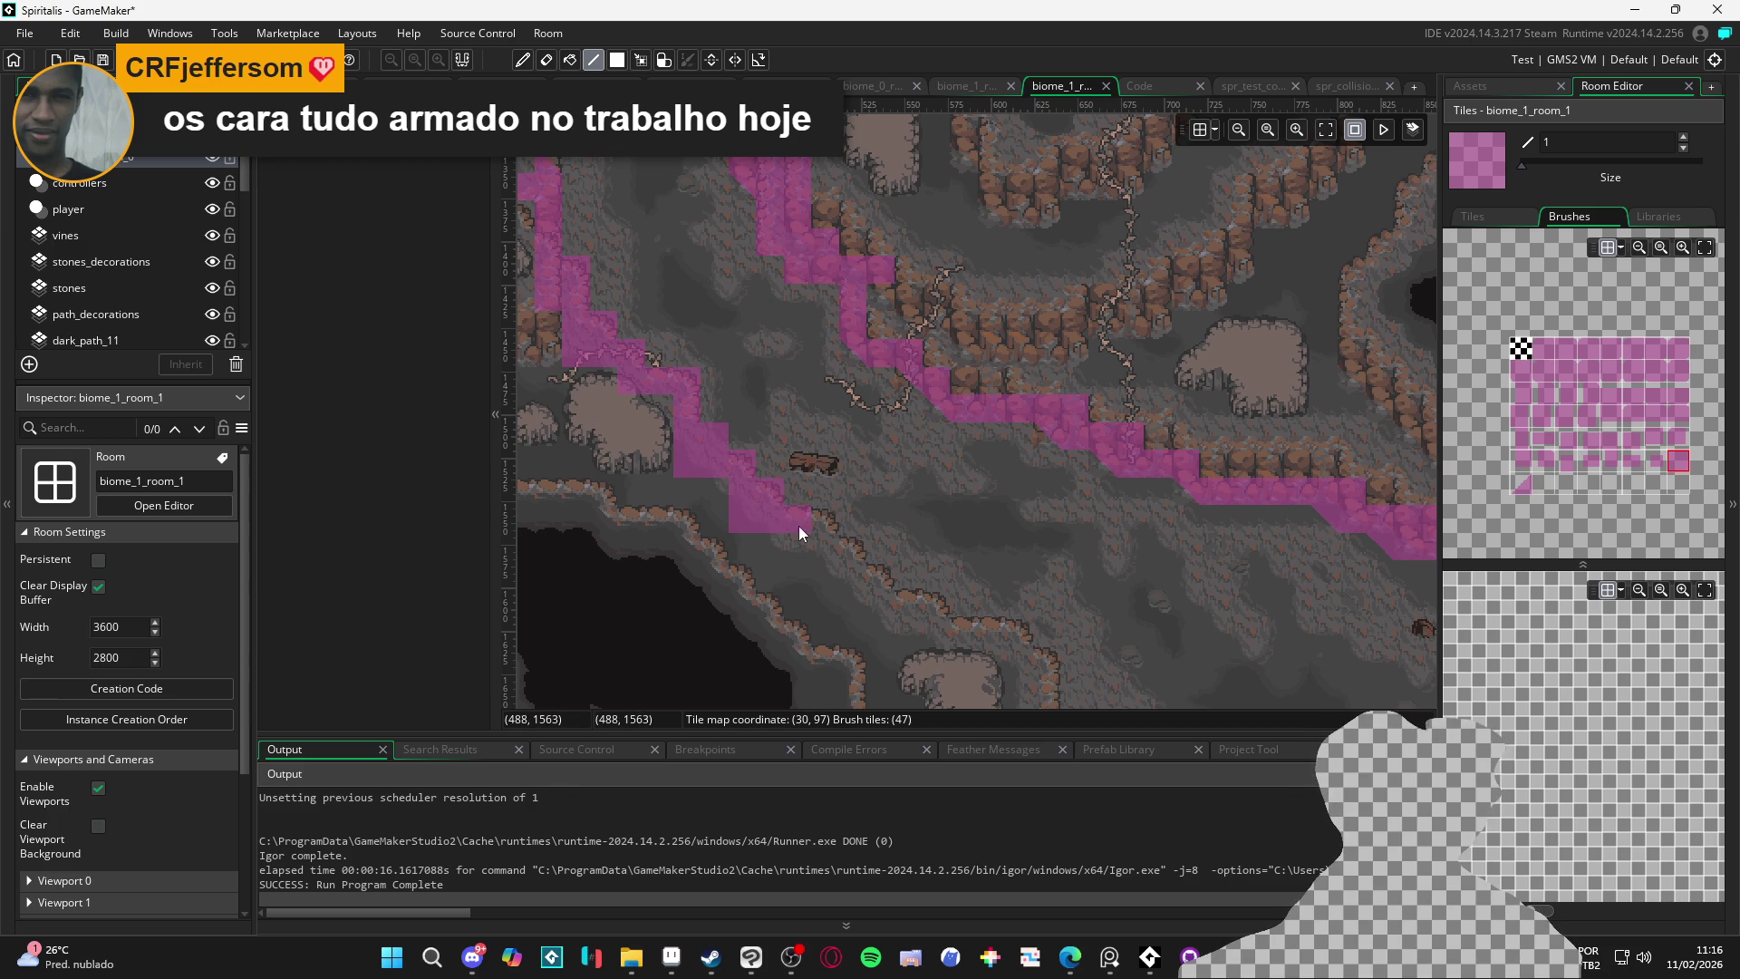
# Extend the collision staircase down the lower cliff, undoing the last painted tiles
pyautogui.moveTo(873, 576)
pyautogui.mouseDown()
pyautogui.moveTo(893, 616)
pyautogui.moveTo(927, 609)
pyautogui.moveTo(891, 627)
pyautogui.moveTo(953, 626)
pyautogui.moveTo(998, 660)
pyautogui.mouseUp()
pyautogui.scroll(-3, 998, 661)
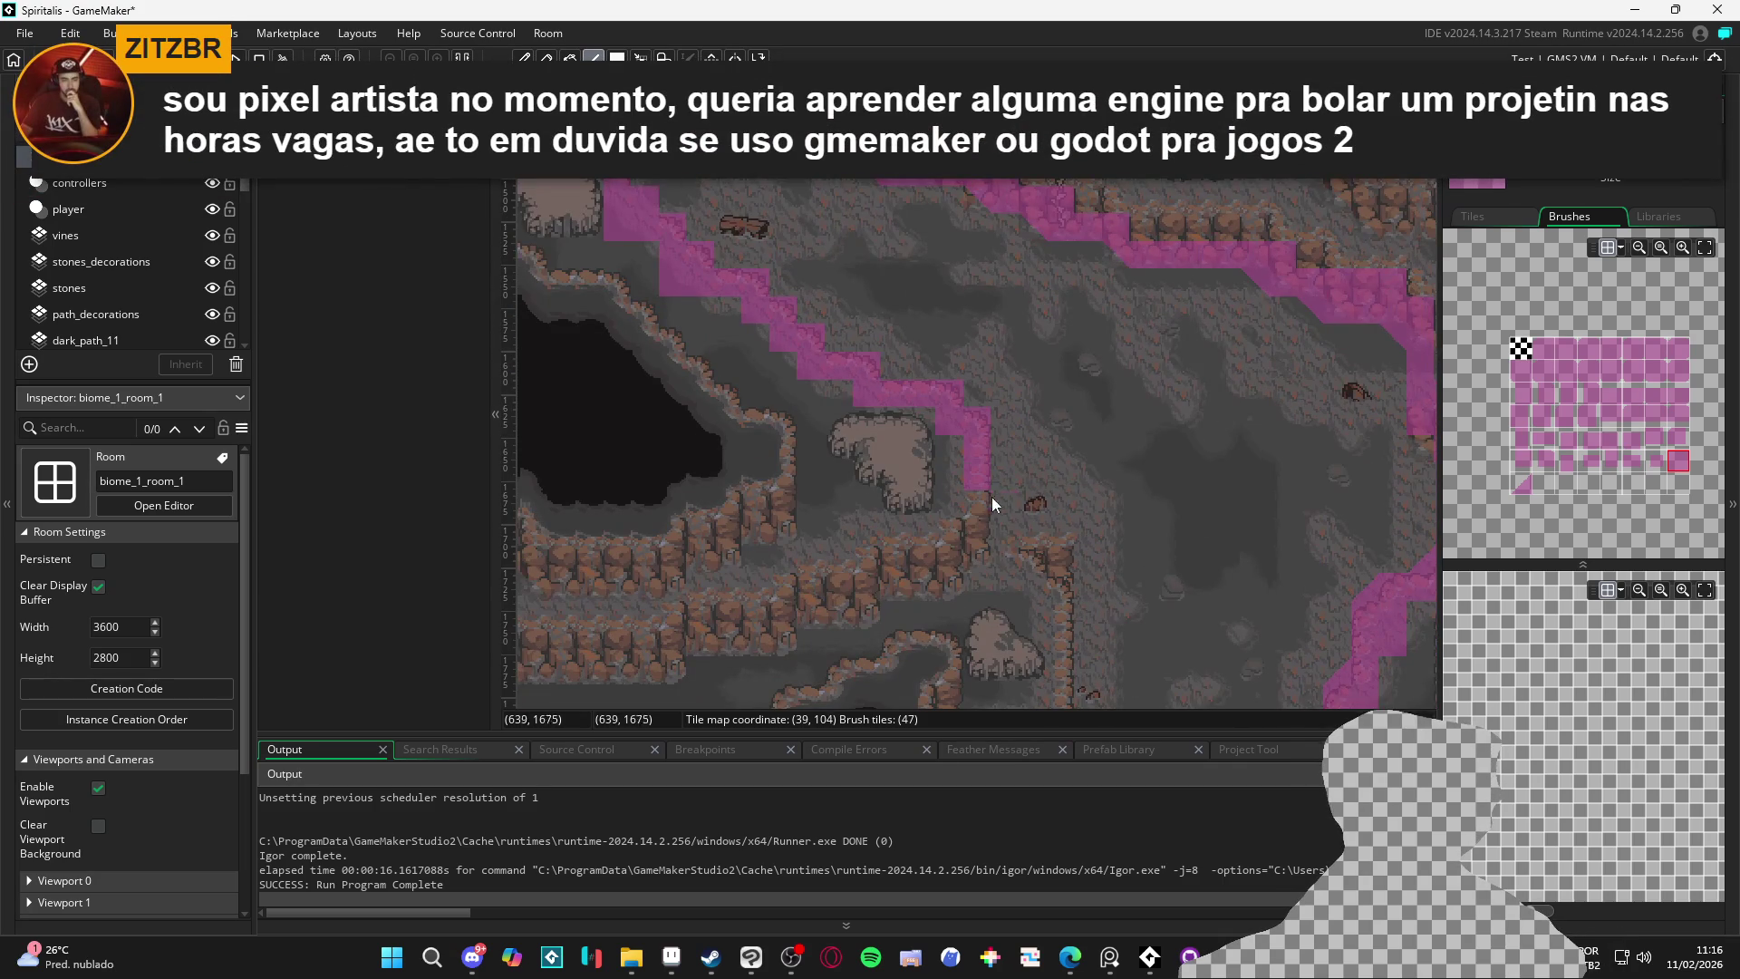
pyautogui.moveTo(999, 519)
pyautogui.mouseDown()
pyautogui.moveTo(881, 473)
pyautogui.moveTo(890, 529)
pyautogui.moveTo(948, 566)
pyautogui.moveTo(953, 636)
pyautogui.moveTo(900, 502)
pyautogui.mouseUp()
pyautogui.scroll(-2, 879, 516)
pyautogui.click(888, 479)
pyautogui.moveTo(895, 502)
pyautogui.mouseDown()
pyautogui.moveTo(835, 508)
pyautogui.moveTo(842, 530)
pyautogui.moveTo(917, 471)
pyautogui.mouseUp()
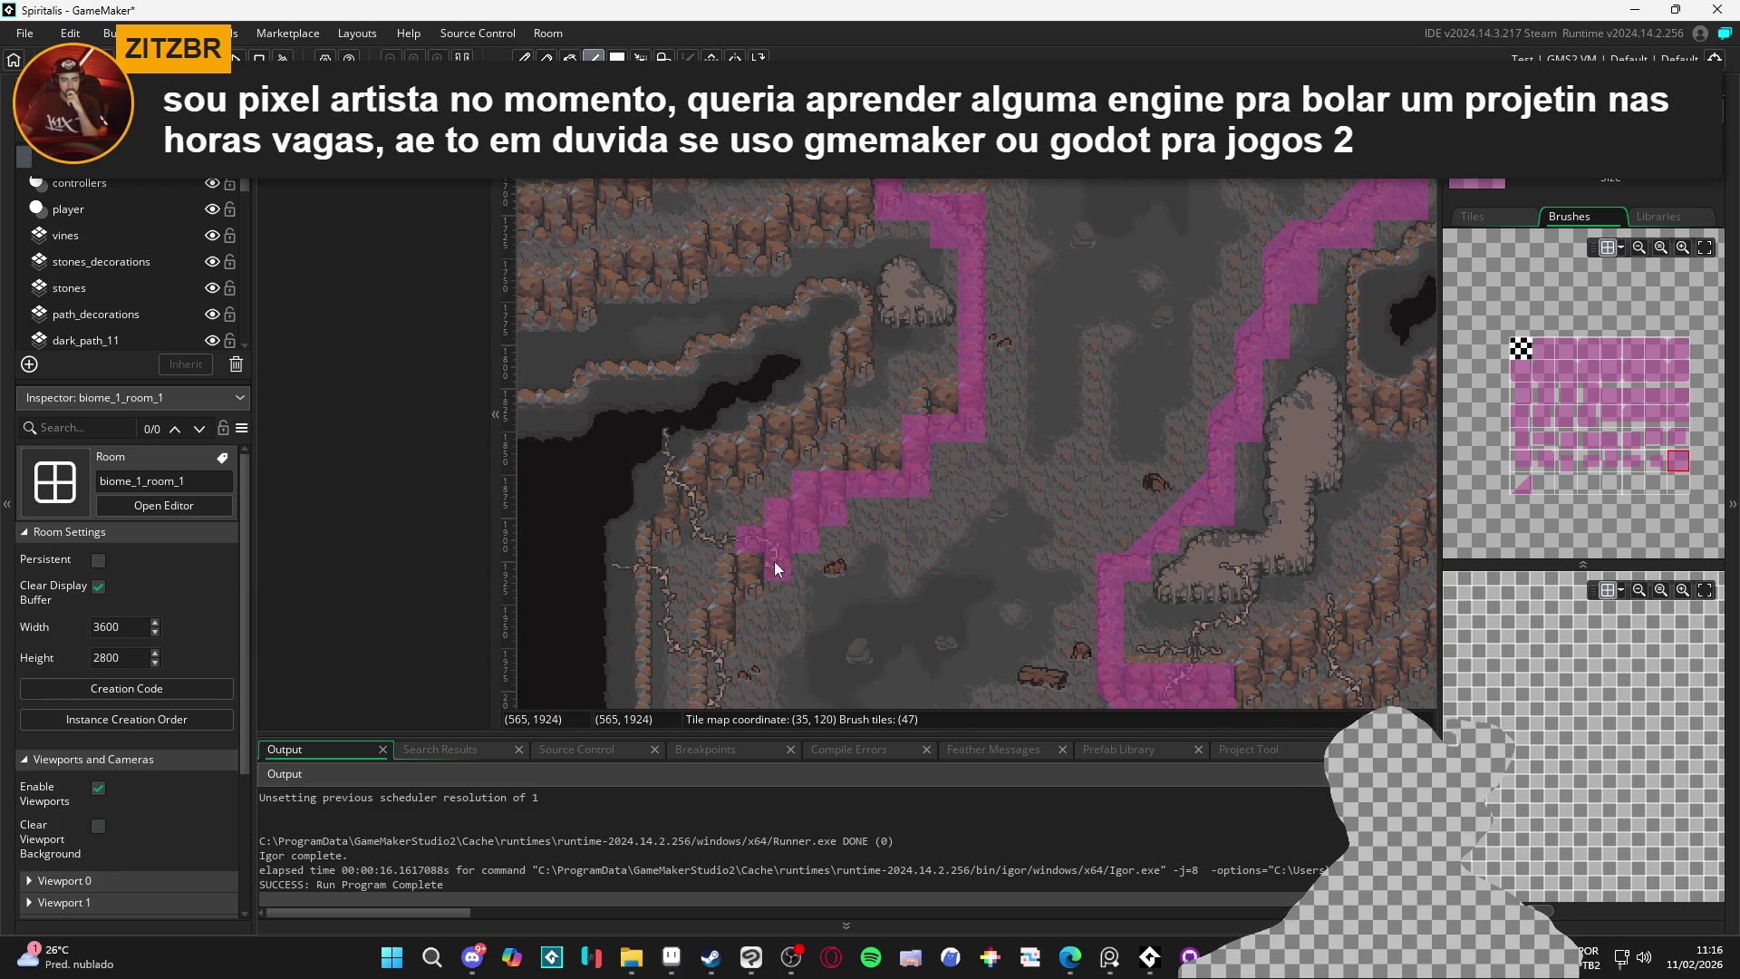
pyautogui.moveTo(748, 585)
pyautogui.mouseDown()
pyautogui.moveTo(722, 616)
pyautogui.moveTo(864, 521)
pyautogui.mouseUp()
pyautogui.hotkey('ctrl', 'z')
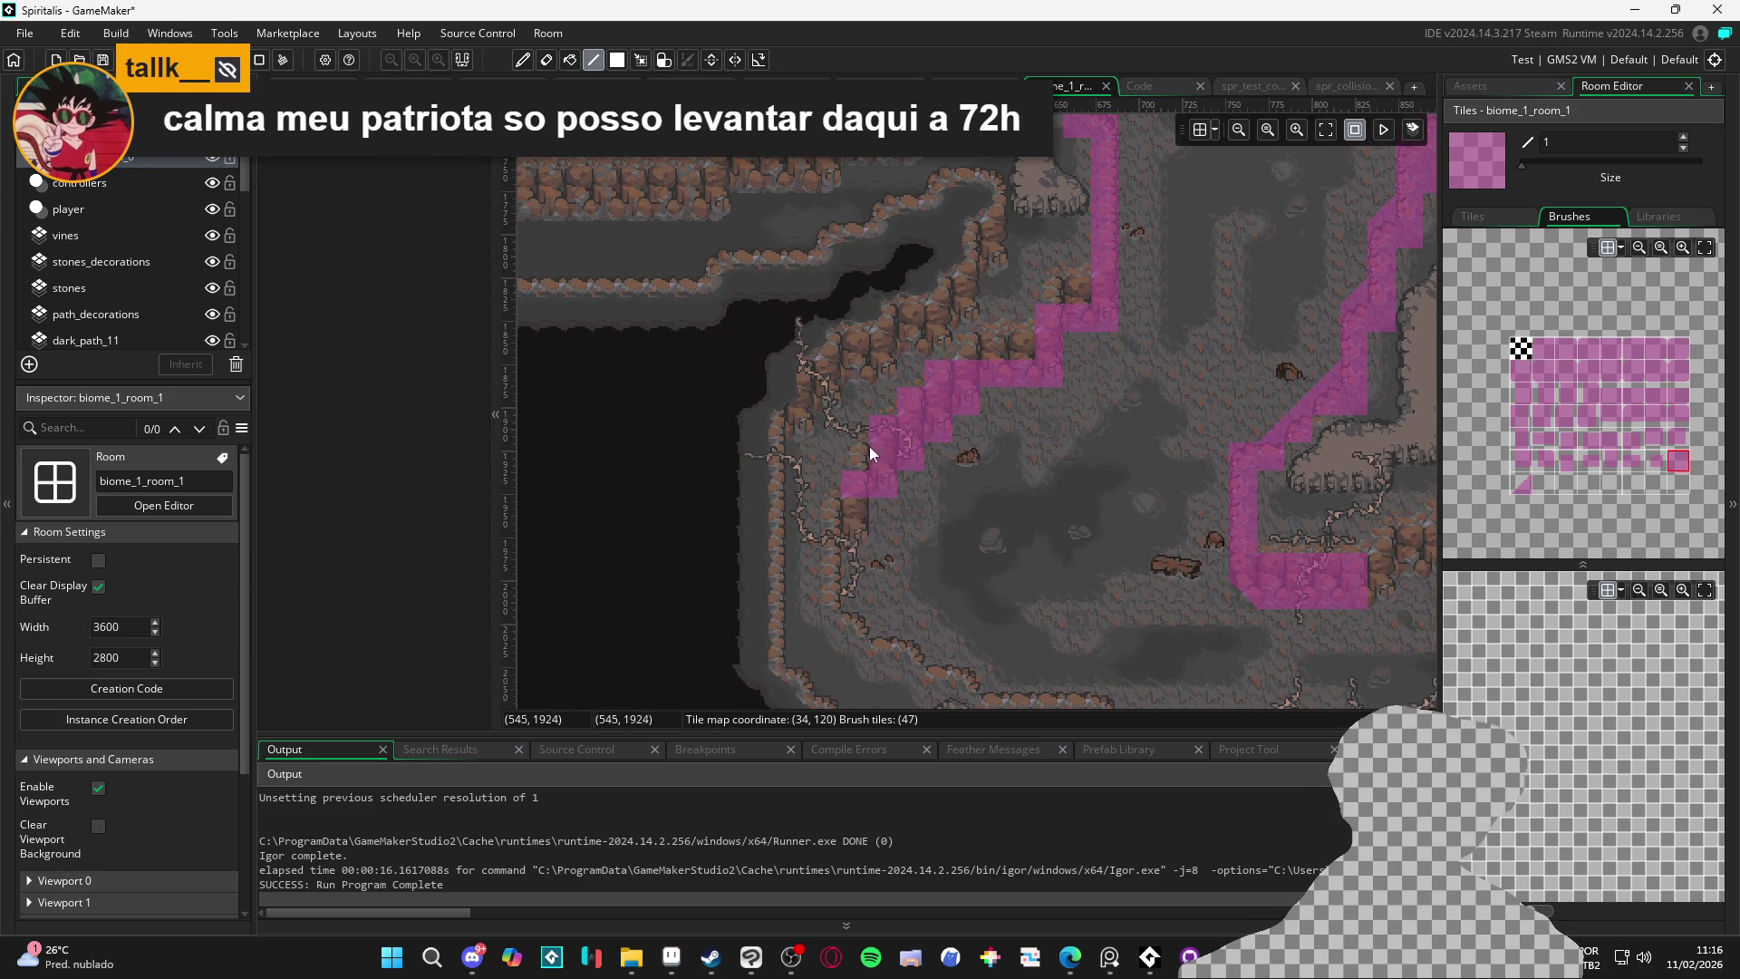
# Pan to the path's bottom end and extend collision tiles right along the lower ledge
pyautogui.moveTo(859, 484); pyautogui.dragTo(888, 455)
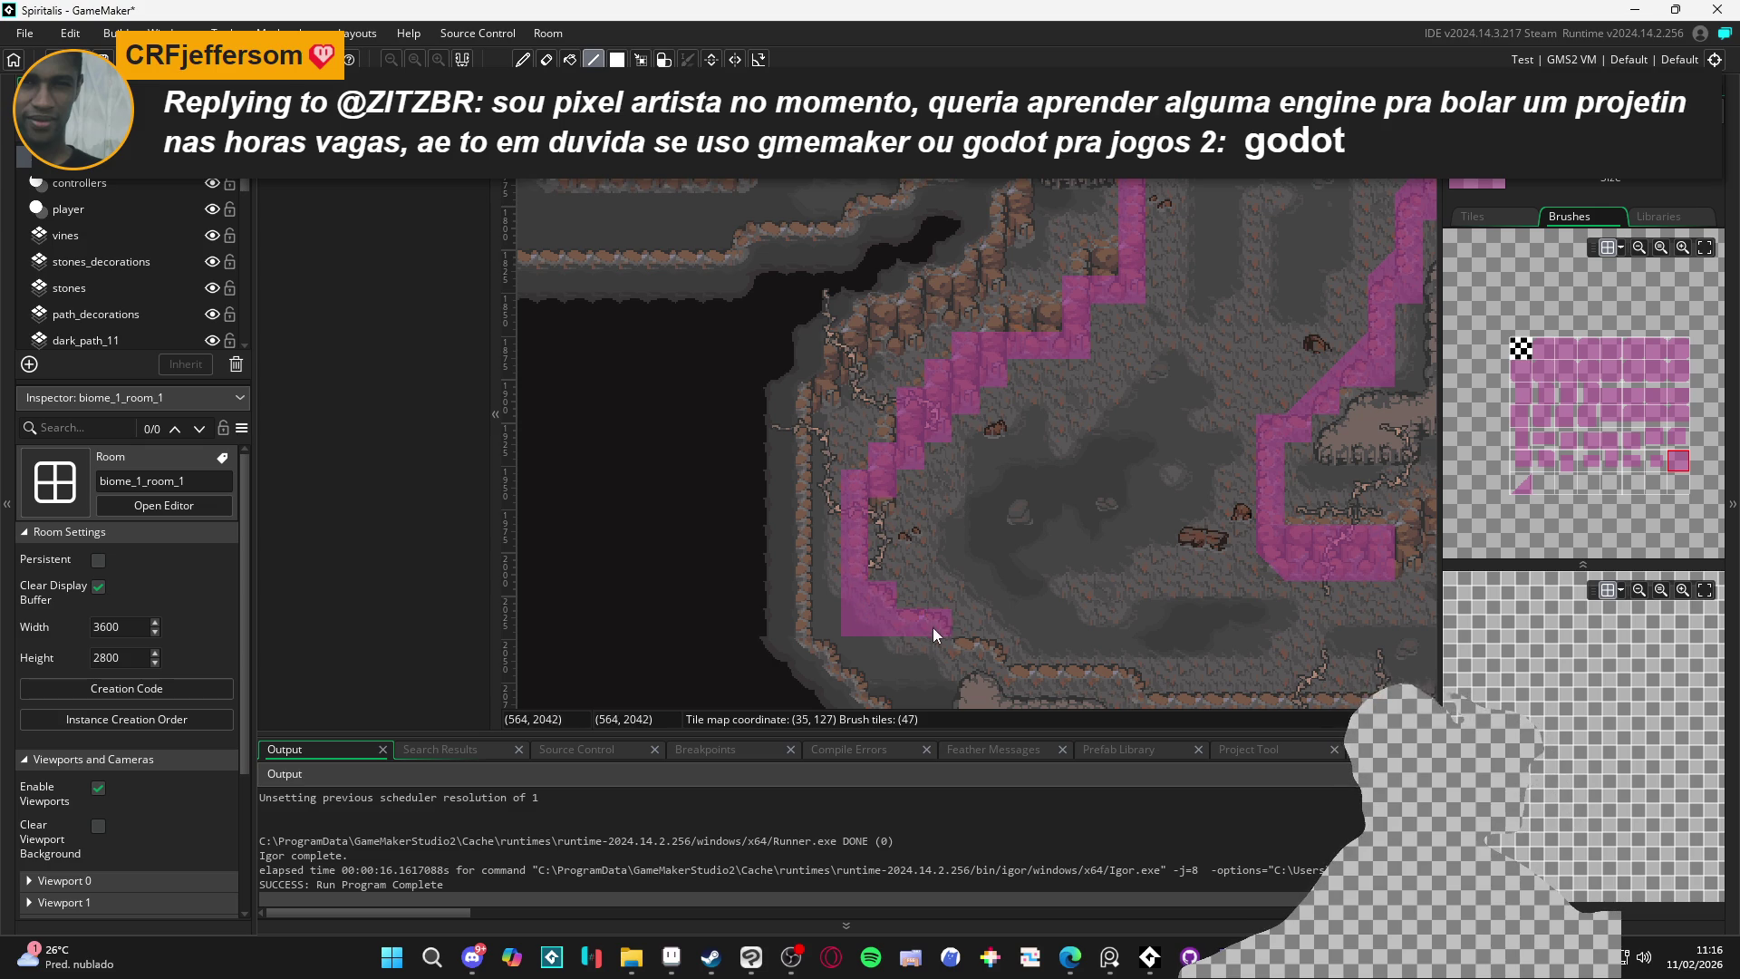
pyautogui.moveTo(933, 627); pyautogui.dragTo(812, 551)
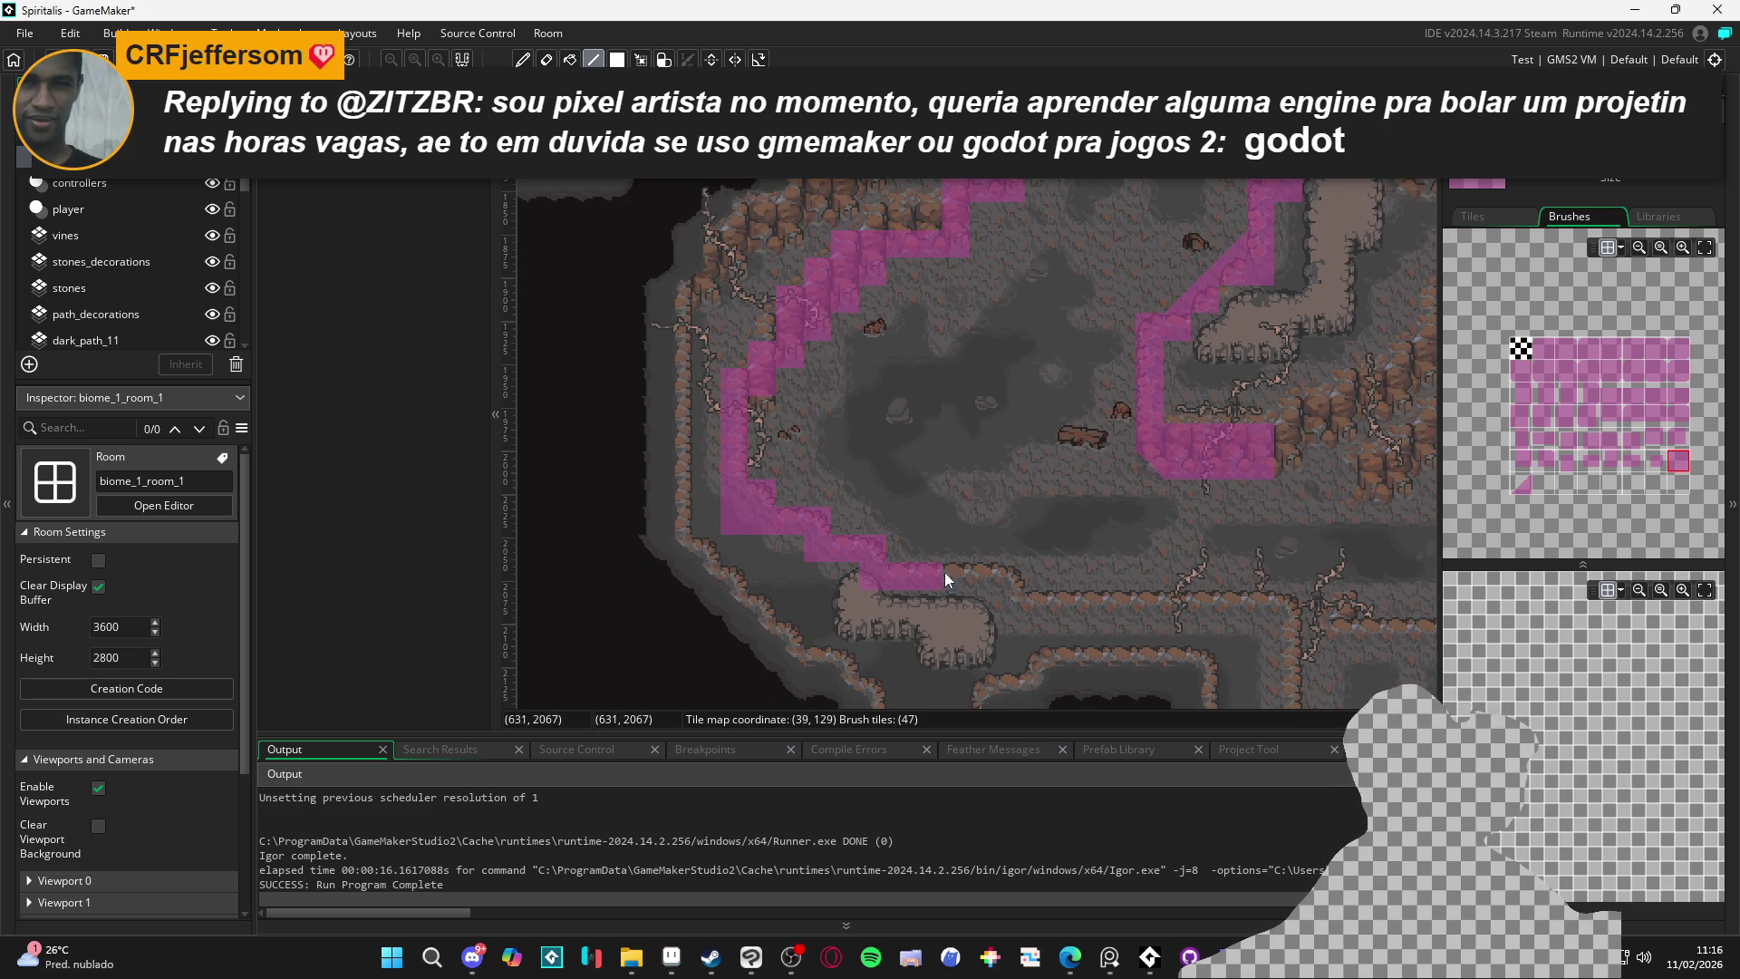
pyautogui.moveTo(1015, 611)
pyautogui.mouseDown()
pyautogui.moveTo(758, 575)
pyautogui.moveTo(956, 559)
pyautogui.mouseUp()
pyautogui.moveTo(965, 618)
pyautogui.mouseDown()
pyautogui.moveTo(991, 582)
pyautogui.moveTo(833, 579)
pyautogui.moveTo(1019, 594)
pyautogui.moveTo(1026, 625)
pyautogui.moveTo(1077, 621)
pyautogui.moveTo(1090, 656)
pyautogui.moveTo(960, 602)
pyautogui.moveTo(1259, 612)
pyautogui.moveTo(964, 663)
pyautogui.moveTo(1148, 662)
pyautogui.moveTo(1152, 639)
pyautogui.moveTo(1285, 613)
pyautogui.mouseUp()
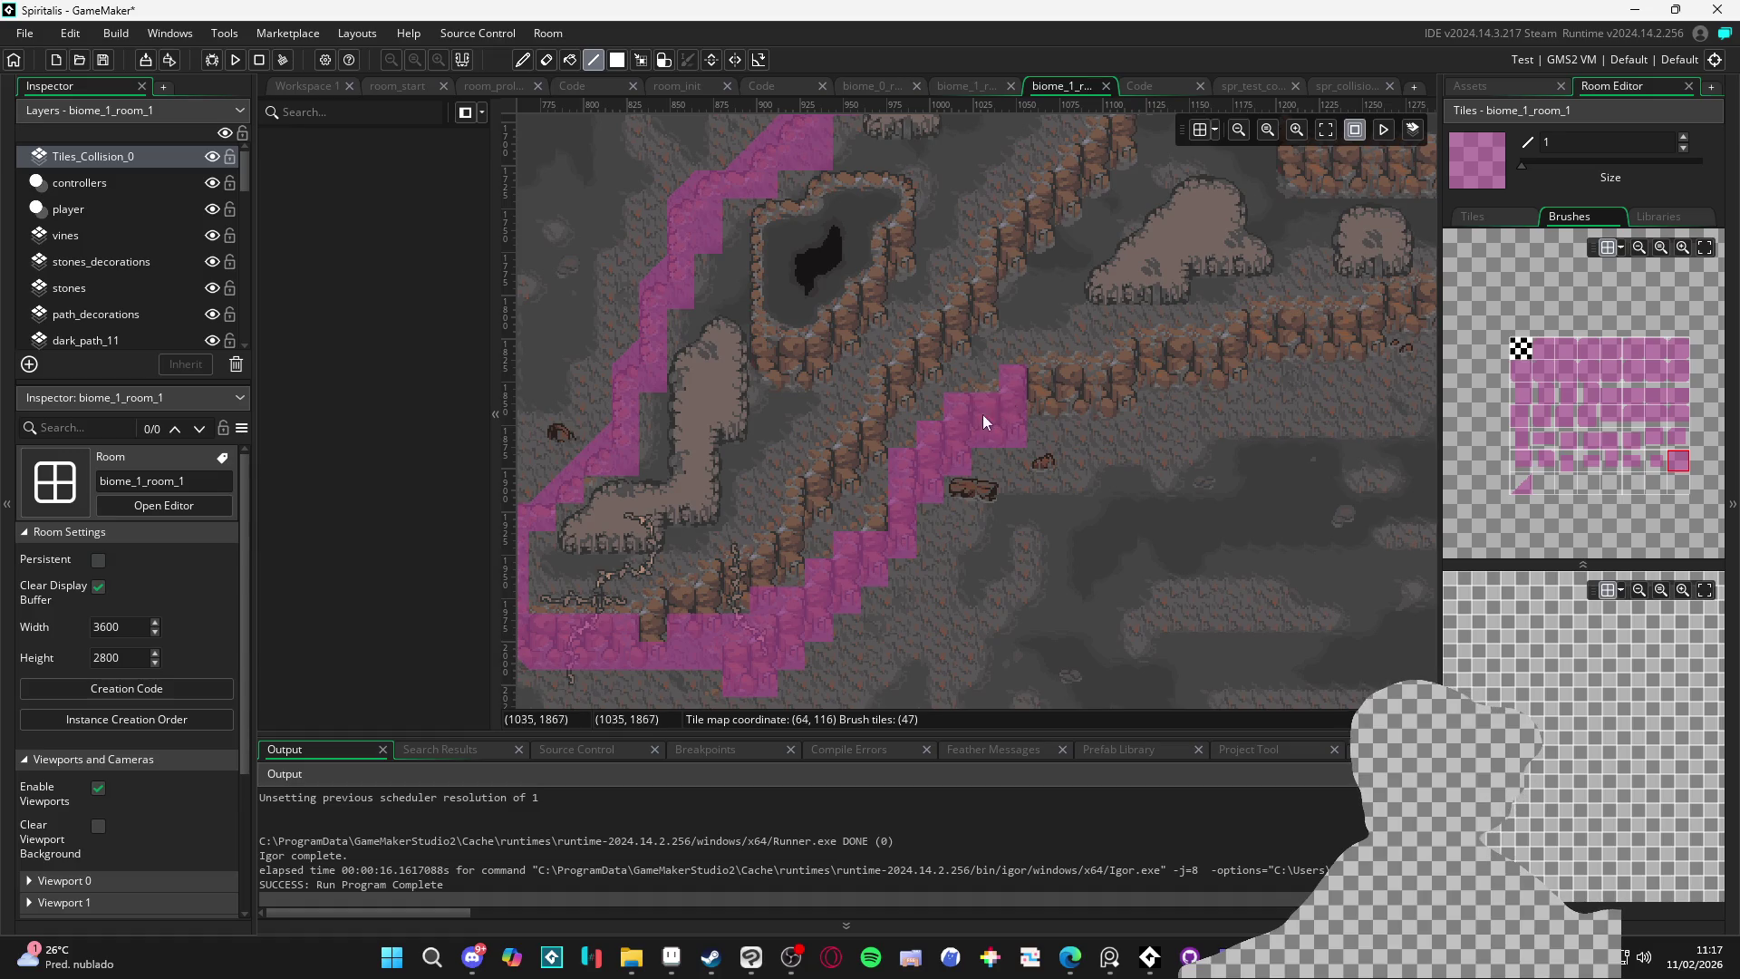
# Paint magenta collision tiles up and right along the stepped cliff ledges and a lower band
pyautogui.moveTo(1115, 404)
pyautogui.mouseDown()
pyautogui.moveTo(1130, 357)
pyautogui.moveTo(1226, 367)
pyautogui.moveTo(1229, 347)
pyautogui.moveTo(1003, 493)
pyautogui.mouseUp()
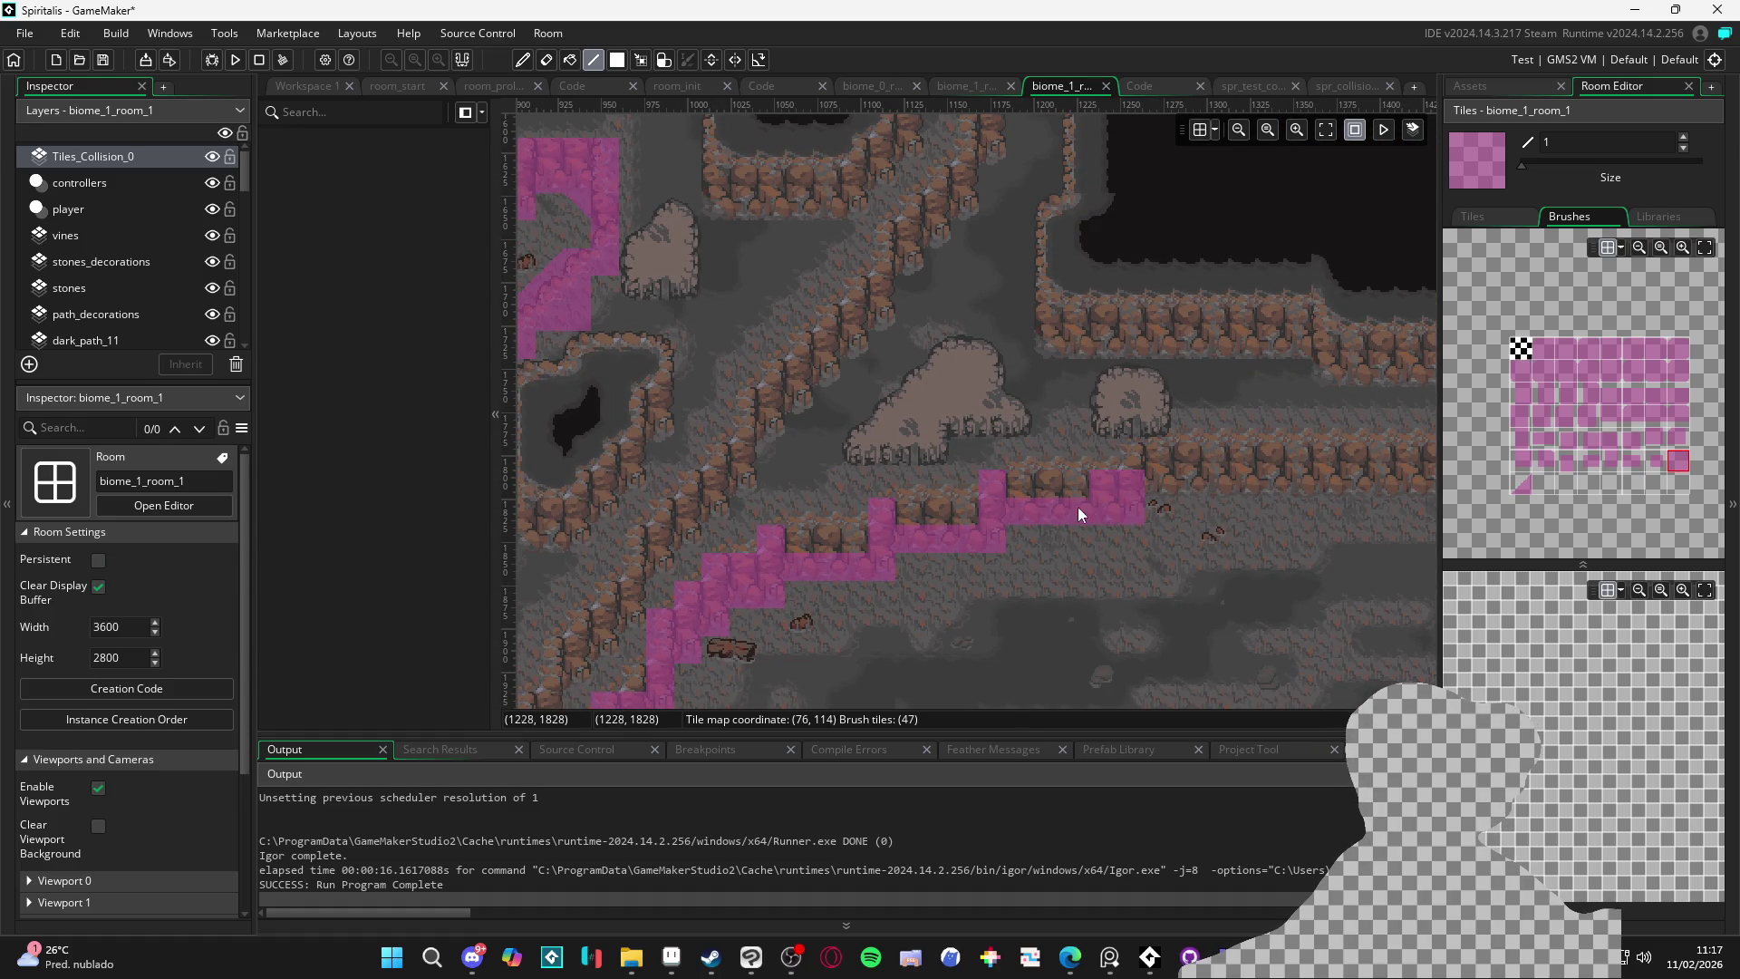
pyautogui.moveTo(1146, 467)
pyautogui.mouseDown()
pyautogui.moveTo(965, 536)
pyautogui.moveTo(1335, 531)
pyautogui.moveTo(1361, 547)
pyautogui.moveTo(977, 498)
pyautogui.moveTo(1079, 502)
pyautogui.moveTo(1046, 530)
pyautogui.moveTo(1201, 554)
pyautogui.mouseUp()
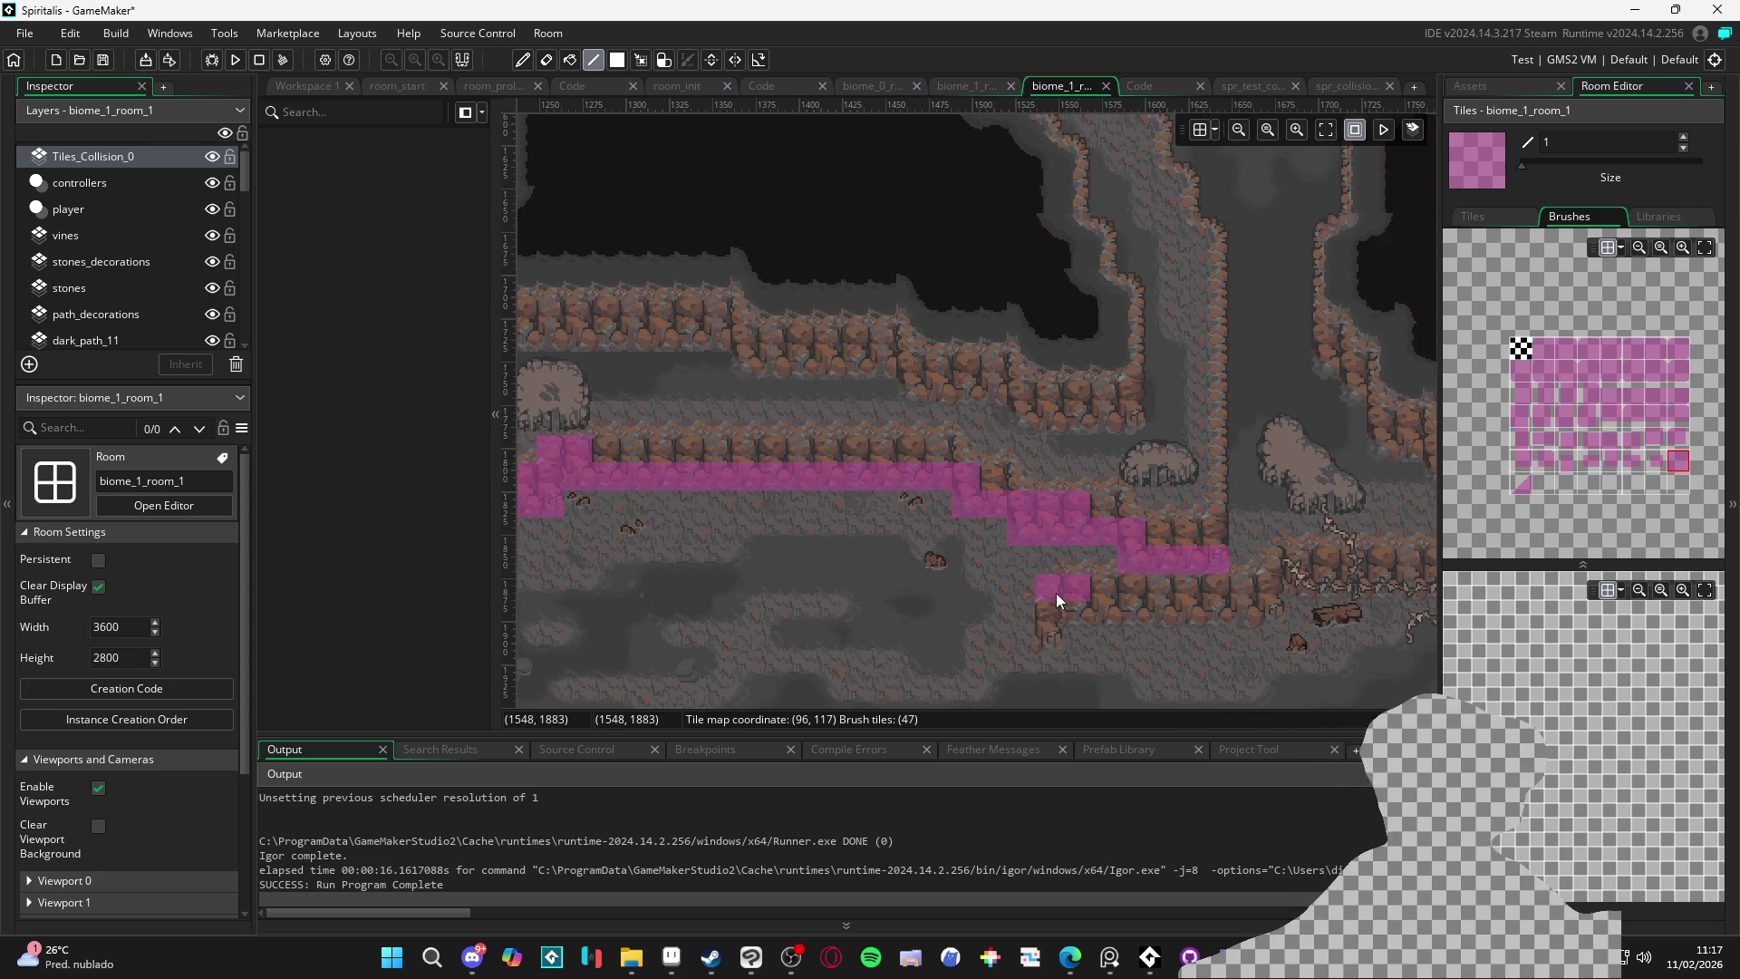
pyautogui.moveTo(1079, 607); pyautogui.dragTo(1220, 597)
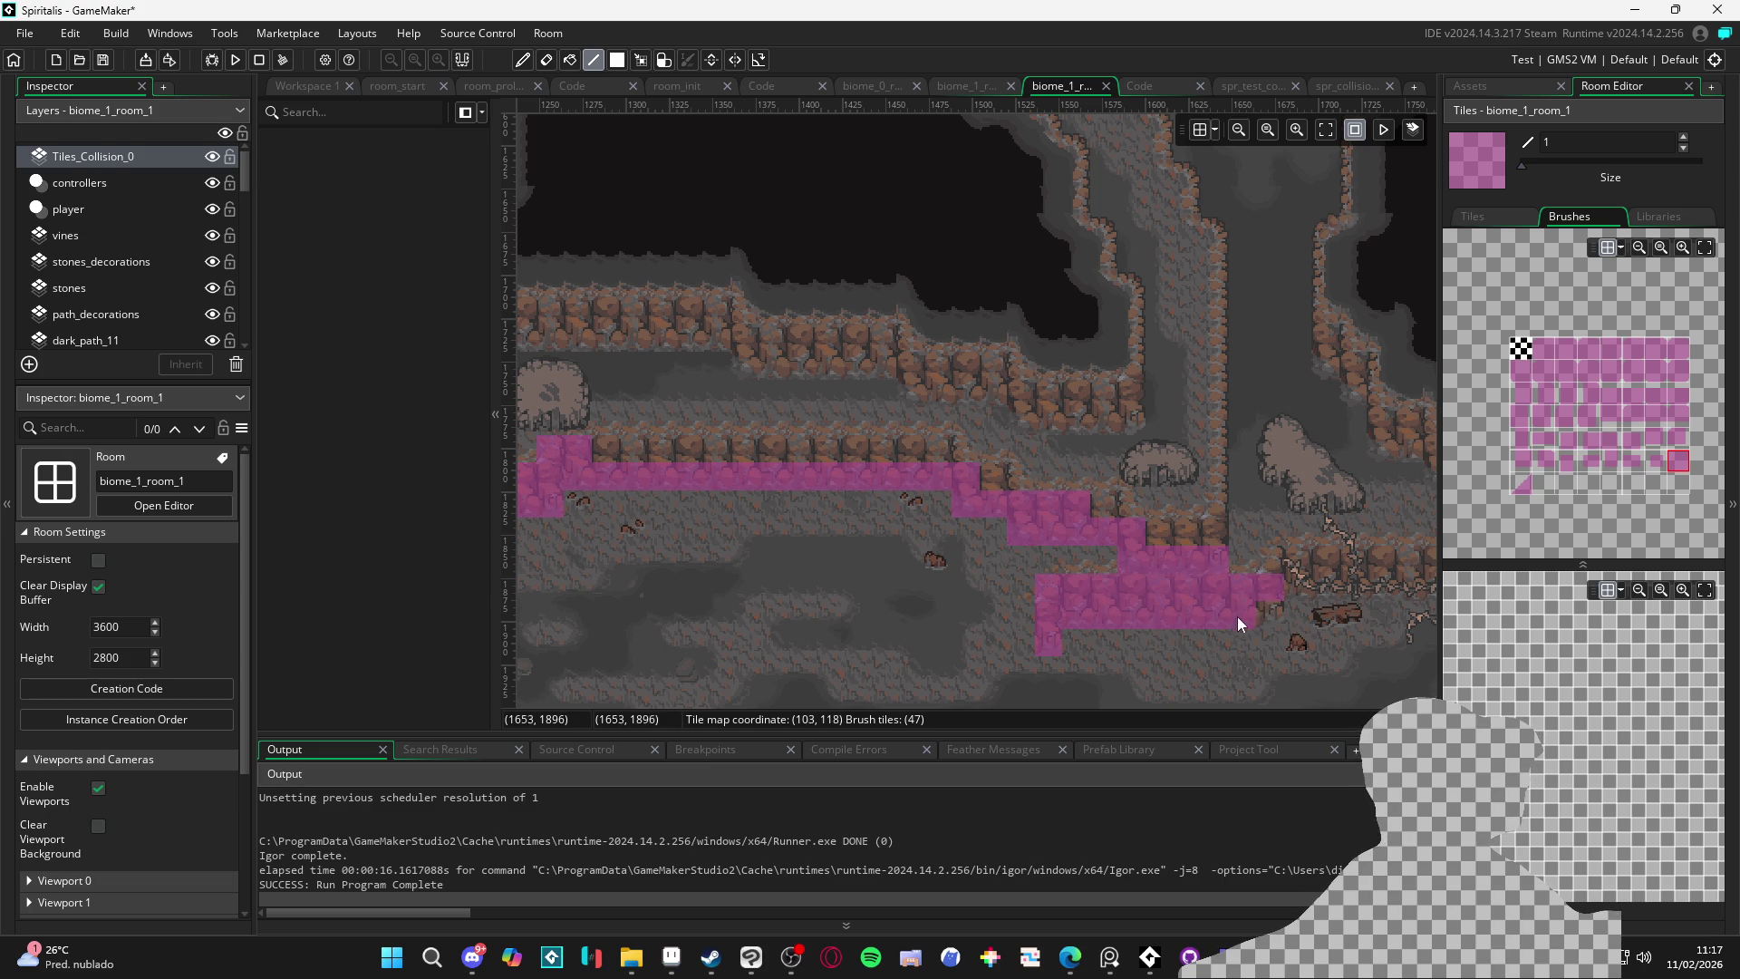
pyautogui.moveTo(1268, 611)
pyautogui.mouseDown()
pyautogui.moveTo(1046, 647)
pyautogui.moveTo(1288, 607)
pyautogui.moveTo(823, 617)
pyautogui.mouseUp()
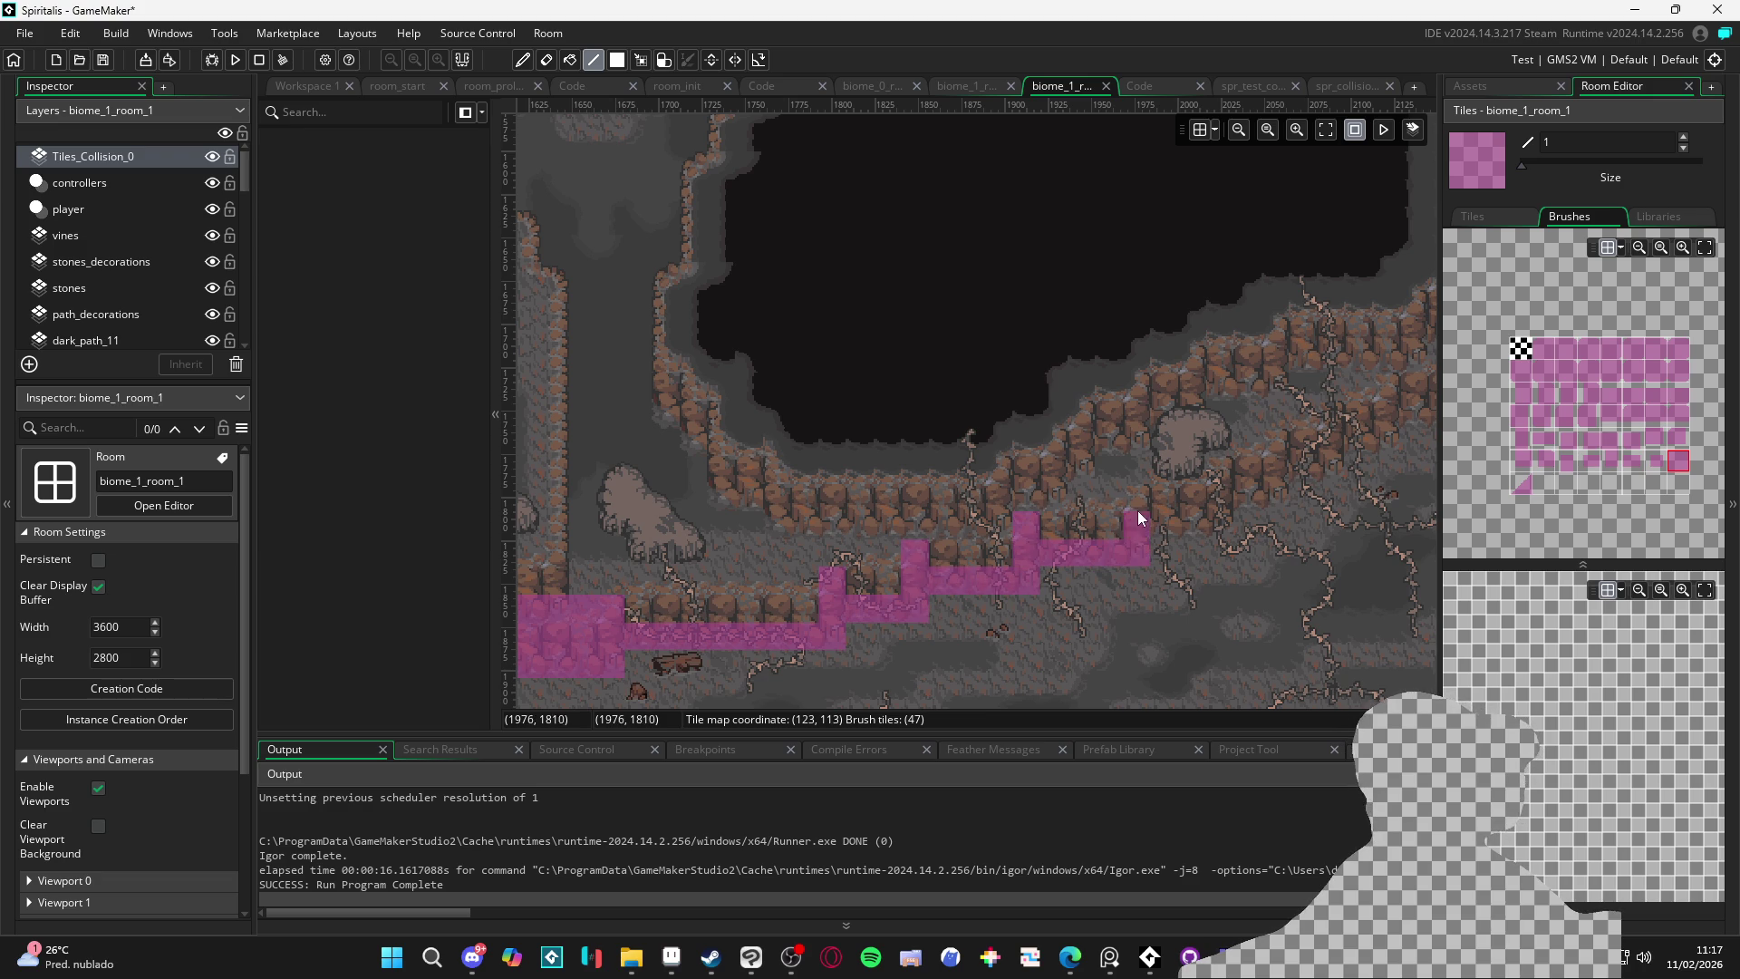
pyautogui.moveTo(1220, 482)
pyautogui.mouseDown()
pyautogui.moveTo(964, 599)
pyautogui.moveTo(959, 584)
pyautogui.moveTo(1063, 565)
pyautogui.moveTo(1078, 542)
pyautogui.mouseUp()
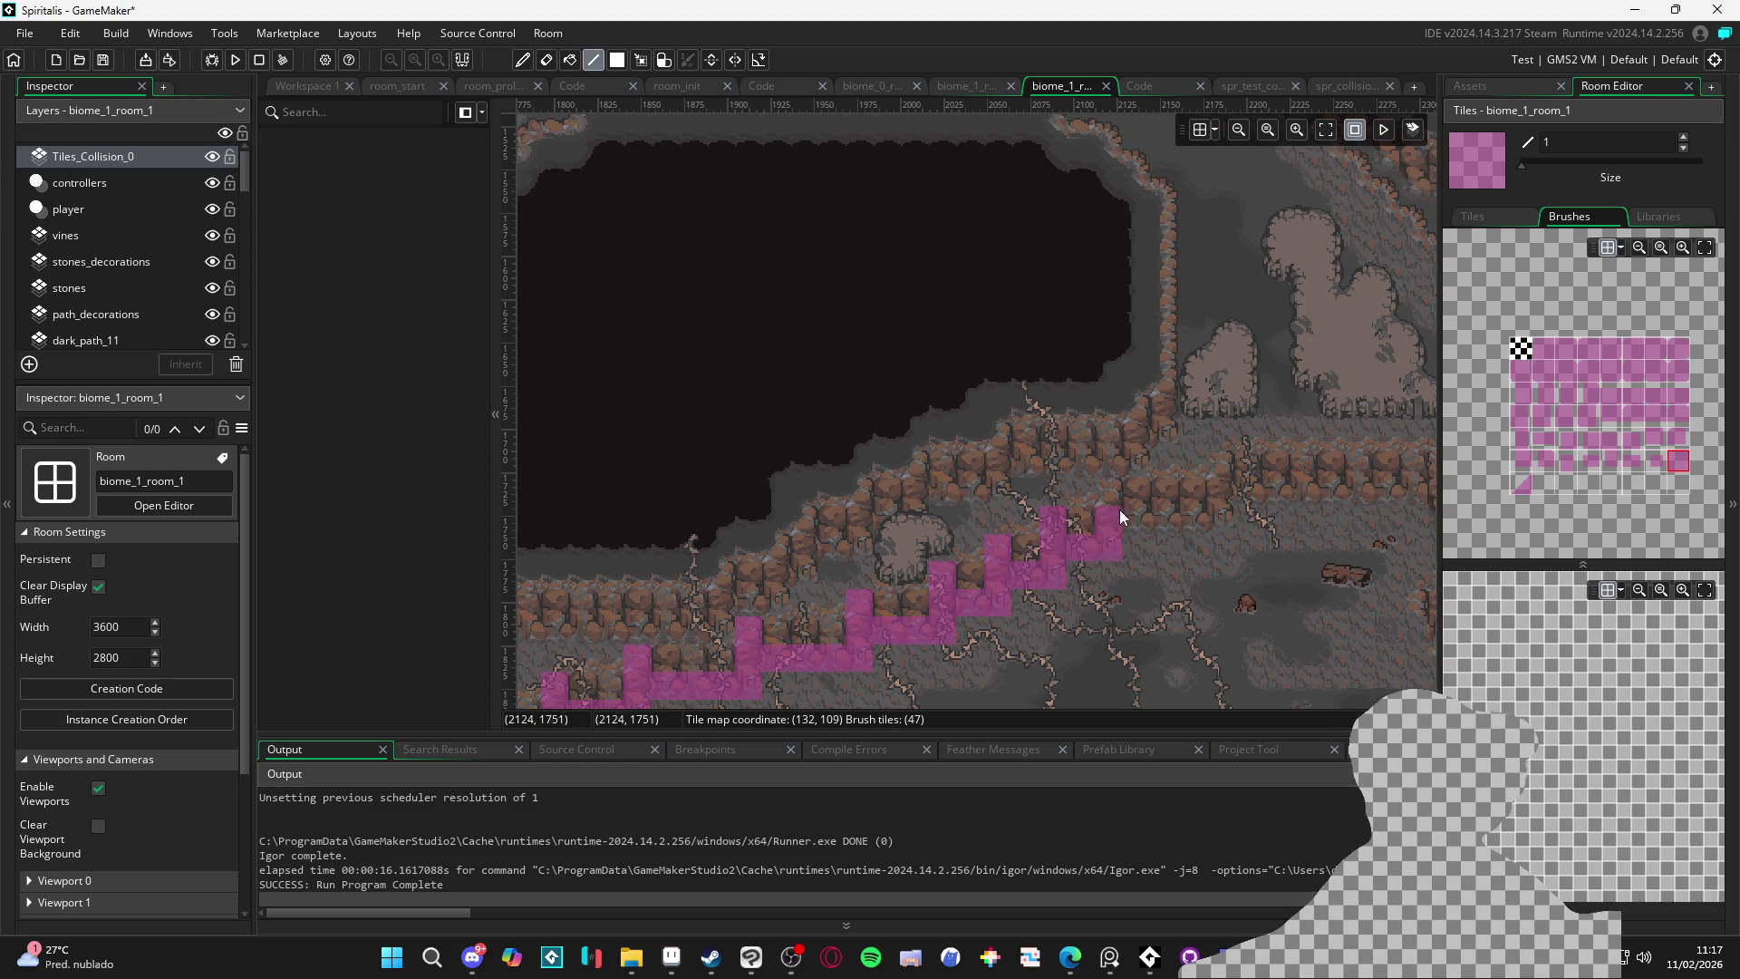
pyautogui.moveTo(1198, 516)
pyautogui.mouseDown()
pyautogui.moveTo(1214, 498)
pyautogui.moveTo(1220, 515)
pyautogui.moveTo(933, 535)
pyautogui.moveTo(1128, 510)
pyautogui.moveTo(1134, 536)
pyautogui.moveTo(1199, 533)
pyautogui.moveTo(1153, 611)
pyautogui.moveTo(1131, 611)
pyautogui.moveTo(1129, 645)
pyautogui.moveTo(1179, 601)
pyautogui.moveTo(1199, 618)
pyautogui.mouseUp()
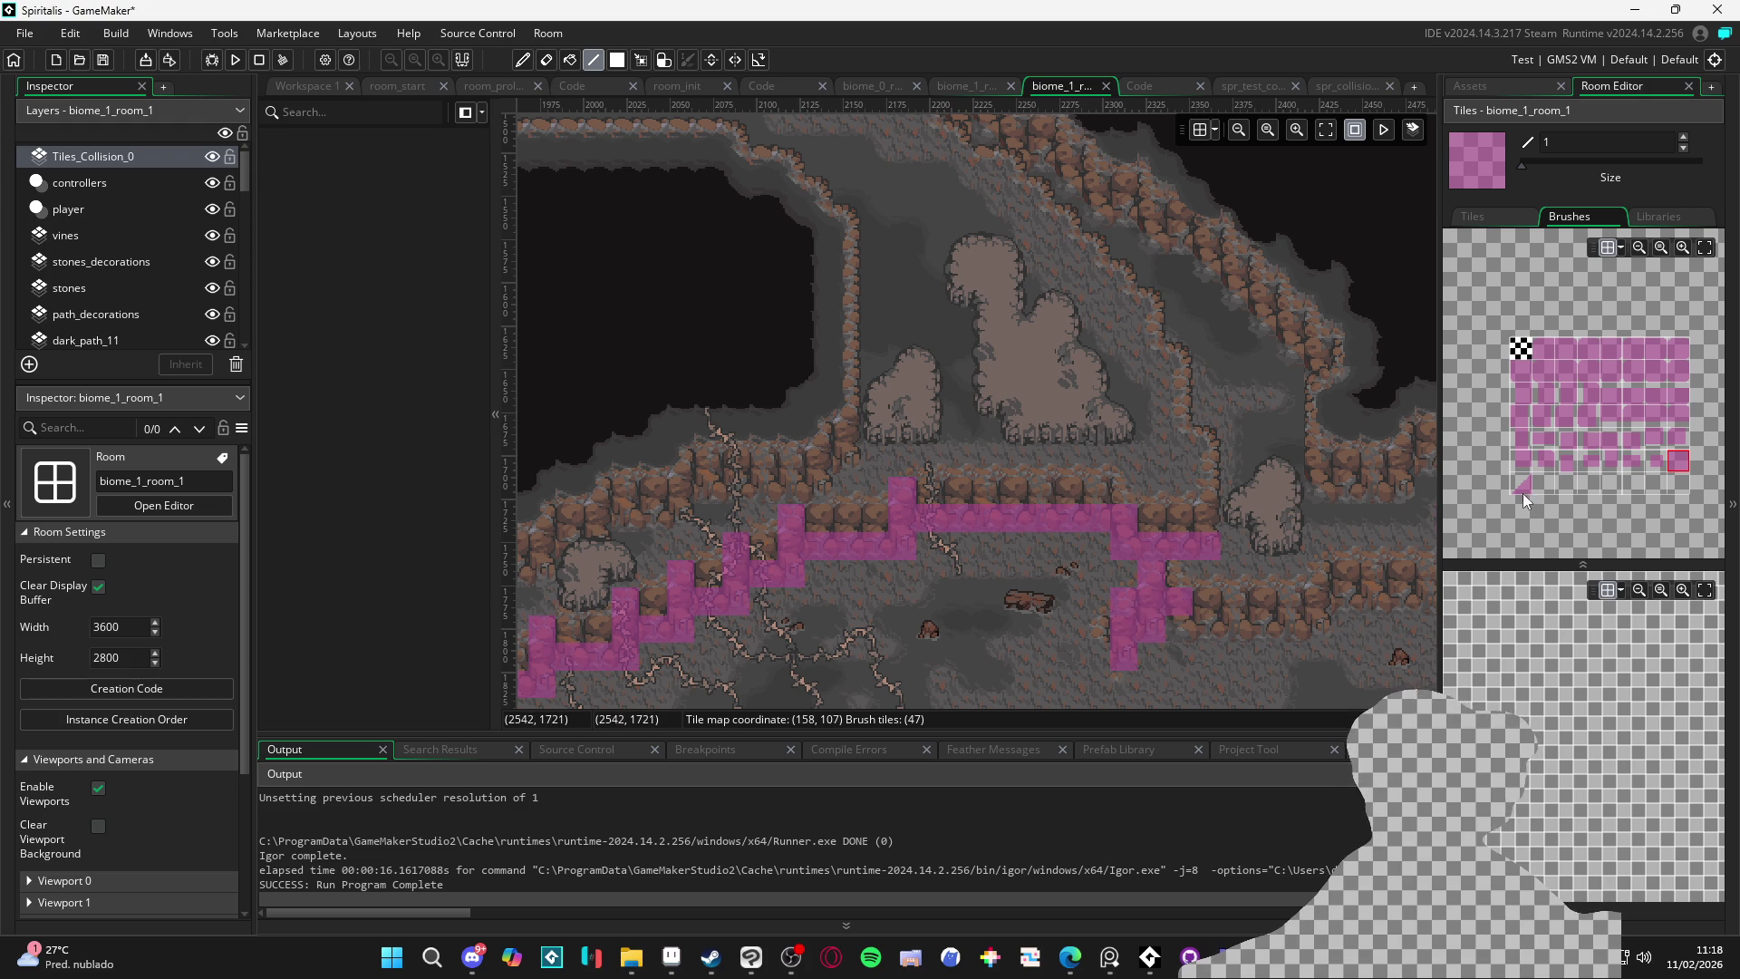
# Erase the stray collision tile, then extend the lower solid strip further right
pyautogui.click(1522, 489)
pyautogui.click(1213, 627)
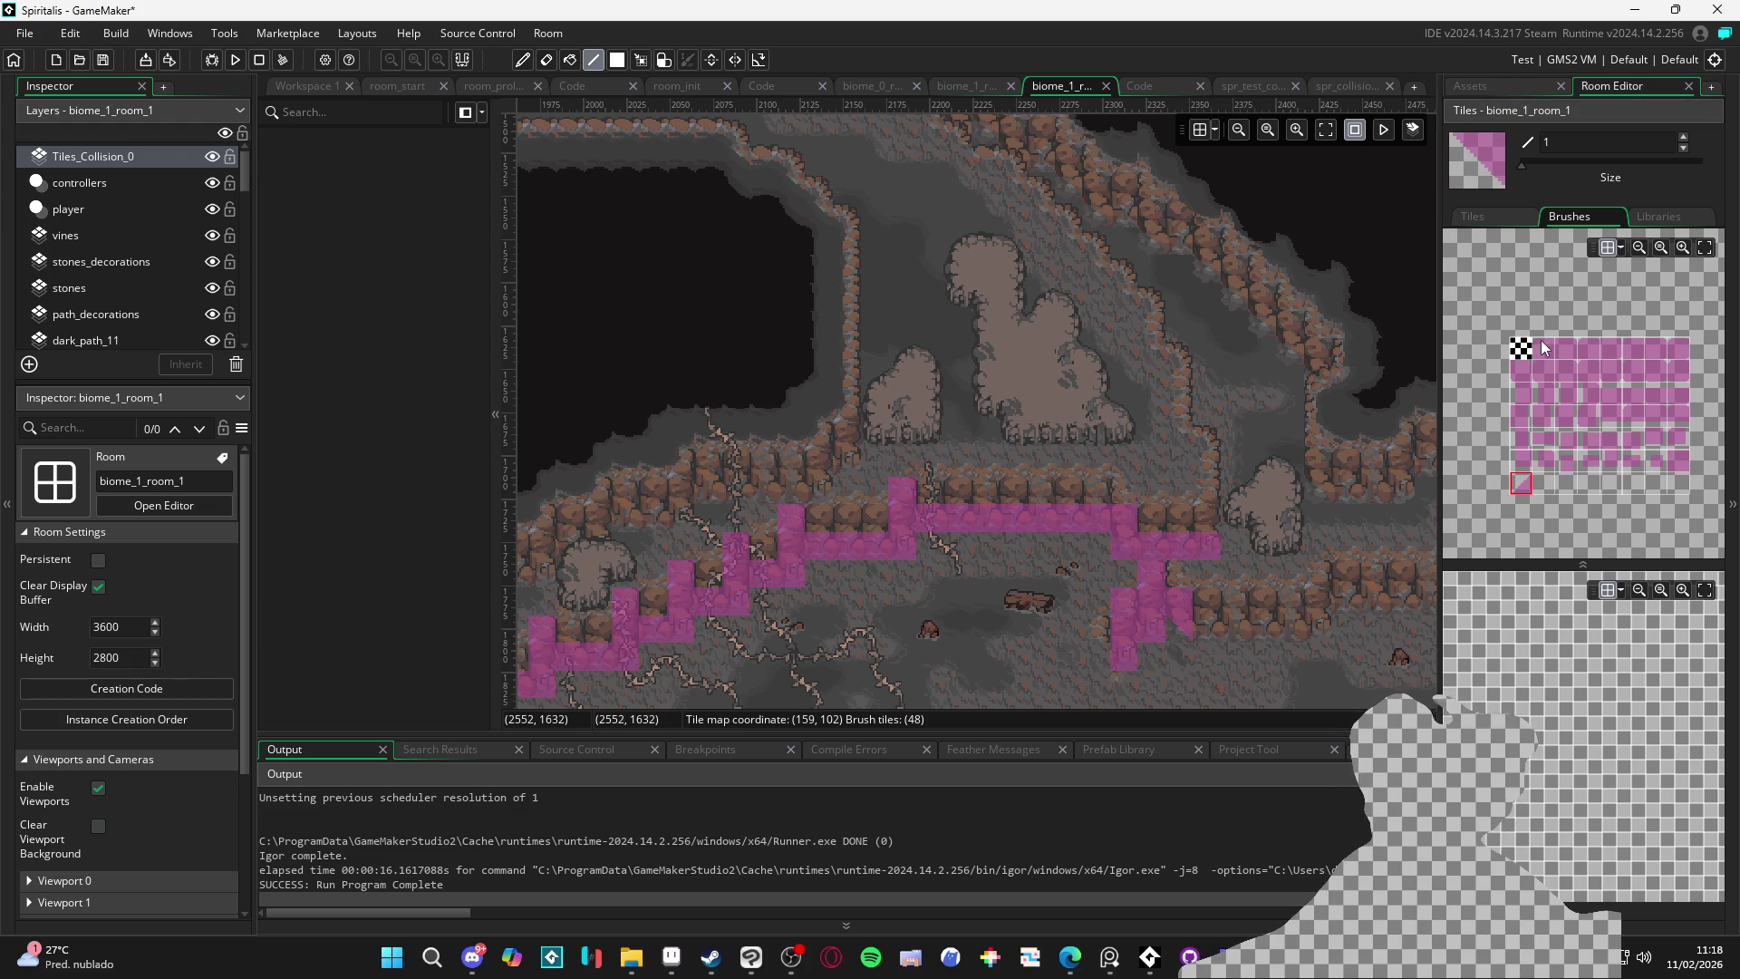
pyautogui.click(1678, 461)
pyautogui.moveTo(1202, 616)
pyautogui.mouseDown()
pyautogui.moveTo(1321, 622)
pyautogui.moveTo(1274, 620)
pyautogui.mouseUp()
pyautogui.hscroll(2, 1274, 620)
pyautogui.moveTo(1122, 611)
pyautogui.mouseDown()
pyautogui.moveTo(1264, 614)
pyautogui.moveTo(1280, 634)
pyautogui.moveTo(1339, 620)
pyautogui.mouseUp()
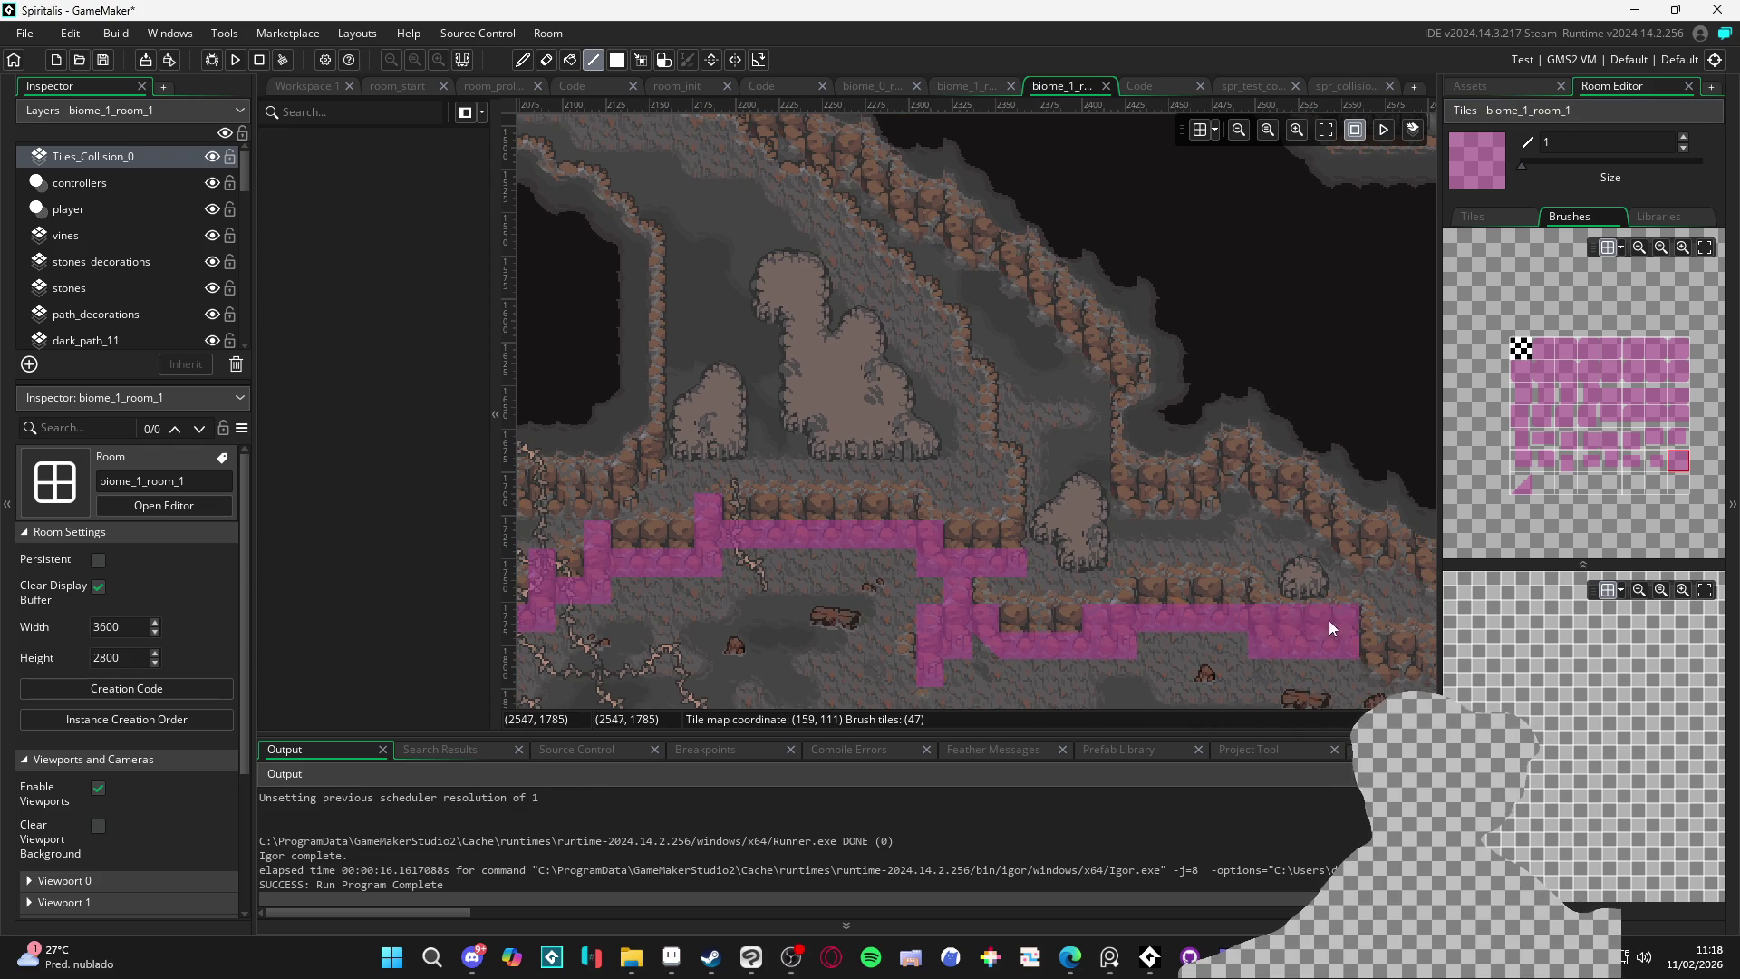
# Select the slope collision tile in the Brushes palette
pyautogui.scroll(-2, 1340, 620)
pyautogui.hscroll(-1, 1340, 619)
pyautogui.hscroll(-4, 781, 459)
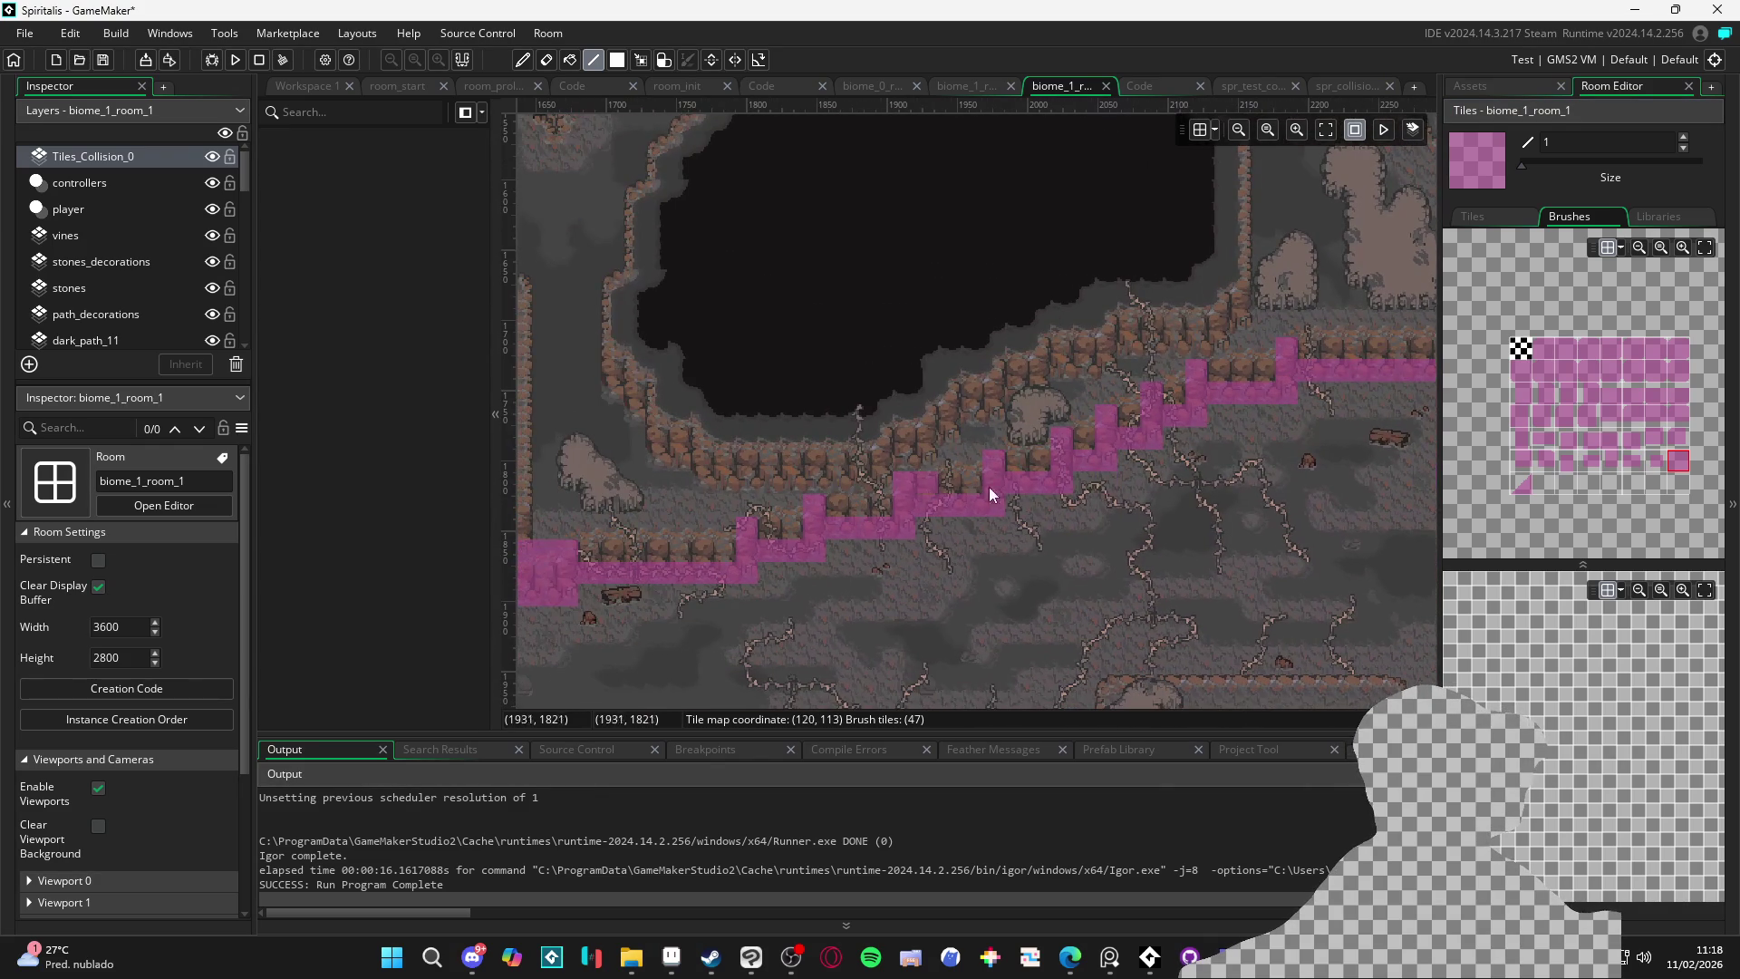
pyautogui.click(1521, 483)
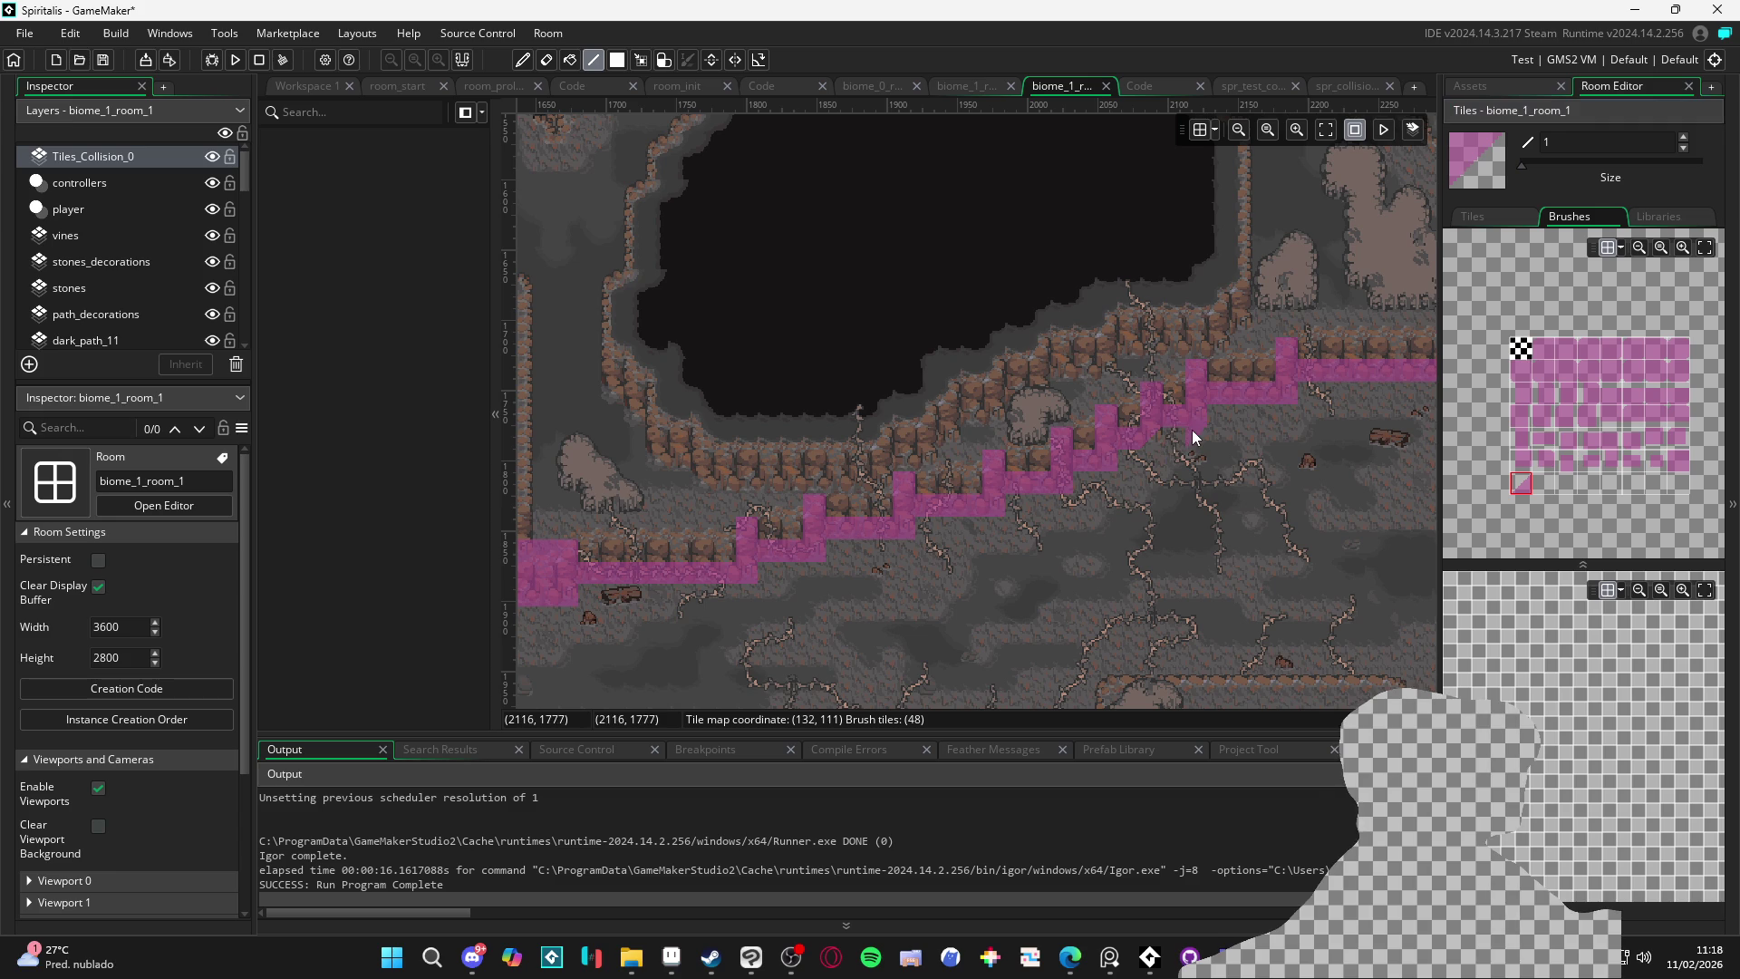
pyautogui.scroll(1, 1109, 480)
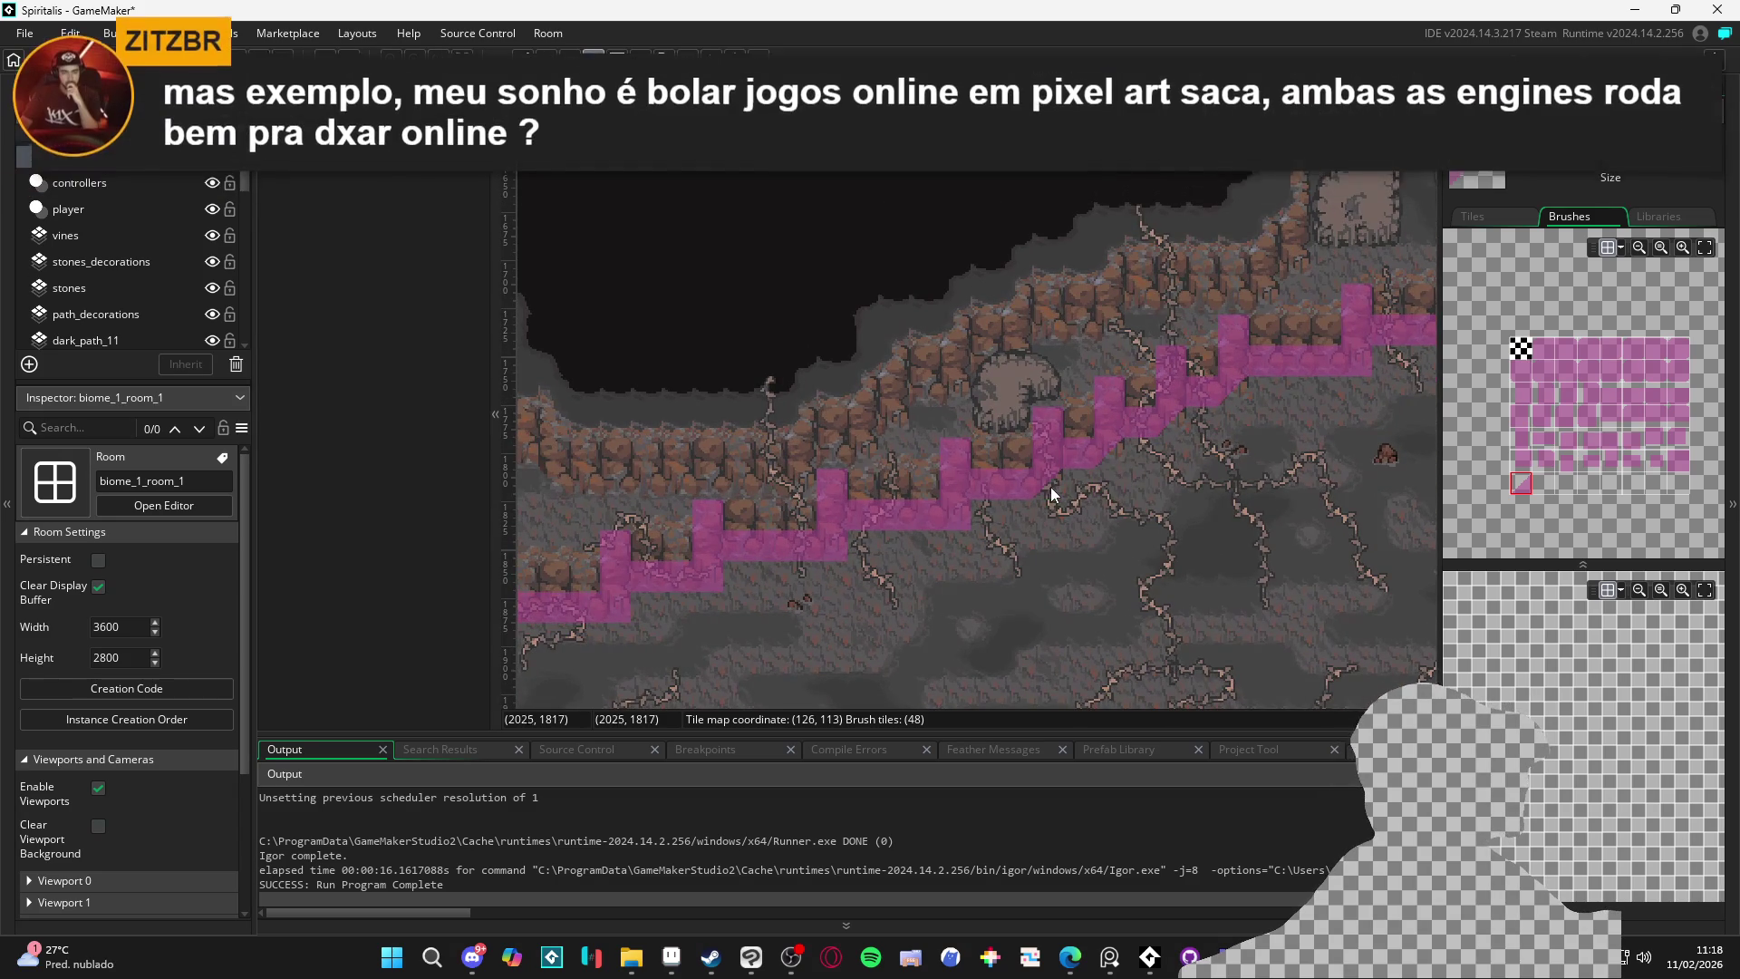
pyautogui.hscroll(-1, 996, 509)
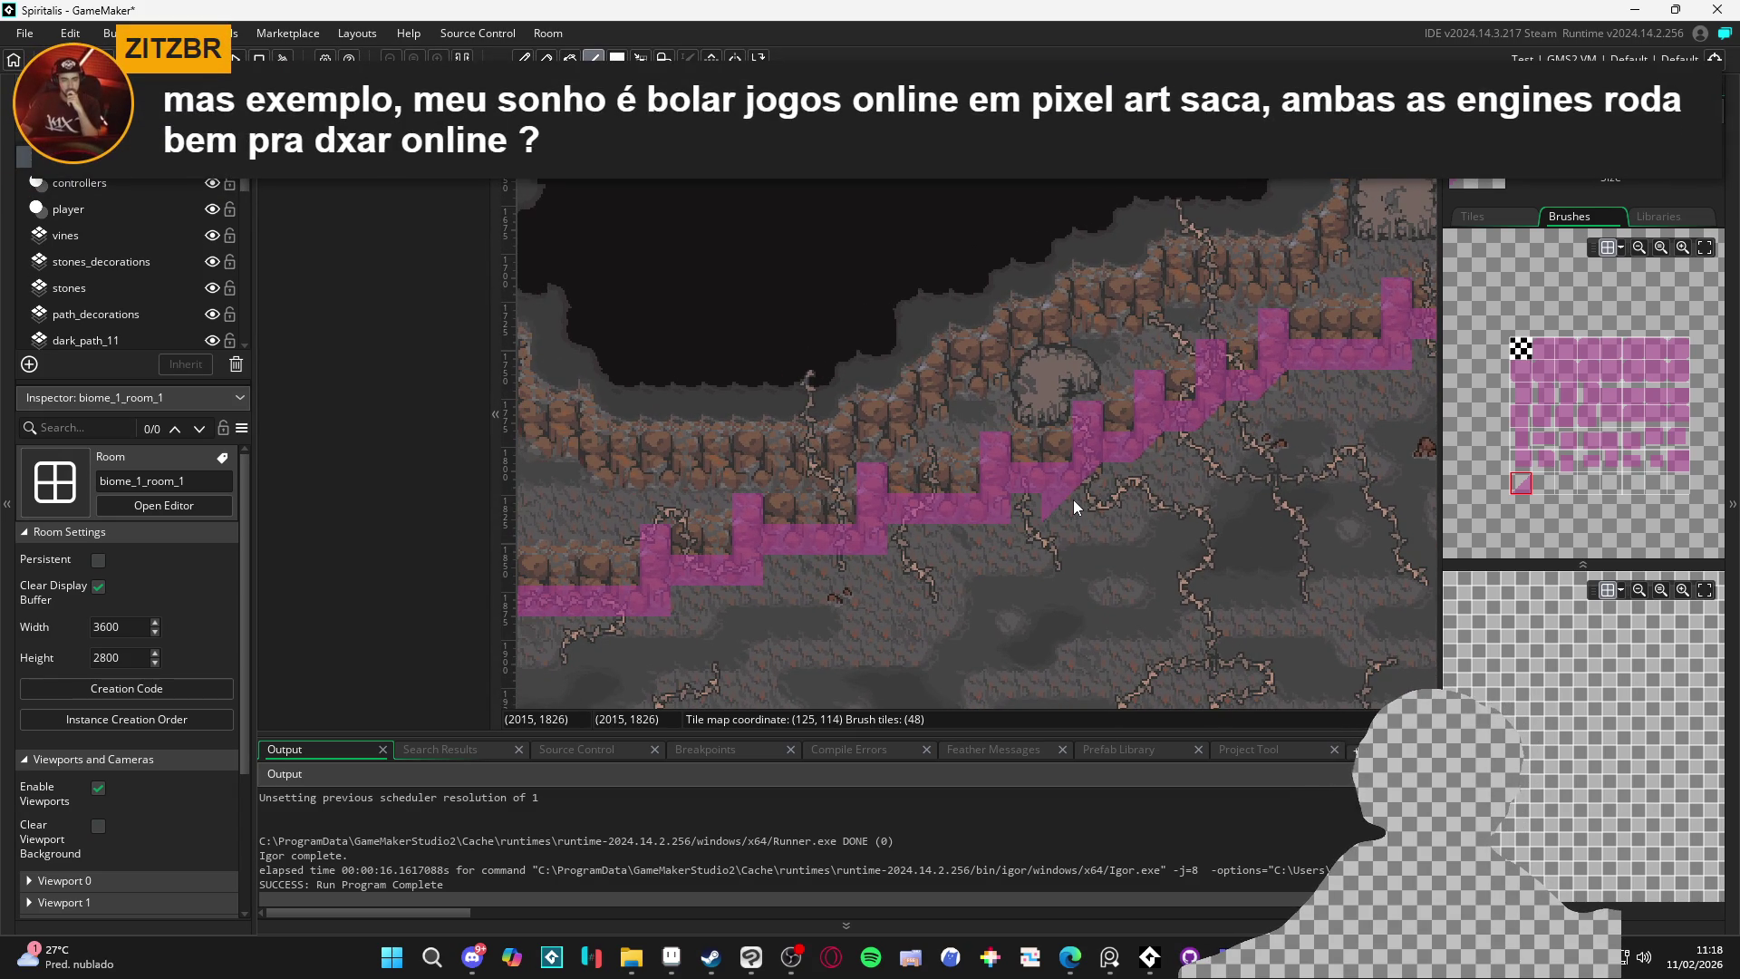
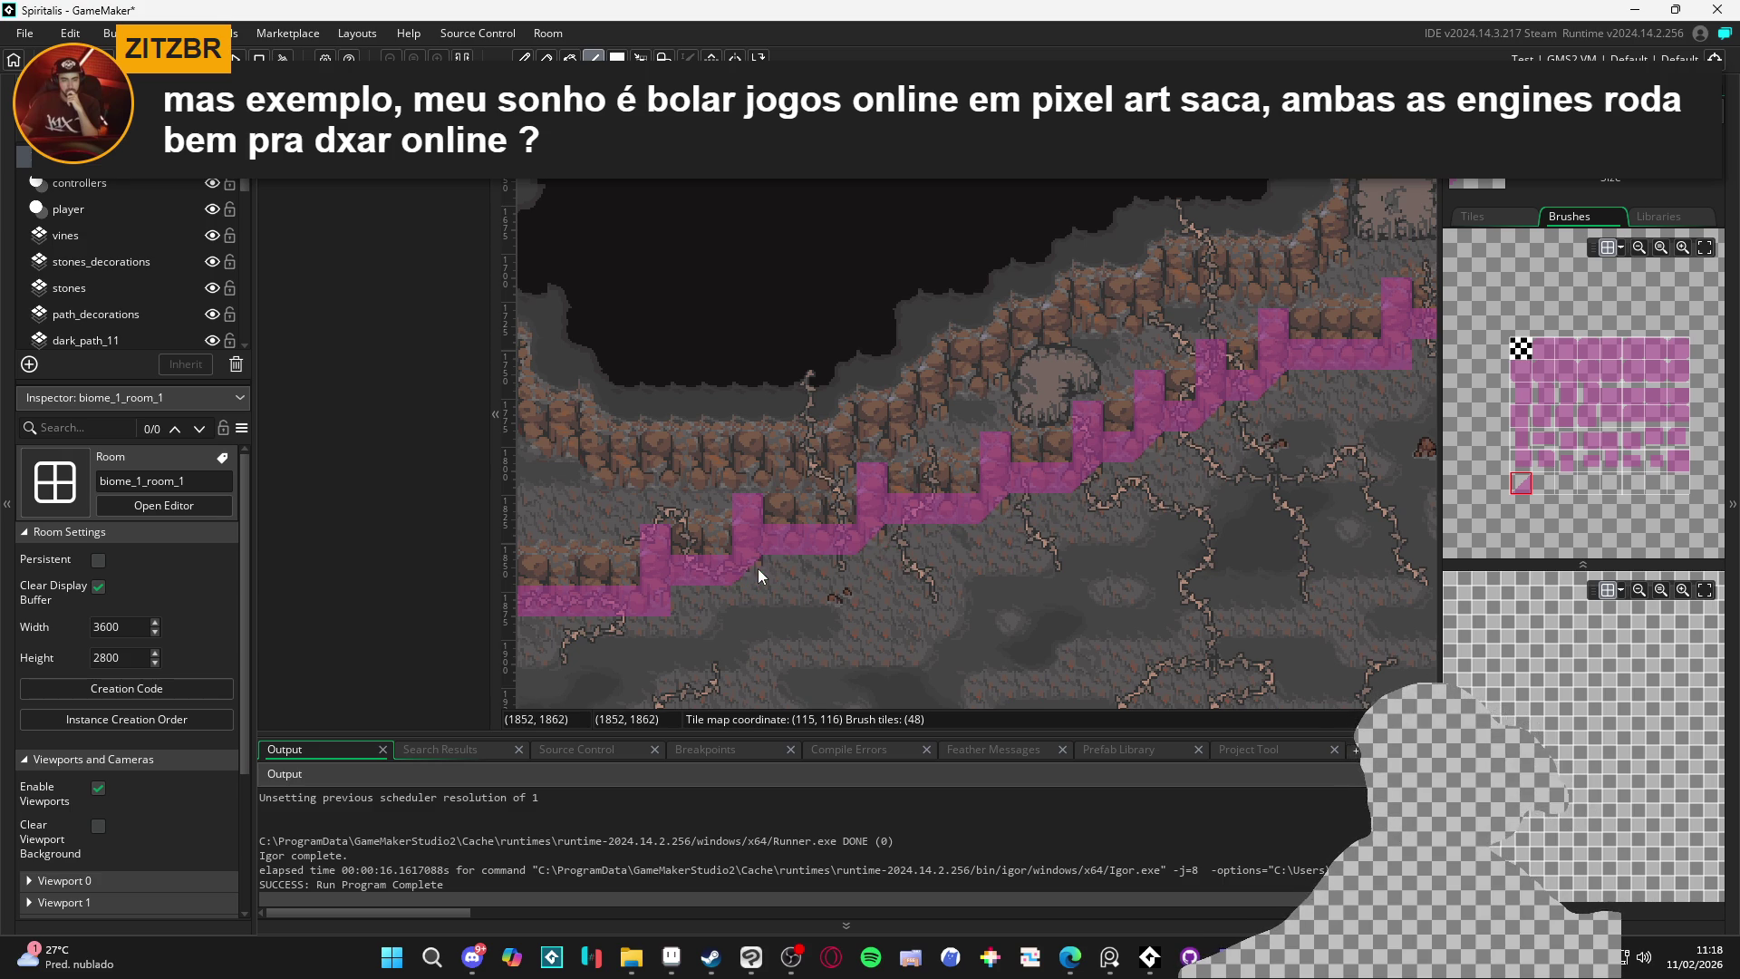
# Fill in collision tiles left of the diagonal path at the lower-left end of the cave
pyautogui.moveTo(697, 589); pyautogui.dragTo(1010, 554)
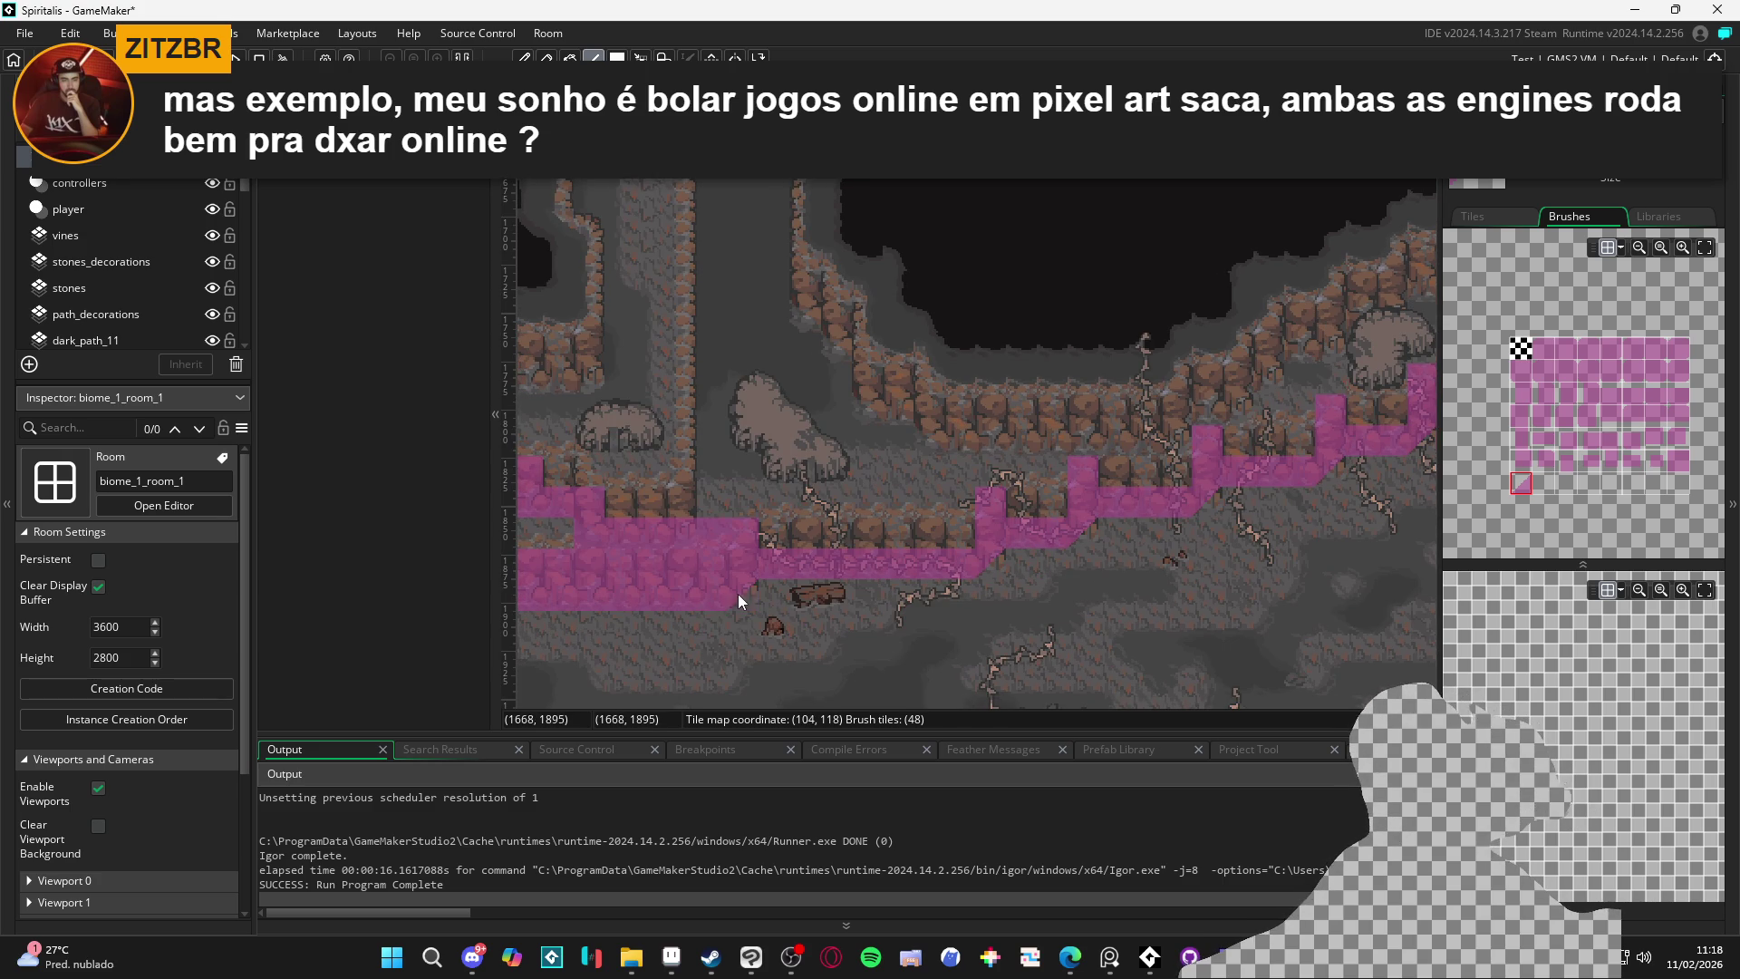
pyautogui.moveTo(744, 617)
pyautogui.mouseDown()
pyautogui.moveTo(993, 530)
pyautogui.moveTo(866, 566)
pyautogui.mouseUp()
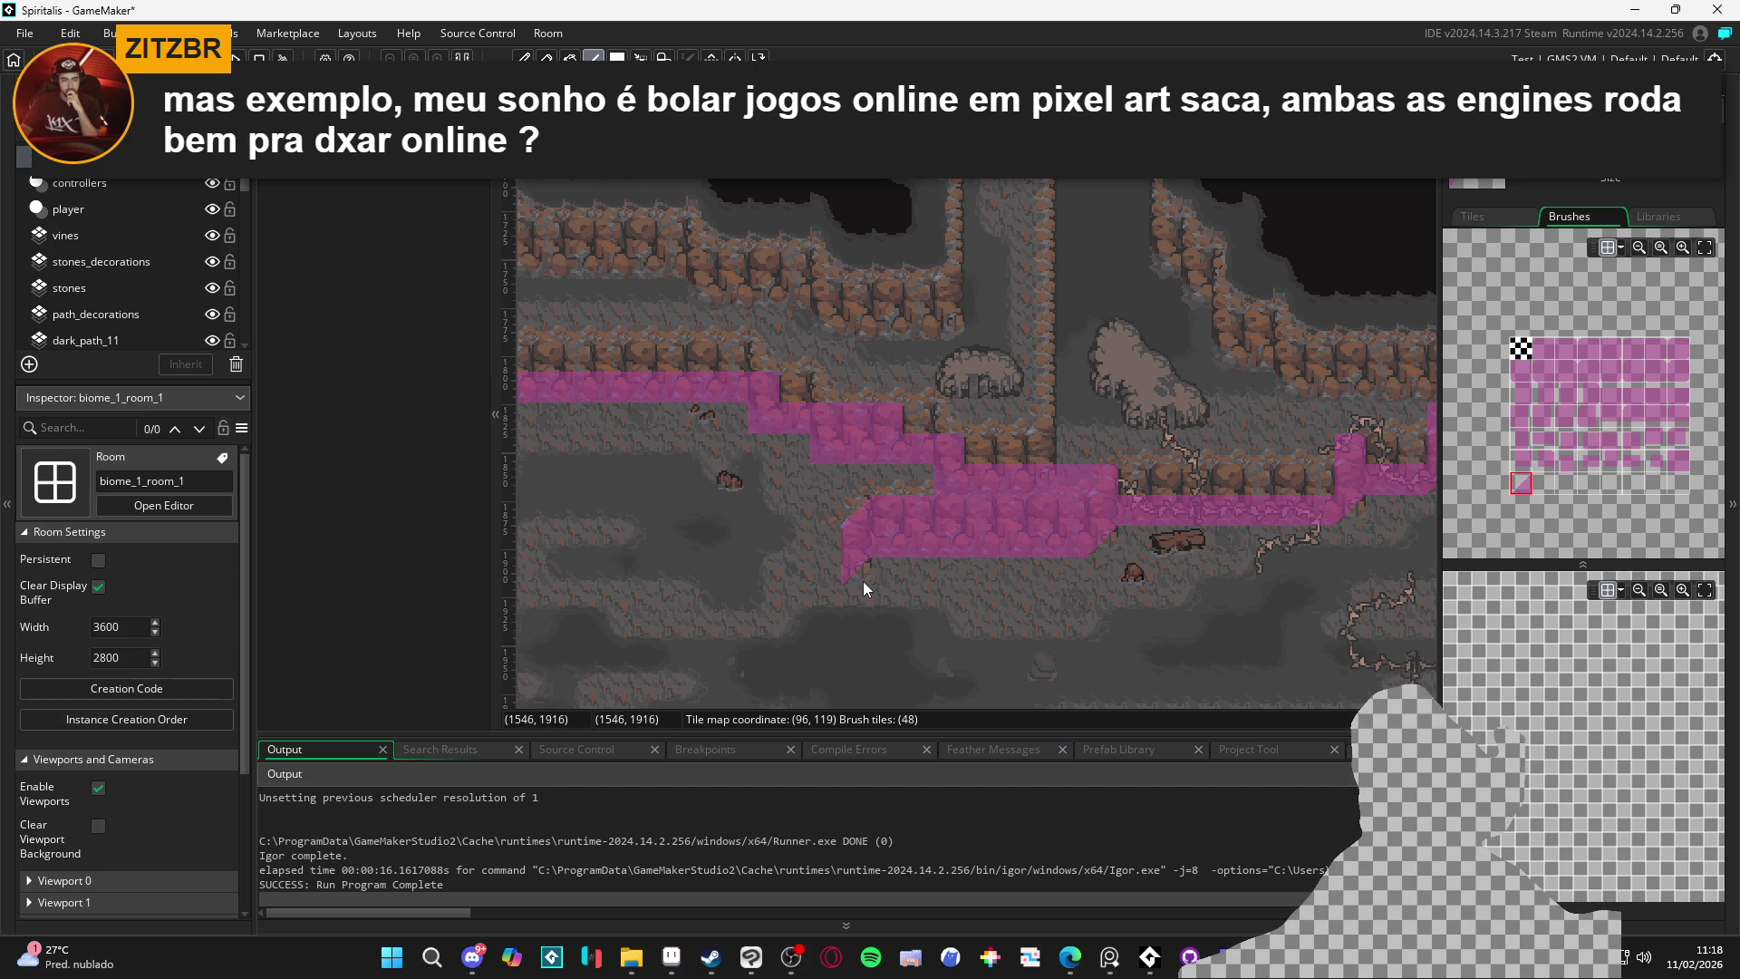
pyautogui.moveTo(790, 560); pyautogui.dragTo(868, 570)
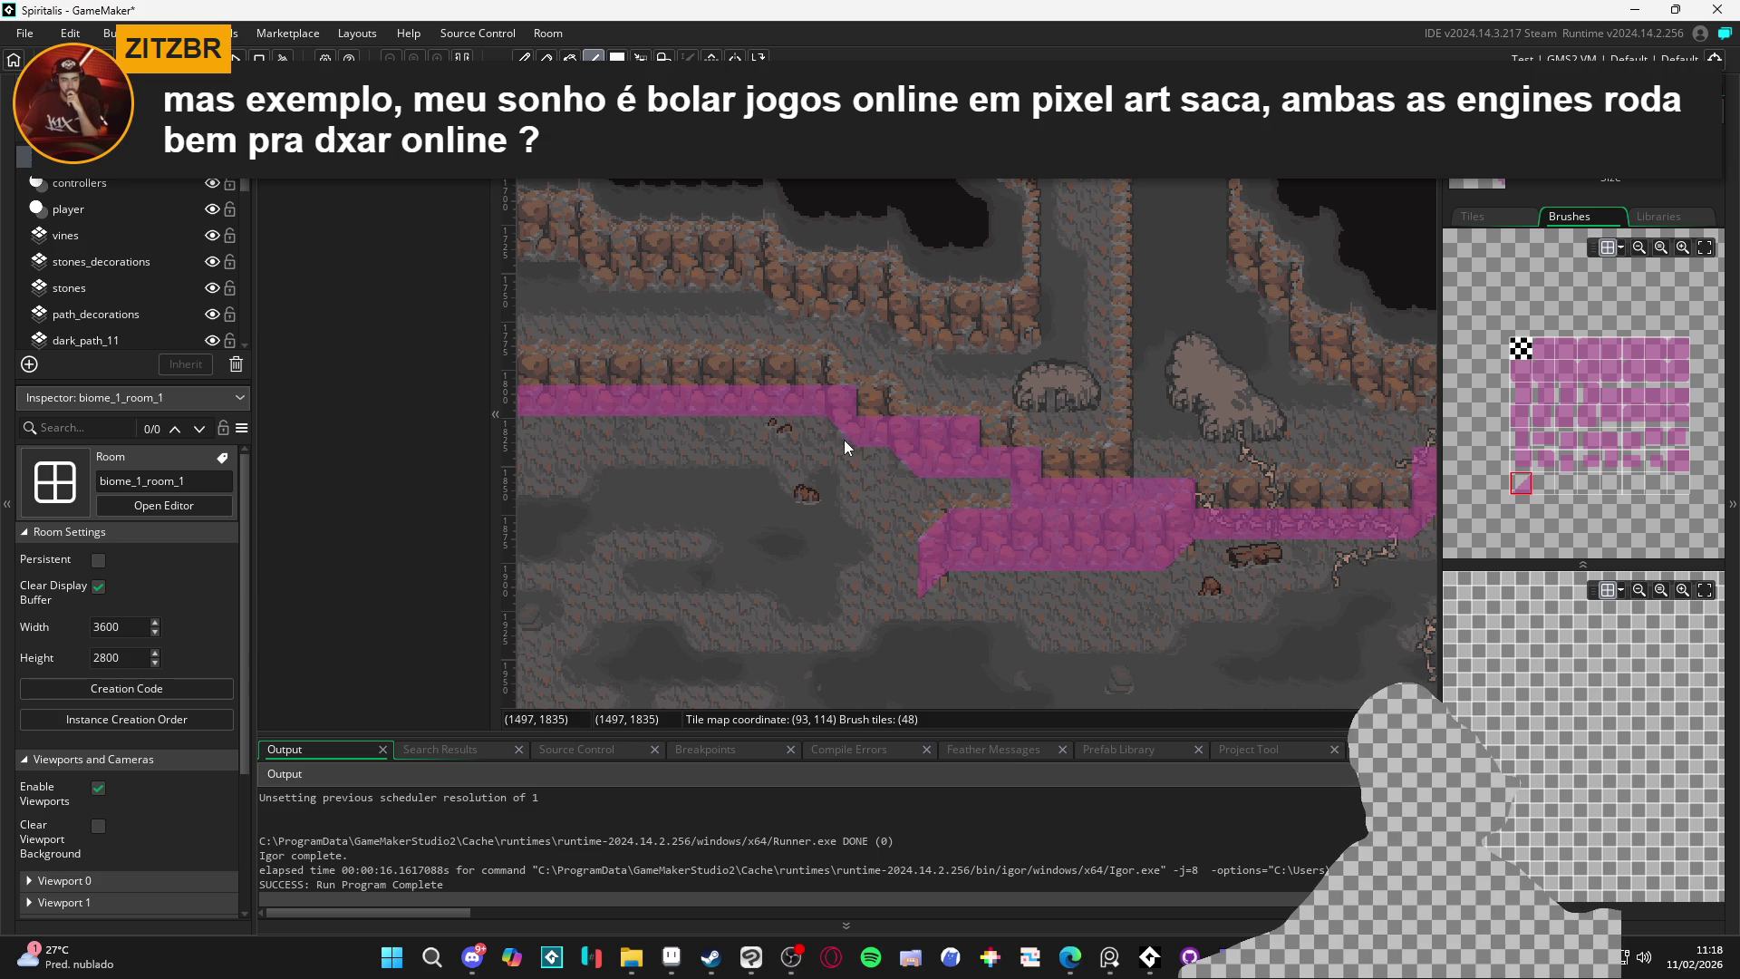
pyautogui.moveTo(845, 439); pyautogui.dragTo(1091, 470)
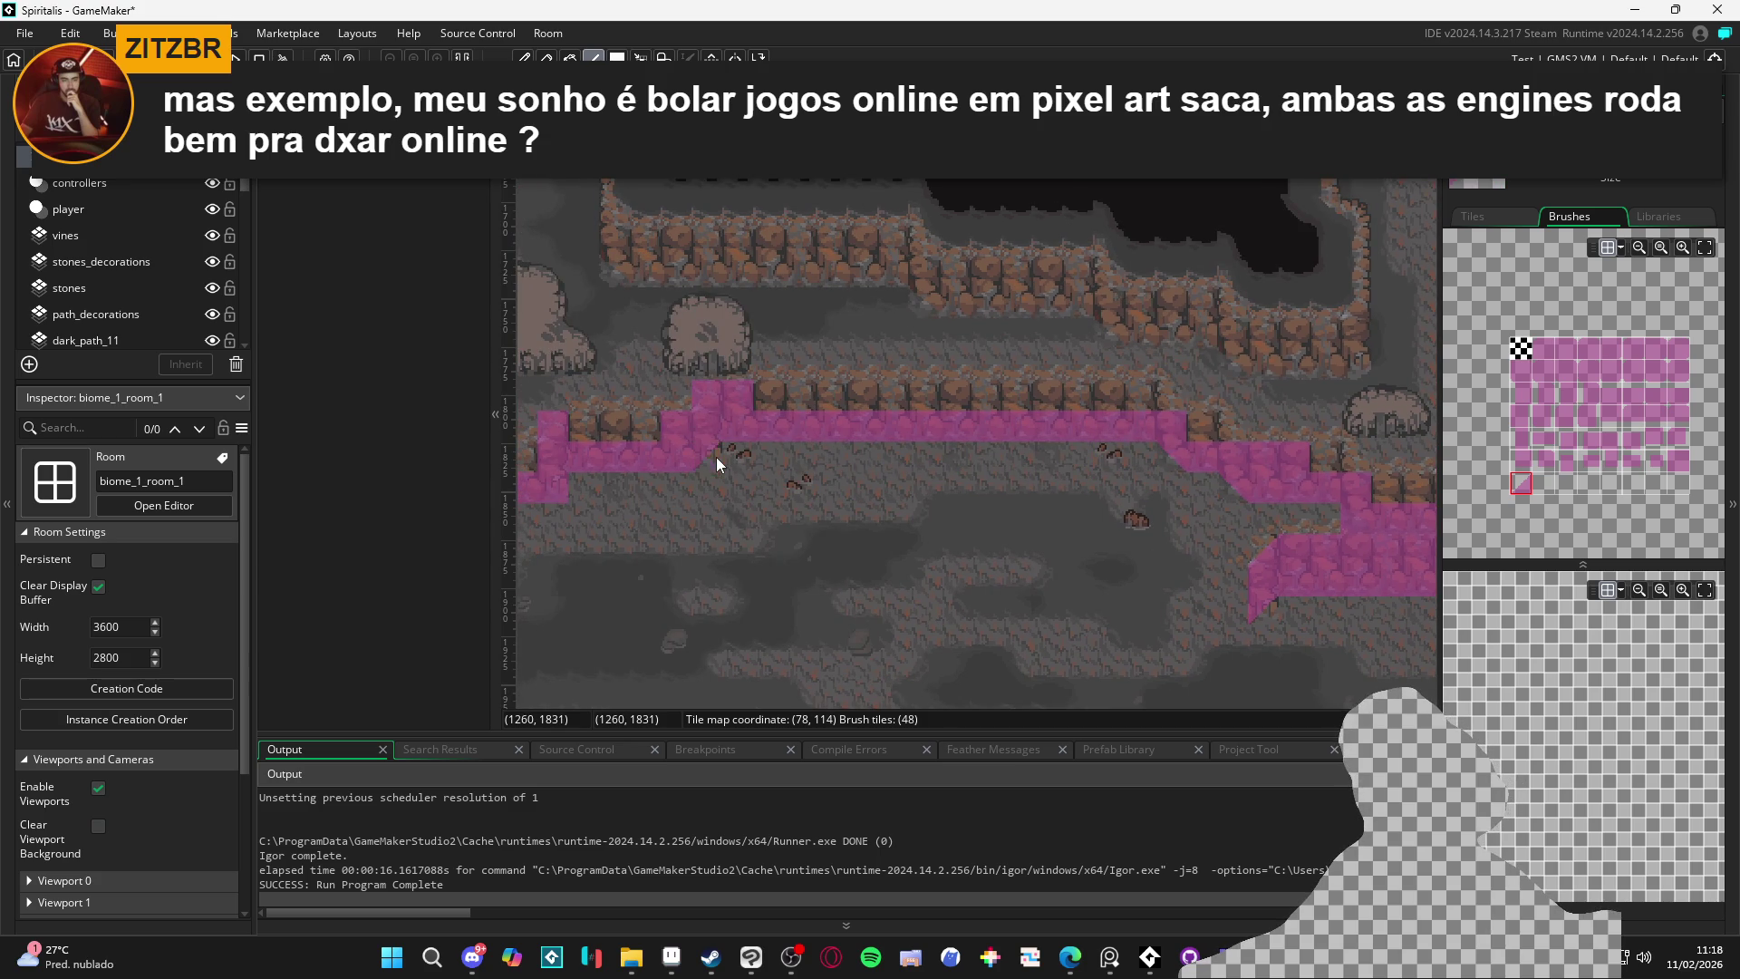
pyautogui.moveTo(715, 458); pyautogui.dragTo(995, 503)
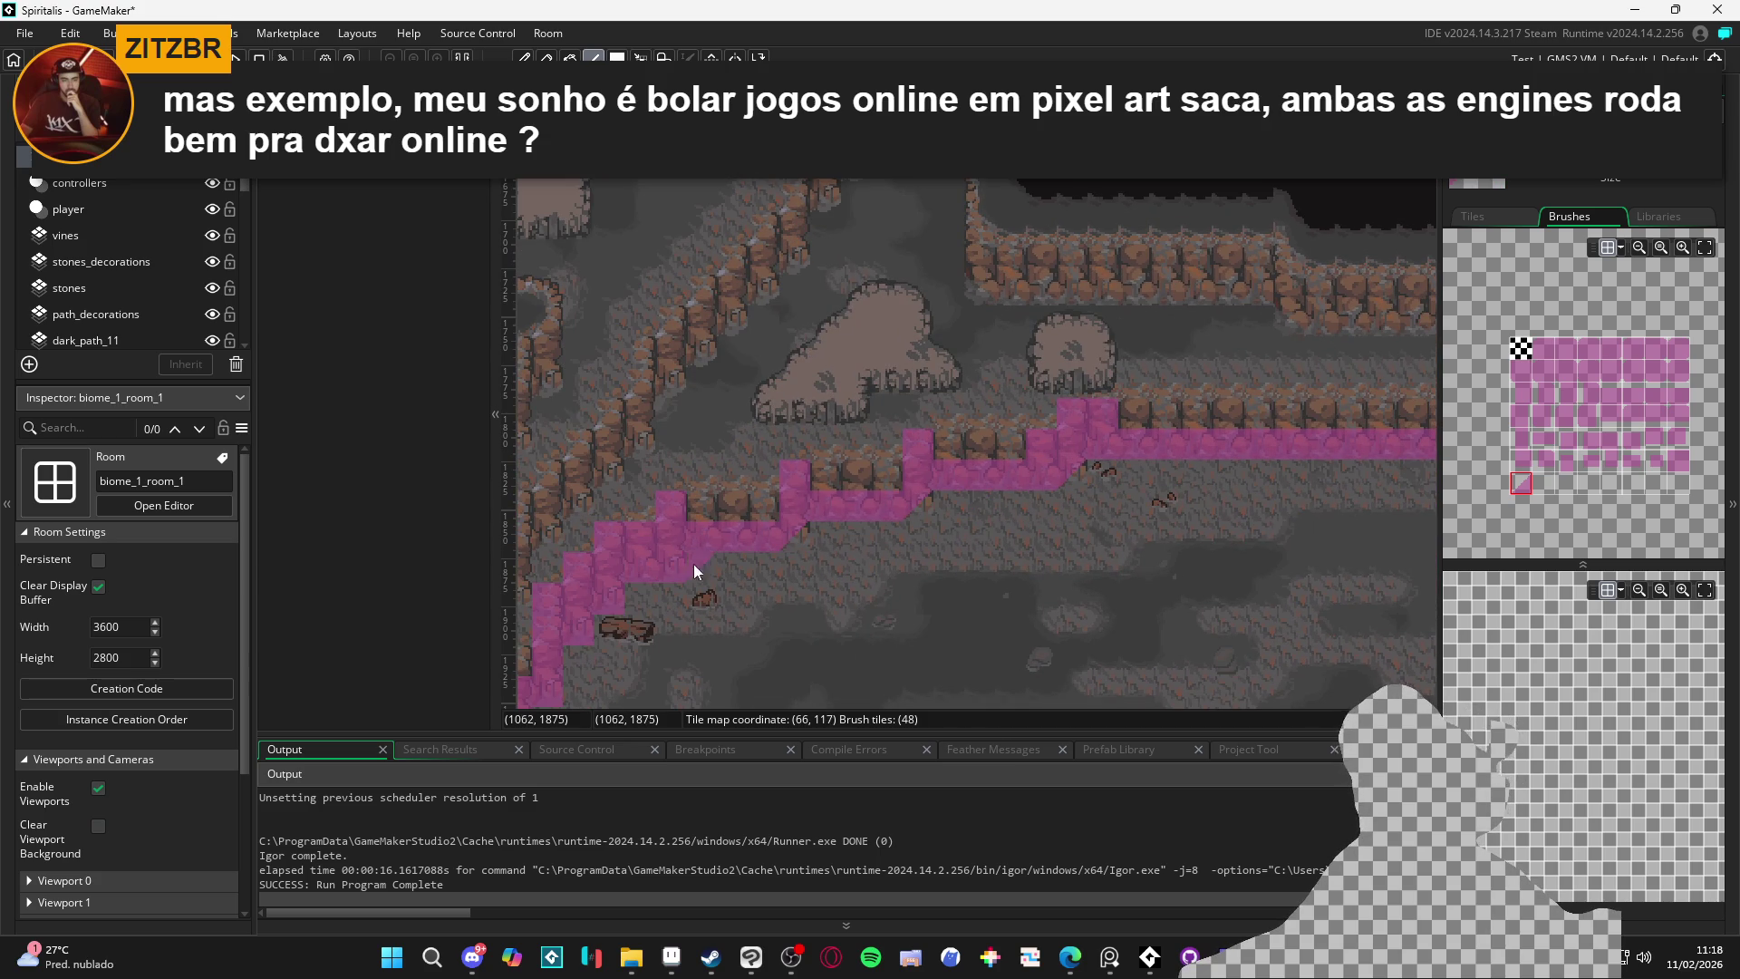
pyautogui.moveTo(588, 635)
pyautogui.mouseDown()
pyautogui.moveTo(708, 560)
pyautogui.moveTo(749, 563)
pyautogui.mouseUp()
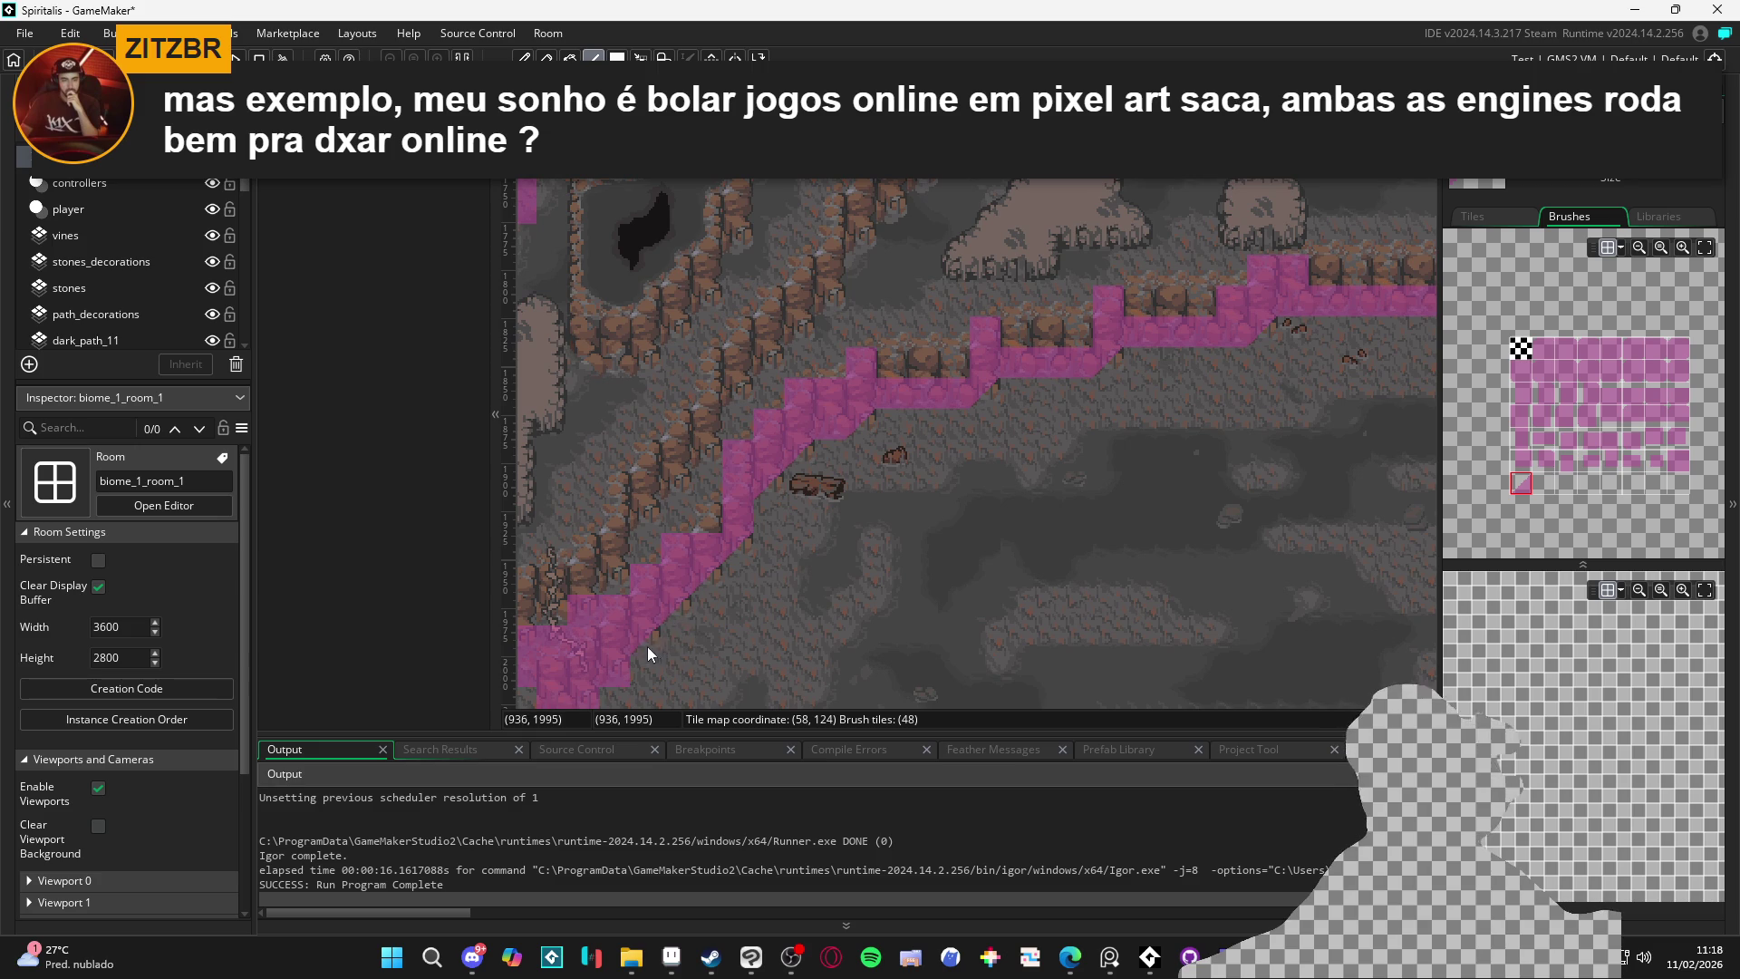
pyautogui.moveTo(647, 648); pyautogui.dragTo(997, 480)
pyautogui.moveTo(913, 556); pyautogui.dragTo(863, 553)
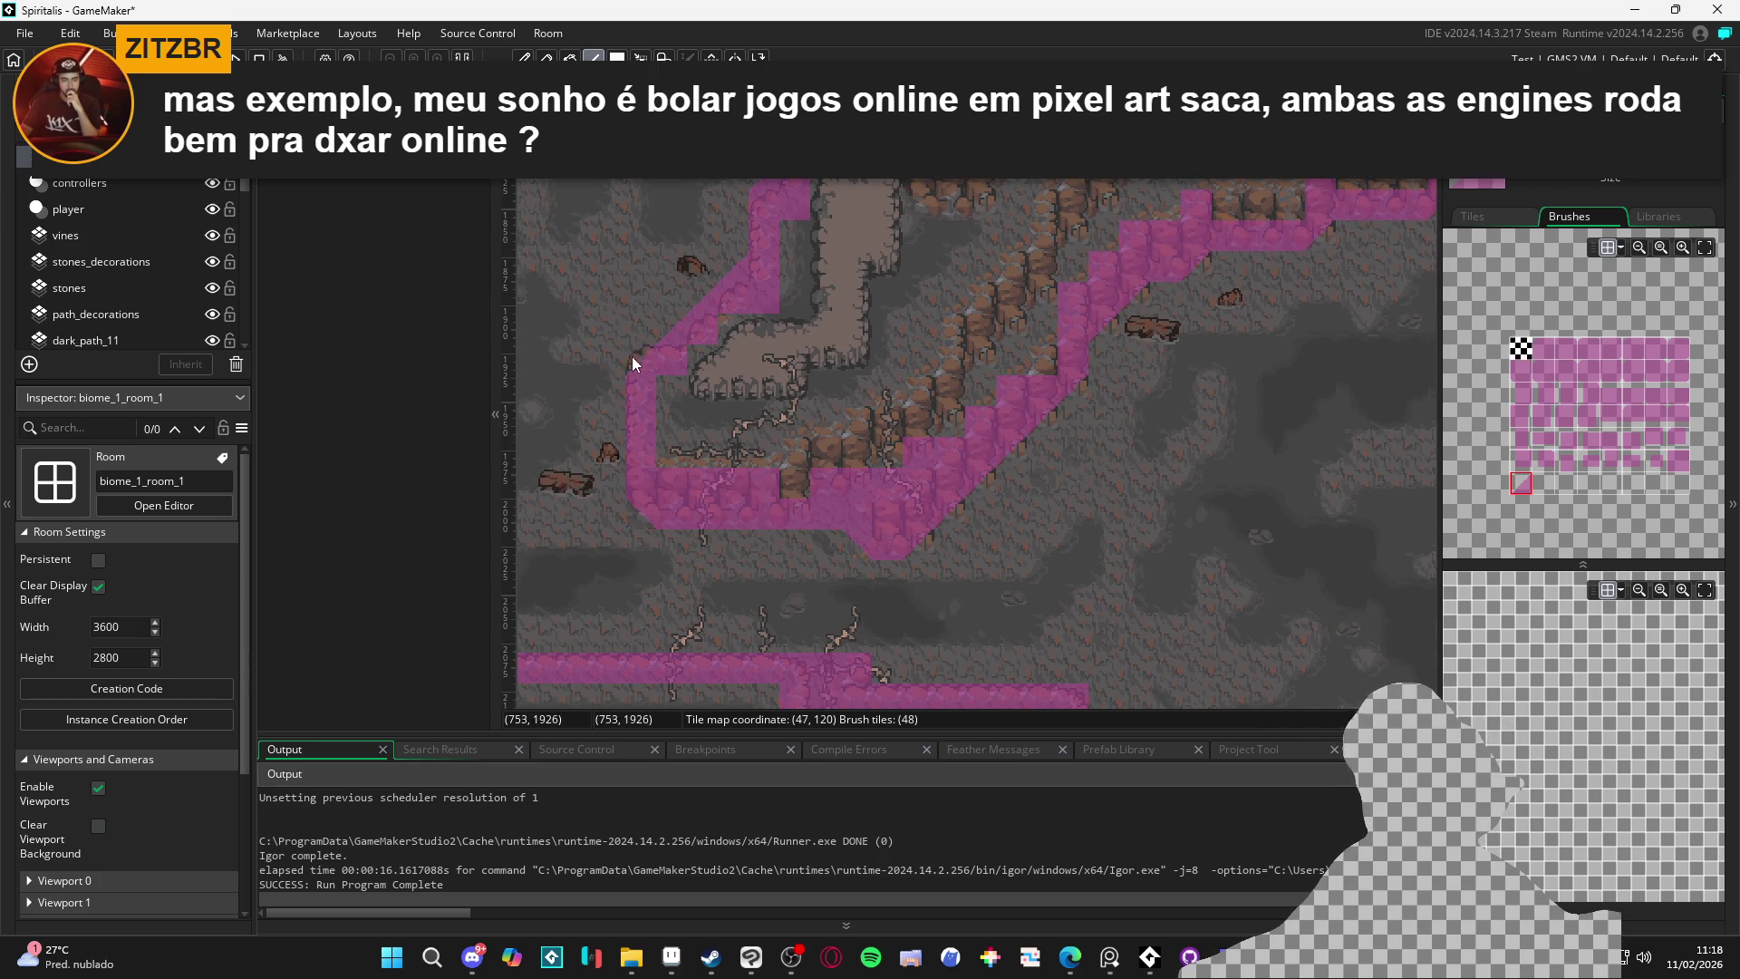
pyautogui.moveTo(1184, 477); pyautogui.dragTo(916, 563)
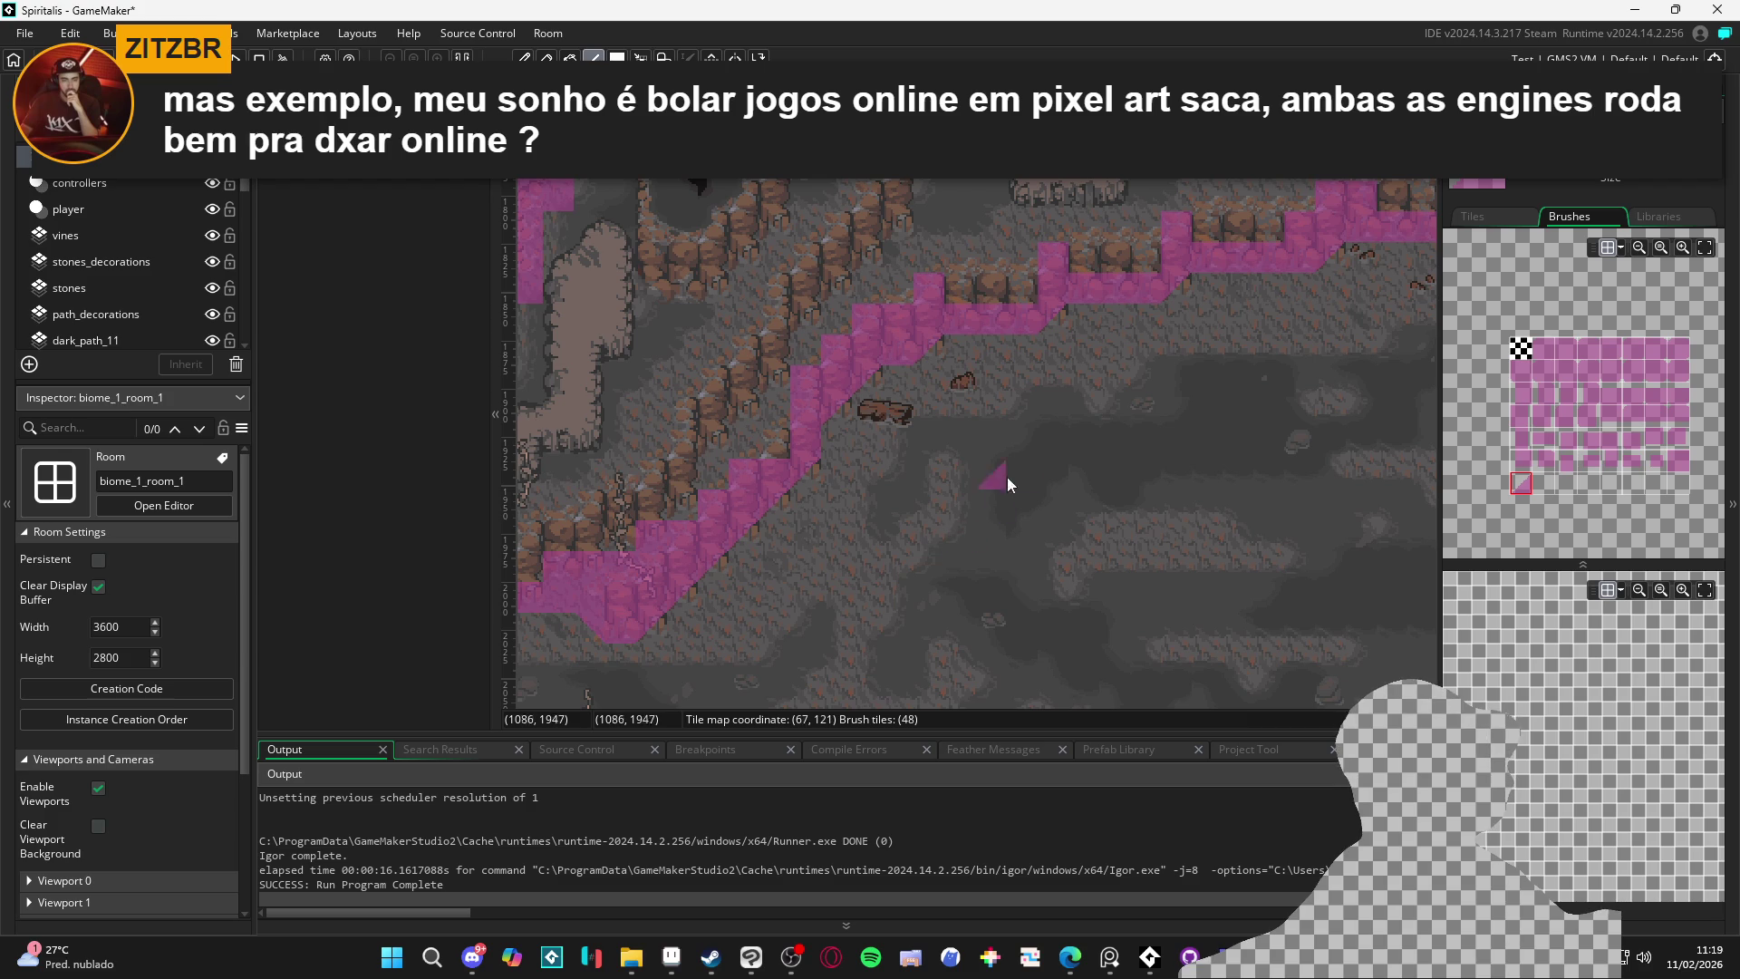
# Switch the brush between the solid and slope collision tiles while moving to the middle path
pyautogui.click(1677, 460)
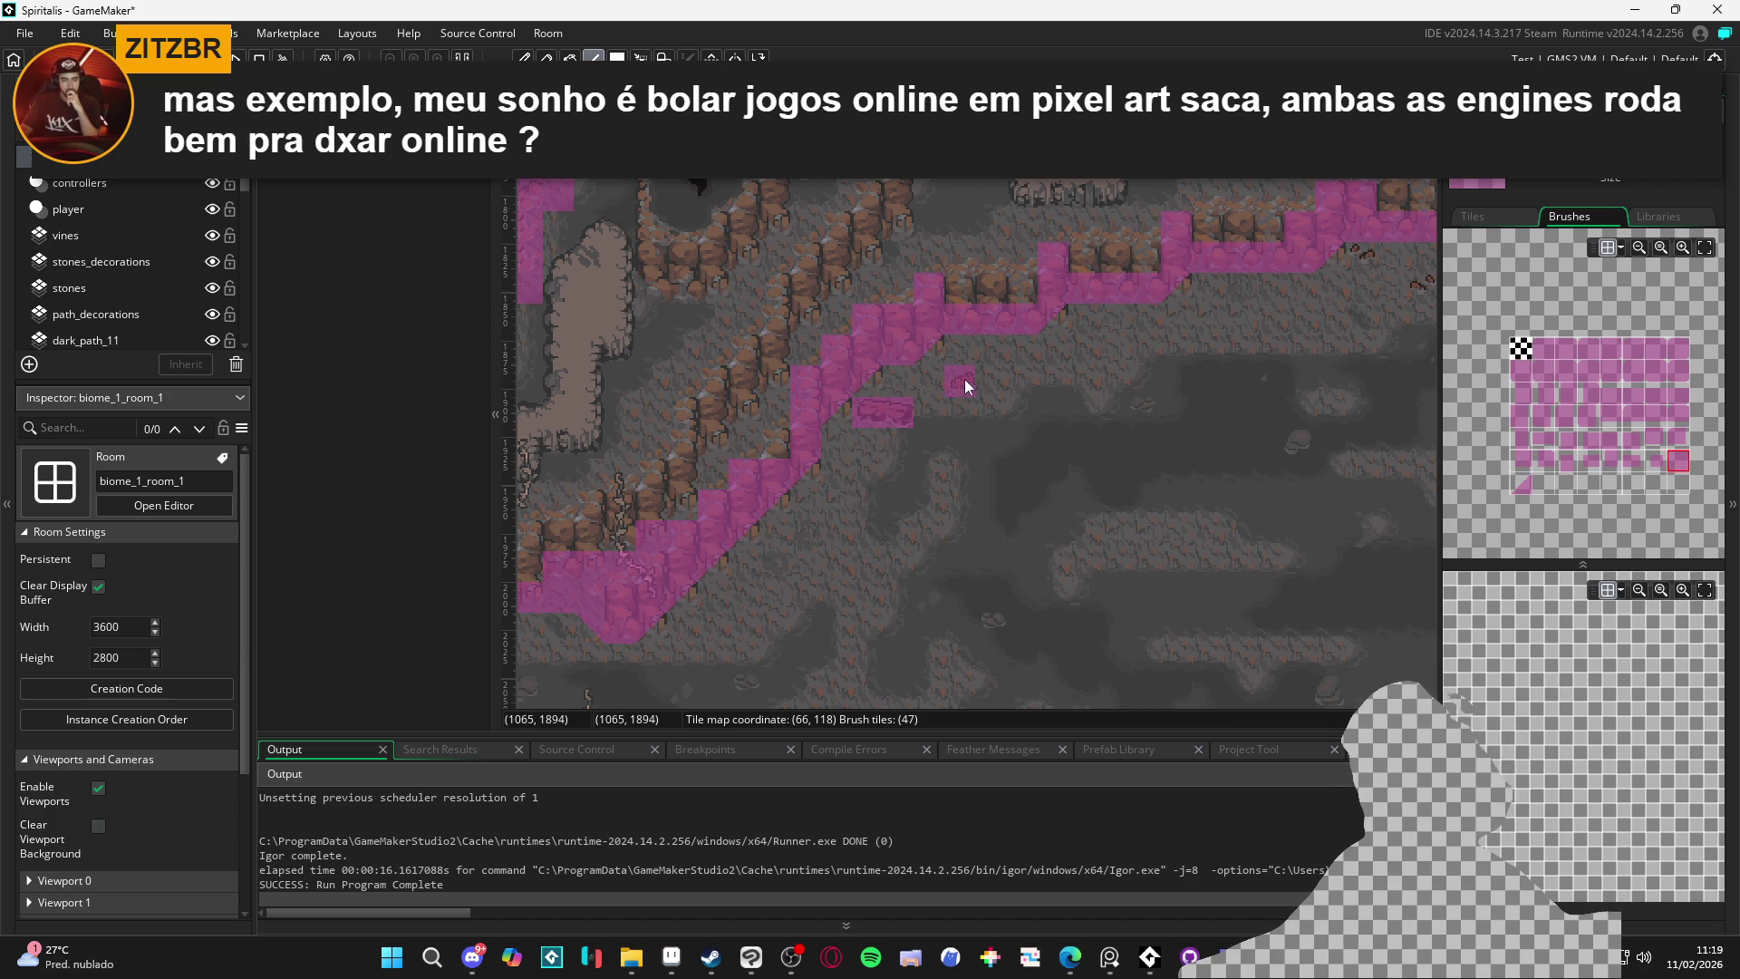
pyautogui.moveTo(1056, 414); pyautogui.dragTo(896, 392)
pyautogui.moveTo(850, 486)
pyautogui.mouseDown()
pyautogui.moveTo(895, 315)
pyautogui.moveTo(808, 389)
pyautogui.moveTo(951, 299)
pyautogui.mouseUp()
pyautogui.click(1517, 484)
pyautogui.moveTo(1040, 407)
pyautogui.mouseDown()
pyautogui.moveTo(877, 484)
pyautogui.moveTo(1013, 545)
pyautogui.mouseUp()
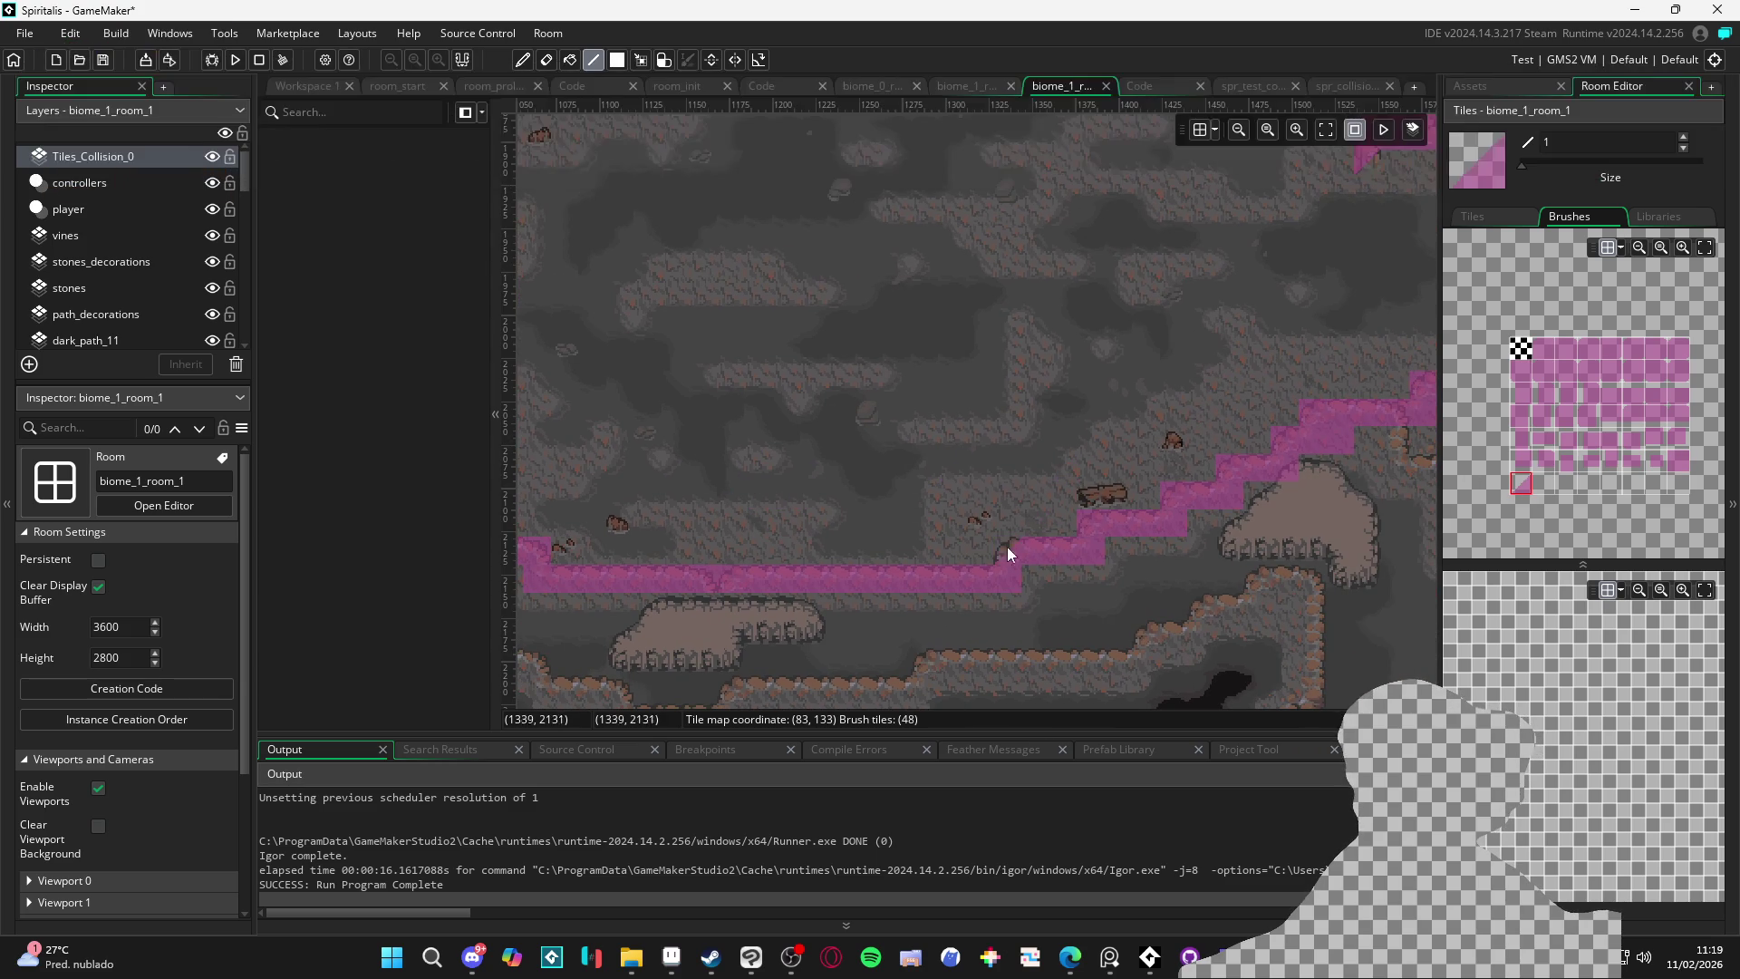
# Mirror the slope brush with X so it rises to the right, then reach the lower ledge
pyautogui.press('x')
pyautogui.moveTo(1117, 524)
pyautogui.mouseDown()
pyautogui.moveTo(925, 548)
pyautogui.moveTo(968, 542)
pyautogui.mouseUp()
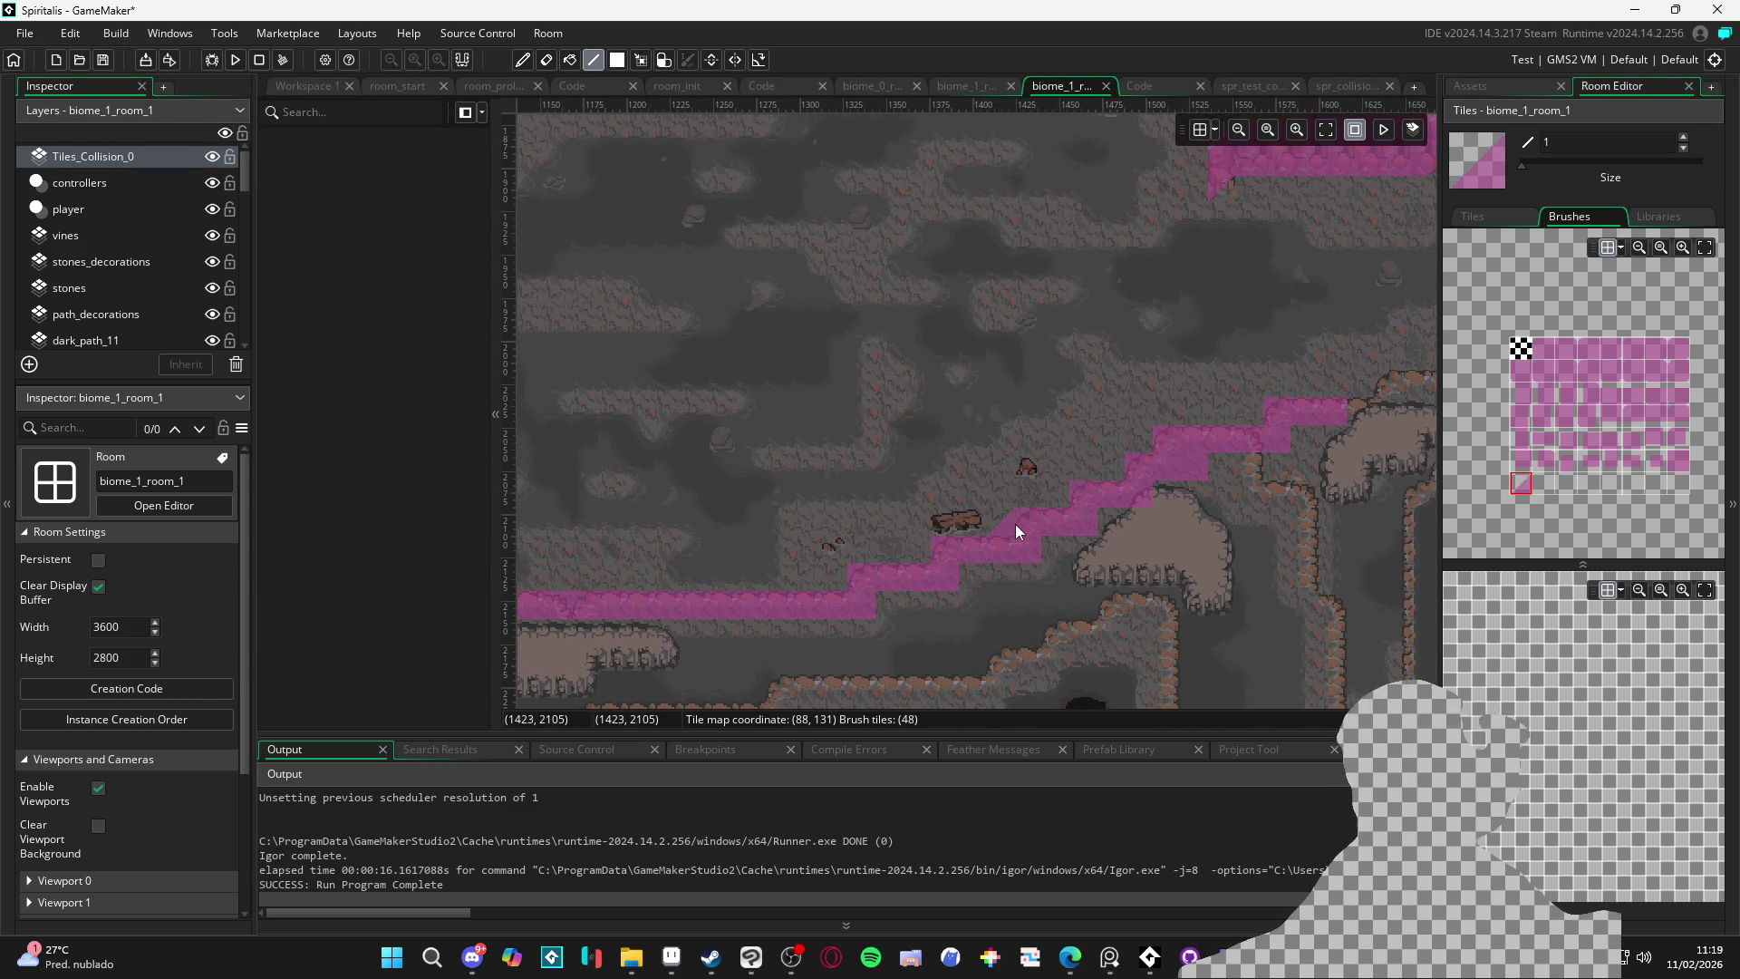
pyautogui.moveTo(1090, 492); pyautogui.dragTo(979, 551)
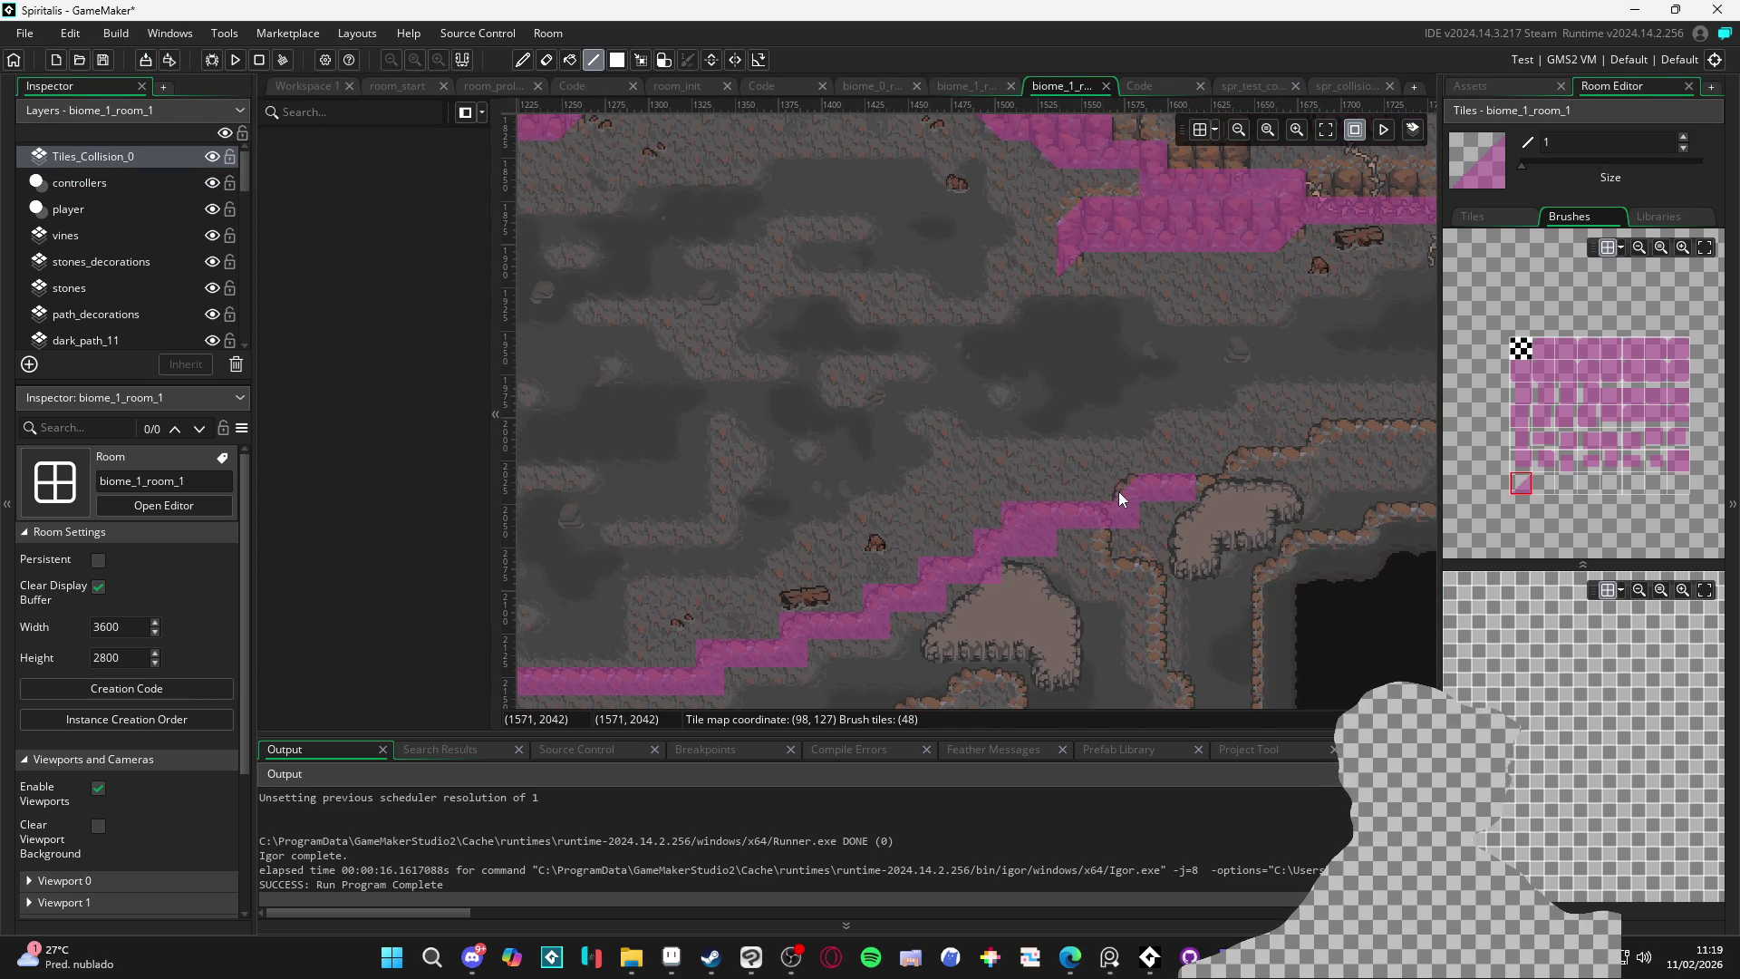
pyautogui.moveTo(1103, 497); pyautogui.dragTo(991, 533)
pyautogui.moveTo(1049, 472); pyautogui.dragTo(926, 544)
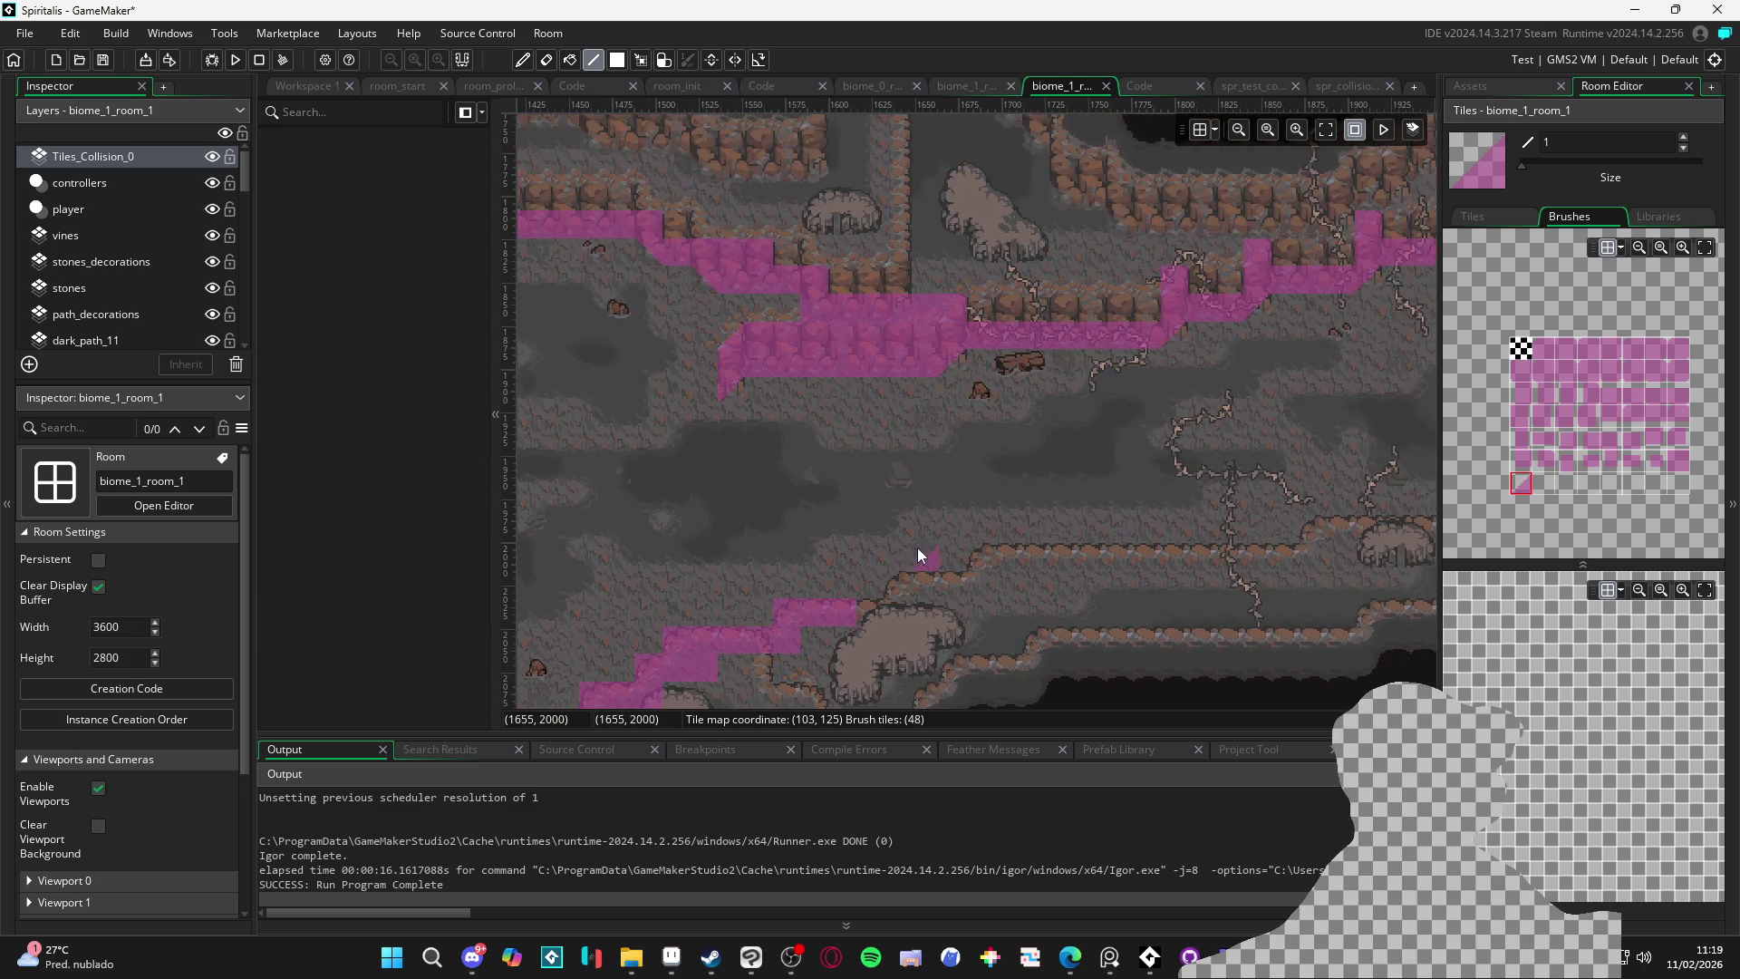
# Paint solid collision tiles over the slopes and in a stepped strip along the ledge's start
pyautogui.click(1542, 348)
pyautogui.click(876, 591)
pyautogui.click(1678, 462)
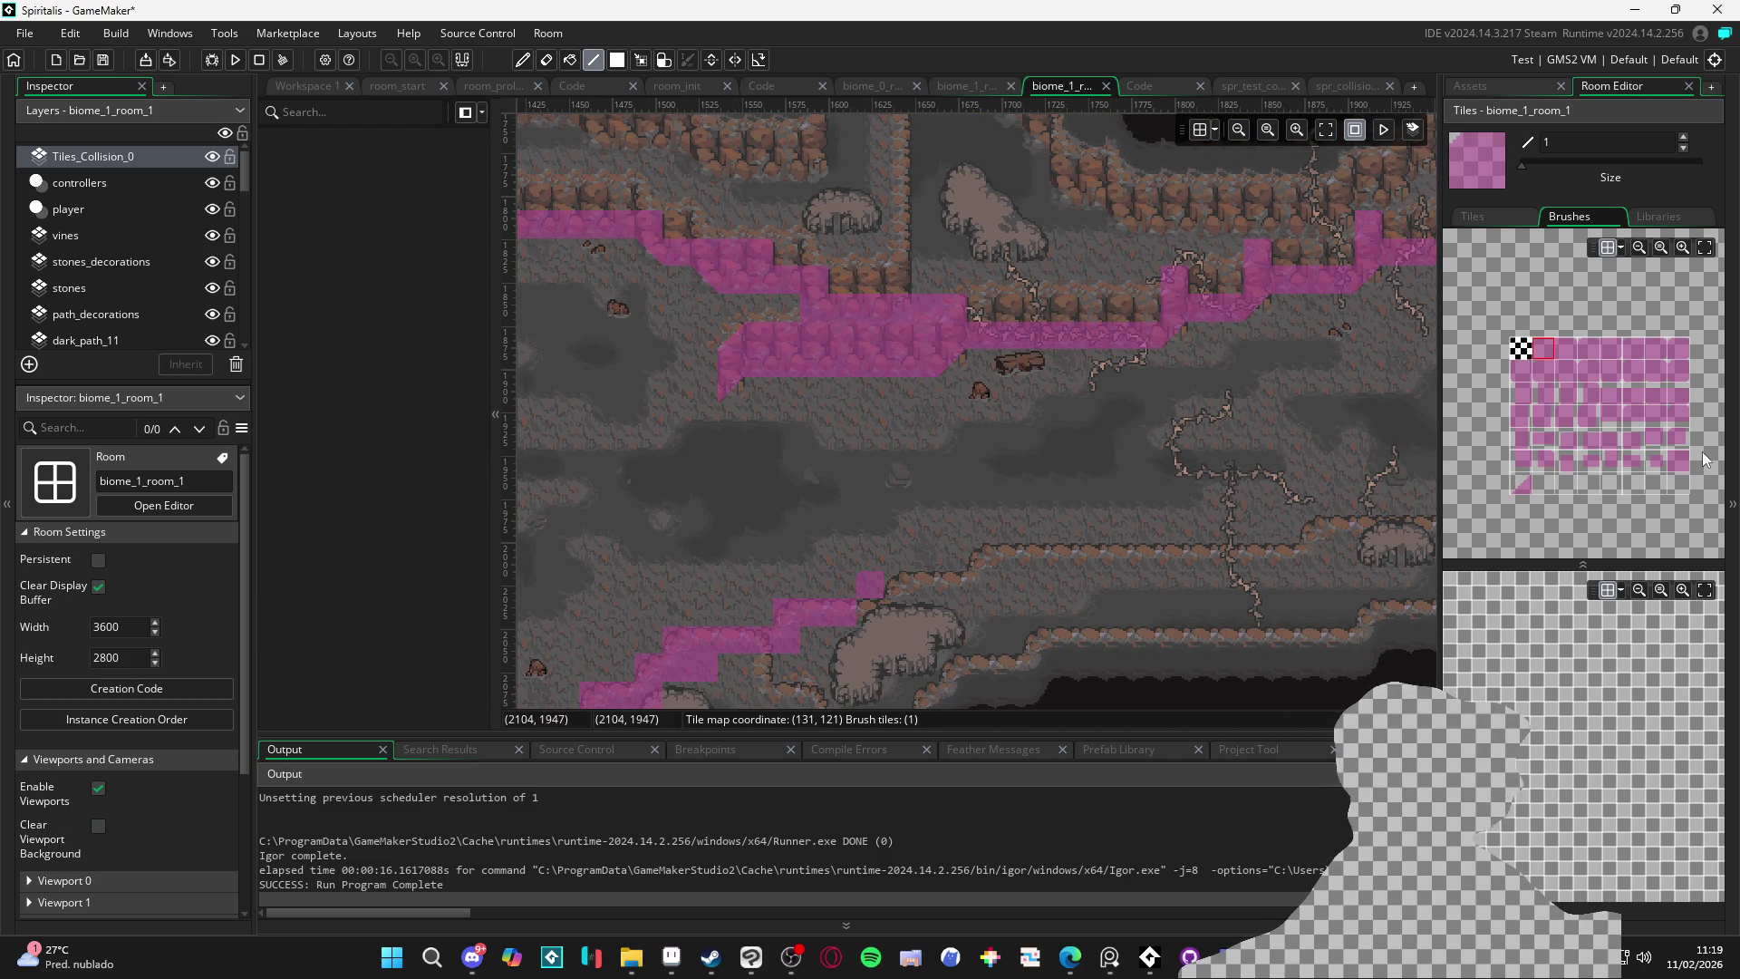
pyautogui.click(941, 594)
pyautogui.moveTo(894, 595)
pyautogui.mouseDown()
pyautogui.moveTo(981, 578)
pyautogui.moveTo(988, 560)
pyautogui.moveTo(875, 613)
pyautogui.moveTo(908, 605)
pyautogui.mouseUp()
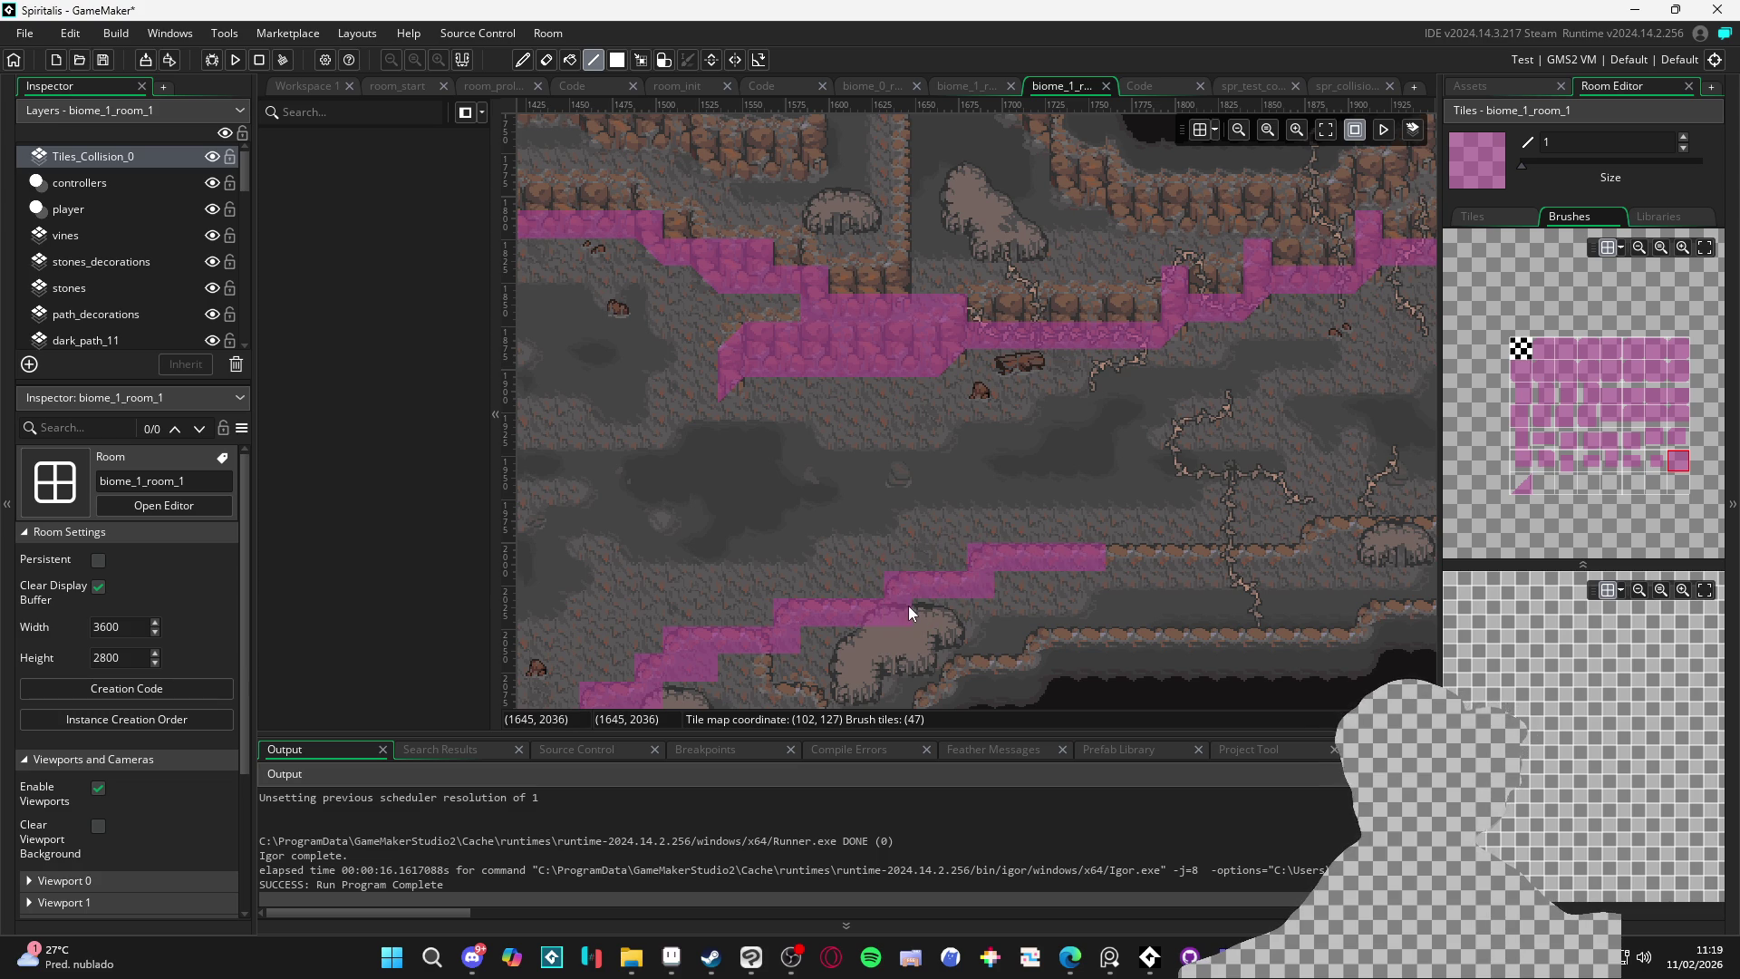
# Extend the solid collision strip rightward along the lower ledge and up the rising ledge
pyautogui.click(1524, 494)
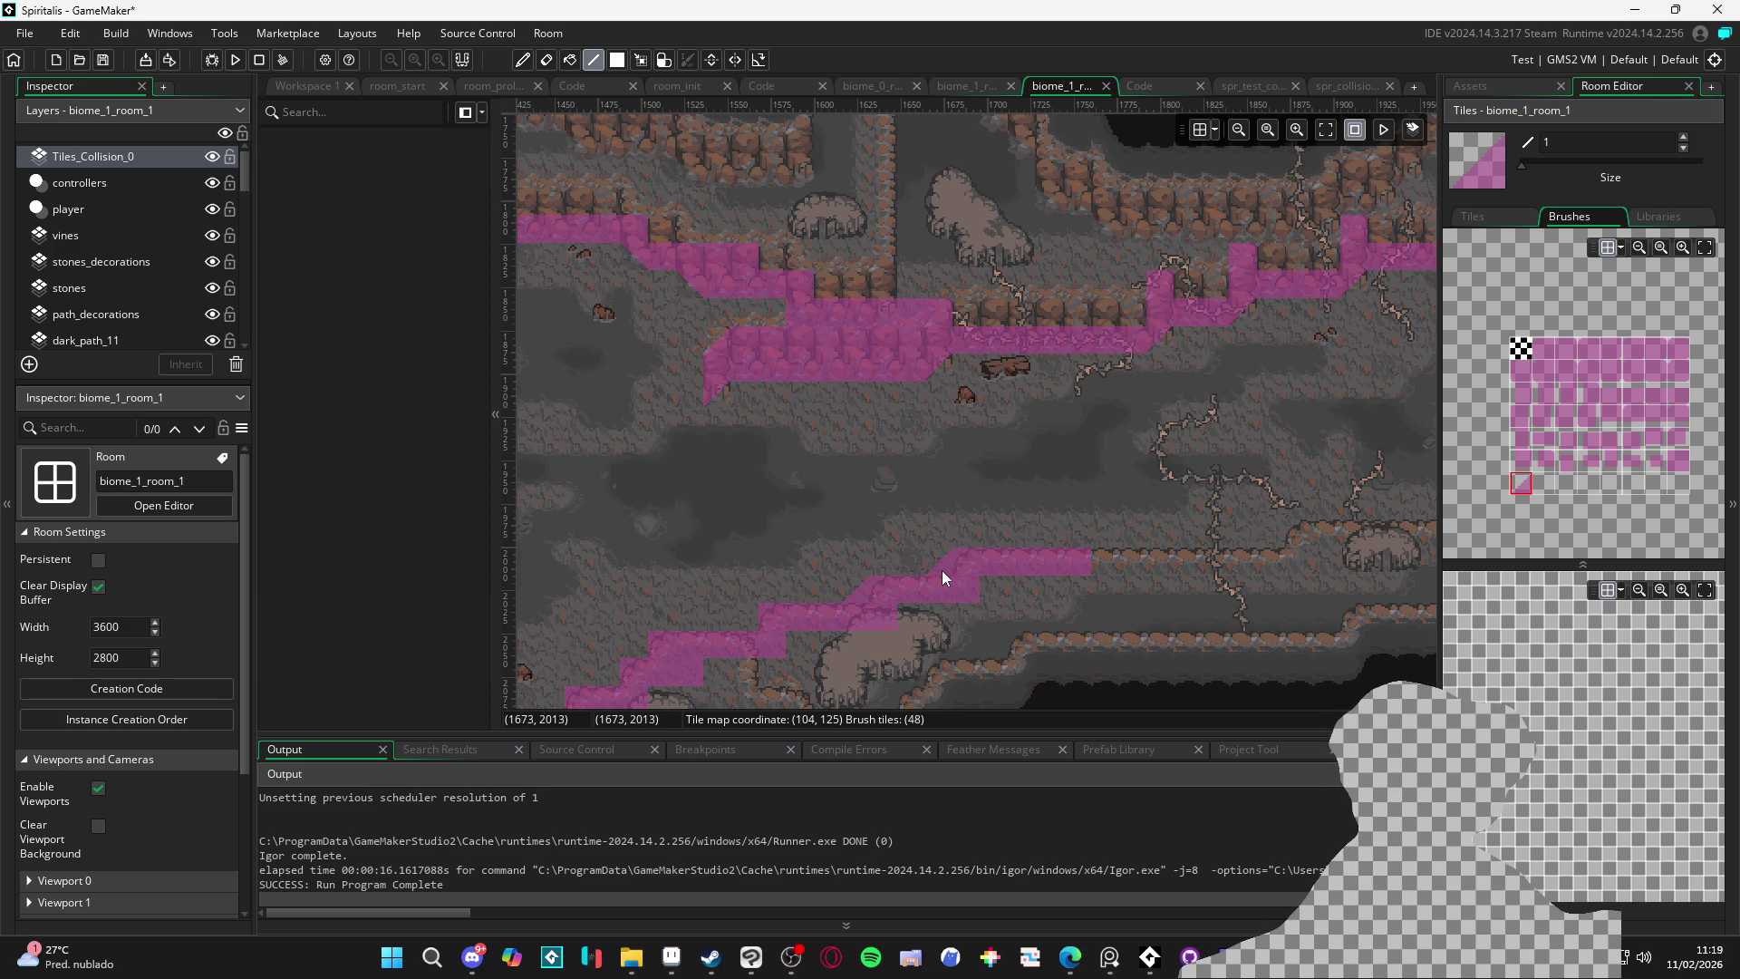
pyautogui.click(1675, 463)
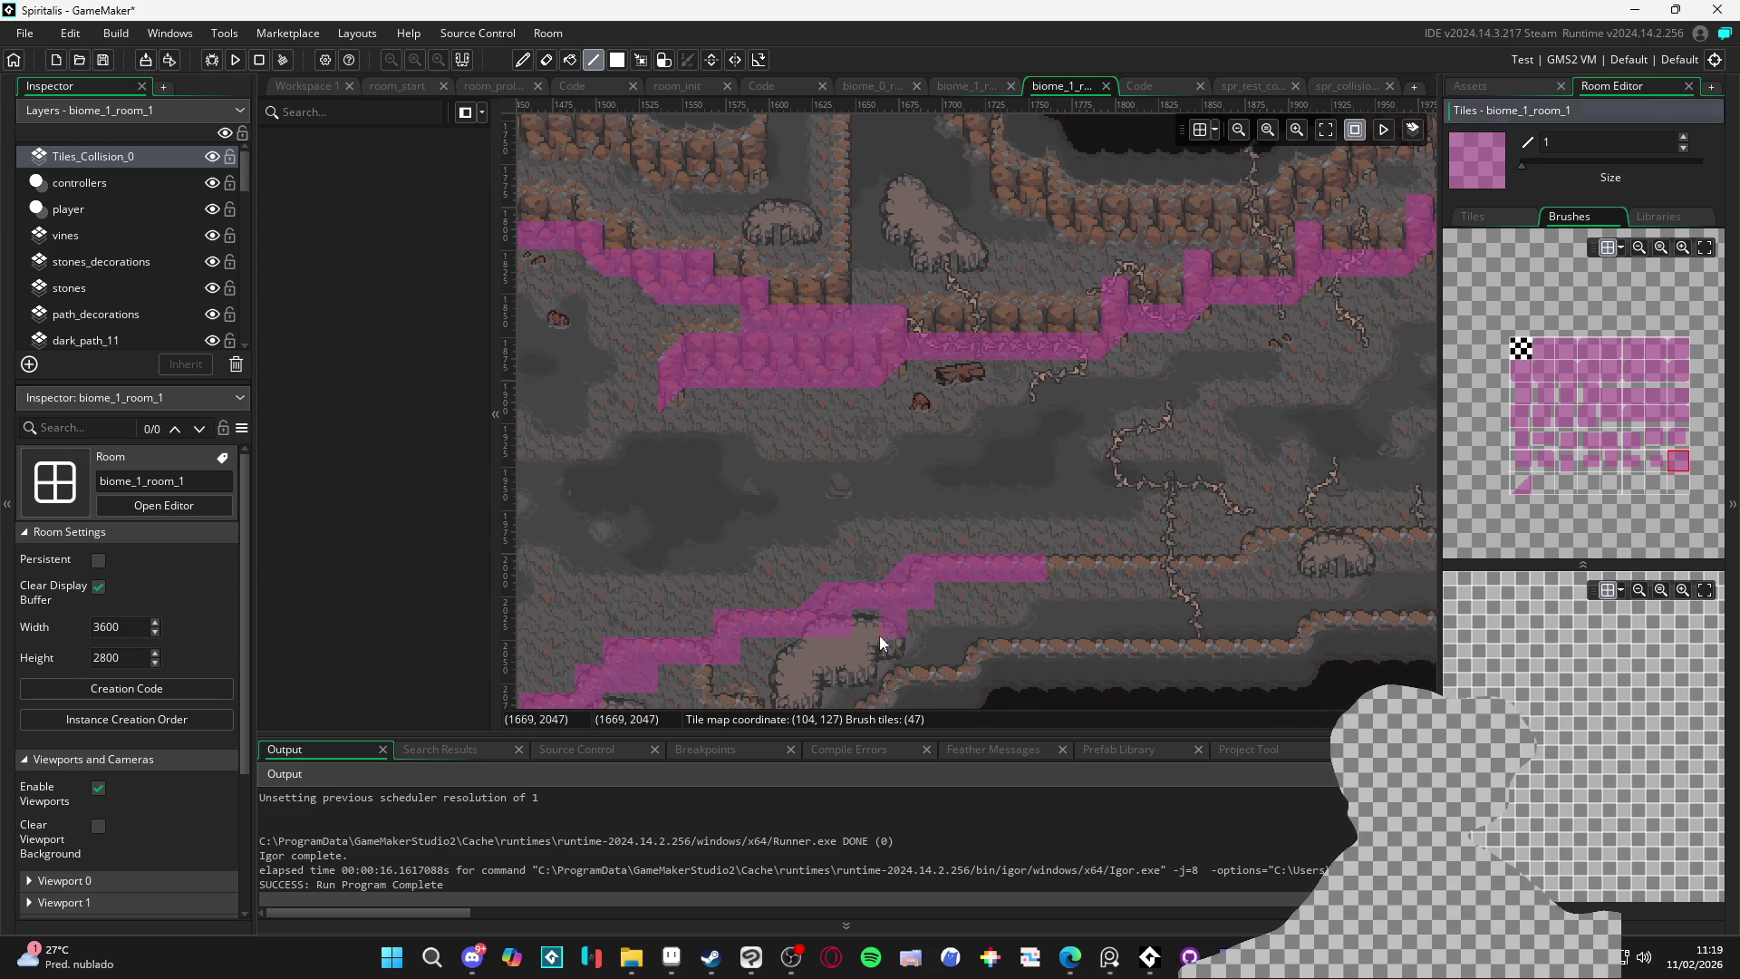
pyautogui.moveTo(801, 539)
pyautogui.mouseDown()
pyautogui.moveTo(1268, 499)
pyautogui.moveTo(1059, 550)
pyautogui.mouseUp()
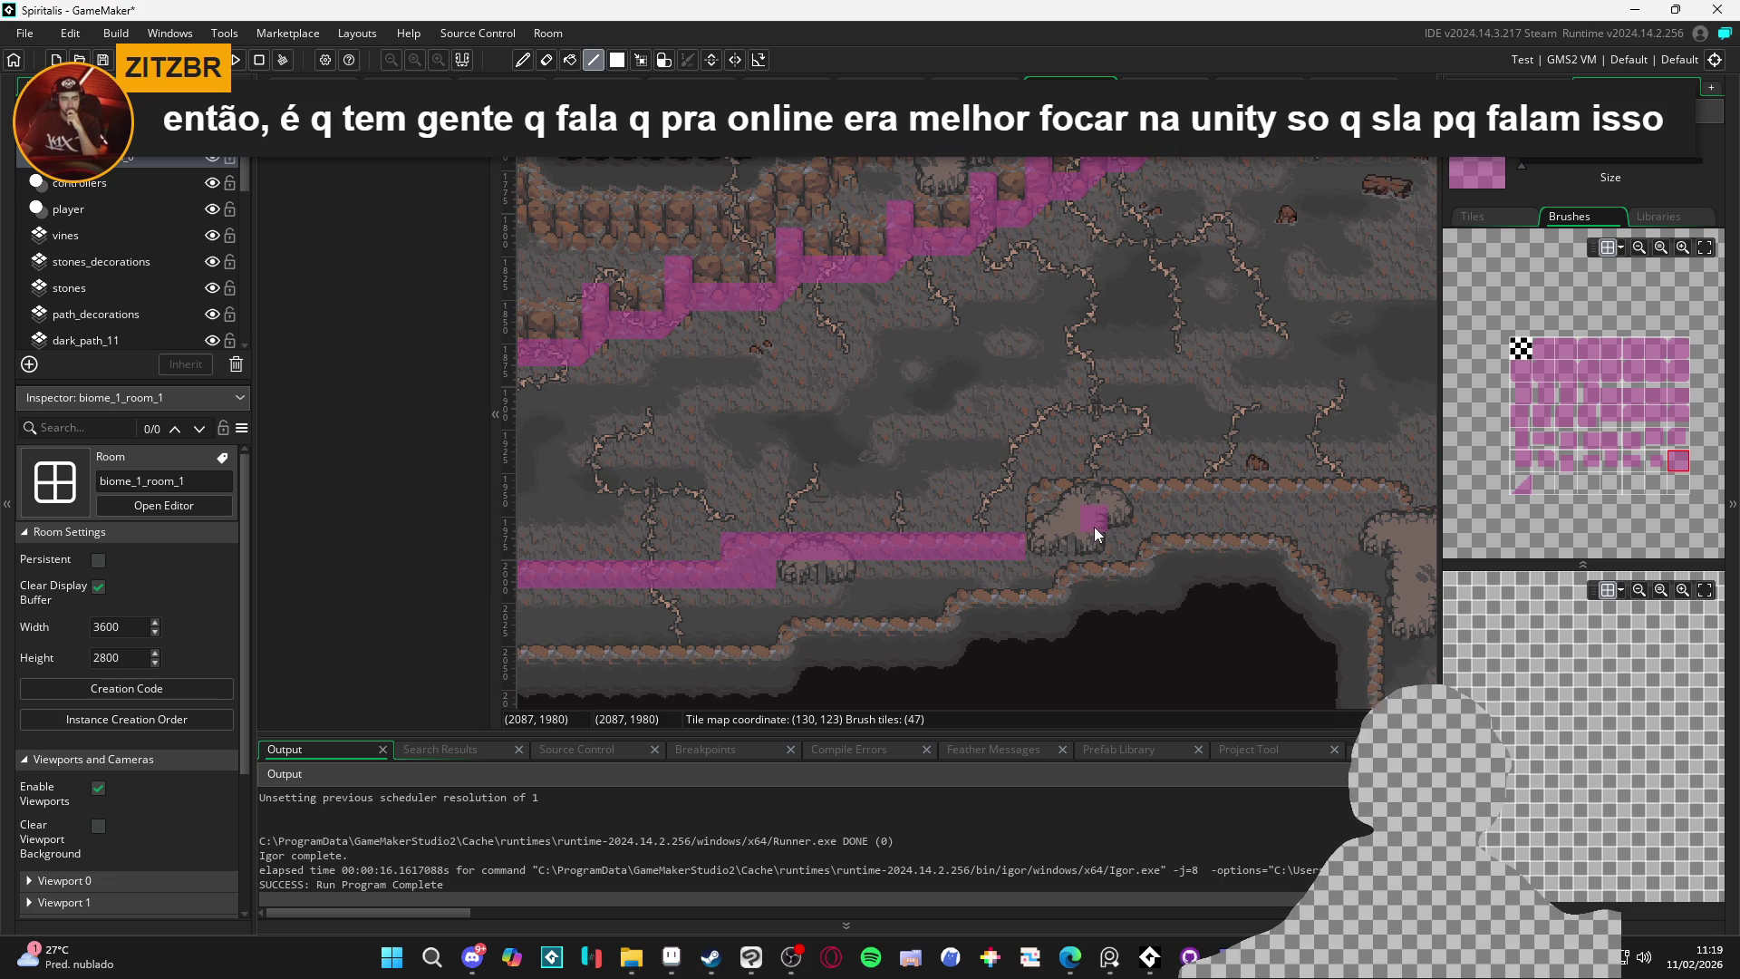
pyautogui.moveTo(1027, 535)
pyautogui.mouseDown()
pyautogui.moveTo(1038, 496)
pyautogui.moveTo(1389, 494)
pyautogui.moveTo(796, 529)
pyautogui.moveTo(927, 524)
pyautogui.moveTo(899, 503)
pyautogui.moveTo(909, 484)
pyautogui.moveTo(1104, 555)
pyautogui.moveTo(1118, 587)
pyautogui.moveTo(1275, 584)
pyautogui.moveTo(1311, 603)
pyautogui.moveTo(1199, 636)
pyautogui.moveTo(905, 656)
pyautogui.mouseUp()
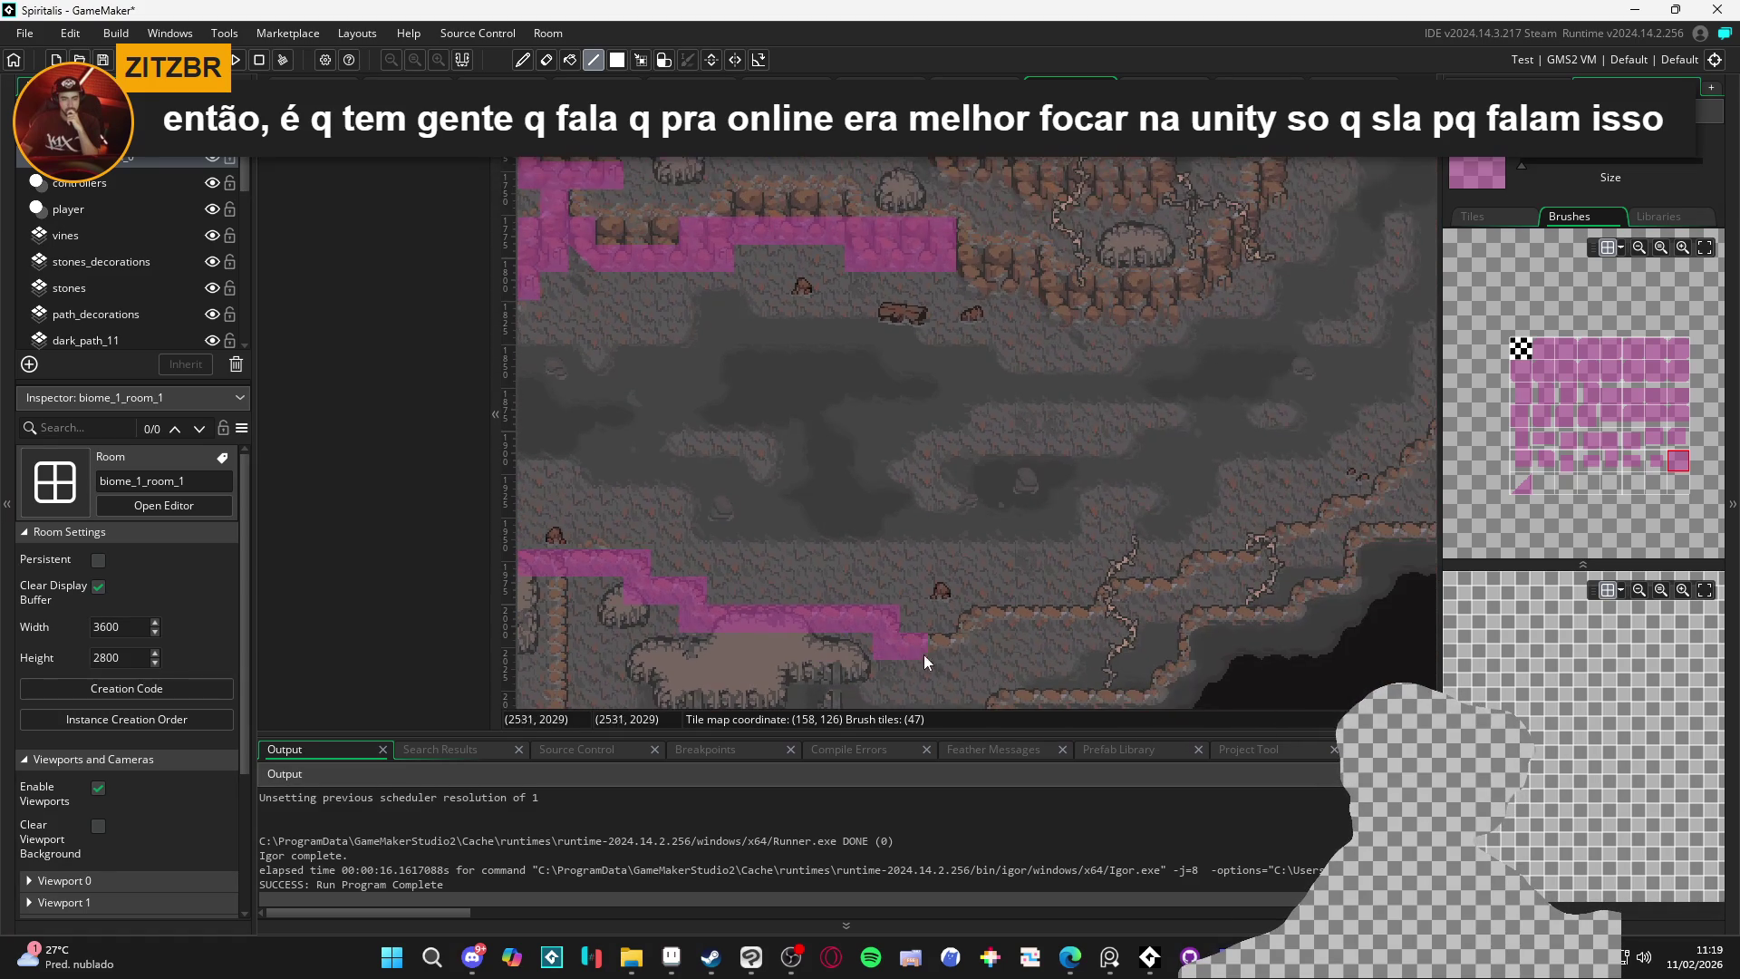
pyautogui.moveTo(1032, 625)
pyautogui.mouseDown()
pyautogui.moveTo(1129, 640)
pyautogui.moveTo(1106, 598)
pyautogui.moveTo(1190, 596)
pyautogui.moveTo(1216, 568)
pyautogui.moveTo(1153, 599)
pyautogui.moveTo(1091, 583)
pyautogui.moveTo(1130, 604)
pyautogui.mouseUp()
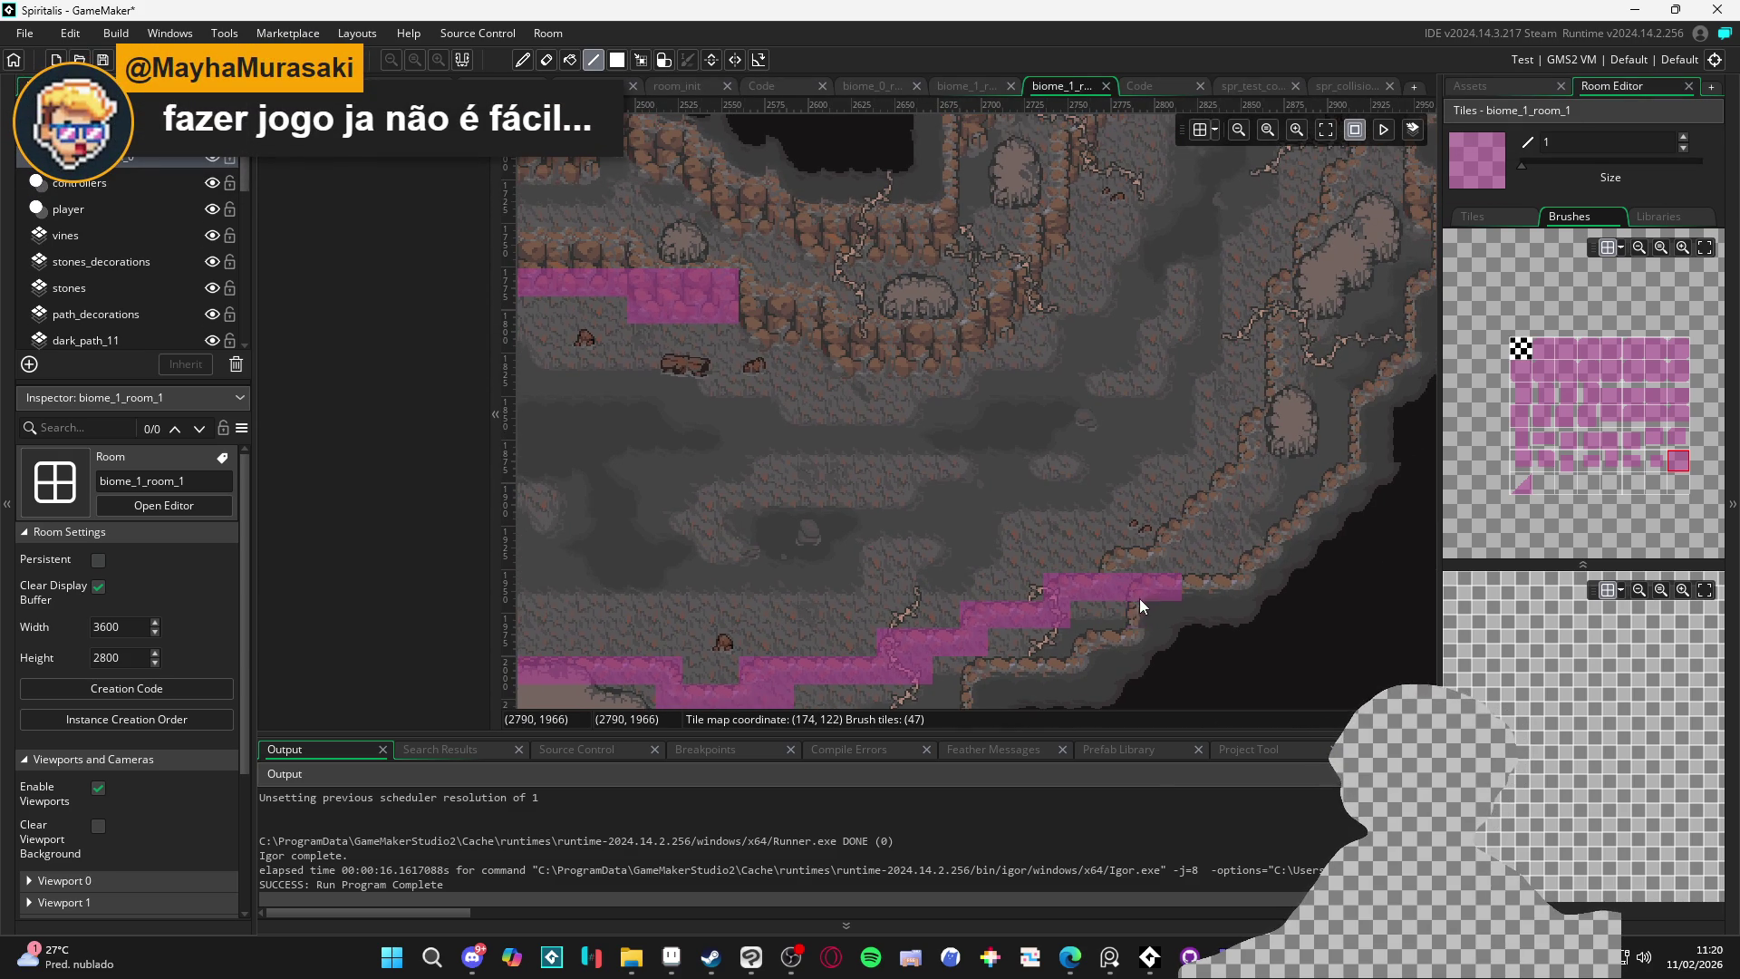
pyautogui.moveTo(1116, 549)
pyautogui.mouseDown()
pyautogui.moveTo(1232, 569)
pyautogui.moveTo(1195, 511)
pyautogui.moveTo(1255, 529)
pyautogui.moveTo(1225, 496)
pyautogui.moveTo(1277, 381)
pyautogui.moveTo(1275, 290)
pyautogui.mouseUp()
pyautogui.scroll(3, 1232, 450)
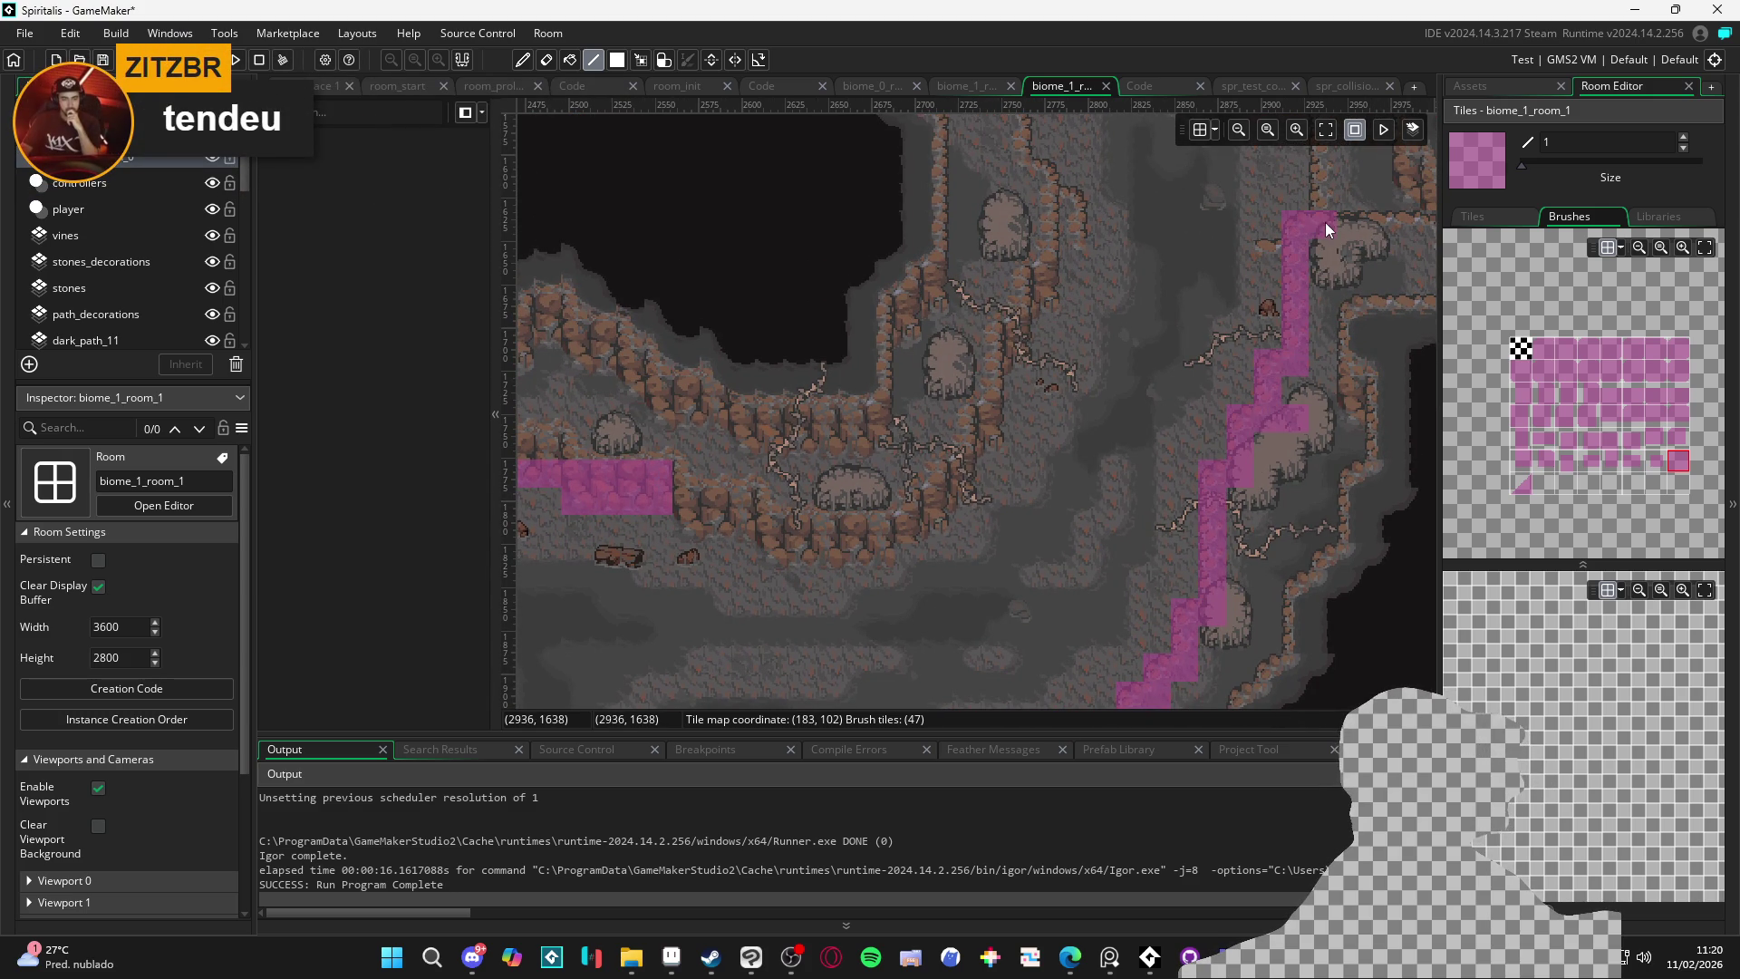
# Add a single collision tile on the ledge below the diagonal passage
pyautogui.hscroll(-1, 1151, 349)
pyautogui.click(982, 505)
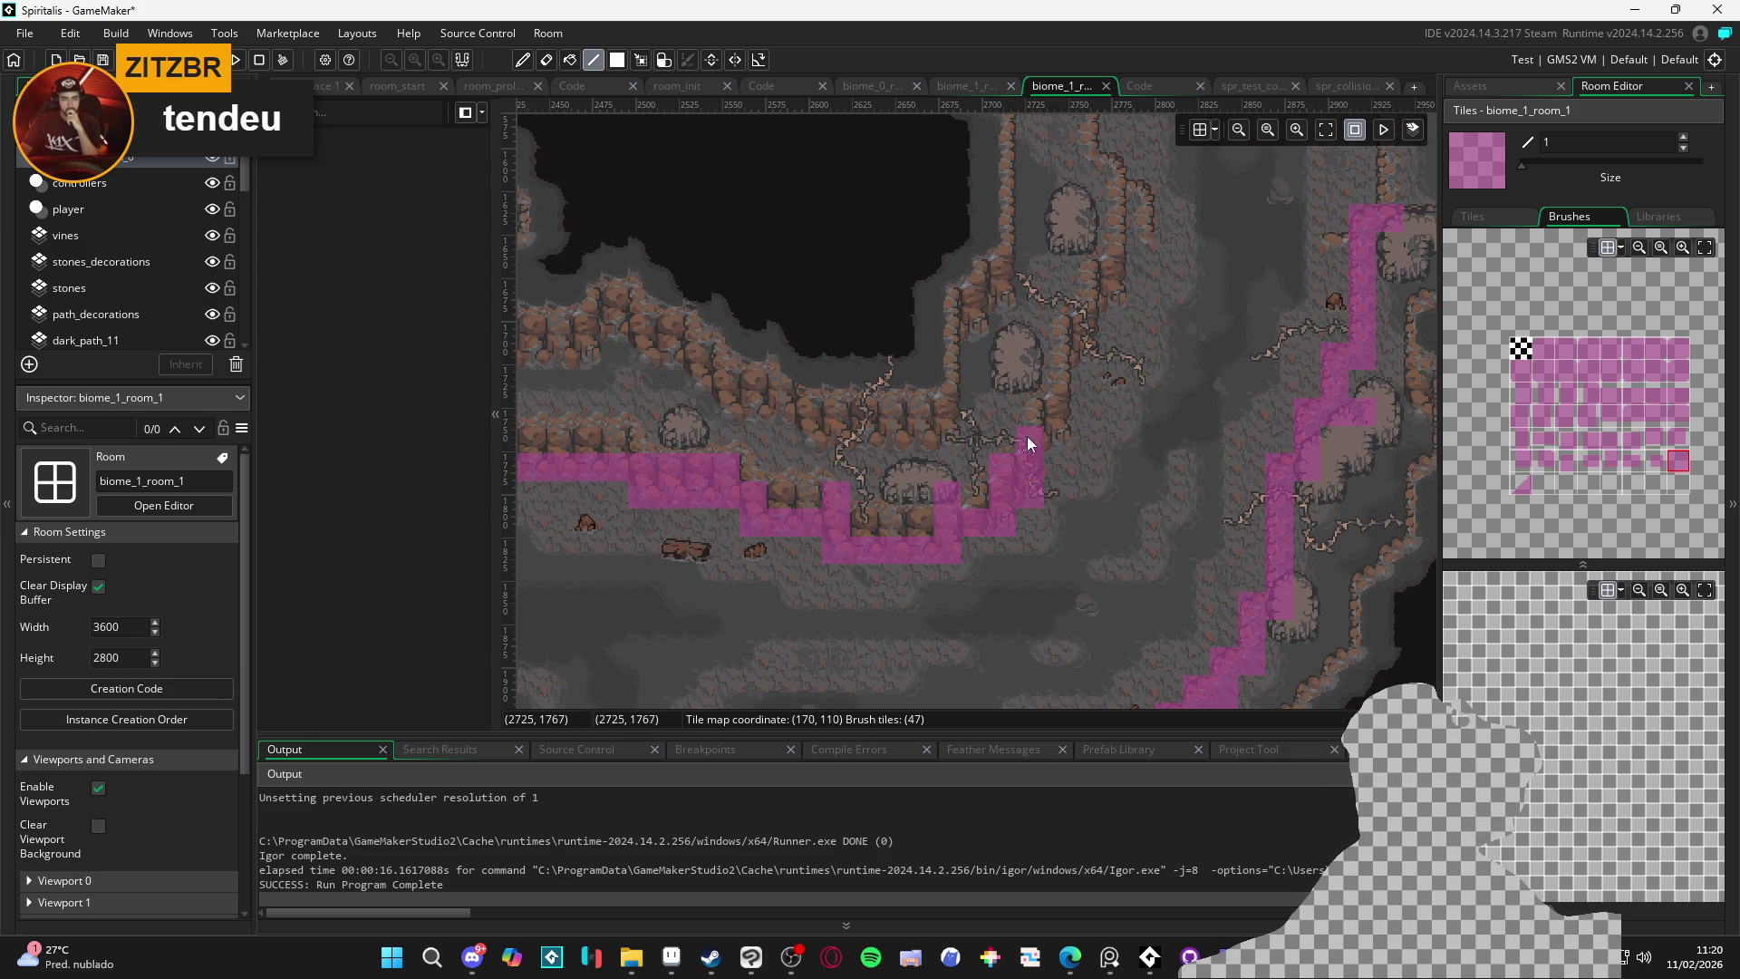
pyautogui.moveTo(1057, 362); pyautogui.dragTo(1029, 474)
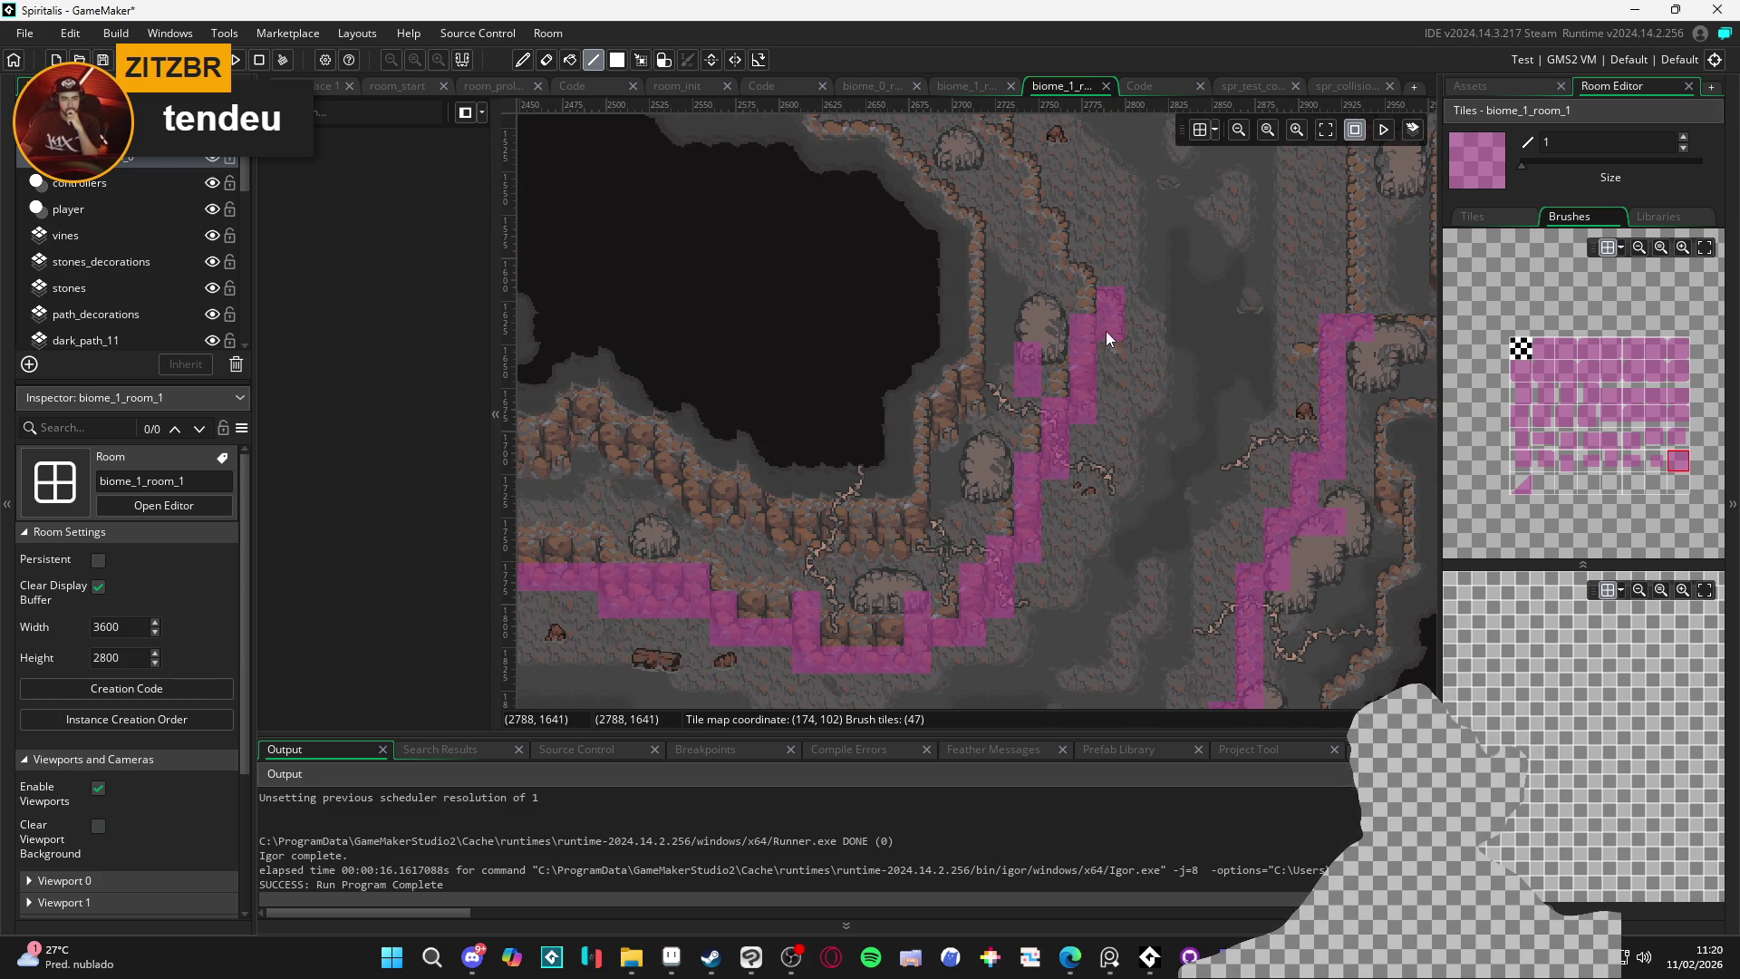
pyautogui.moveTo(1080, 288)
pyautogui.mouseDown()
pyautogui.moveTo(1037, 417)
pyautogui.moveTo(987, 298)
pyautogui.moveTo(985, 401)
pyautogui.moveTo(952, 243)
pyautogui.moveTo(981, 486)
pyautogui.mouseUp()
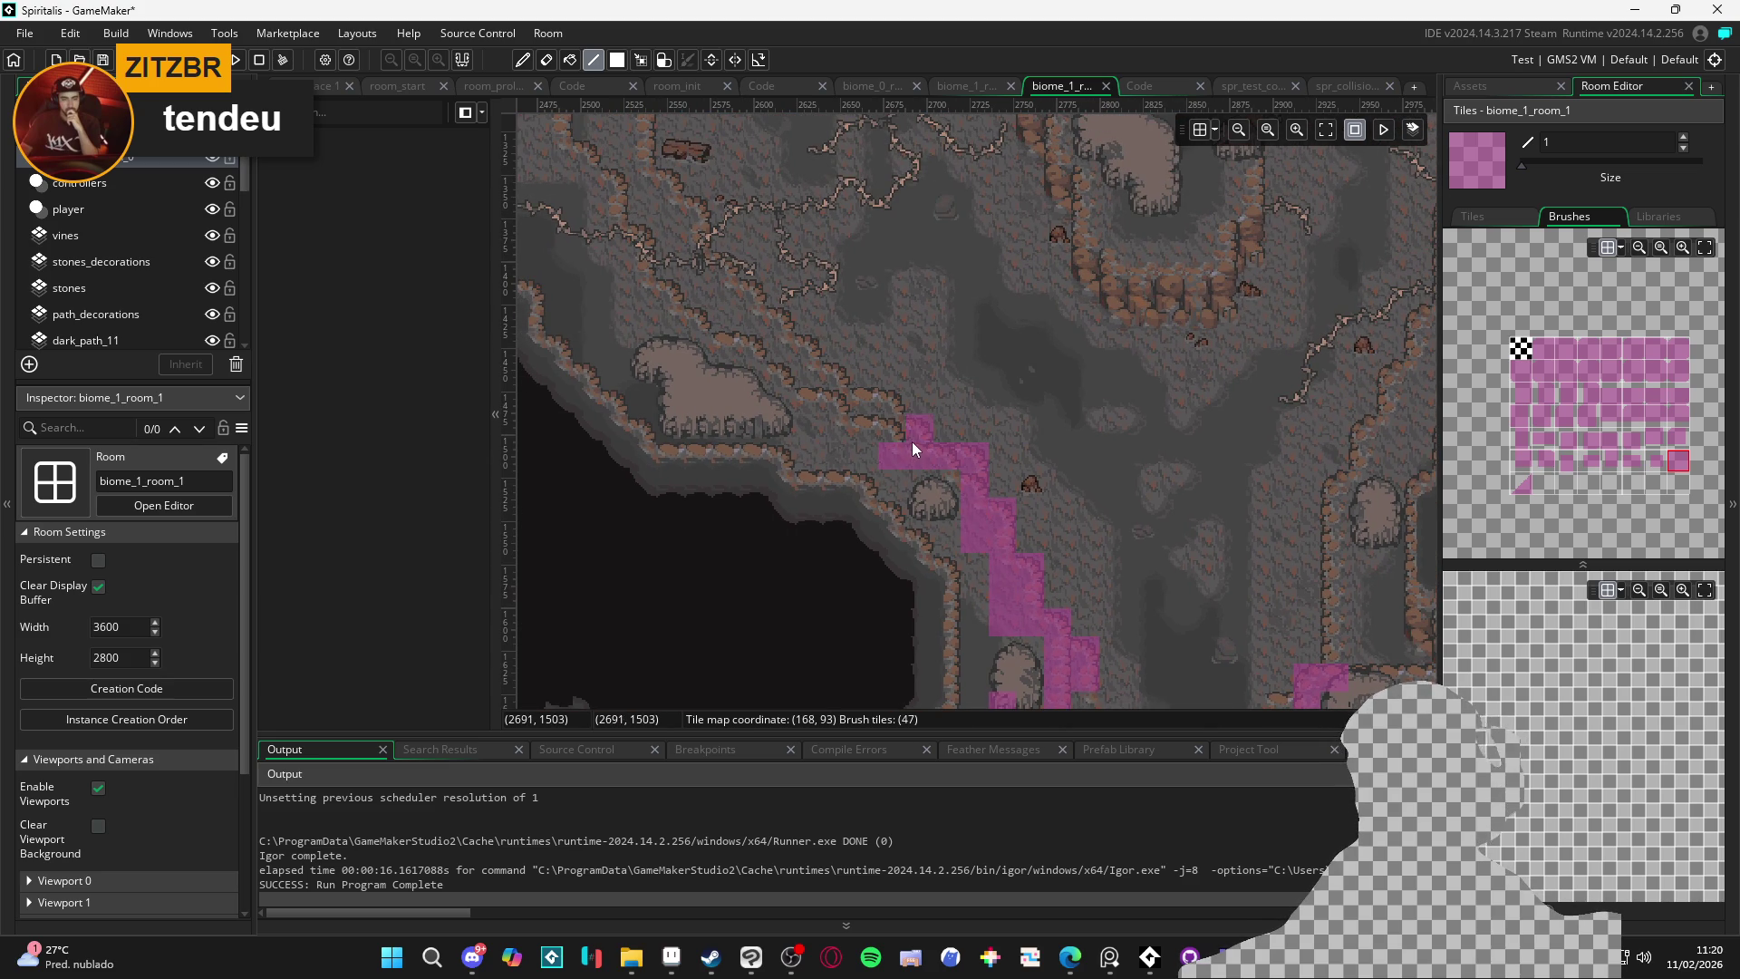
# Paint a rising column of collision tiles up the diagonal passage wall
pyautogui.moveTo(833, 384)
pyautogui.mouseDown()
pyautogui.moveTo(793, 372)
pyautogui.moveTo(777, 325)
pyautogui.moveTo(703, 291)
pyautogui.mouseUp()
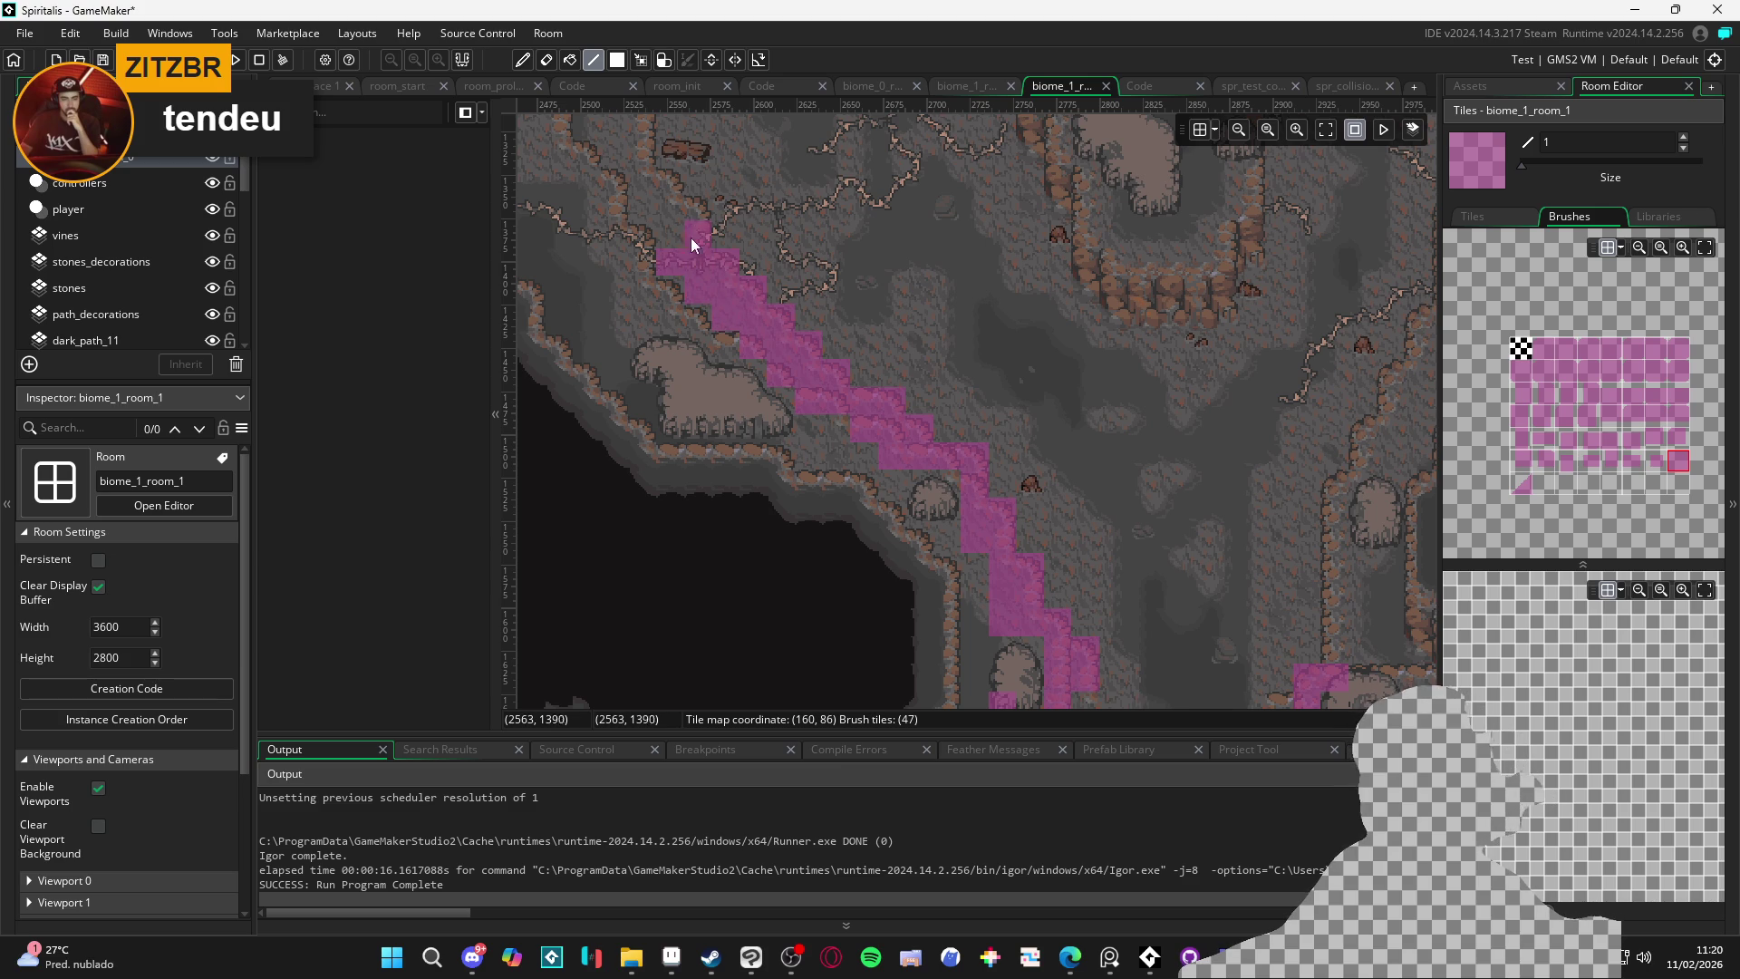
pyautogui.moveTo(660, 222); pyautogui.dragTo(751, 385)
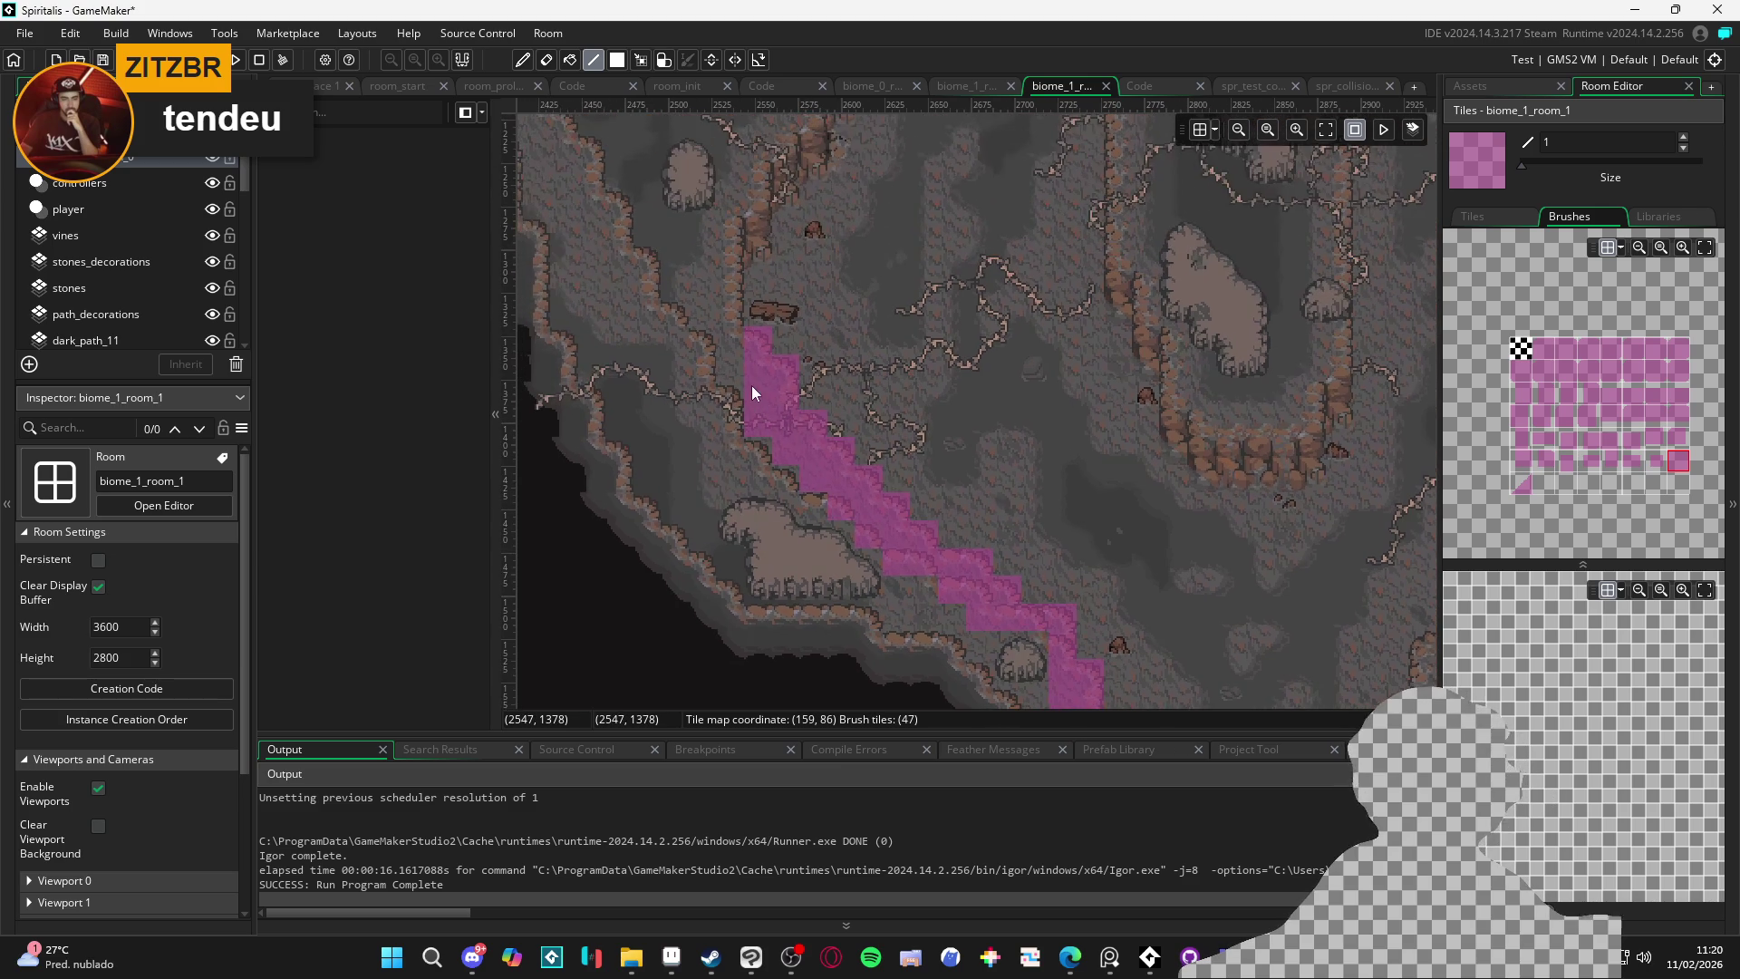
pyautogui.moveTo(717, 290)
pyautogui.mouseDown()
pyautogui.moveTo(722, 506)
pyautogui.moveTo(756, 419)
pyautogui.mouseUp()
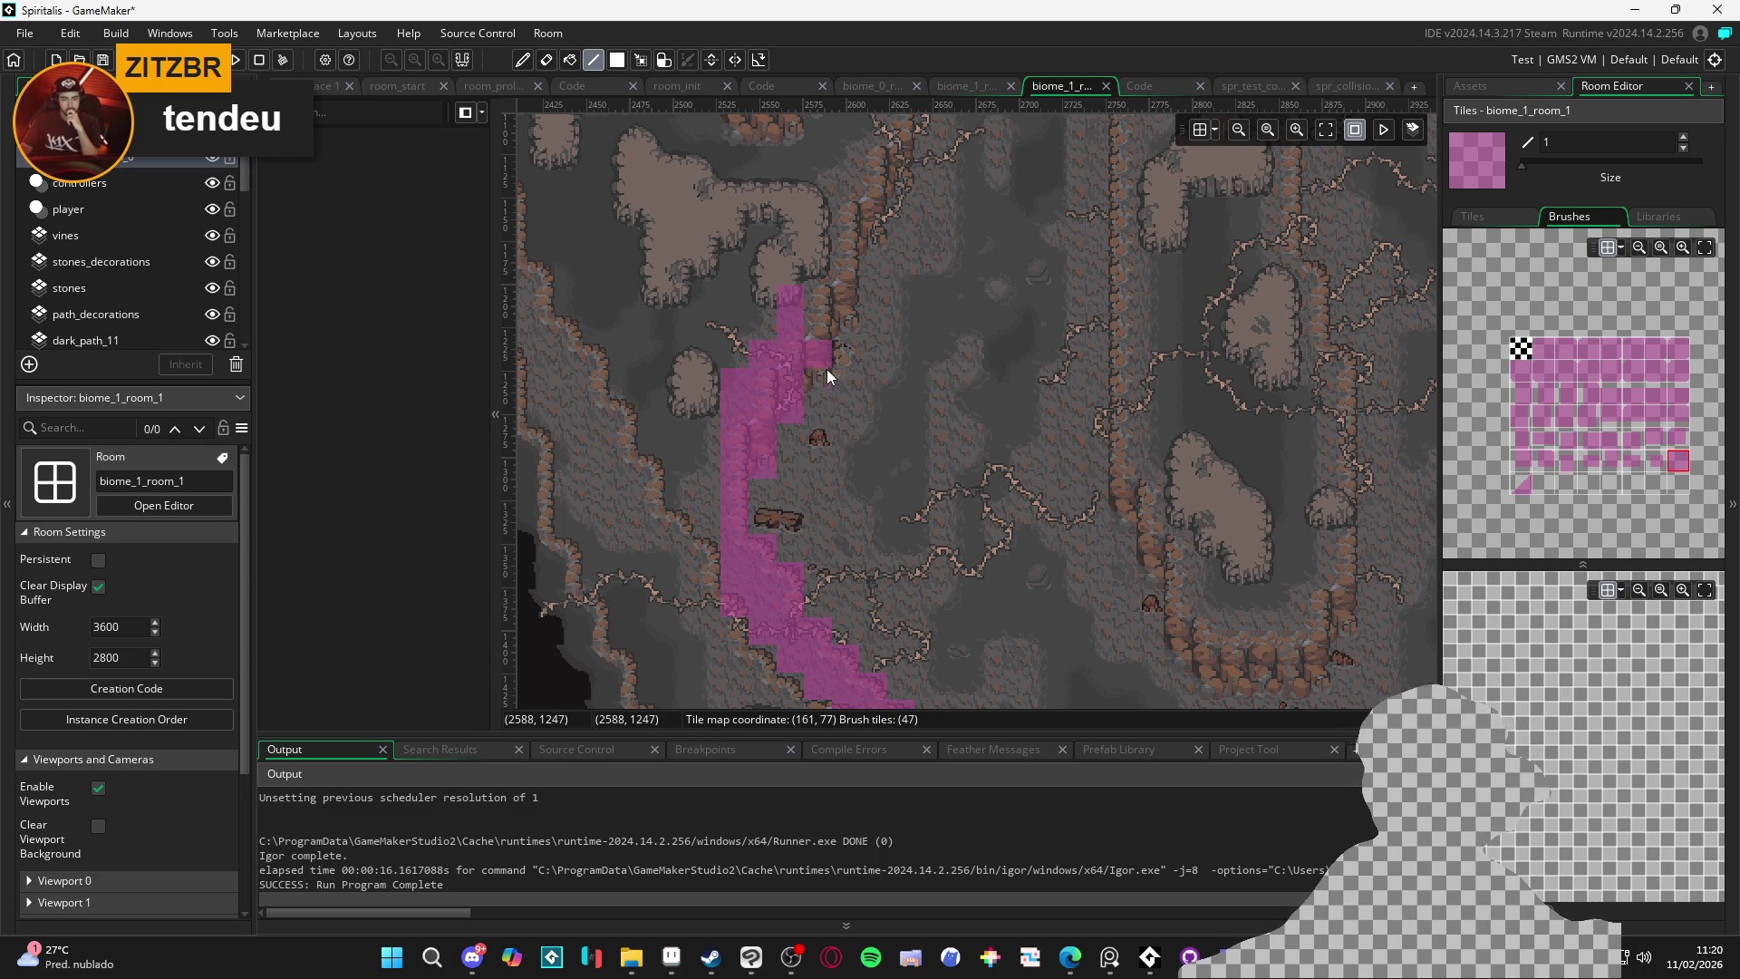
pyautogui.moveTo(814, 257); pyautogui.dragTo(783, 503)
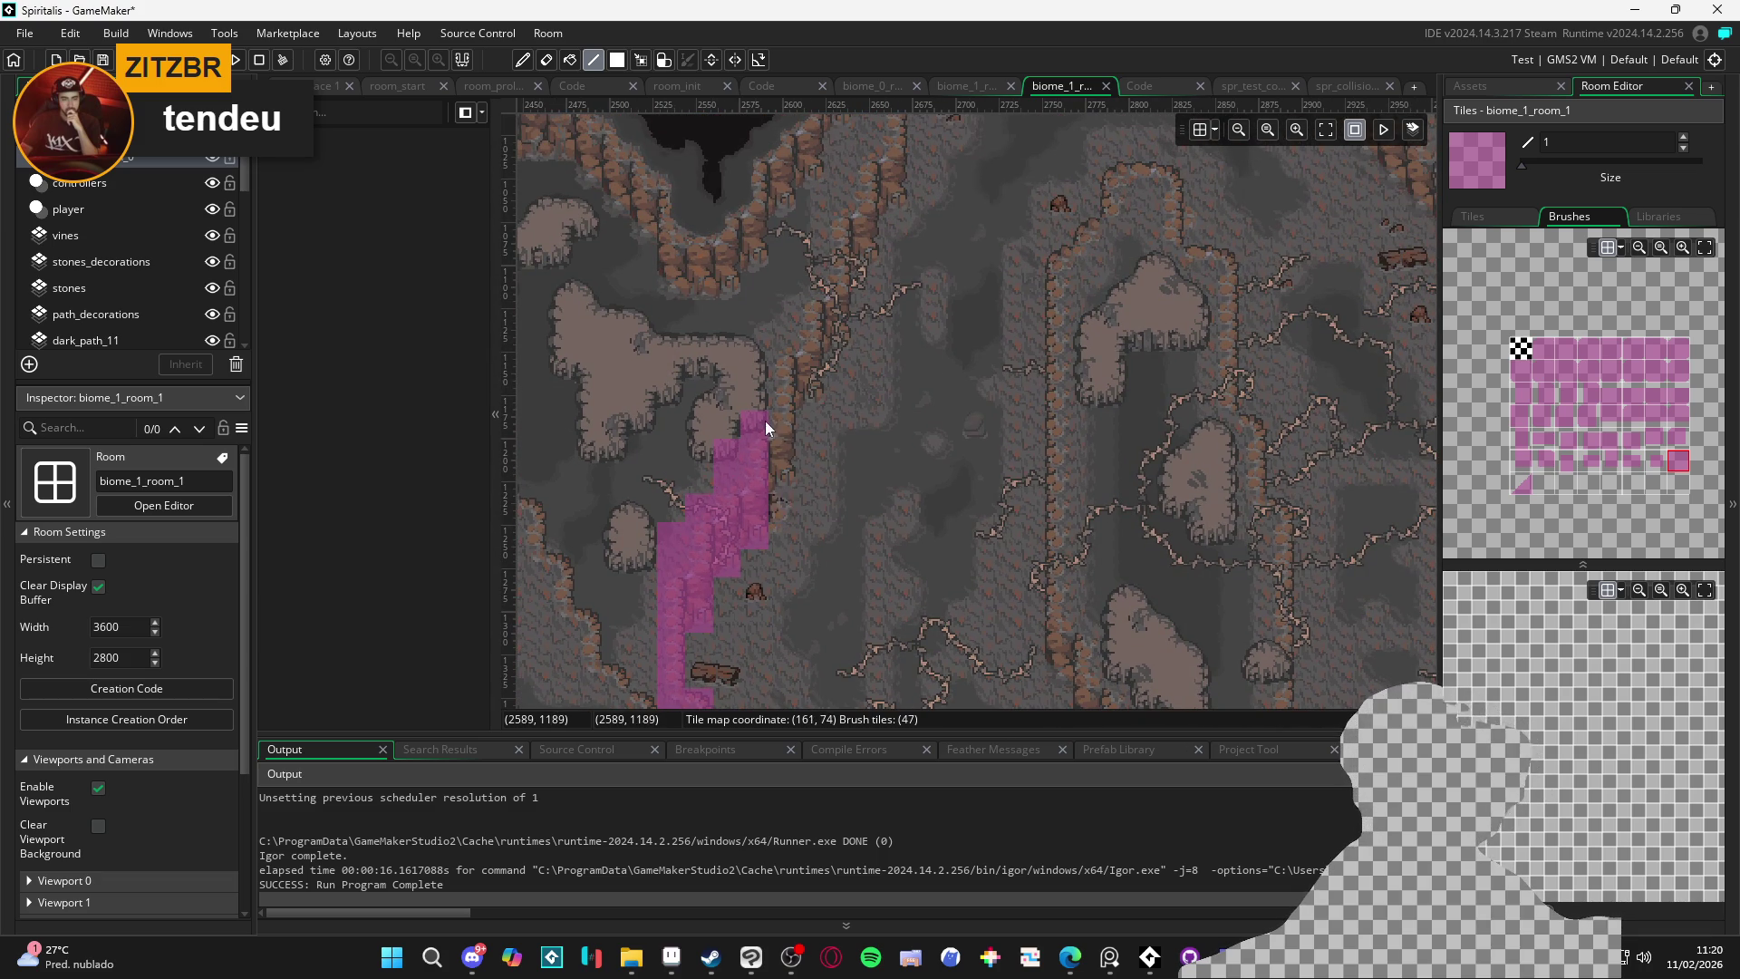
pyautogui.moveTo(784, 447); pyautogui.dragTo(796, 360)
pyautogui.moveTo(839, 282)
pyautogui.mouseDown()
pyautogui.moveTo(799, 336)
pyautogui.moveTo(795, 444)
pyautogui.moveTo(799, 320)
pyautogui.moveTo(833, 219)
pyautogui.mouseUp()
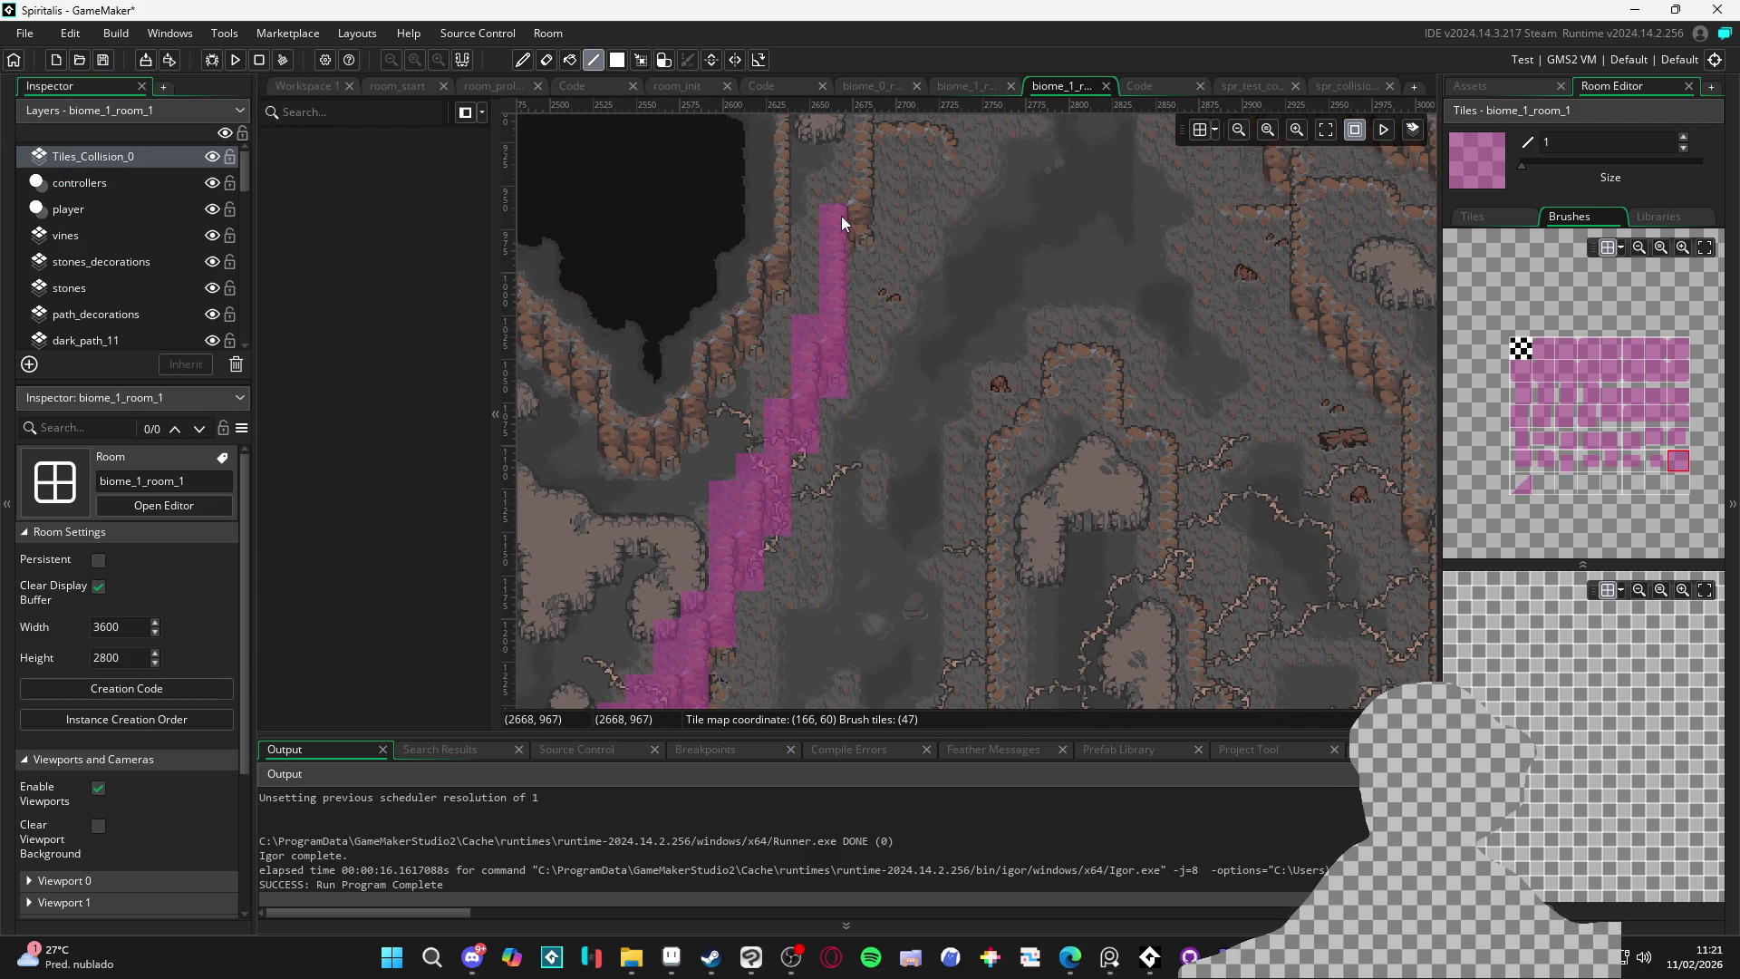
# Paint collision tiles up the cave wall, a horizontal strip on the rock edge, and a diagonal run below
pyautogui.moveTo(784, 397)
pyautogui.mouseDown()
pyautogui.moveTo(785, 285)
pyautogui.moveTo(844, 328)
pyautogui.mouseUp()
pyautogui.click(834, 345)
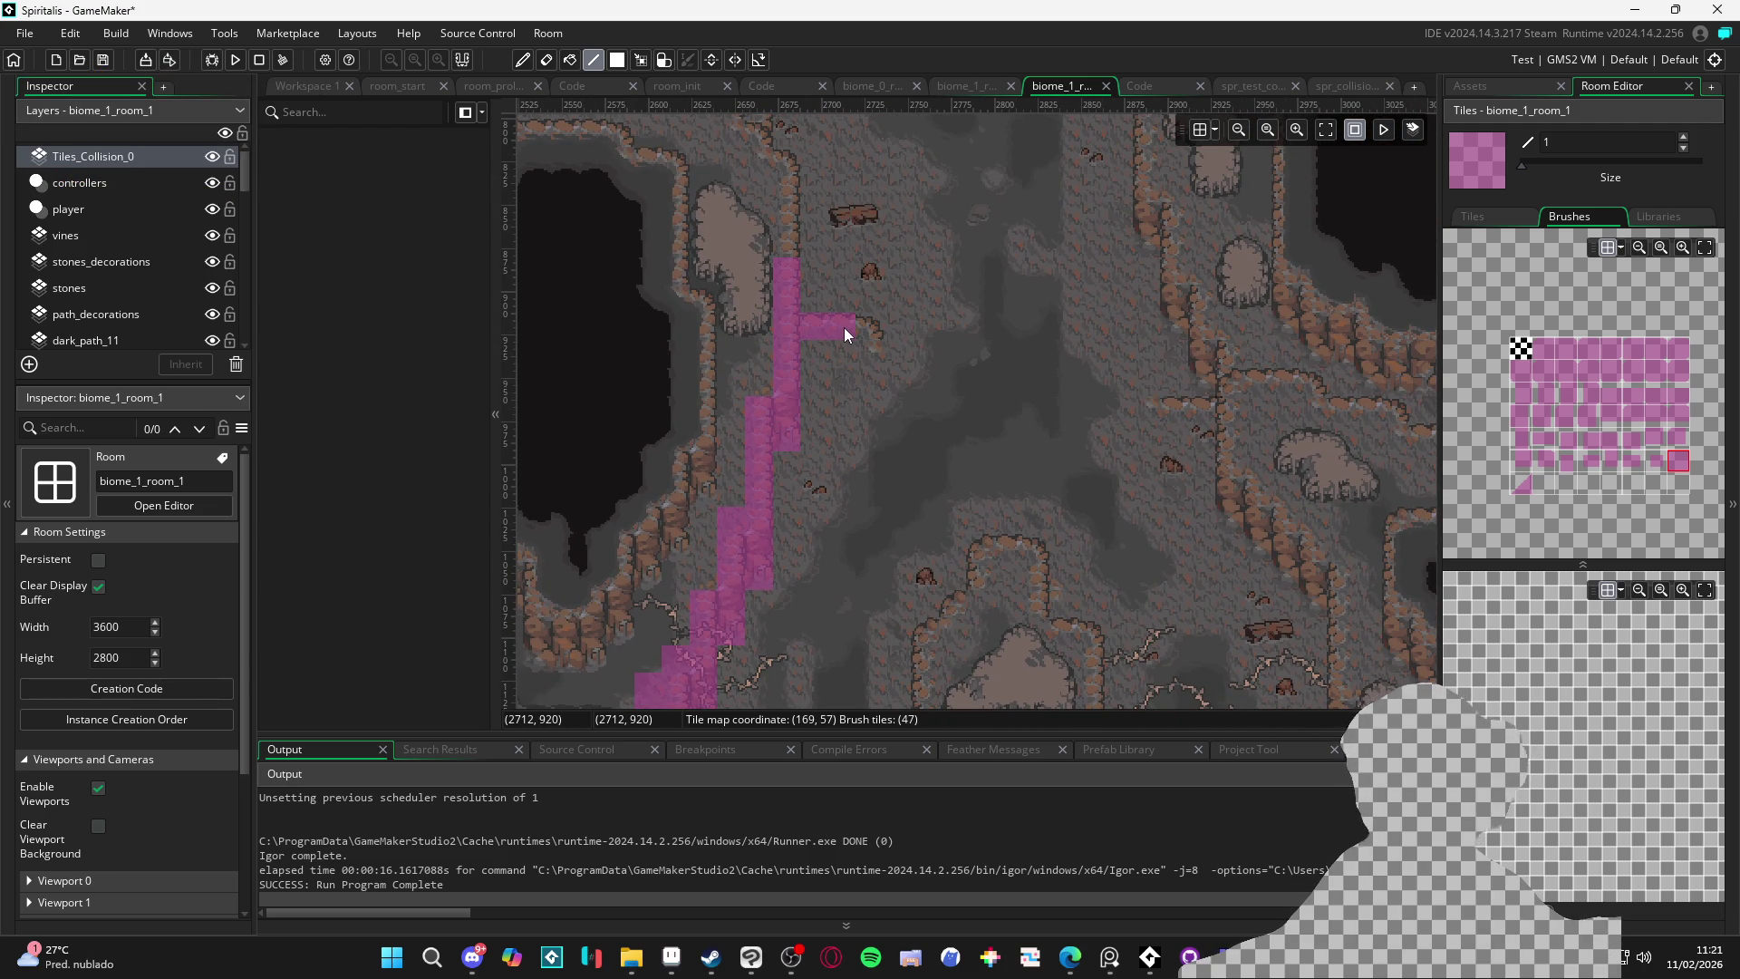
pyautogui.scroll(2, 803, 362)
pyautogui.hscroll(2, 803, 362)
pyautogui.click(1133, 473)
pyautogui.scroll(-5, 1201, 576)
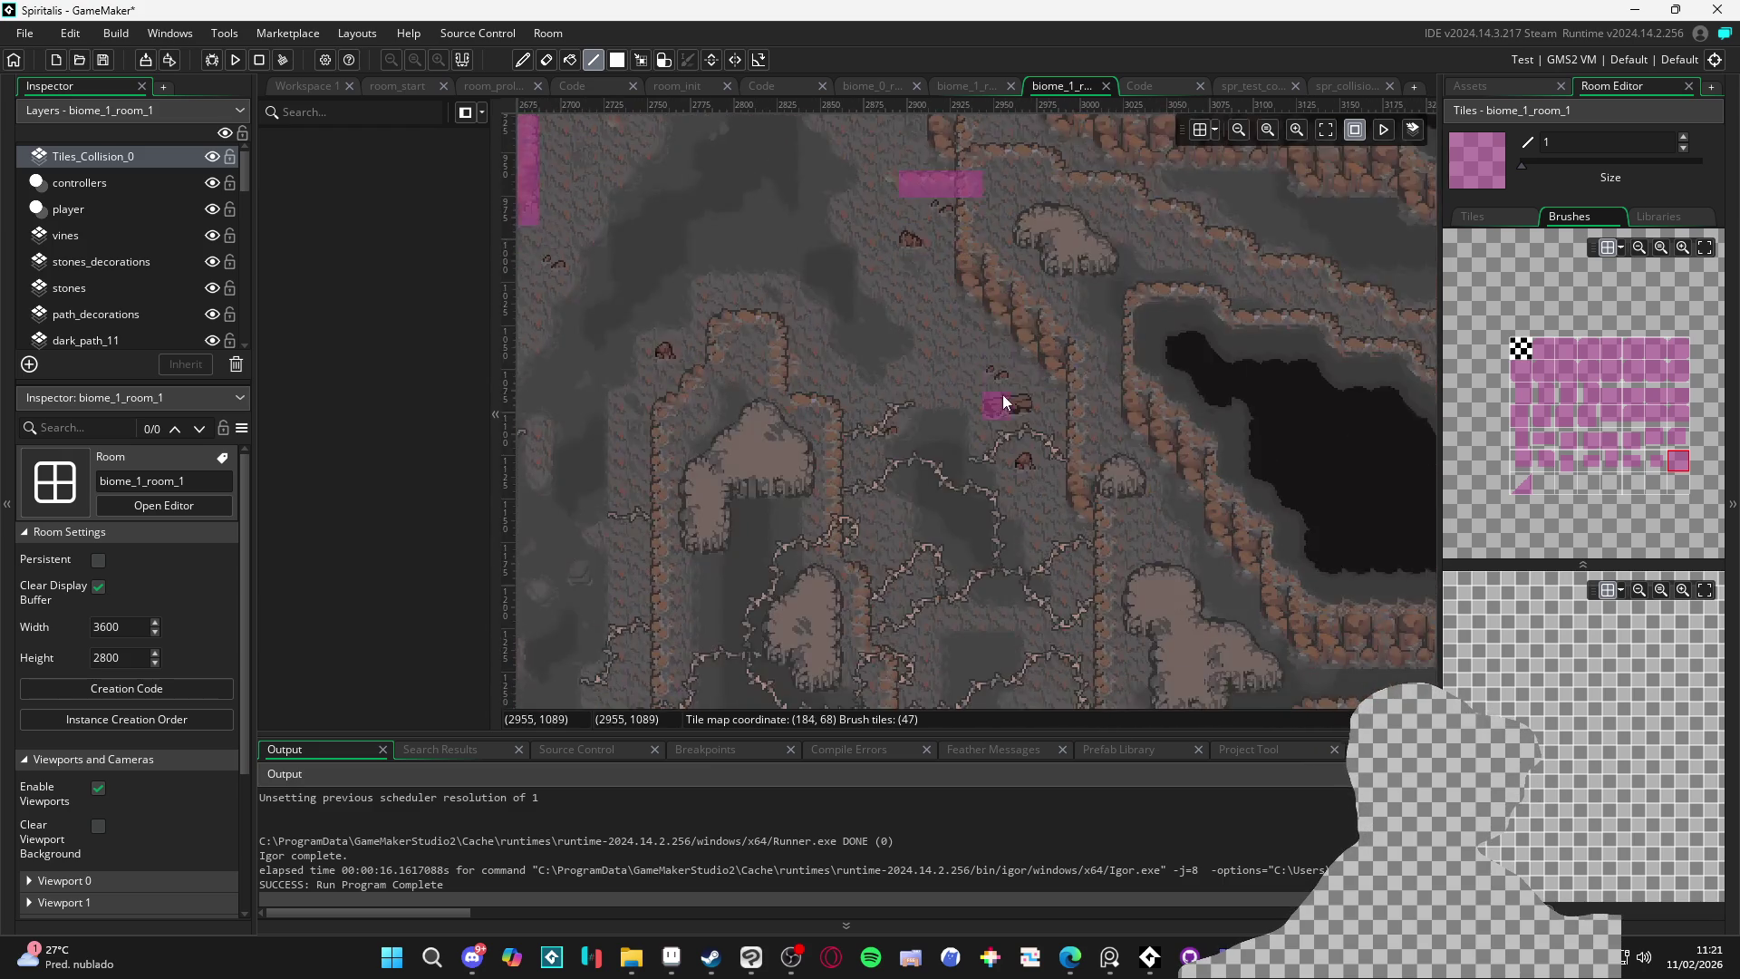
pyautogui.hscroll(3, 1002, 396)
pyautogui.scroll(-1, 882, 452)
pyautogui.click(792, 281)
pyautogui.moveTo(791, 282)
pyautogui.mouseDown()
pyautogui.moveTo(779, 271)
pyautogui.moveTo(817, 272)
pyautogui.moveTo(786, 292)
pyautogui.moveTo(778, 330)
pyautogui.moveTo(735, 350)
pyautogui.moveTo(734, 664)
pyautogui.moveTo(685, 414)
pyautogui.mouseUp()
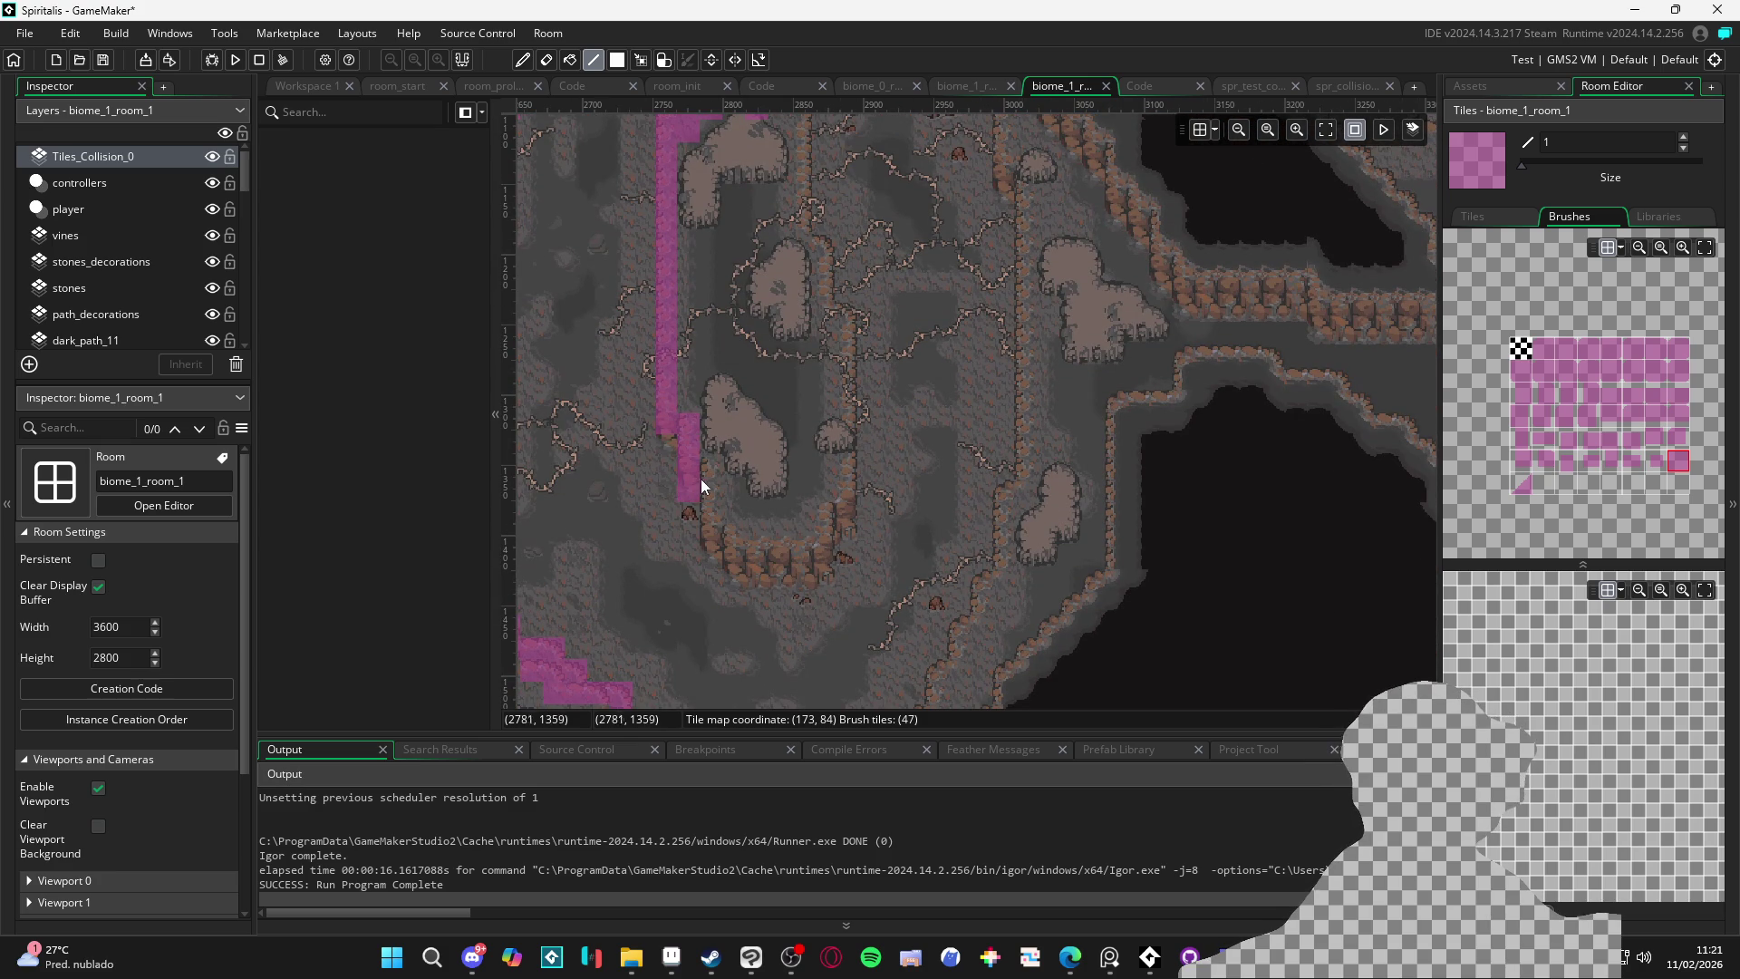
pyautogui.click(694, 444)
pyautogui.moveTo(688, 482)
pyautogui.mouseDown()
pyautogui.moveTo(717, 479)
pyautogui.moveTo(715, 550)
pyautogui.moveTo(818, 573)
pyautogui.moveTo(842, 328)
pyautogui.mouseUp()
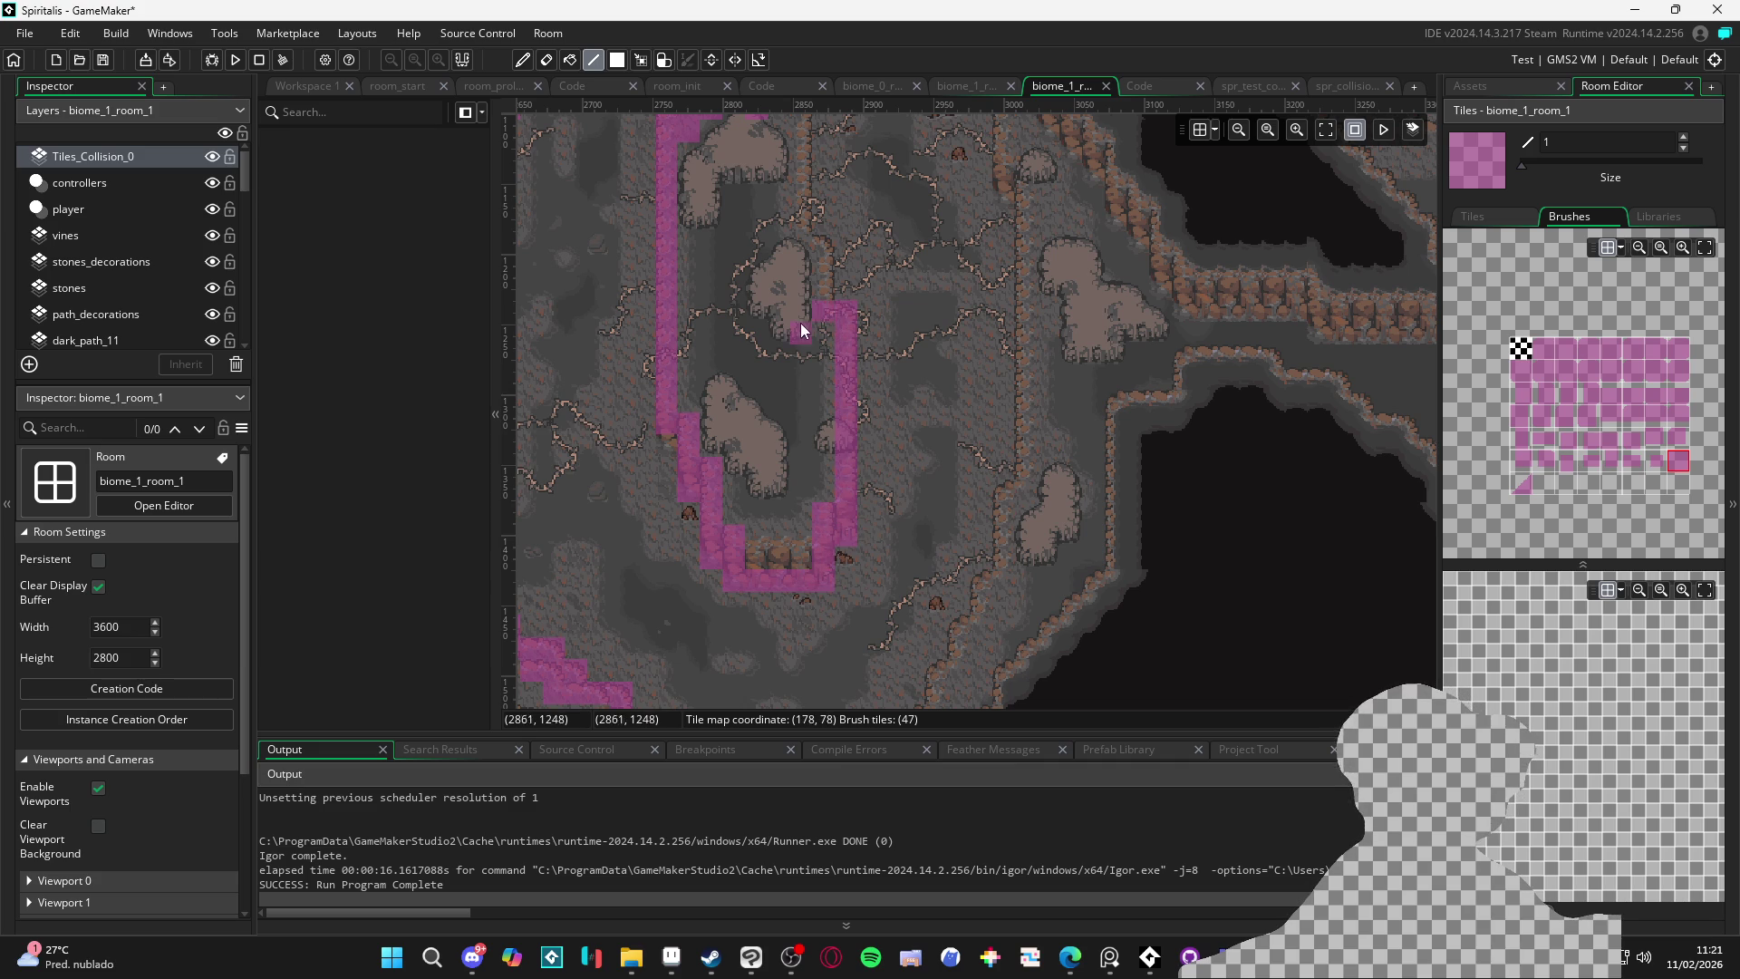
# Add more collision tiles up the diagonal wall and a vertical strip further down
pyautogui.scroll(3, 820, 314)
pyautogui.moveTo(831, 418); pyautogui.dragTo(803, 252)
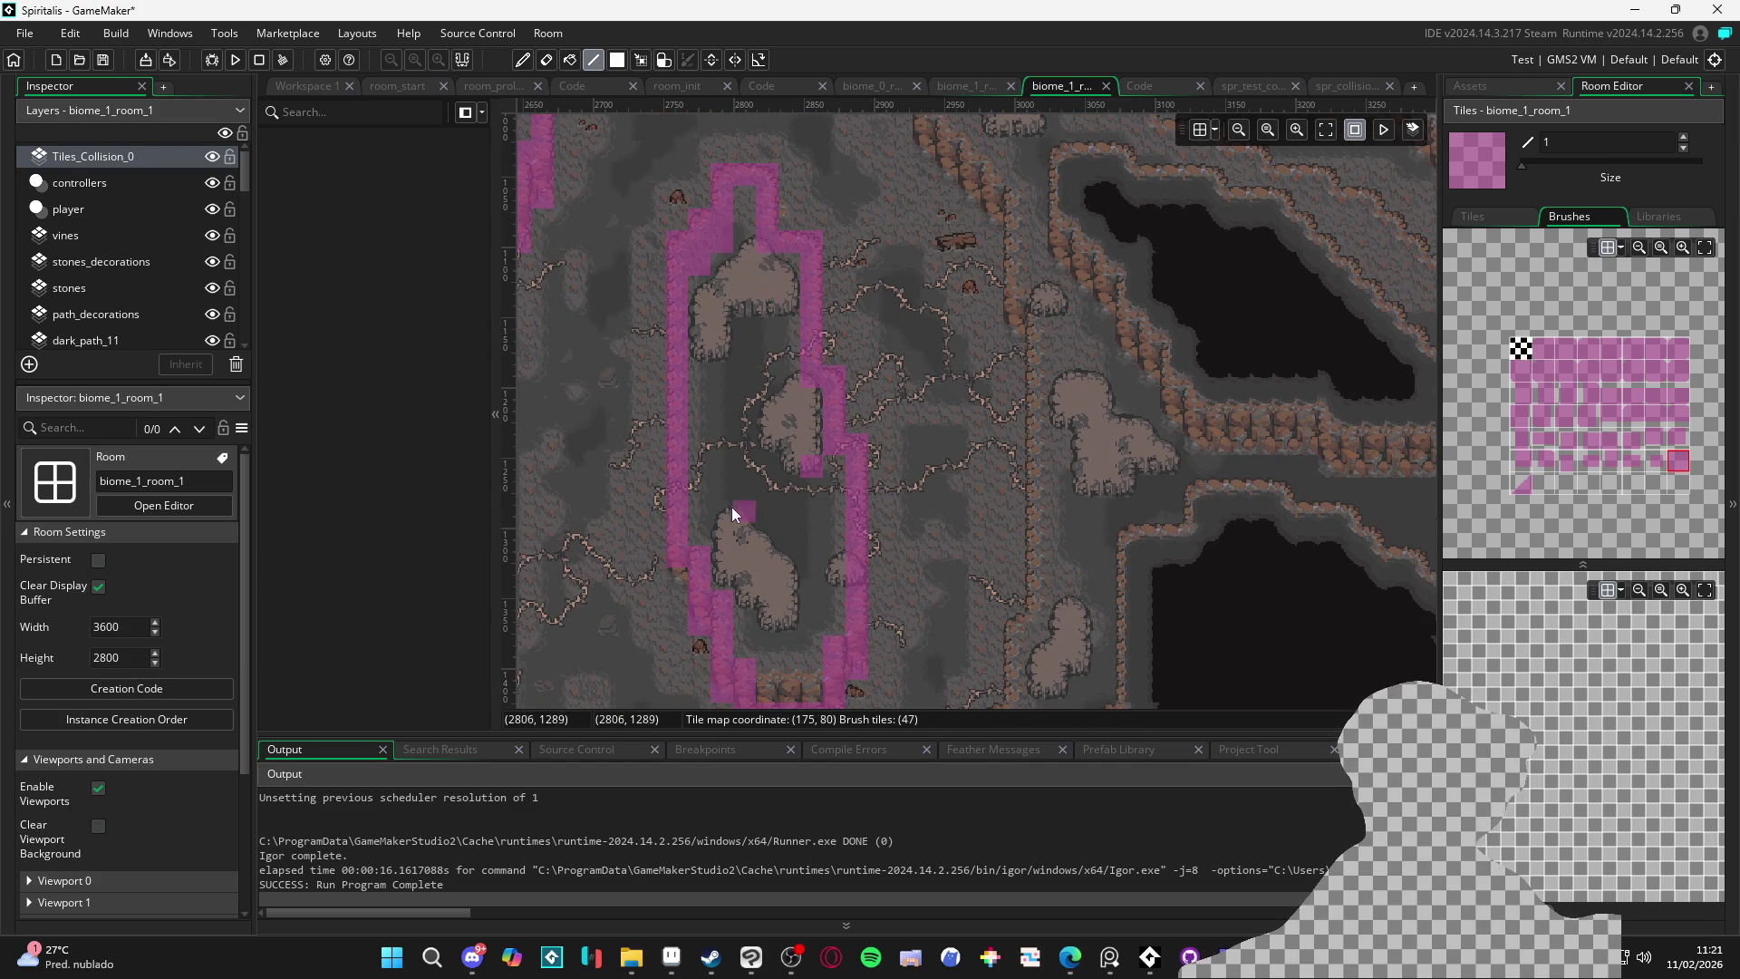
pyautogui.scroll(-5, 744, 513)
pyautogui.scroll(-2, 830, 416)
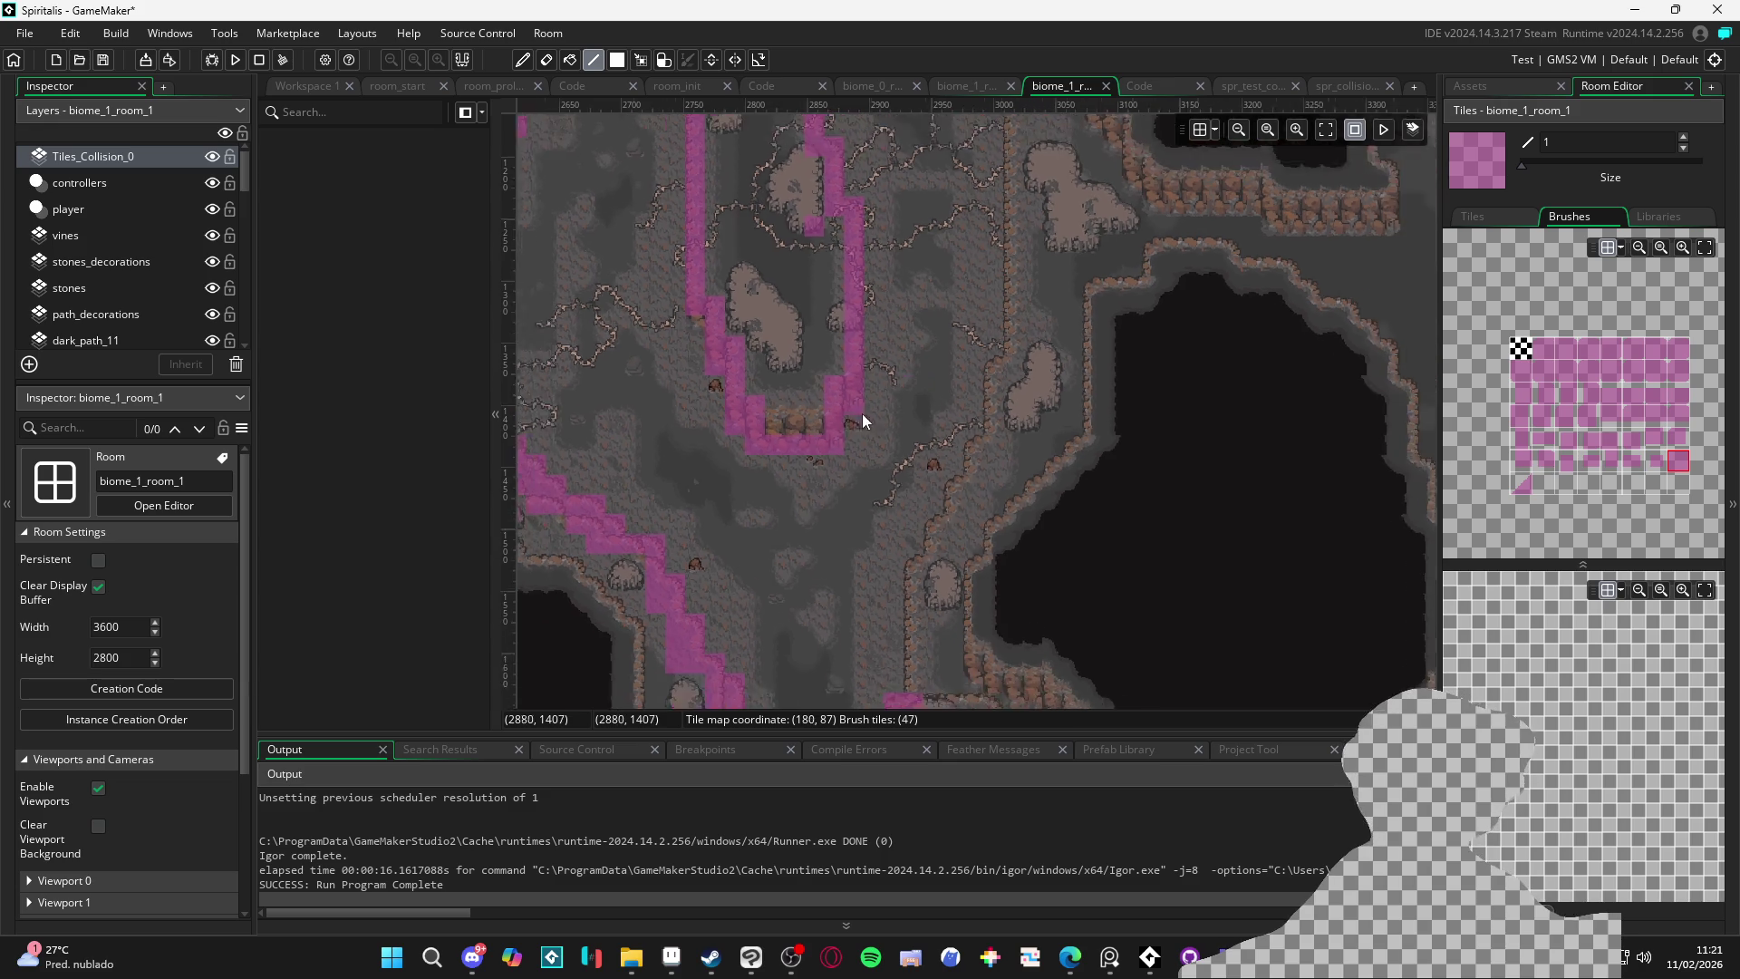
pyautogui.scroll(3, 923, 436)
pyautogui.moveTo(784, 262); pyautogui.dragTo(850, 279)
pyautogui.scroll(1, 829, 255)
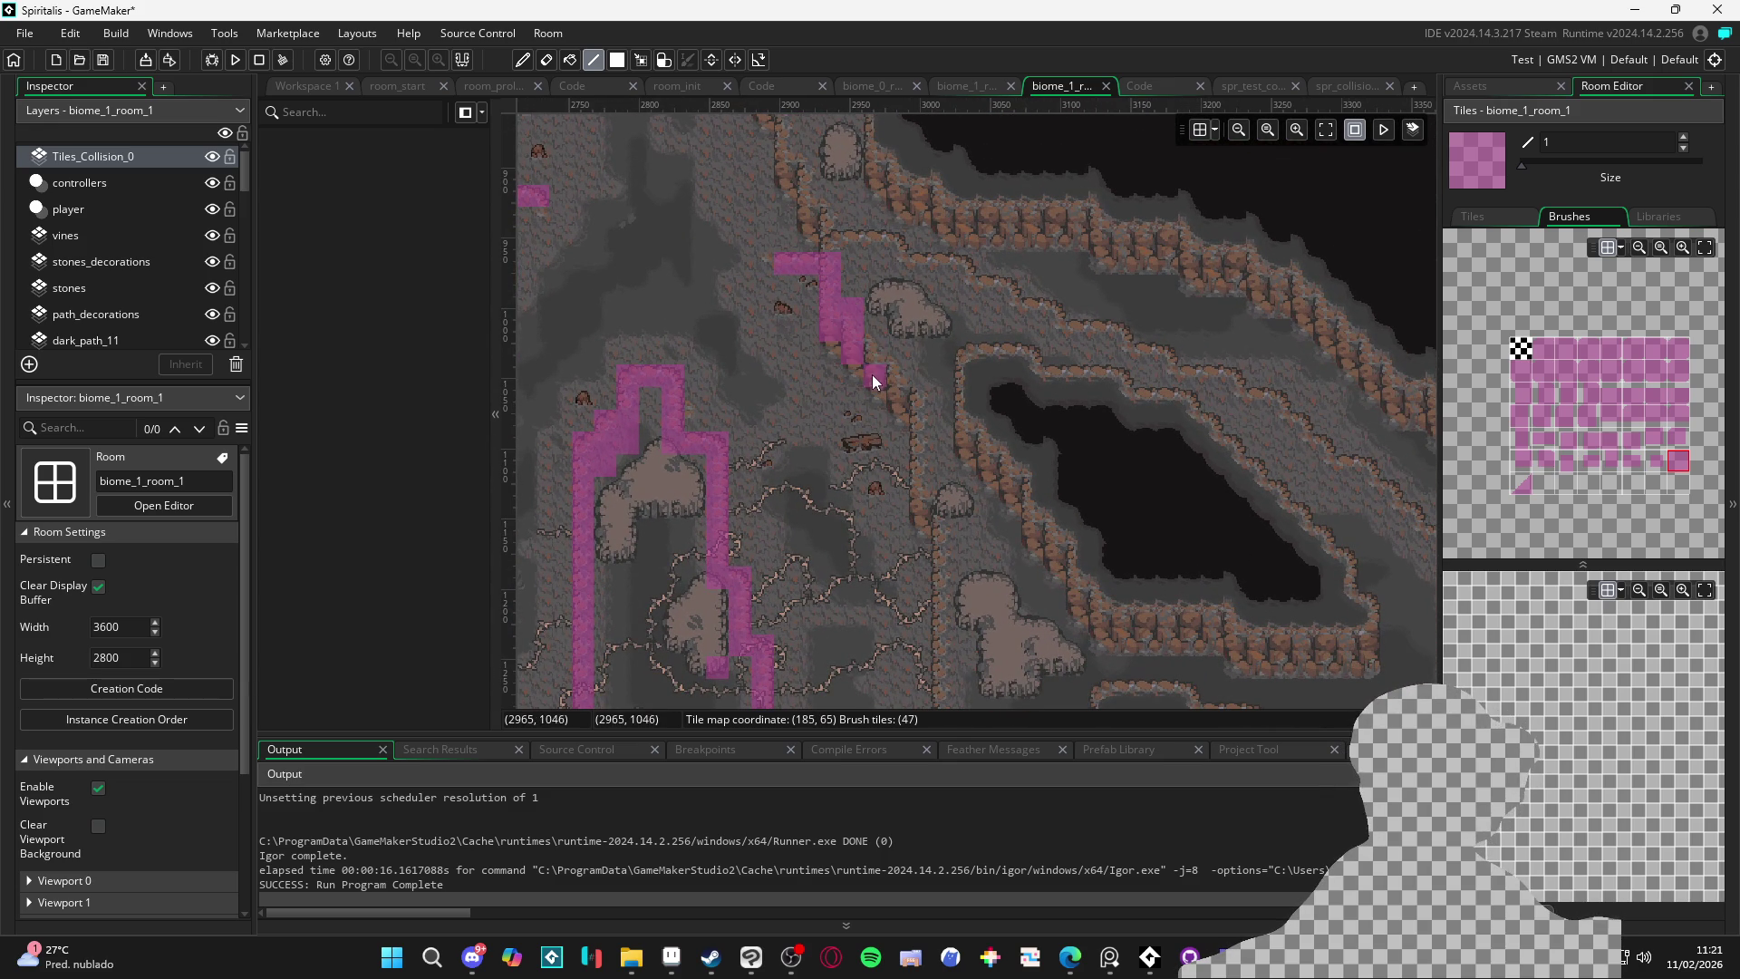
pyautogui.moveTo(891, 406); pyautogui.dragTo(902, 360)
pyautogui.click(939, 530)
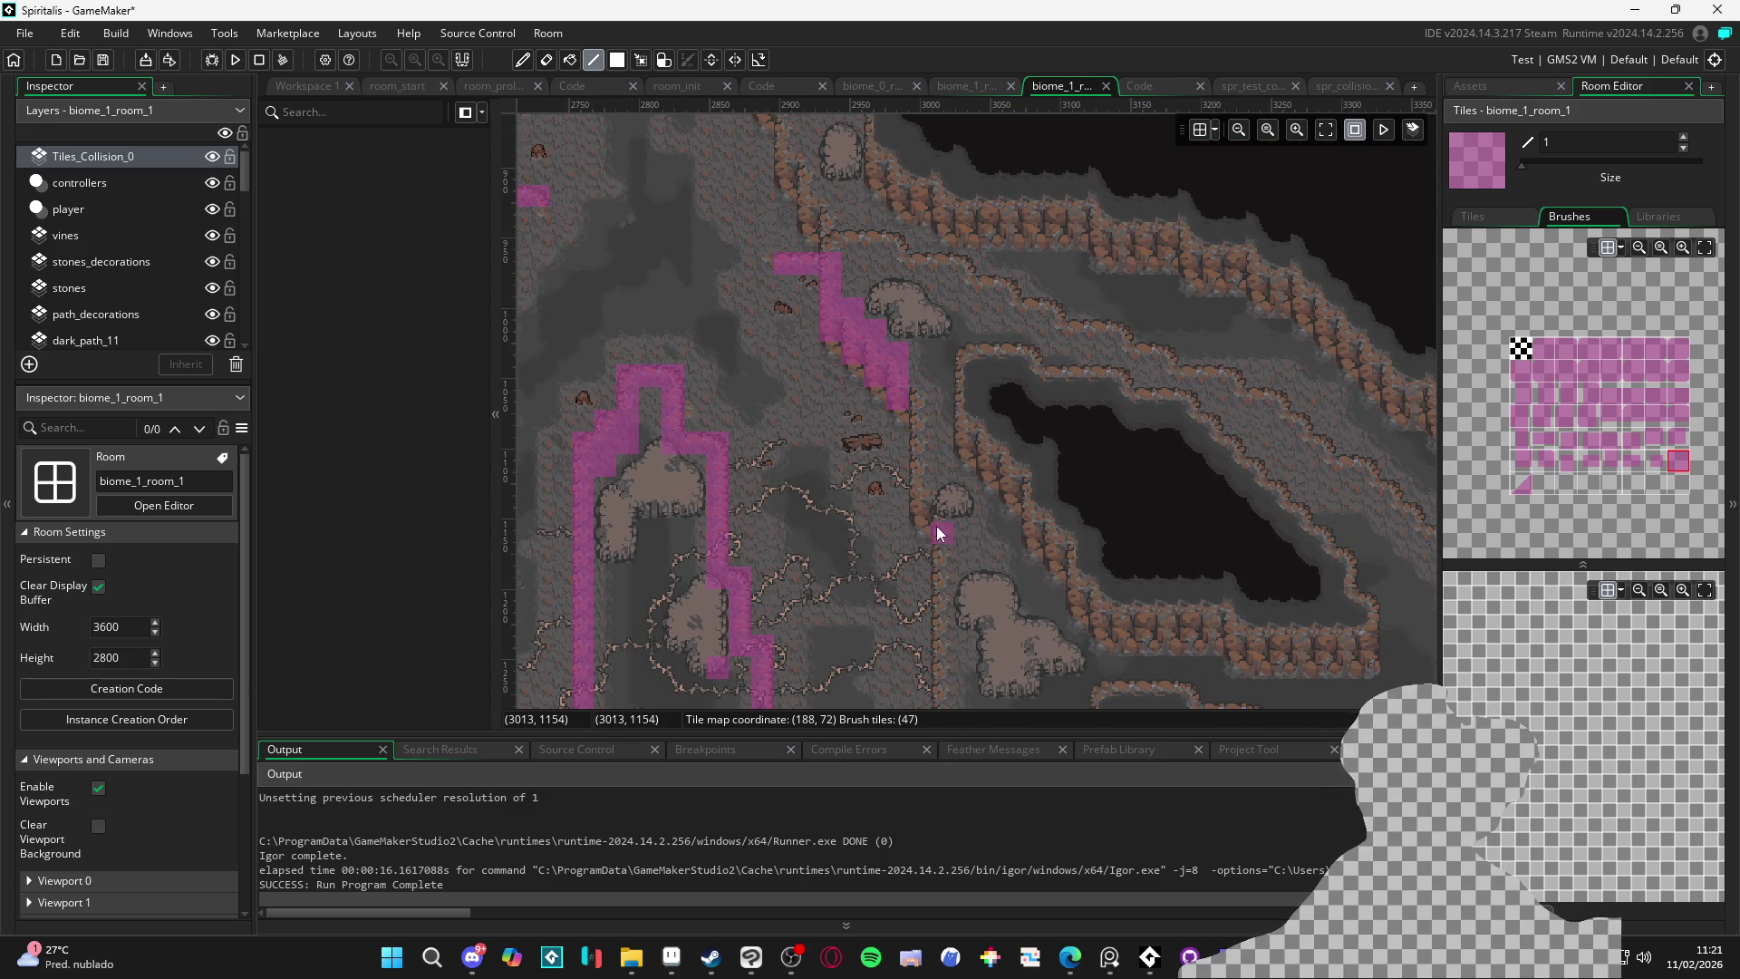
pyautogui.moveTo(897, 441)
pyautogui.mouseDown()
pyautogui.moveTo(896, 288)
pyautogui.moveTo(908, 485)
pyautogui.moveTo(855, 634)
pyautogui.mouseUp()
# Extend the collision column upward along the neighbouring wall section
pyautogui.scroll(-3, 895, 289)
pyautogui.scroll(-3, 855, 635)
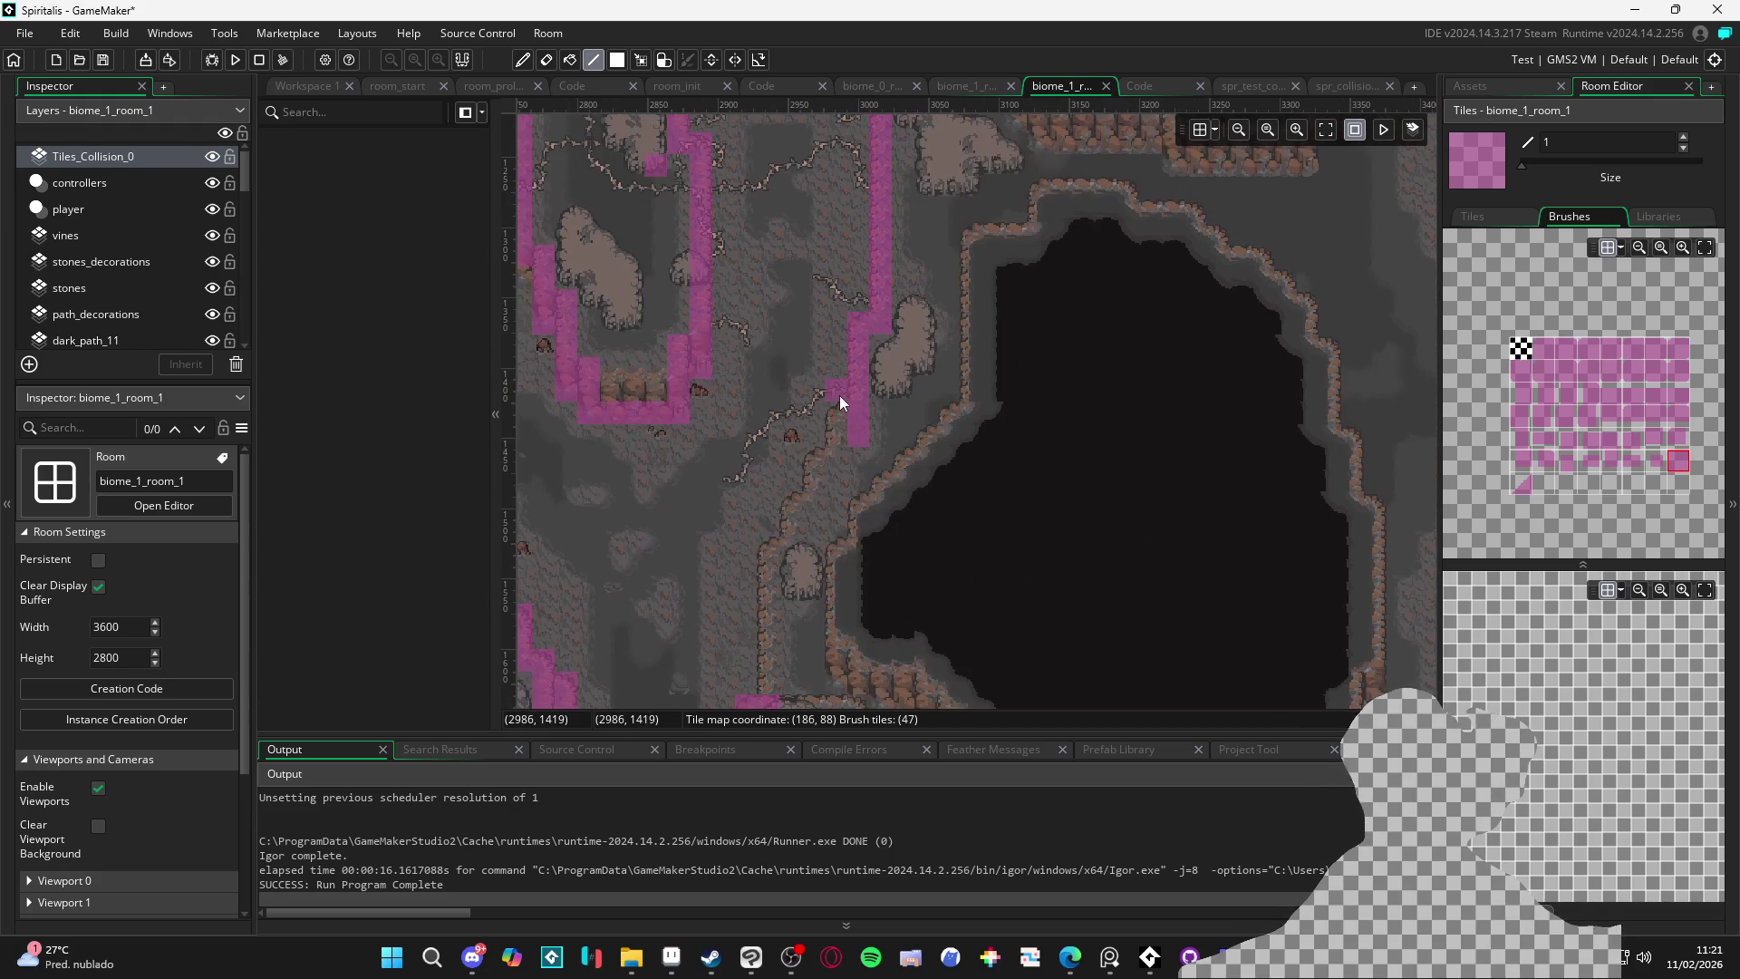
pyautogui.moveTo(851, 515)
pyautogui.mouseDown()
pyautogui.moveTo(857, 459)
pyautogui.moveTo(918, 407)
pyautogui.mouseUp()
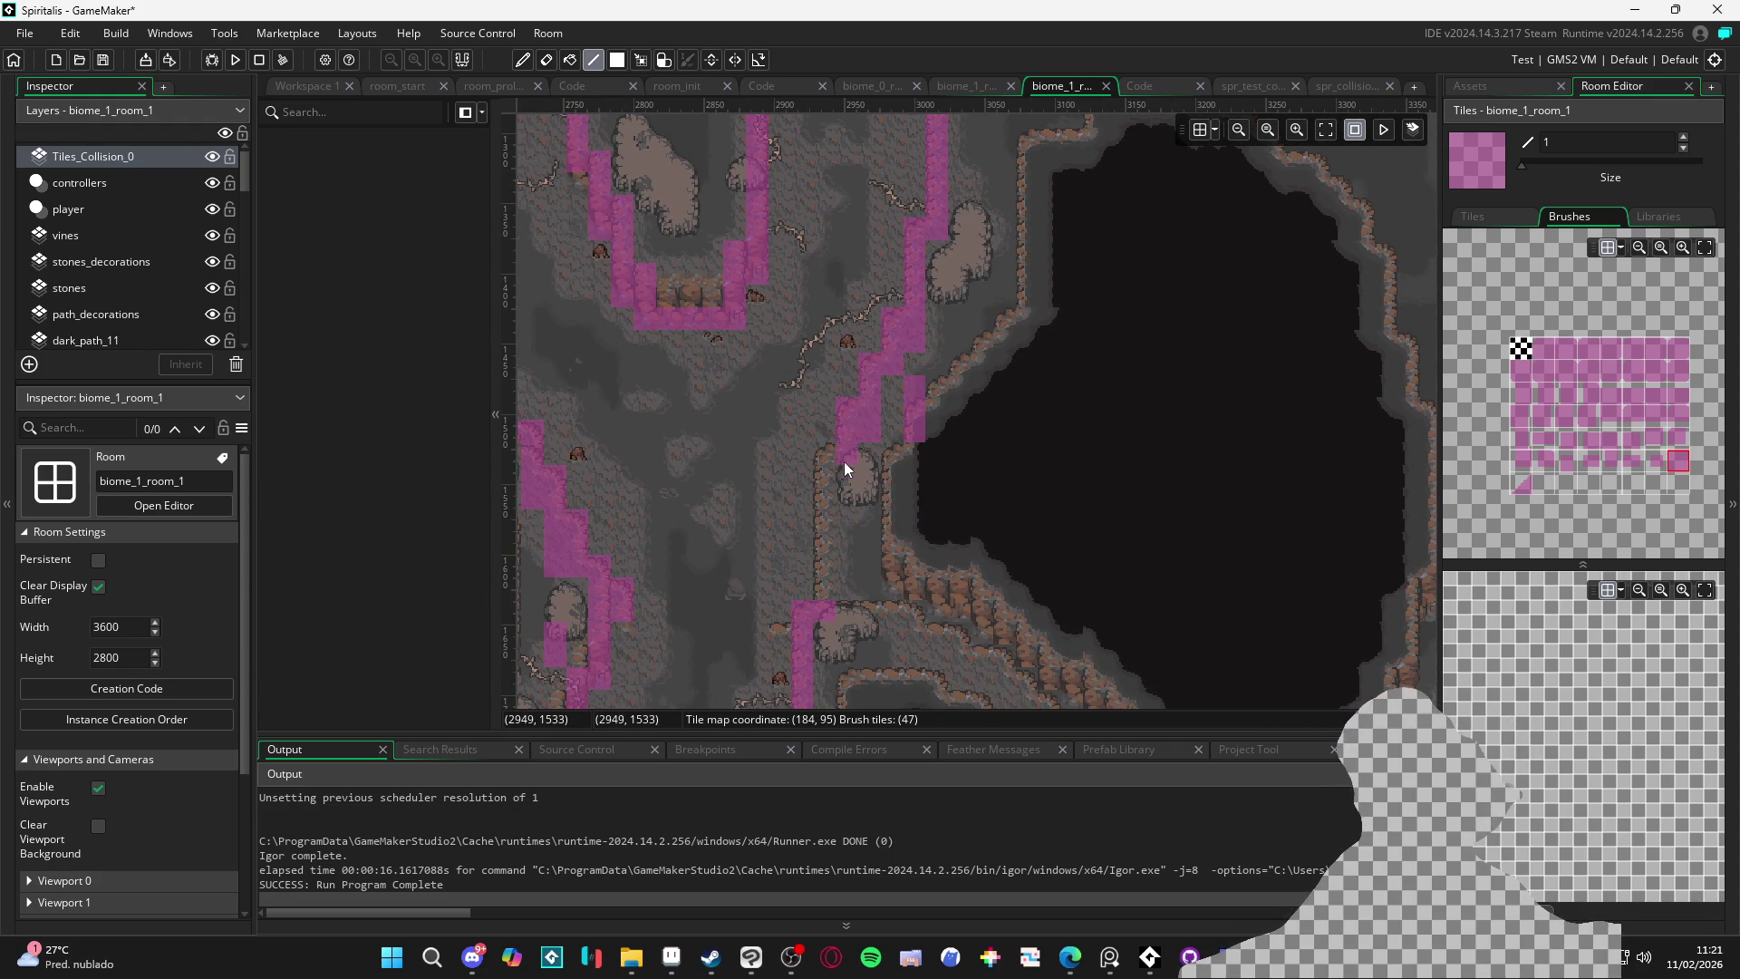
pyautogui.moveTo(844, 590); pyautogui.dragTo(895, 372)
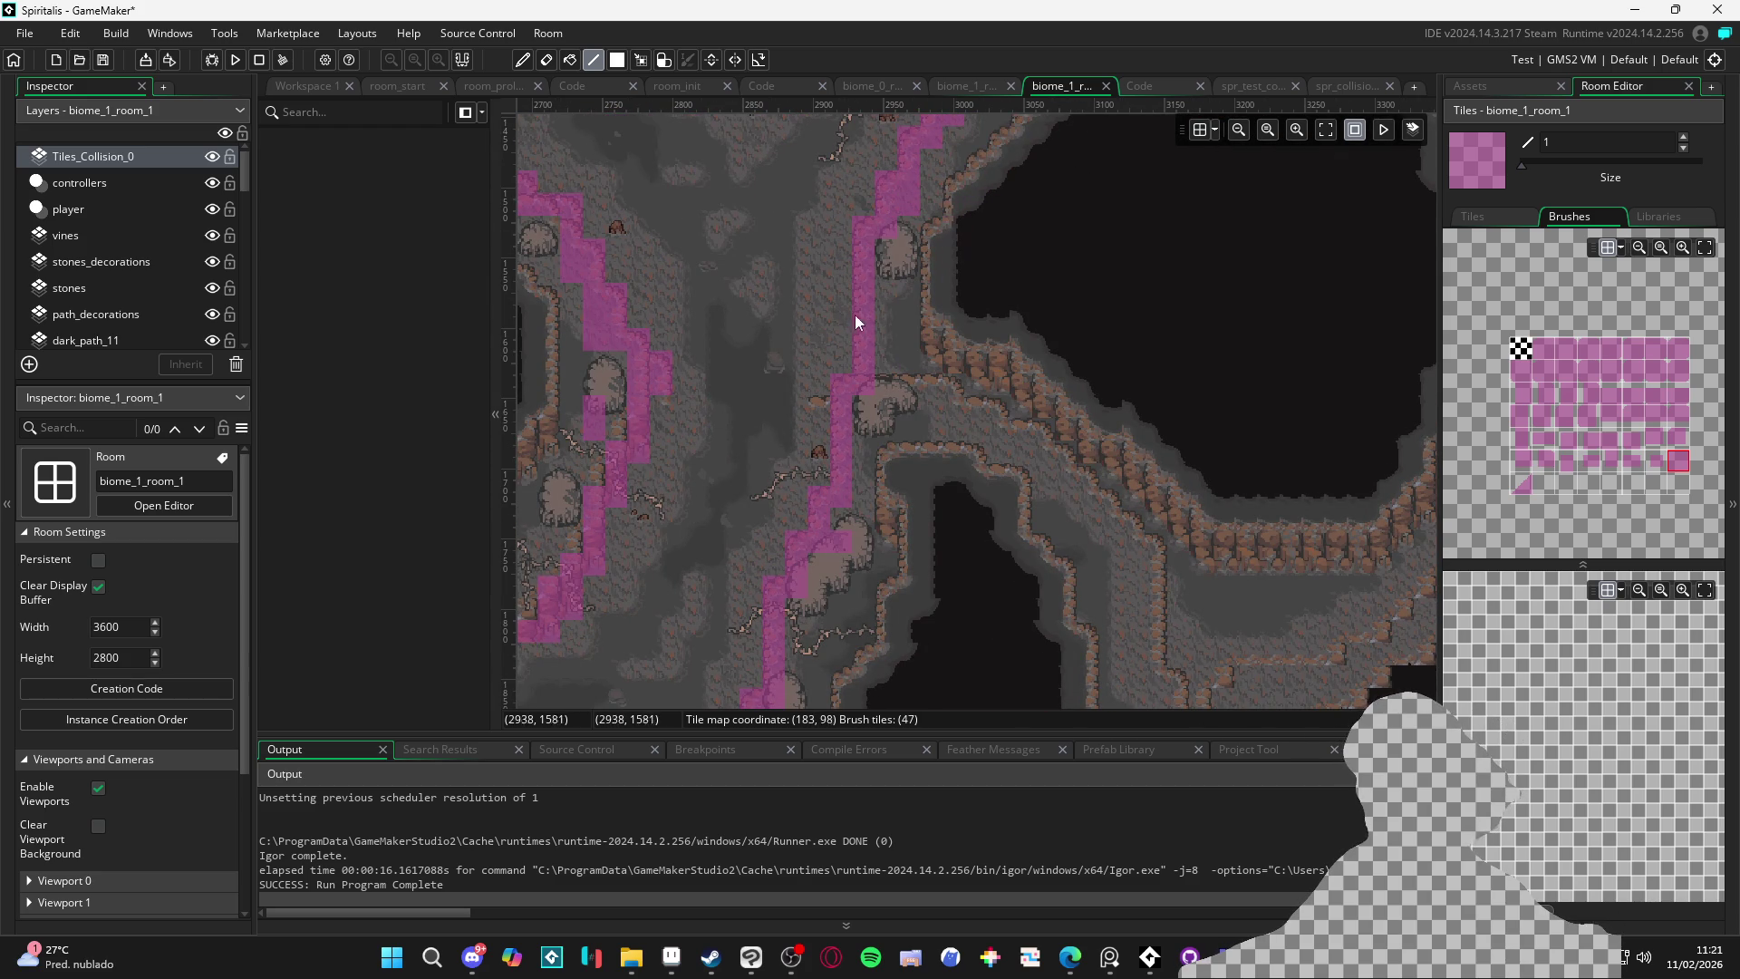
pyautogui.scroll(-2, 874, 309)
pyautogui.moveTo(884, 312)
pyautogui.mouseDown()
pyautogui.moveTo(932, 341)
pyautogui.moveTo(878, 372)
pyautogui.moveTo(994, 524)
pyautogui.mouseUp()
pyautogui.scroll(5, 993, 524)
pyautogui.moveTo(916, 469); pyautogui.dragTo(895, 372)
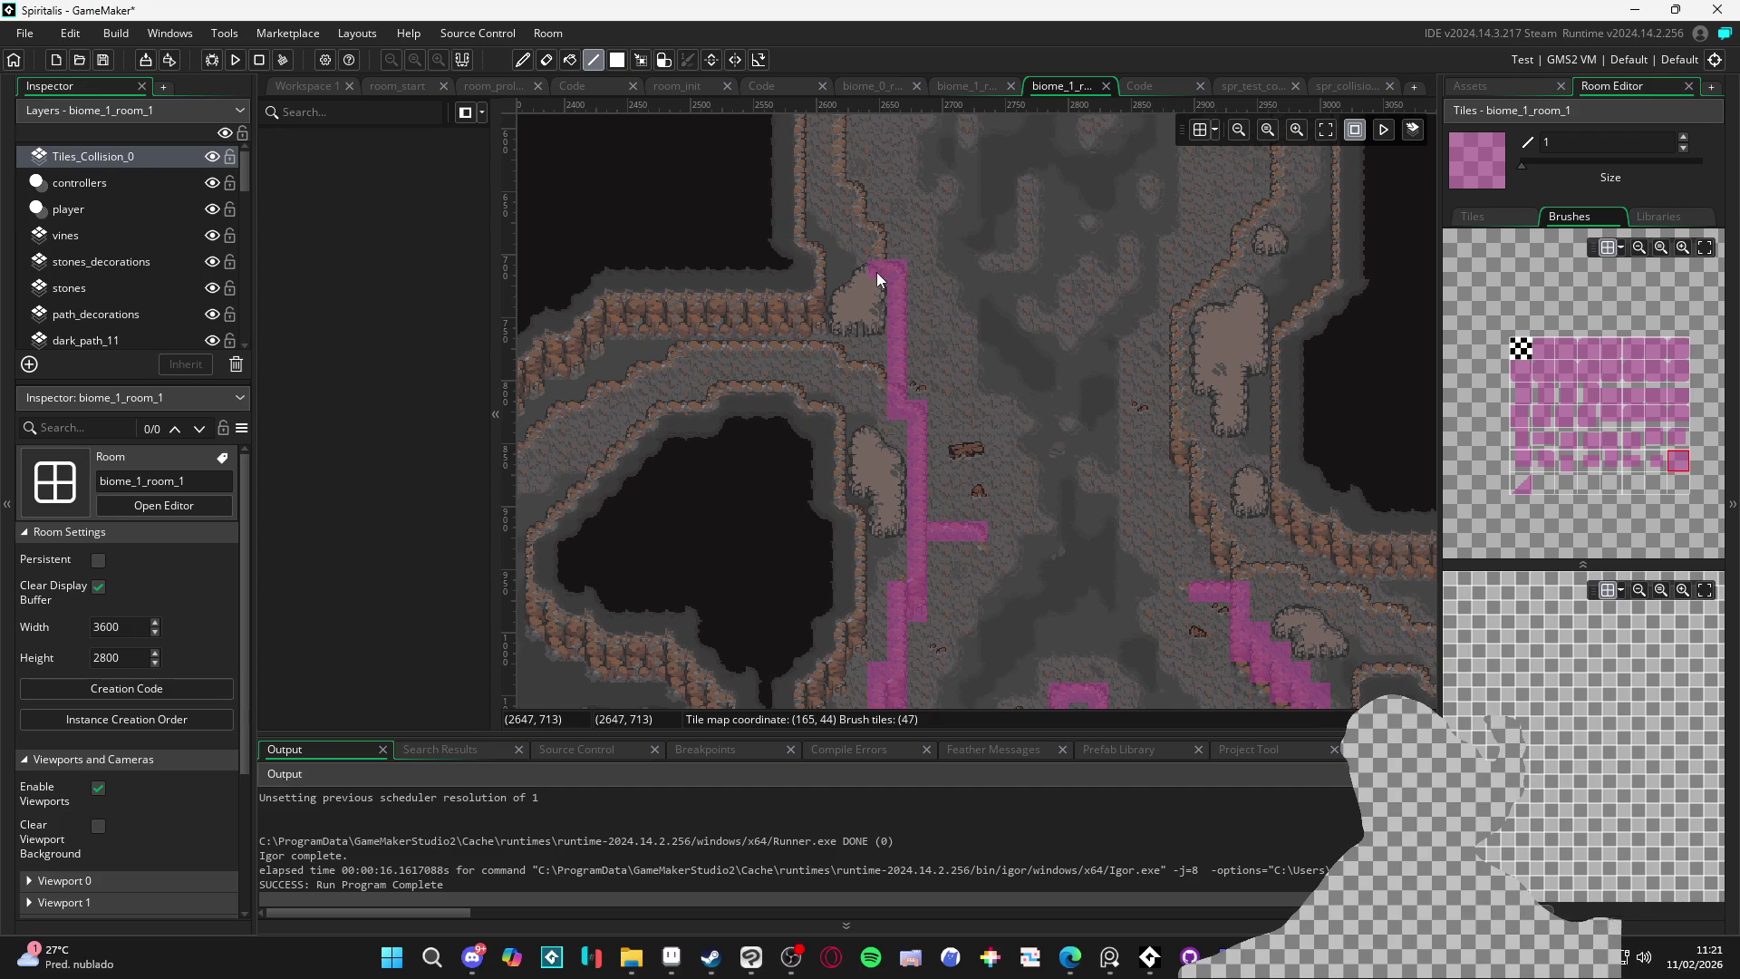
# Paint a row of collision tiles along the upper wall and a column down the right wall
pyautogui.moveTo(853, 210); pyautogui.dragTo(834, 395)
pyautogui.moveTo(833, 237)
pyautogui.mouseDown()
pyautogui.moveTo(836, 432)
pyautogui.moveTo(890, 330)
pyautogui.mouseUp()
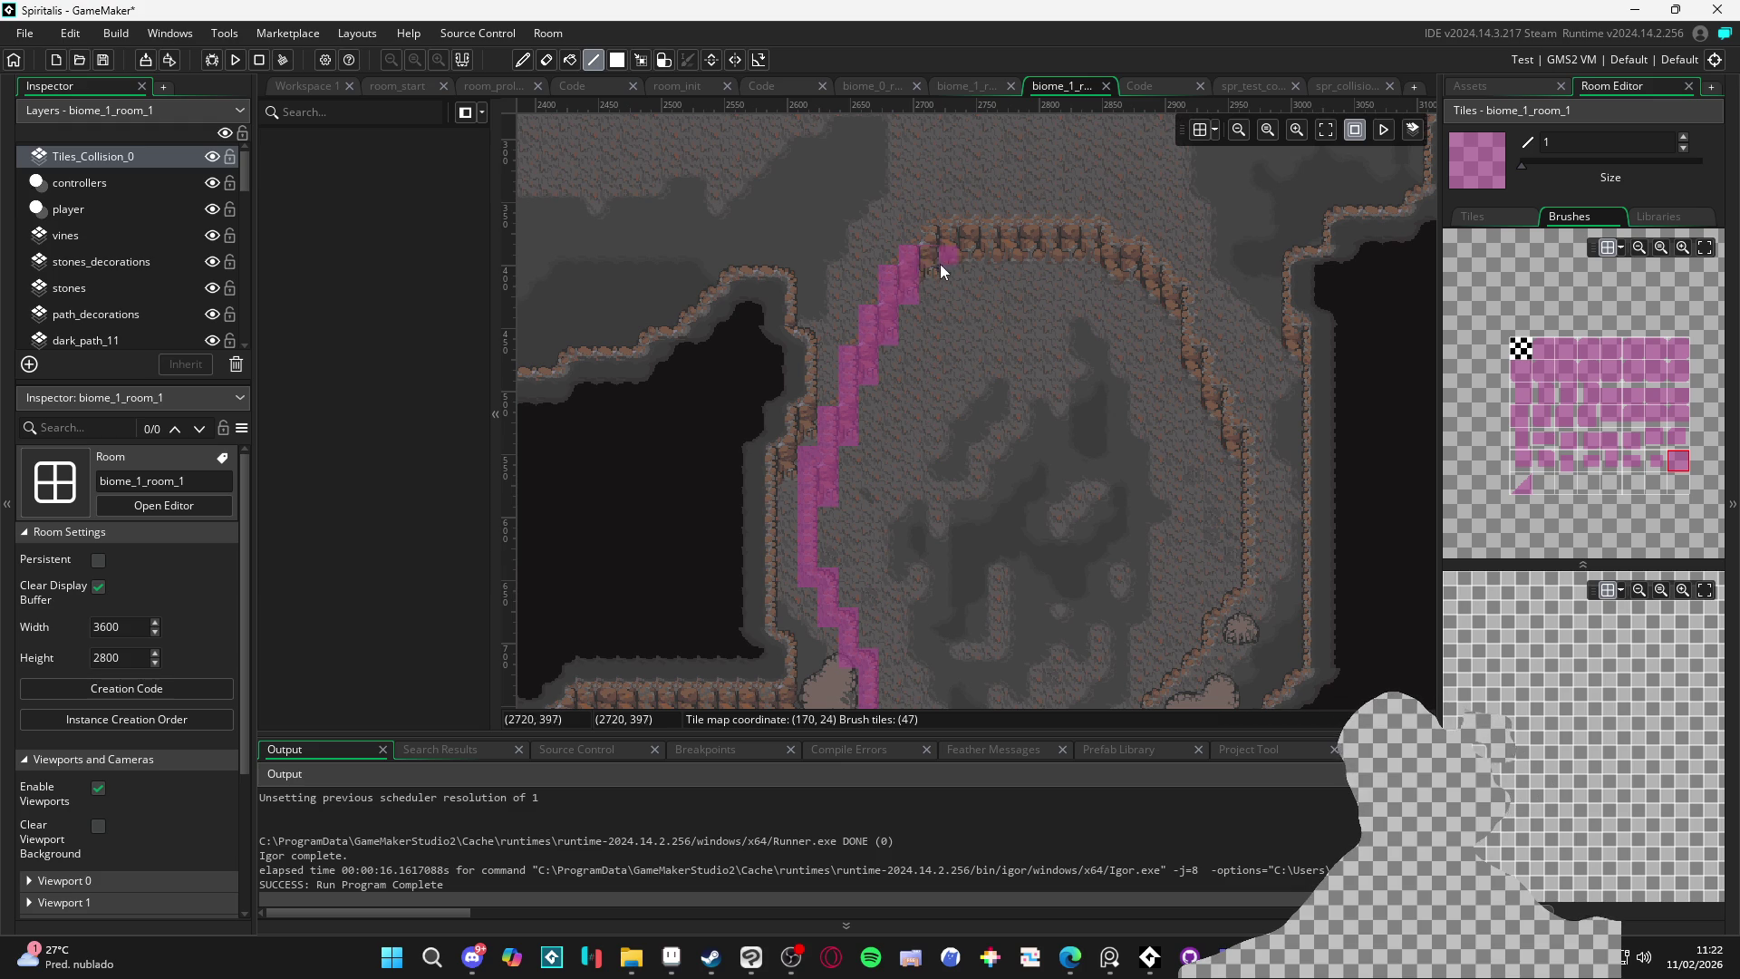
pyautogui.moveTo(947, 252); pyautogui.dragTo(1130, 263)
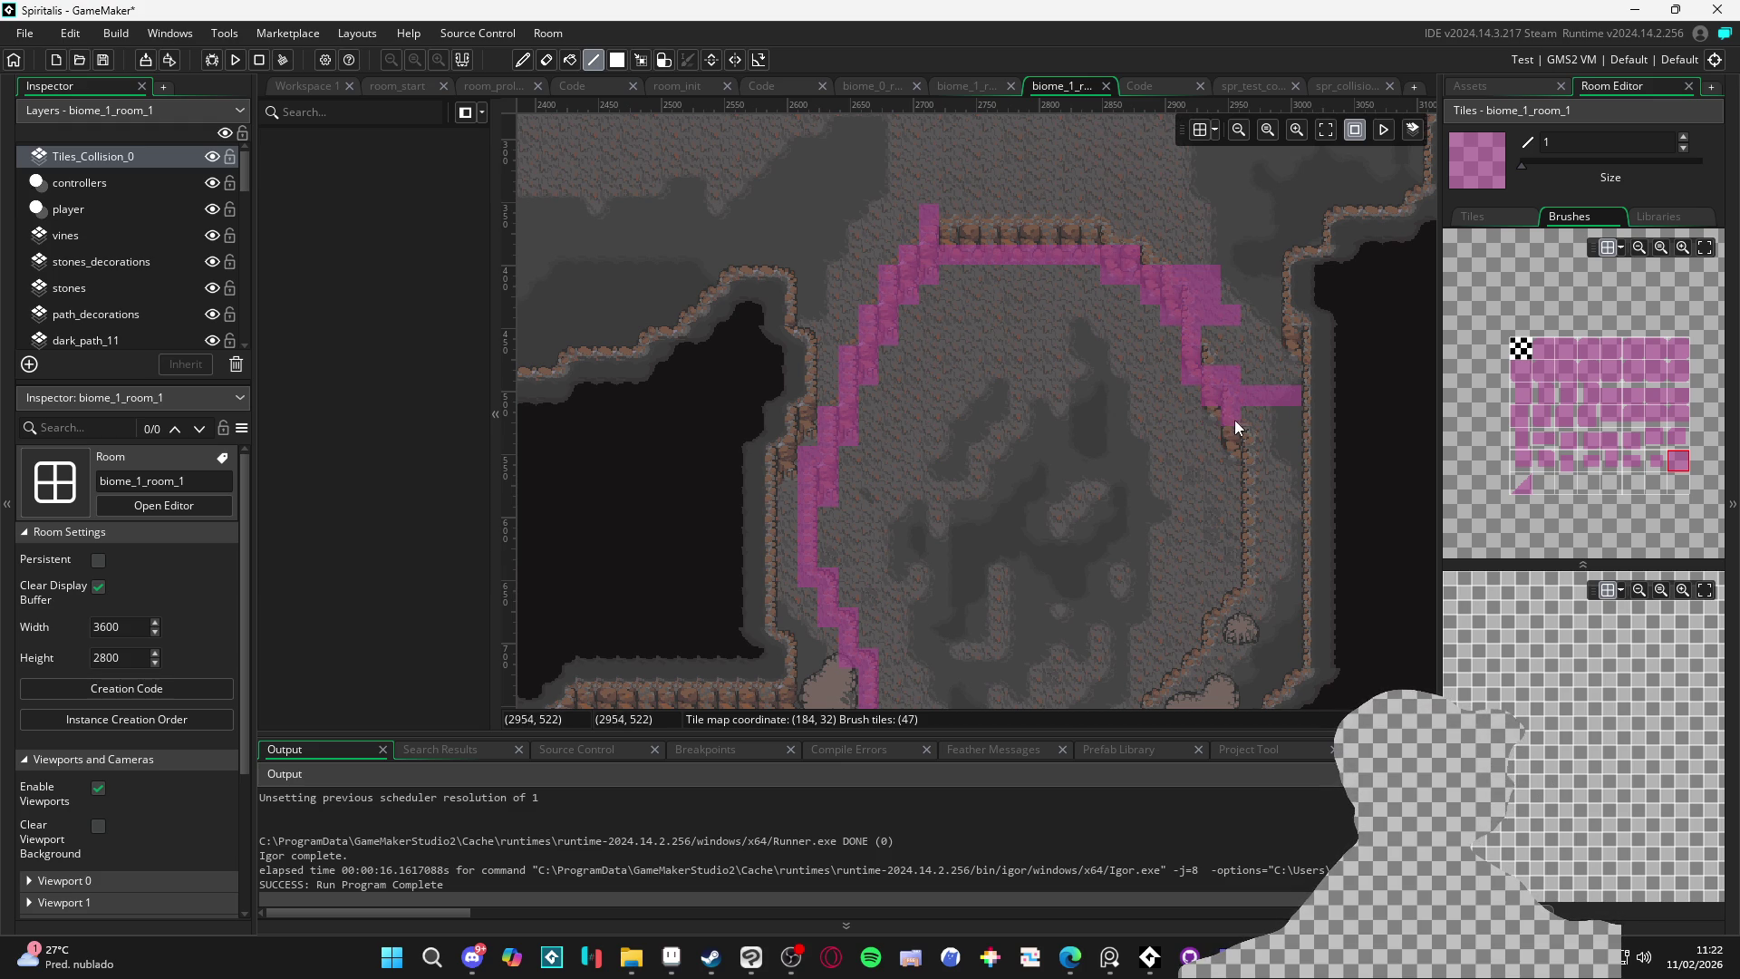
pyautogui.moveTo(1258, 585); pyautogui.dragTo(1173, 336)
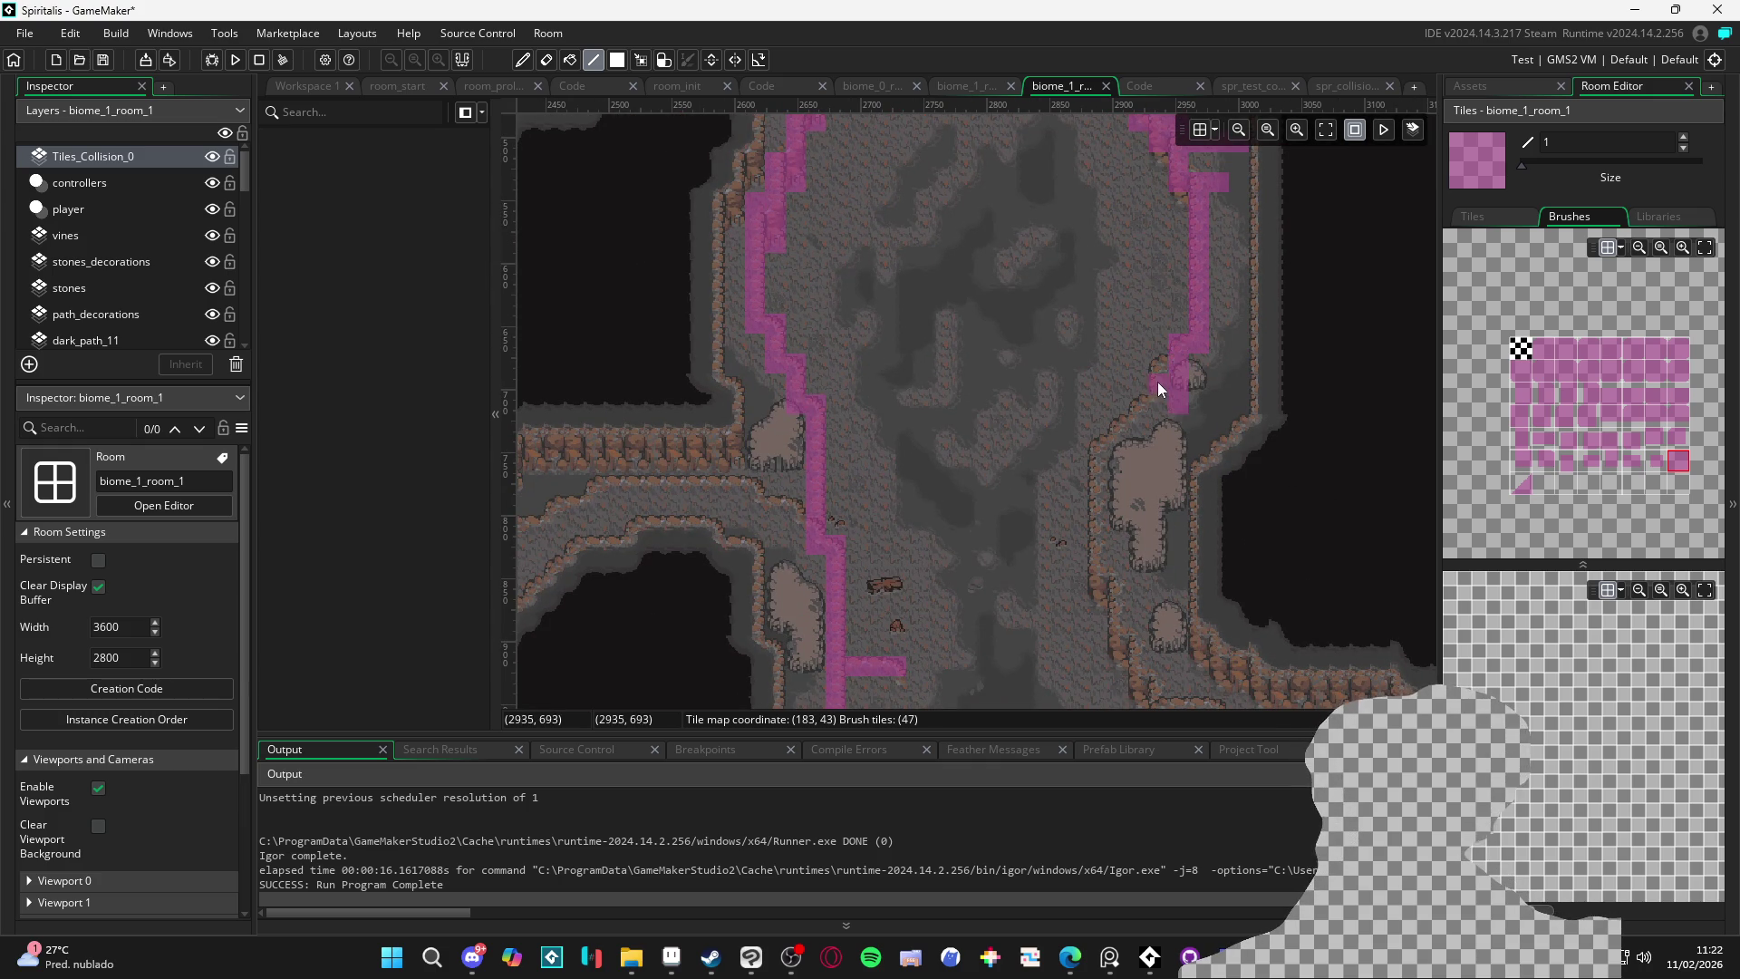
pyautogui.moveTo(1112, 477)
pyautogui.mouseDown()
pyautogui.moveTo(1093, 455)
pyautogui.moveTo(1091, 596)
pyautogui.mouseUp()
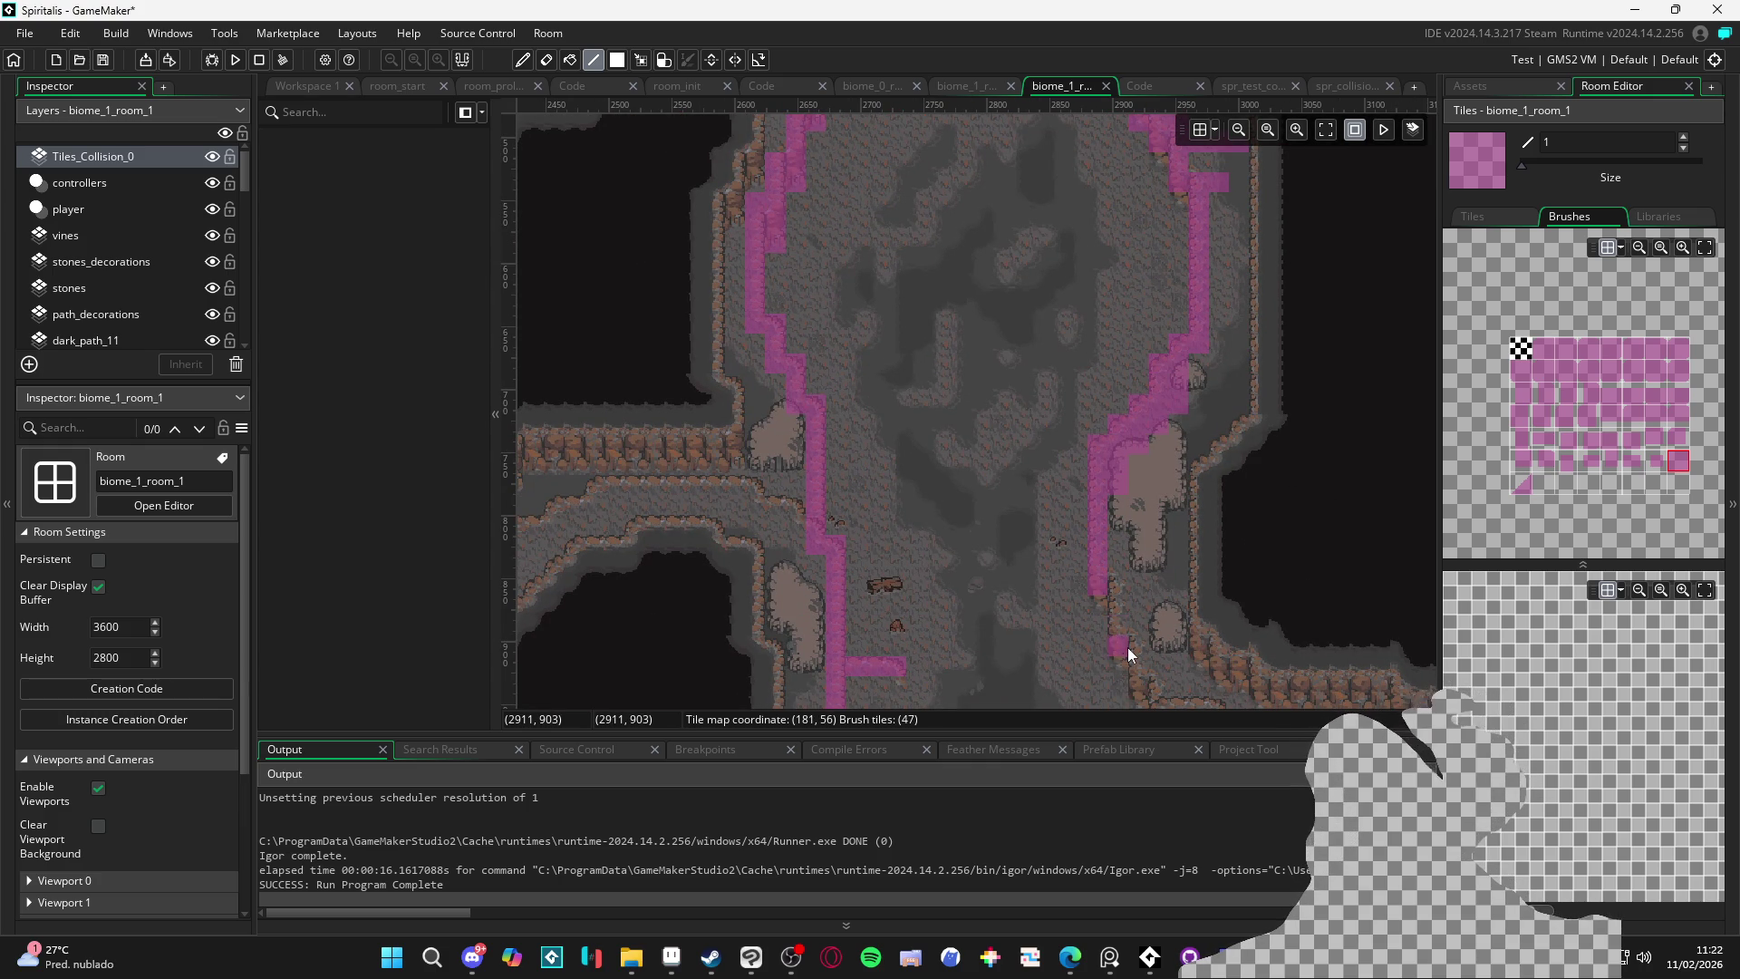
pyautogui.moveTo(1137, 613); pyautogui.dragTo(1086, 379)
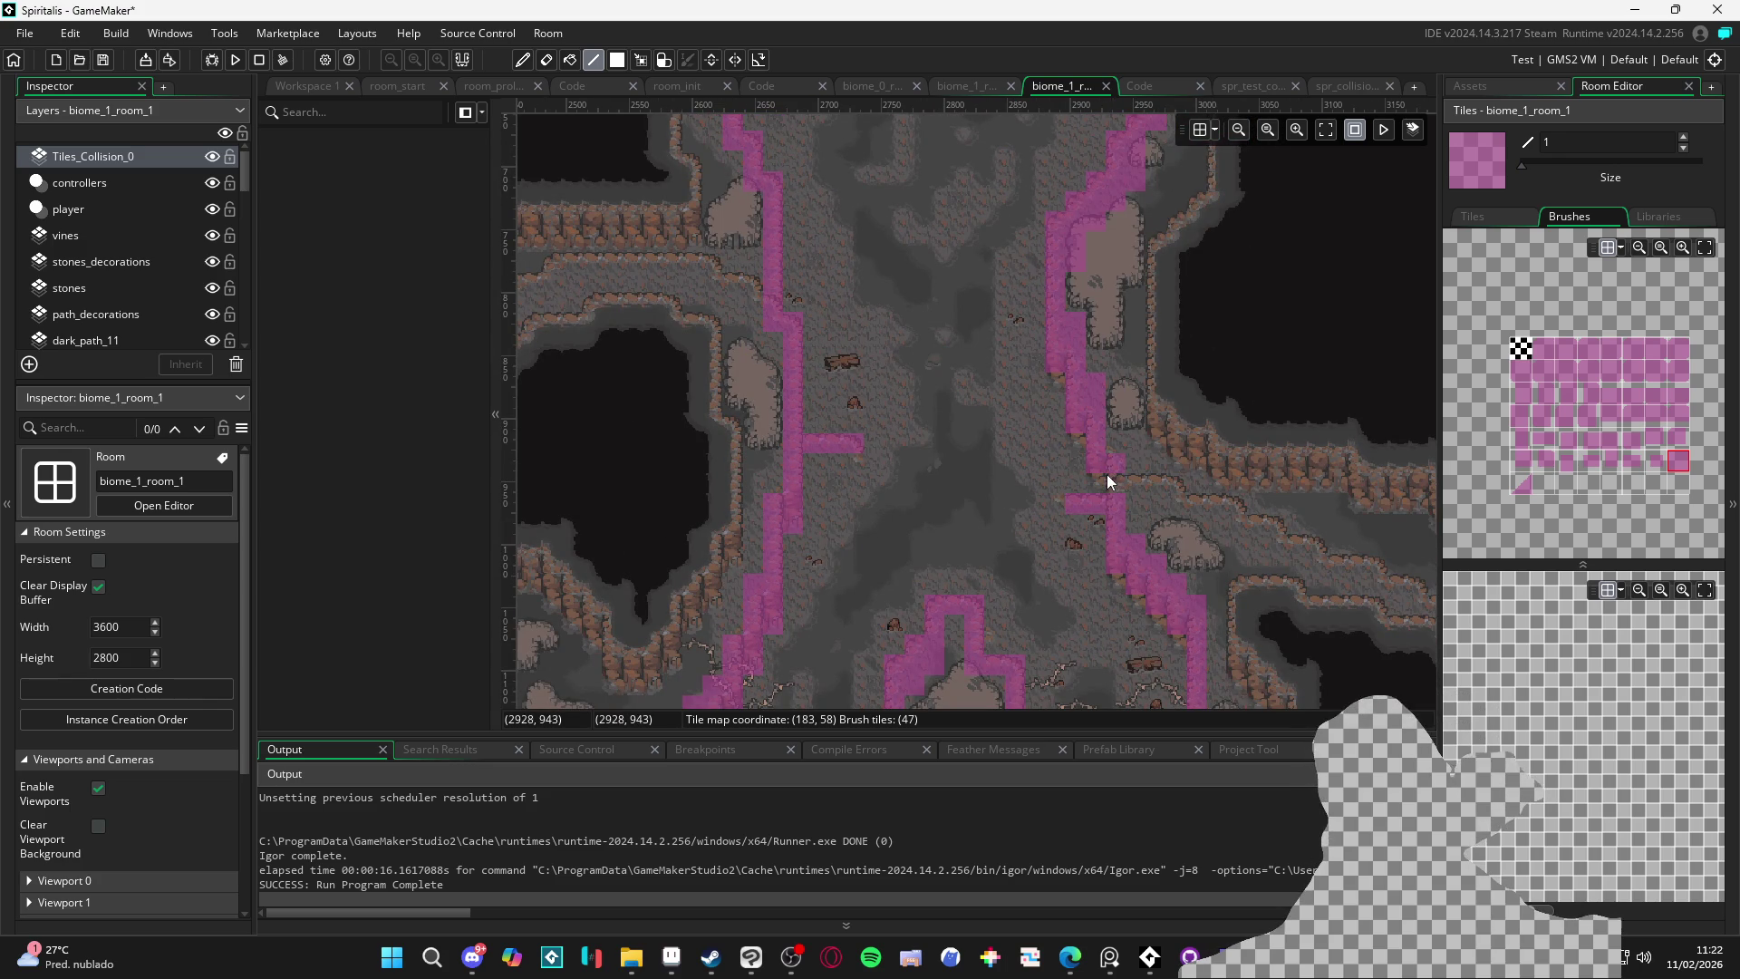
pyautogui.scroll(-5, 913, 411)
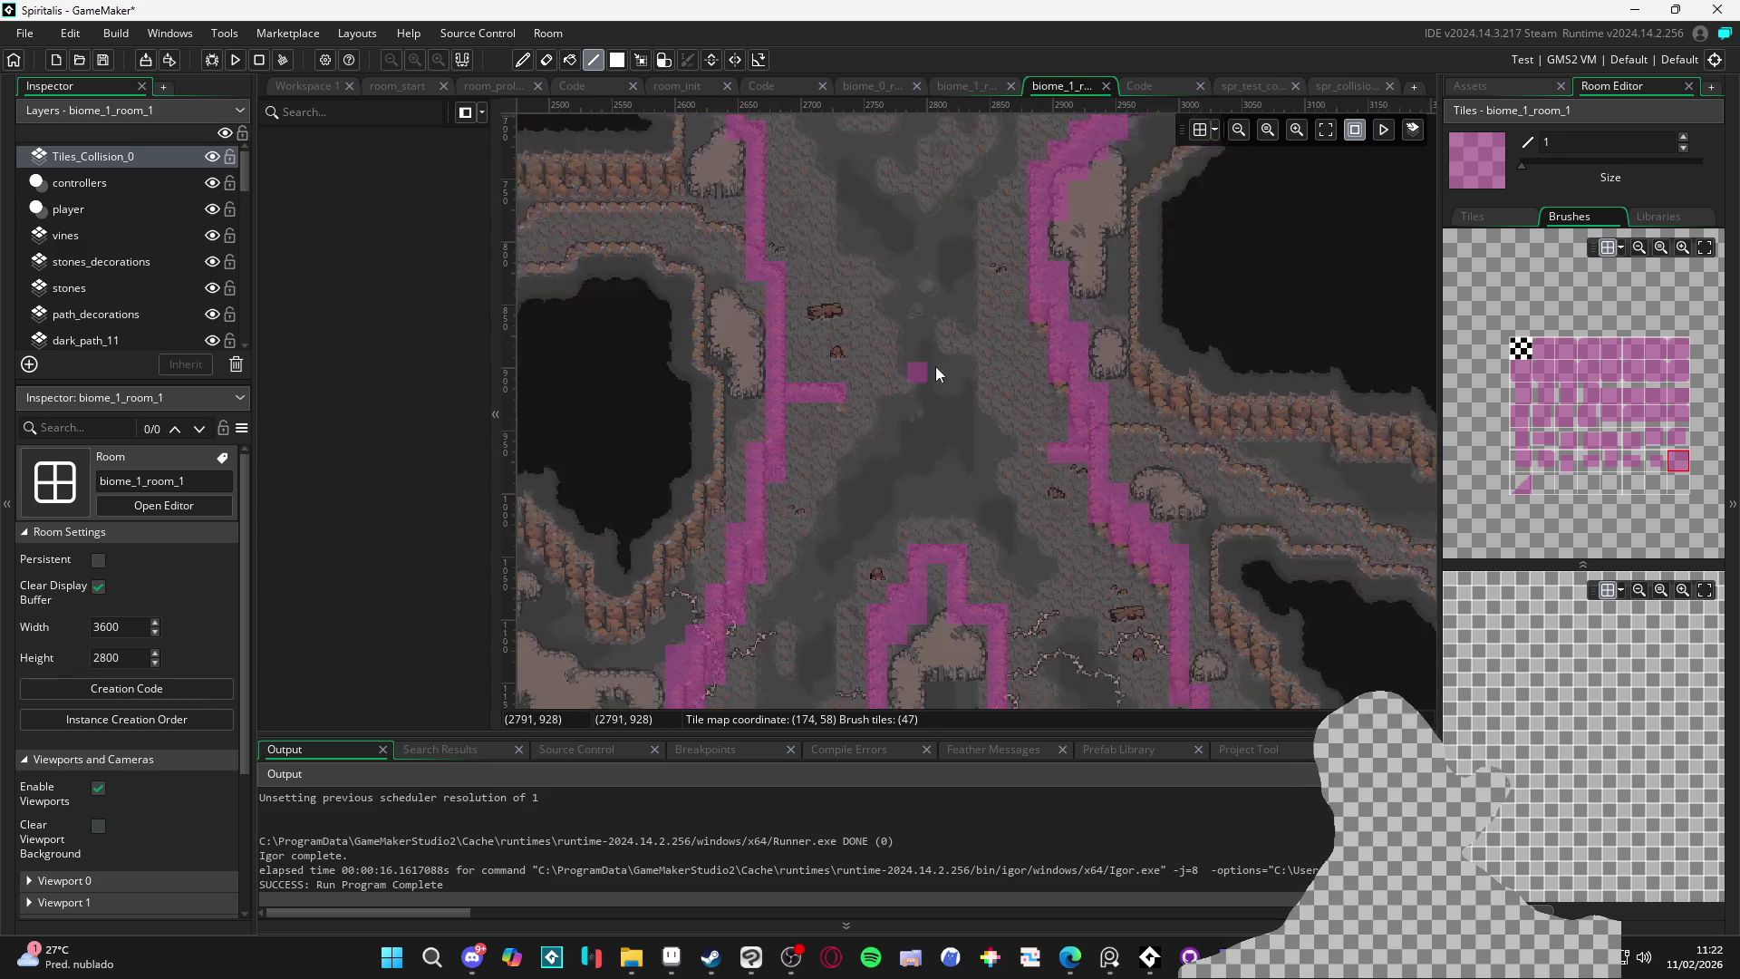
# Add the missing collision tile on the cave floor
pyautogui.scroll(-7, 975, 437)
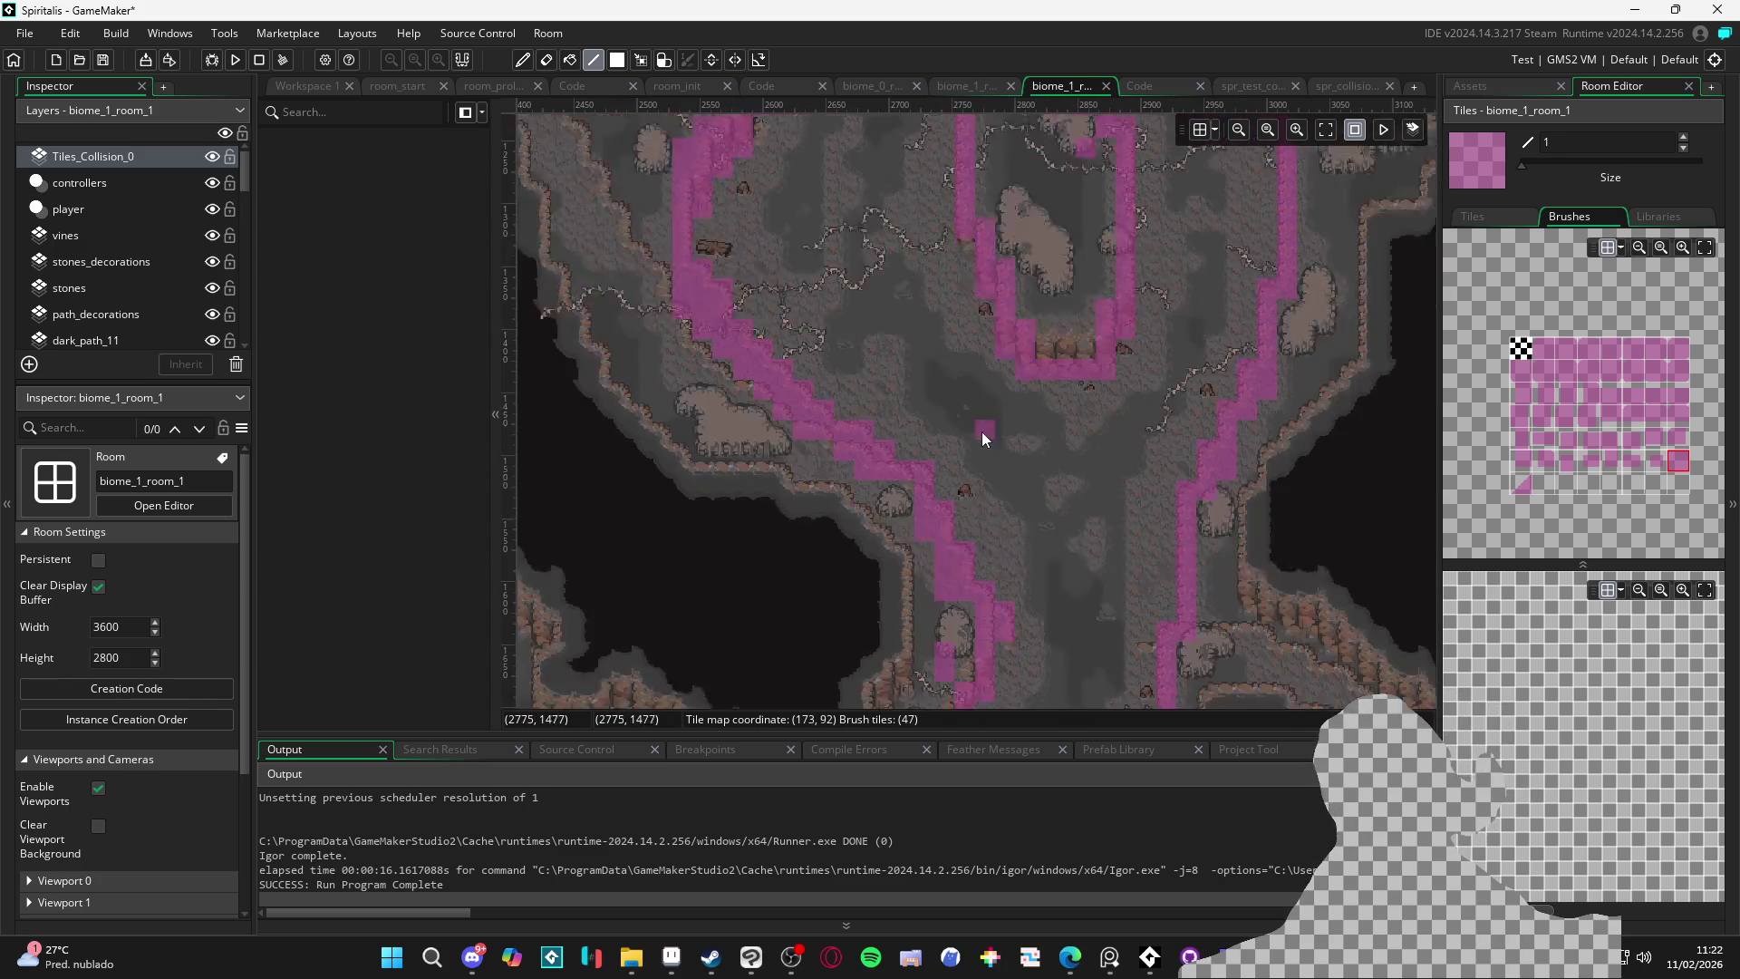
pyautogui.hscroll(-8, 633, 363)
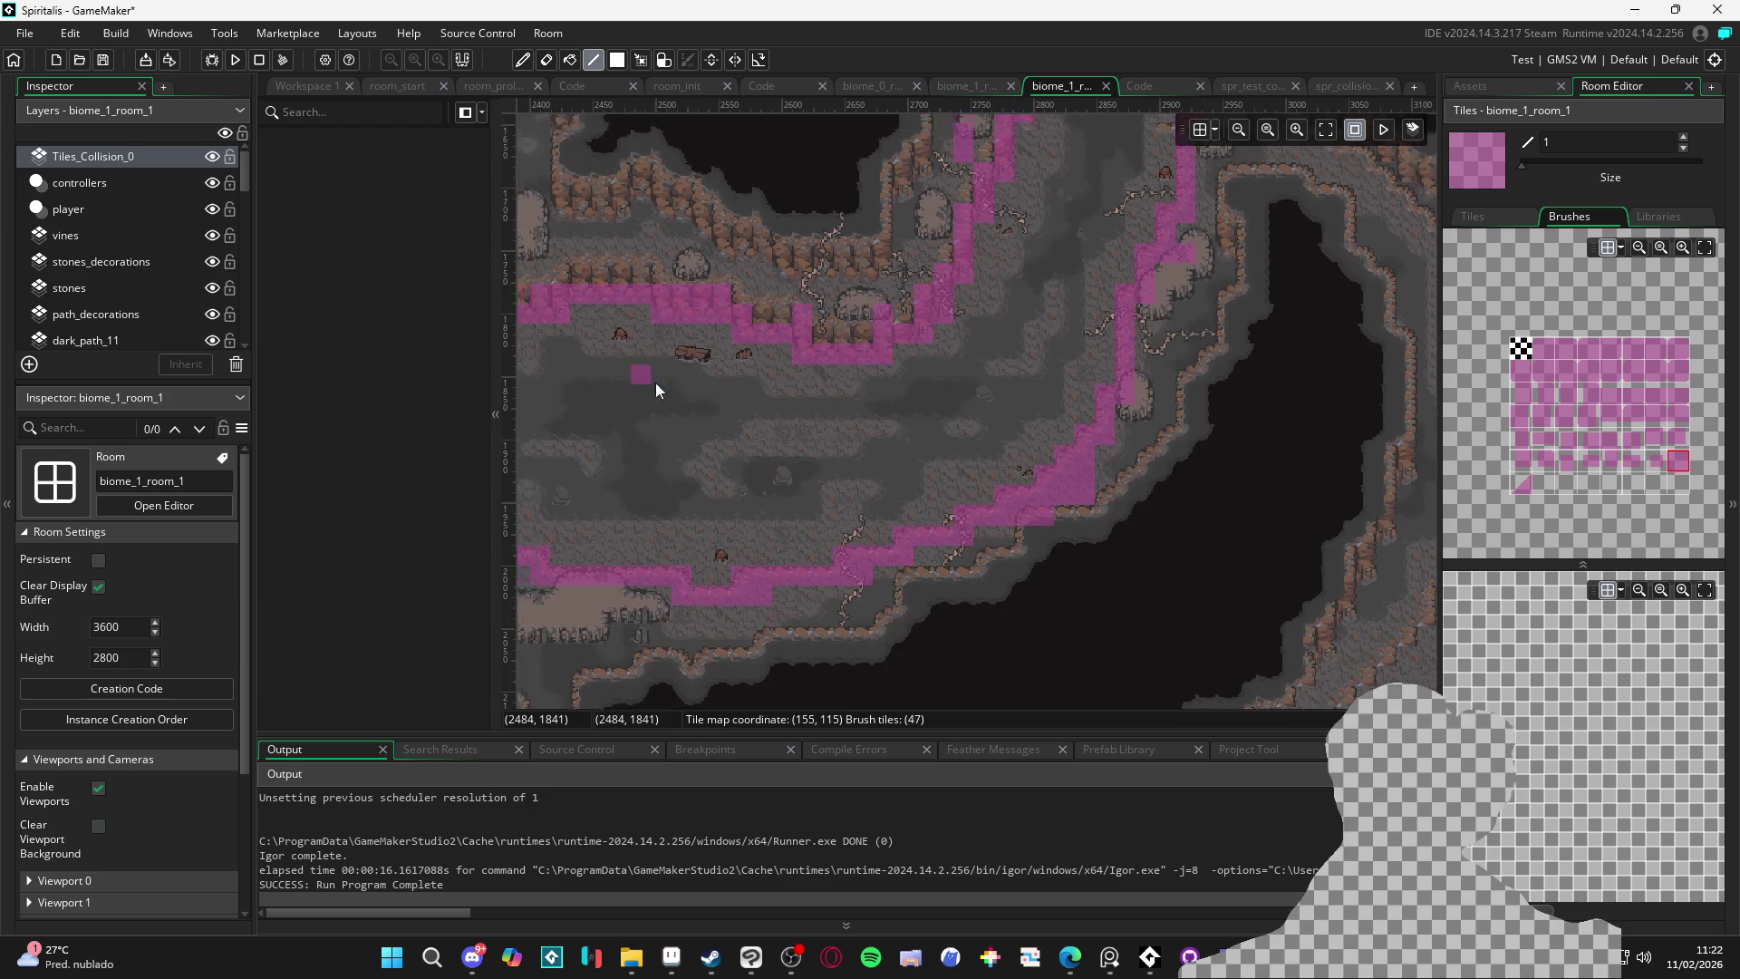
pyautogui.scroll(4, 750, 385)
pyautogui.scroll(-4, 702, 369)
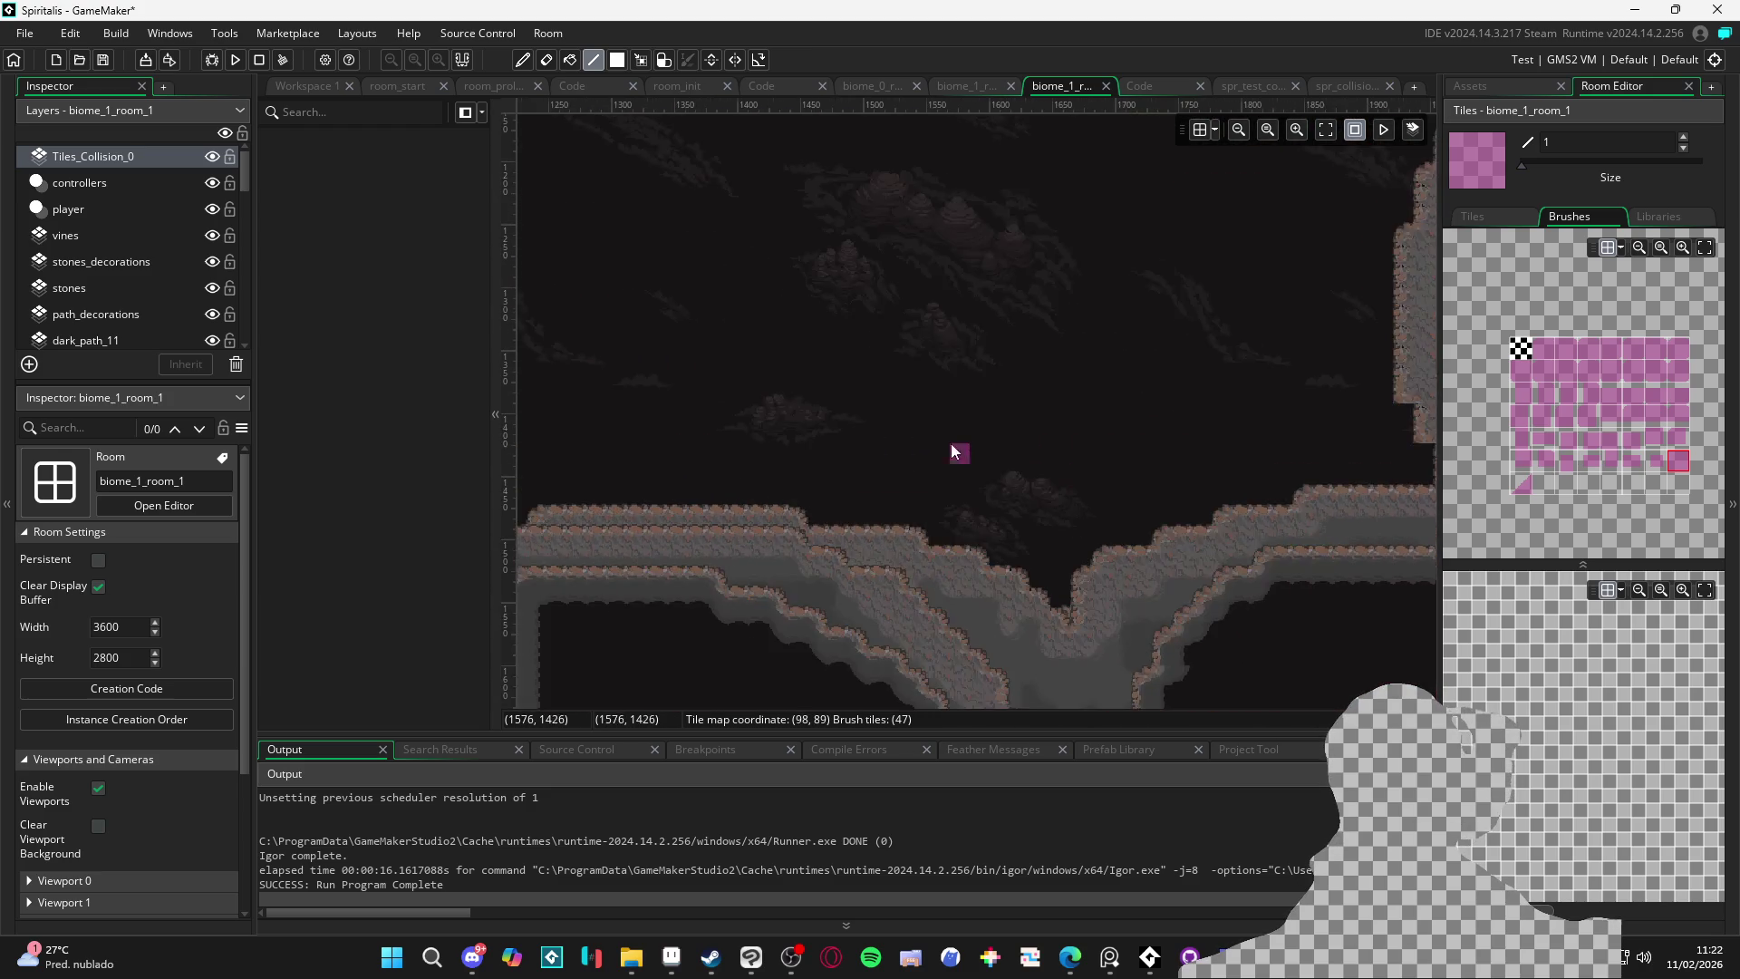
pyautogui.hscroll(-2, 996, 304)
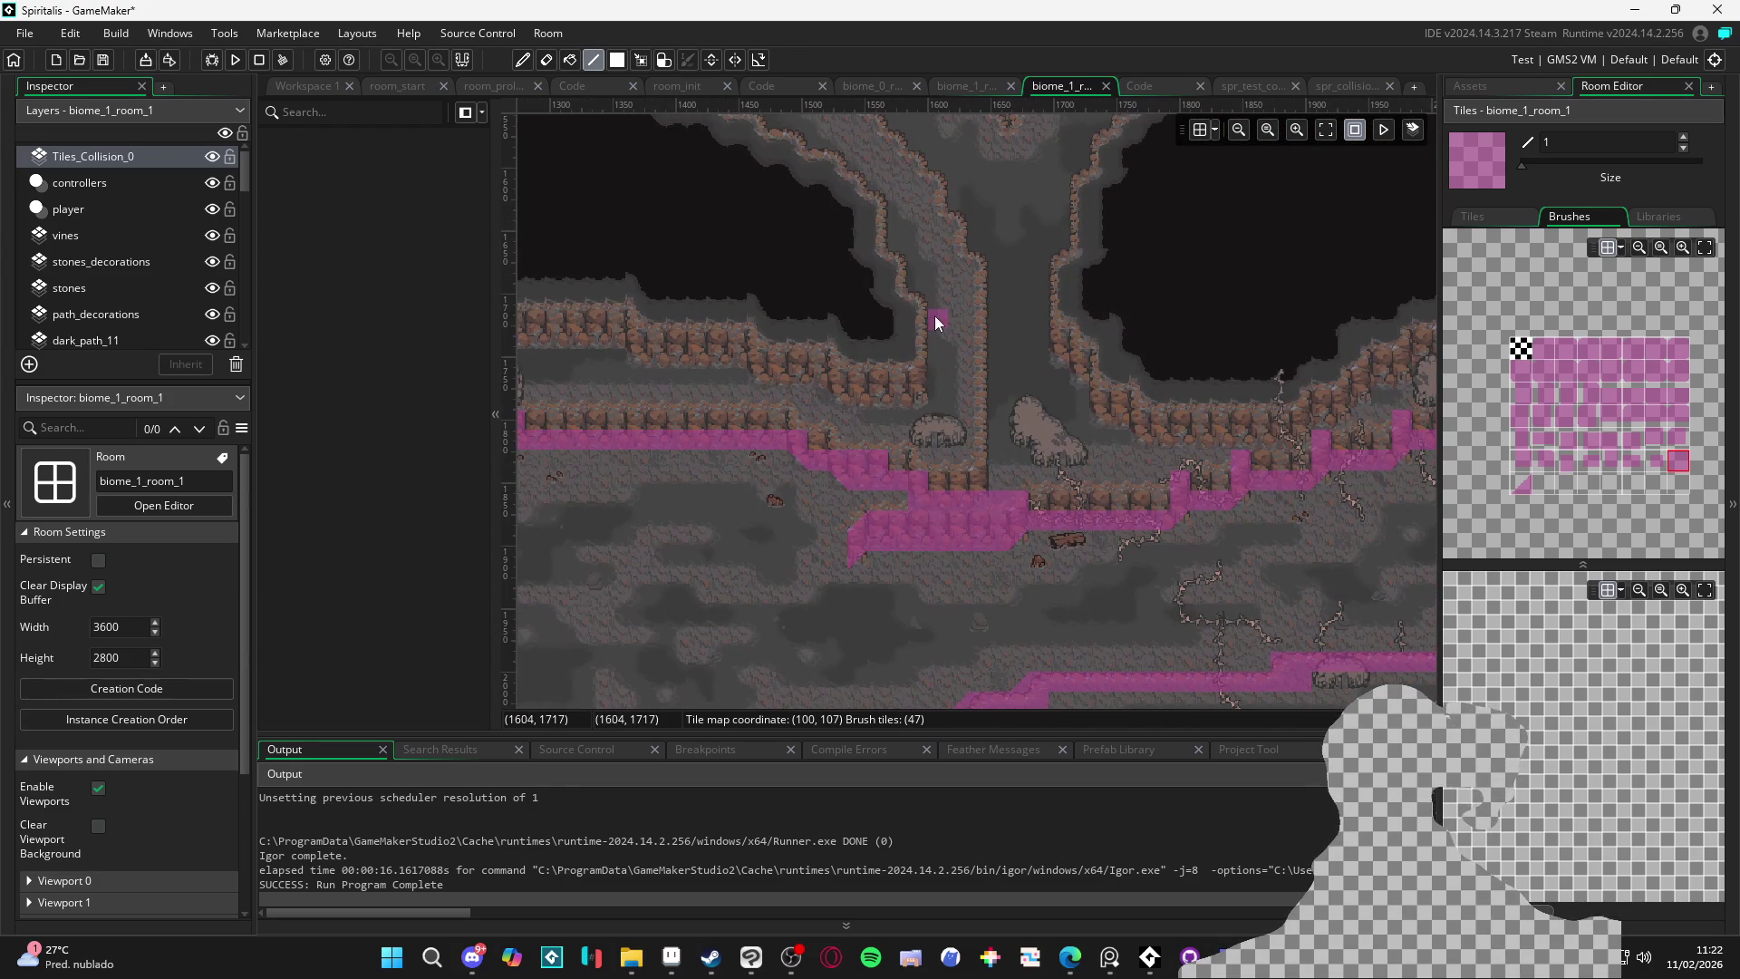
pyautogui.hscroll(-2, 817, 344)
pyautogui.hscroll(-3, 906, 381)
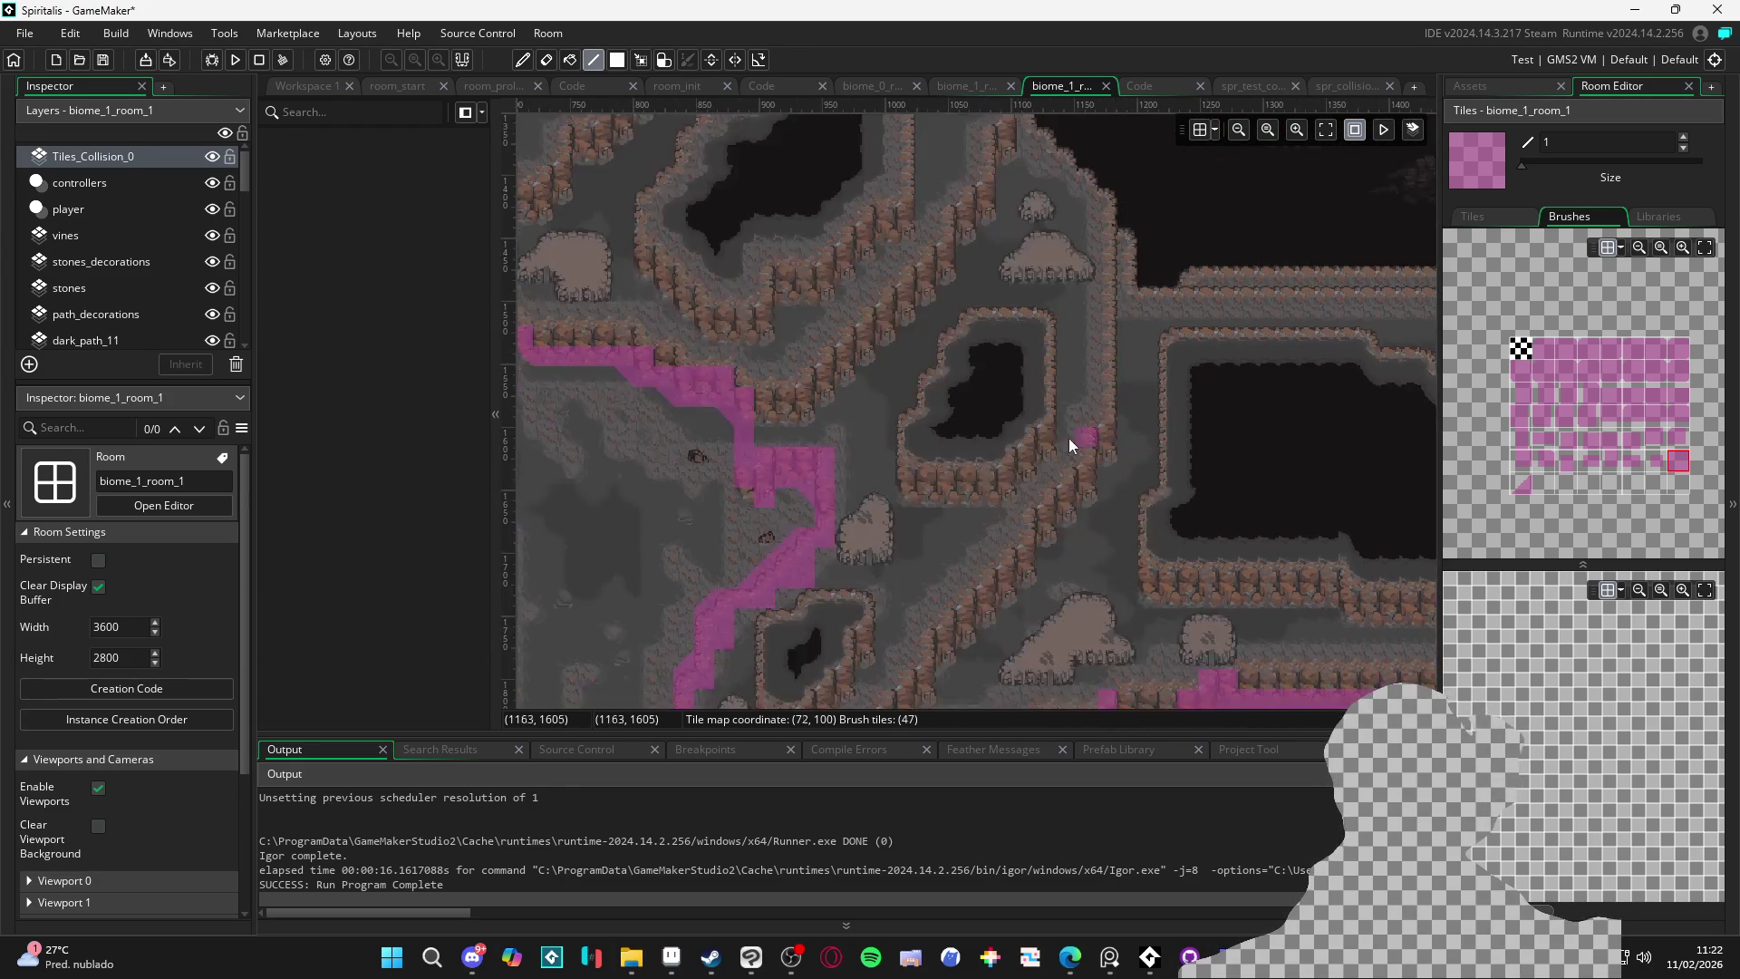
pyautogui.hscroll(-2, 1151, 391)
pyautogui.hscroll(-3, 925, 381)
pyautogui.scroll(2, 1050, 453)
pyautogui.hscroll(-1, 1037, 493)
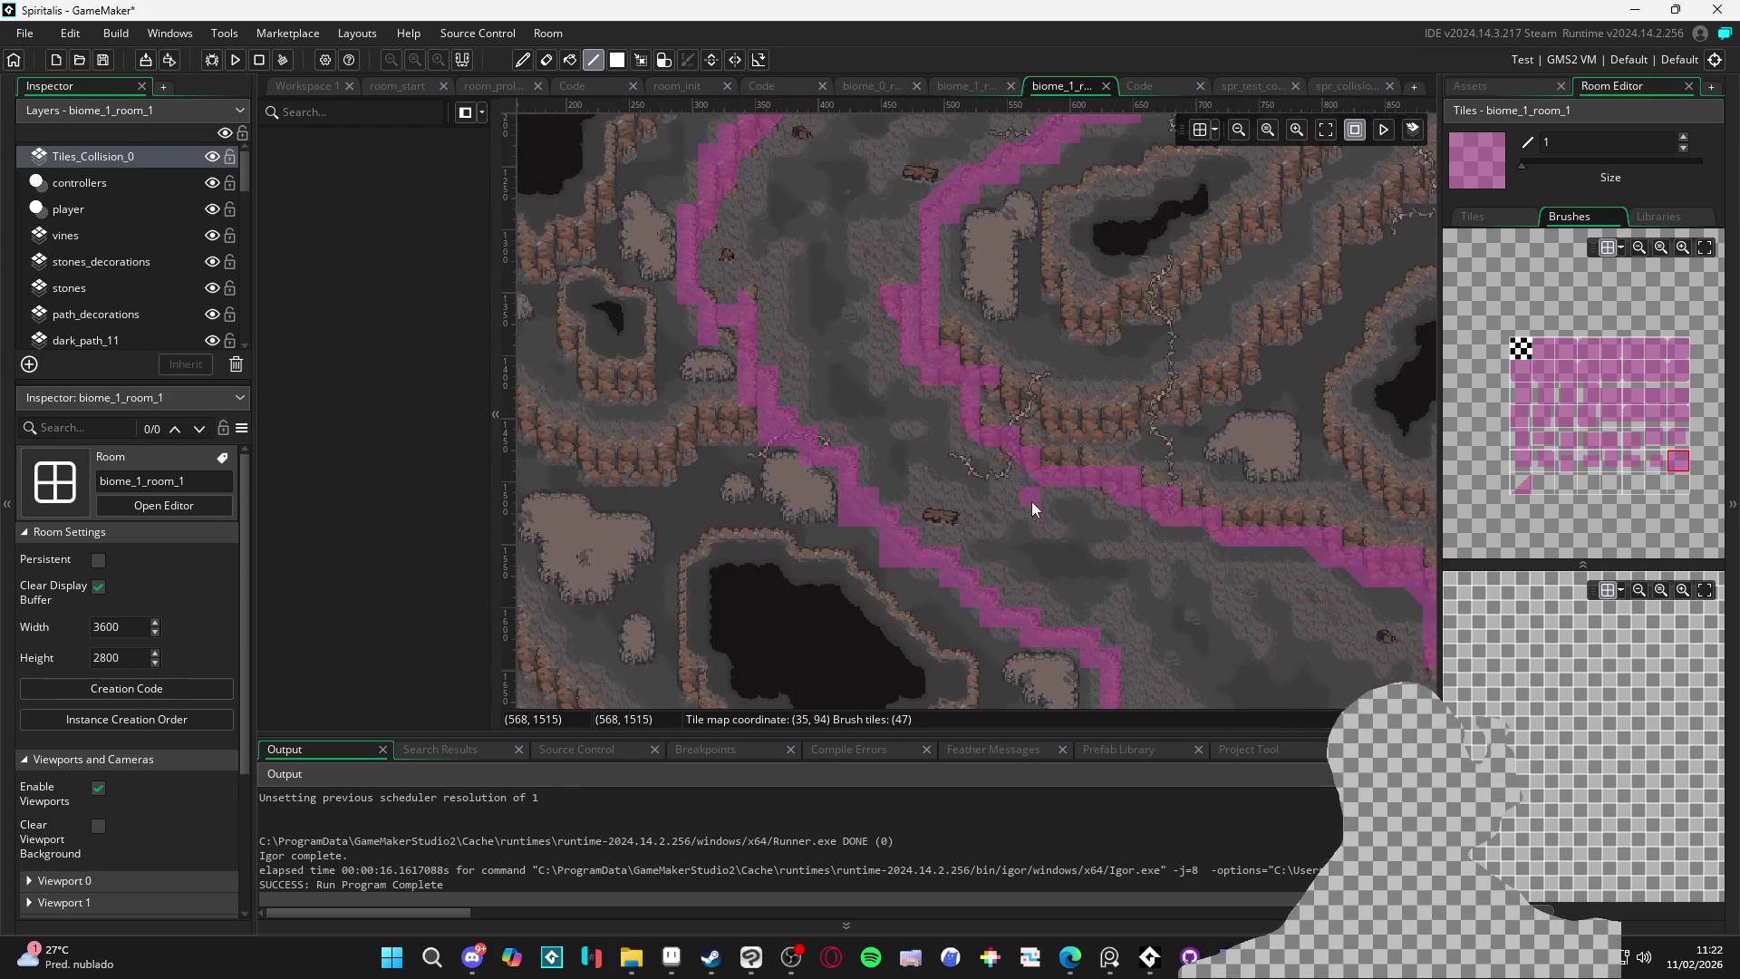
pyautogui.scroll(3, 1061, 408)
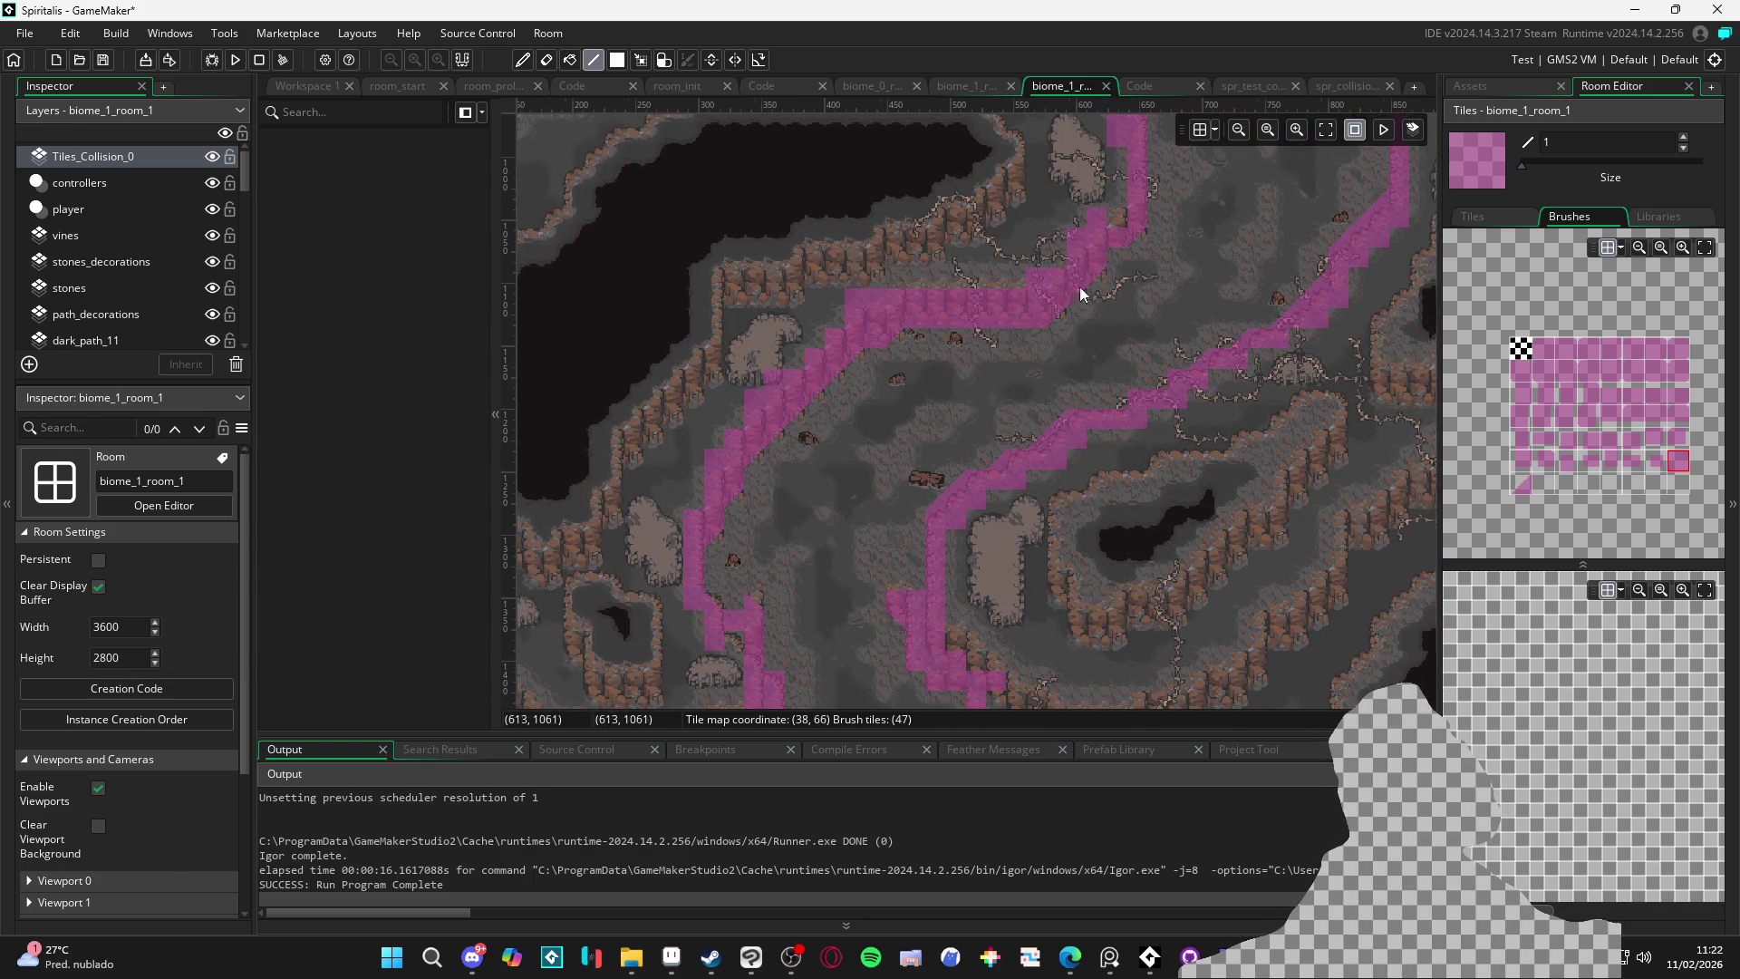
pyautogui.scroll(5, 1094, 240)
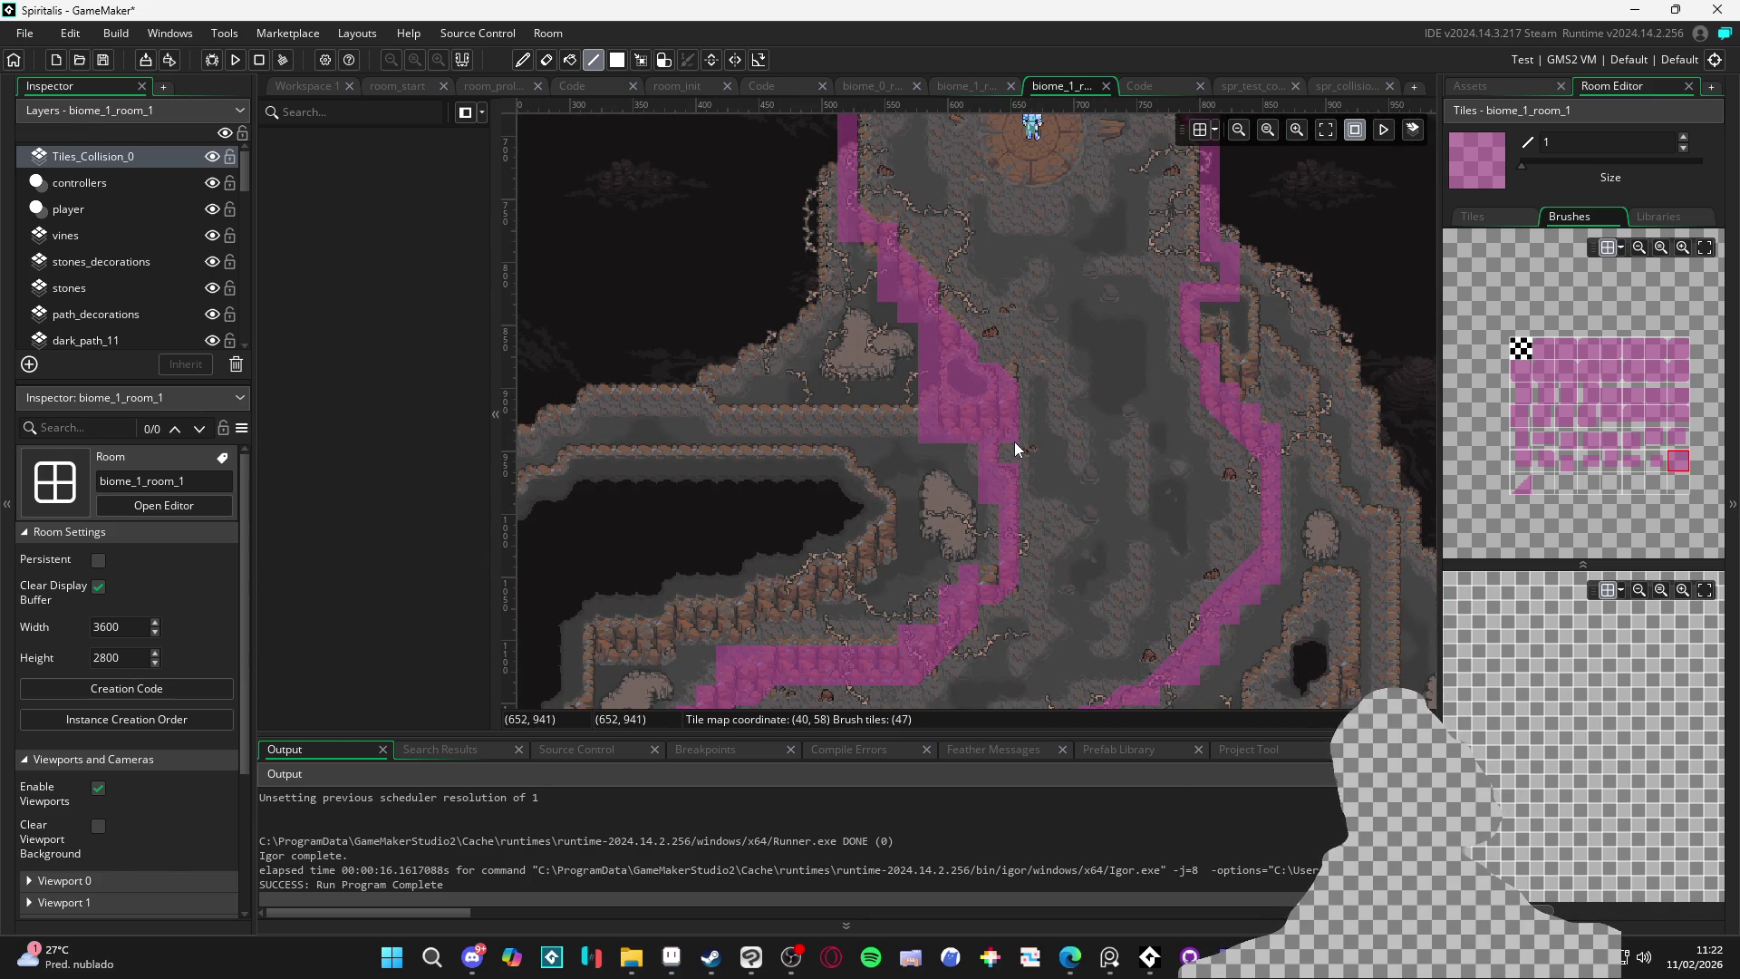
pyautogui.scroll(-3, 1043, 444)
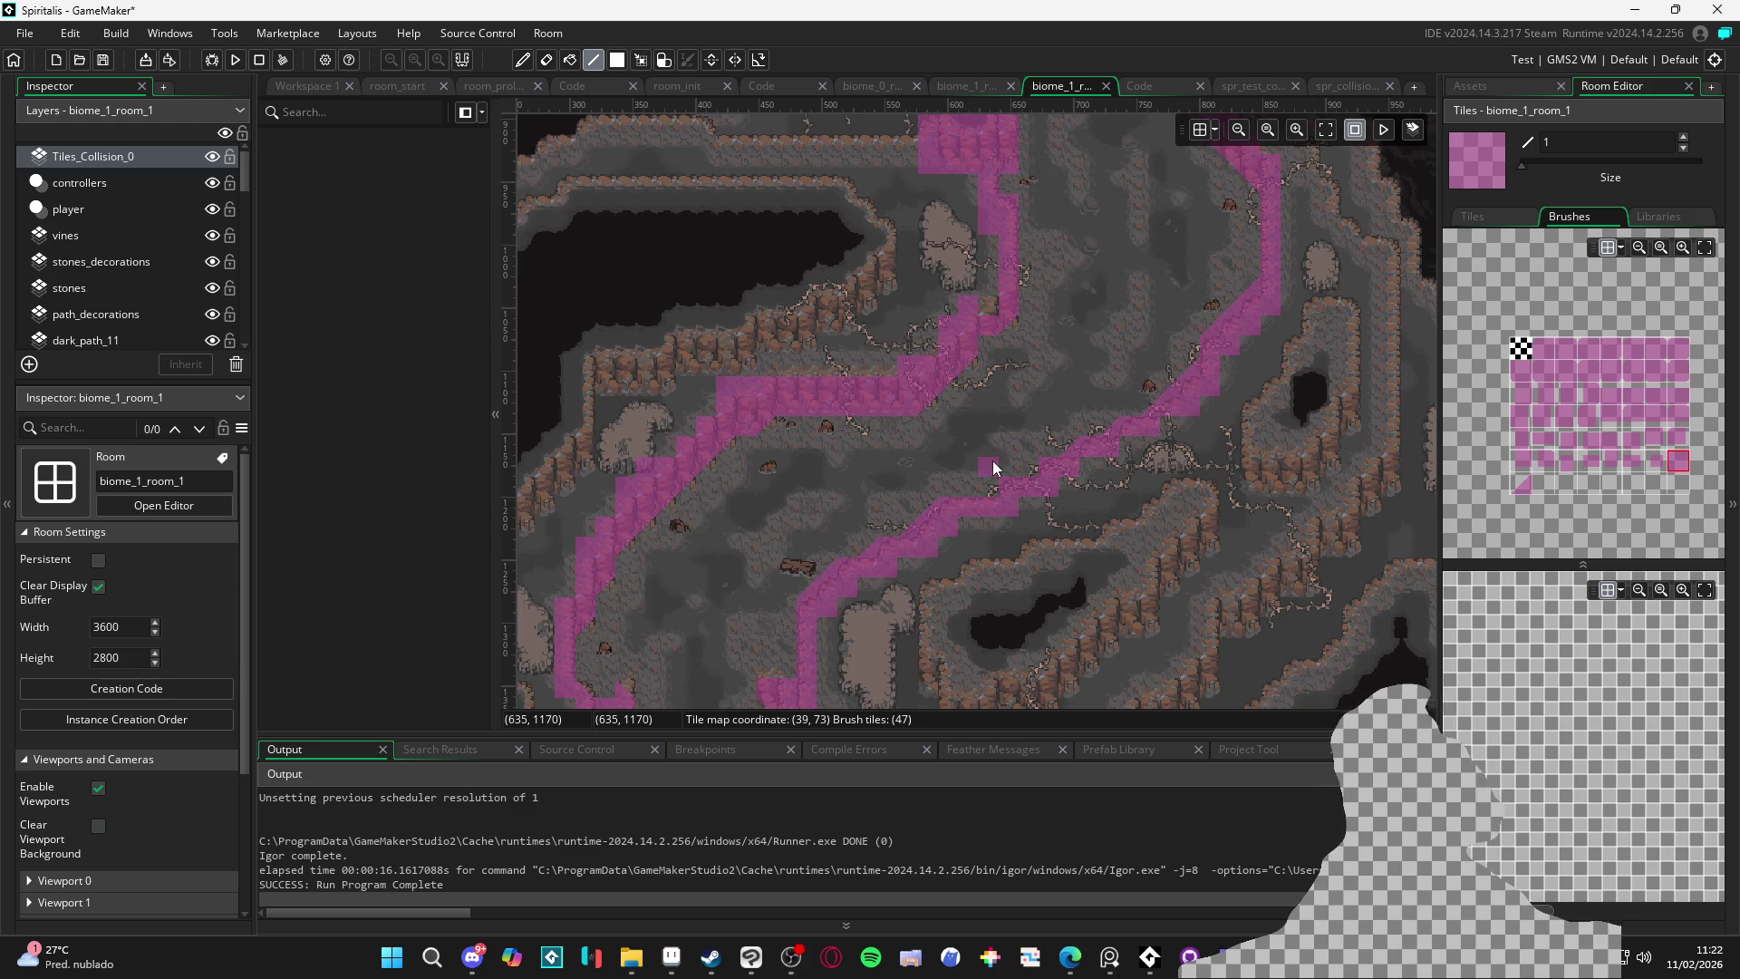
pyautogui.scroll(-3, 997, 461)
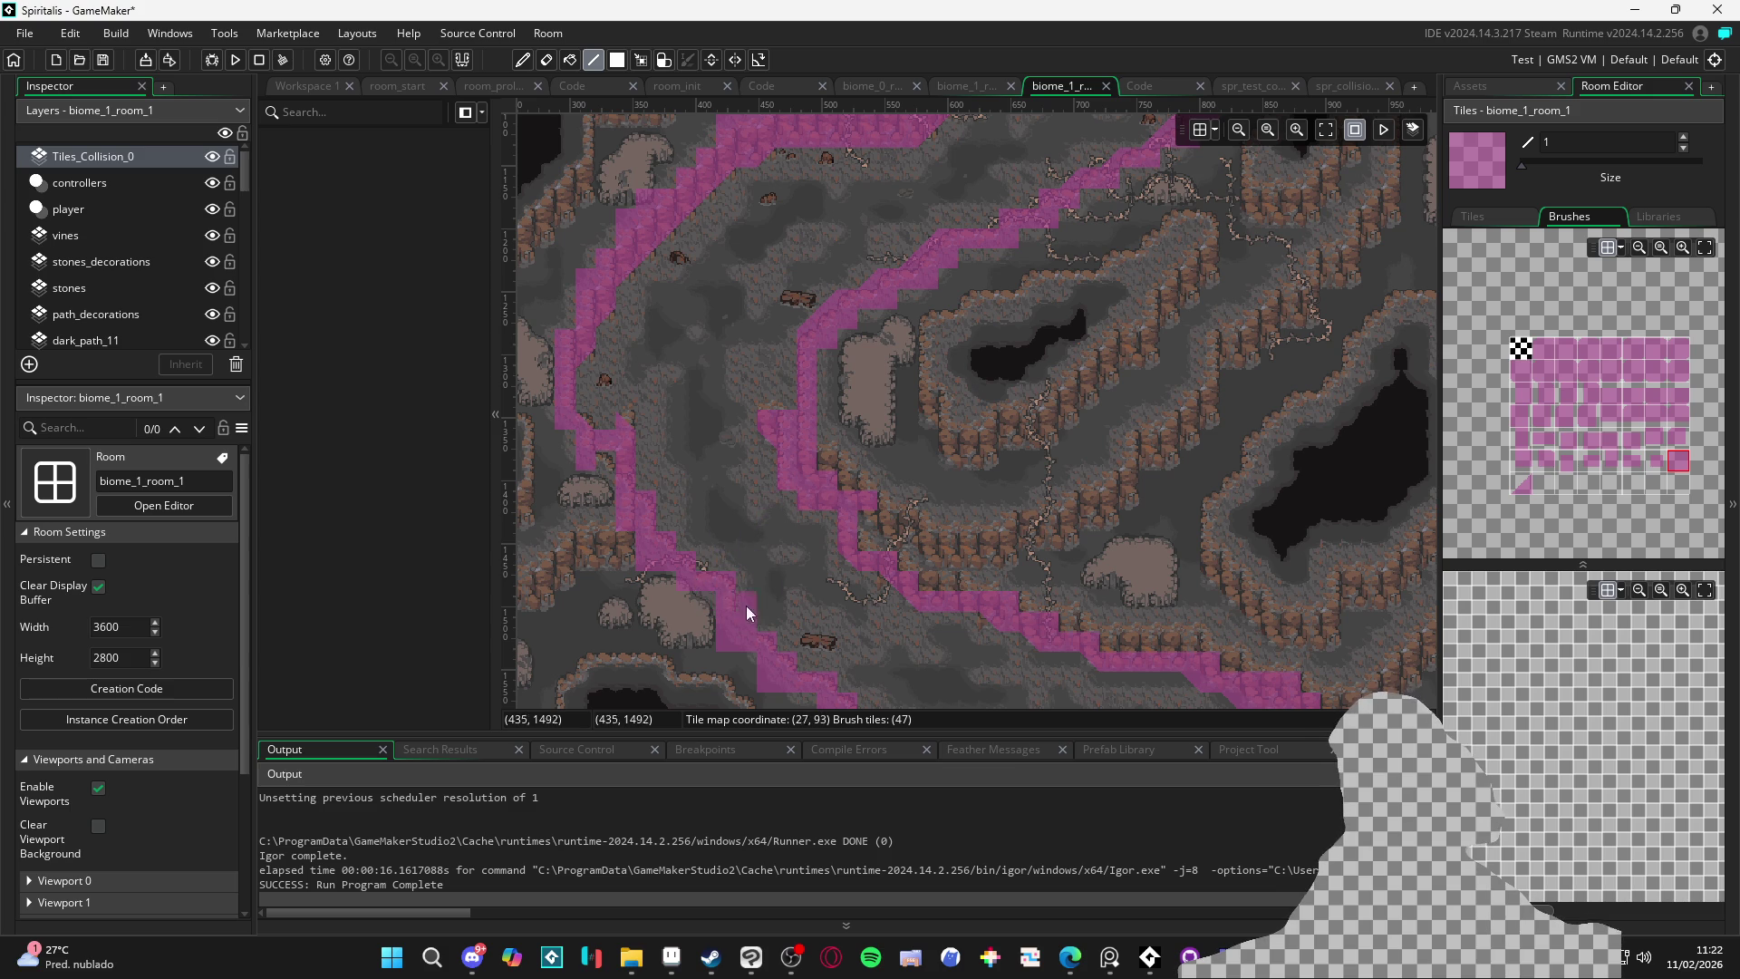
pyautogui.scroll(-5, 762, 646)
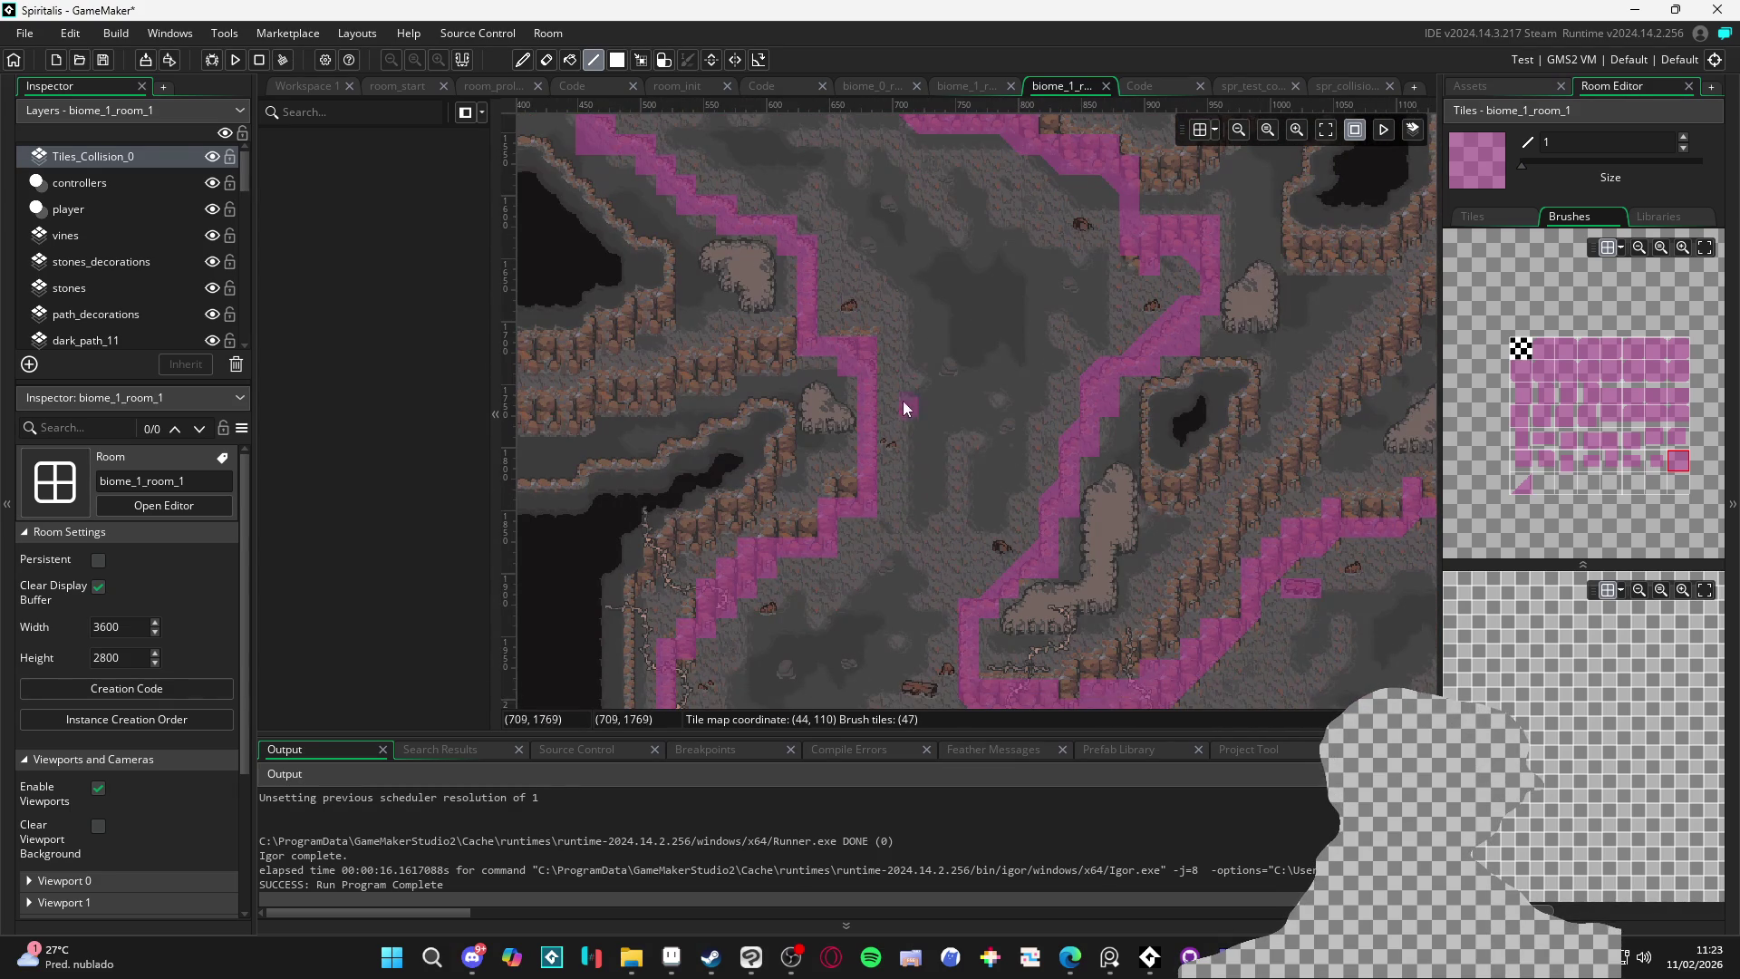
pyautogui.click(984, 526)
# Inspect the collision coverage across the room and select the triangular slope tile
pyautogui.hscroll(10, 982, 525)
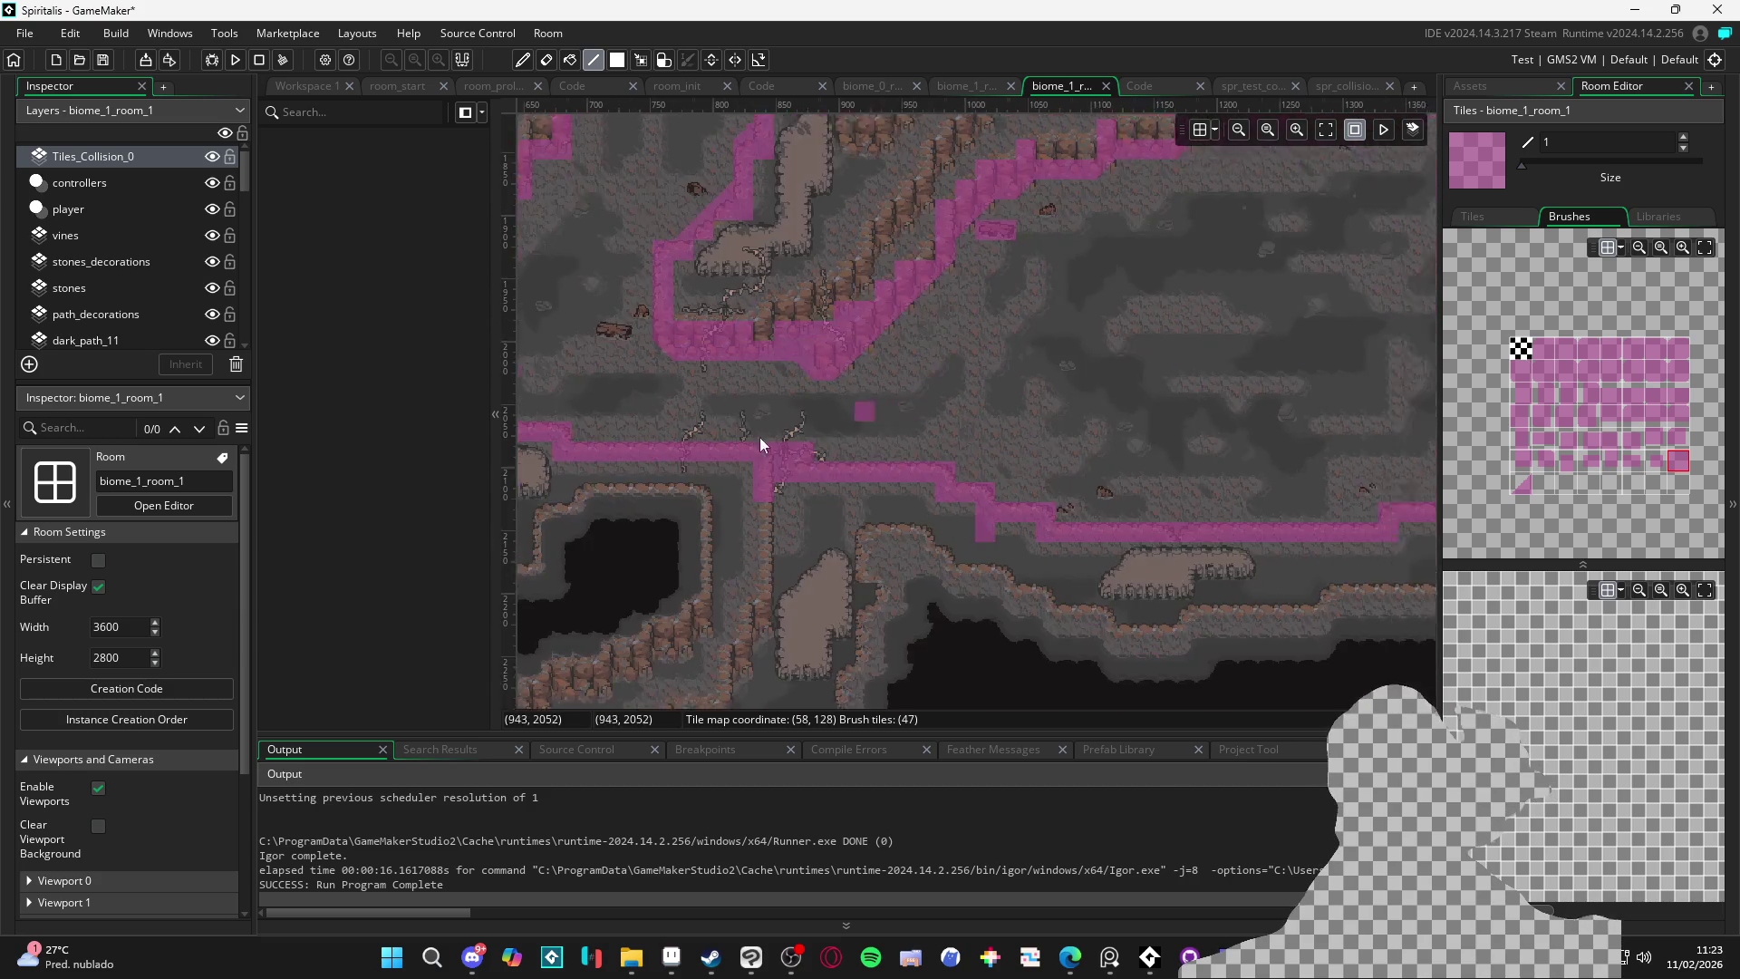
pyautogui.hscroll(15, 931, 491)
pyautogui.scroll(4, 859, 393)
pyautogui.scroll(10, 968, 319)
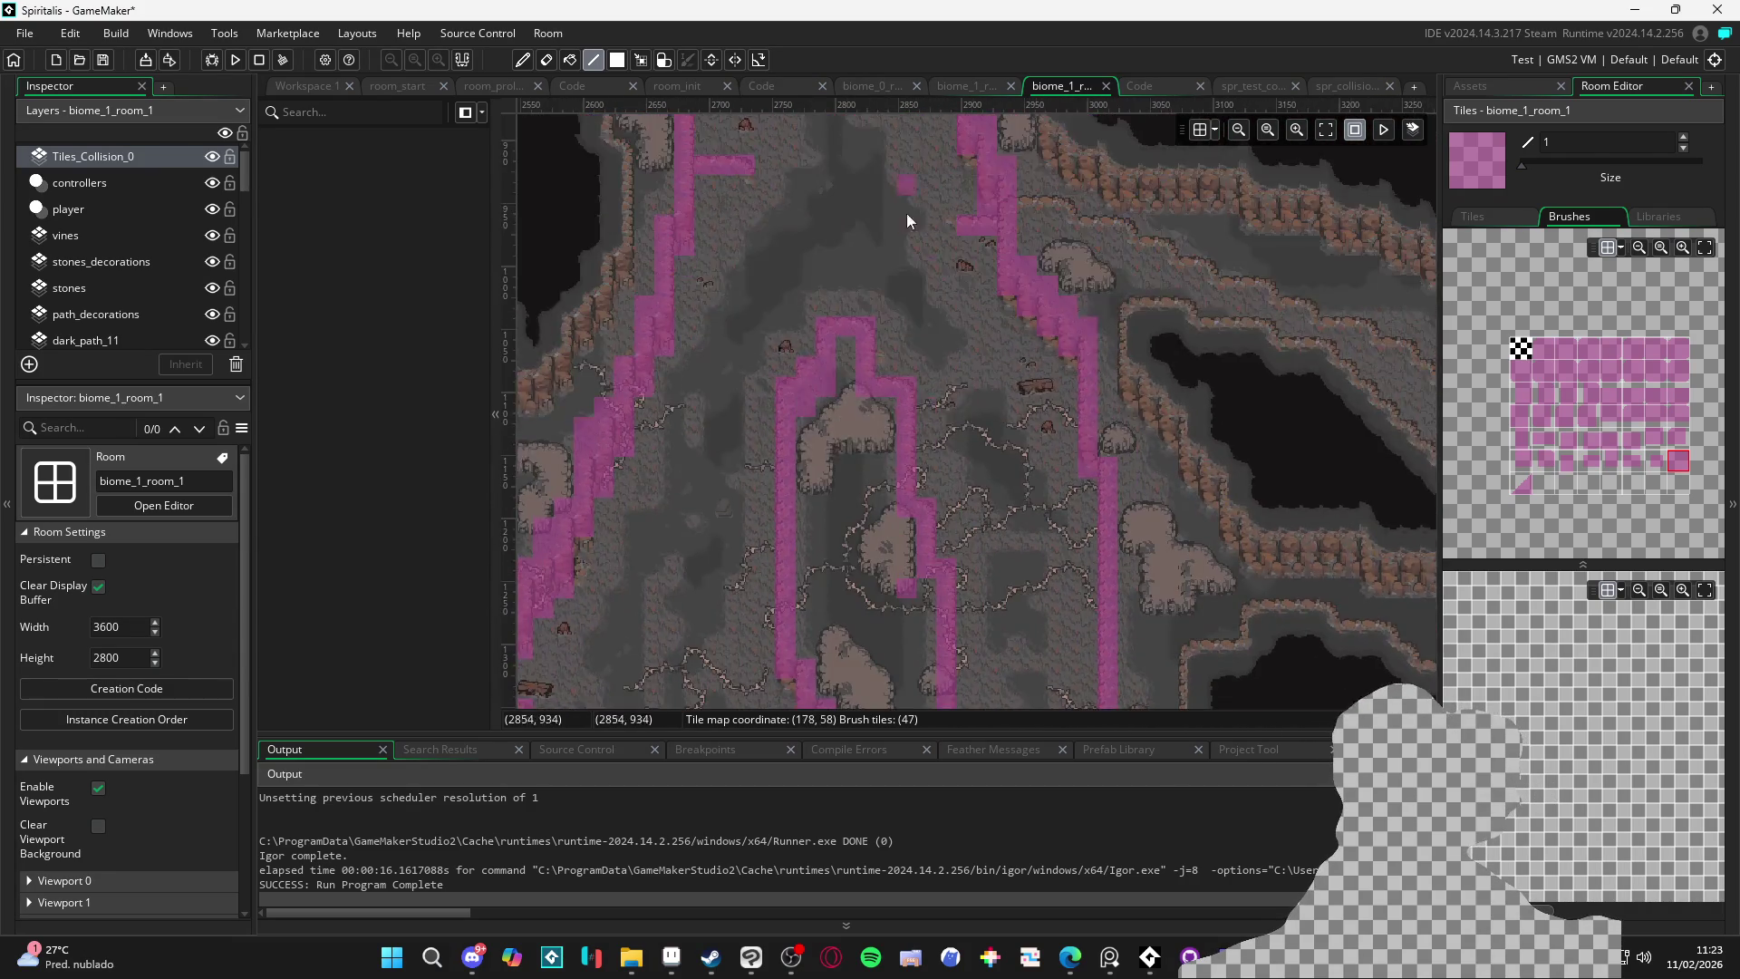
pyautogui.hscroll(-4, 992, 434)
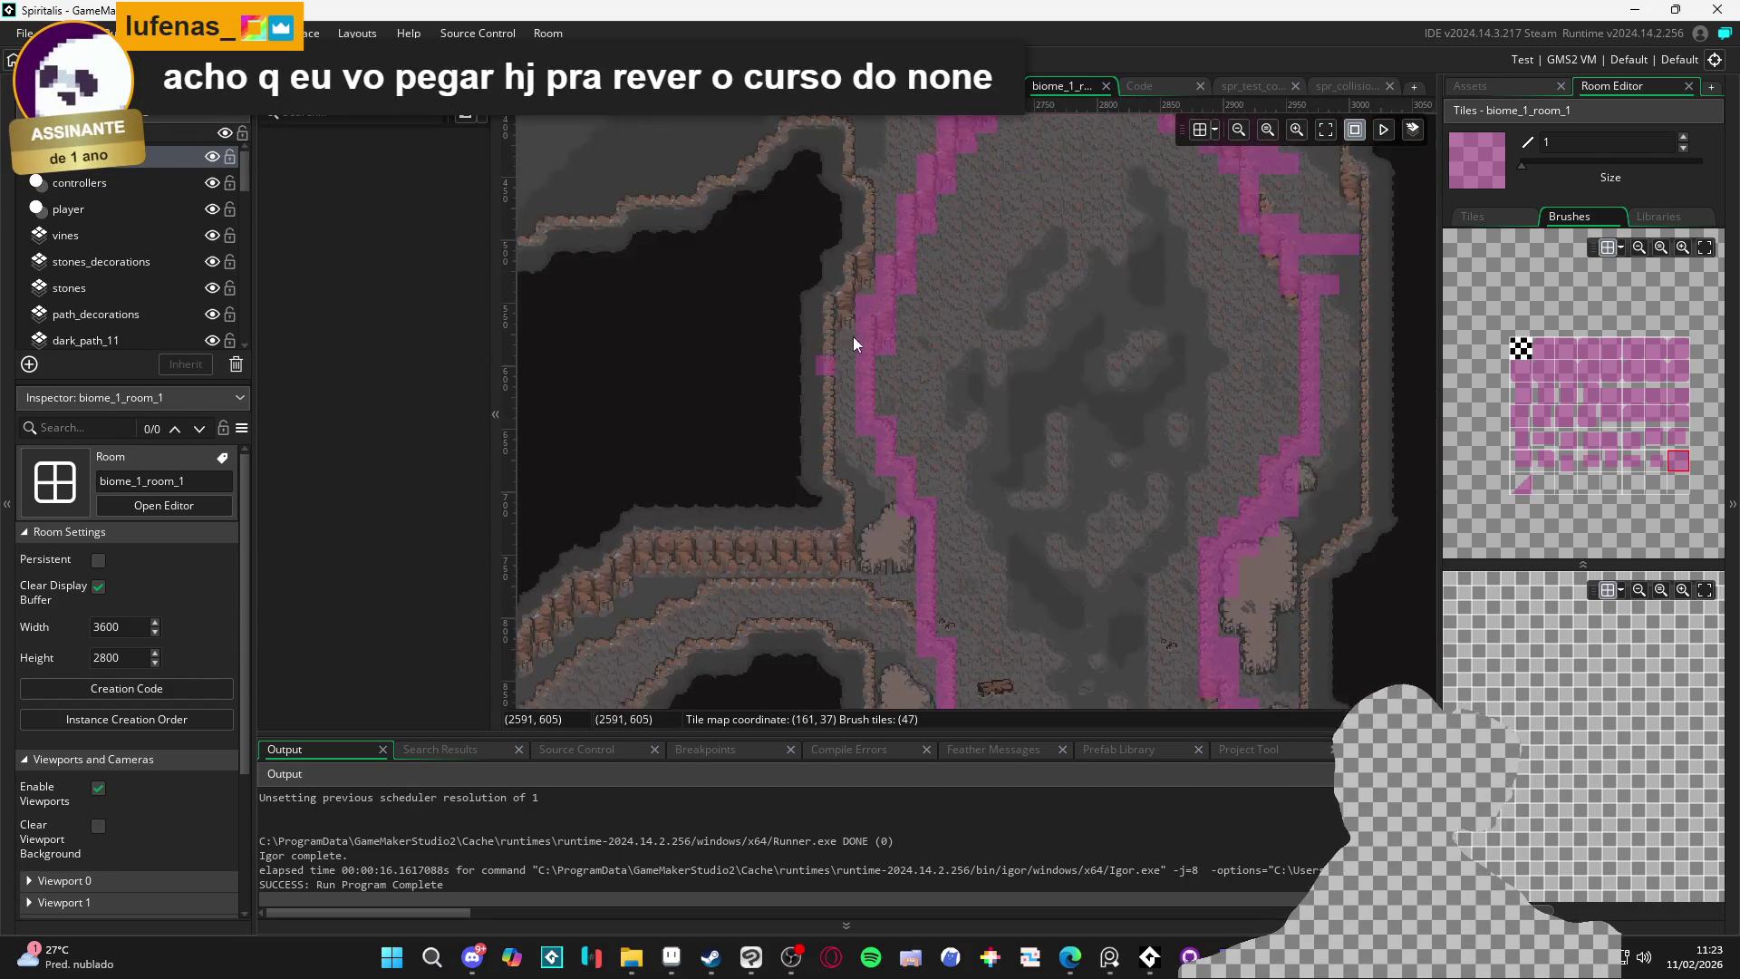
pyautogui.scroll(-2, 951, 287)
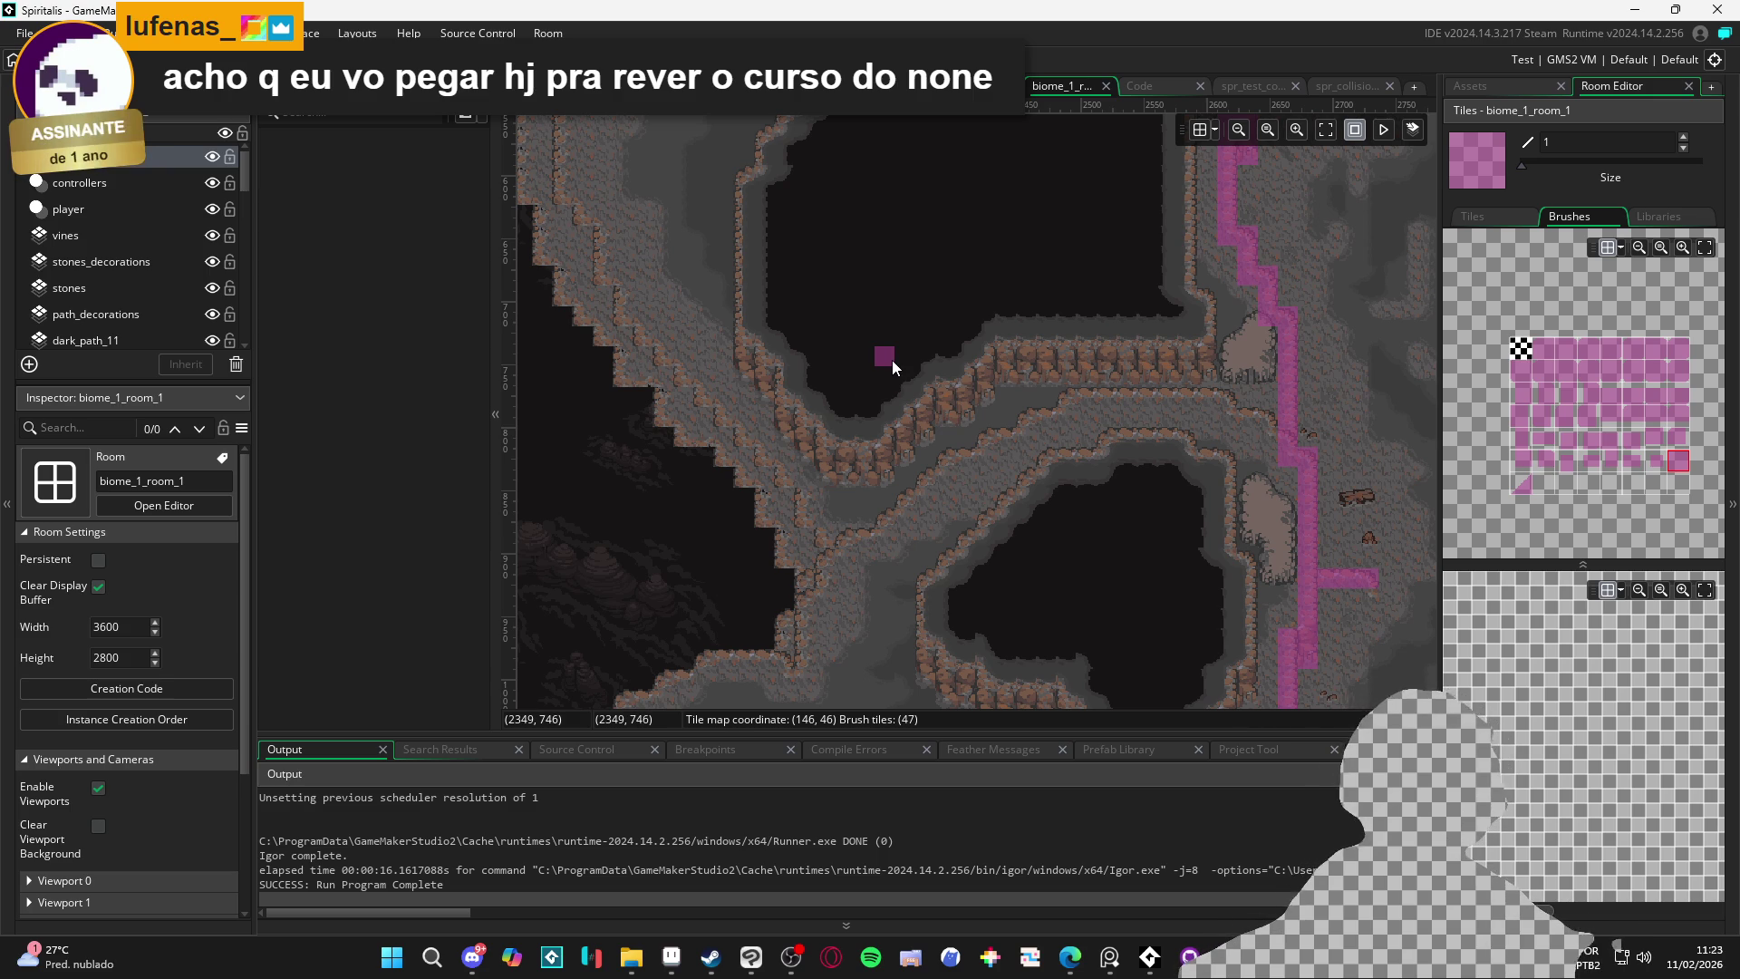
pyautogui.scroll(-10, 915, 371)
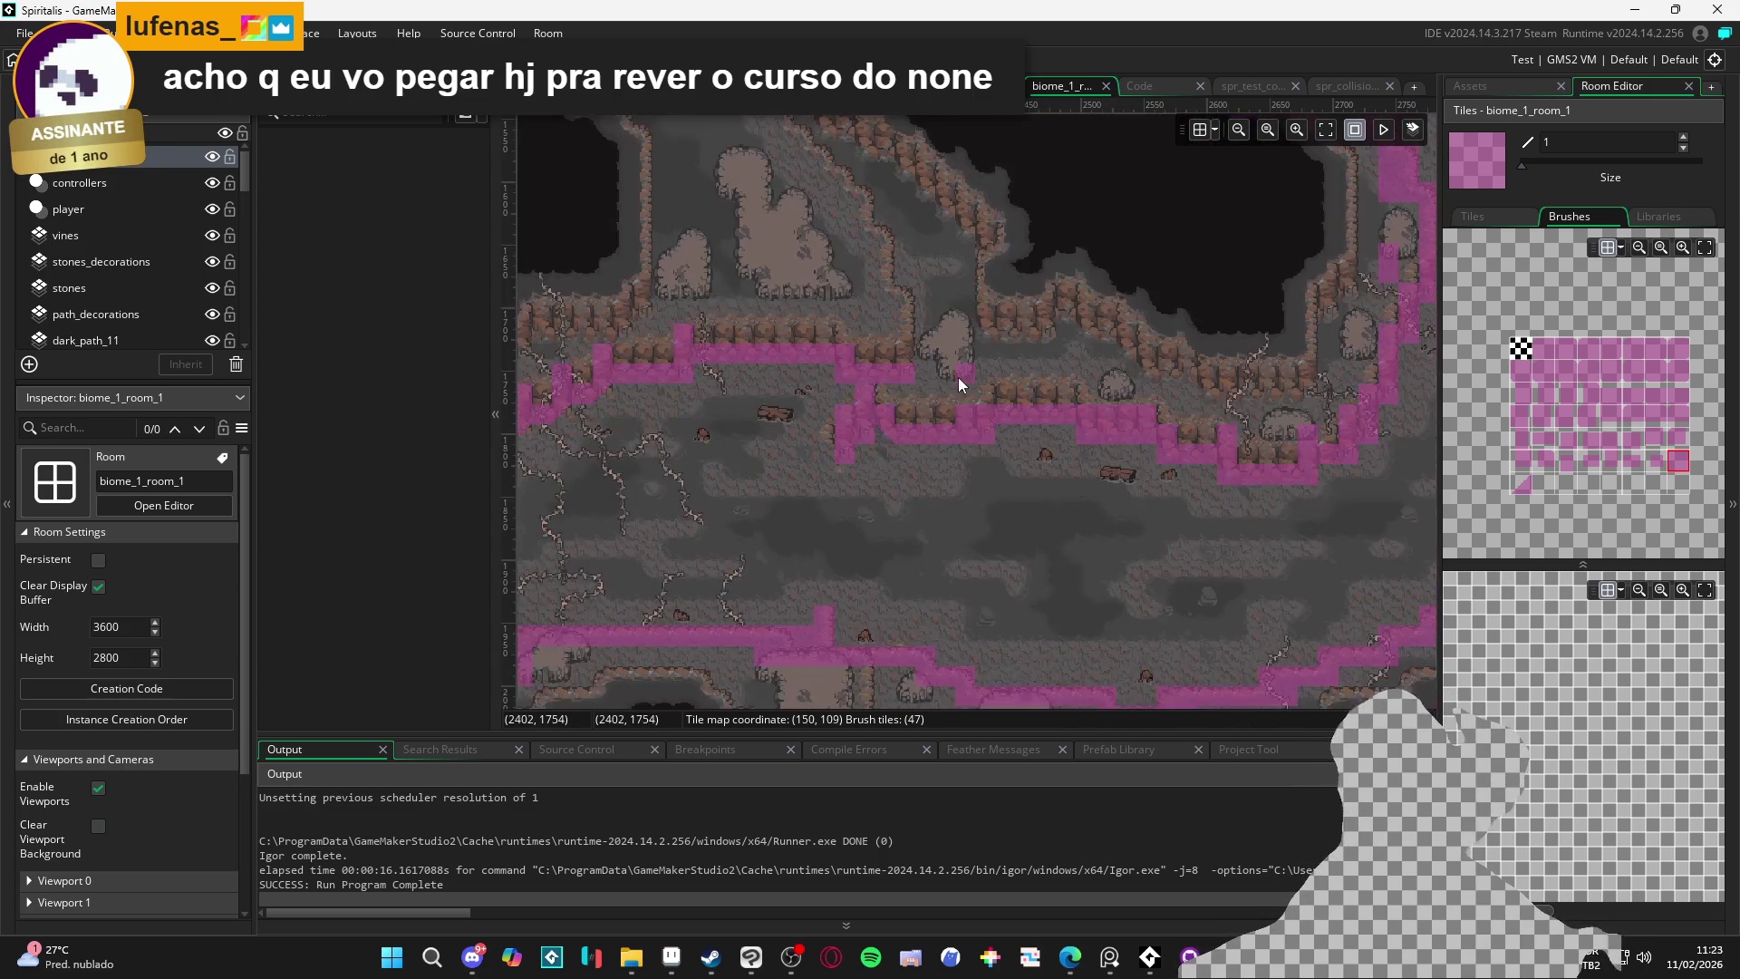
pyautogui.hscroll(-8, 645, 472)
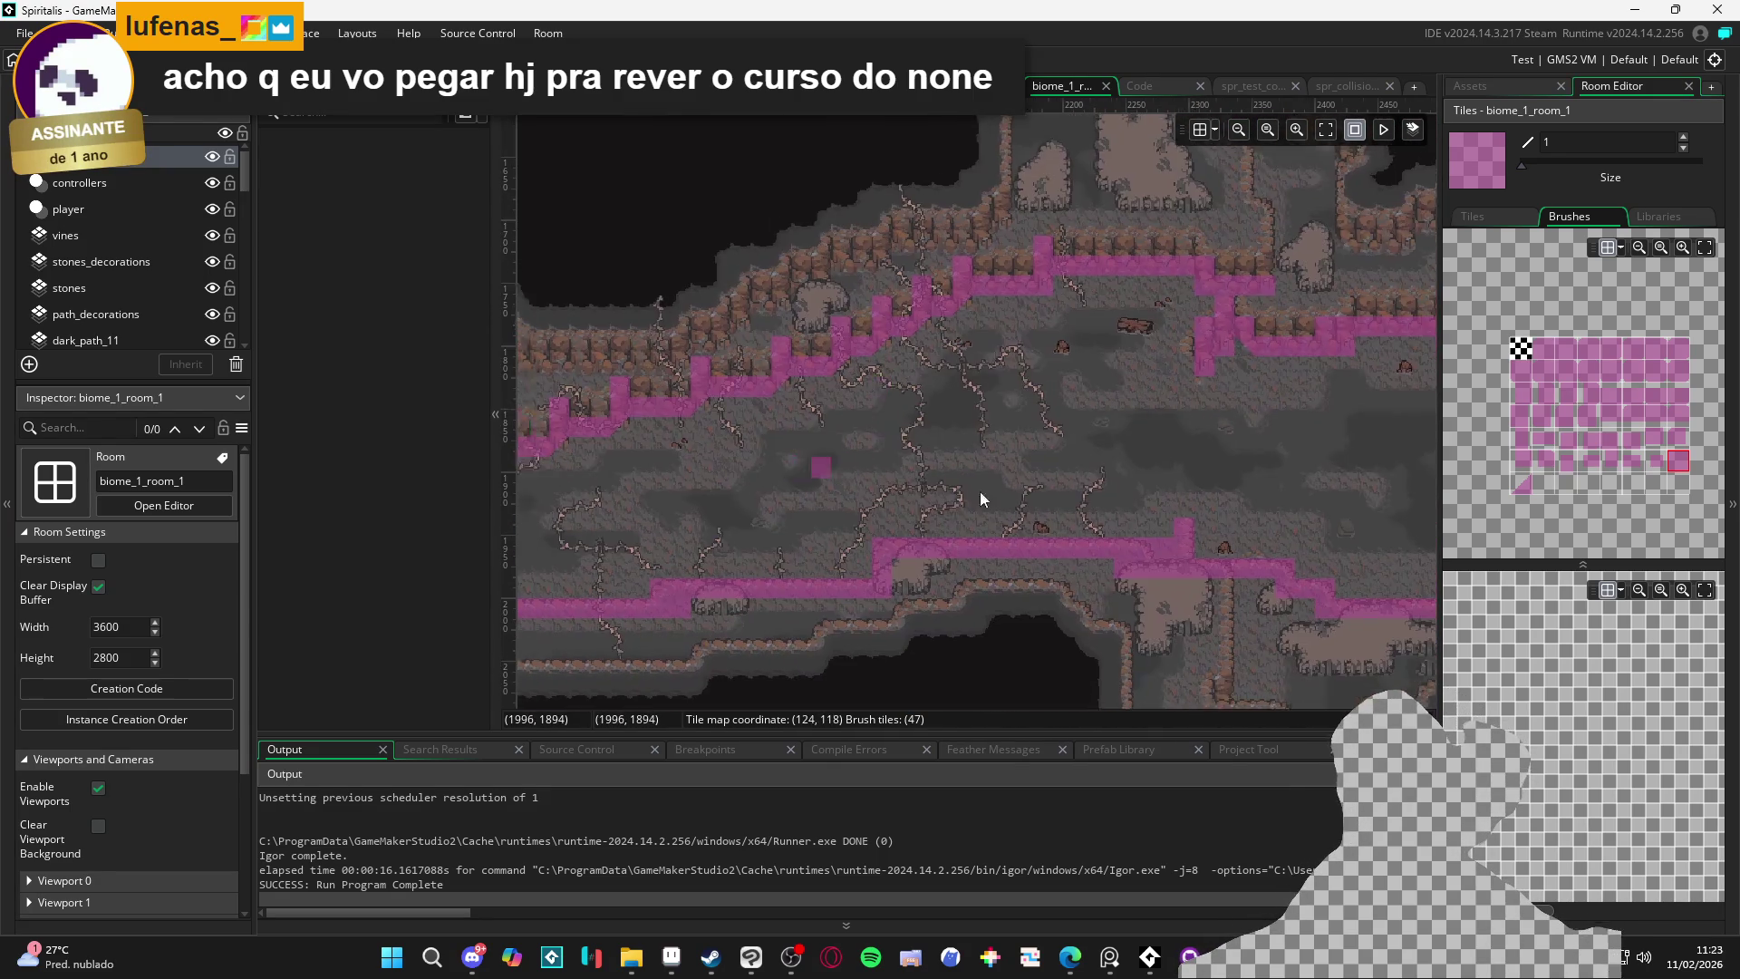
pyautogui.scroll(-3, 876, 385)
pyautogui.hscroll(-5, 842, 339)
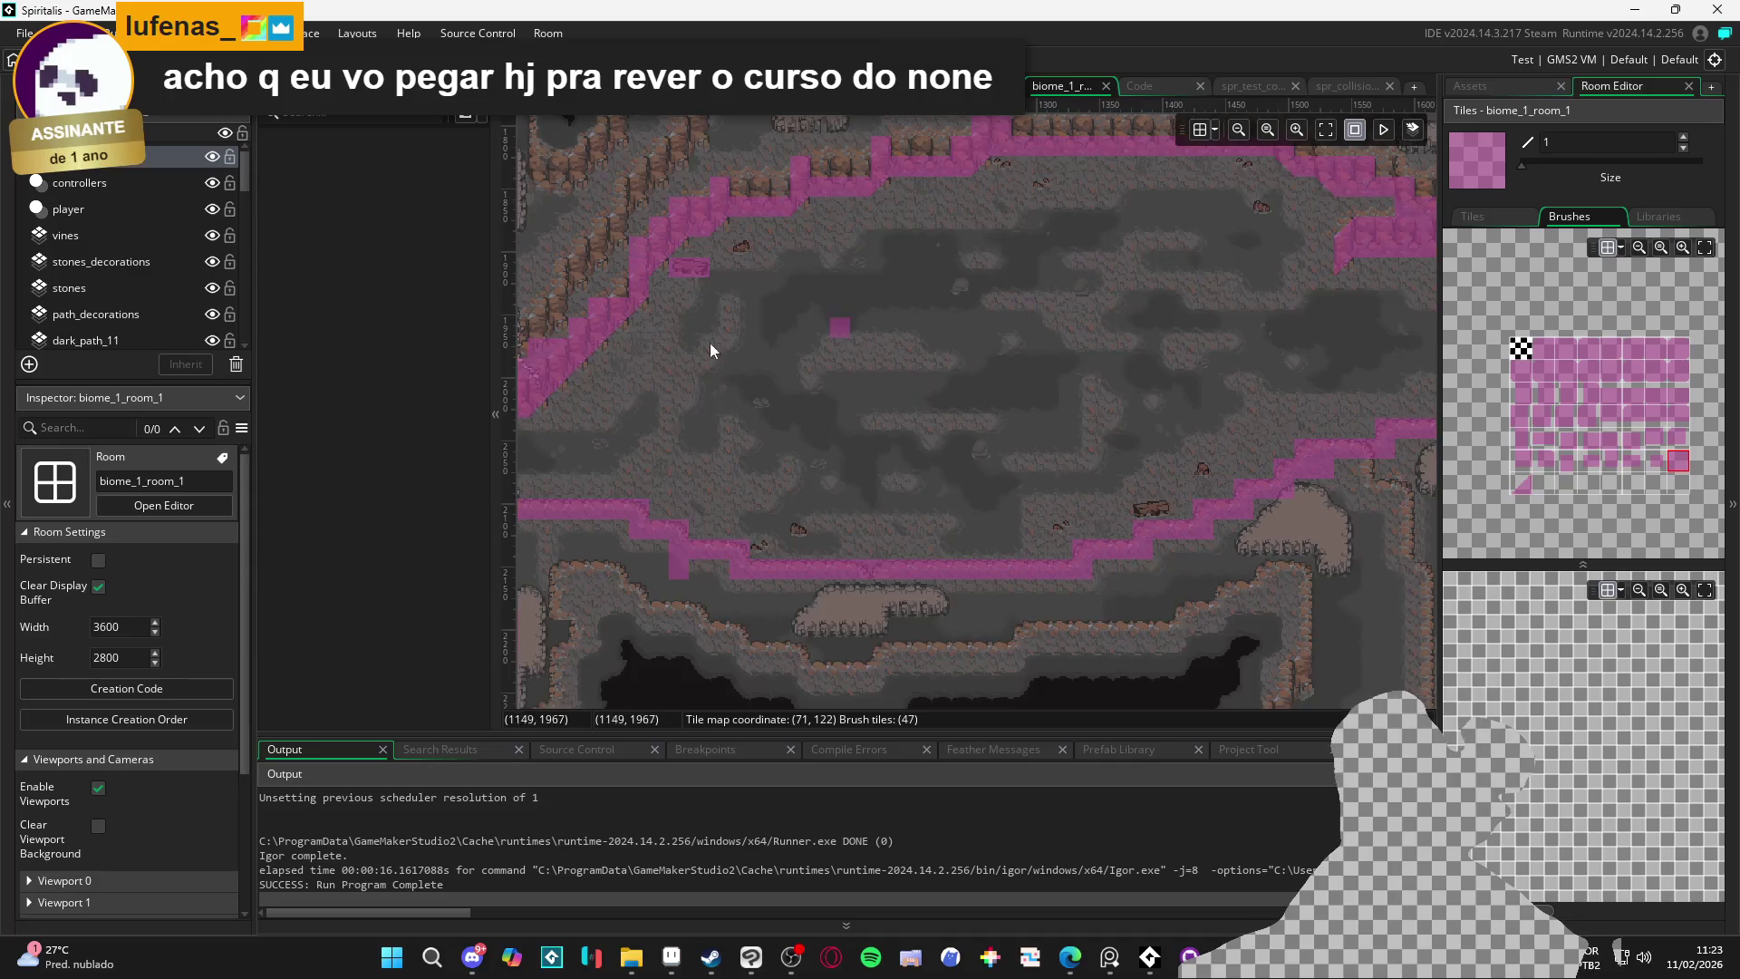
pyautogui.scroll(6, 732, 358)
pyautogui.hscroll(-6, 822, 449)
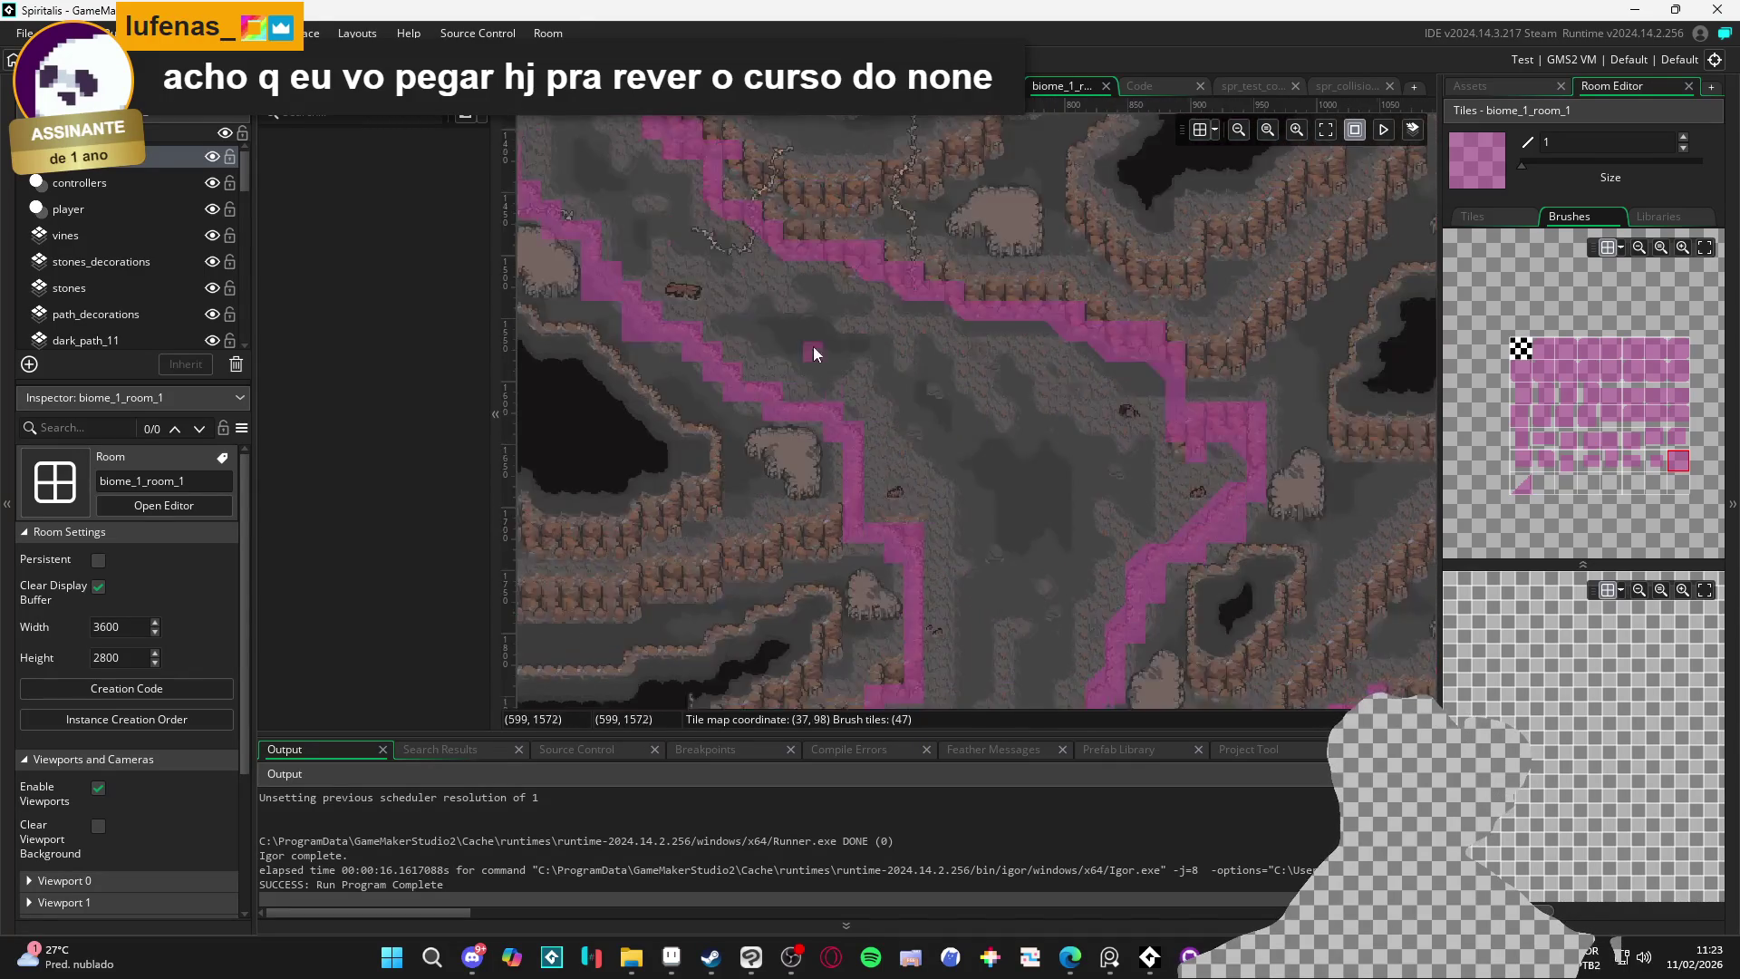
pyautogui.hscroll(-3, 893, 451)
pyautogui.scroll(2, 893, 451)
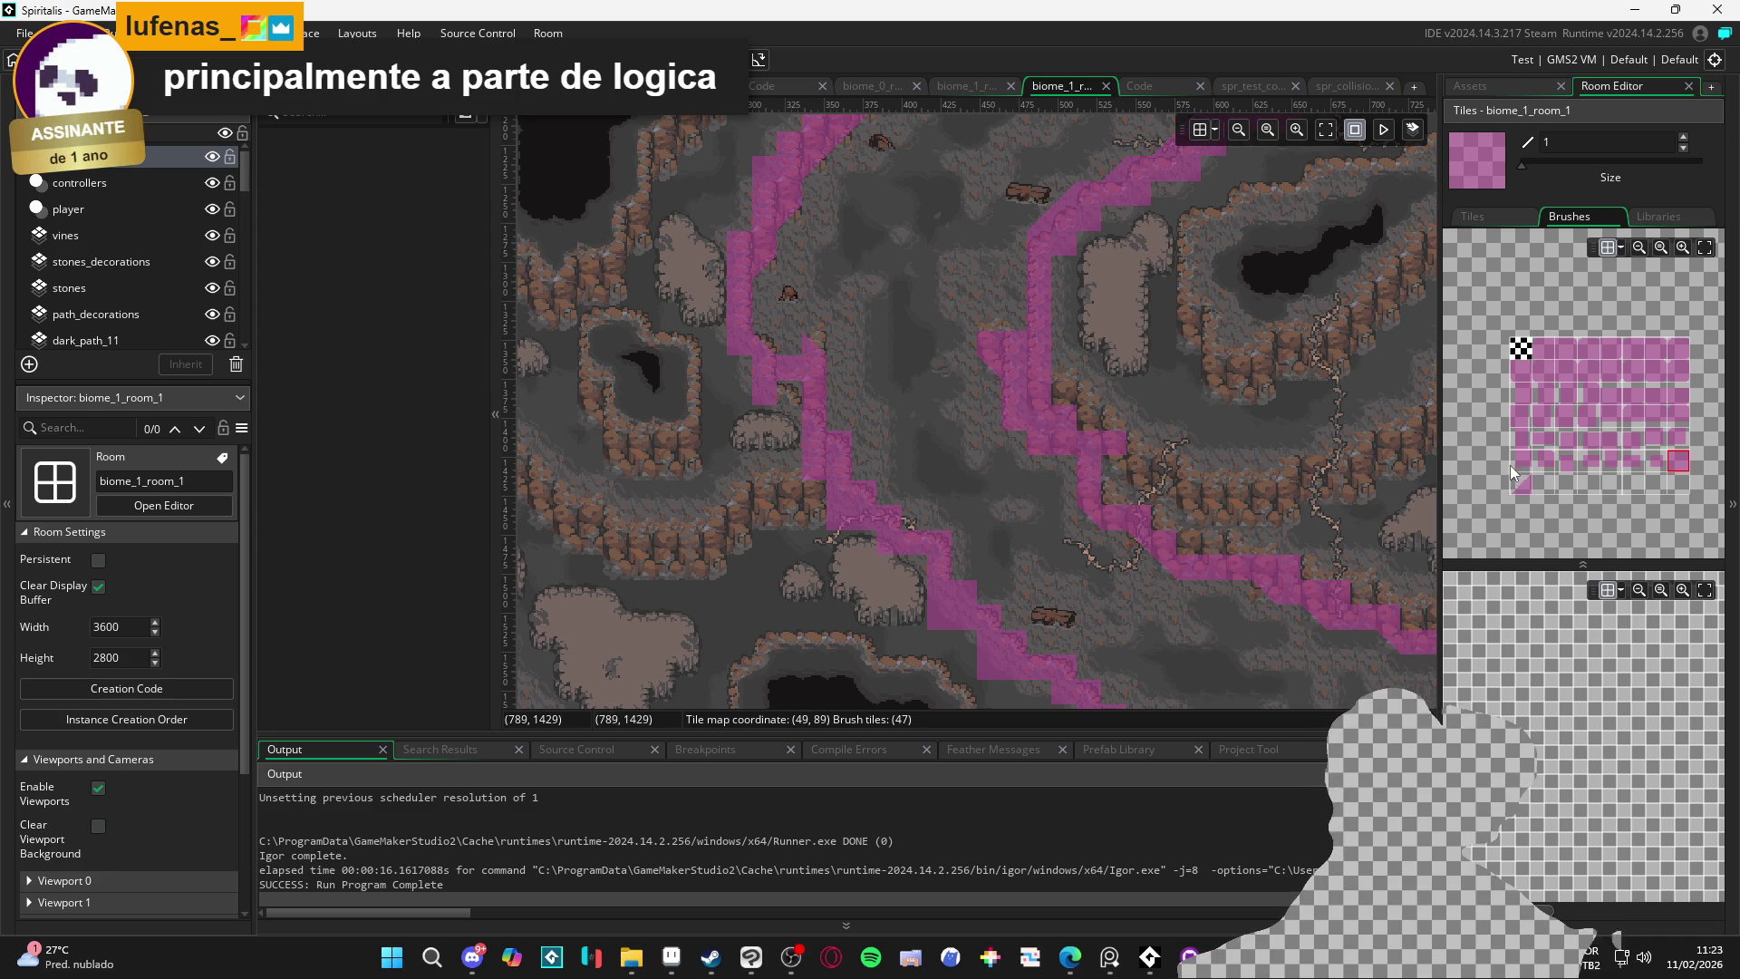
pyautogui.click(1527, 486)
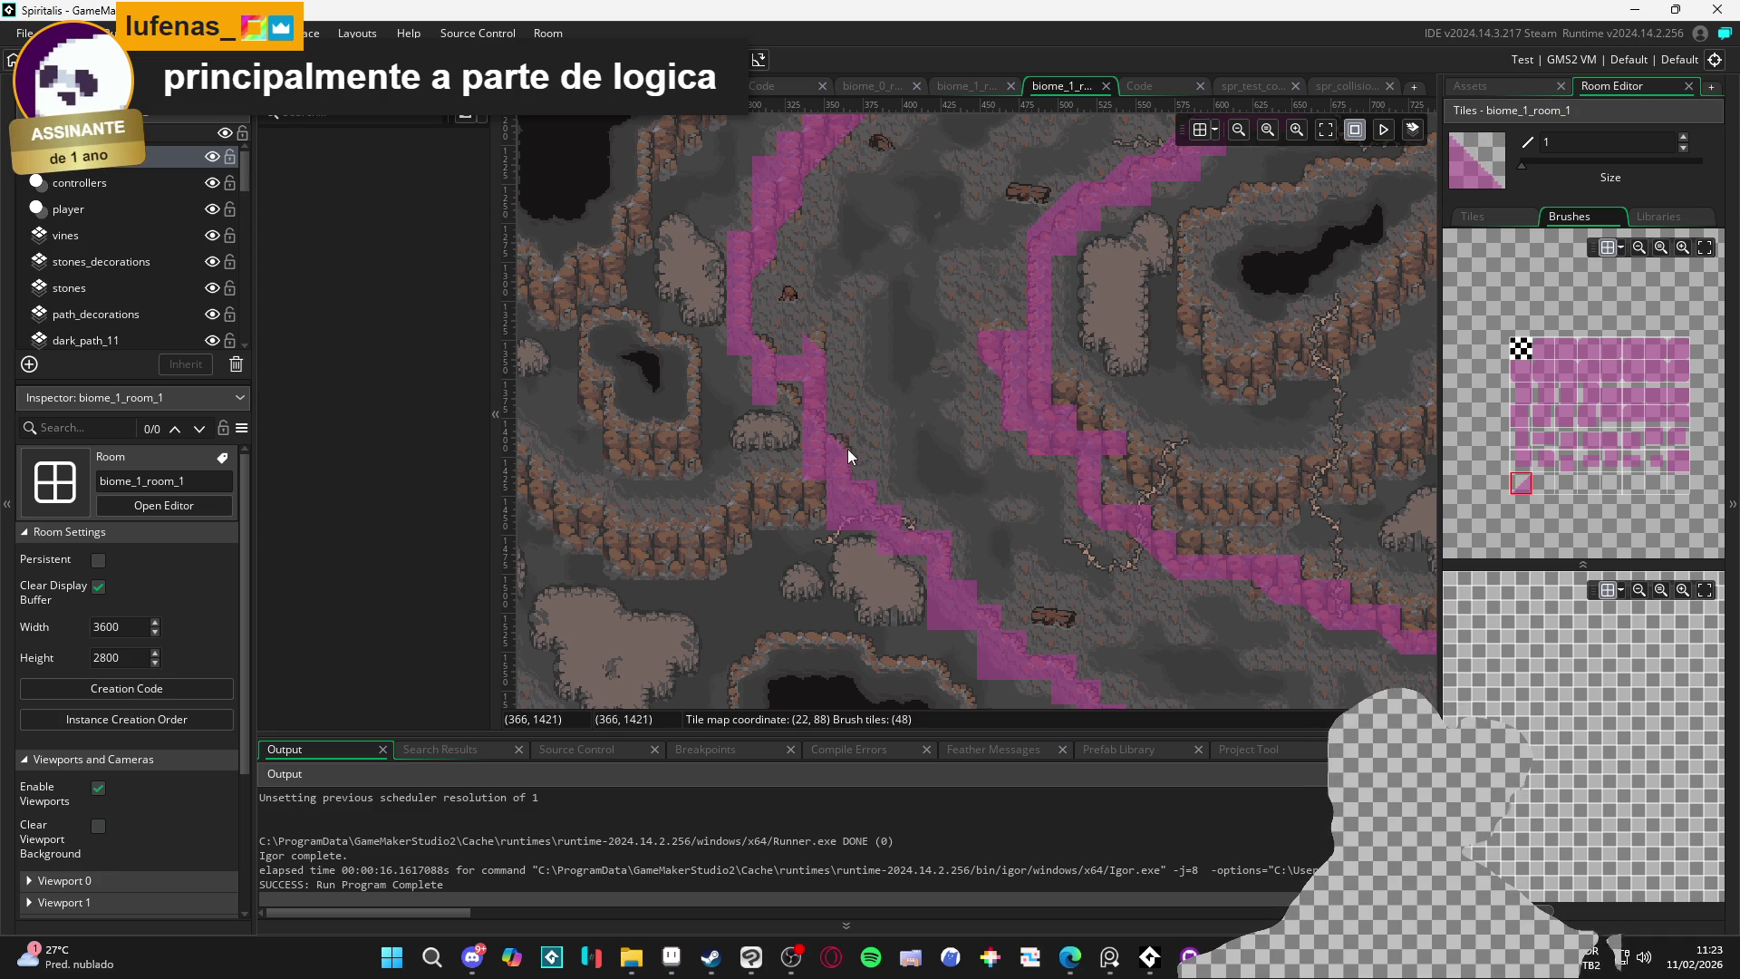
# Paint slope collision tiles along the diagonal path edge and add one beside the lower path edge
pyautogui.moveTo(835, 423); pyautogui.dragTo(964, 570)
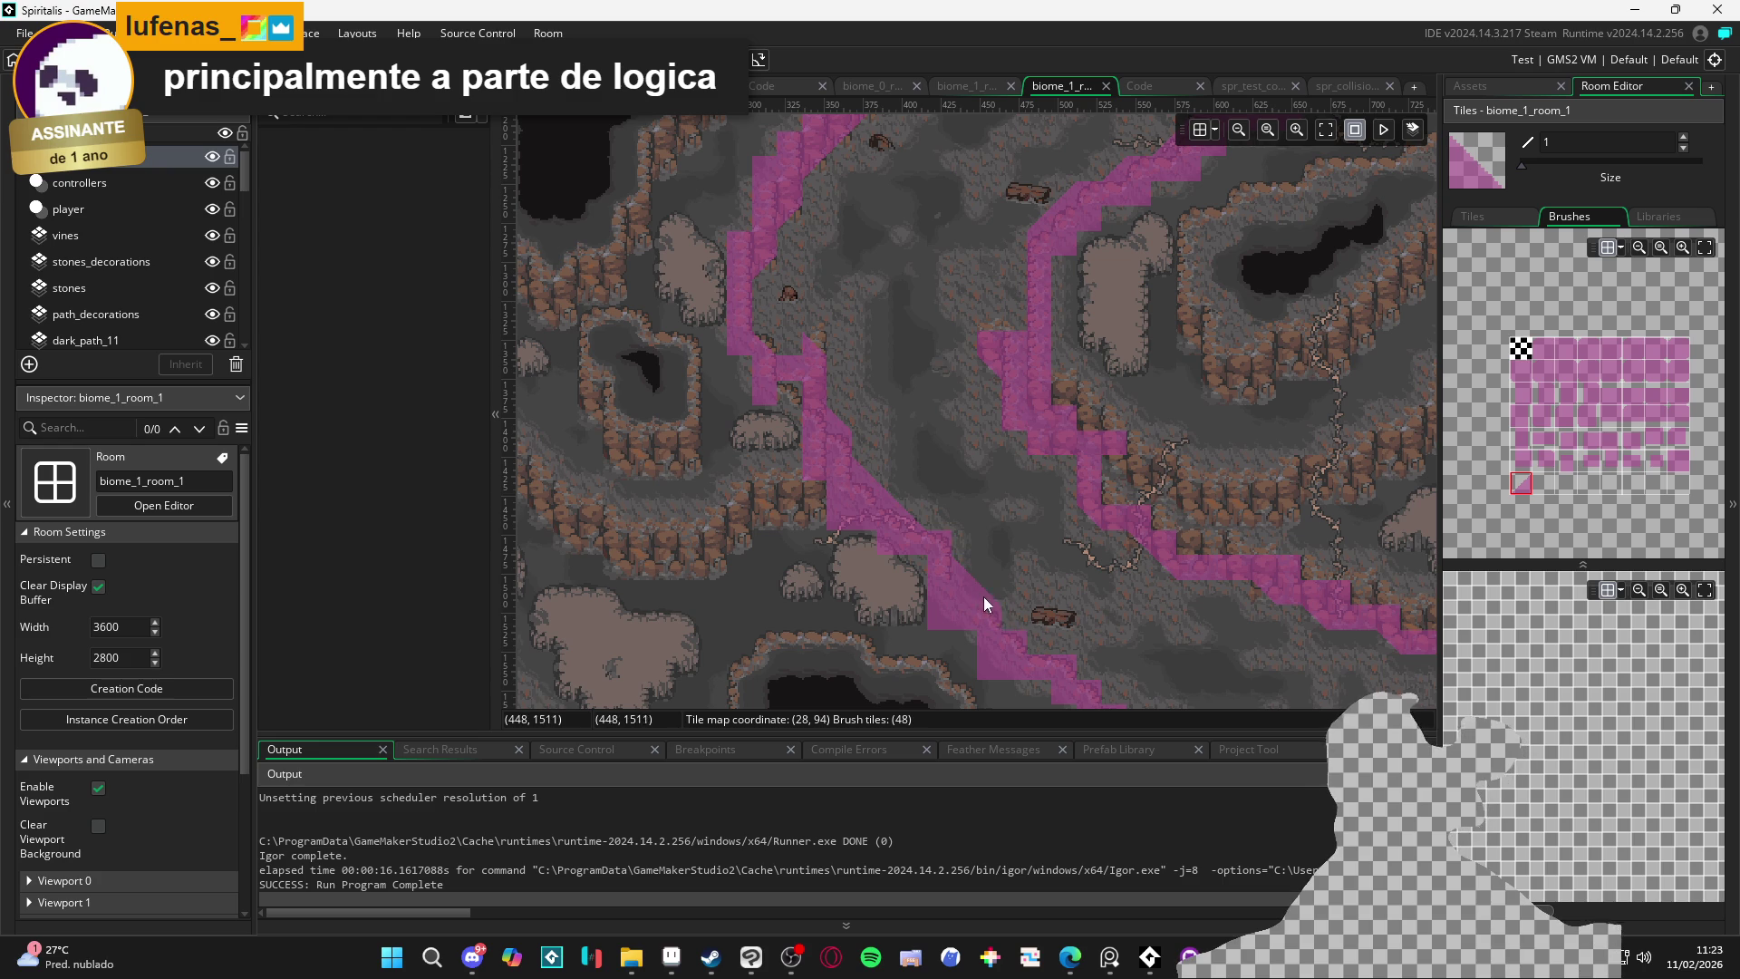
pyautogui.moveTo(1039, 643); pyautogui.dragTo(951, 572)
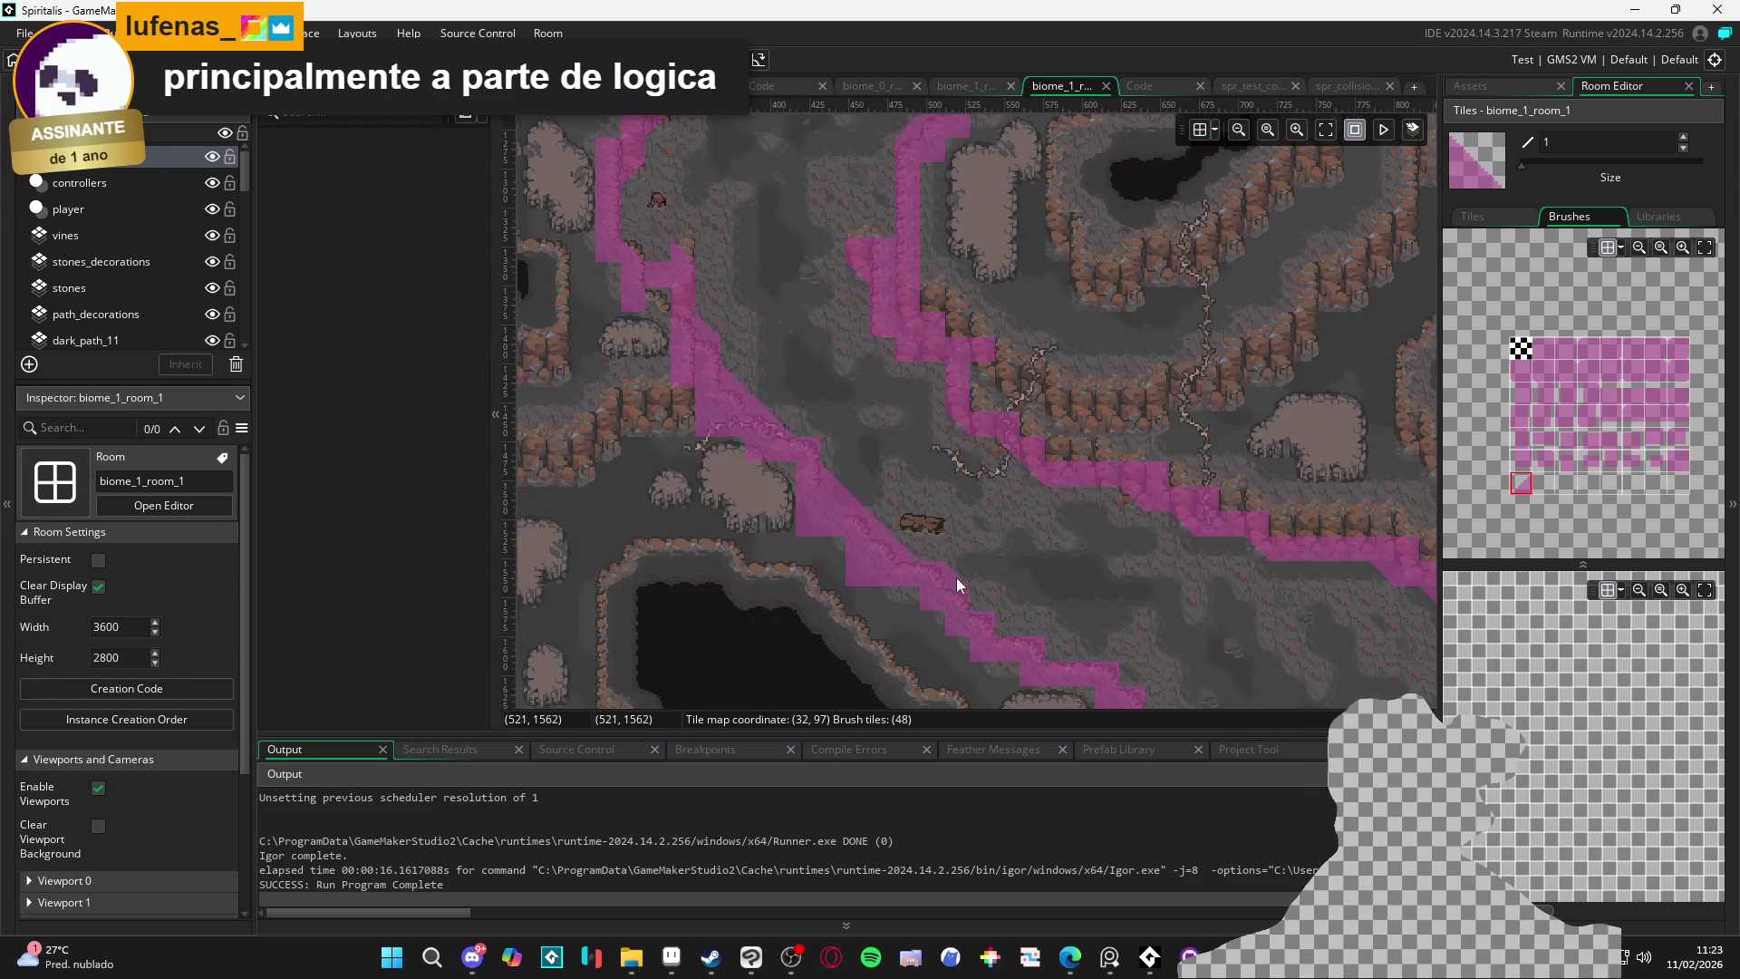
pyautogui.moveTo(1048, 649)
pyautogui.mouseDown()
pyautogui.moveTo(1016, 664)
pyautogui.moveTo(886, 539)
pyautogui.mouseUp()
pyautogui.moveTo(913, 649); pyautogui.dragTo(786, 369)
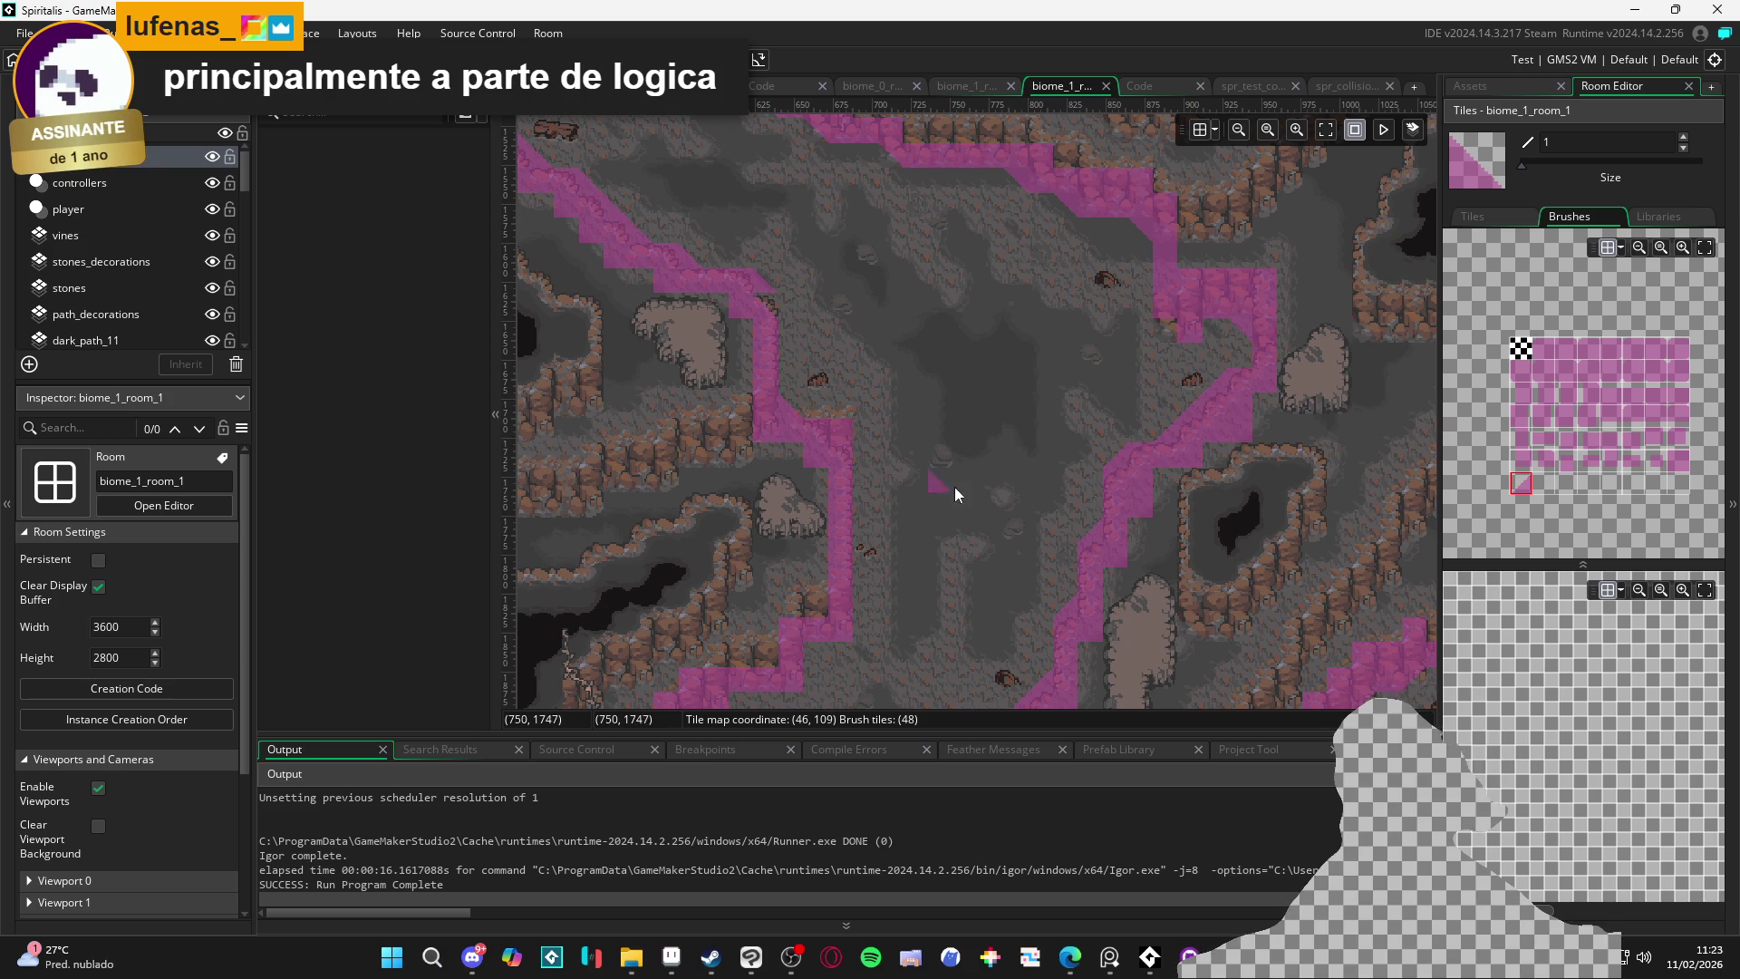
pyautogui.moveTo(987, 516); pyautogui.dragTo(921, 480)
pyautogui.scroll(-2, 914, 449)
pyautogui.hscroll(-1, 915, 449)
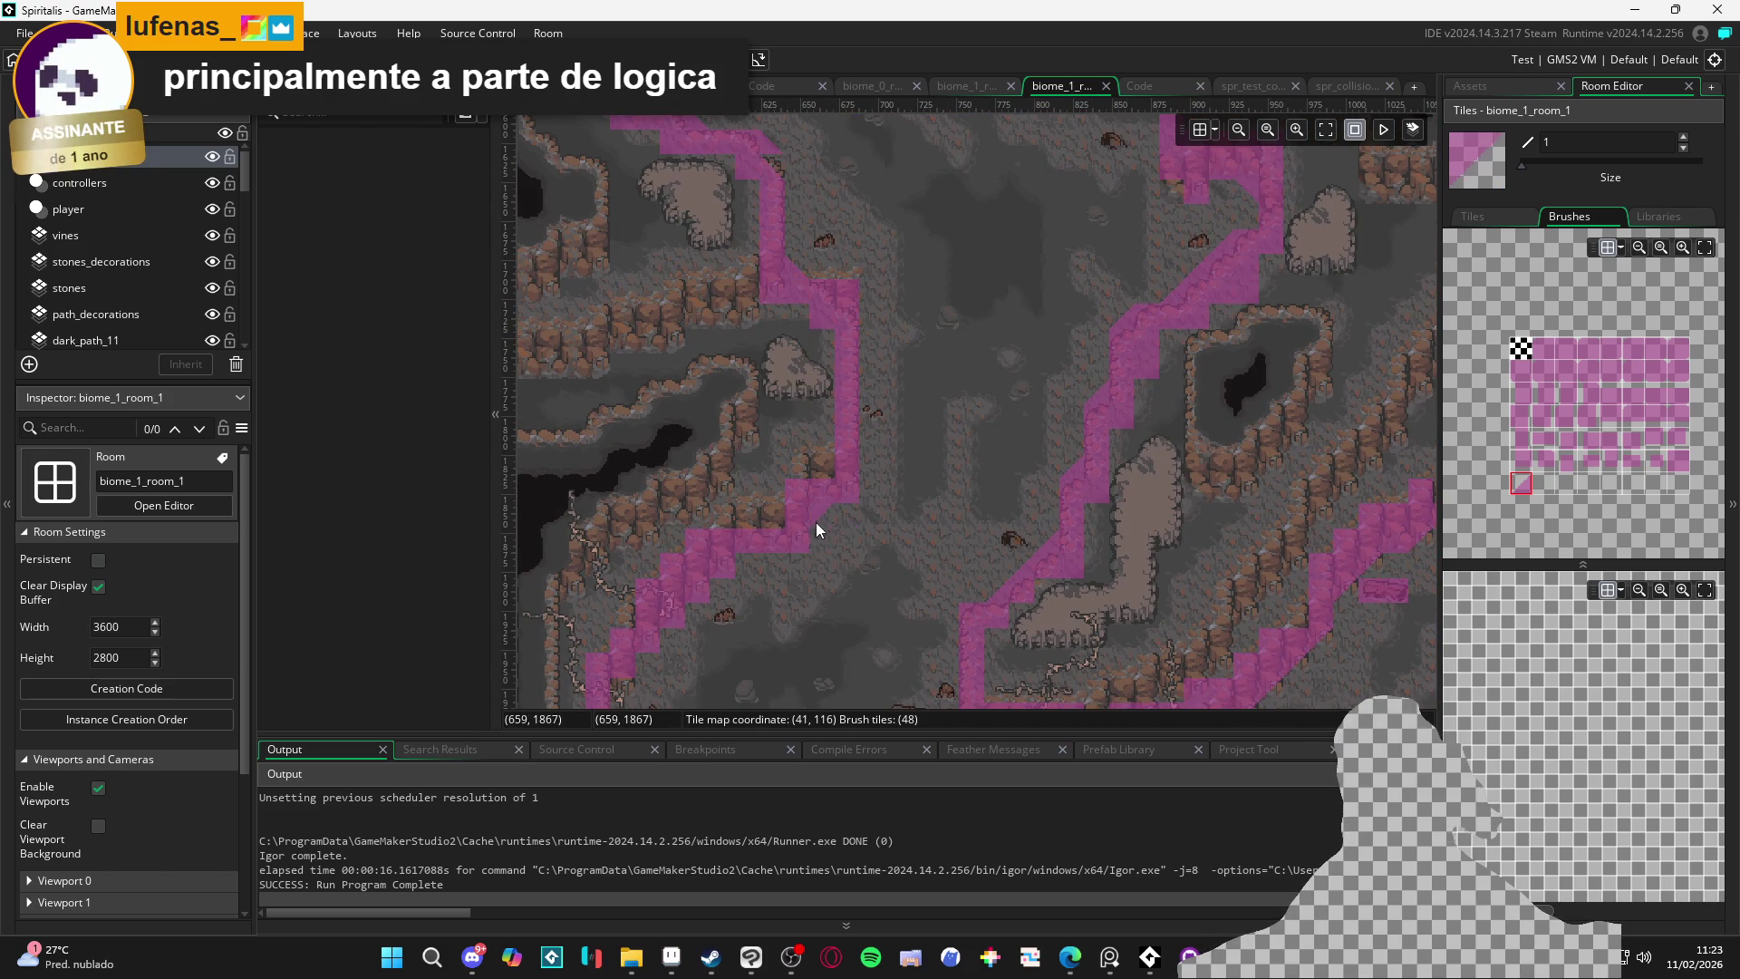
pyautogui.moveTo(733, 610); pyautogui.dragTo(840, 459)
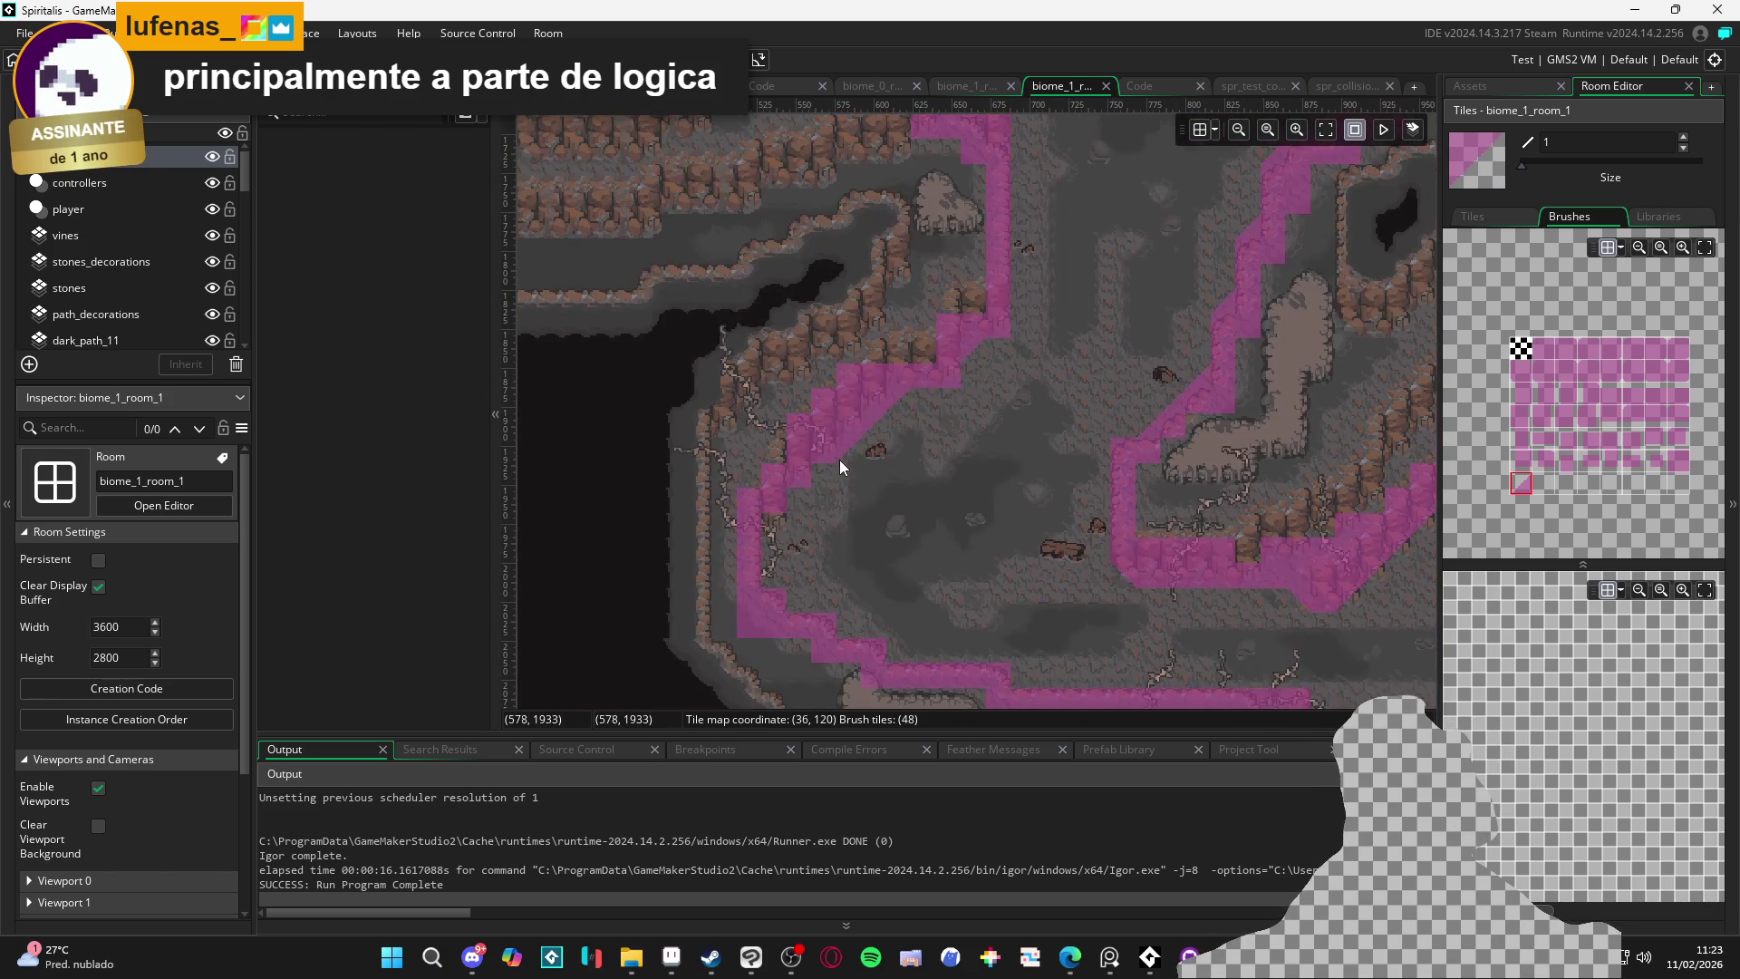
pyautogui.click(806, 600)
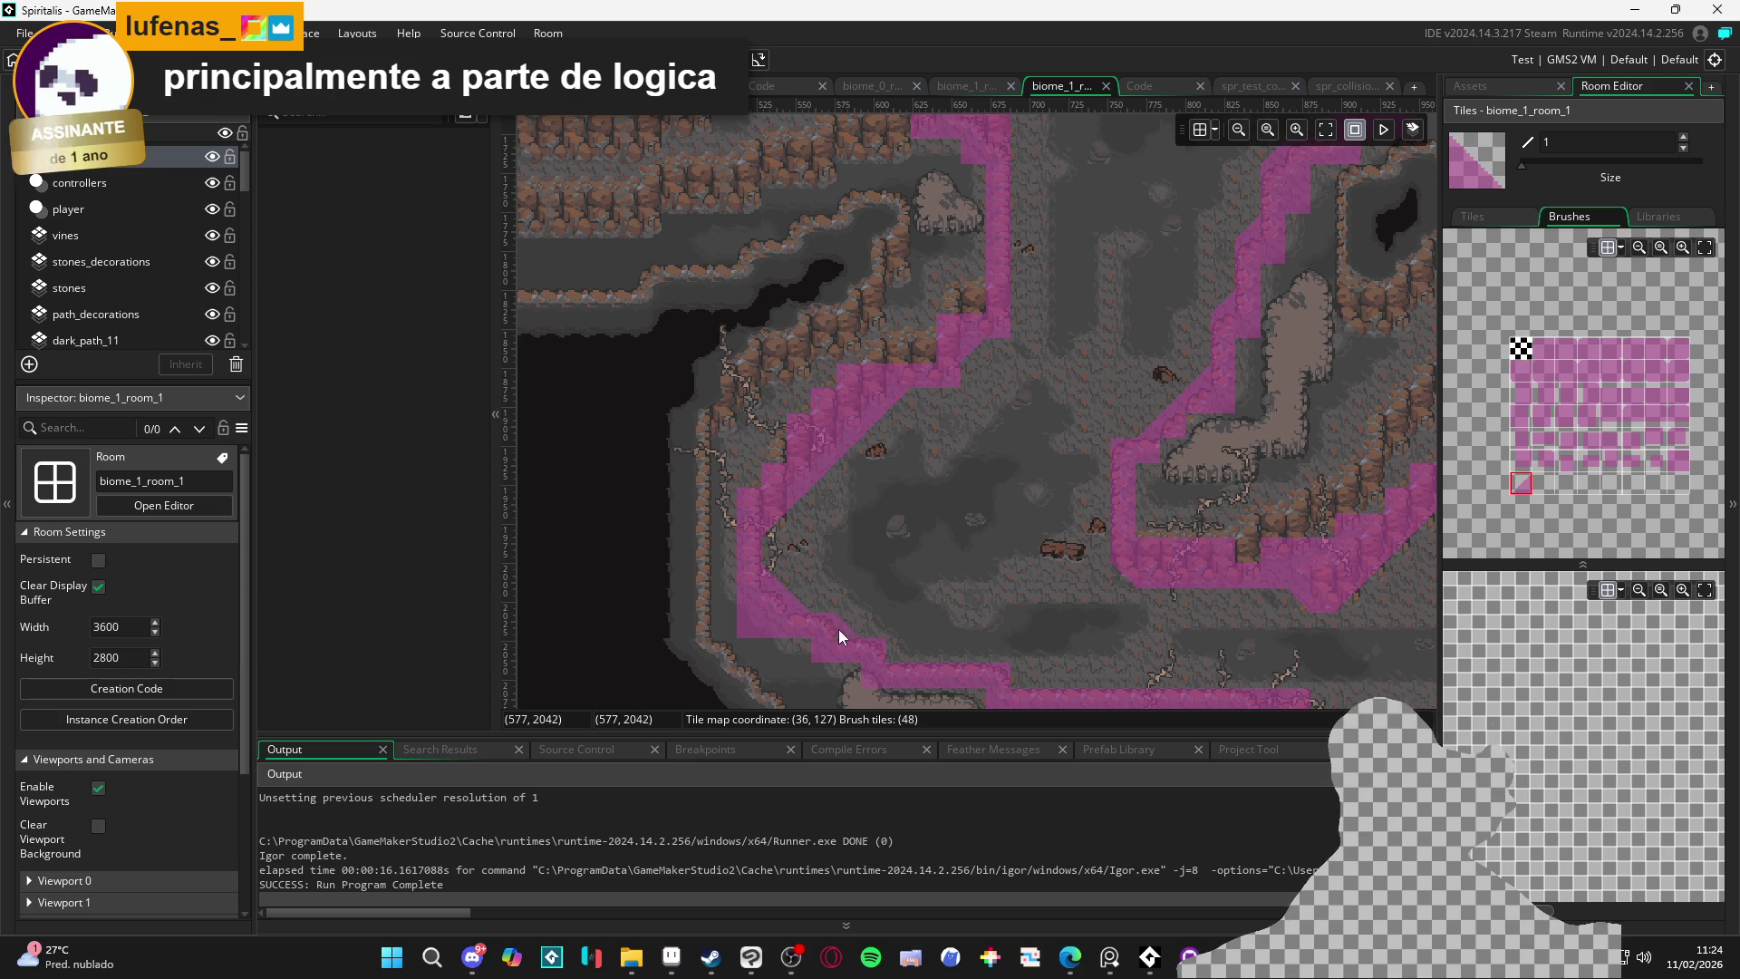
# Turn two edge tiles in the eastern cave passages into diagonal slope collision tiles
pyautogui.moveTo(896, 657); pyautogui.dragTo(769, 539)
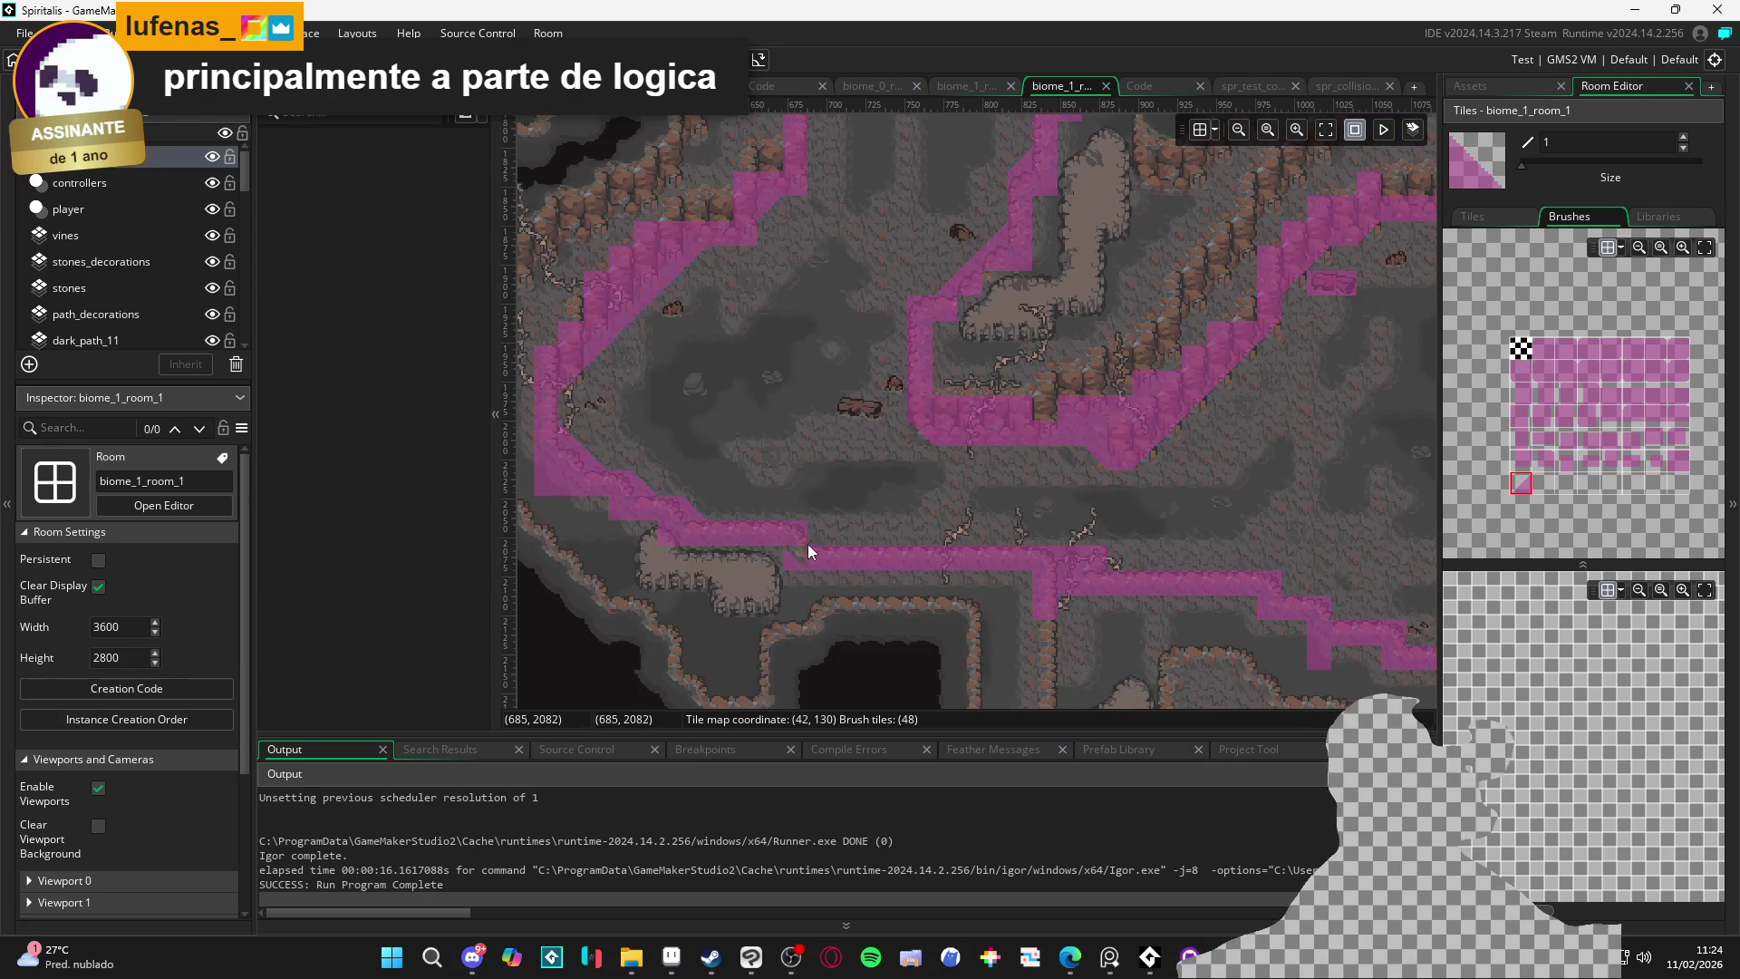
pyautogui.hscroll(2, 888, 567)
pyautogui.hscroll(2, 923, 571)
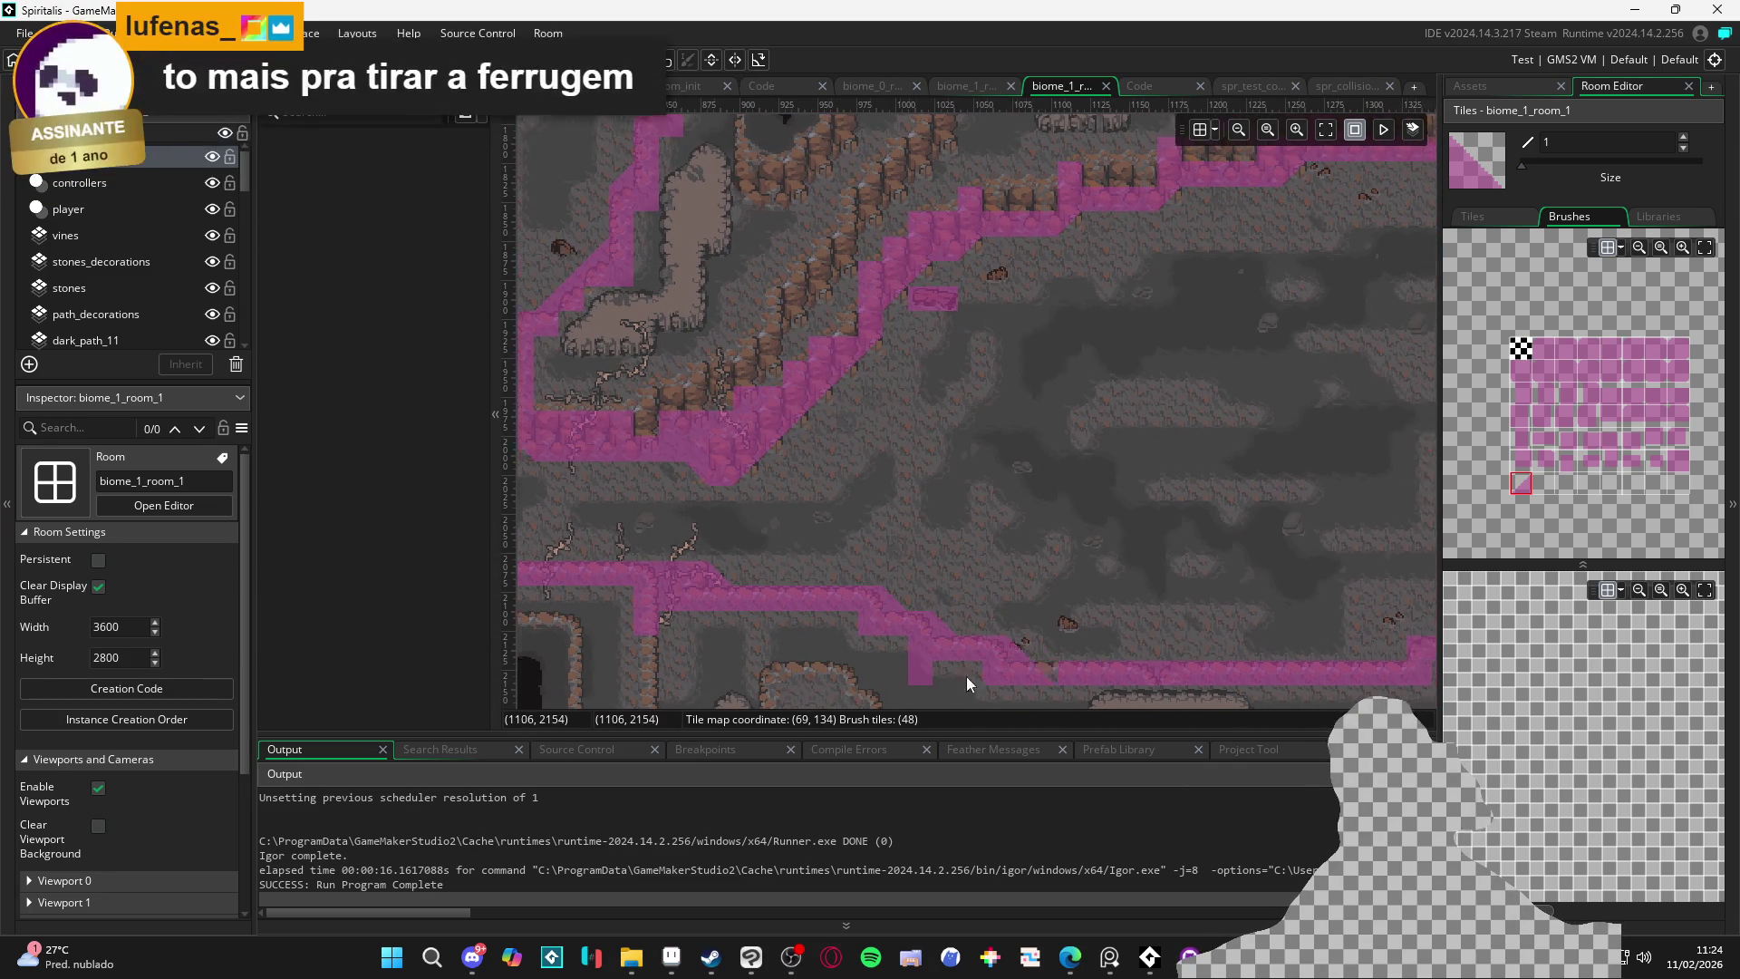
pyautogui.hscroll(3, 1043, 666)
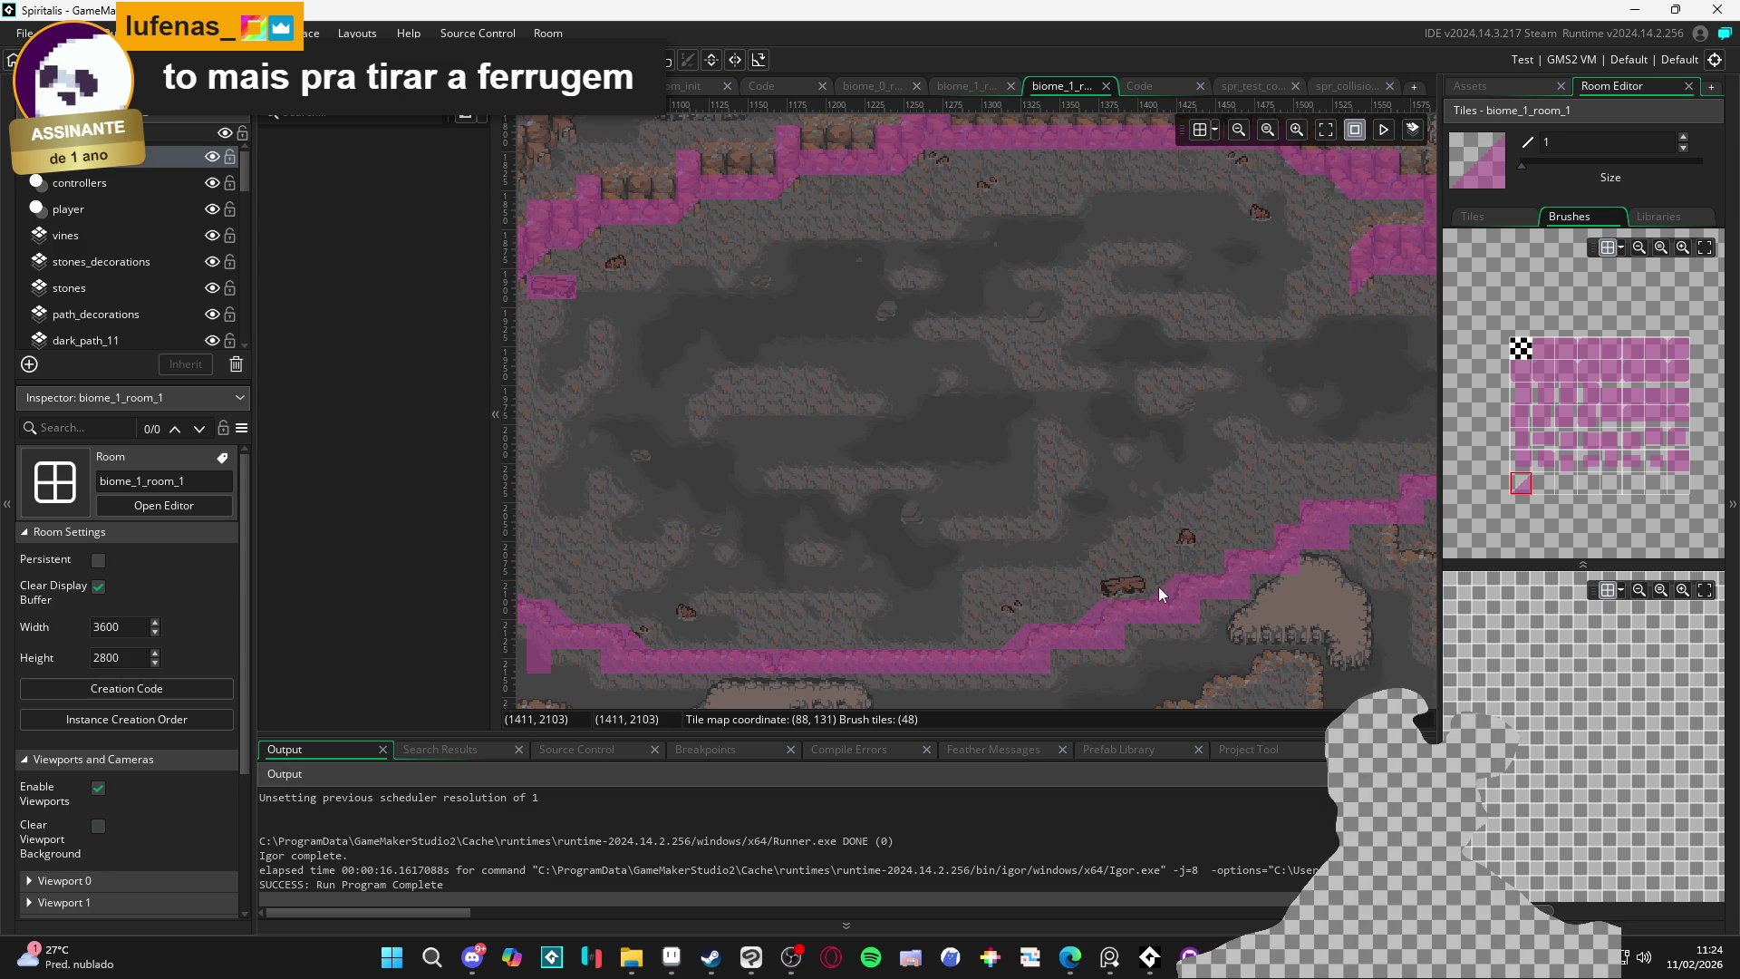
pyautogui.hscroll(2, 1156, 595)
pyautogui.scroll(1, 1157, 594)
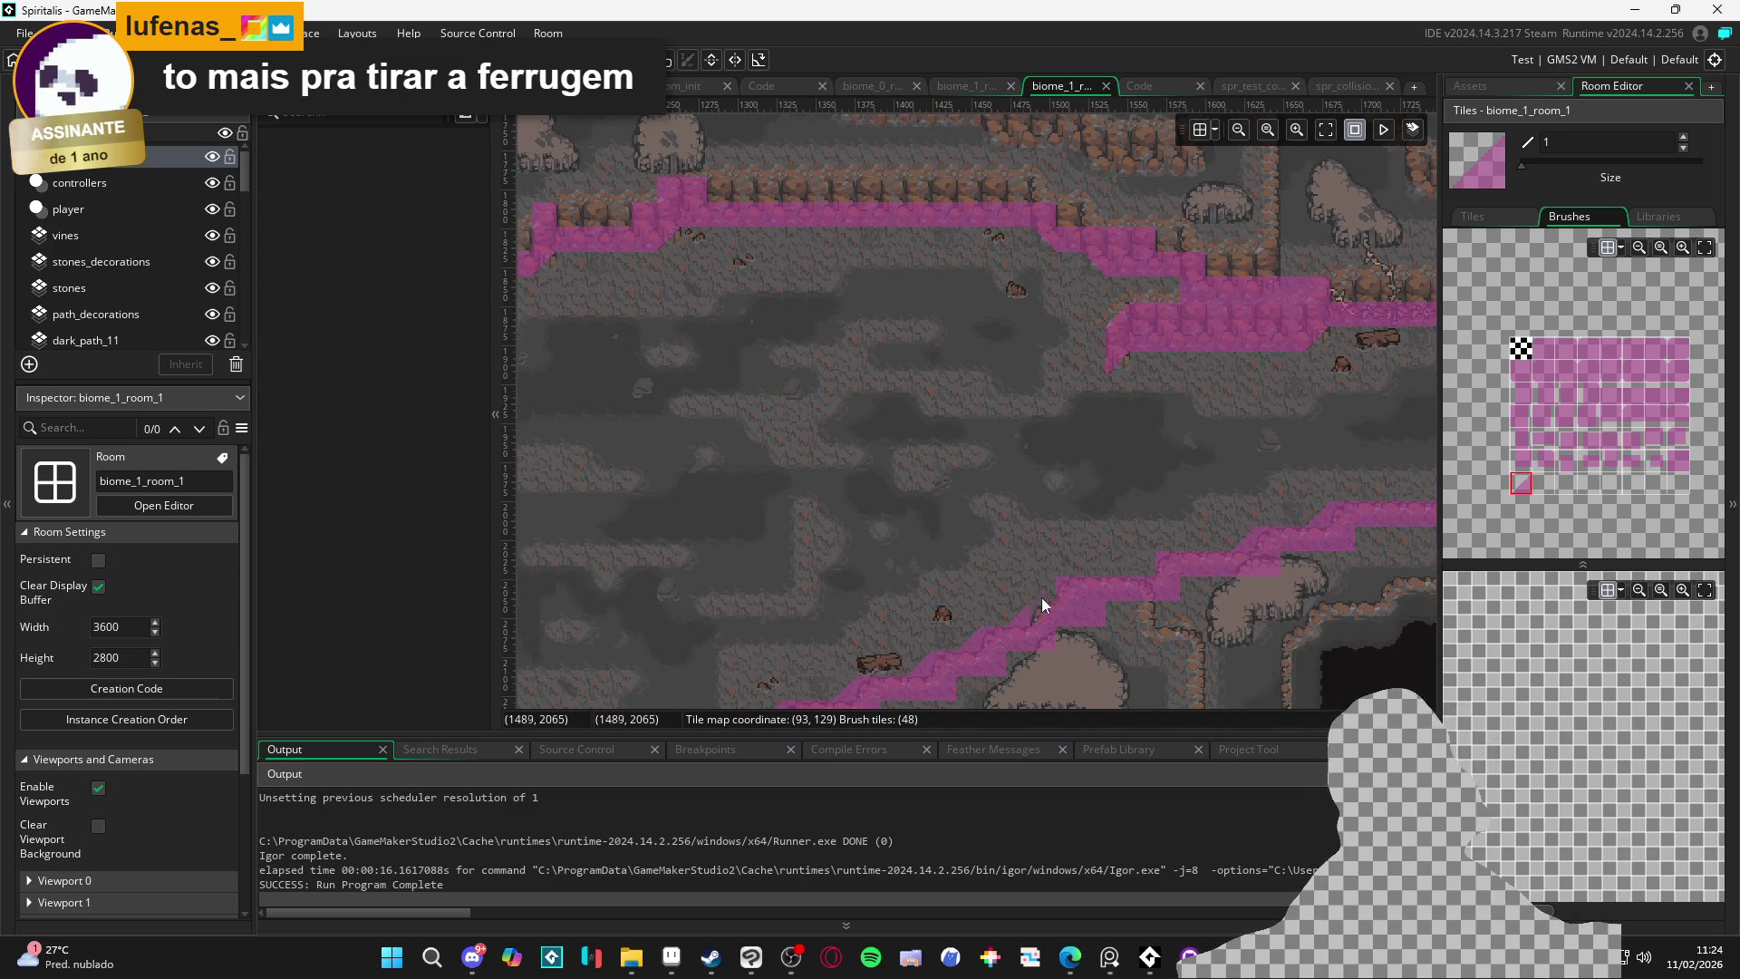
pyautogui.hscroll(2, 907, 618)
pyautogui.scroll(1, 870, 580)
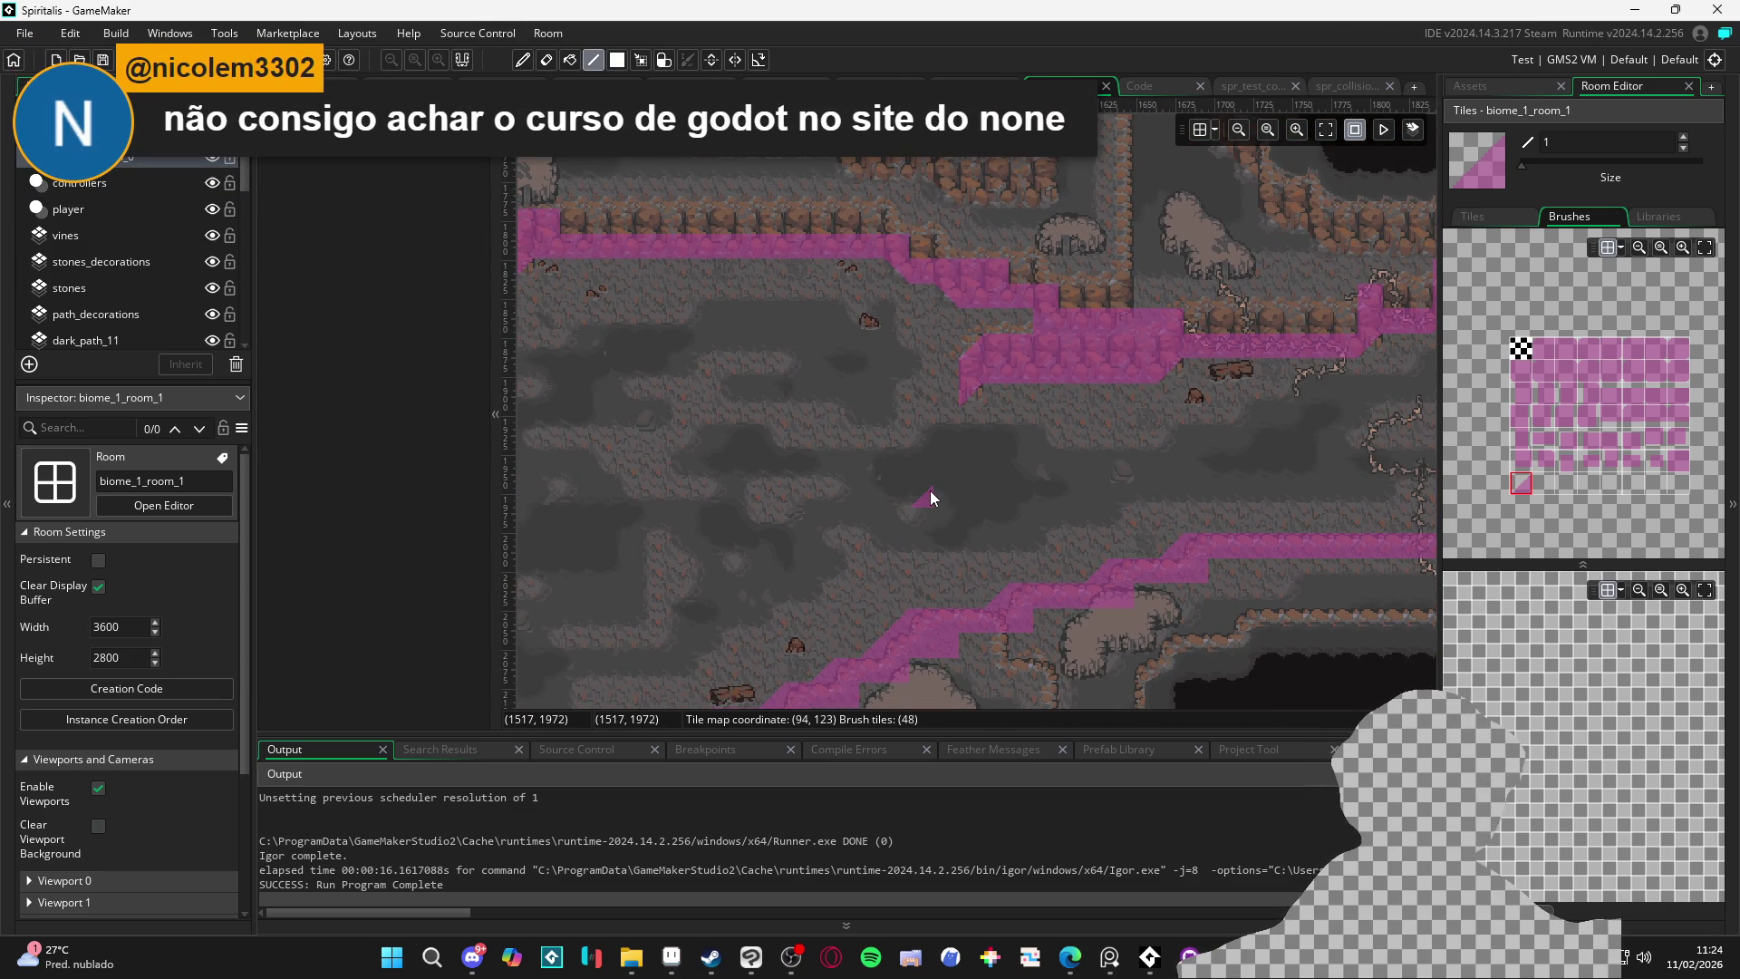
pyautogui.moveTo(1075, 429); pyautogui.dragTo(780, 542)
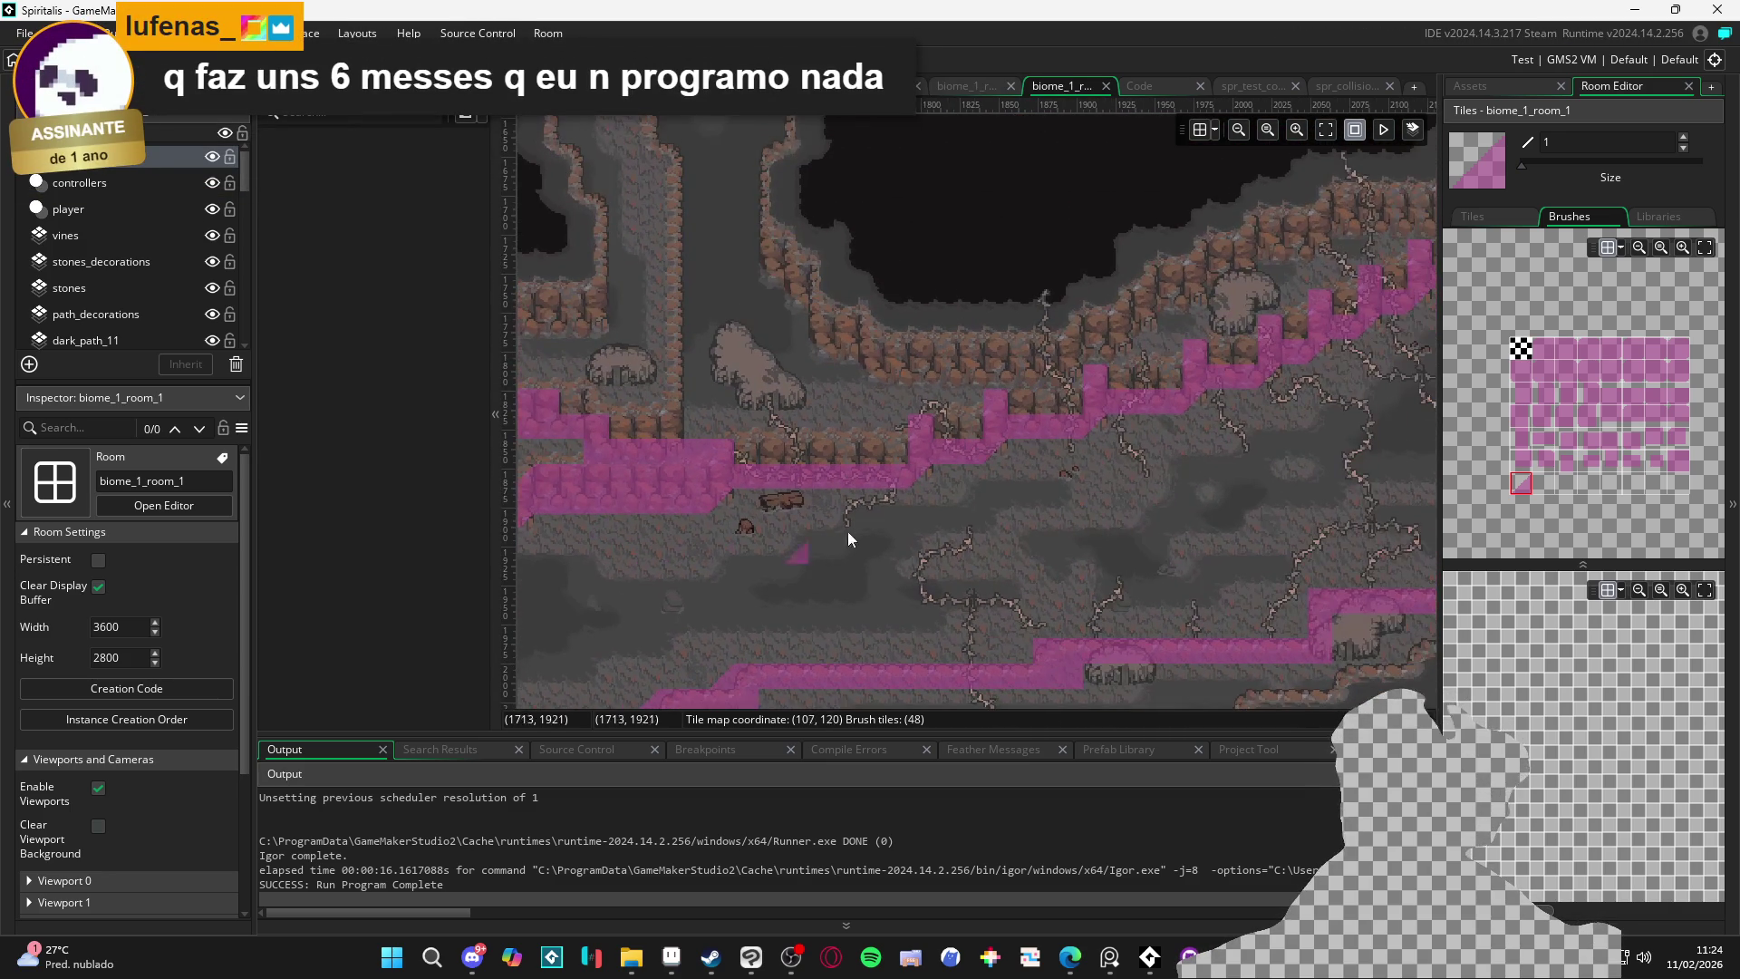
pyautogui.moveTo(1095, 460); pyautogui.dragTo(857, 444)
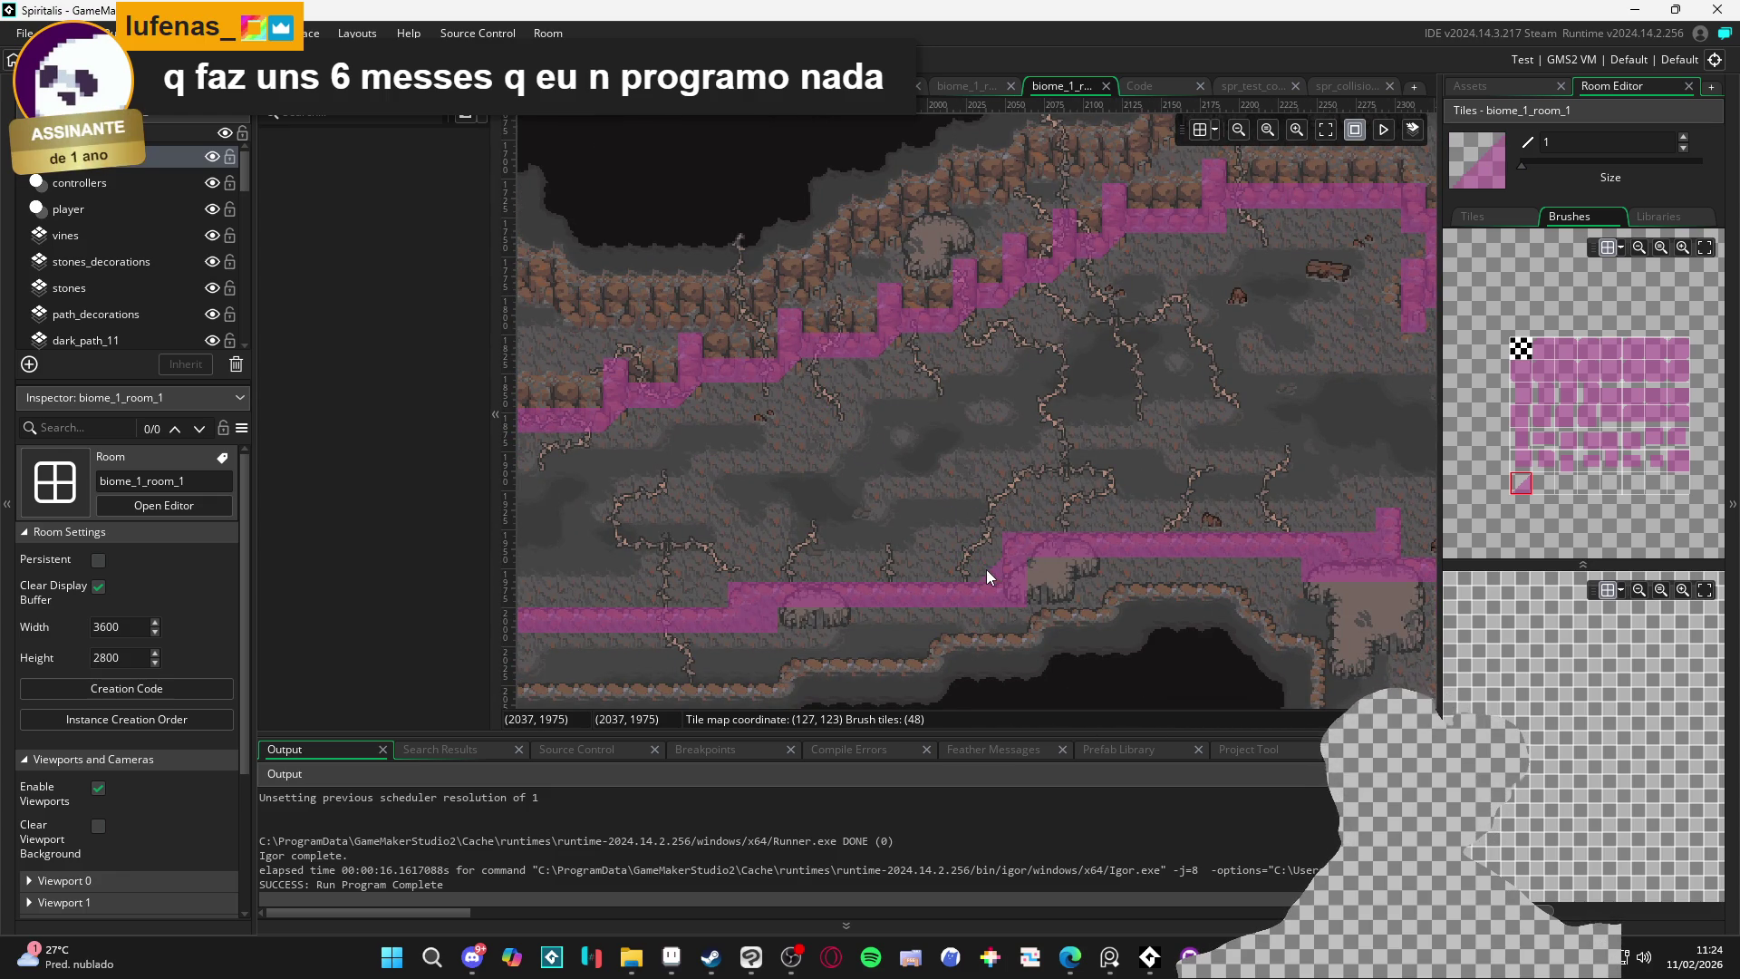
pyautogui.hscroll(5, 920, 604)
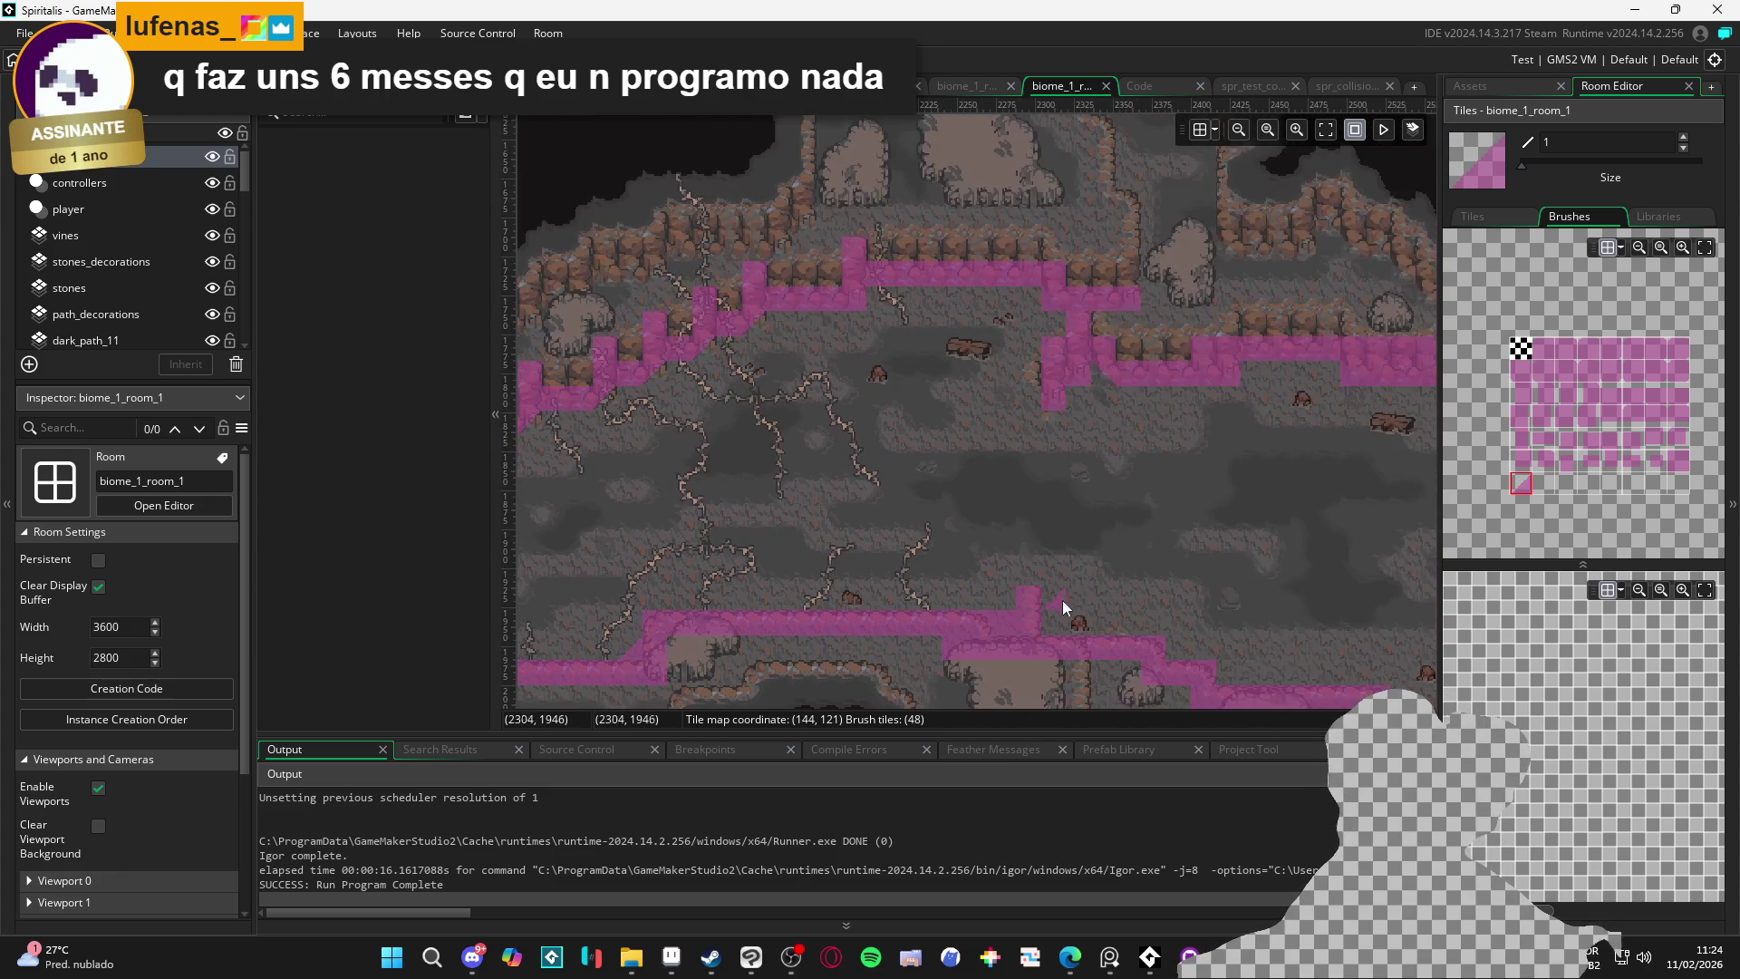
pyautogui.scroll(-1, 1050, 624)
pyautogui.hscroll(2, 1050, 625)
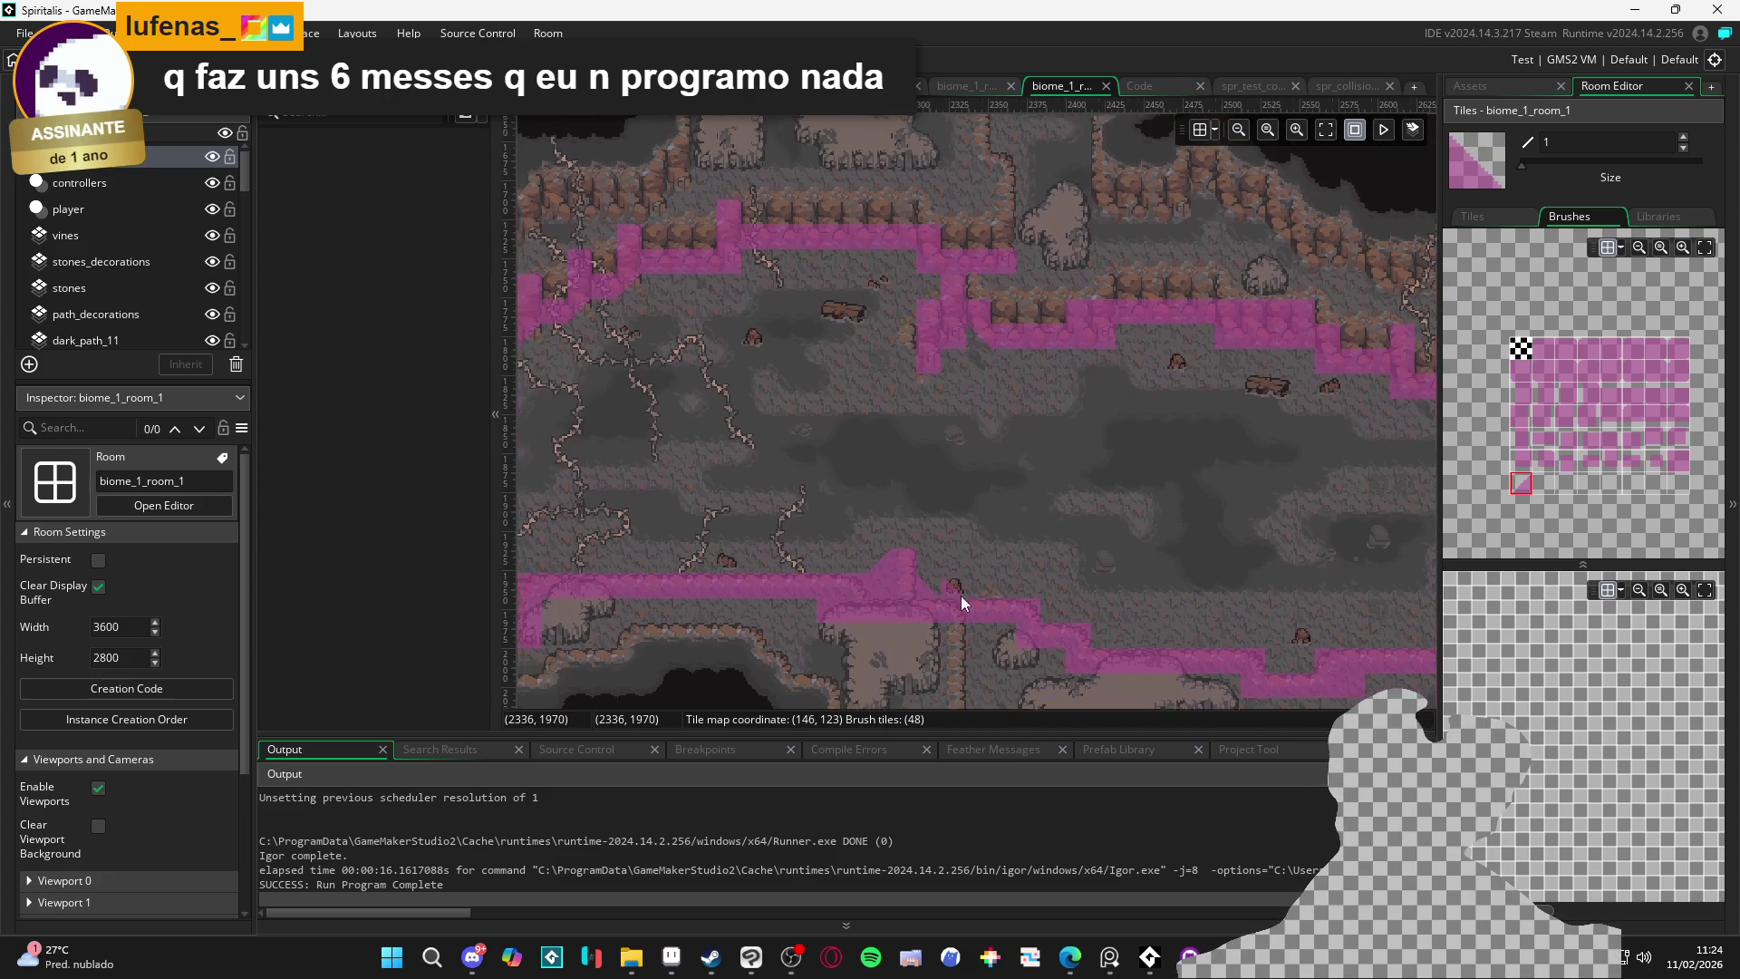
pyautogui.hscroll(3, 1129, 634)
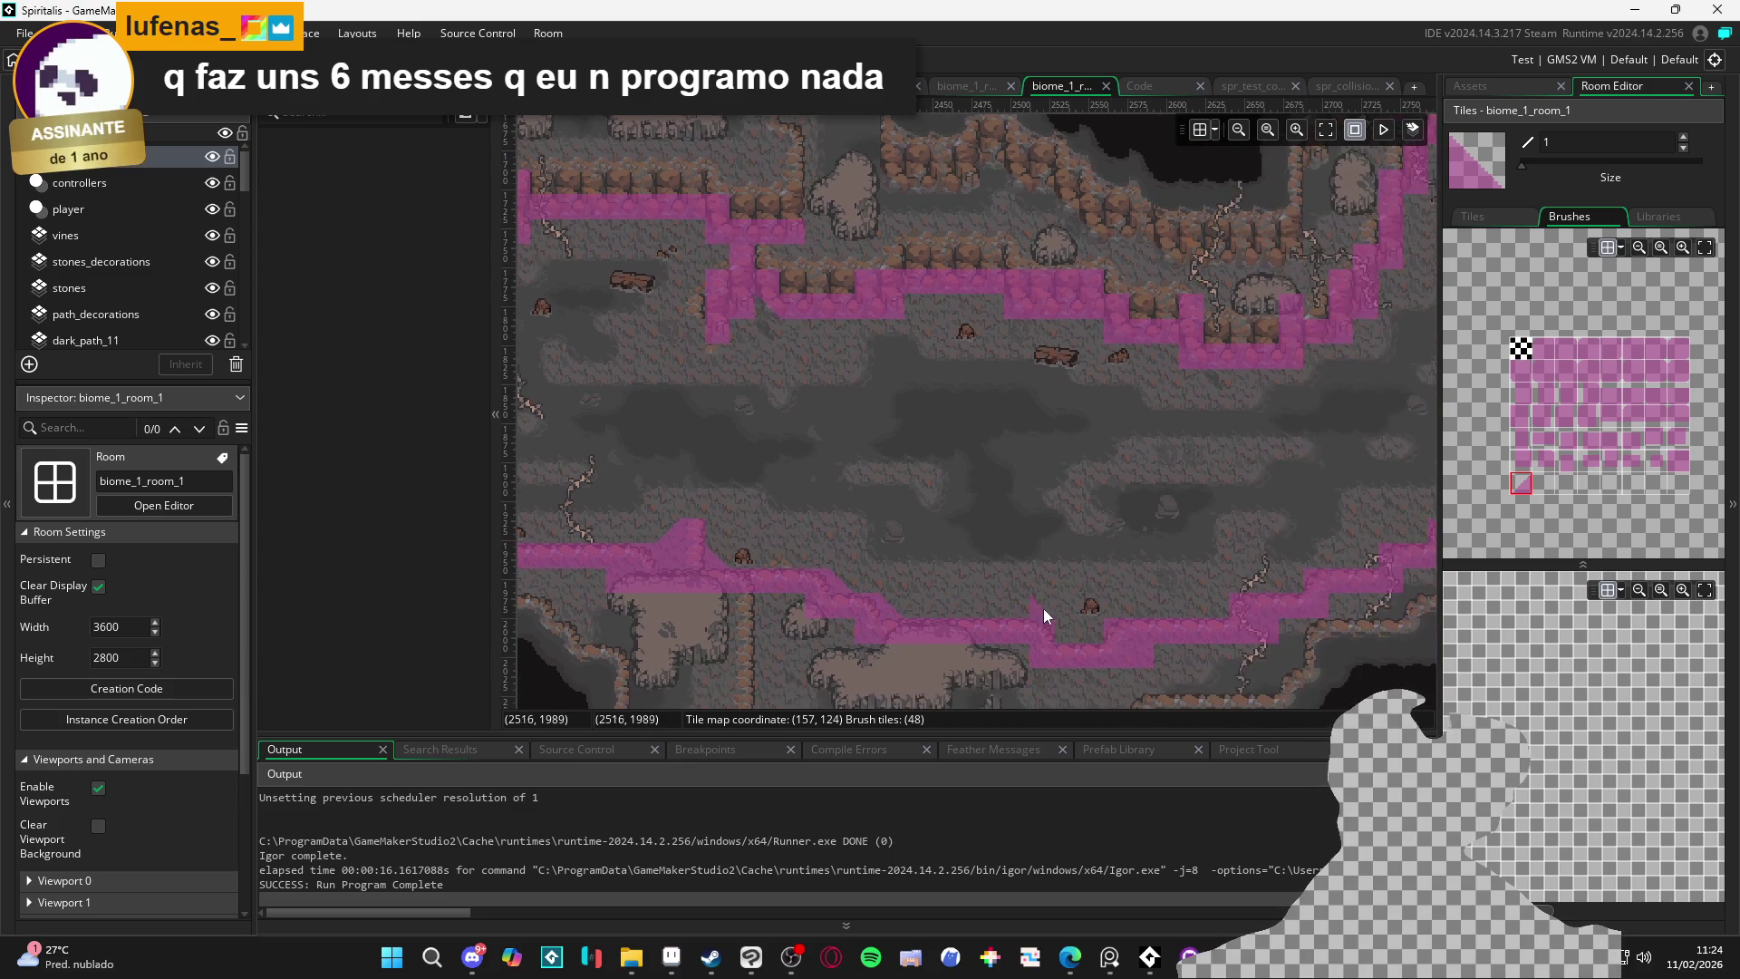
pyautogui.click(1086, 633)
pyautogui.click(1217, 619)
# Pan up and left across the room to inspect further stretches of collision edge
pyautogui.hscroll(5, 1299, 586)
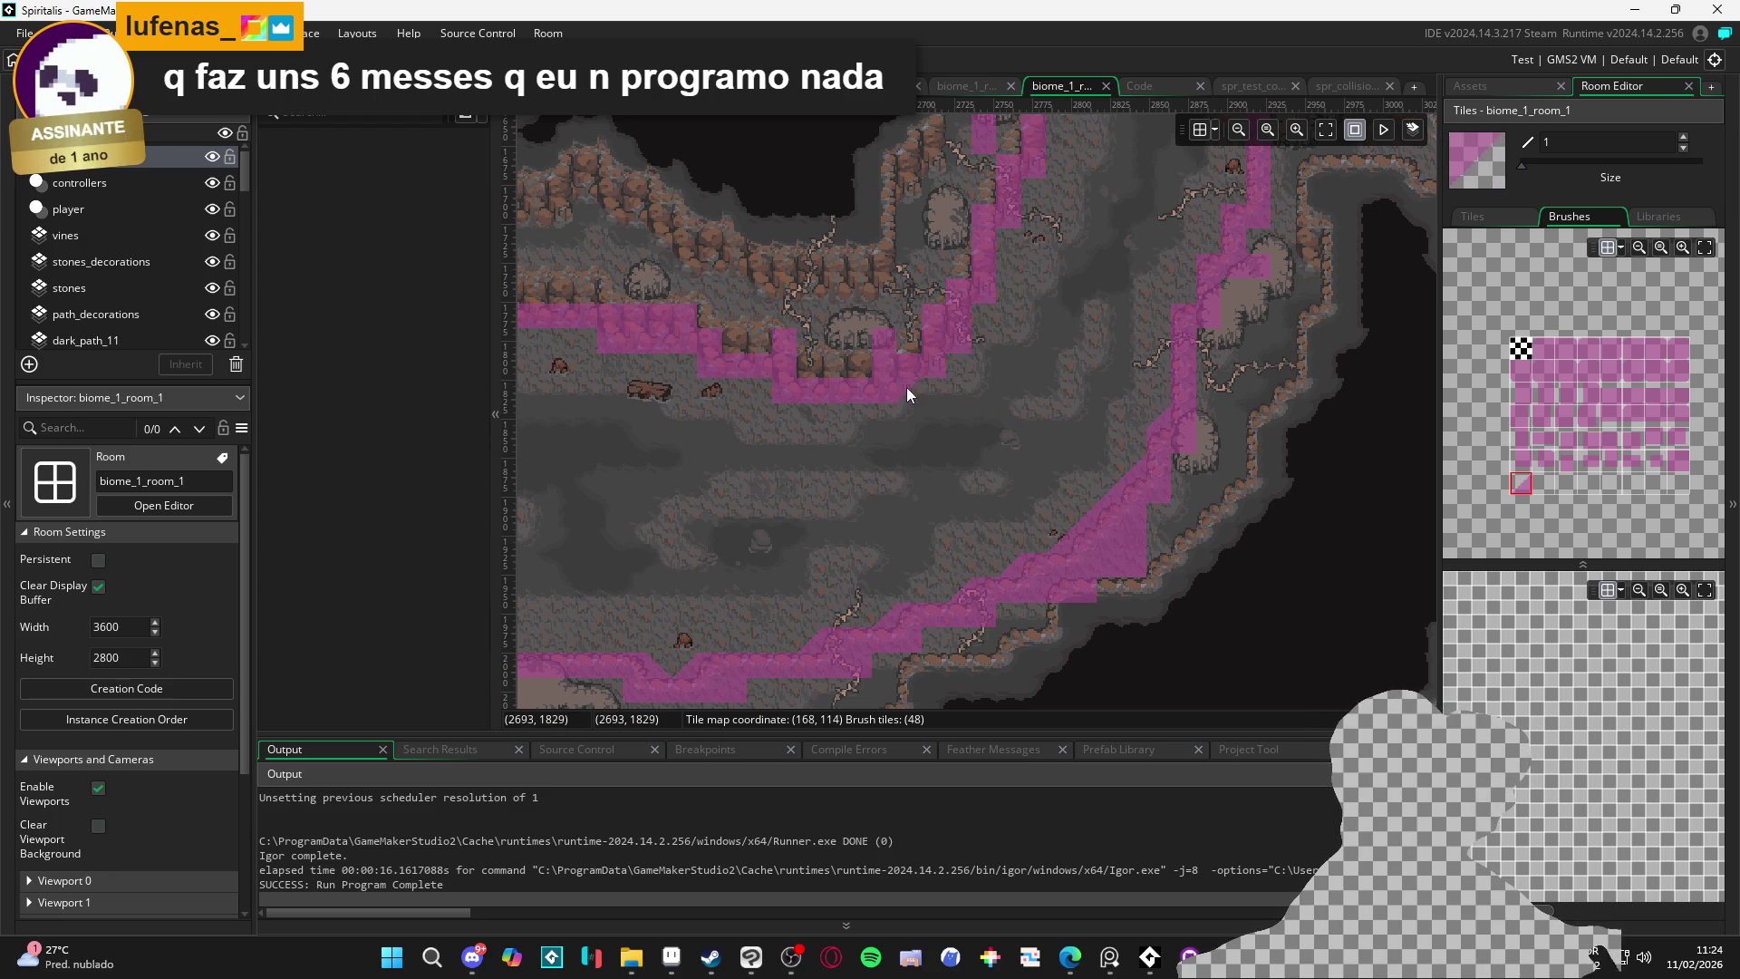
pyautogui.moveTo(684, 373)
pyautogui.mouseDown()
pyautogui.moveTo(1001, 477)
pyautogui.moveTo(893, 450)
pyautogui.moveTo(930, 466)
pyautogui.mouseUp()
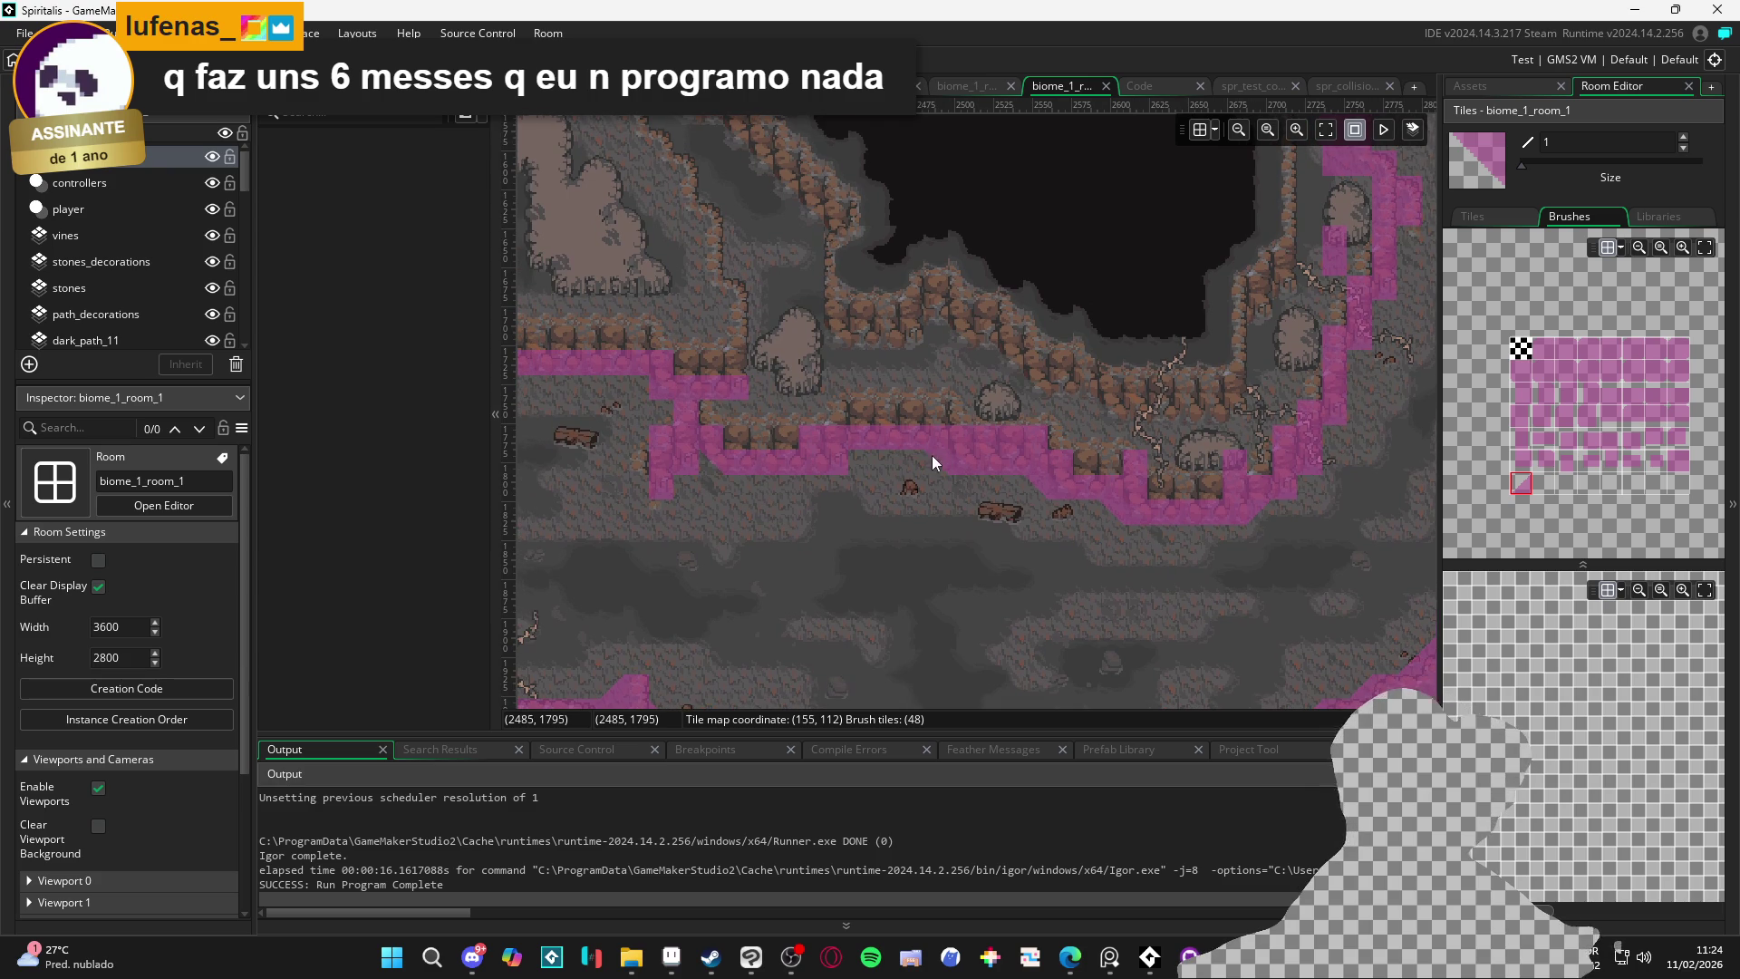
pyautogui.moveTo(1004, 524); pyautogui.dragTo(919, 595)
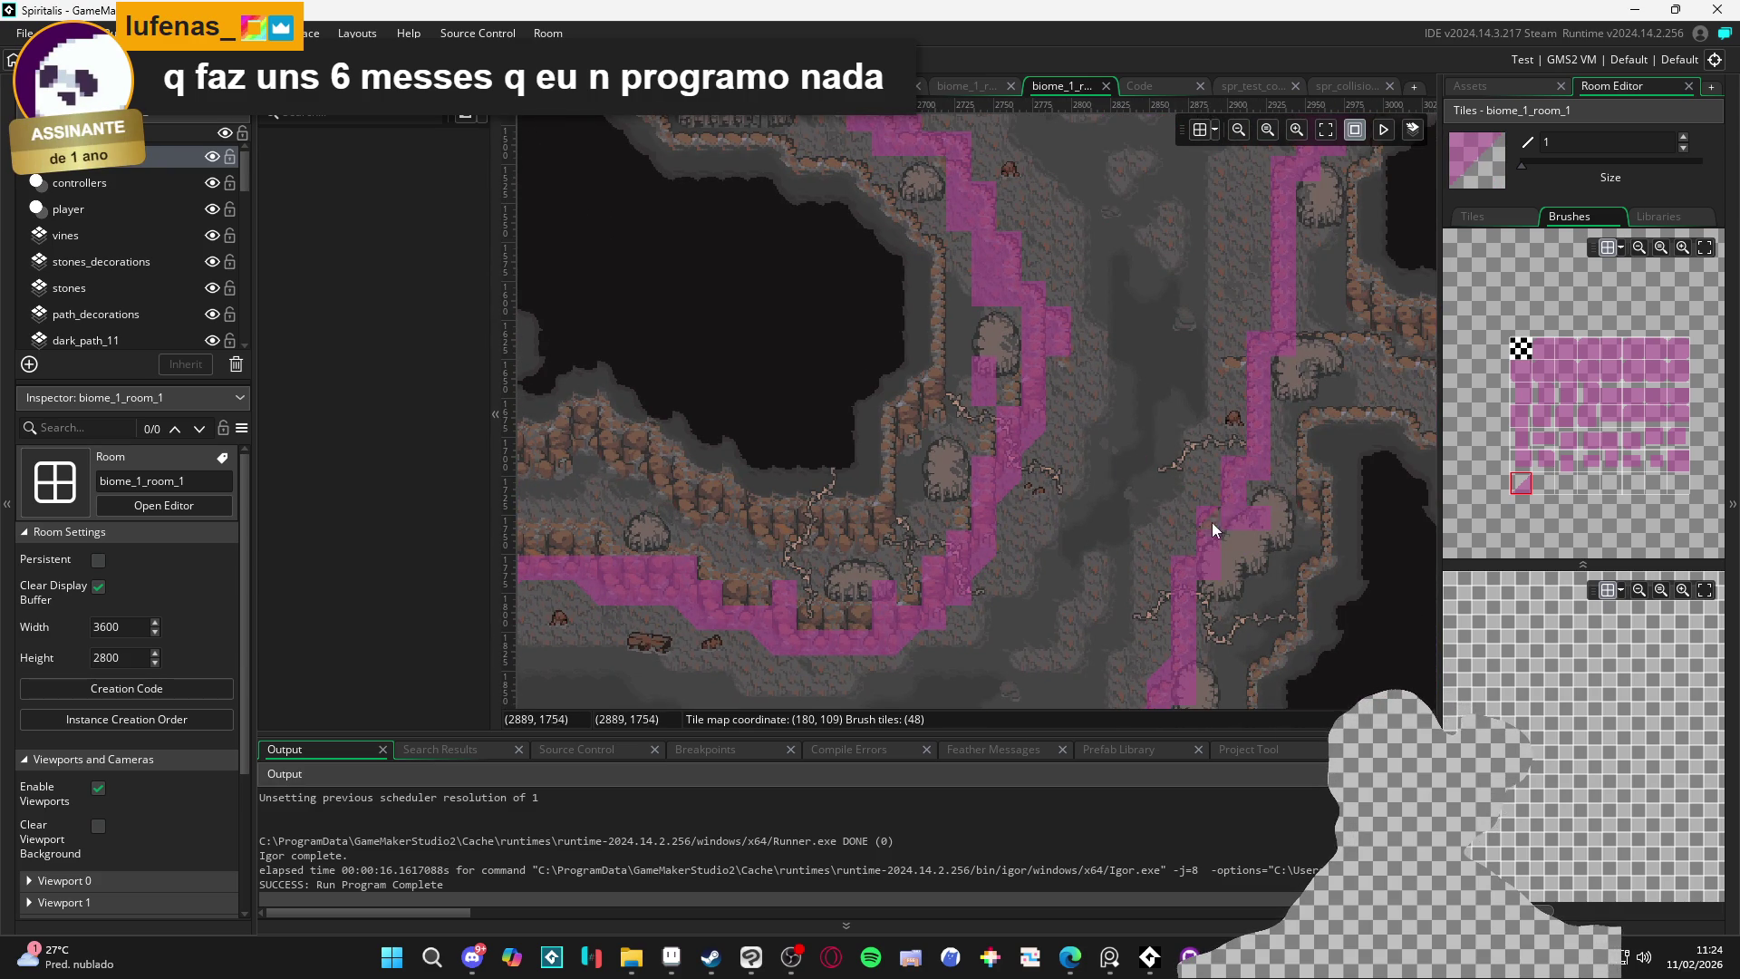
pyautogui.moveTo(1241, 442)
pyautogui.mouseDown()
pyautogui.moveTo(1099, 306)
pyautogui.moveTo(1114, 496)
pyautogui.mouseUp()
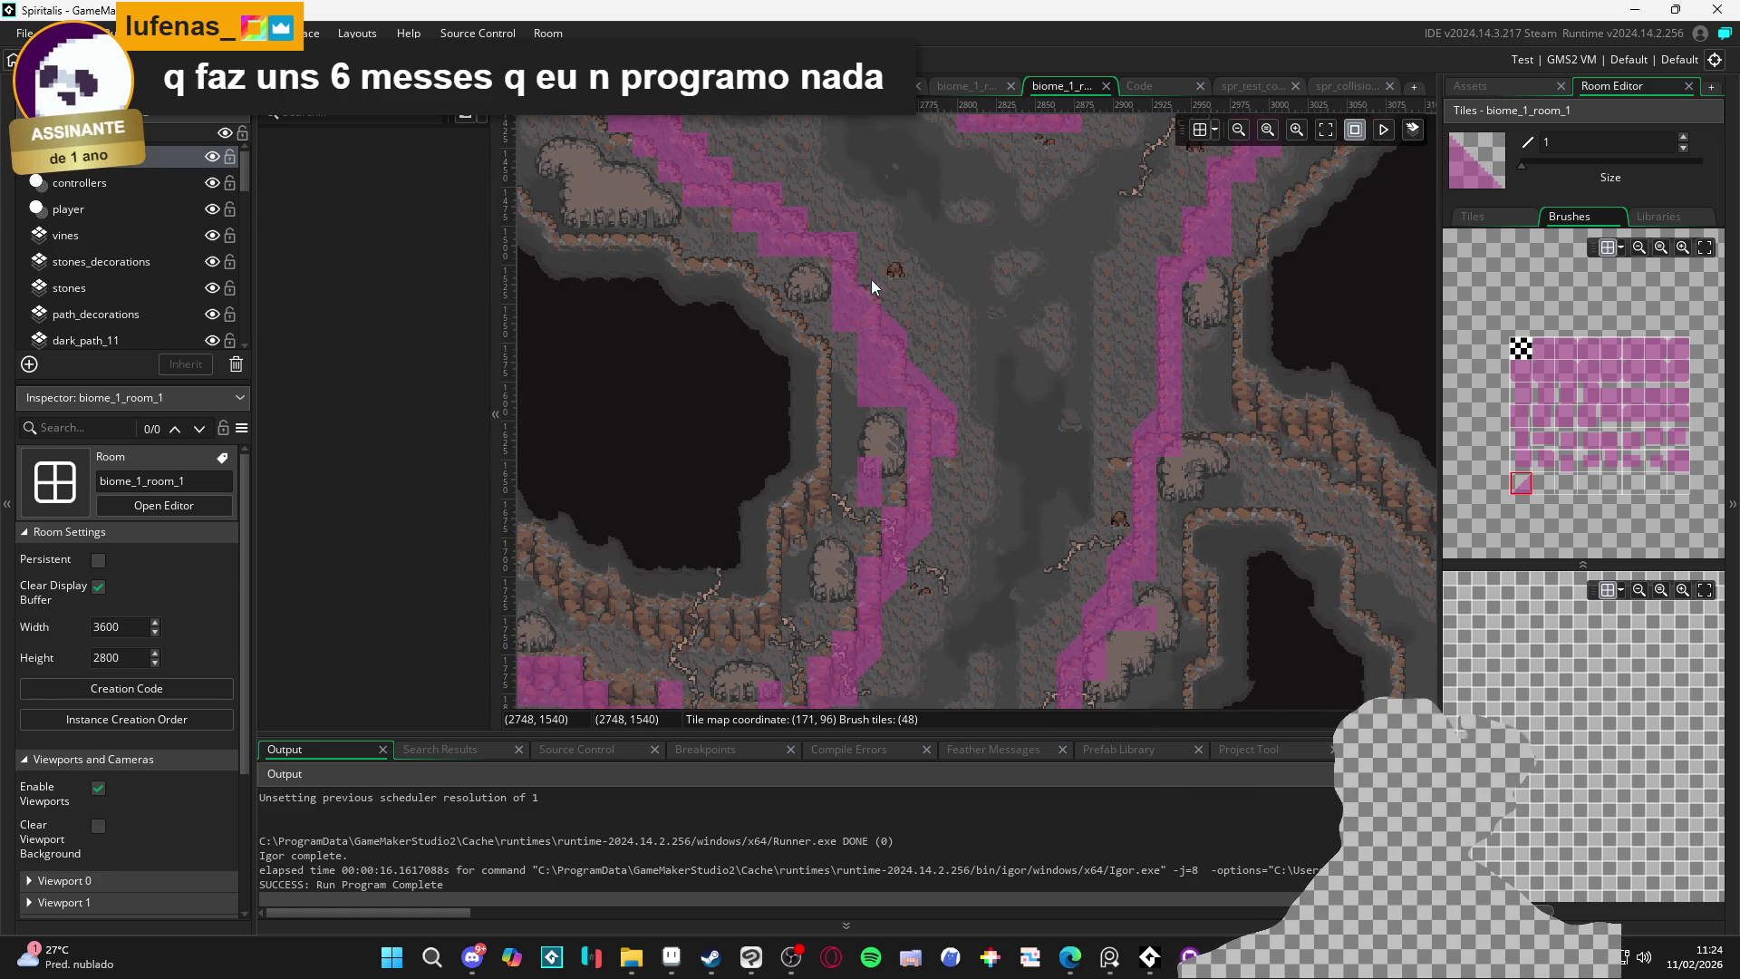
pyautogui.moveTo(868, 273); pyautogui.dragTo(889, 389)
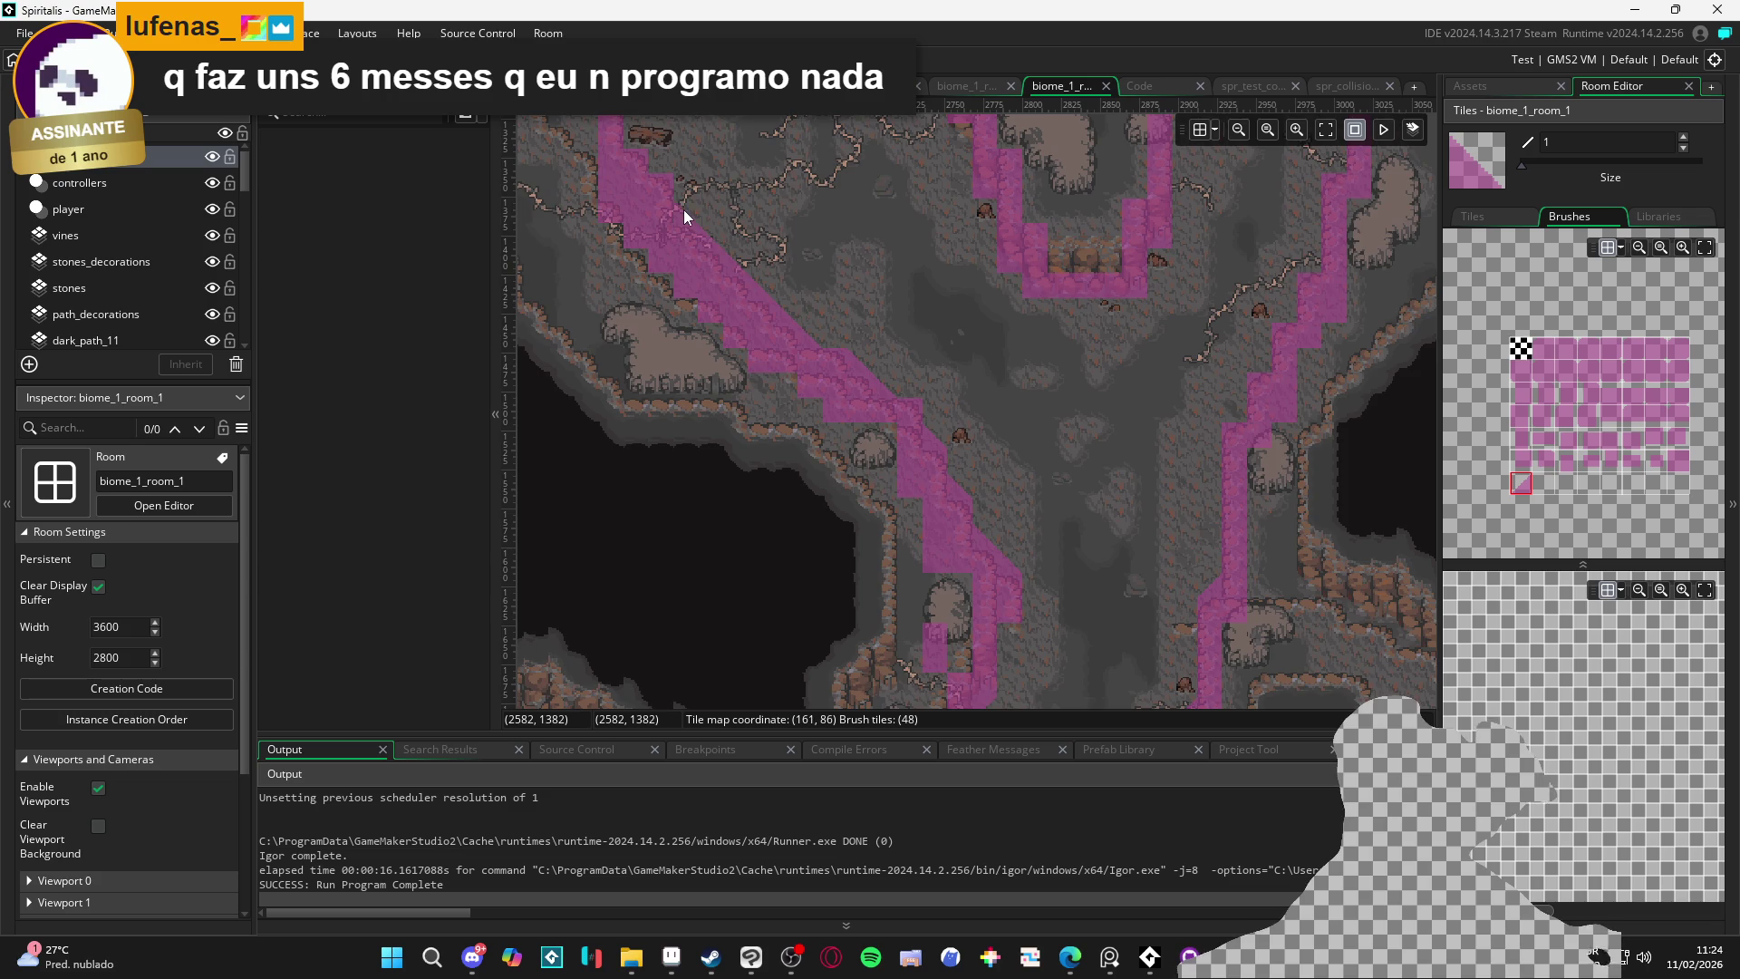
pyautogui.moveTo(683, 209); pyautogui.dragTo(761, 363)
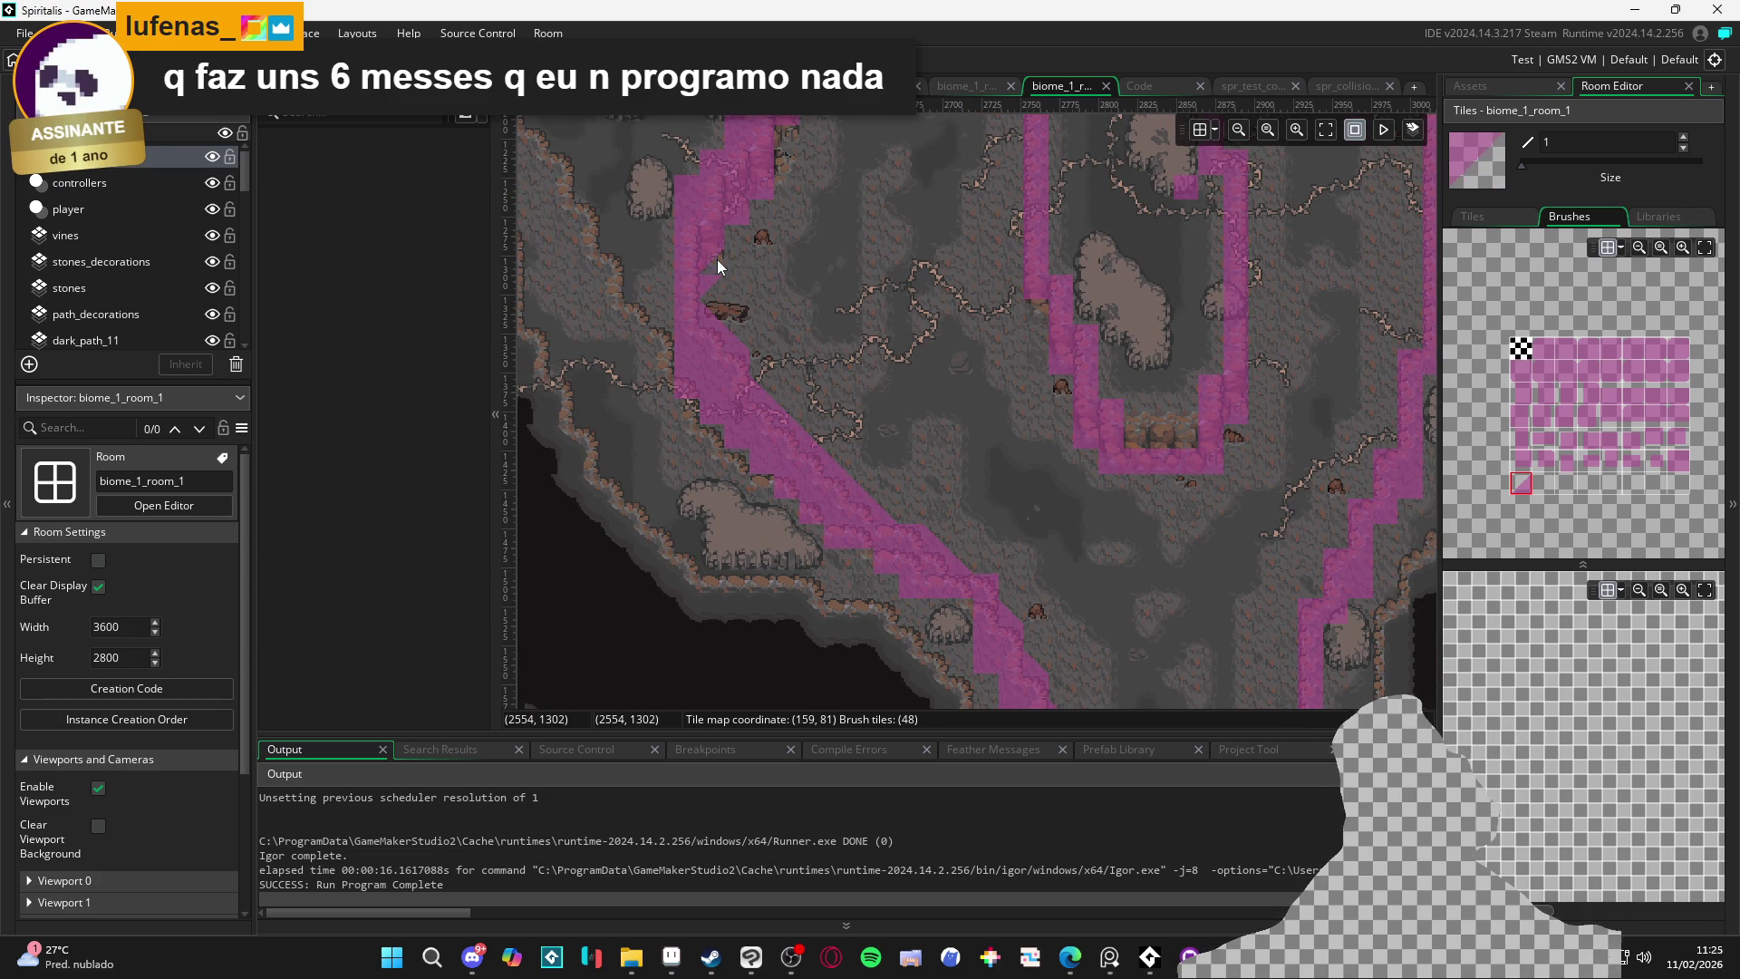
# Select the pink collision brush so painting can resume
pyautogui.press('e')
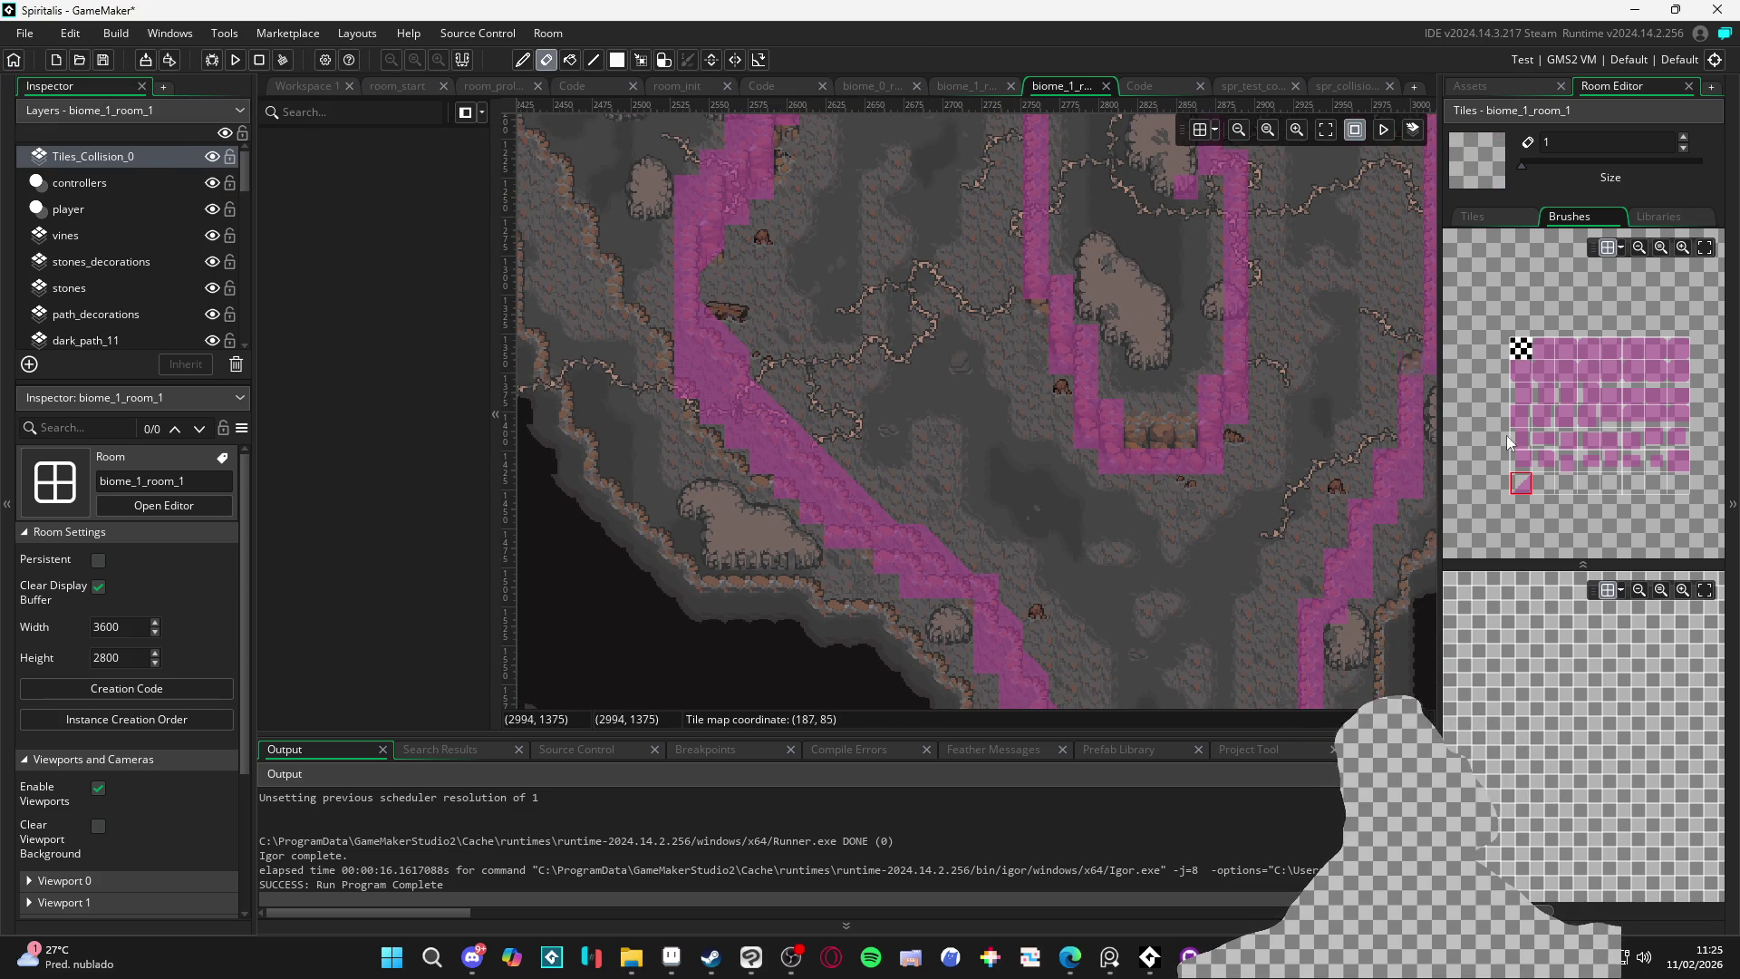
pyautogui.click(1521, 487)
pyautogui.scroll(5, 779, 501)
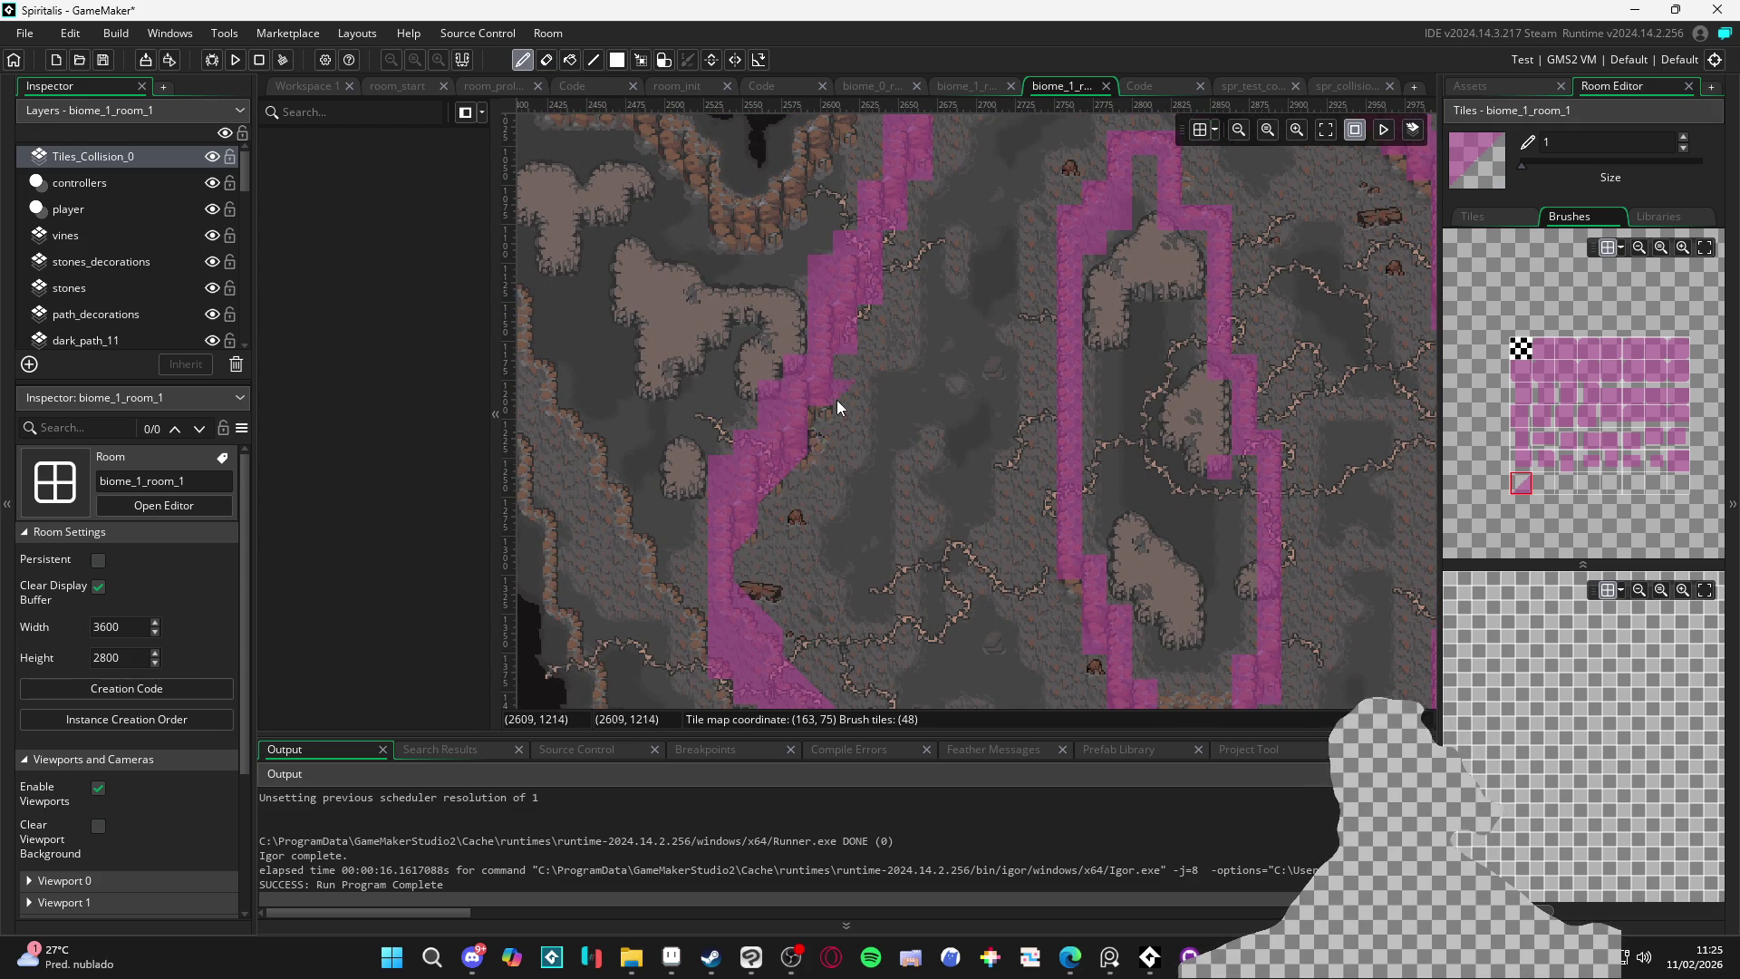
# Scroll up to the upper cave loop to check its collision outline down both side walls
pyautogui.scroll(2, 853, 410)
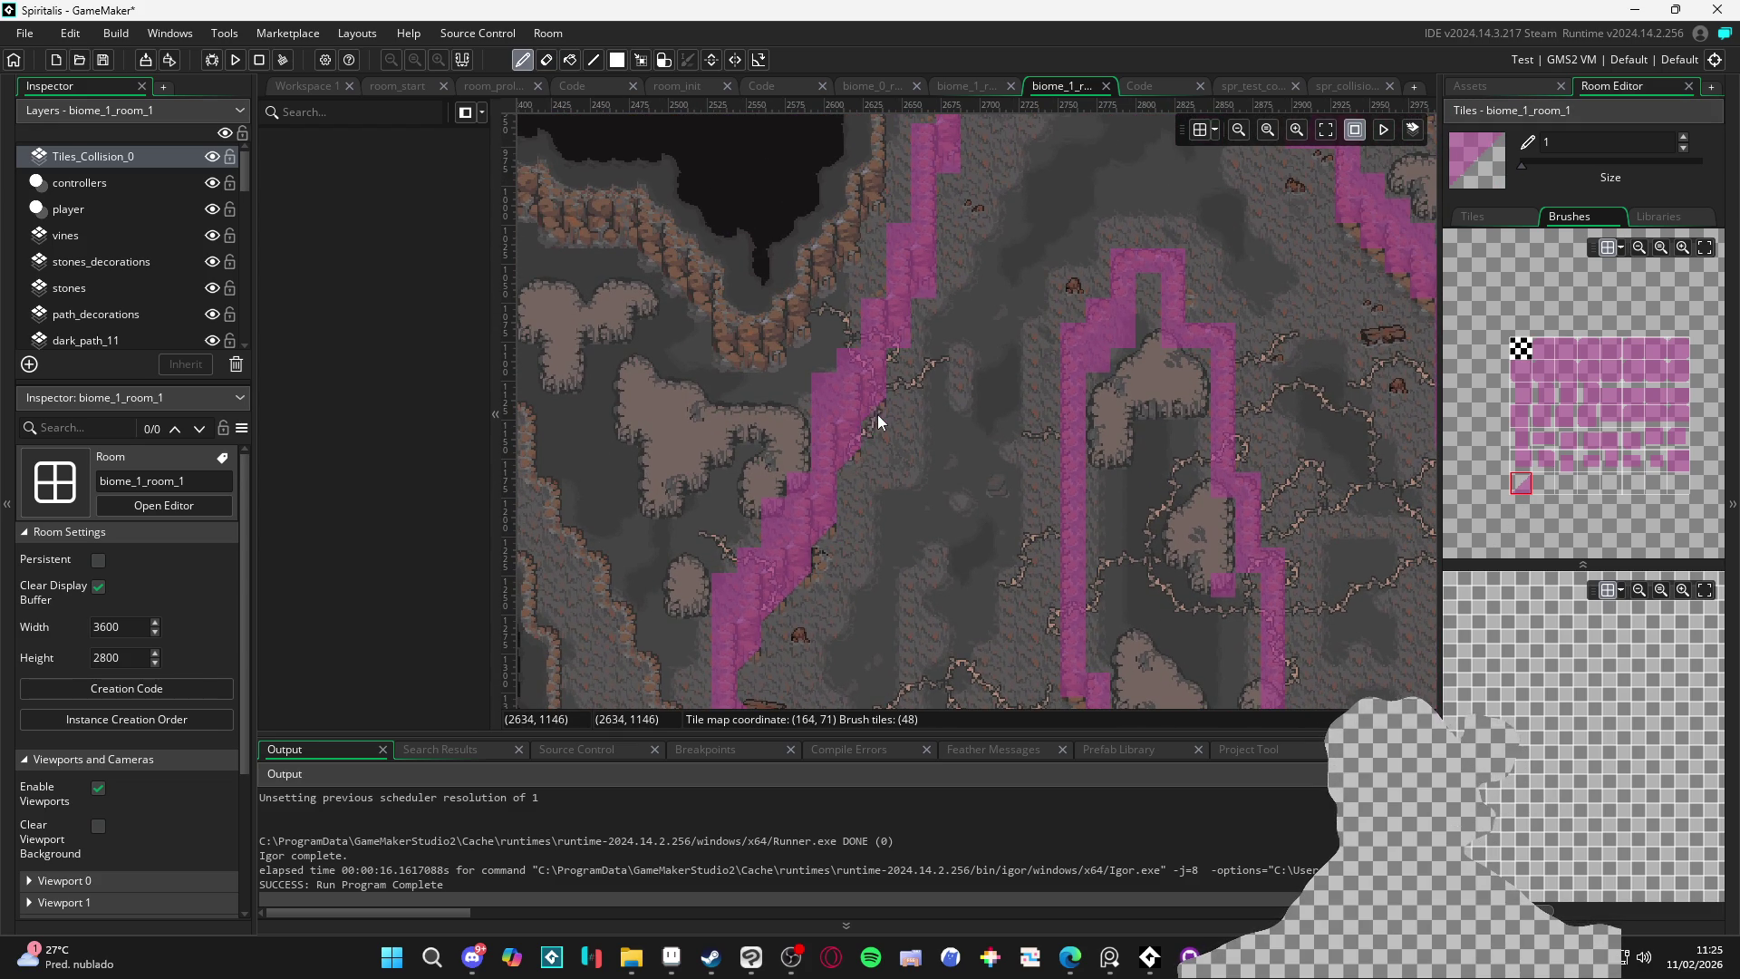
pyautogui.scroll(1, 895, 447)
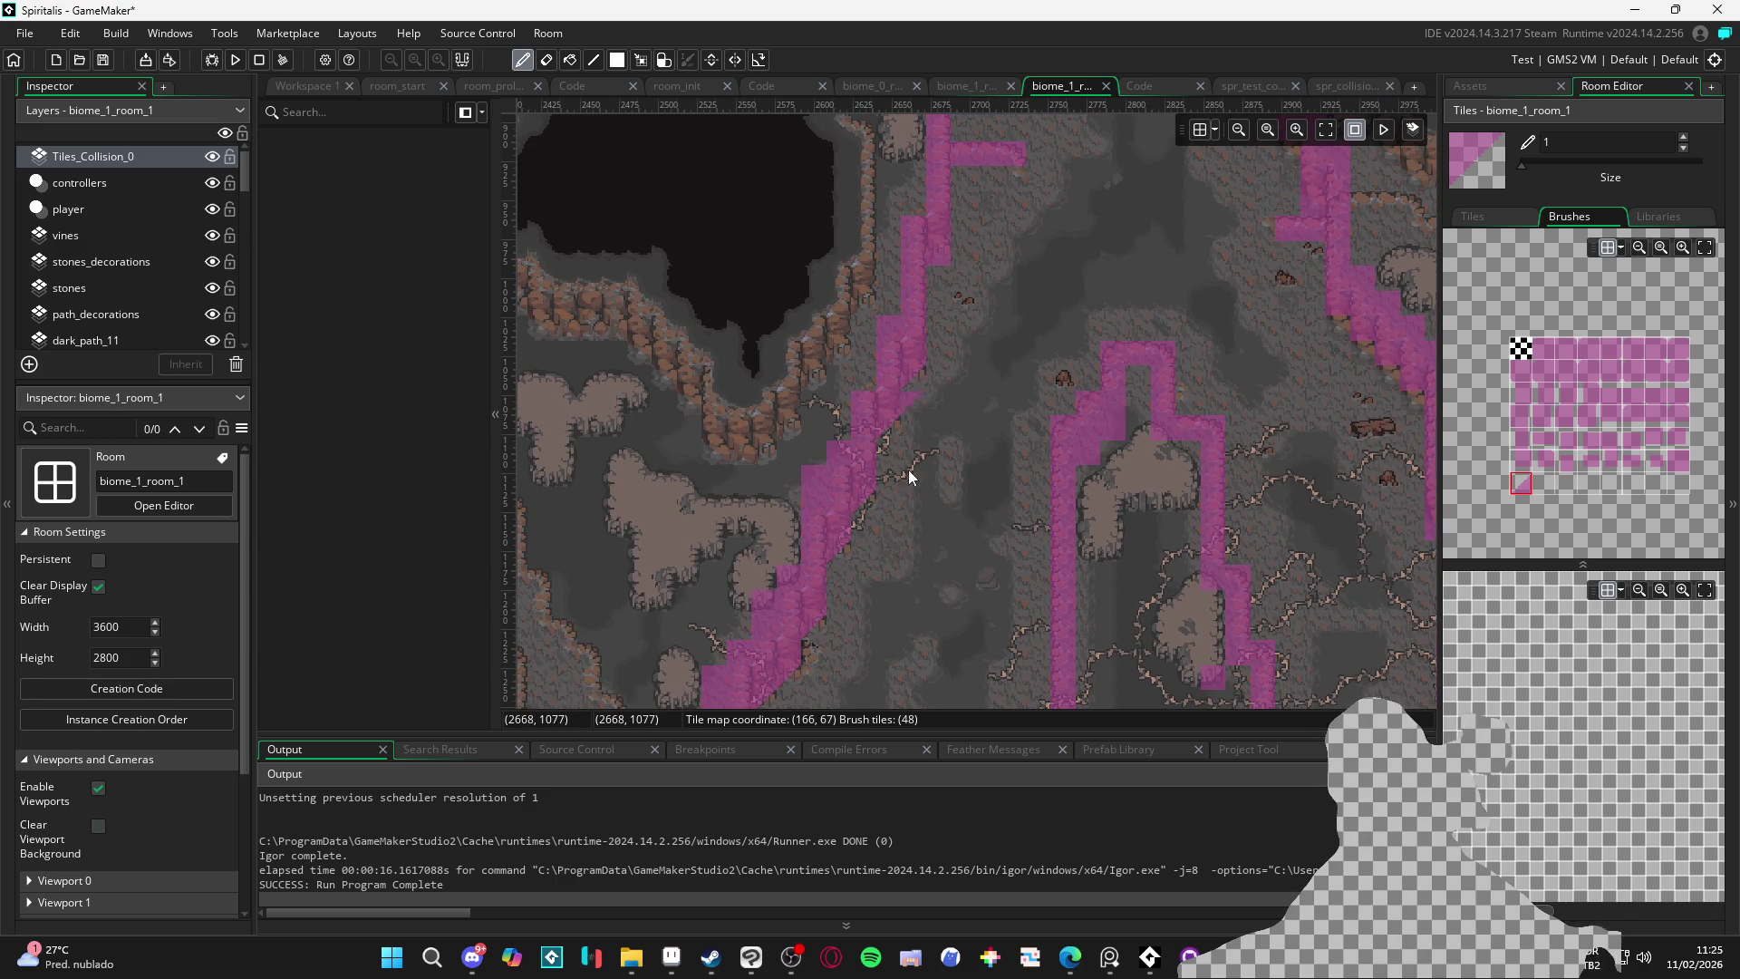
pyautogui.scroll(2, 917, 382)
pyautogui.scroll(2, 892, 559)
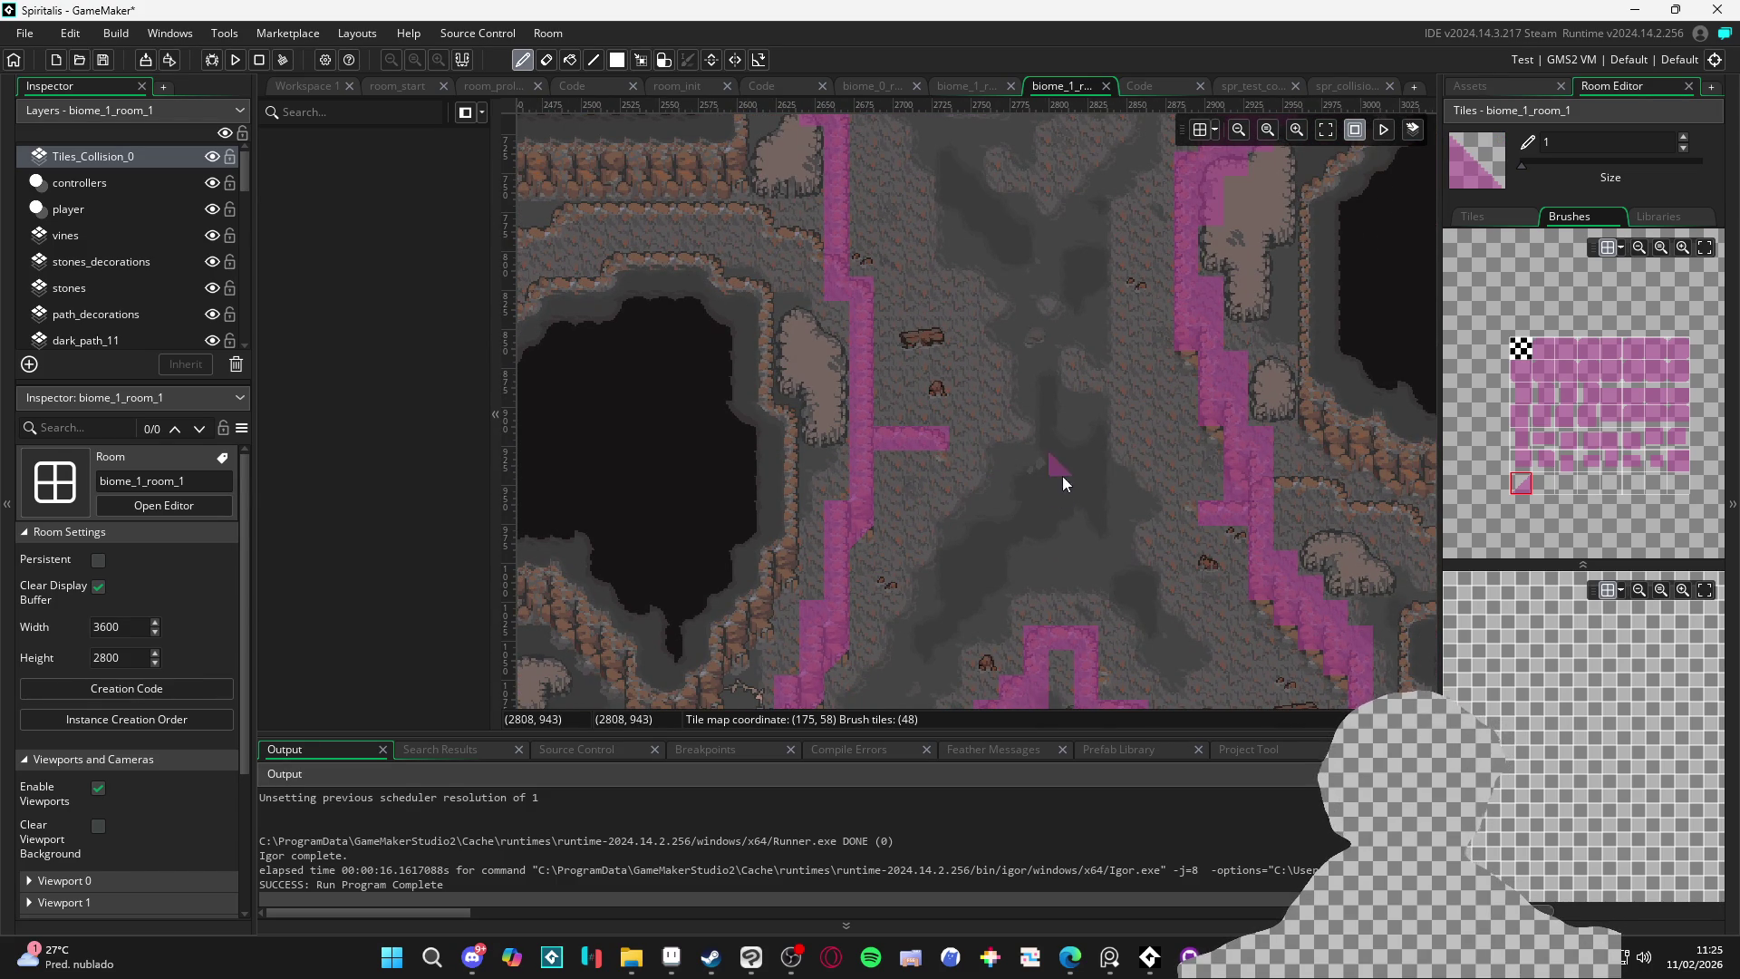
pyautogui.scroll(2, 991, 470)
pyautogui.hscroll(1, 992, 470)
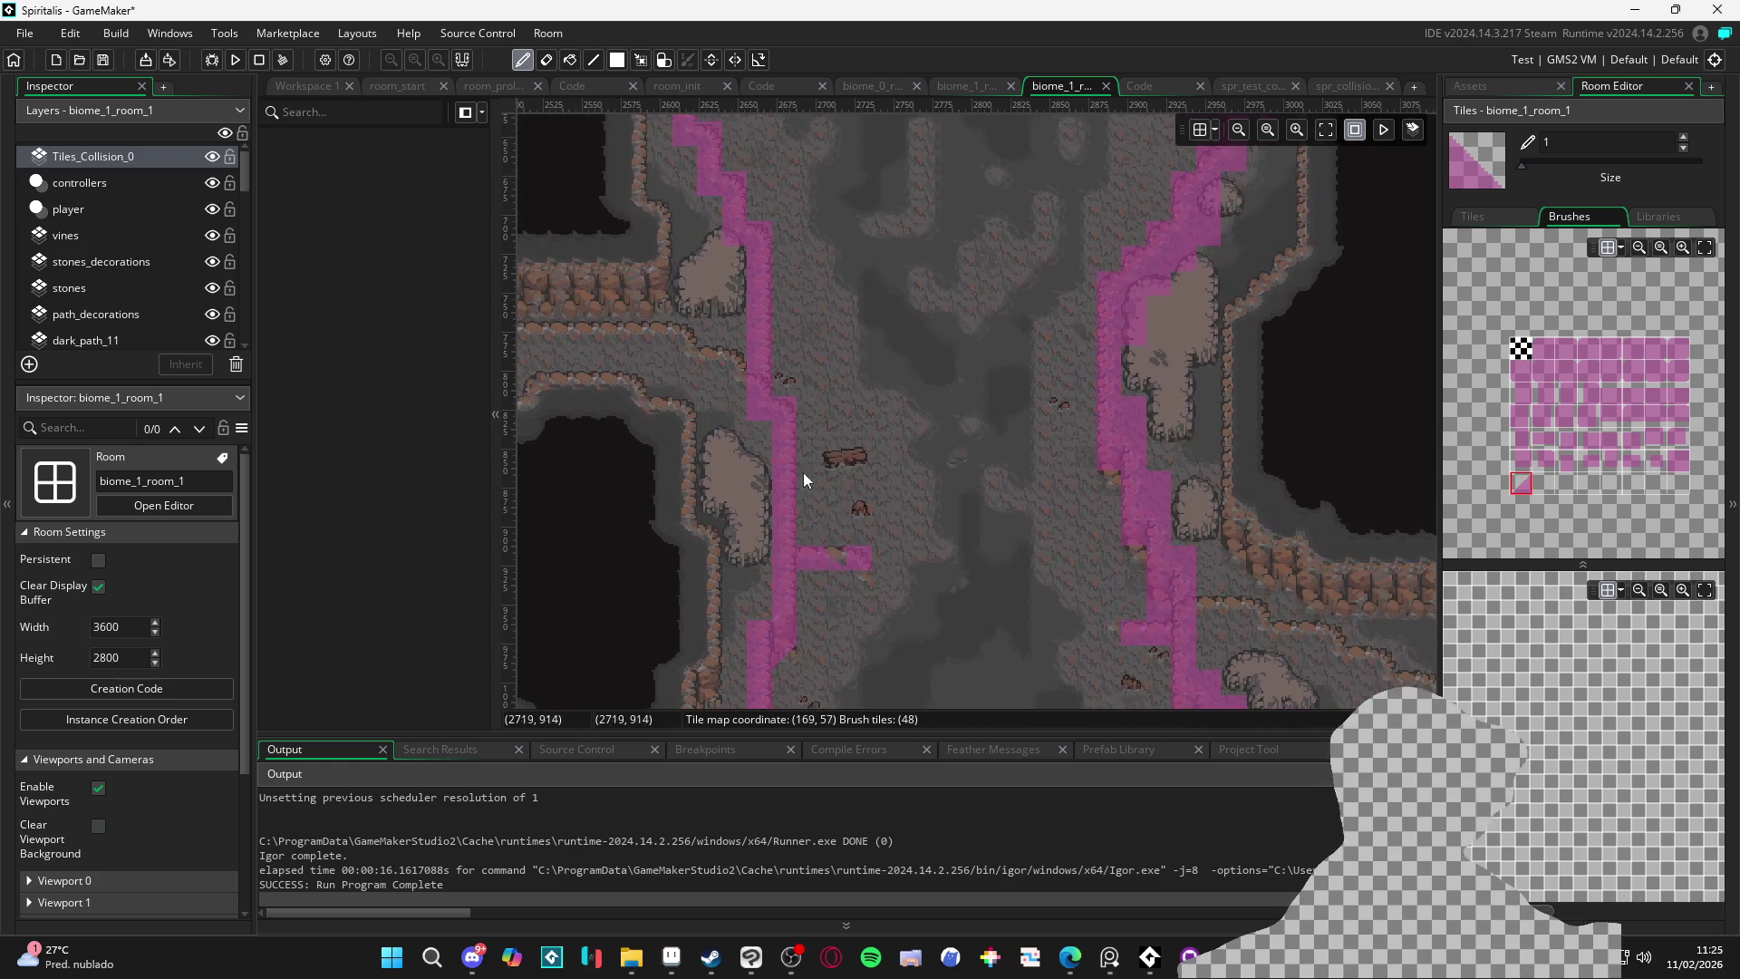
pyautogui.scroll(4, 791, 299)
pyautogui.hscroll(-1, 791, 299)
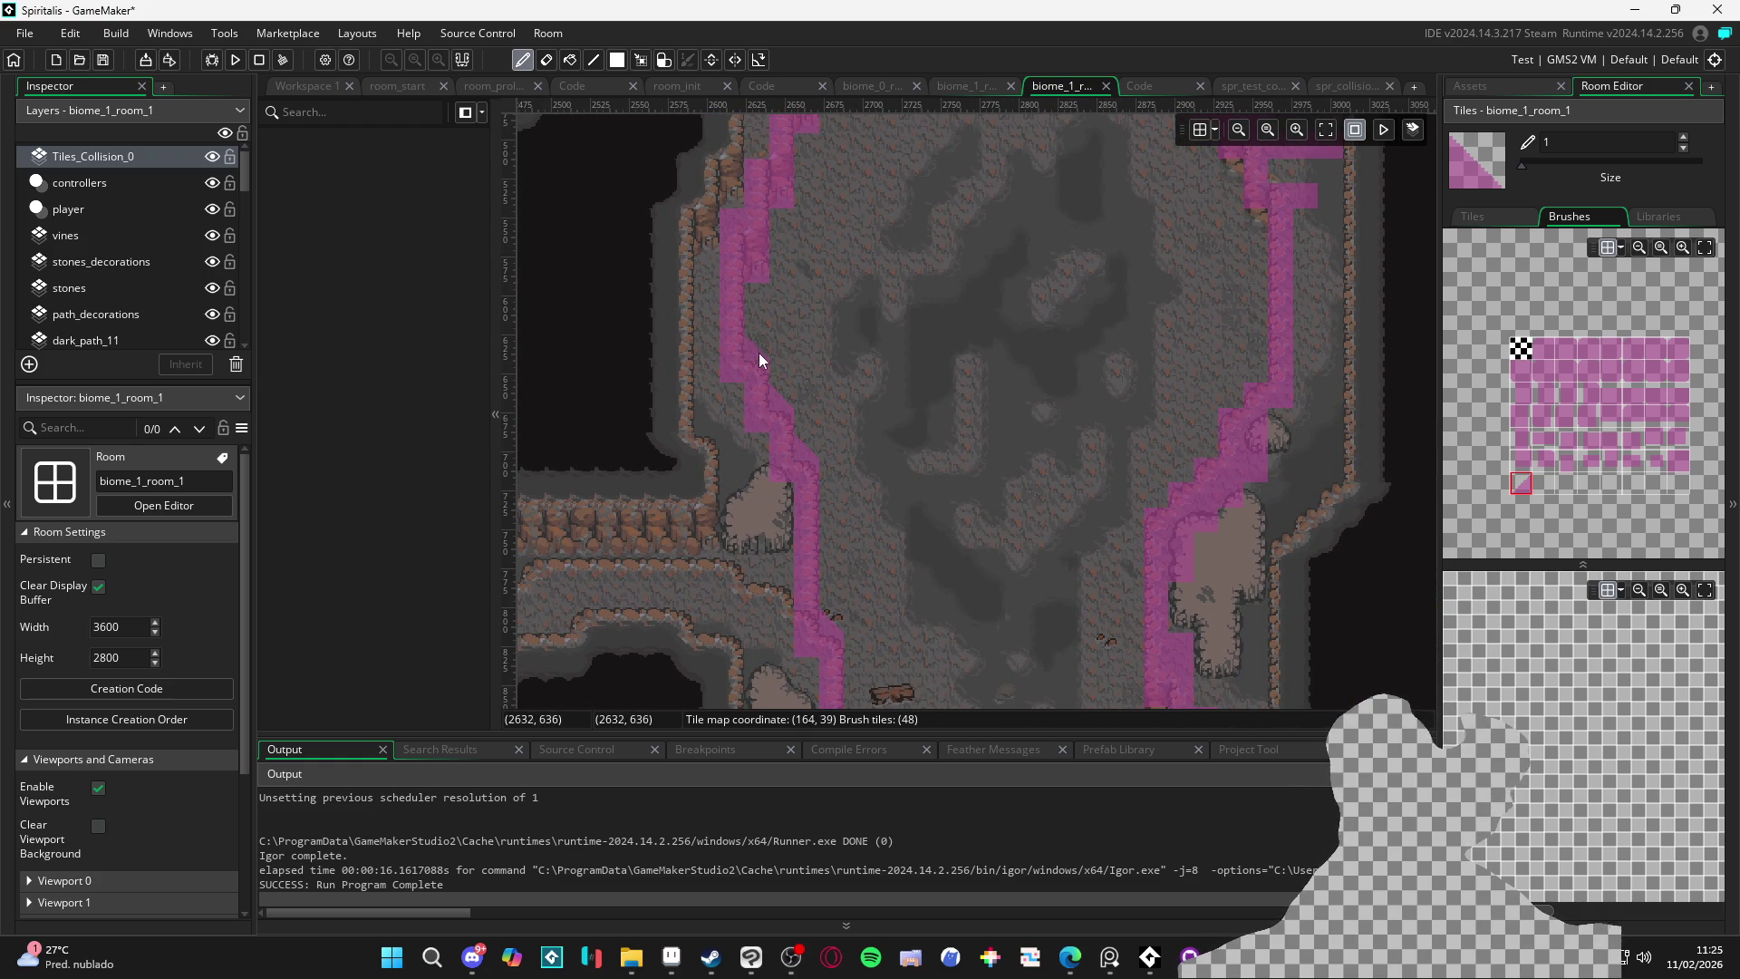
pyautogui.scroll(3, 733, 422)
pyautogui.hscroll(1, 733, 421)
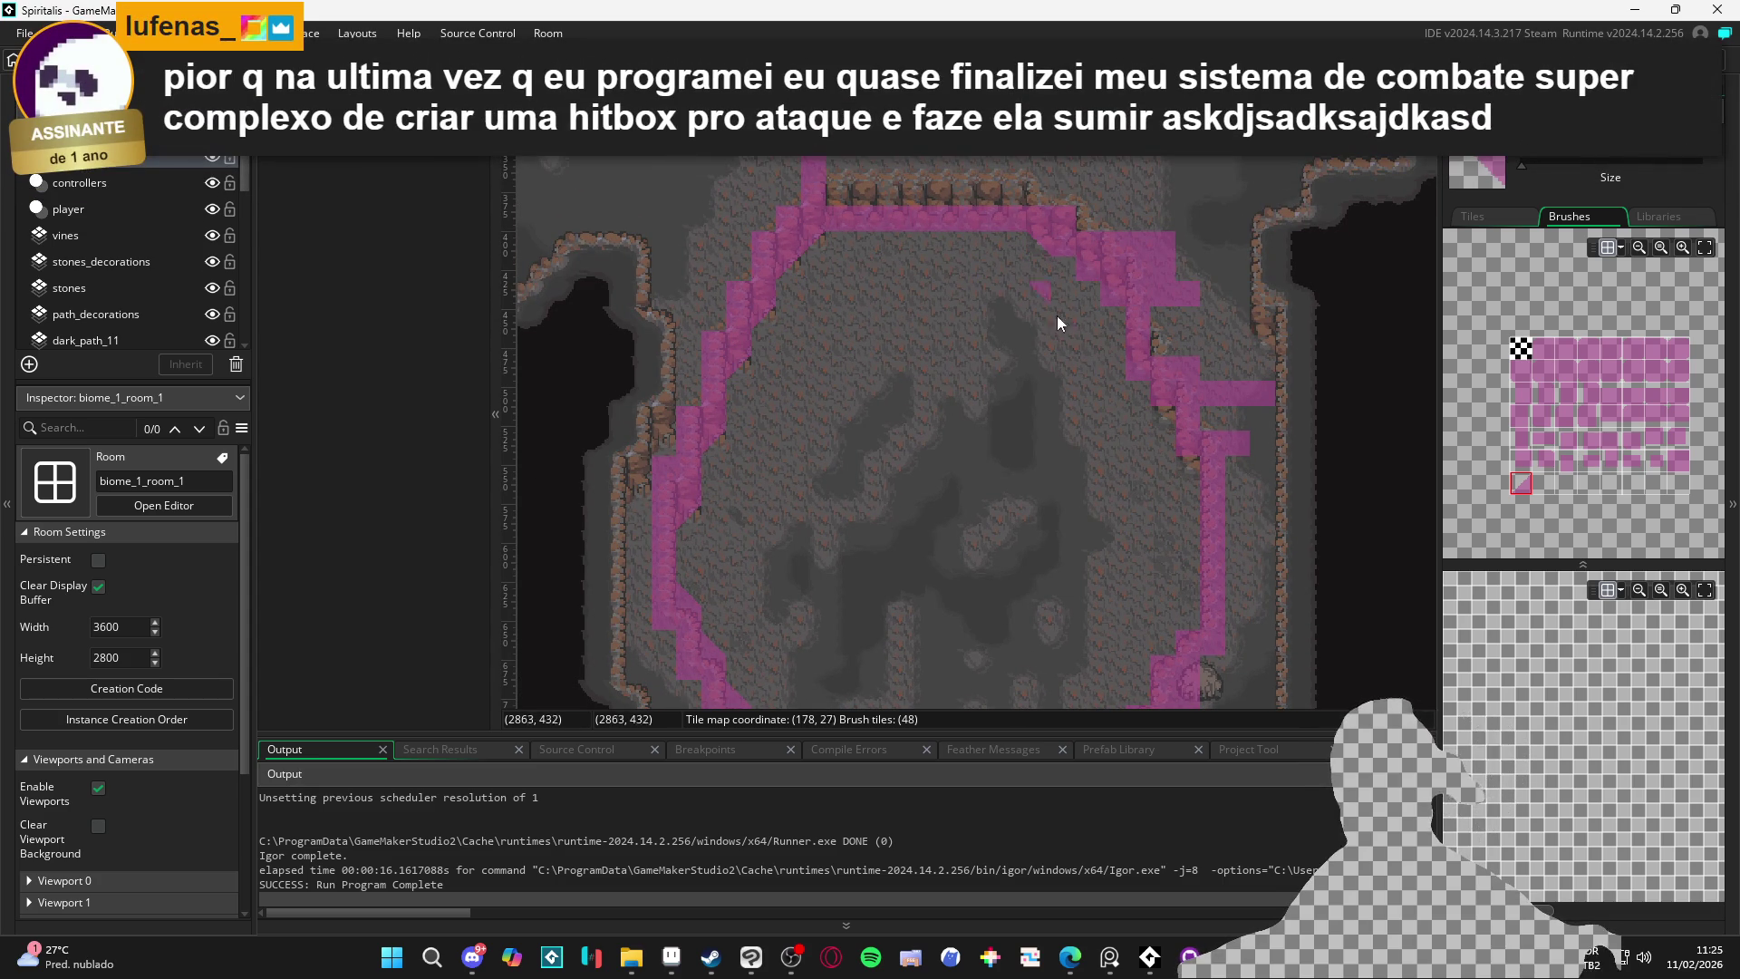
pyautogui.hscroll(1, 1034, 317)
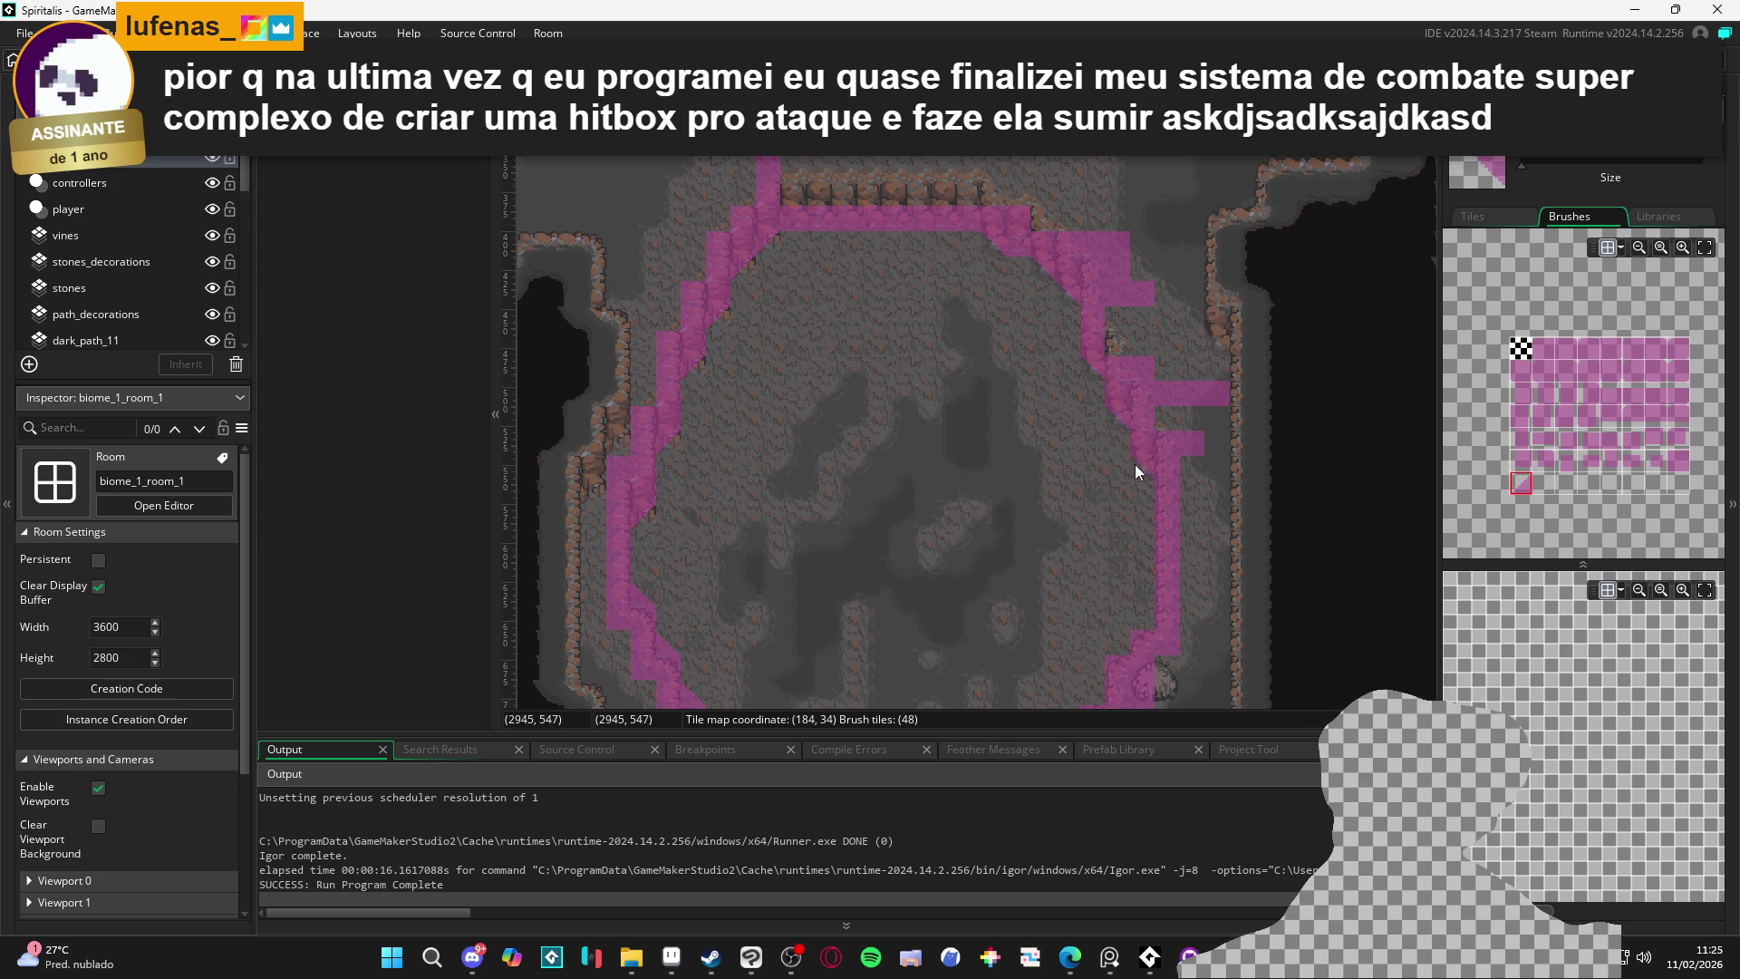
pyautogui.scroll(-3, 1148, 486)
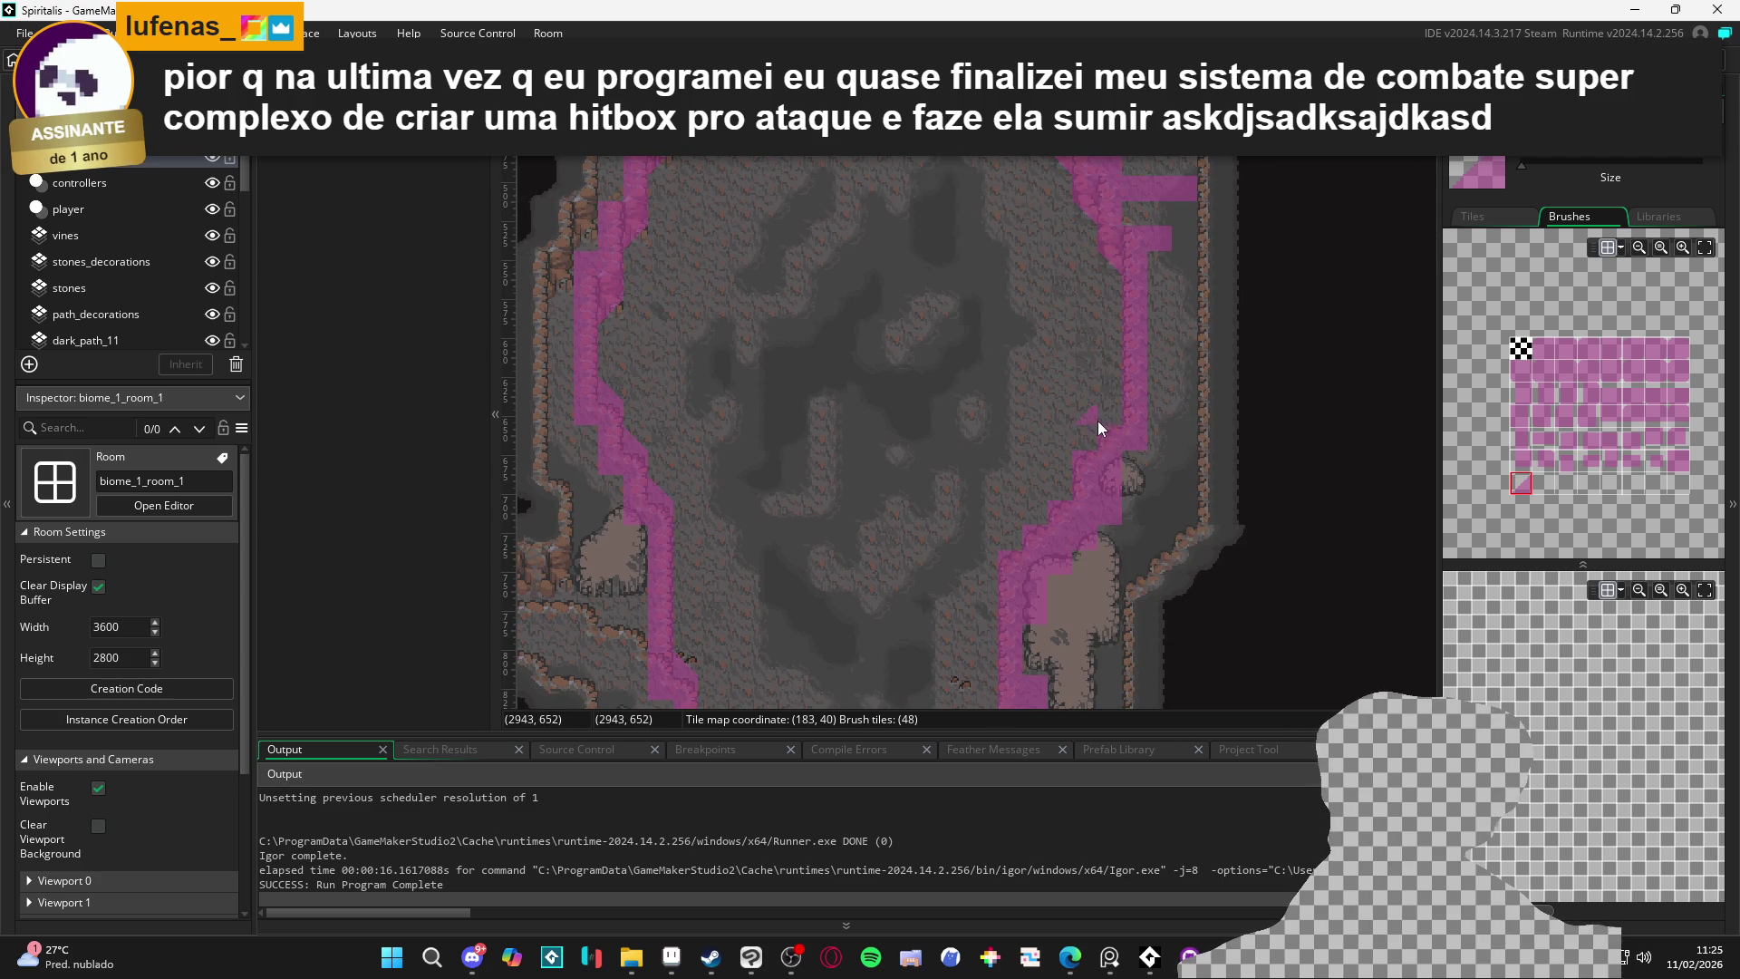
# Paint collision tiles along the diagonal cave edge and fill the notch in the path
pyautogui.moveTo(1109, 443); pyautogui.dragTo(1012, 559)
pyautogui.scroll(-4, 992, 465)
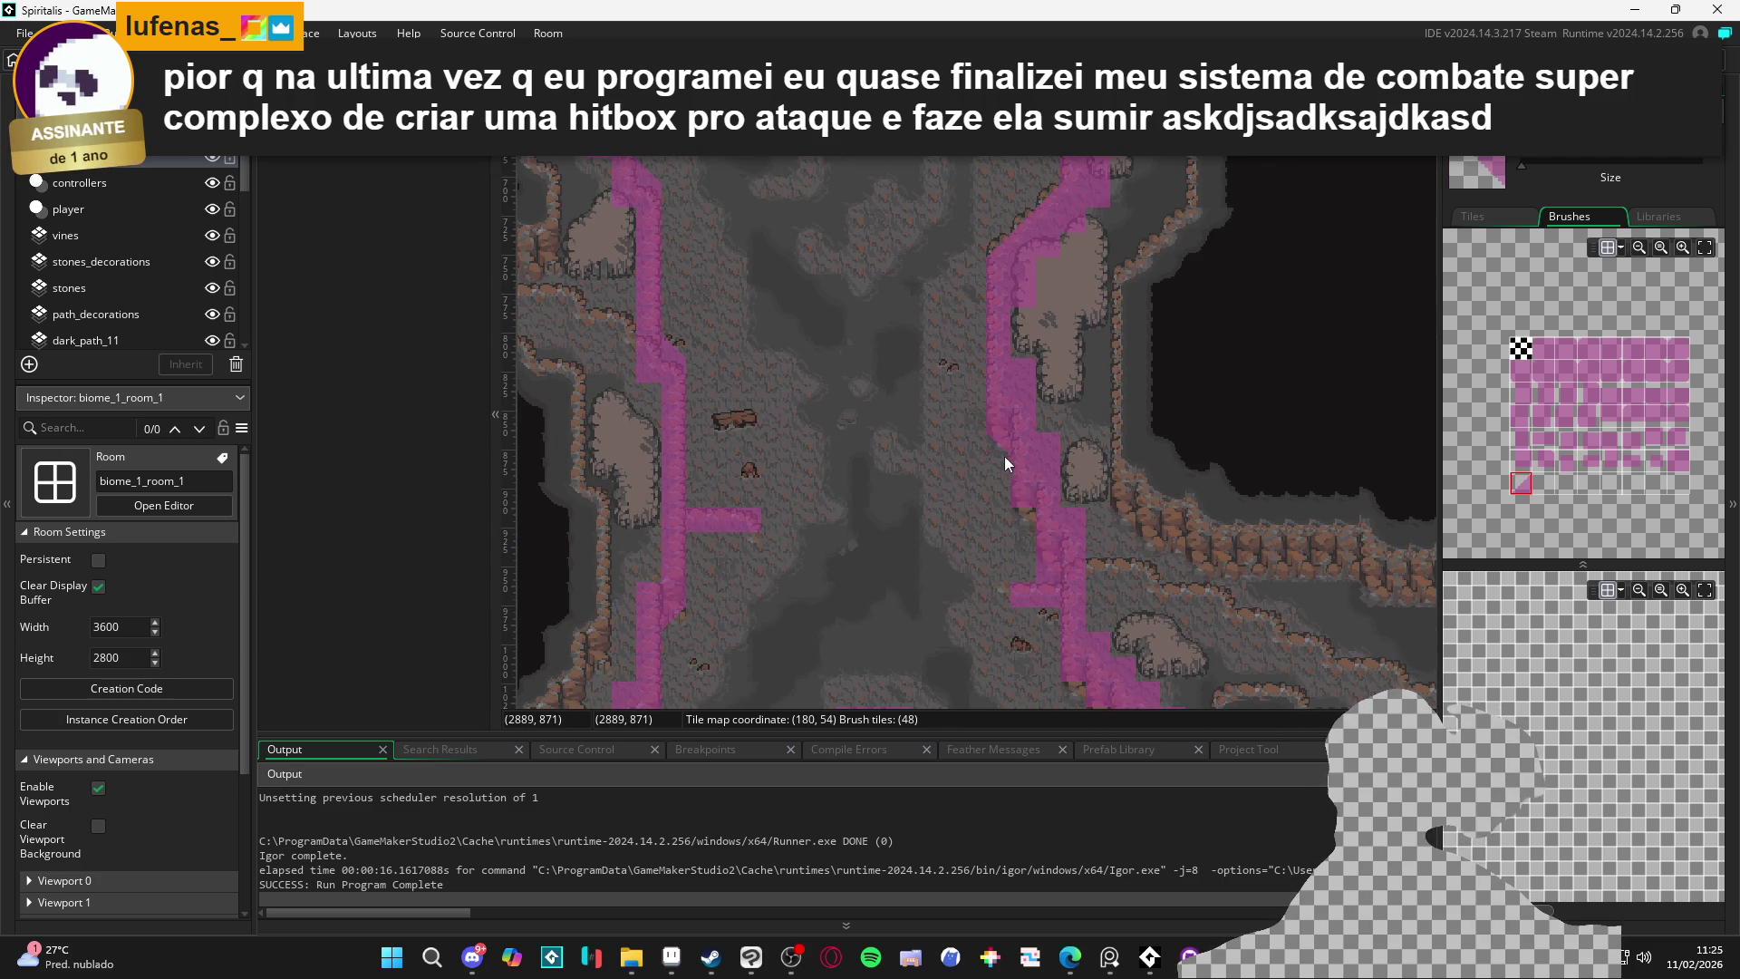
pyautogui.scroll(-4, 1027, 521)
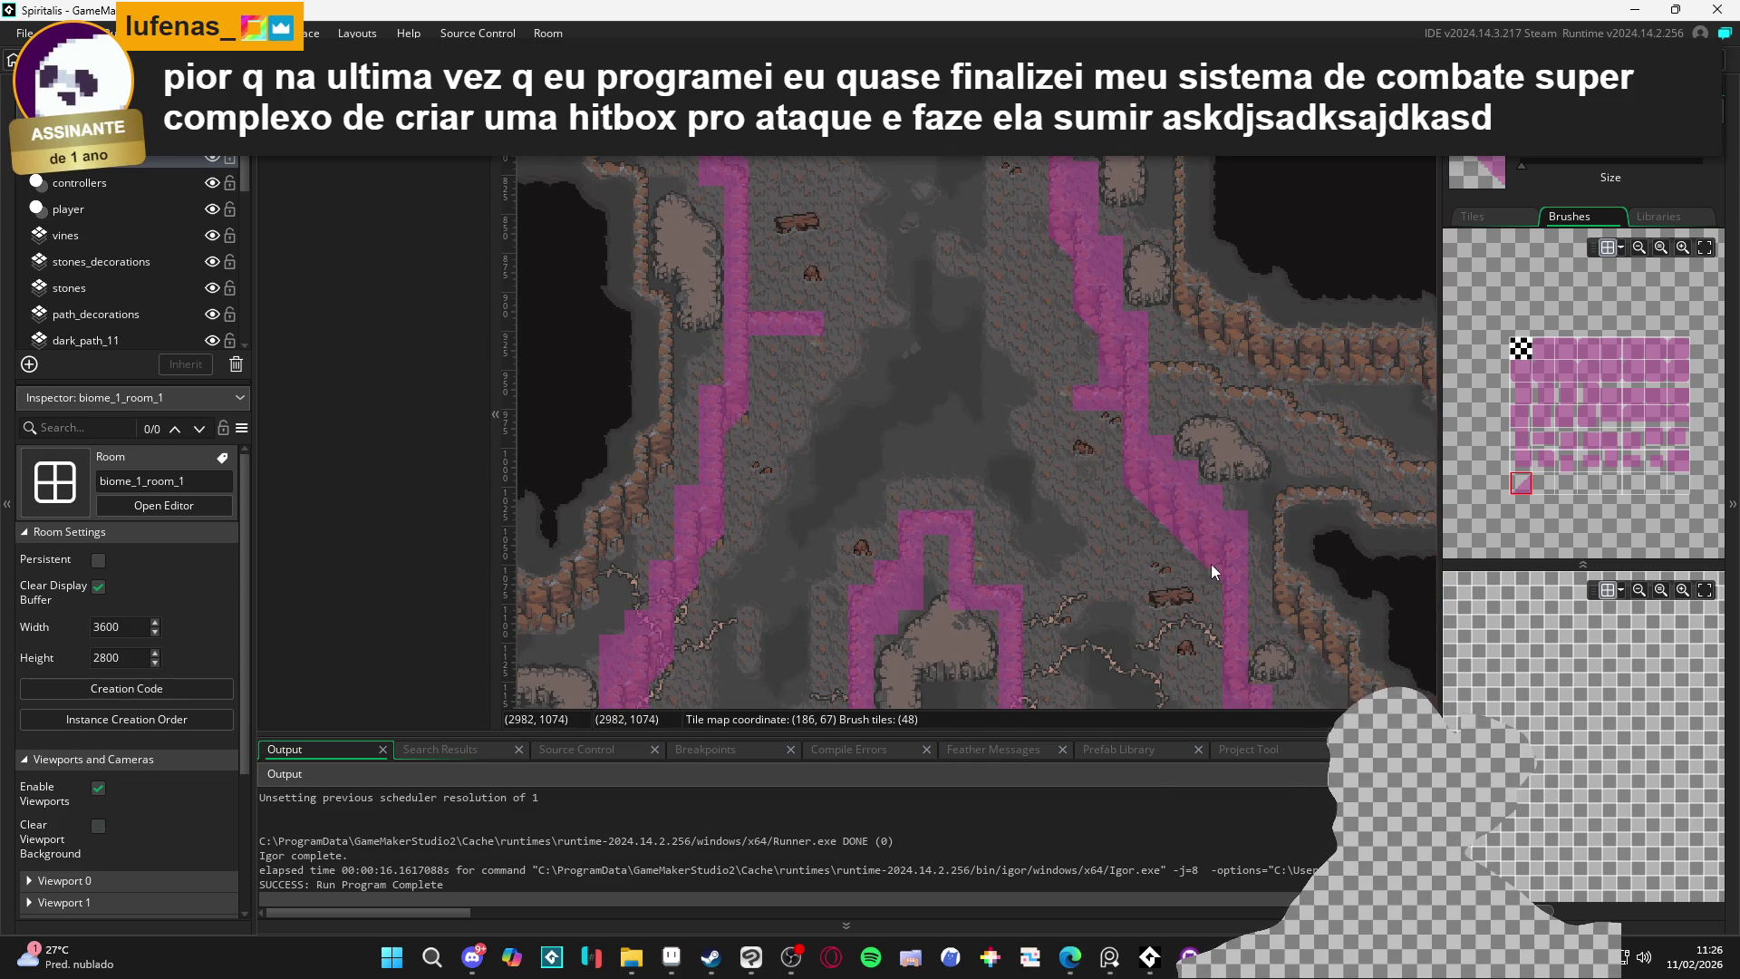
pyautogui.scroll(-5, 1209, 564)
pyautogui.hscroll(3, 1076, 526)
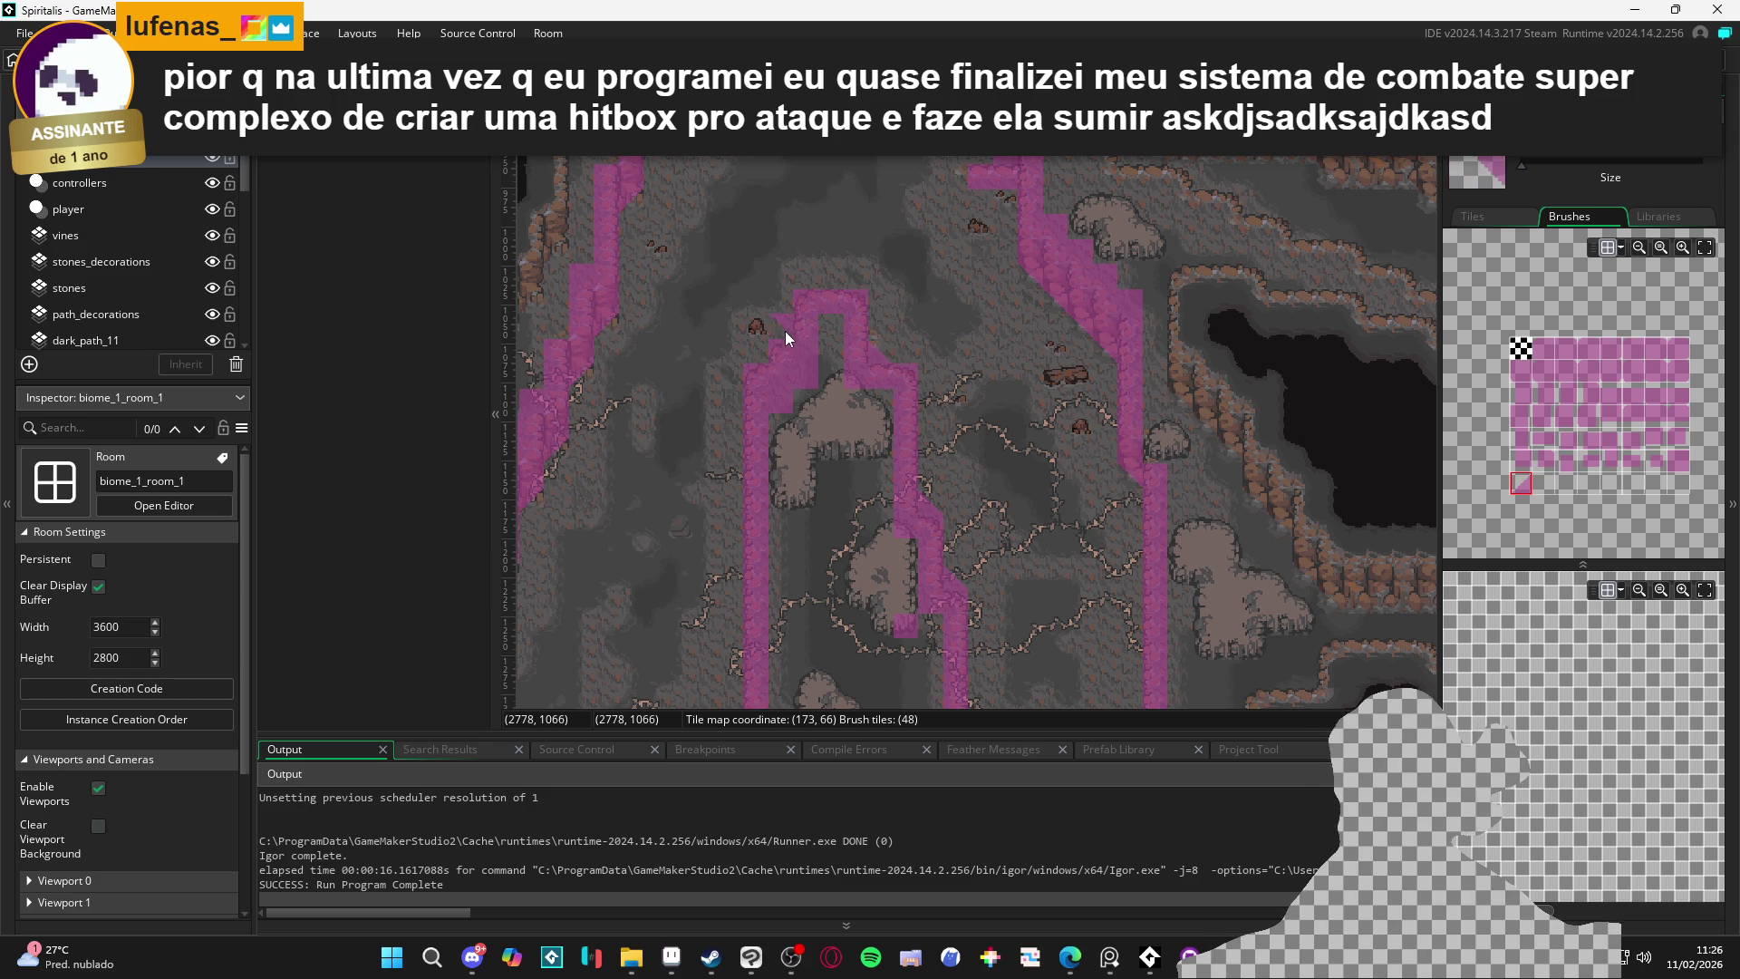
pyautogui.moveTo(785, 329); pyautogui.dragTo(759, 361)
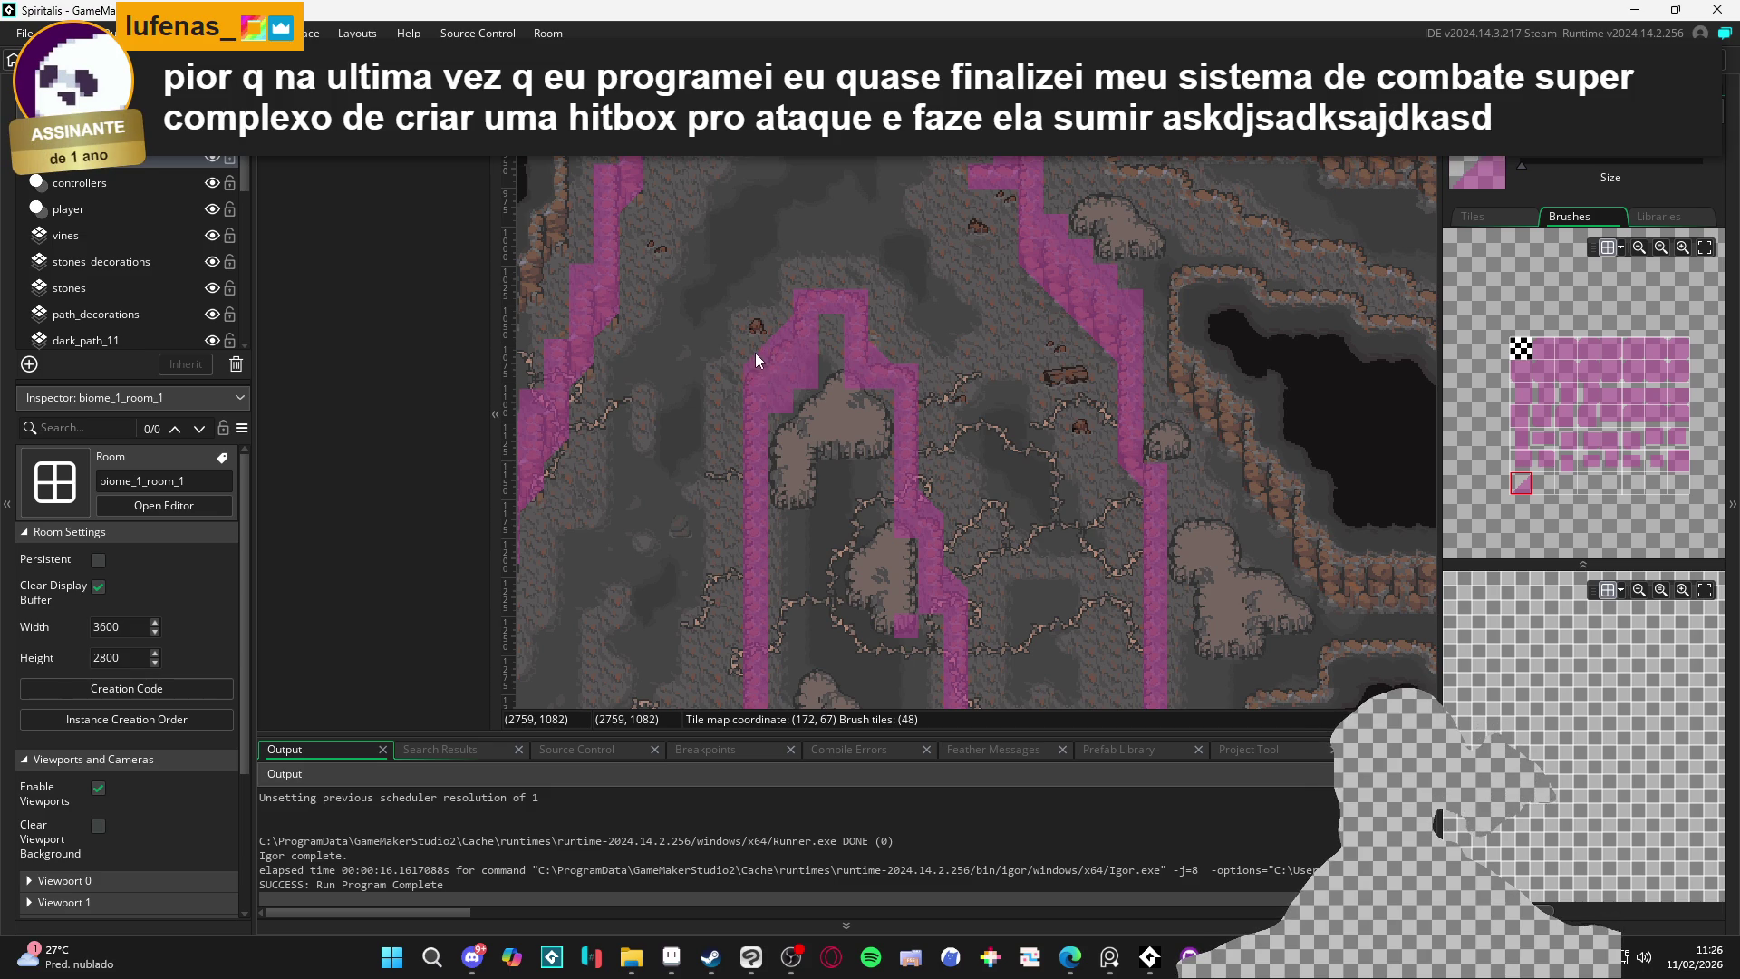
# Extend the collision tiles along the bottom of the U-shaped path
pyautogui.scroll(-3, 783, 417)
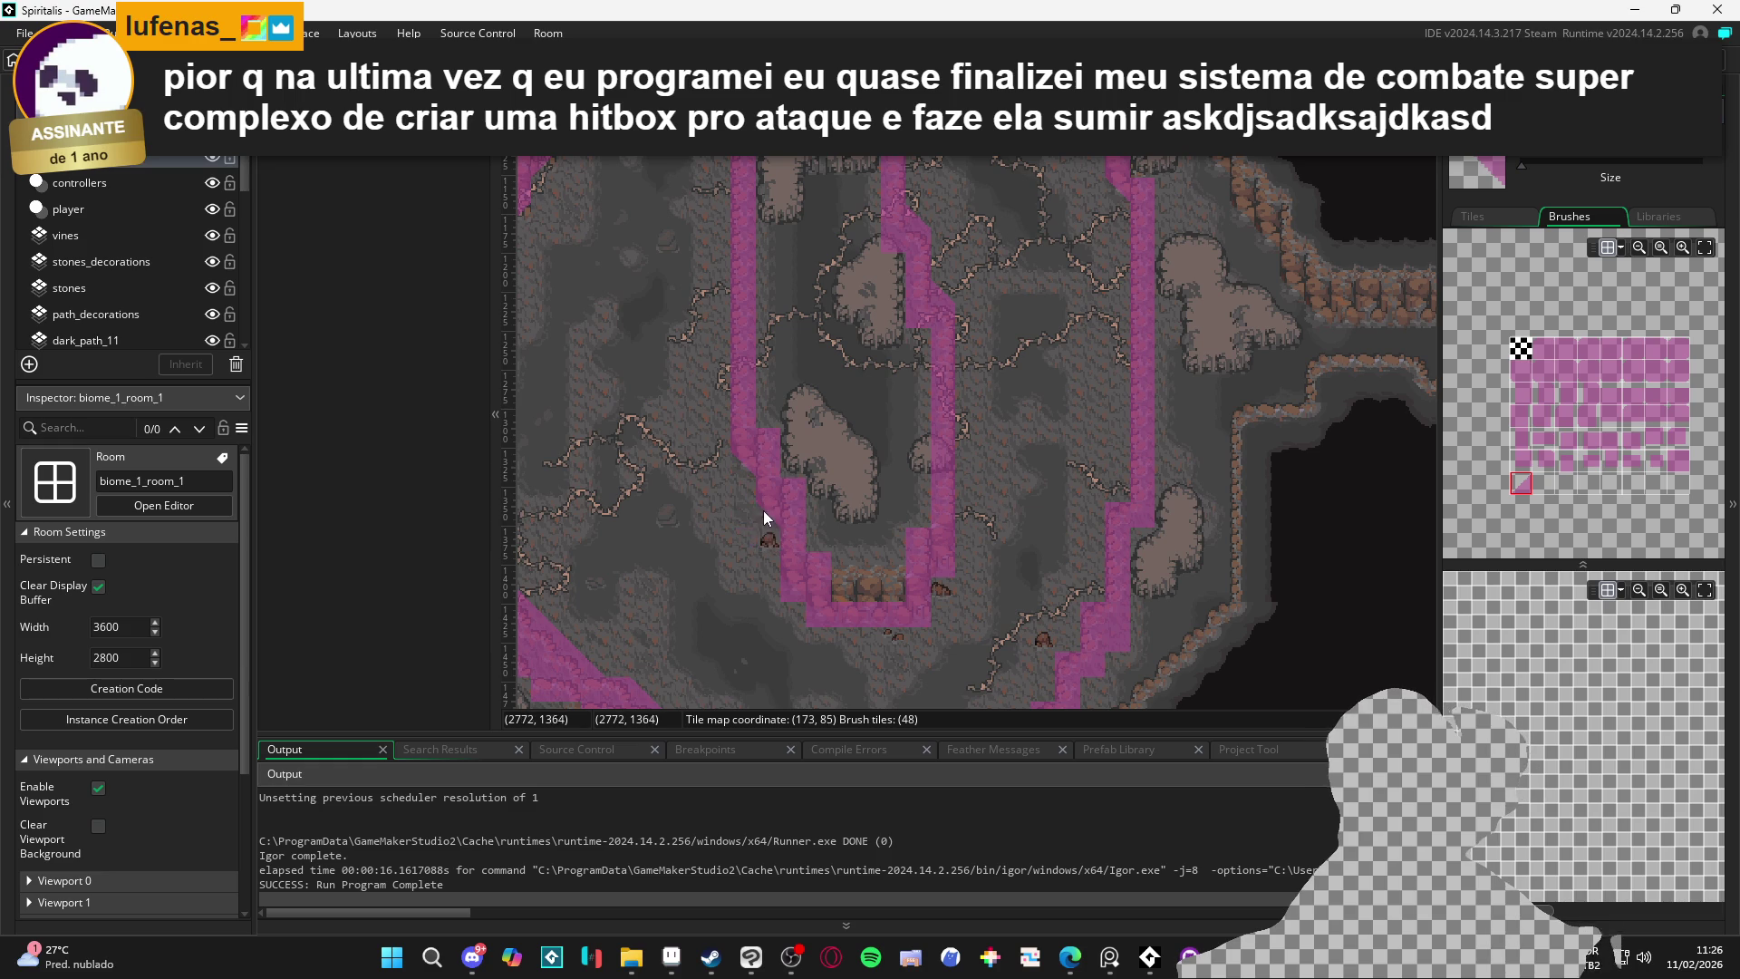
pyautogui.moveTo(817, 608); pyautogui.dragTo(932, 624)
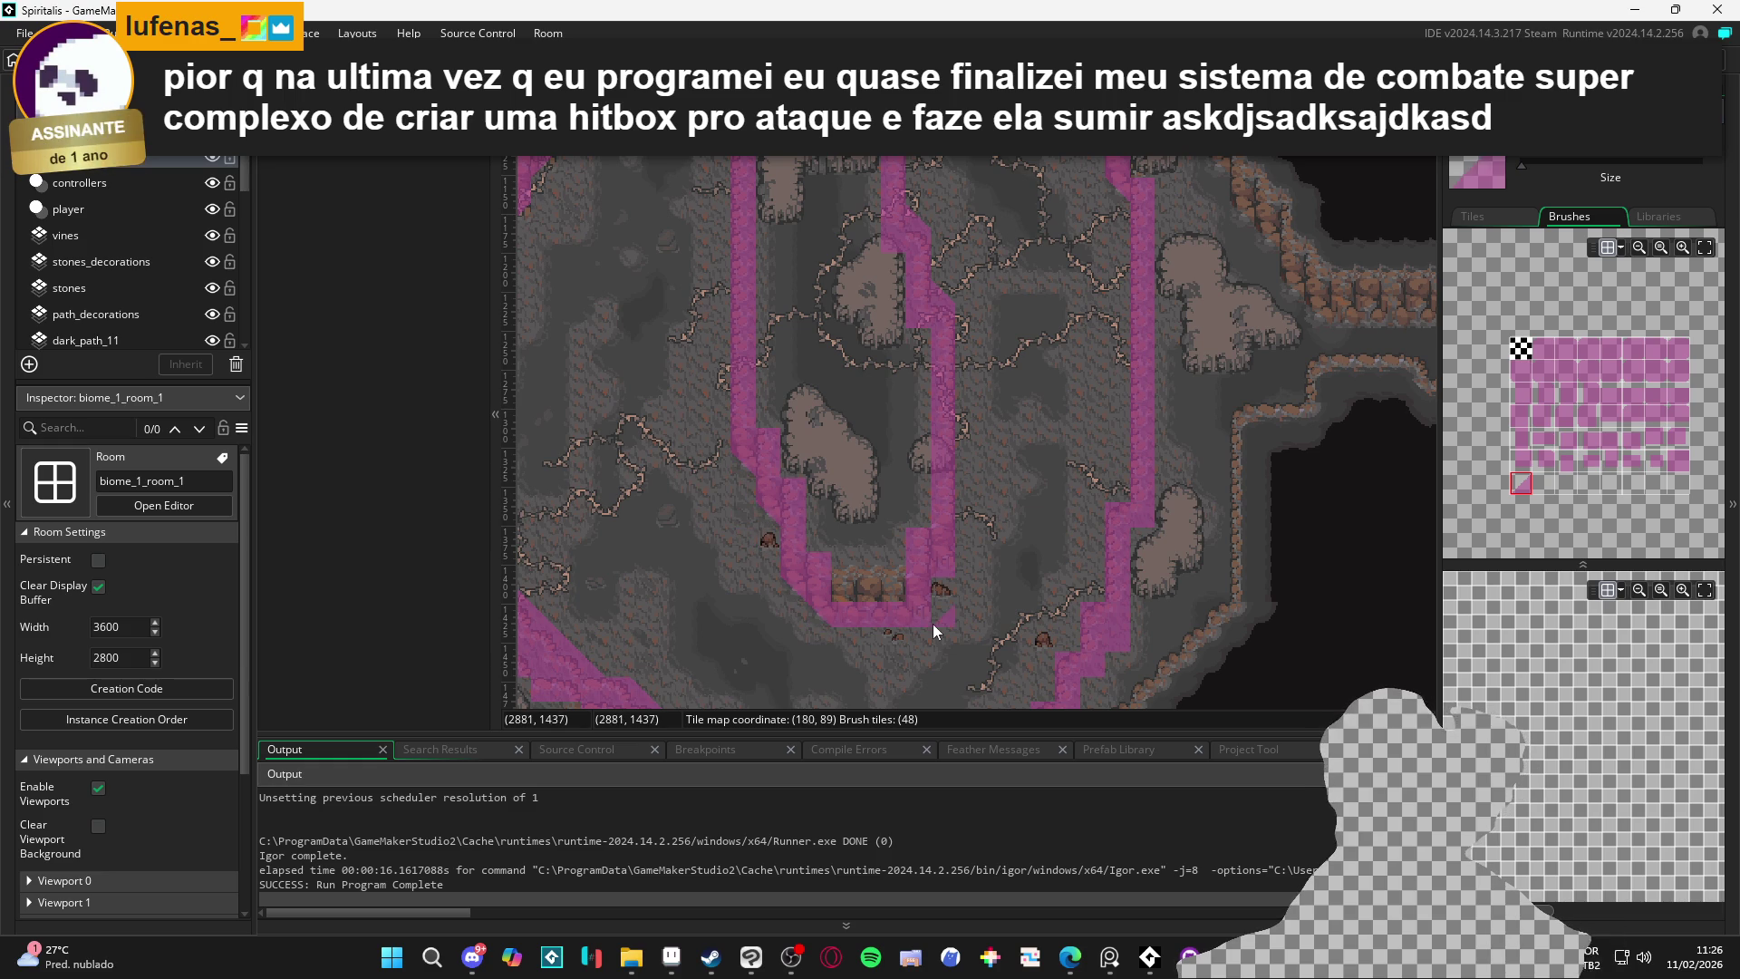
pyautogui.scroll(3, 944, 563)
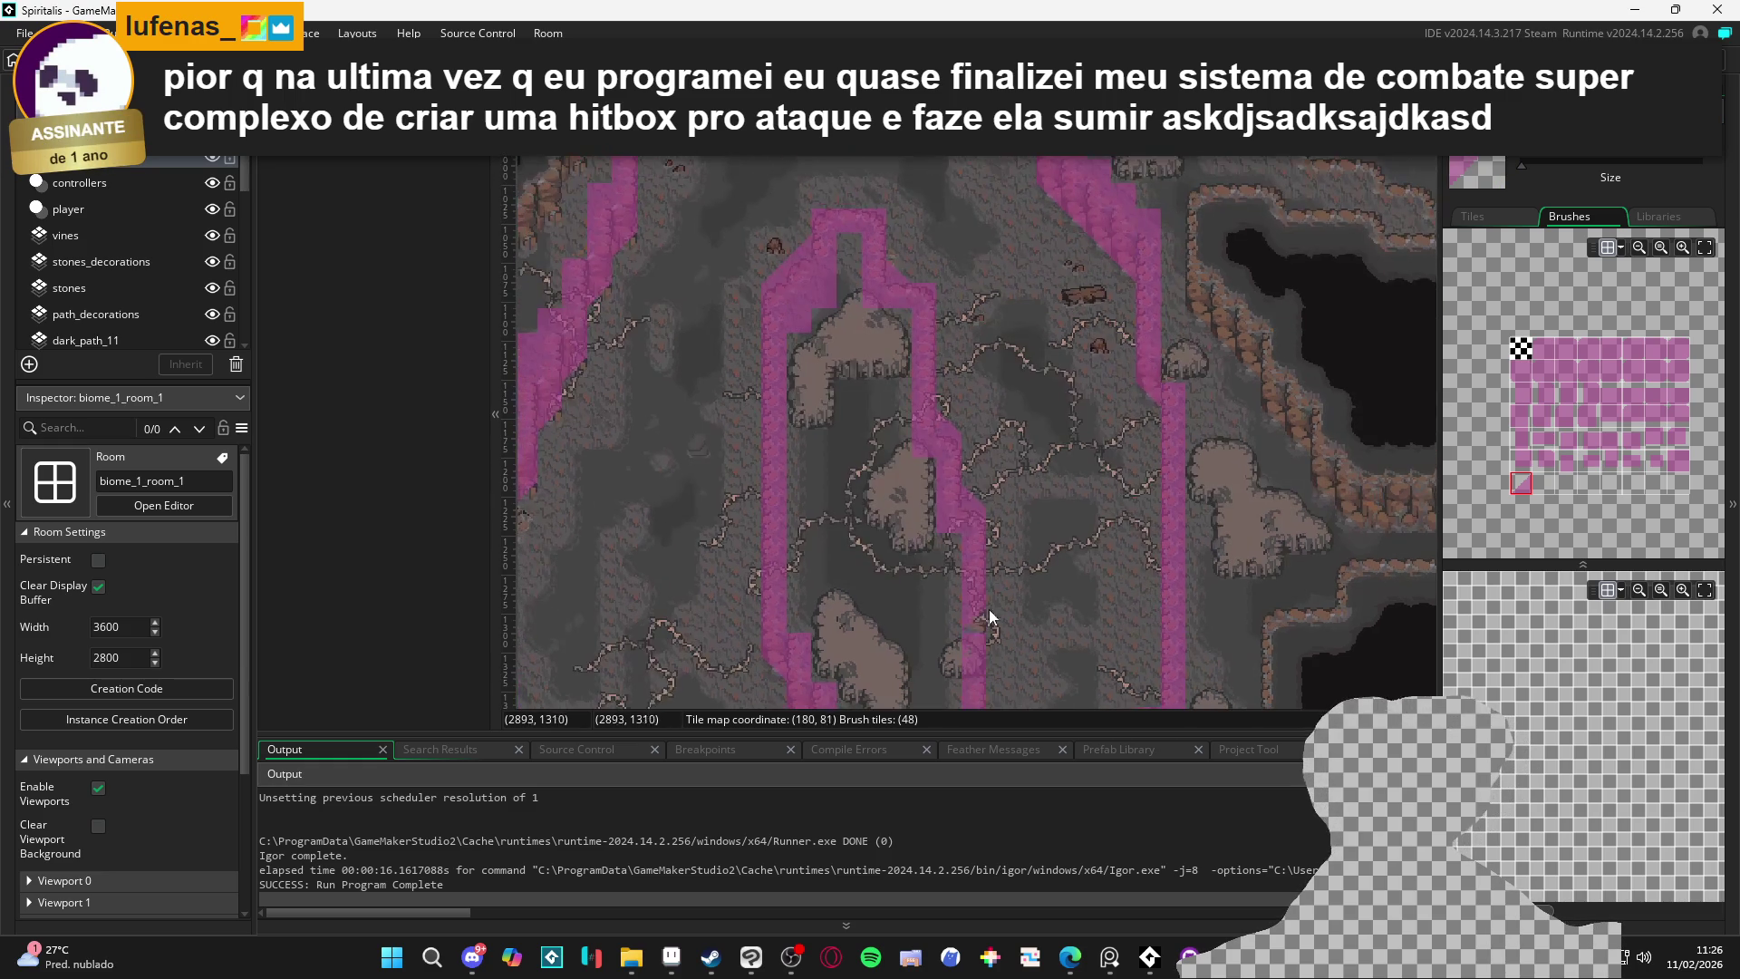
pyautogui.scroll(3, 1002, 531)
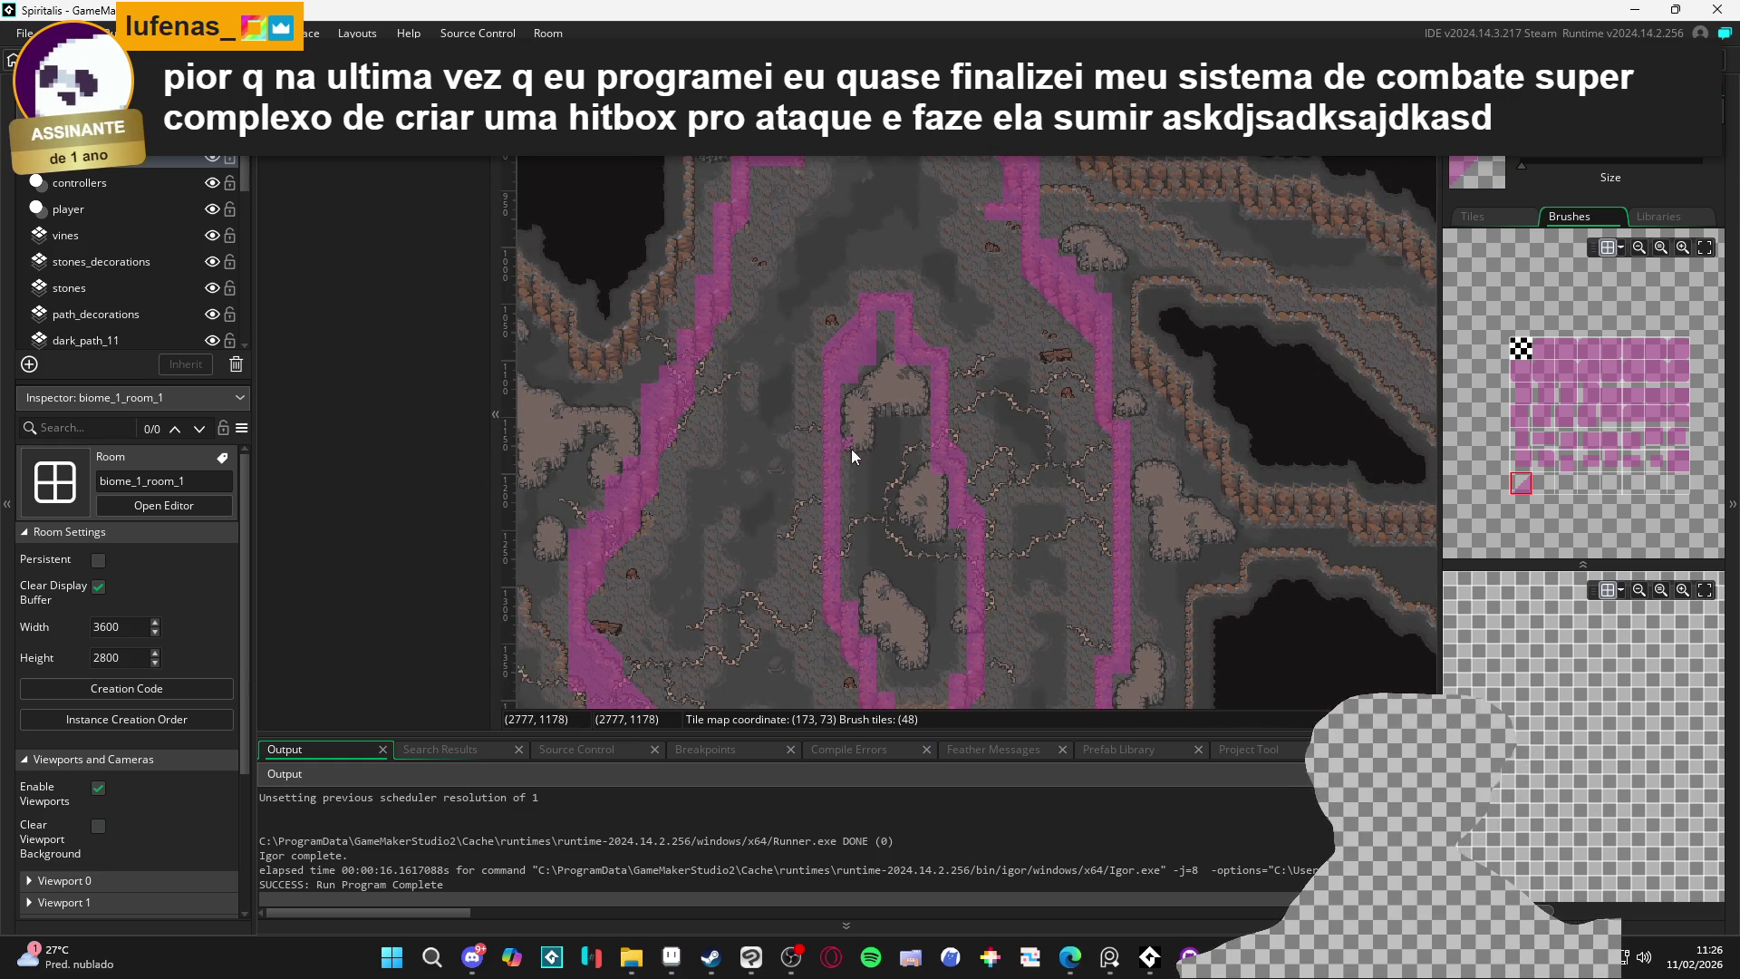
pyautogui.scroll(-5, 851, 451)
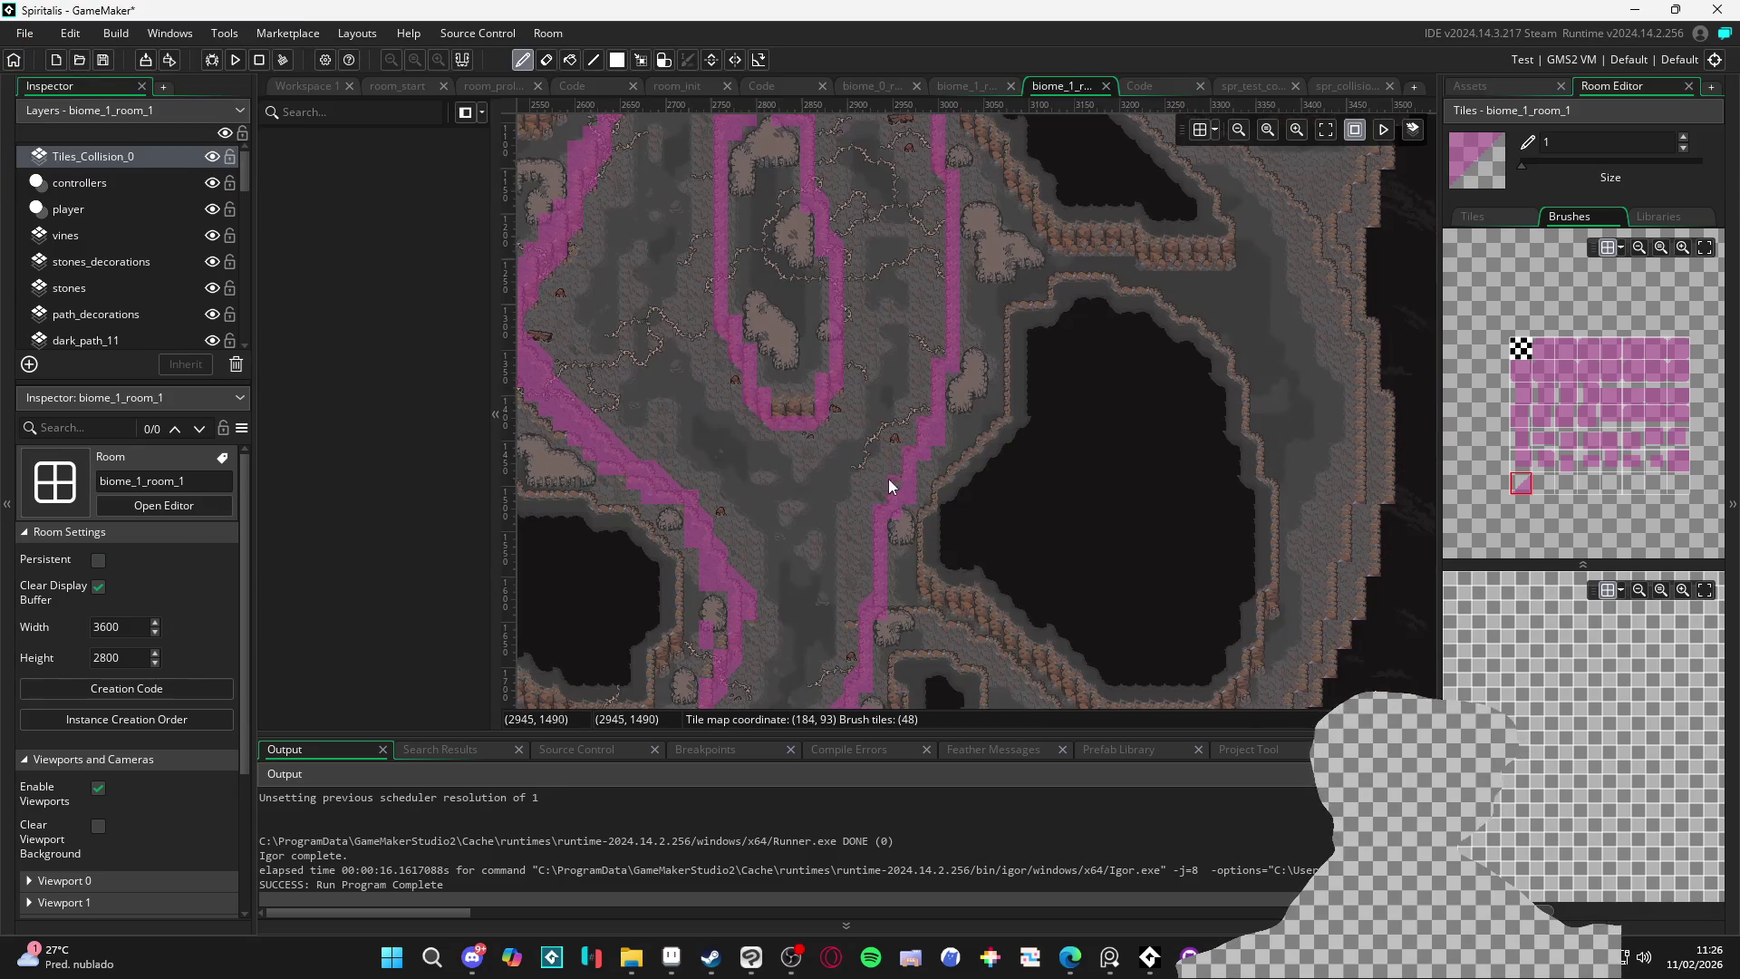
pyautogui.scroll(3, 890, 477)
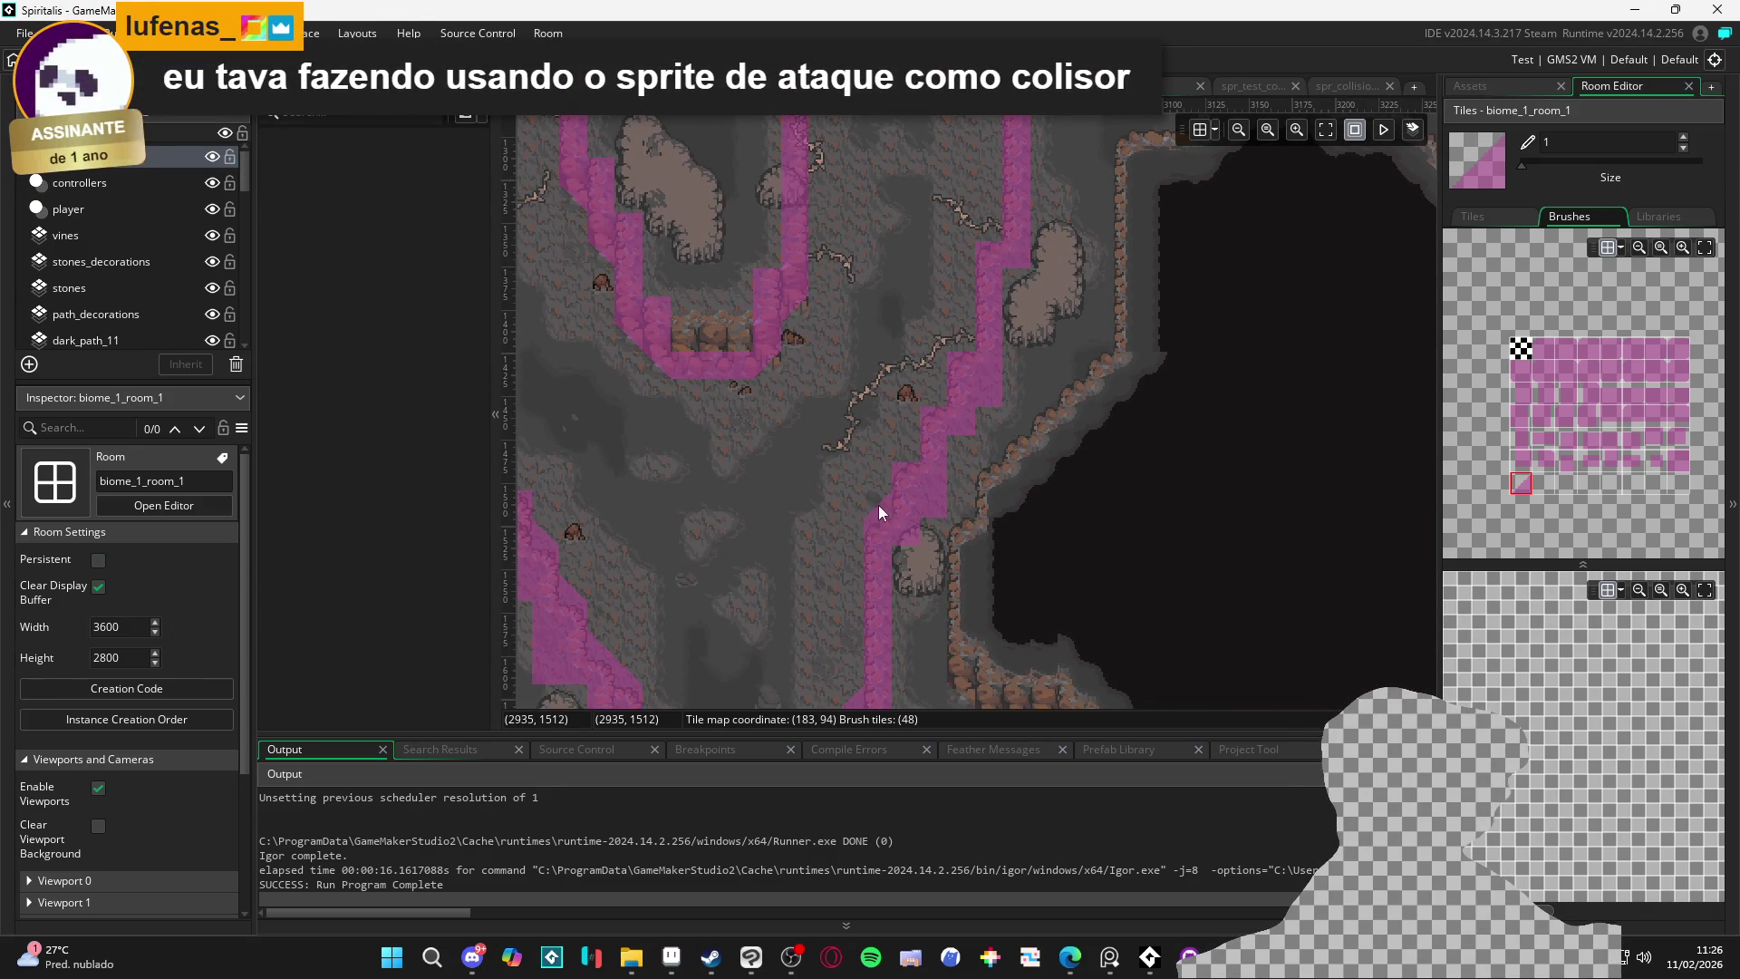
# Pan over the upper and lower-left cave areas to review the collision coverage
pyautogui.moveTo(959, 334); pyautogui.dragTo(905, 524)
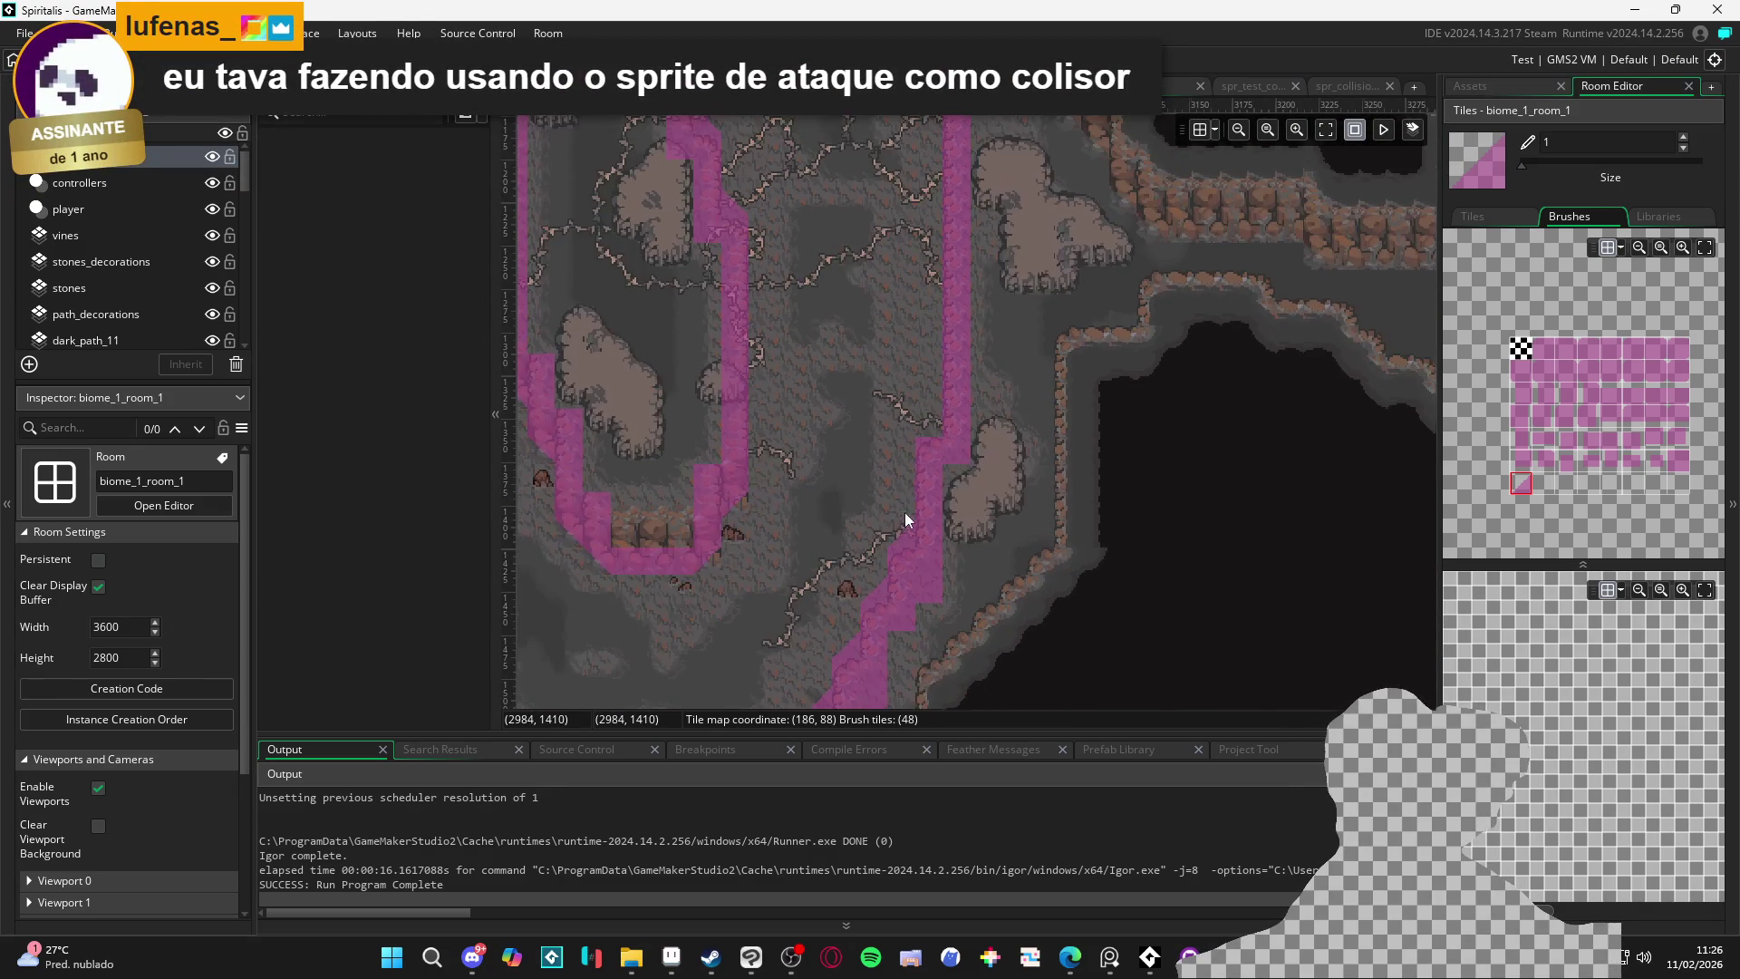
pyautogui.scroll(-3, 951, 469)
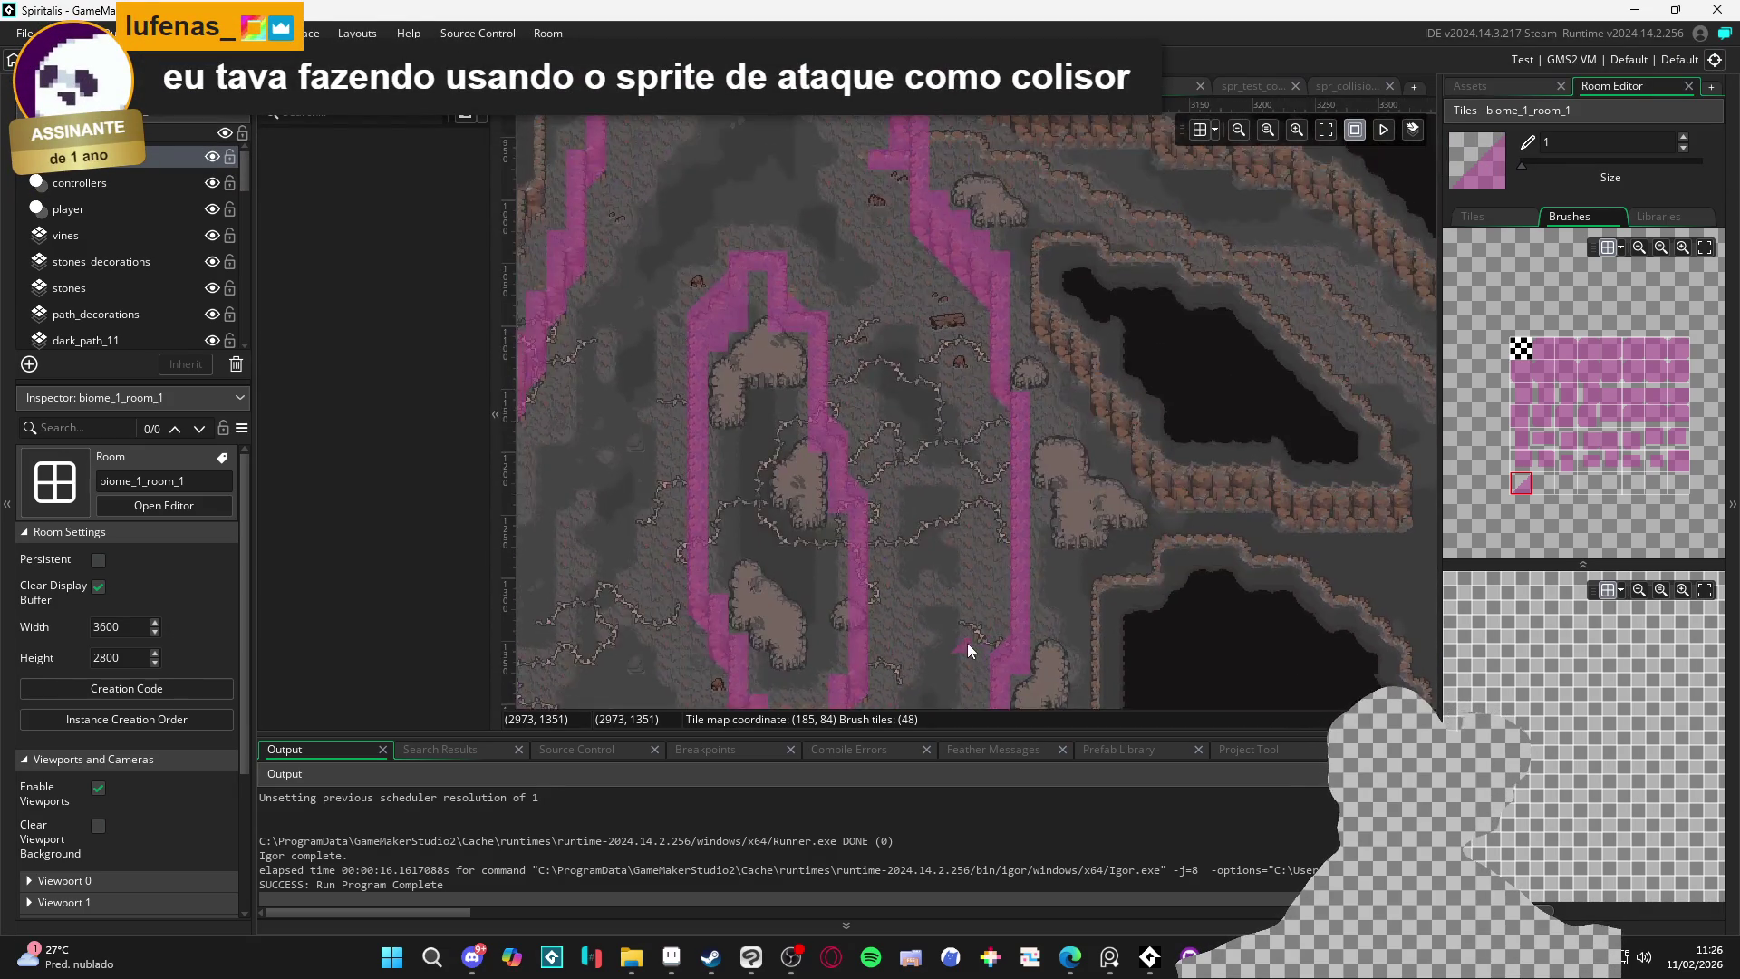
pyautogui.scroll(-3, 893, 560)
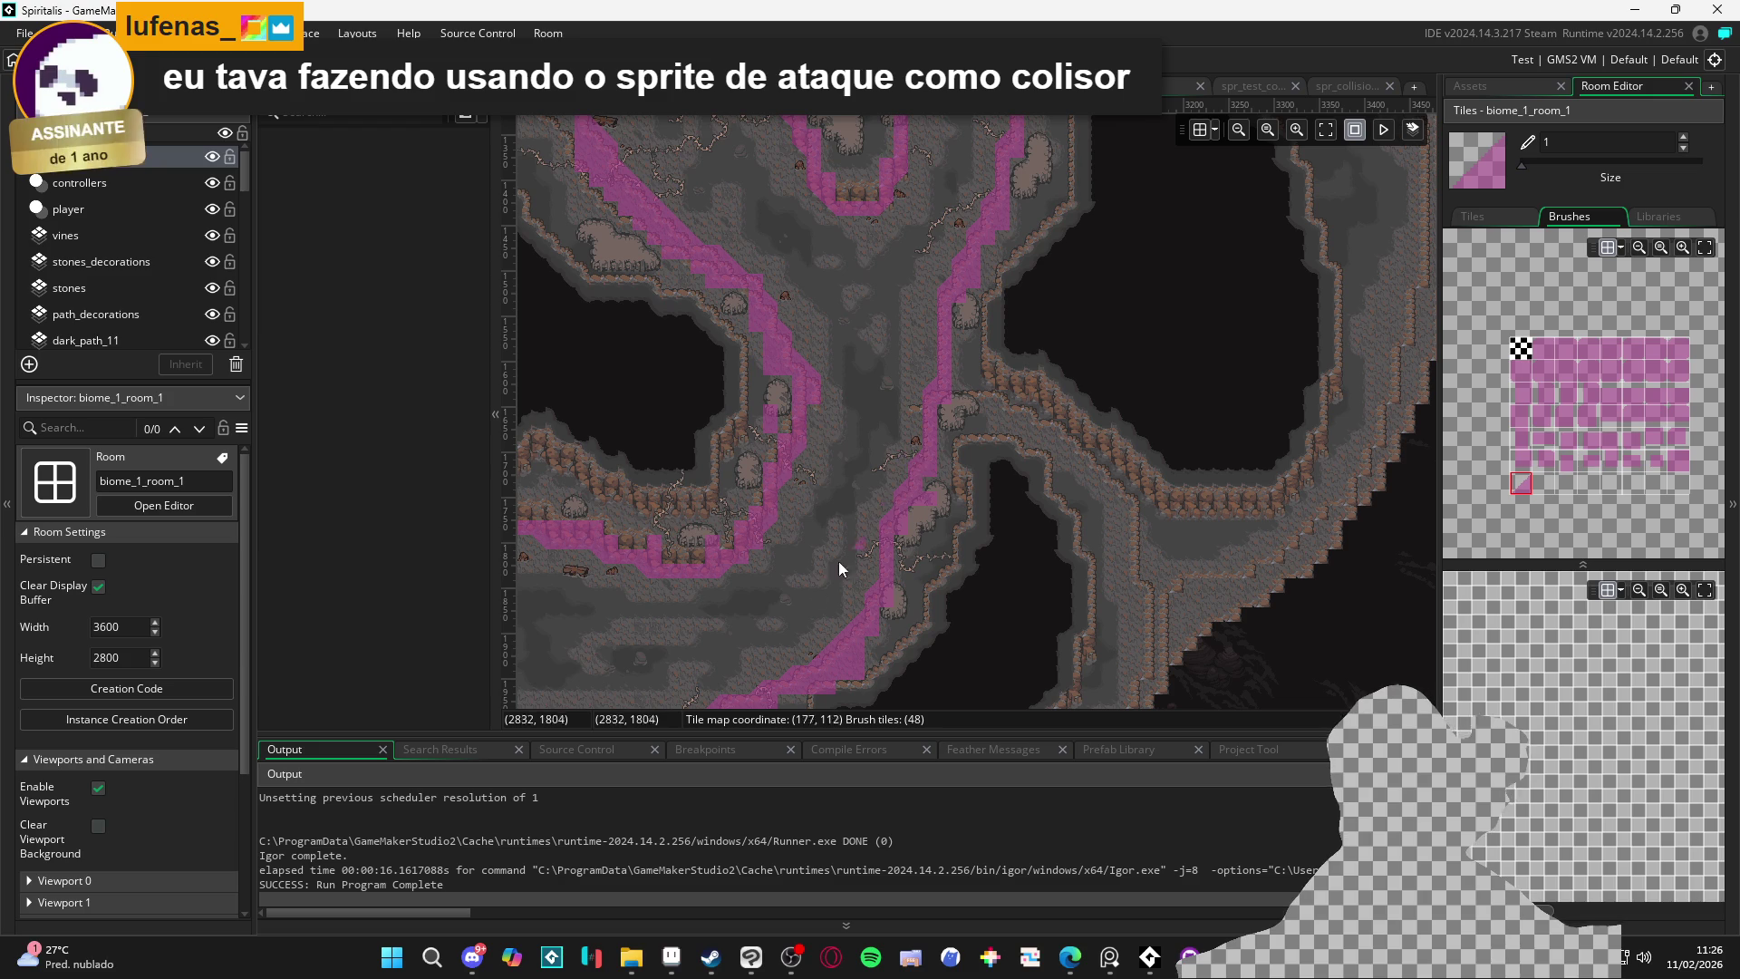
pyautogui.scroll(-3, 677, 582)
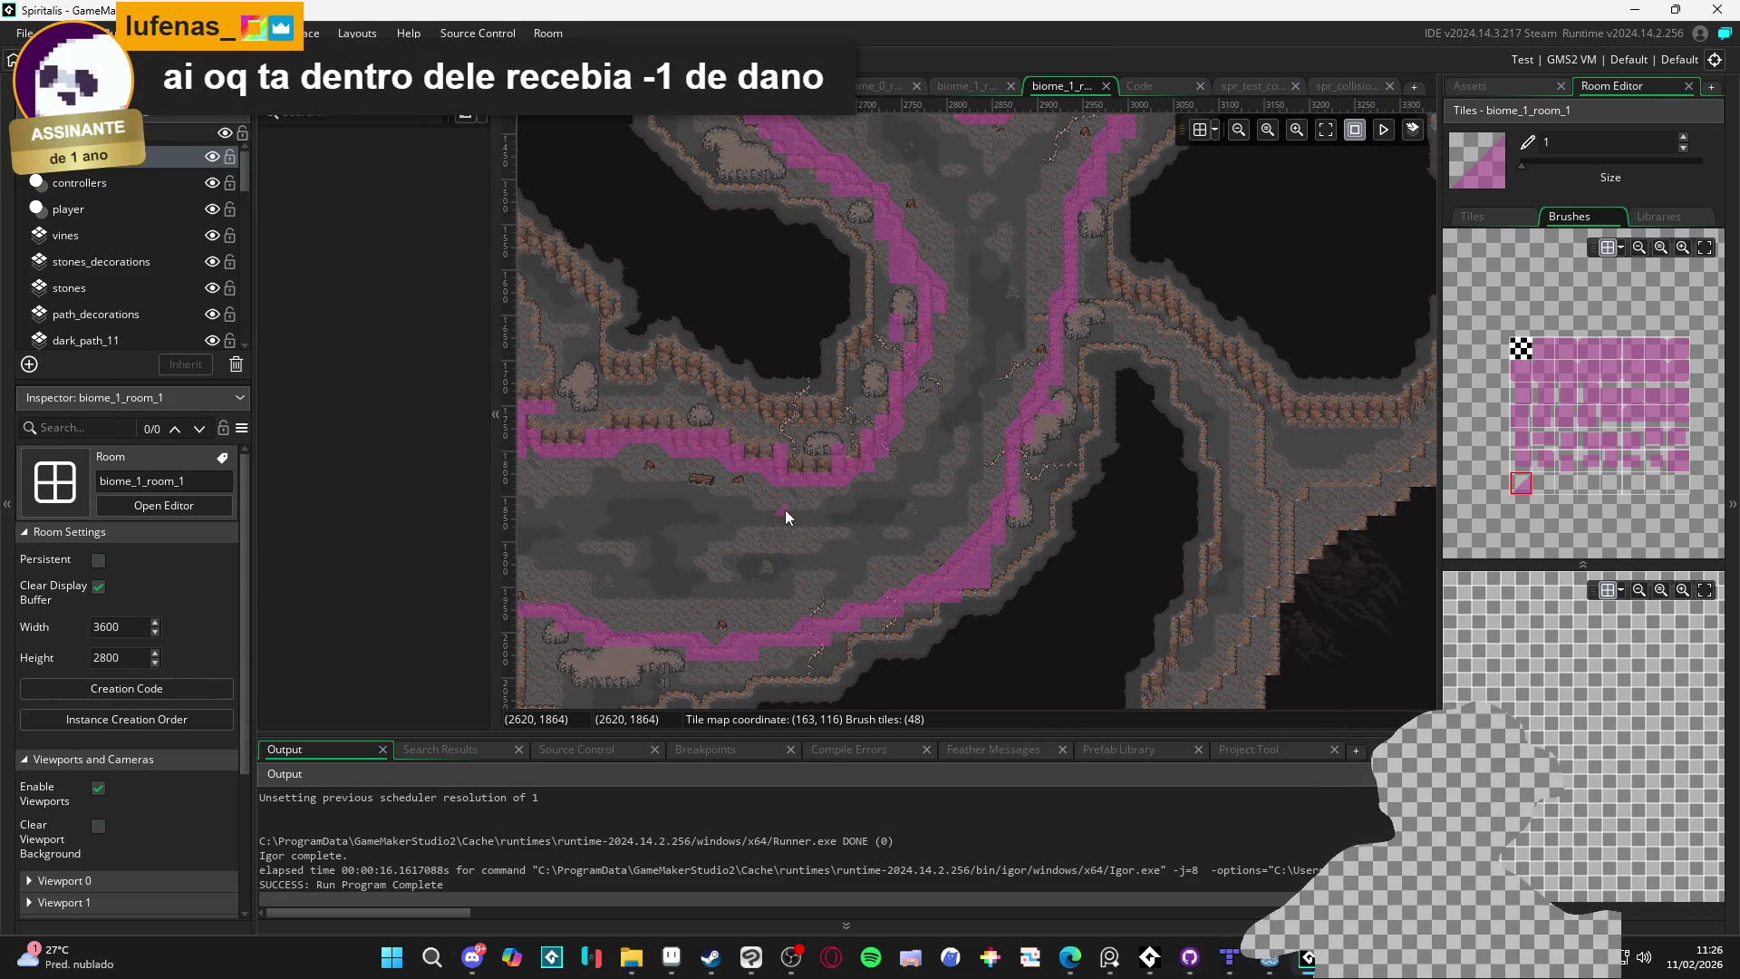
pyautogui.moveTo(803, 499)
pyautogui.mouseDown()
pyautogui.moveTo(938, 571)
pyautogui.moveTo(956, 529)
pyautogui.moveTo(914, 376)
pyautogui.moveTo(860, 379)
pyautogui.moveTo(849, 360)
pyautogui.moveTo(1096, 435)
pyautogui.moveTo(939, 637)
pyautogui.moveTo(967, 580)
pyautogui.mouseUp()
pyautogui.scroll(2, 968, 581)
pyautogui.scroll(2, 888, 370)
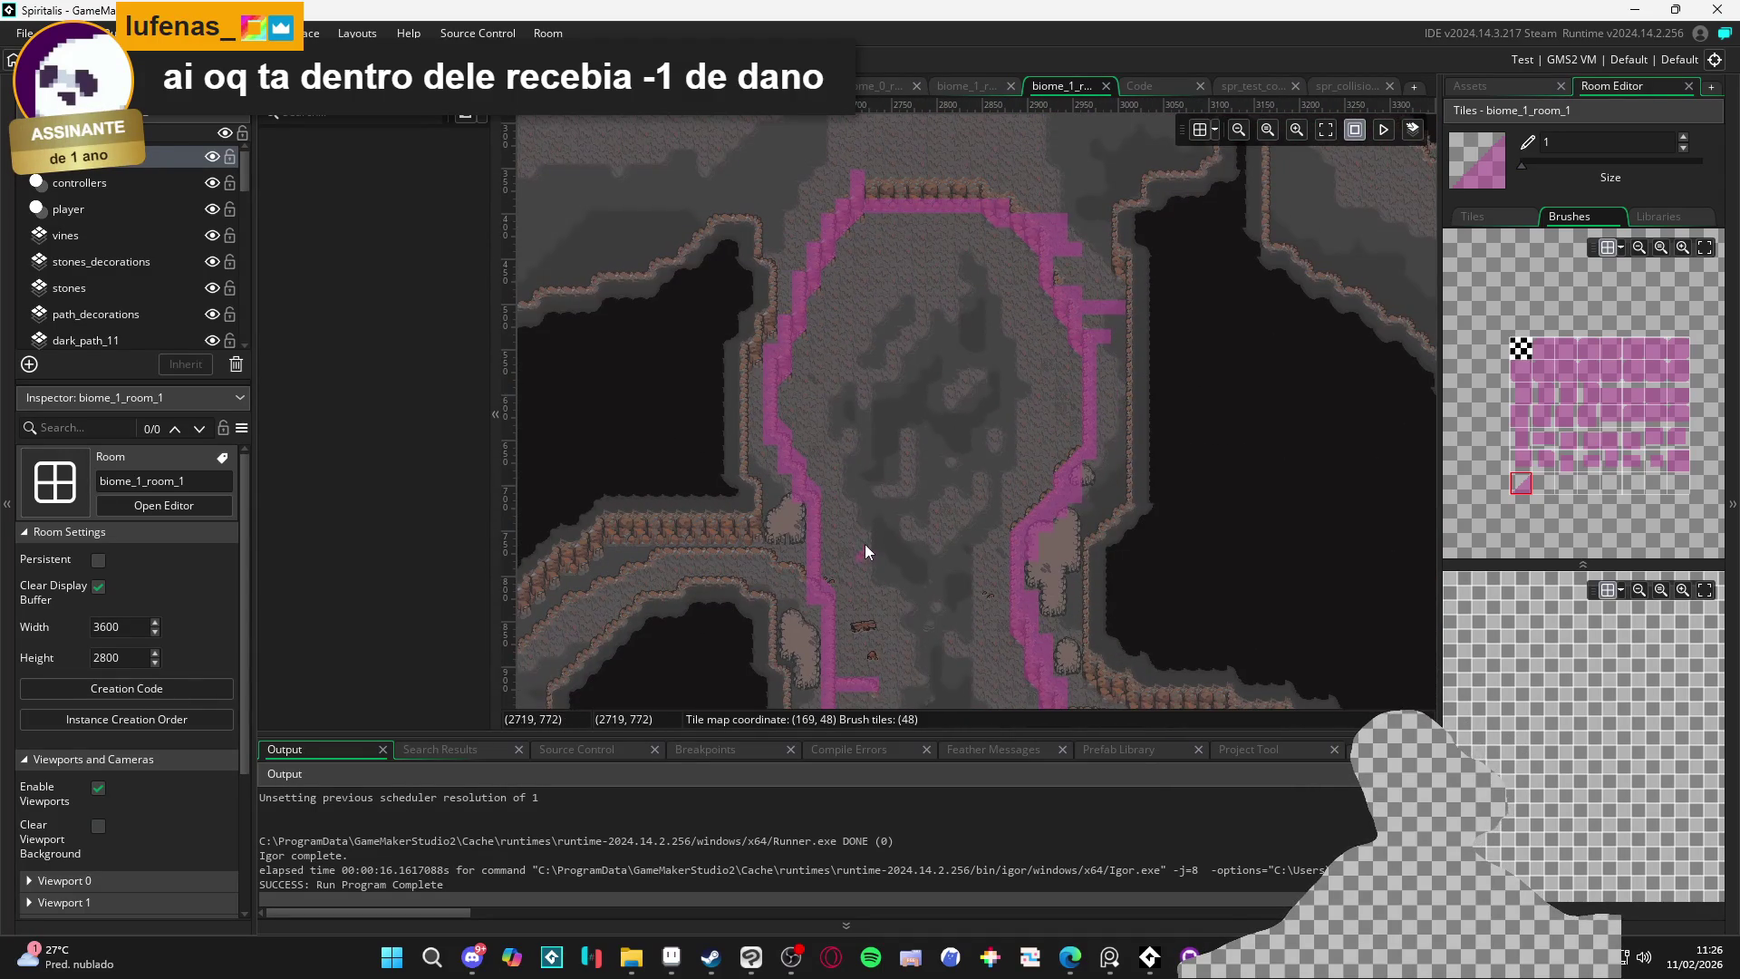
pyautogui.moveTo(828, 455)
pyautogui.mouseDown()
pyautogui.moveTo(1033, 222)
pyautogui.moveTo(905, 377)
pyautogui.moveTo(880, 325)
pyautogui.mouseUp()
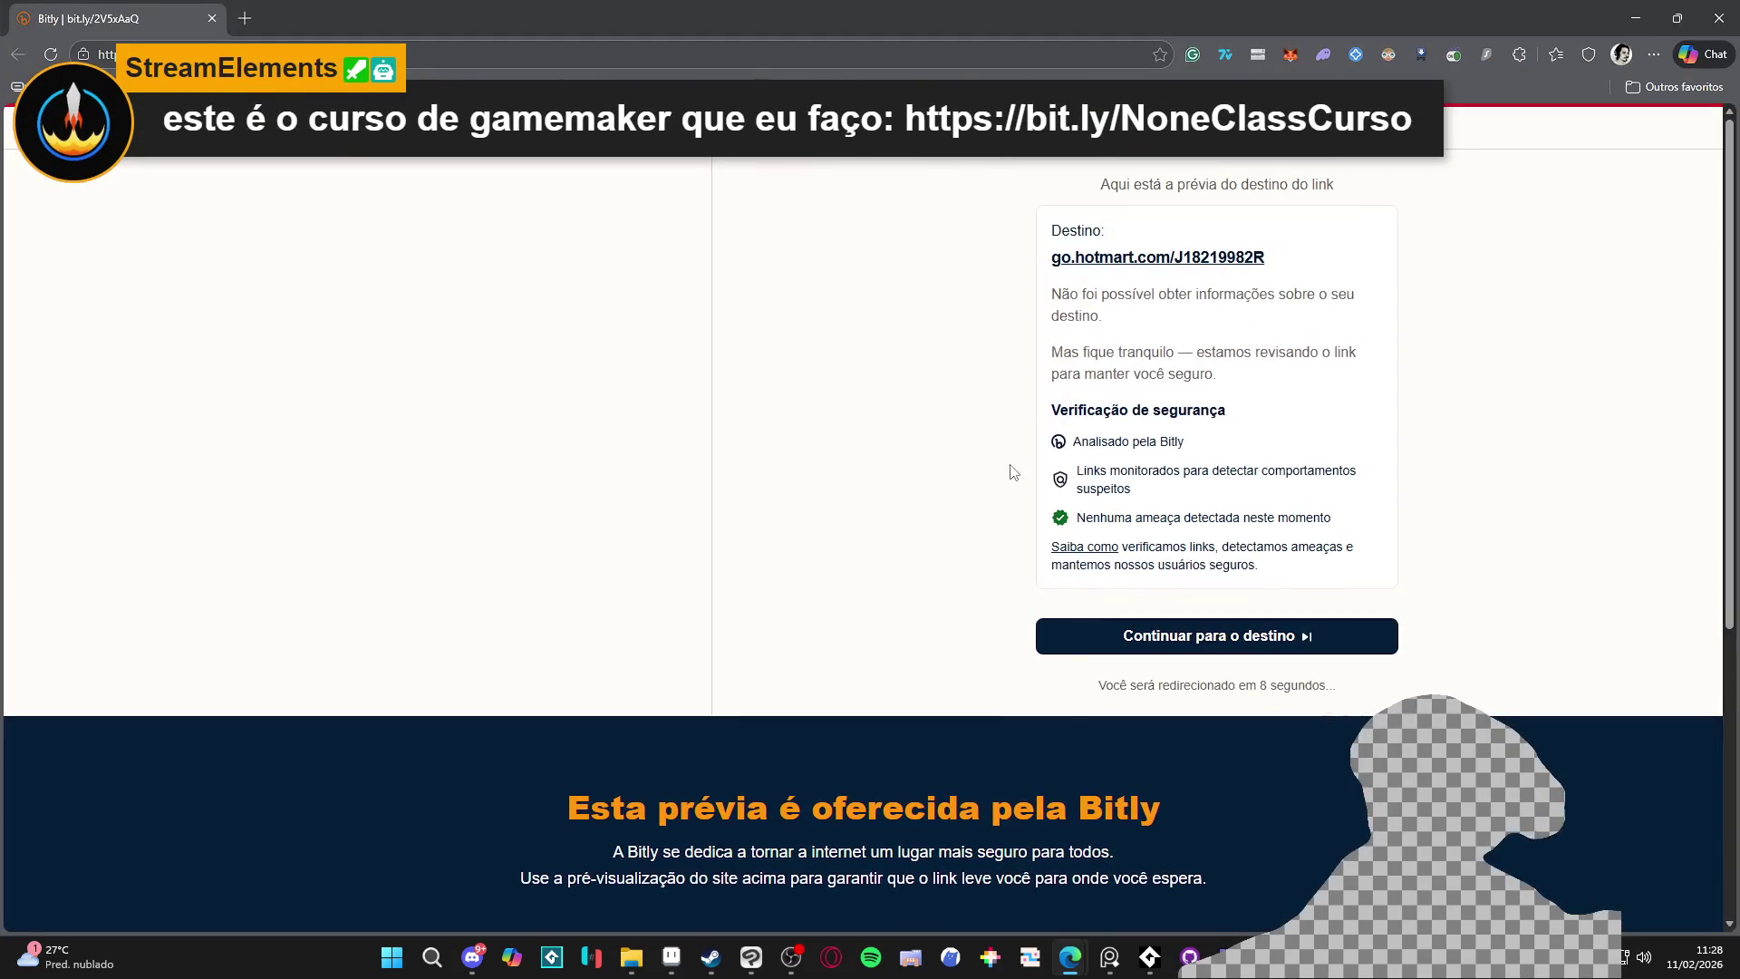
# Continue past the Bitly preview to the Hotmart course sales page and skim it
pyautogui.scroll(-5, 1559, 456)
pyautogui.scroll(5, 1560, 455)
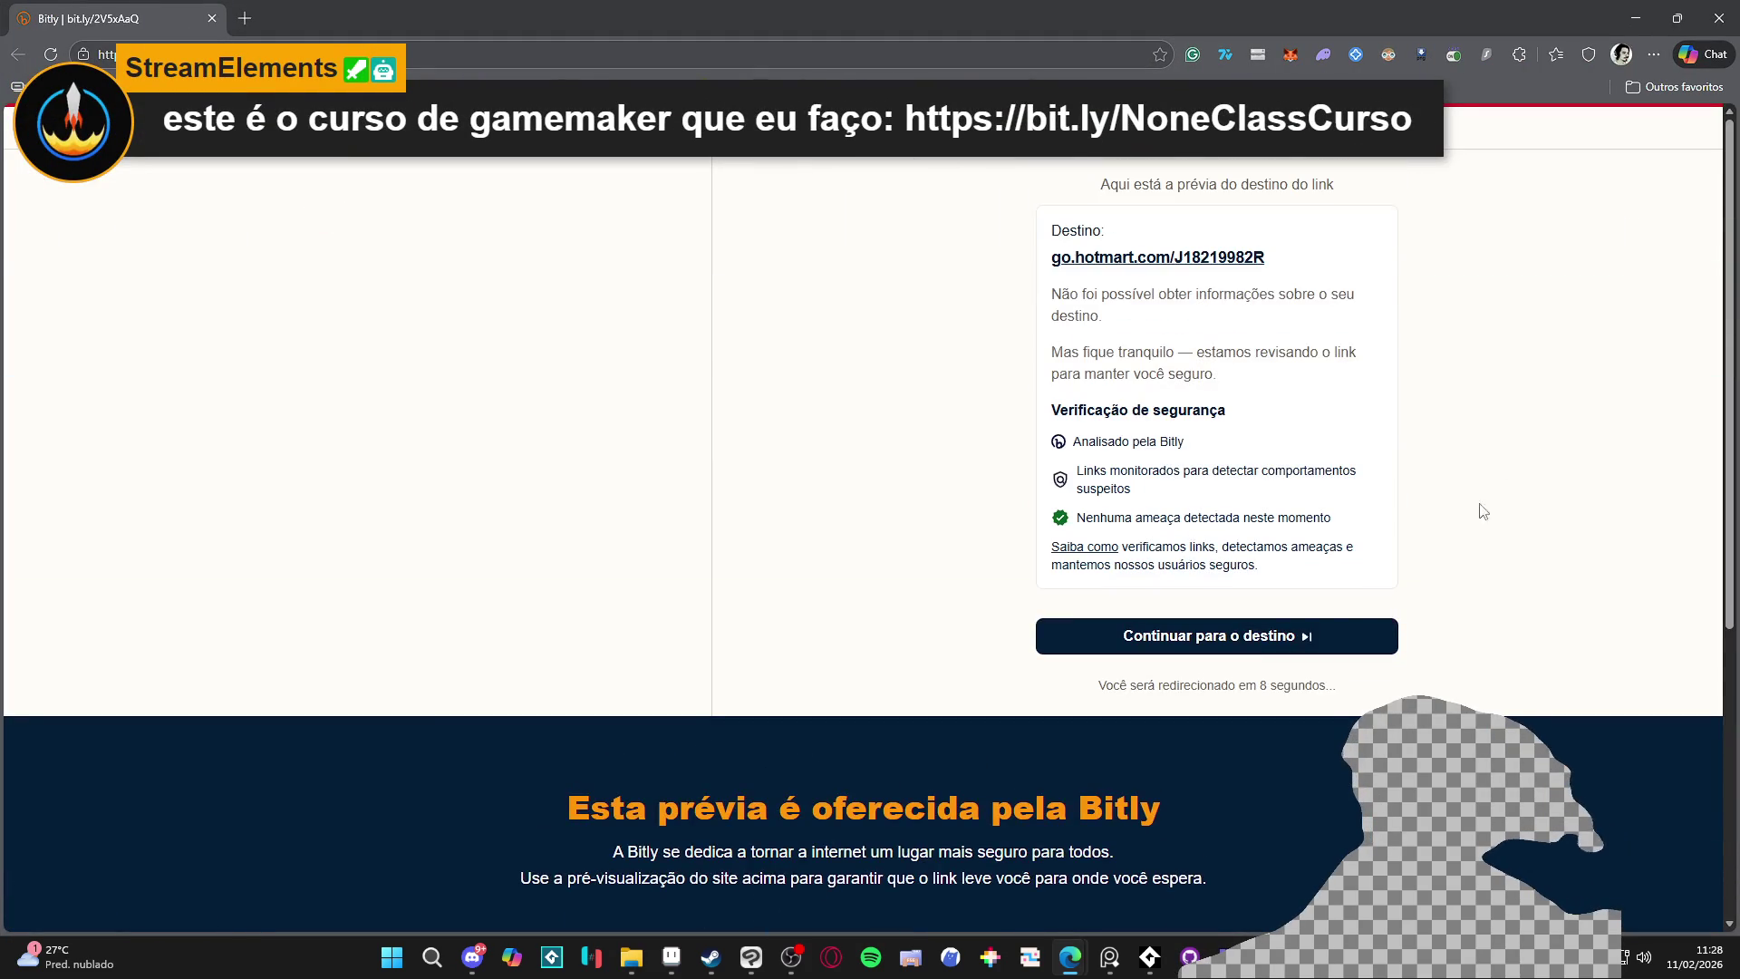
pyautogui.click(1281, 638)
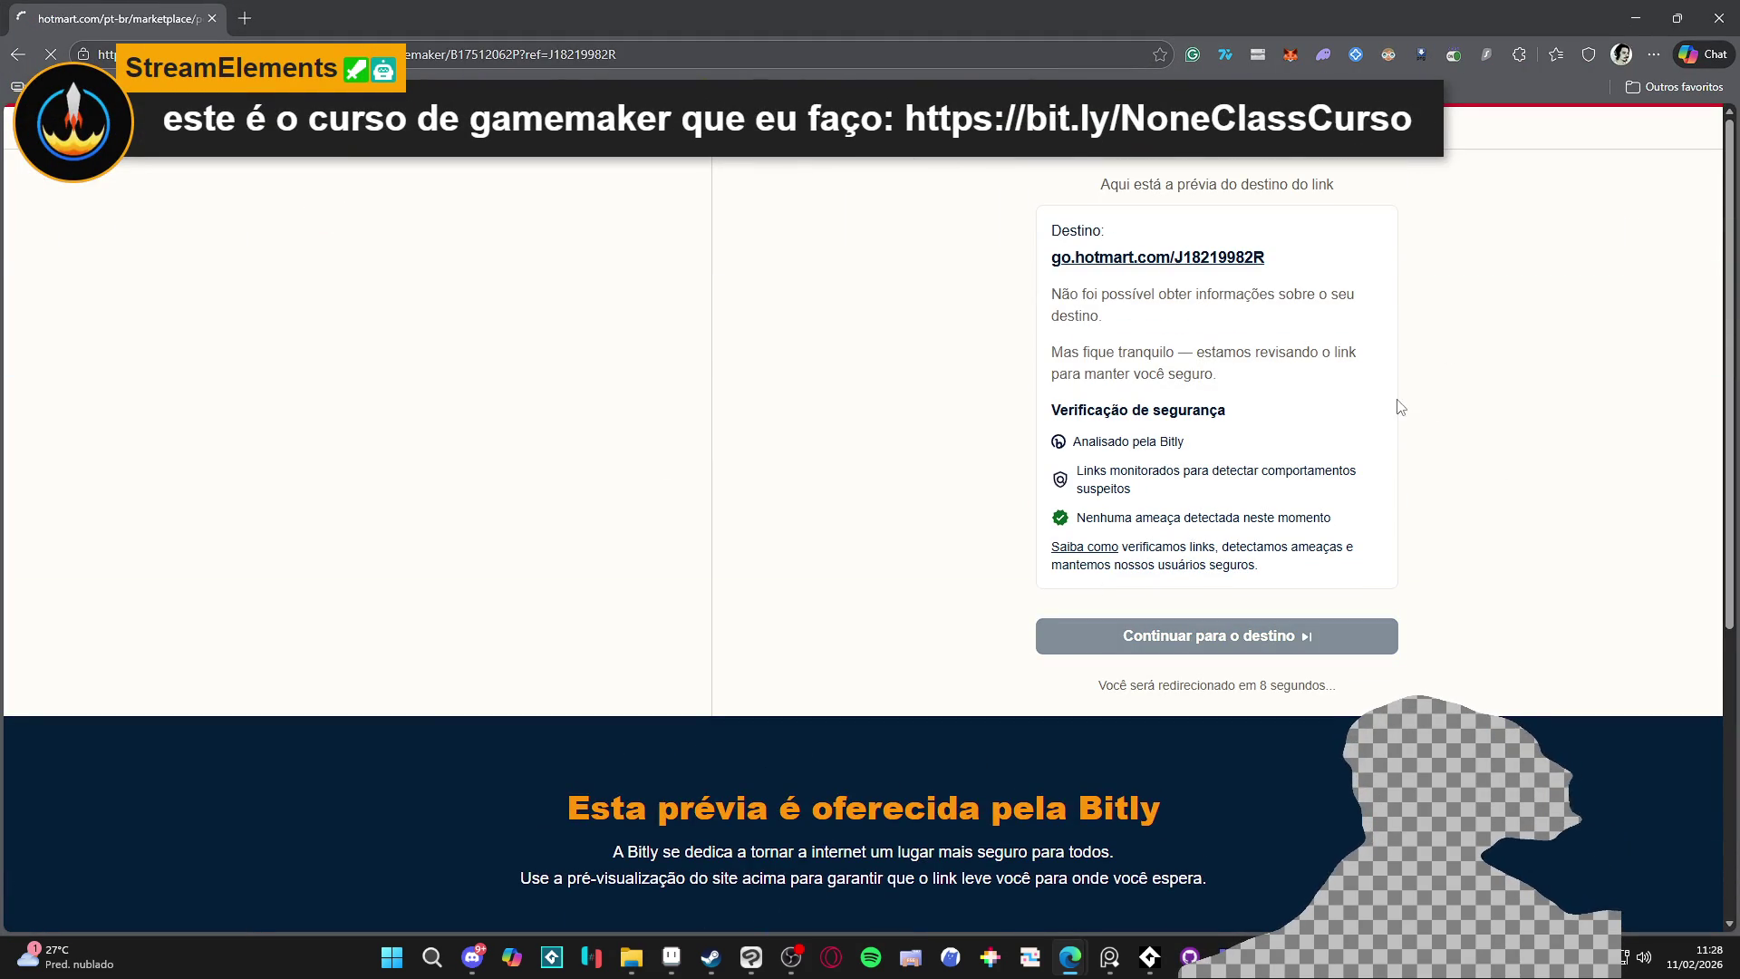
pyautogui.scroll(-12, 669, 399)
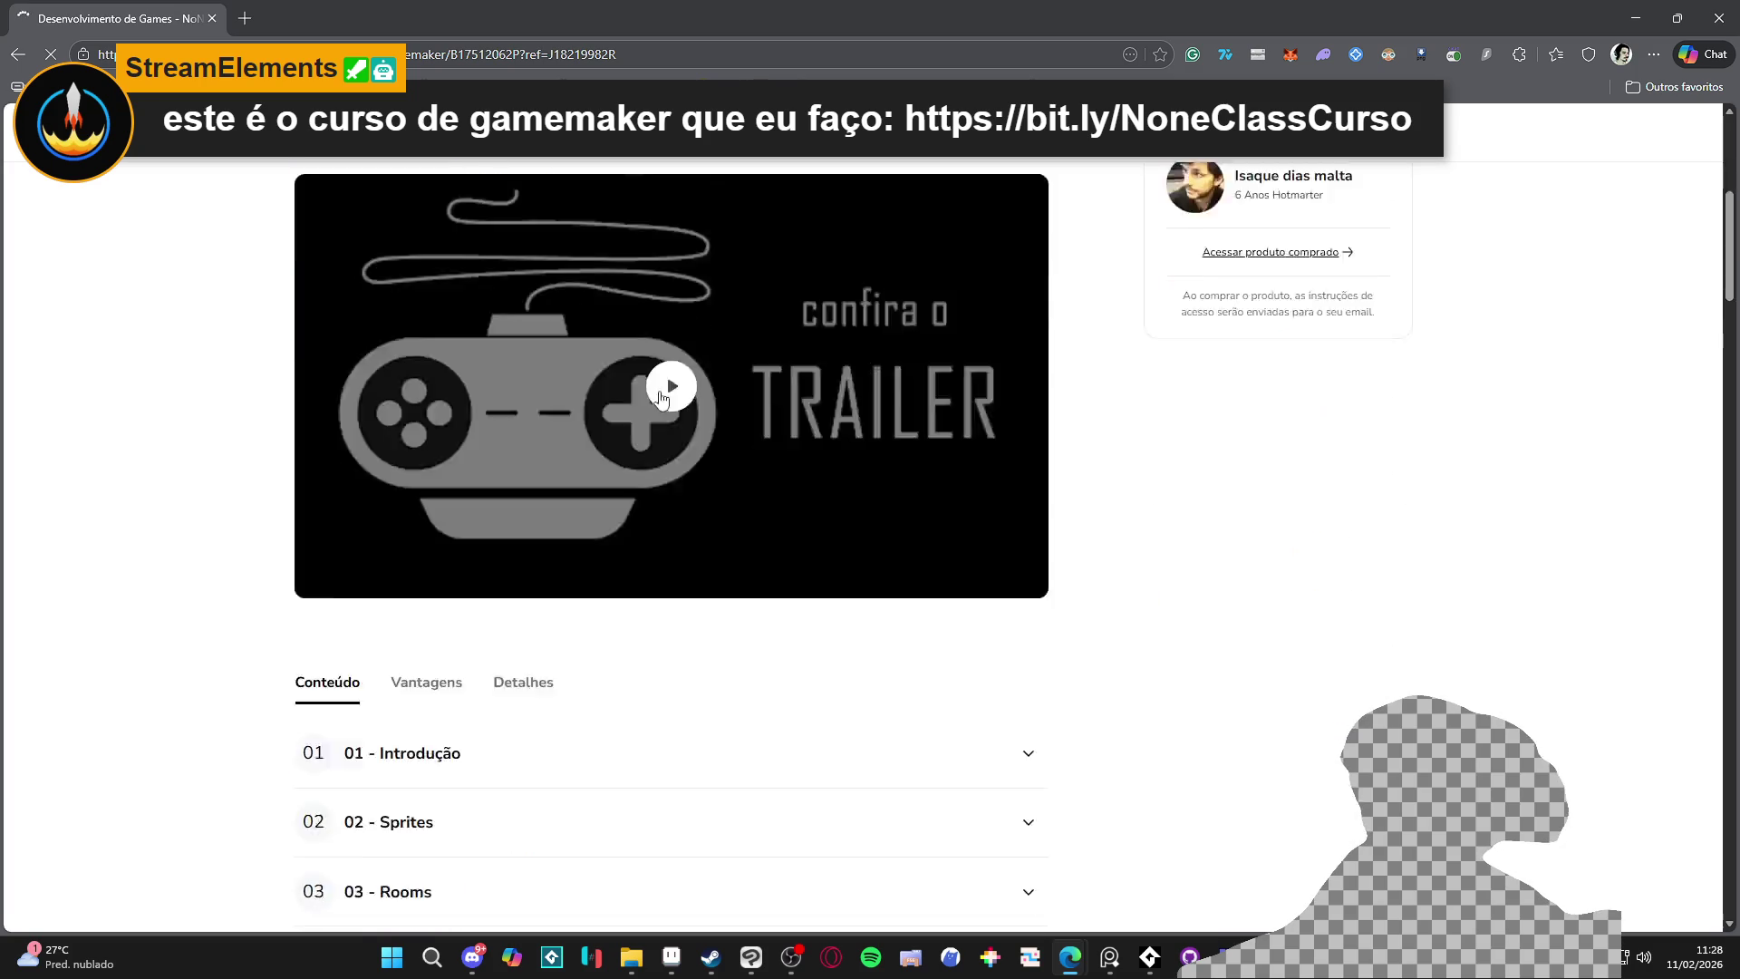
pyautogui.scroll(5, 664, 395)
pyautogui.scroll(-15, 504, 496)
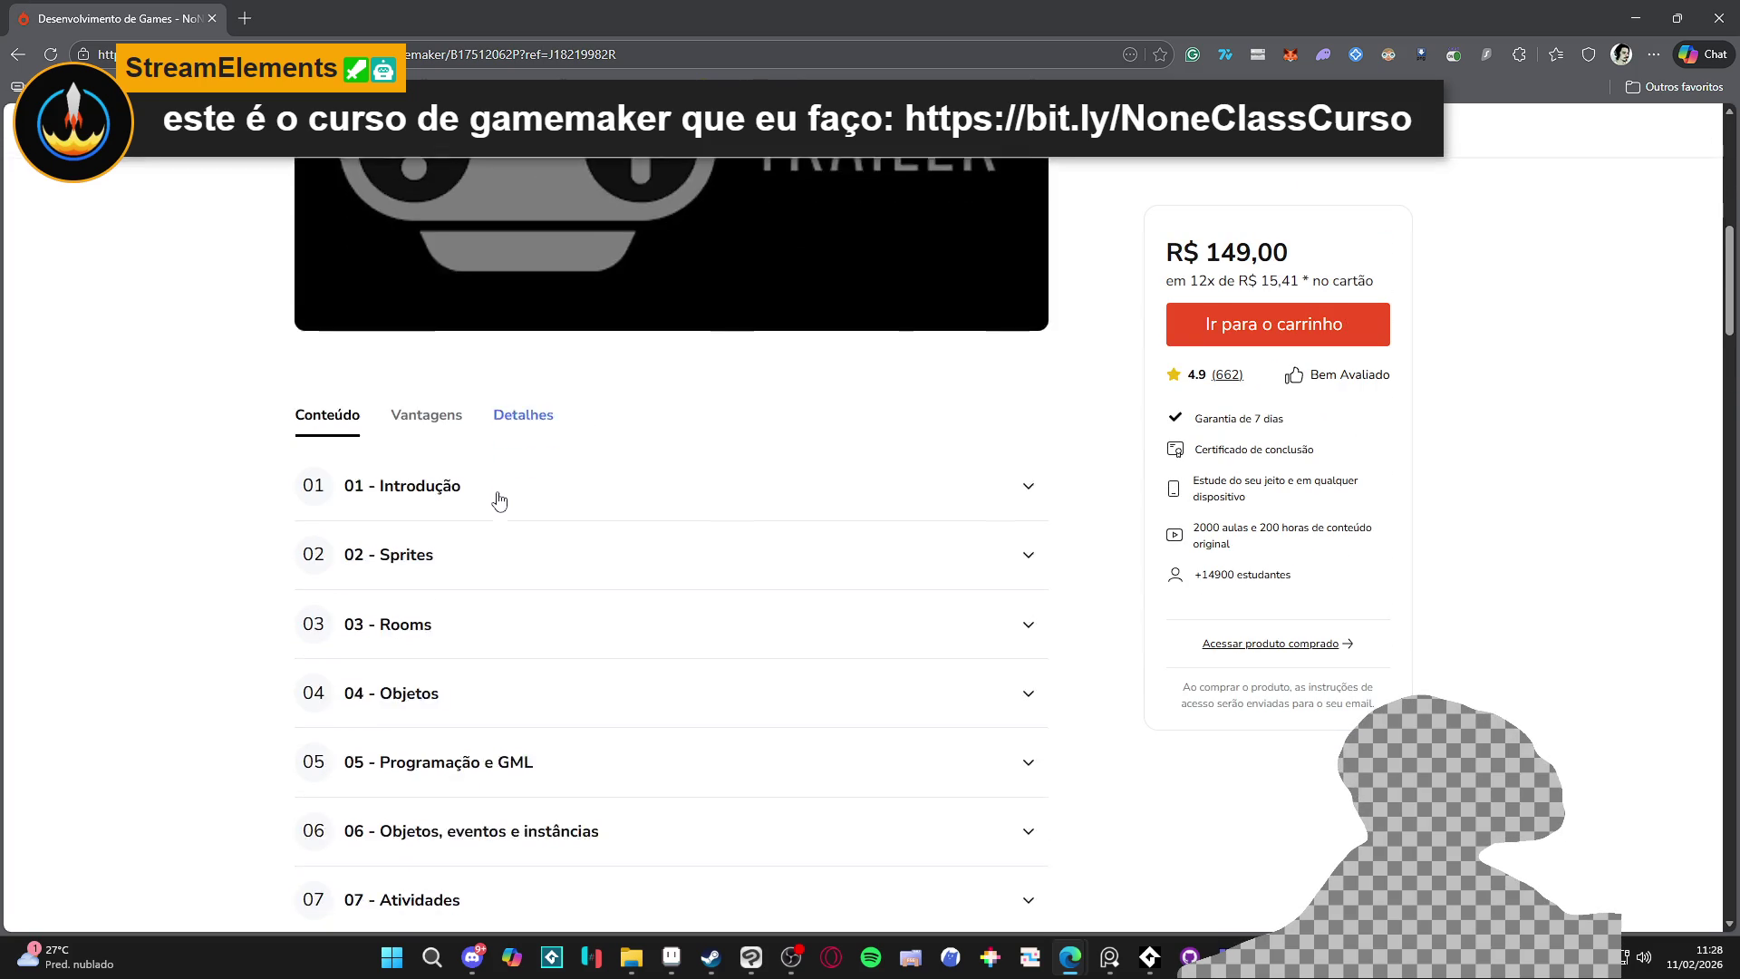
pyautogui.scroll(-15, 530, 447)
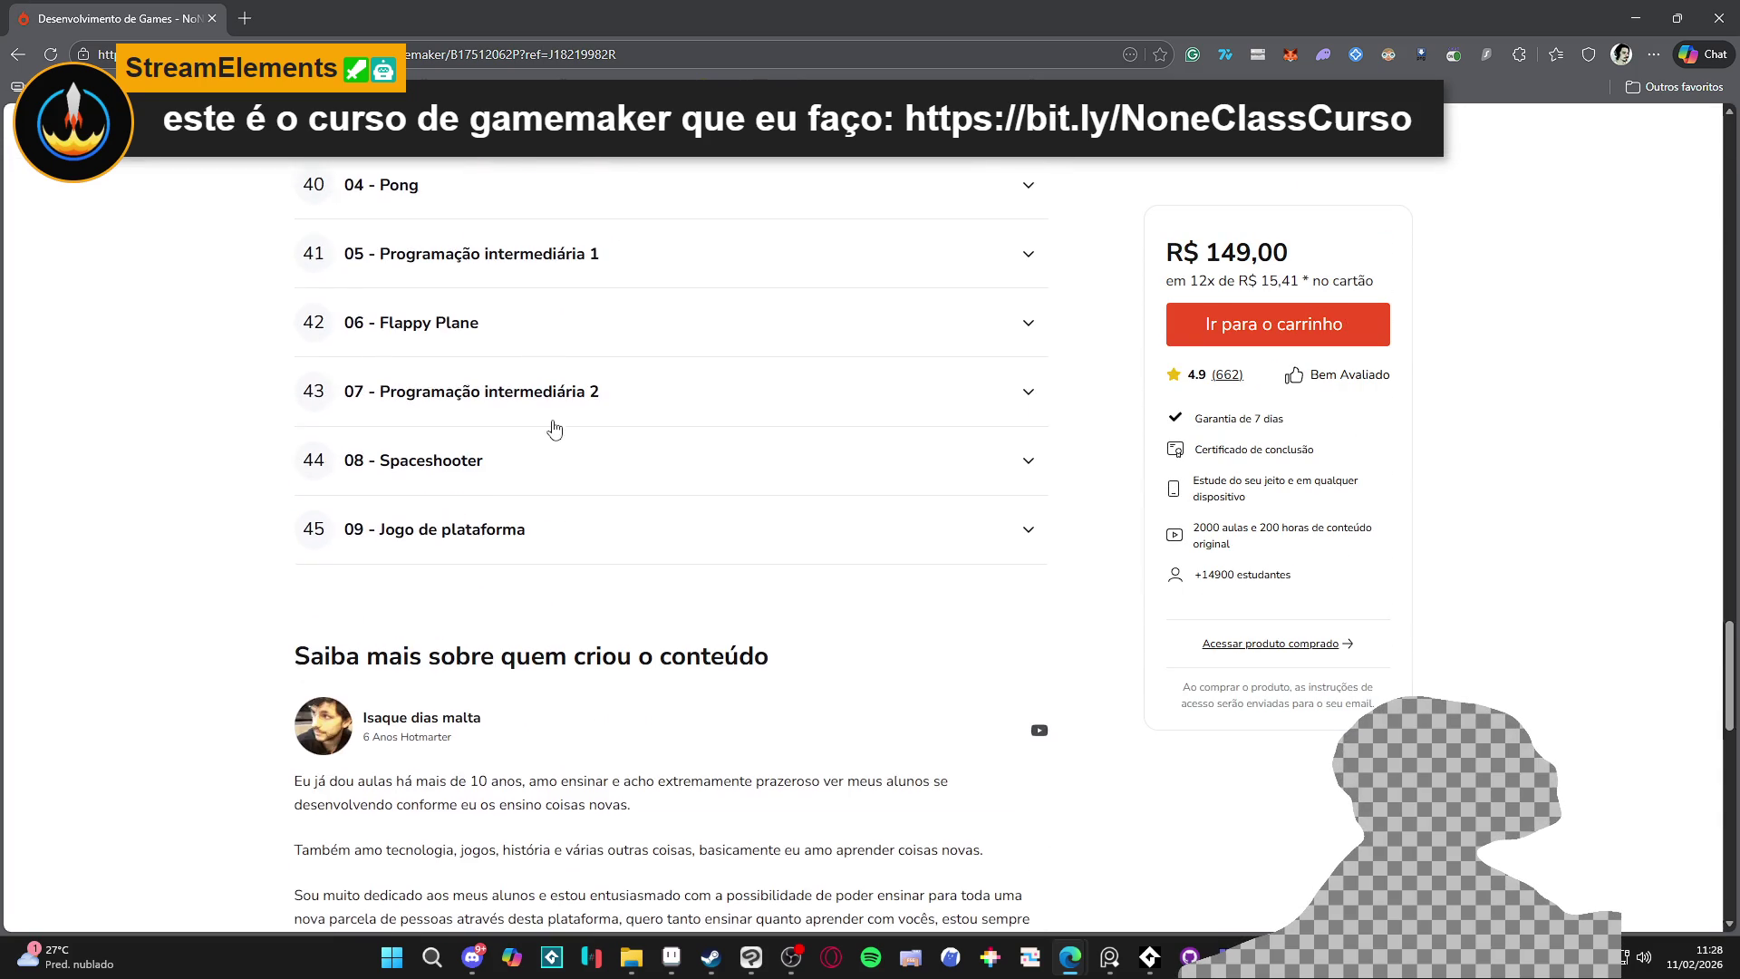
pyautogui.scroll(16, 674, 539)
pyautogui.scroll(15, 738, 500)
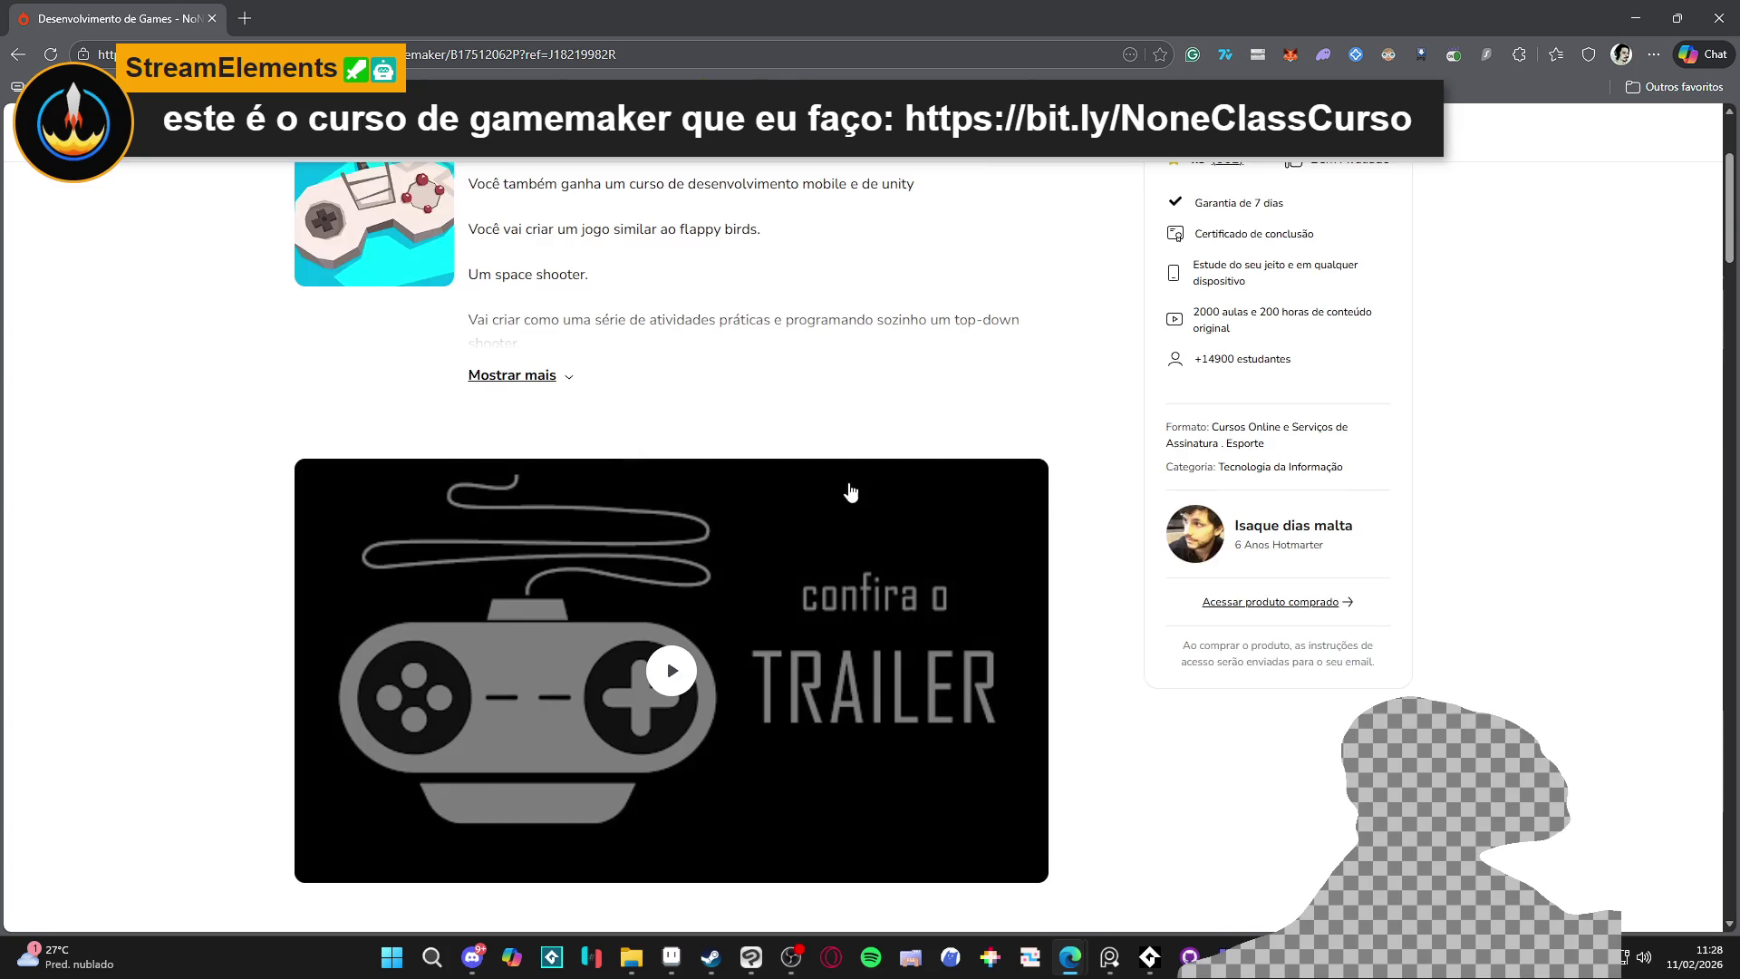
# Expand the full Desenvolvimento de Games - NoNe Class course description
pyautogui.click(548, 635)
pyautogui.scroll(-5, 635, 508)
pyautogui.scroll(5, 671, 454)
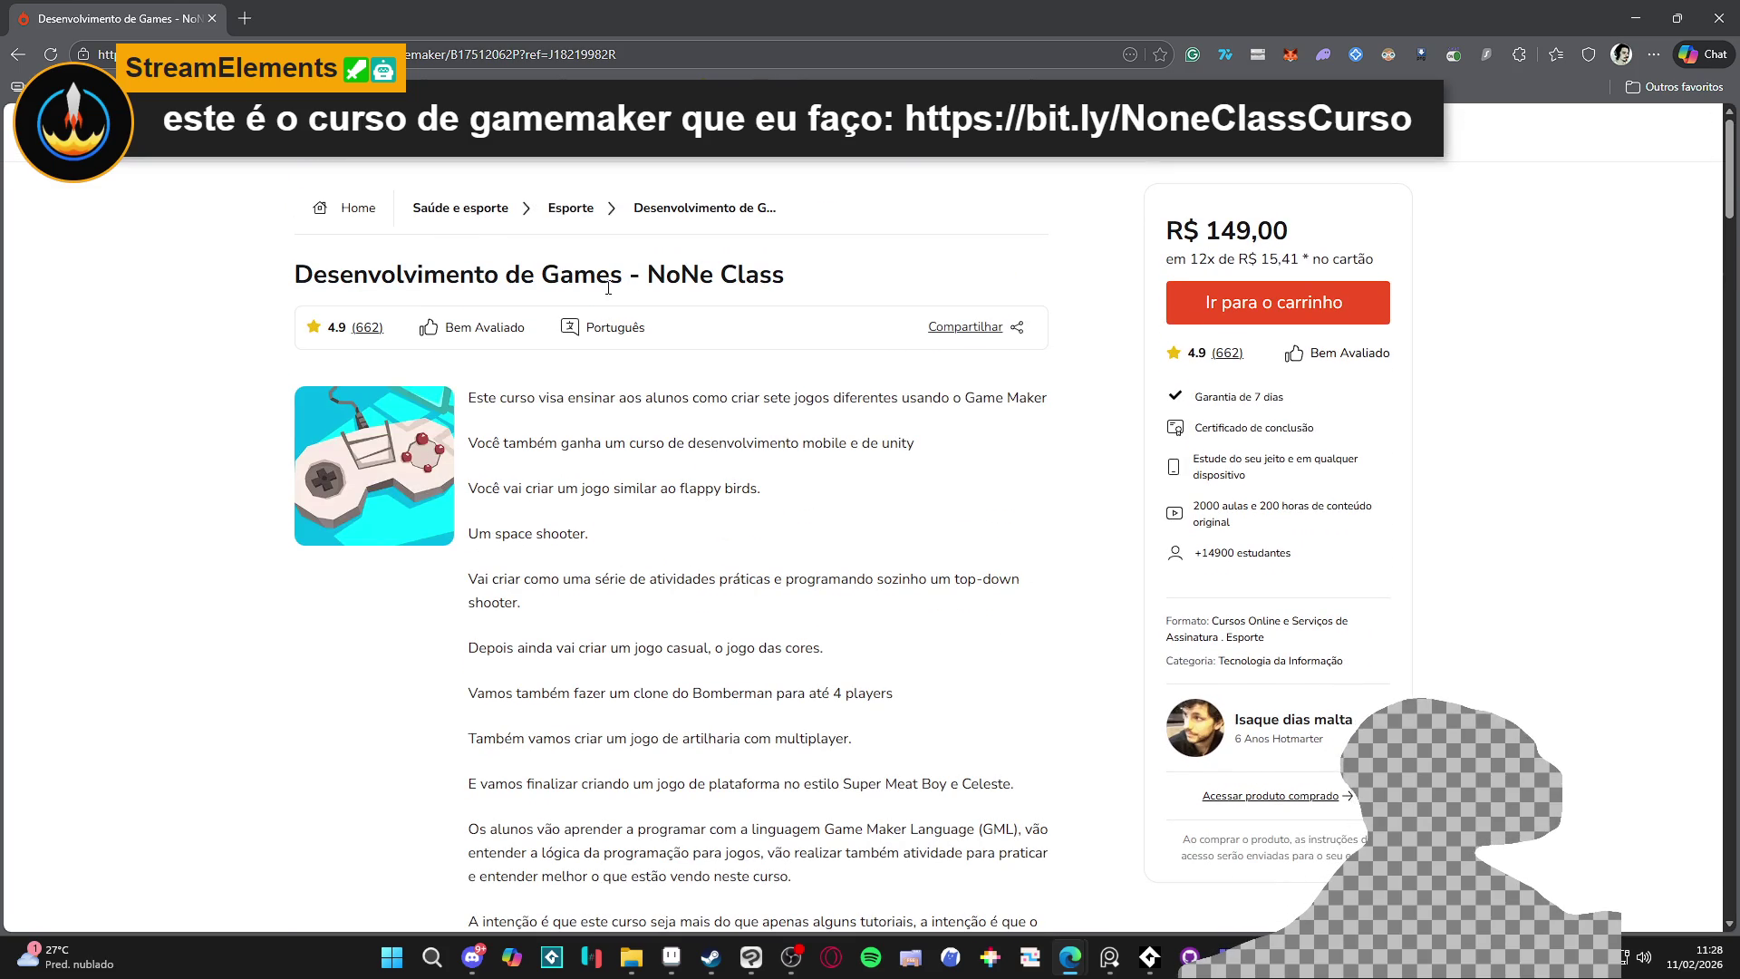
pyautogui.moveTo(622, 275); pyautogui.dragTo(354, 276)
pyautogui.click(699, 532)
pyautogui.scroll(-2, 699, 532)
# Search the page for 'Game Maker', then scroll down to the FAQ
pyautogui.hotkey('ctrl', 'f')
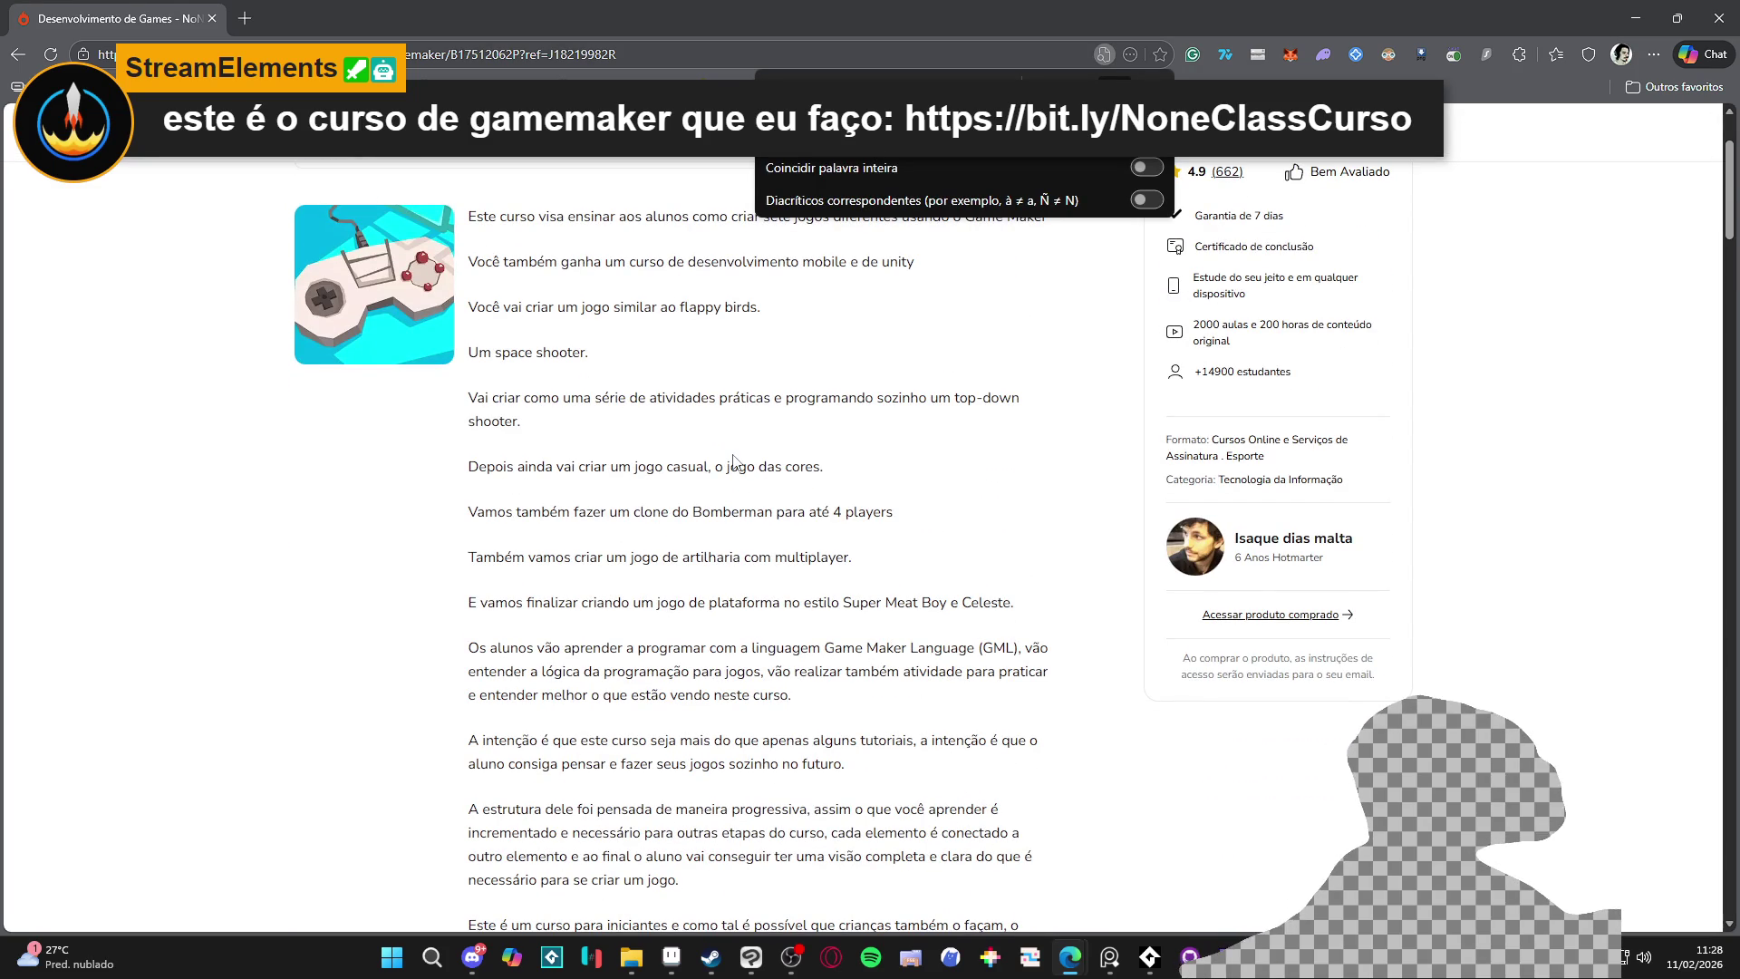
pyautogui.write('Game Maker')
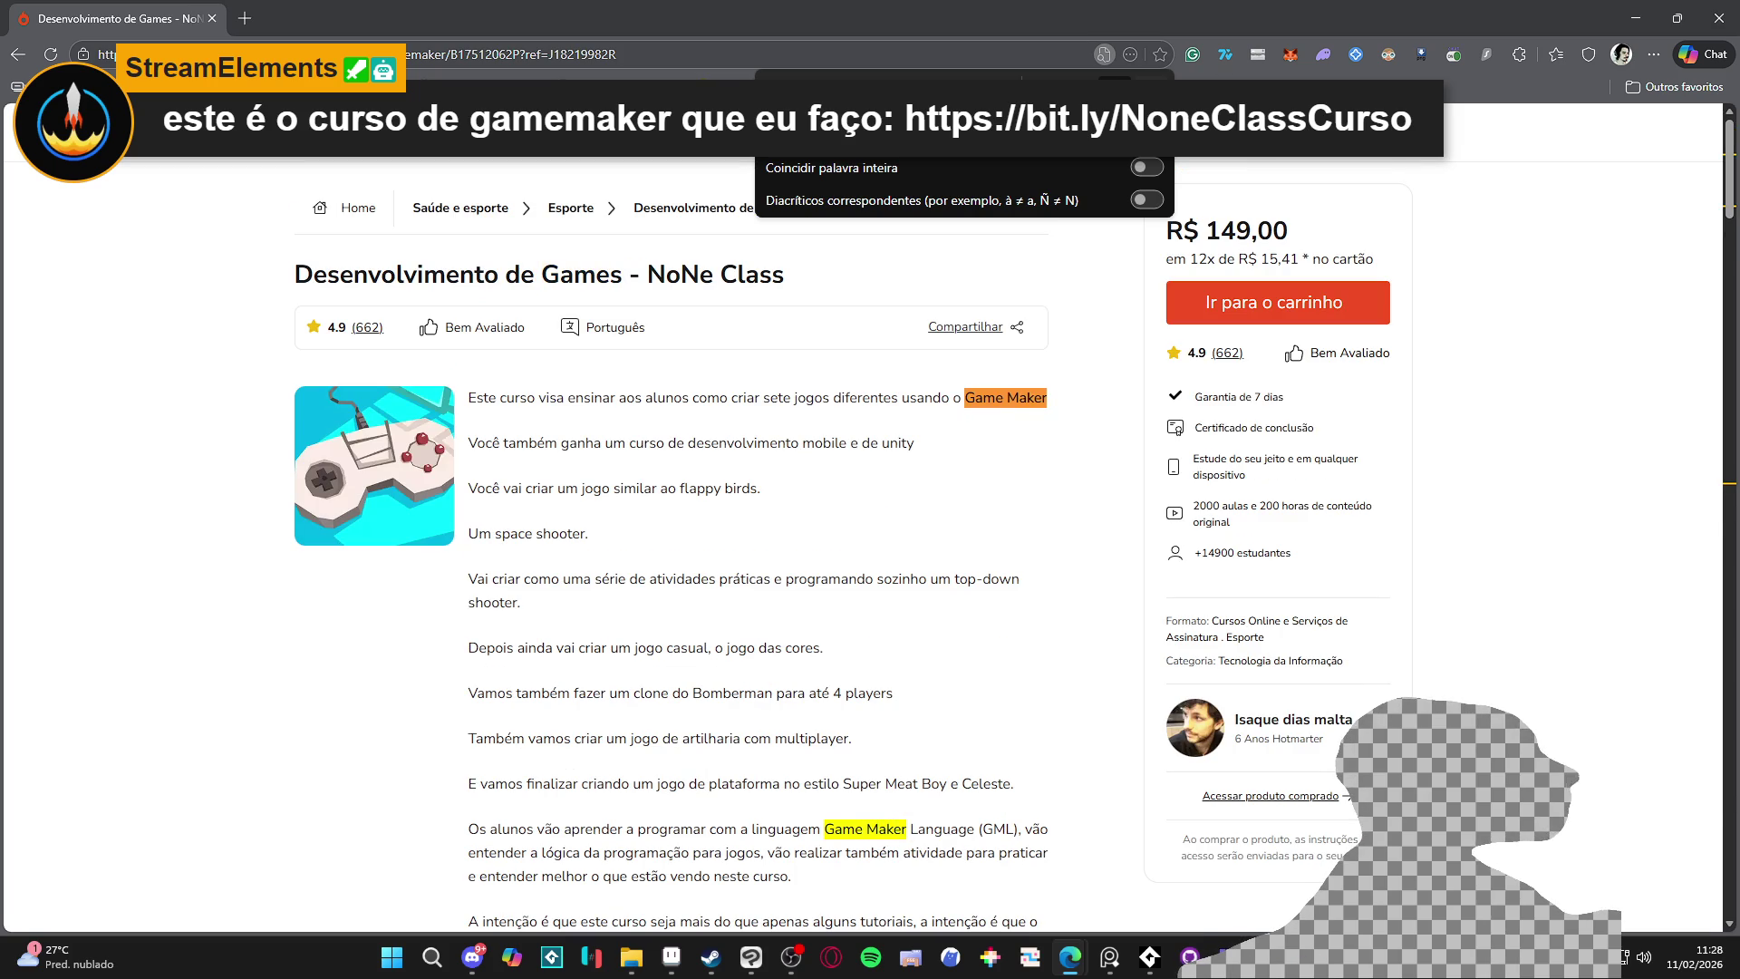
pyautogui.click(1151, 91)
pyautogui.scroll(-10, 966, 490)
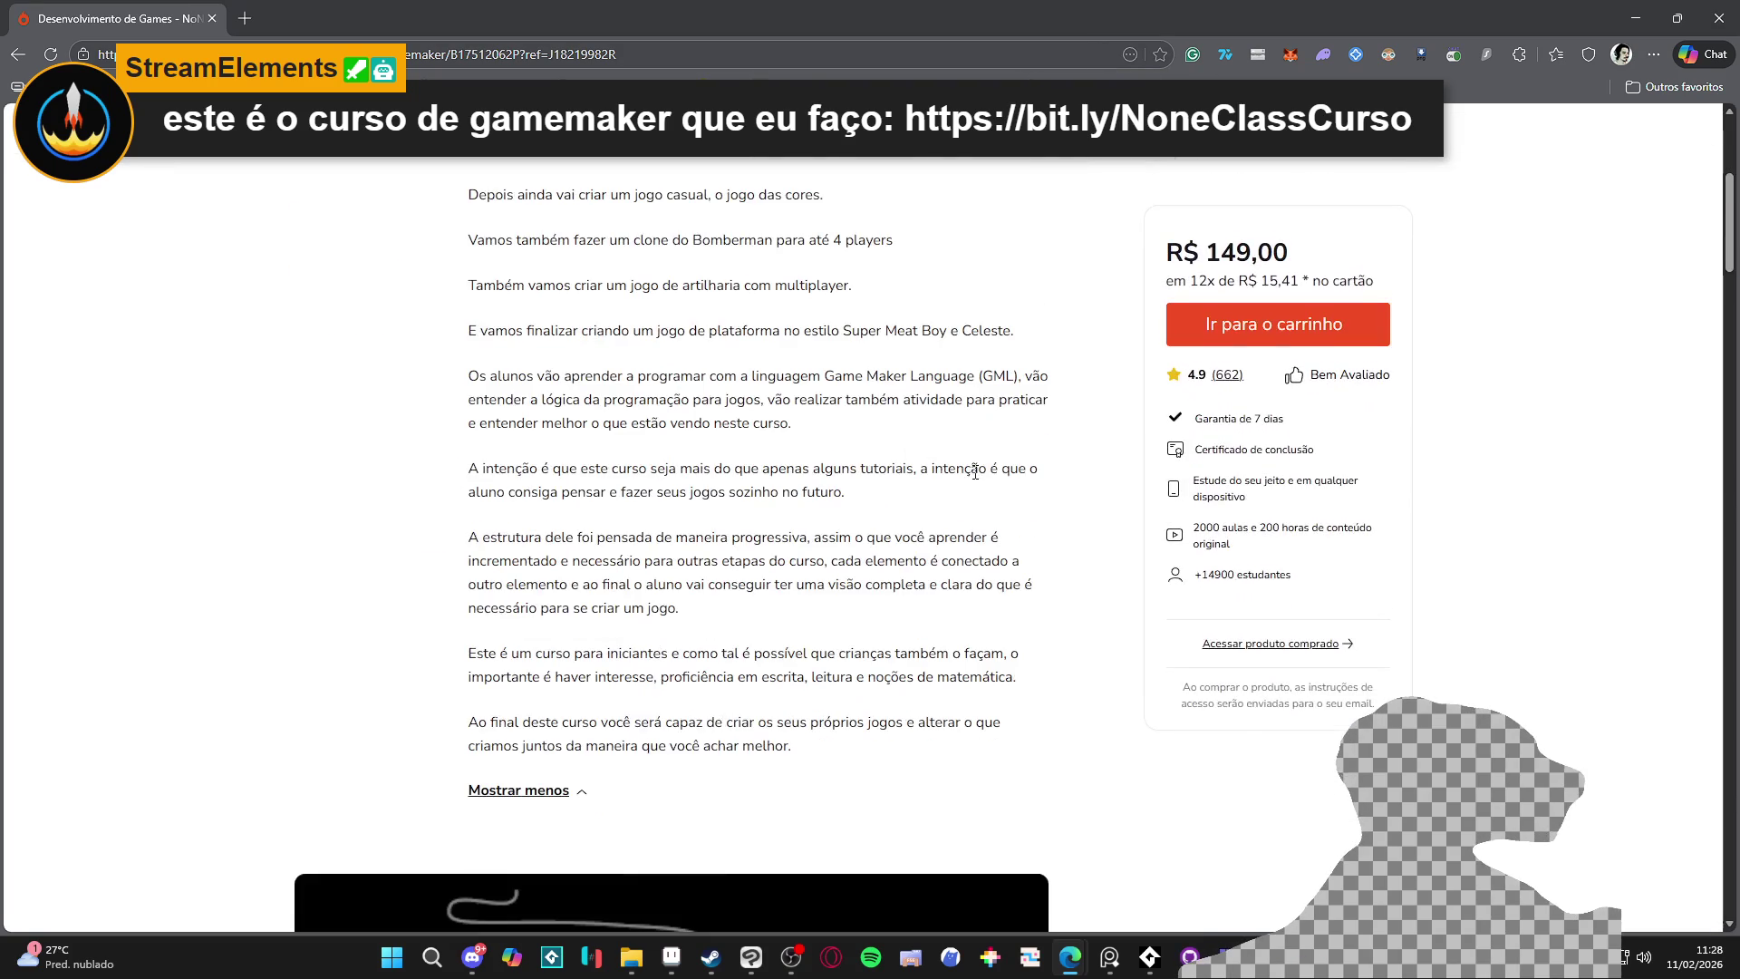
pyautogui.scroll(-20, 968, 485)
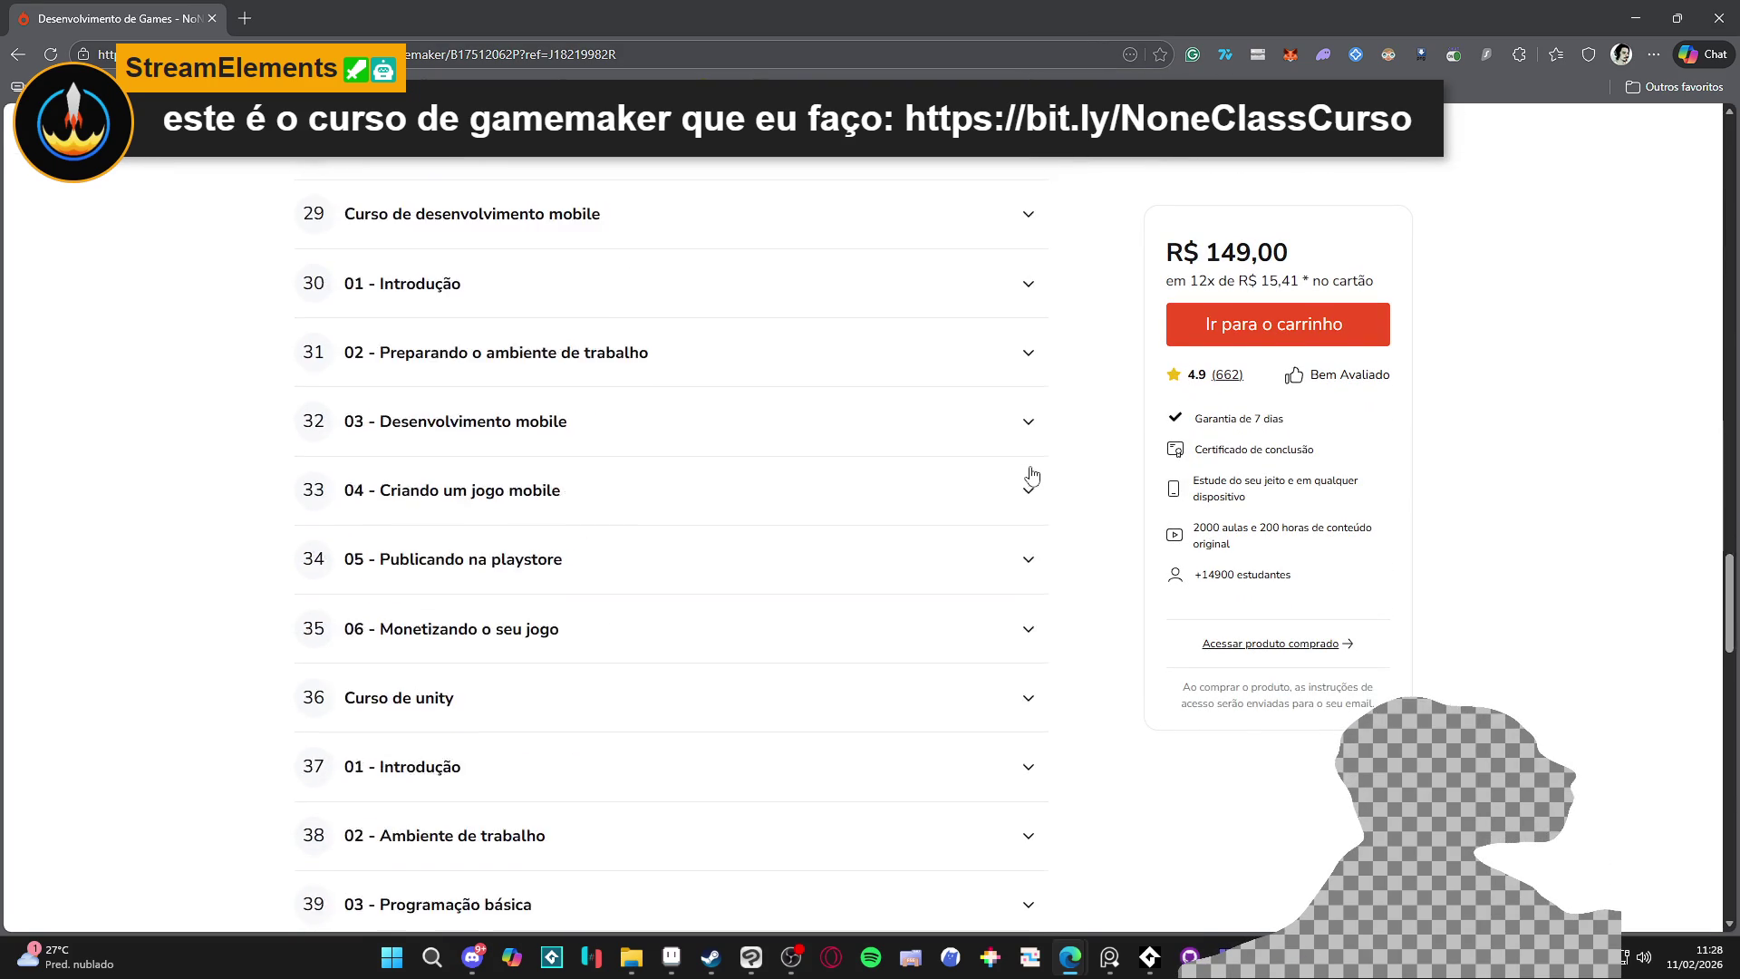
pyautogui.scroll(-12, 1070, 476)
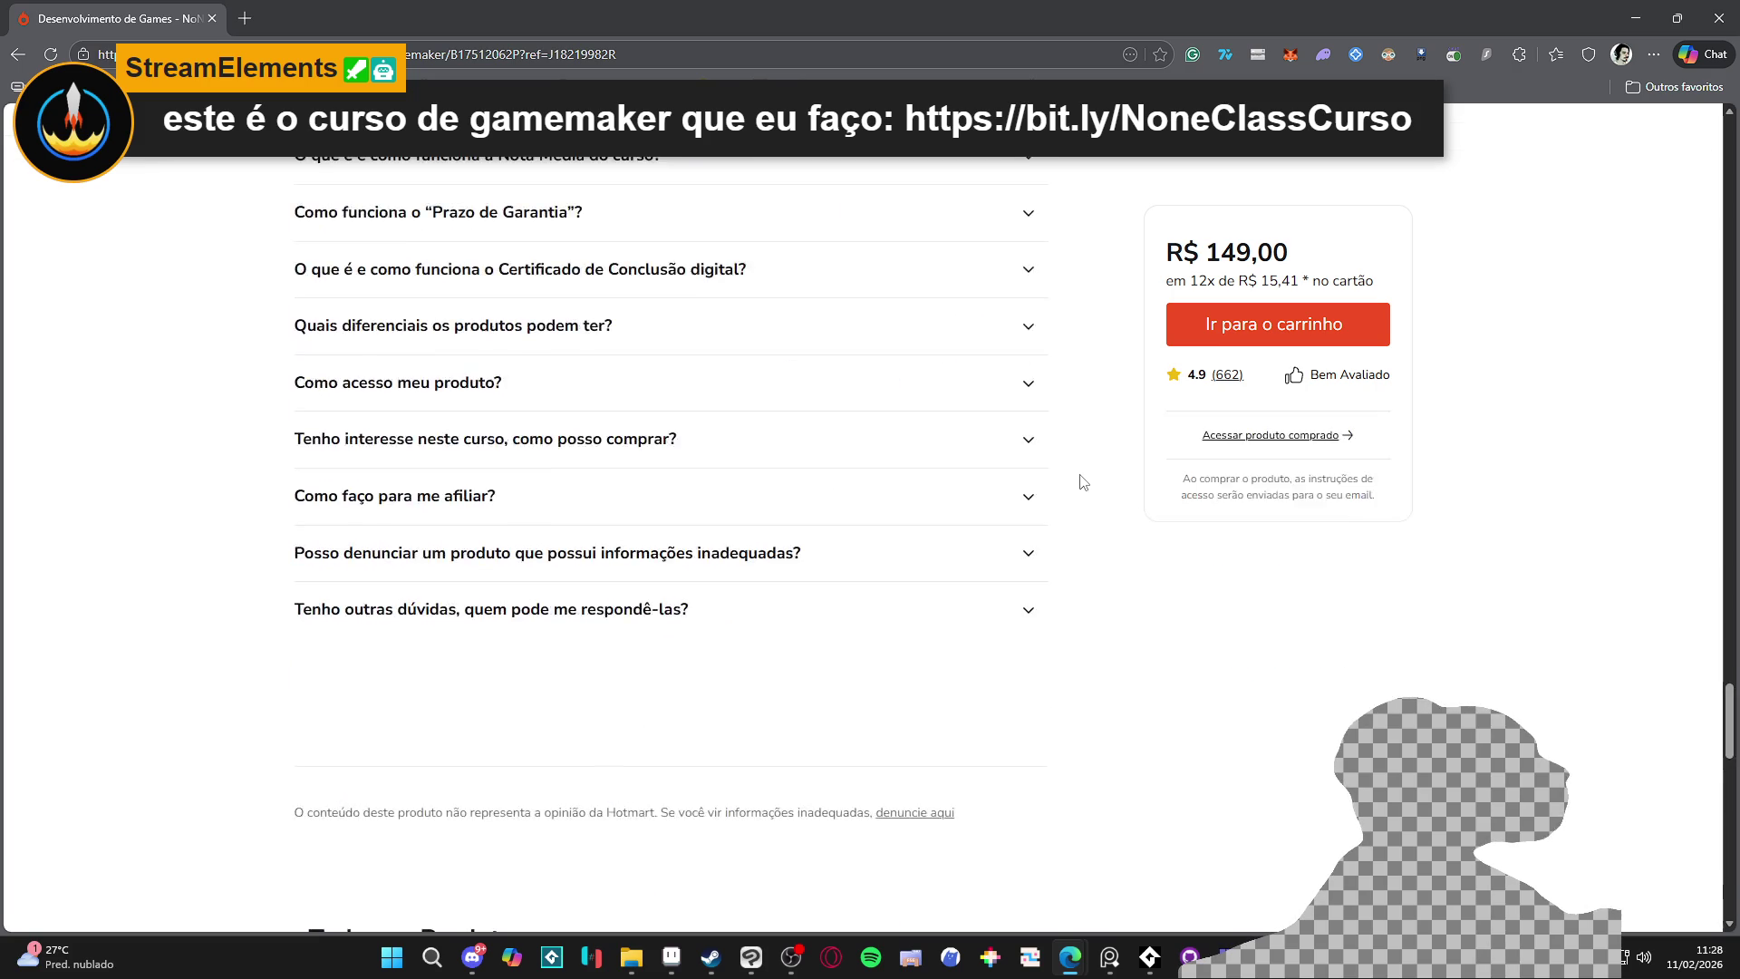
pyautogui.scroll(8, 1076, 463)
pyautogui.scroll(-7, 1078, 464)
pyautogui.scroll(4, 1078, 463)
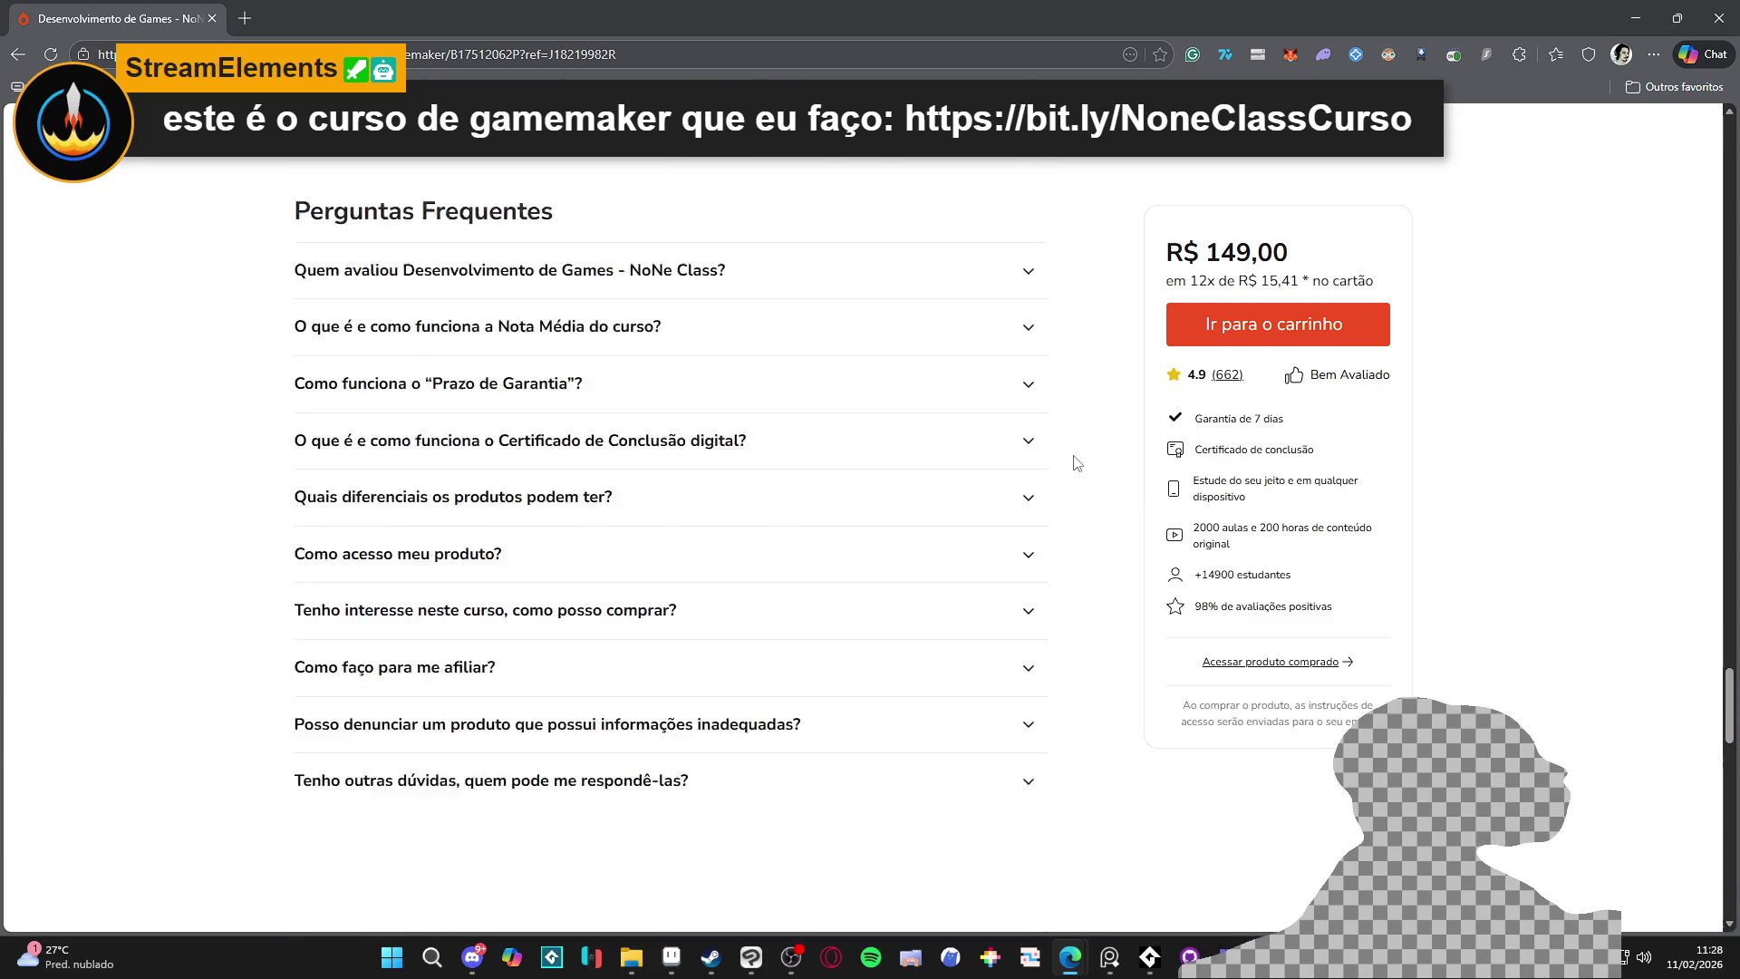
pyautogui.scroll(20, 1424, 543)
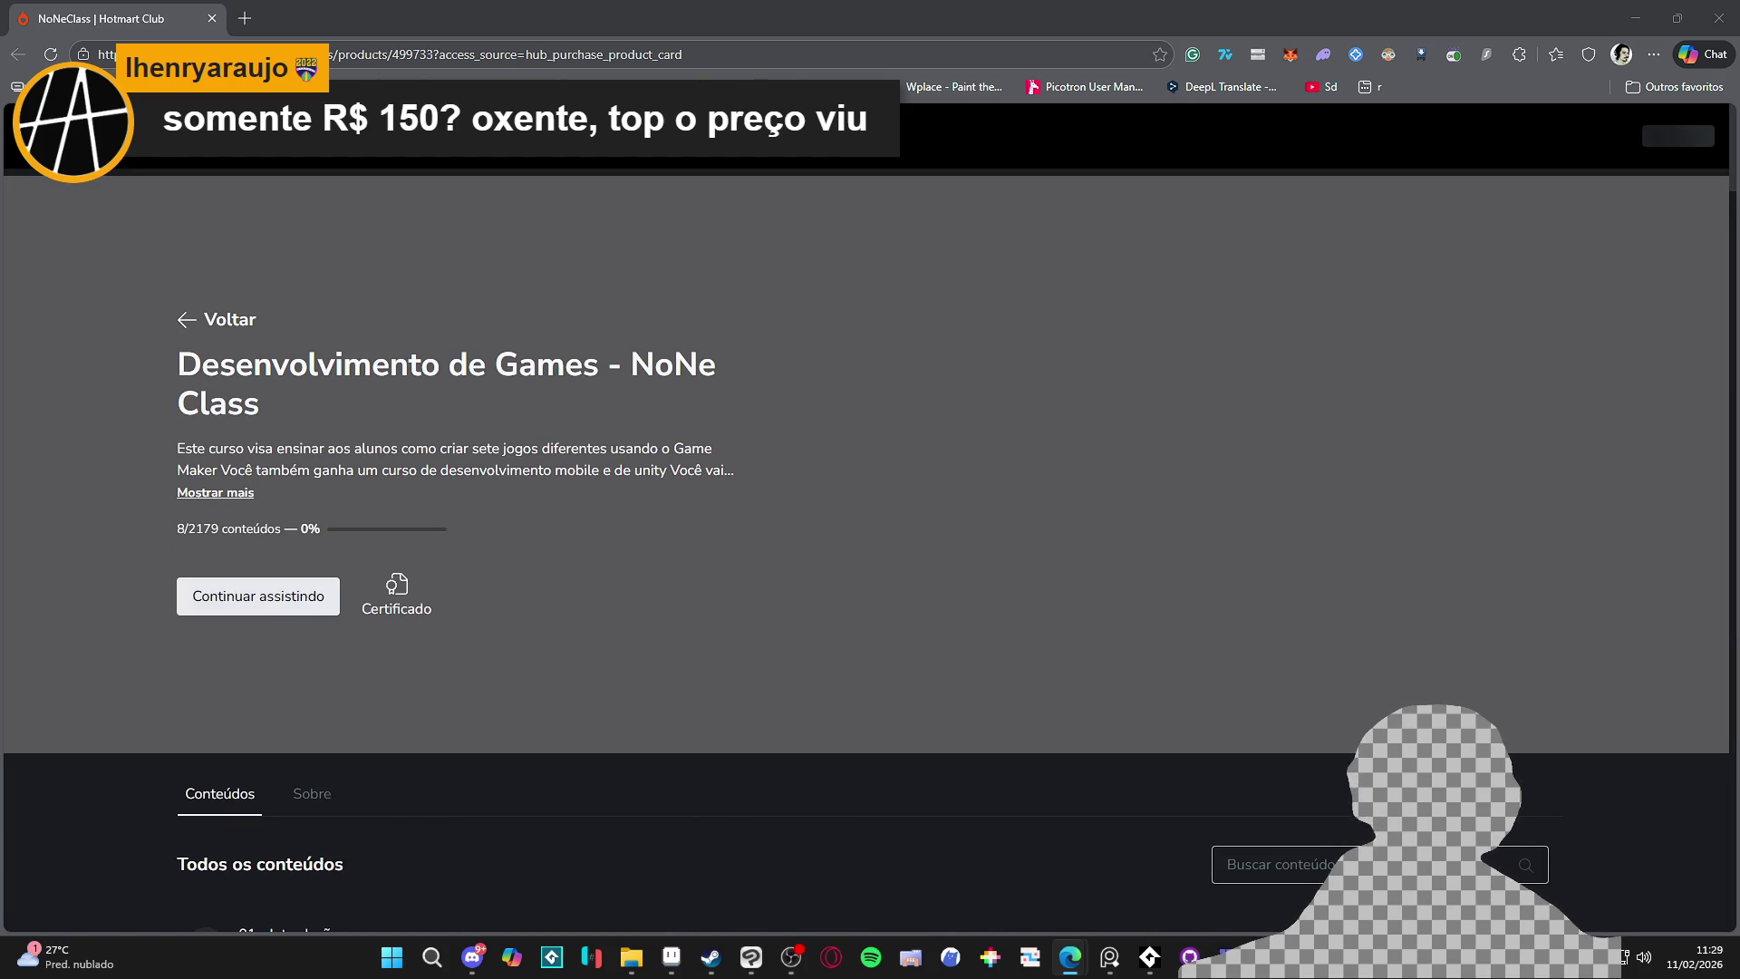
# Scroll the course page and expand the Curso de Godot and Introdução sections
pyautogui.scroll(-4, 566, 620)
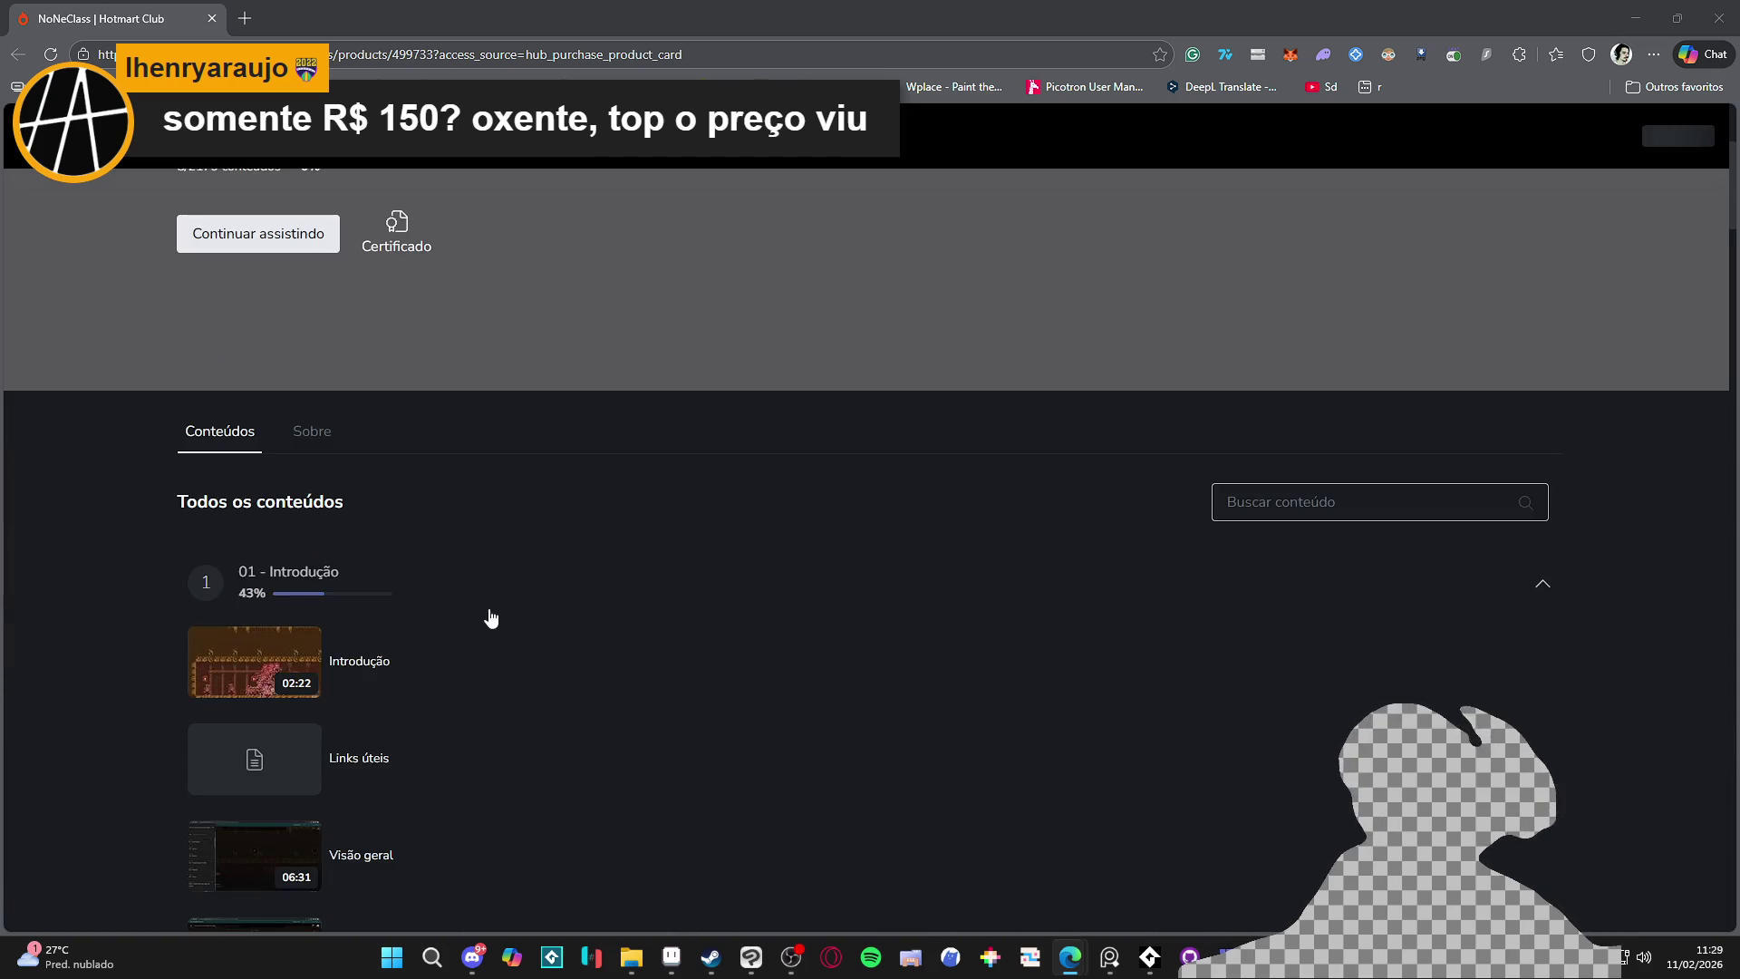
pyautogui.scroll(-4, 502, 568)
pyautogui.scroll(5, 516, 526)
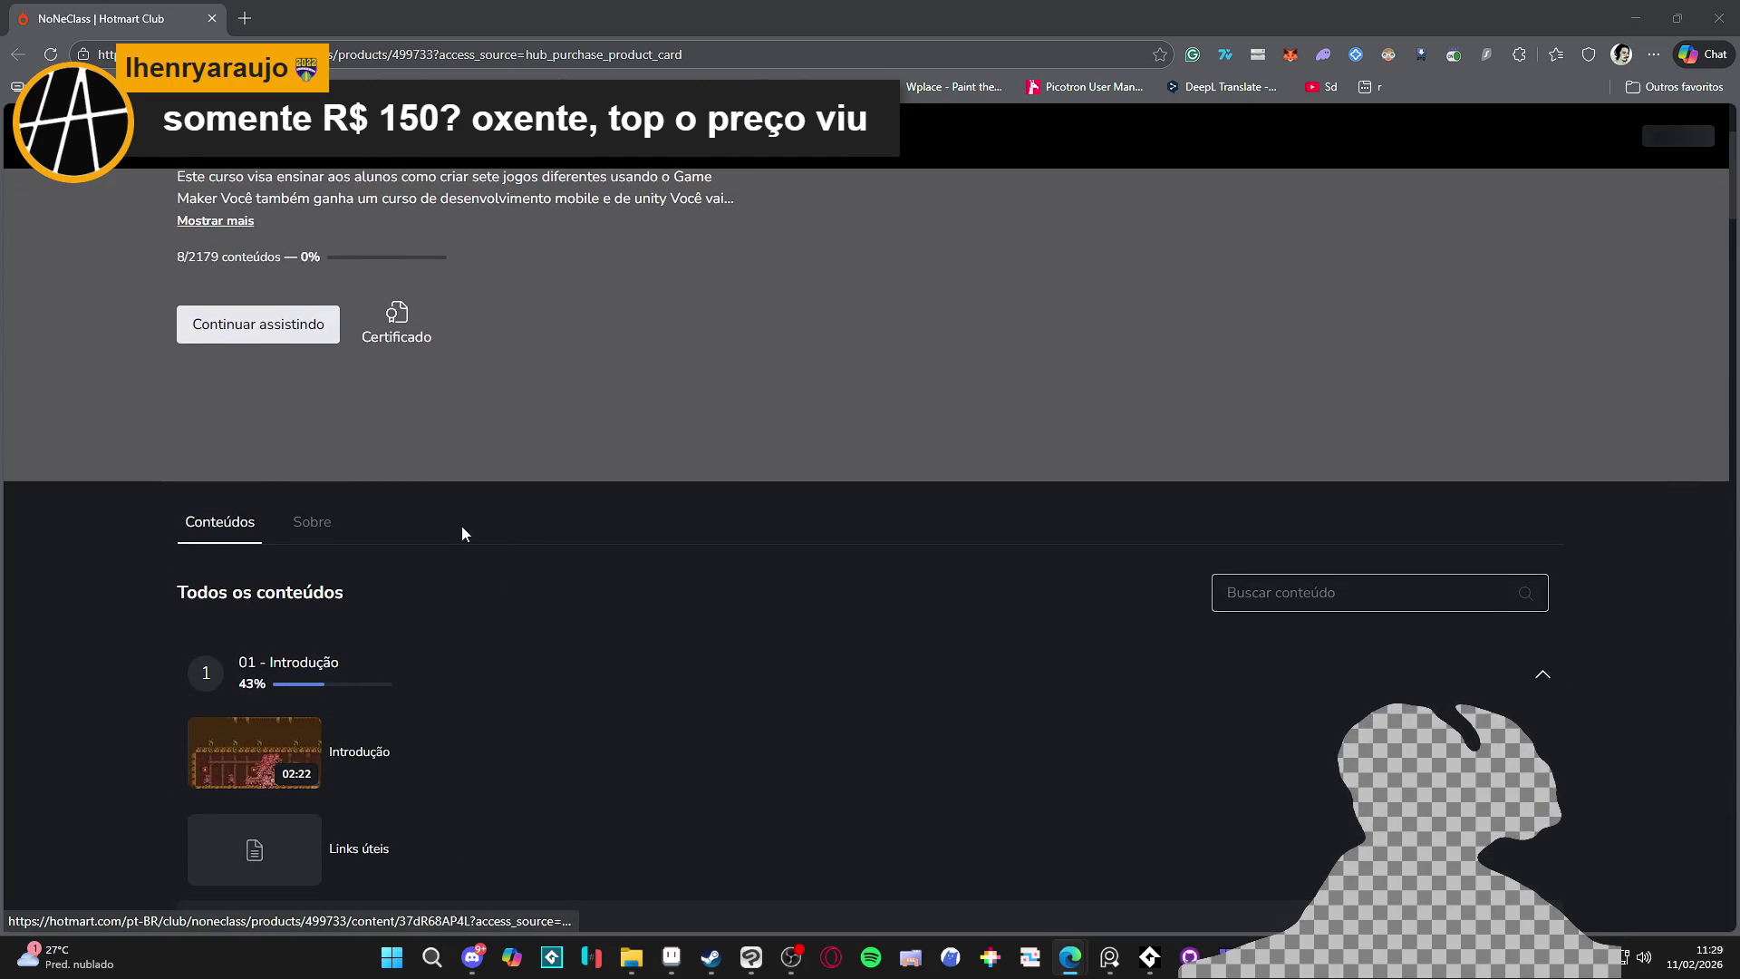
pyautogui.scroll(-20, 309, 537)
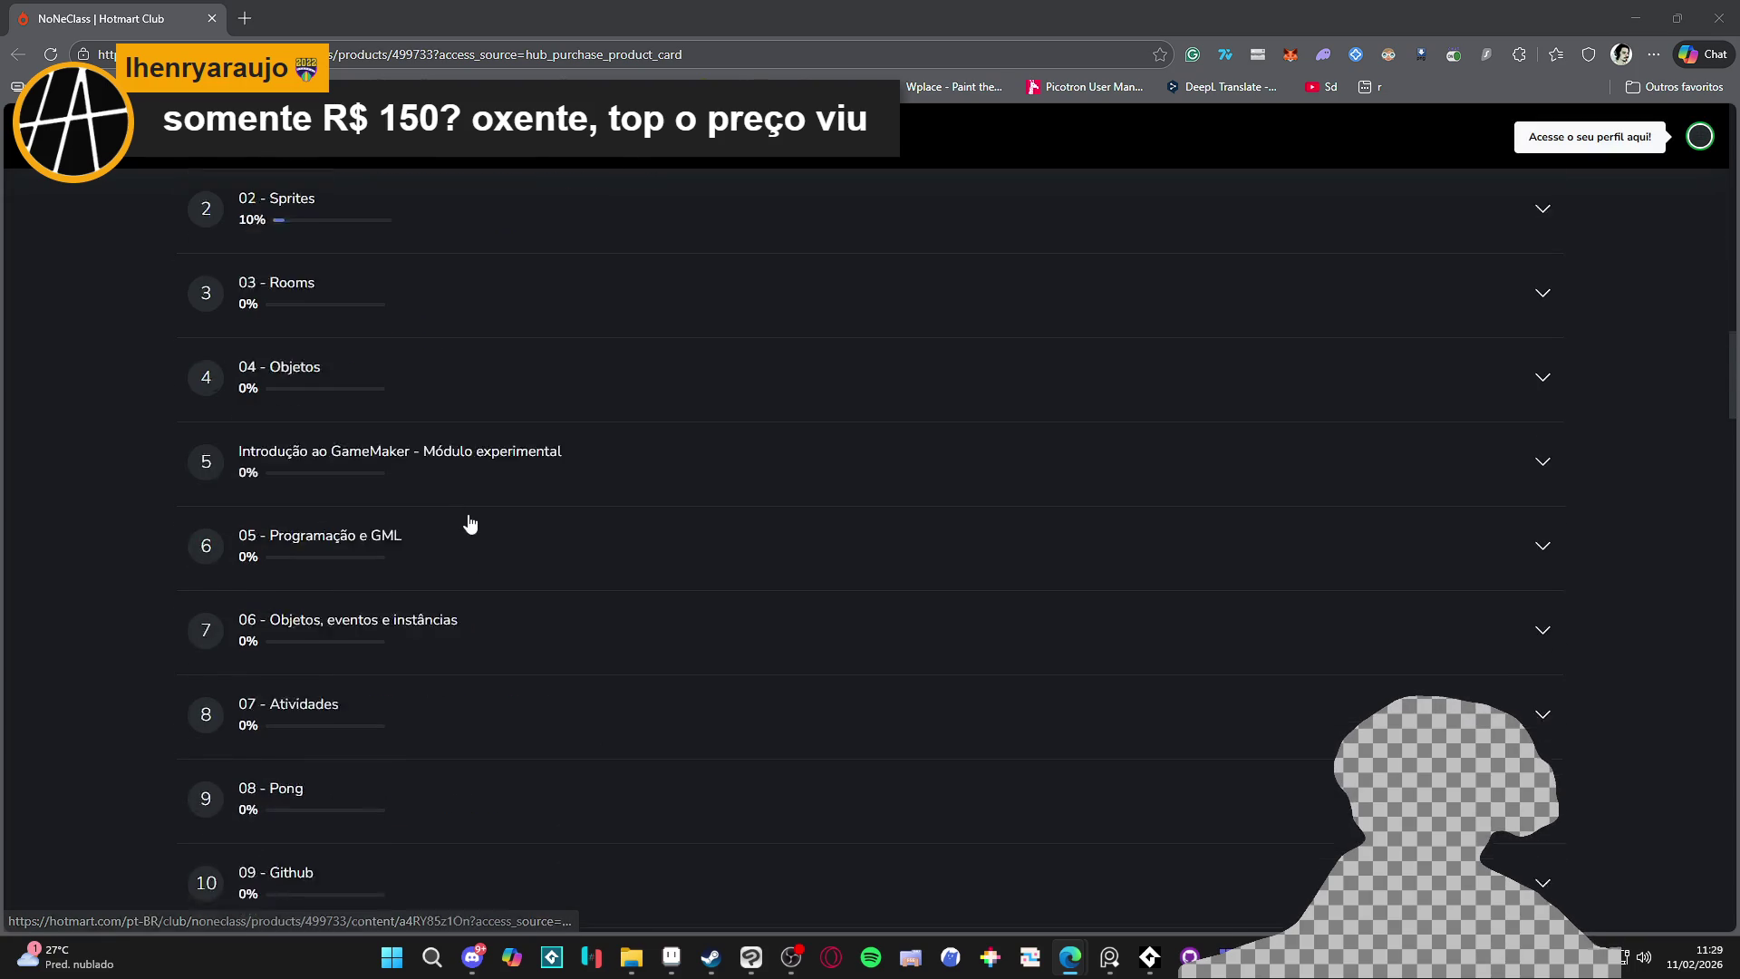
pyautogui.scroll(-7, 474, 516)
pyautogui.scroll(16, 479, 513)
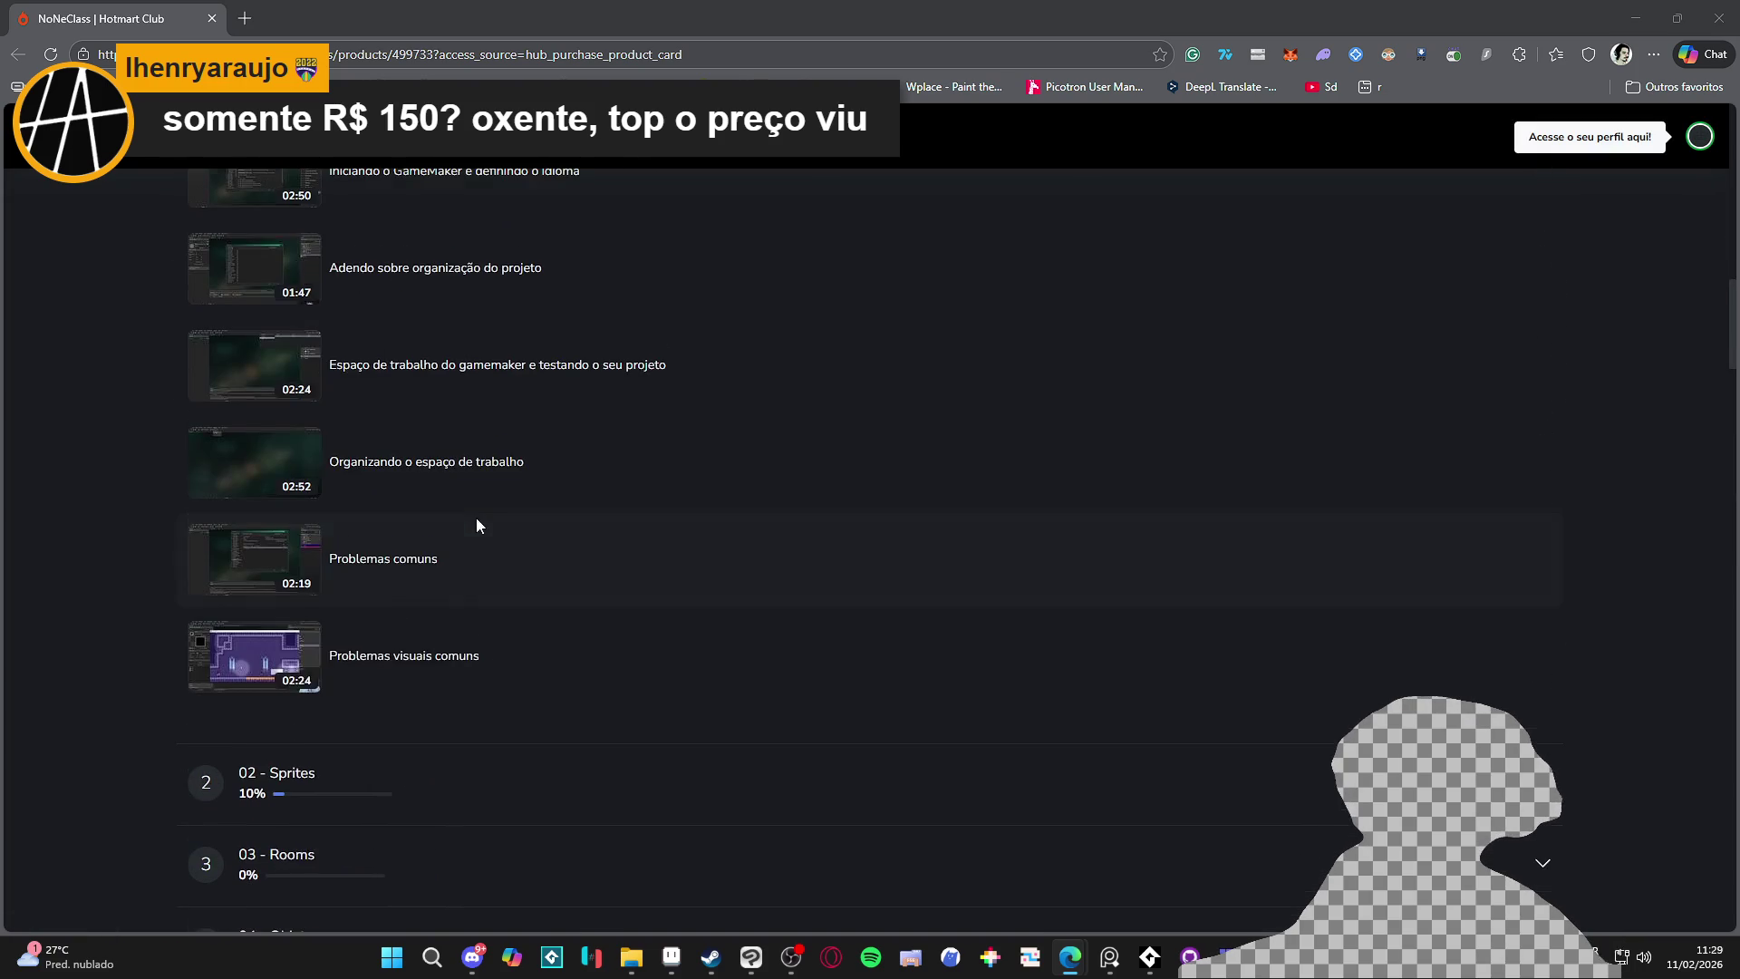
pyautogui.scroll(-20, 431, 718)
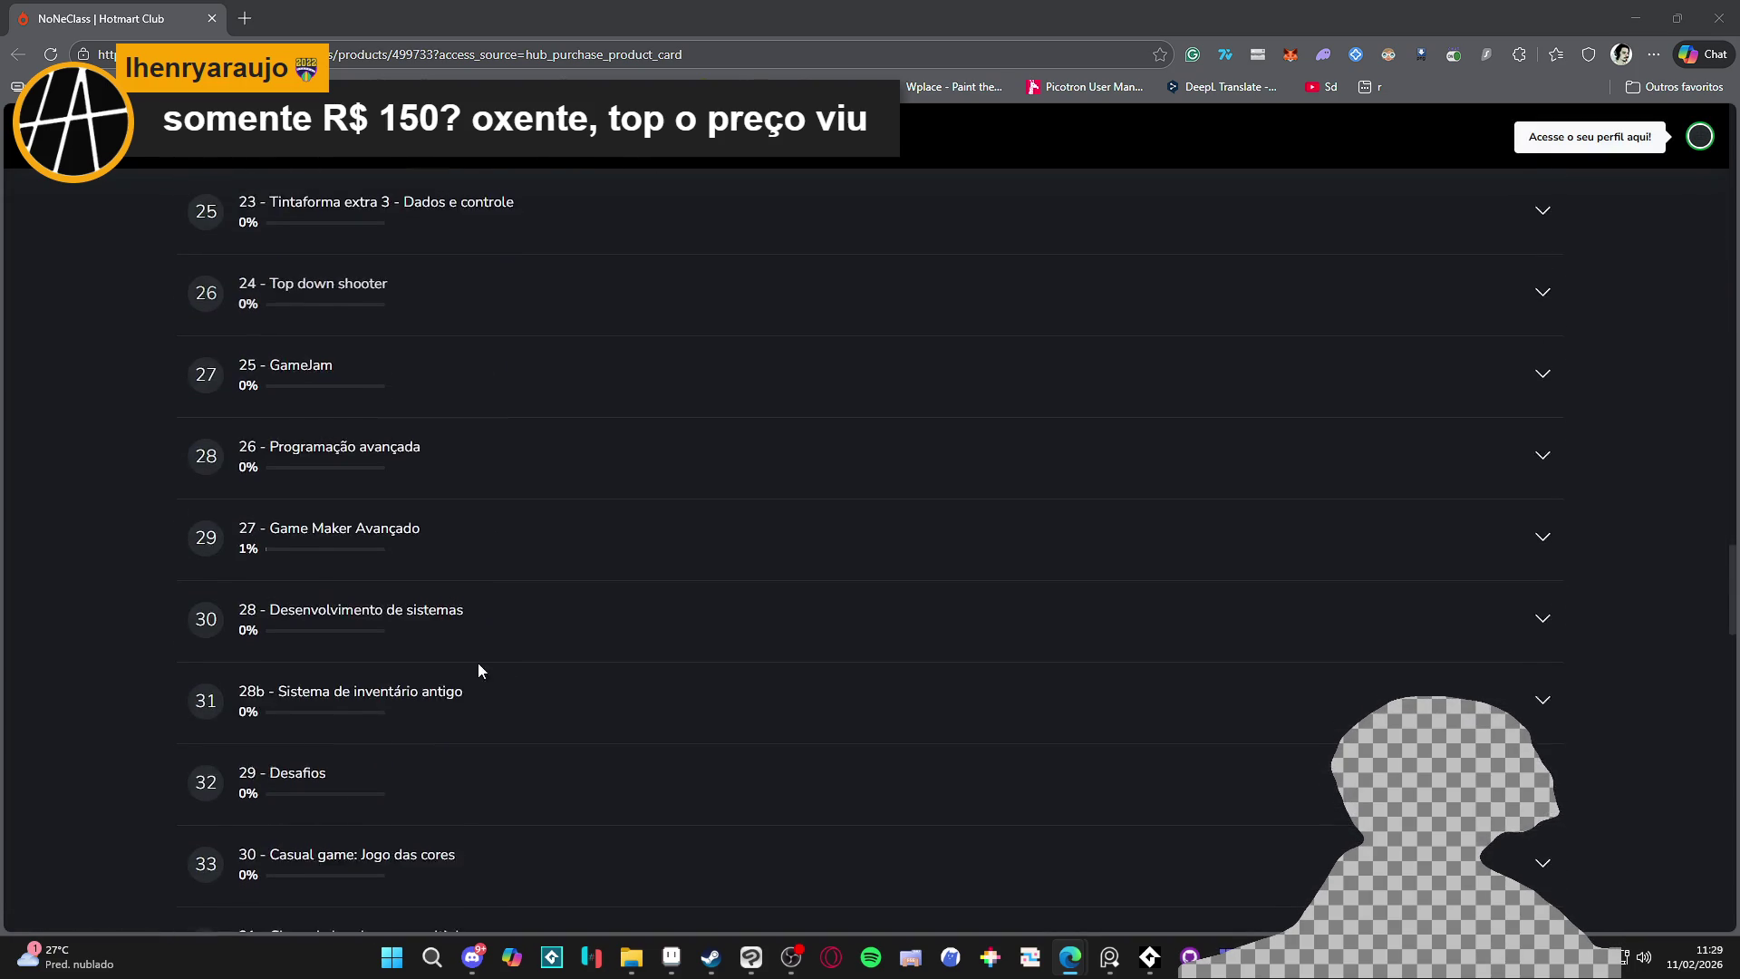
pyautogui.scroll(-13, 499, 654)
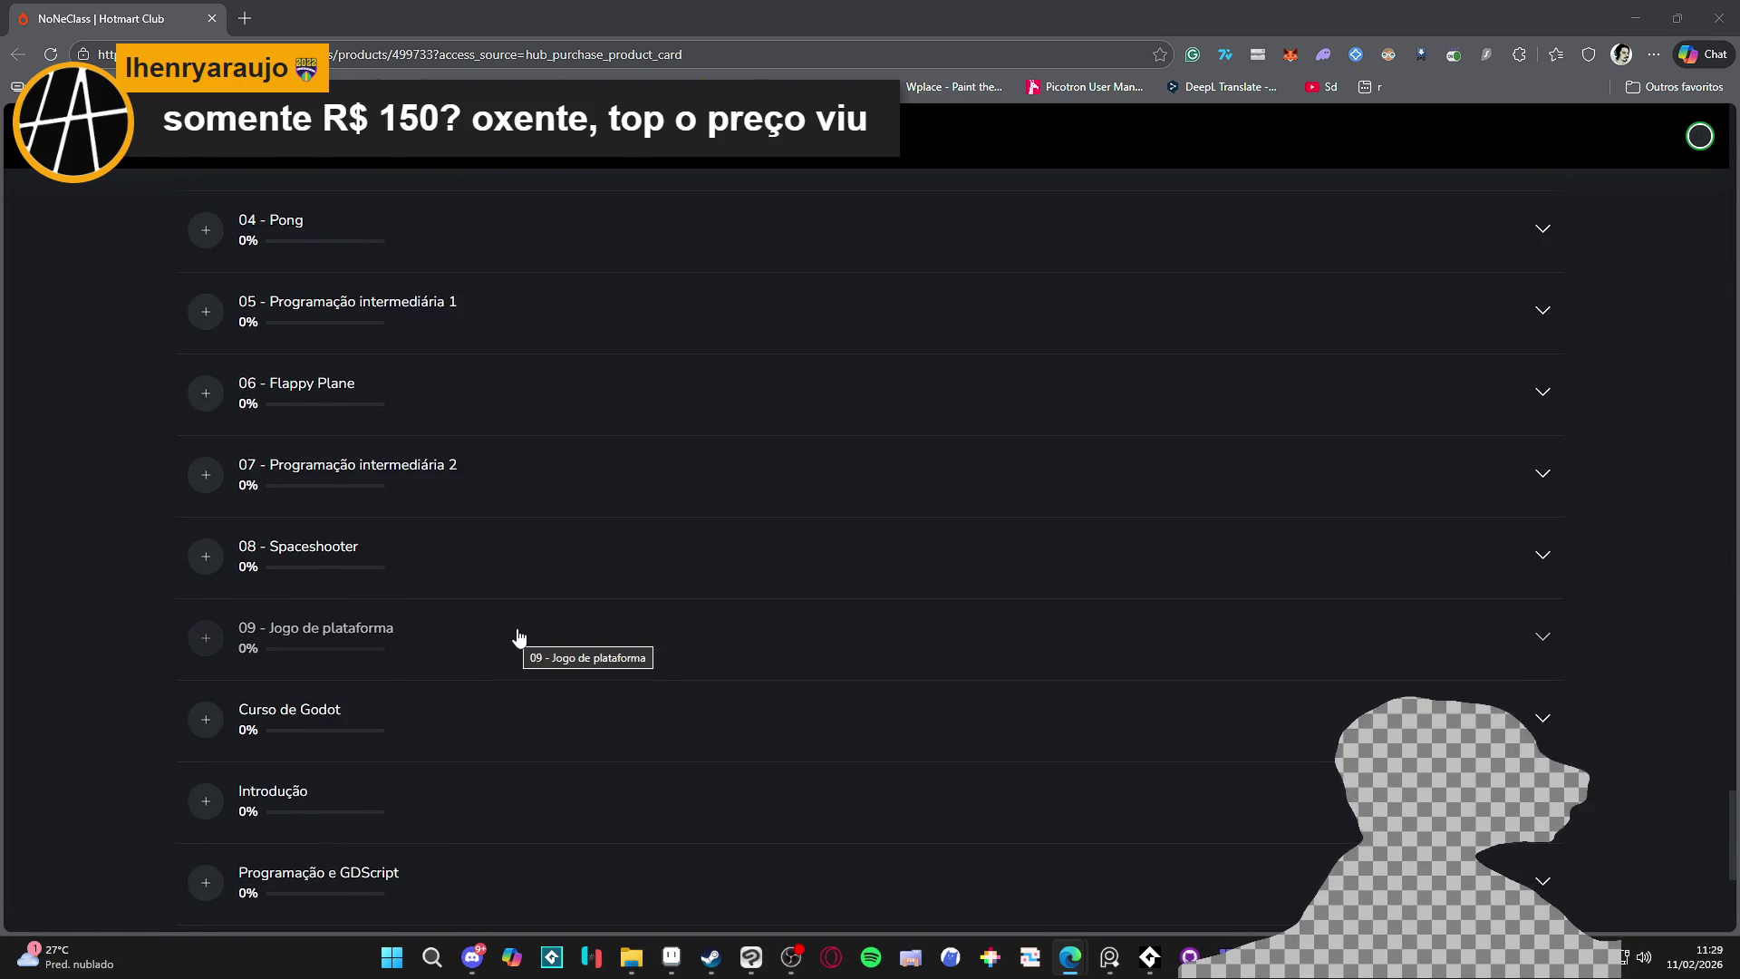
pyautogui.scroll(-5, 519, 636)
pyautogui.scroll(5, 490, 636)
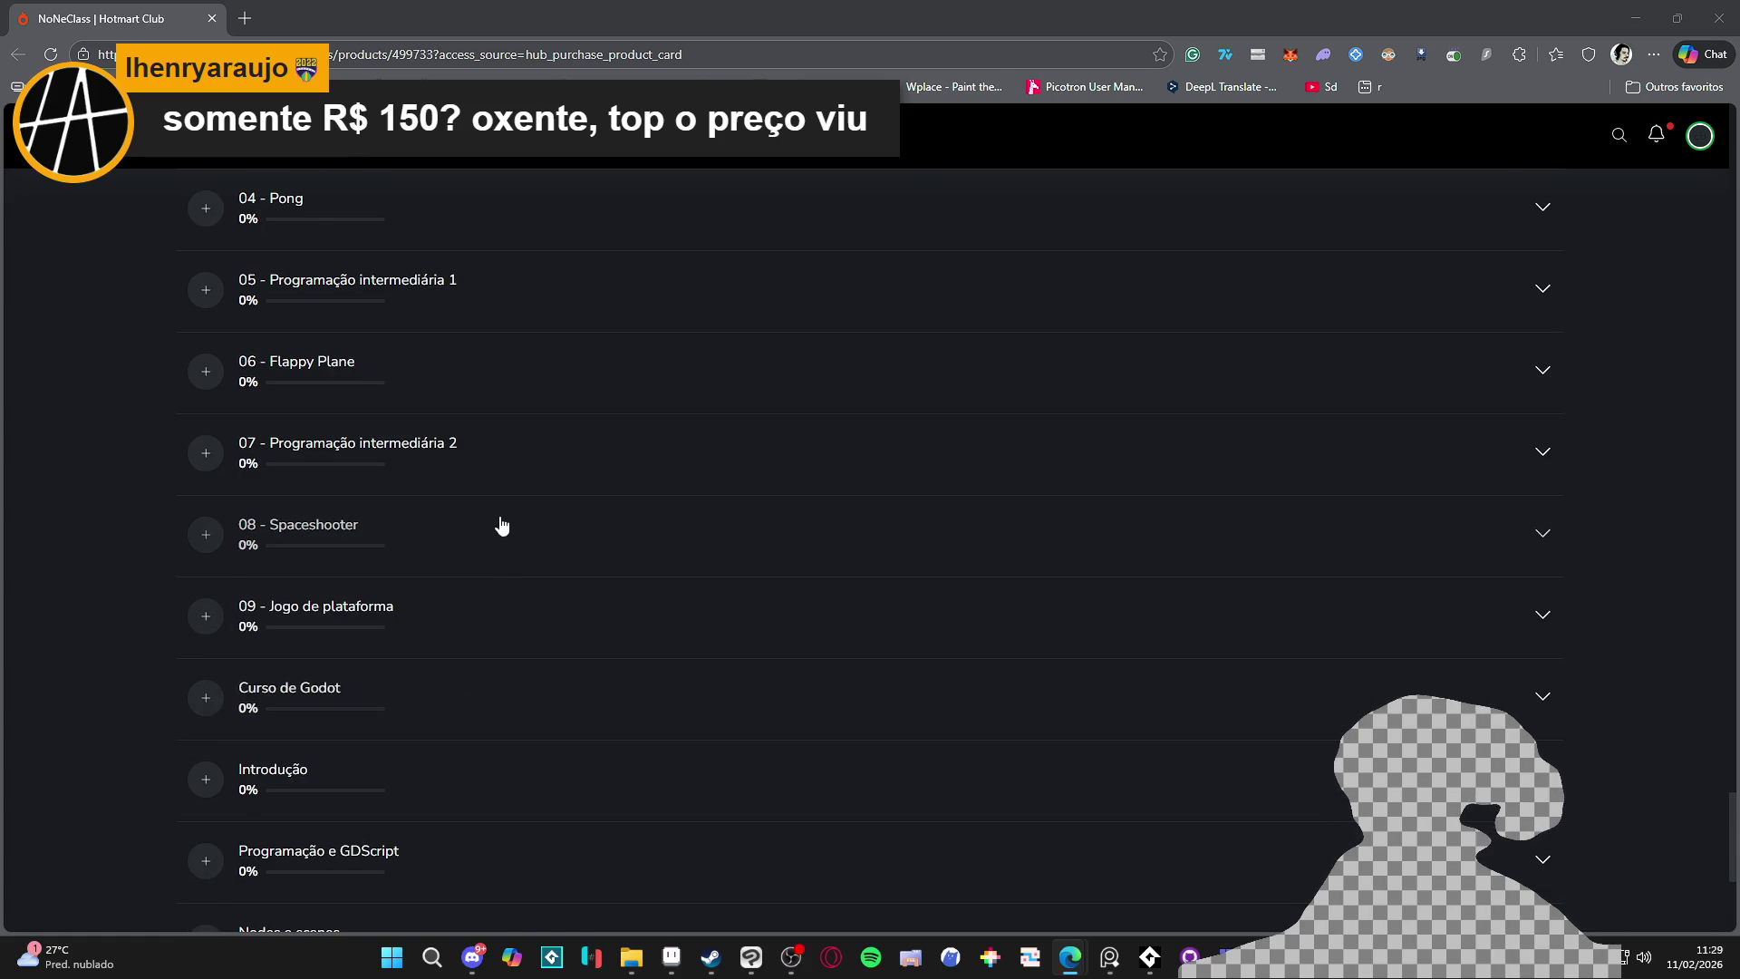
pyautogui.scroll(4, 513, 512)
pyautogui.scroll(-5, 510, 507)
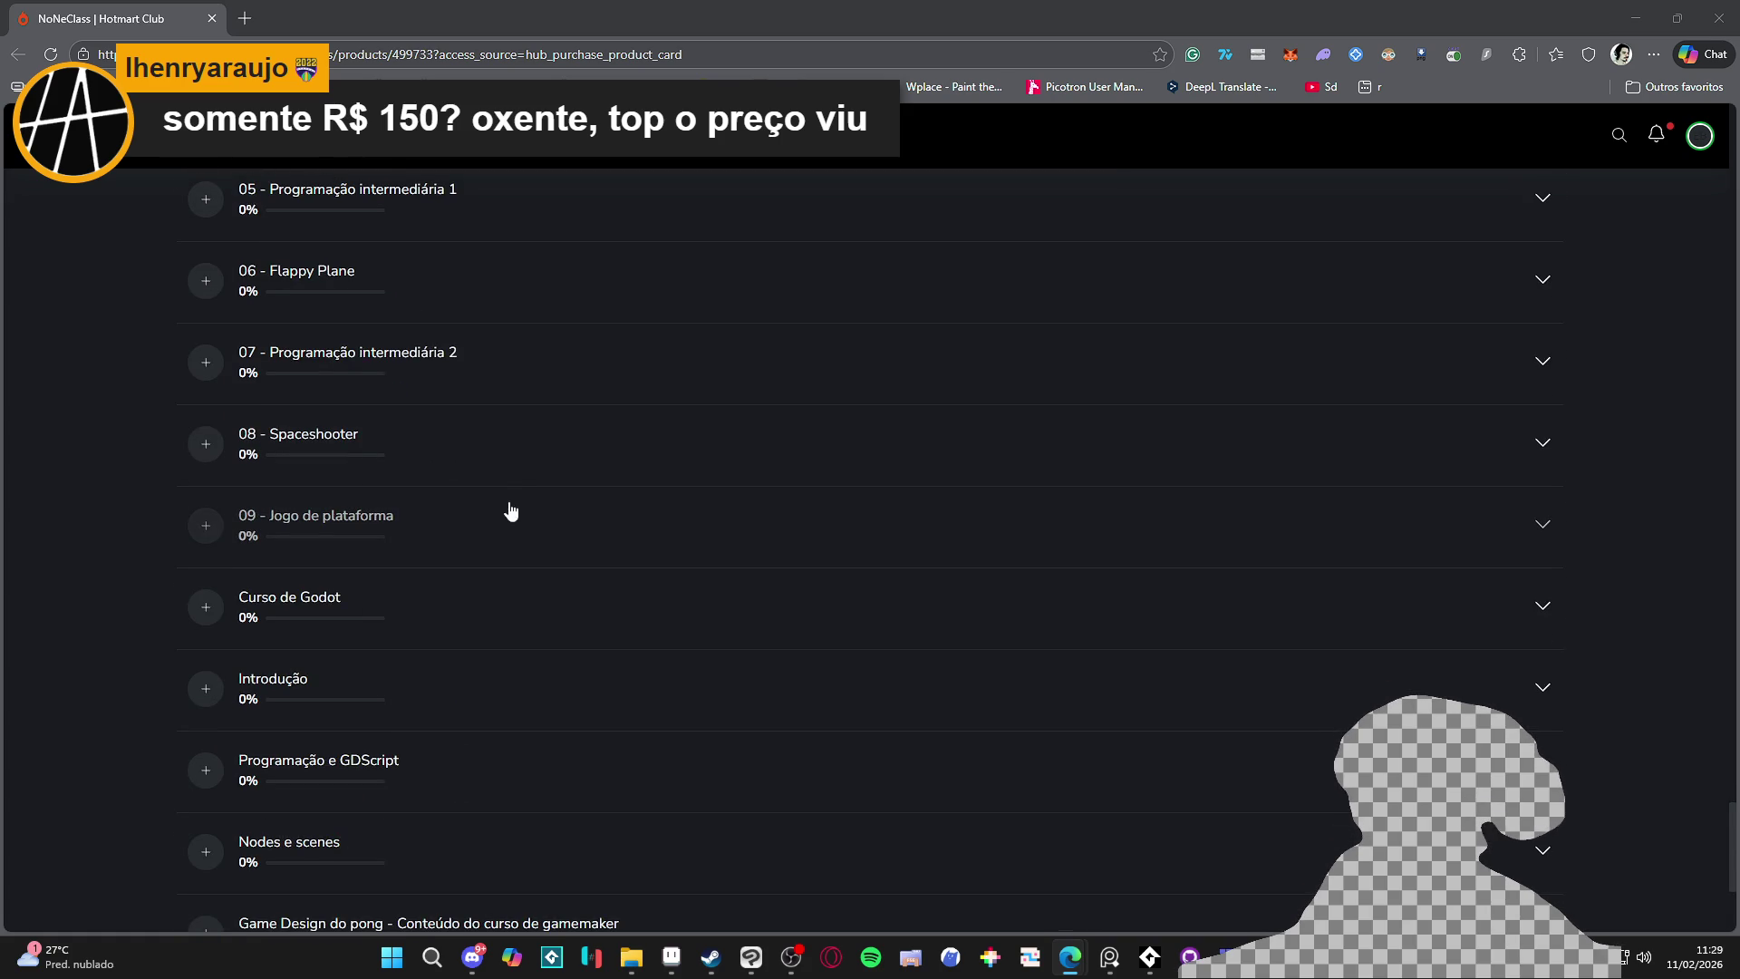
pyautogui.click(463, 600)
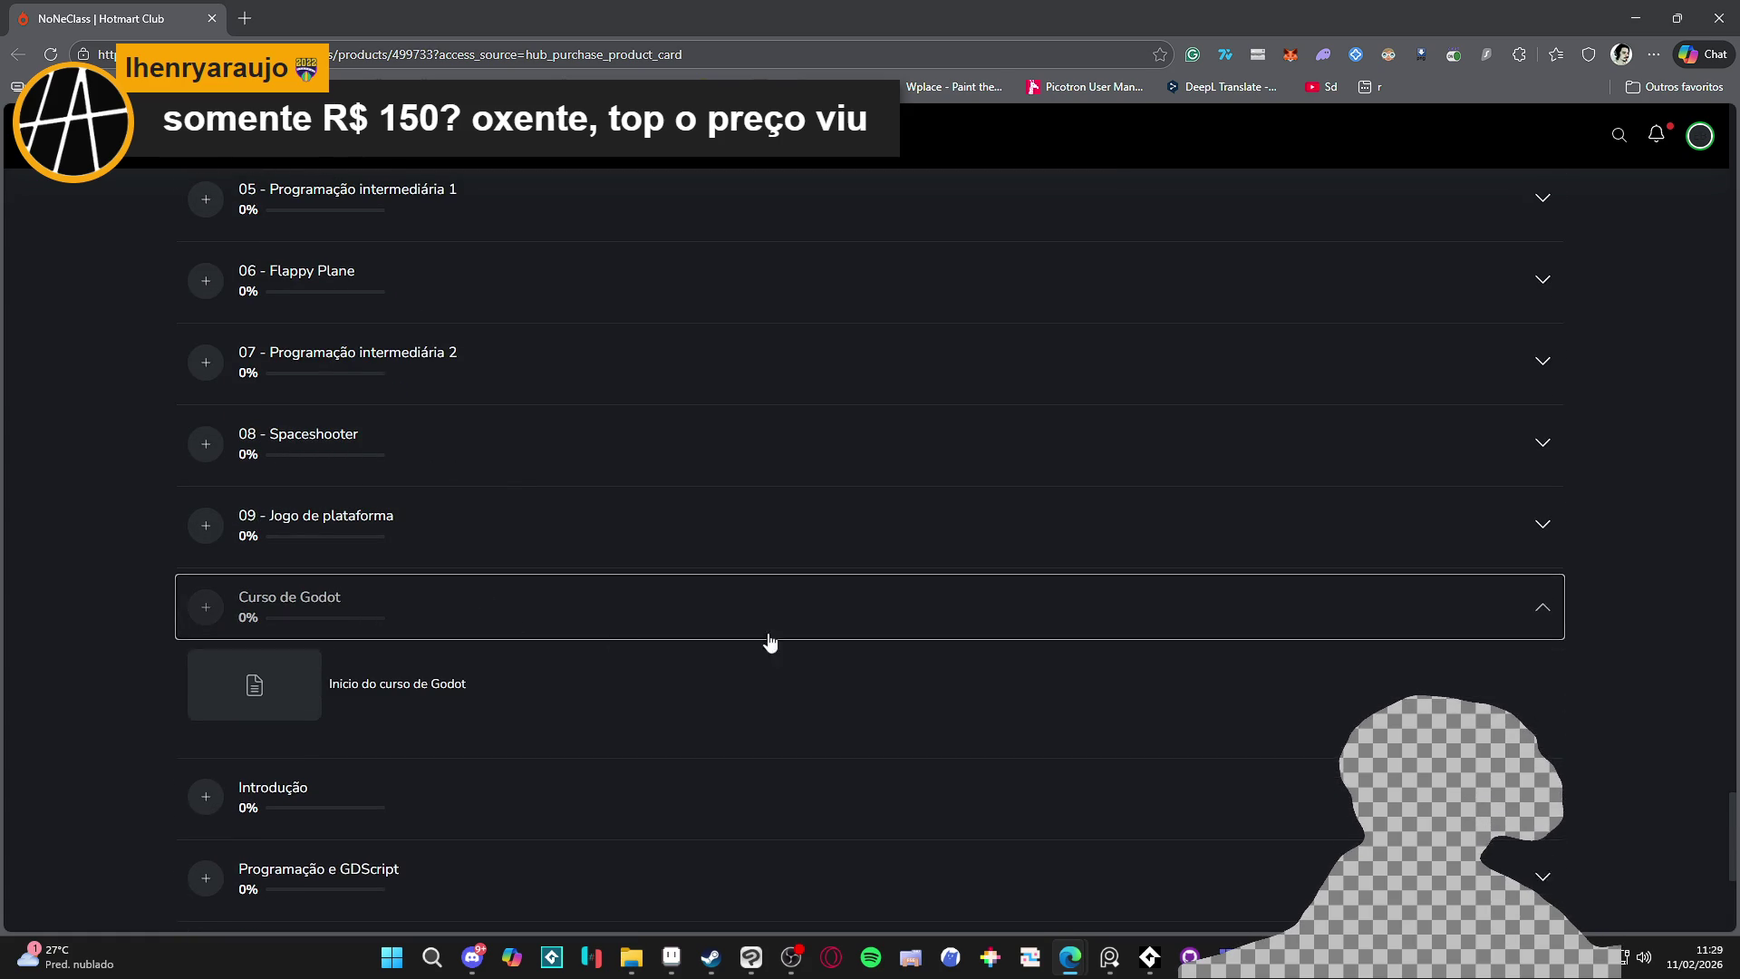
pyautogui.scroll(-2, 482, 610)
pyautogui.scroll(-1, 441, 613)
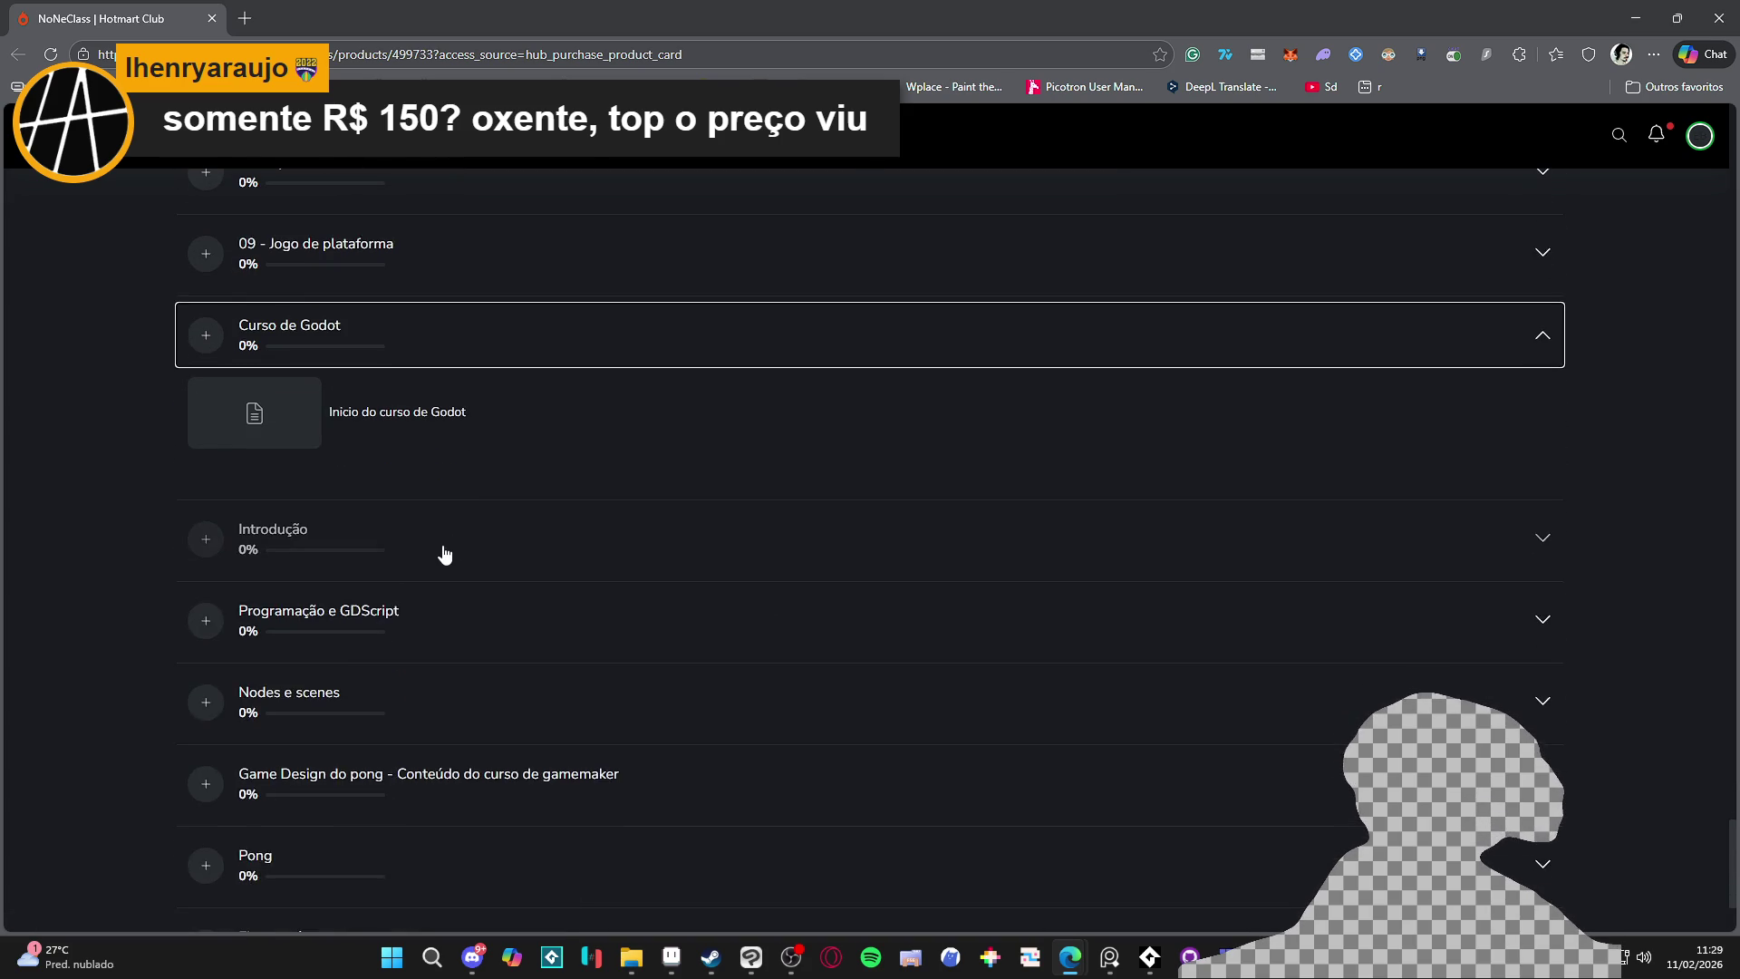
pyautogui.click(467, 544)
# Expand the Programação e GDScript, Nodes e scenes, Game Design do pong and Pong lesson lists
pyautogui.scroll(-9, 494, 558)
pyautogui.scroll(-10, 518, 537)
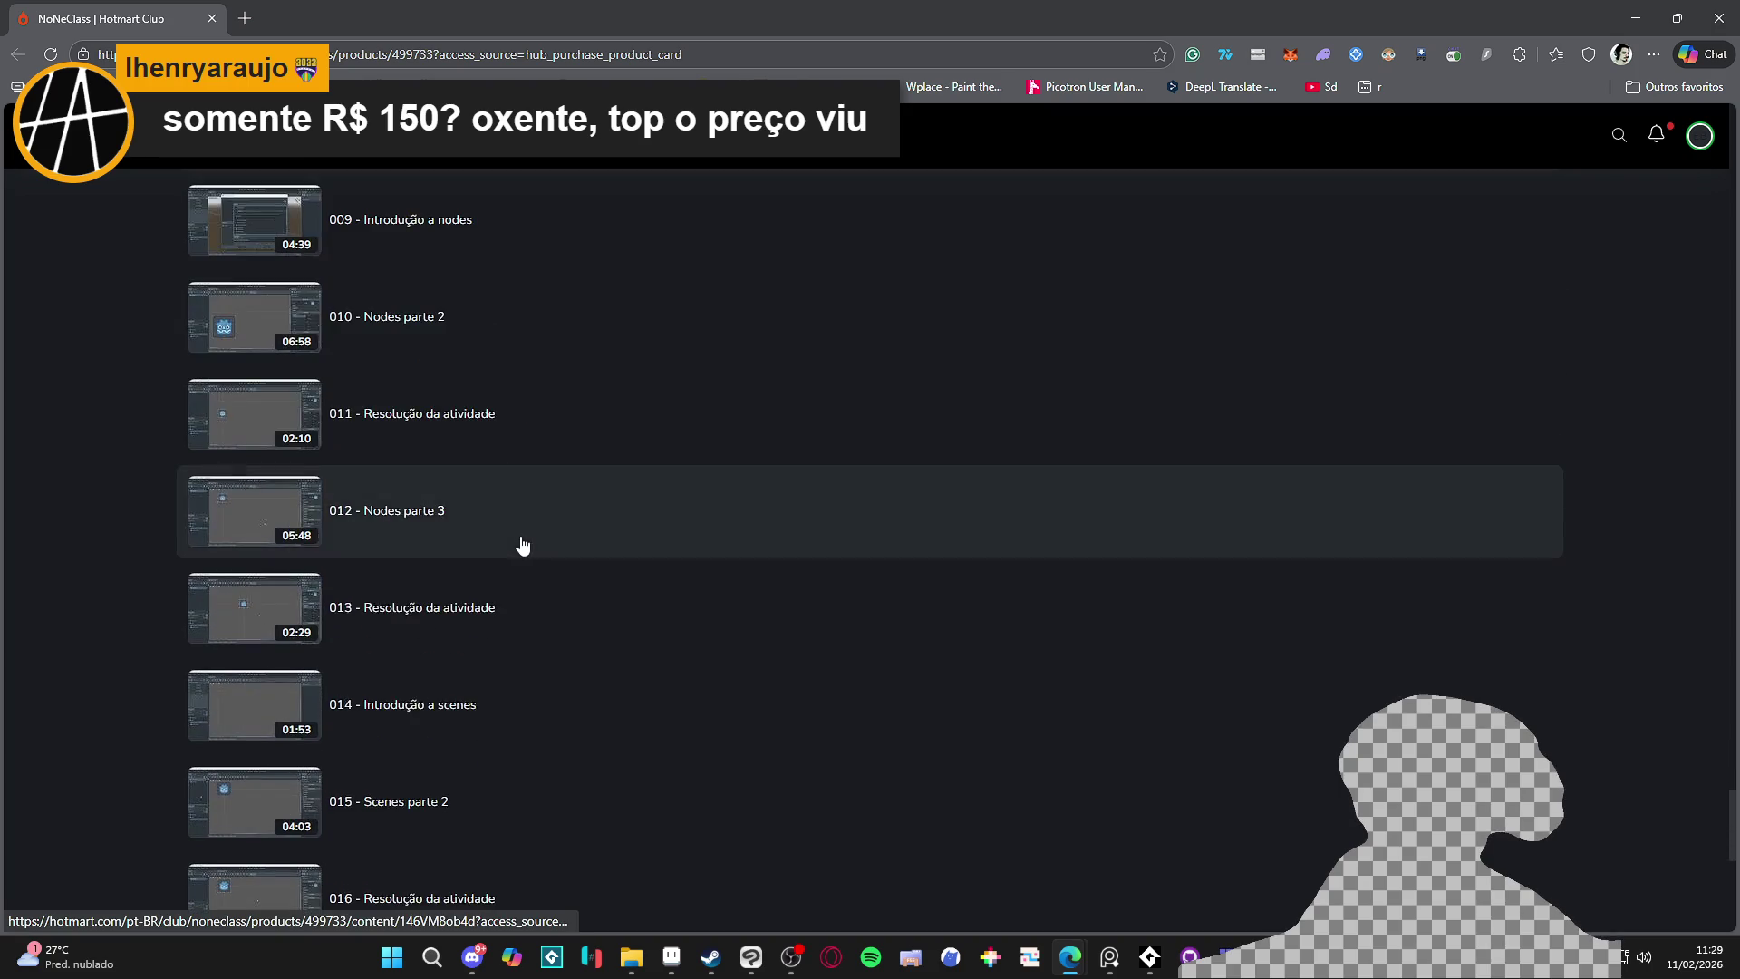
pyautogui.scroll(-3, 534, 495)
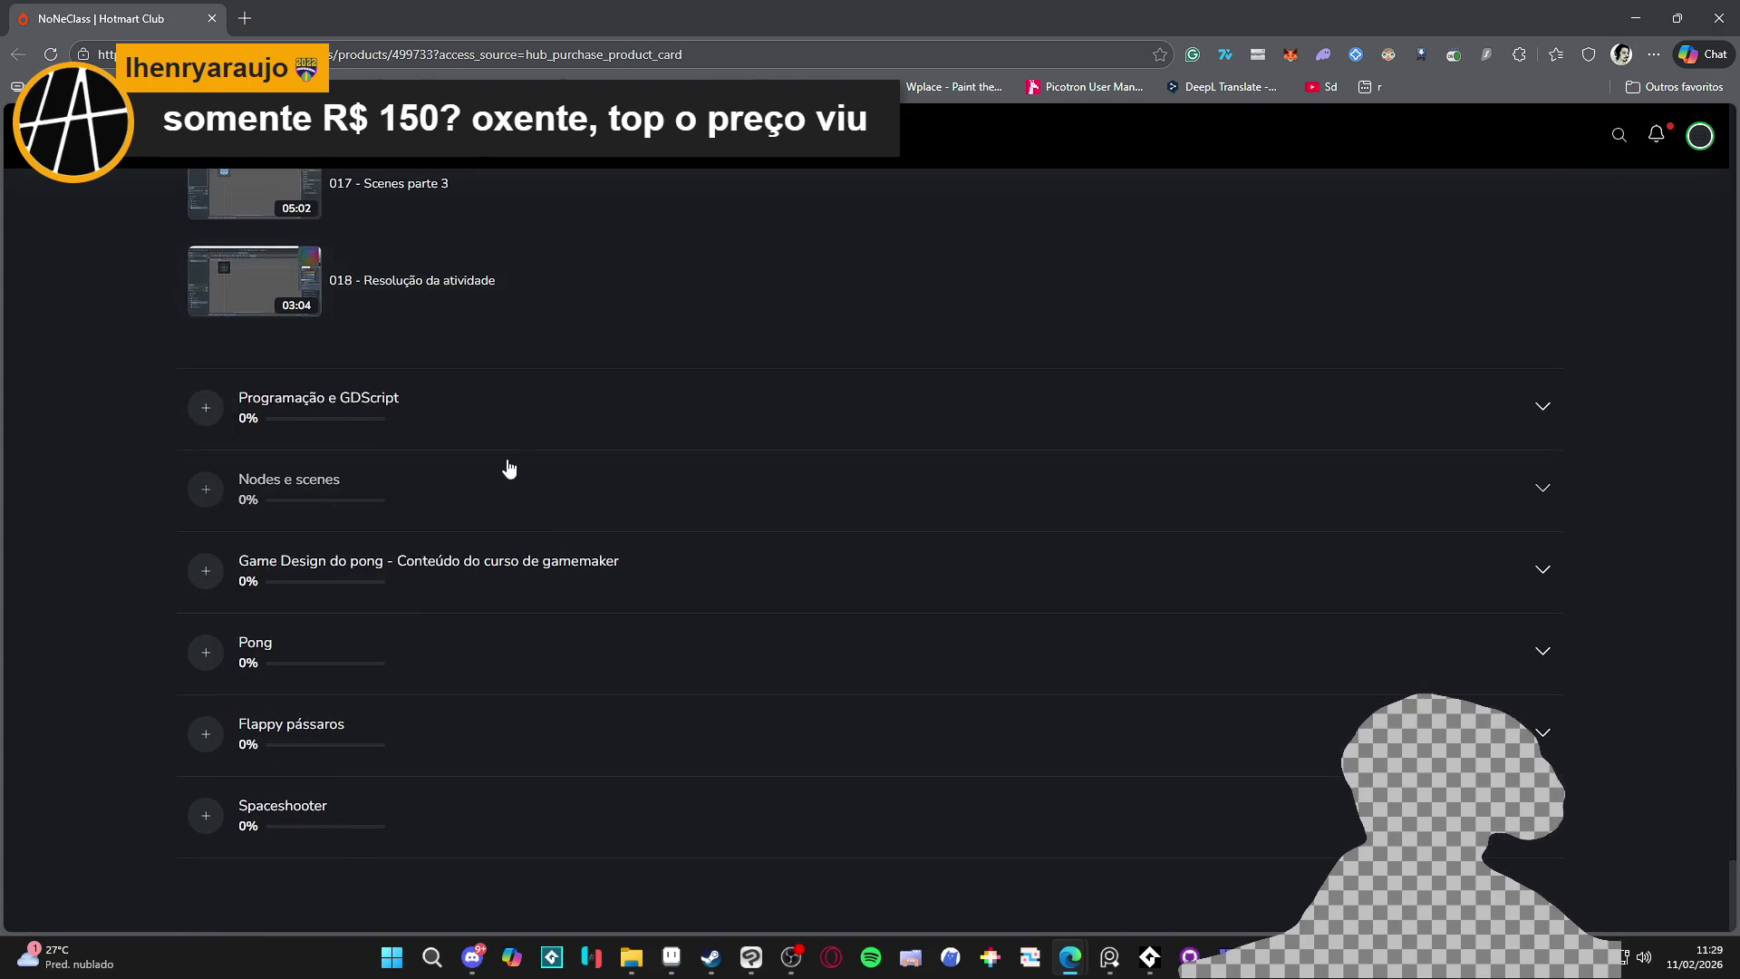
pyautogui.click(495, 402)
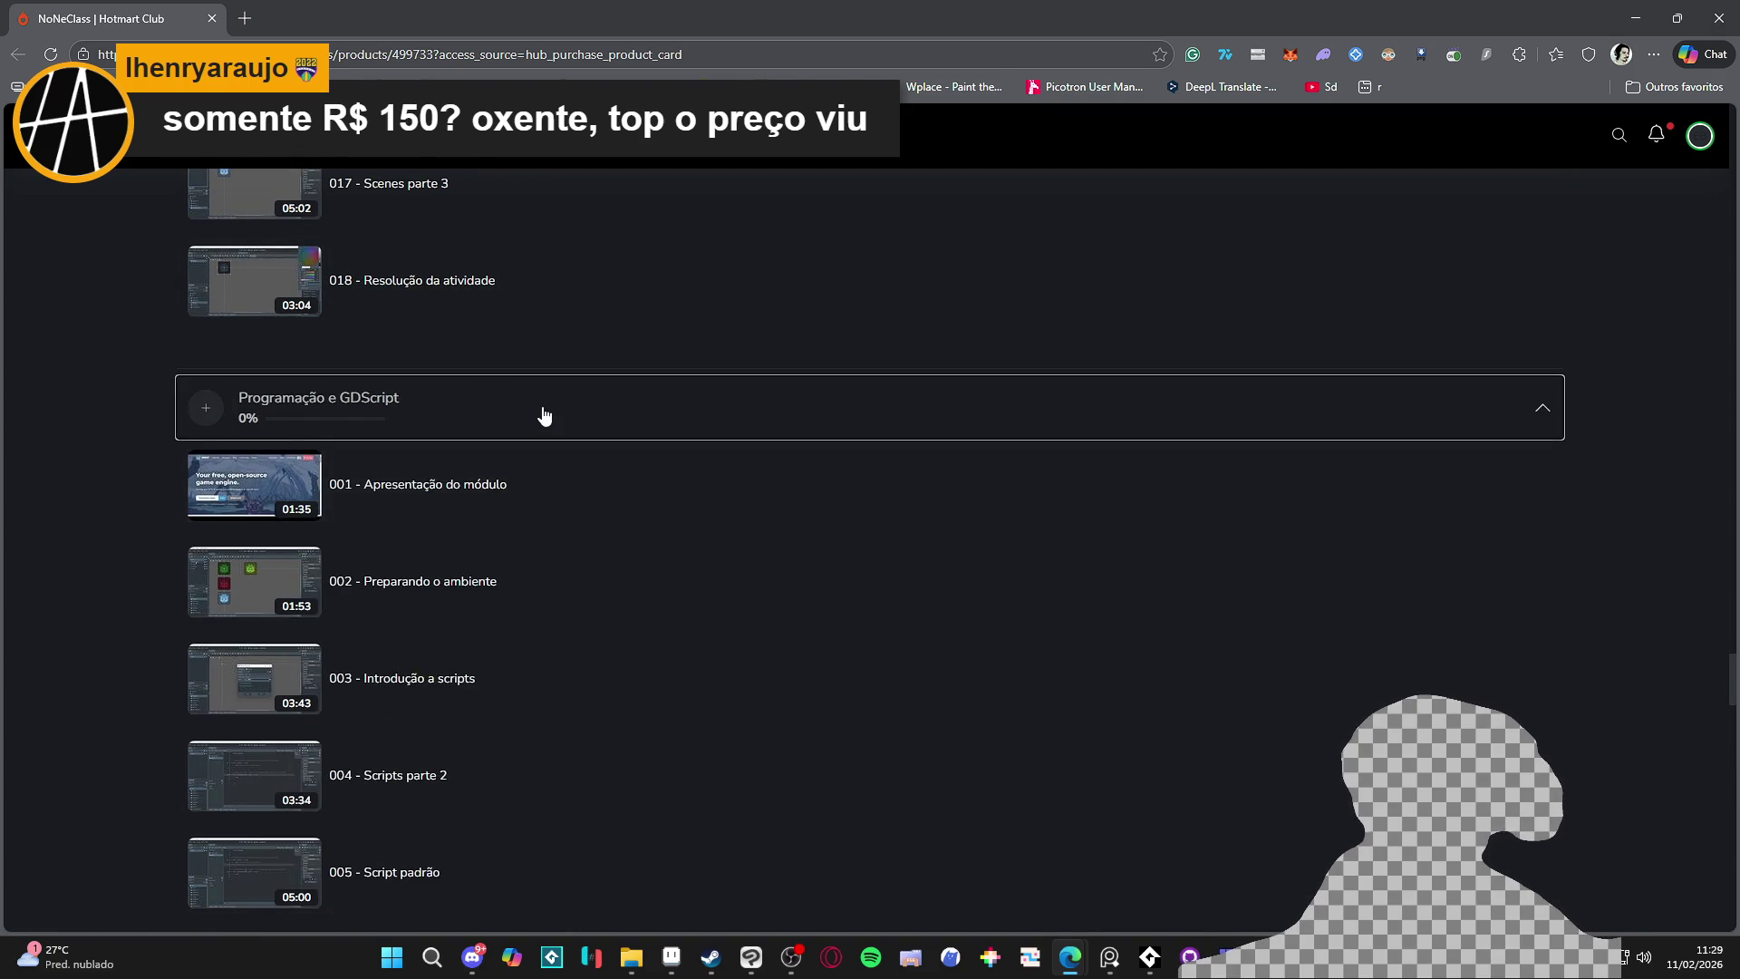
pyautogui.scroll(-5, 542, 412)
pyautogui.scroll(-20, 545, 410)
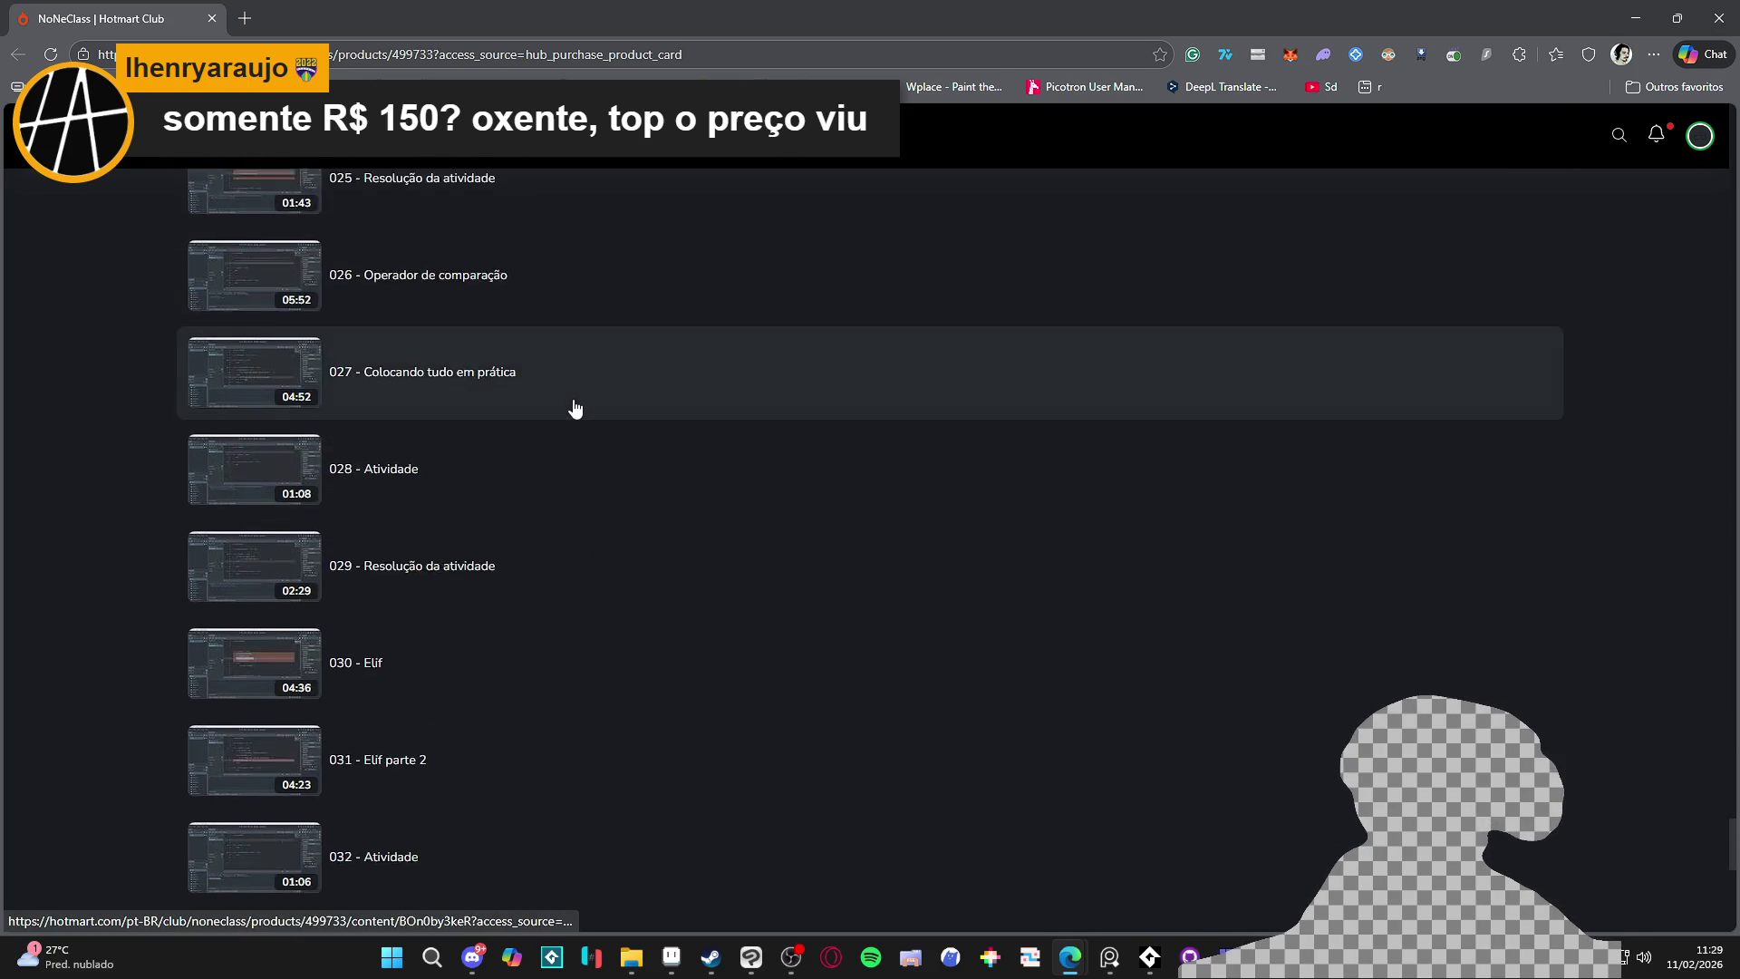
pyautogui.click(574, 494)
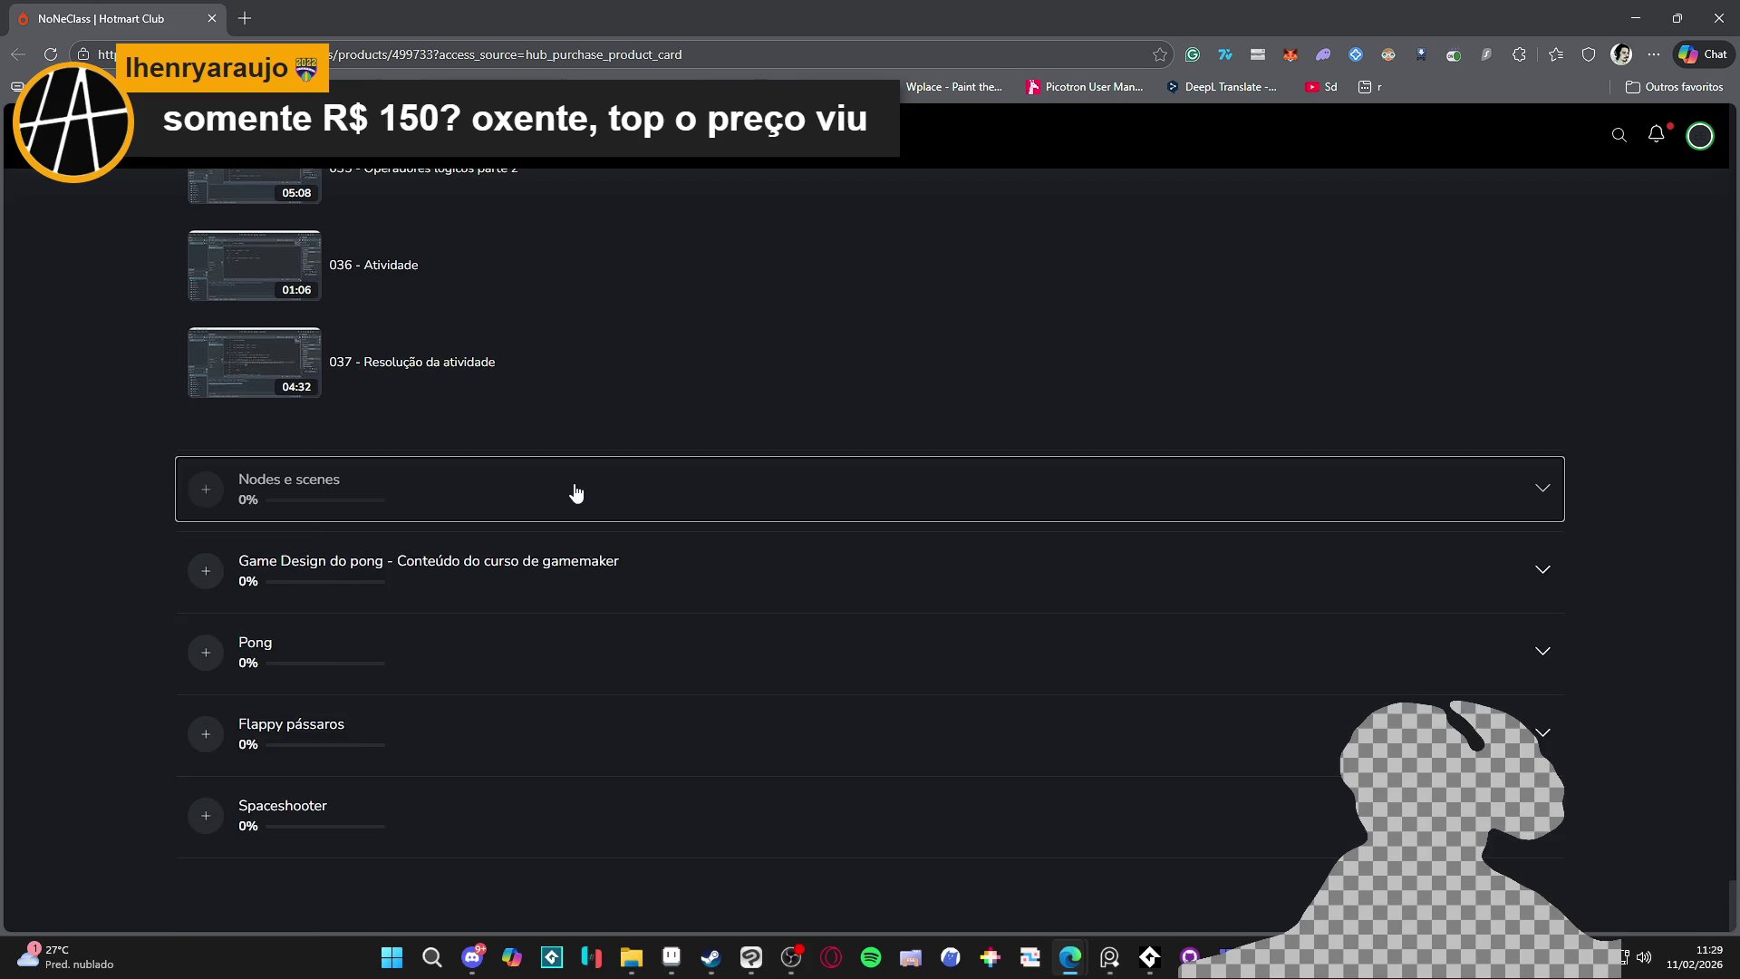
pyautogui.scroll(-20, 588, 472)
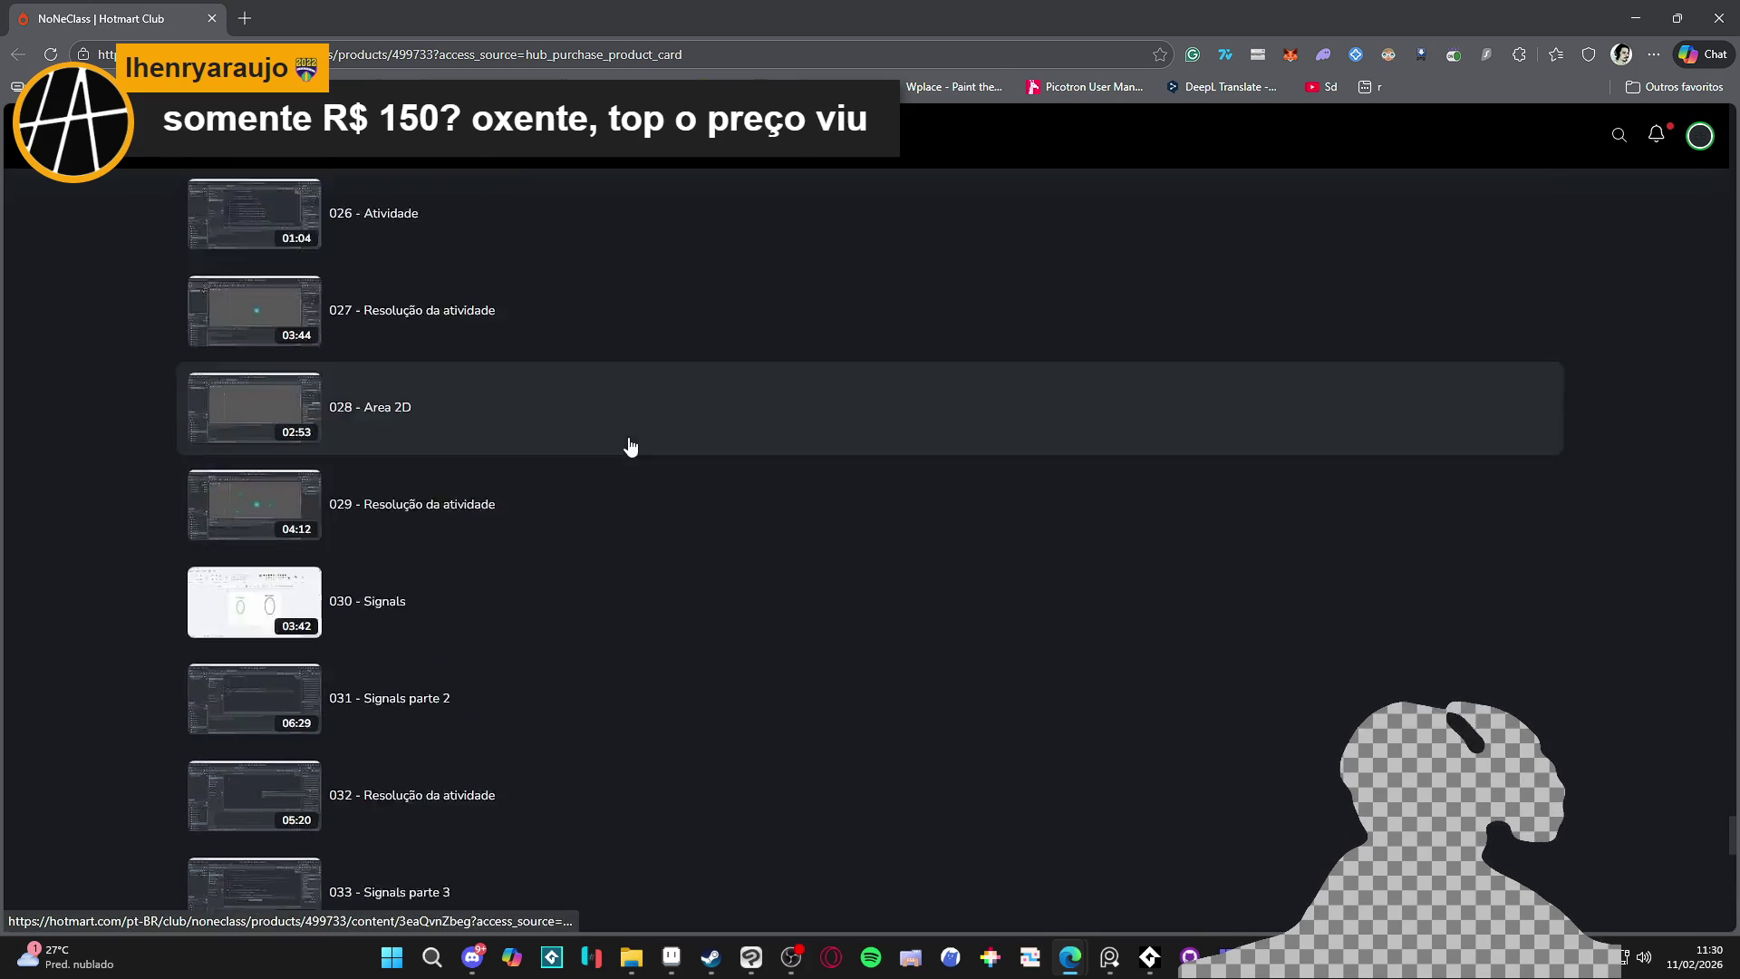
pyautogui.scroll(-10, 632, 426)
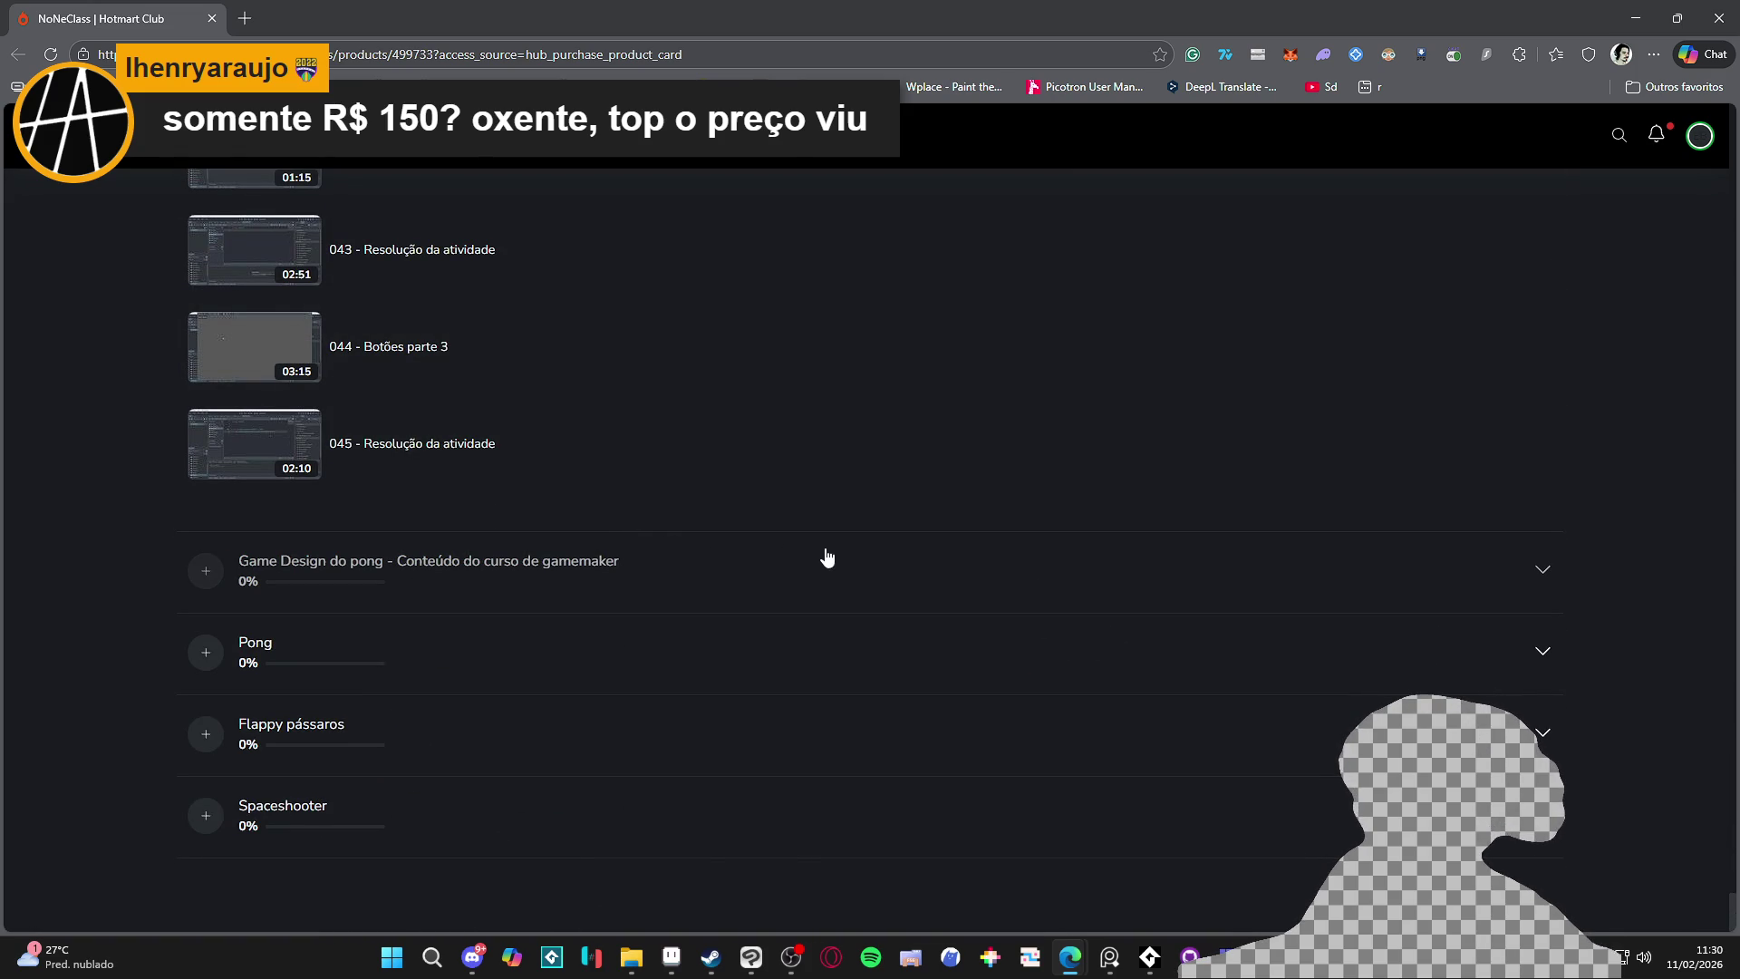
pyautogui.click(831, 591)
pyautogui.scroll(-9, 825, 594)
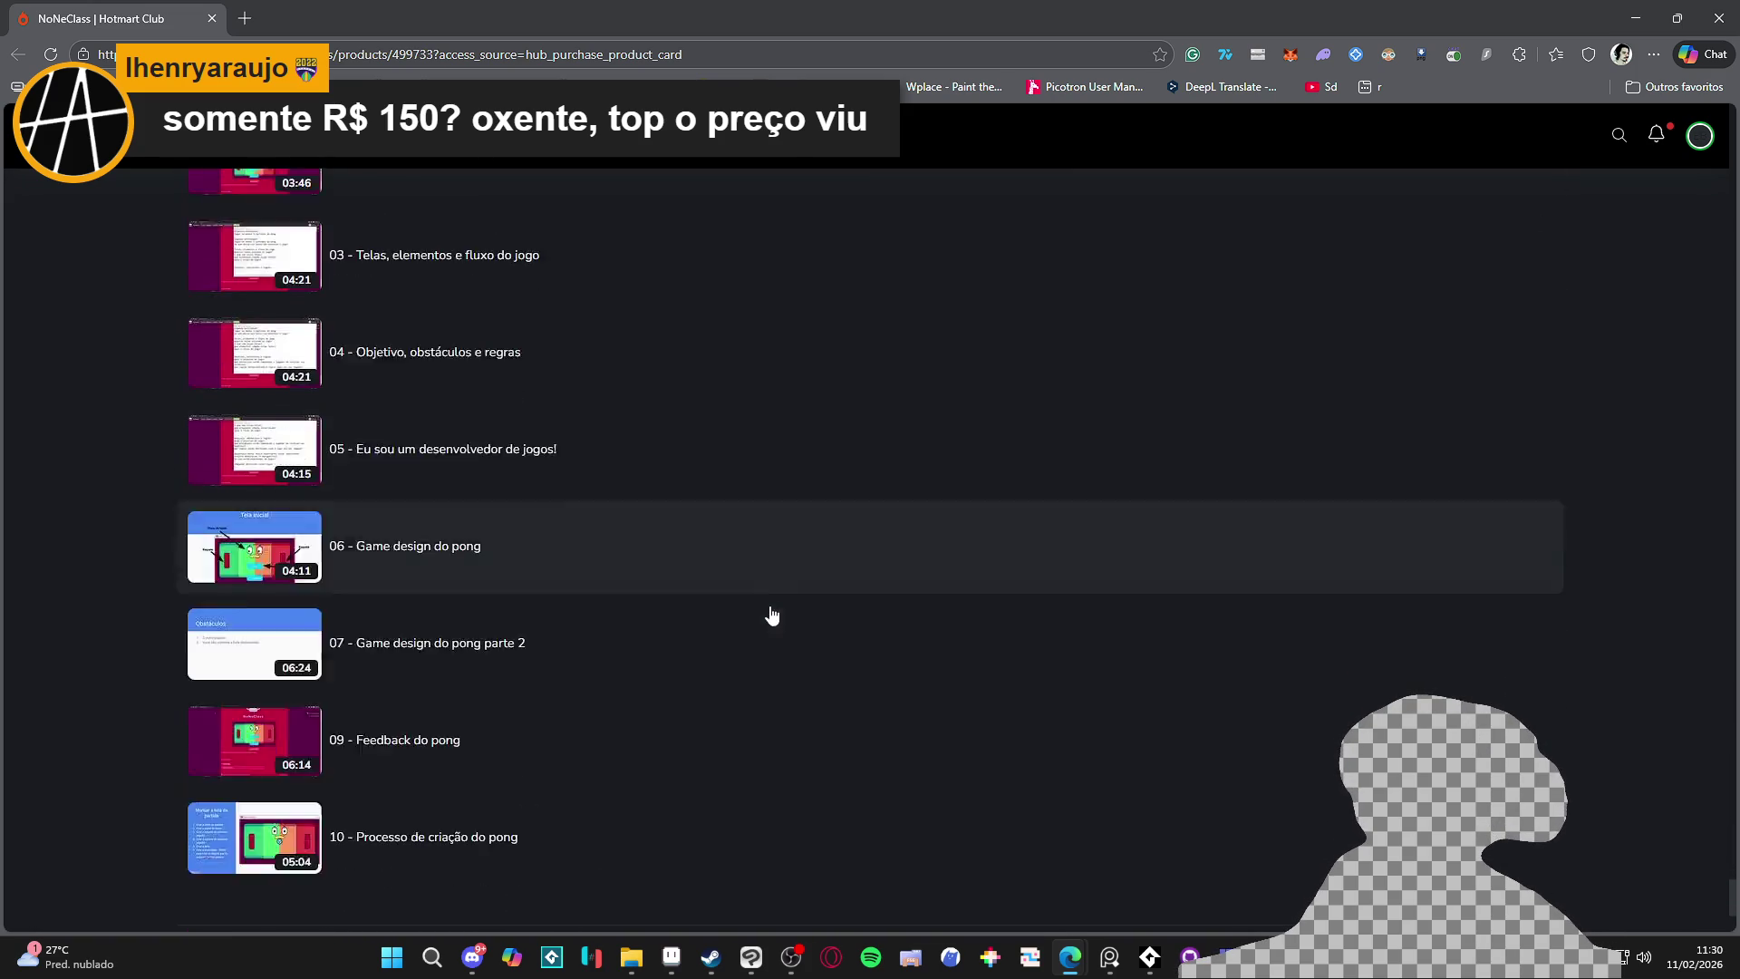
pyautogui.click(668, 654)
pyautogui.scroll(-10, 673, 639)
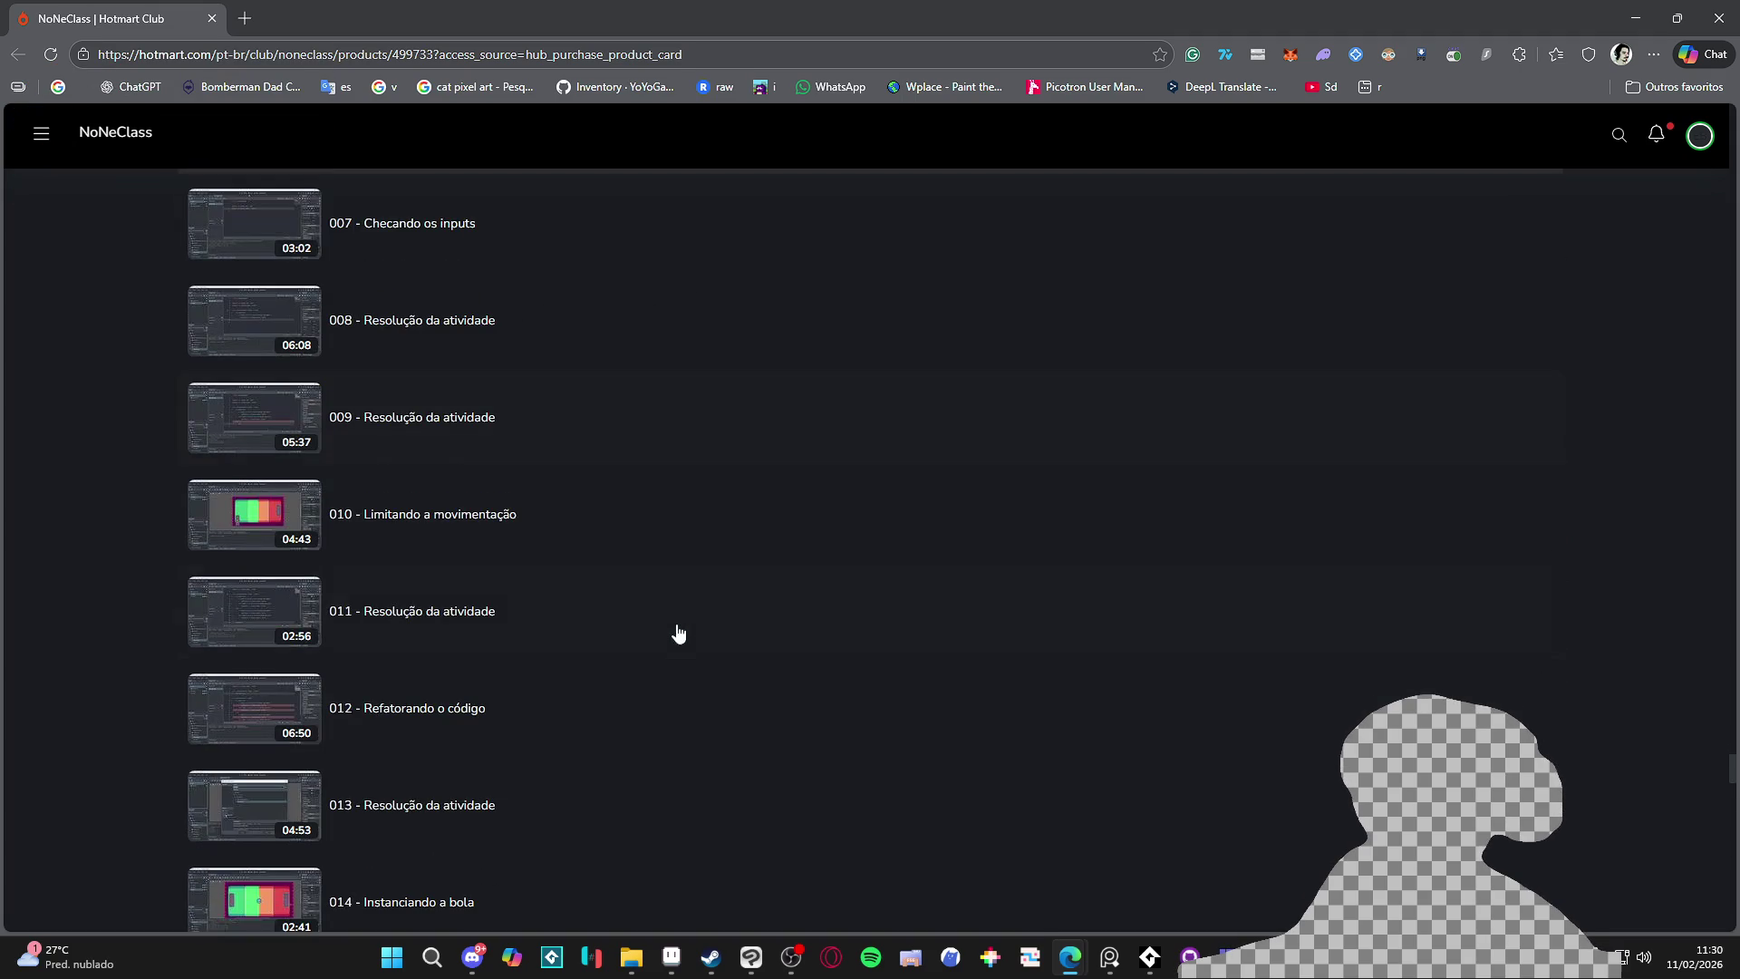
pyautogui.scroll(-20, 717, 621)
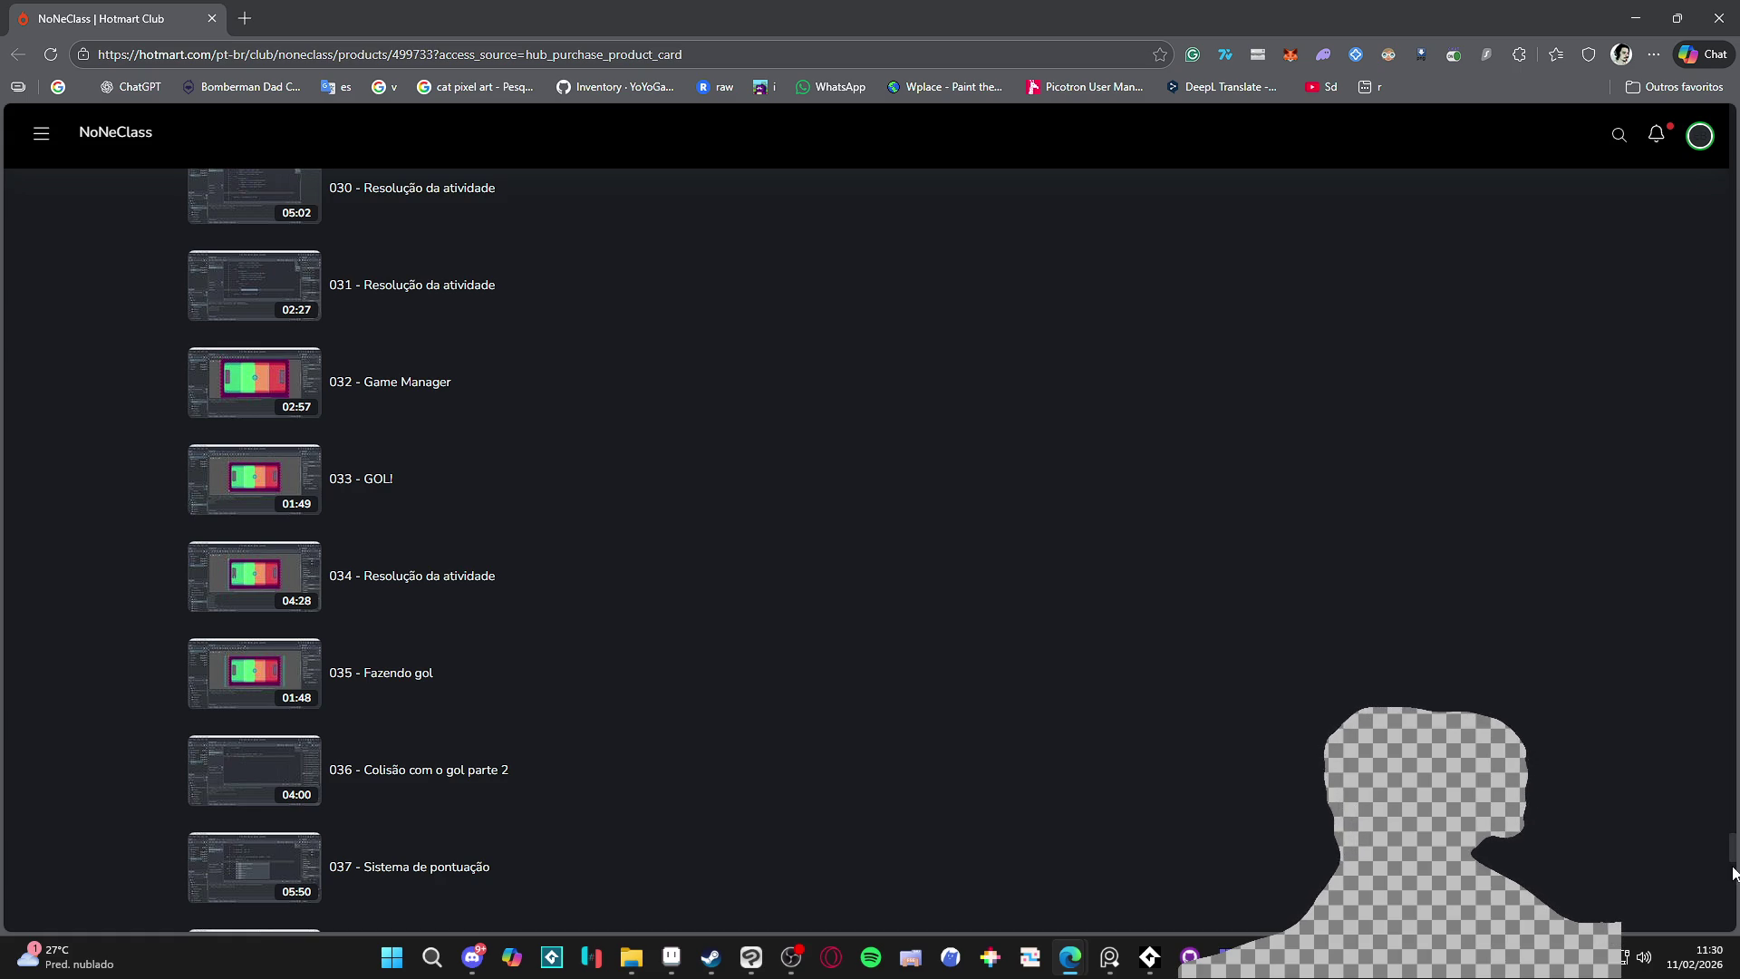
pyautogui.moveTo(1734, 860); pyautogui.dragTo(1732, 83)
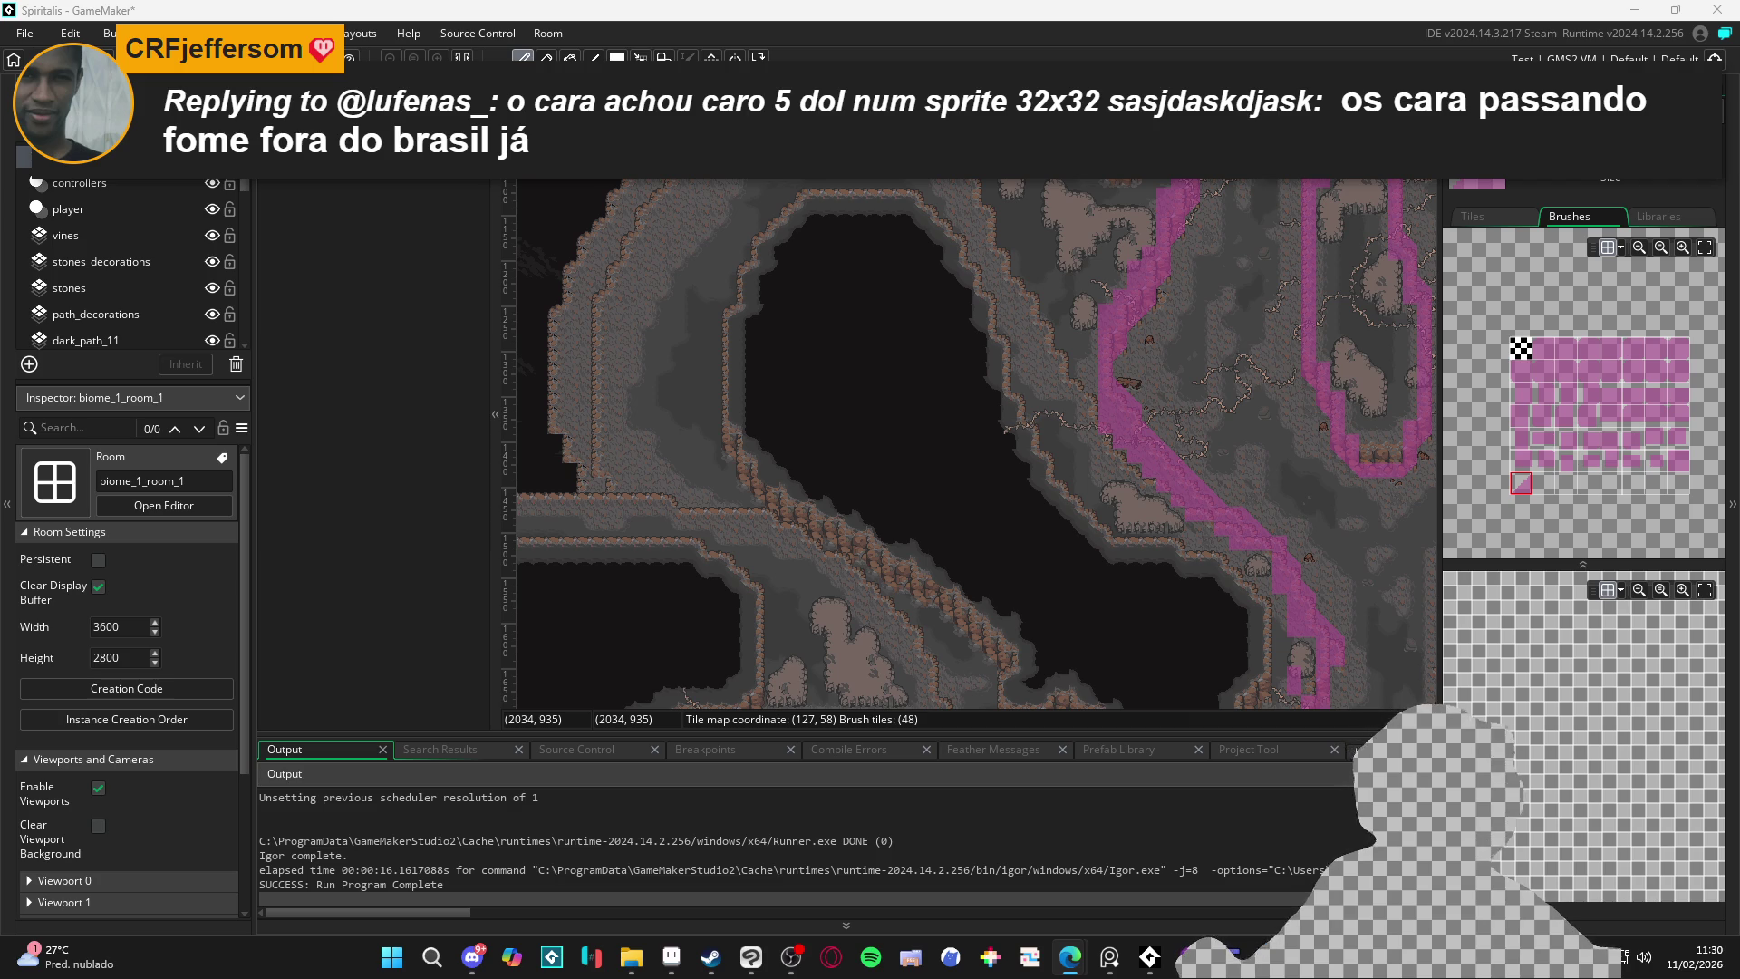
# Scroll around biome_1_room_1 to review the pink collision tiles
pyautogui.scroll(-10, 822, 553)
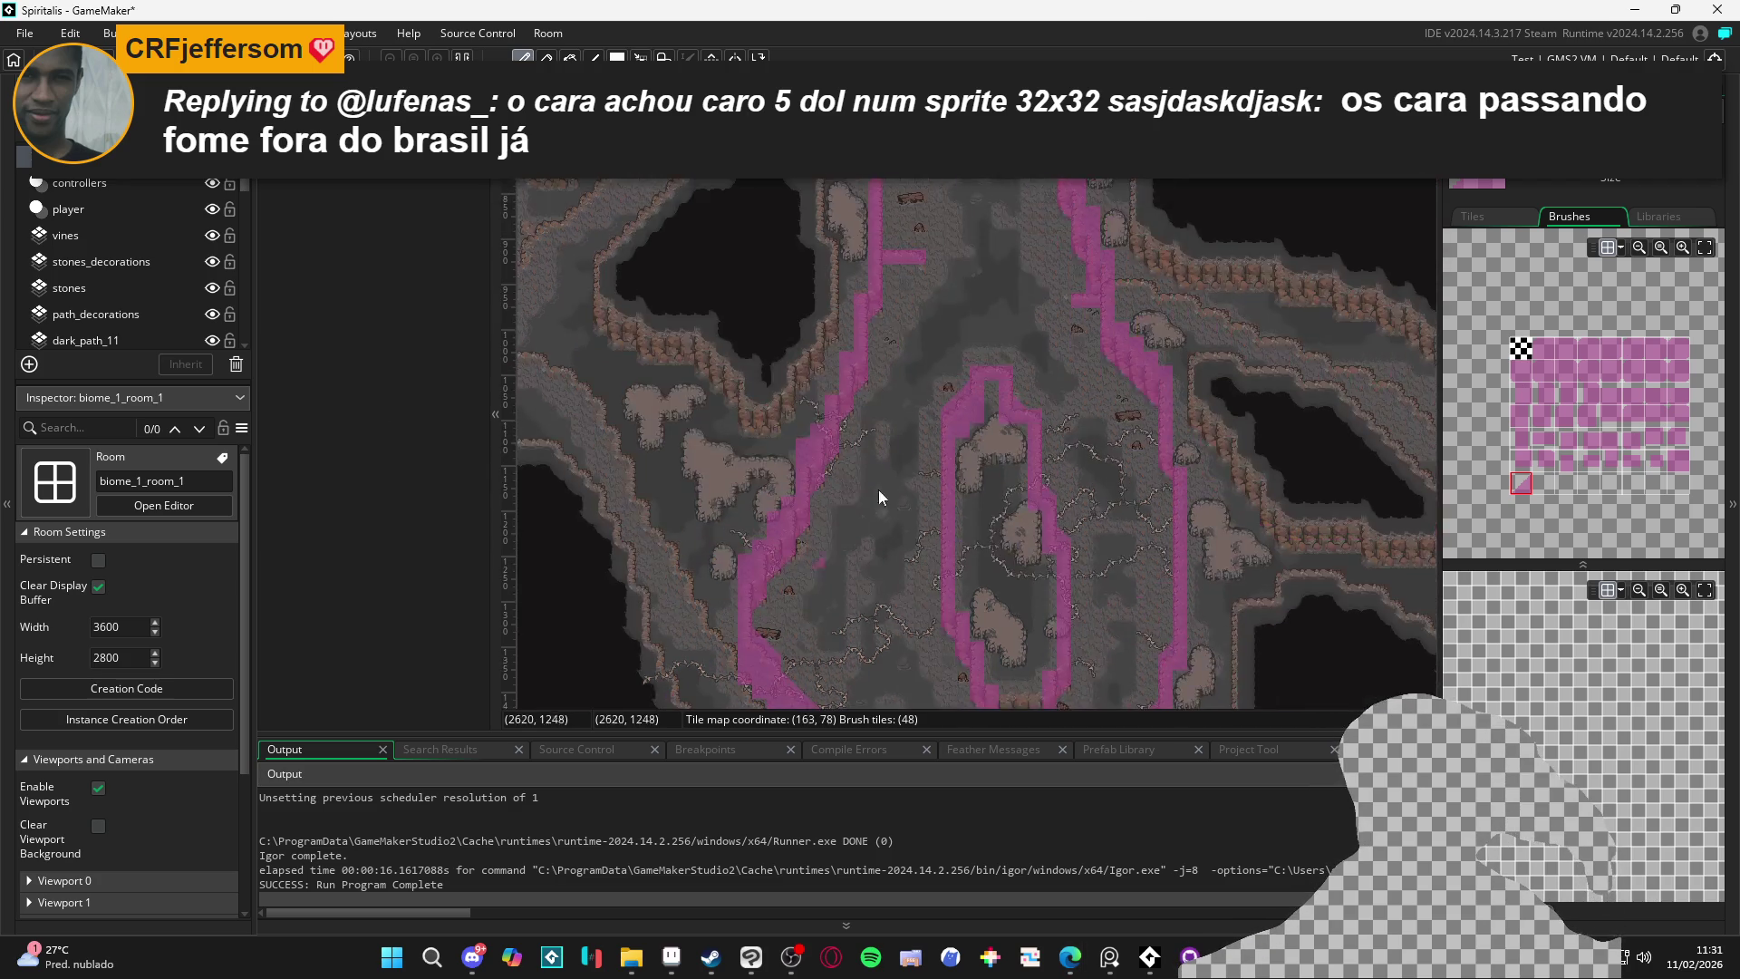
pyautogui.scroll(5, 861, 381)
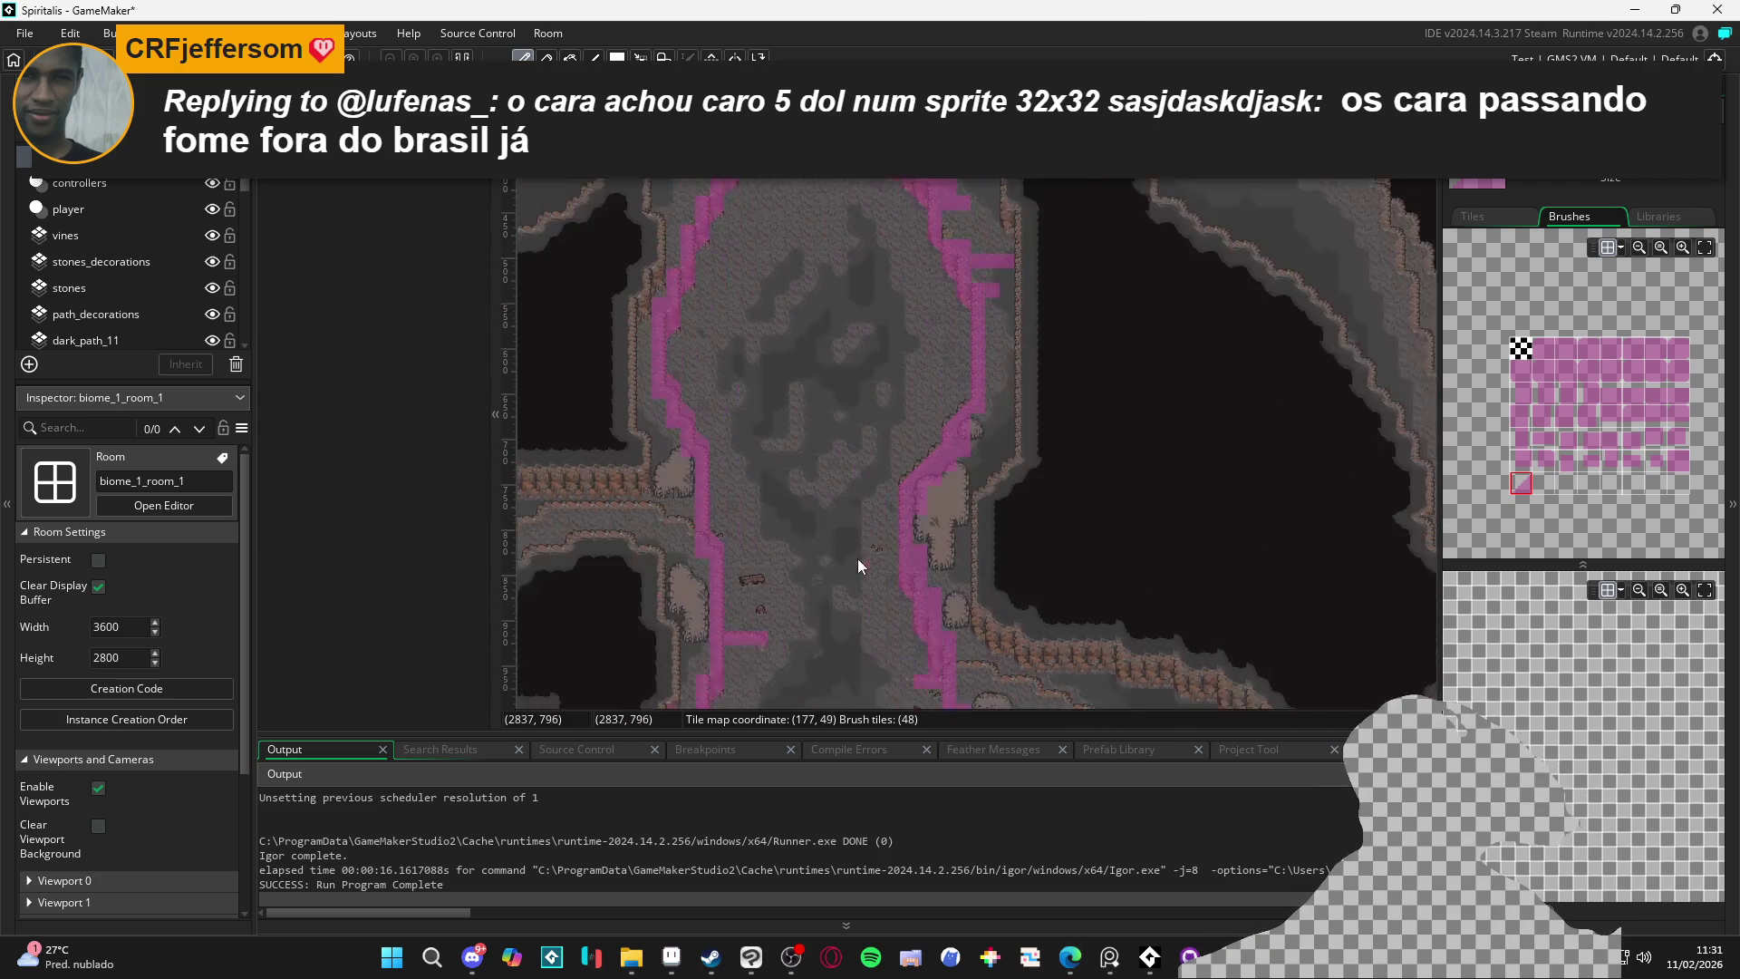
pyautogui.scroll(-3, 904, 430)
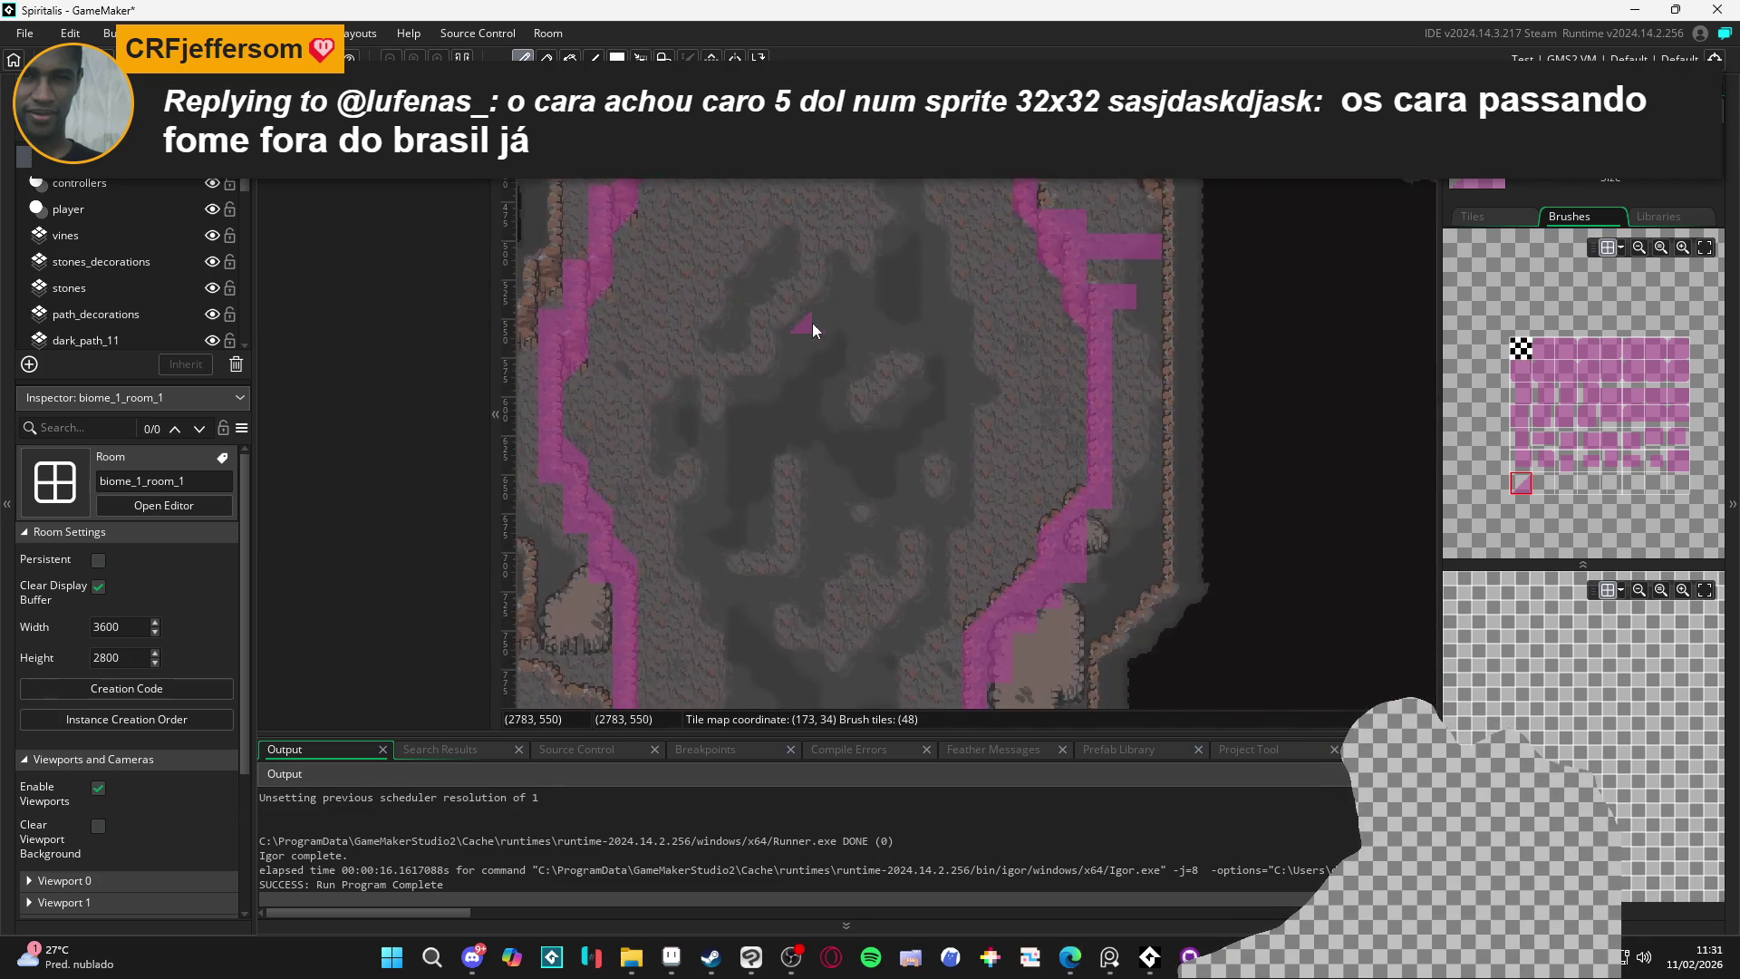
pyautogui.scroll(-5, 801, 461)
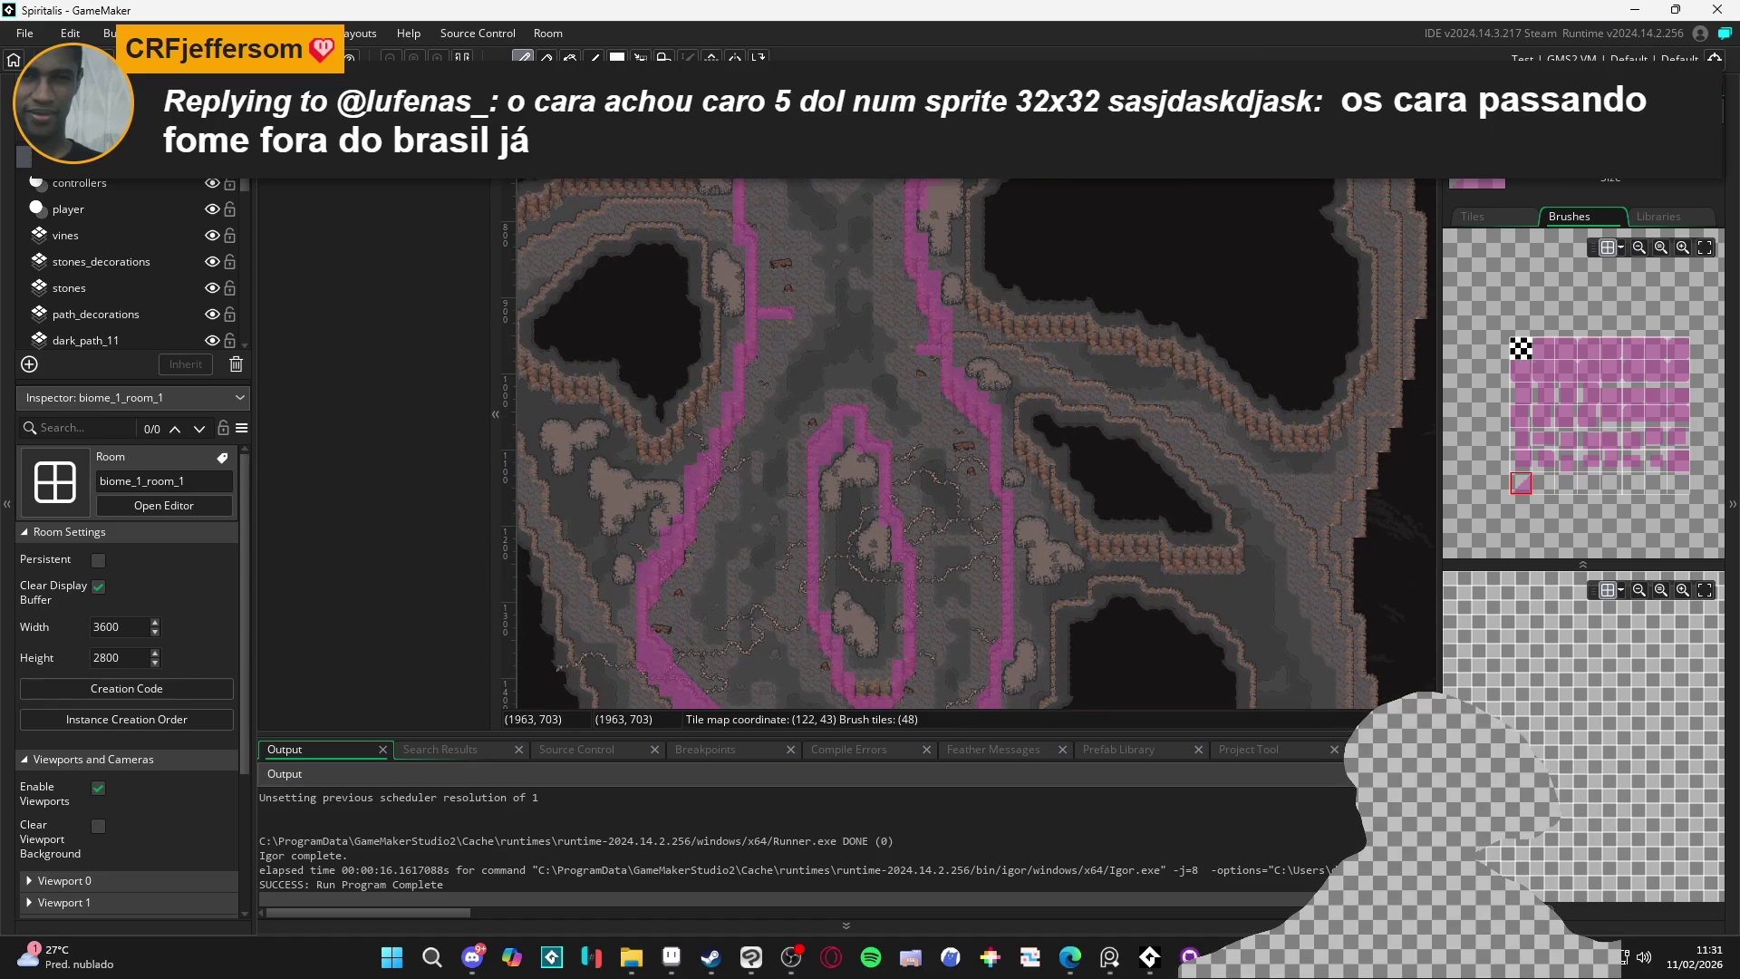
pyautogui.scroll(-10, 856, 450)
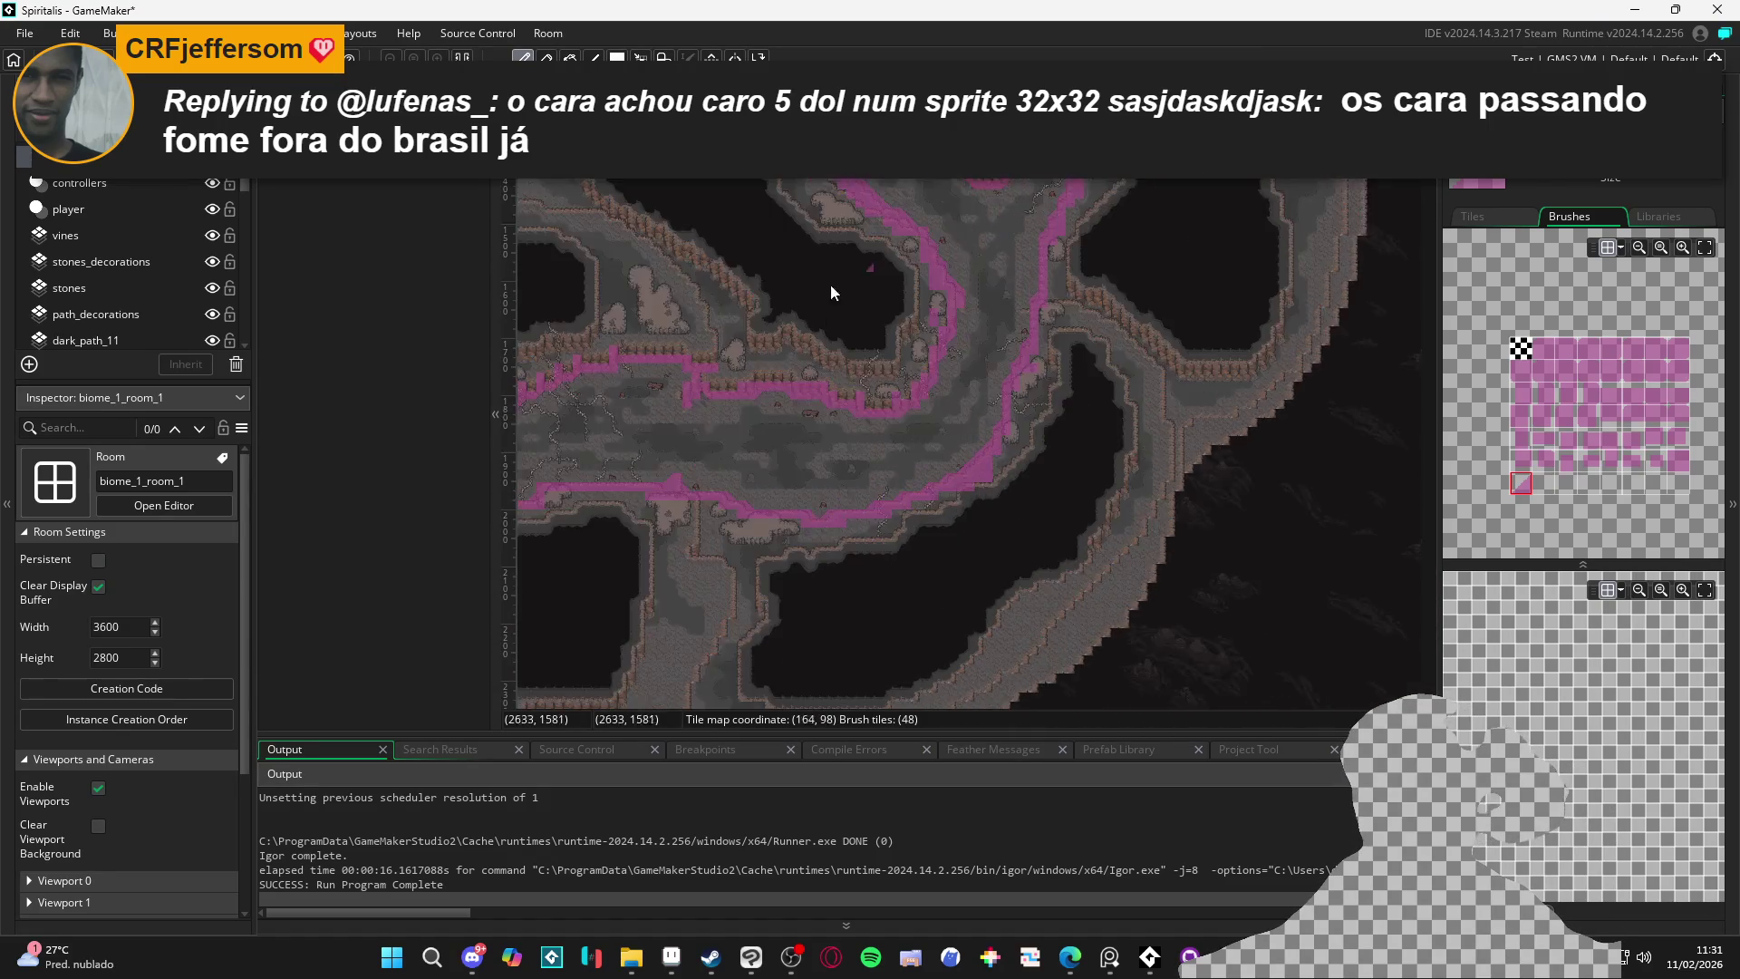
pyautogui.scroll(10, 883, 462)
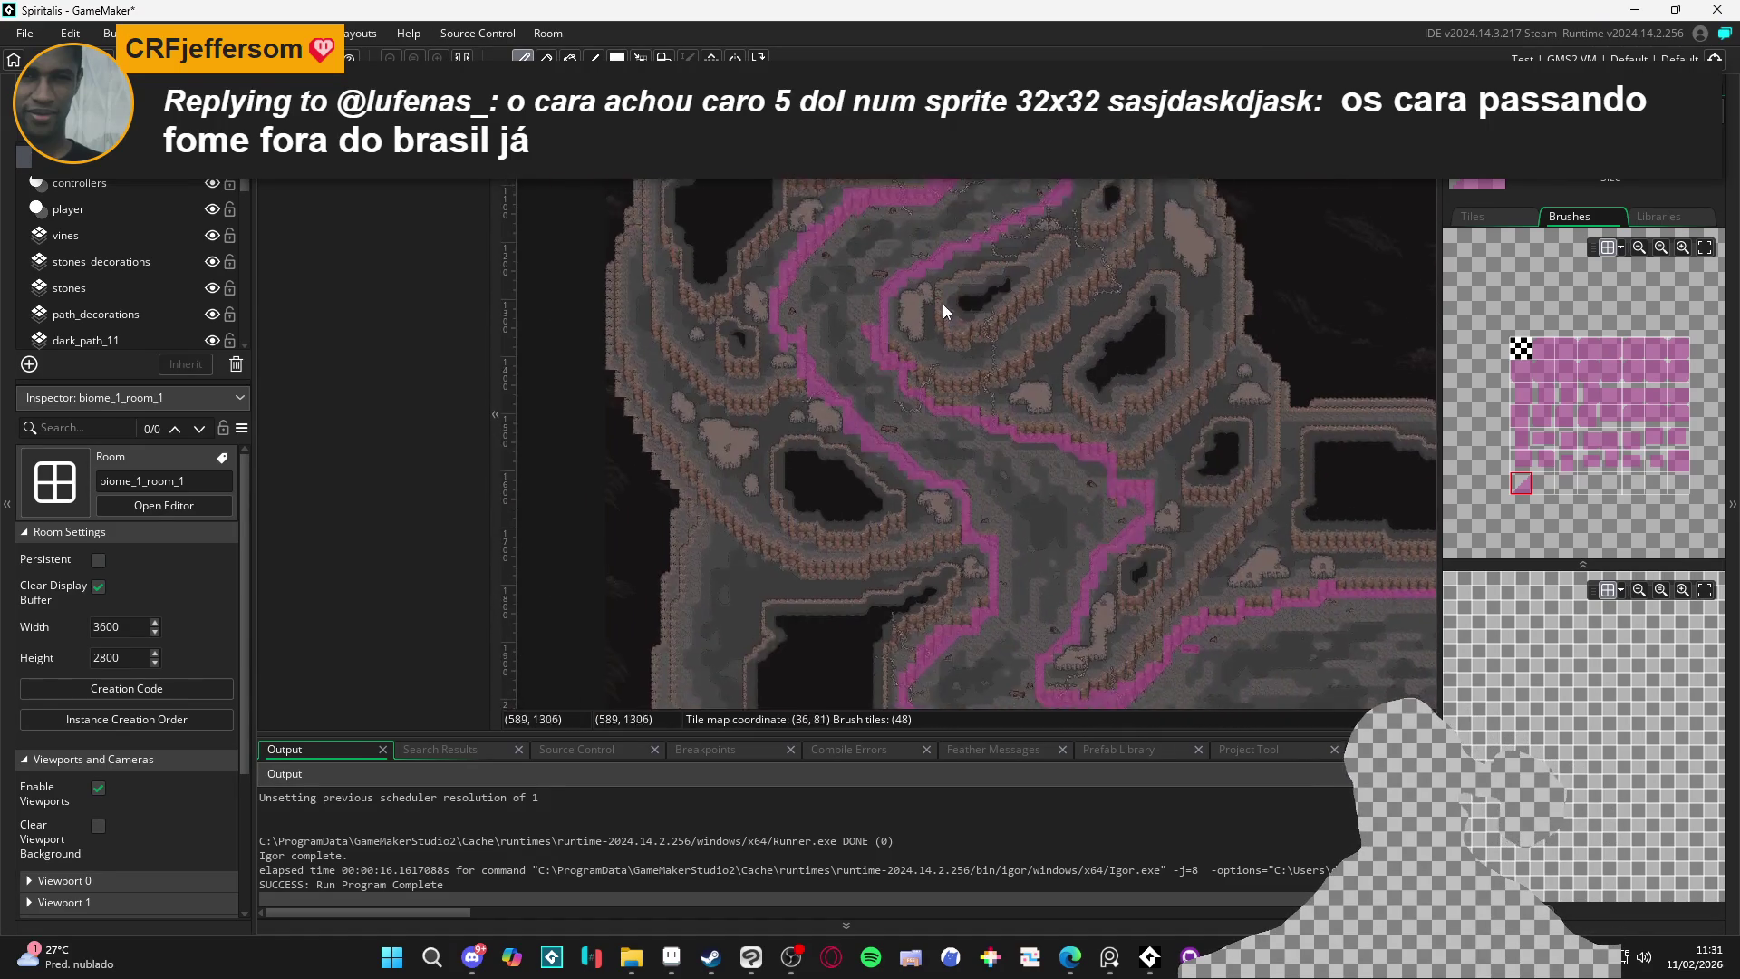
# Hide the pink collision tile layer and build and run the game with F5
pyautogui.scroll(-6, 969, 525)
pyautogui.hscroll(15, 946, 433)
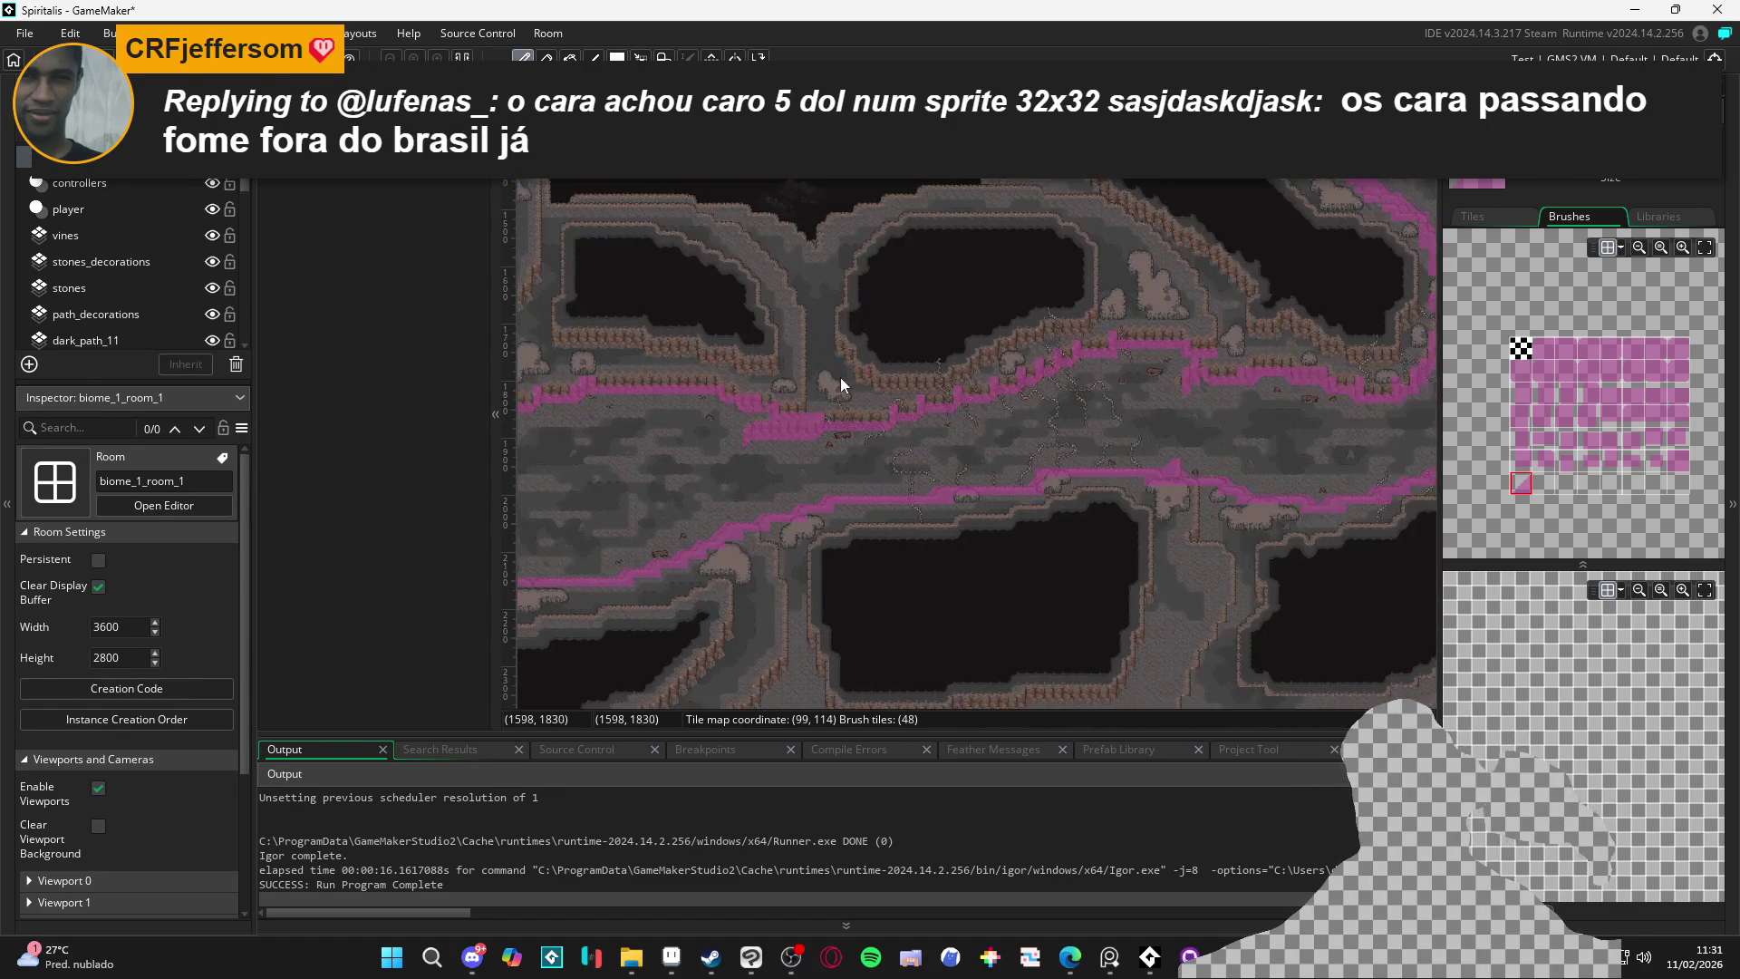
pyautogui.scroll(3, 918, 425)
pyautogui.click(212, 156)
pyautogui.press('F5')
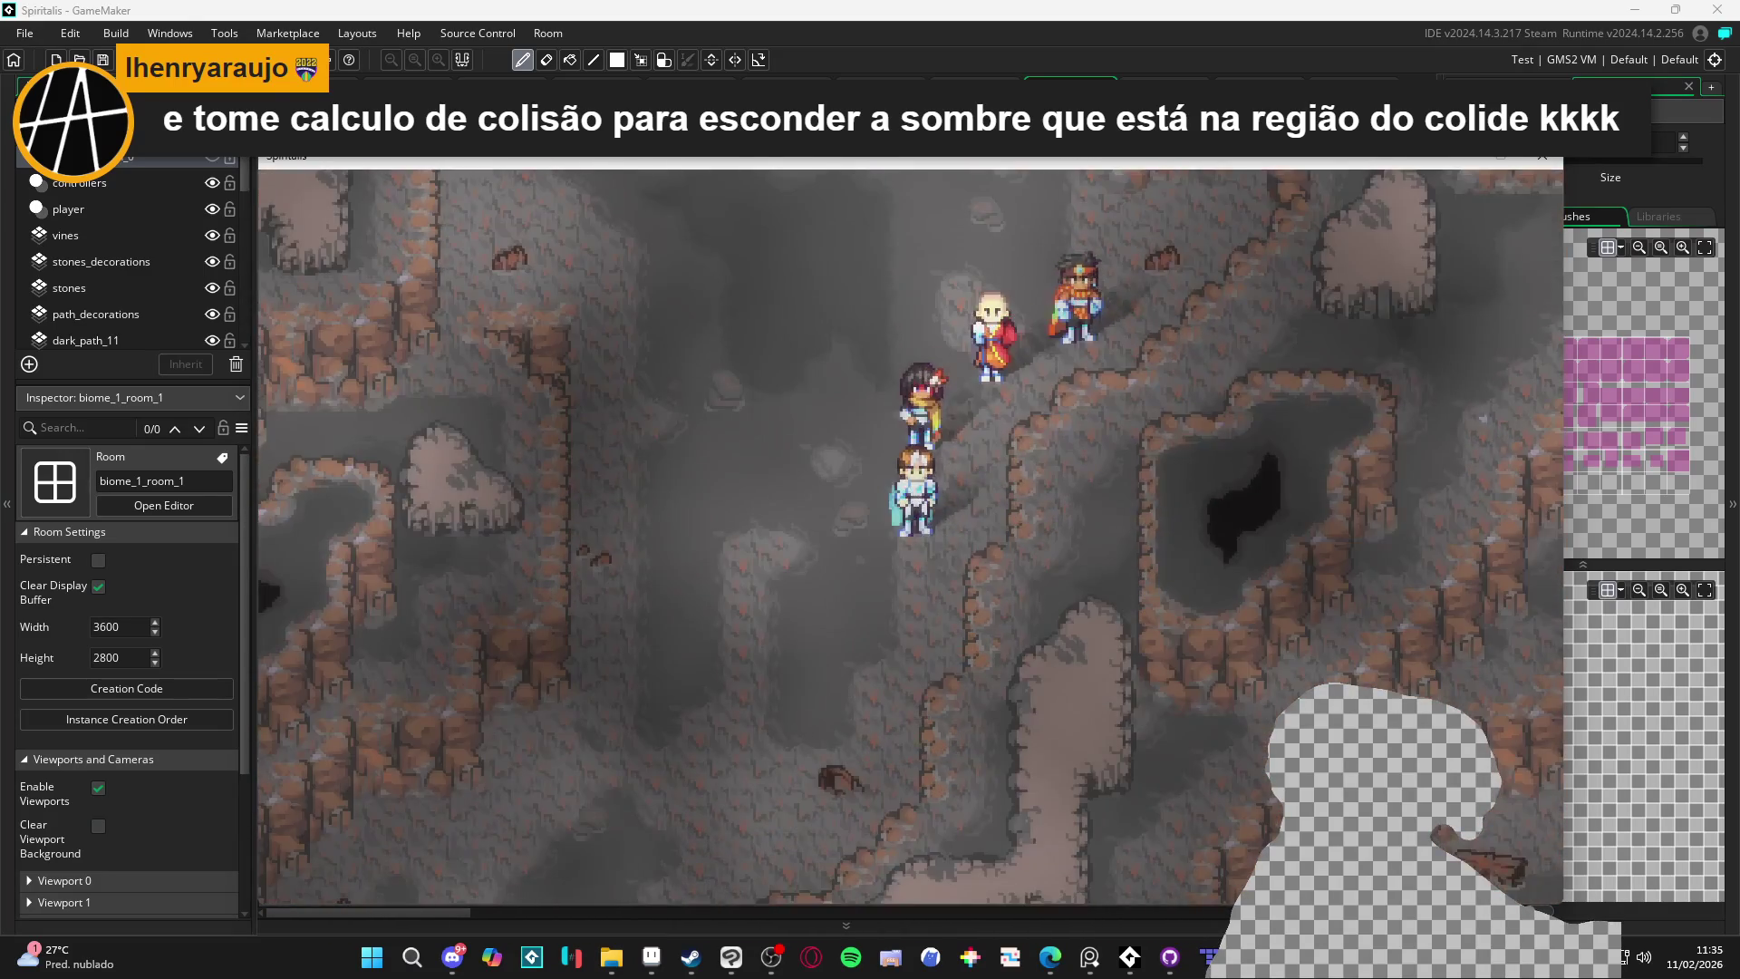
# Walk the party down, up, right and down again through the cave passages
pyautogui.press('Down')
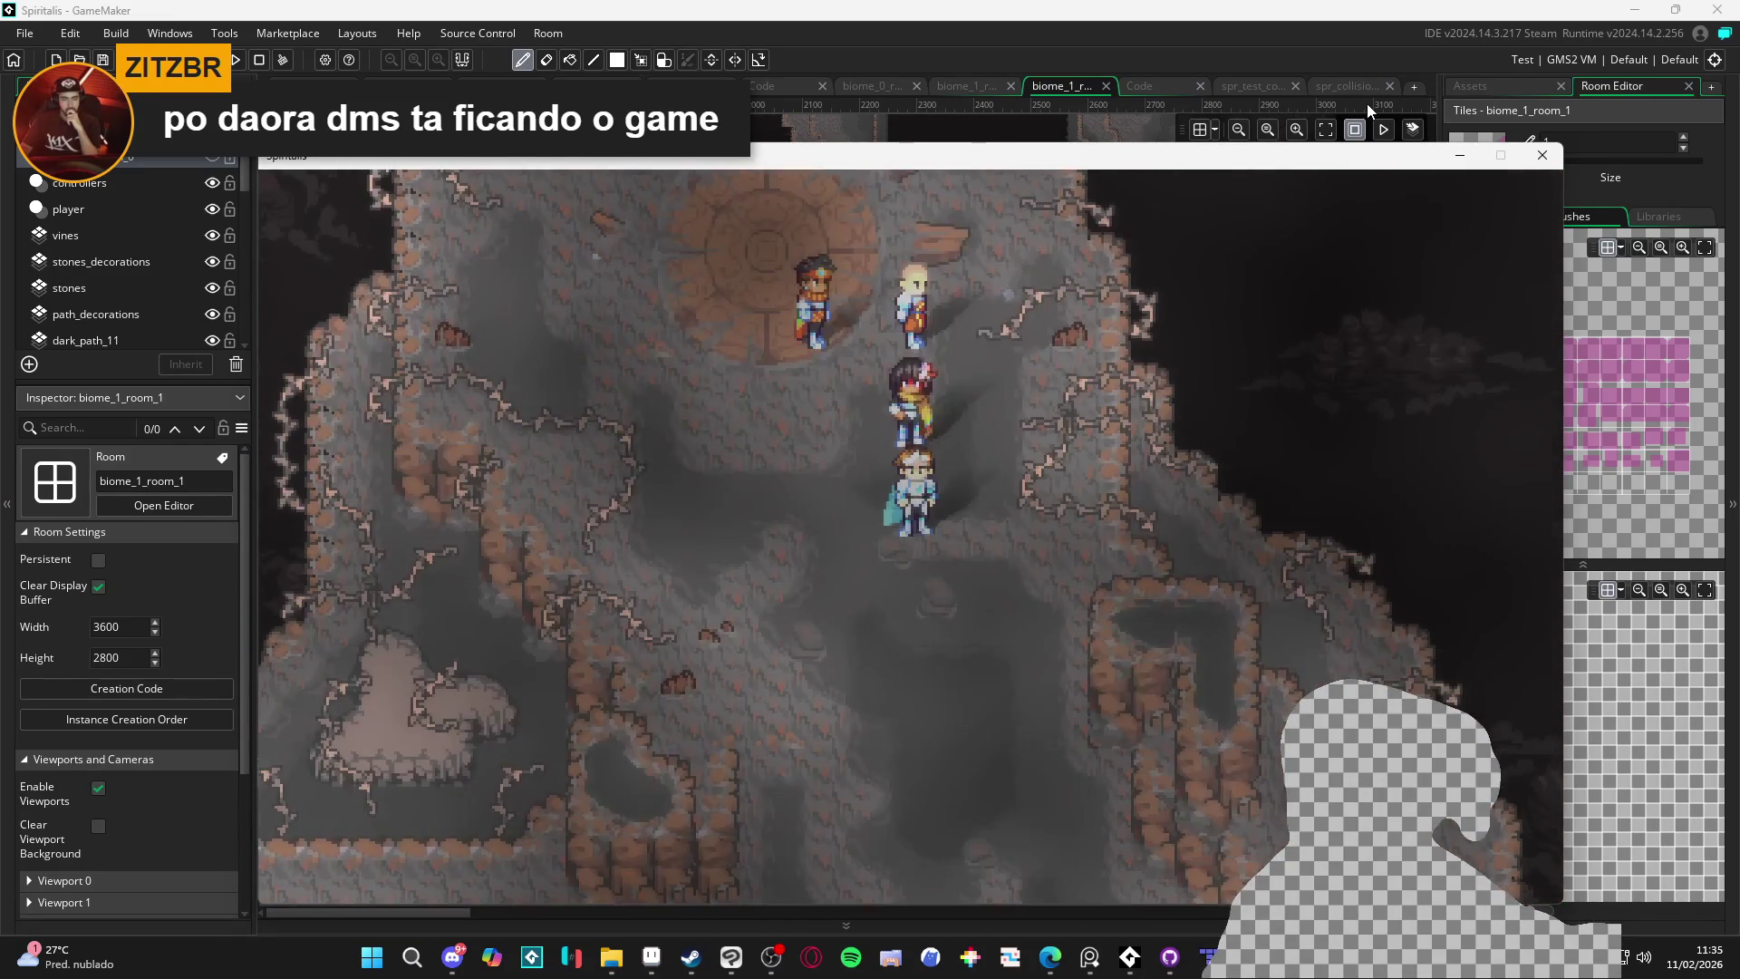
pyautogui.press('Down')
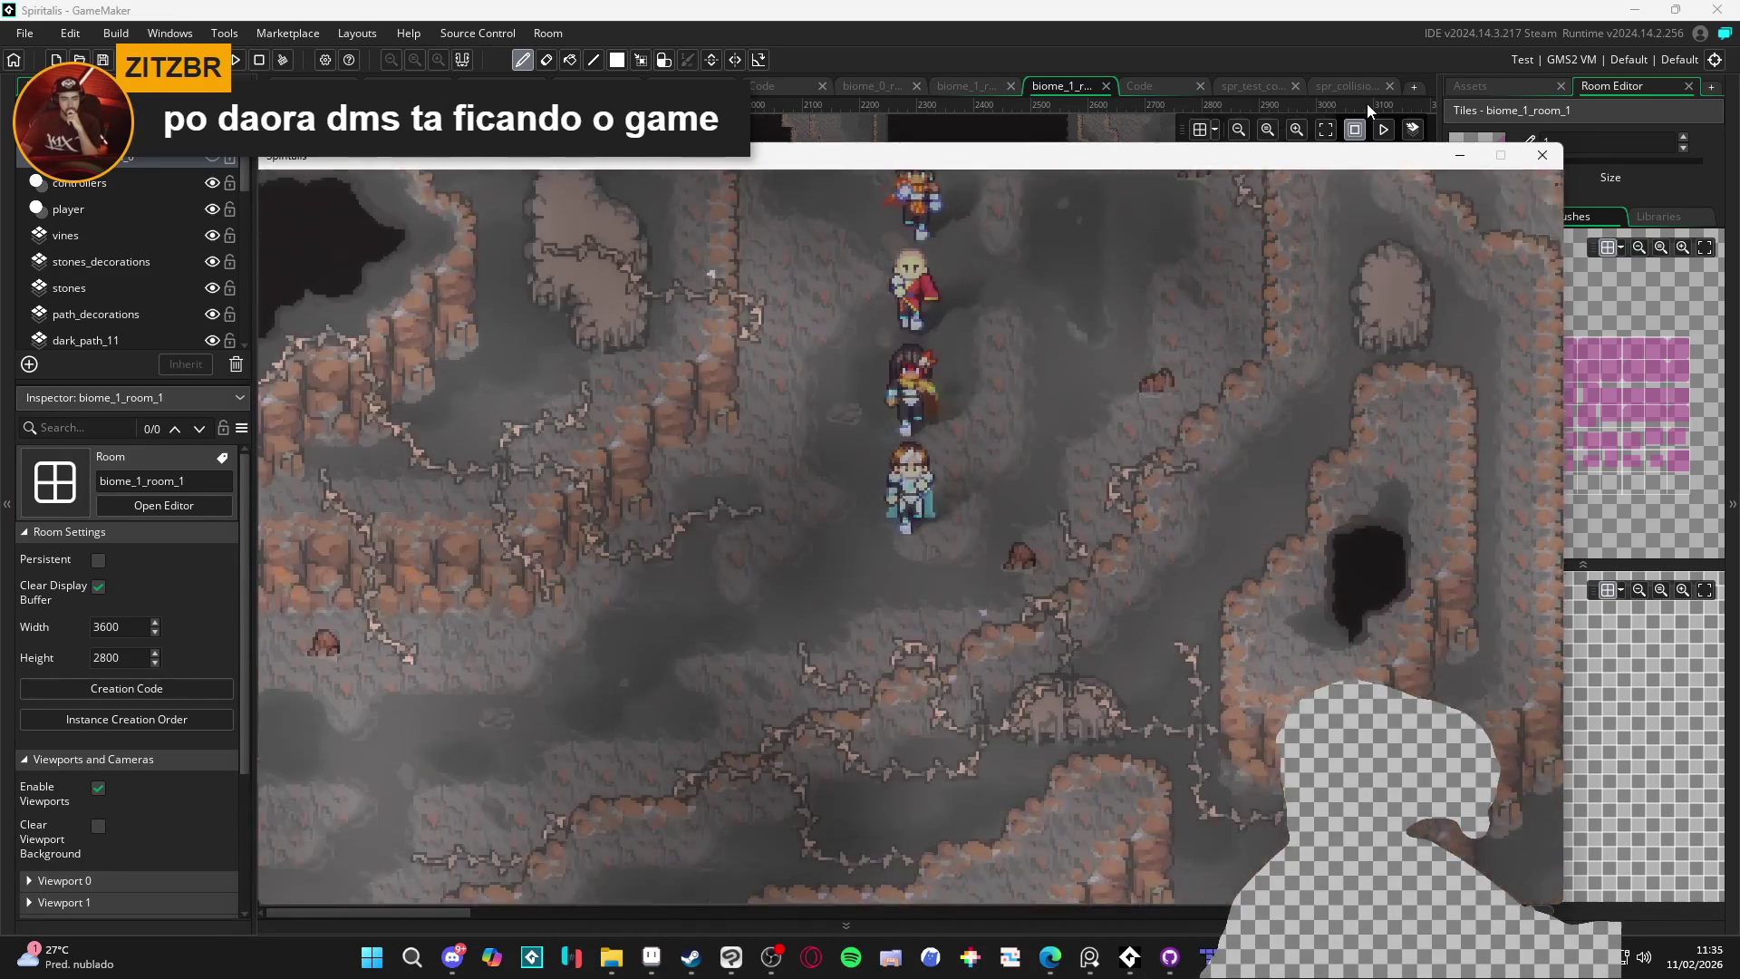
pyautogui.press('Up')
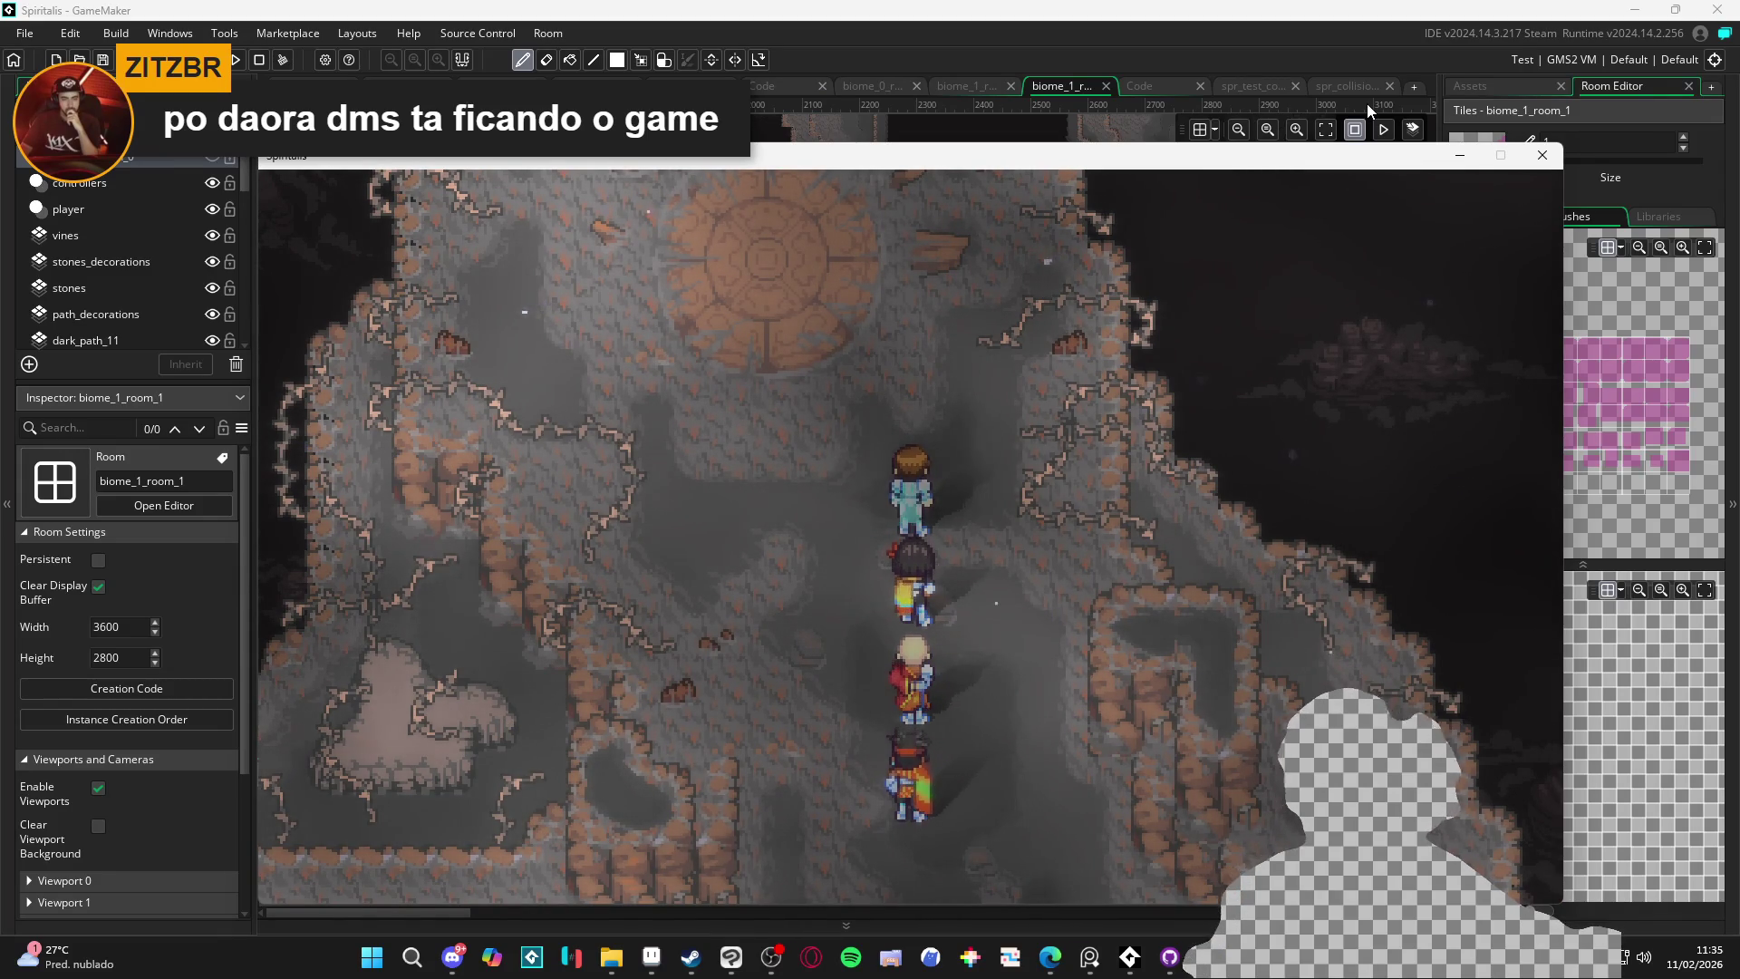
pyautogui.press('Right')
pyautogui.press('Down')
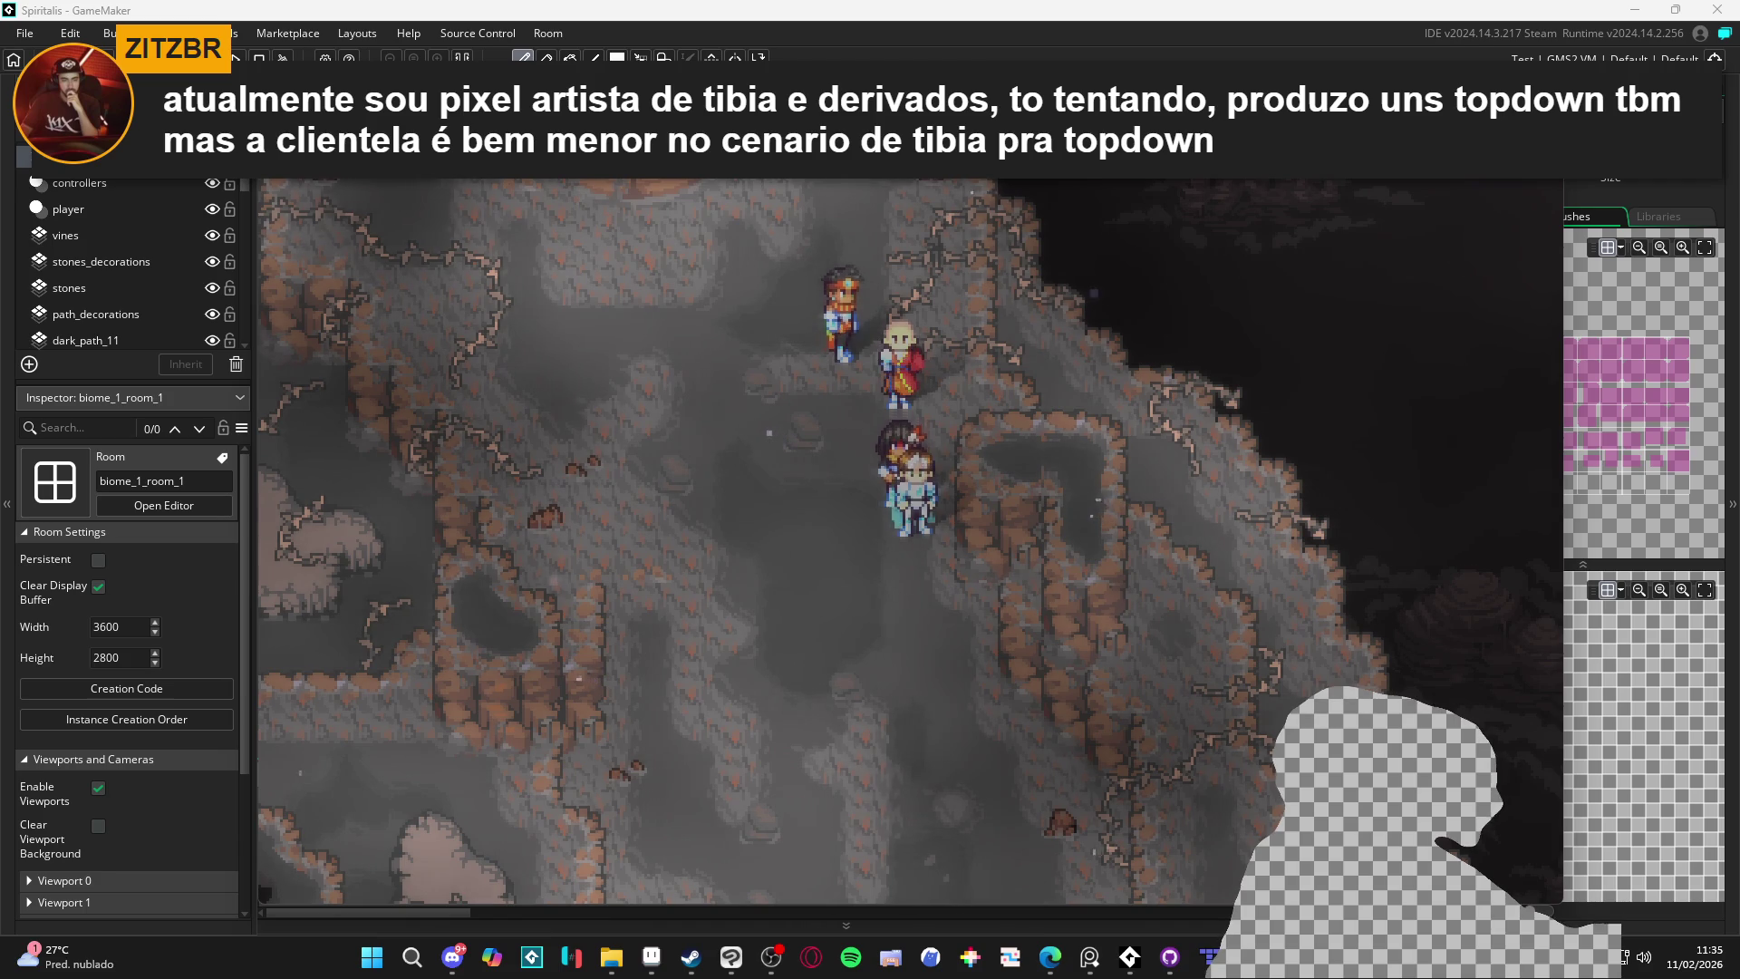
# Walk the party down, right, up and left through the cave to test the collision bounds
pyautogui.press('Down')
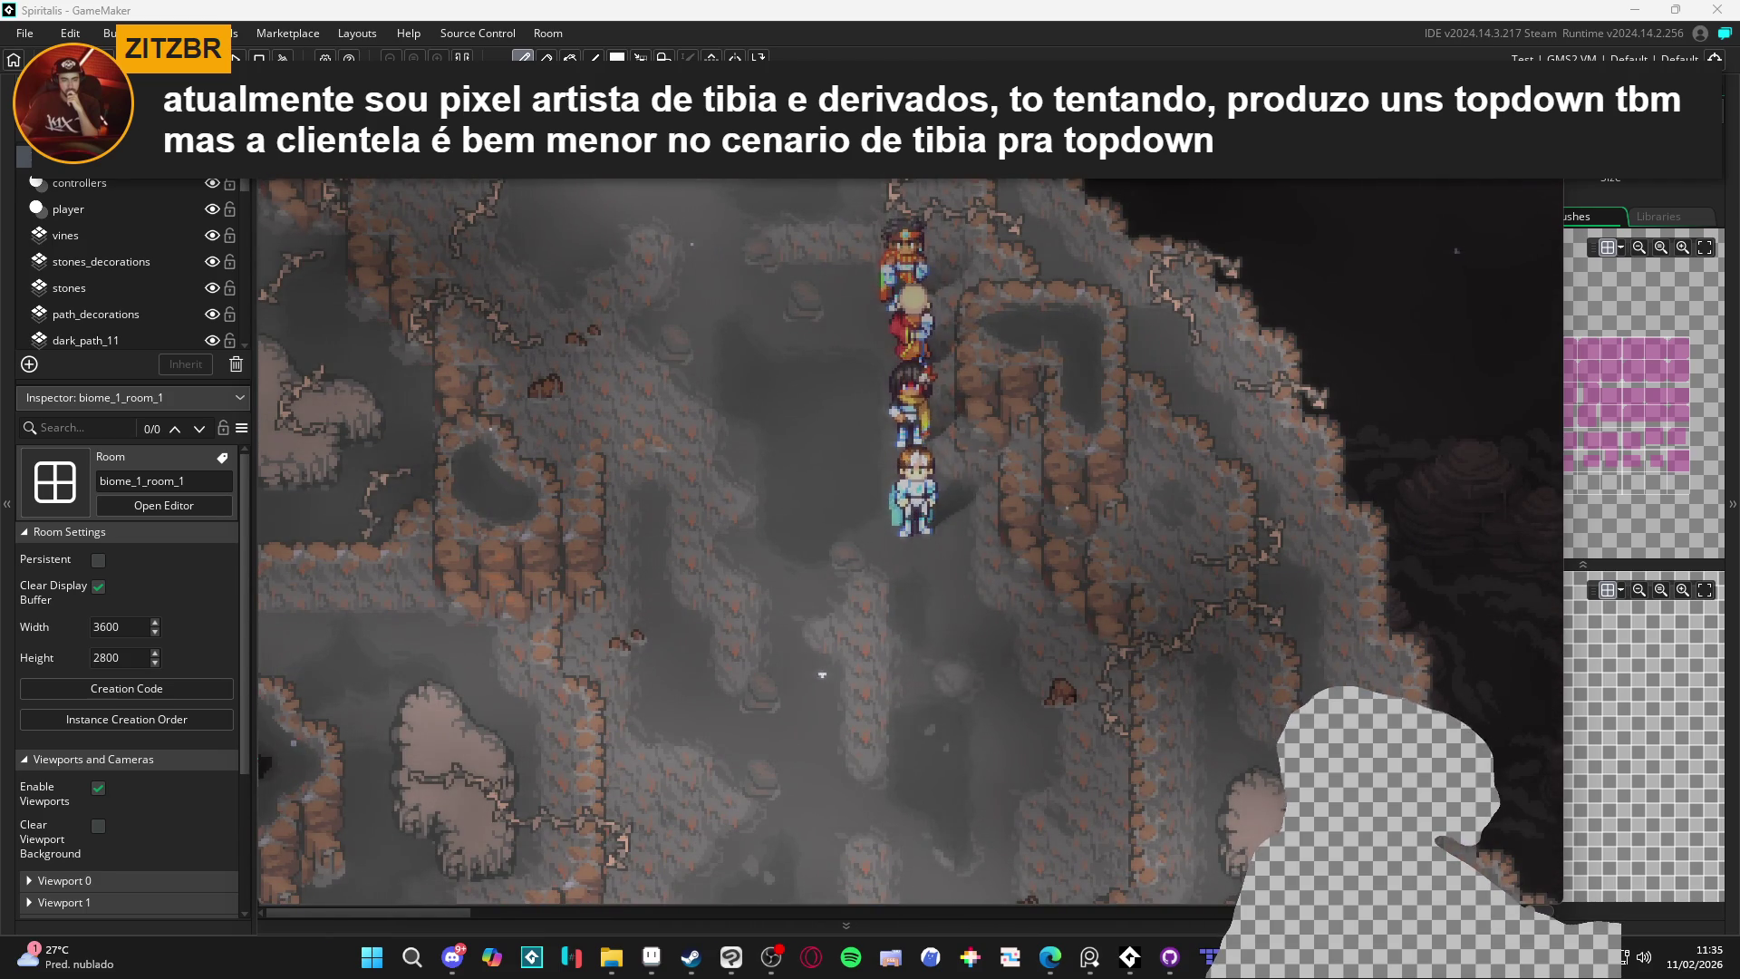
pyautogui.press('Down')
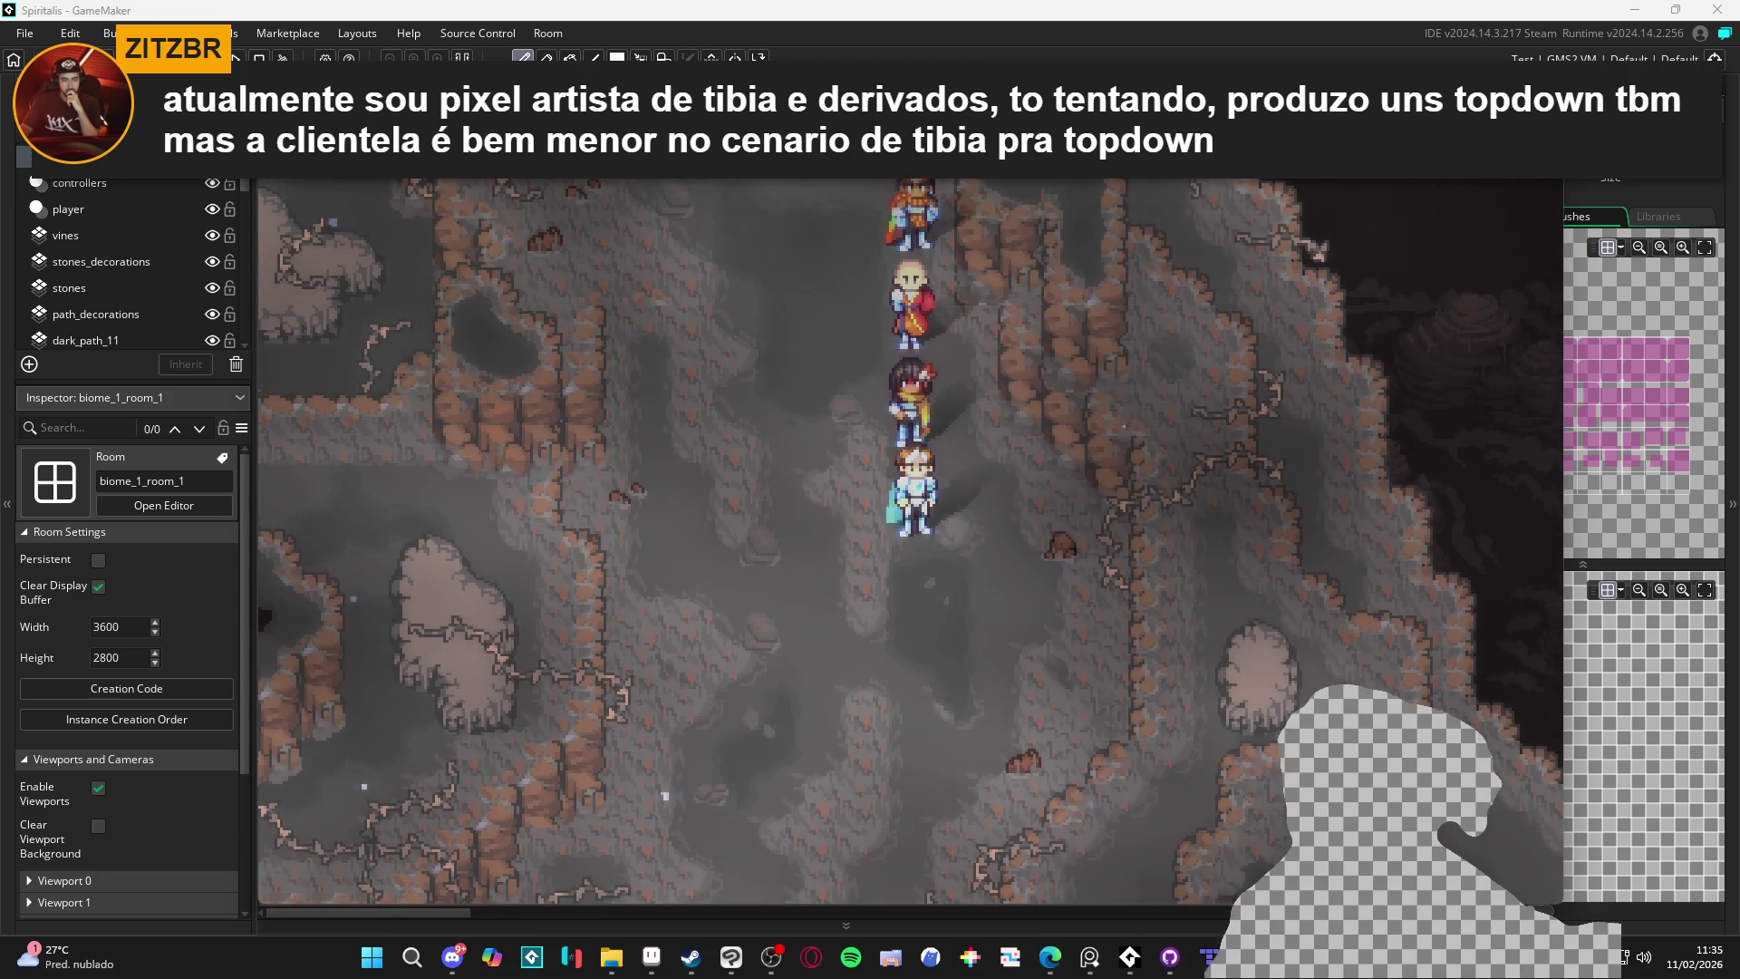
pyautogui.press('Right')
pyautogui.press('Up')
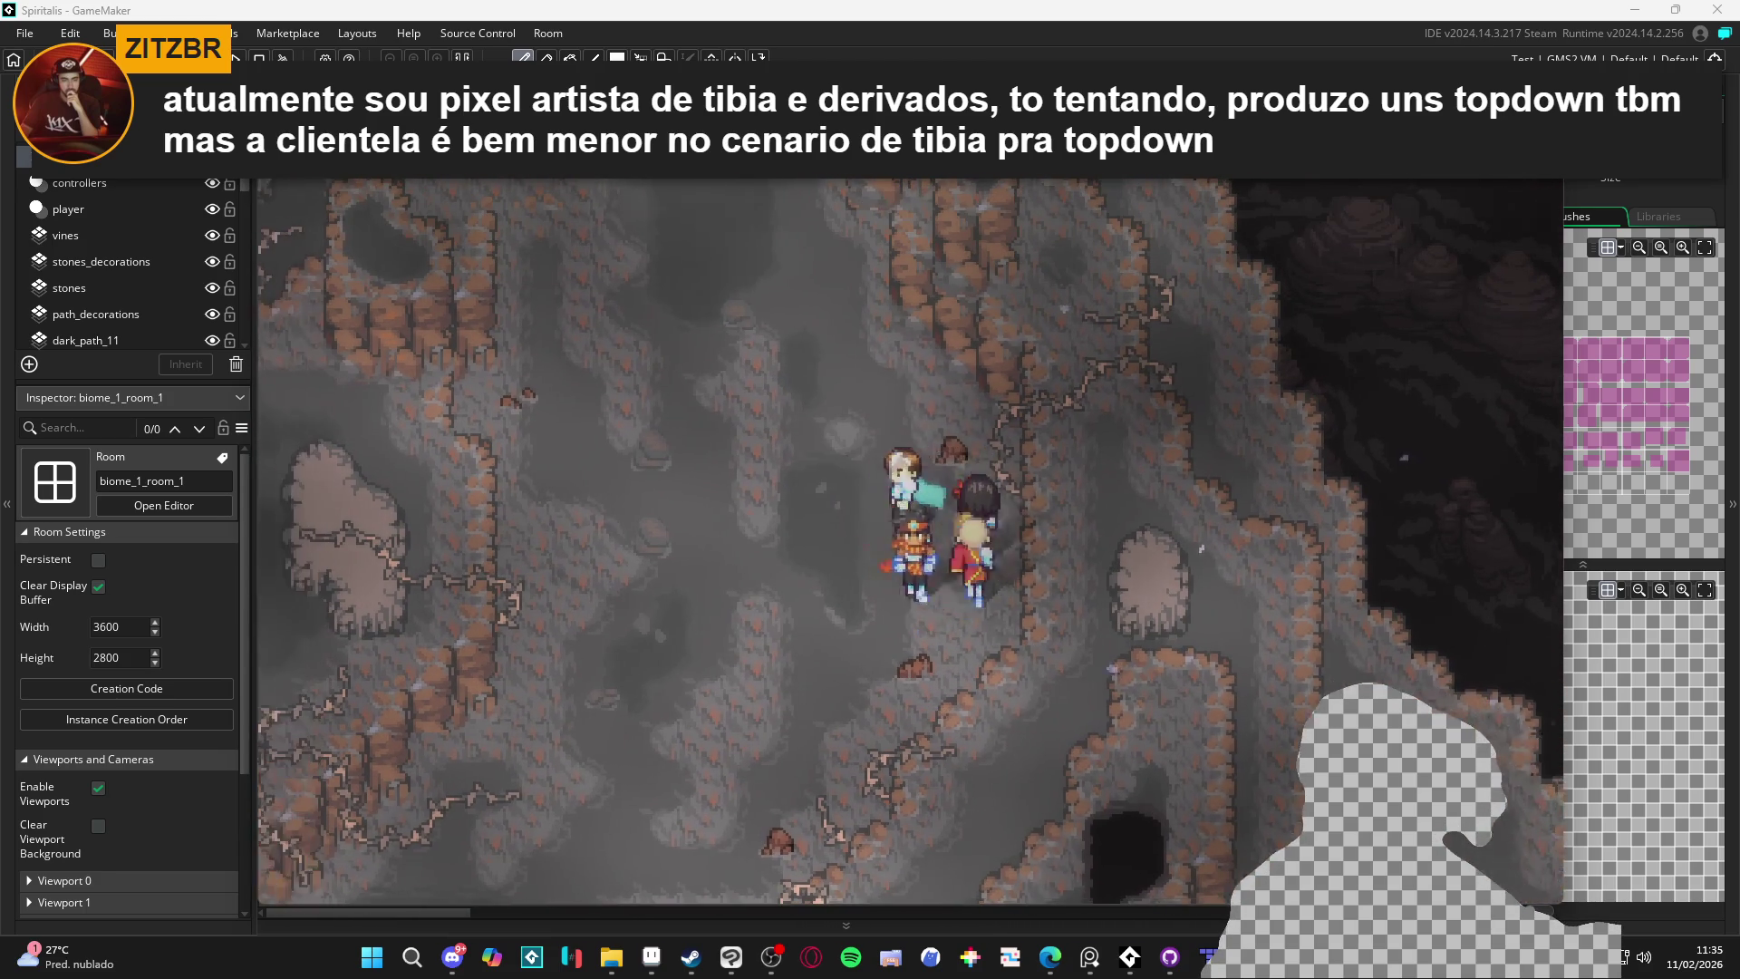
pyautogui.press('Left')
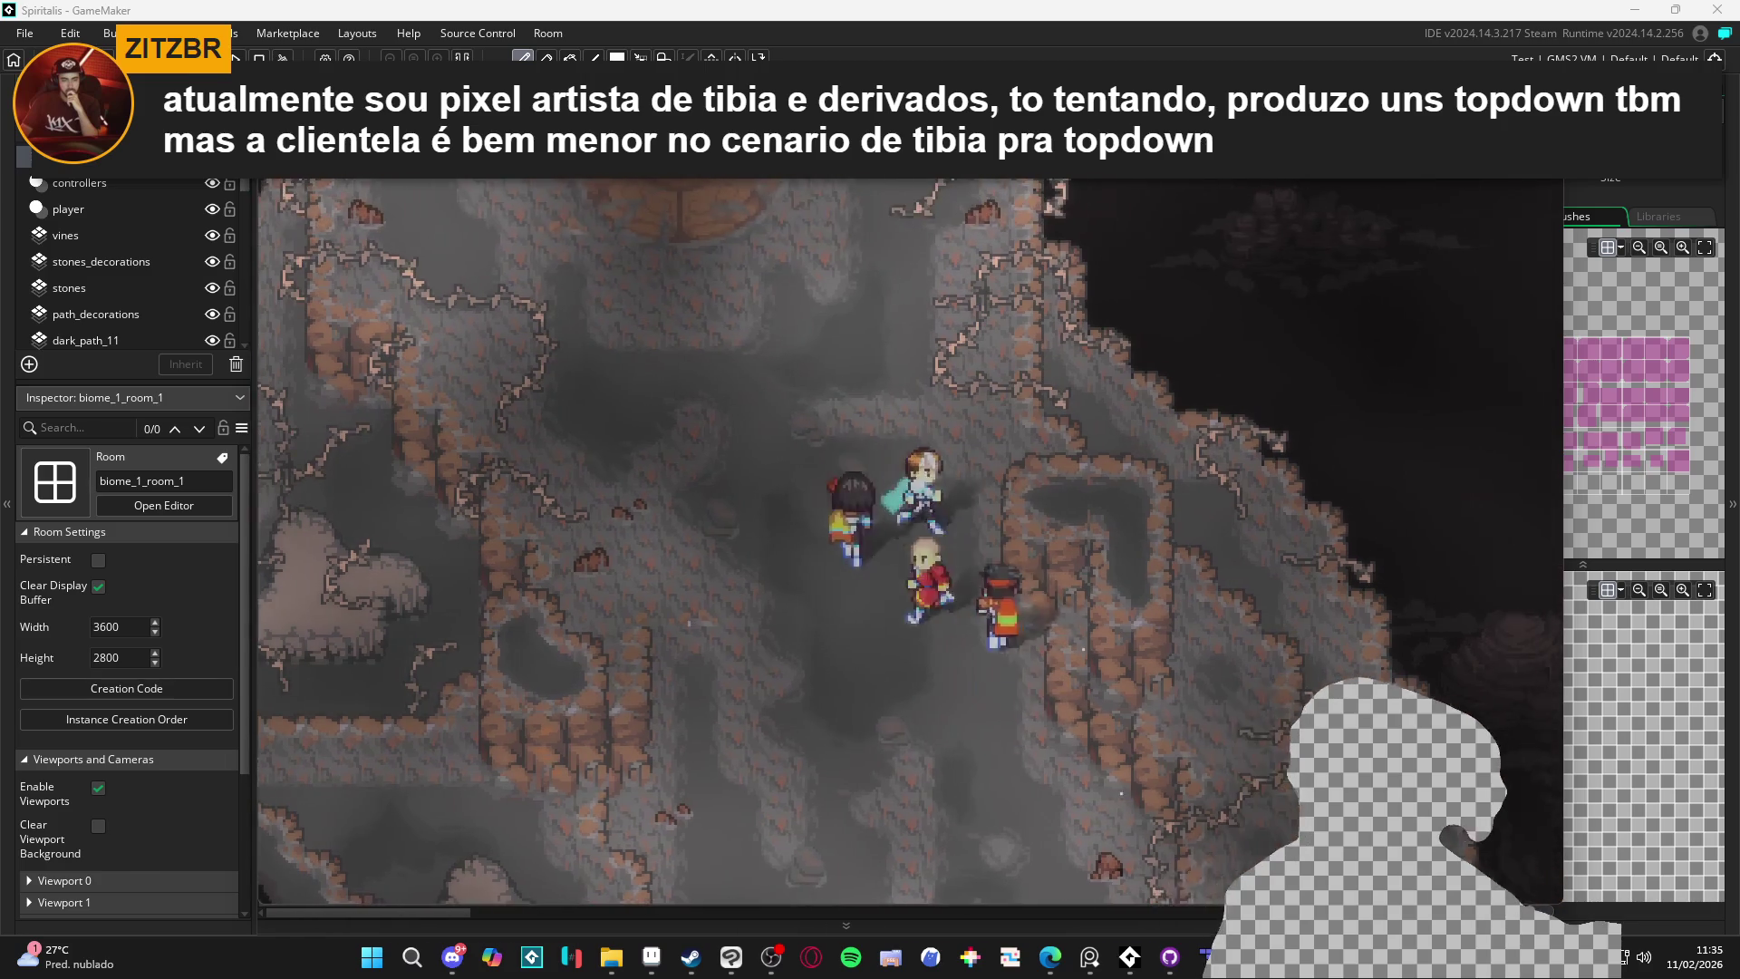
pyautogui.press('Down')
pyautogui.press('Right')
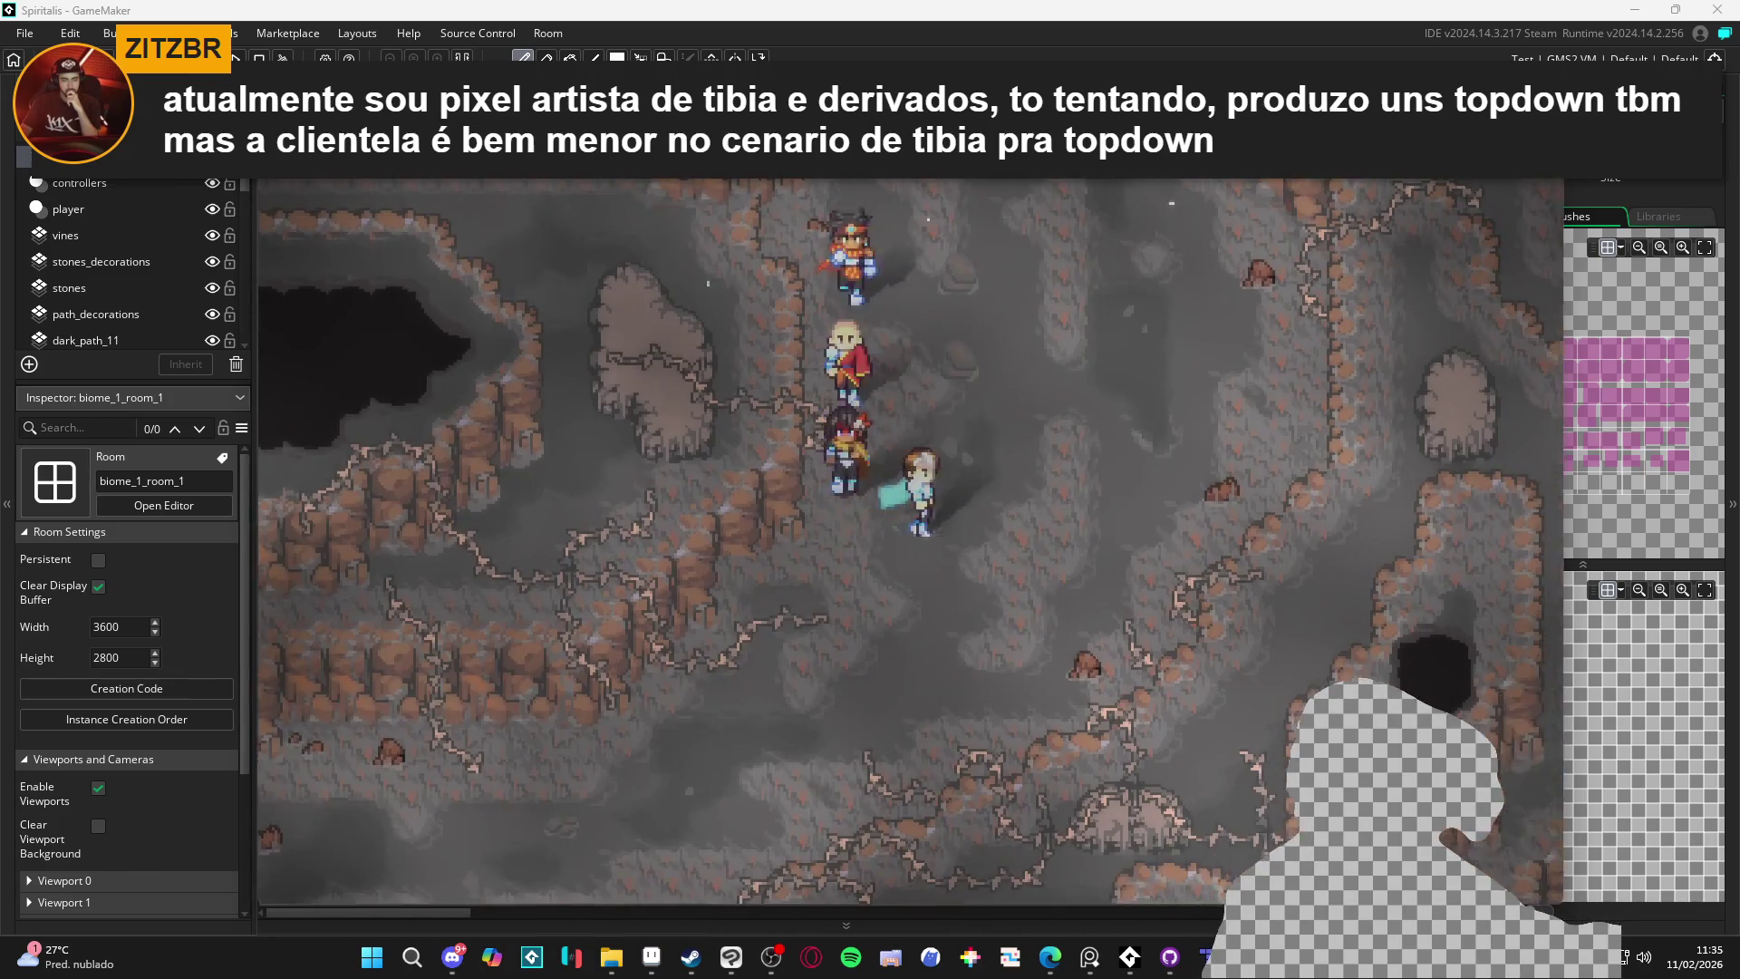
pyautogui.press('Up')
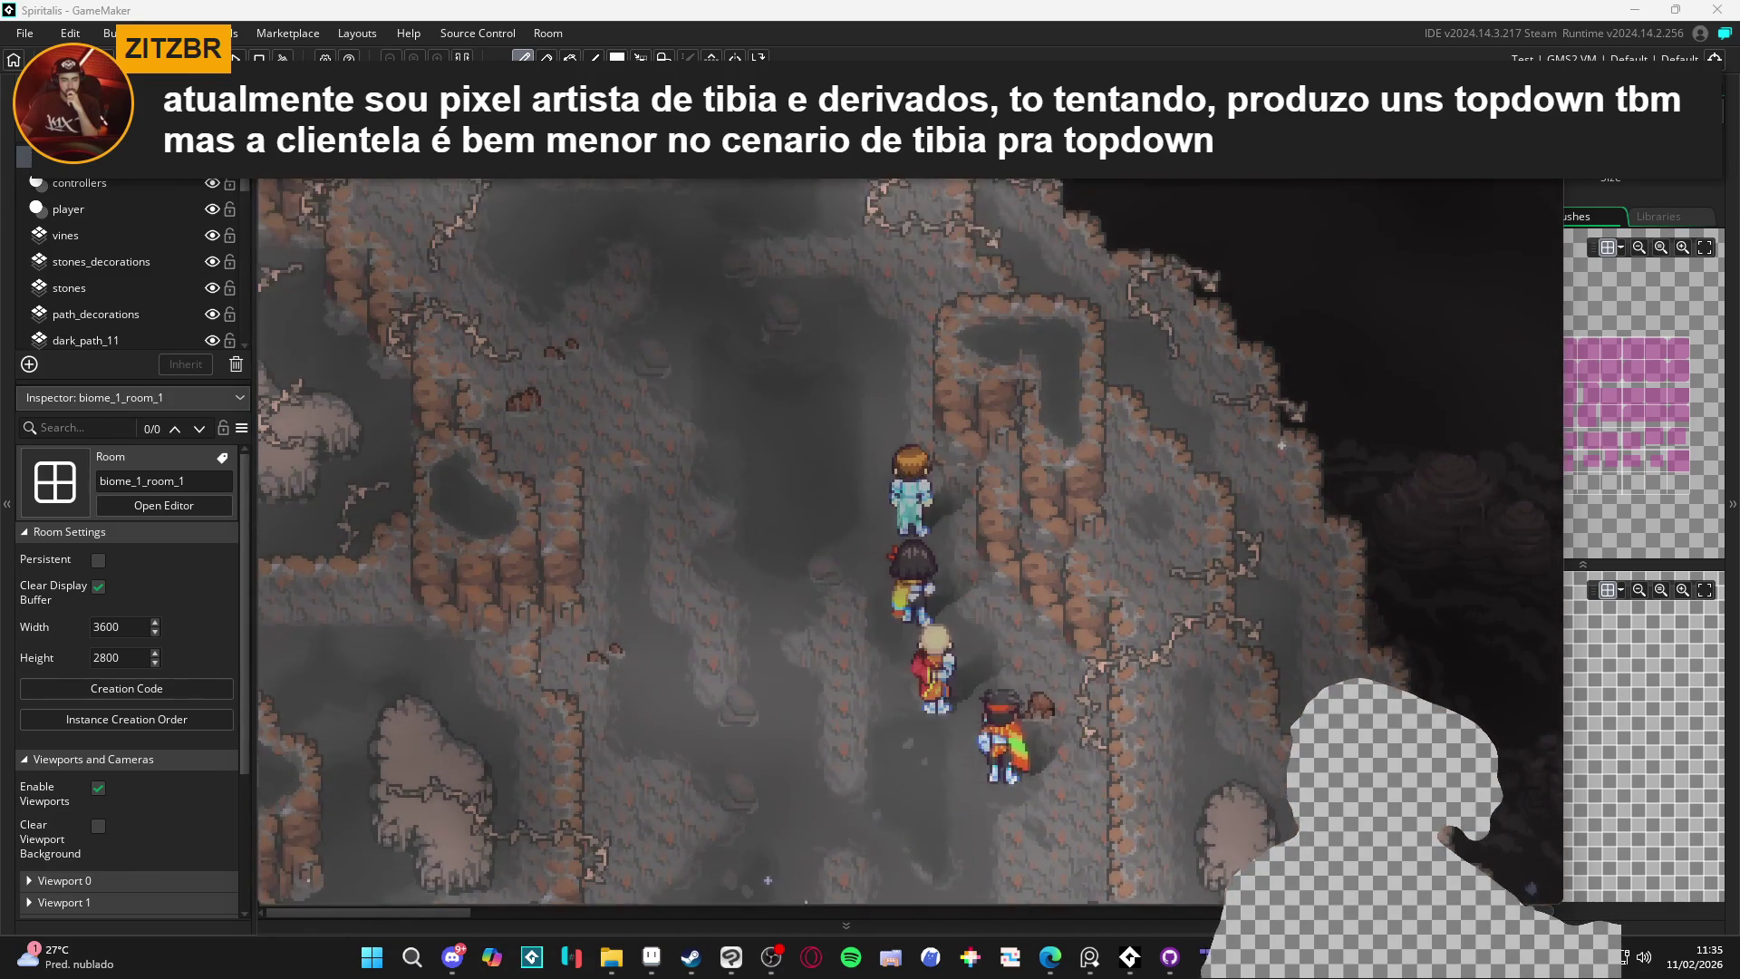
pyautogui.press('Down')
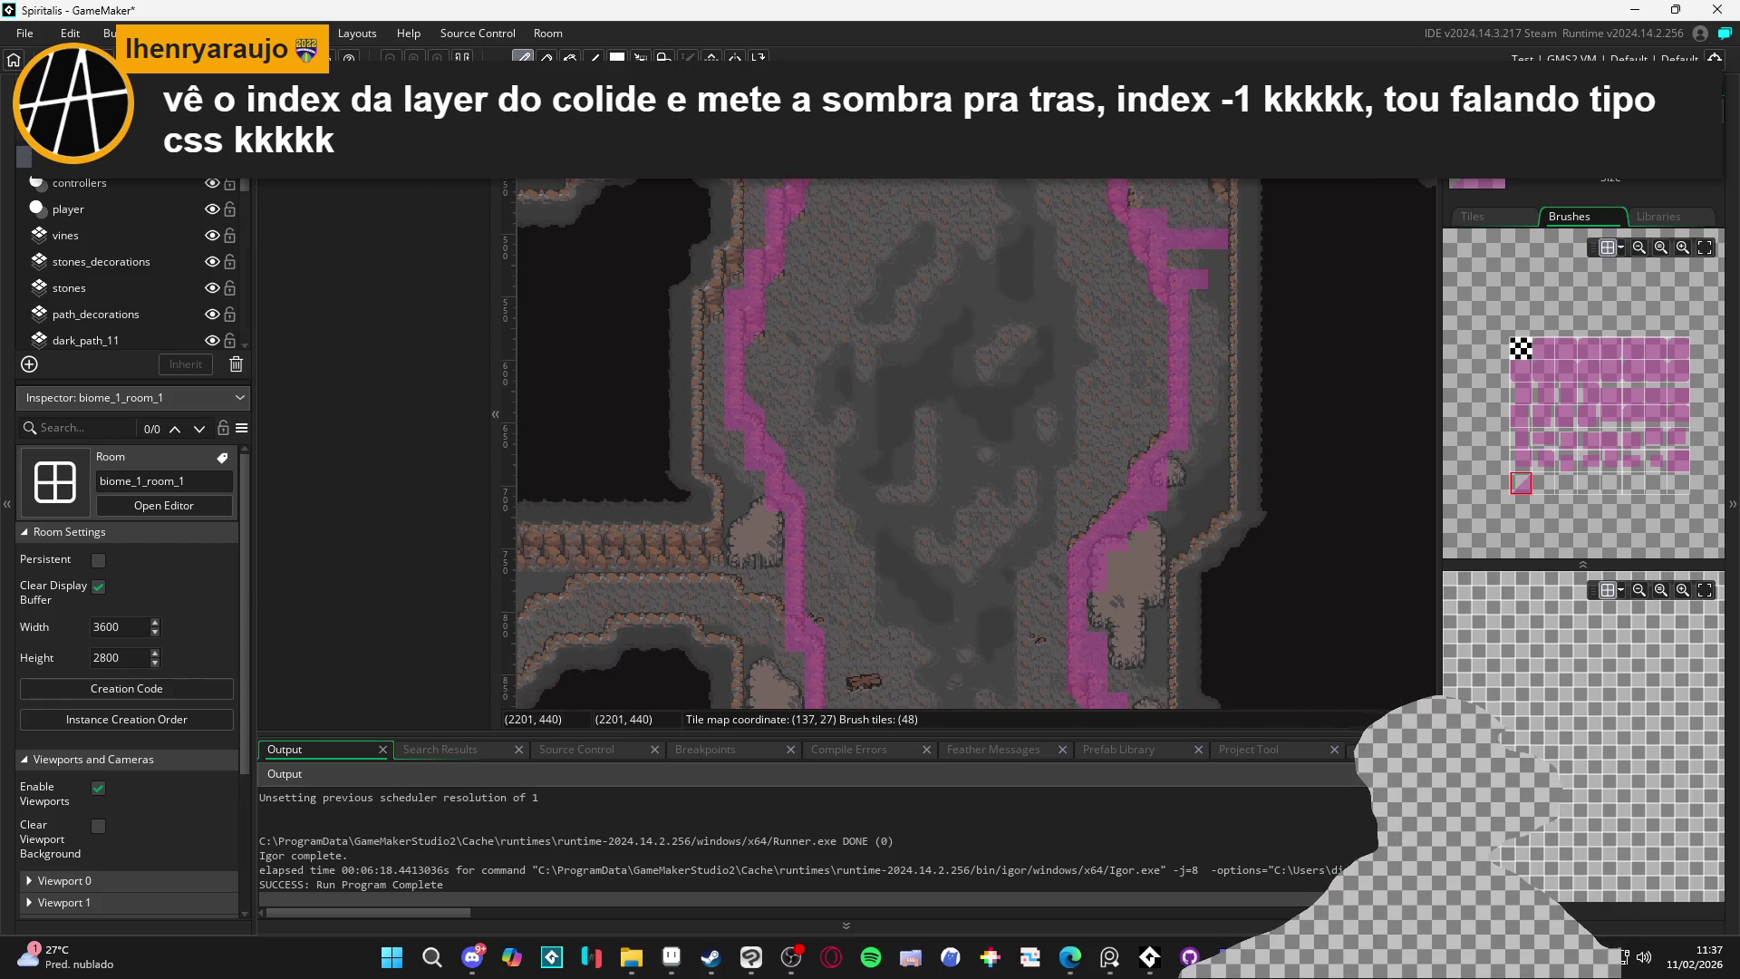
pyautogui.scroll(-5, 690, 274)
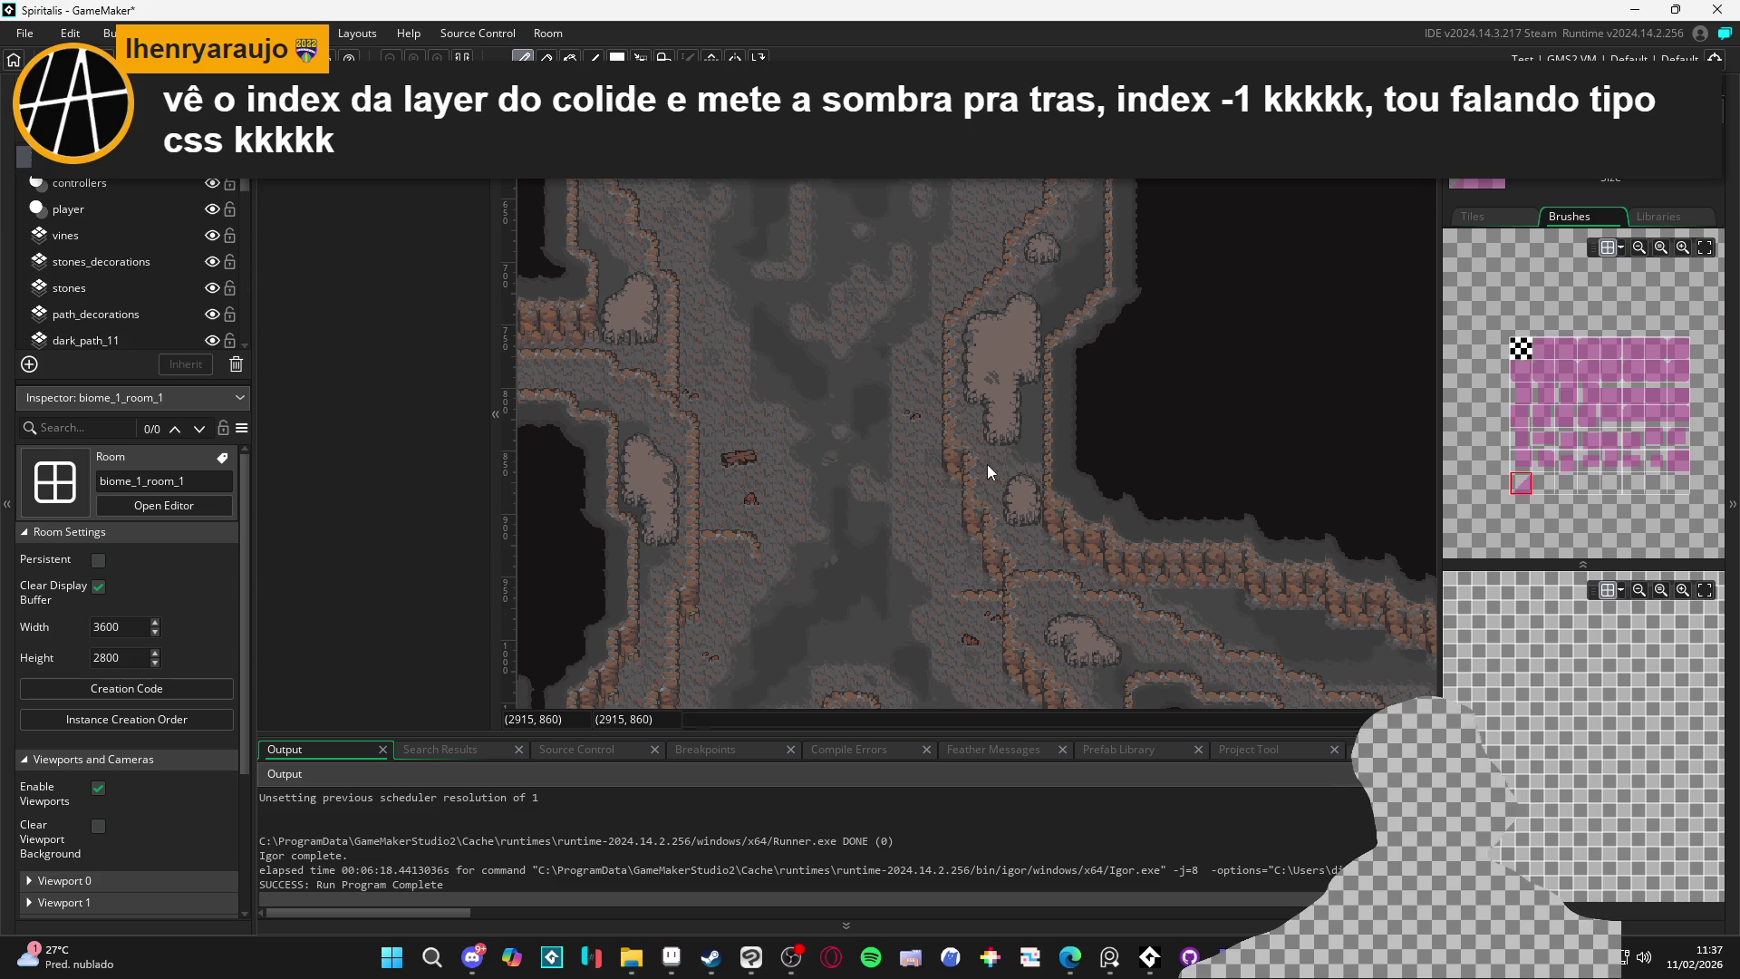
# On the cliff_3 layer, eyedrop cliff, single and path tiles from the map as the brush
pyautogui.keyDown('ctrl'); pyautogui.keyDown('alt'); pyautogui.click(987, 464); pyautogui.keyUp('alt'); pyautogui.keyUp('ctrl')
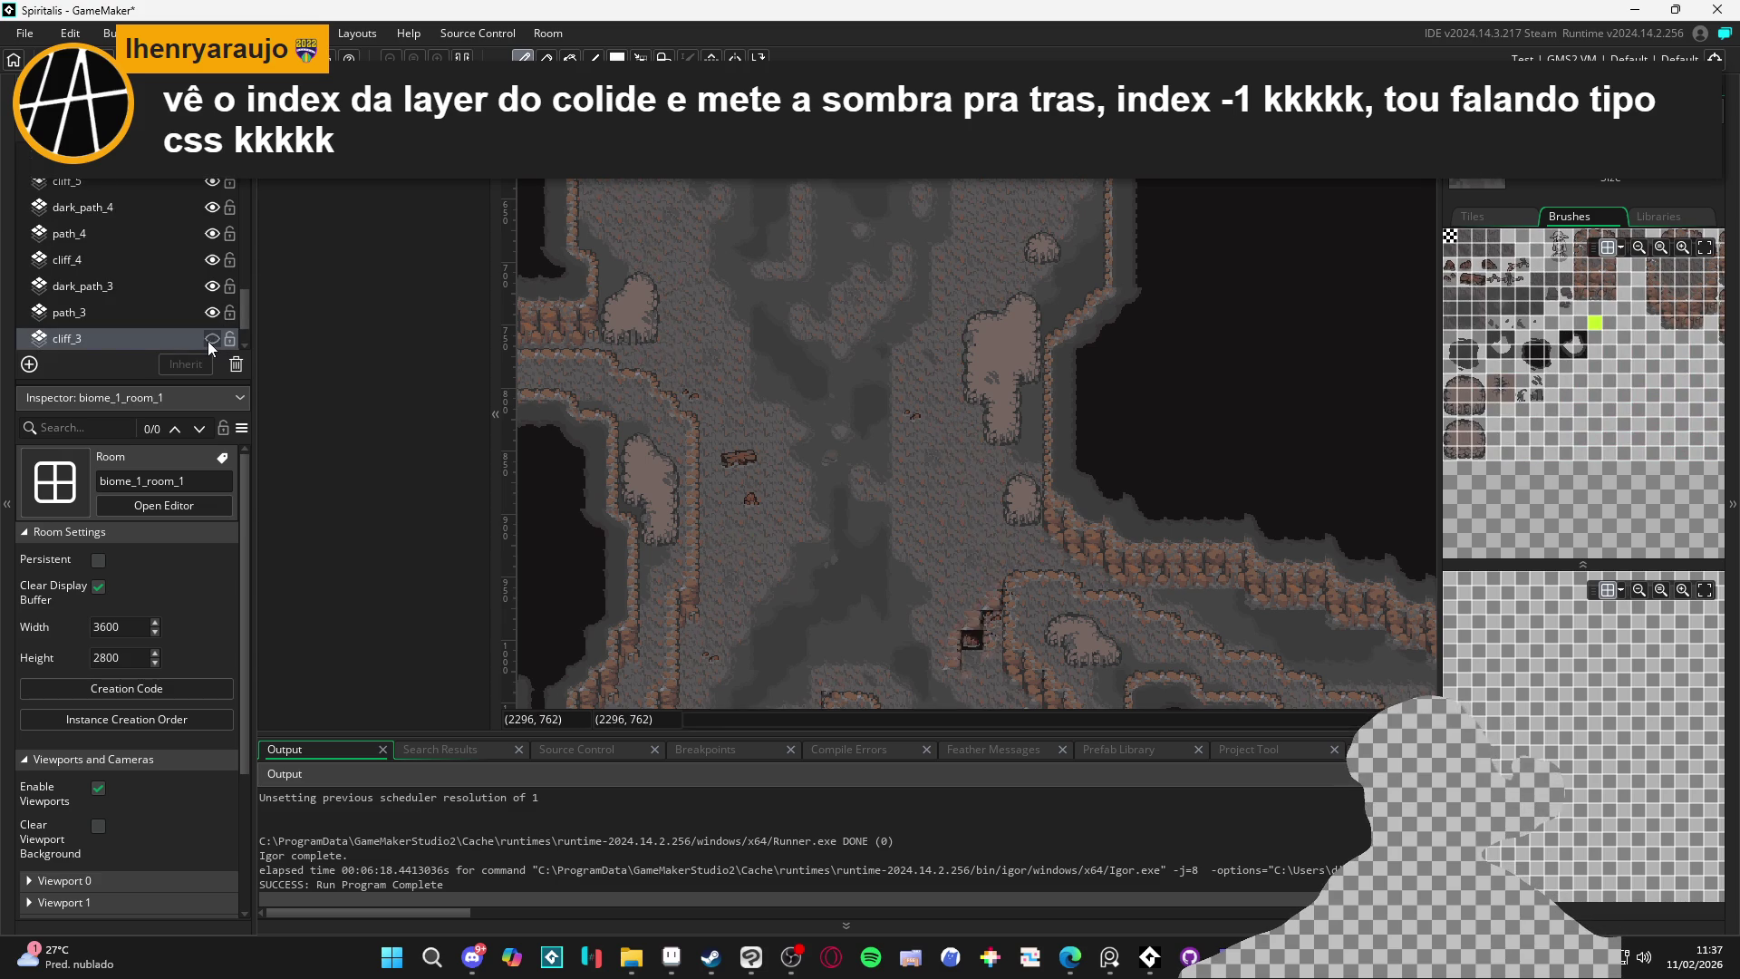
pyautogui.scroll(5, 767, 524)
pyautogui.scroll(-5, 773, 534)
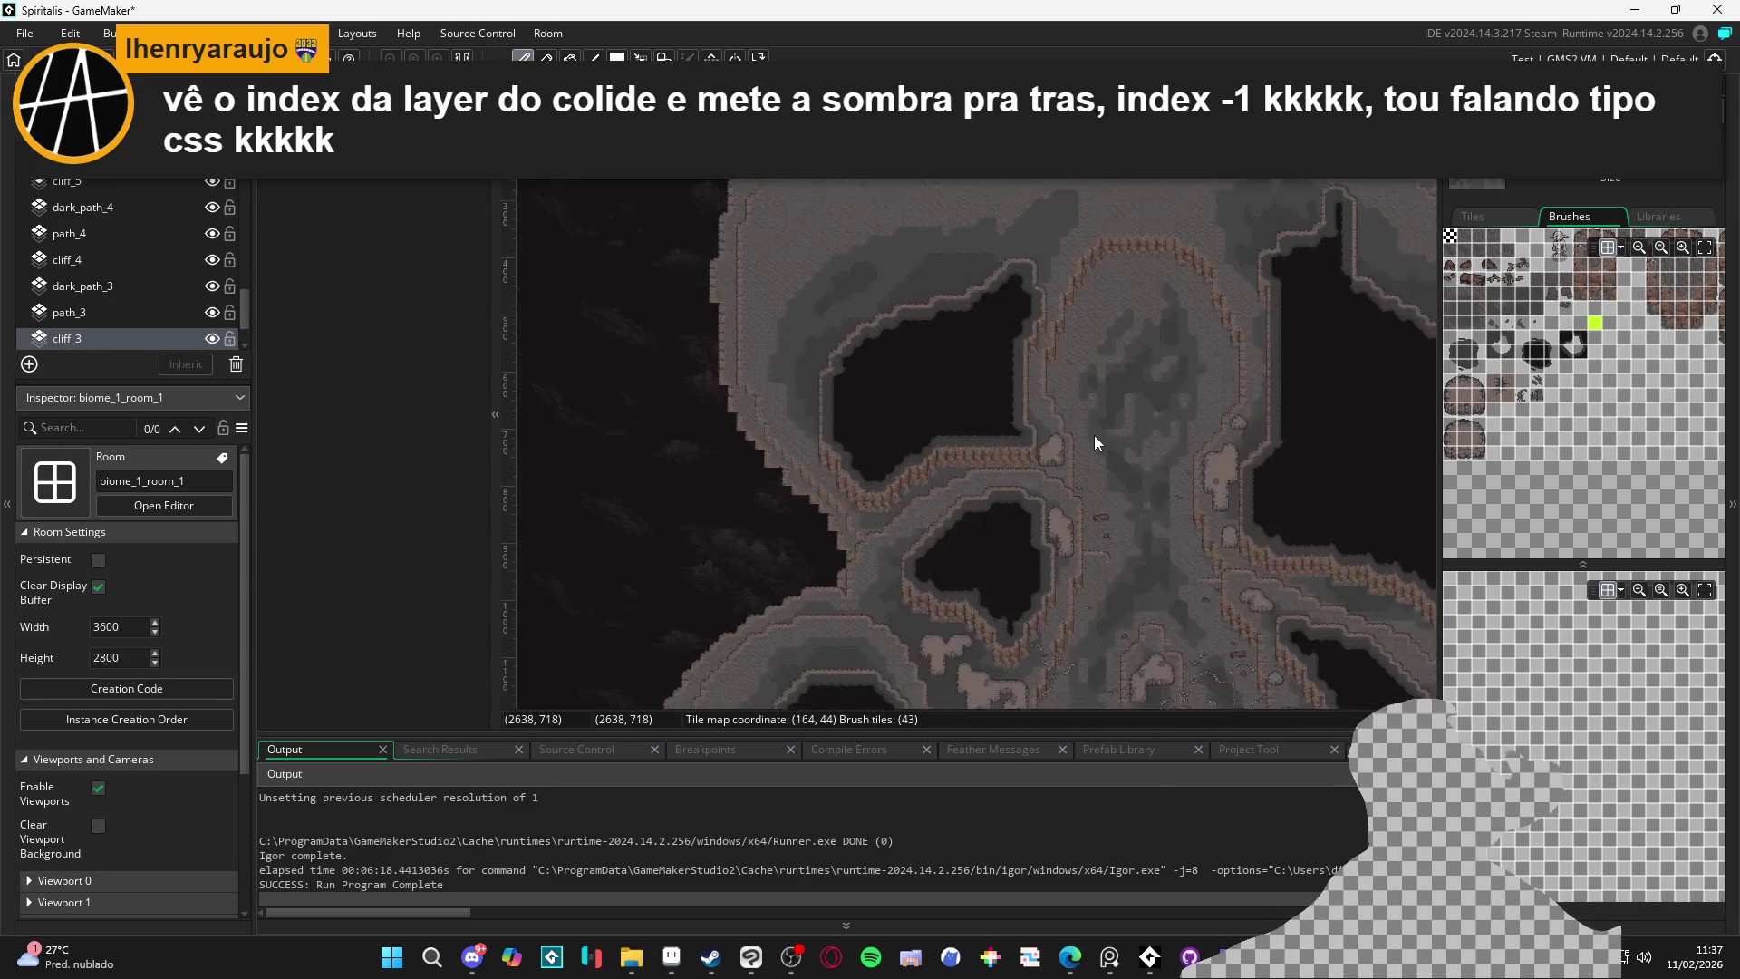
pyautogui.scroll(5, 972, 335)
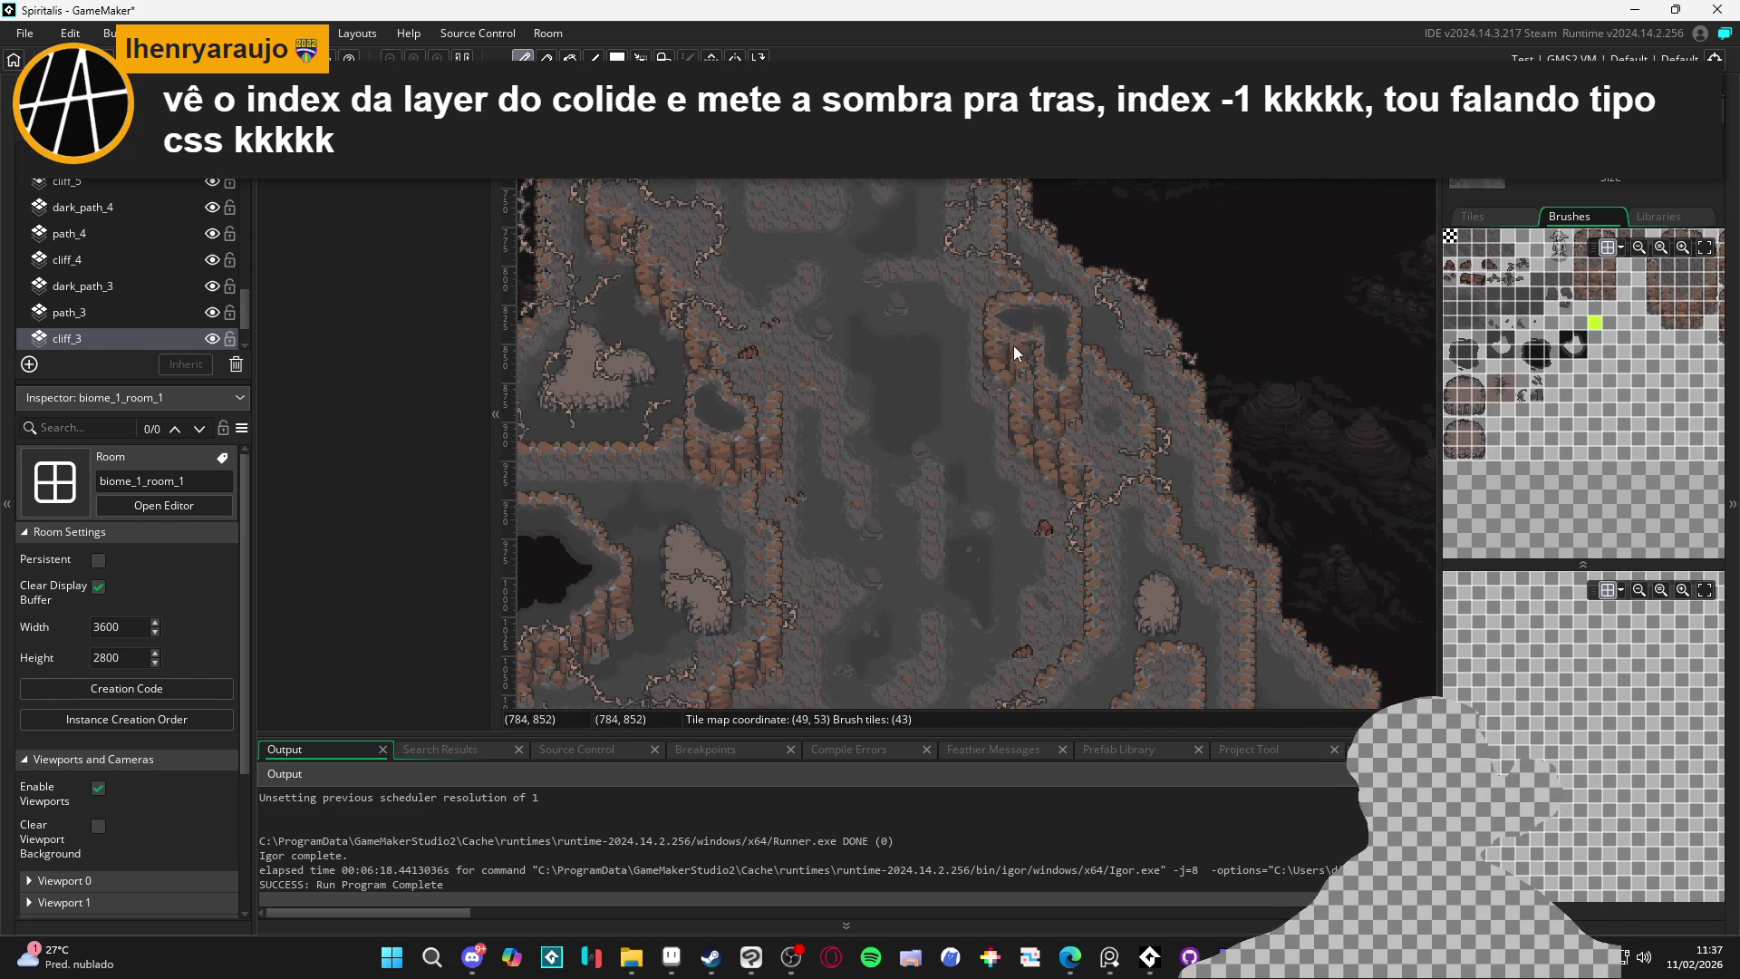
pyautogui.keyDown('ctrl'); pyautogui.click(1005, 355); pyautogui.keyUp('ctrl')
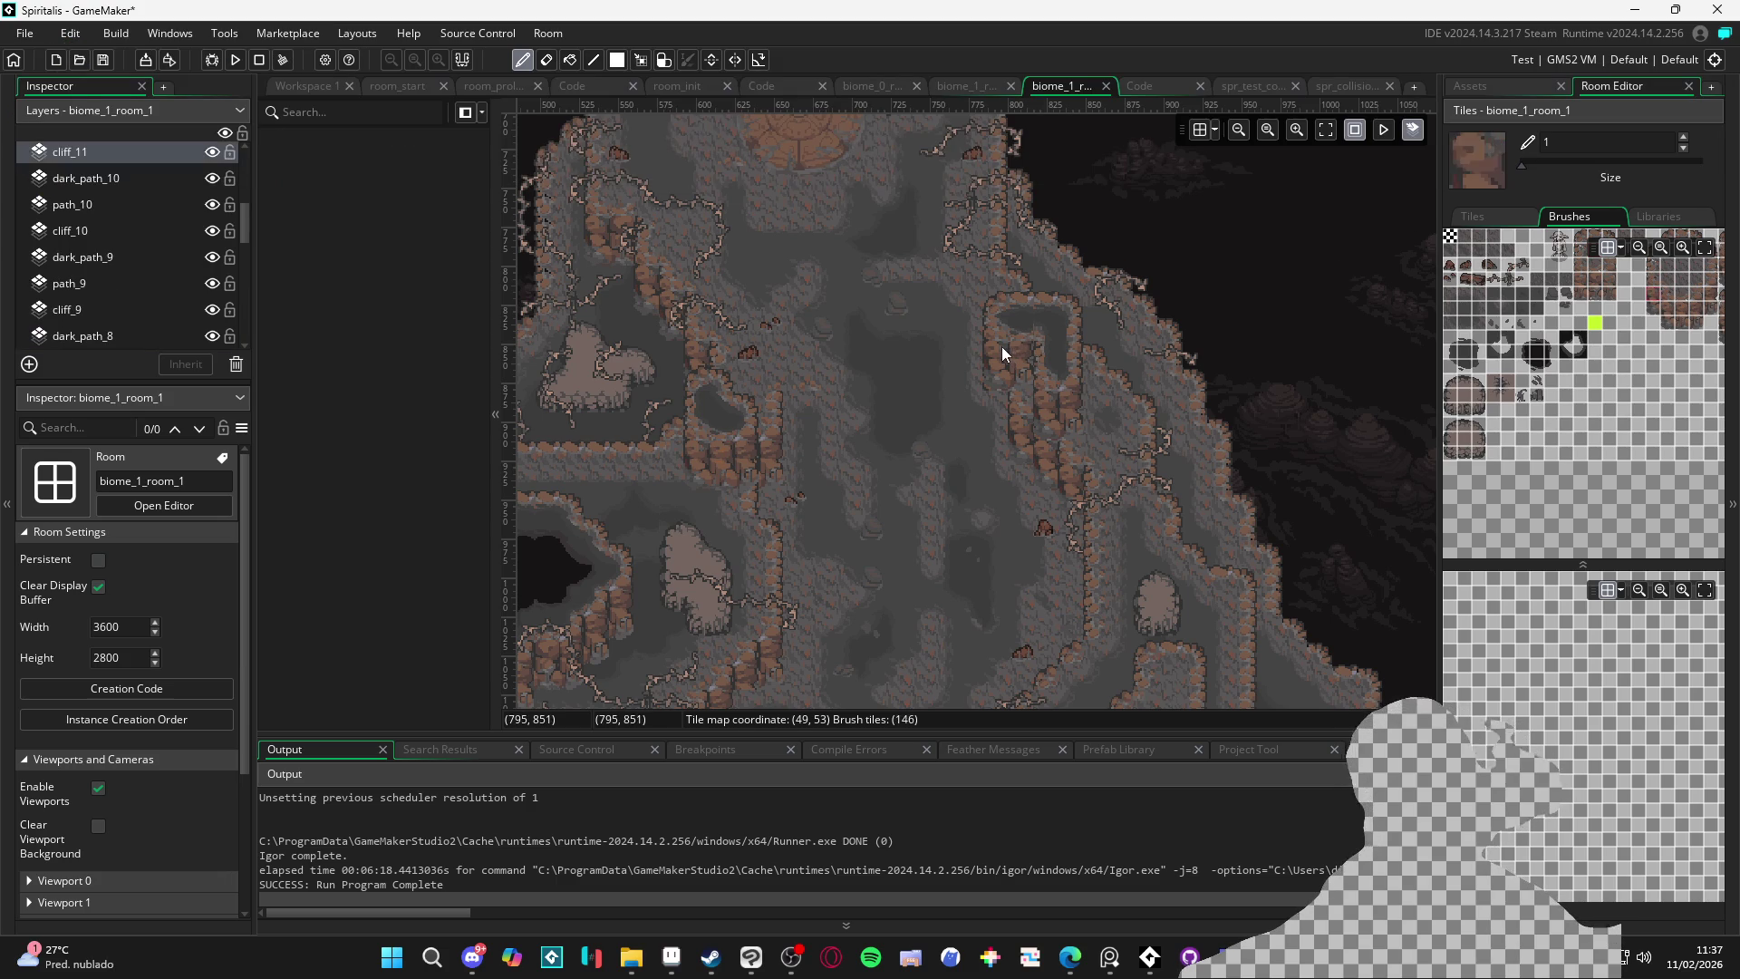
pyautogui.keyDown('ctrl'); pyautogui.click(790, 348); pyautogui.keyUp('ctrl')
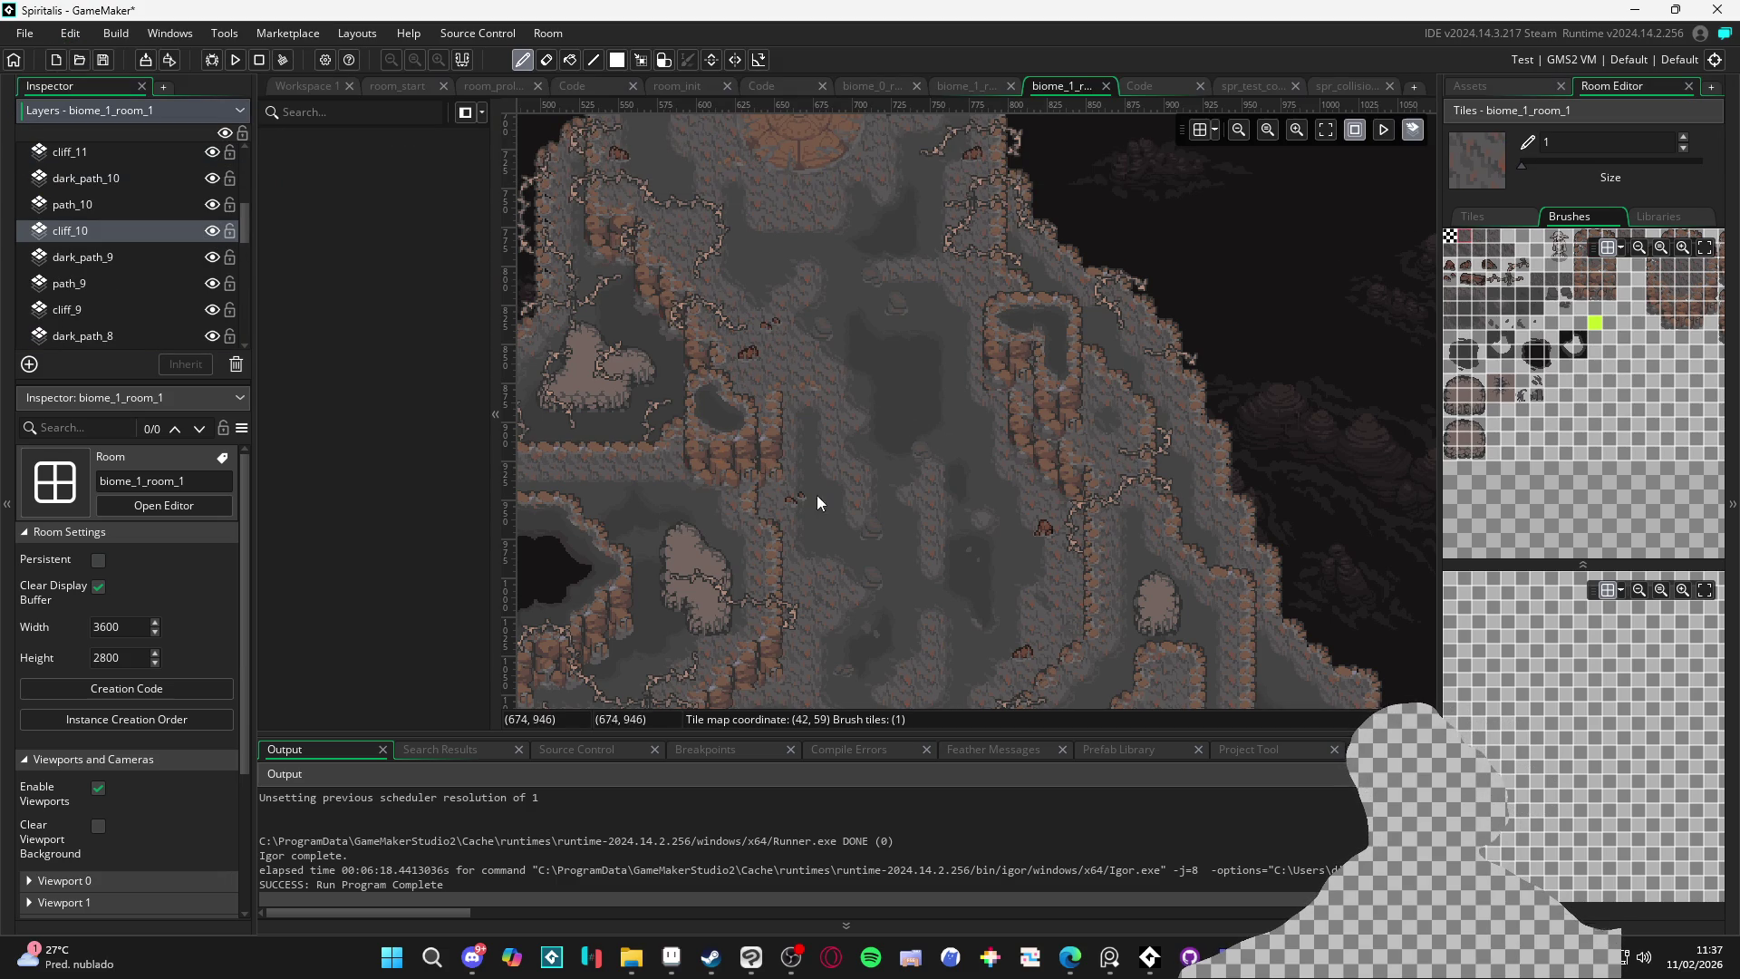
pyautogui.keyDown('ctrl'); pyautogui.click(859, 487); pyautogui.keyUp('ctrl')
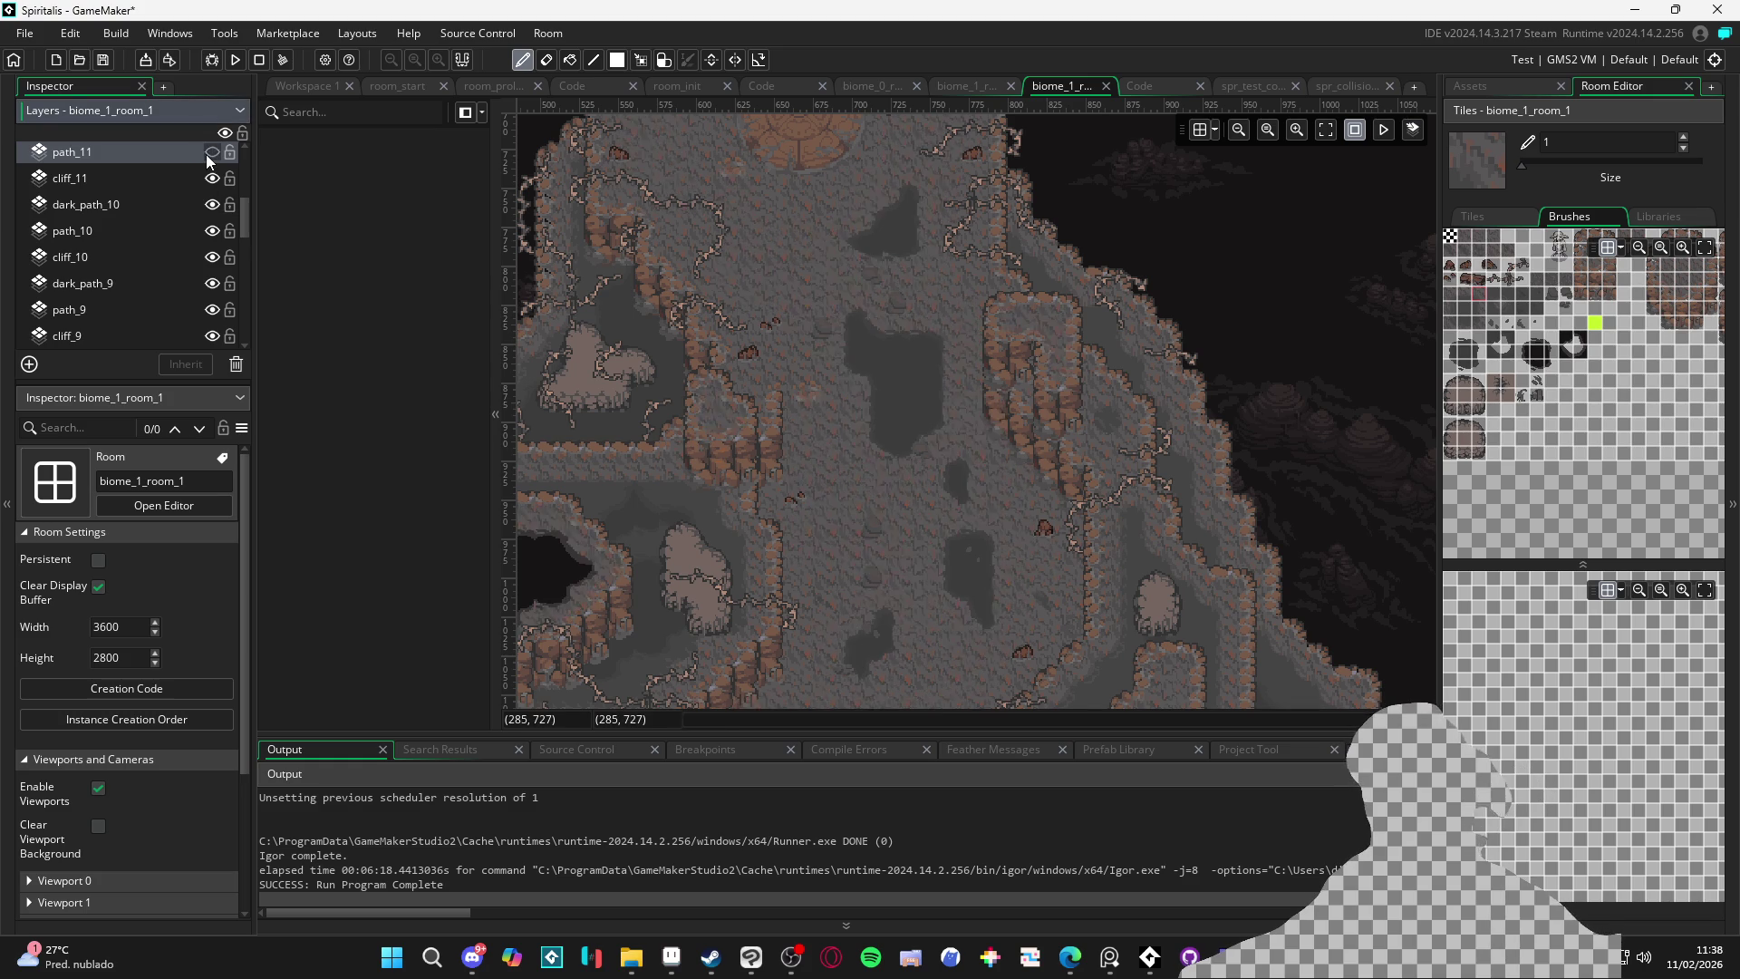
# Check the depths of cliff_11, path_10 (1200) and cliff_10 (1300) in the Inspector
pyautogui.click(184, 177)
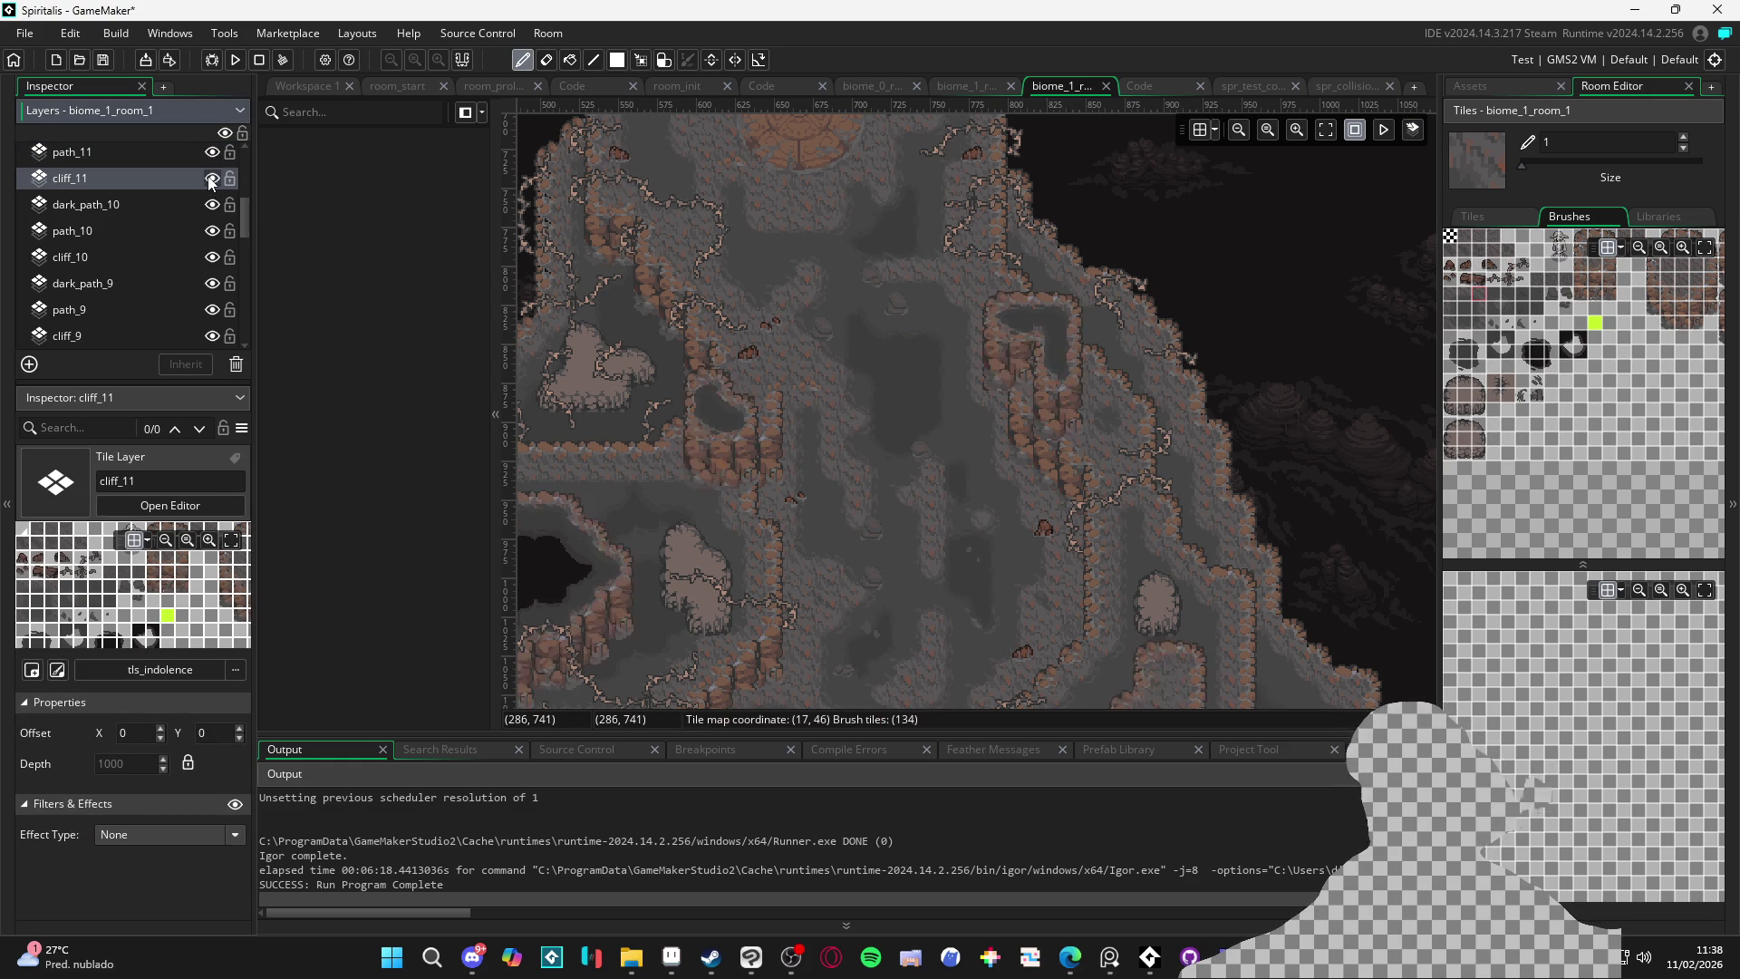
pyautogui.click(182, 229)
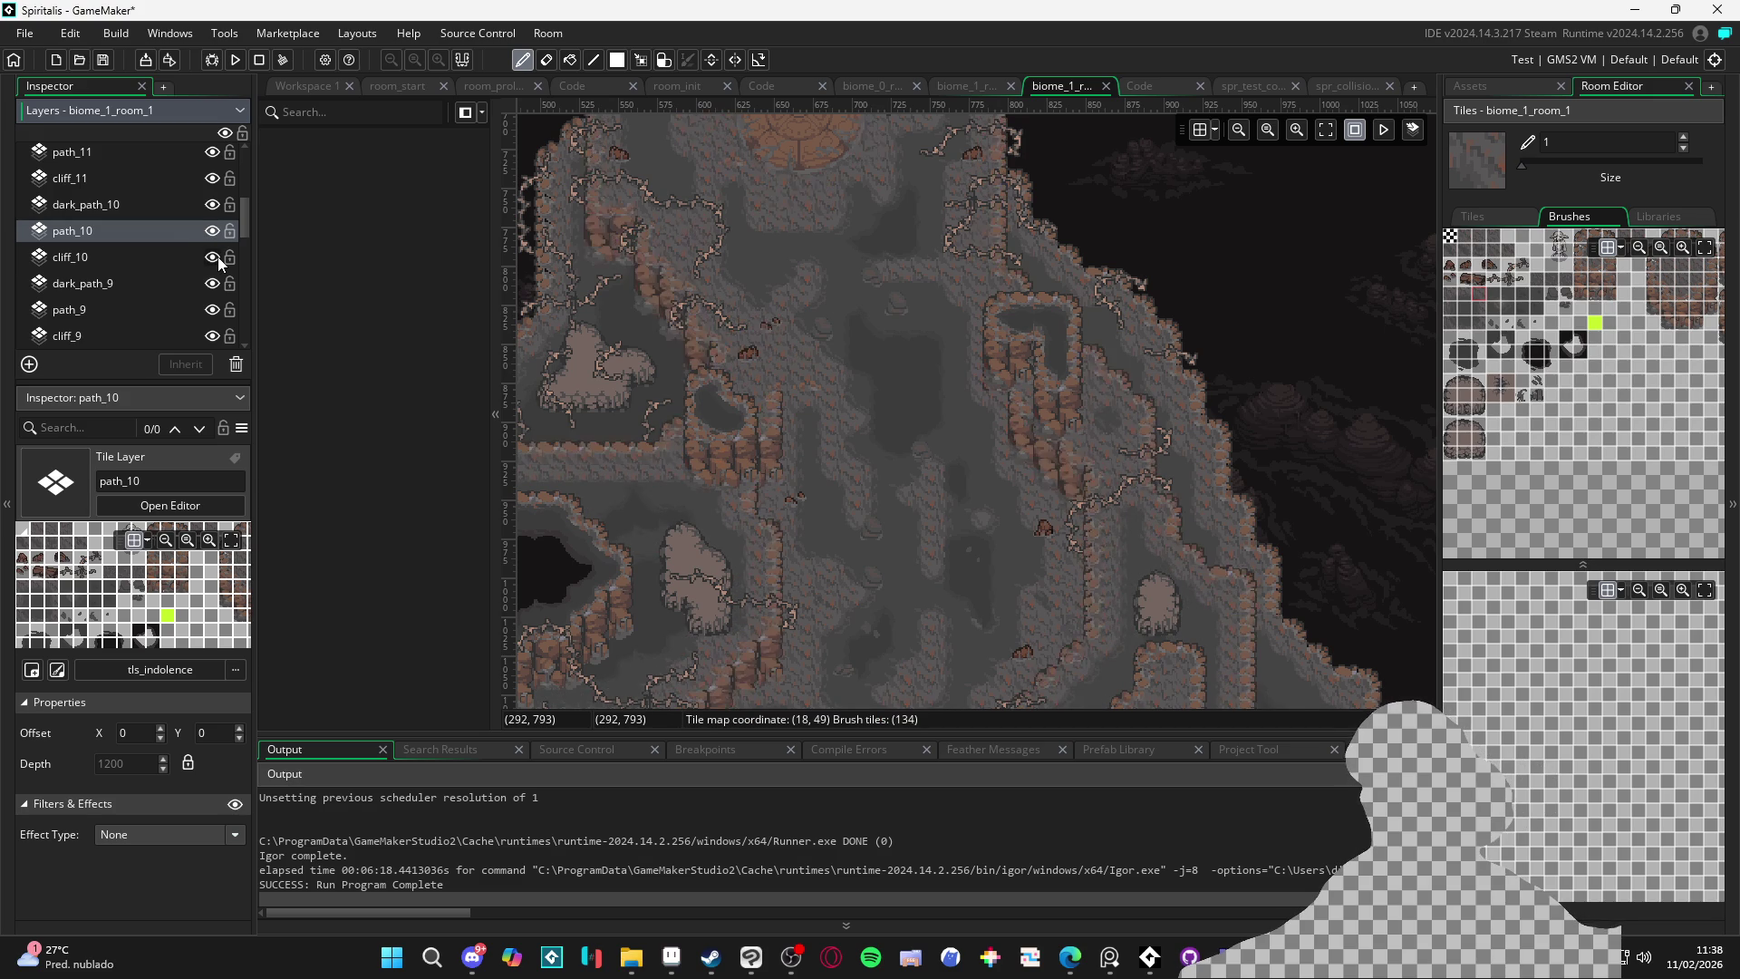
pyautogui.click(188, 256)
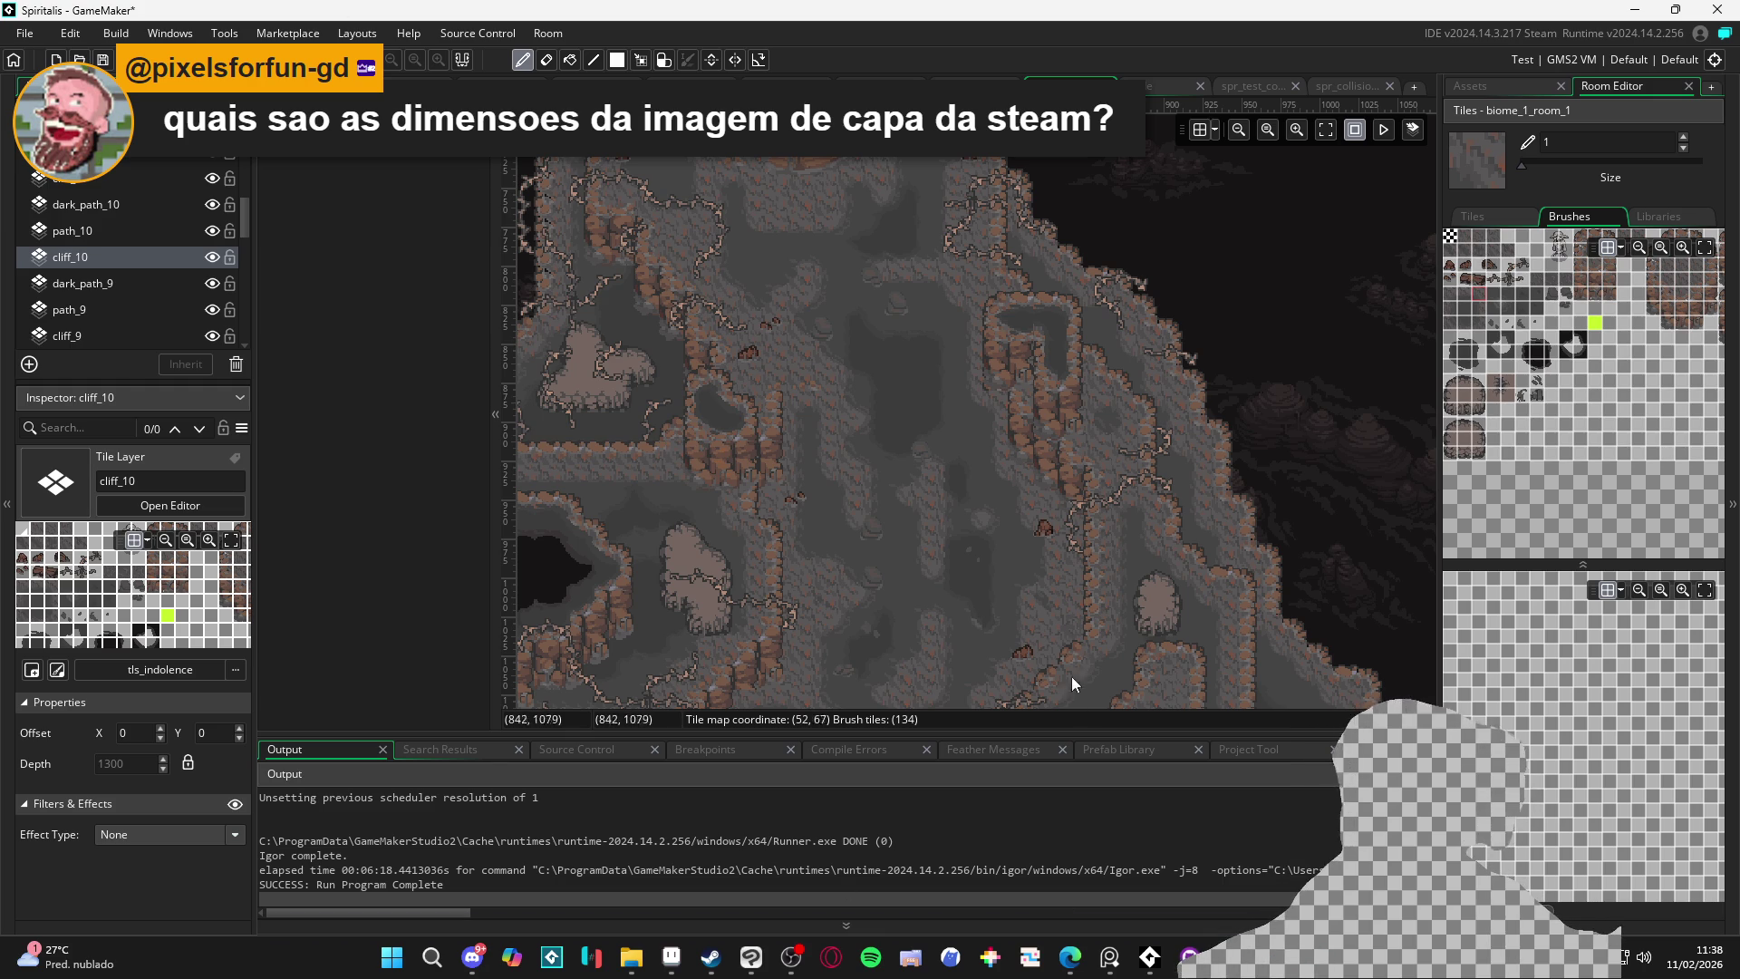
# Select dark_path_9 (depth 1400) and paint a brown cliff tile at tile (48, 69)
pyautogui.click(176, 282)
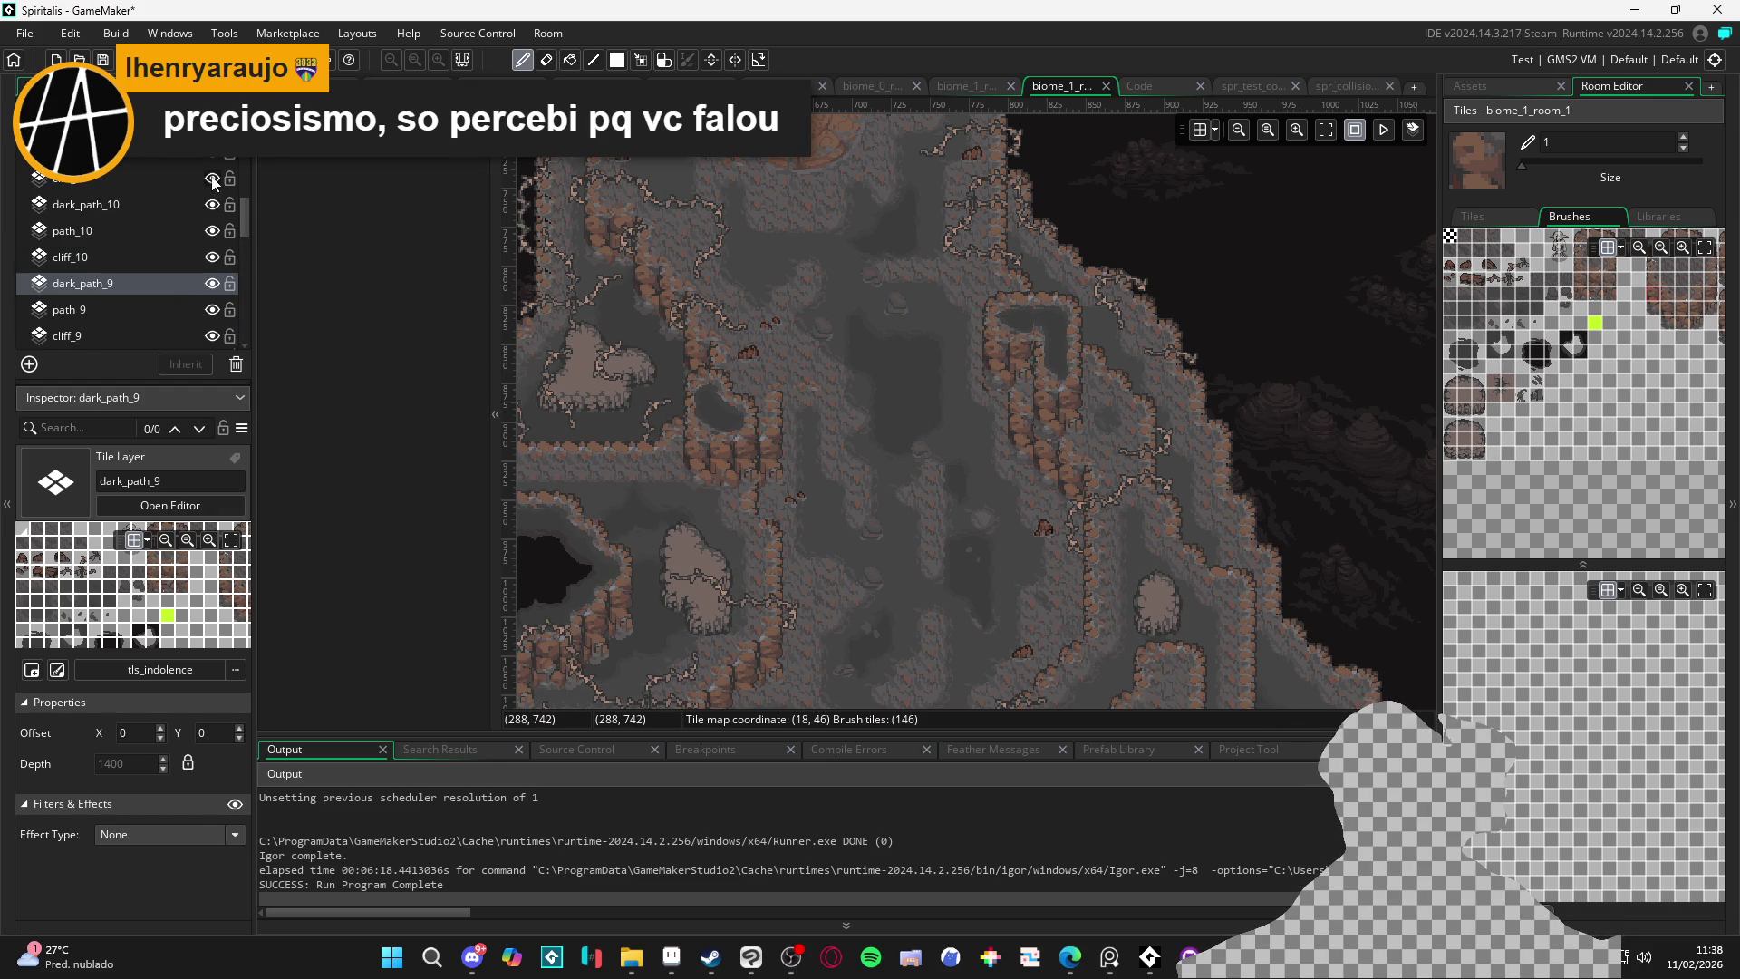
pyautogui.scroll(1, 213, 181)
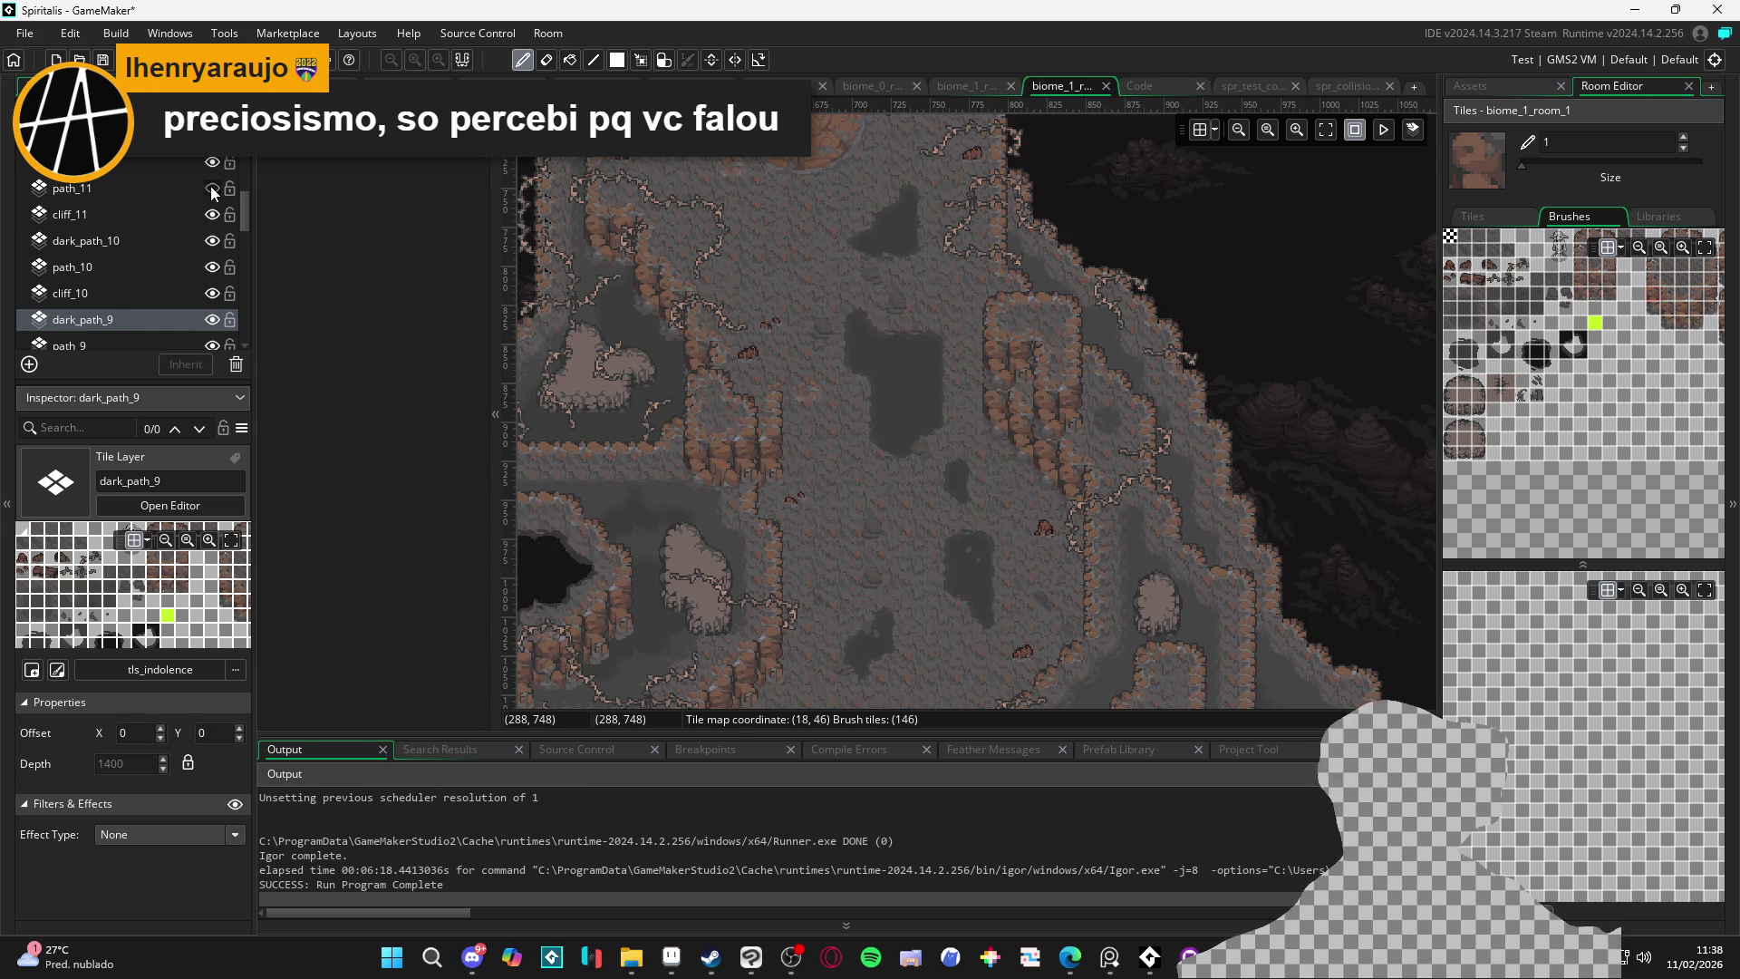
pyautogui.scroll(-5, 904, 434)
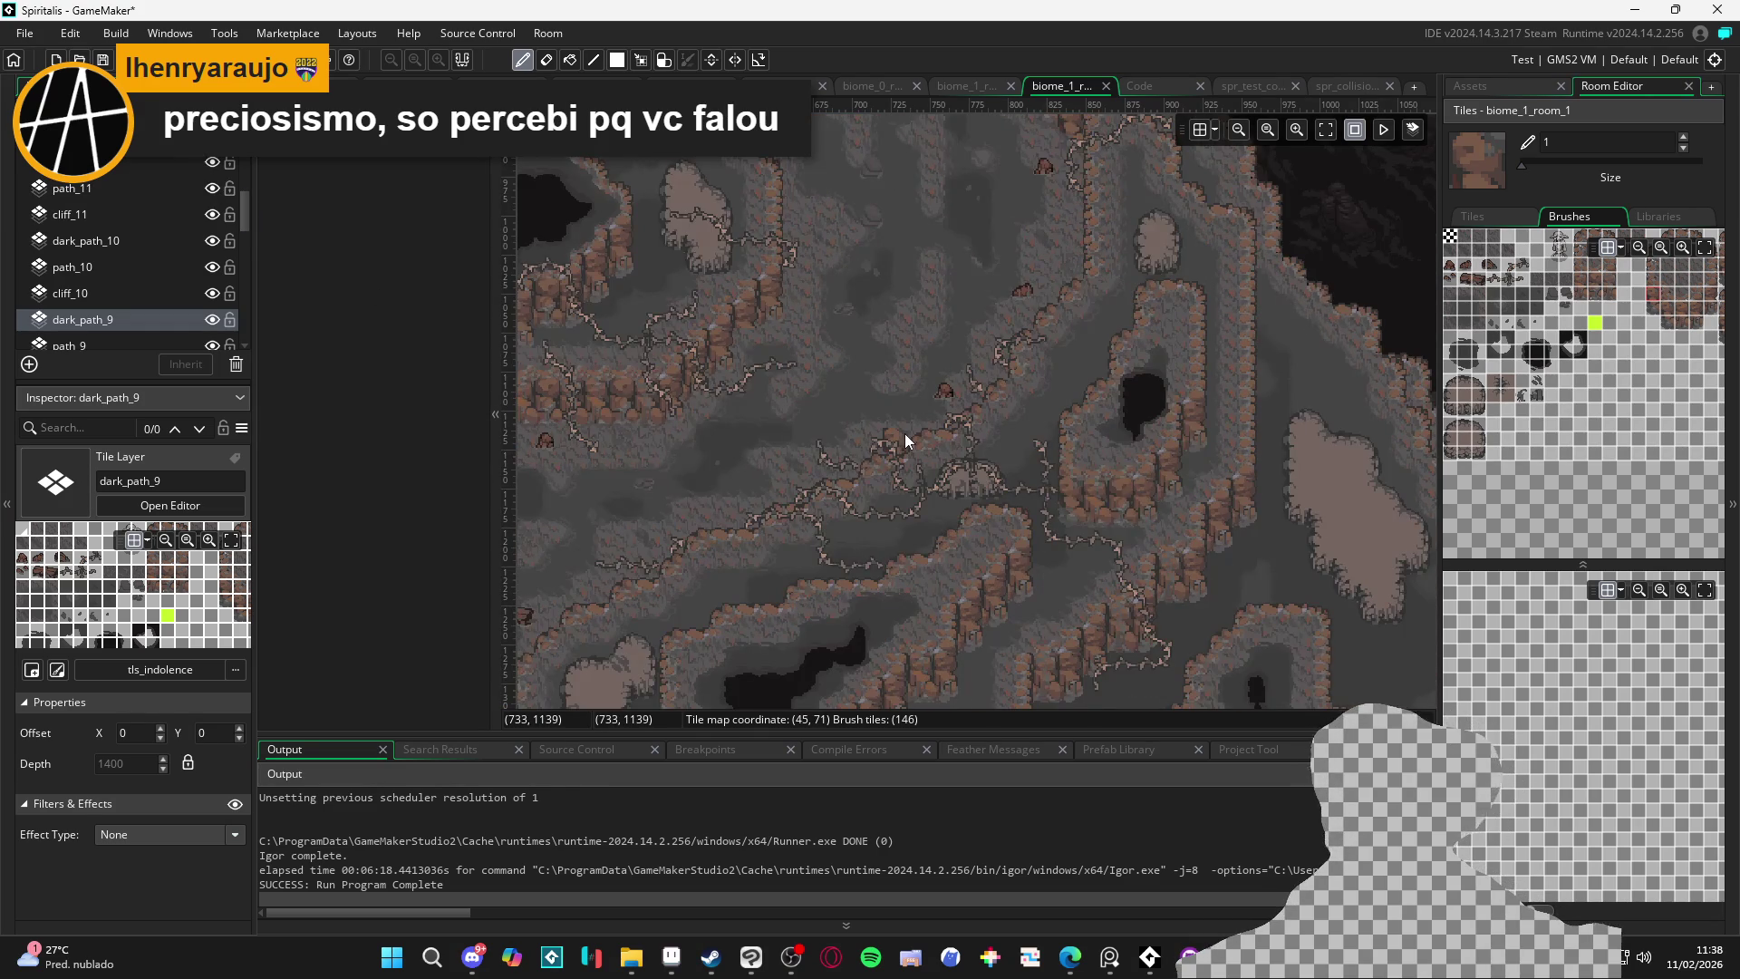
pyautogui.scroll(-1, 904, 434)
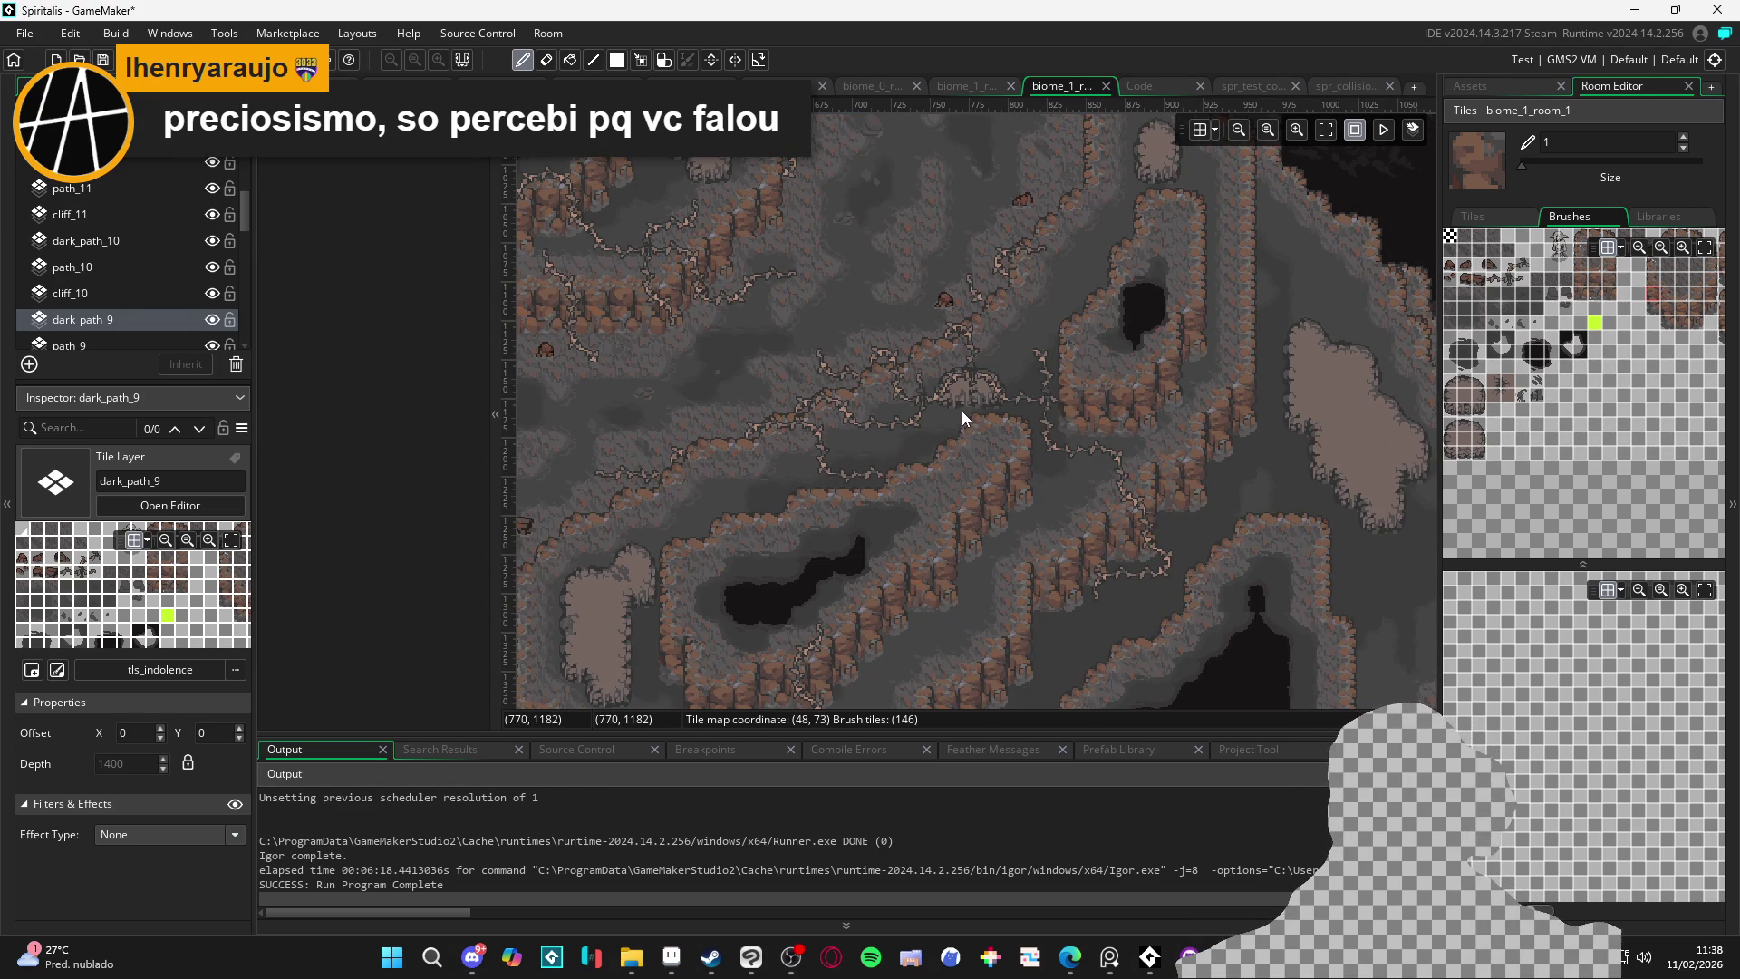
pyautogui.scroll(-2, 961, 411)
pyautogui.scroll(3, 962, 410)
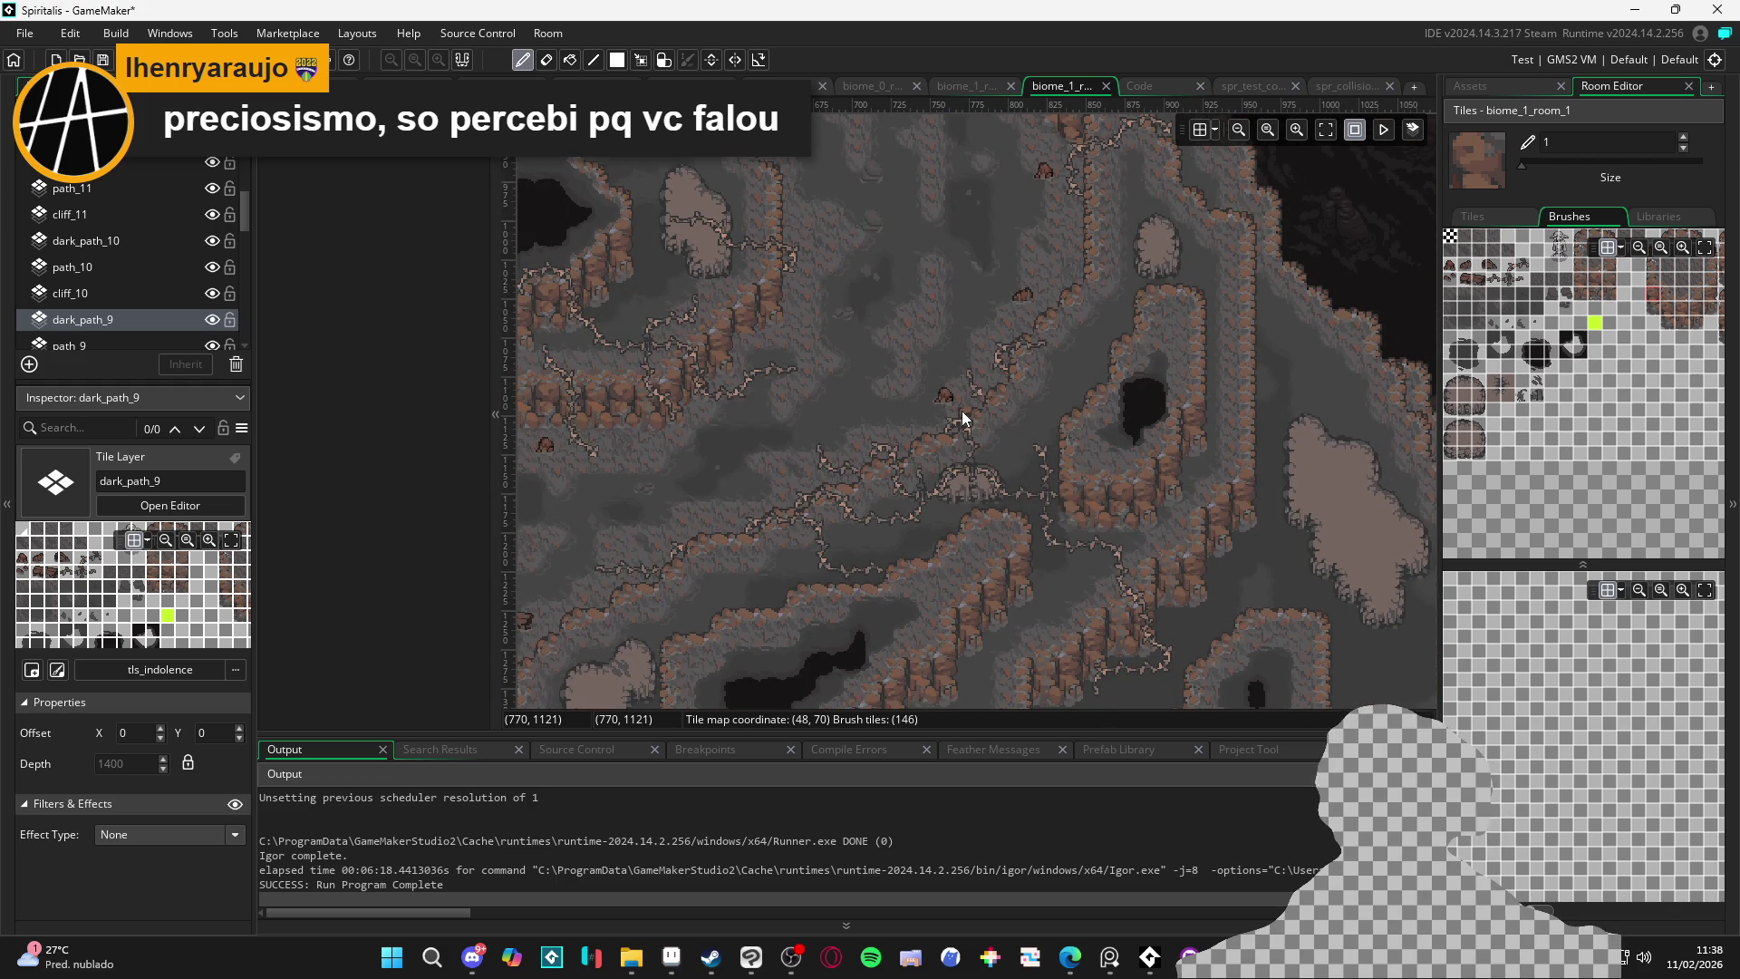
pyautogui.click(979, 406)
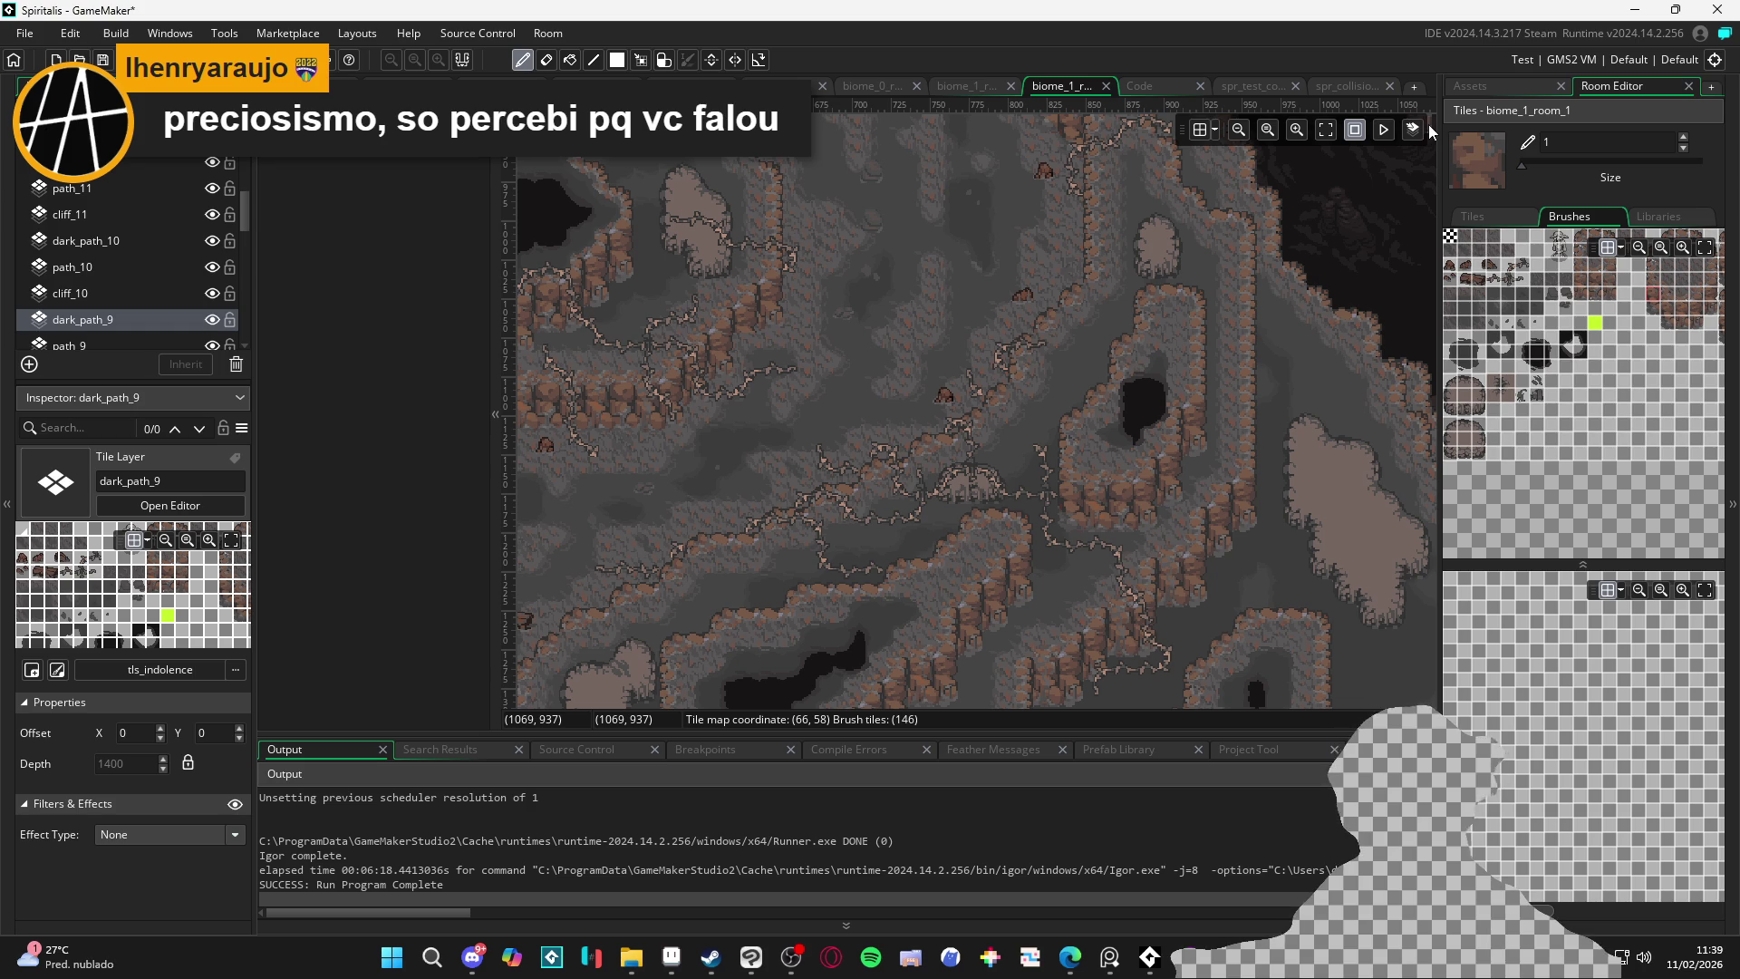
pyautogui.scroll(2, 710, 601)
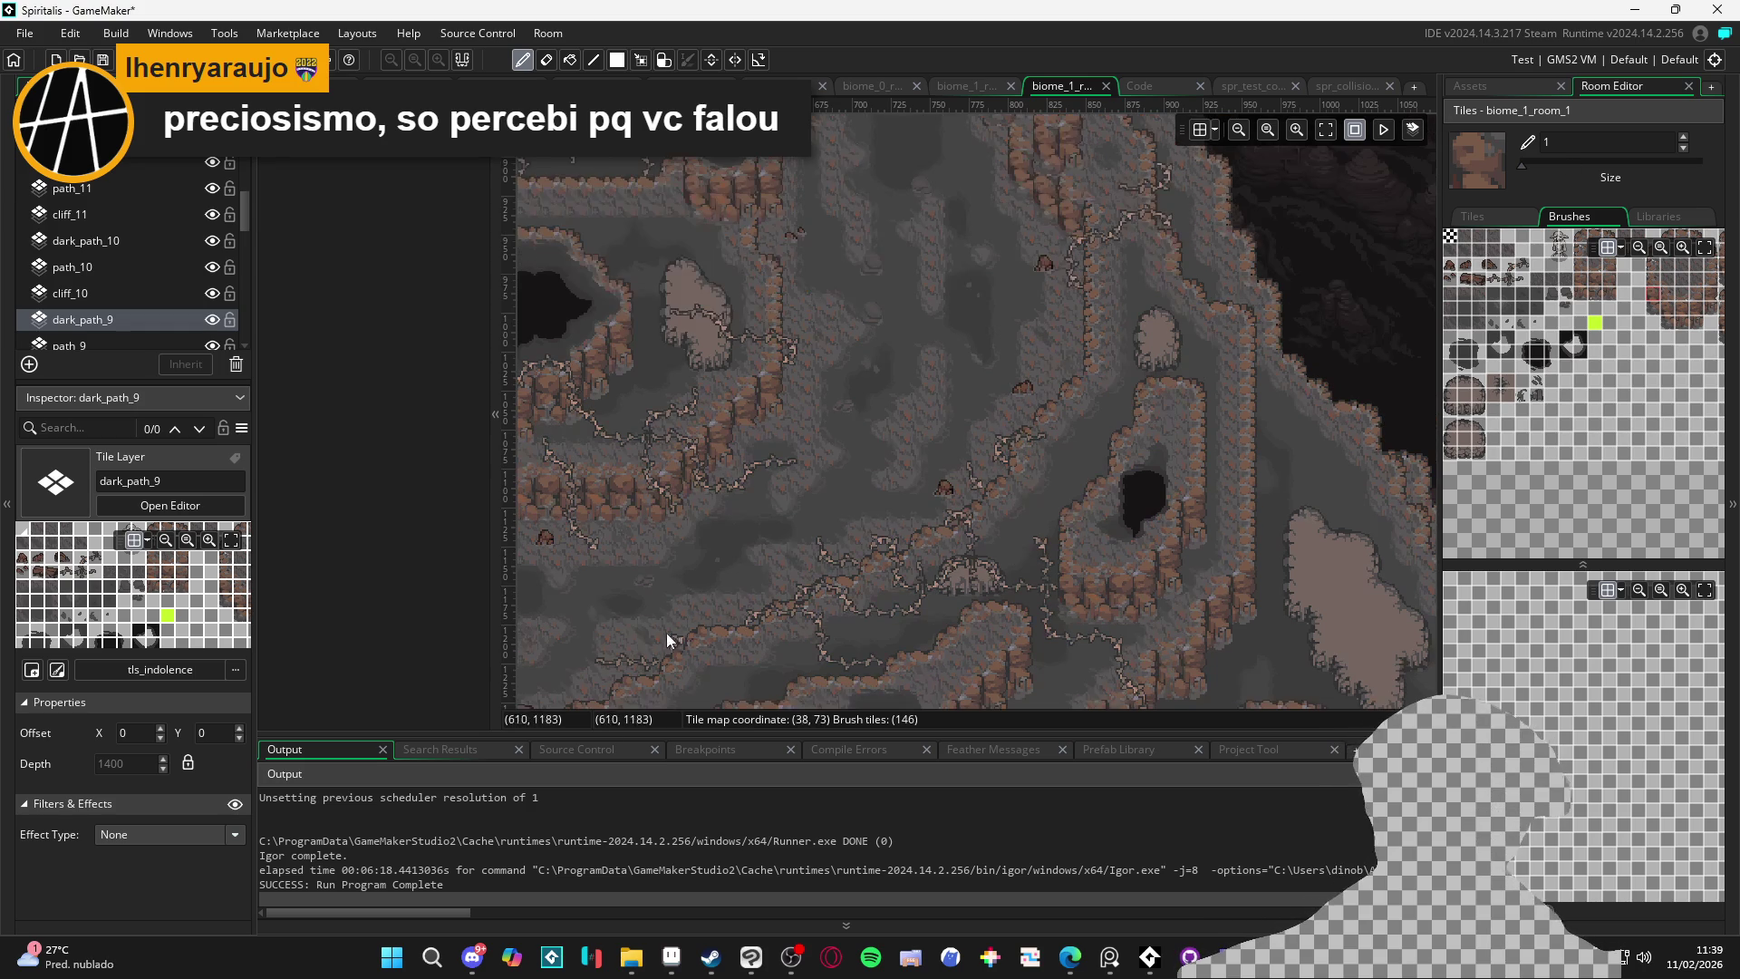
# Launch Figma by searching for it in the Windows Start menu
pyautogui.press('super')
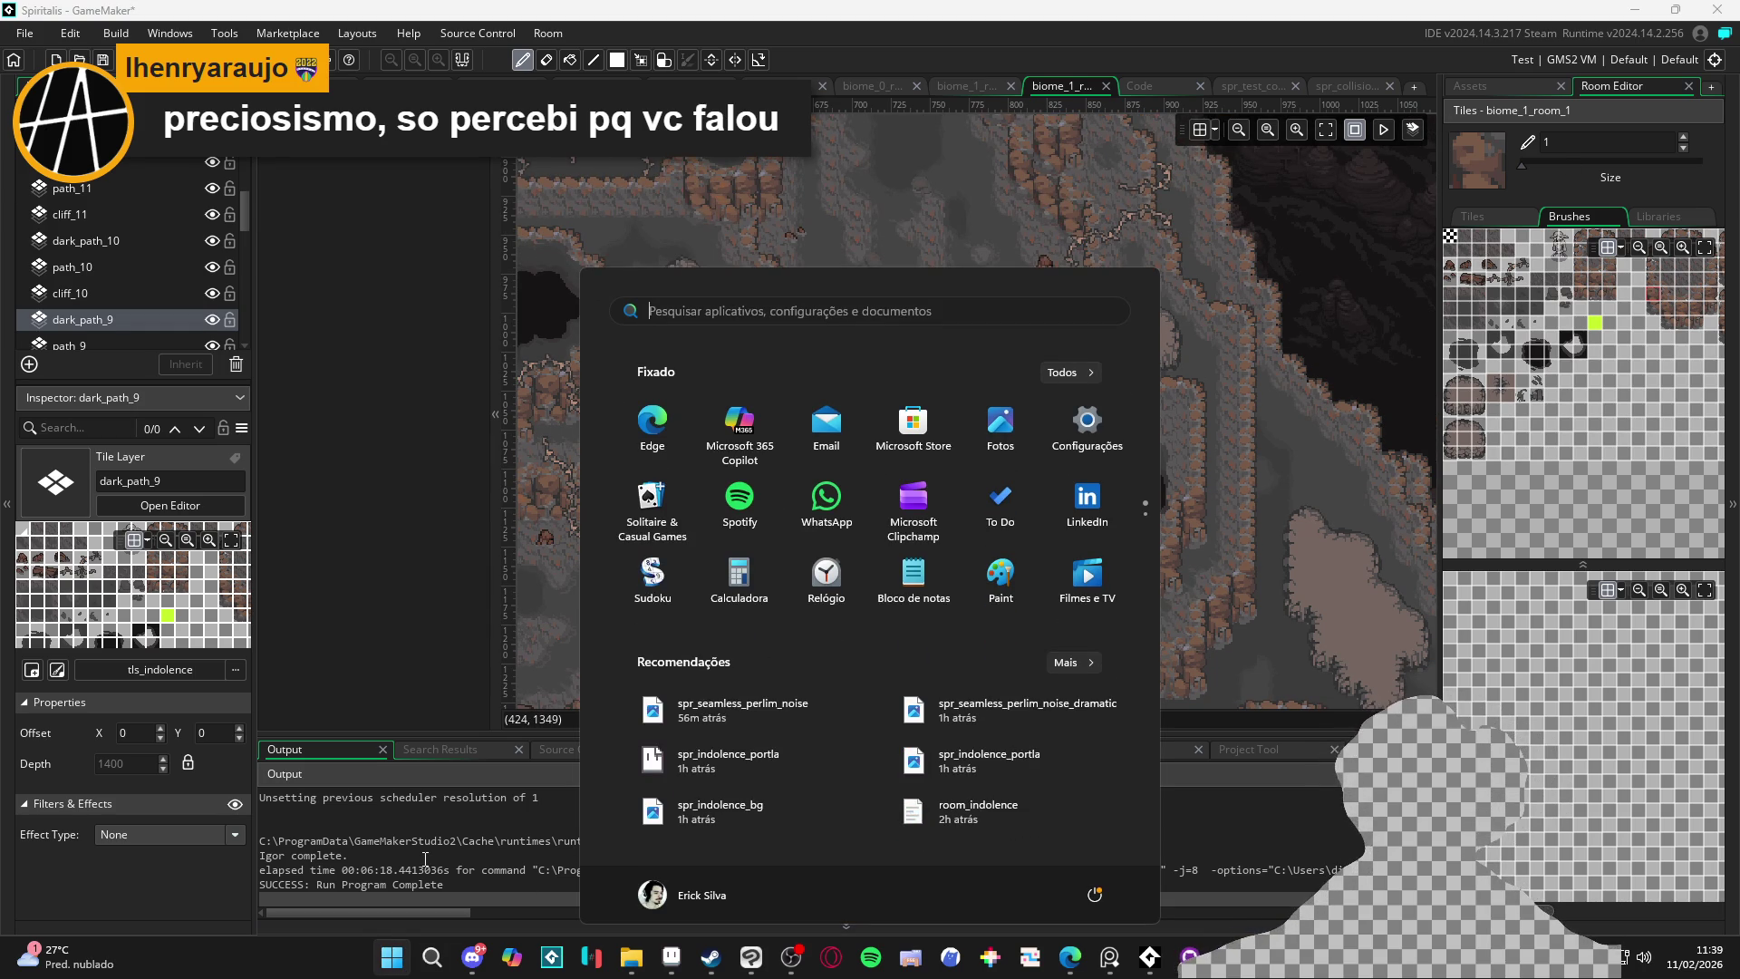
pyautogui.write('ligm')
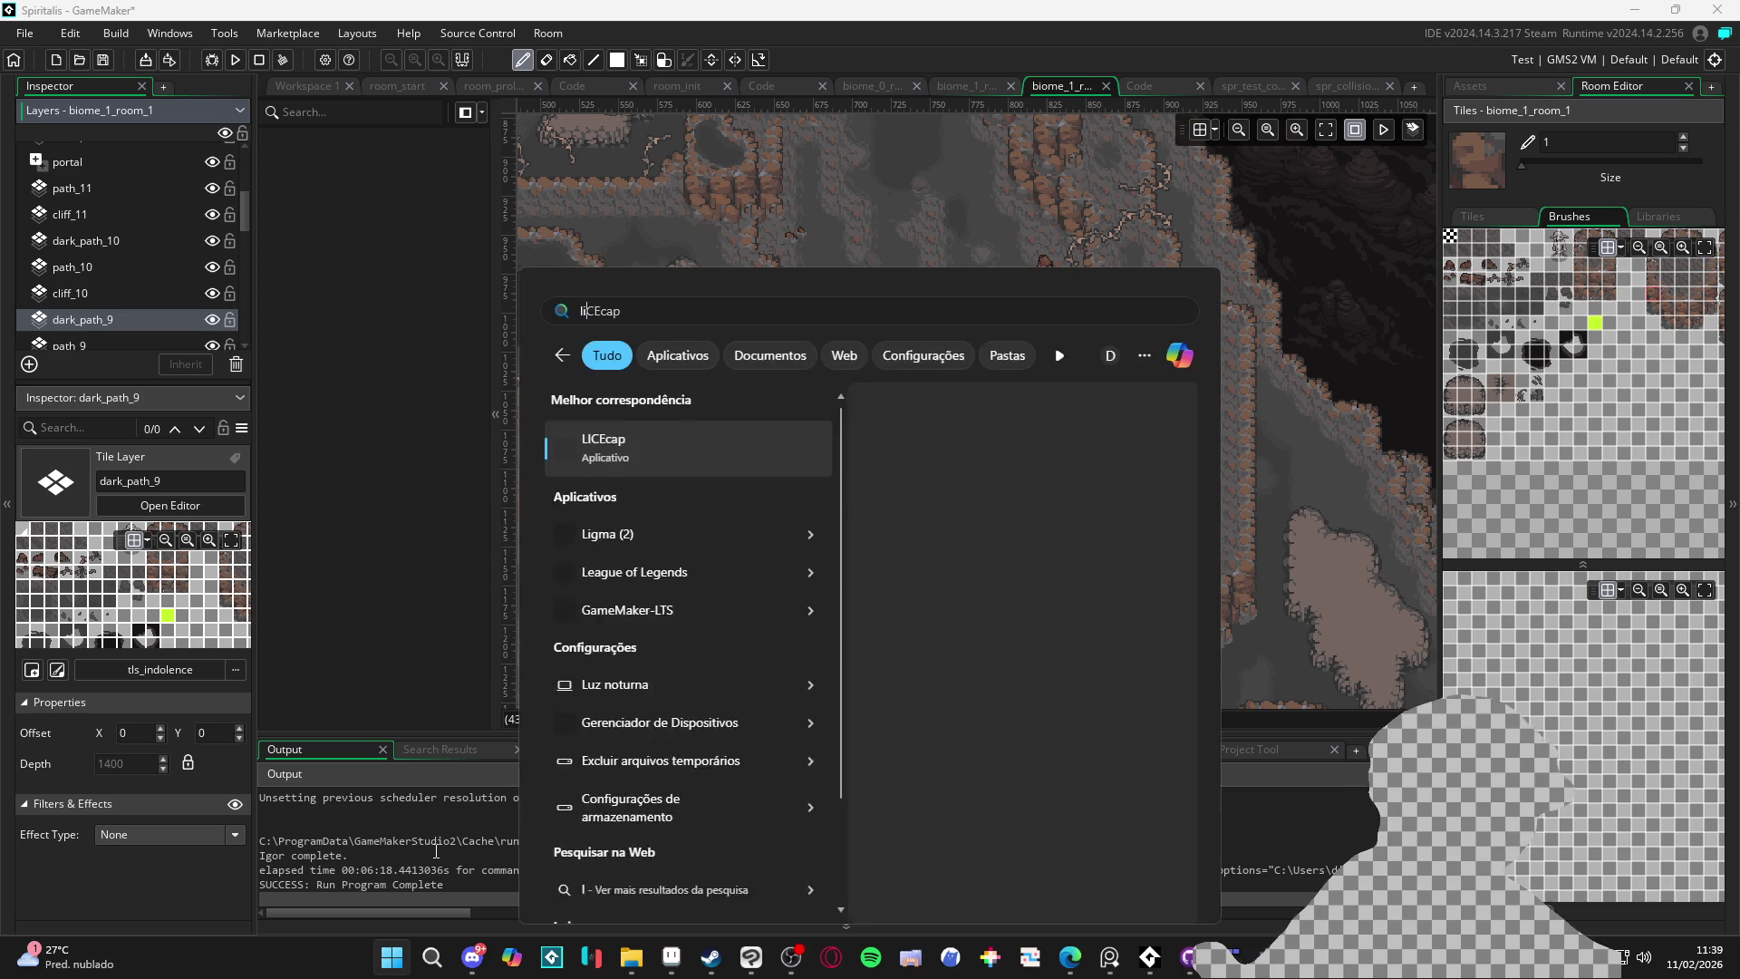
pyautogui.press('Return')
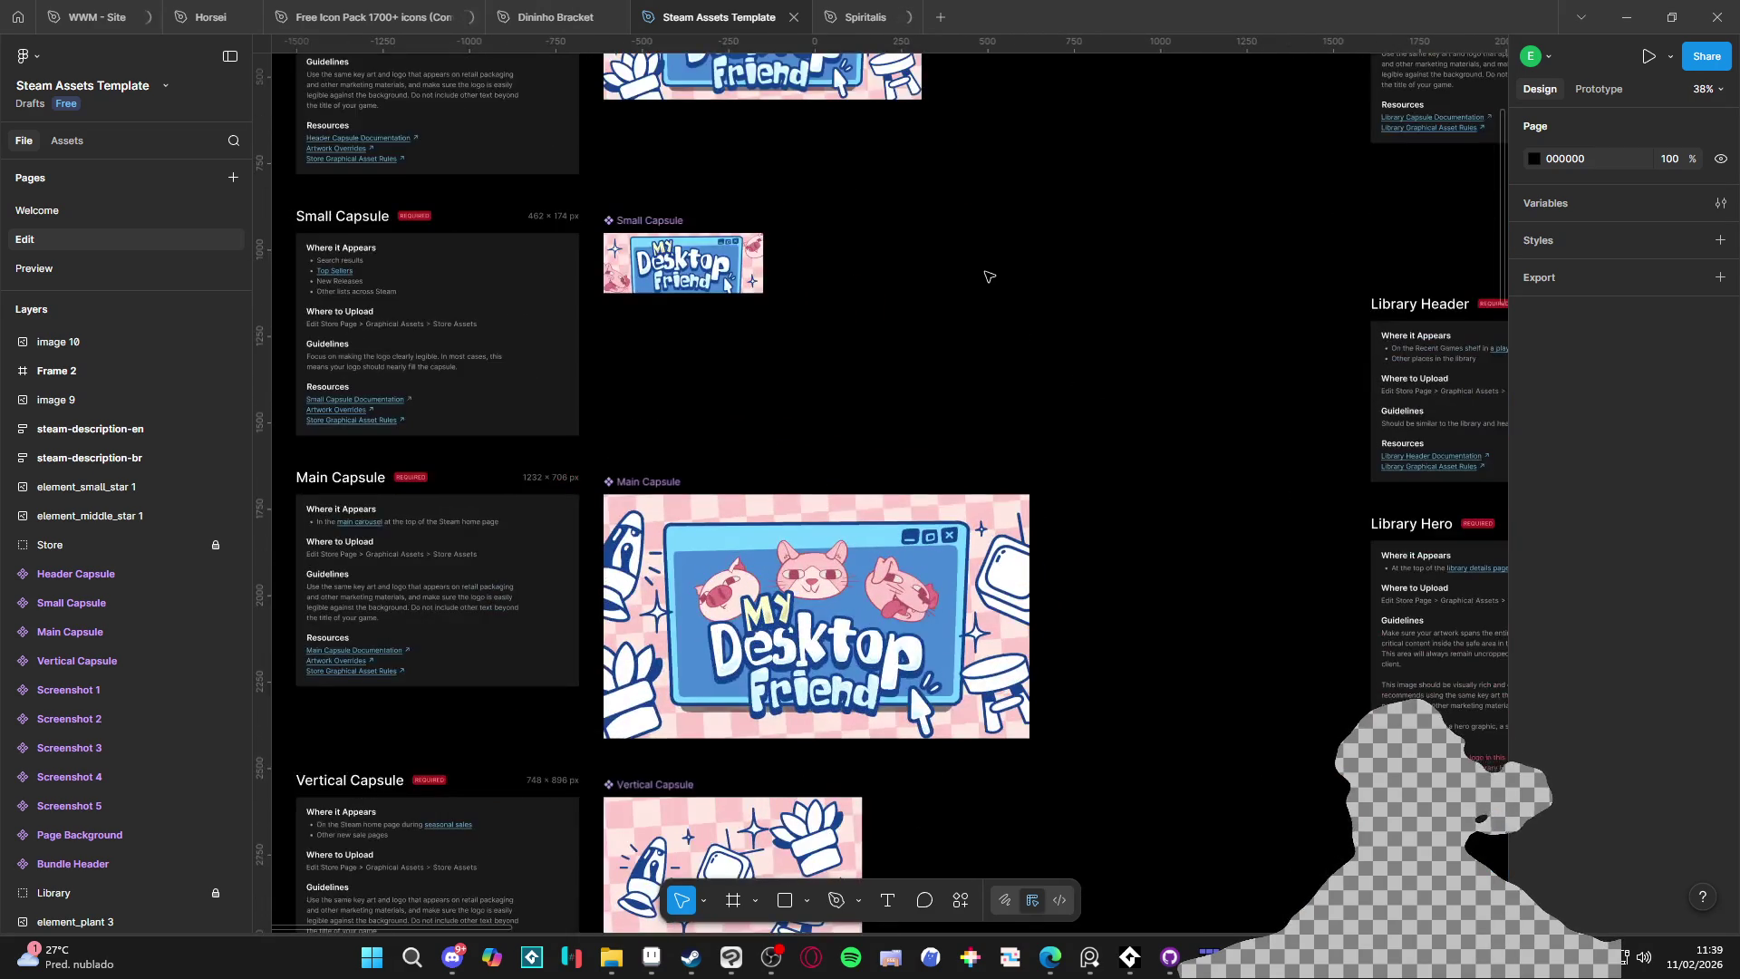
# Pan the Steam Assets Template to review capsule sizes like Header Capsule 920 × 430 px
pyautogui.moveTo(989, 276)
pyautogui.mouseDown()
pyautogui.moveTo(970, 575)
pyautogui.moveTo(882, 671)
pyautogui.moveTo(844, 624)
pyautogui.moveTo(838, 327)
pyautogui.moveTo(801, 653)
pyautogui.mouseUp()
pyautogui.scroll(-3, 839, 326)
pyautogui.scroll(6, 488, 390)
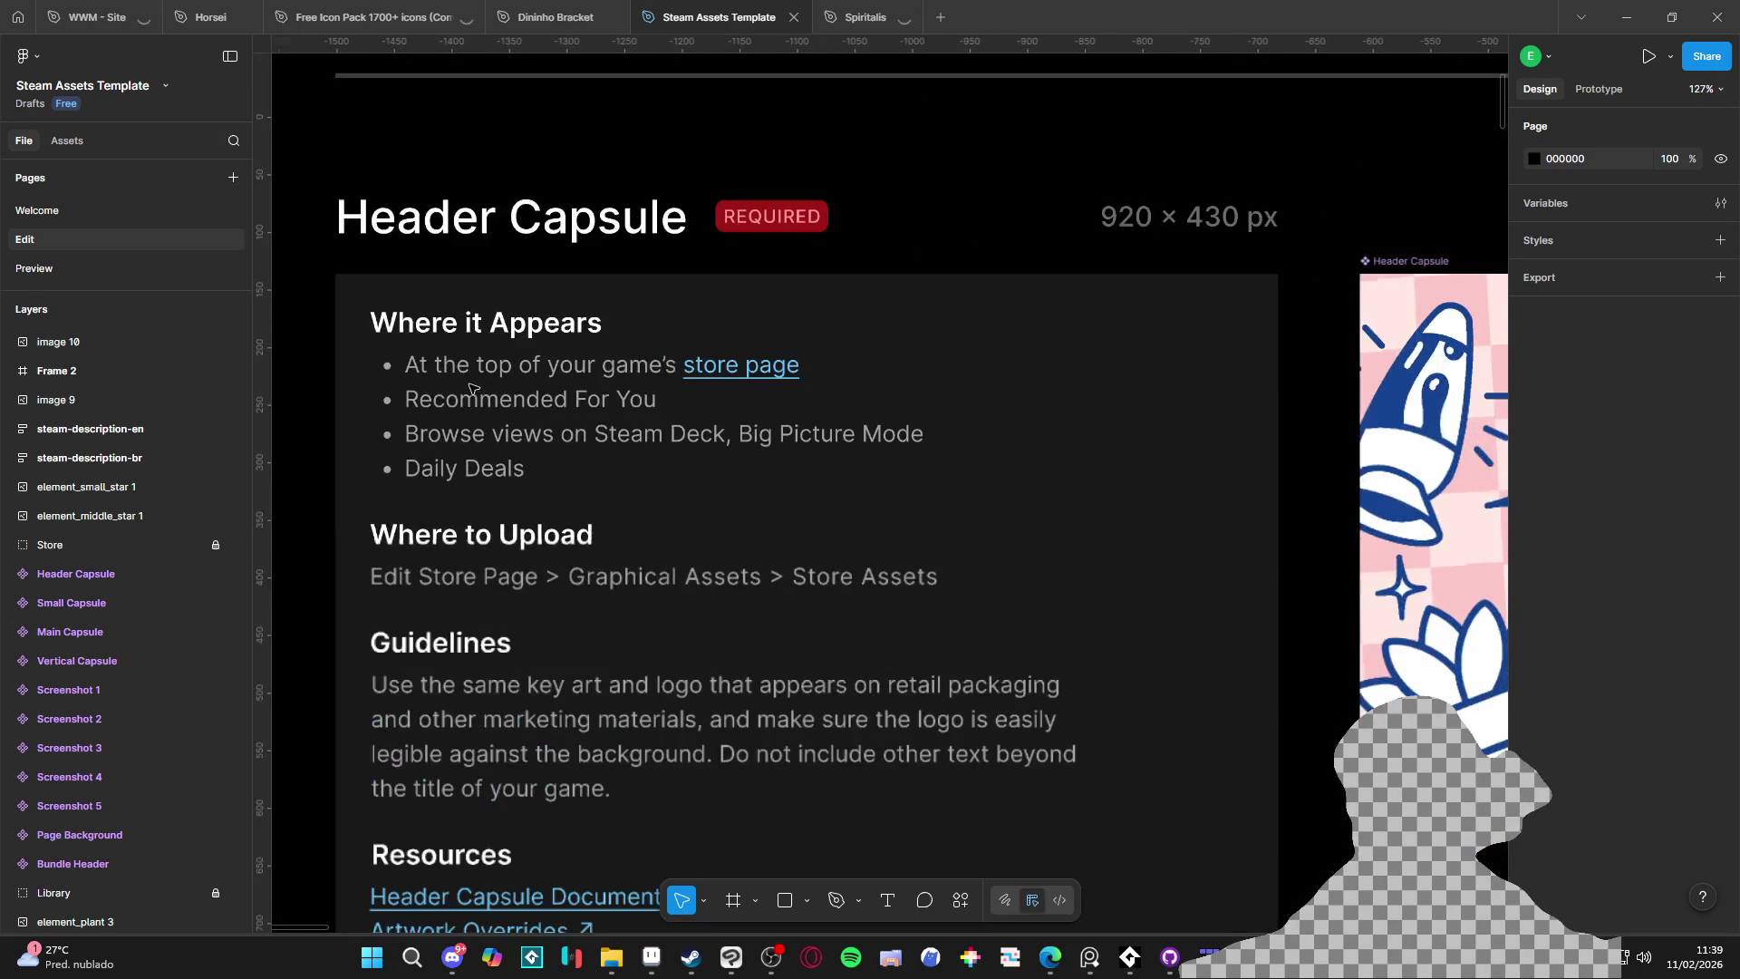
pyautogui.scroll(-2, 488, 390)
pyautogui.scroll(-1, 887, 459)
pyautogui.hscroll(2, 857, 445)
pyautogui.scroll(-1, 839, 293)
pyautogui.scroll(-6, 870, 343)
pyautogui.scroll(1, 900, 400)
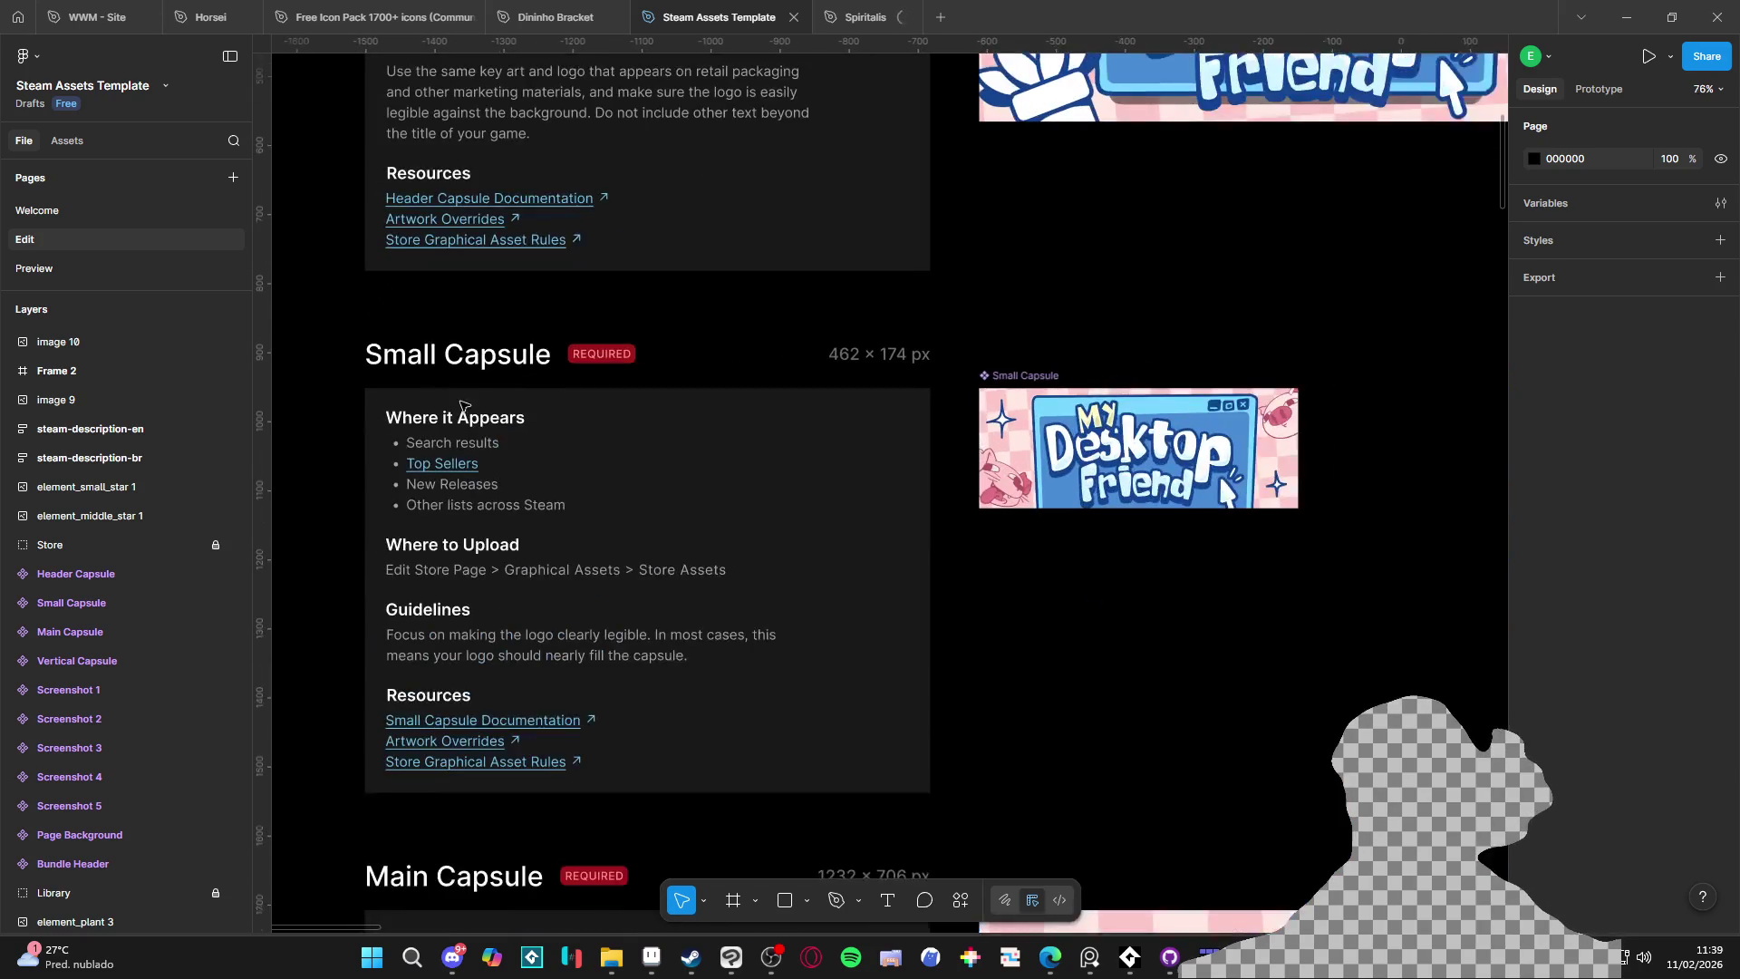
pyautogui.hscroll(3, 900, 401)
pyautogui.keyDown('ctrl'); pyautogui.scroll(-8, 757, 390); pyautogui.keyUp('ctrl')
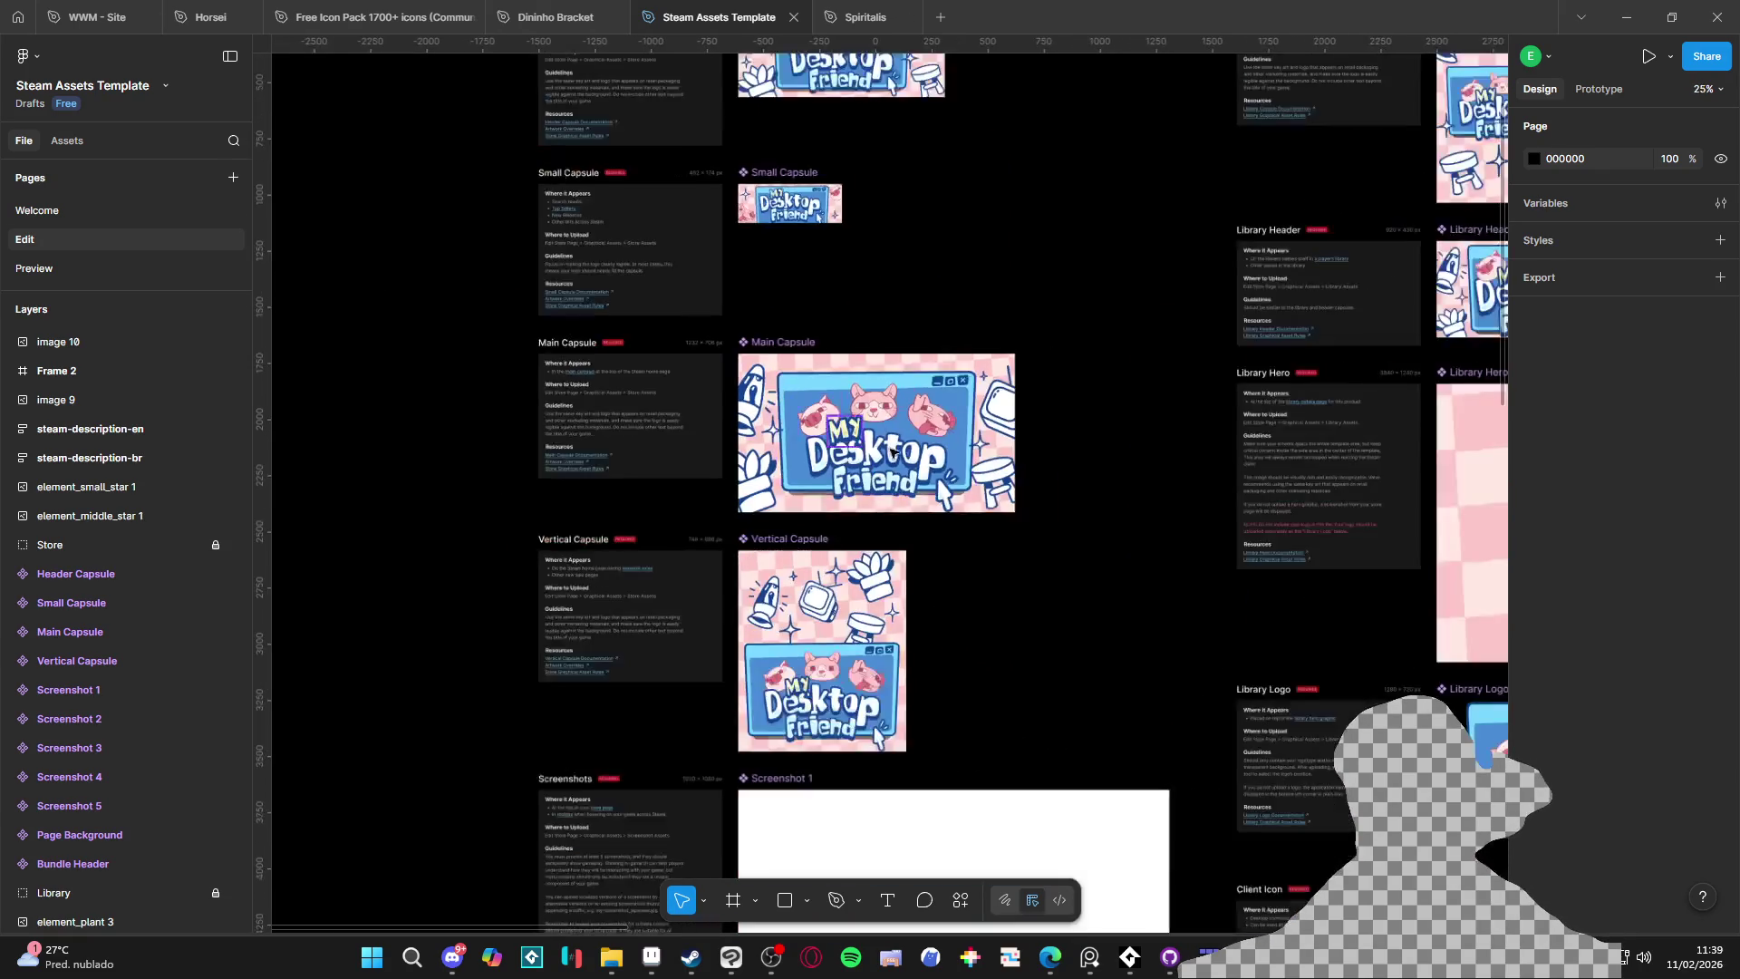
pyautogui.scroll(-5, 855, 433)
pyautogui.hscroll(5, 835, 224)
pyautogui.keyDown('ctrl'); pyautogui.scroll(-6, 762, 273); pyautogui.keyUp('ctrl')
pyautogui.scroll(3, 762, 102)
pyautogui.keyDown('ctrl'); pyautogui.scroll(5, 916, 489); pyautogui.keyUp('ctrl')
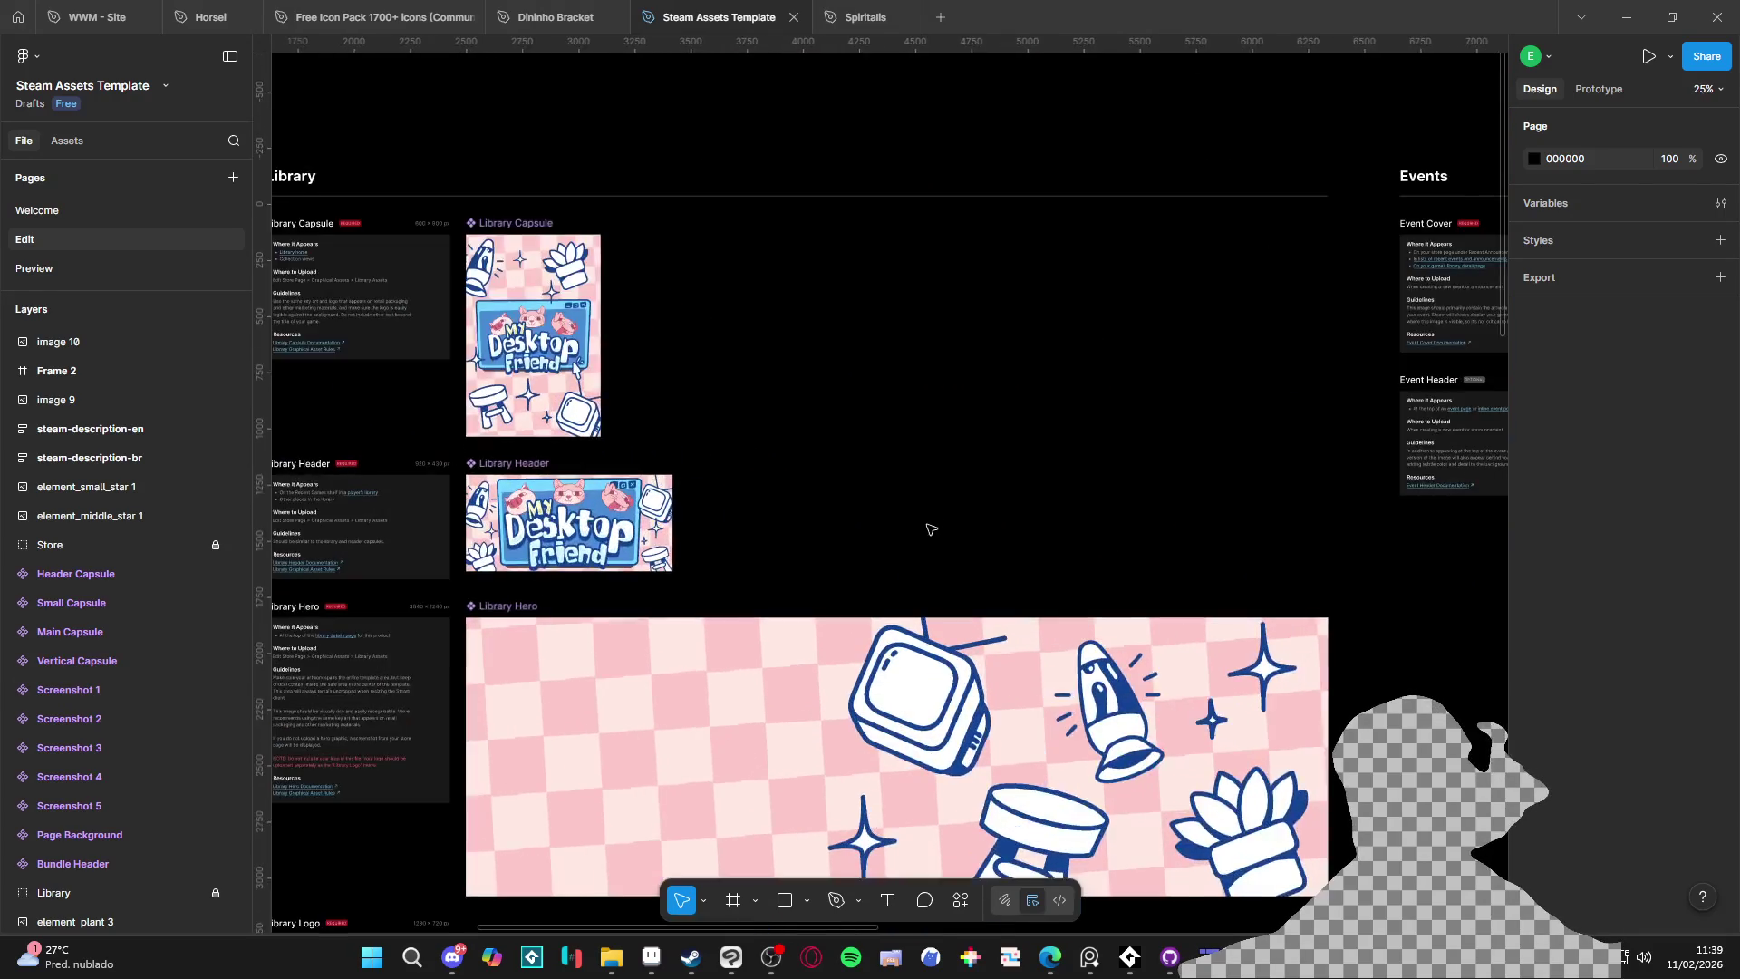
pyautogui.scroll(-3, 931, 530)
pyautogui.keyDown('ctrl'); pyautogui.scroll(-5, 816, 543); pyautogui.keyUp('ctrl')
pyautogui.hscroll(2, 668, 683)
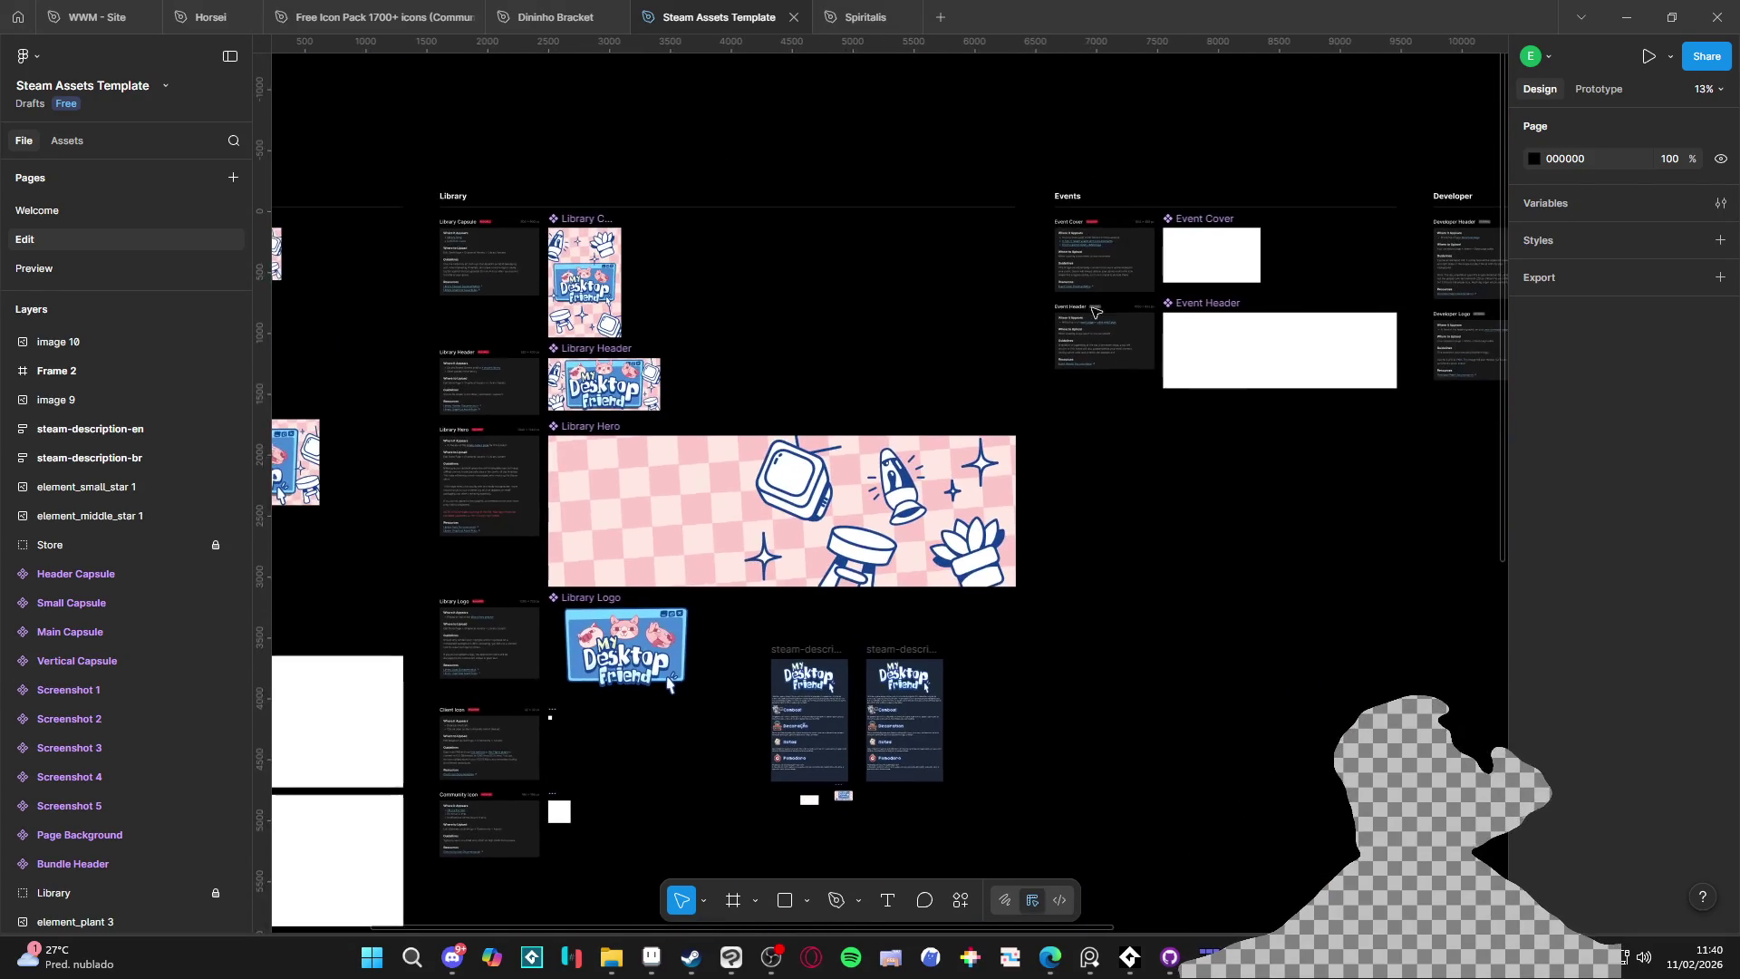
pyautogui.keyDown('ctrl'); pyautogui.scroll(5, 1063, 320); pyautogui.keyUp('ctrl')
pyautogui.keyDown('ctrl'); pyautogui.scroll(-5, 1268, 290); pyautogui.keyUp('ctrl')
pyautogui.hscroll(-2, 824, 447)
pyautogui.hscroll(-6, 824, 447)
# Place a brown tile on dark_path_9 in GameMaker, then bring up Clip Studio Paint's noise image
pyautogui.hotkey('alt', 'Tab')
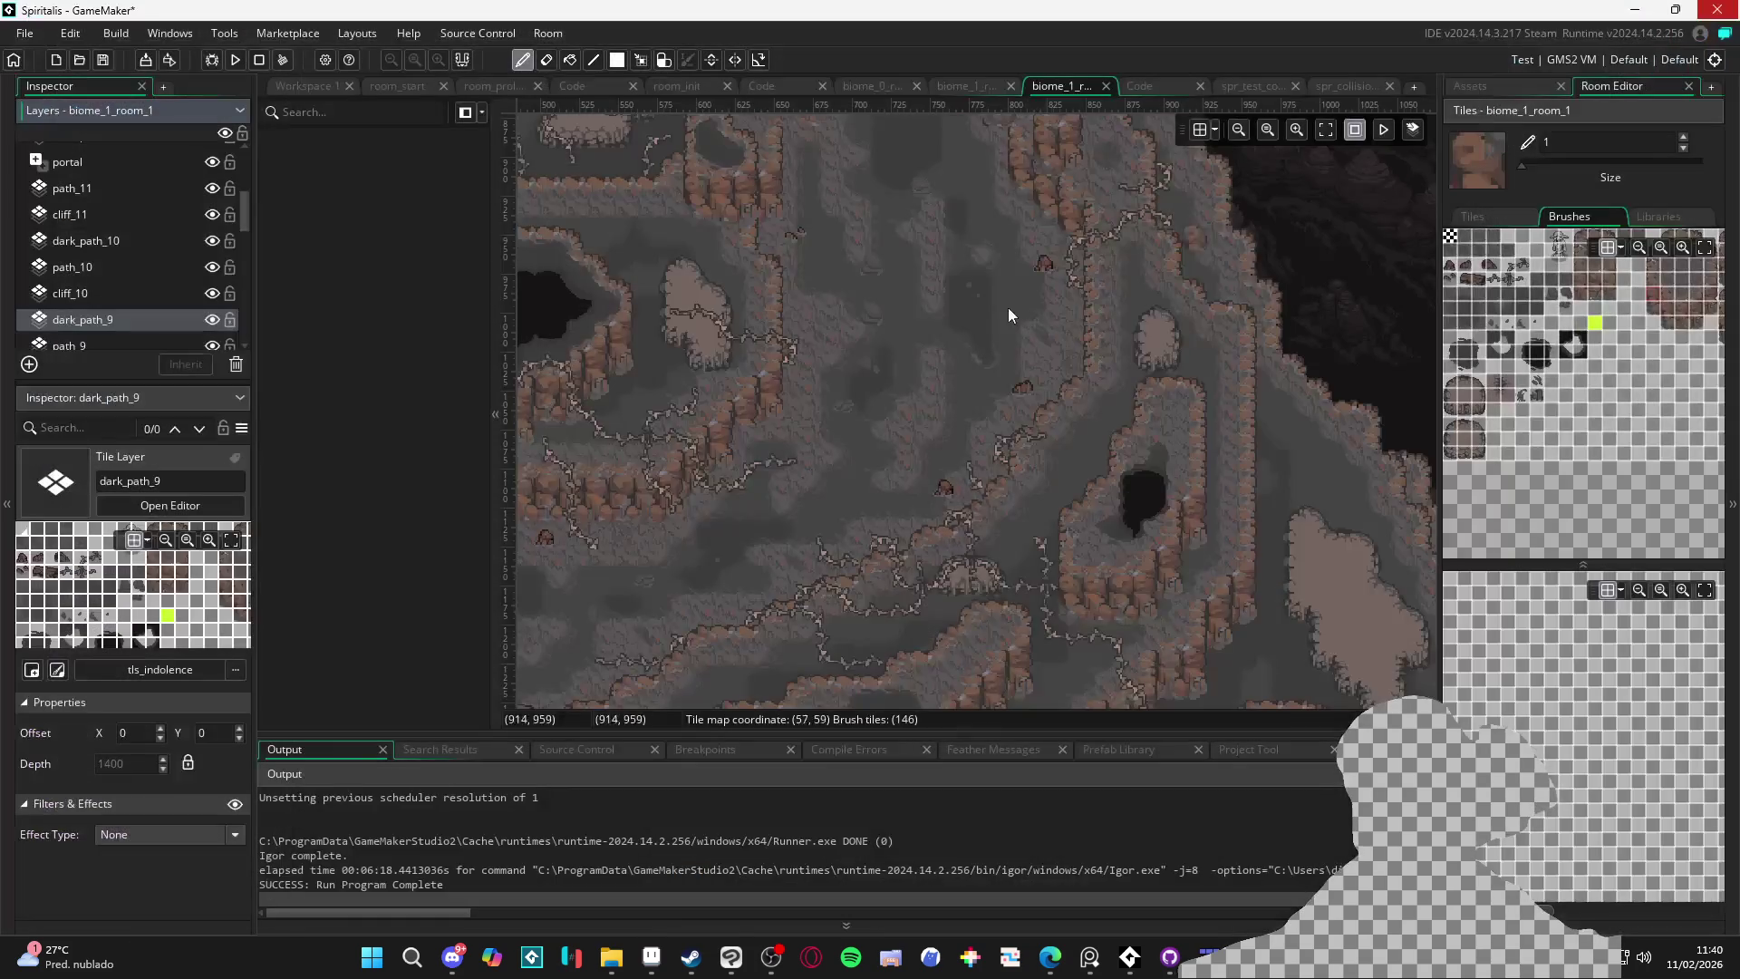
pyautogui.click(695, 611)
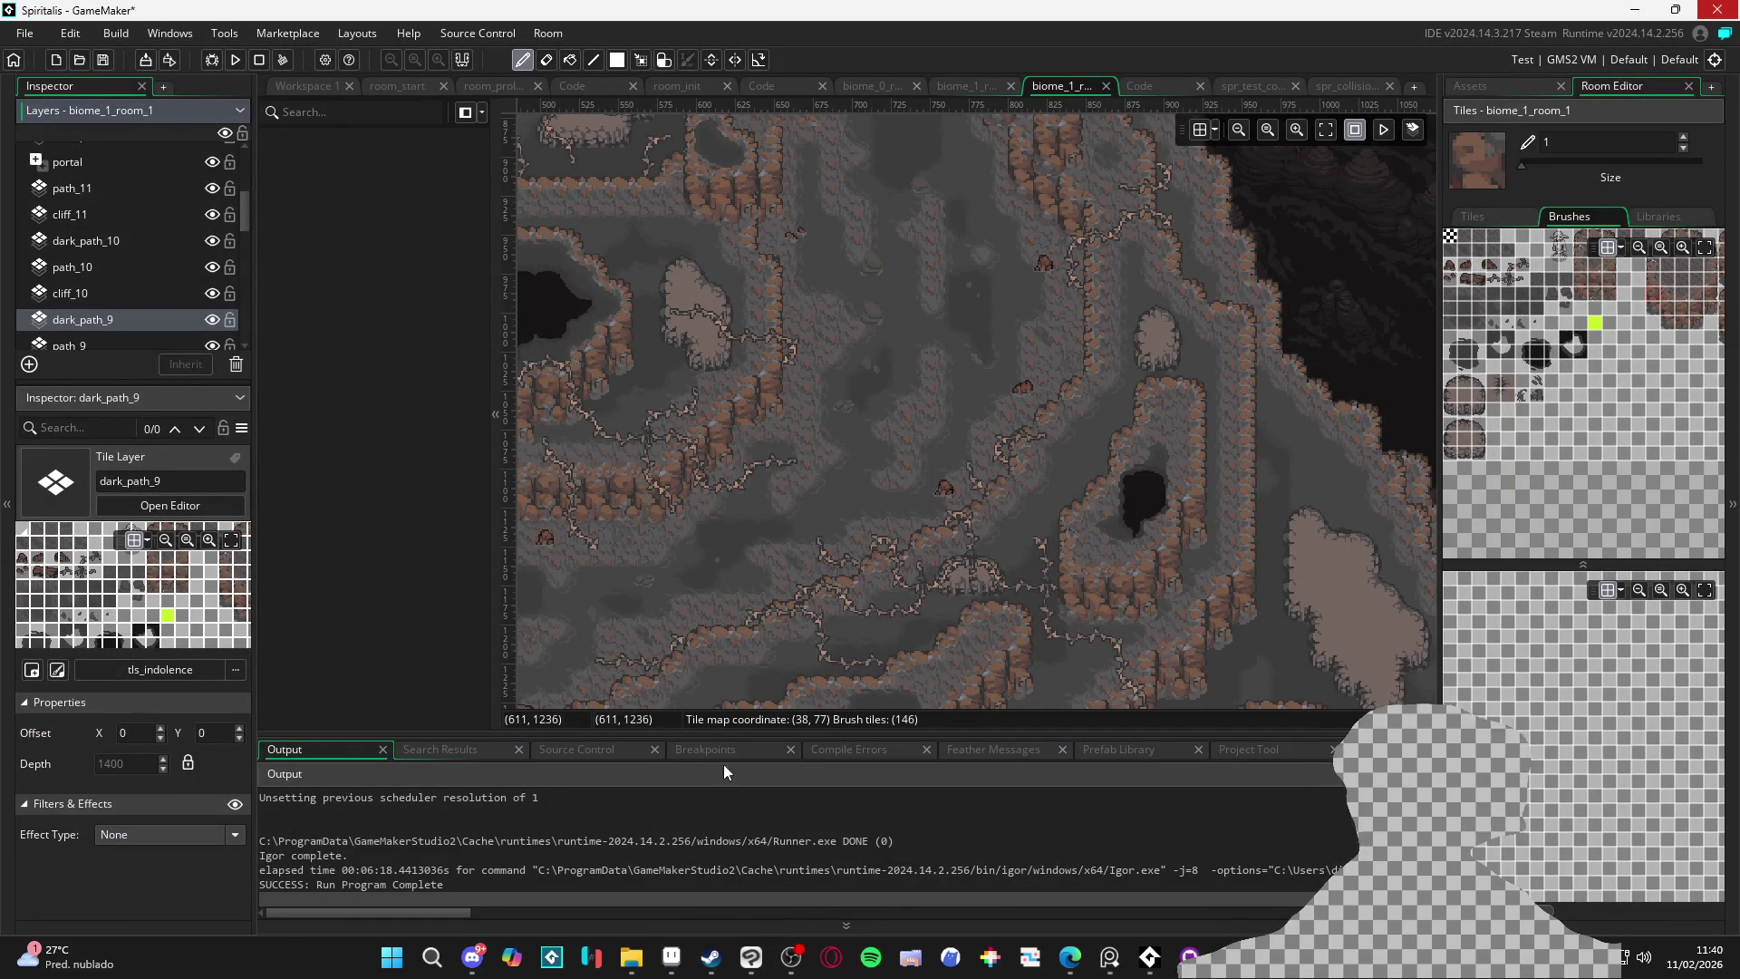
pyautogui.click(752, 955)
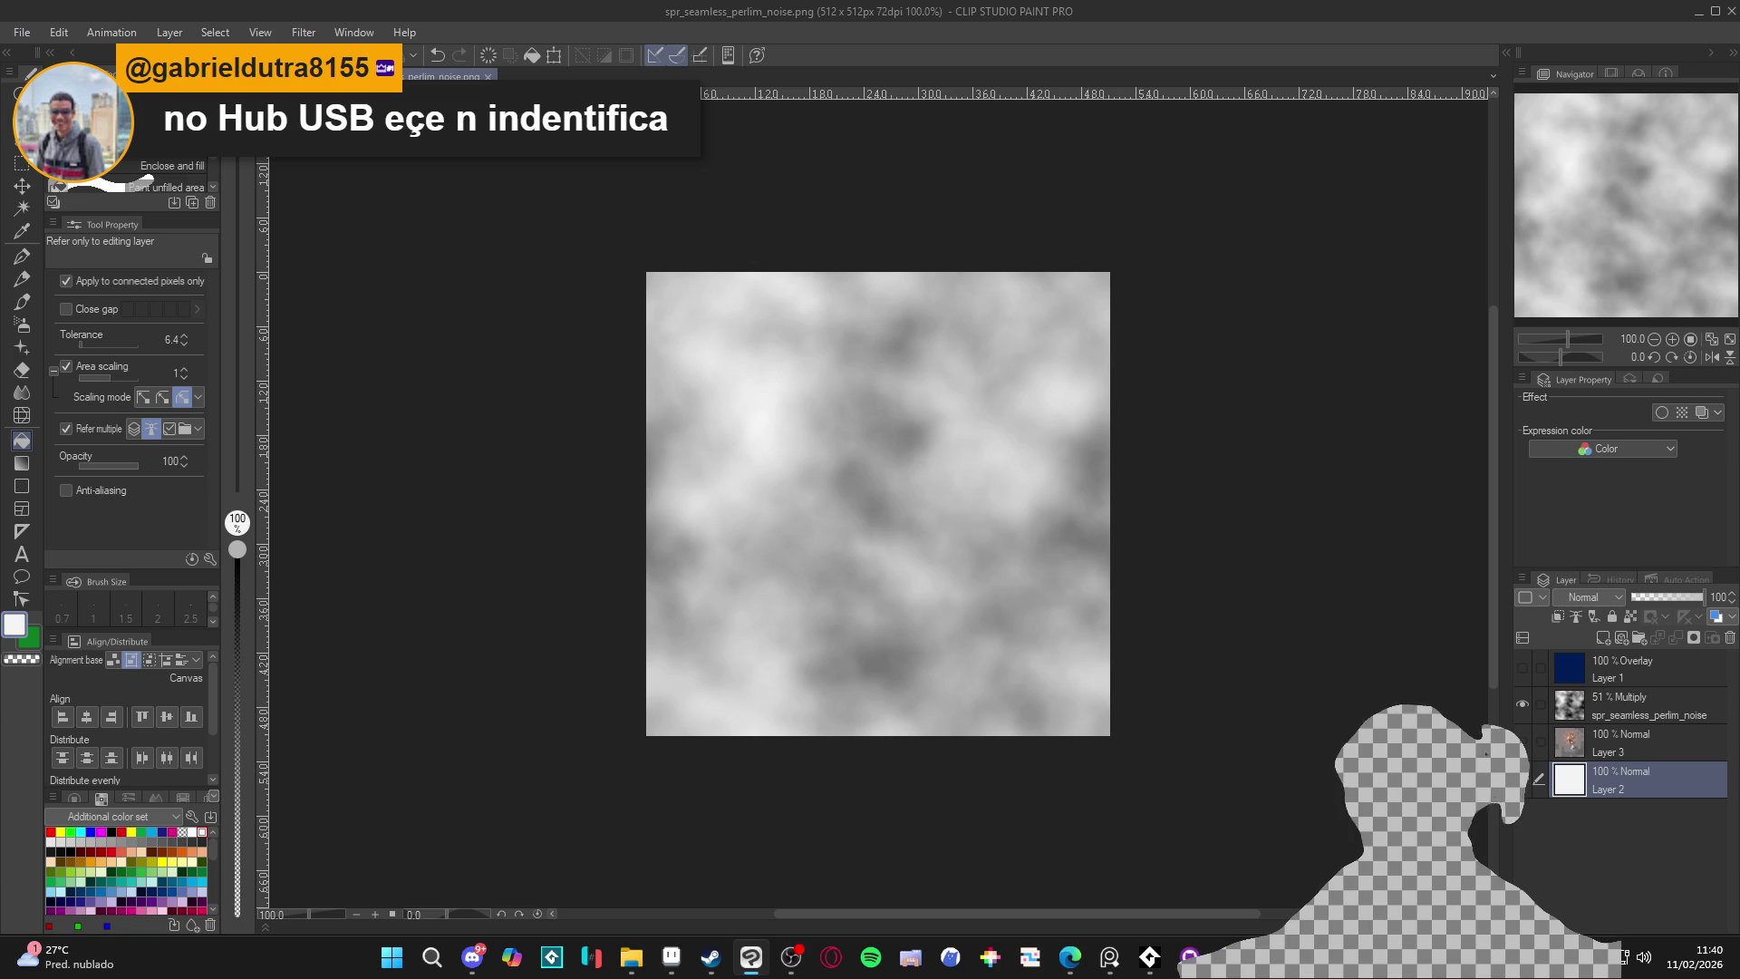
# Switch to the vkaike2 'The Last Good Boy' document, scroll its layers, then minimize Clip Studio Paint
pyautogui.hotkey('ctrl', 'Tab')
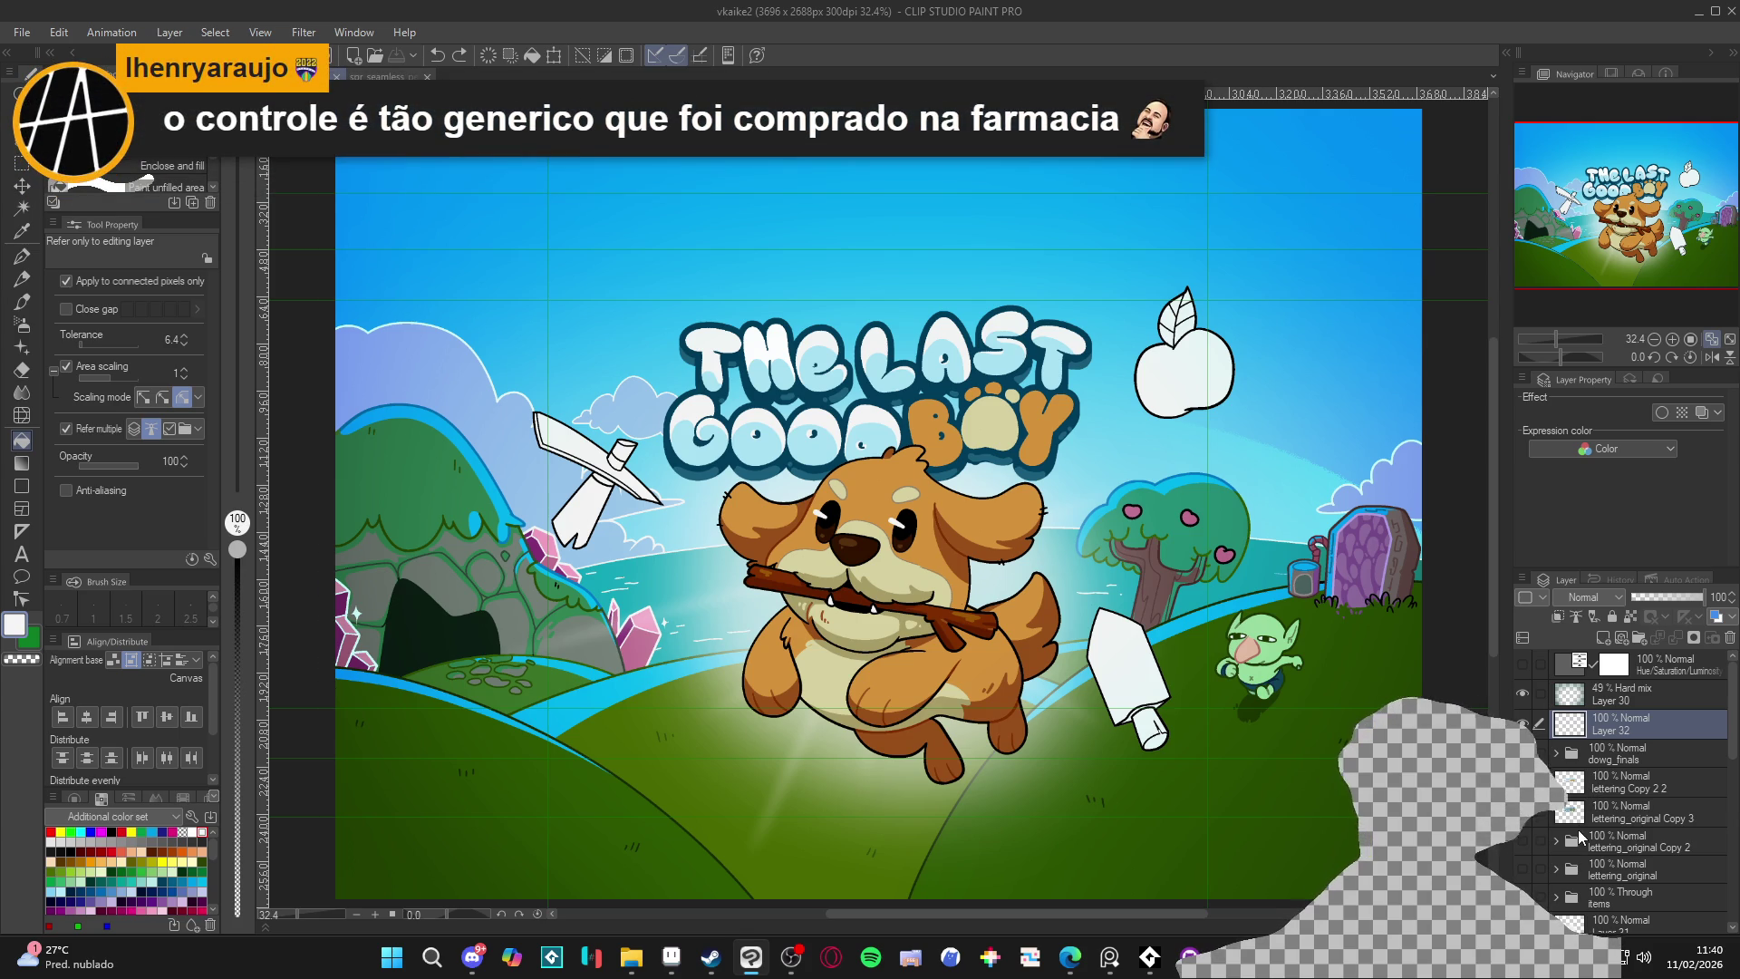
pyautogui.scroll(-3, 1668, 828)
pyautogui.scroll(-2, 1667, 828)
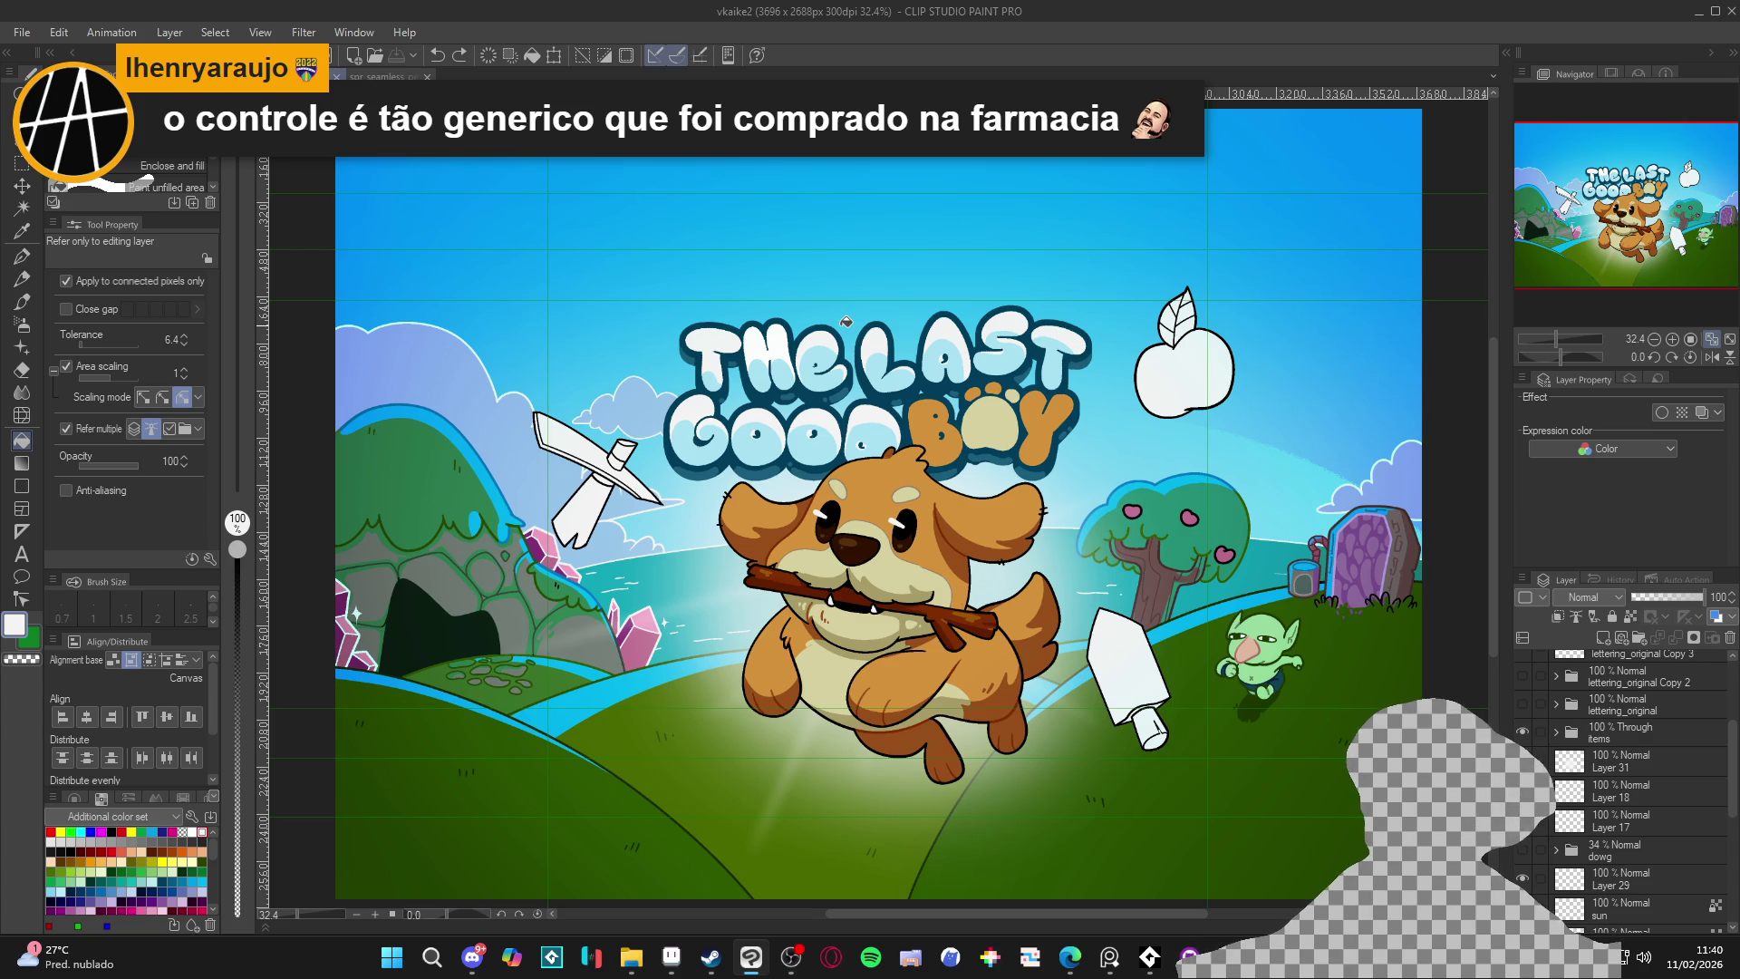
pyautogui.click(1700, 13)
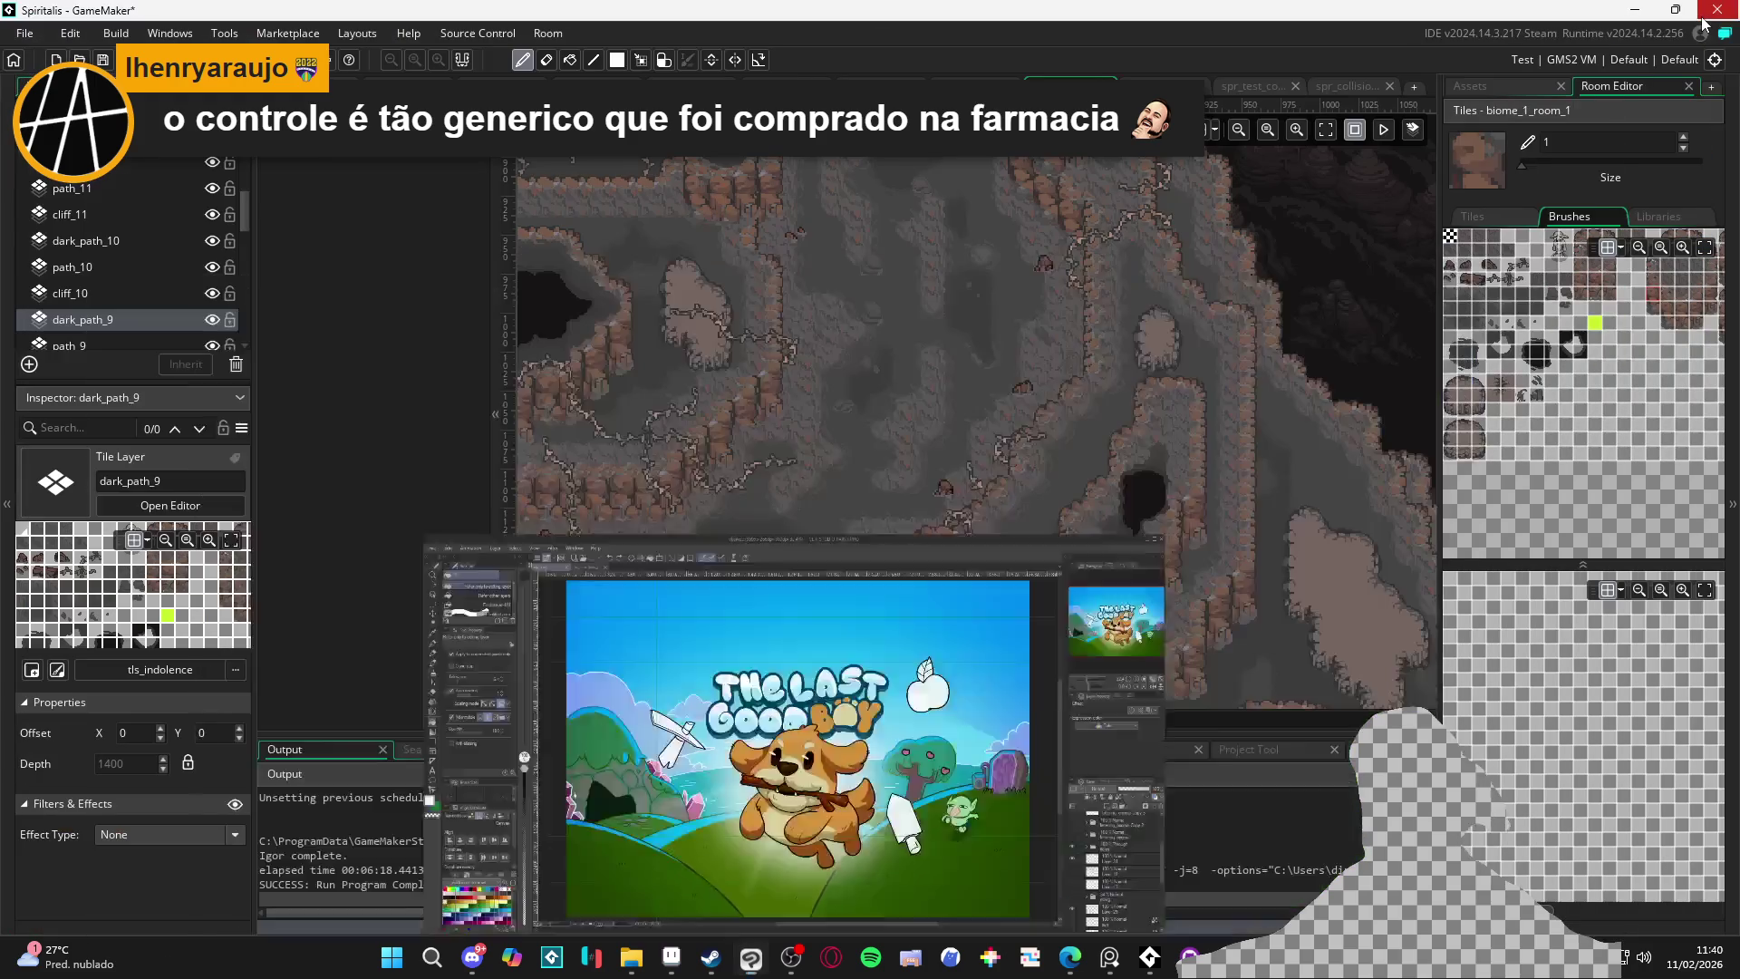
# Select the vines layer and look around the room, then erase on Tiles_Collision_0
pyautogui.scroll(5, 910, 308)
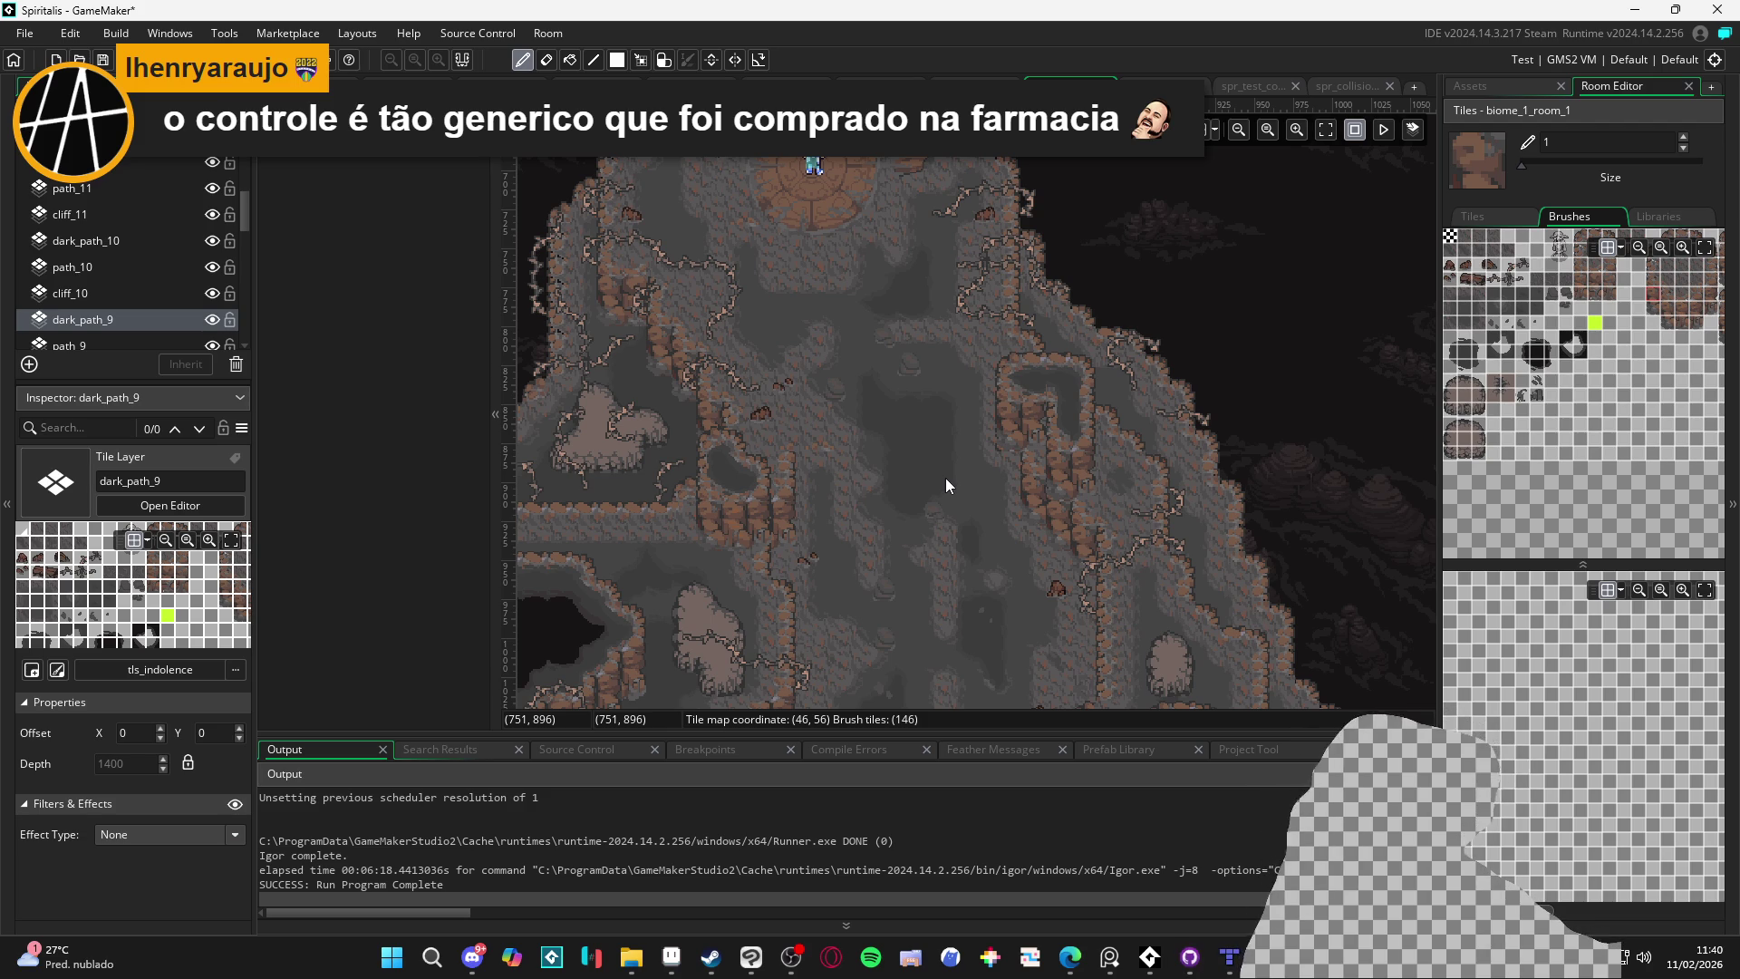
pyautogui.scroll(3, 100, 184)
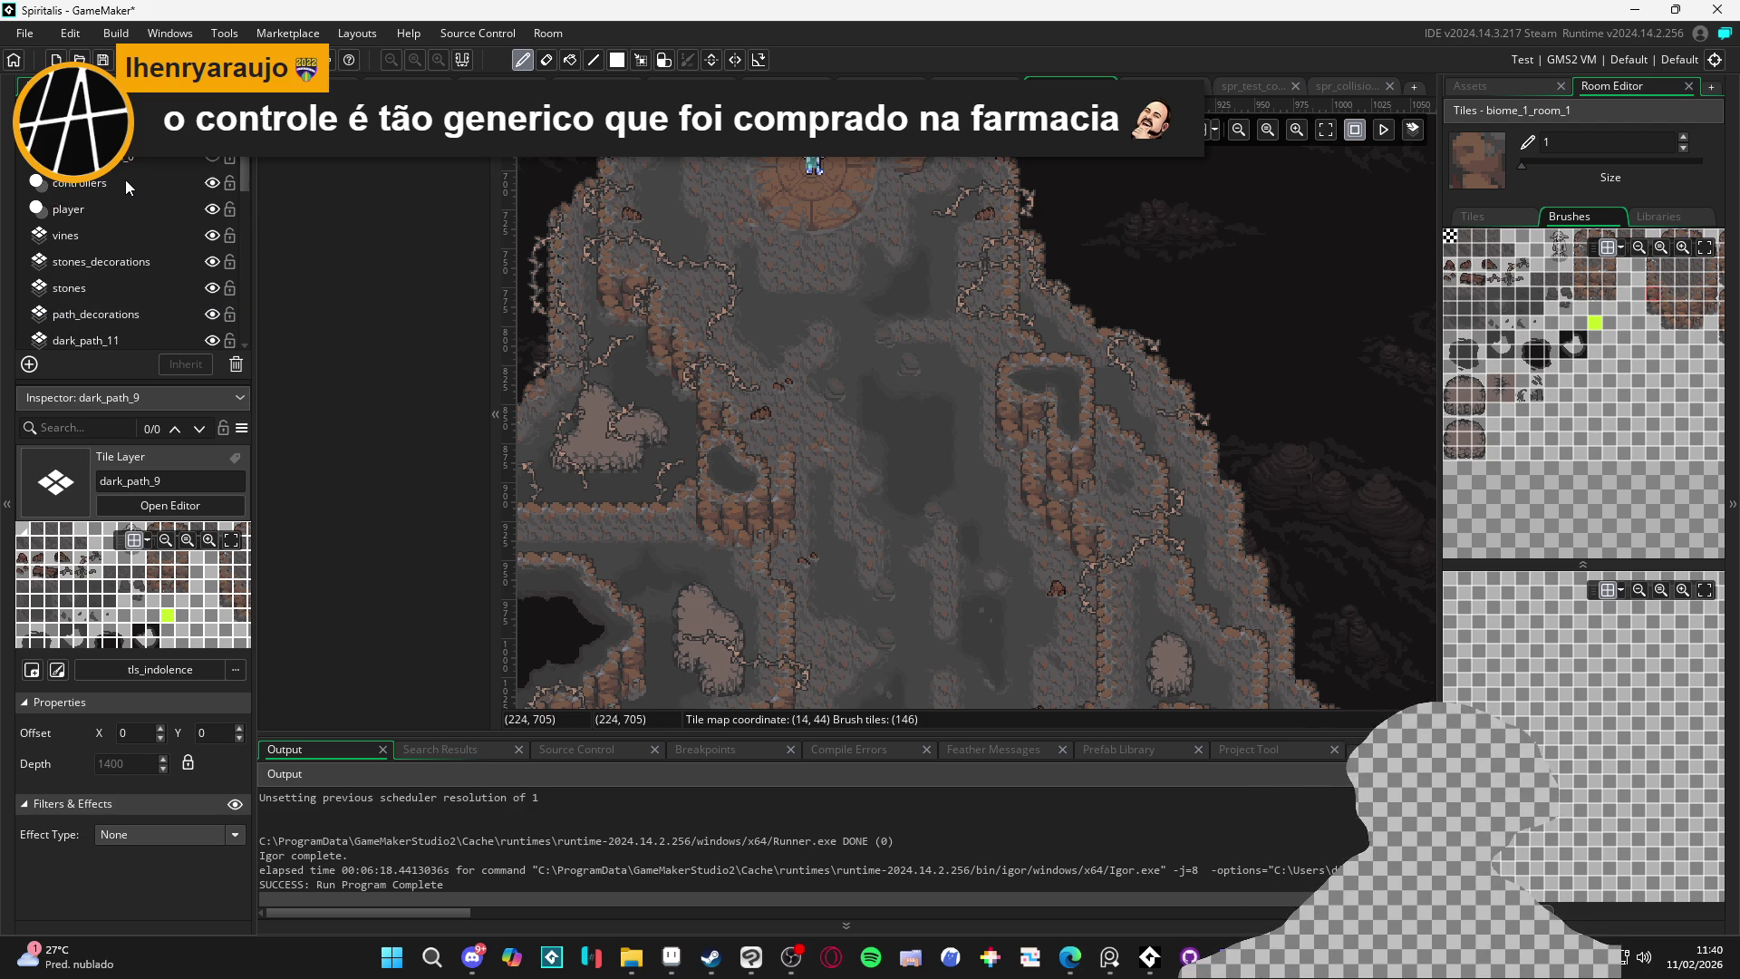
pyautogui.click(187, 236)
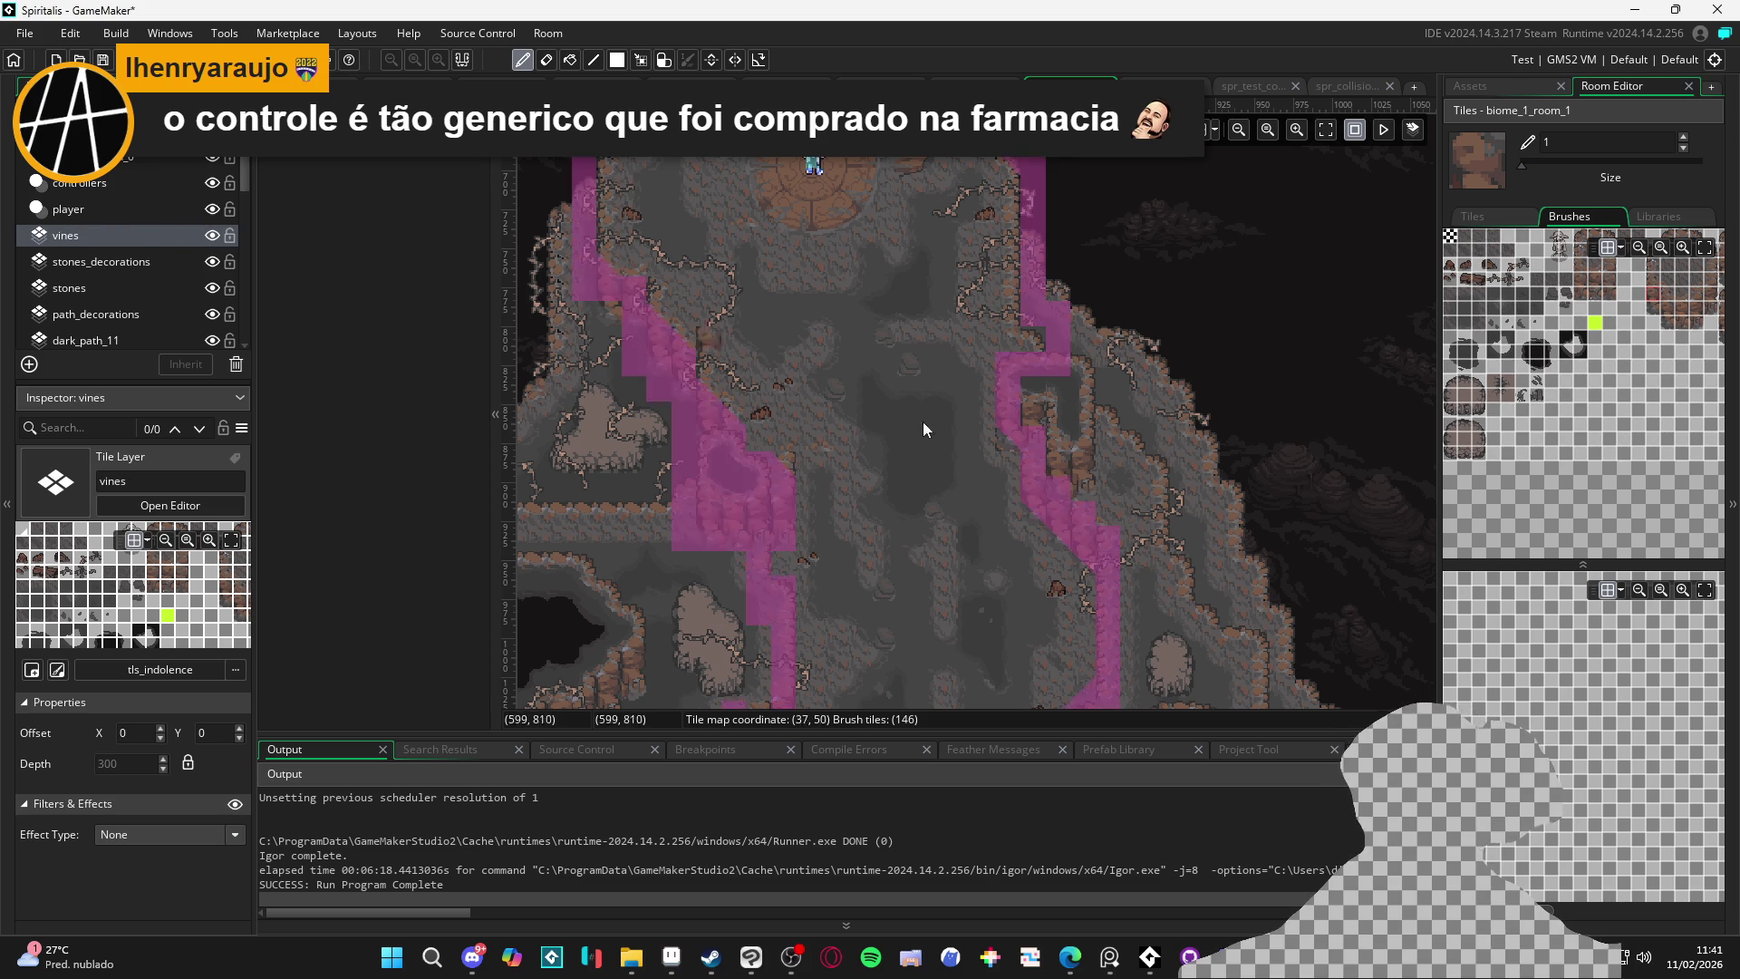
pyautogui.scroll(-5, 1020, 193)
pyautogui.scroll(-5, 934, 373)
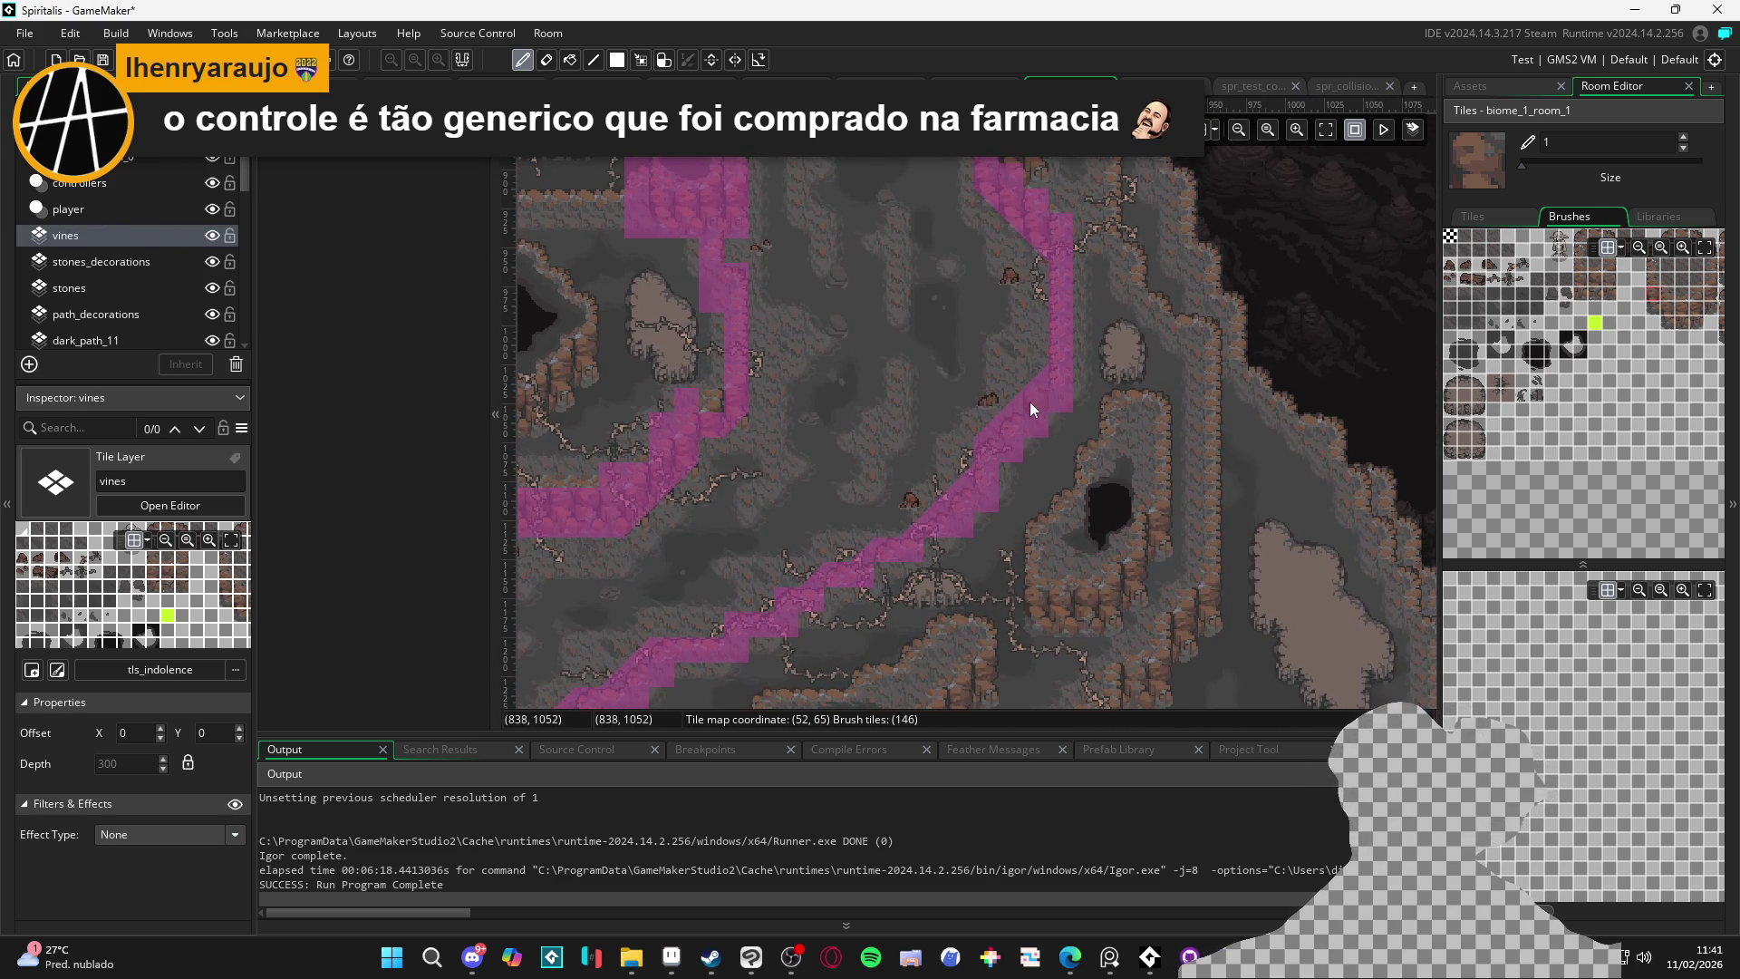
pyautogui.scroll(3, 1035, 407)
pyautogui.press('e')
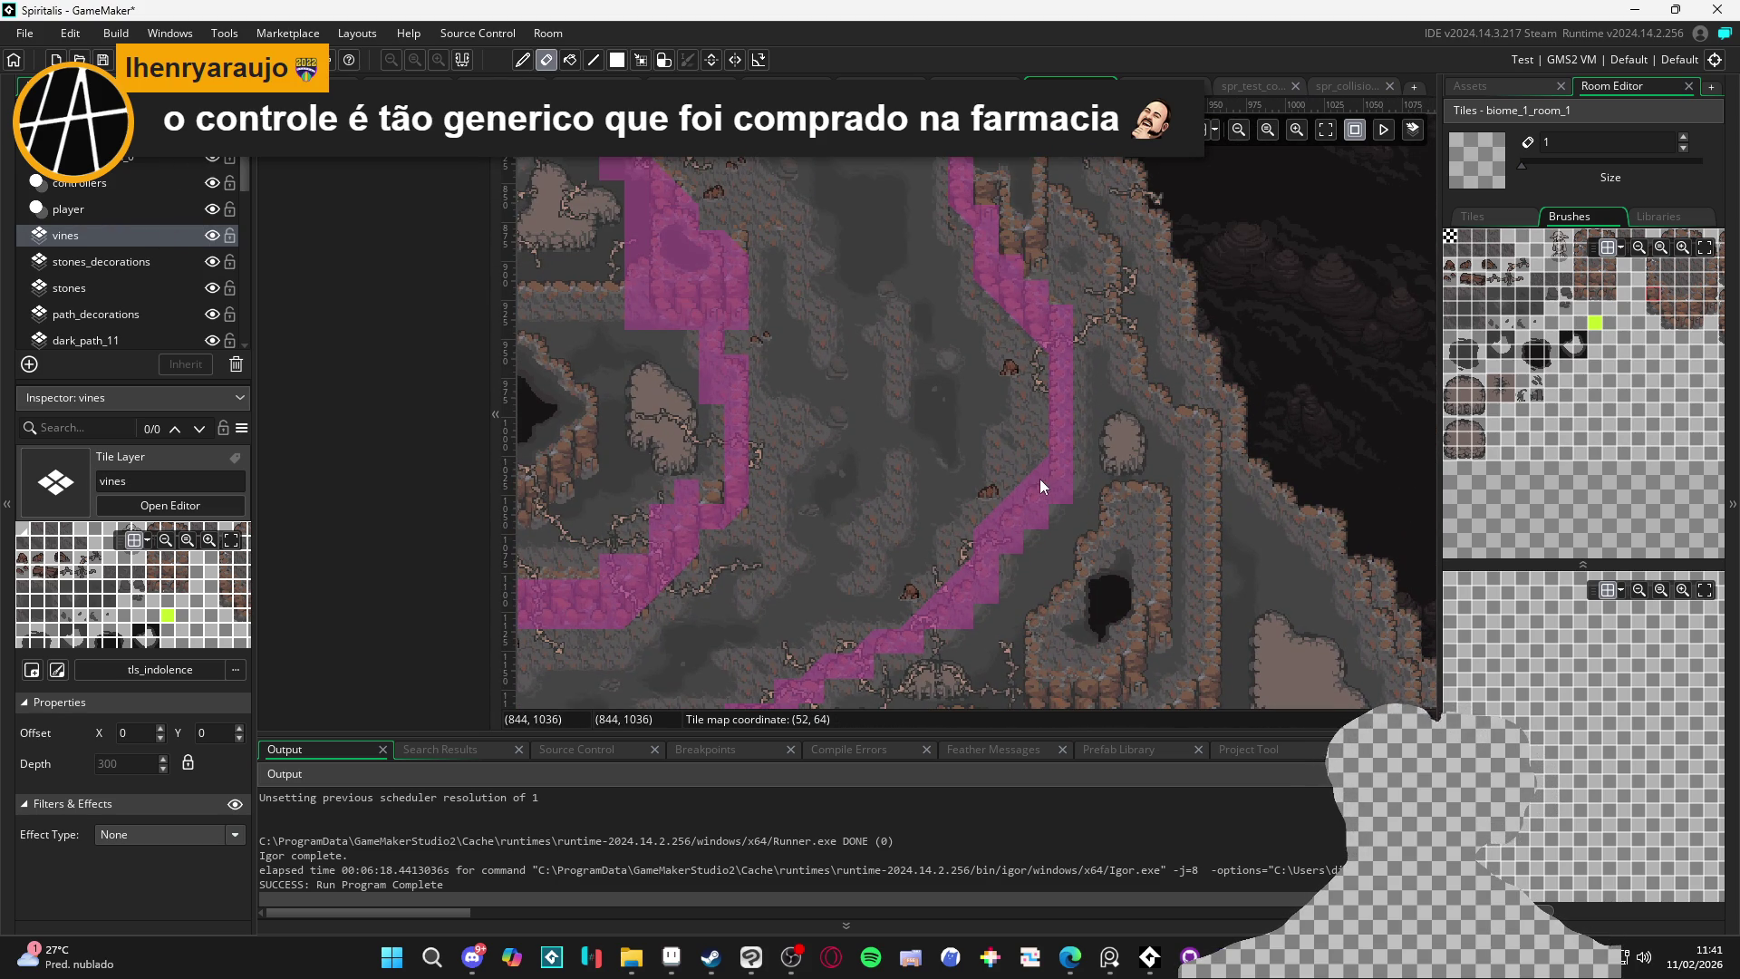
pyautogui.click(174, 156)
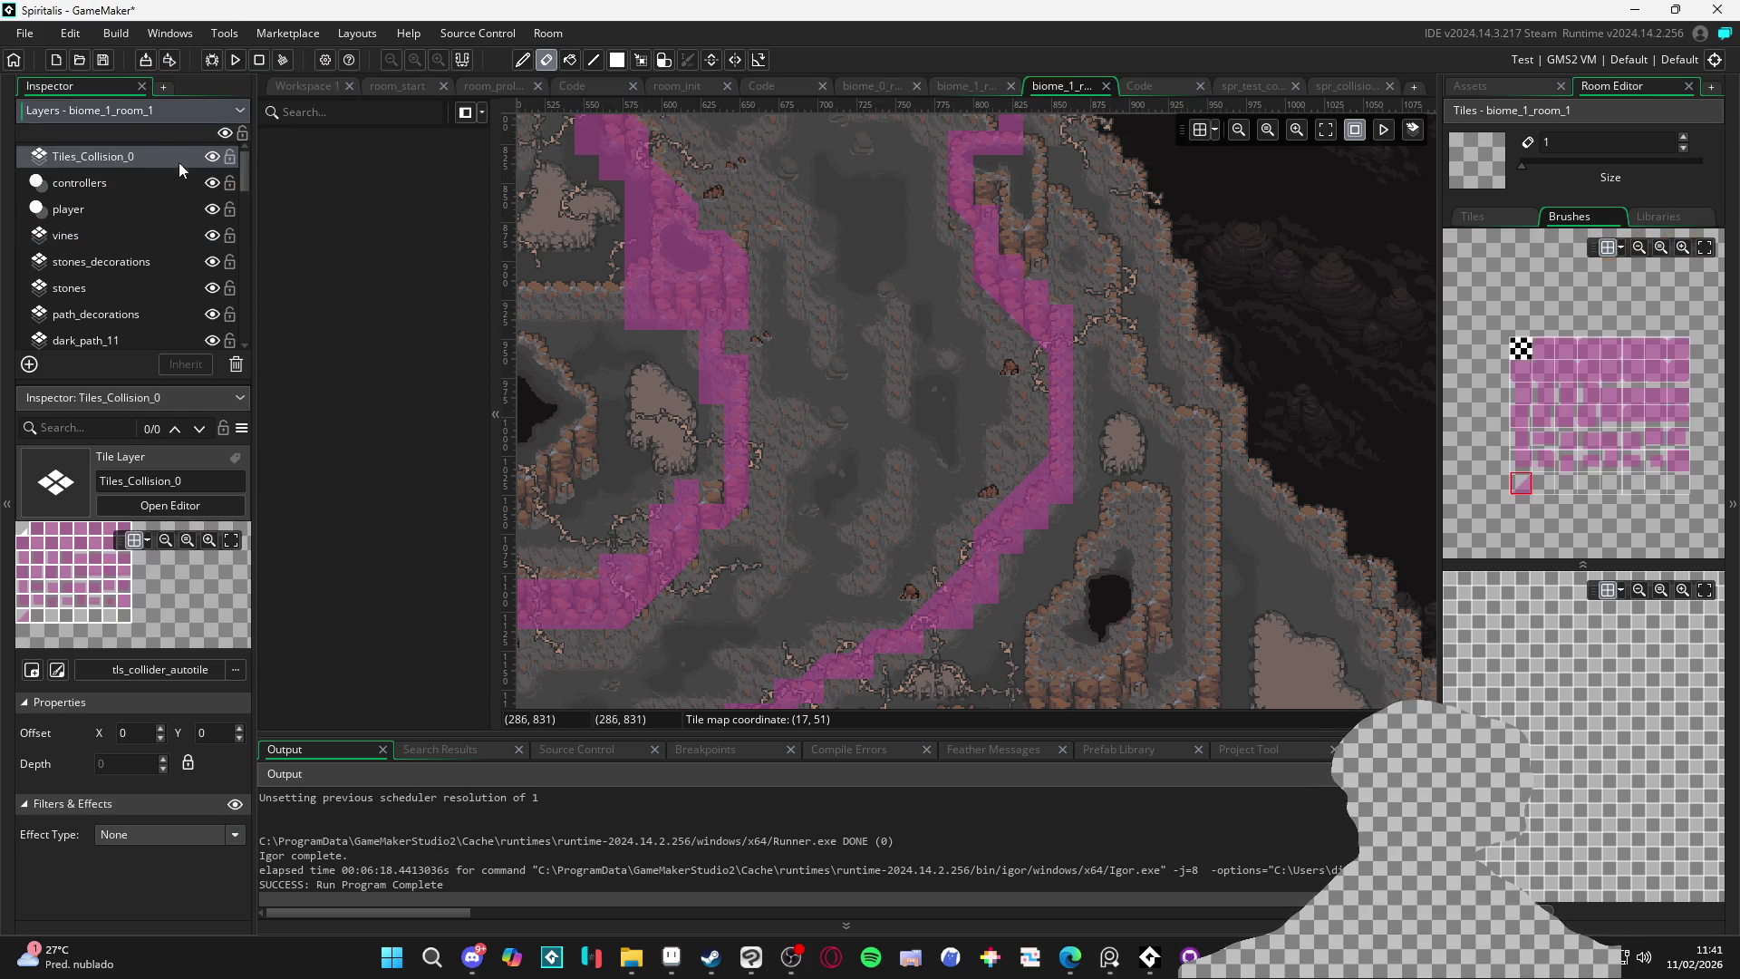
# Erase the stray collision tile and paint collision tiles up the lower diagonal path
pyautogui.click(1062, 466)
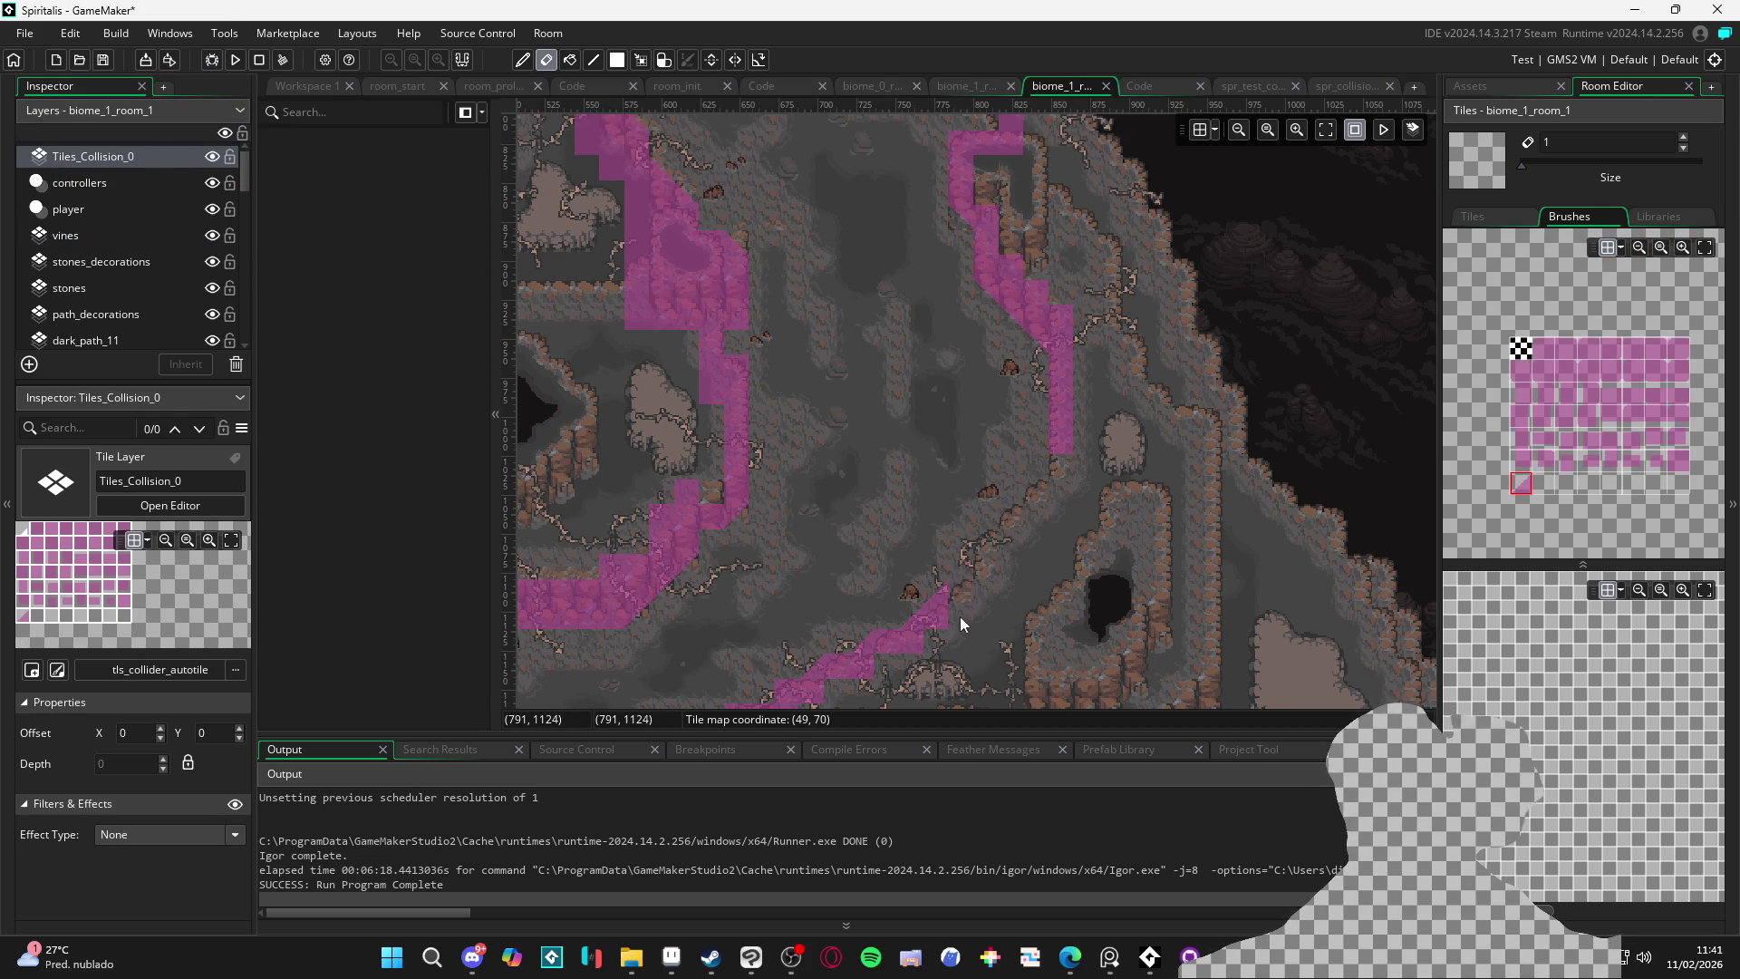
pyautogui.moveTo(887, 640); pyautogui.dragTo(977, 466)
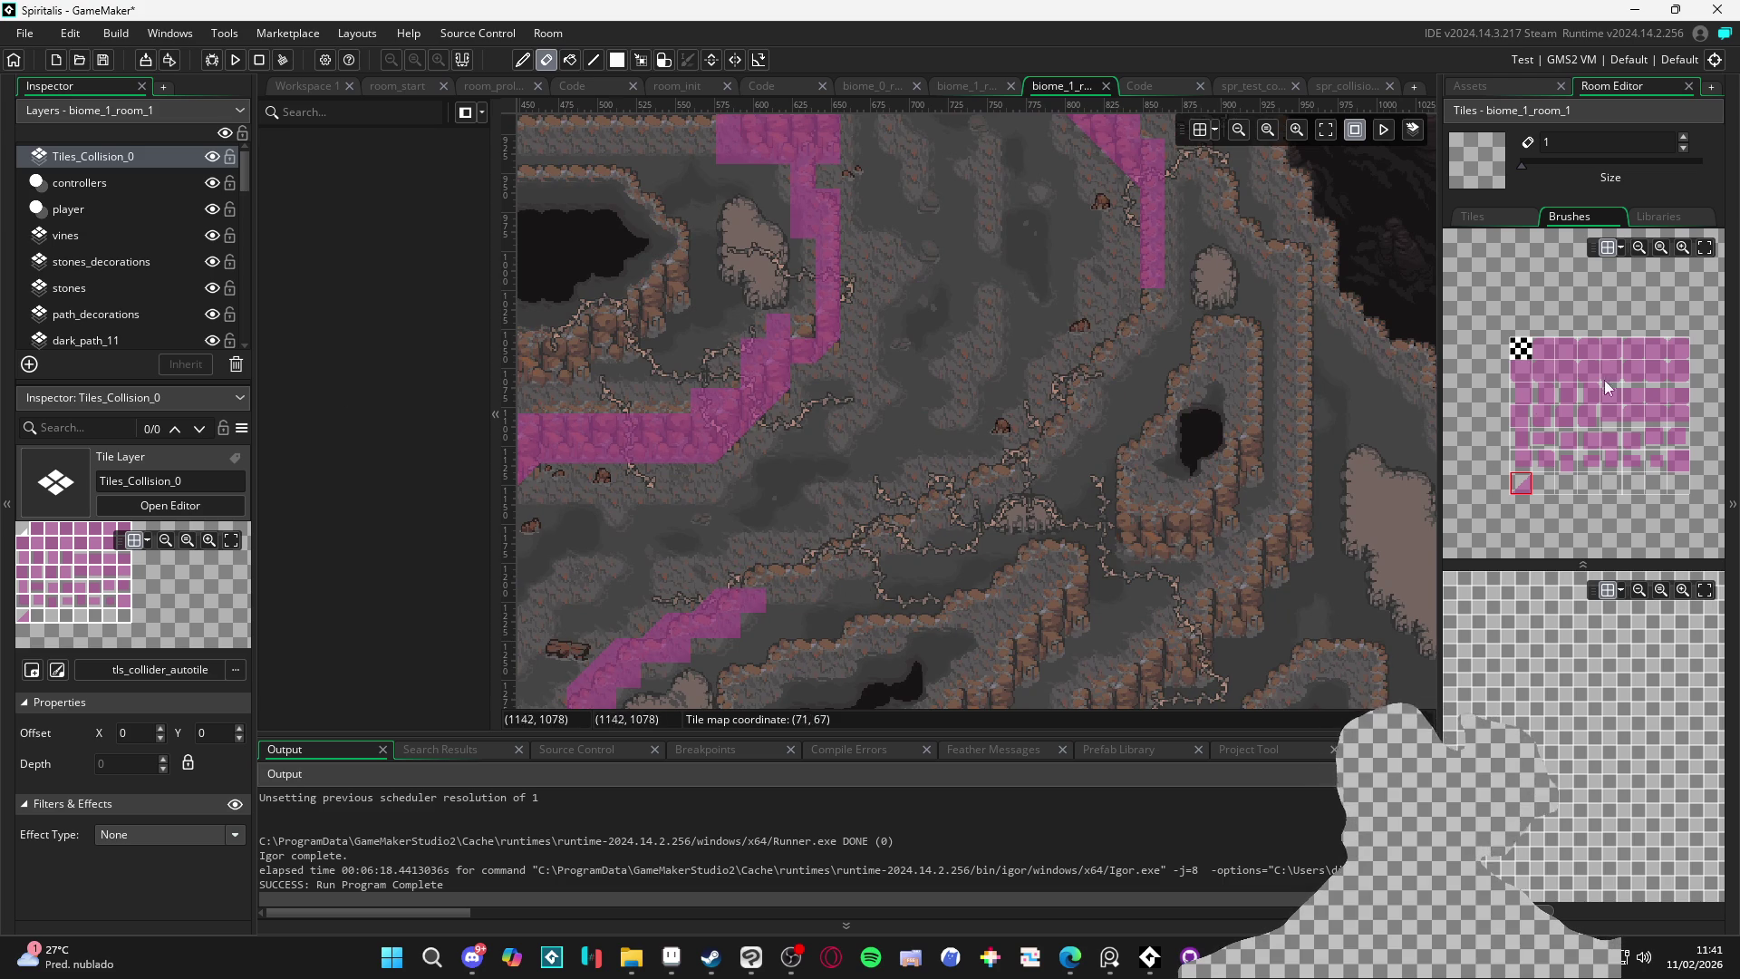
pyautogui.click(1681, 464)
pyautogui.moveTo(773, 599); pyautogui.dragTo(831, 593)
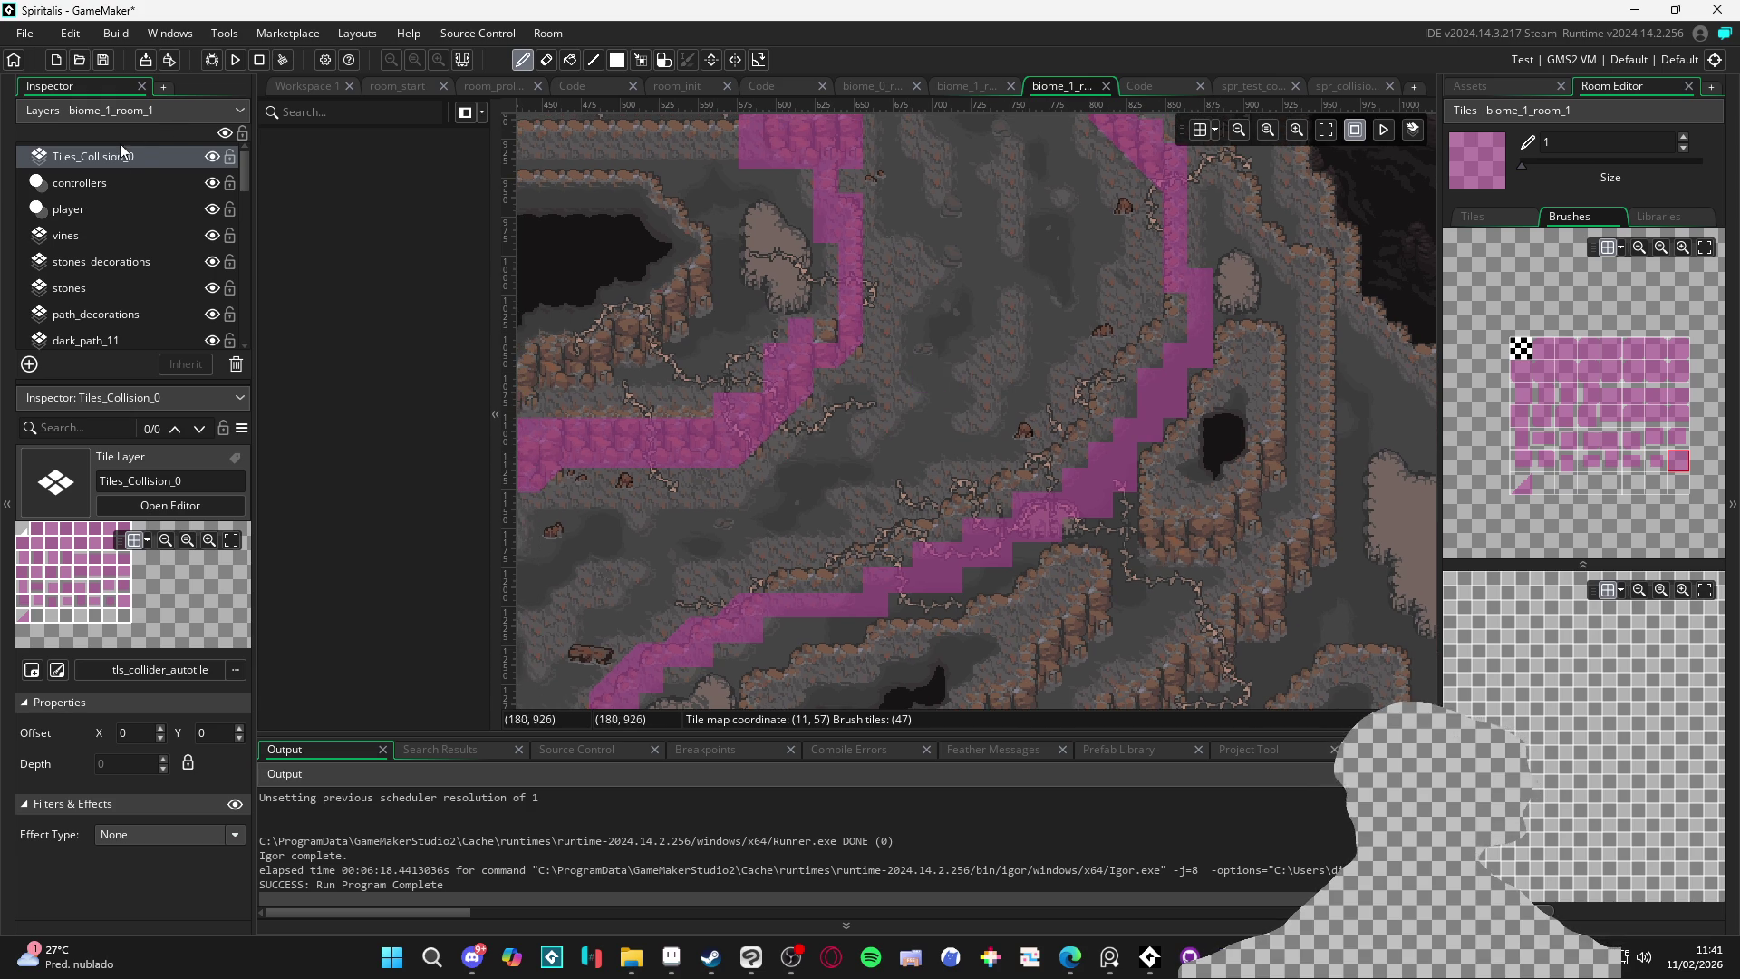
pyautogui.click(86, 234)
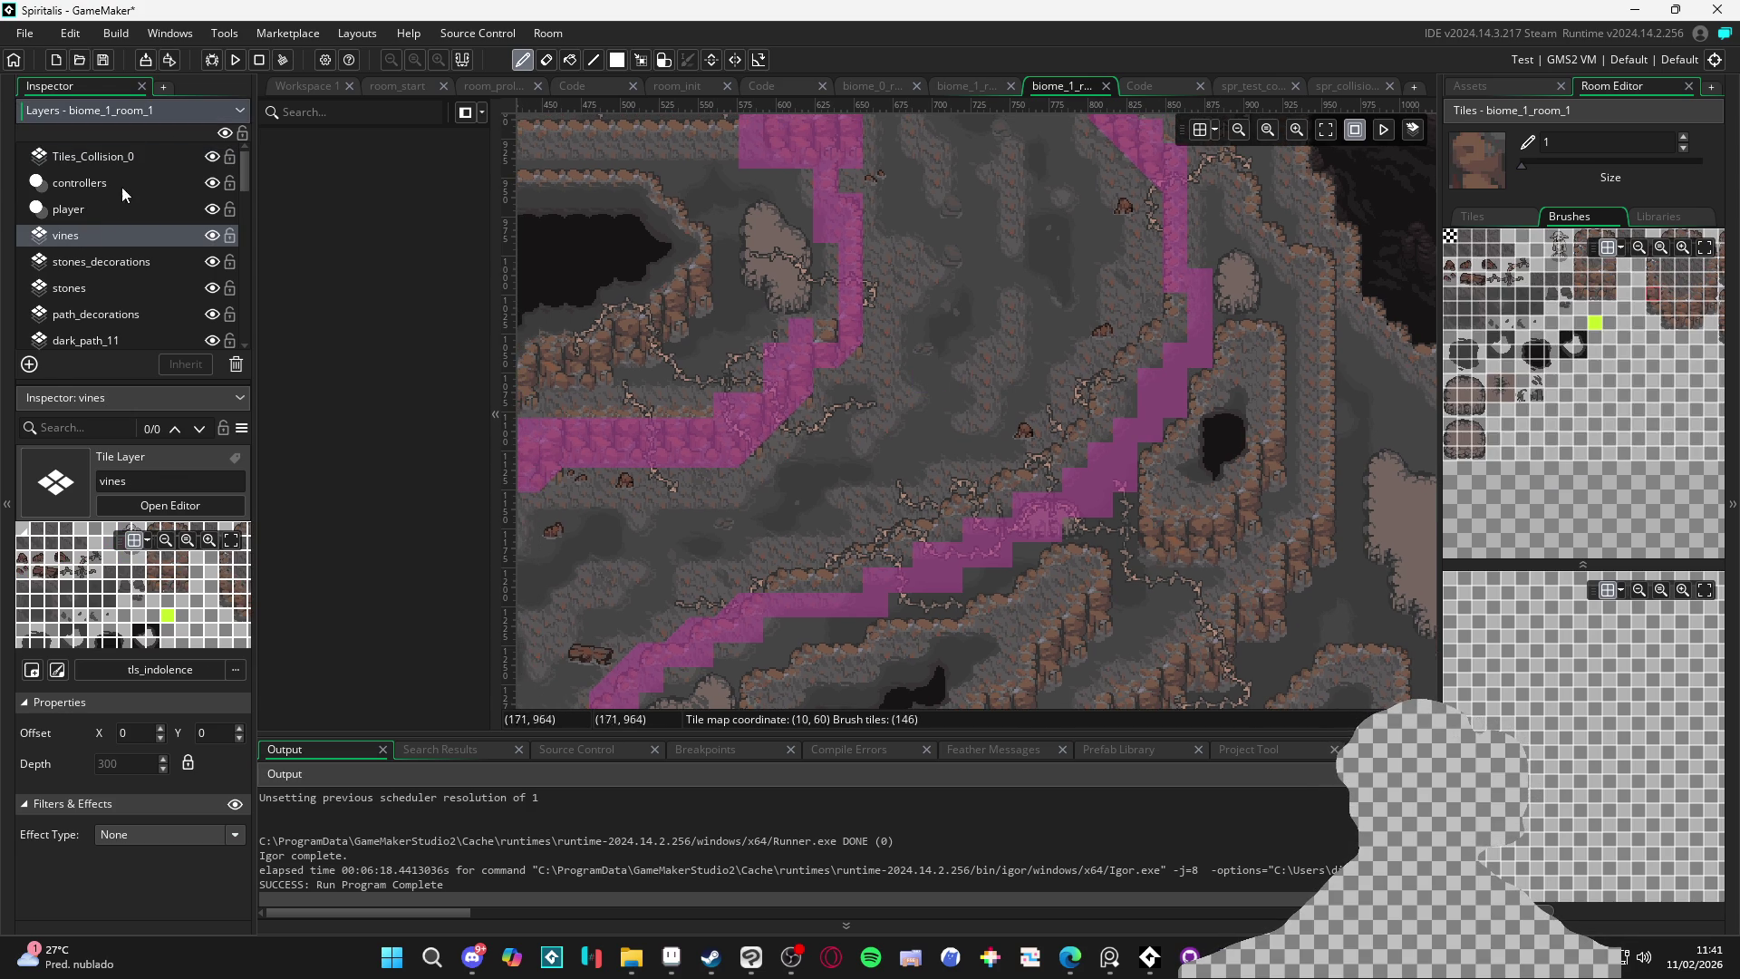
# With the vines layer selected, open the Create Layer type chooser in the Layers panel
pyautogui.click(28, 364)
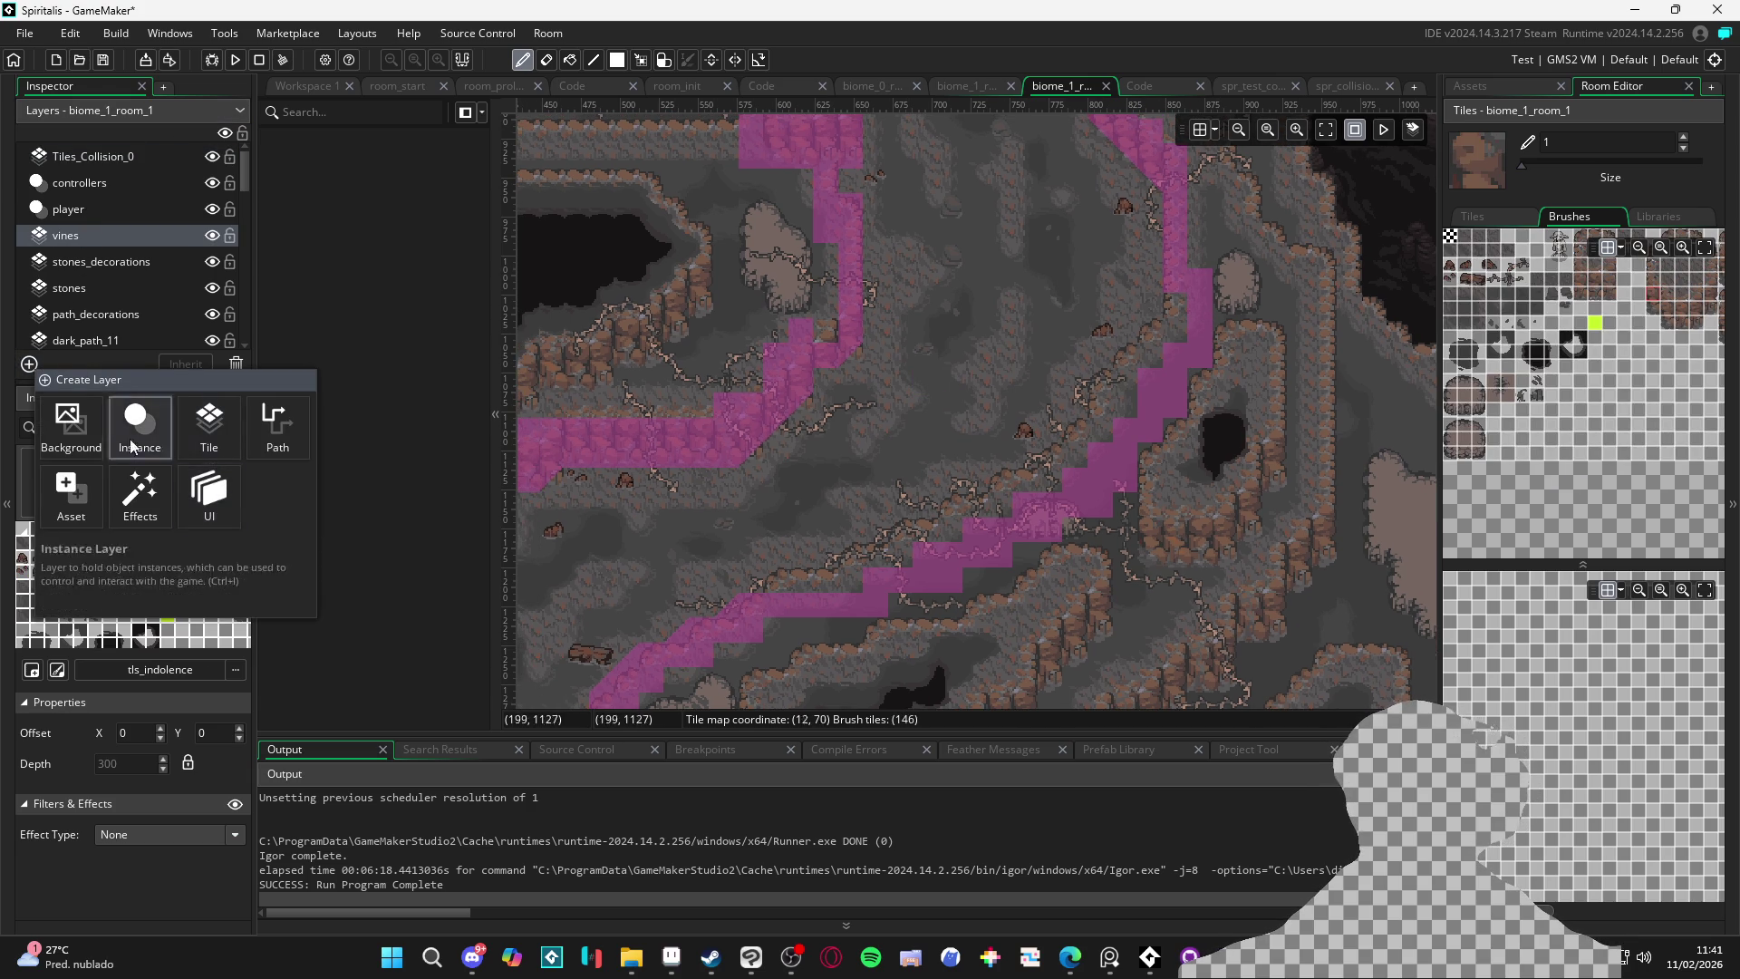
pyautogui.rightClick(45, 241)
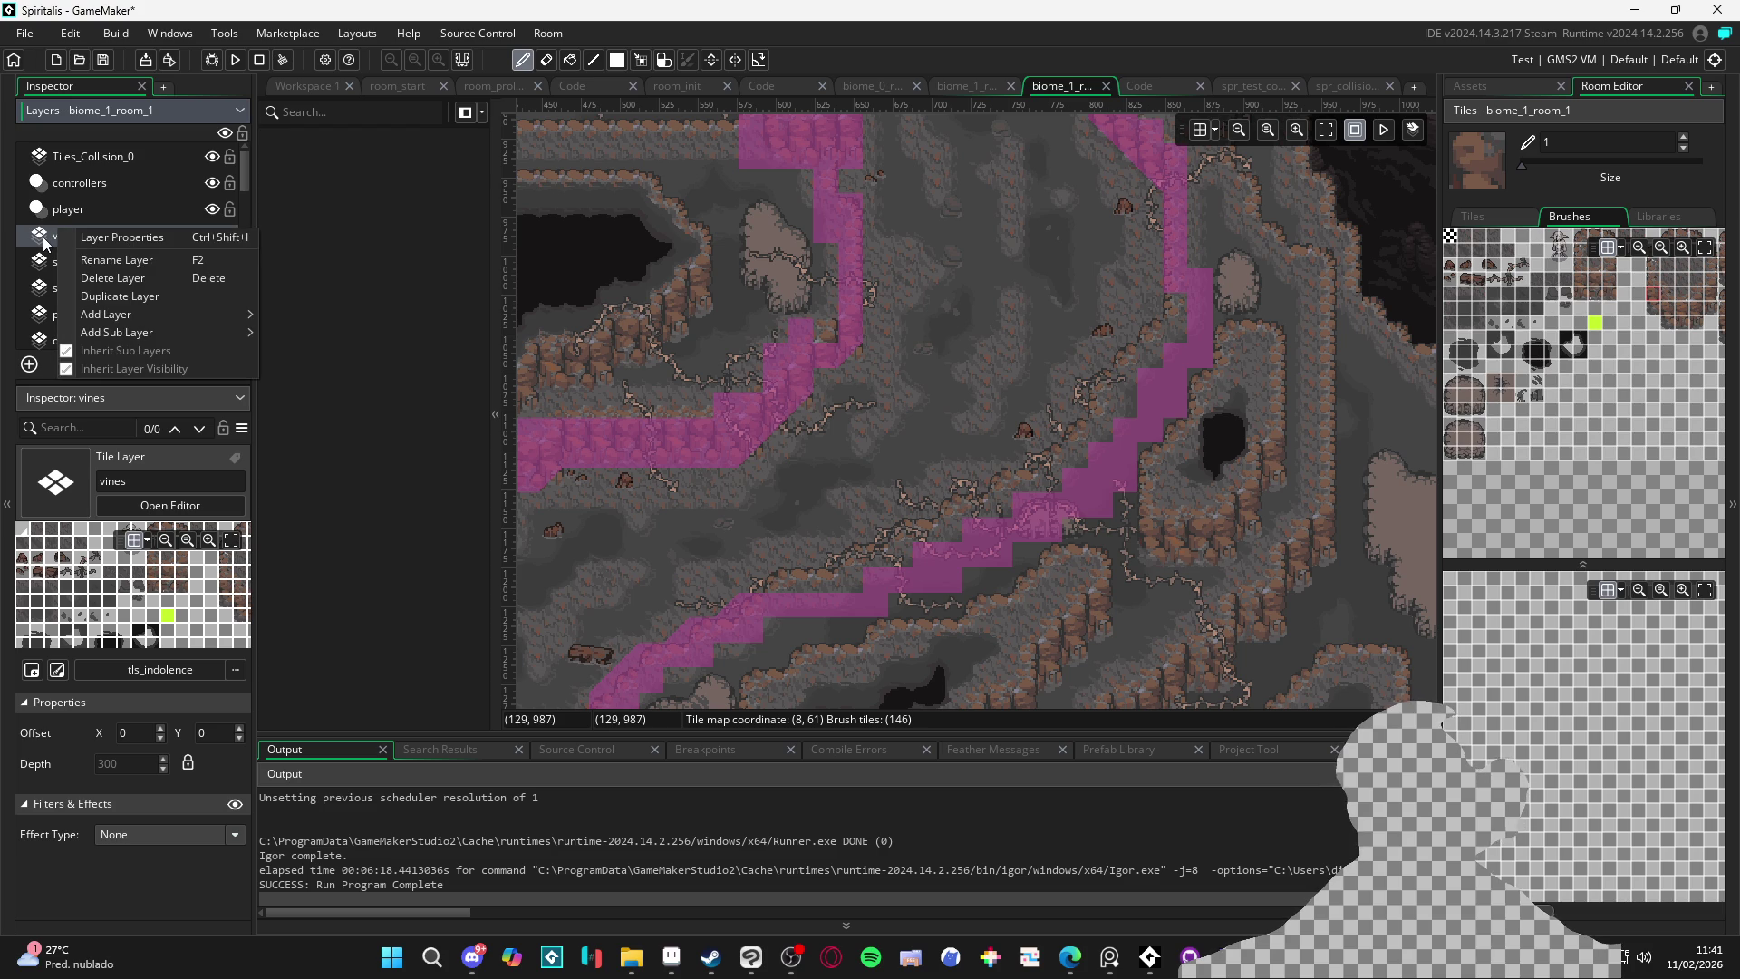
pyautogui.rightClick(47, 238)
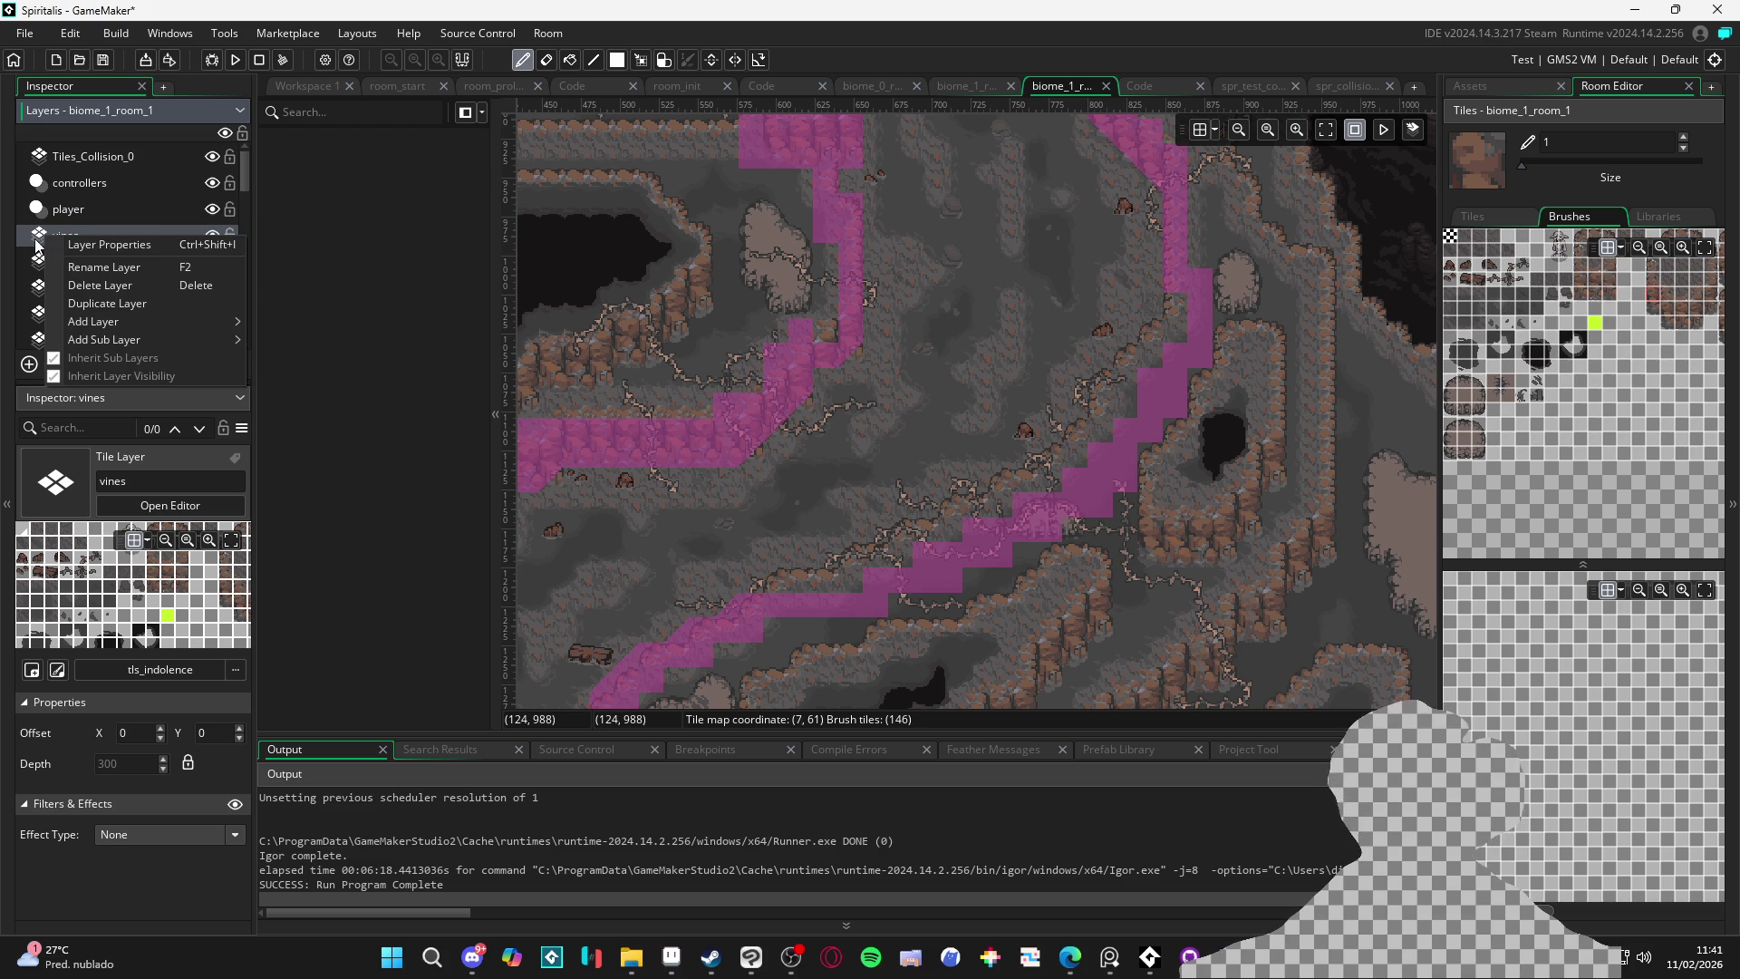
pyautogui.press('Escape')
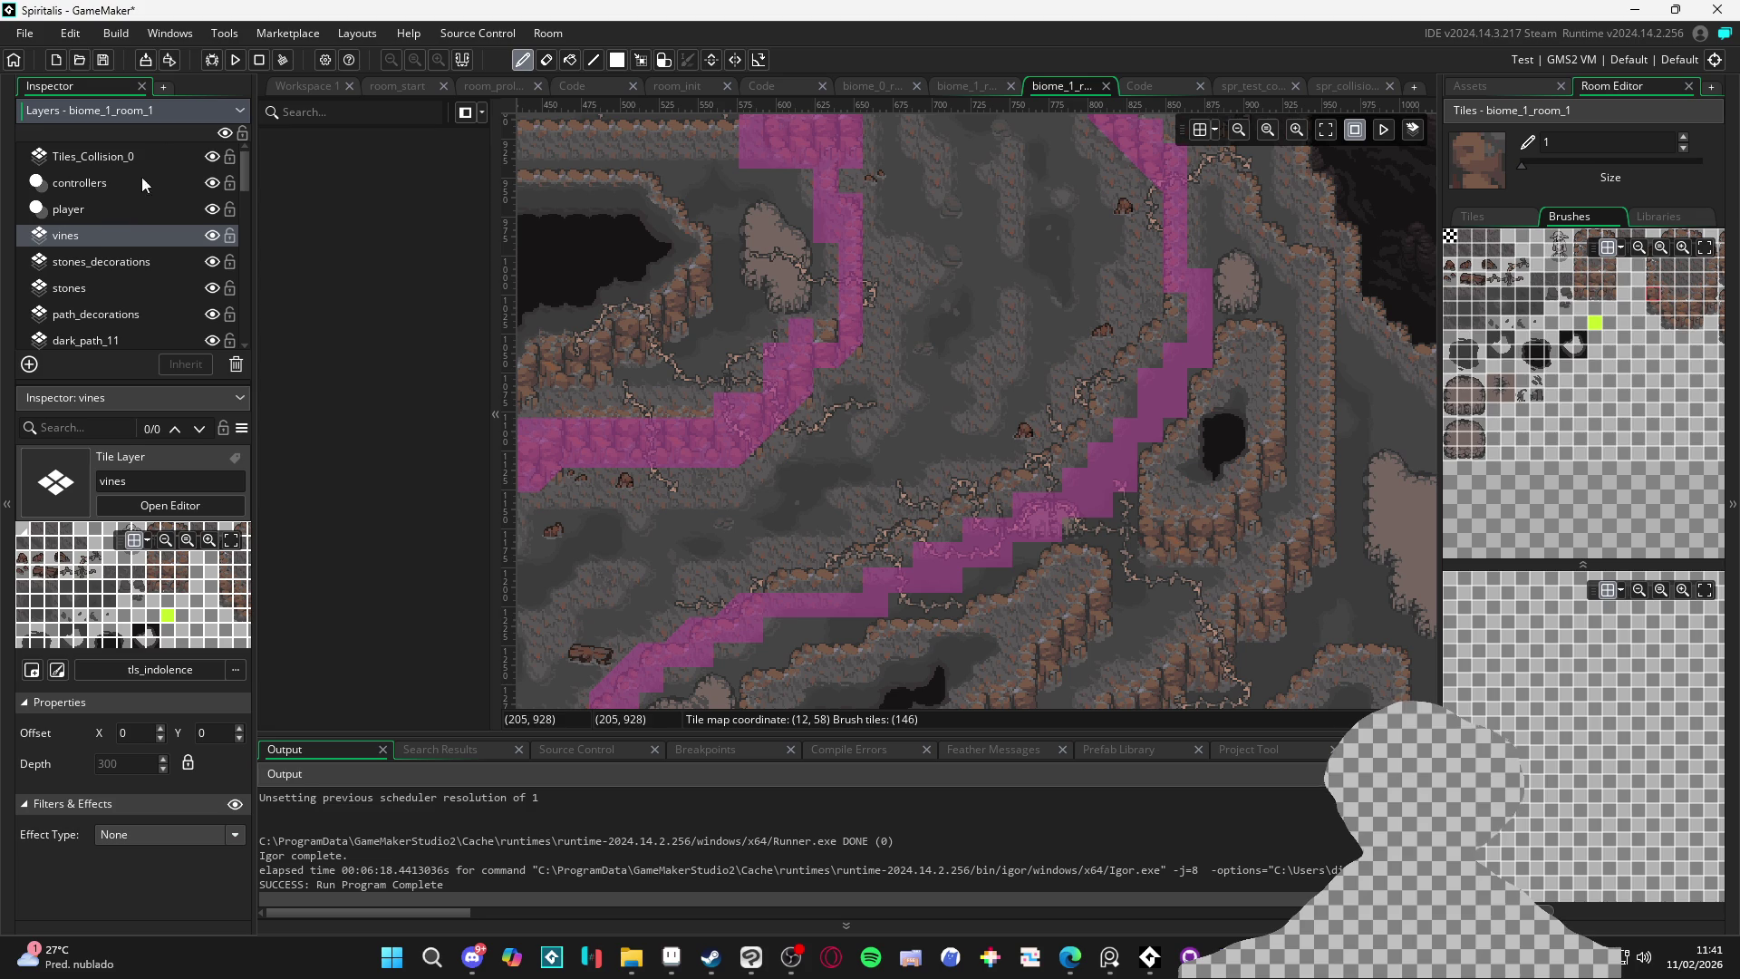
pyautogui.click(75, 234)
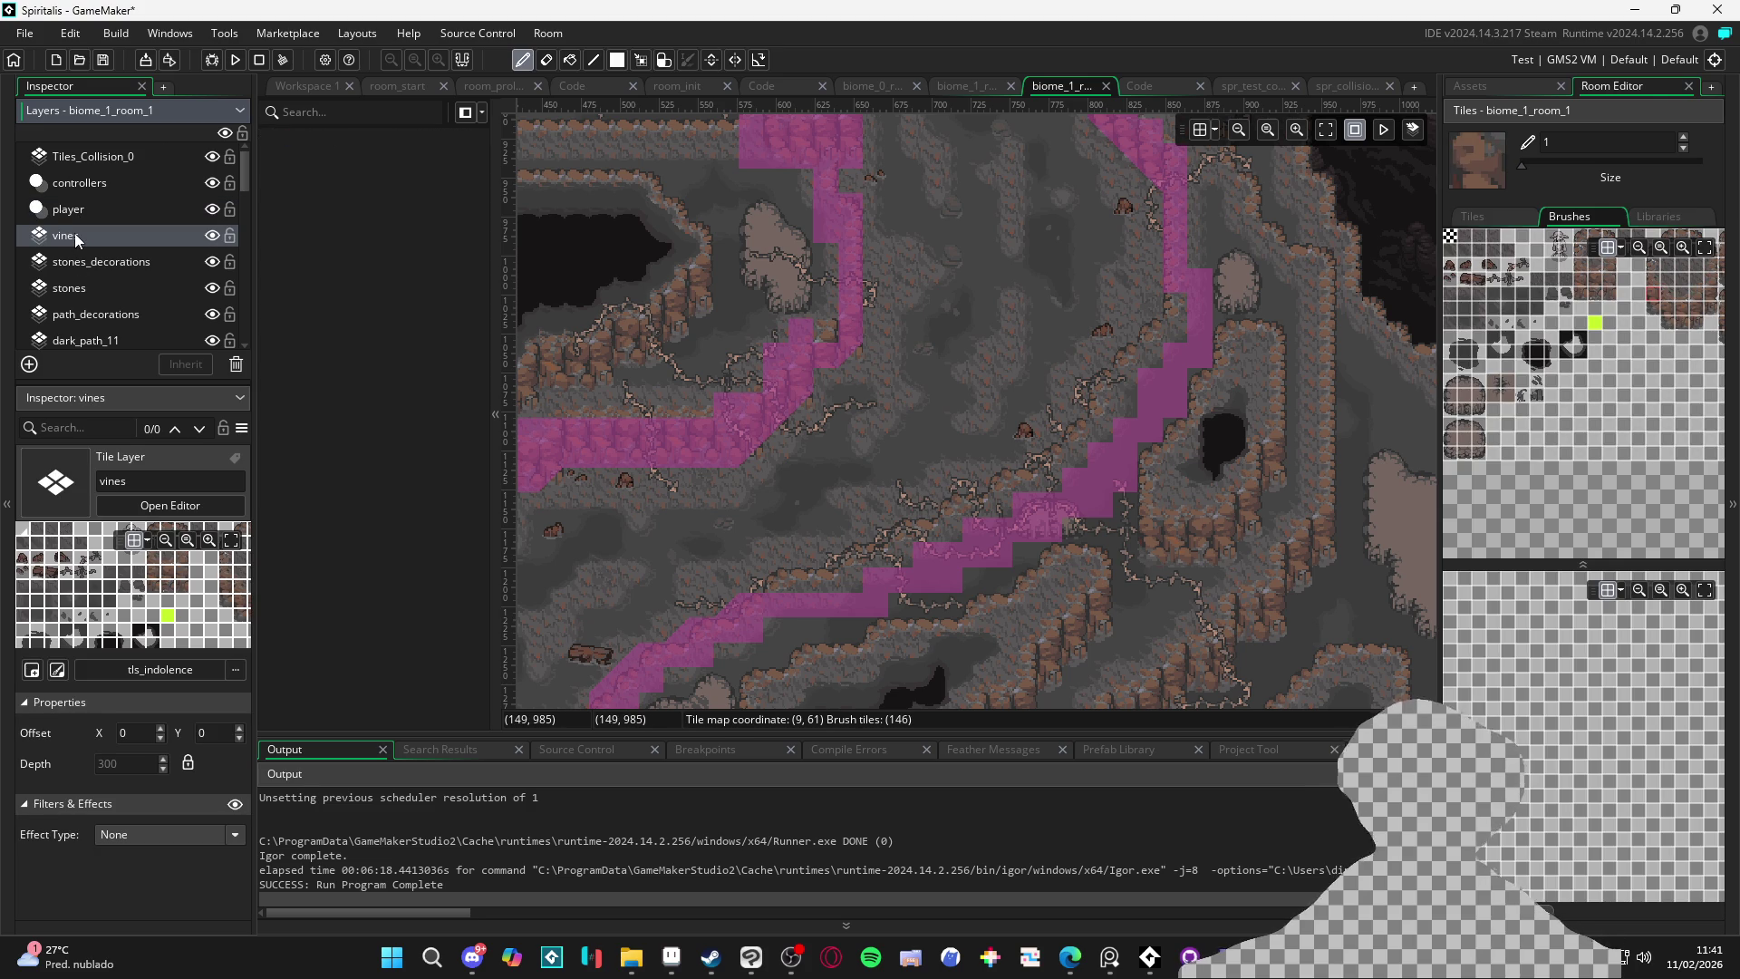
pyautogui.click(29, 364)
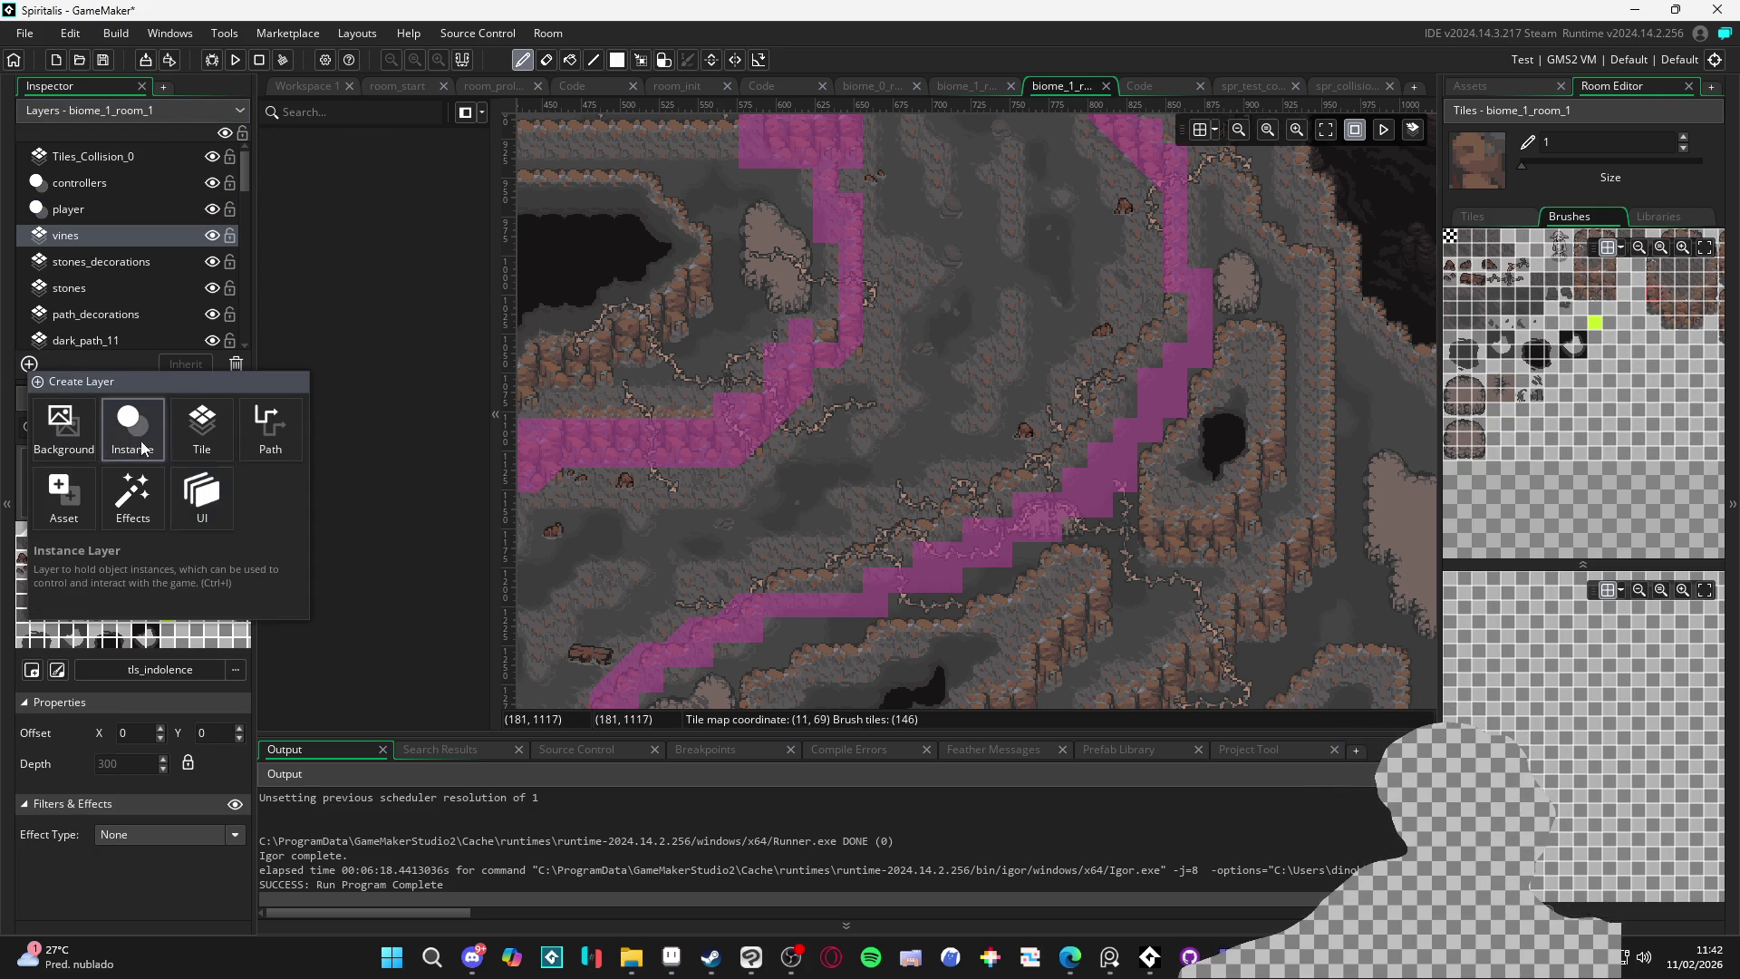
# Create a Tile layer named upper_tile_1 above vines and assign it tileset tls_indolence
pyautogui.click(198, 437)
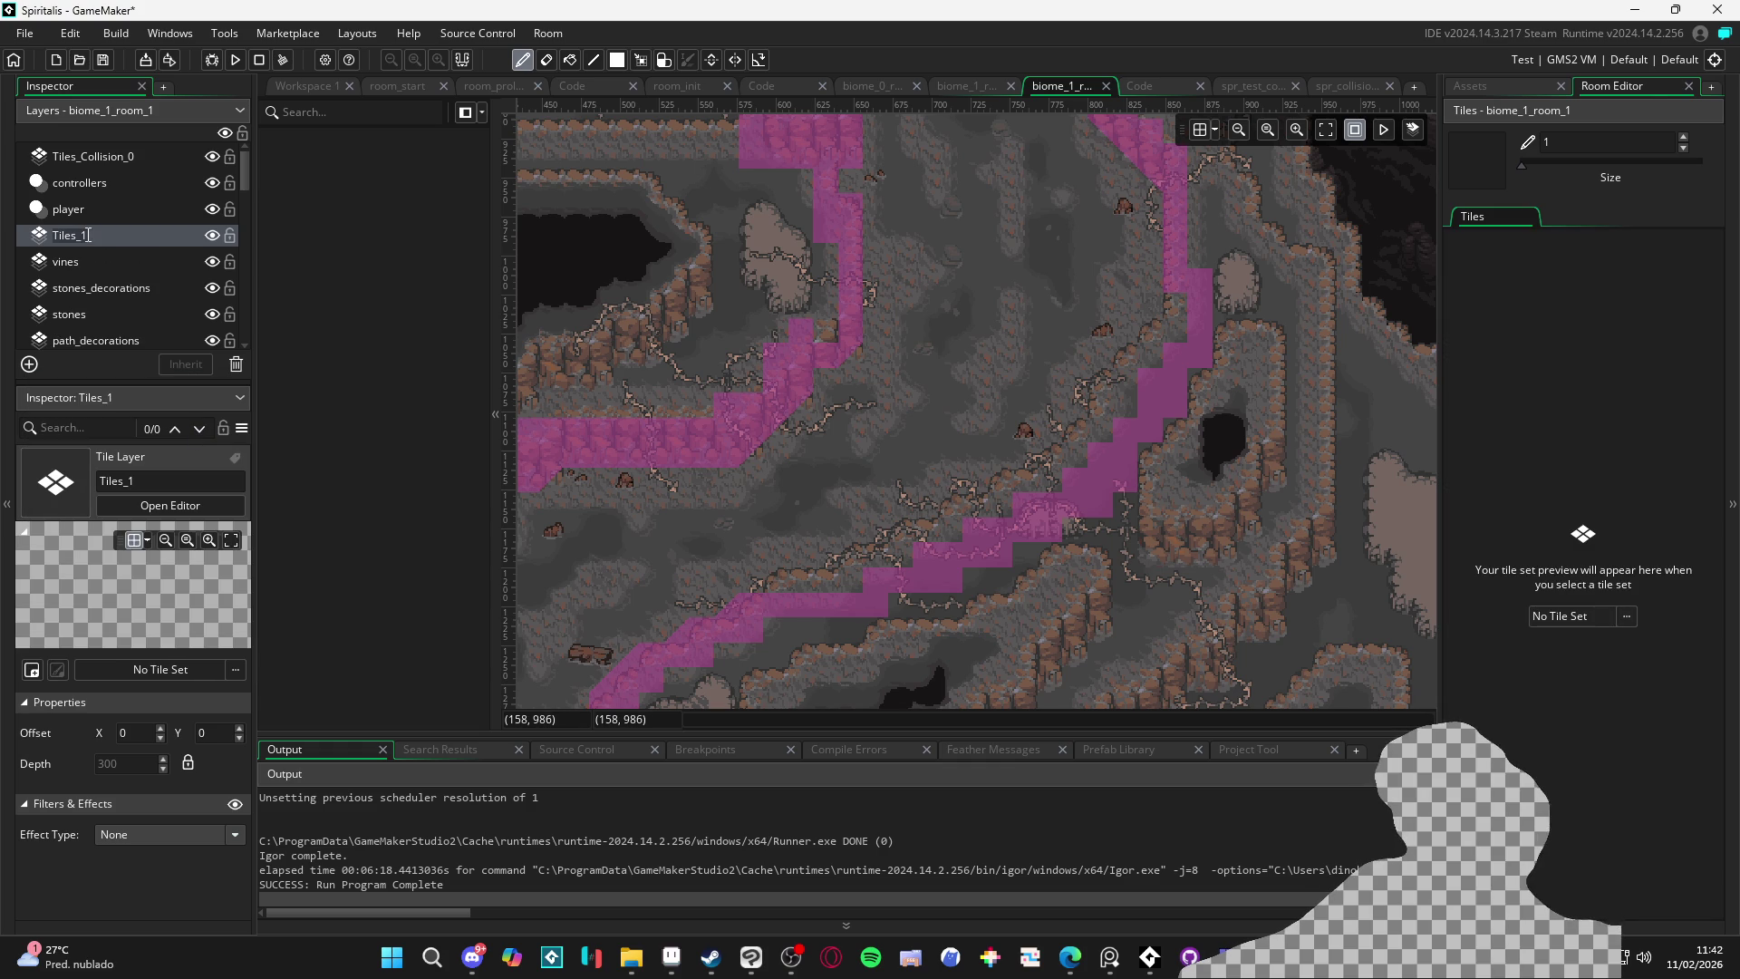
pyautogui.write('uupe')
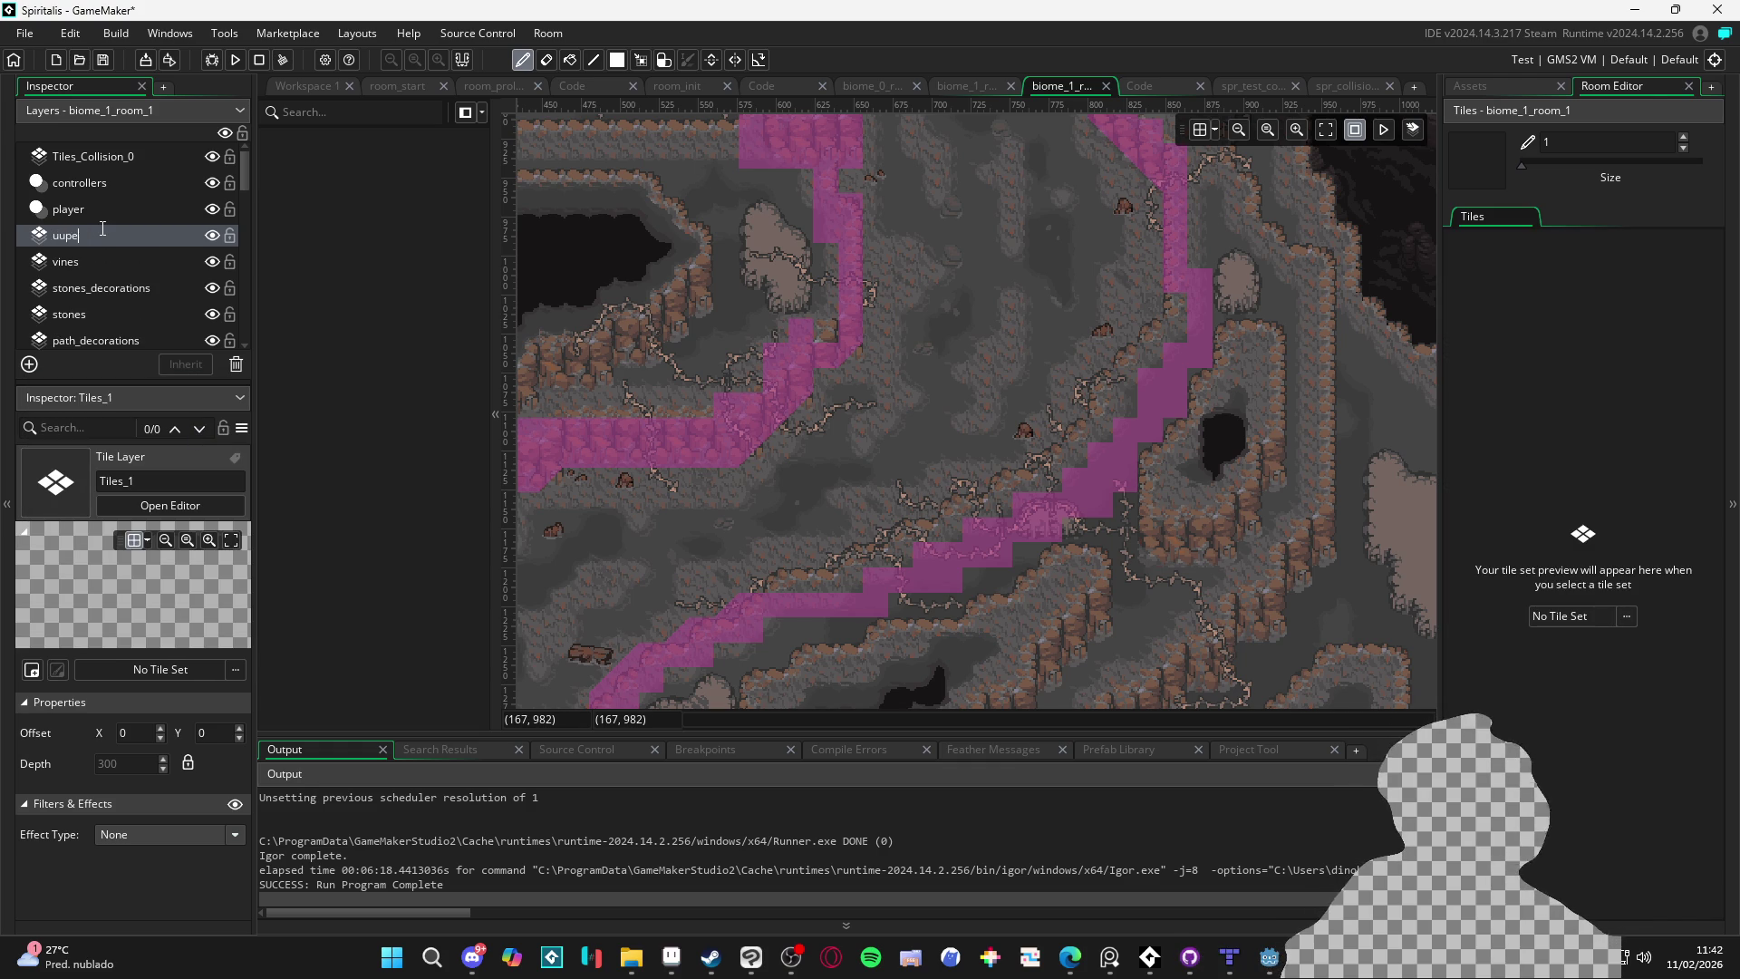
pyautogui.write('pp')
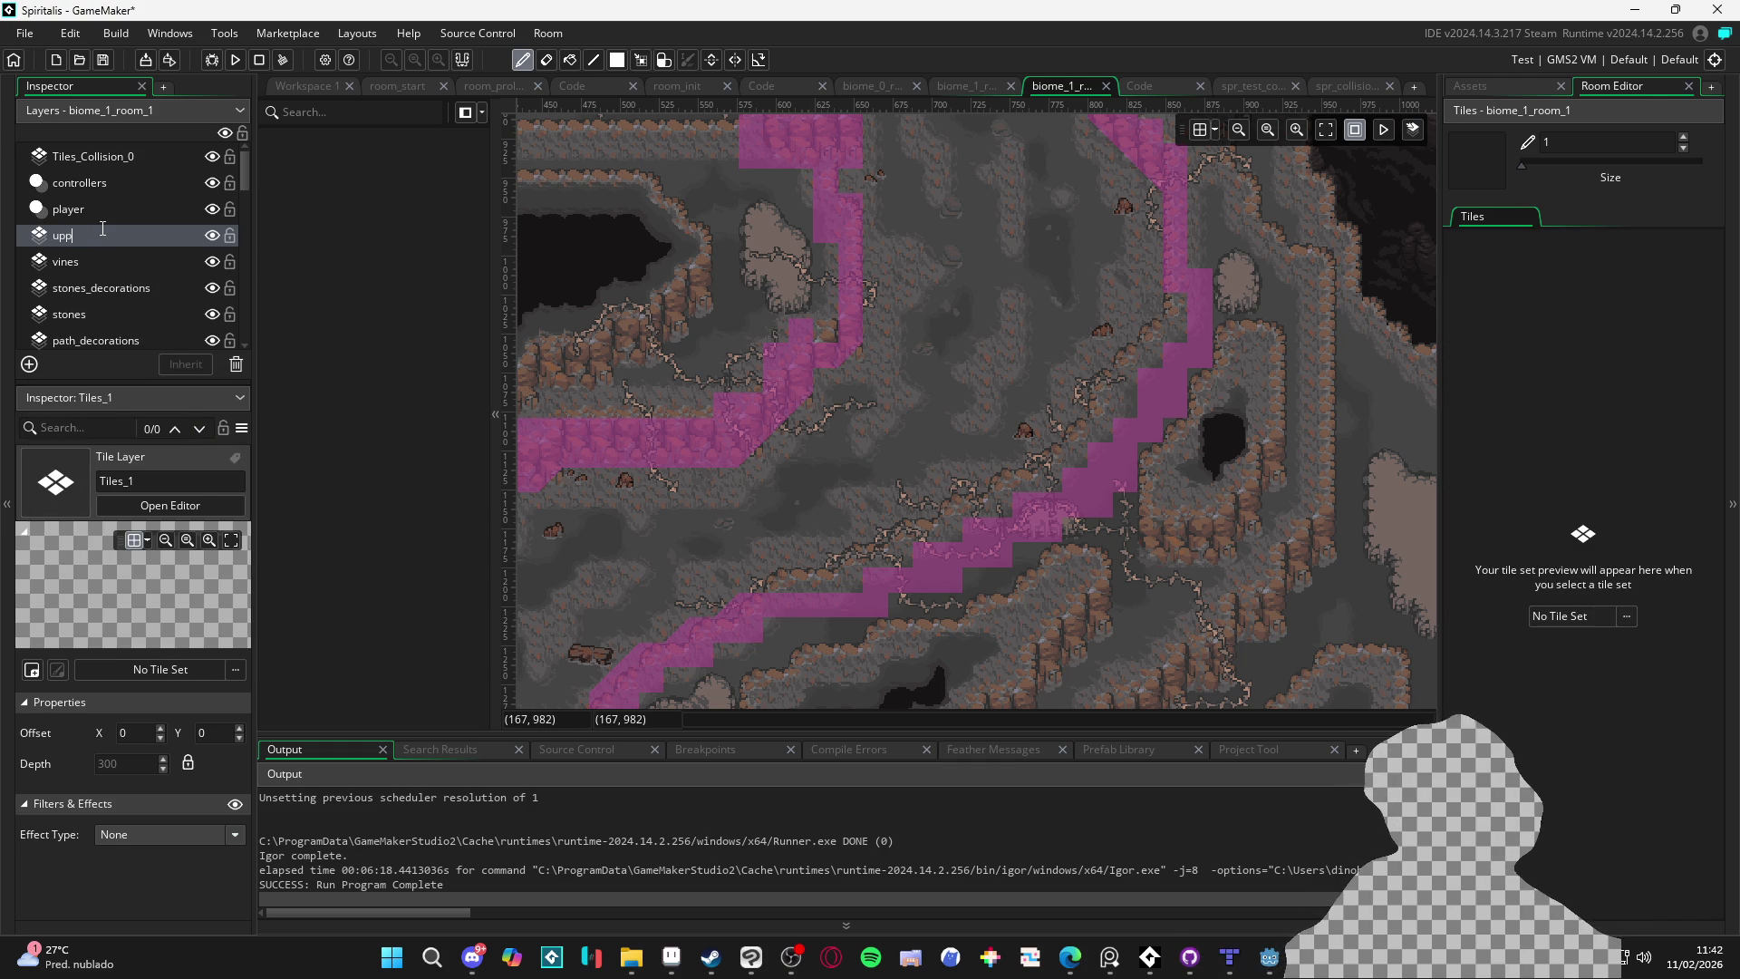
pyautogui.write('er_tile_1')
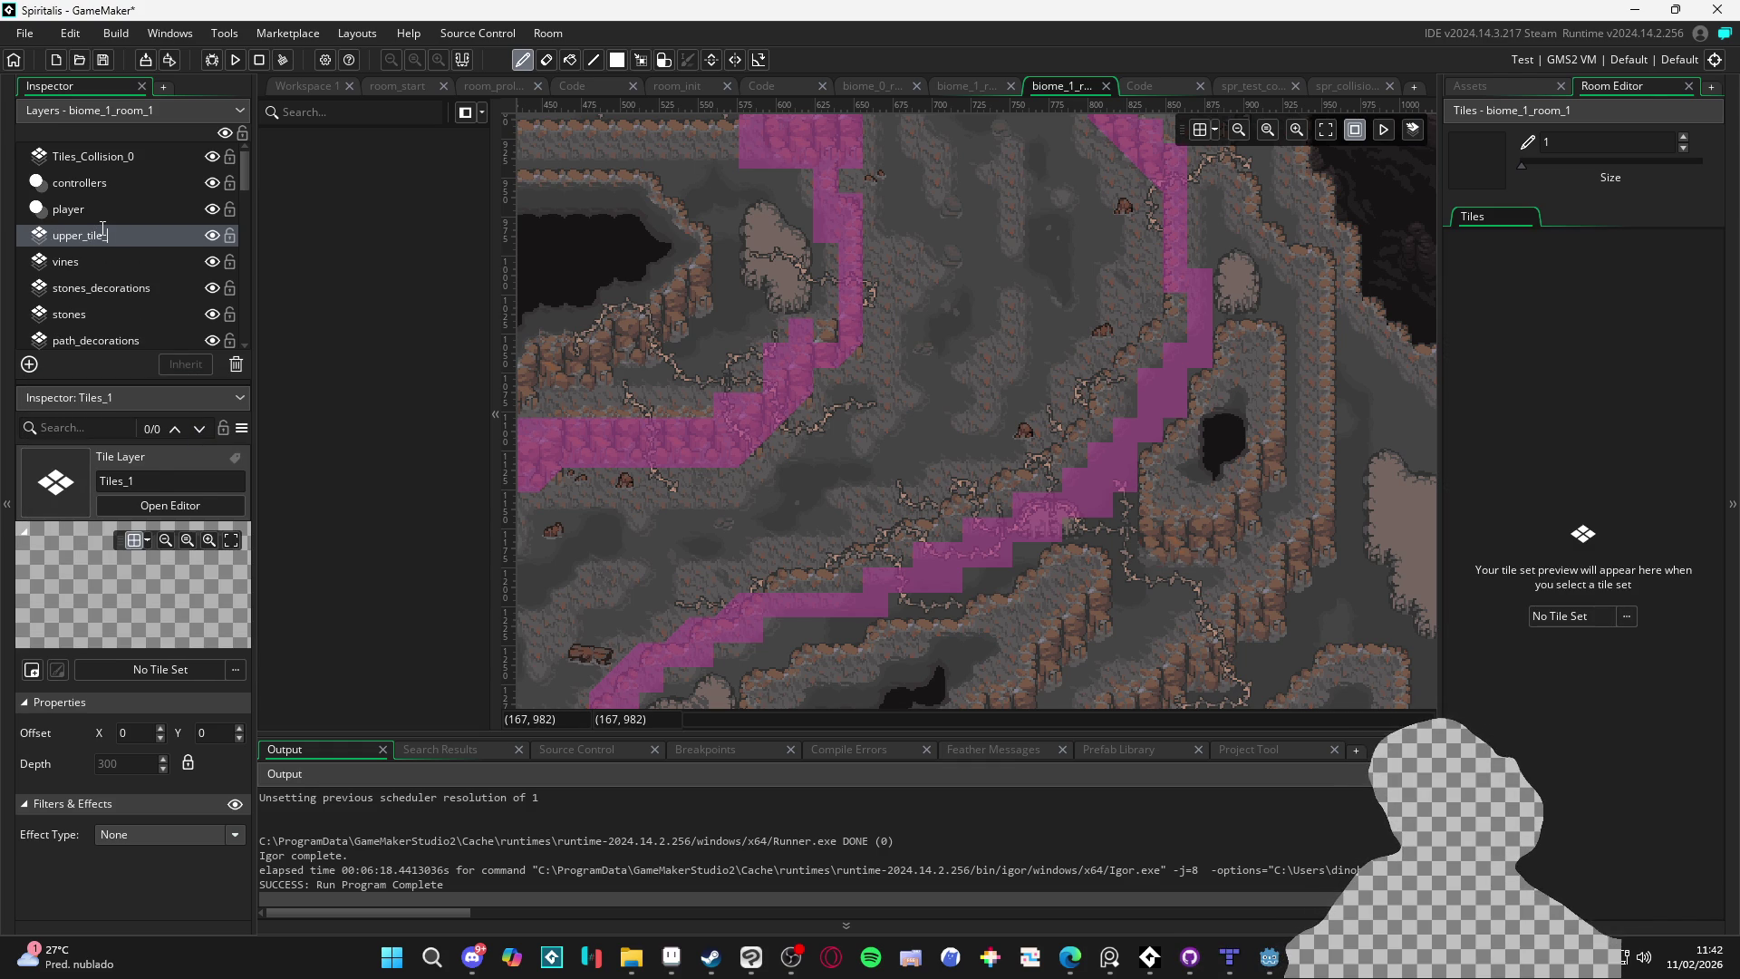
pyautogui.press('Return')
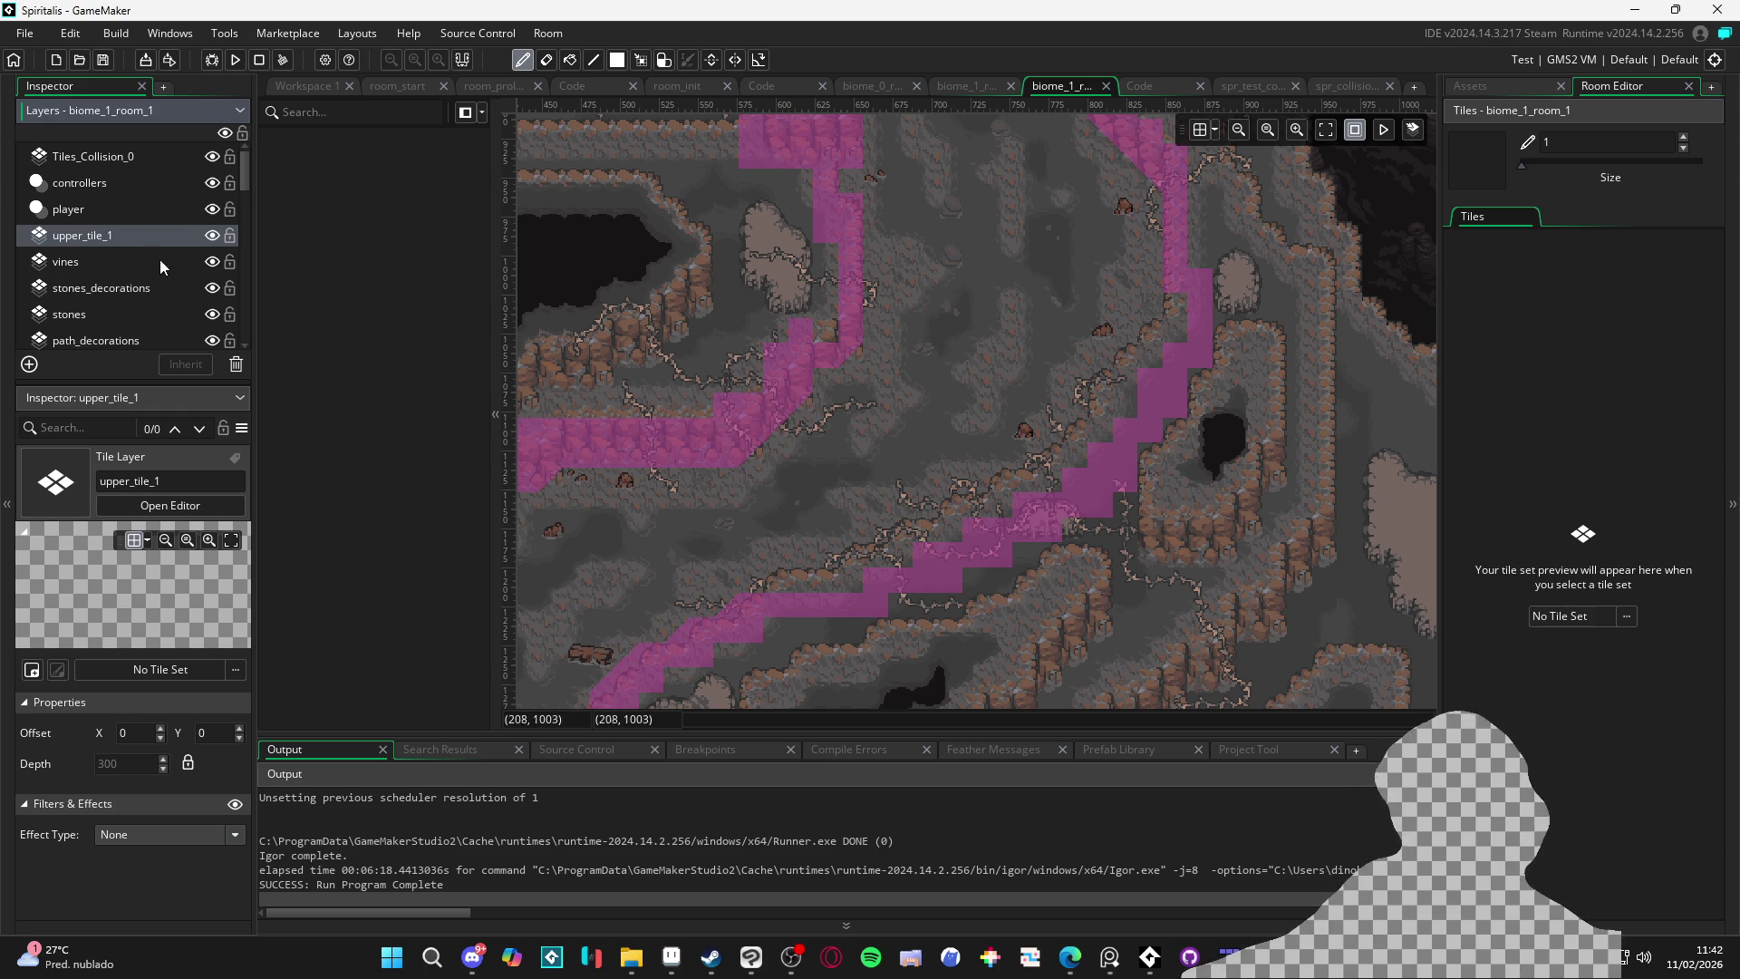
pyautogui.click(1627, 615)
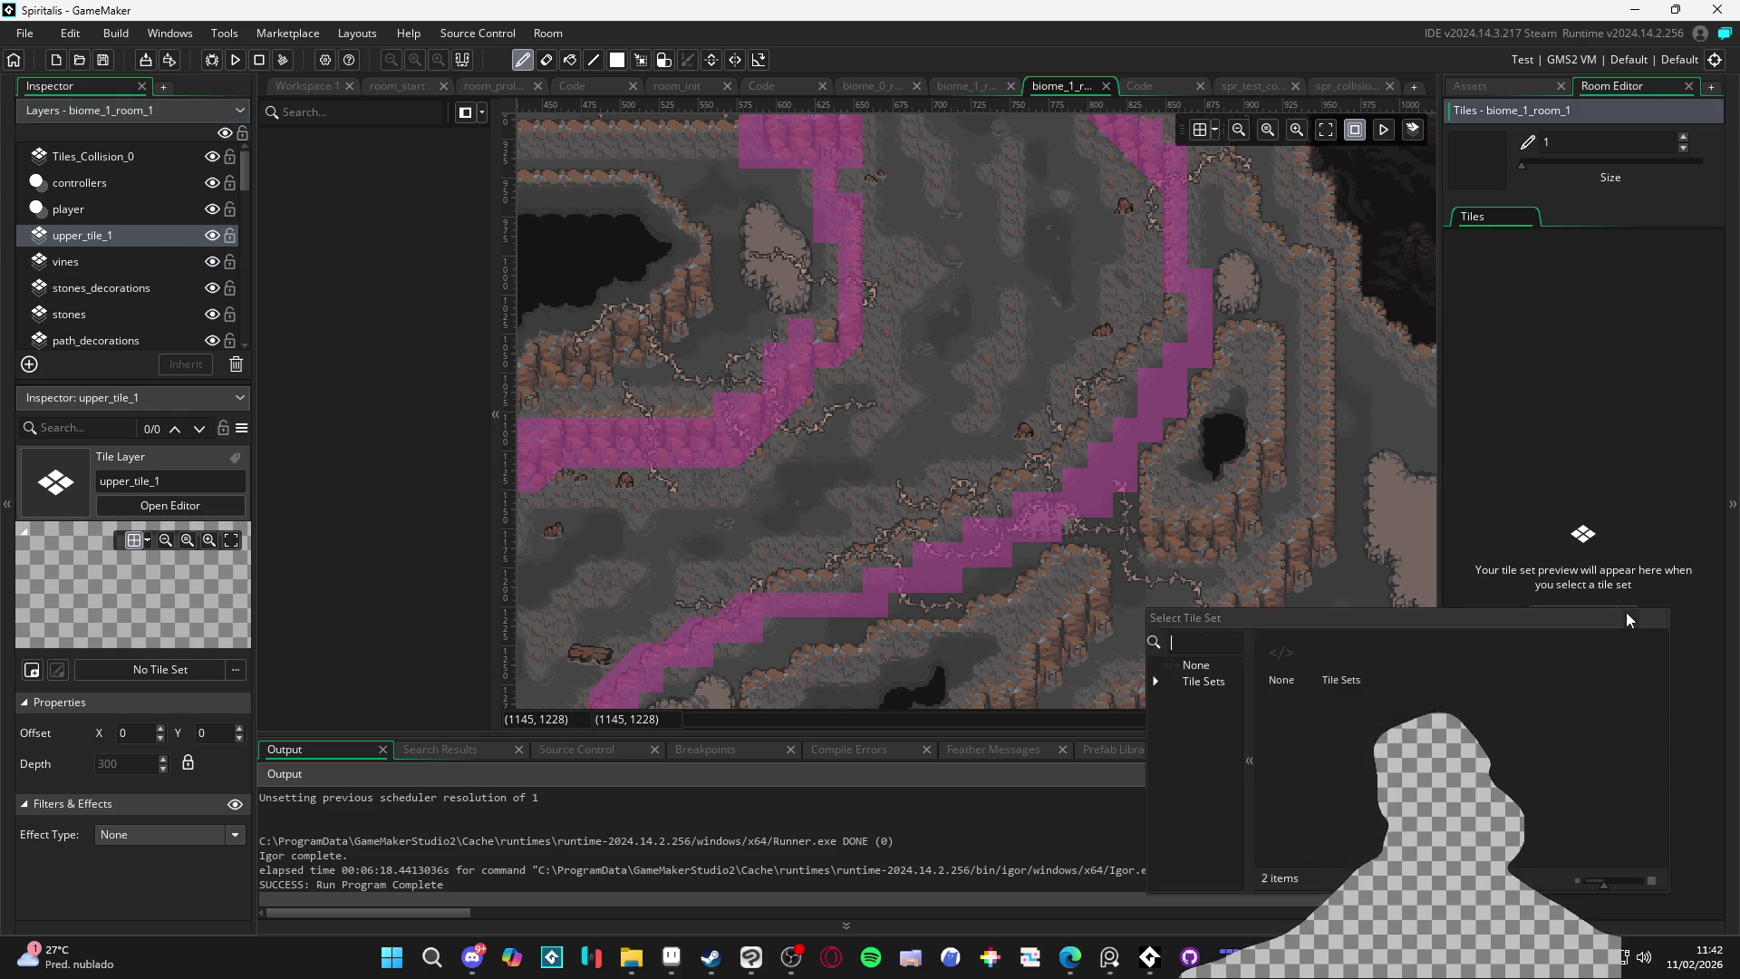
pyautogui.write('indol')
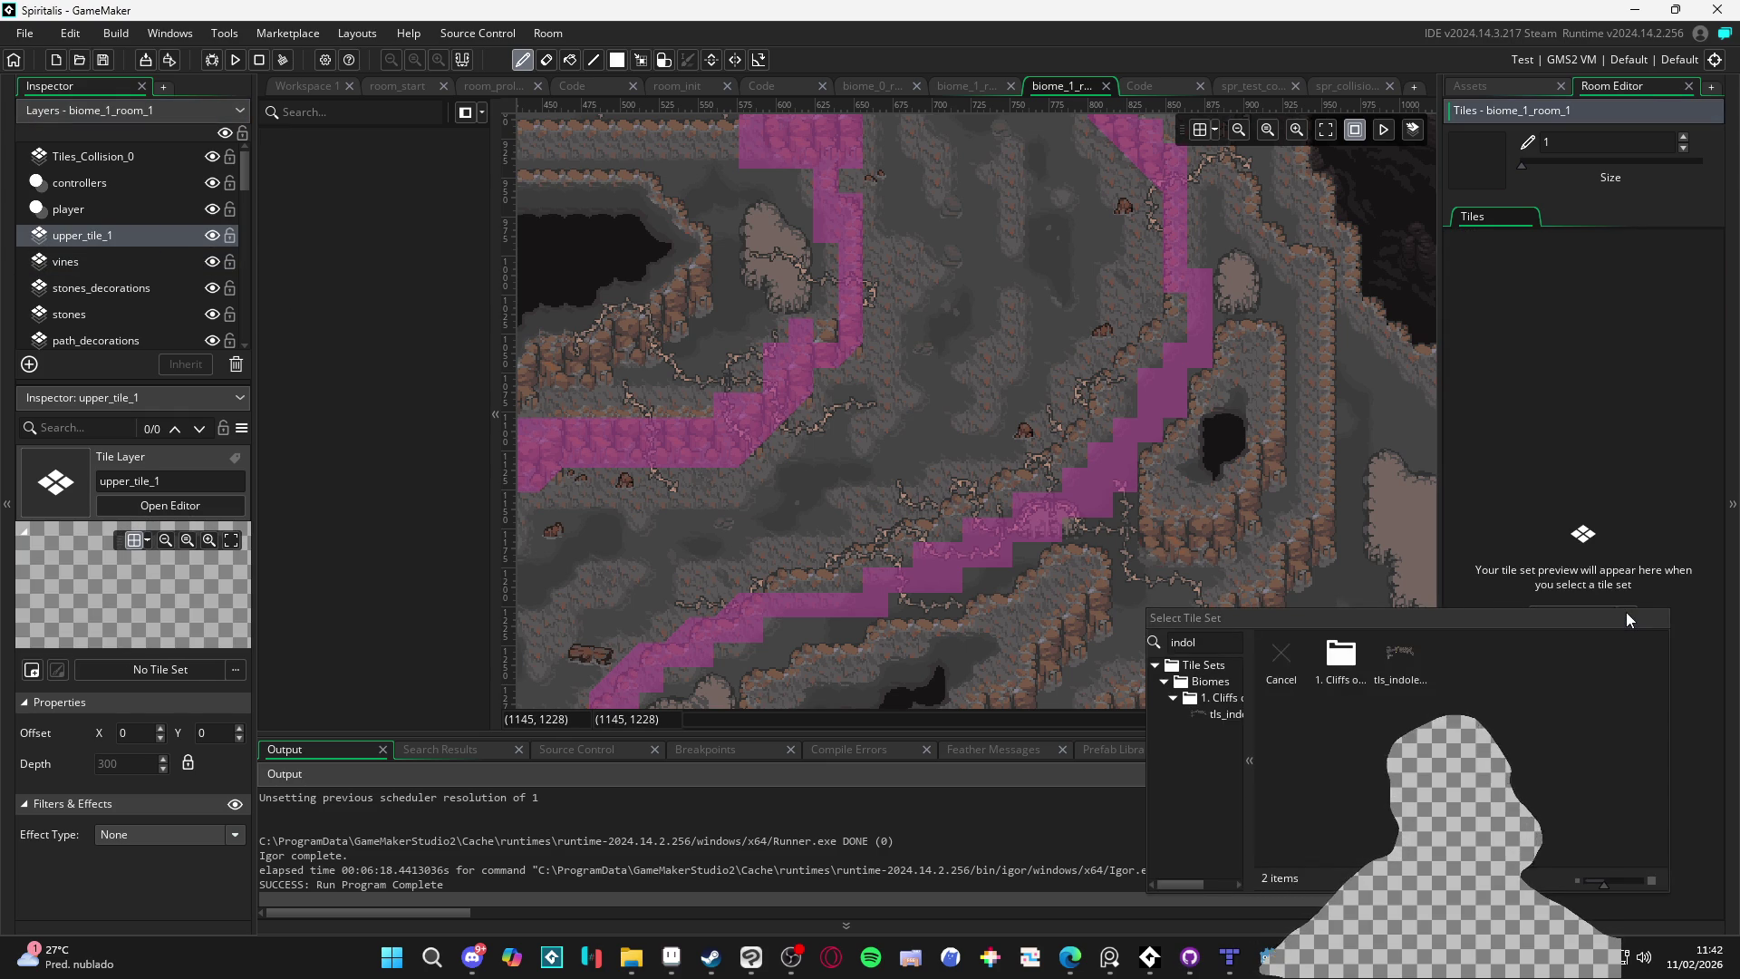
pyautogui.doubleClick(1438, 675)
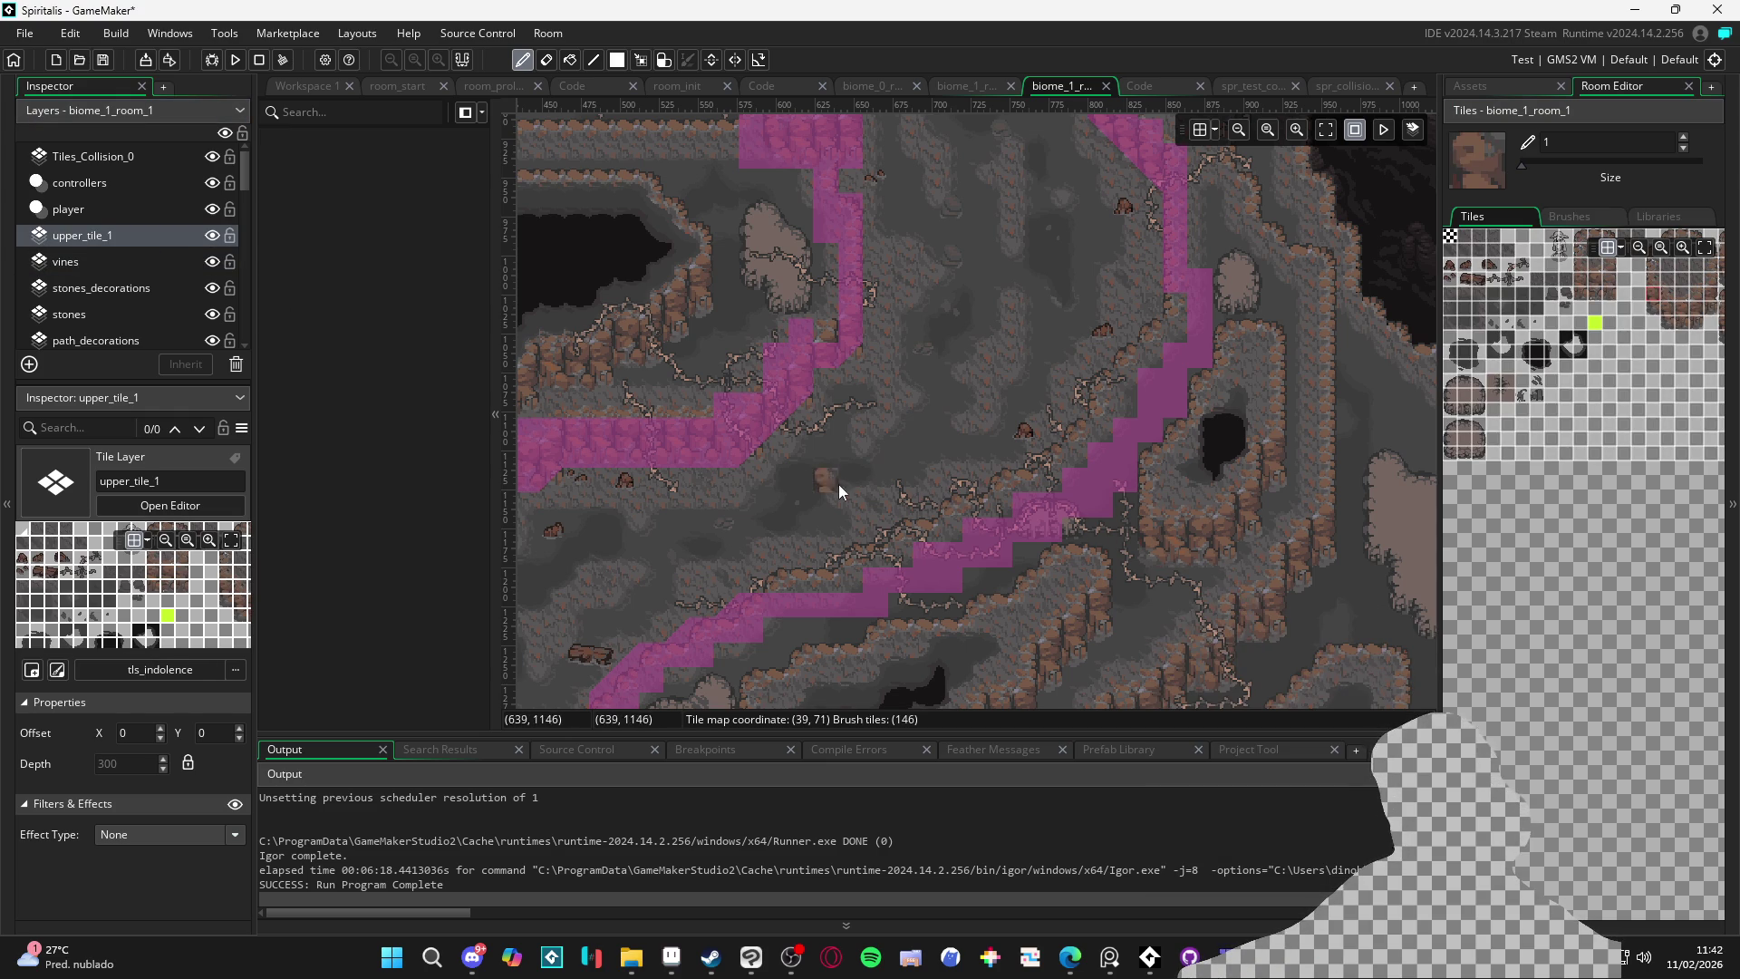
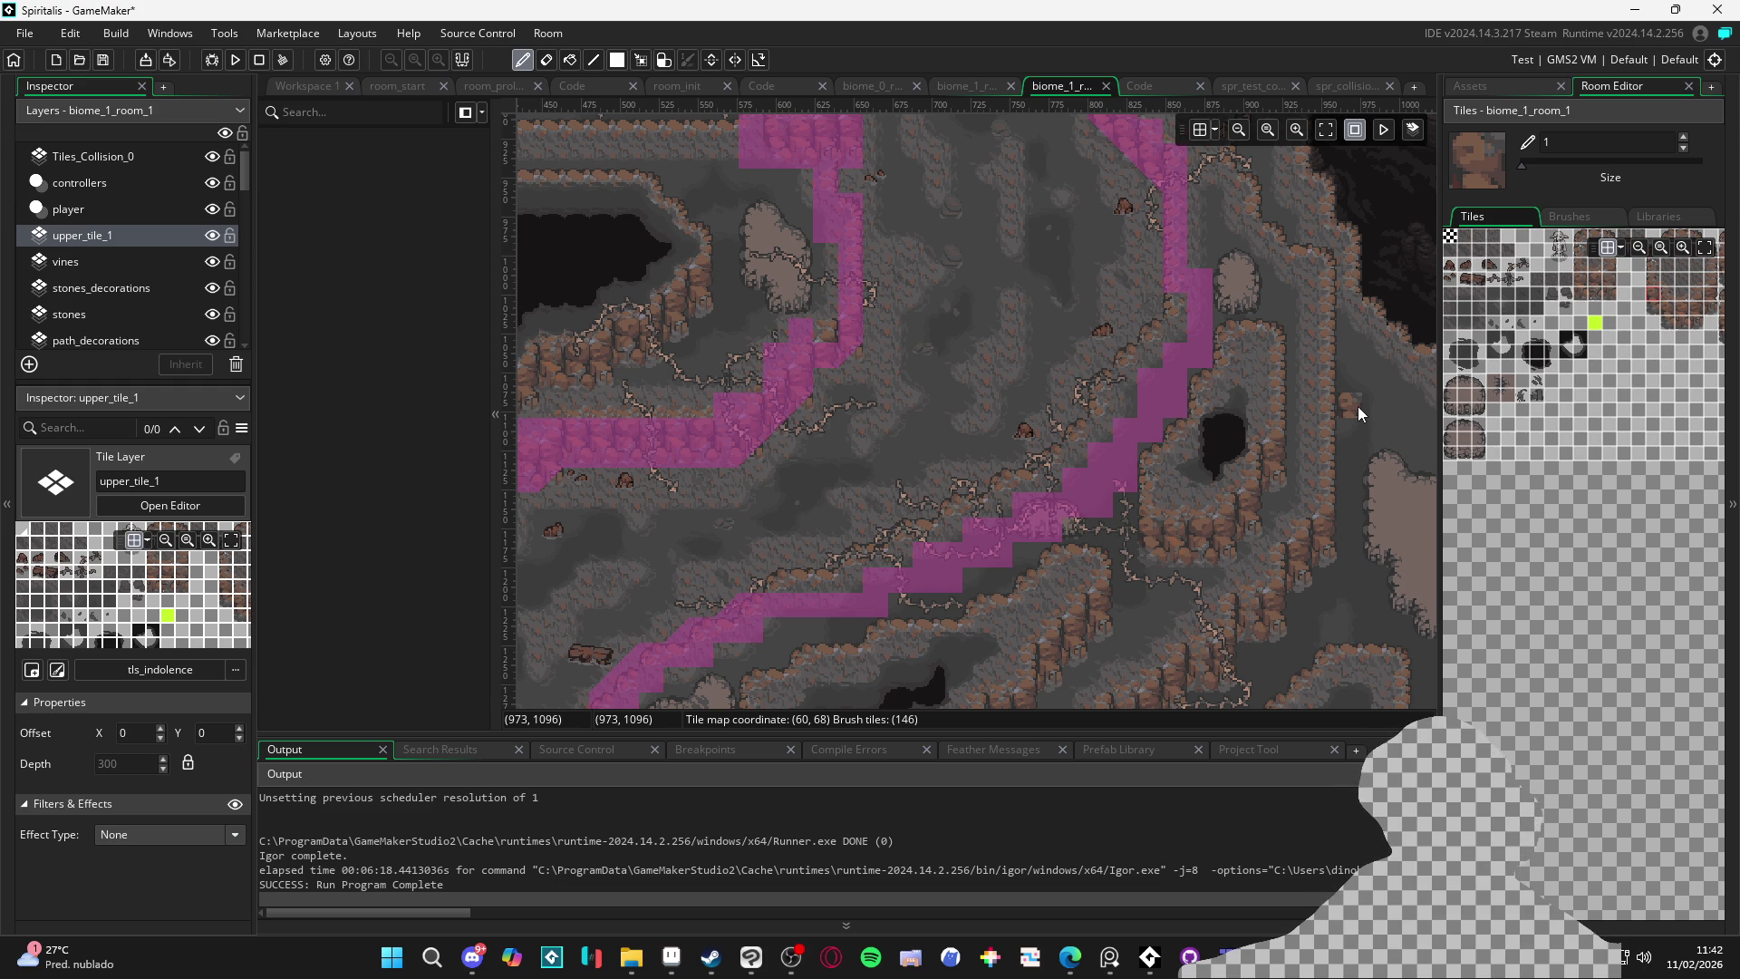
# On the Tiles_Collision_0 layer, pick the diagonal slope and full collision tiles
pyautogui.click(91, 156)
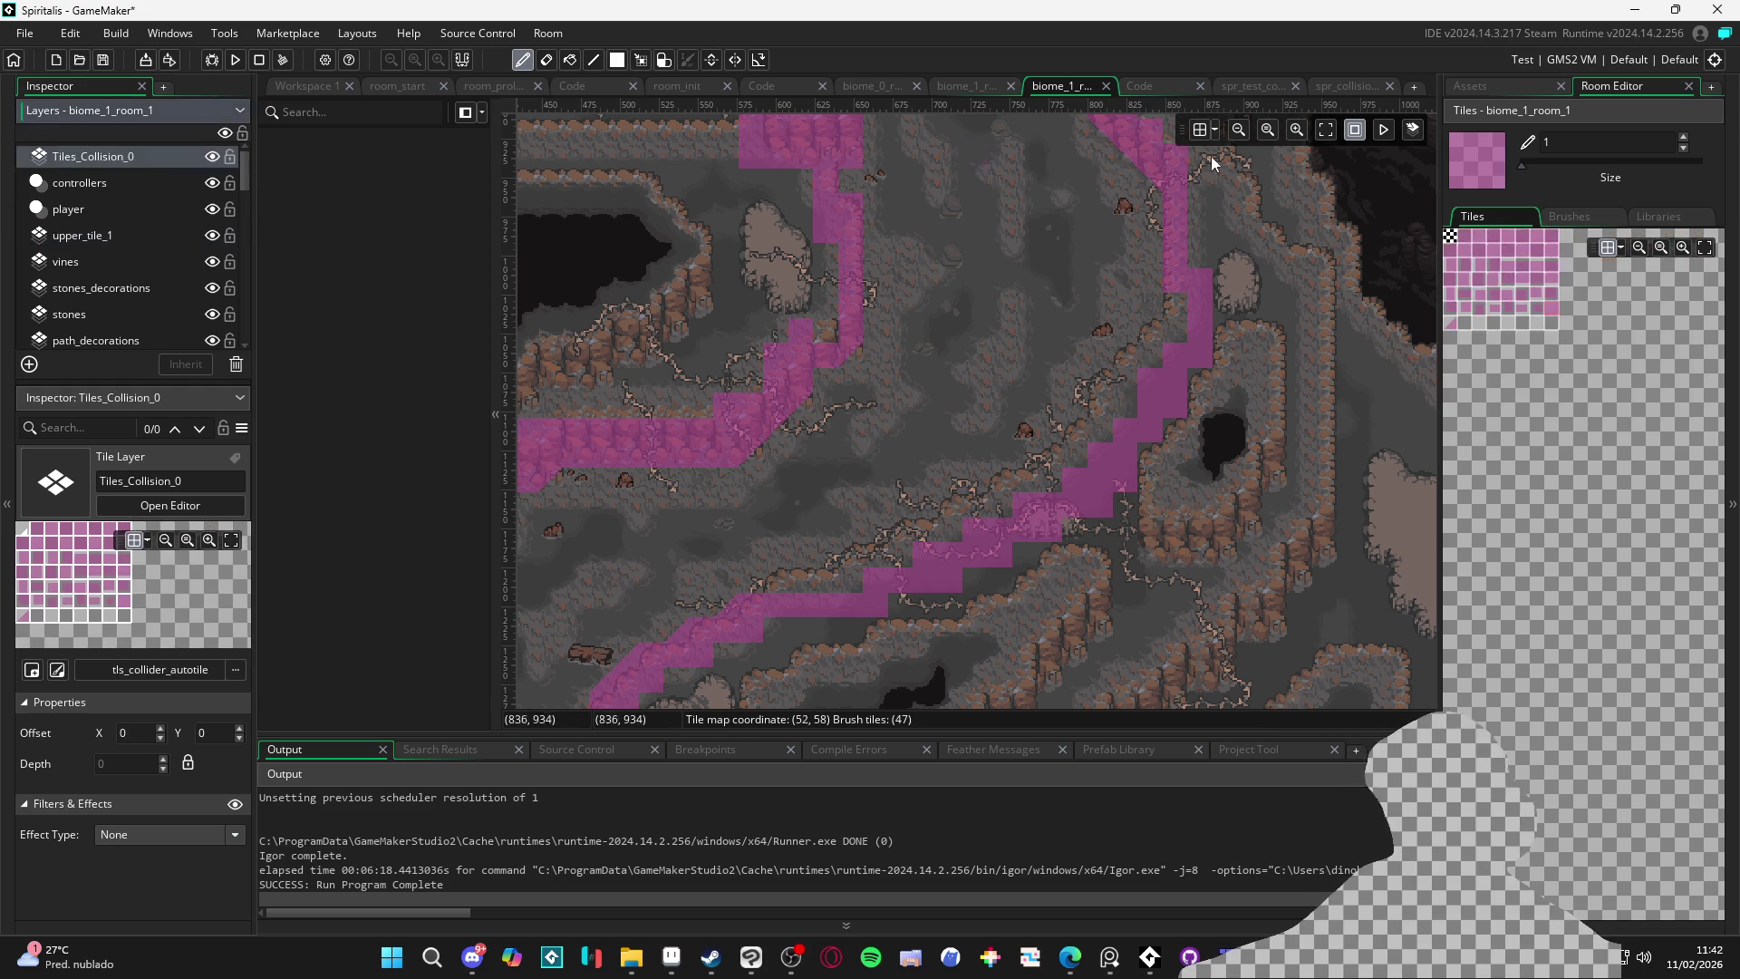
pyautogui.click(1546, 312)
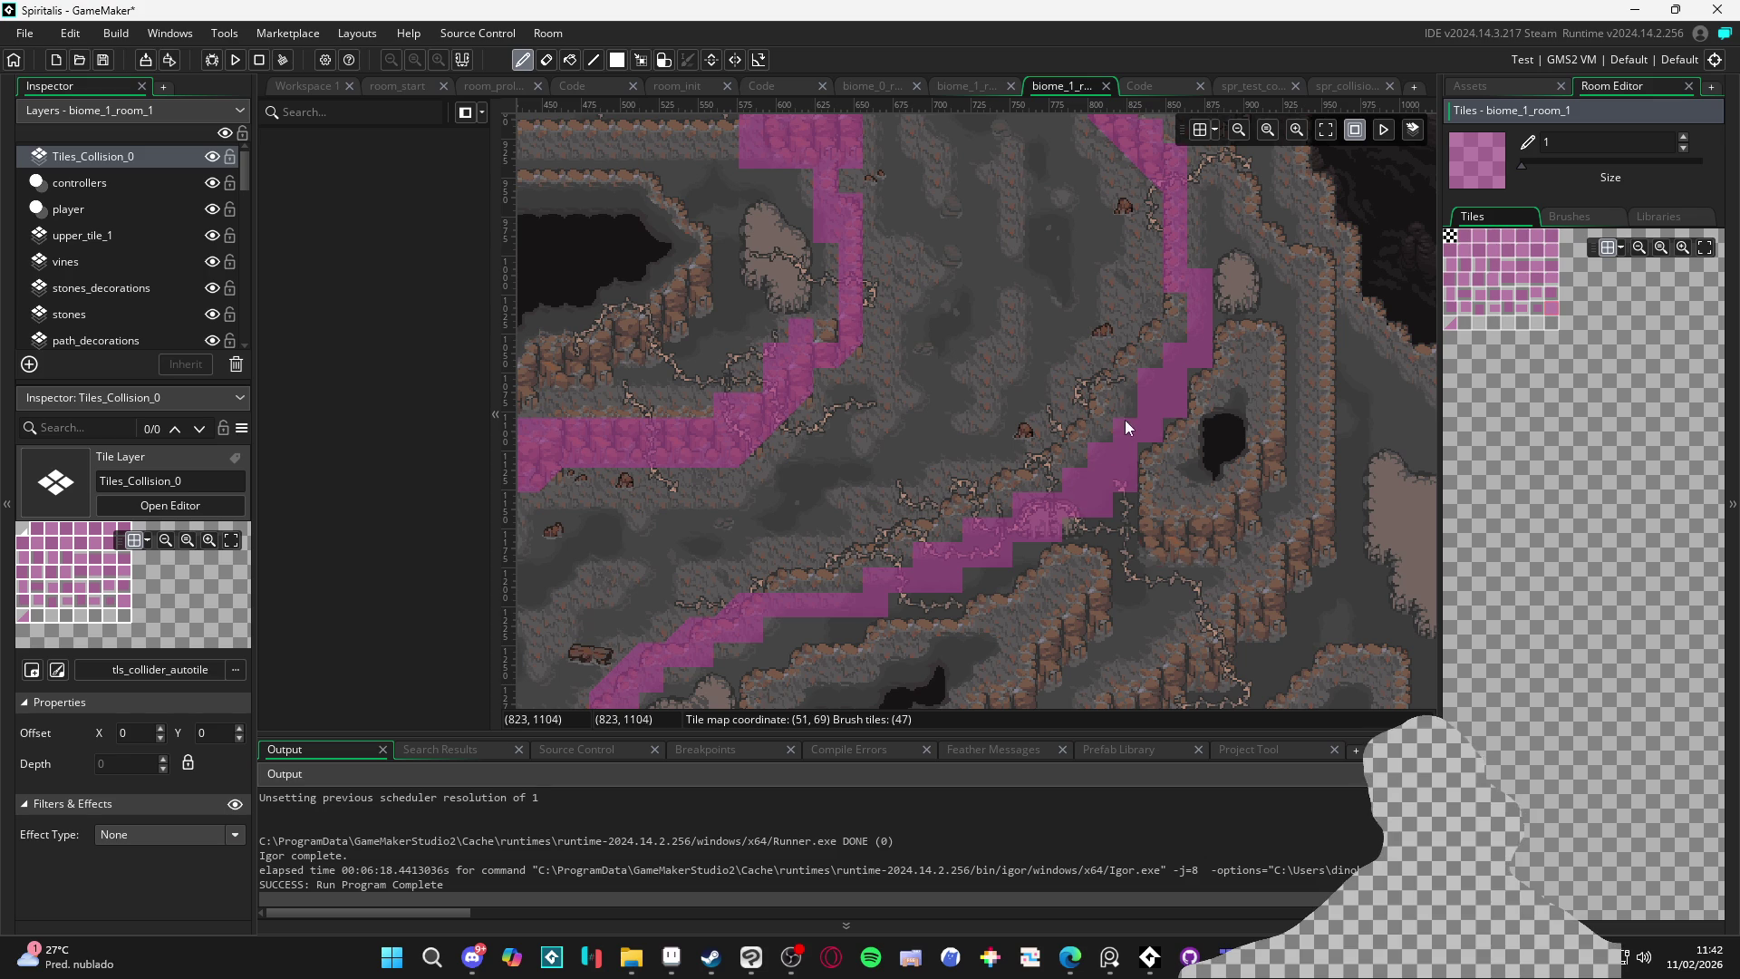
pyautogui.click(1456, 322)
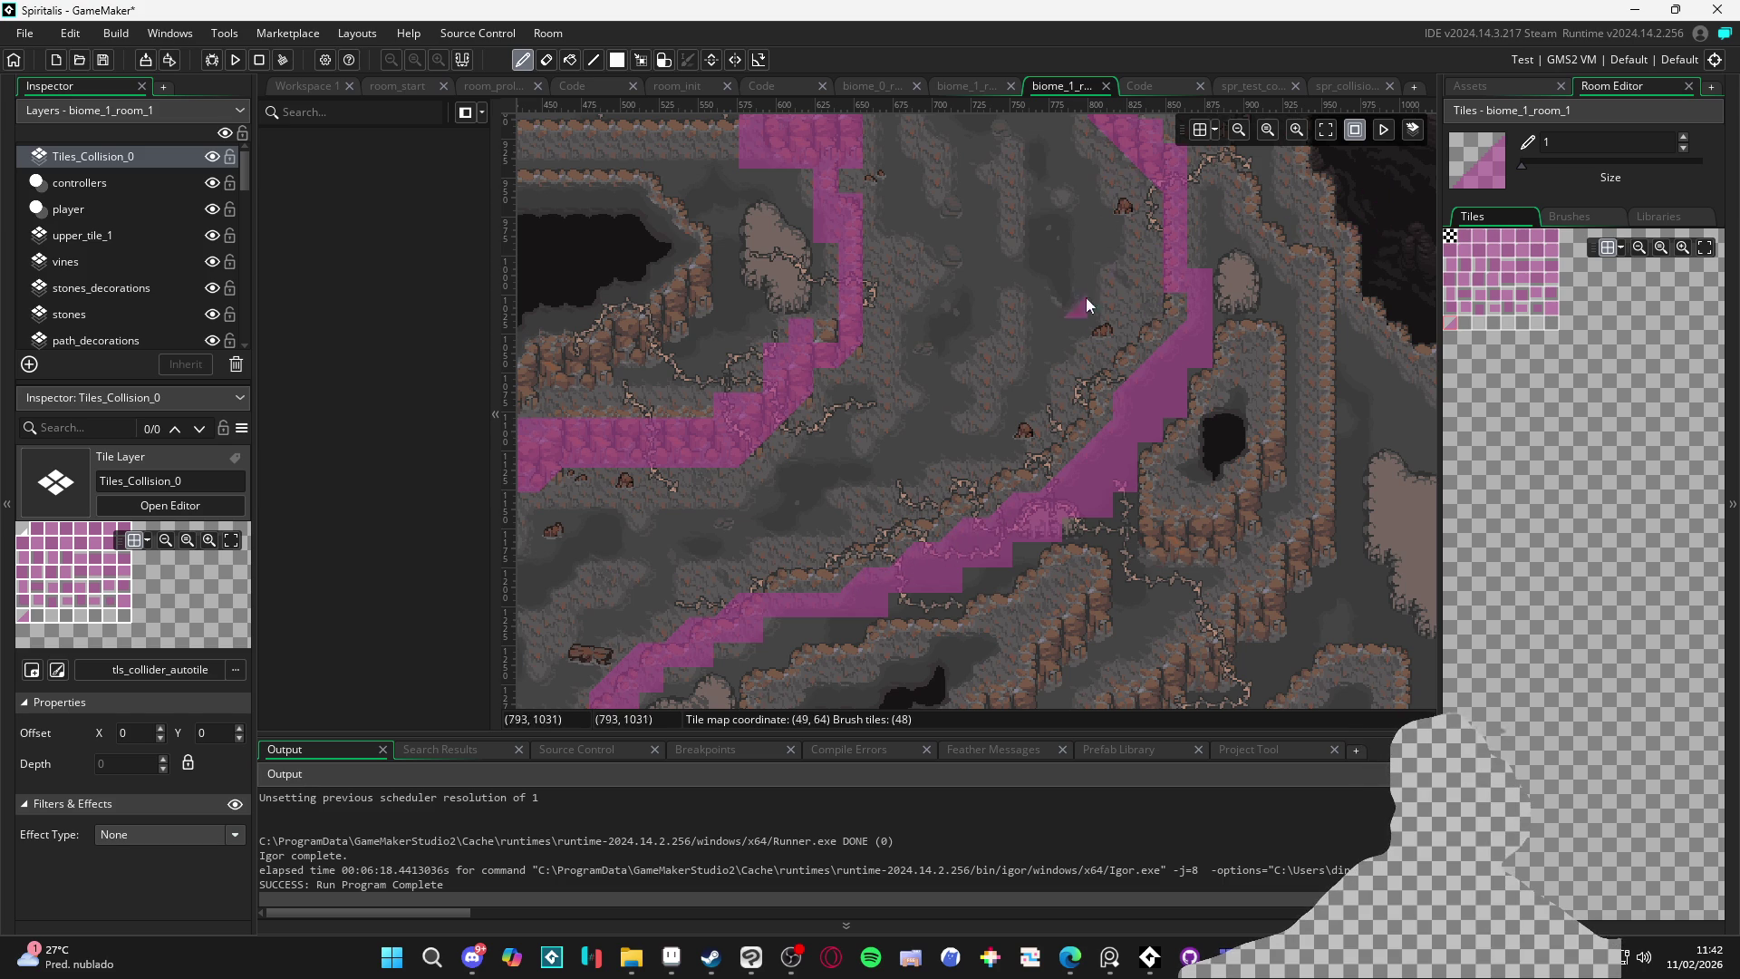
pyautogui.click(1448, 251)
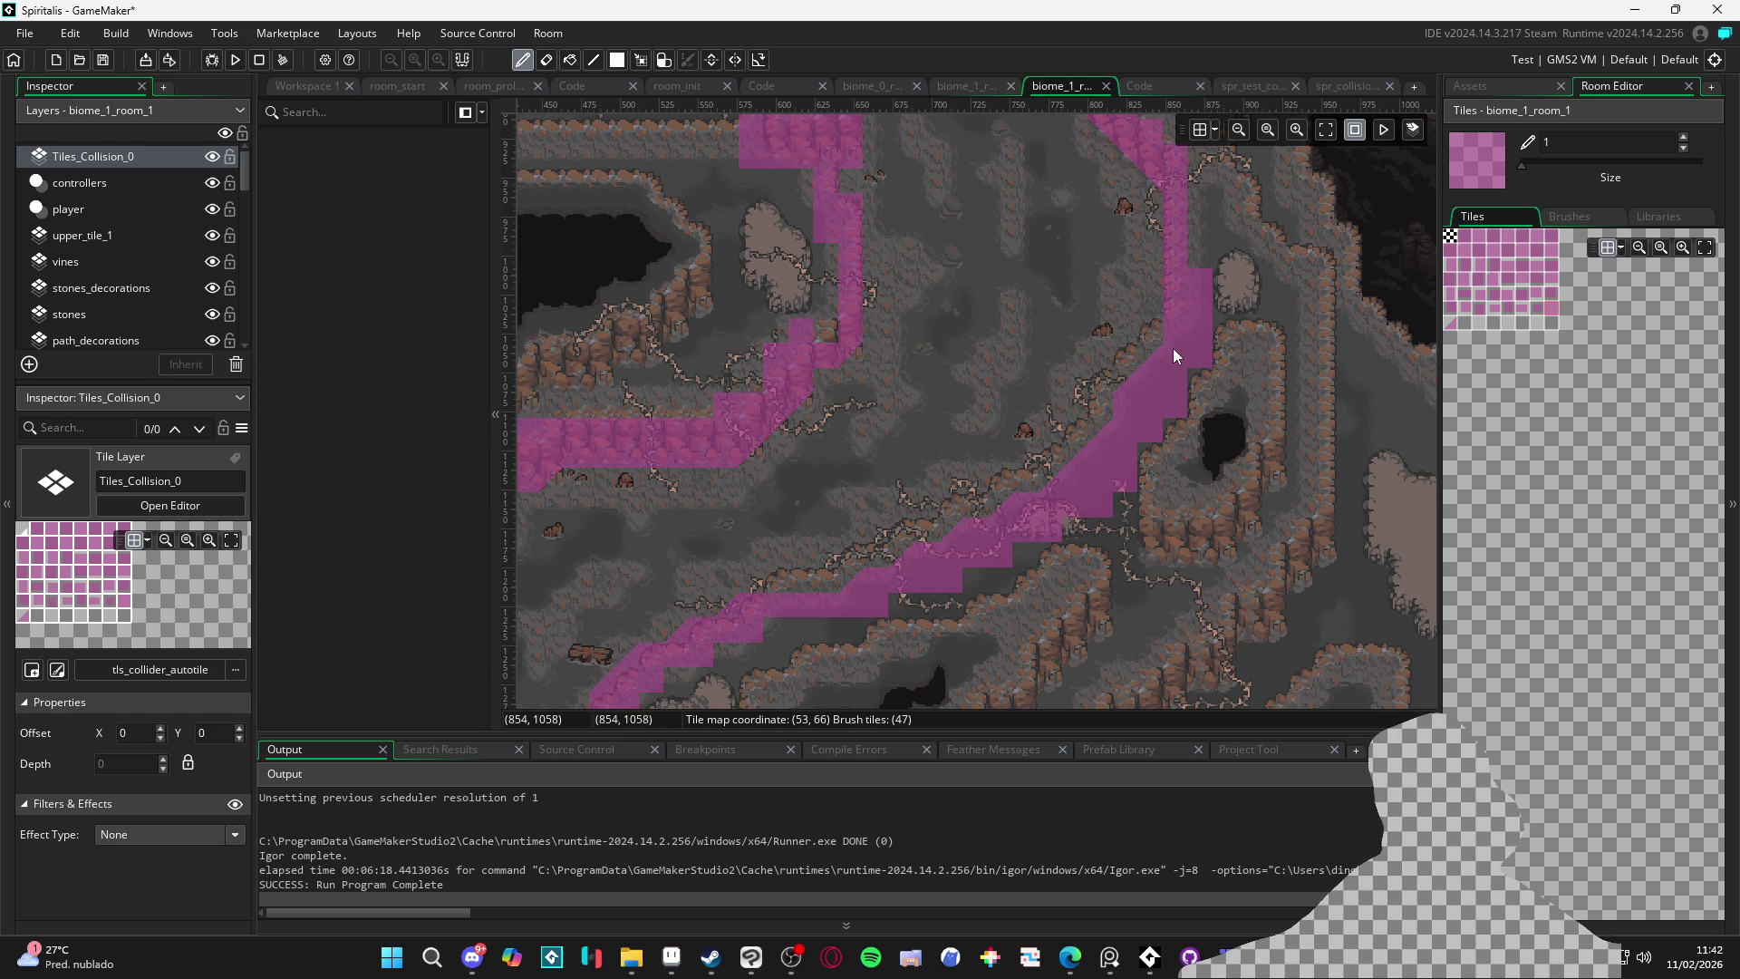
pyautogui.hscroll(-1, 951, 341)
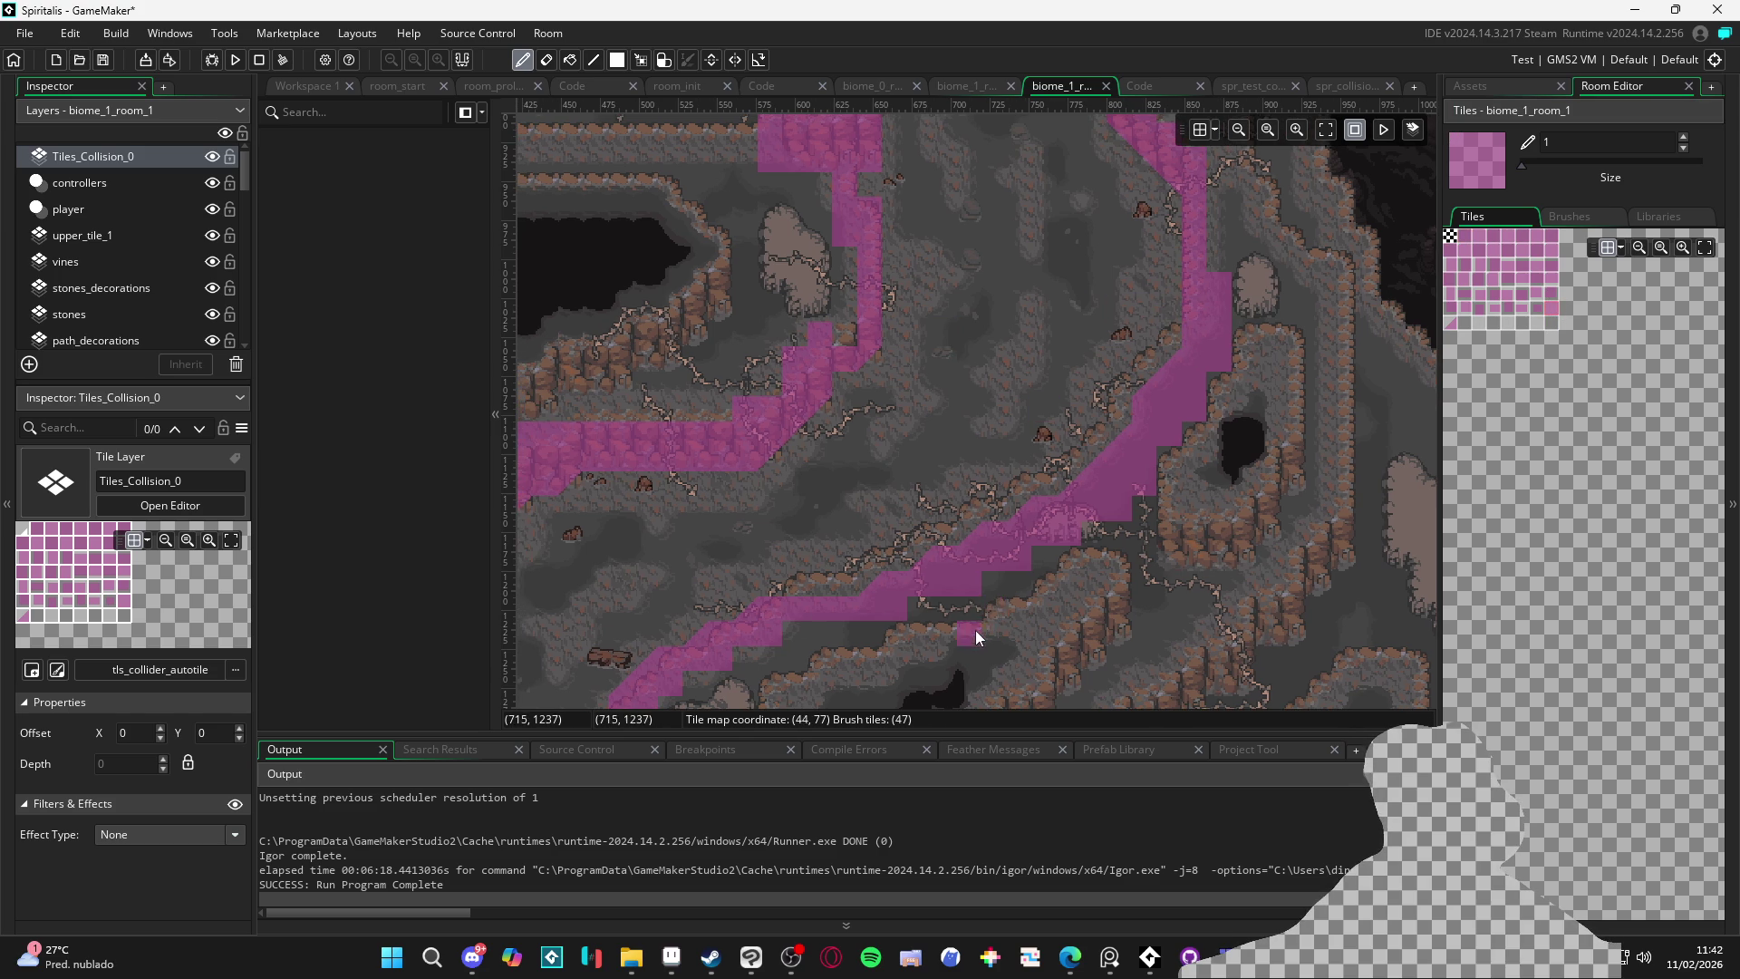
# Select the upper_tile_1 layer, leaving its options and the new-layer choices unchanged
pyautogui.click(132, 235)
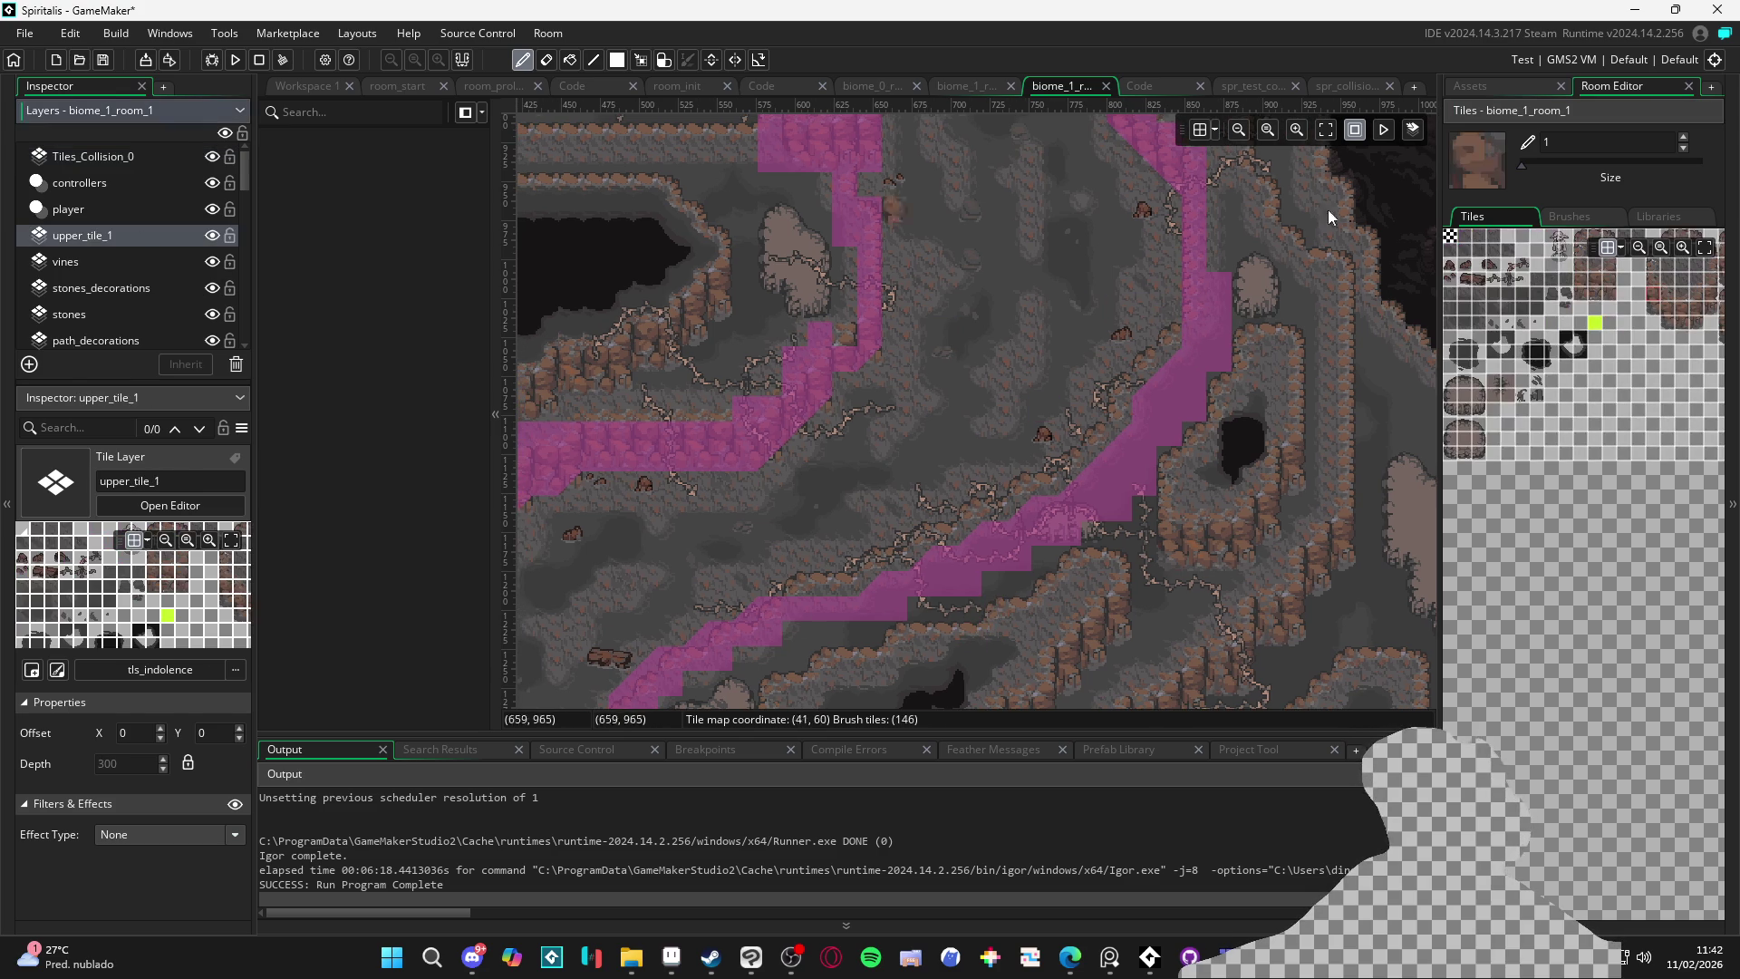
pyautogui.rightClick(160, 235)
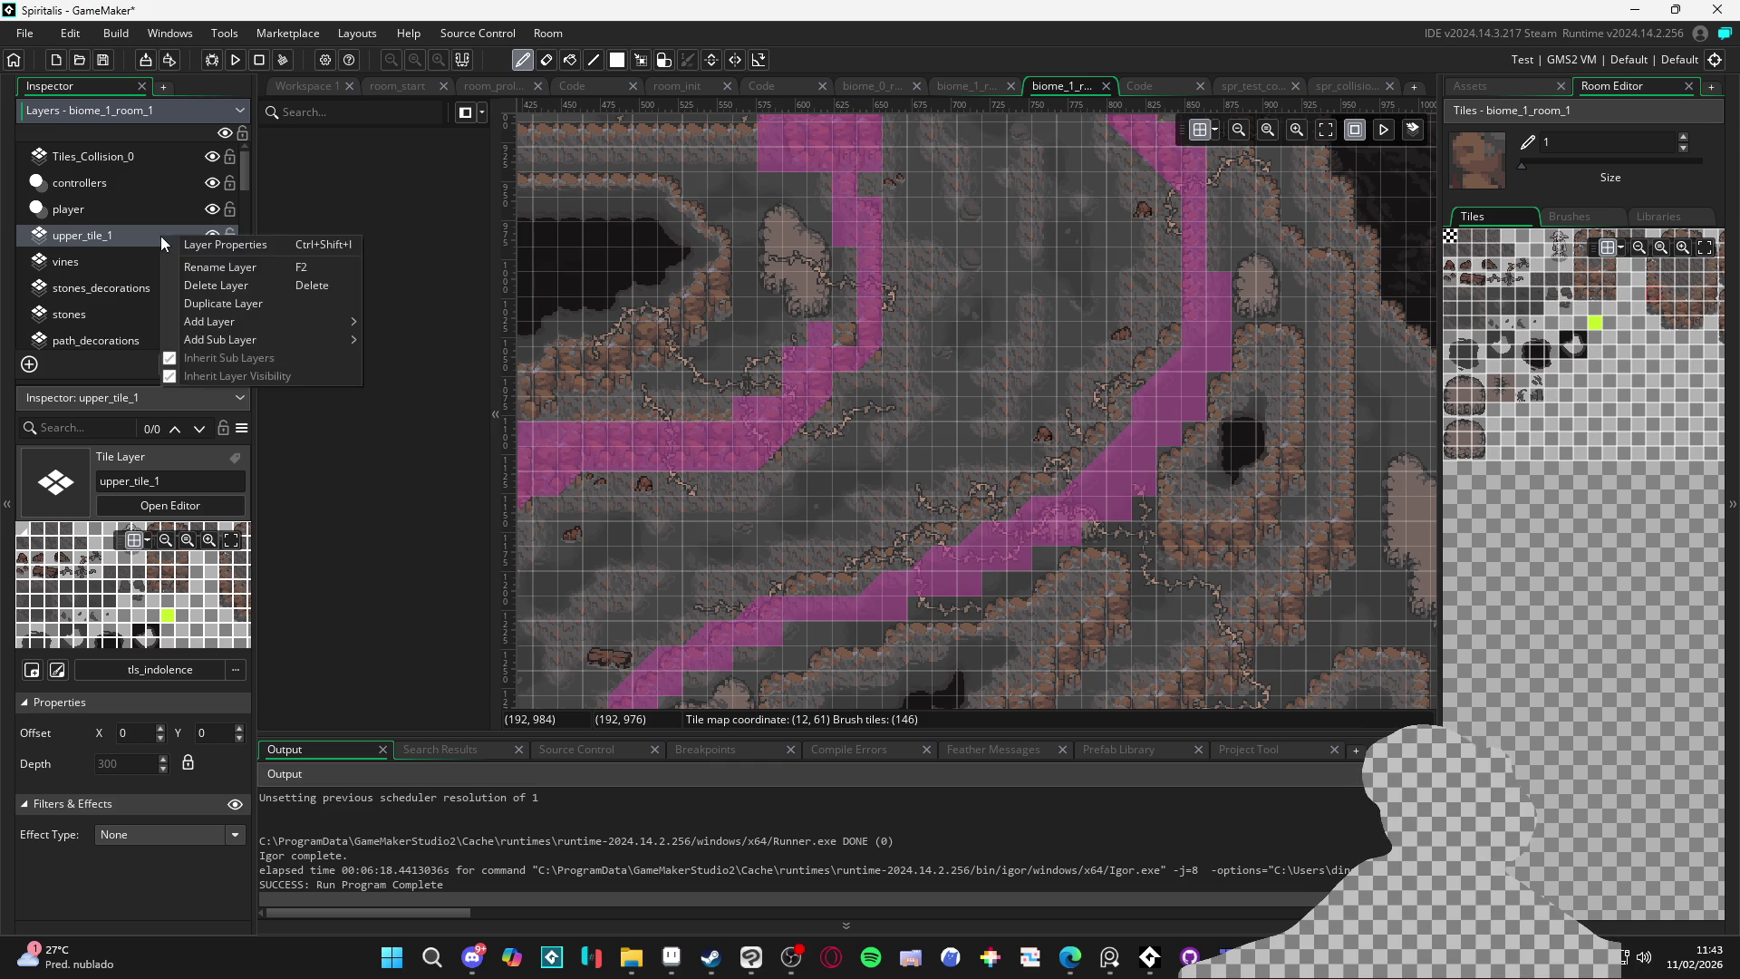
pyautogui.moveTo(291, 341)
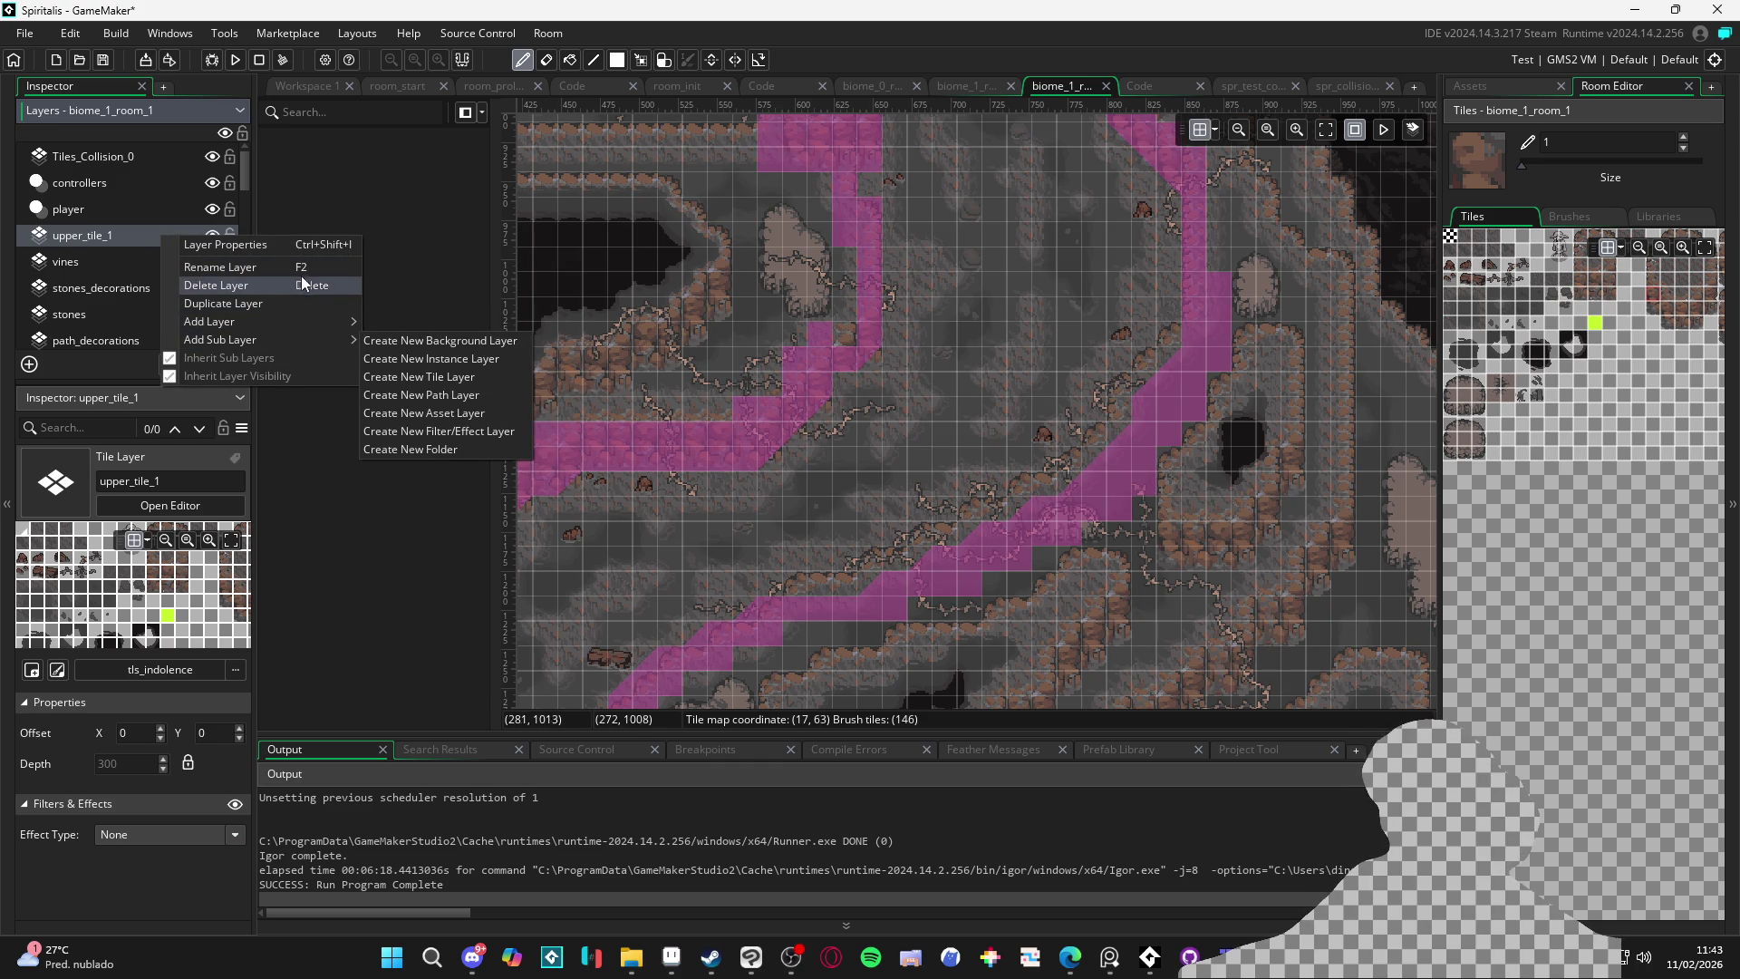
pyautogui.click(99, 230)
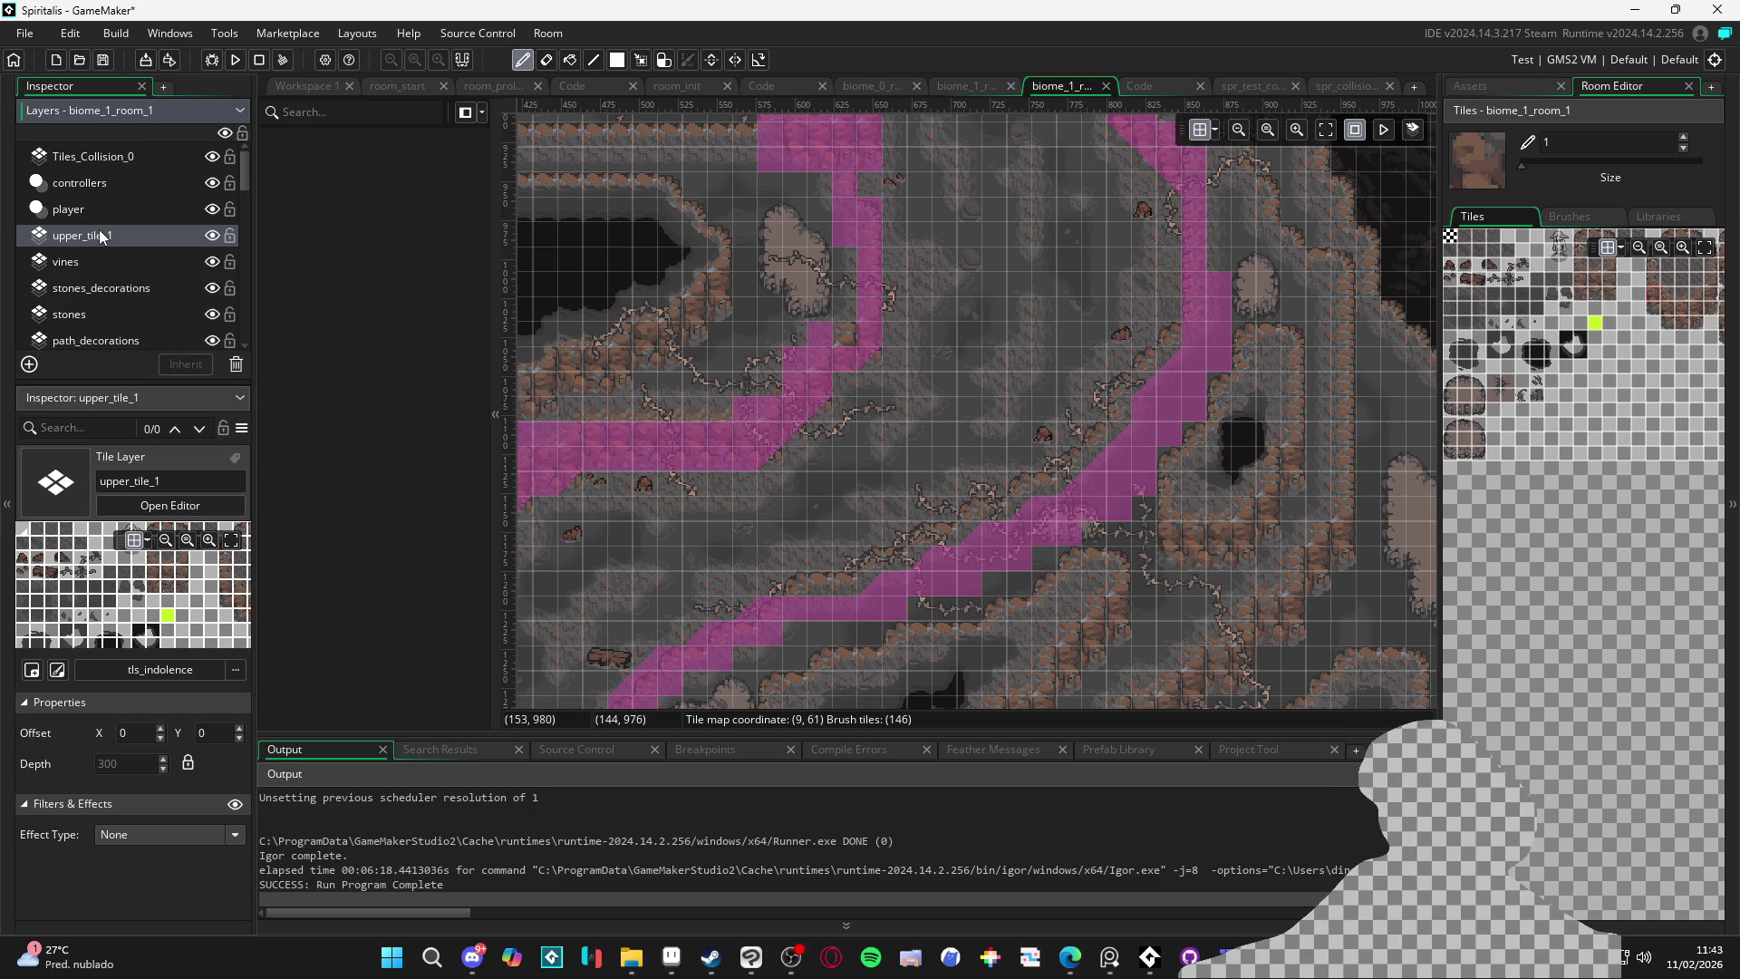
pyautogui.click(29, 363)
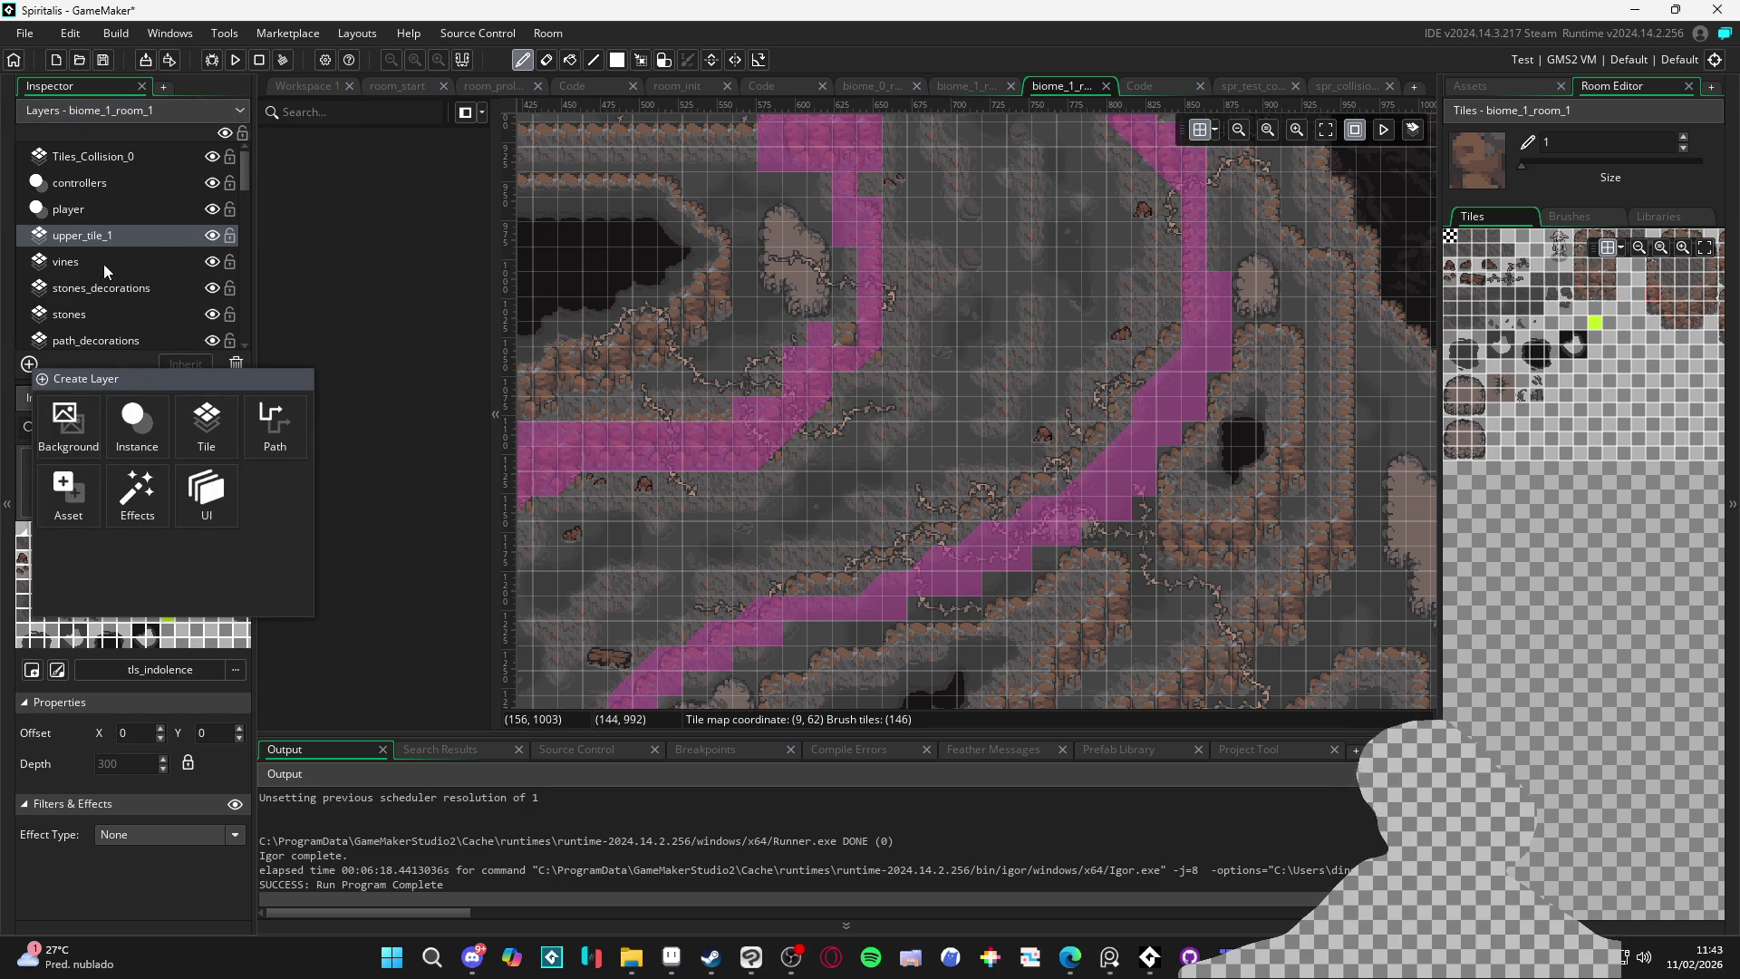
pyautogui.click(76, 263)
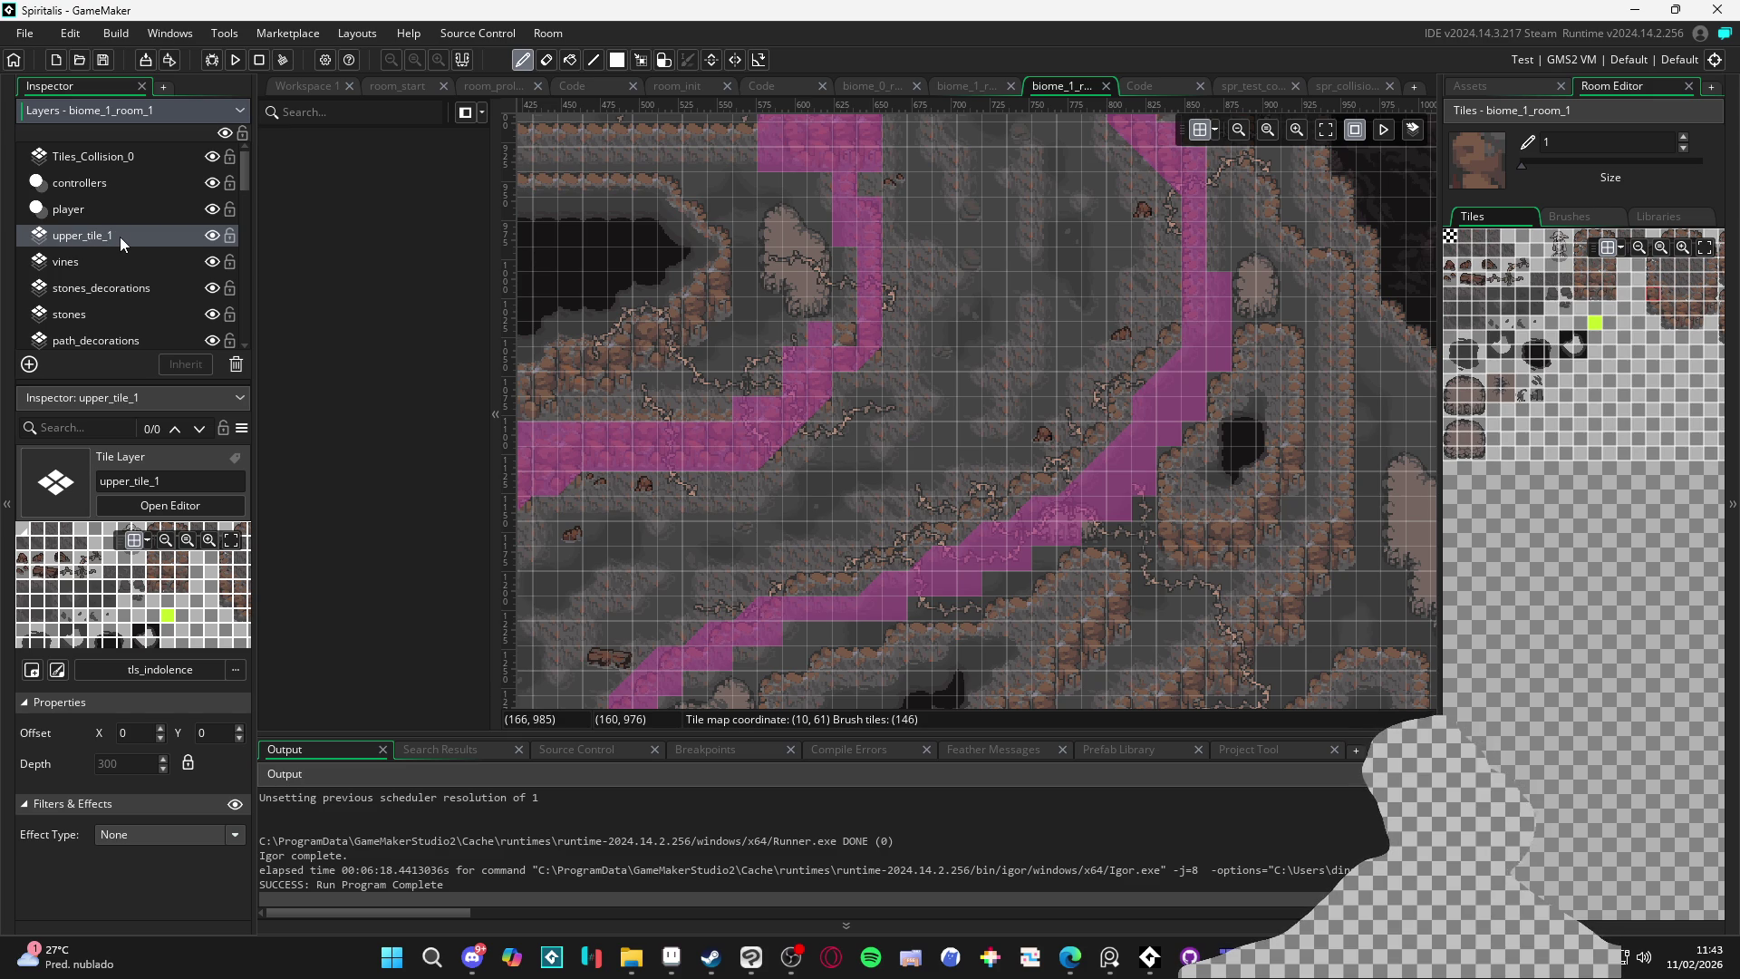
# Give upper_tile_1 a Colour Tint effect with red tint colour FF1919 (saturation 90)
pyautogui.click(194, 834)
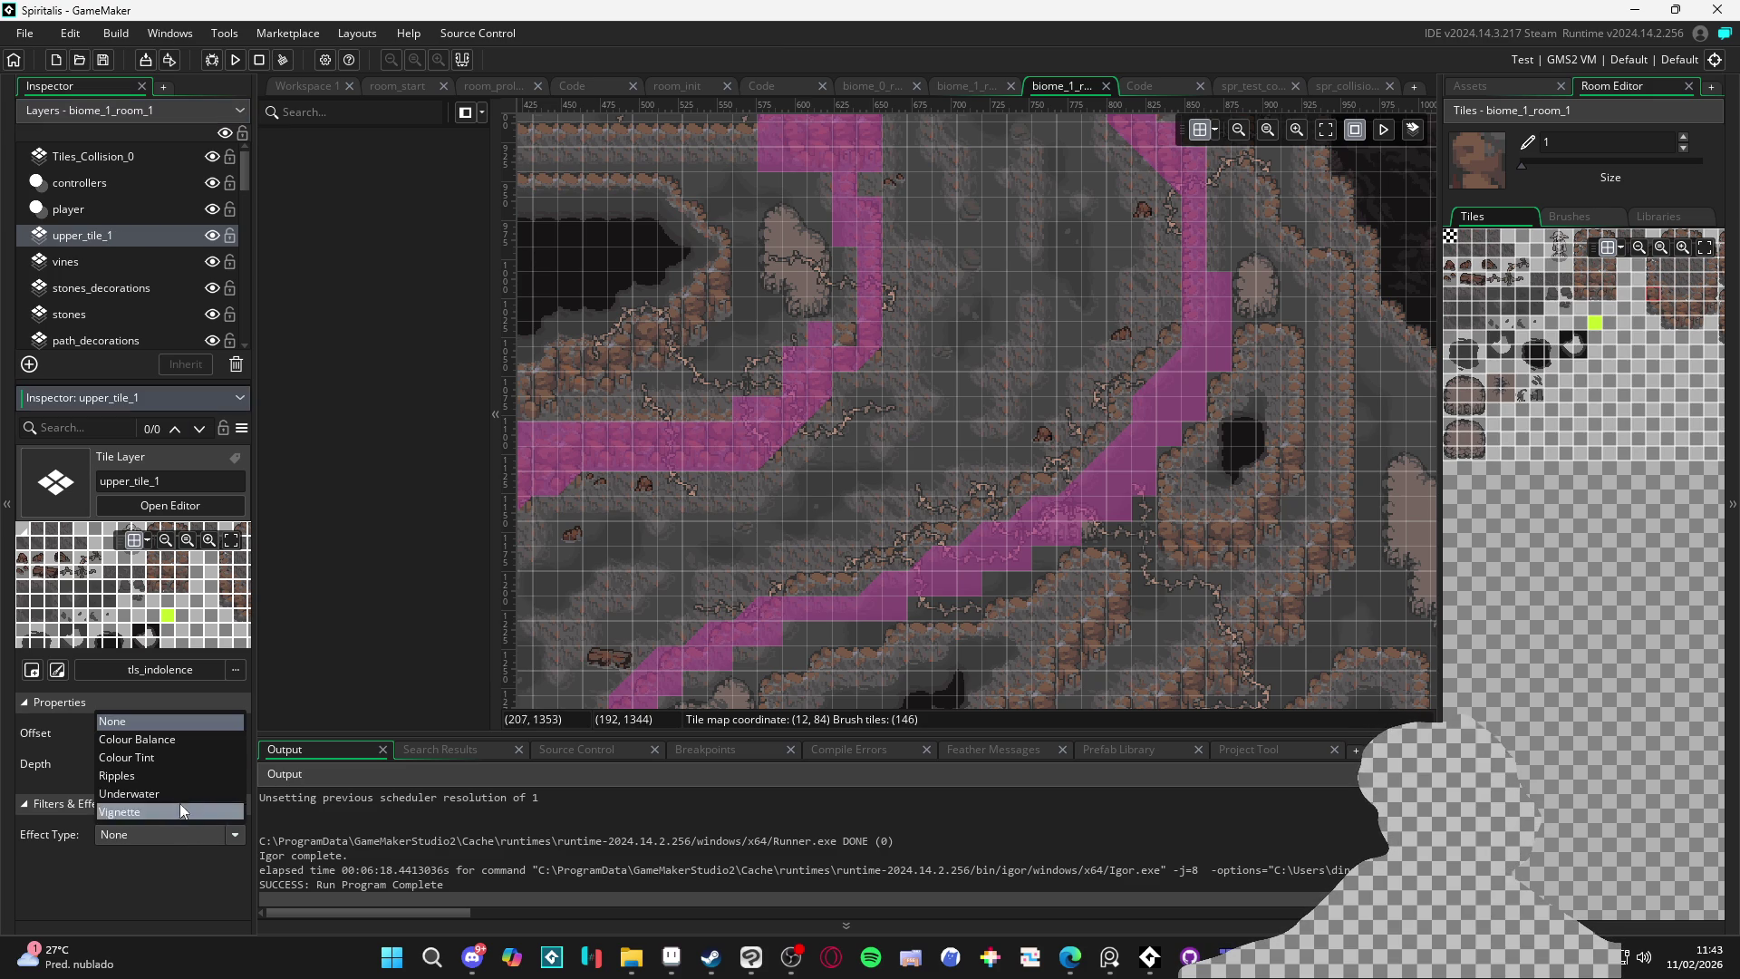
pyautogui.click(179, 757)
pyautogui.click(165, 873)
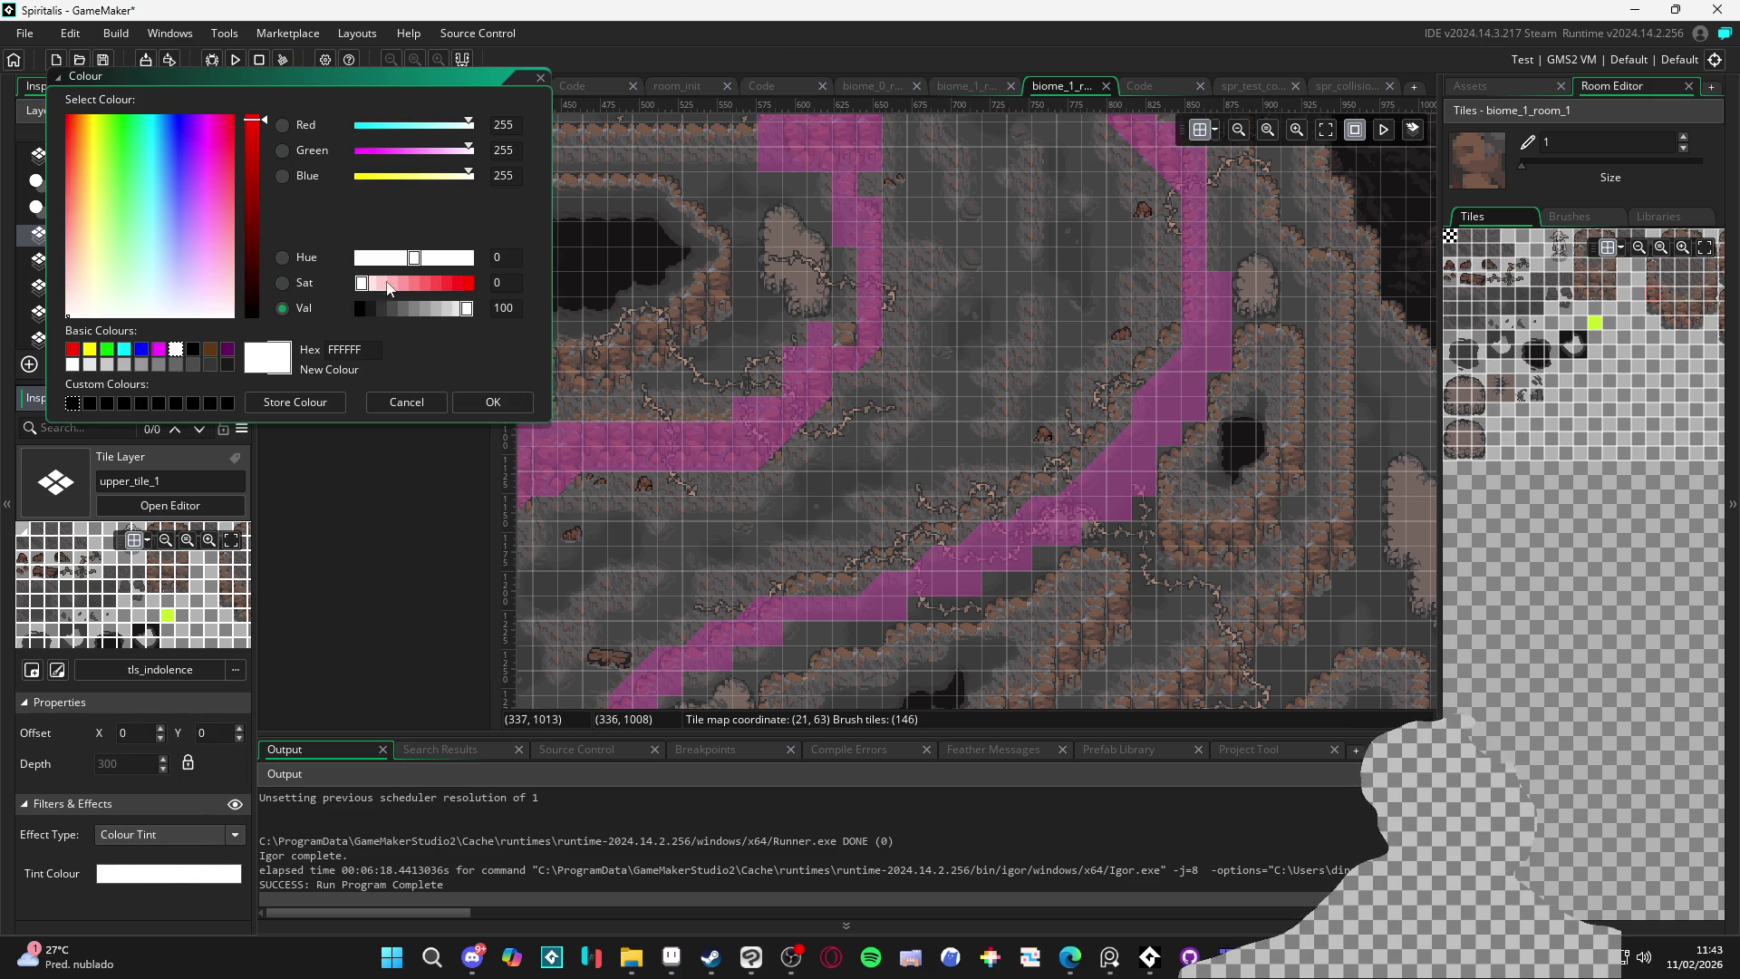
pyautogui.click(458, 284)
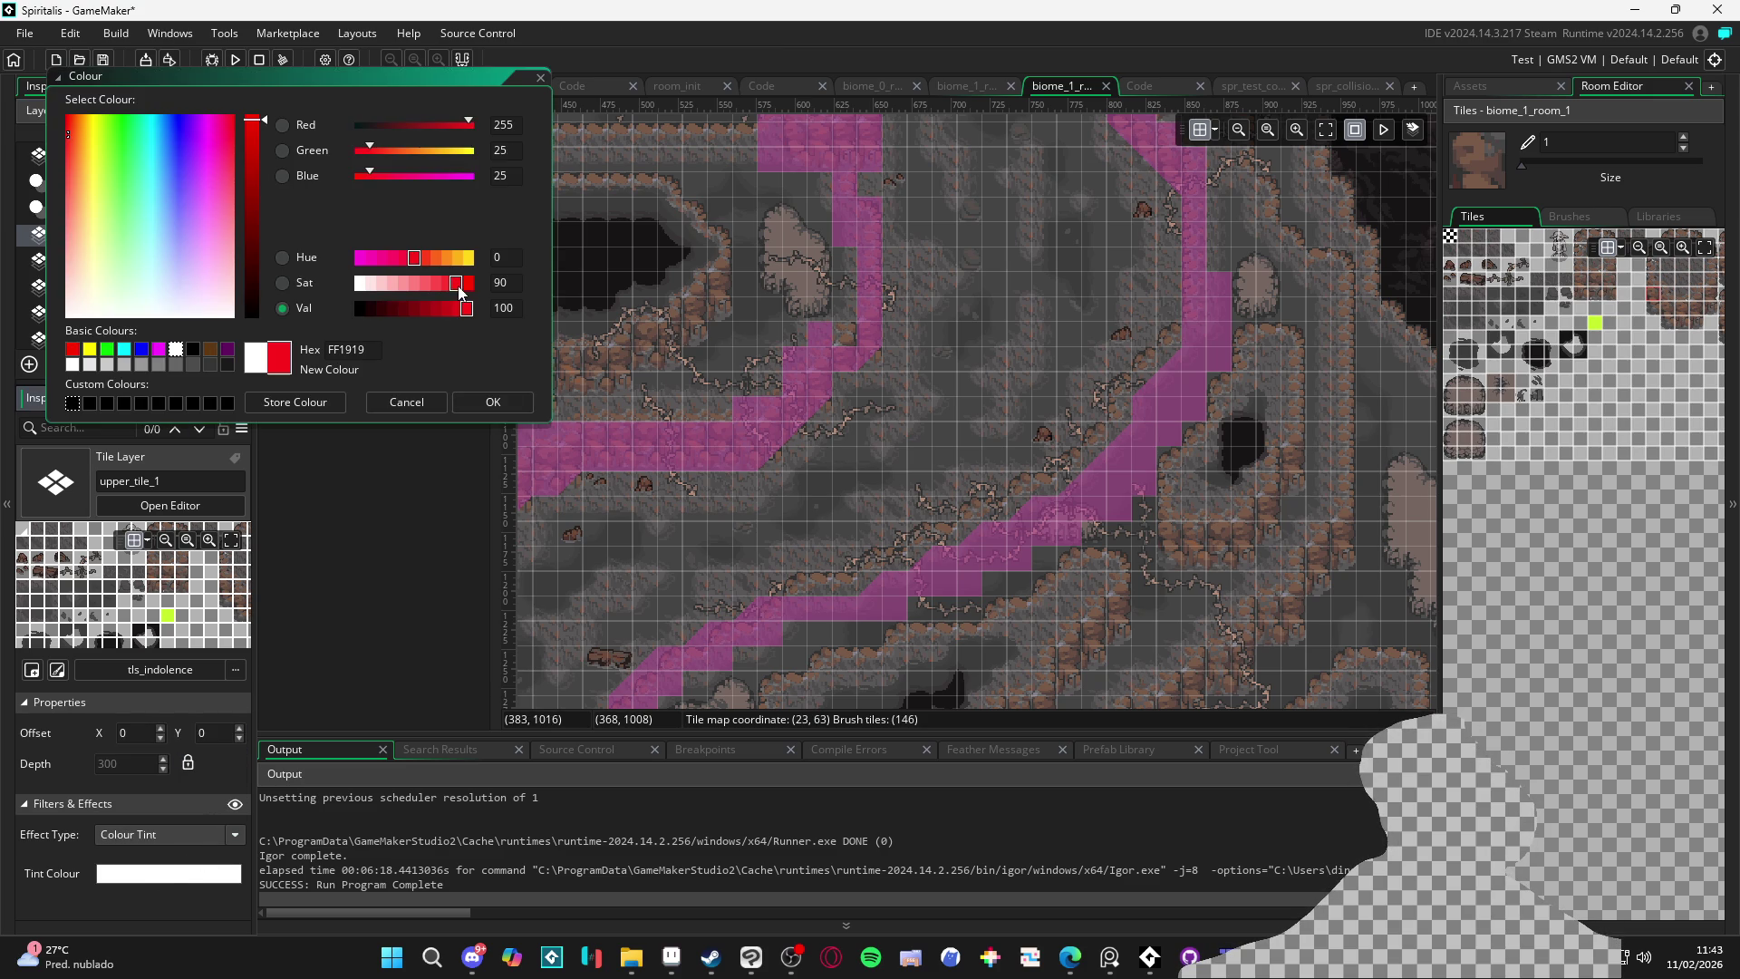
pyautogui.click(484, 403)
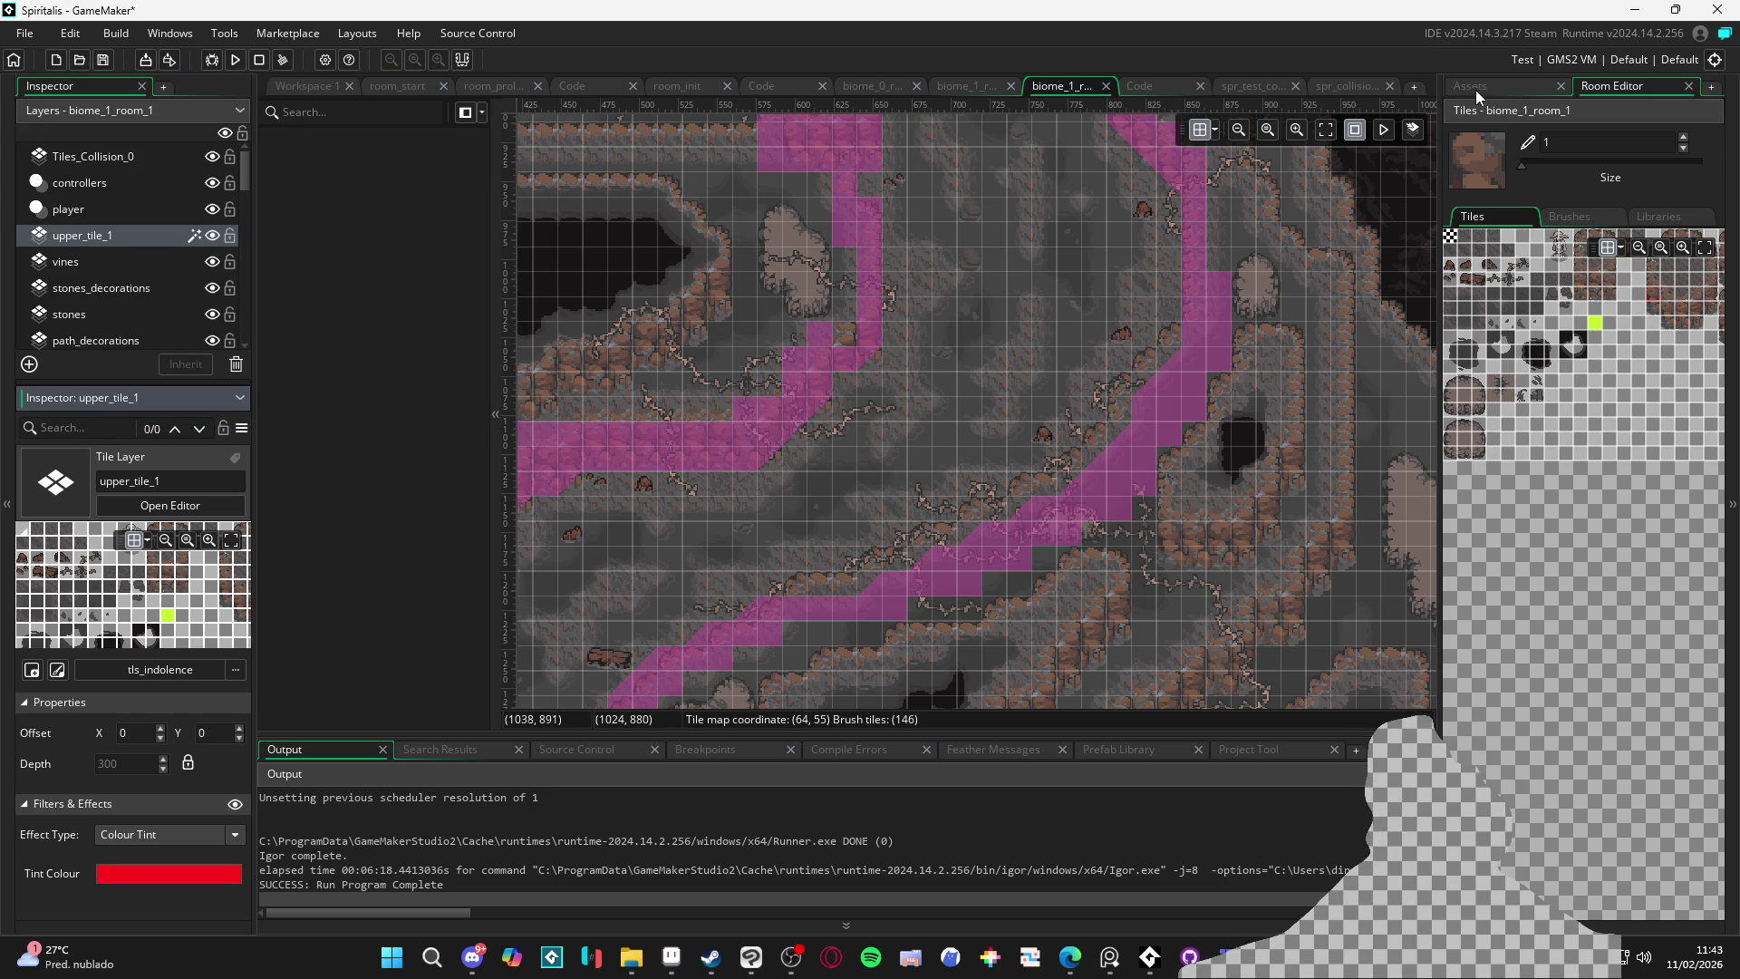
pyautogui.click(1475, 87)
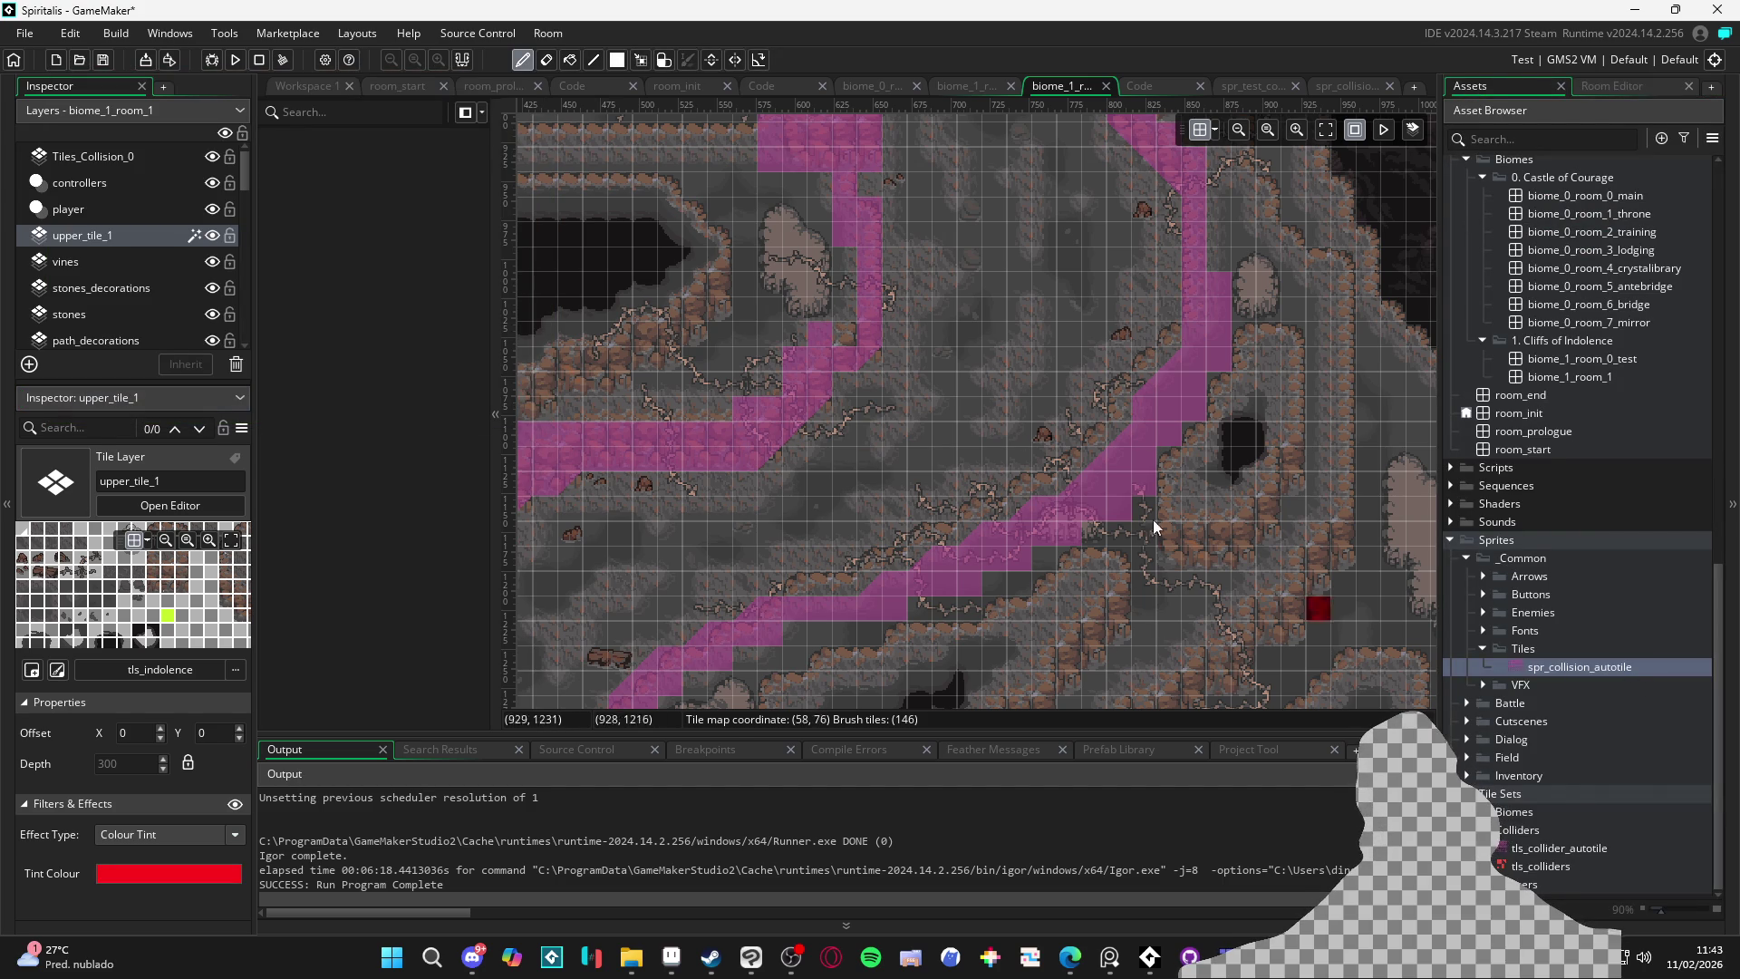
pyautogui.click(1595, 83)
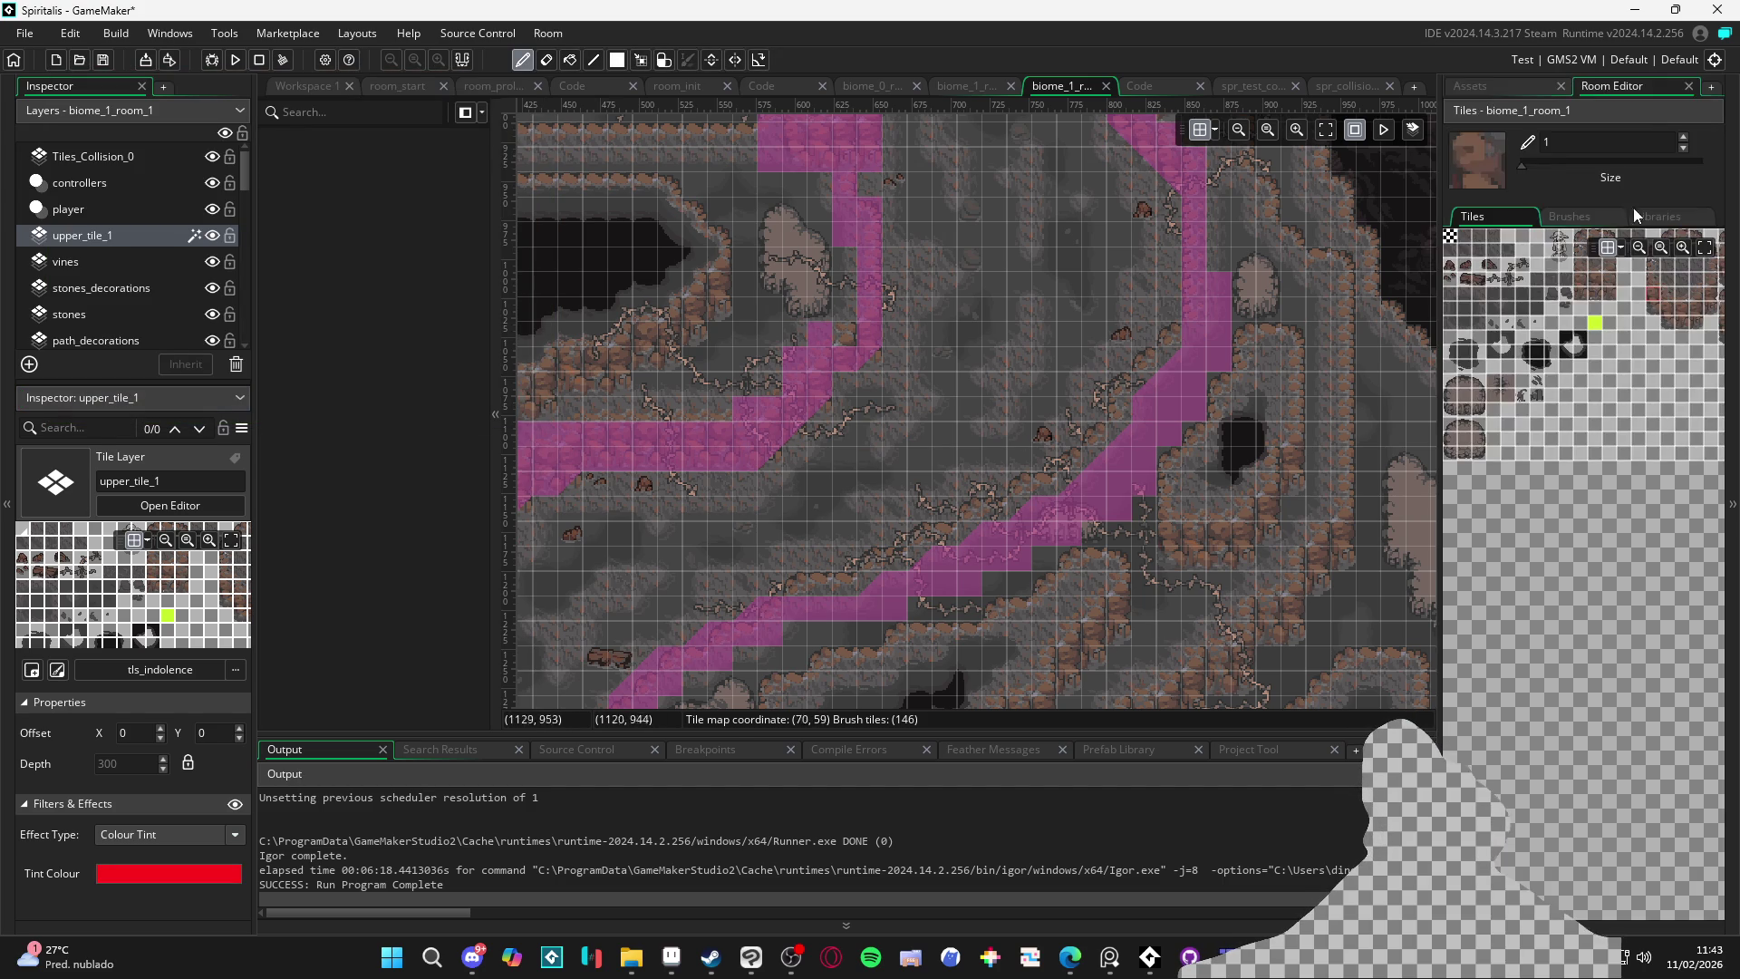
# Paint rounded red edge tiles along the diagonal path's upper edge, down-left and up-right
pyautogui.scroll(5, 1072, 499)
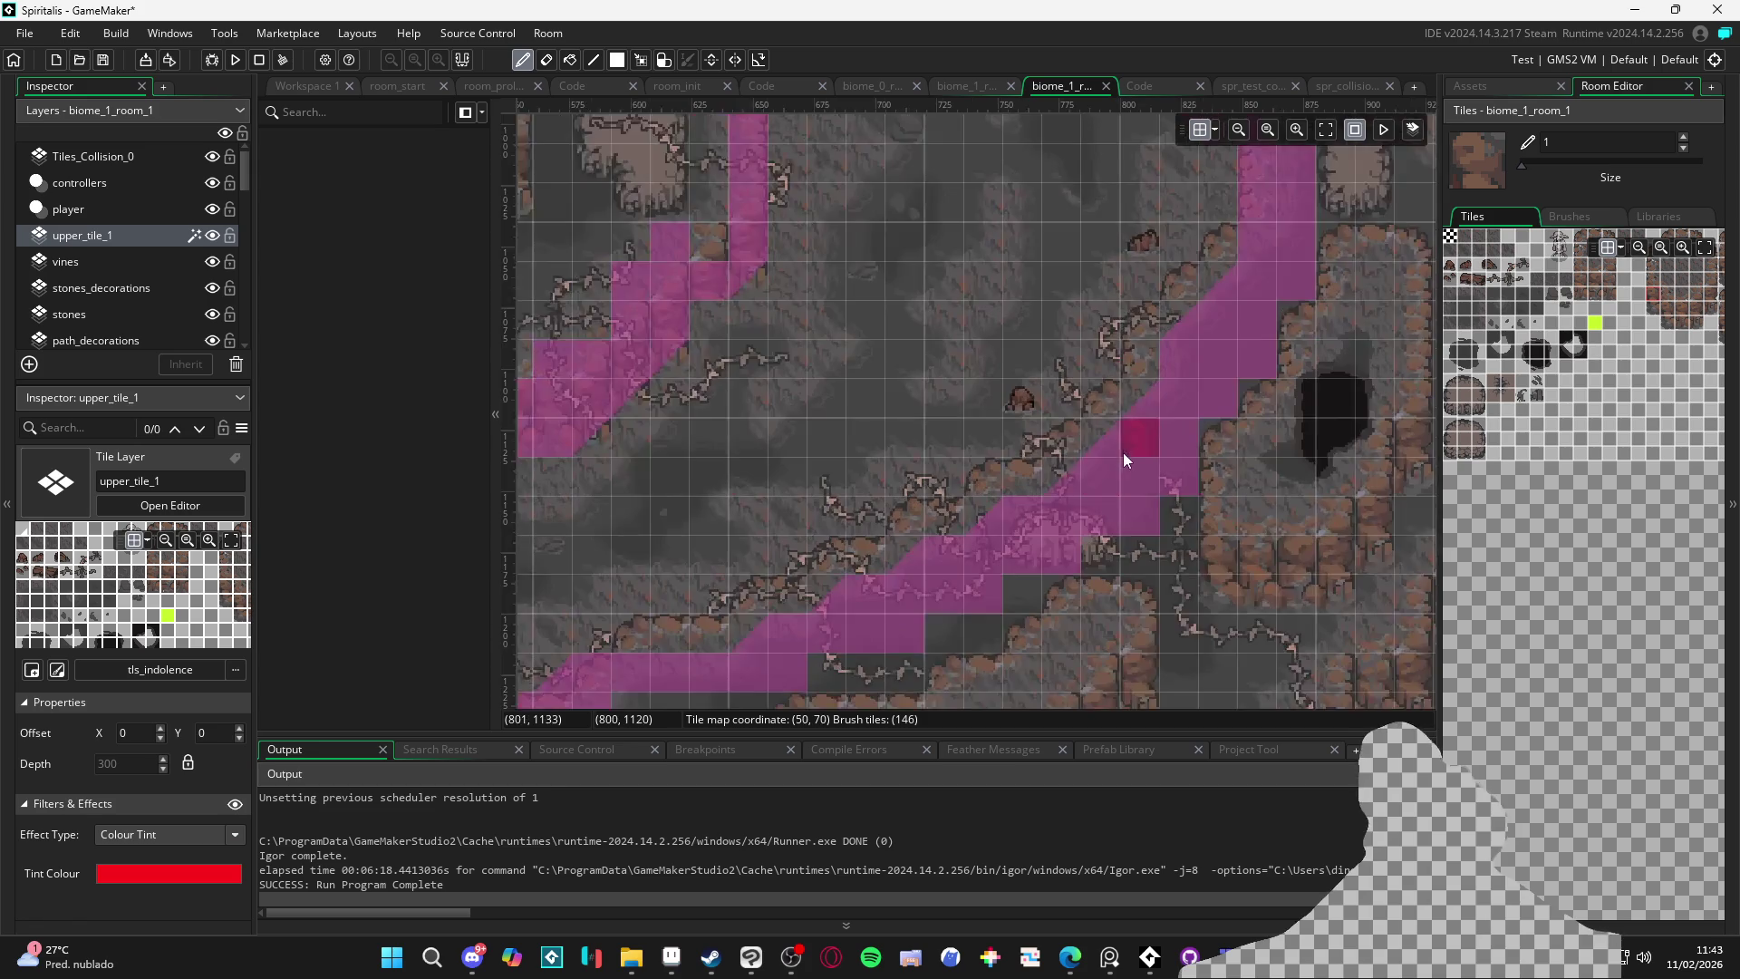
pyautogui.scroll(5, 1634, 310)
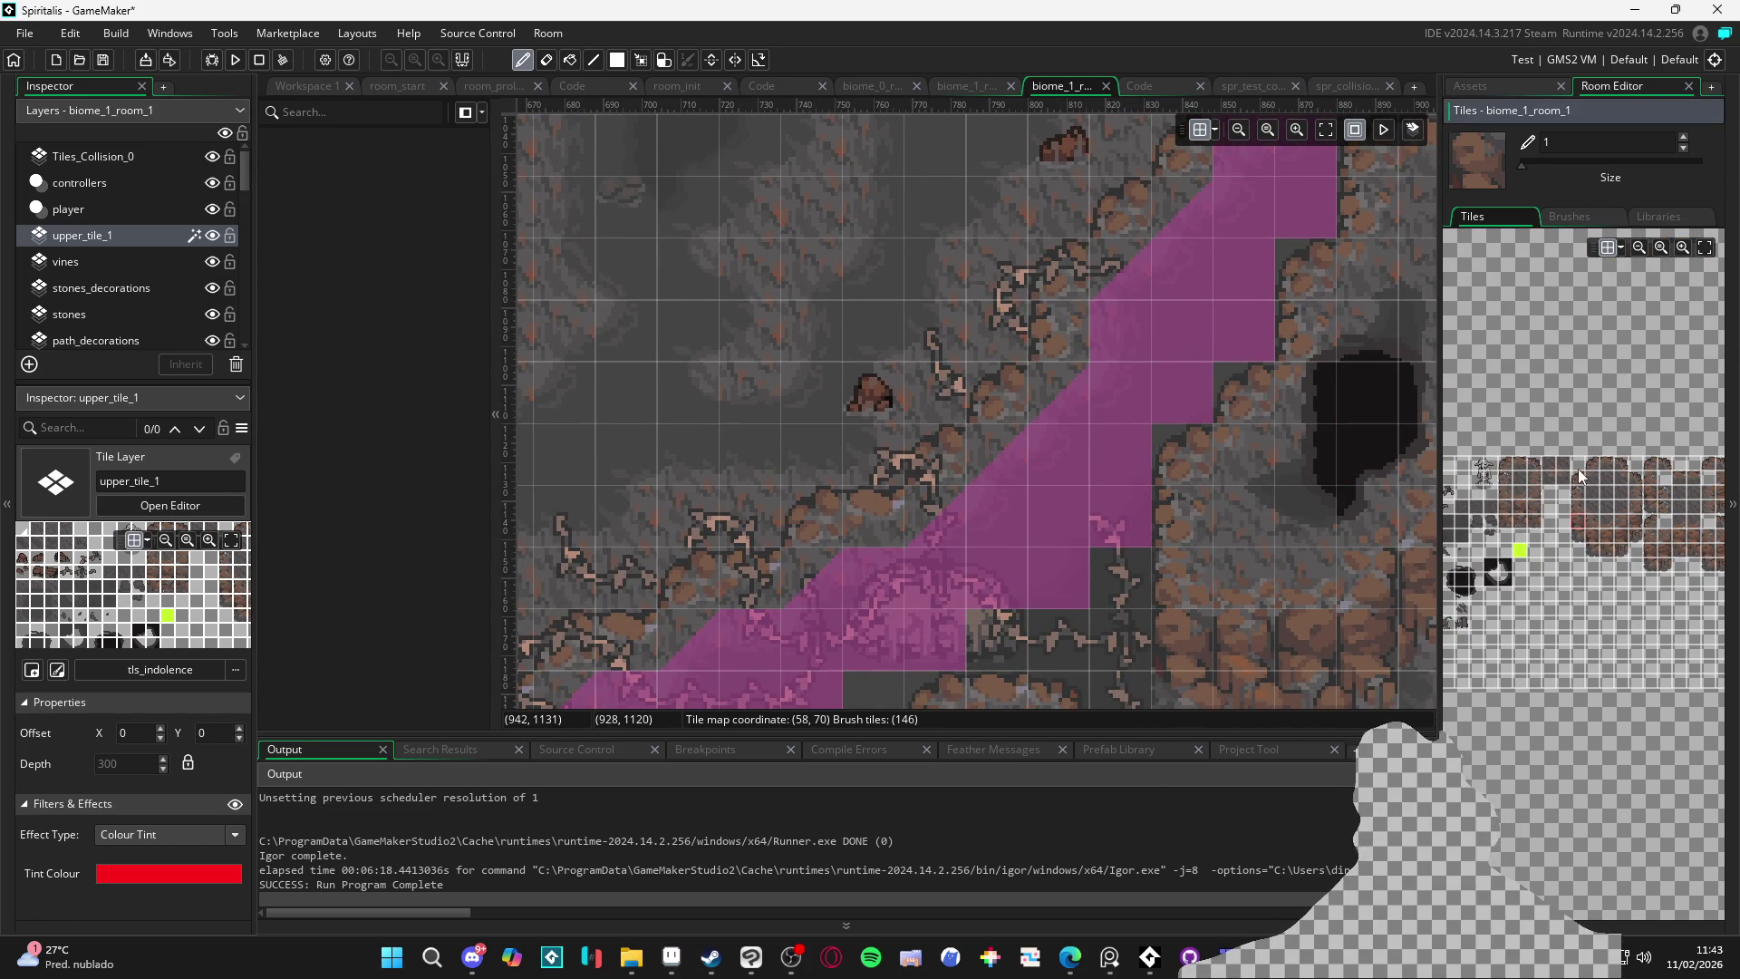
pyautogui.scroll(3, 1577, 469)
pyautogui.click(1621, 454)
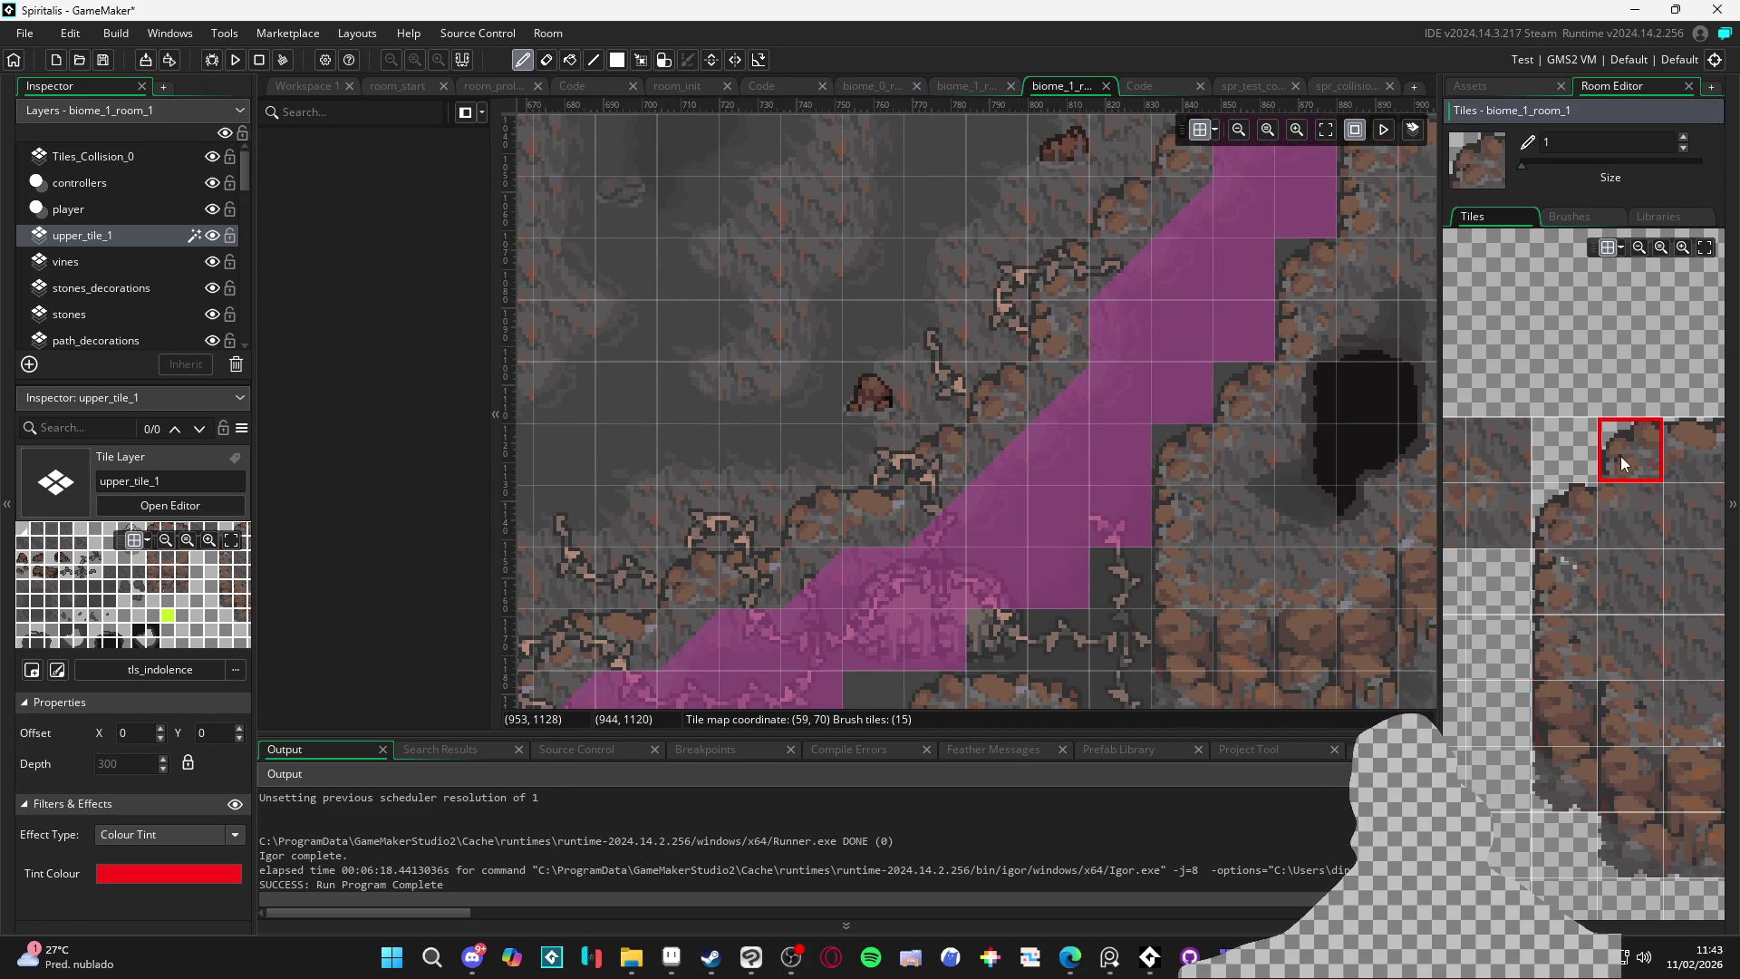
pyautogui.click(1007, 386)
pyautogui.click(718, 569)
pyautogui.scroll(-2, 977, 426)
pyautogui.hscroll(-3, 976, 426)
pyautogui.click(968, 447)
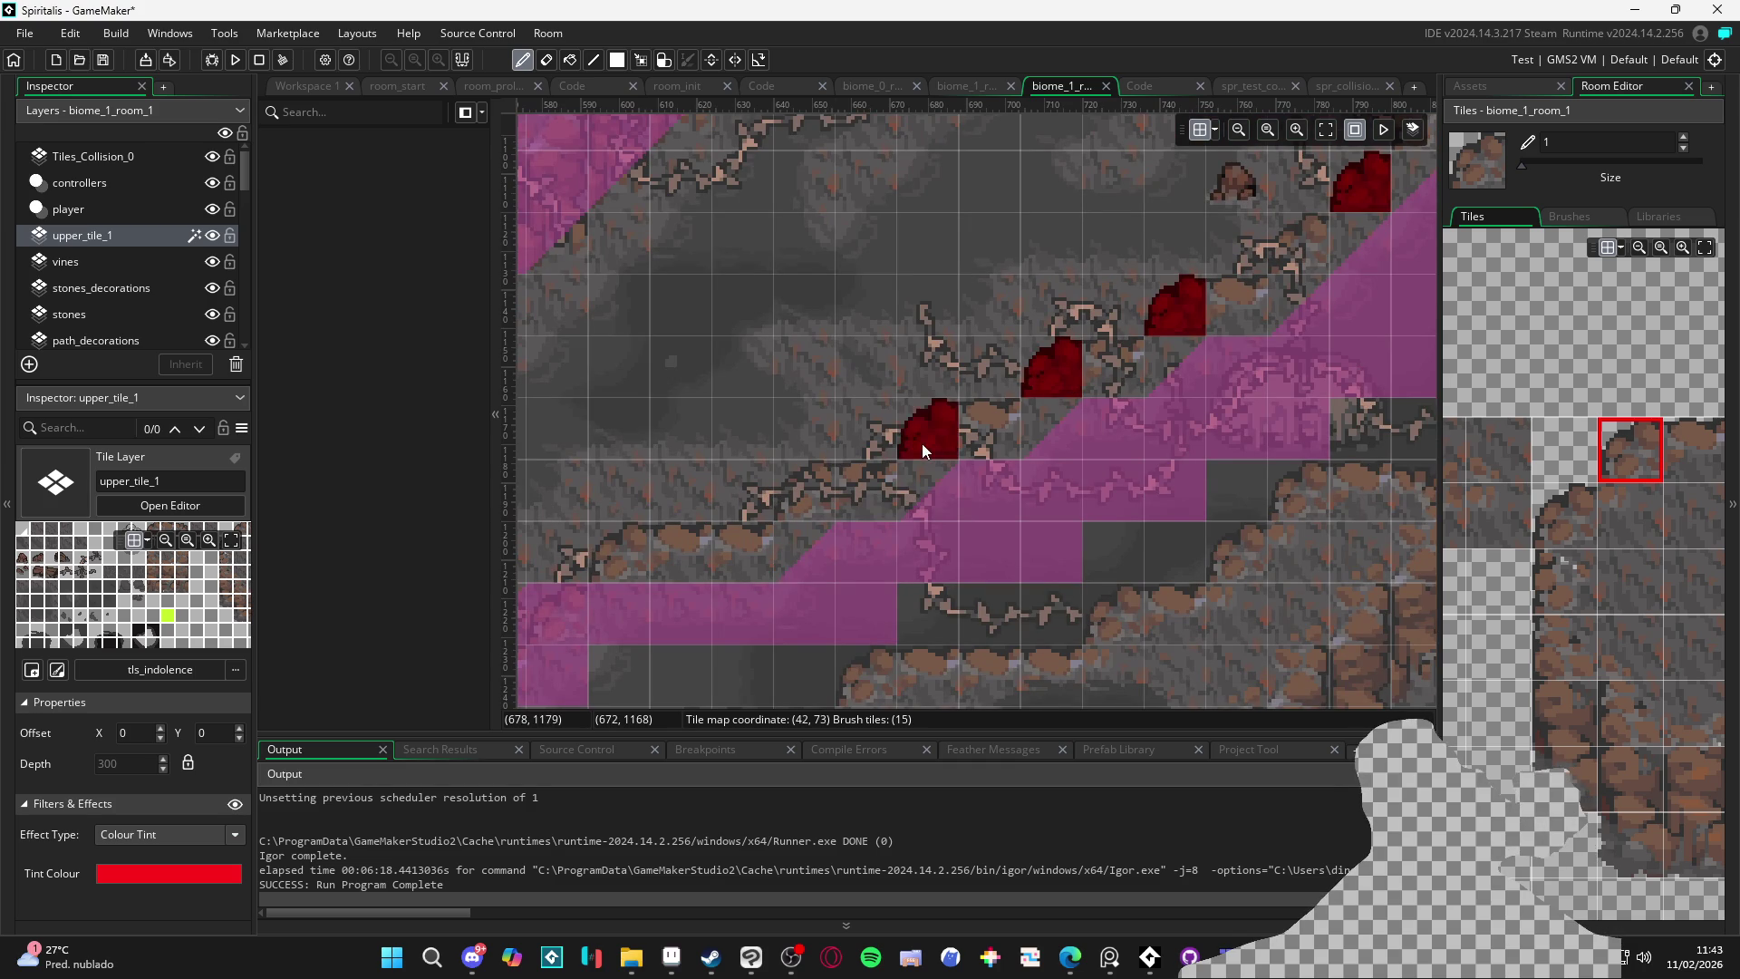
pyautogui.click(725, 544)
pyautogui.scroll(-2, 643, 560)
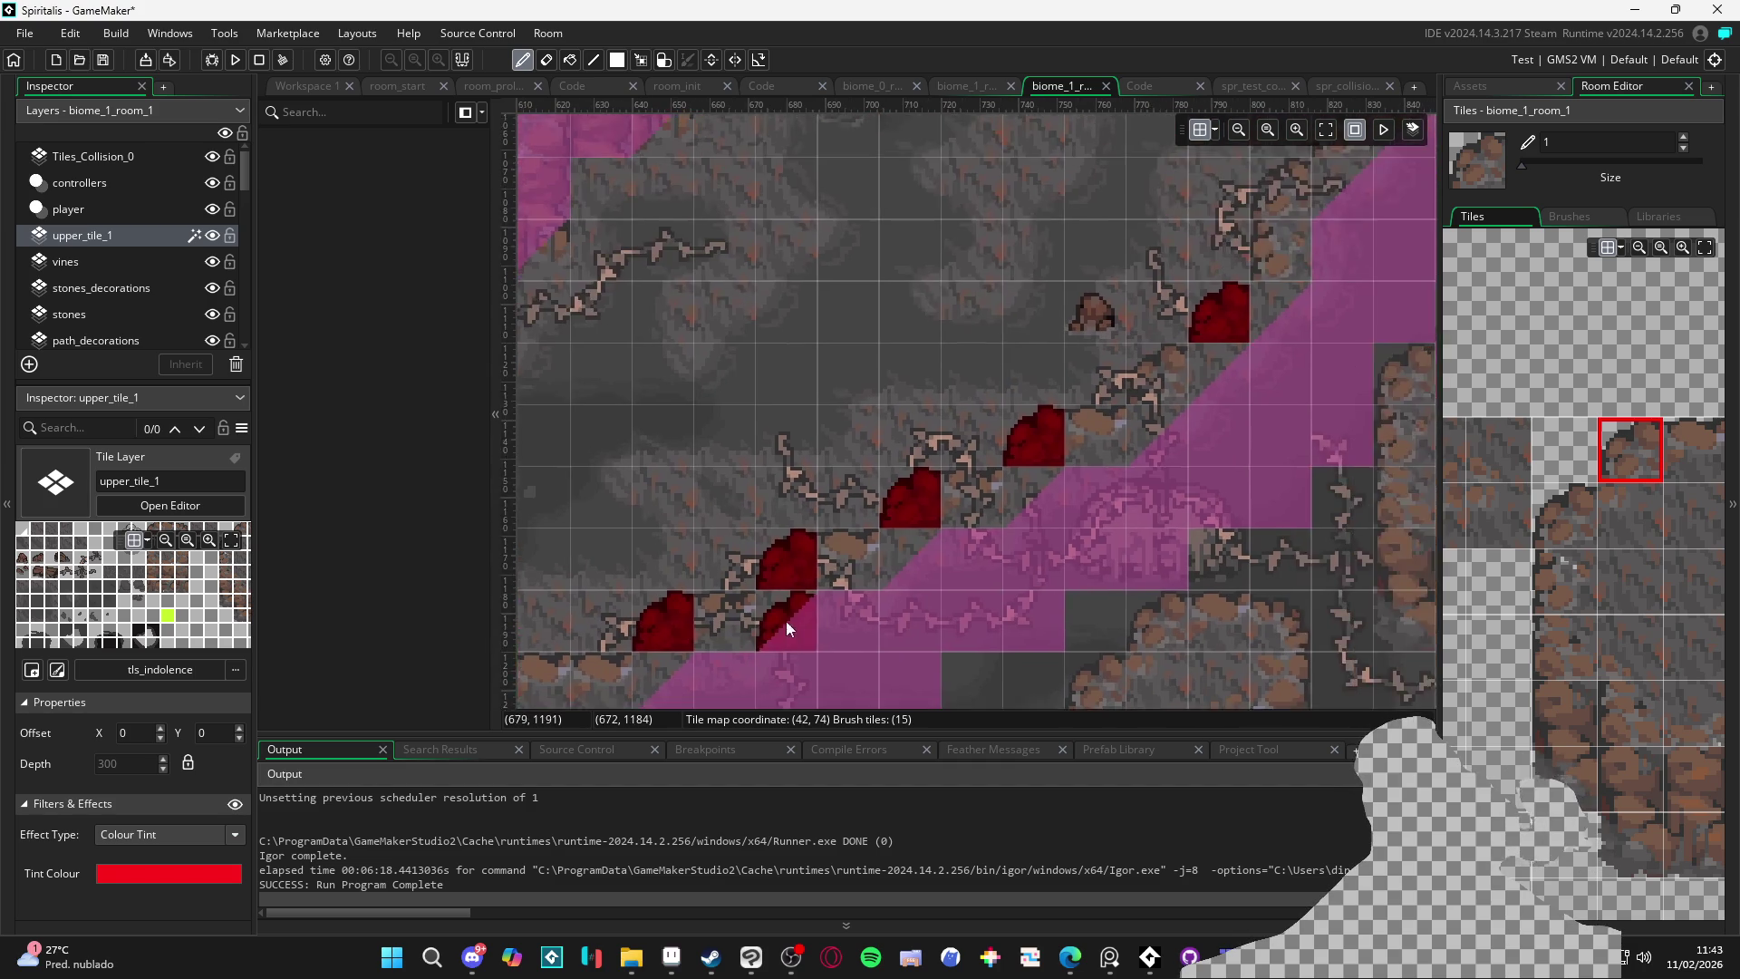
pyautogui.scroll(1, 1015, 459)
pyautogui.hscroll(1, 1015, 459)
pyautogui.click(1080, 364)
pyautogui.click(1128, 321)
pyautogui.hscroll(1, 1283, 513)
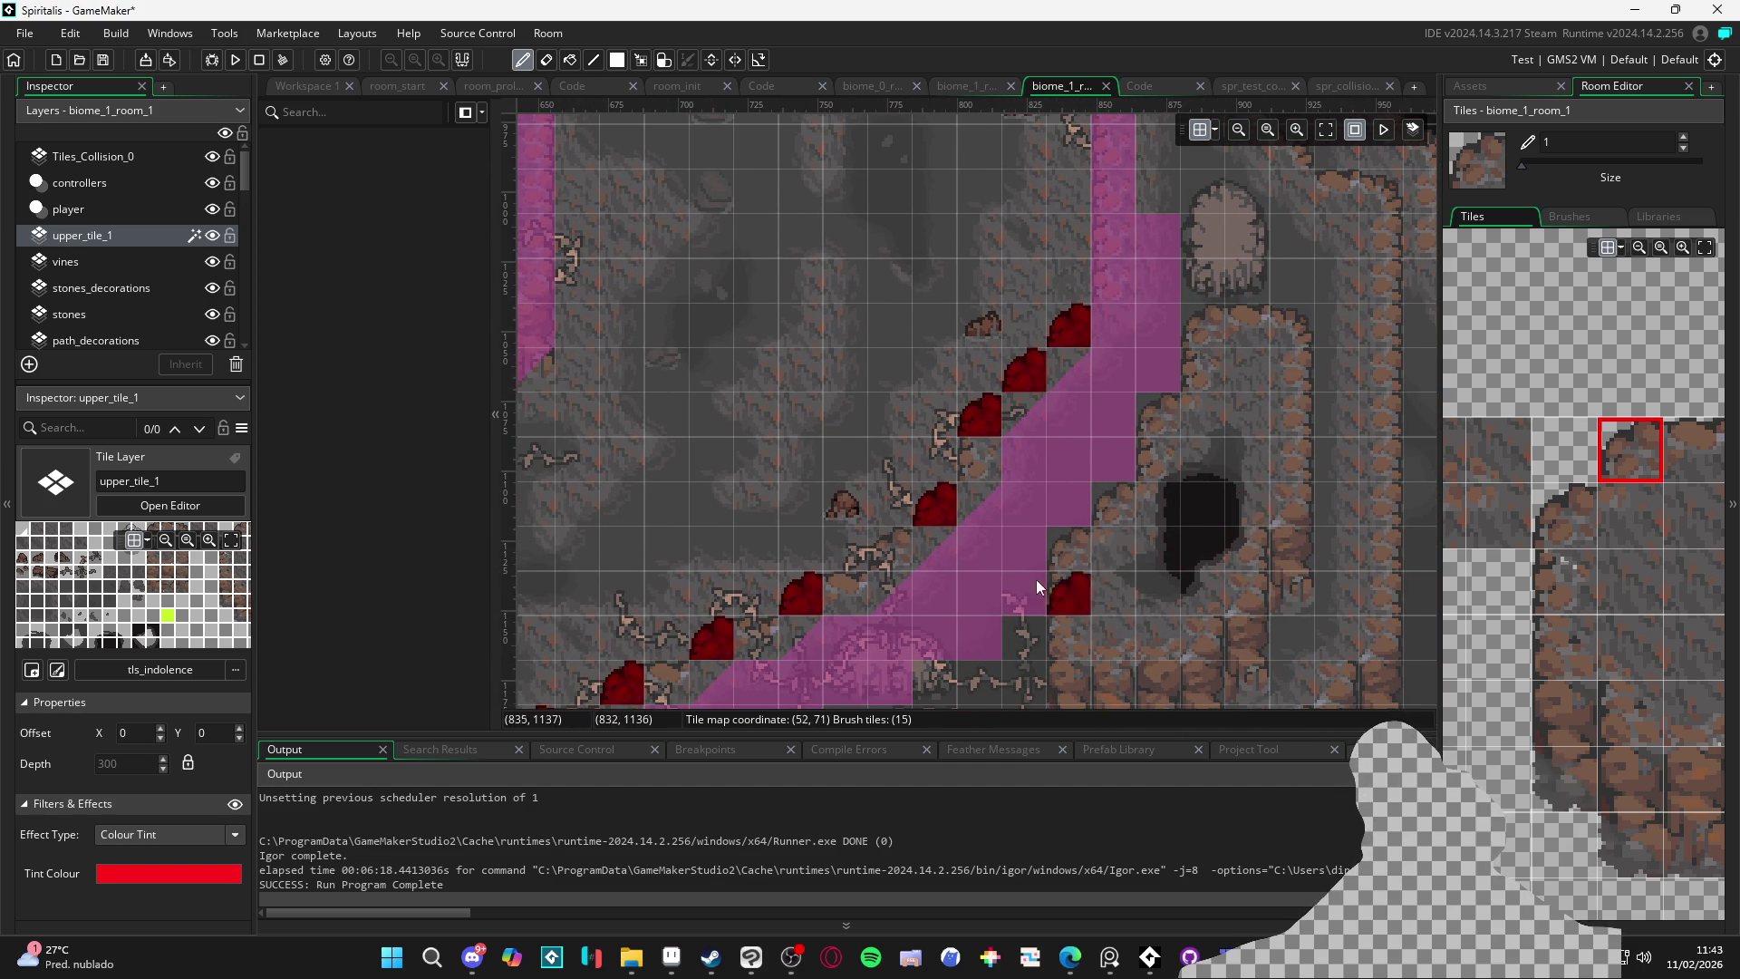
pyautogui.hscroll(1, 1616, 627)
# Paint red slope edge tiles further along the lower stretch of the diagonal path
pyautogui.click(1599, 512)
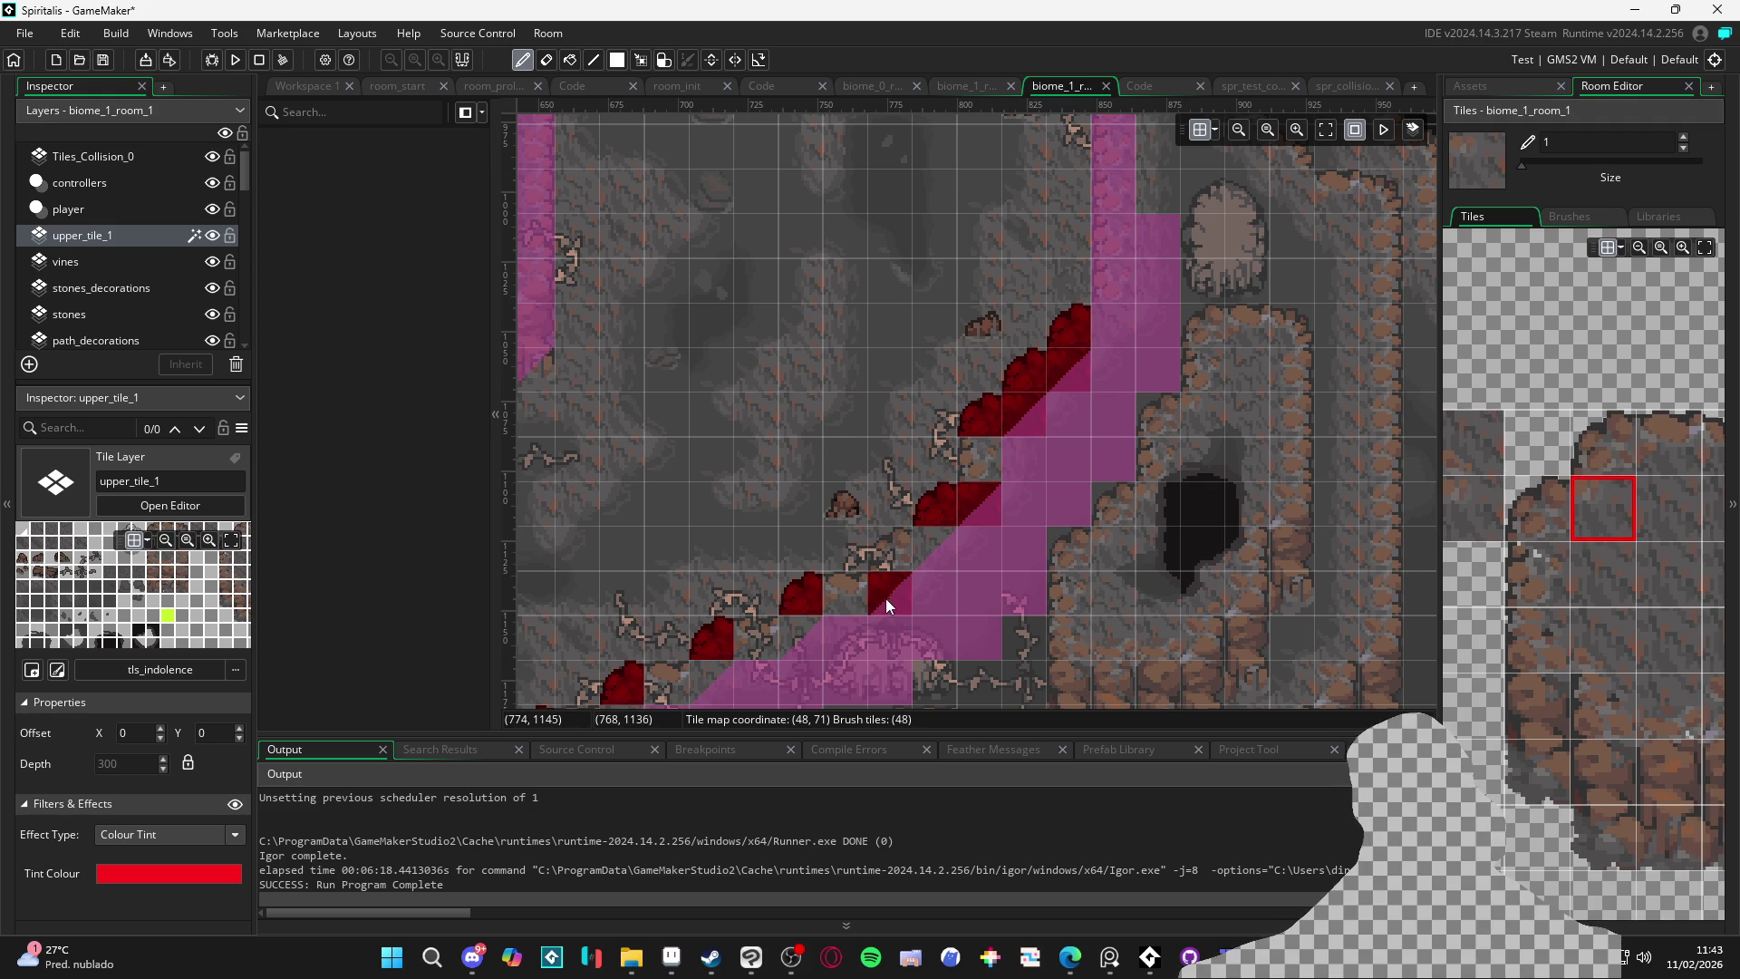
pyautogui.scroll(-2, 965, 541)
pyautogui.hscroll(-2, 965, 541)
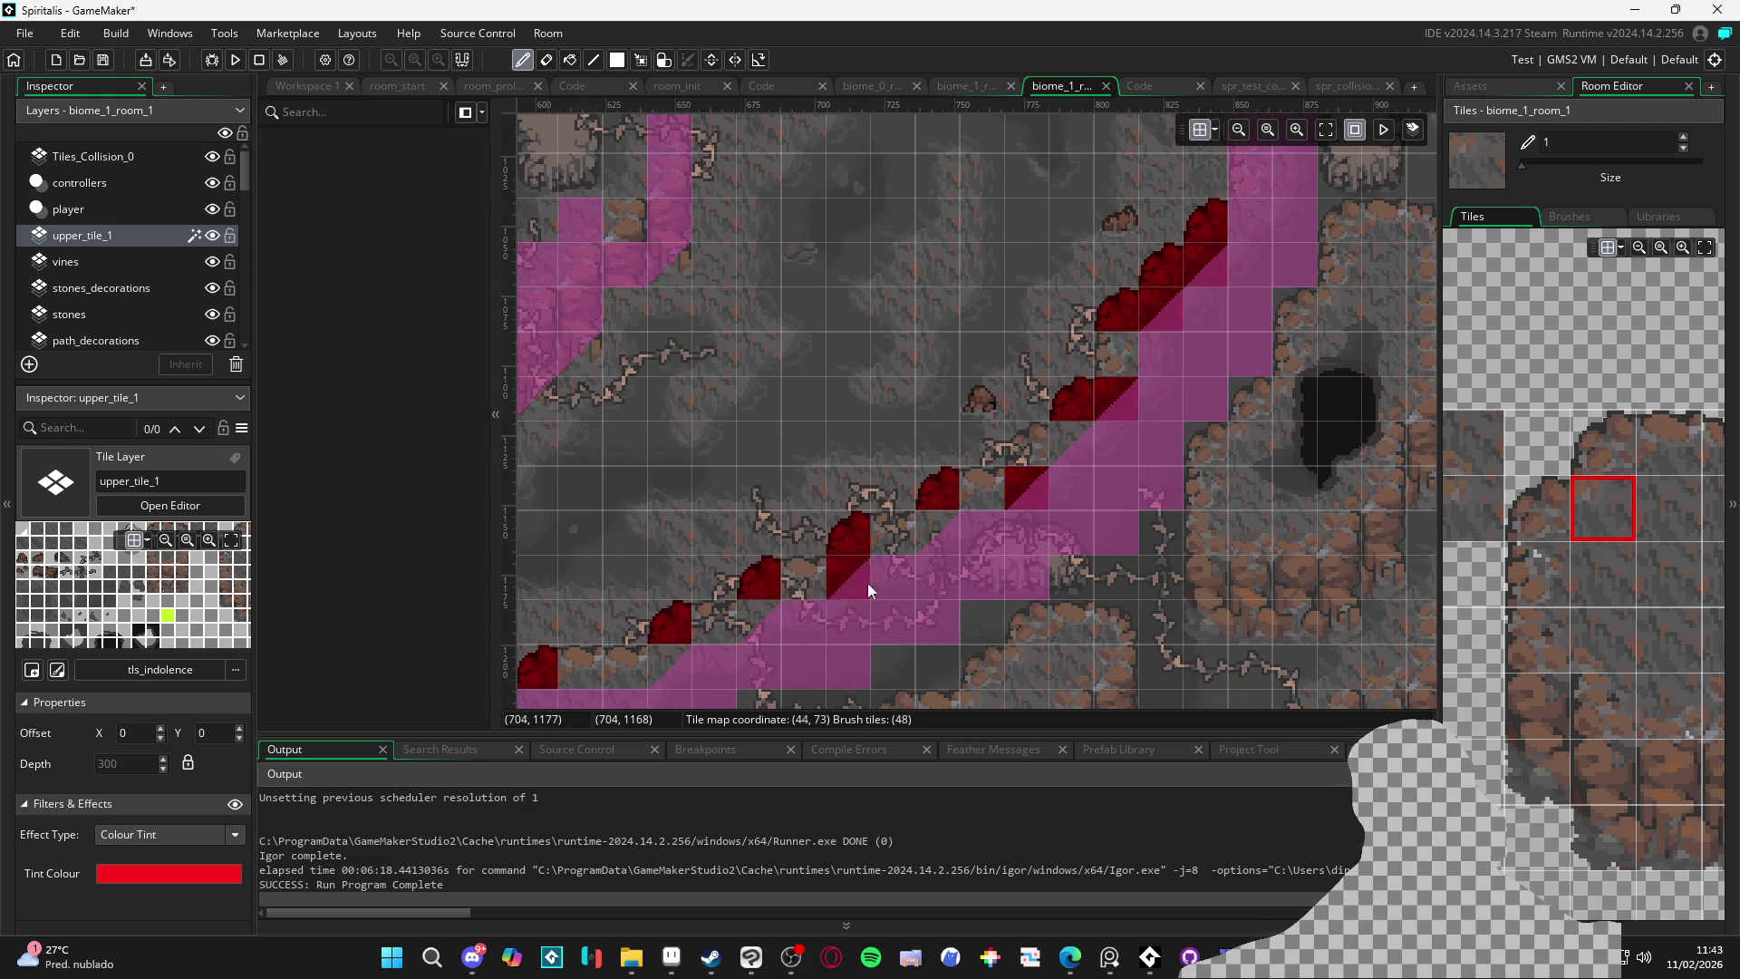
pyautogui.click(1647, 462)
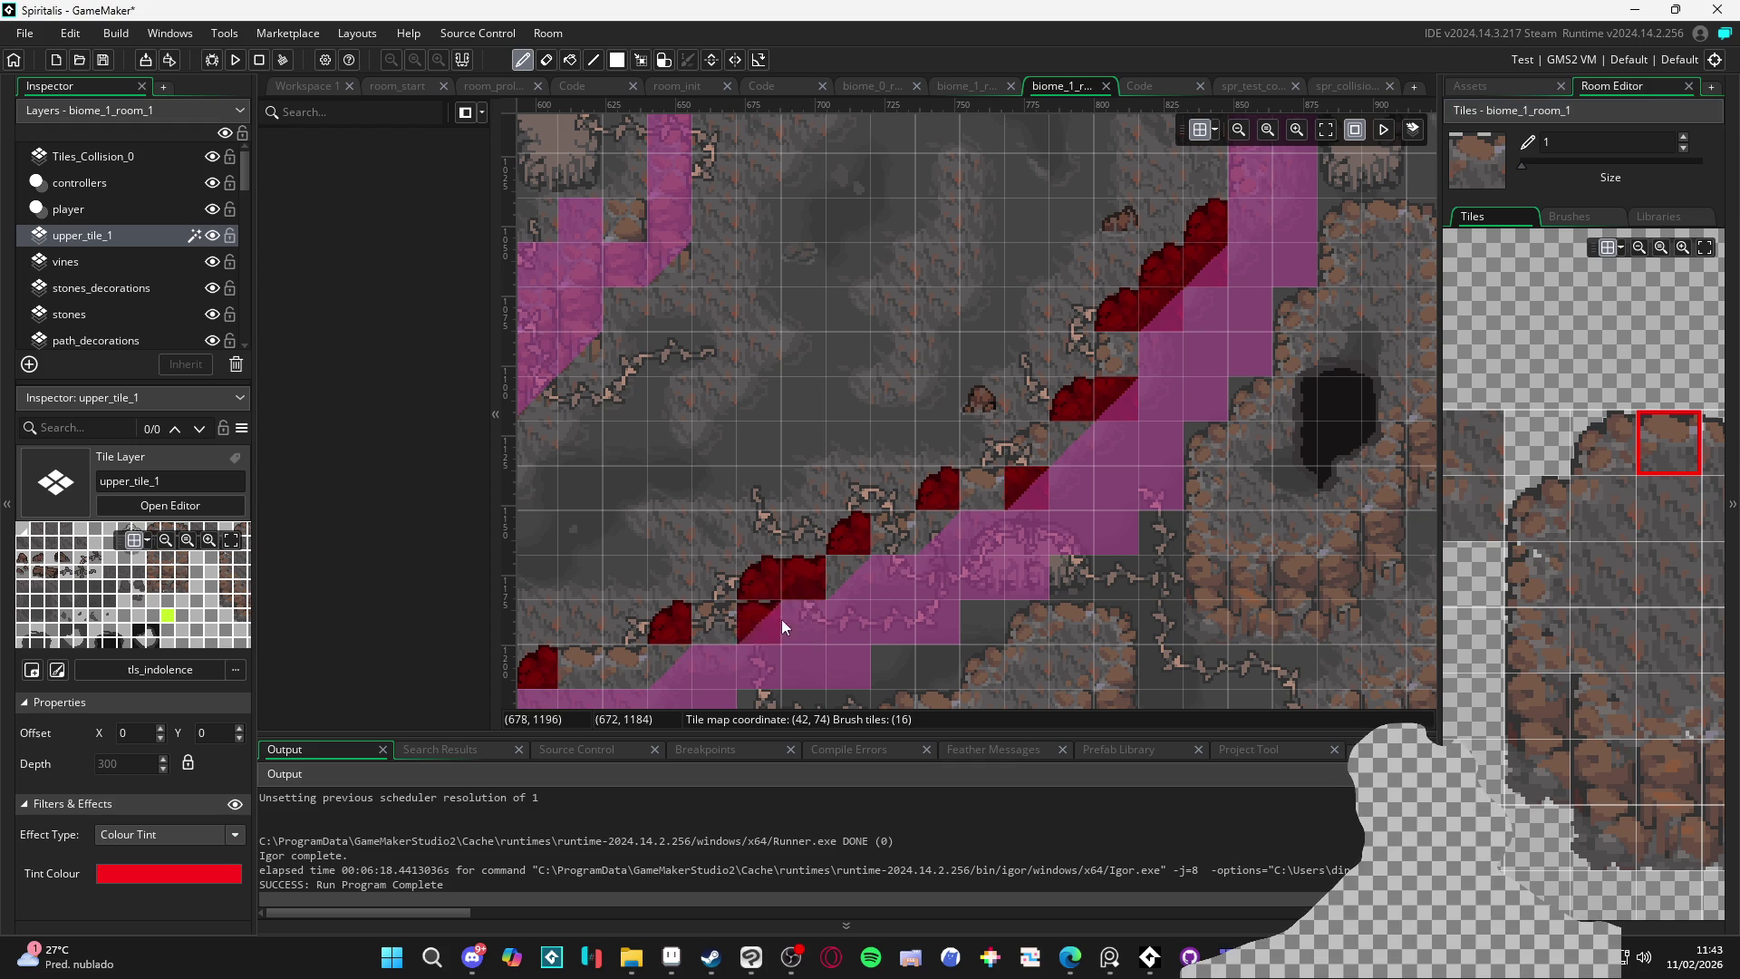
pyautogui.moveTo(756, 633); pyautogui.dragTo(793, 597)
pyautogui.moveTo(690, 627); pyautogui.dragTo(741, 598)
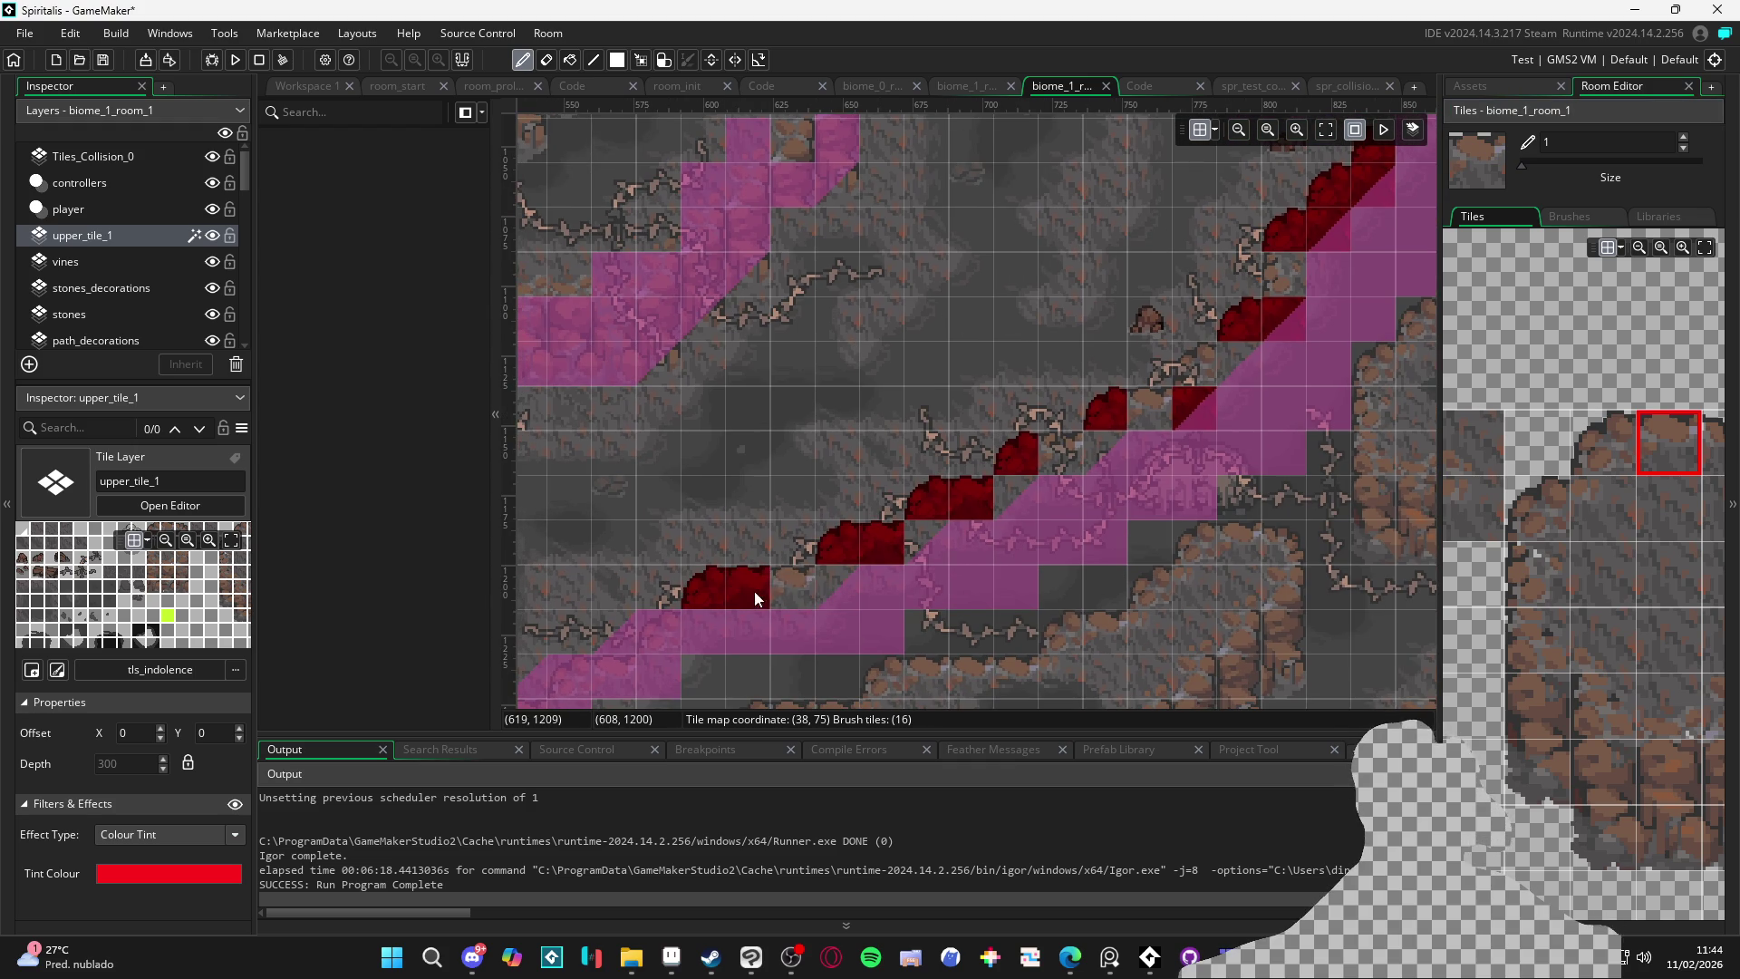
pyautogui.click(1593, 503)
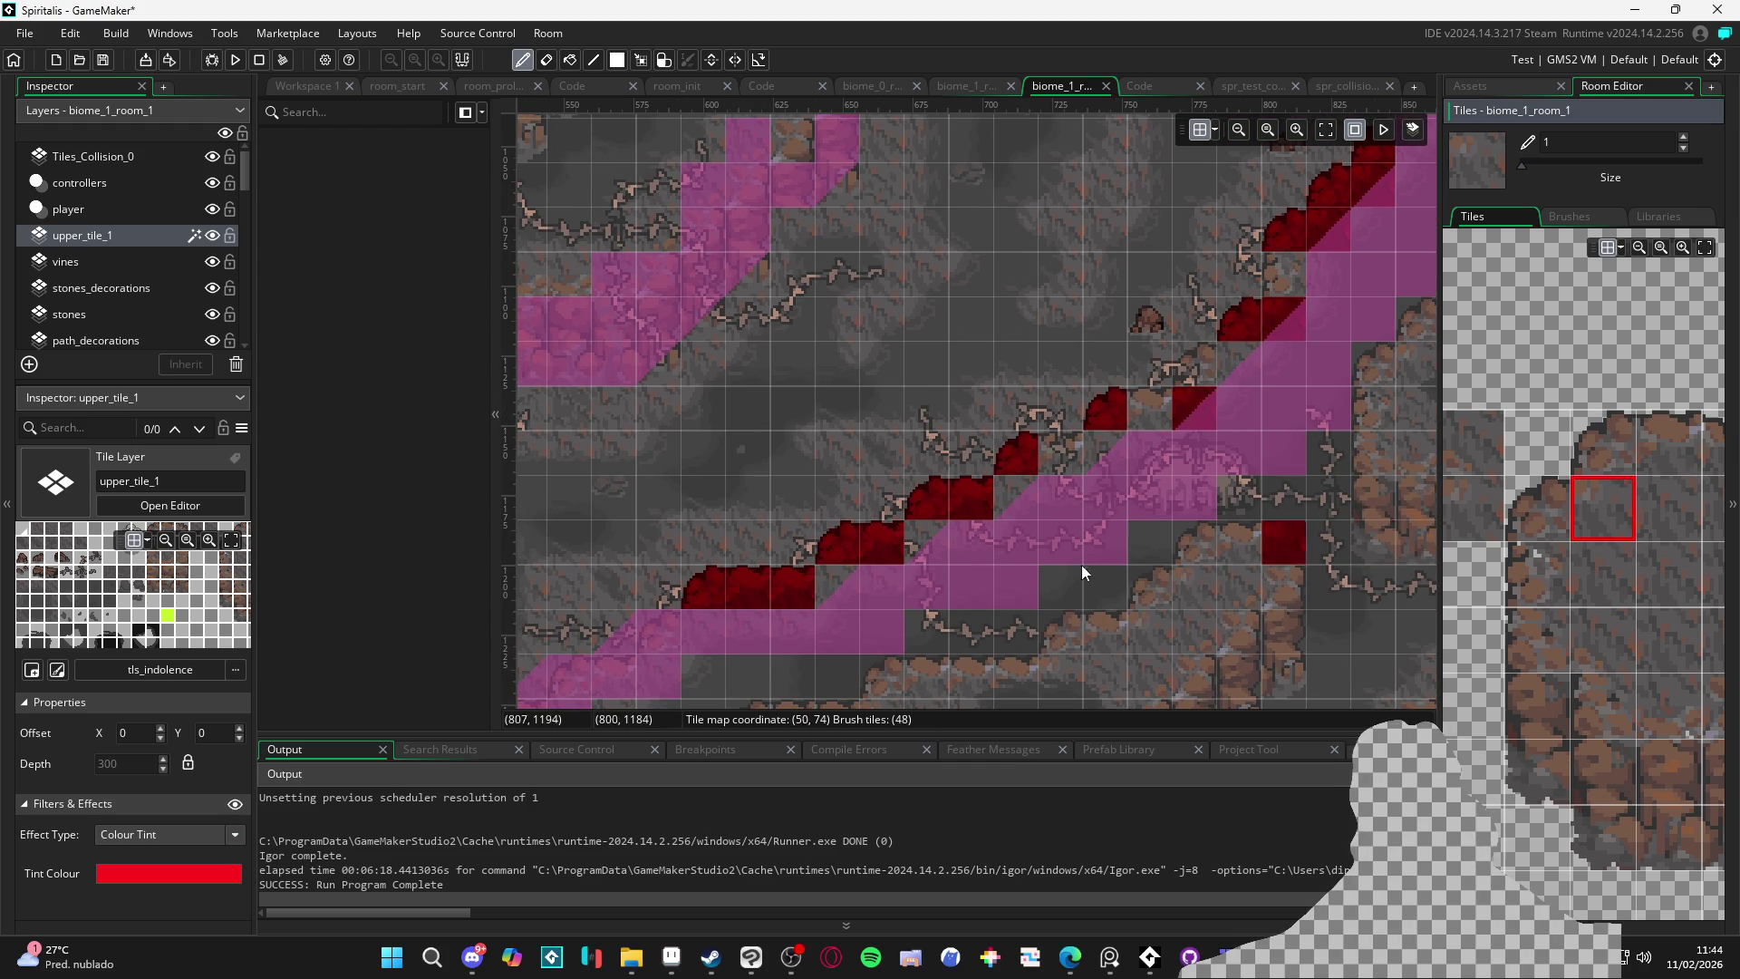
pyautogui.click(852, 595)
pyautogui.click(939, 547)
pyautogui.moveTo(939, 546); pyautogui.dragTo(921, 580)
pyautogui.click(1671, 453)
pyautogui.click(1600, 518)
pyautogui.moveTo(1066, 513); pyautogui.dragTo(902, 586)
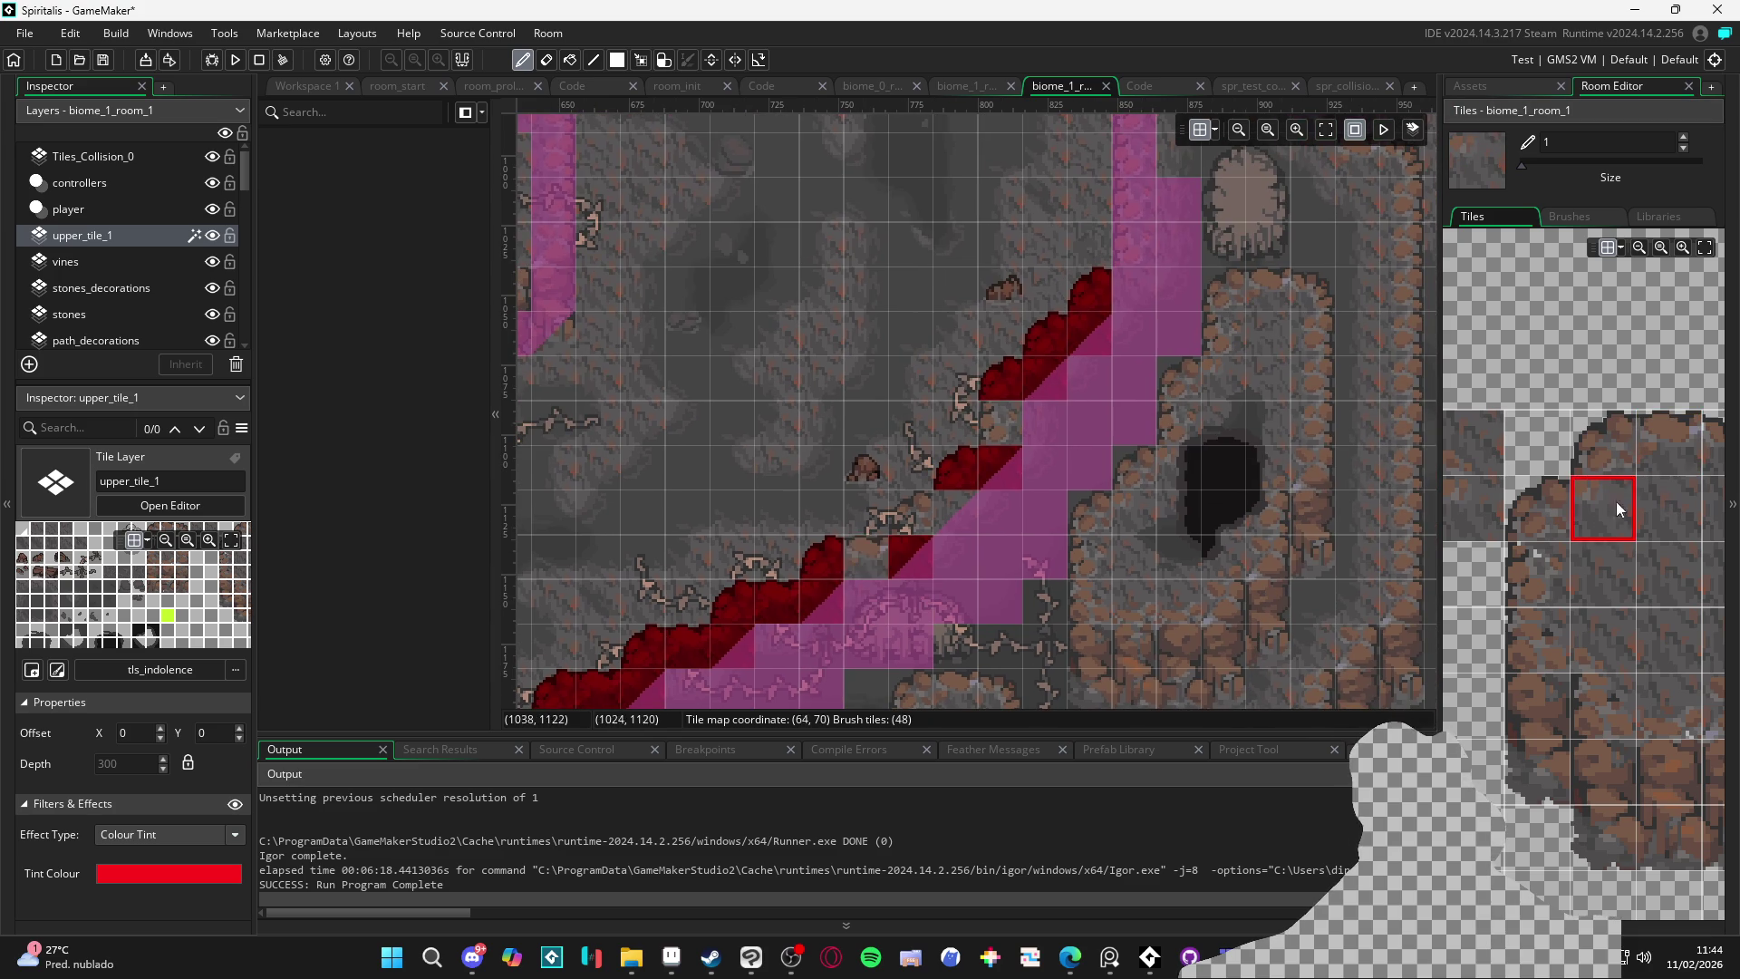
pyautogui.click(1660, 432)
# Browse the tileset to choose further rounded and plain rock edge tiles for the border
pyautogui.hscroll(2, 1563, 489)
pyautogui.scroll(-1, 1107, 518)
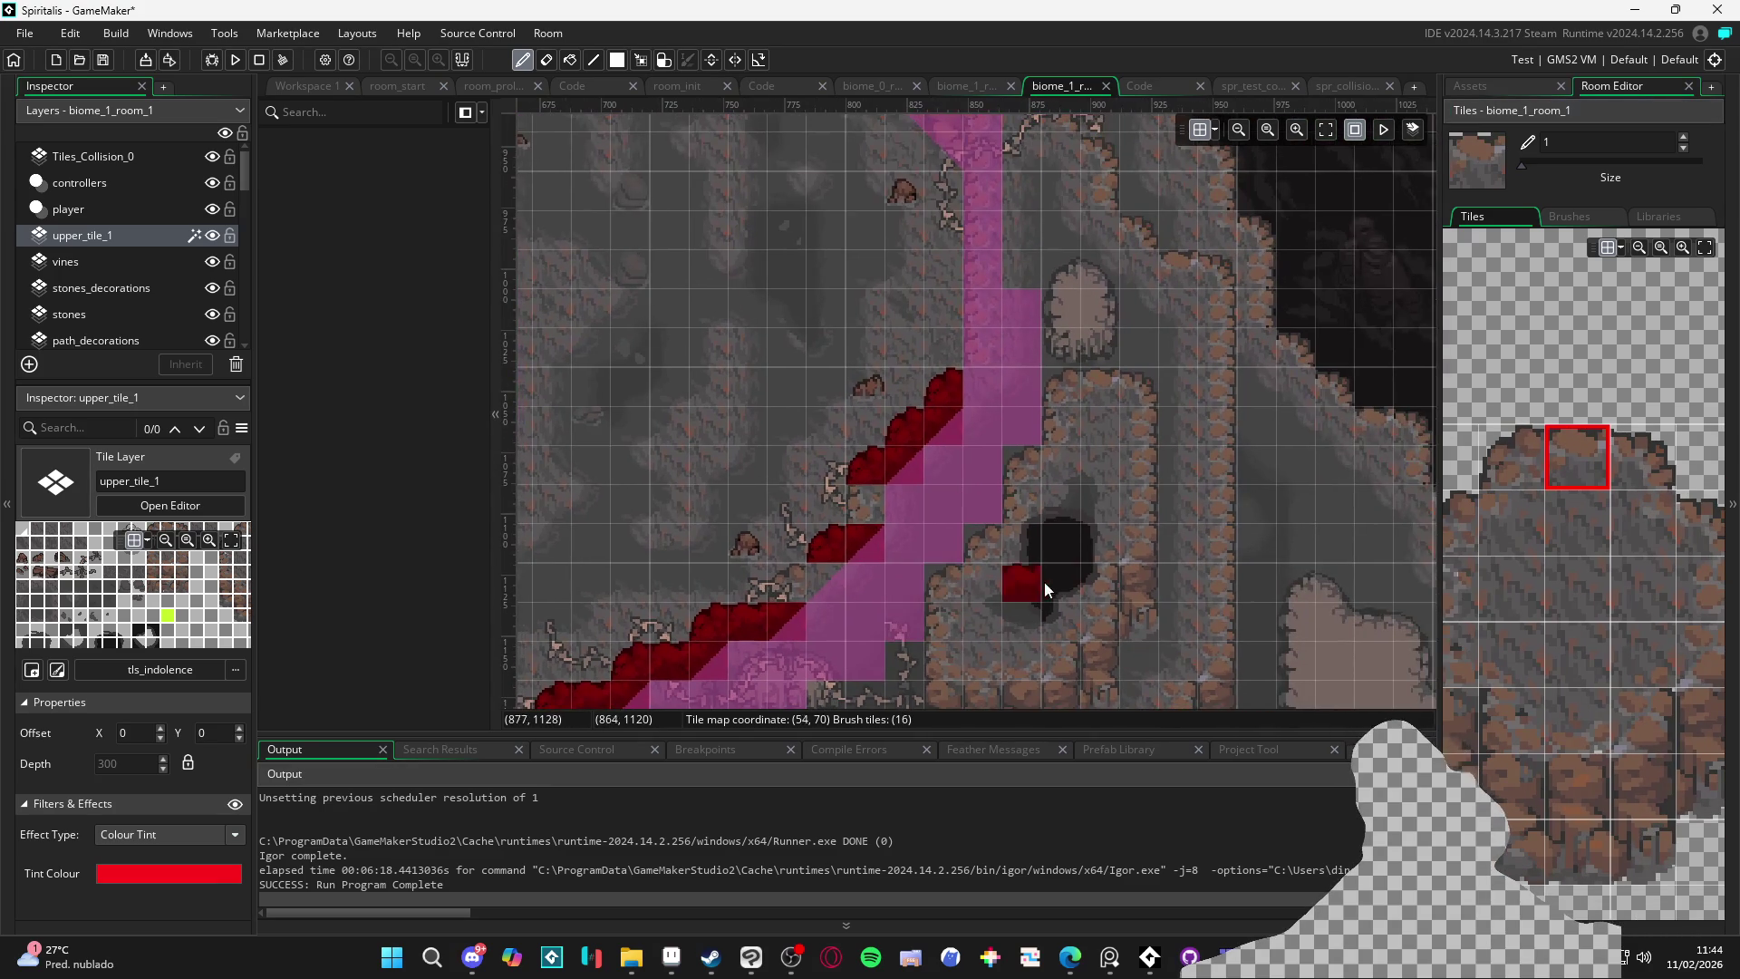
pyautogui.click(1511, 458)
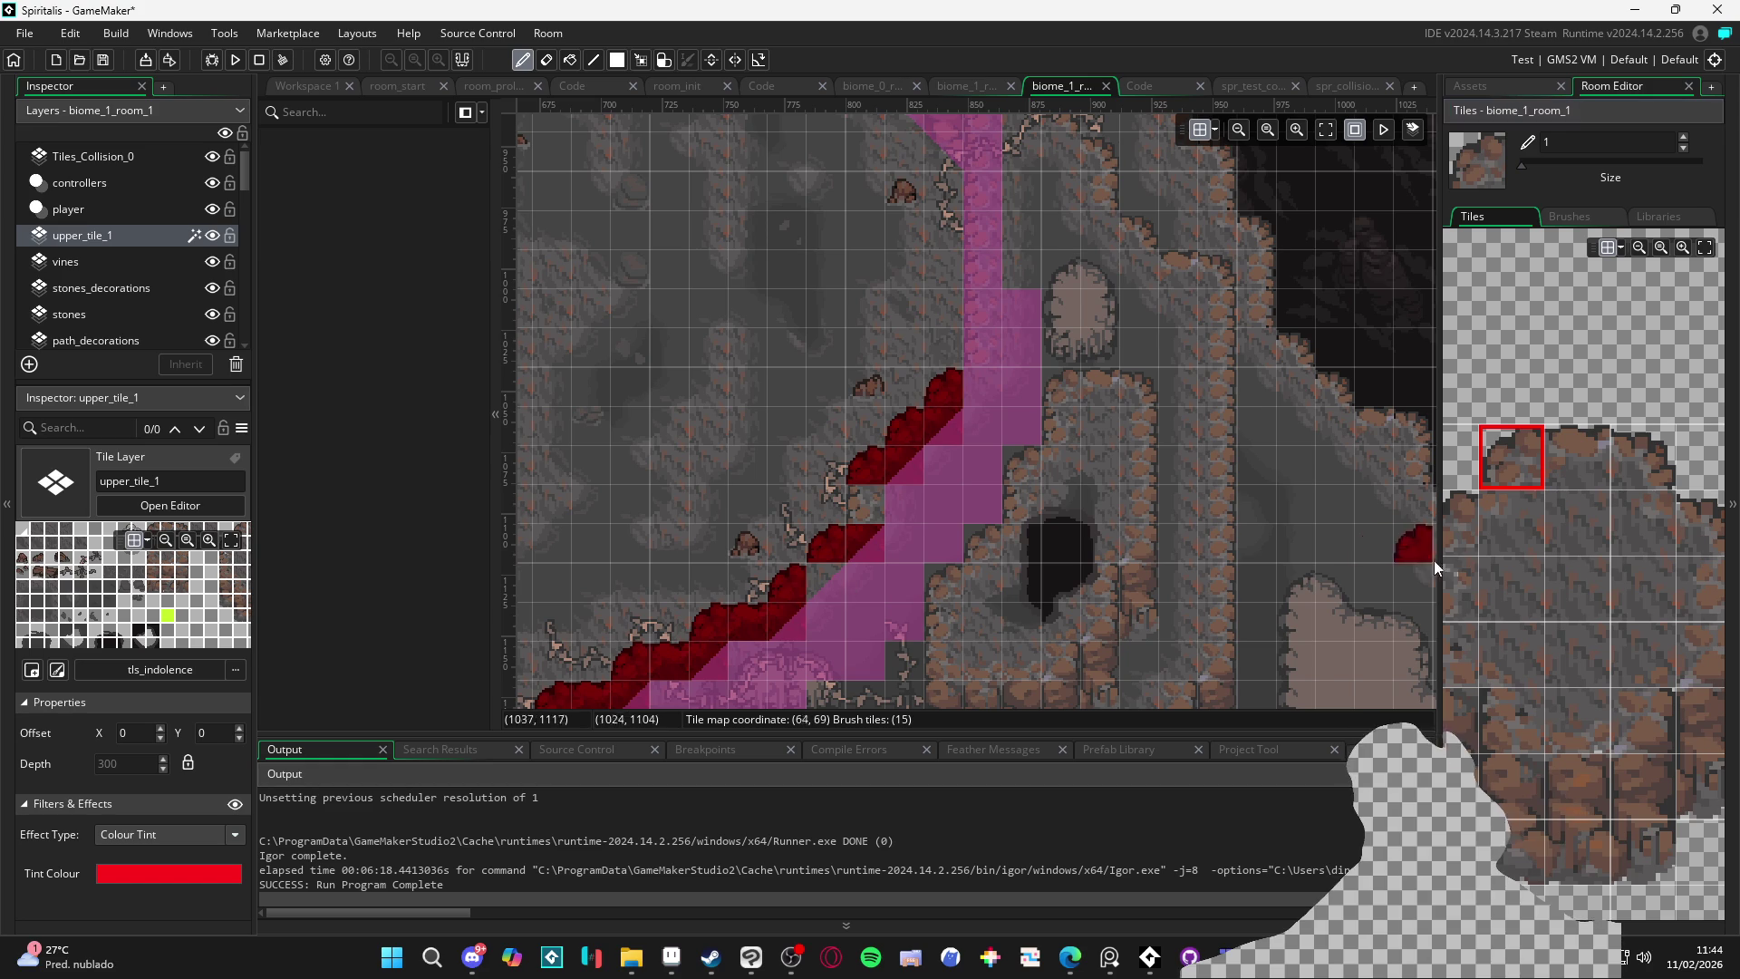
pyautogui.hscroll(-1, 1522, 535)
pyautogui.click(1541, 525)
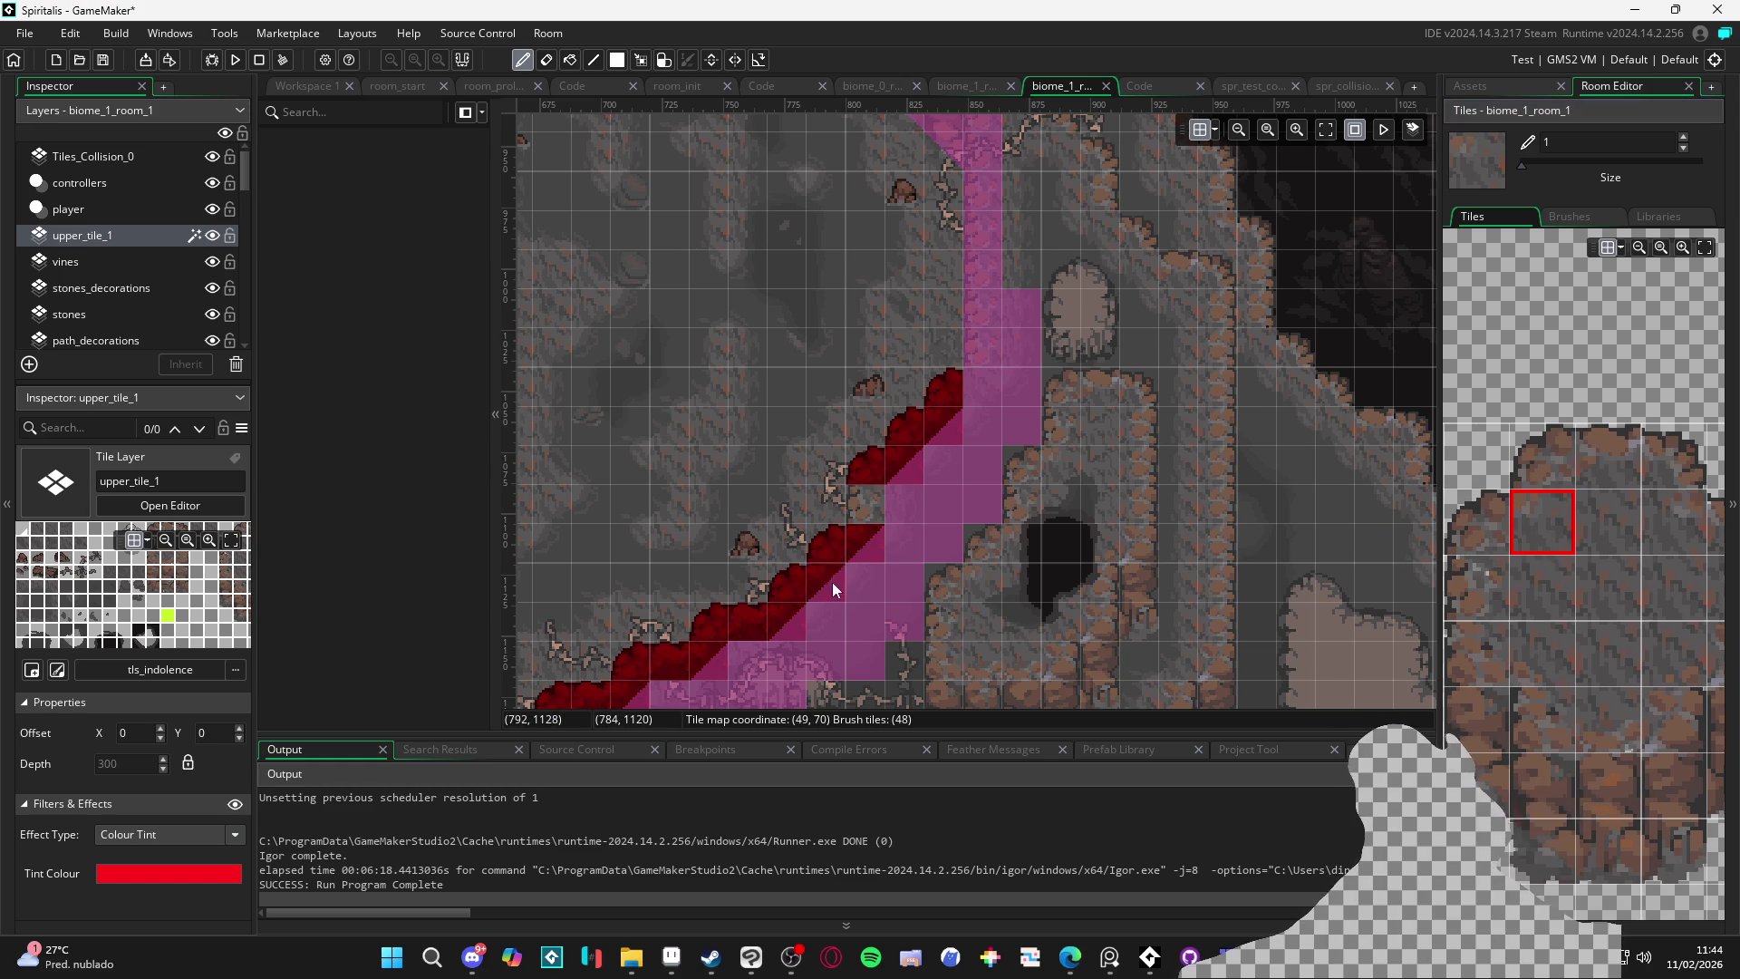
pyautogui.click(1476, 587)
pyautogui.hscroll(2, 888, 551)
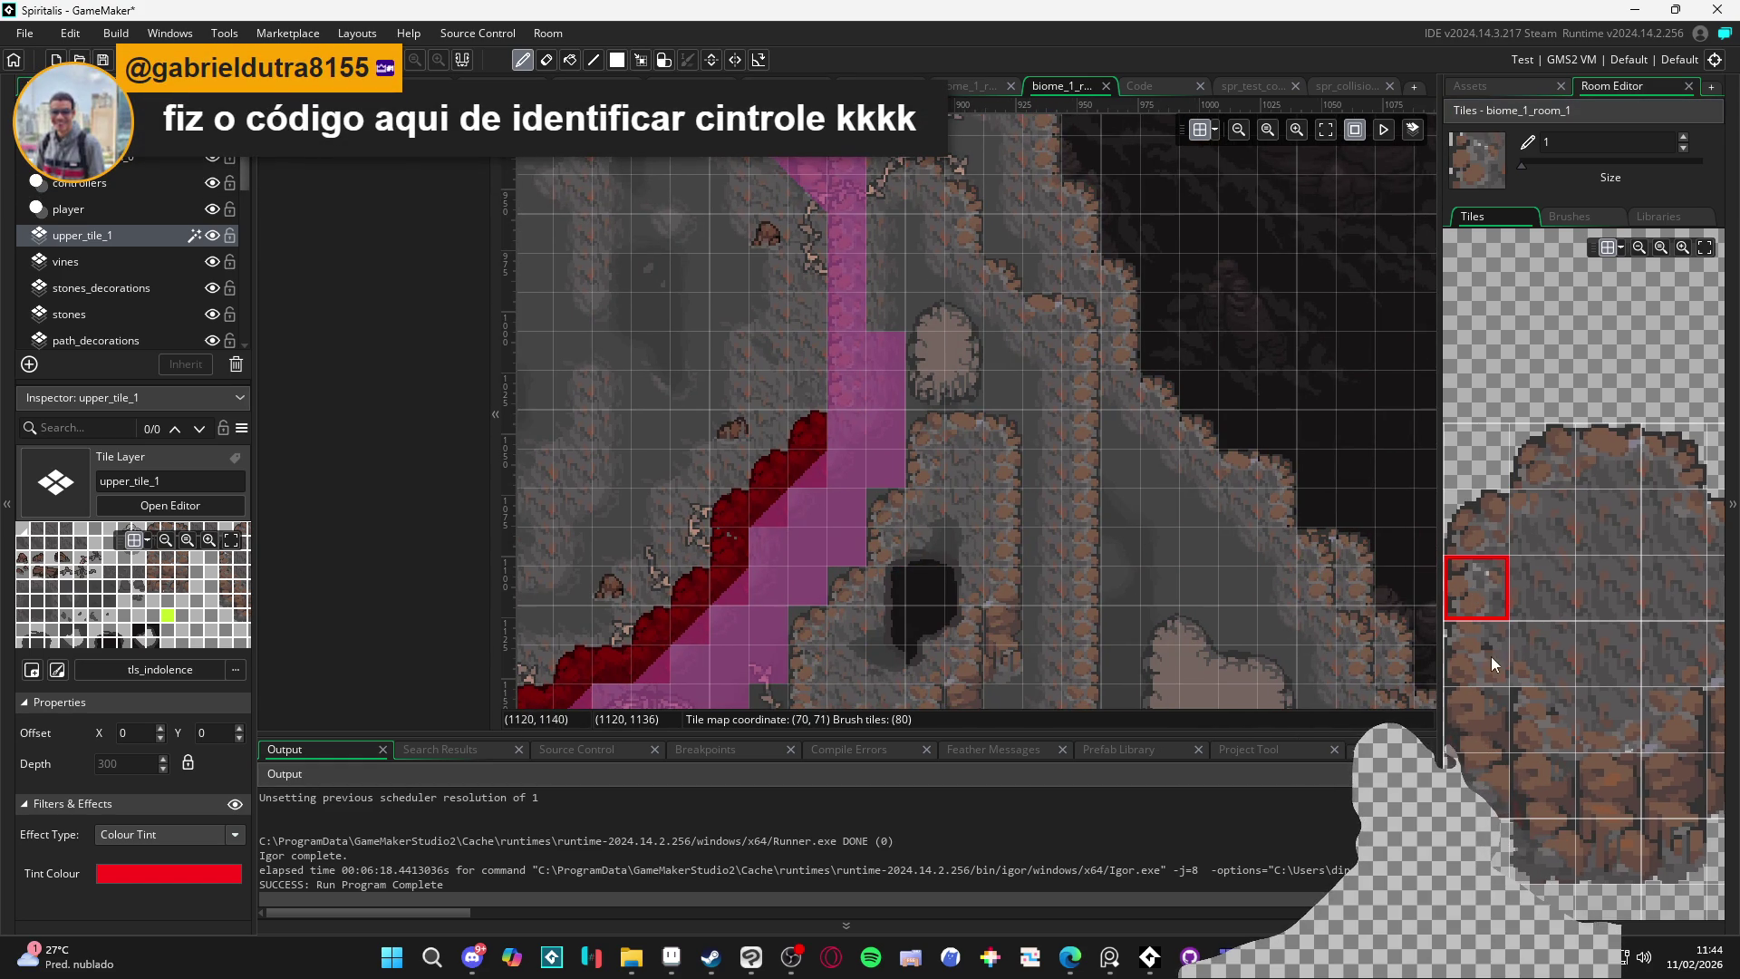
pyautogui.scroll(-3, 1530, 546)
pyautogui.scroll(2, 1527, 569)
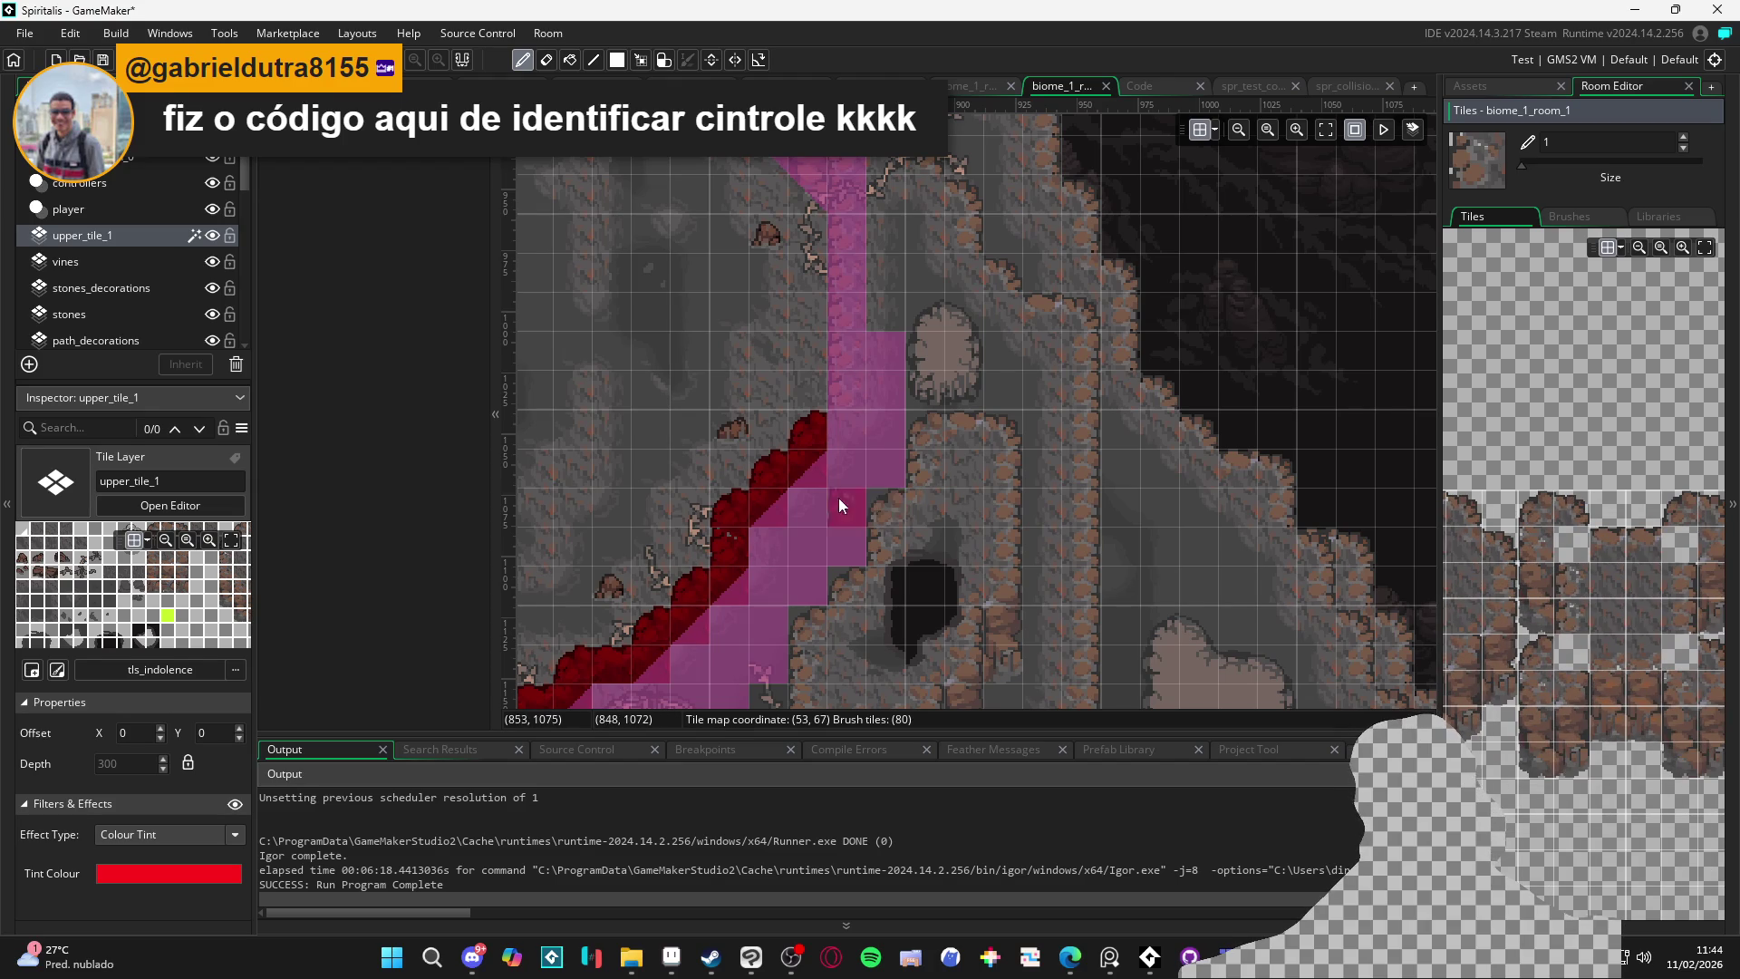
pyautogui.scroll(-2, 870, 462)
pyautogui.hscroll(-2, 902, 427)
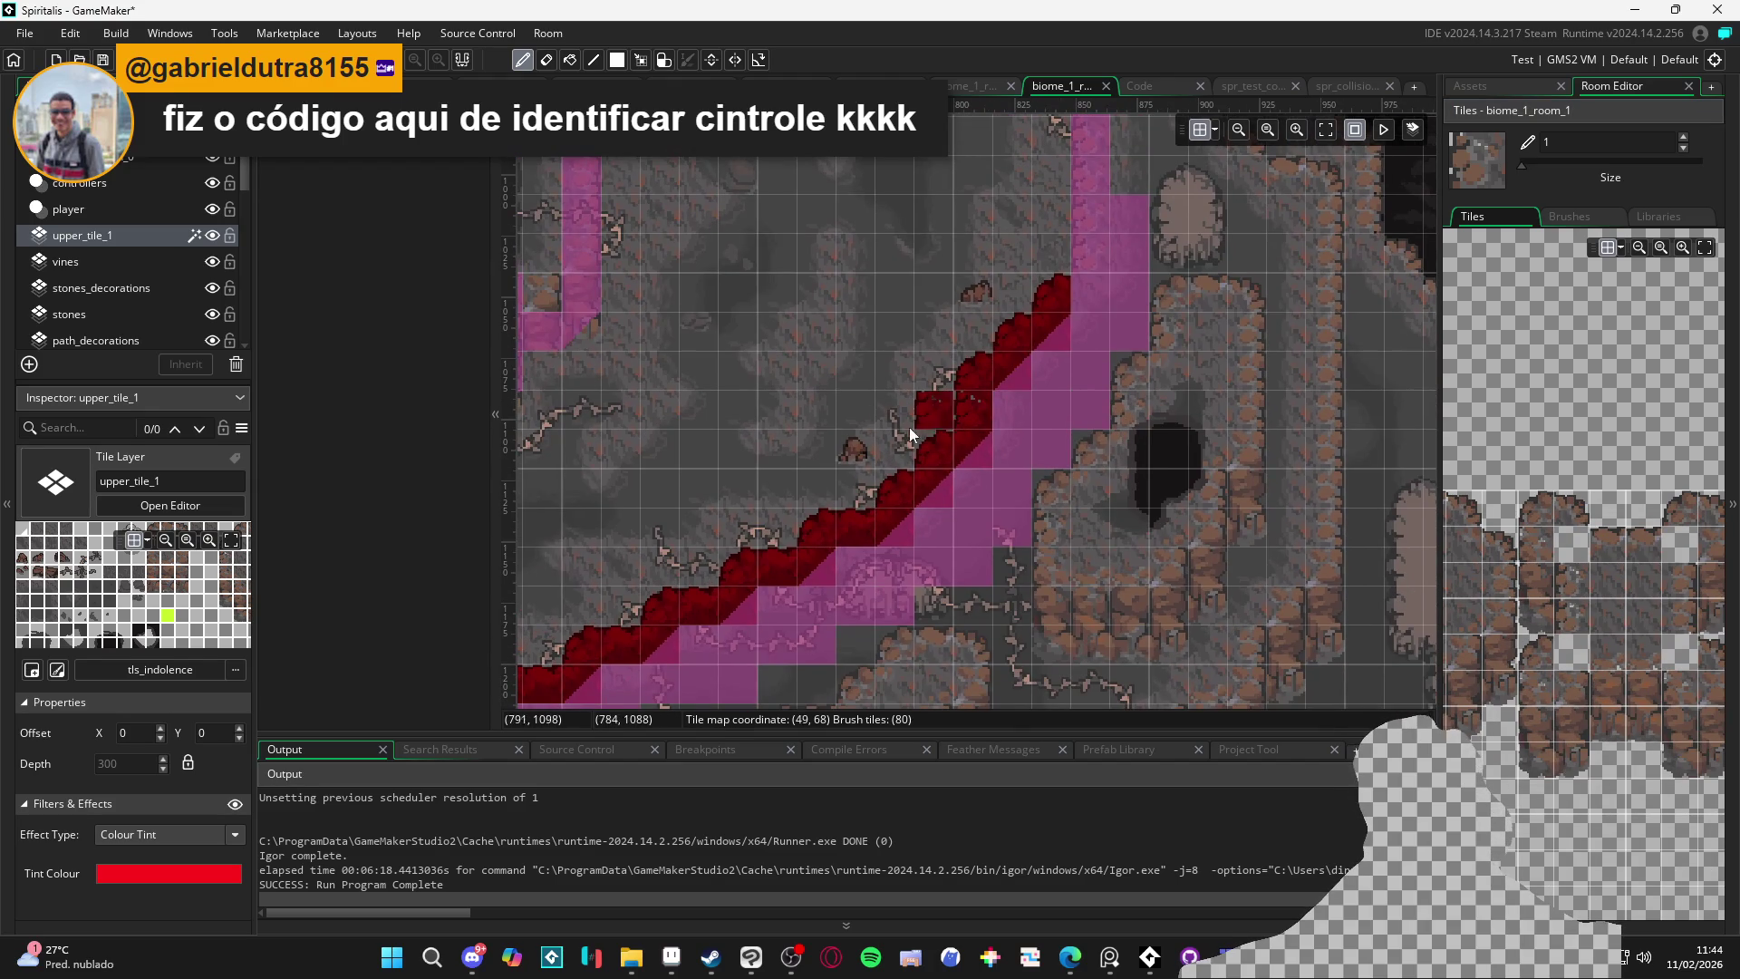
pyautogui.click(1609, 542)
pyautogui.click(1595, 549)
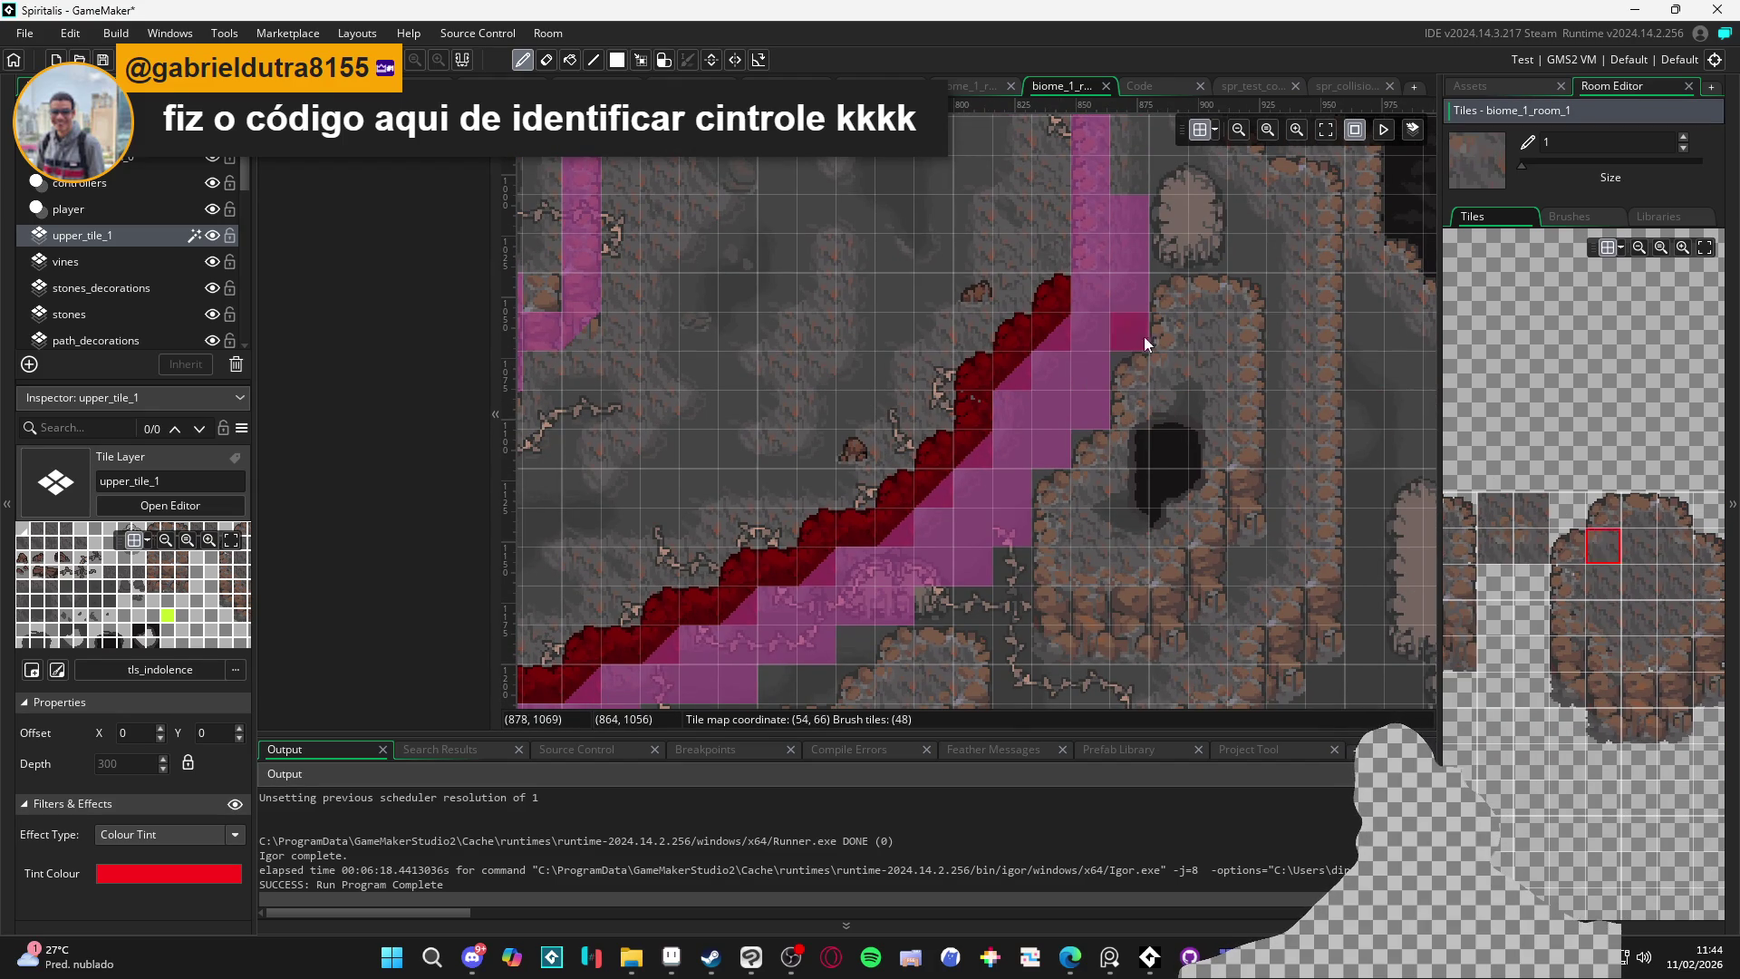
pyautogui.scroll(-2, 1200, 337)
pyautogui.hscroll(-2, 1199, 337)
pyautogui.scroll(-2, 884, 535)
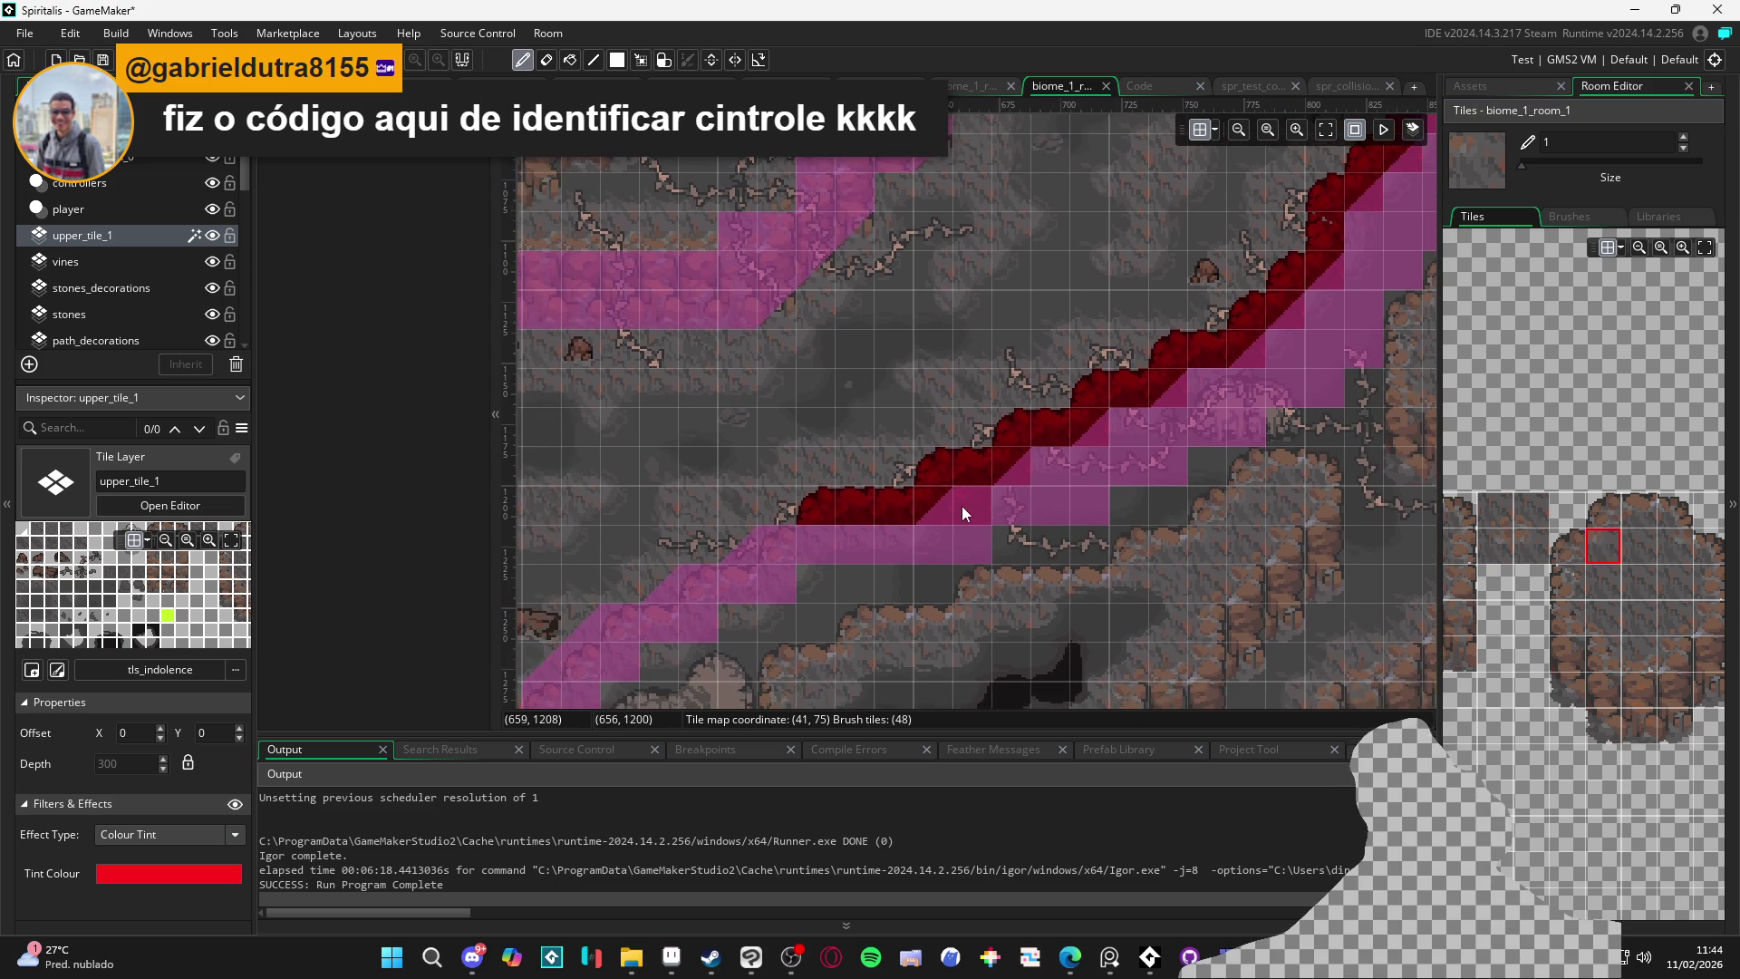
pyautogui.hscroll(-3, 948, 525)
pyautogui.scroll(3, 1089, 438)
pyautogui.hscroll(4, 982, 518)
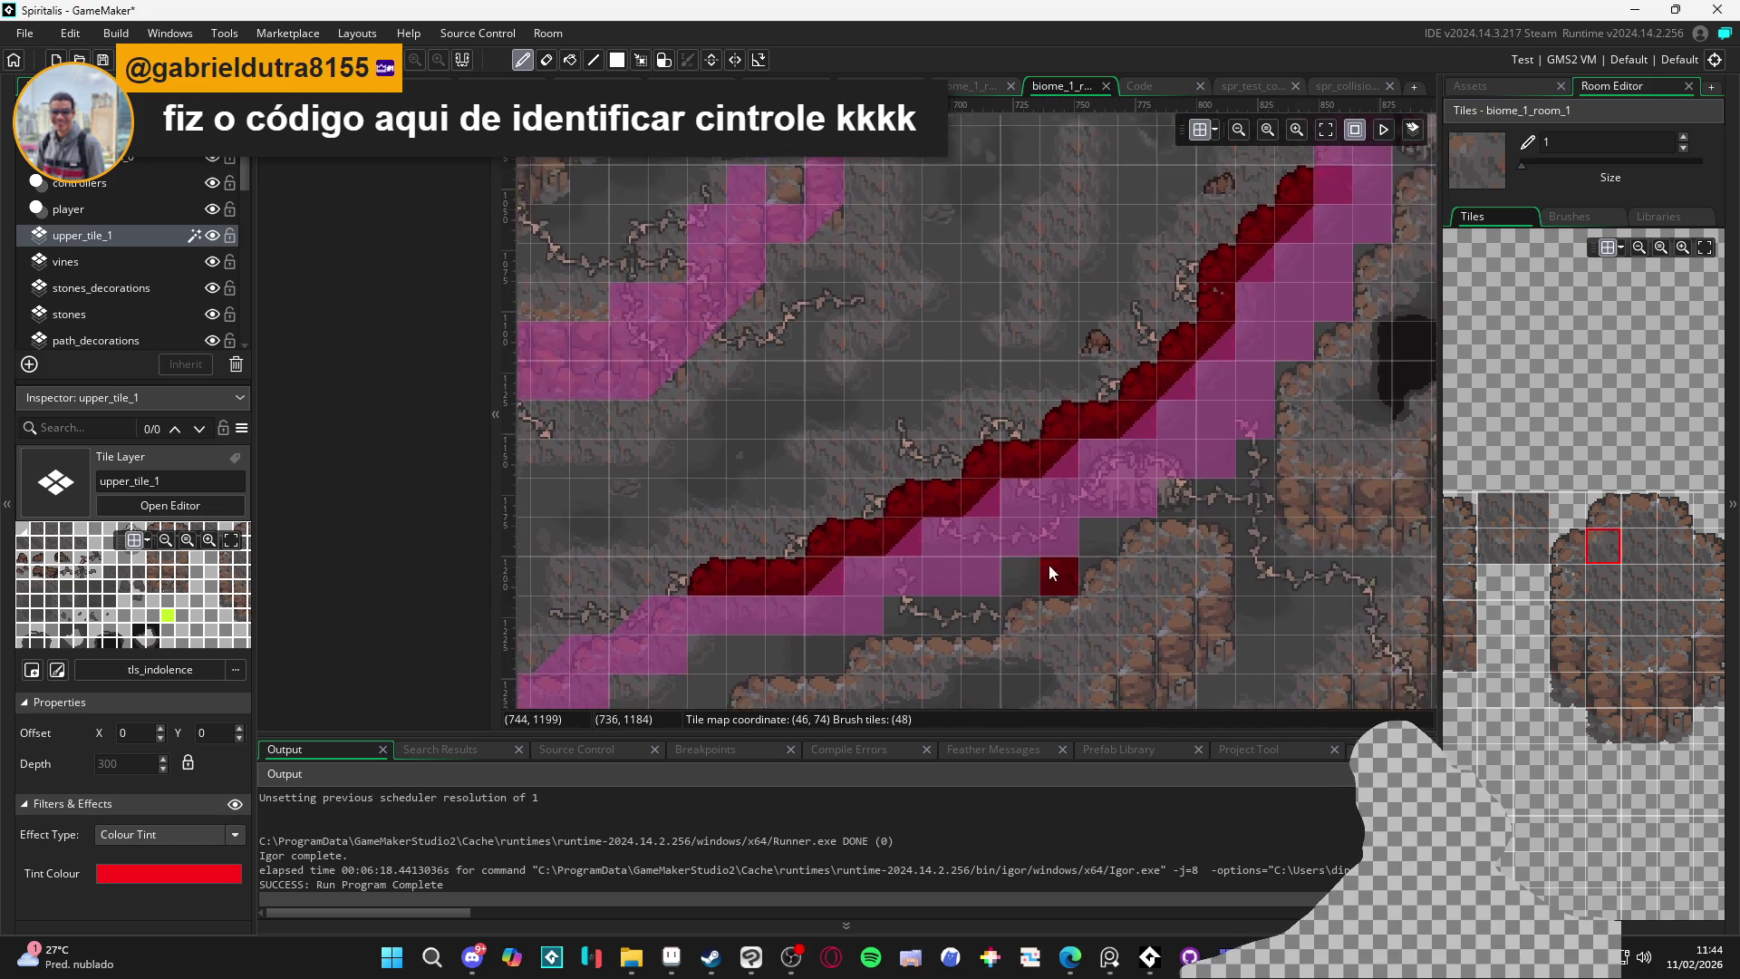
pyautogui.hscroll(3, 1123, 552)
pyautogui.scroll(2, 964, 574)
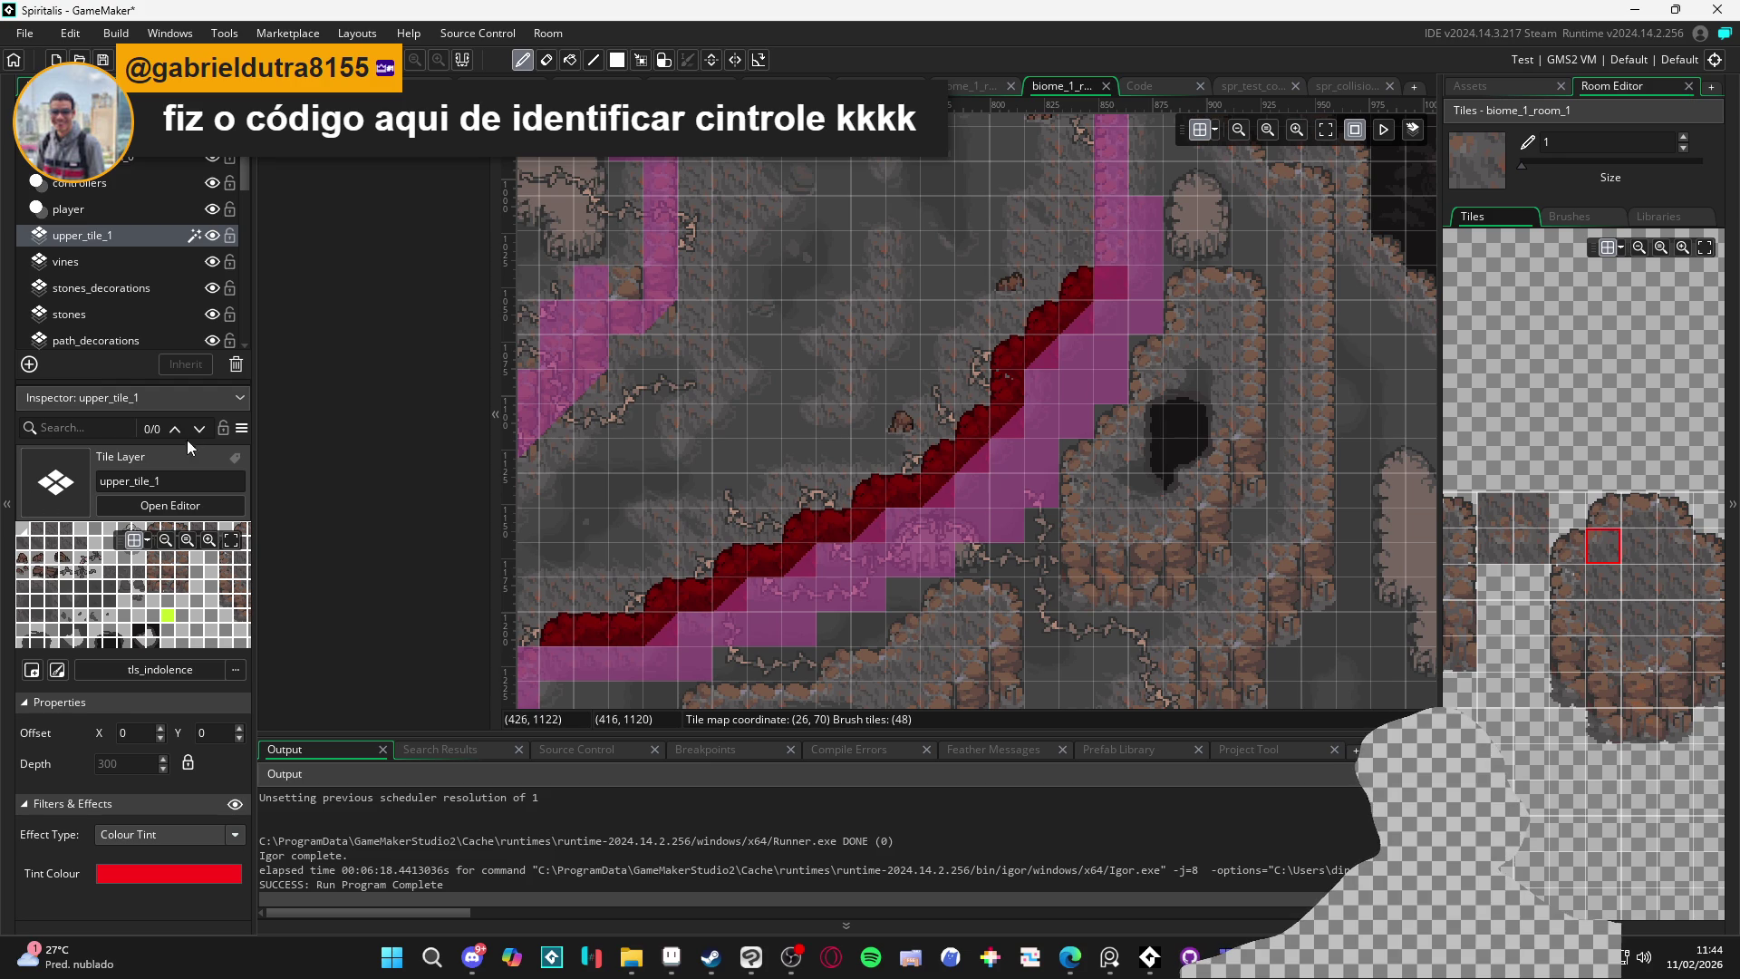
pyautogui.click(30, 364)
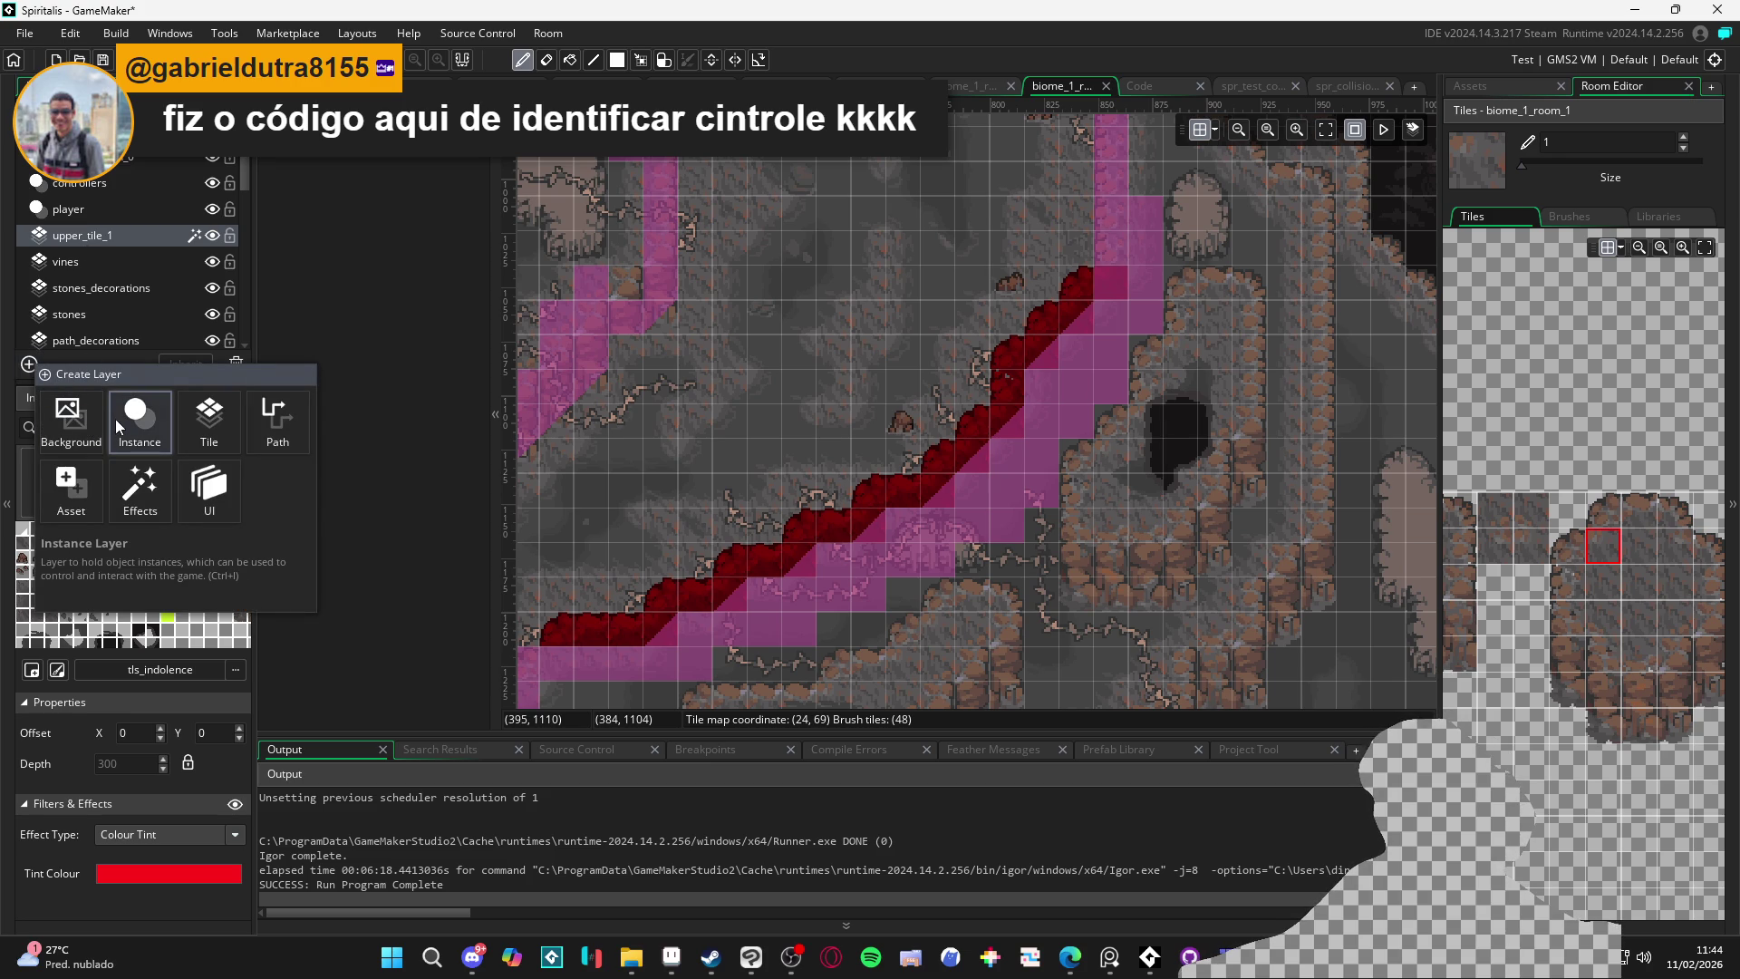
# Add a tile layer named upper_tile_2 using the tls_indolence tileset, found by searching 'indol'
pyautogui.click(205, 419)
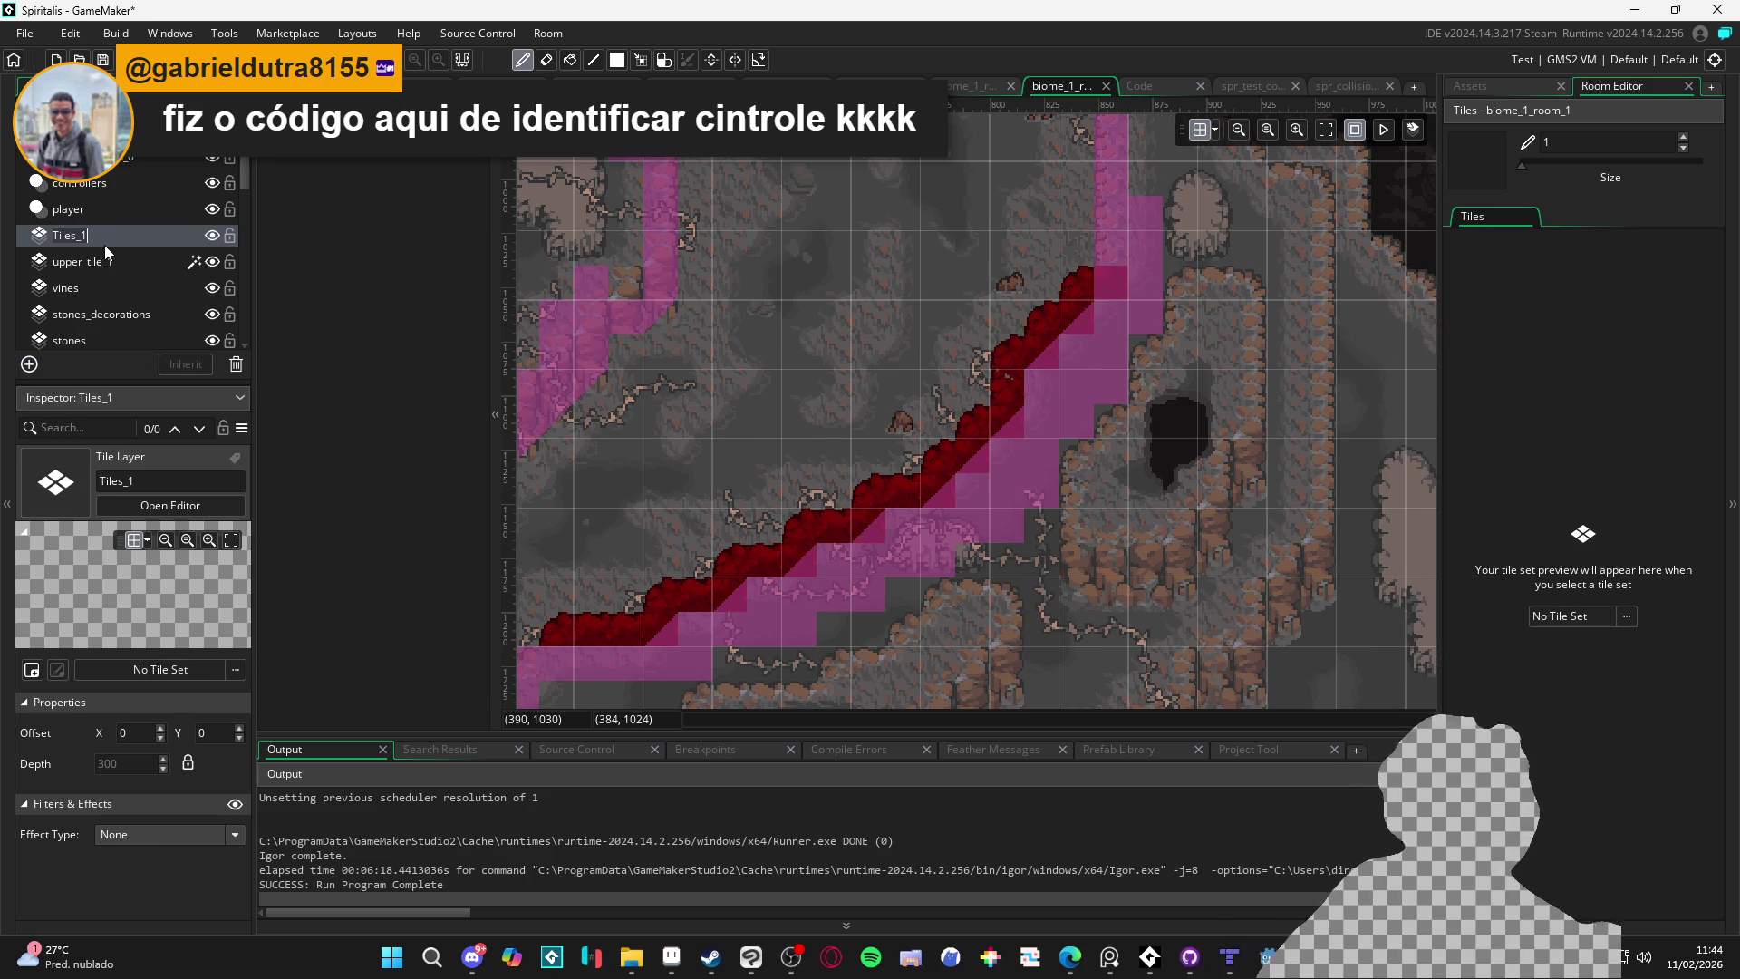
pyautogui.write('upper_ti')
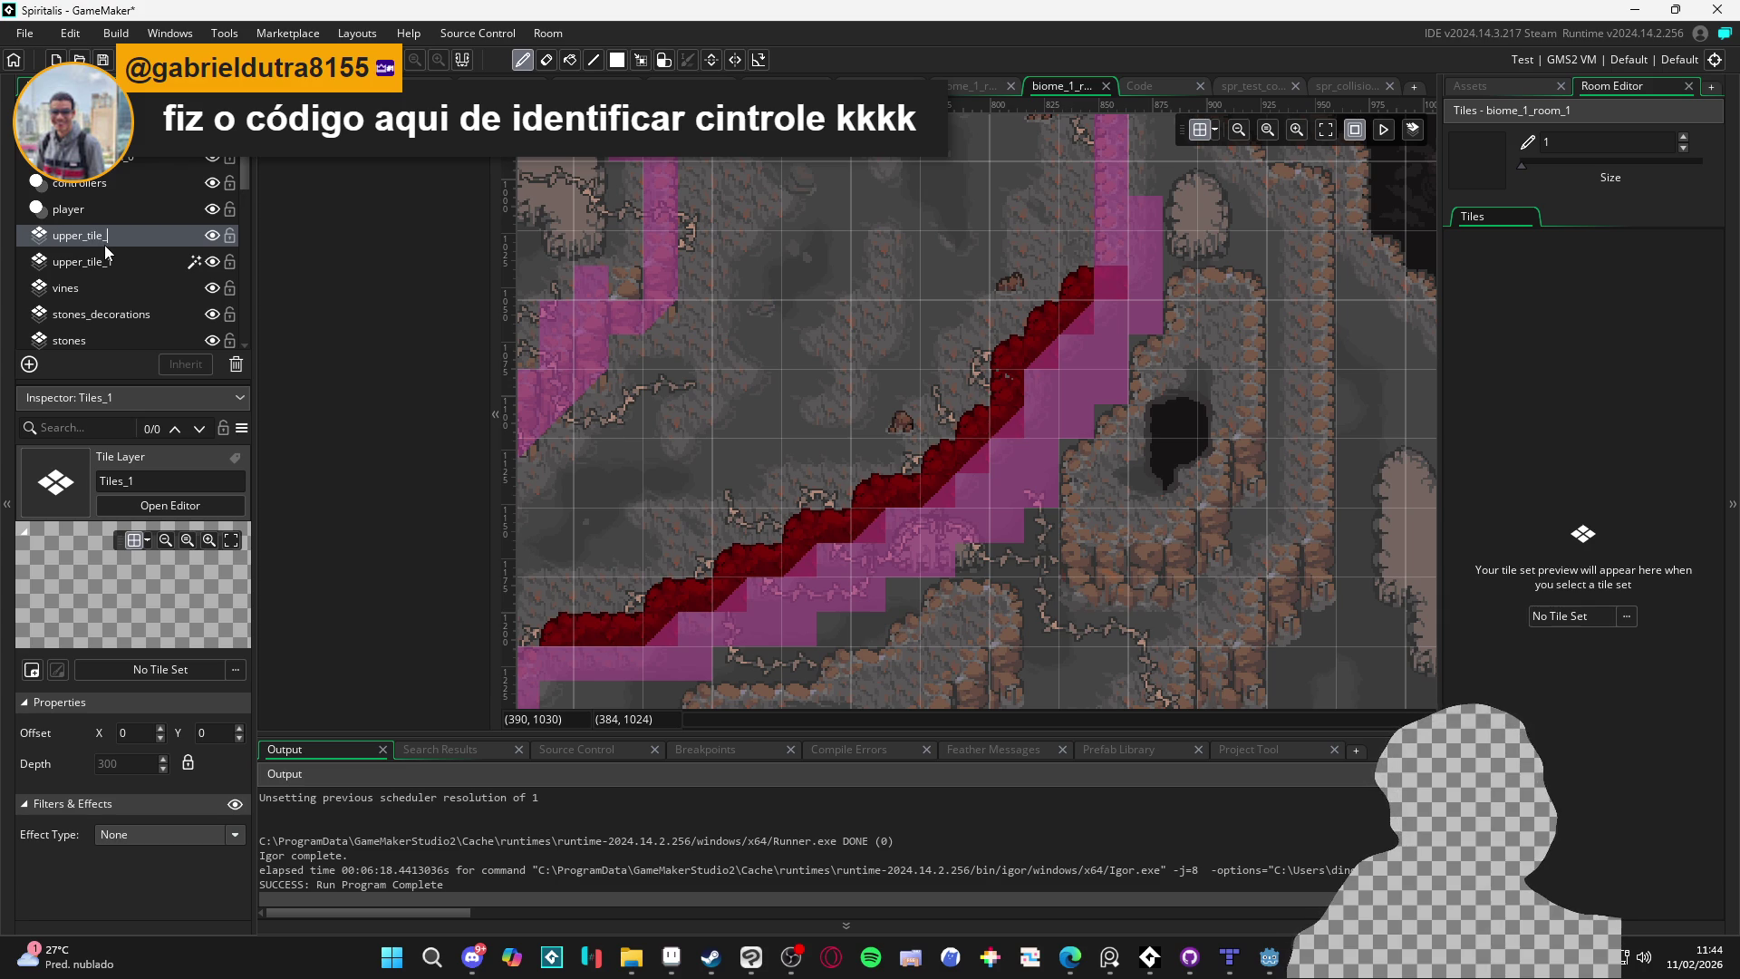
pyautogui.write('le_2')
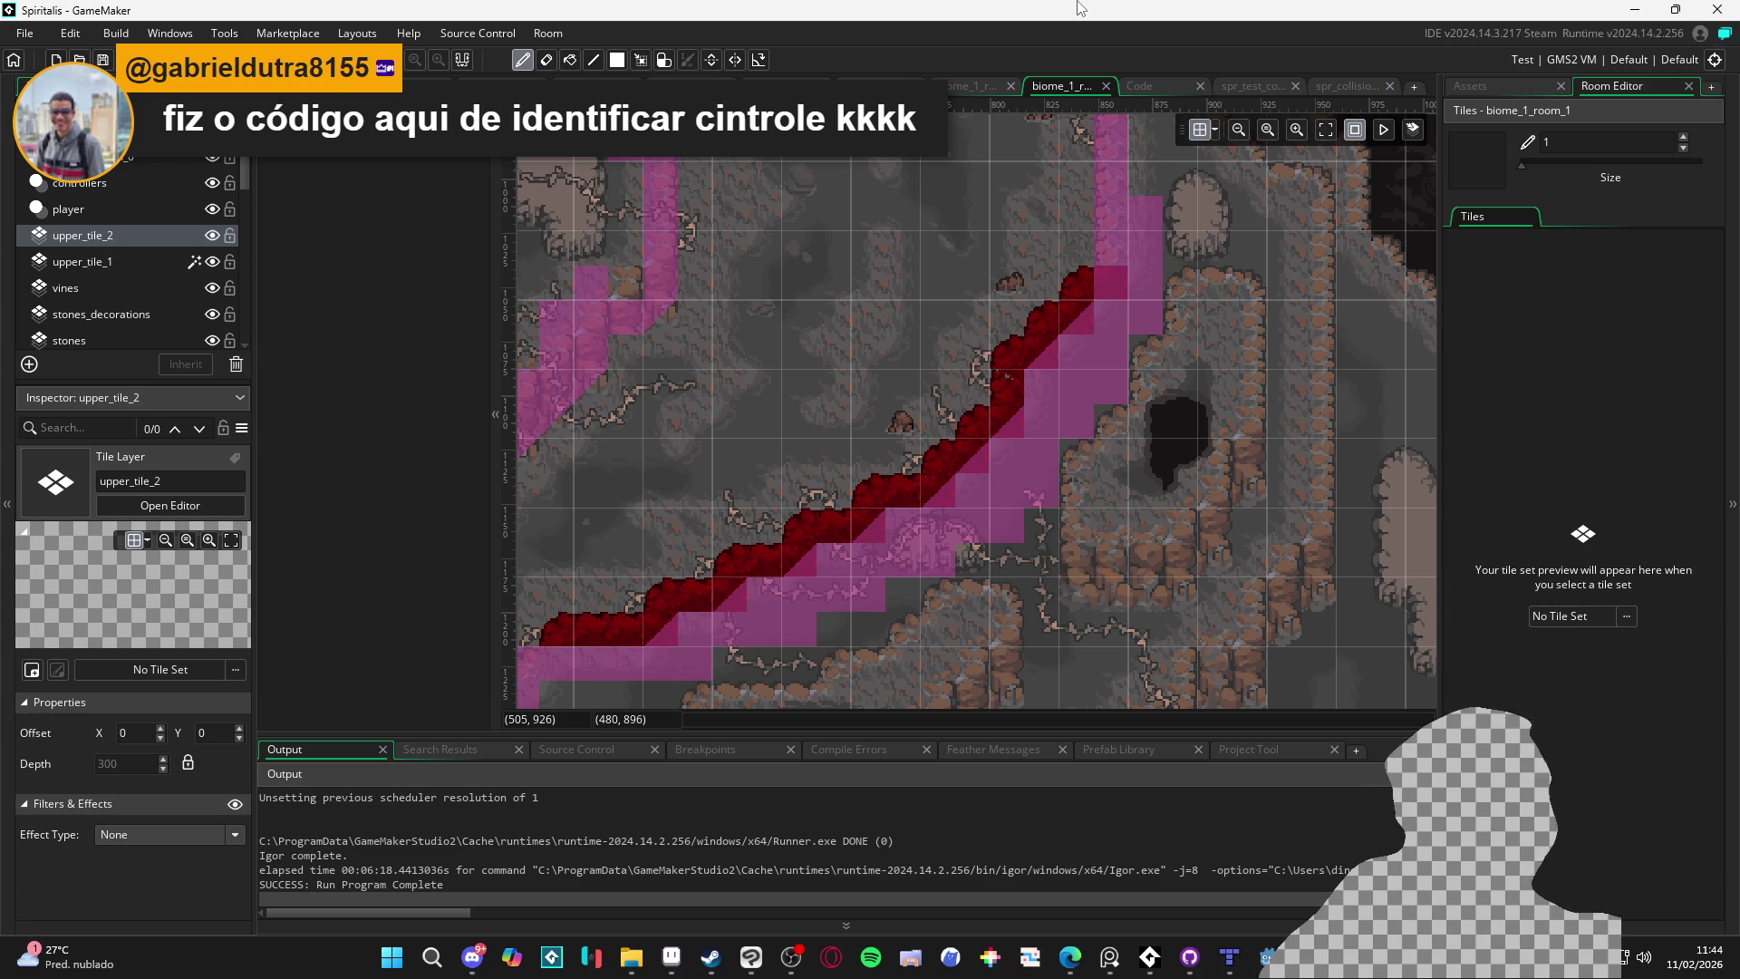
pyautogui.click(1626, 616)
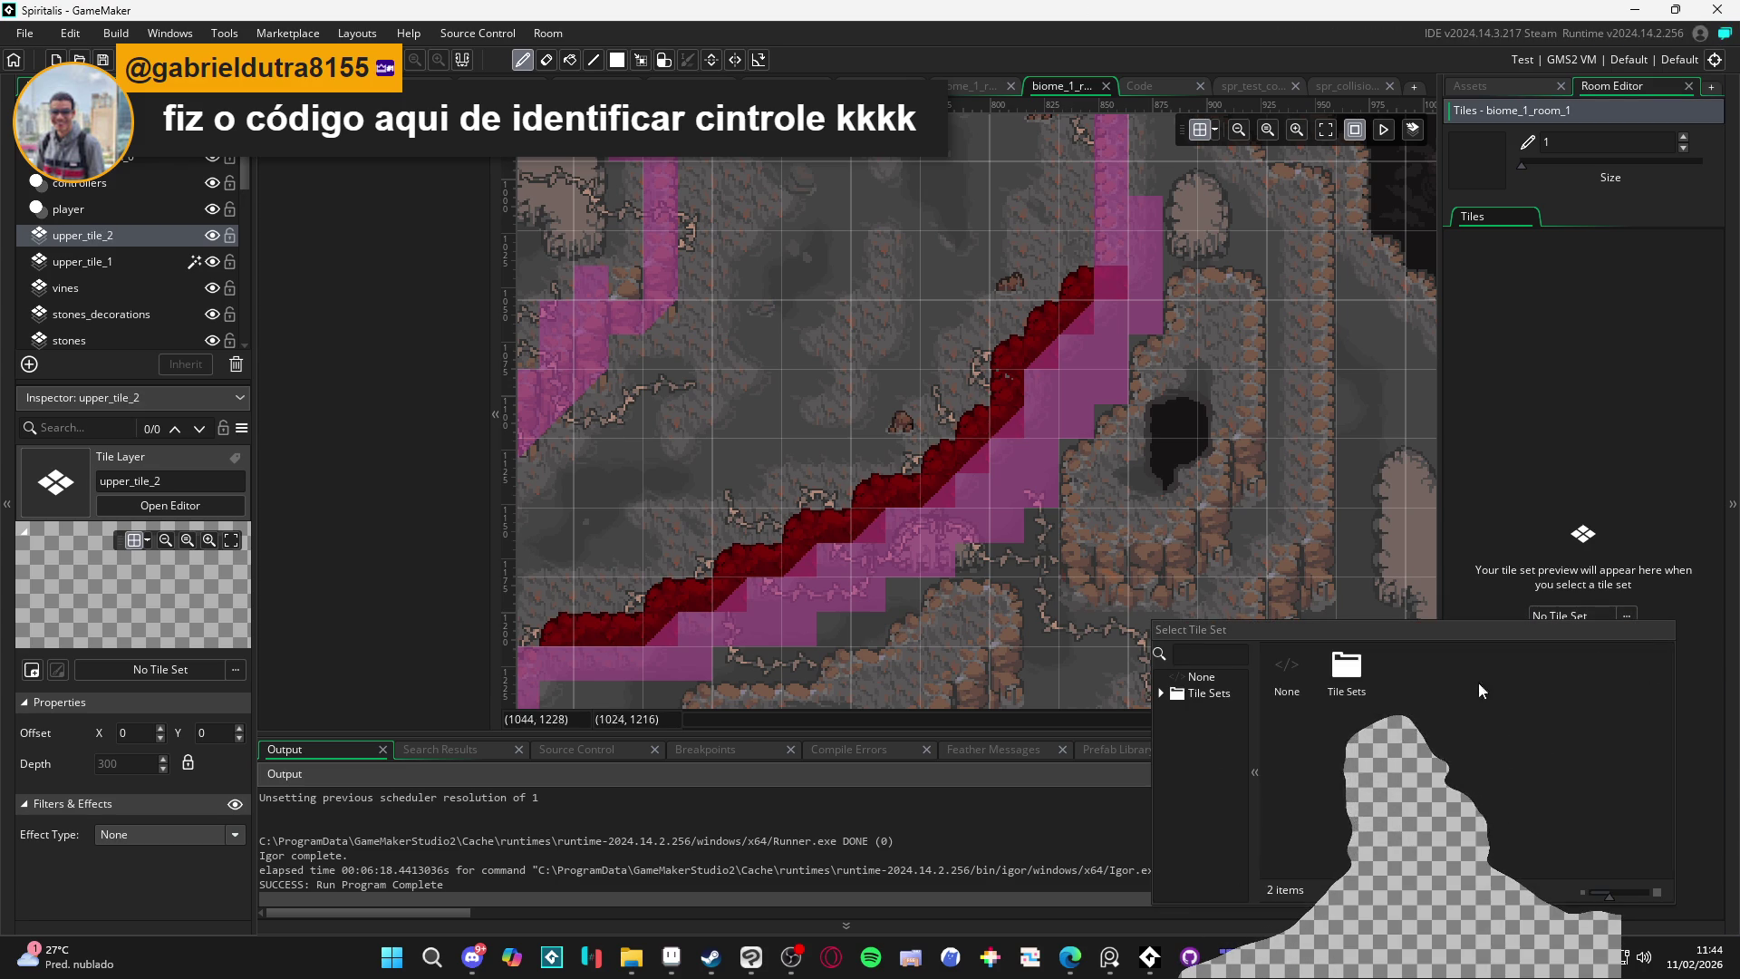
pyautogui.doubleClick(1345, 675)
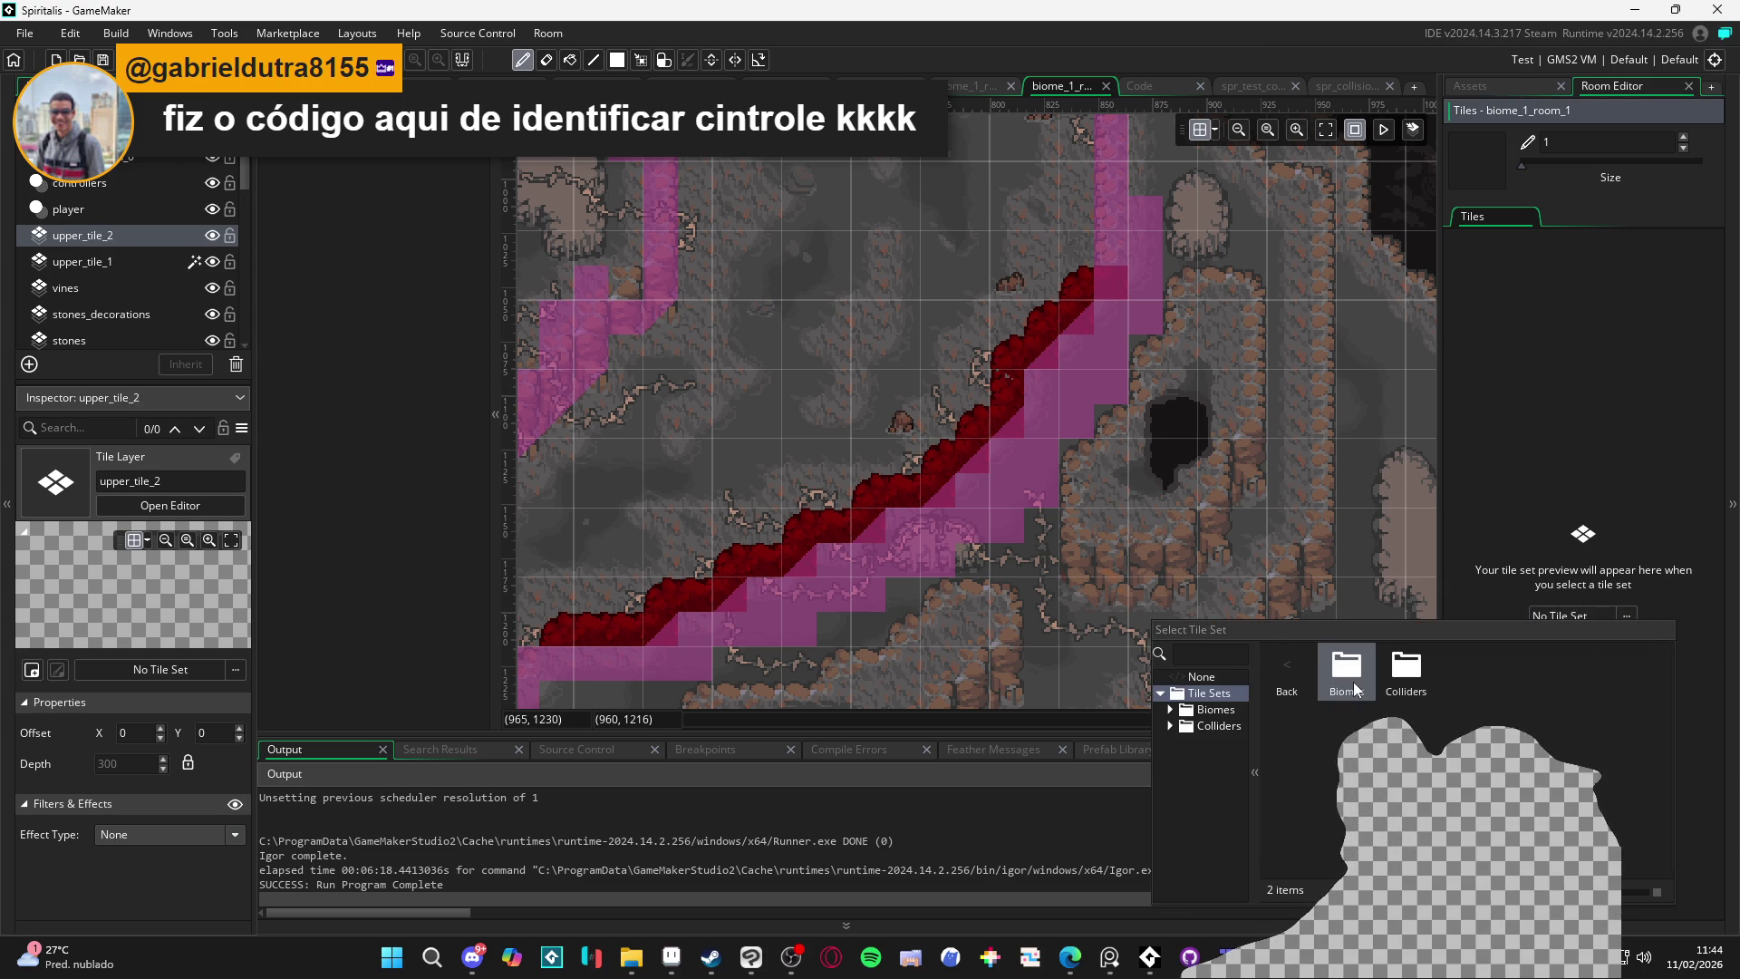
pyautogui.click(1564, 621)
pyautogui.click(1584, 622)
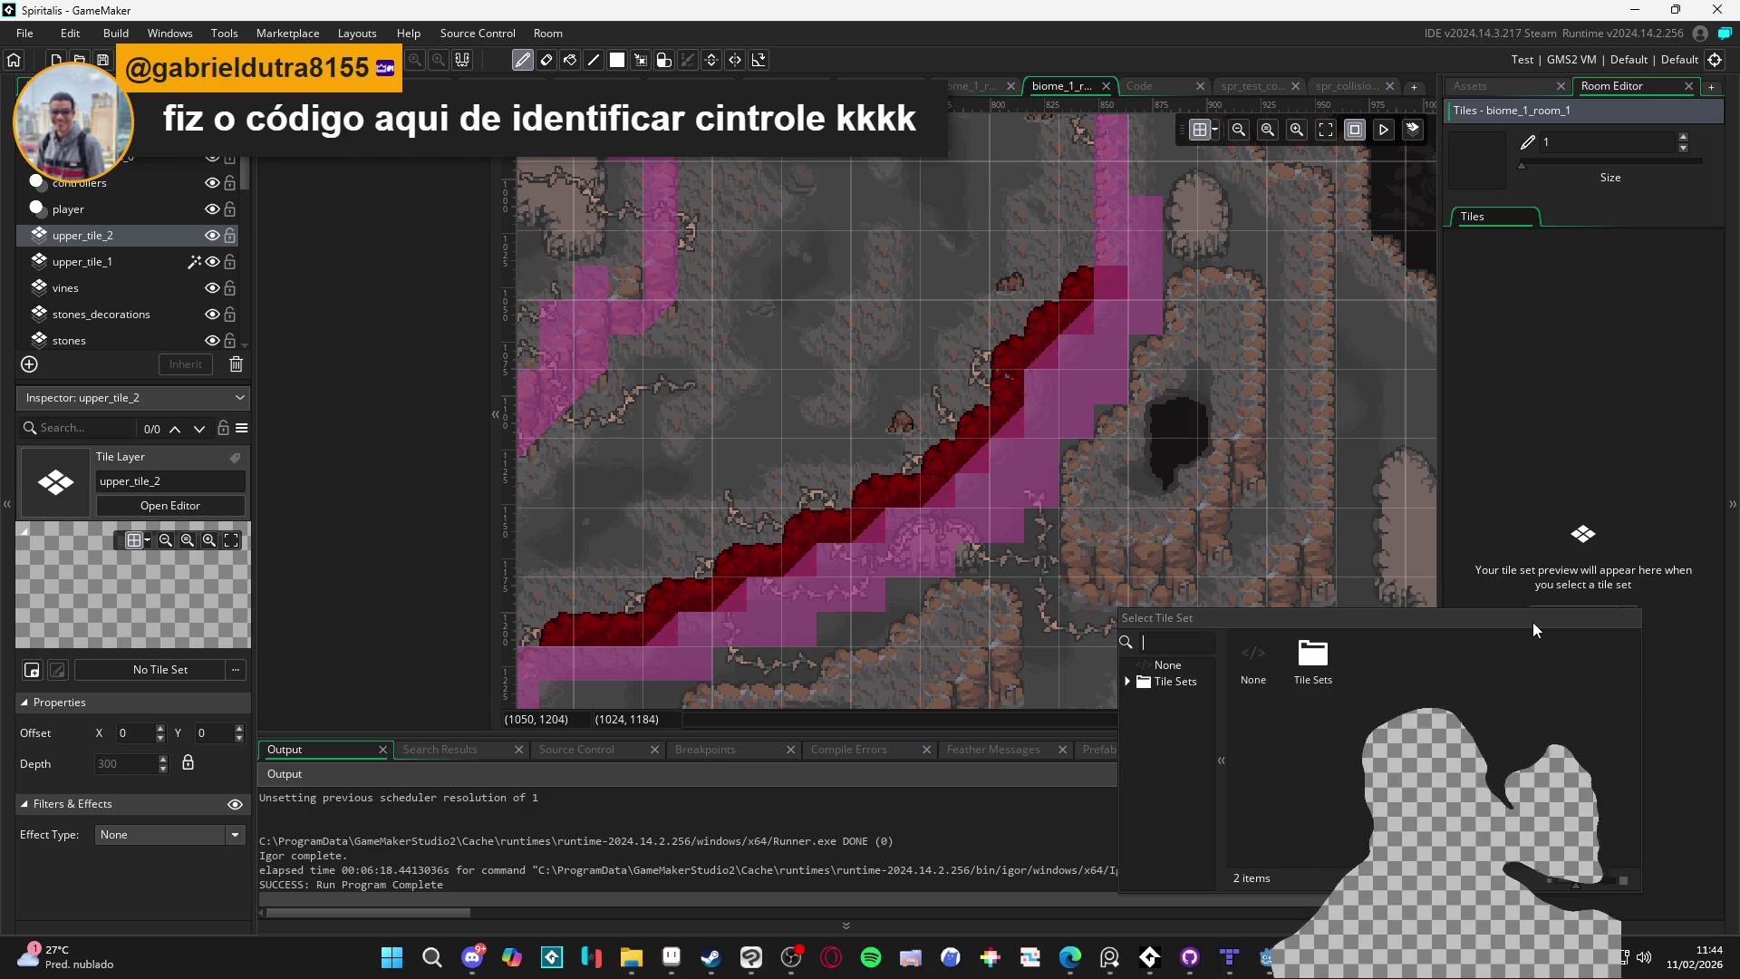
pyautogui.write('indol')
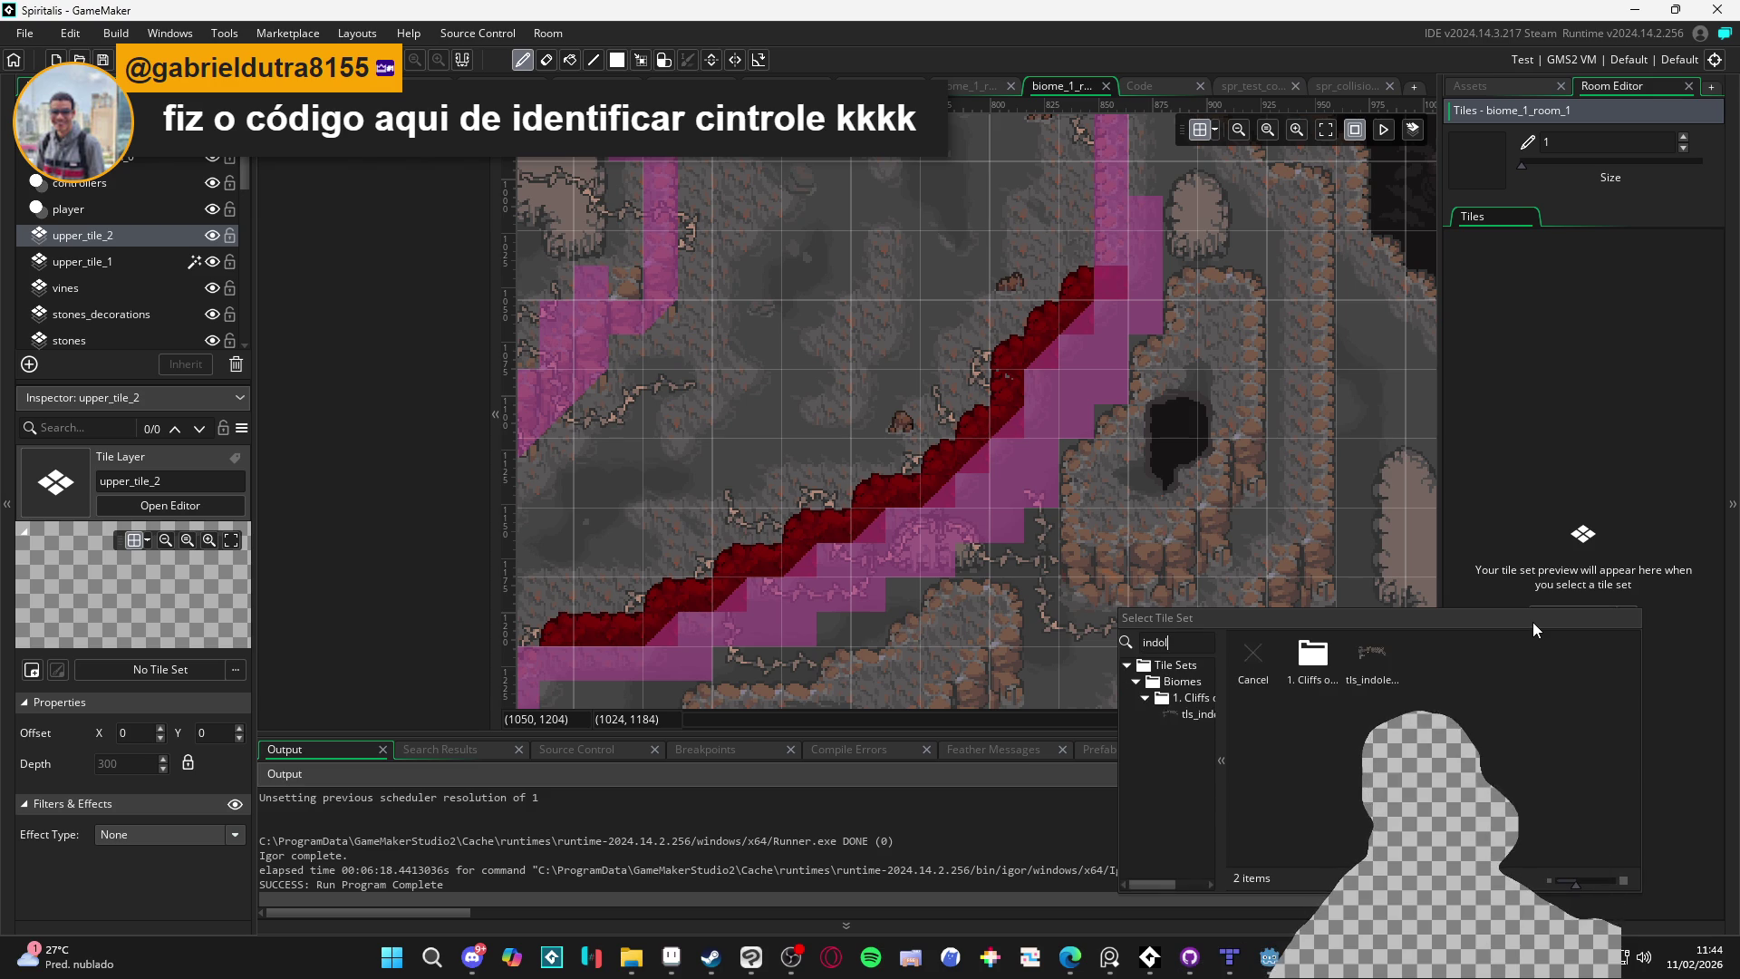
pyautogui.doubleClick(1372, 678)
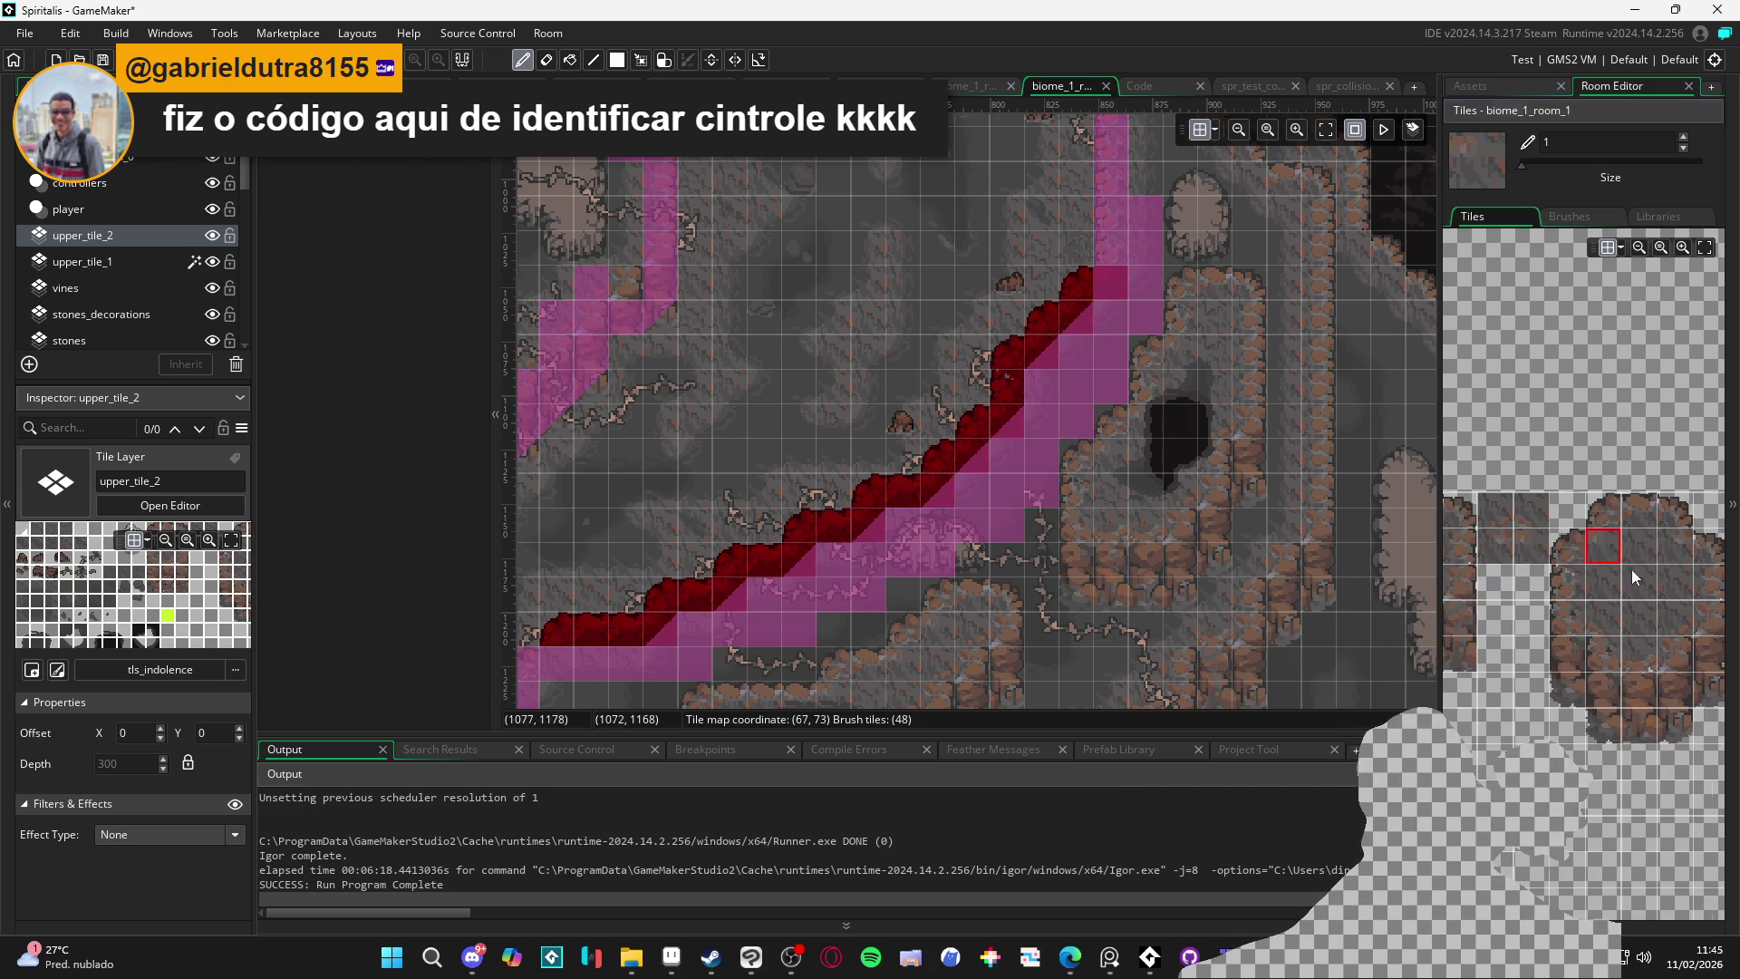
# Scroll through the tls_indolence tiles and pick a vine tile
pyautogui.scroll(-3, 1632, 536)
pyautogui.scroll(-10, 1599, 545)
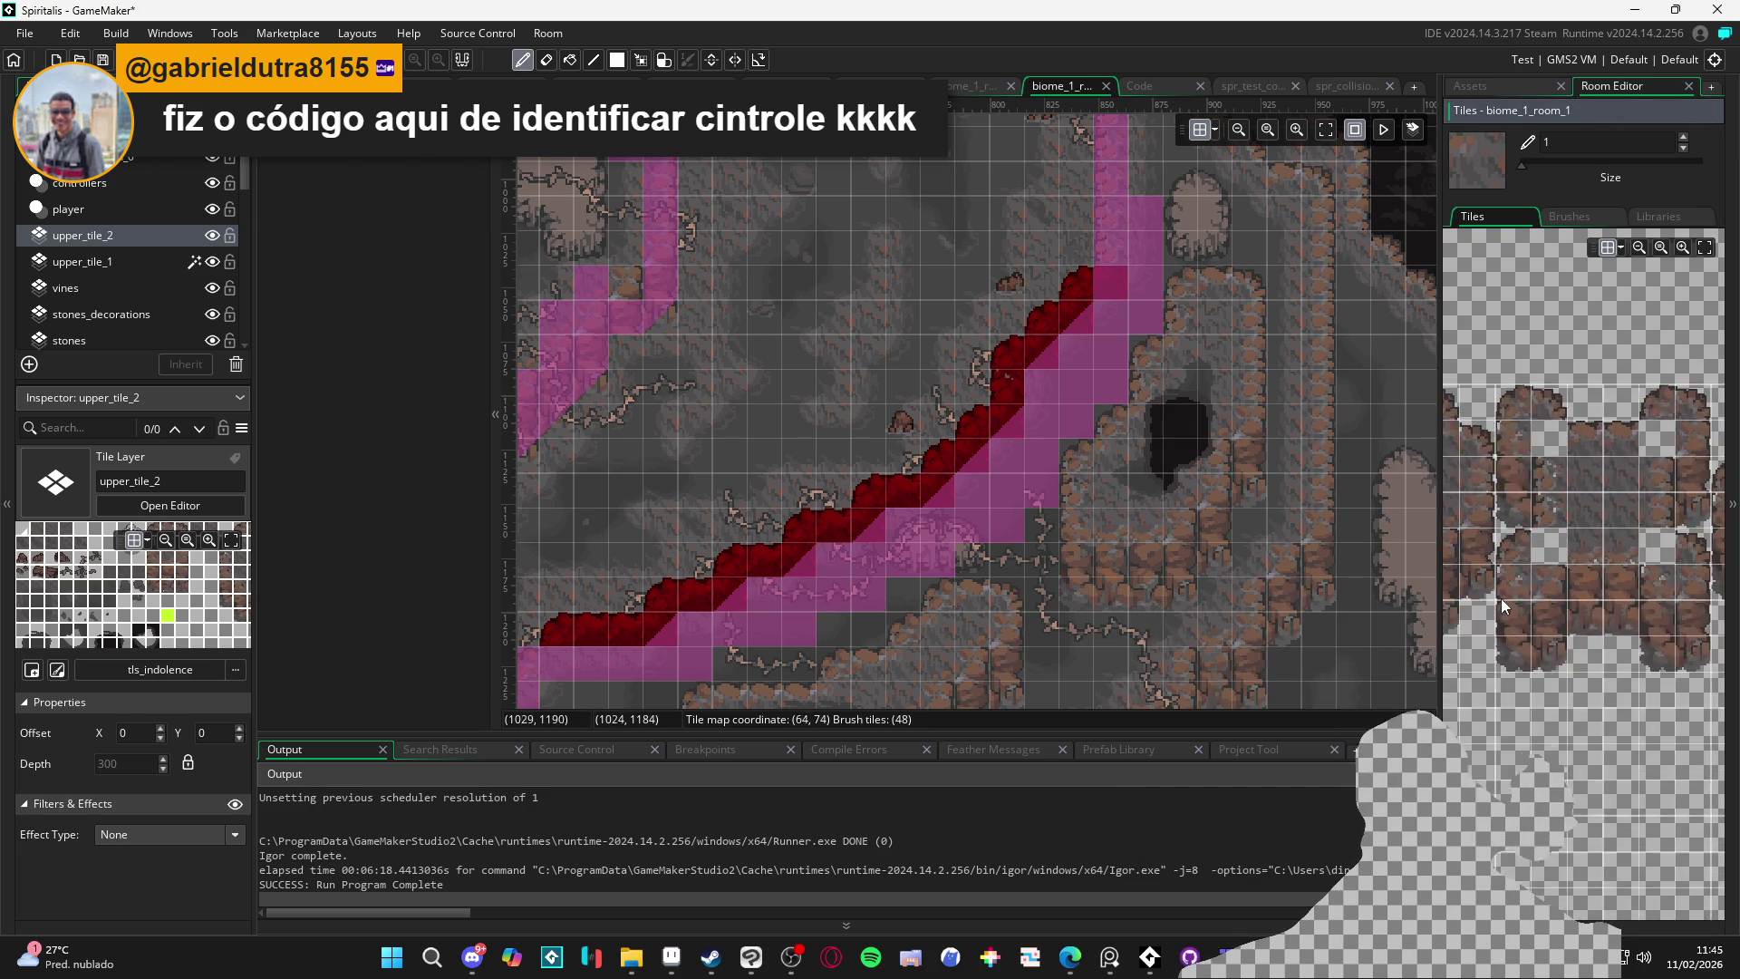
pyautogui.scroll(-10, 1531, 685)
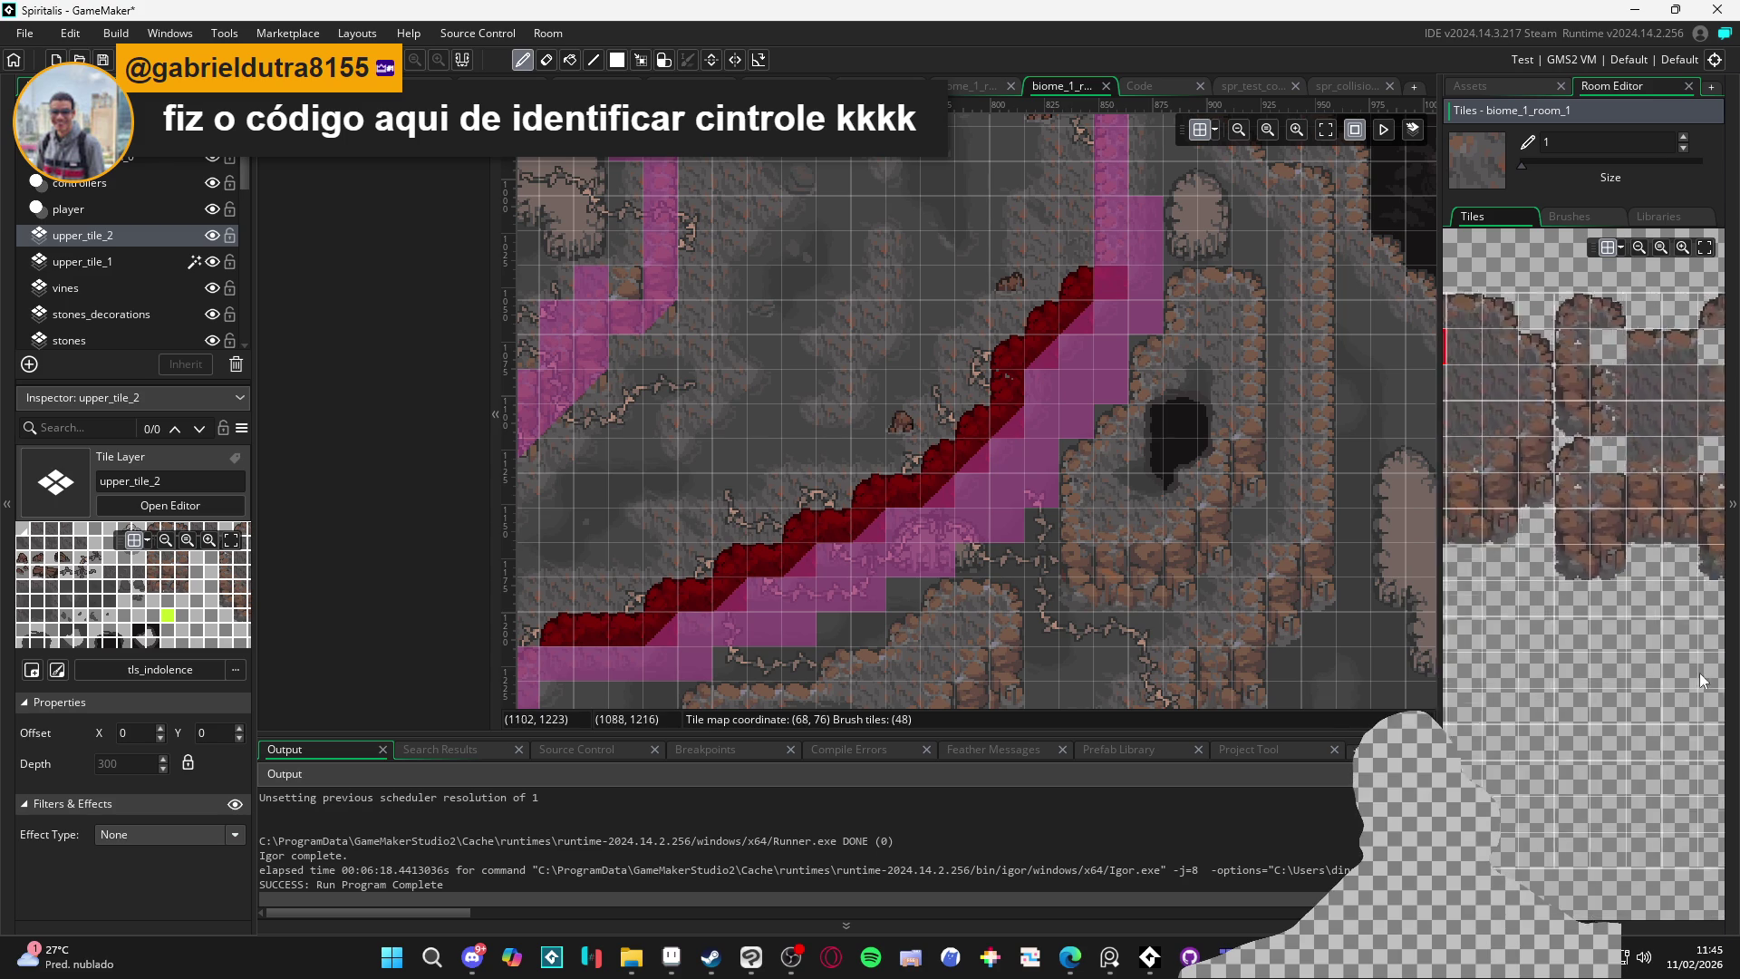
pyautogui.scroll(5, 1588, 578)
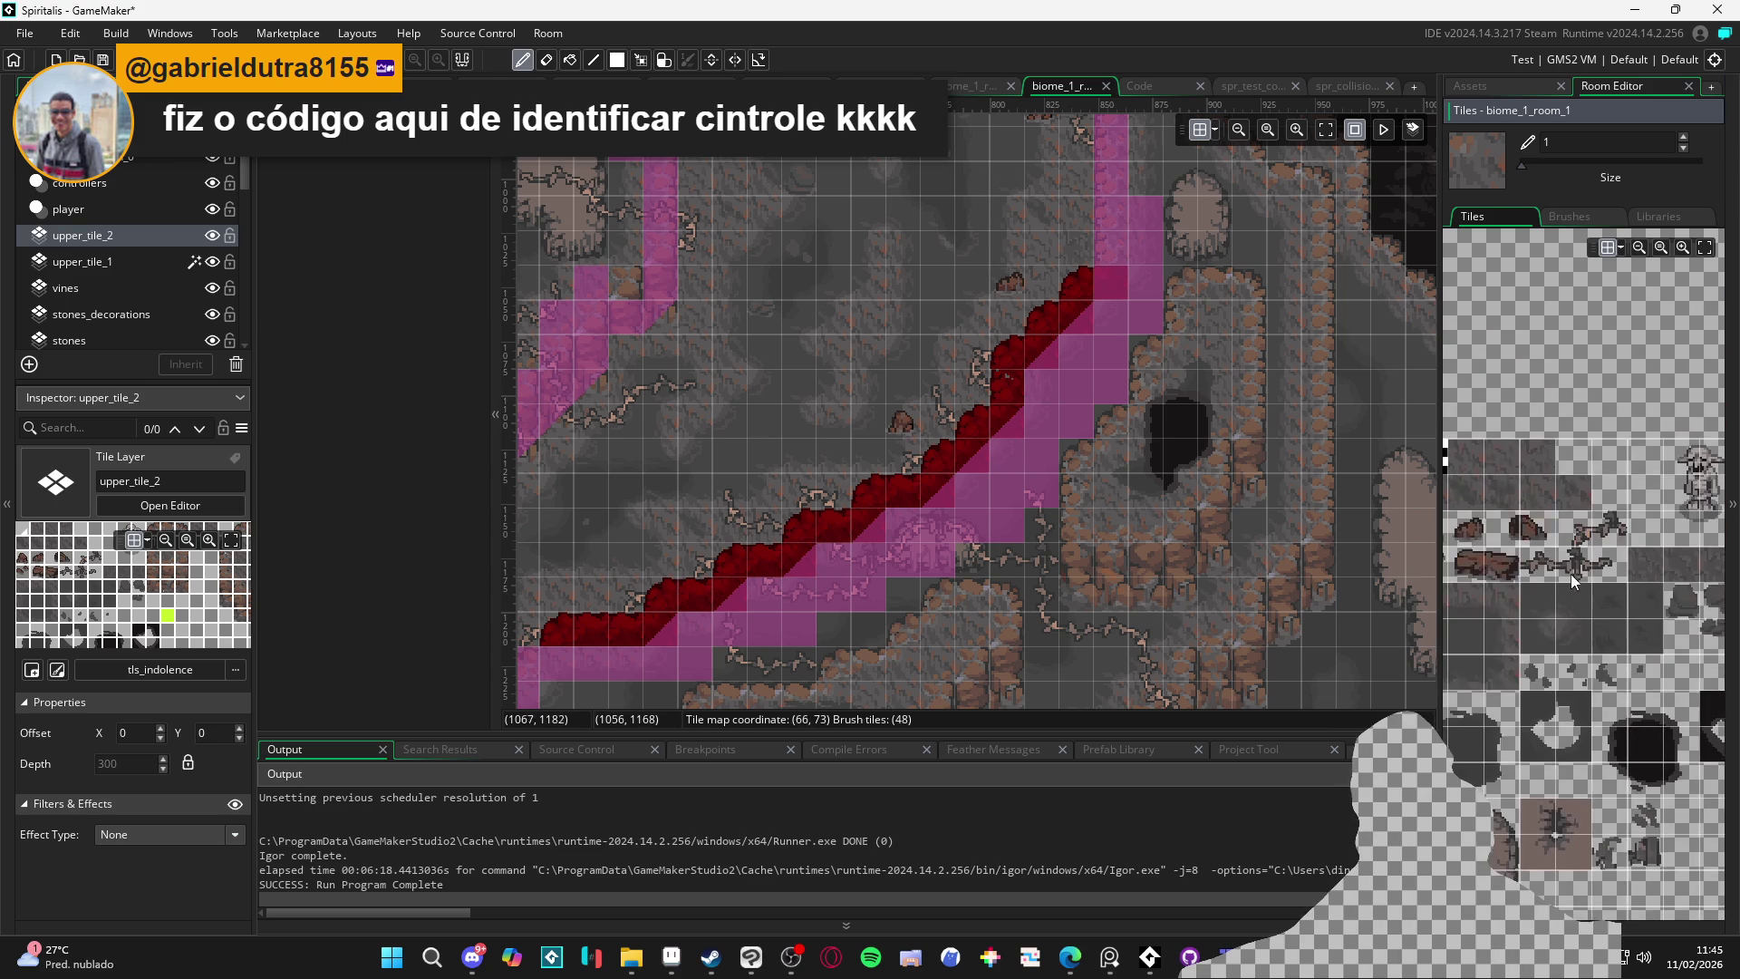
pyautogui.click(1537, 567)
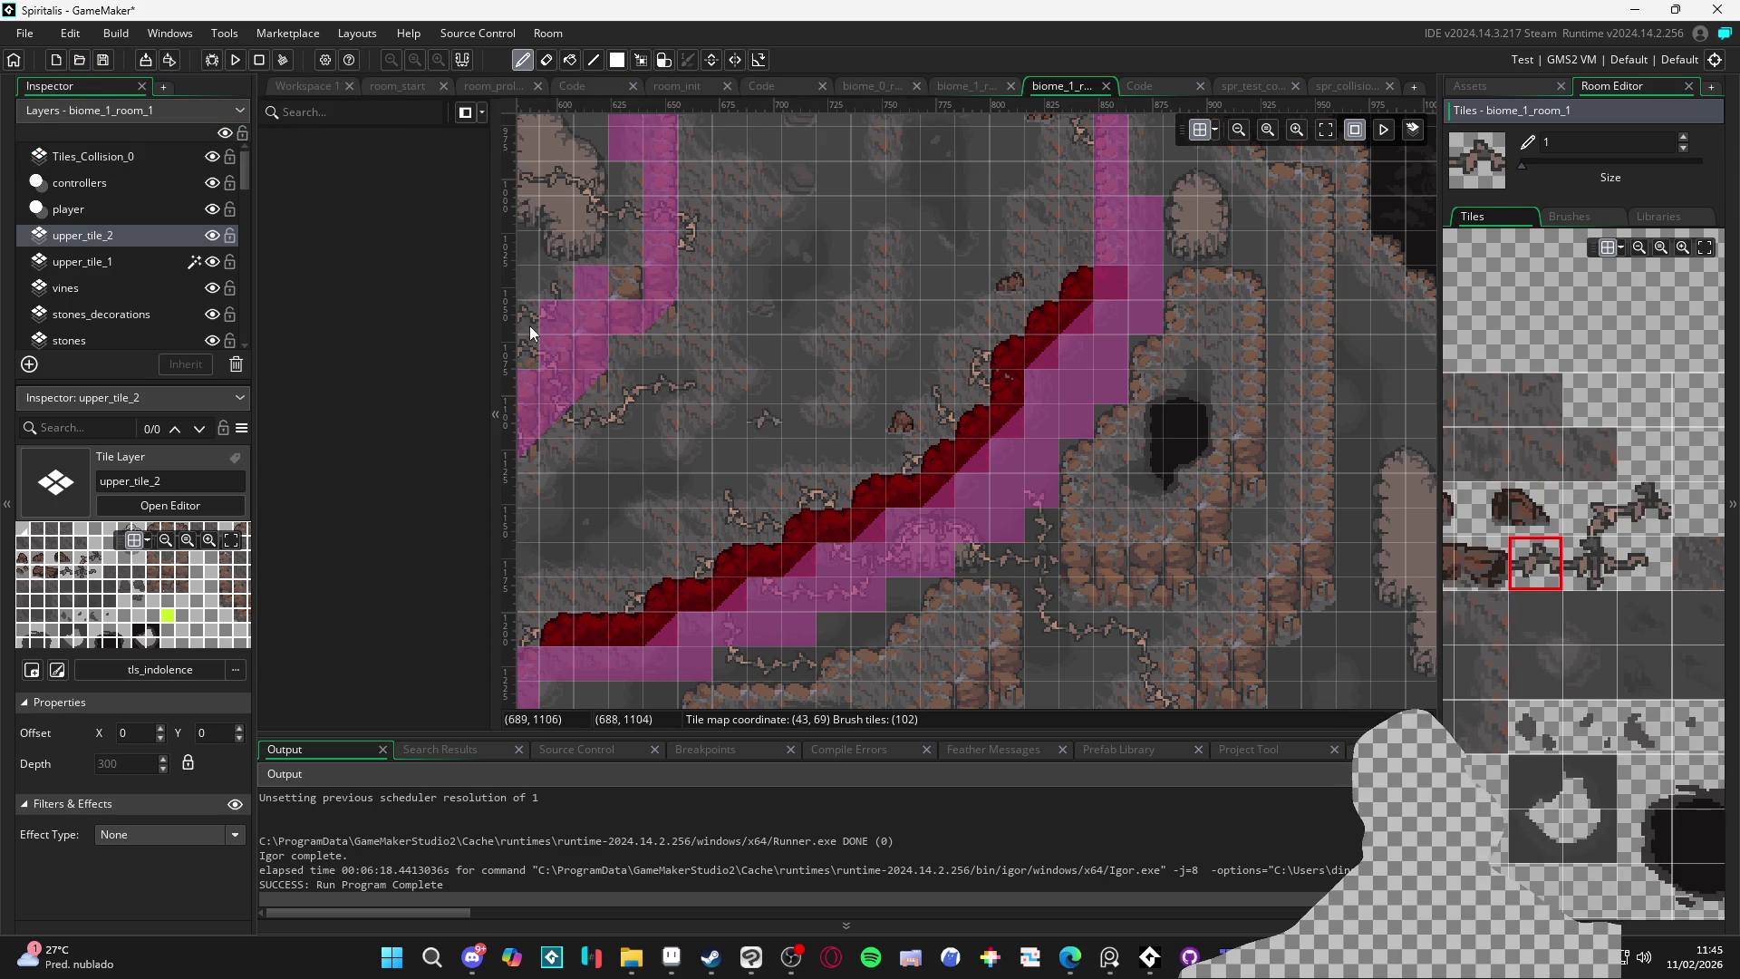
# Set upper_tile_2's Effect Type to Colour Tint with the red removed and hue shifted to blue
pyautogui.click(179, 832)
pyautogui.click(167, 754)
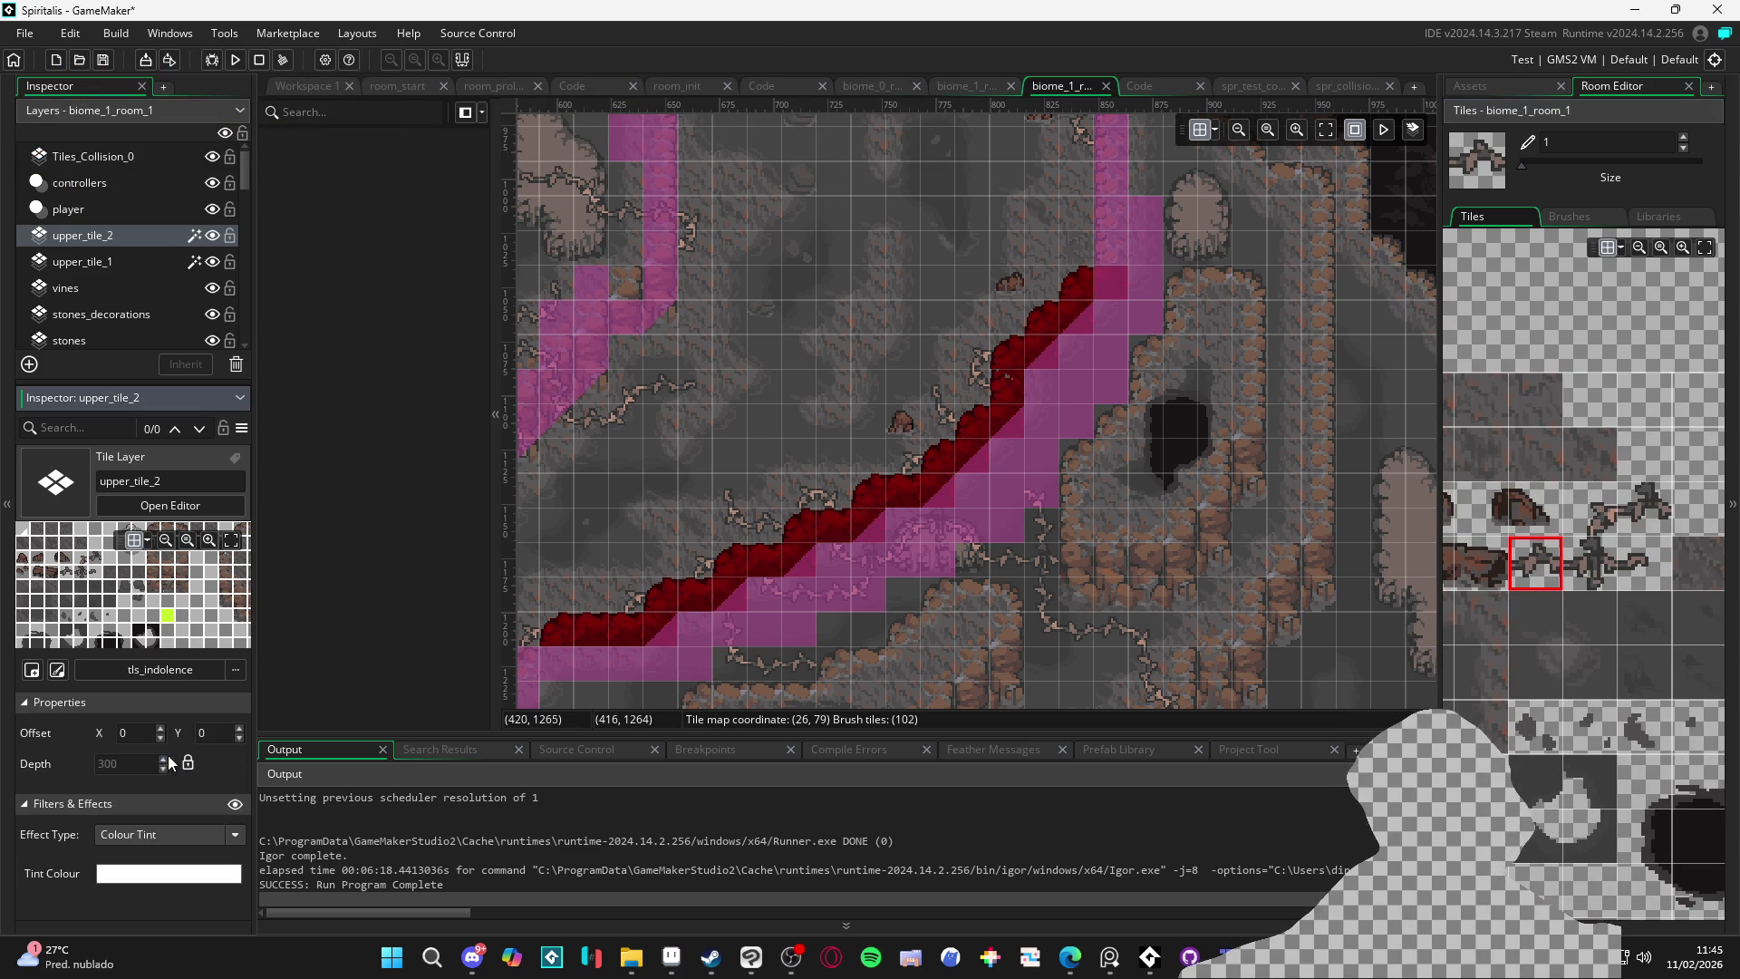
pyautogui.click(172, 872)
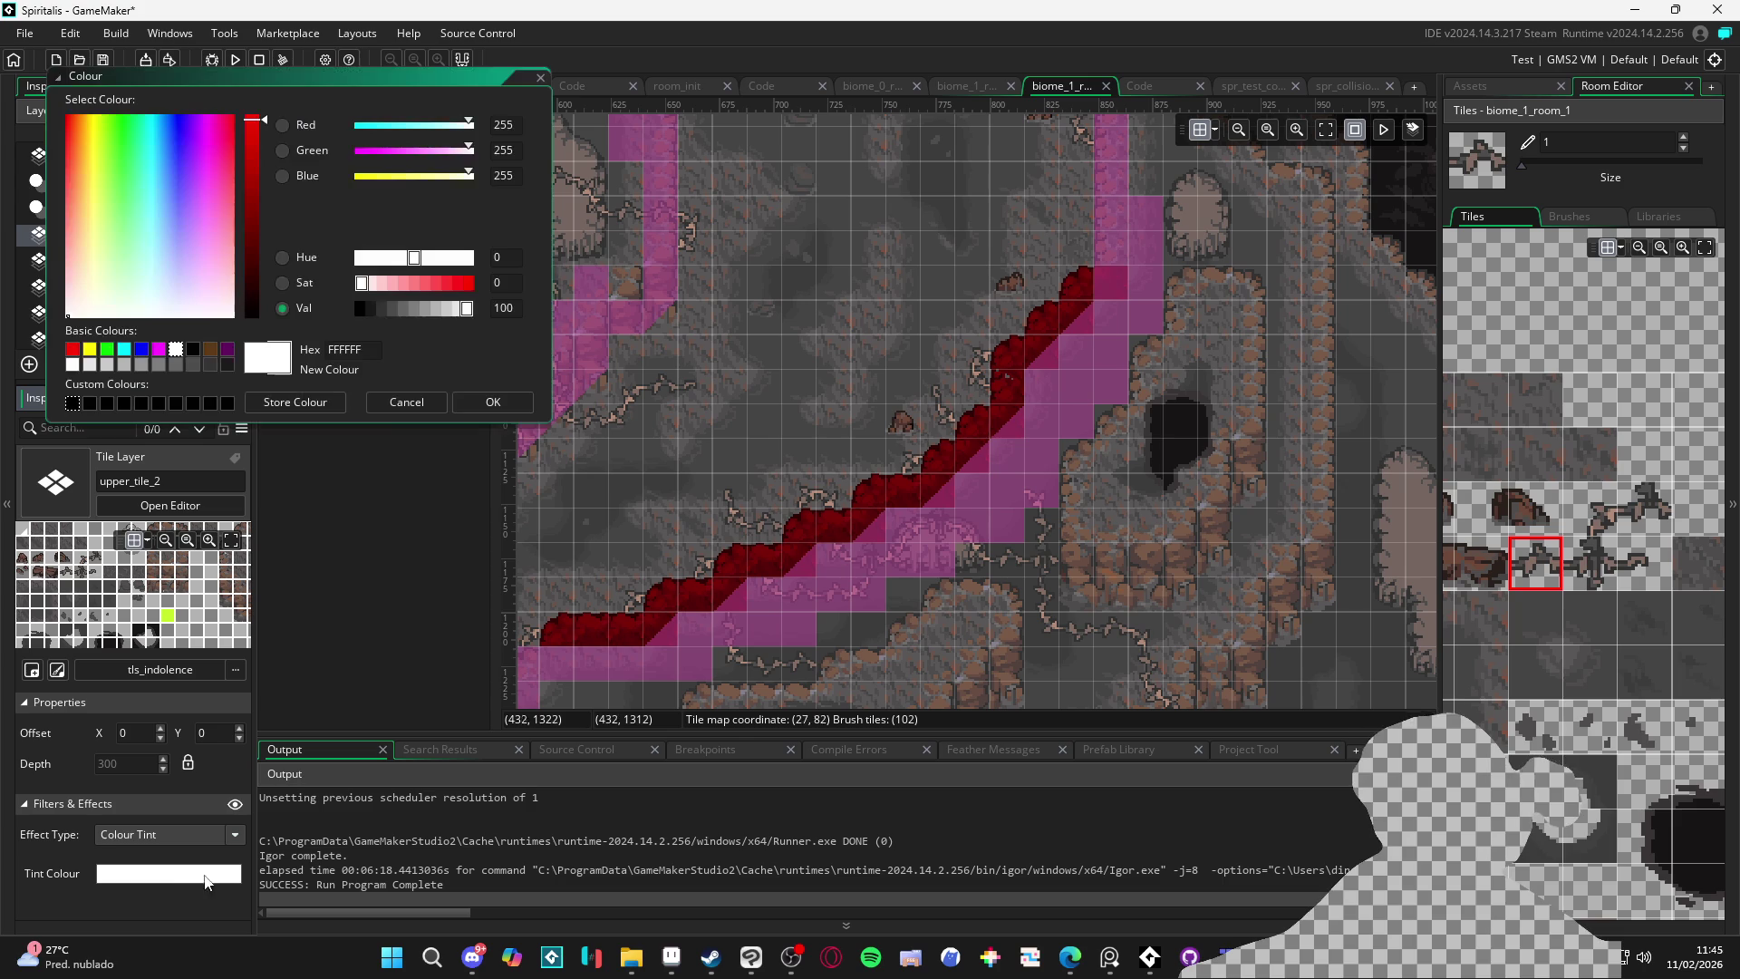
pyautogui.moveTo(400, 127); pyautogui.dragTo(323, 123)
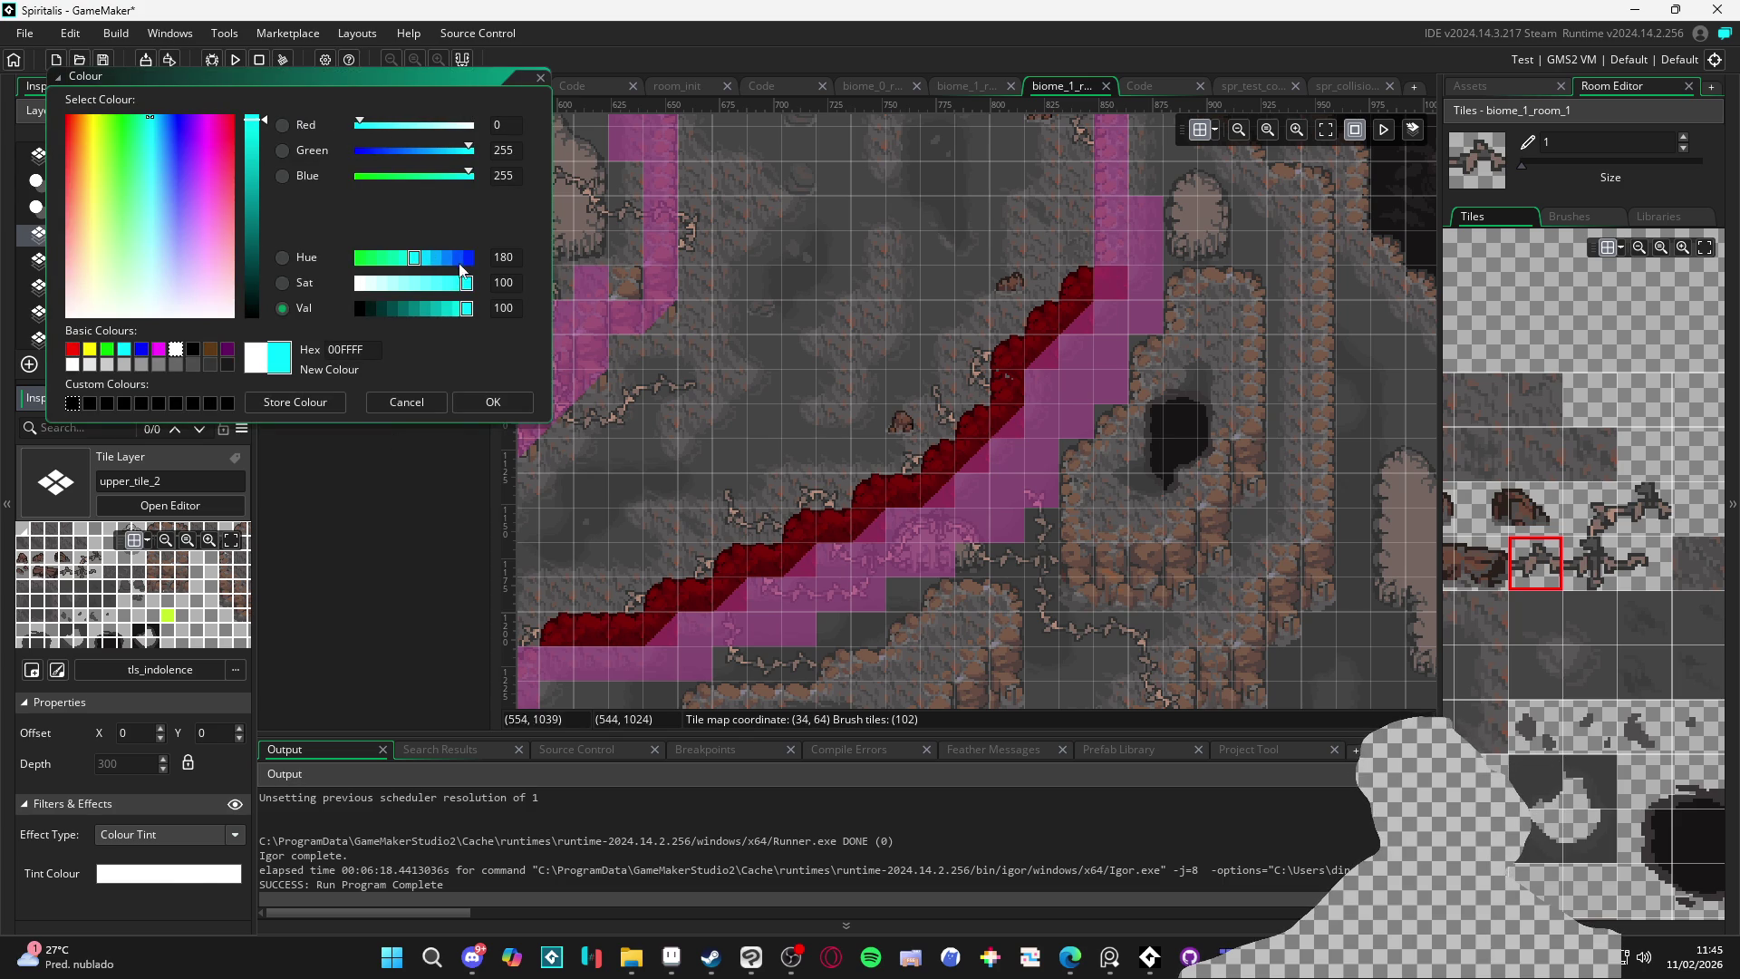
pyautogui.moveTo(460, 258); pyautogui.dragTo(433, 258)
pyautogui.click(493, 401)
pyautogui.scroll(2, 817, 493)
pyautogui.click(1595, 512)
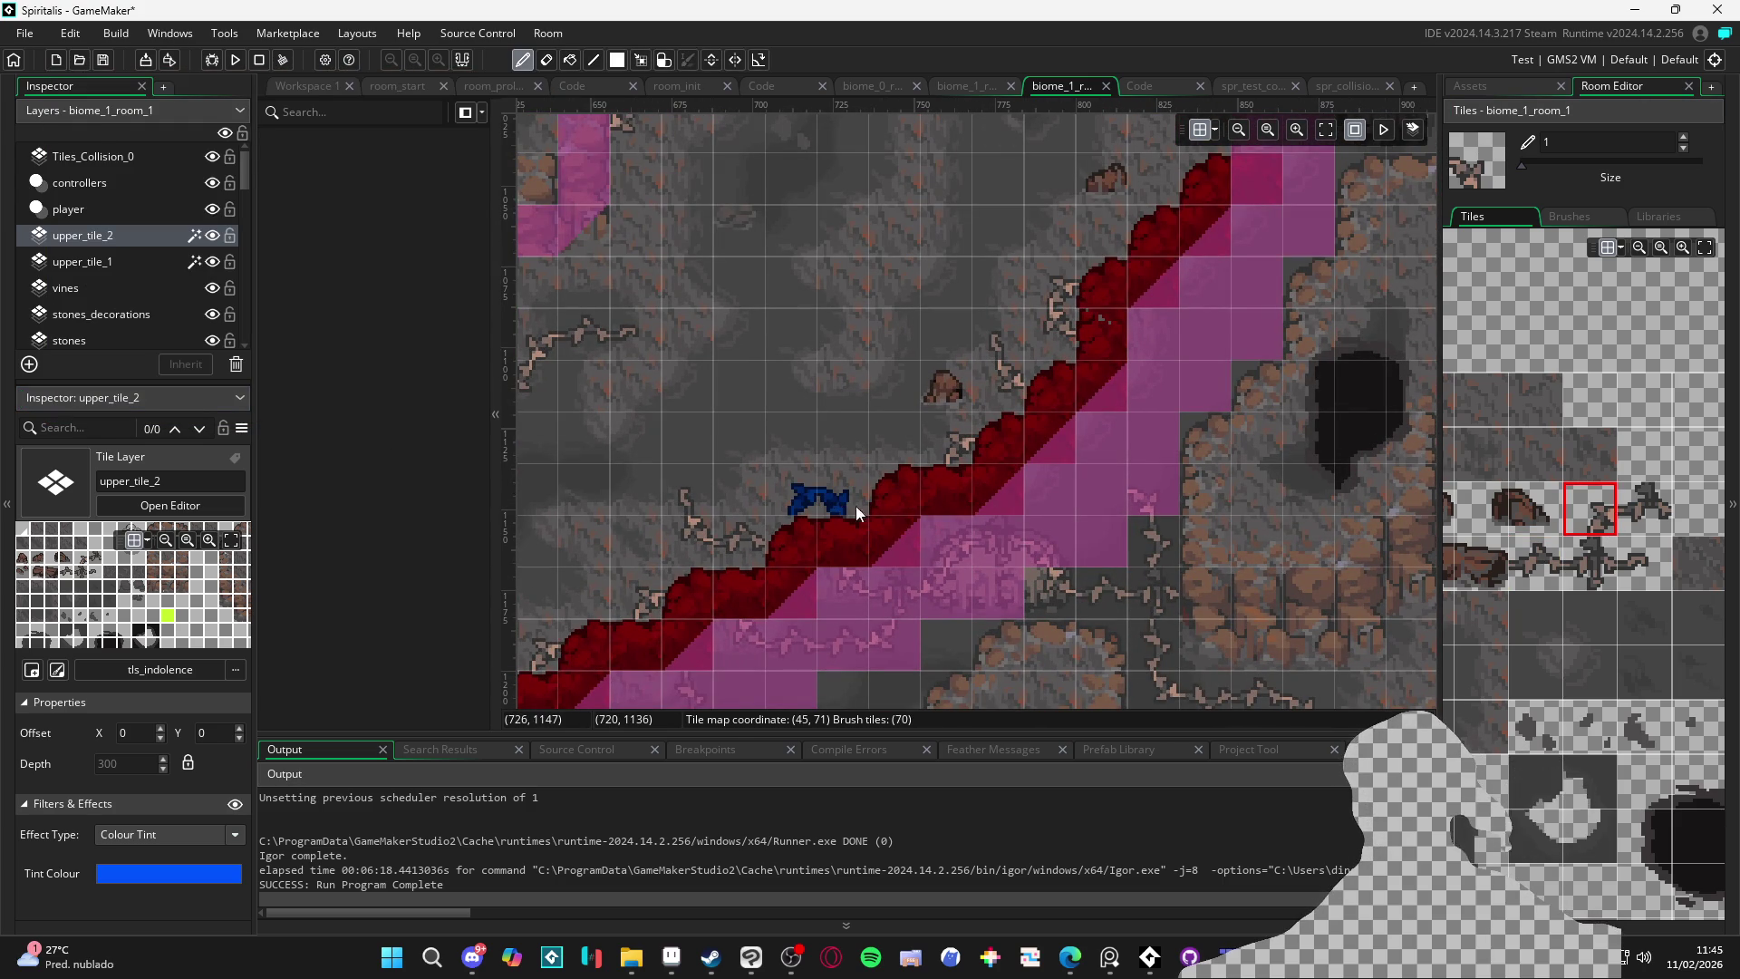
# Paint blue vine tiles along the path edge, toggling upper_tile_1's visibility to compare
pyautogui.click(1536, 563)
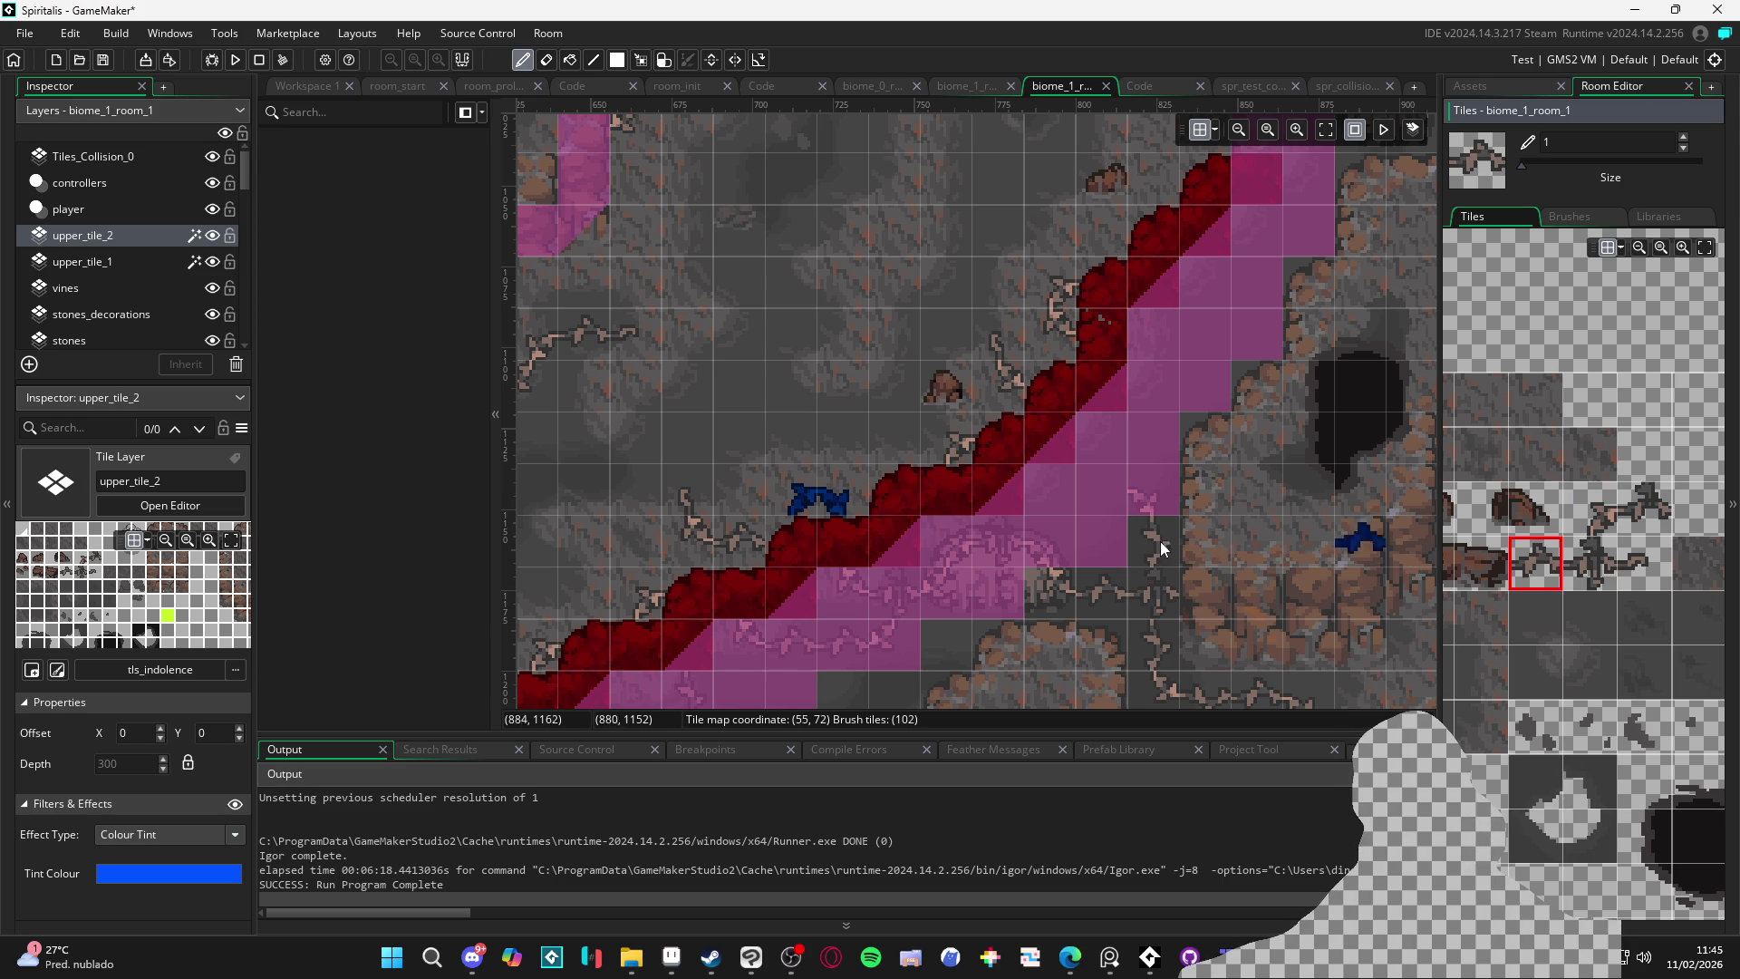
pyautogui.click(855, 545)
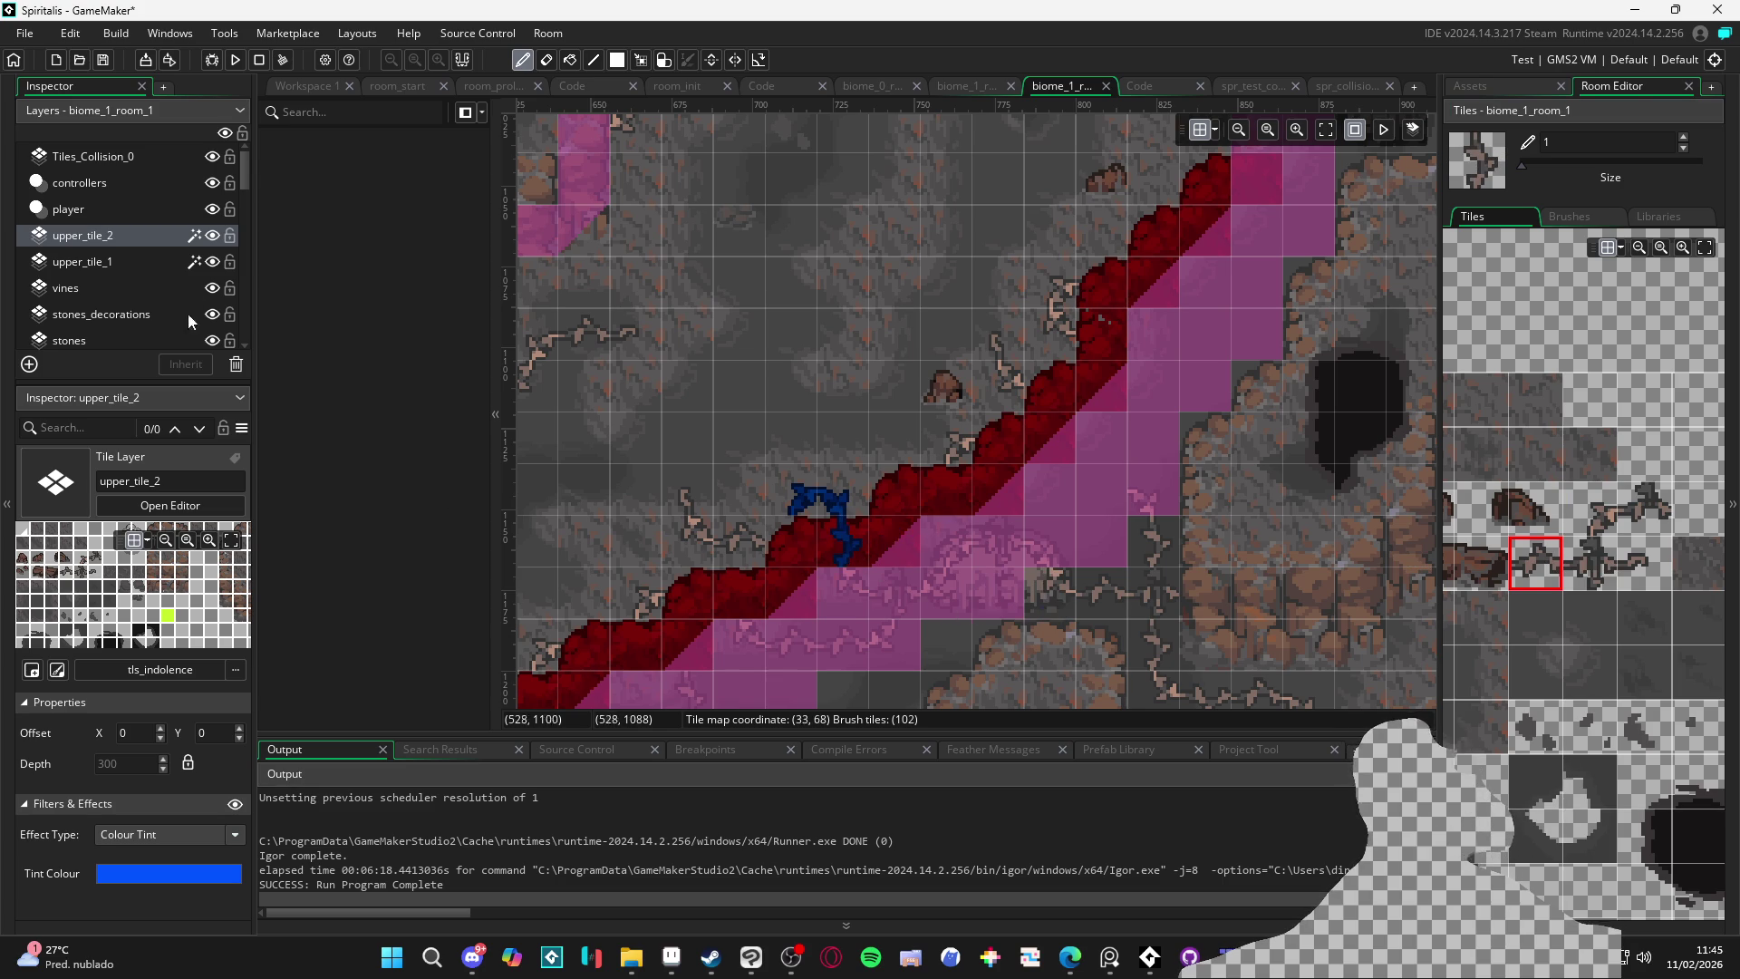
pyautogui.click(213, 262)
pyautogui.click(213, 262)
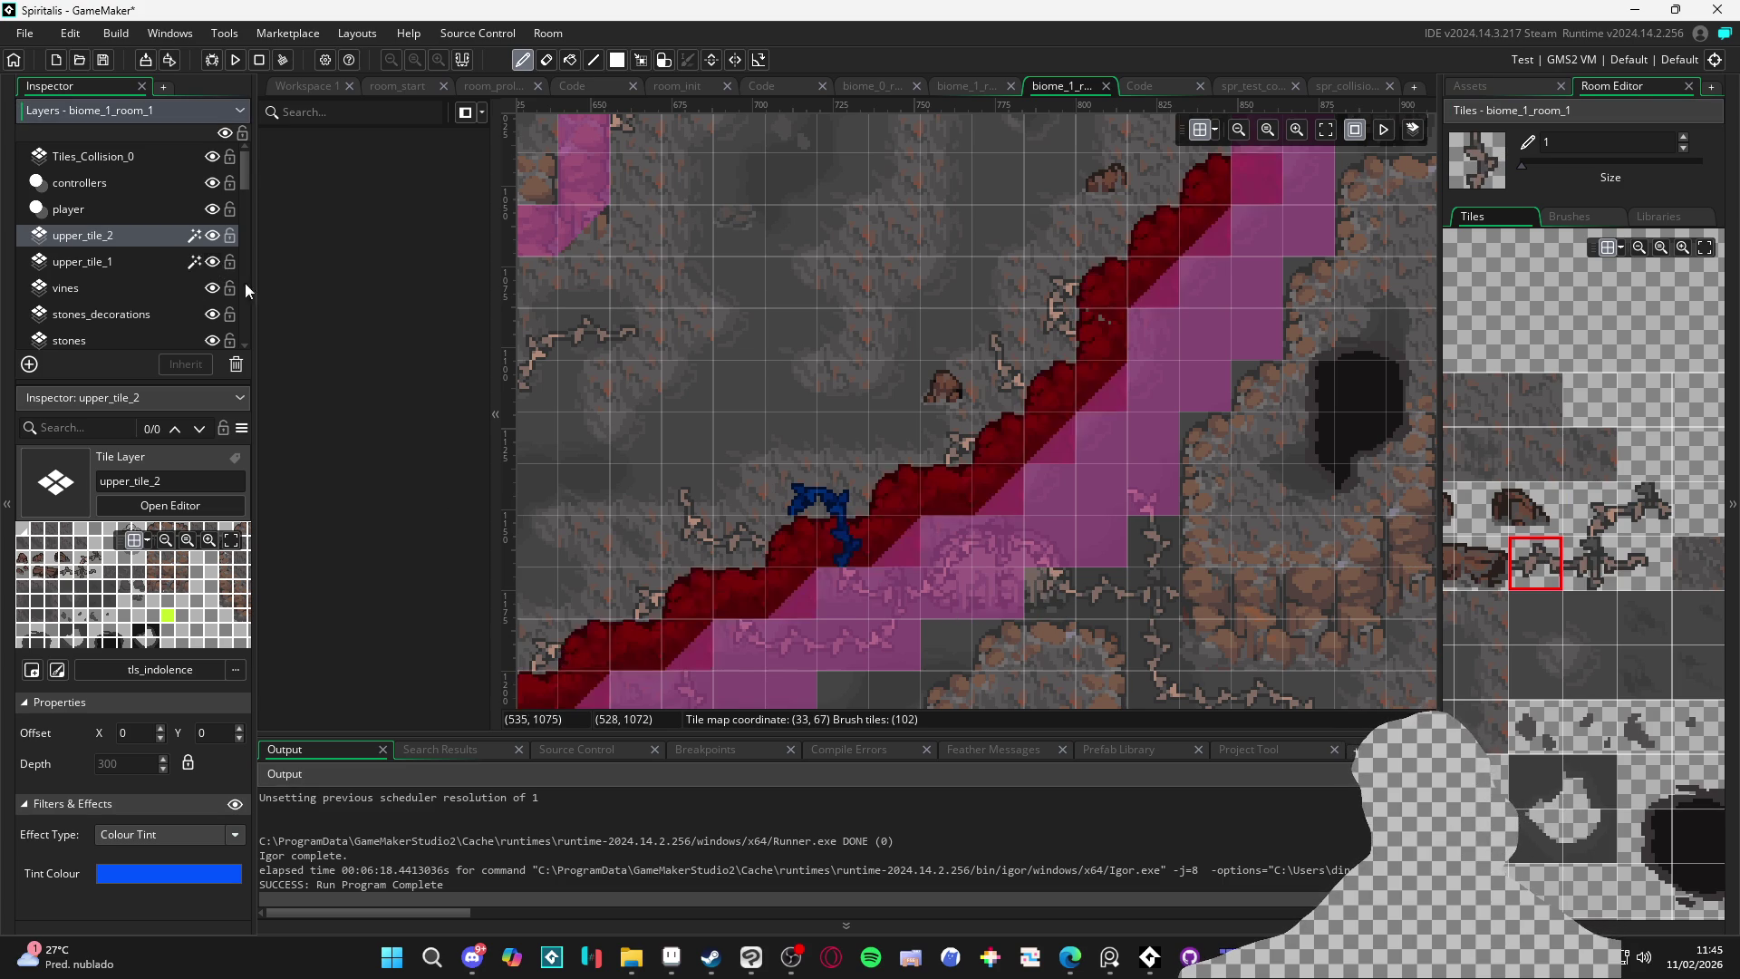
pyautogui.click(214, 263)
pyautogui.click(214, 262)
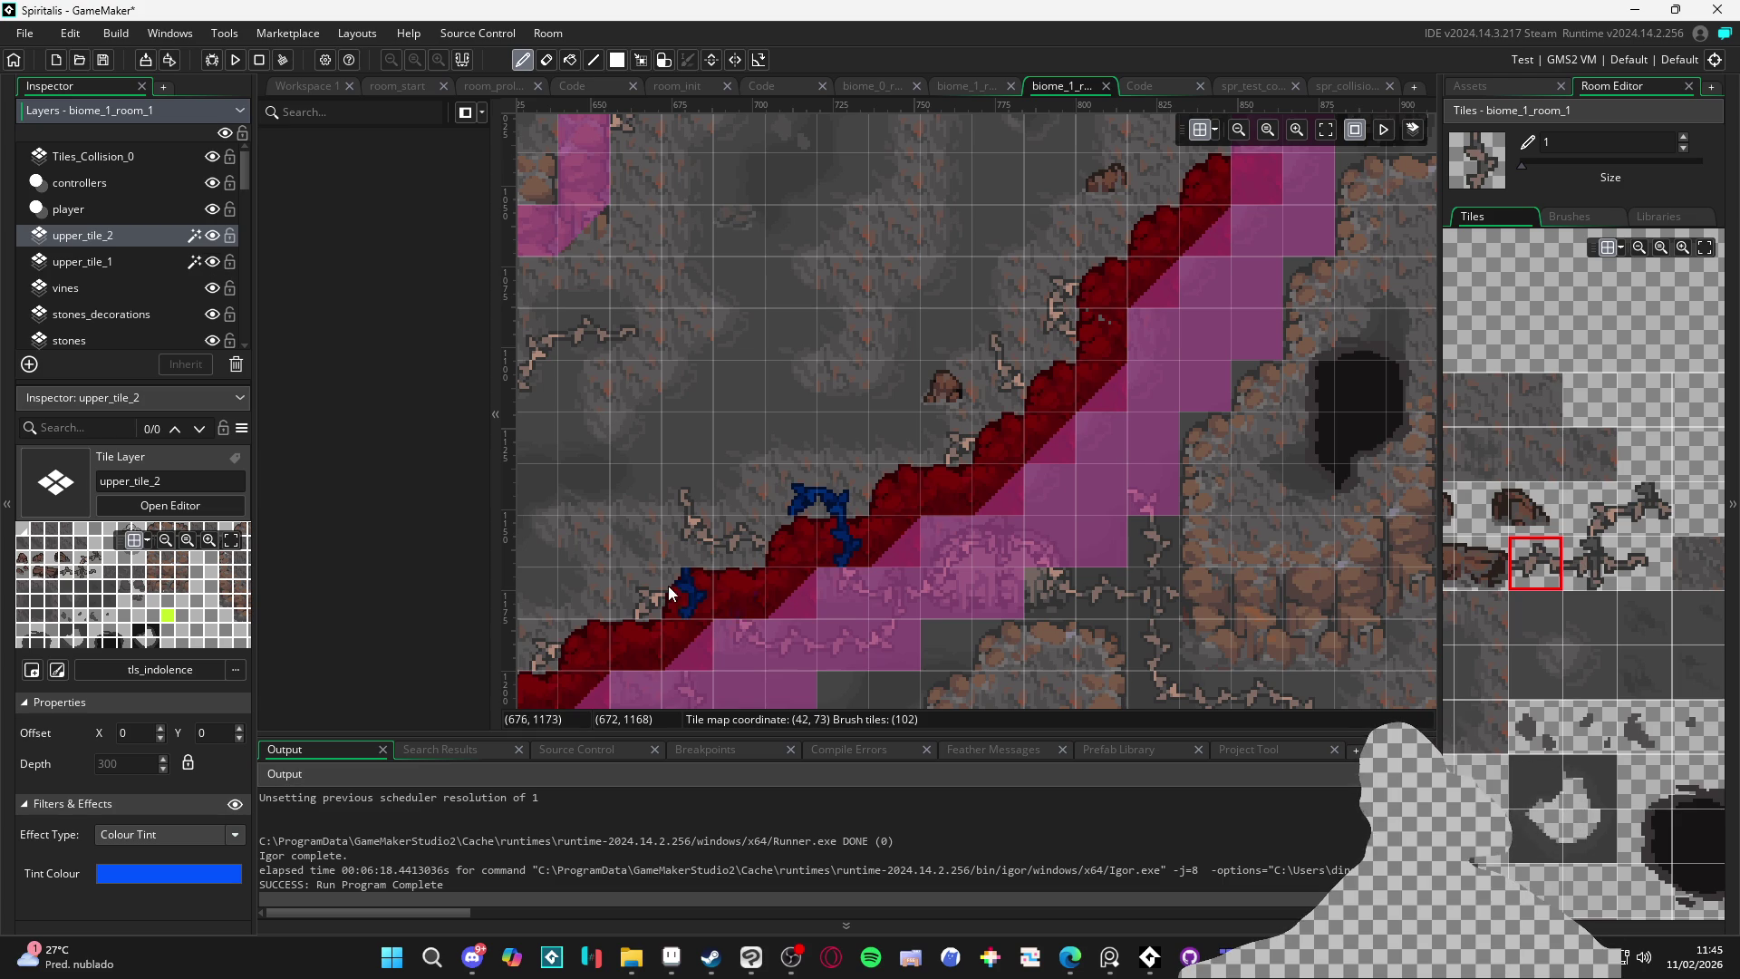
pyautogui.moveTo(687, 595); pyautogui.dragTo(721, 605)
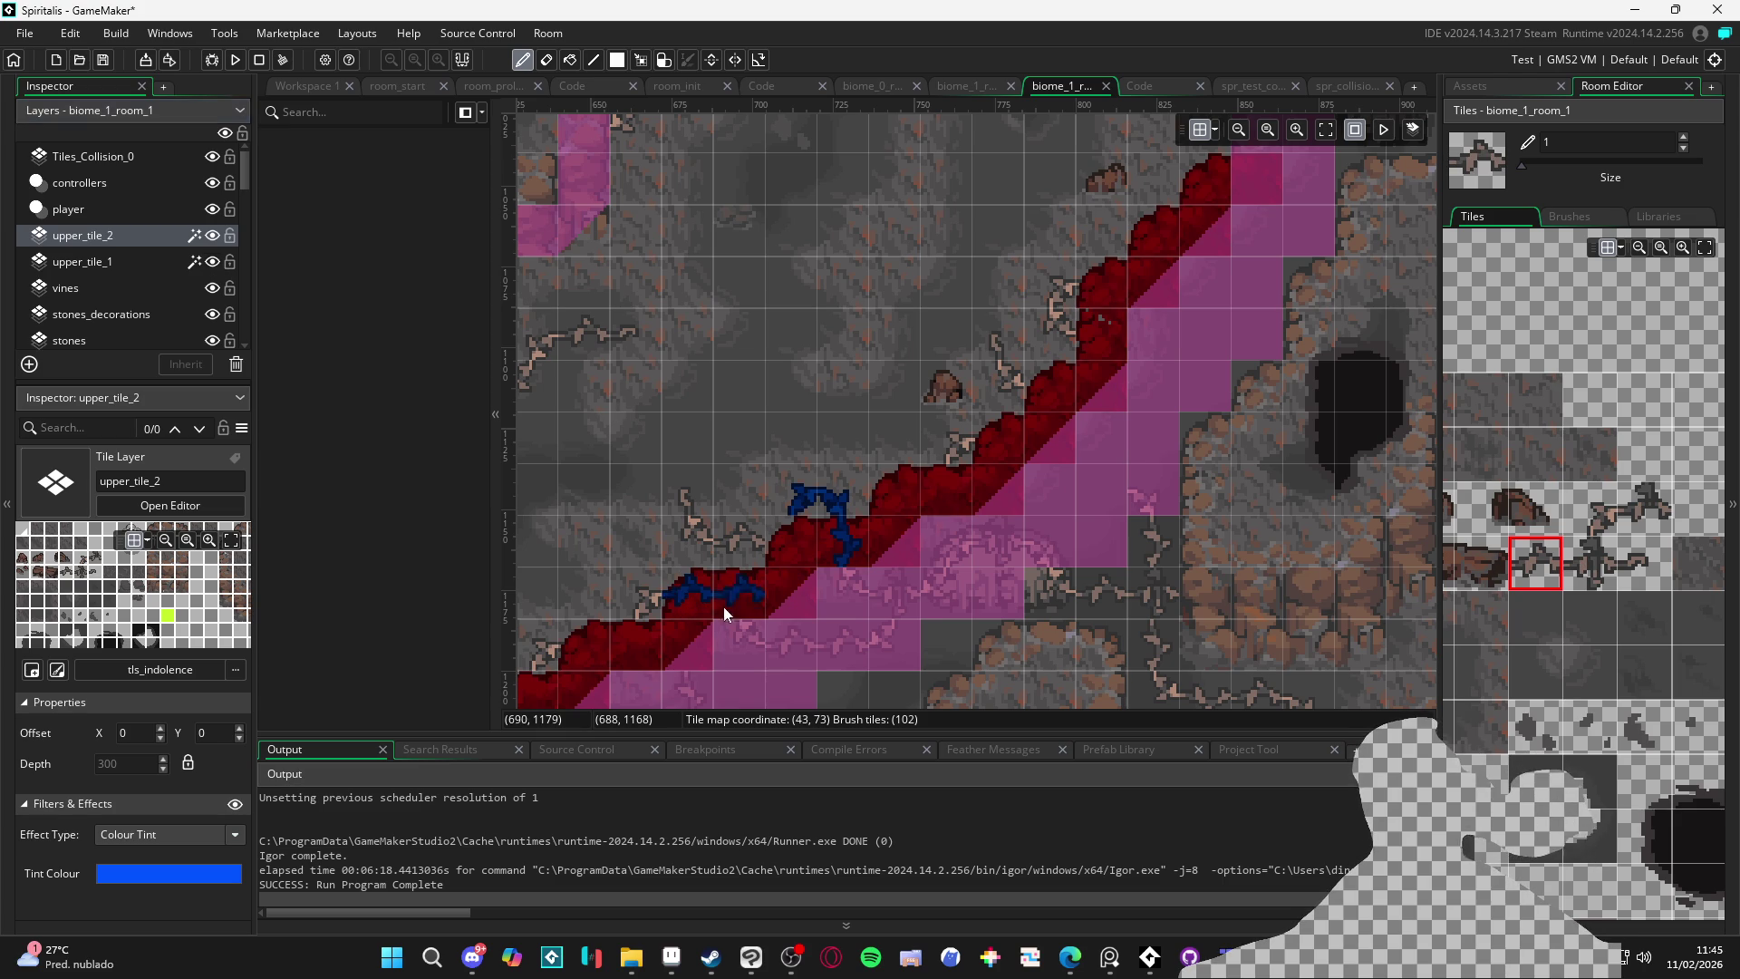
# Paint further blue edge tiles along the path, checking them with upper_tile_1 hidden
pyautogui.click(1595, 520)
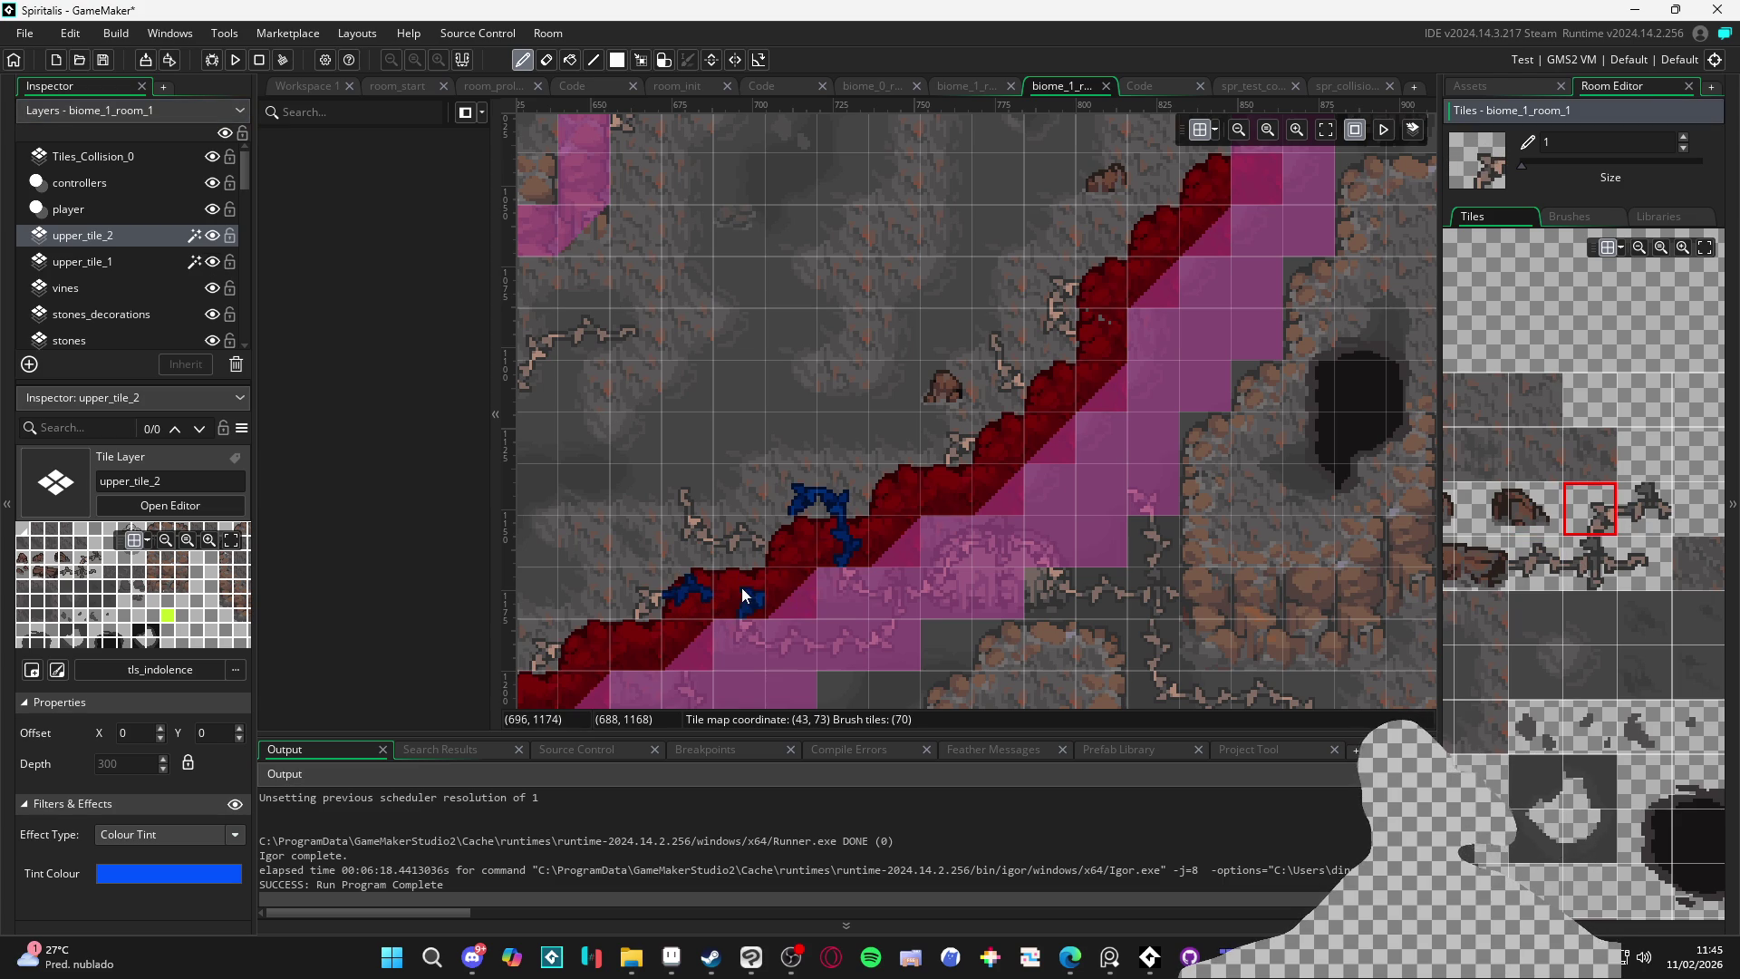
pyautogui.hscroll(3, 961, 517)
pyautogui.scroll(1, 960, 516)
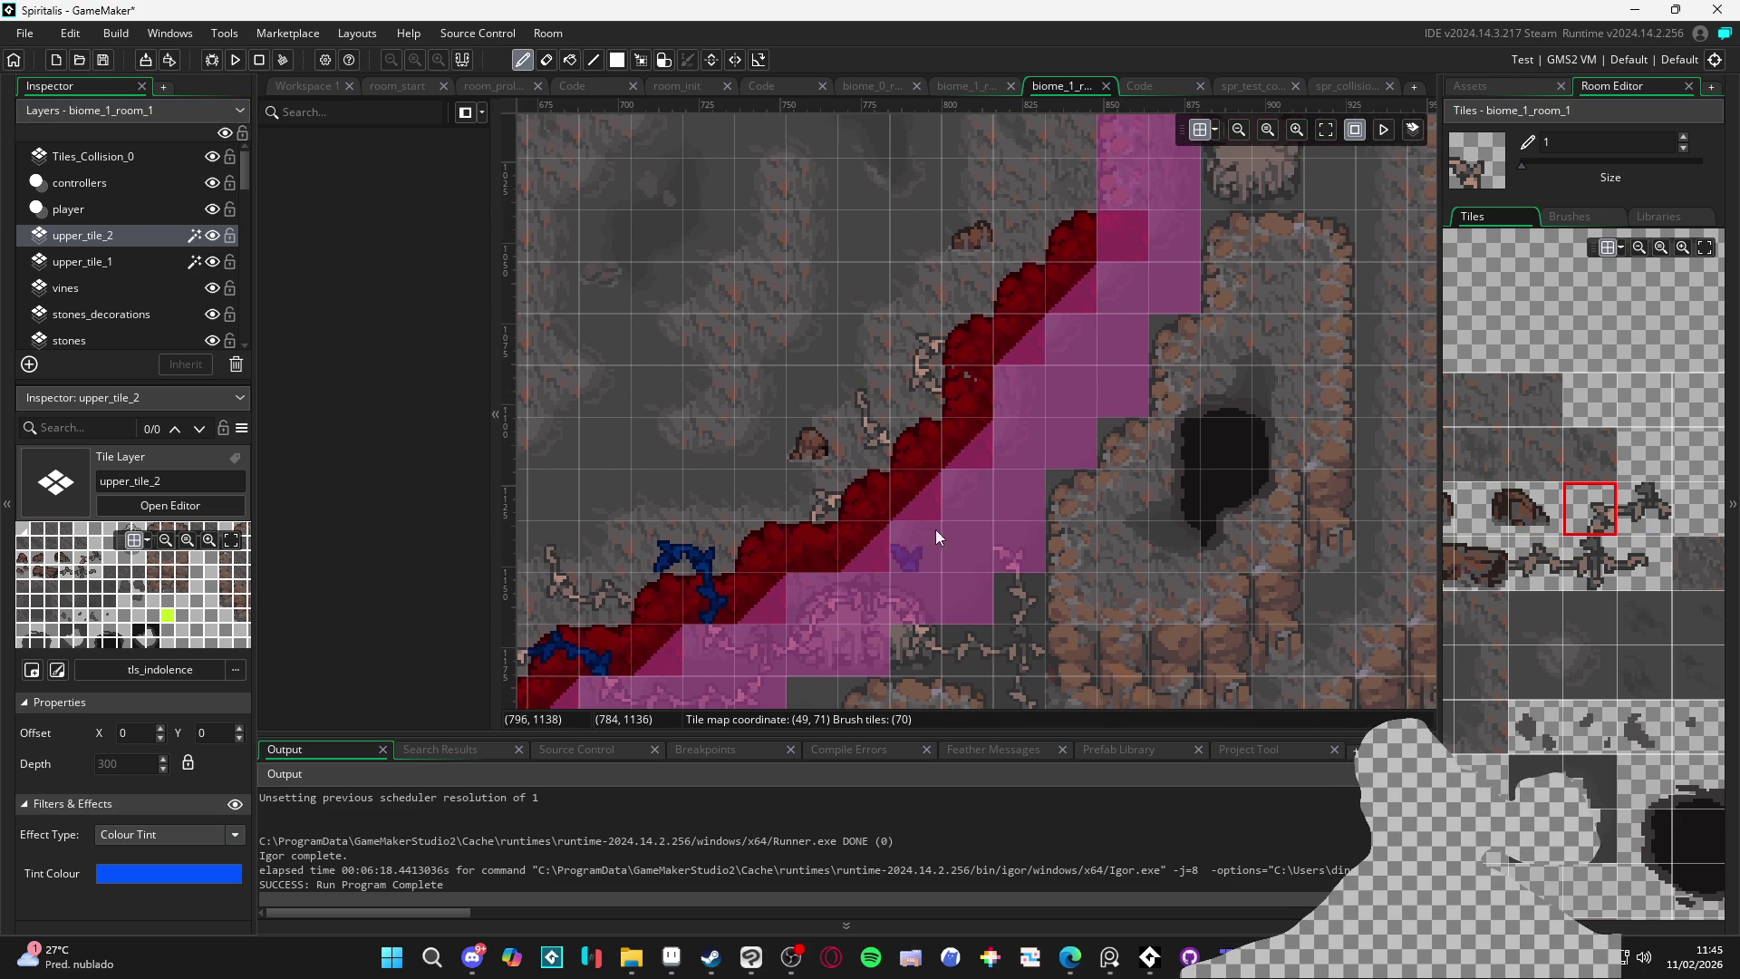
pyautogui.click(214, 262)
pyautogui.click(213, 262)
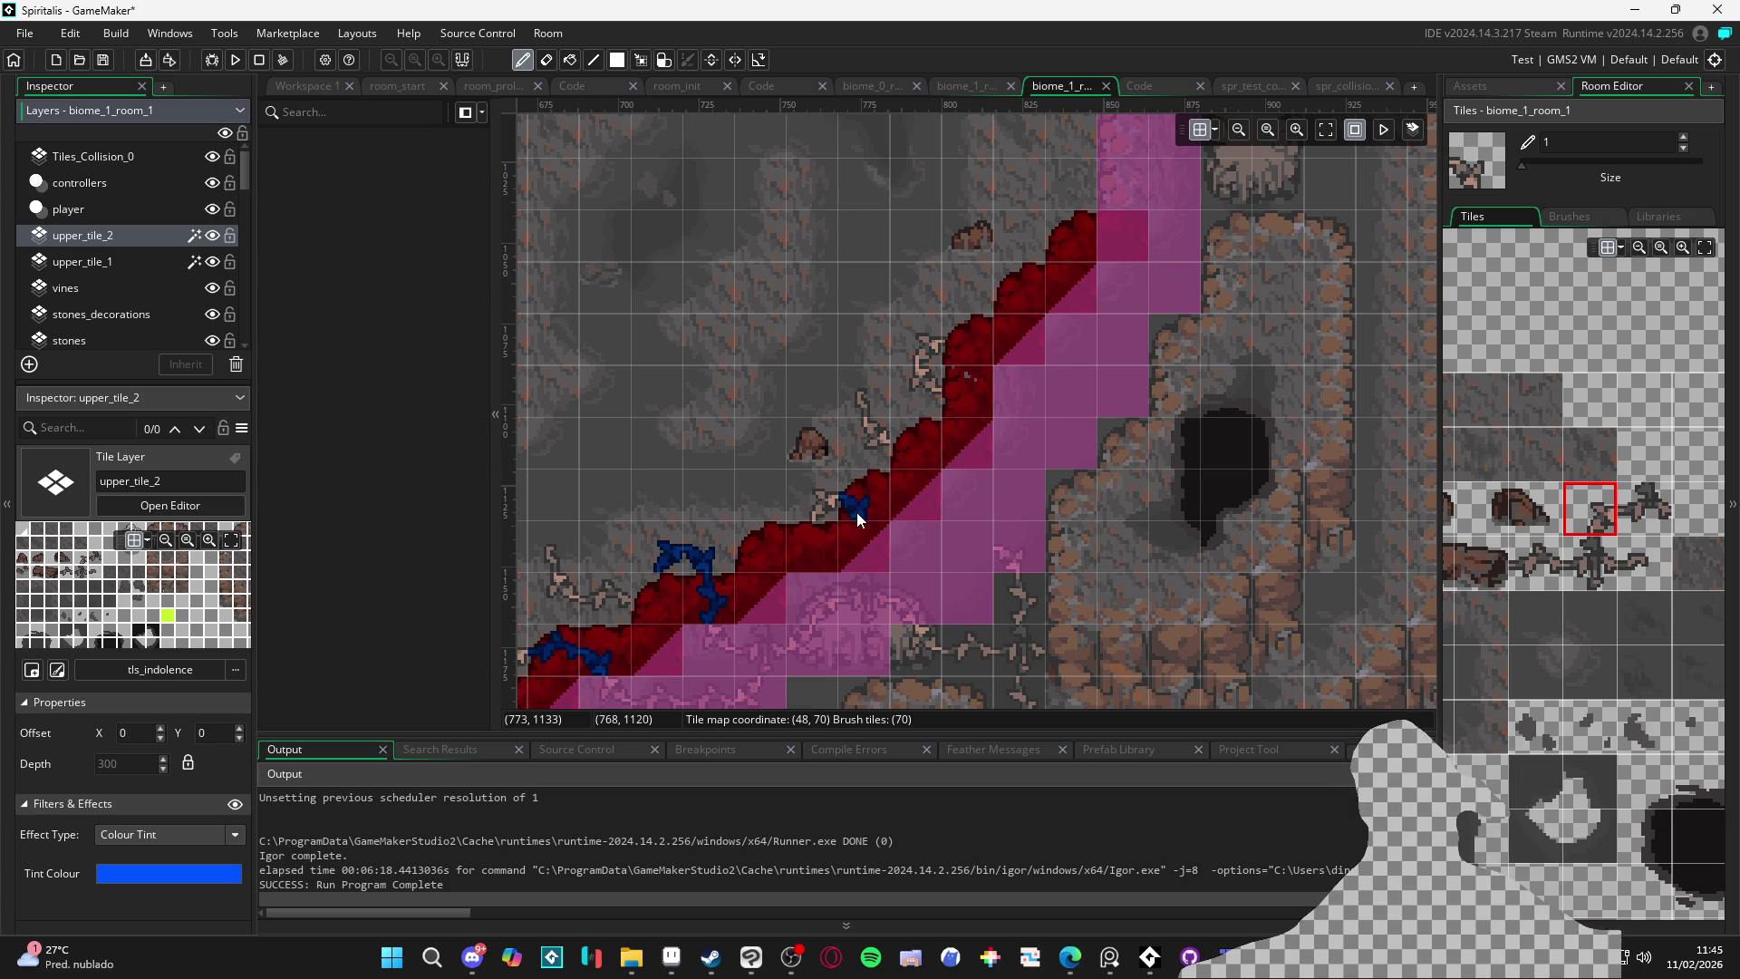
pyautogui.click(1521, 569)
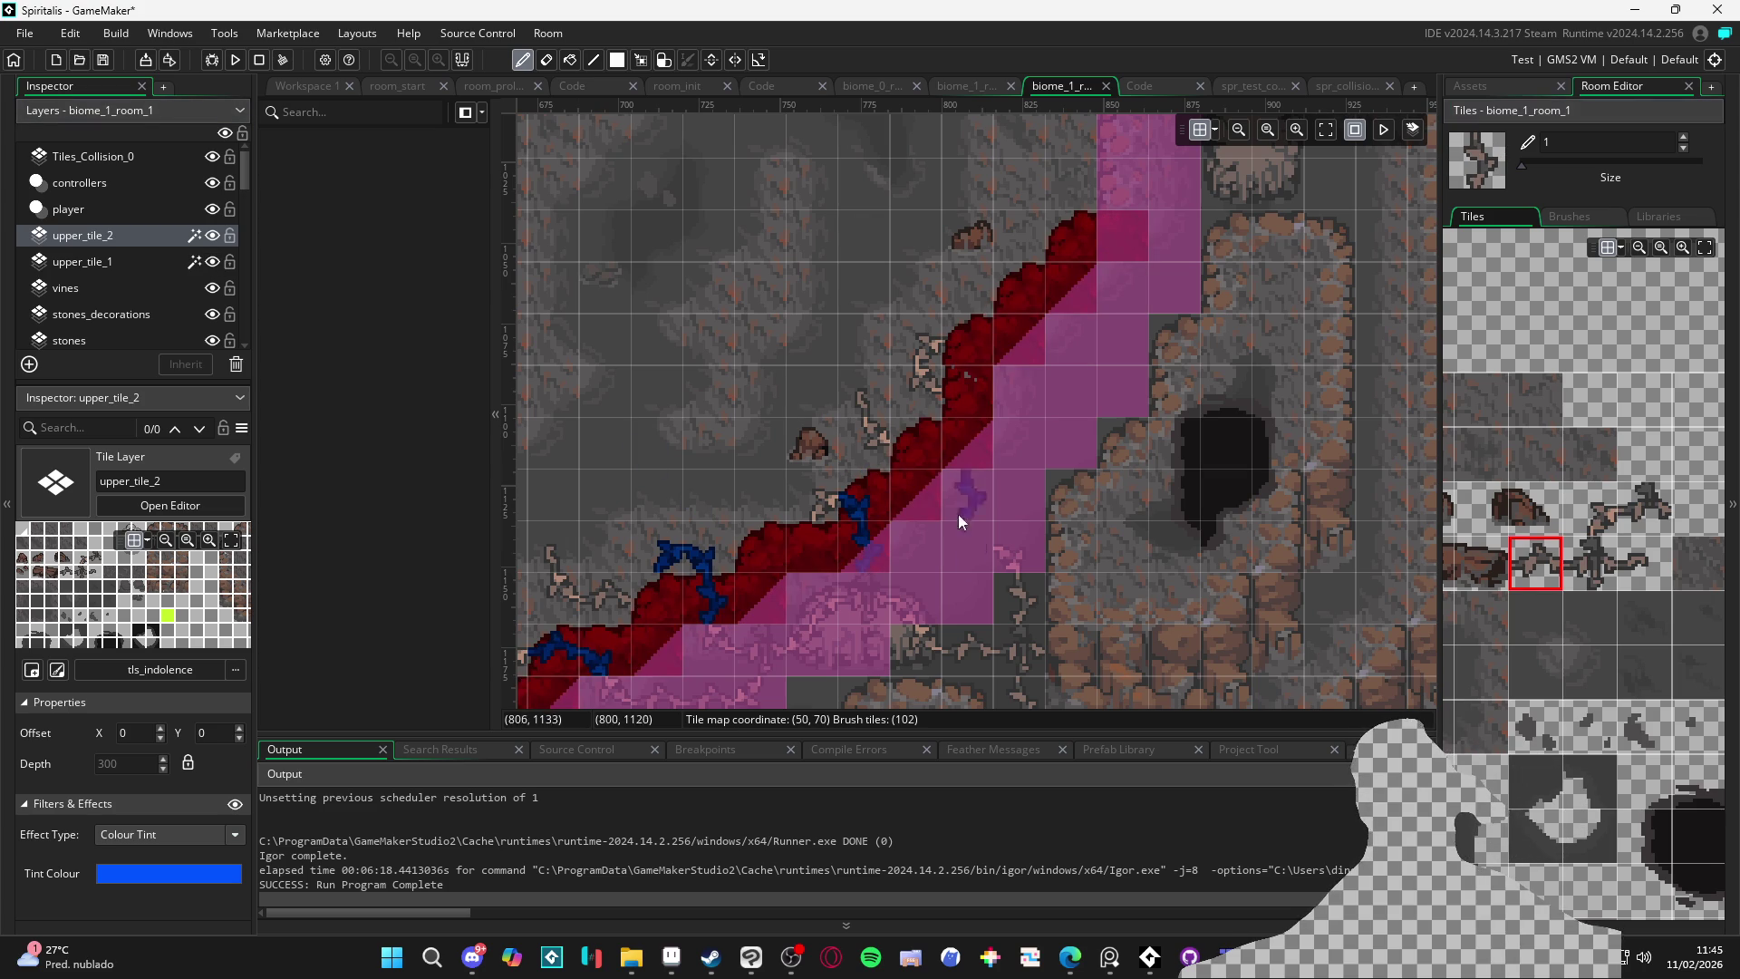
pyautogui.moveTo(964, 514); pyautogui.dragTo(846, 574)
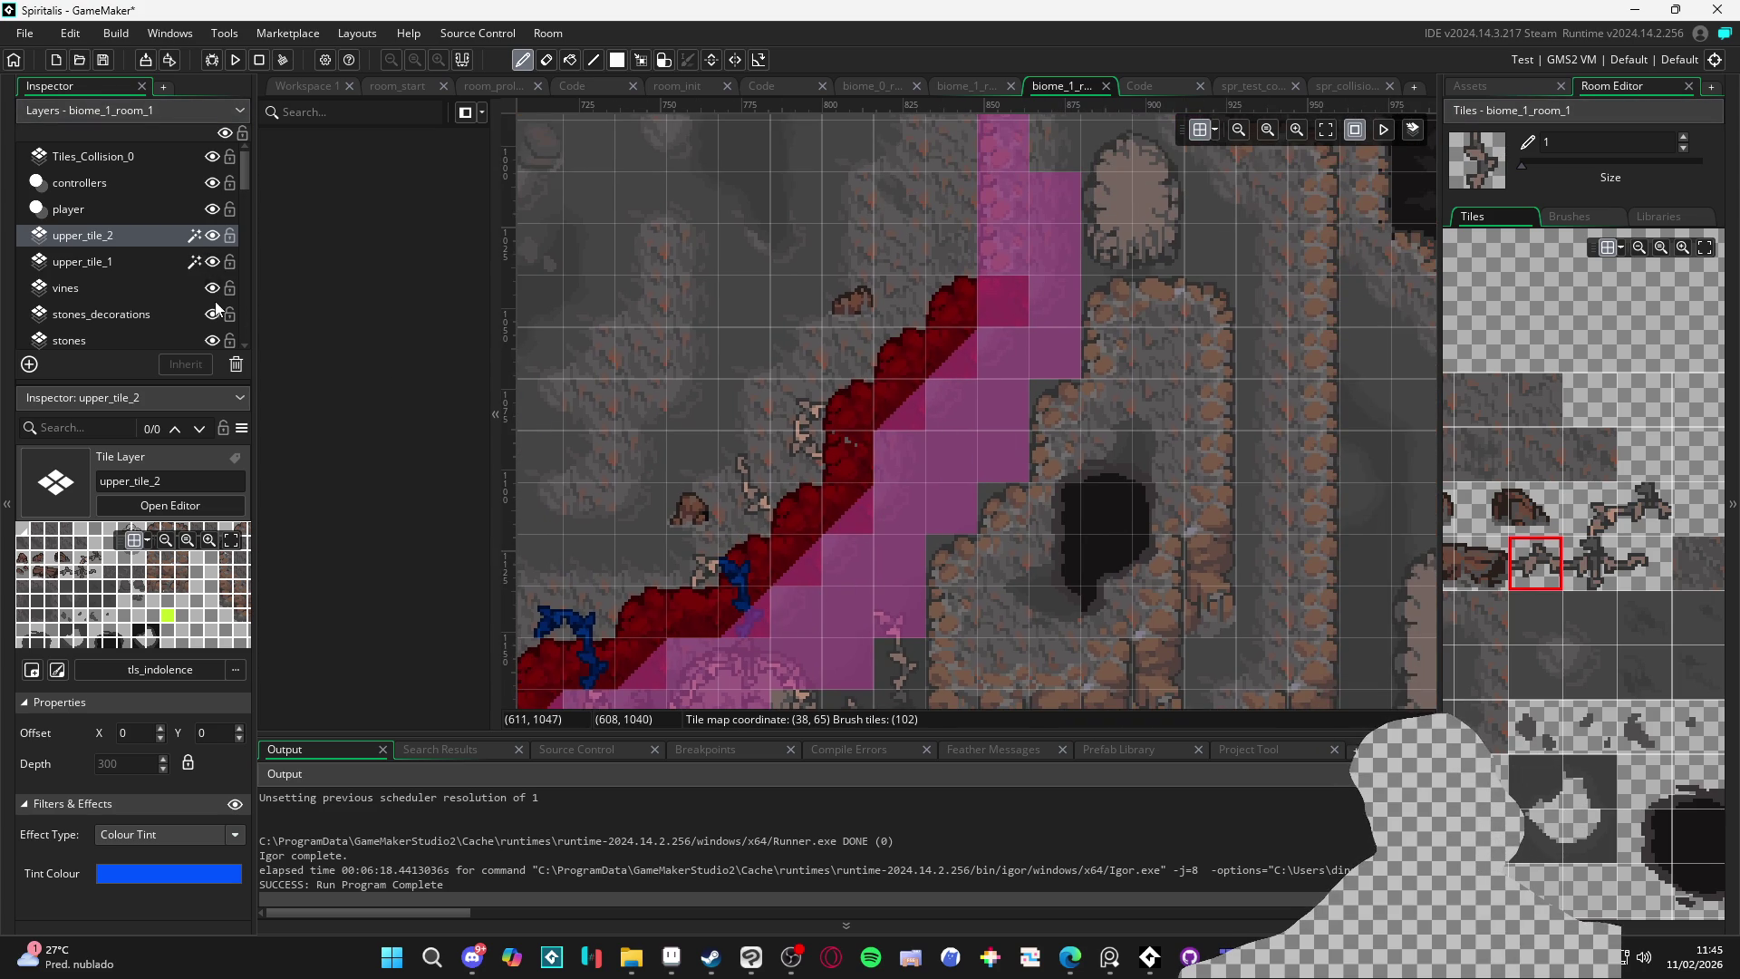
pyautogui.click(213, 262)
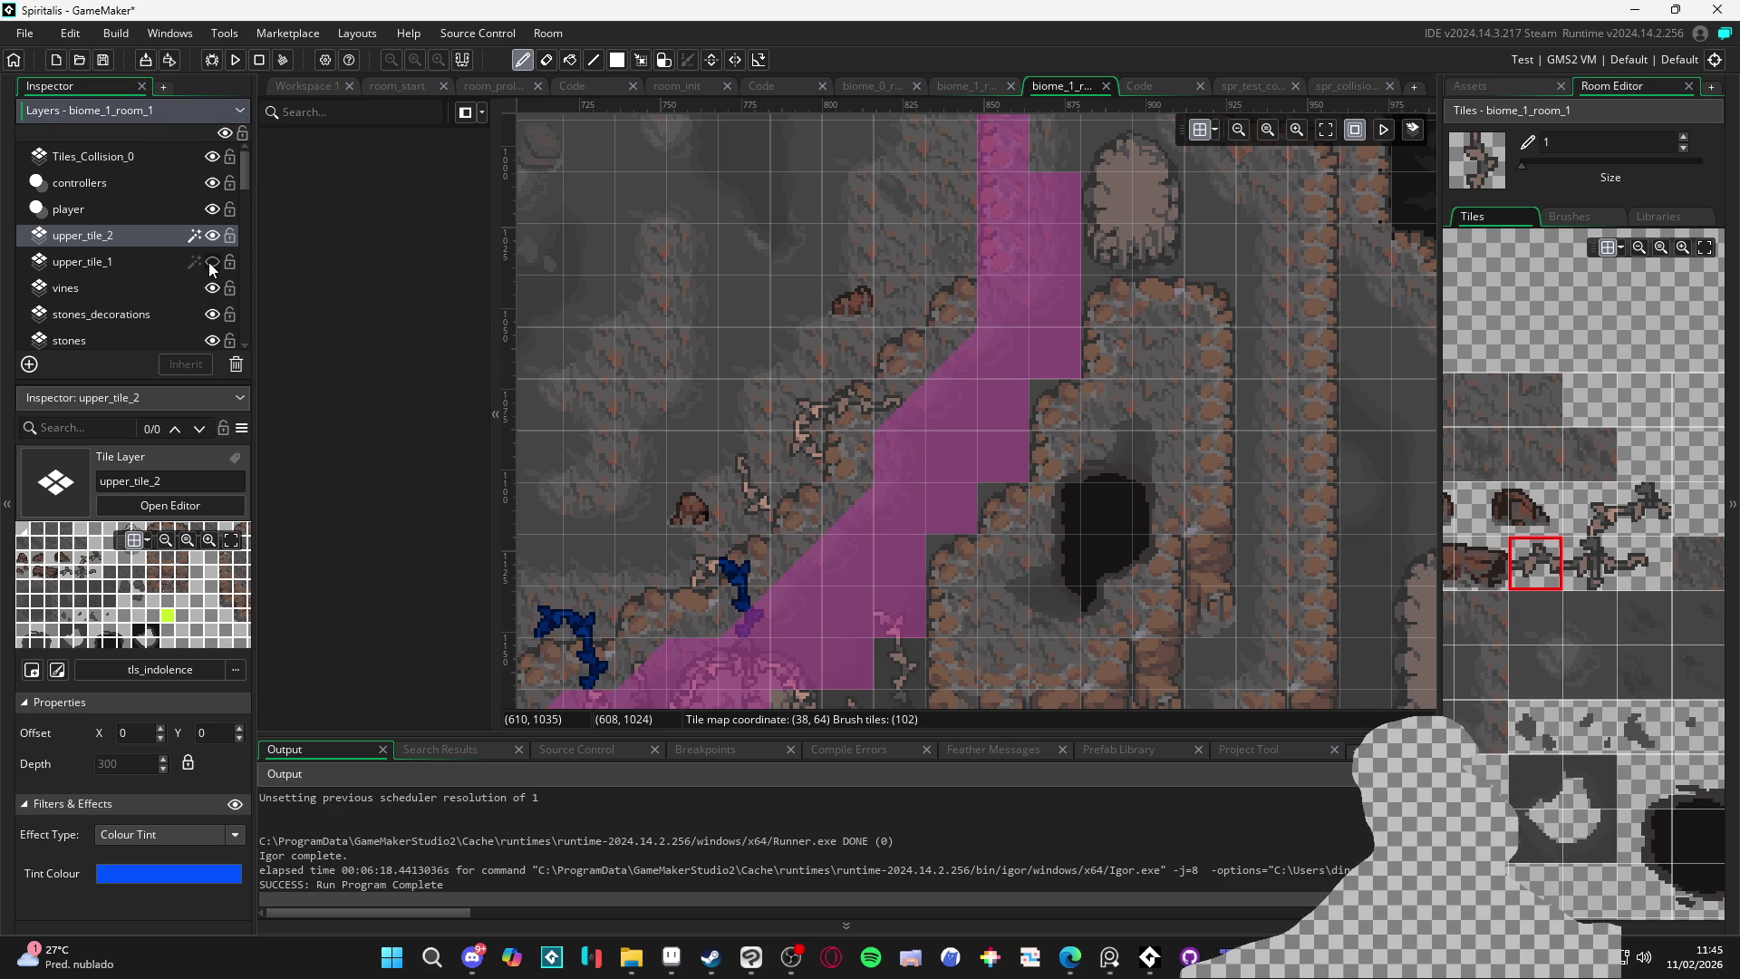
pyautogui.click(213, 262)
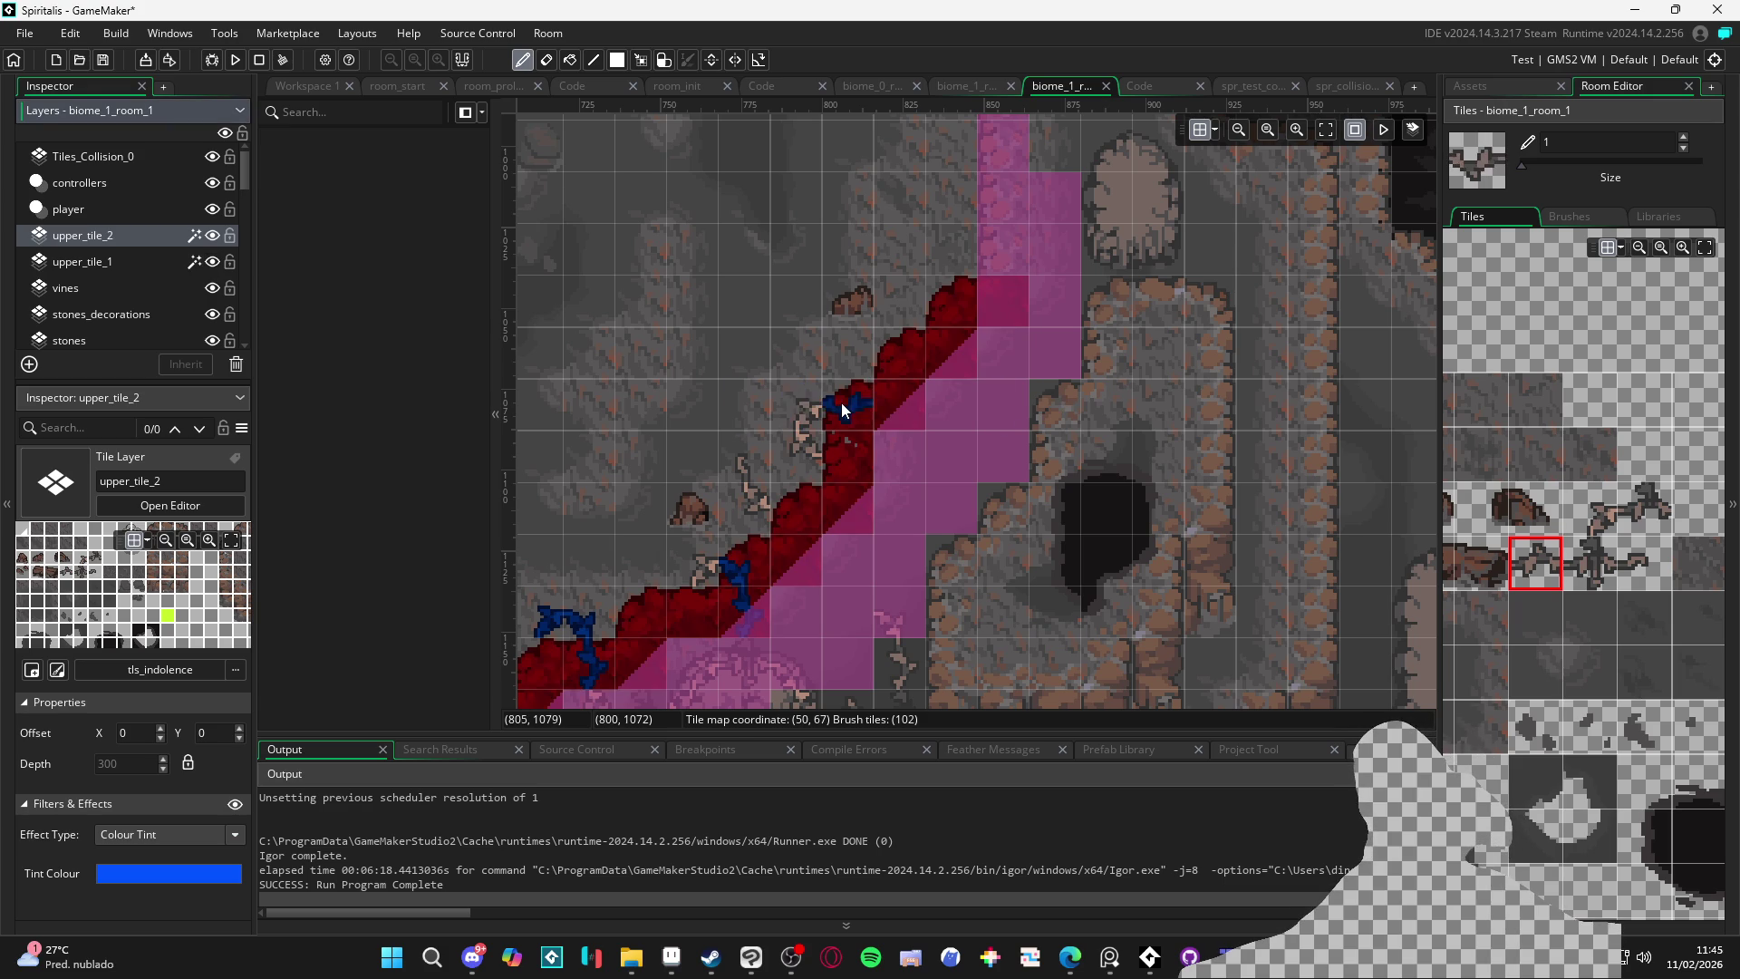
pyautogui.click(1653, 577)
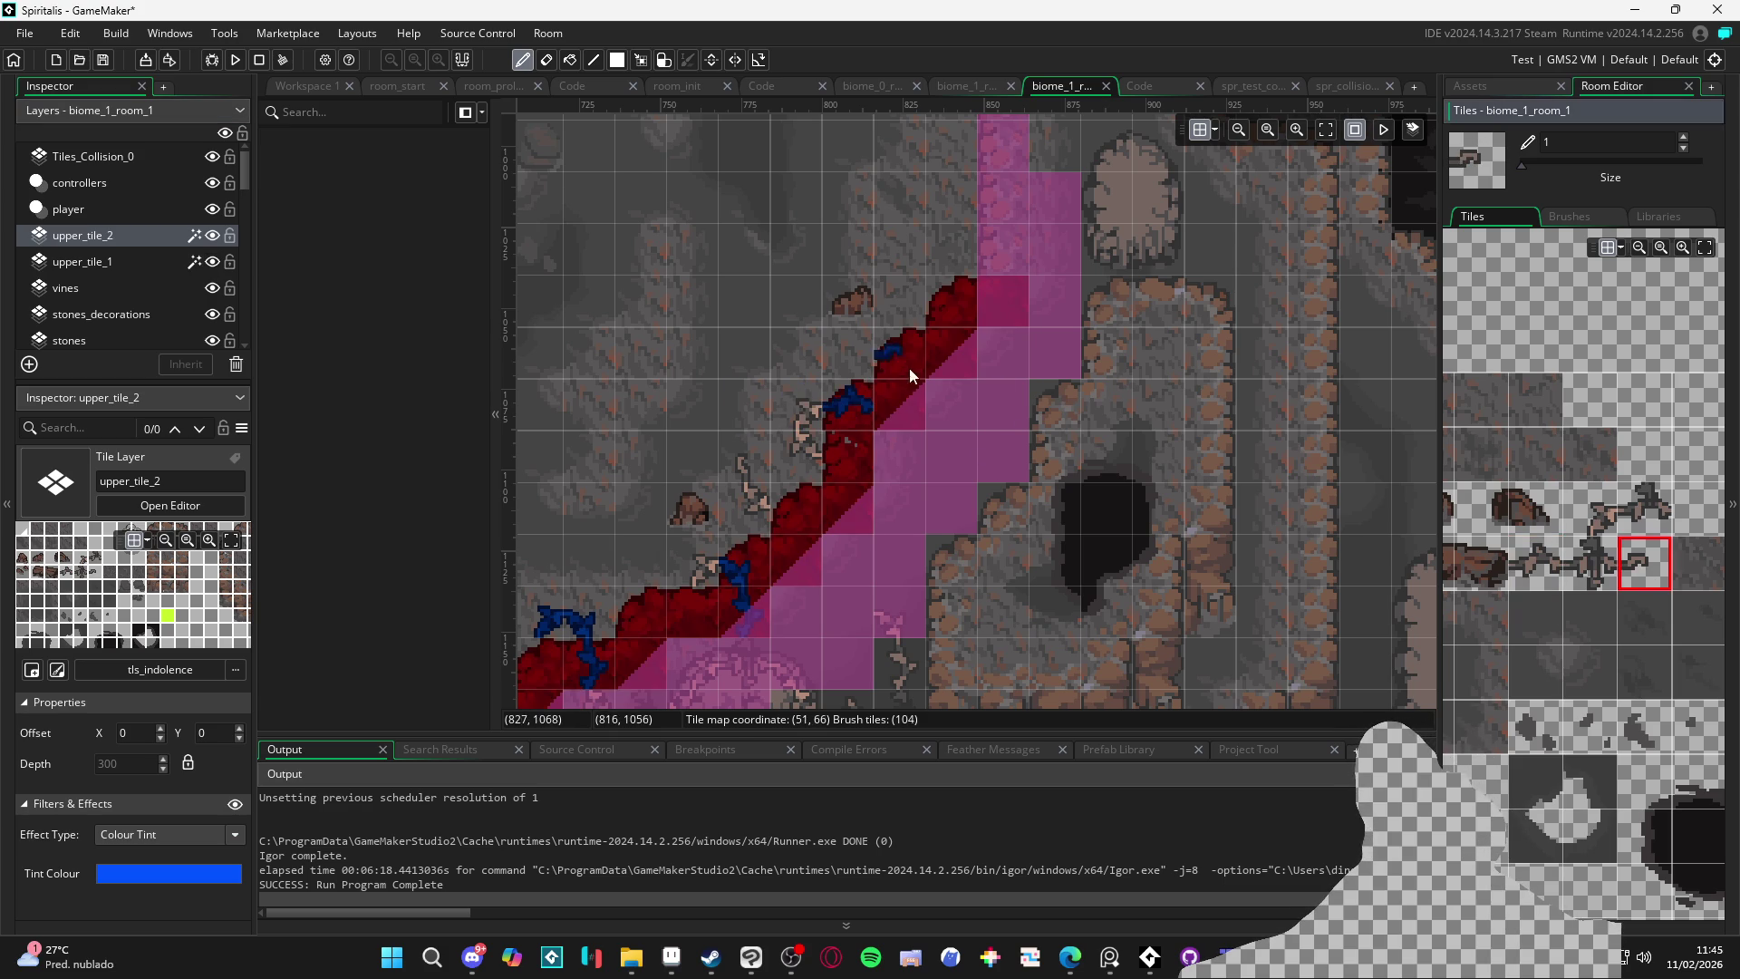
pyautogui.click(212, 262)
# Paint more blue edge tiles along the lower stretch of the cave path border
pyautogui.moveTo(839, 487)
pyautogui.mouseDown()
pyautogui.moveTo(855, 493)
pyautogui.moveTo(1068, 293)
pyautogui.moveTo(1113, 319)
pyautogui.mouseUp()
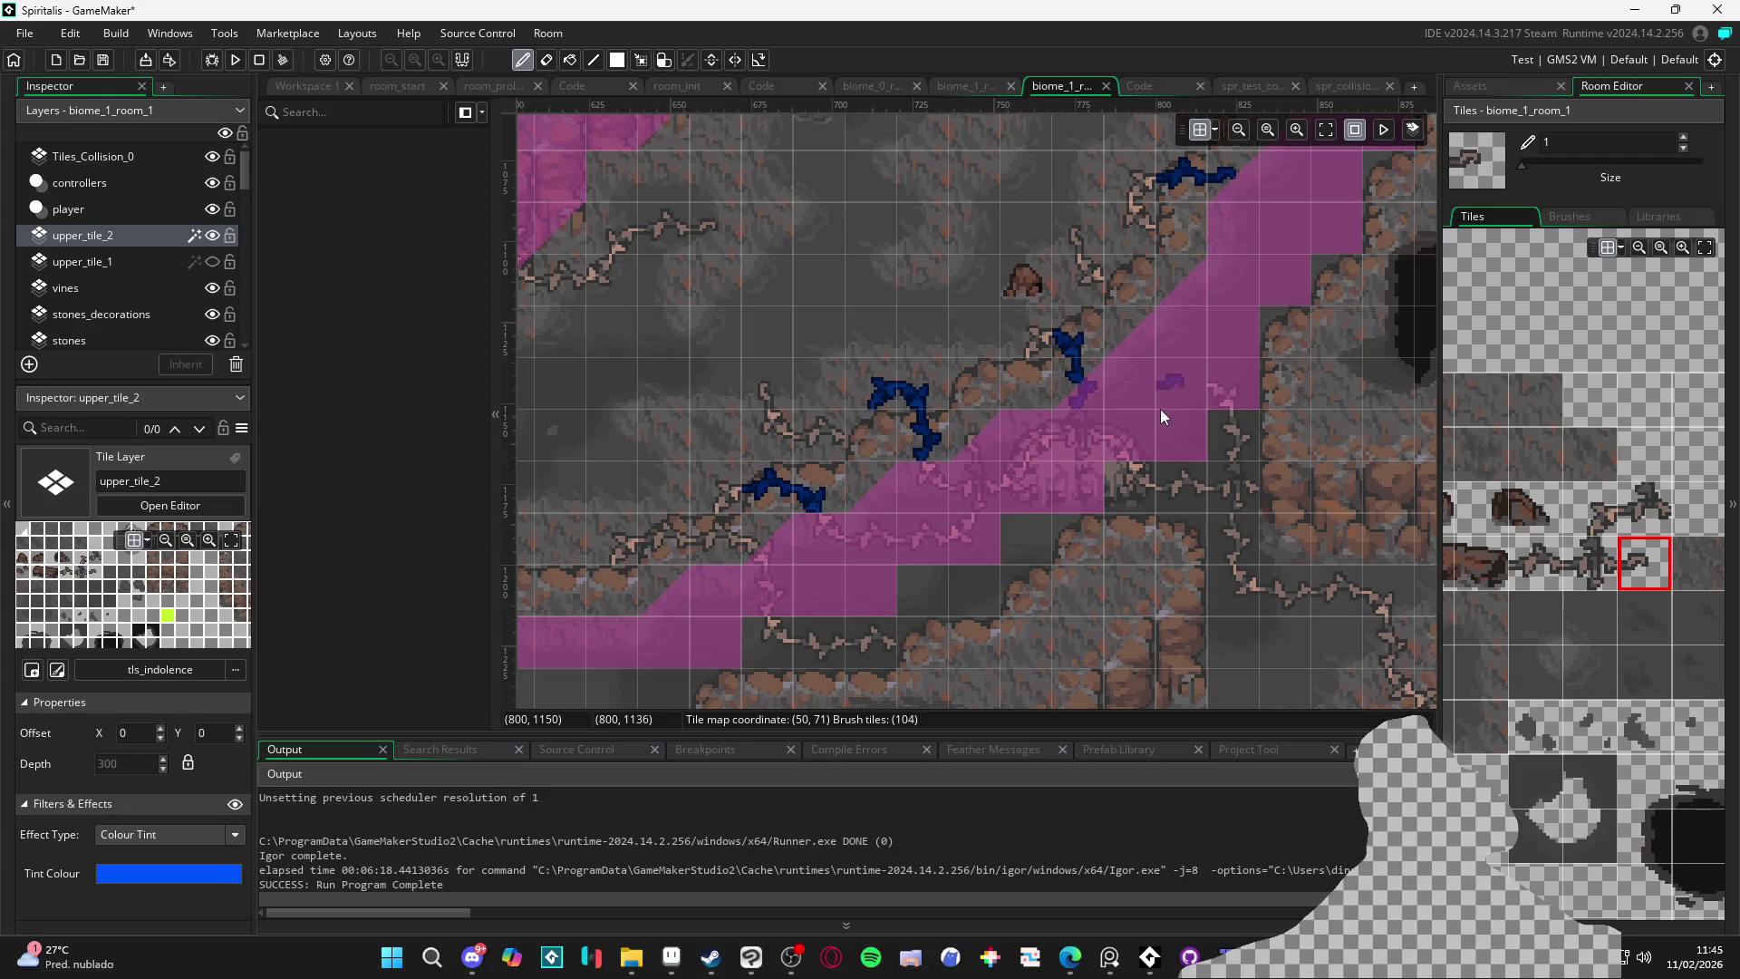
pyautogui.moveTo(1171, 405); pyautogui.dragTo(1163, 413)
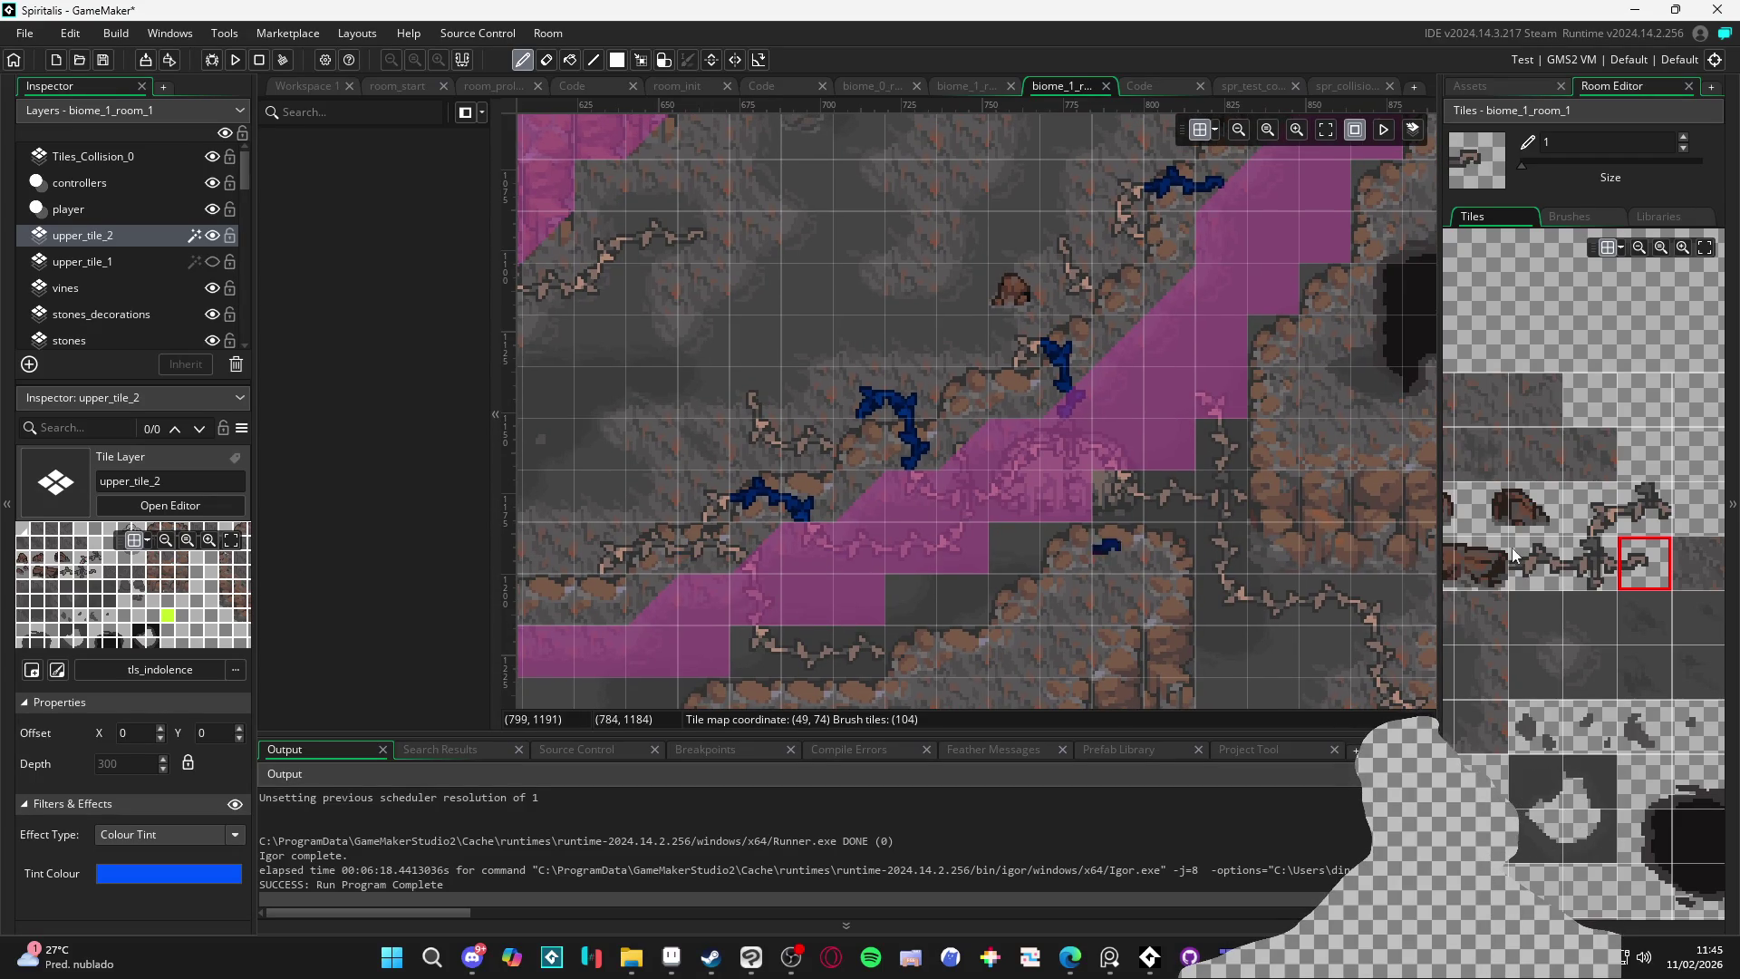
pyautogui.click(1656, 526)
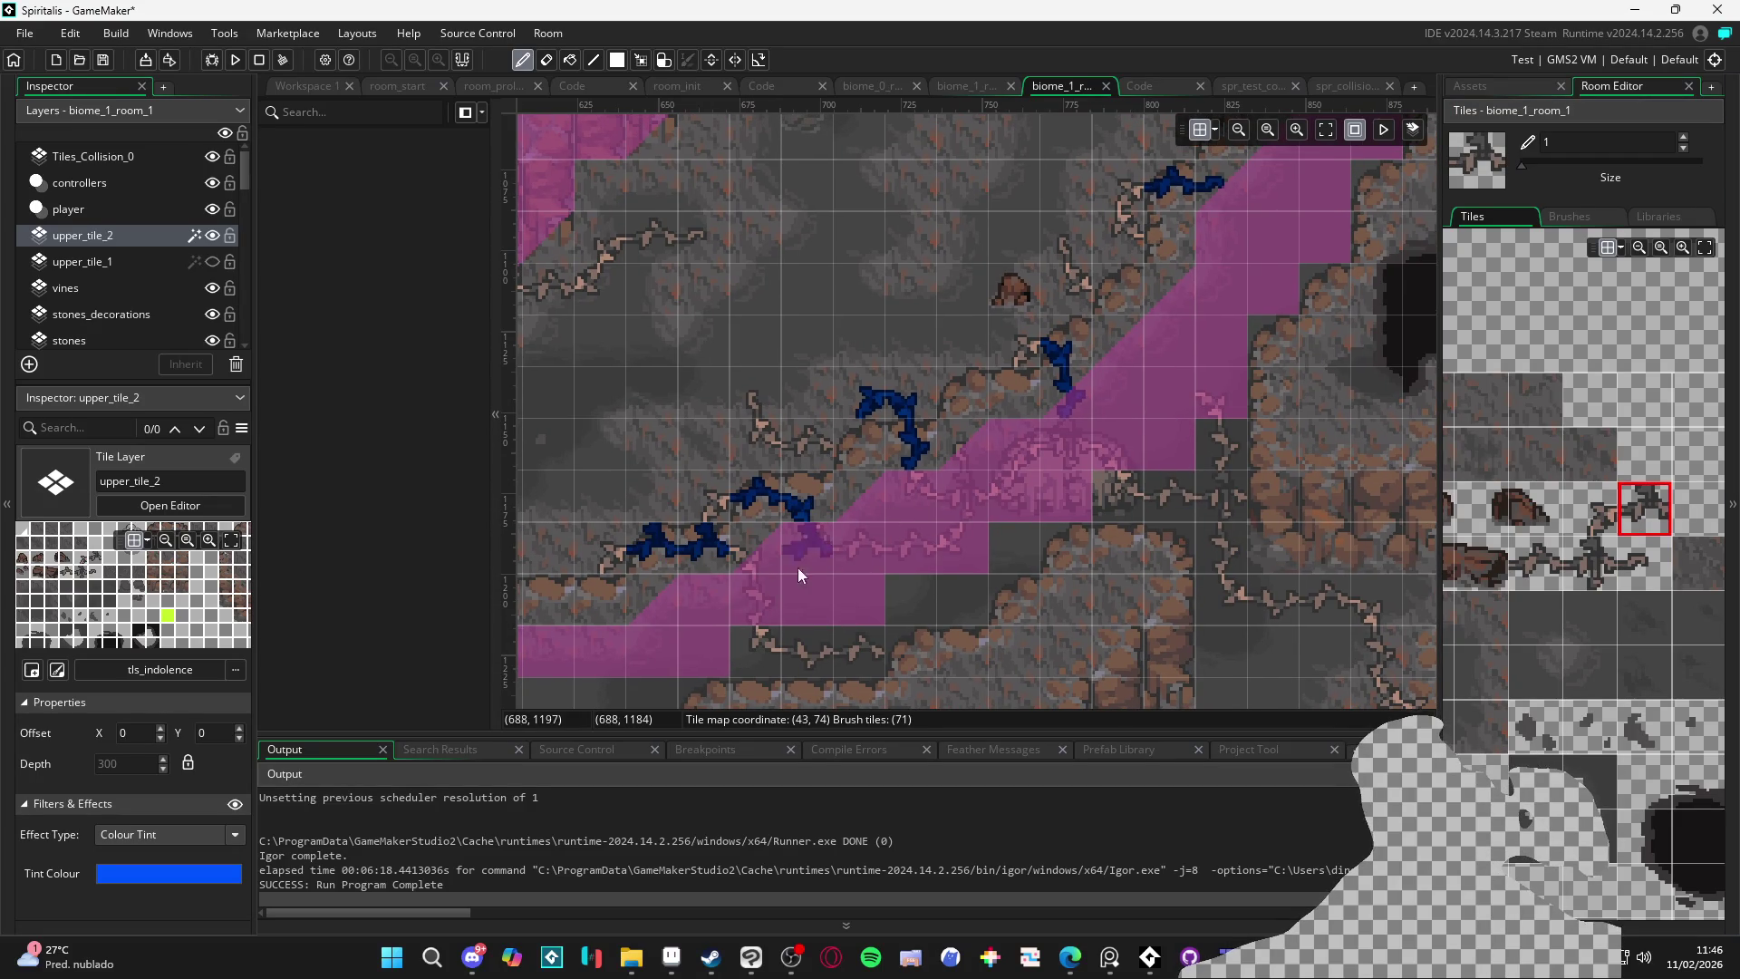
pyautogui.click(749, 562)
pyautogui.click(1576, 528)
pyautogui.click(1541, 560)
pyautogui.click(731, 596)
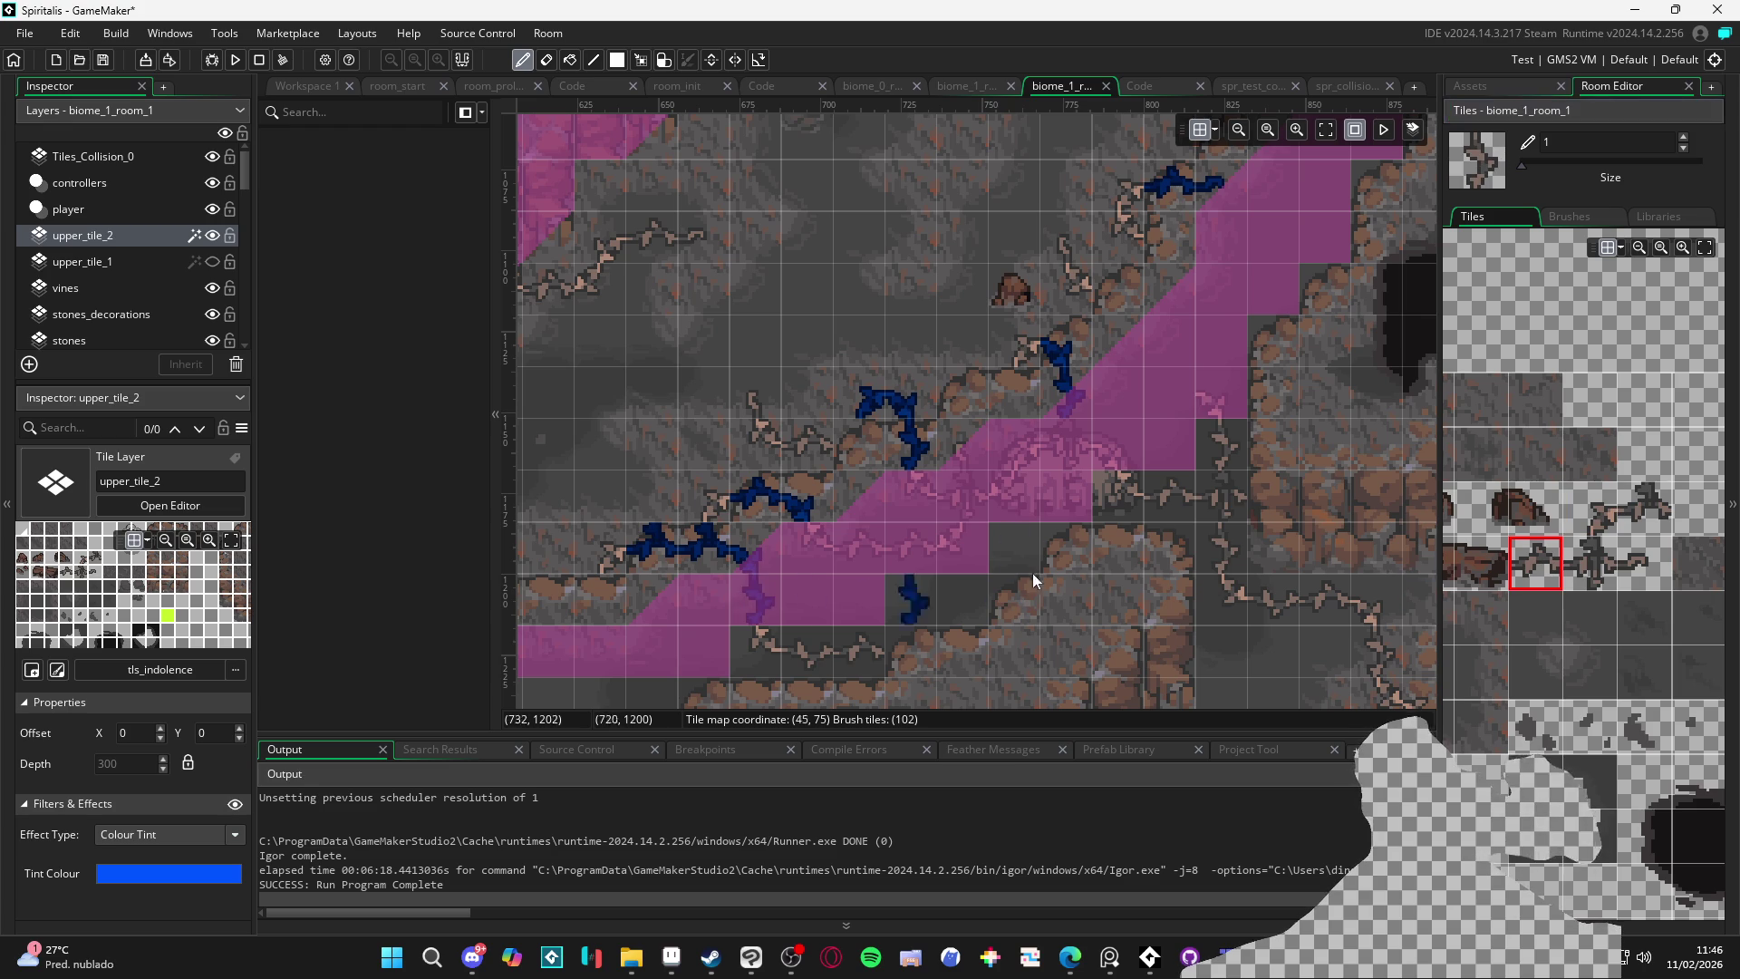
pyautogui.scroll(2, 973, 583)
pyautogui.scroll(-3, 969, 574)
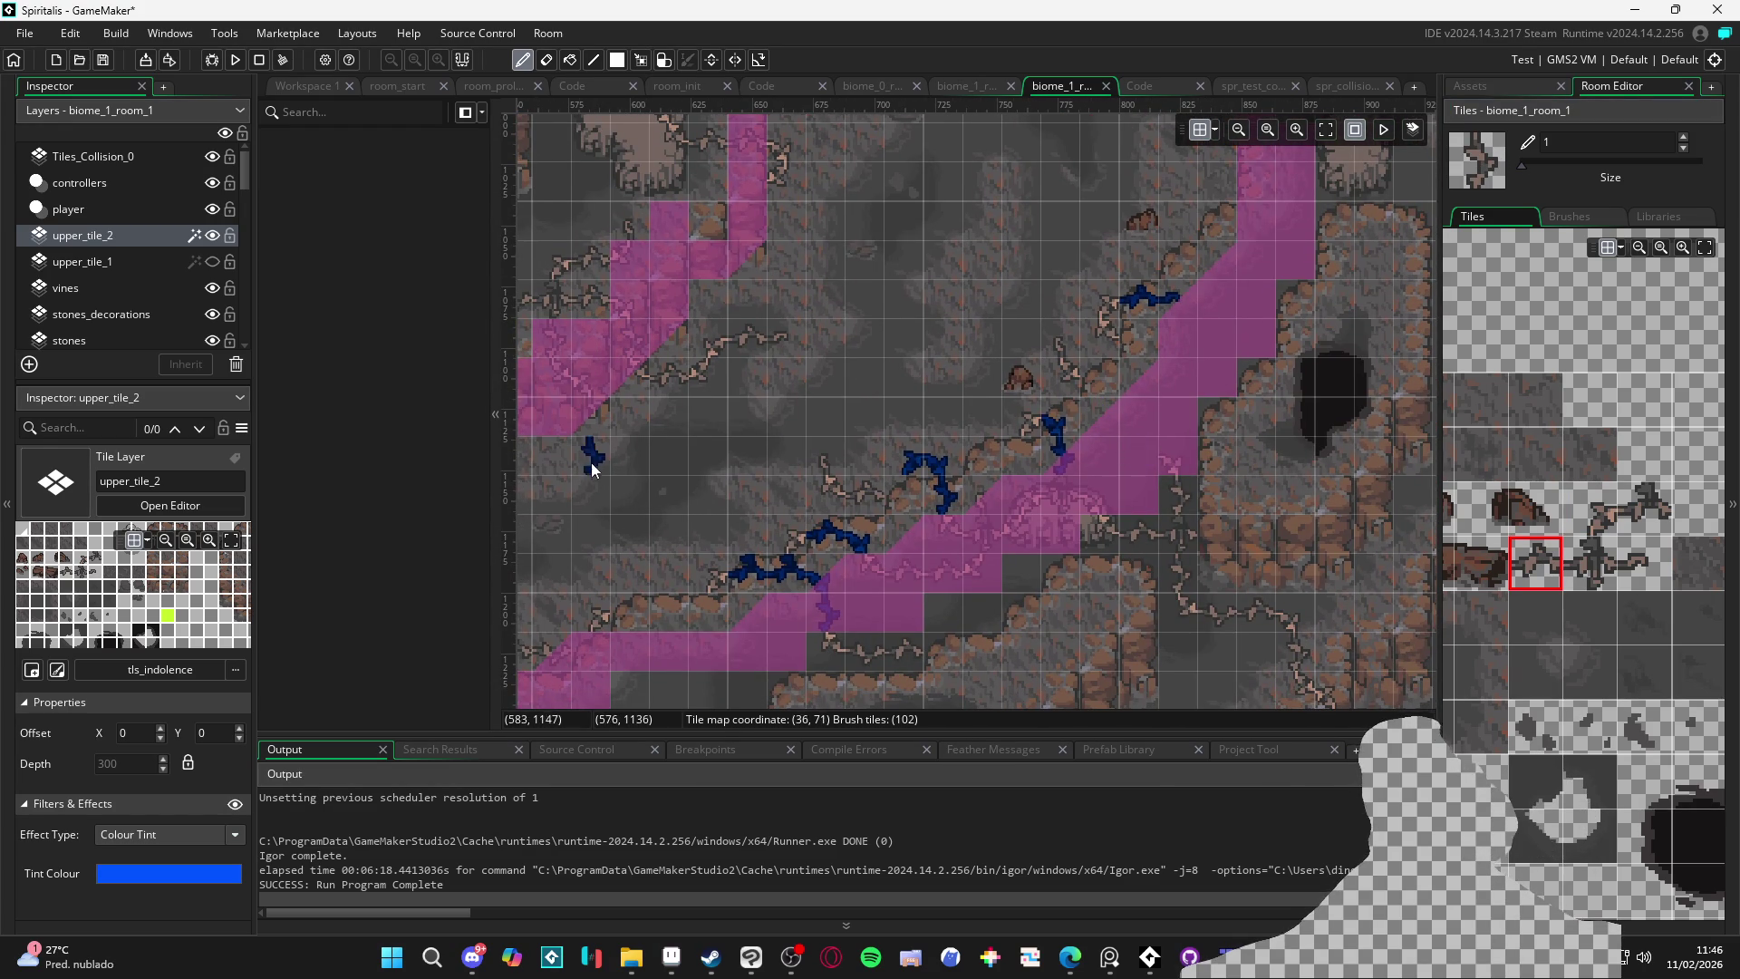
# Show upper_tile_1 again and disable the tint effects on upper_tile_2 and upper_tile_1
pyautogui.click(211, 266)
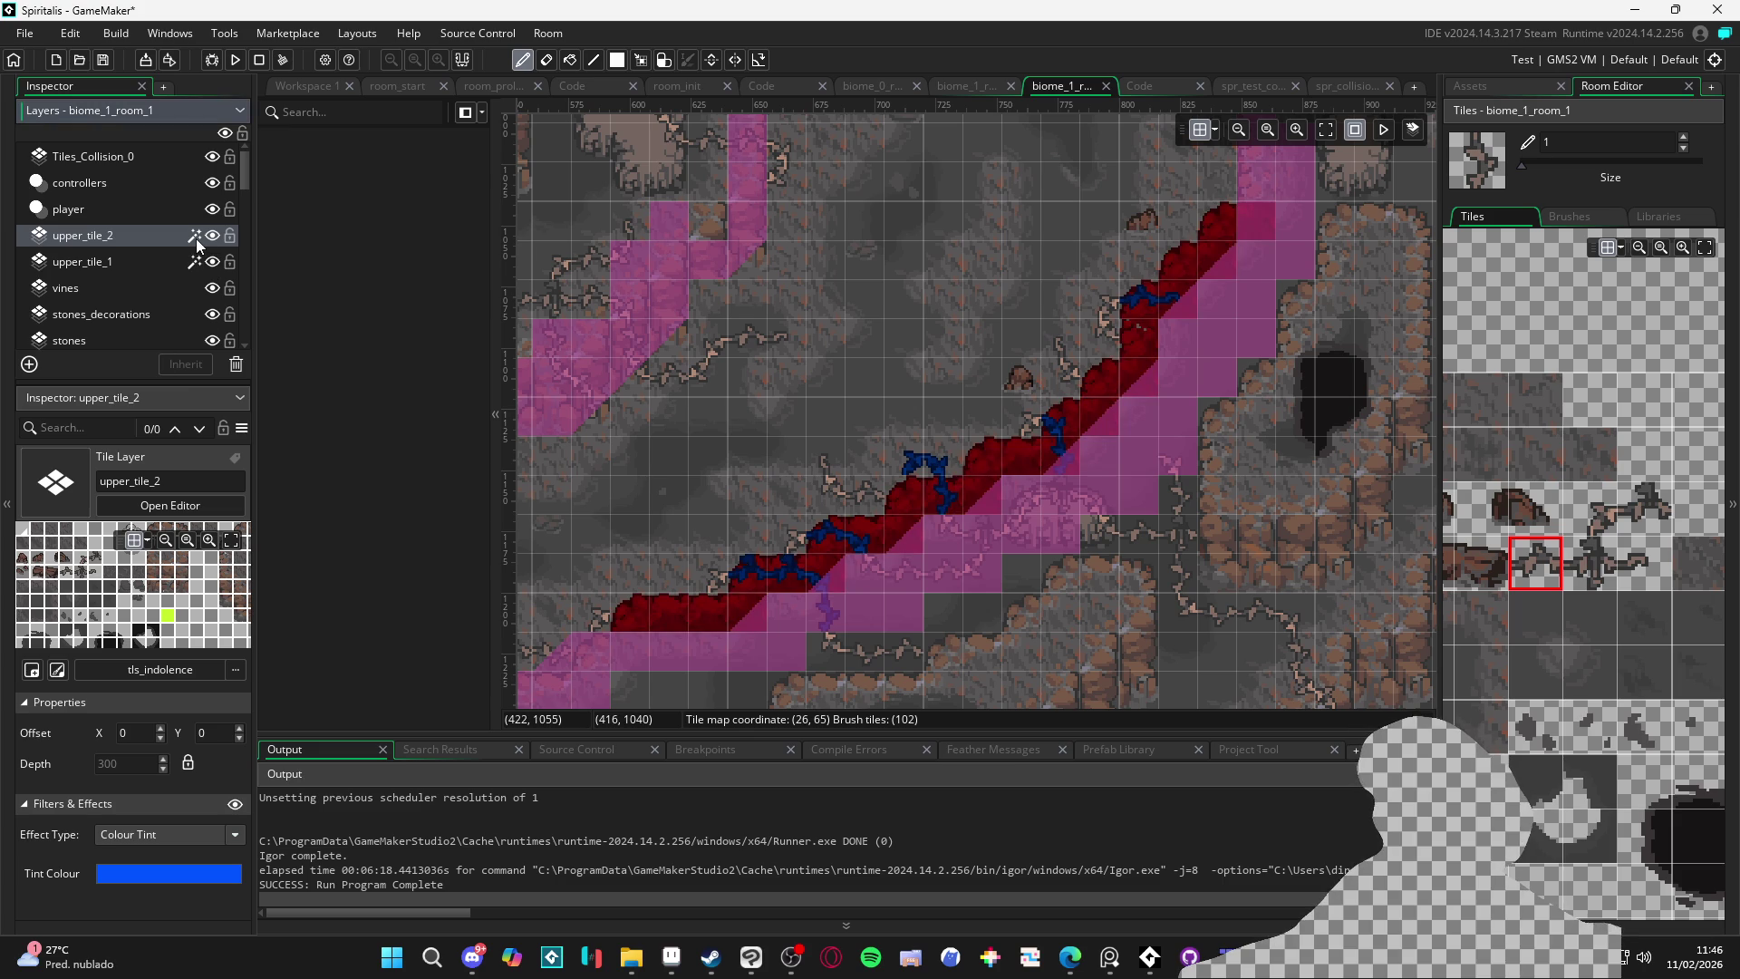
pyautogui.click(233, 805)
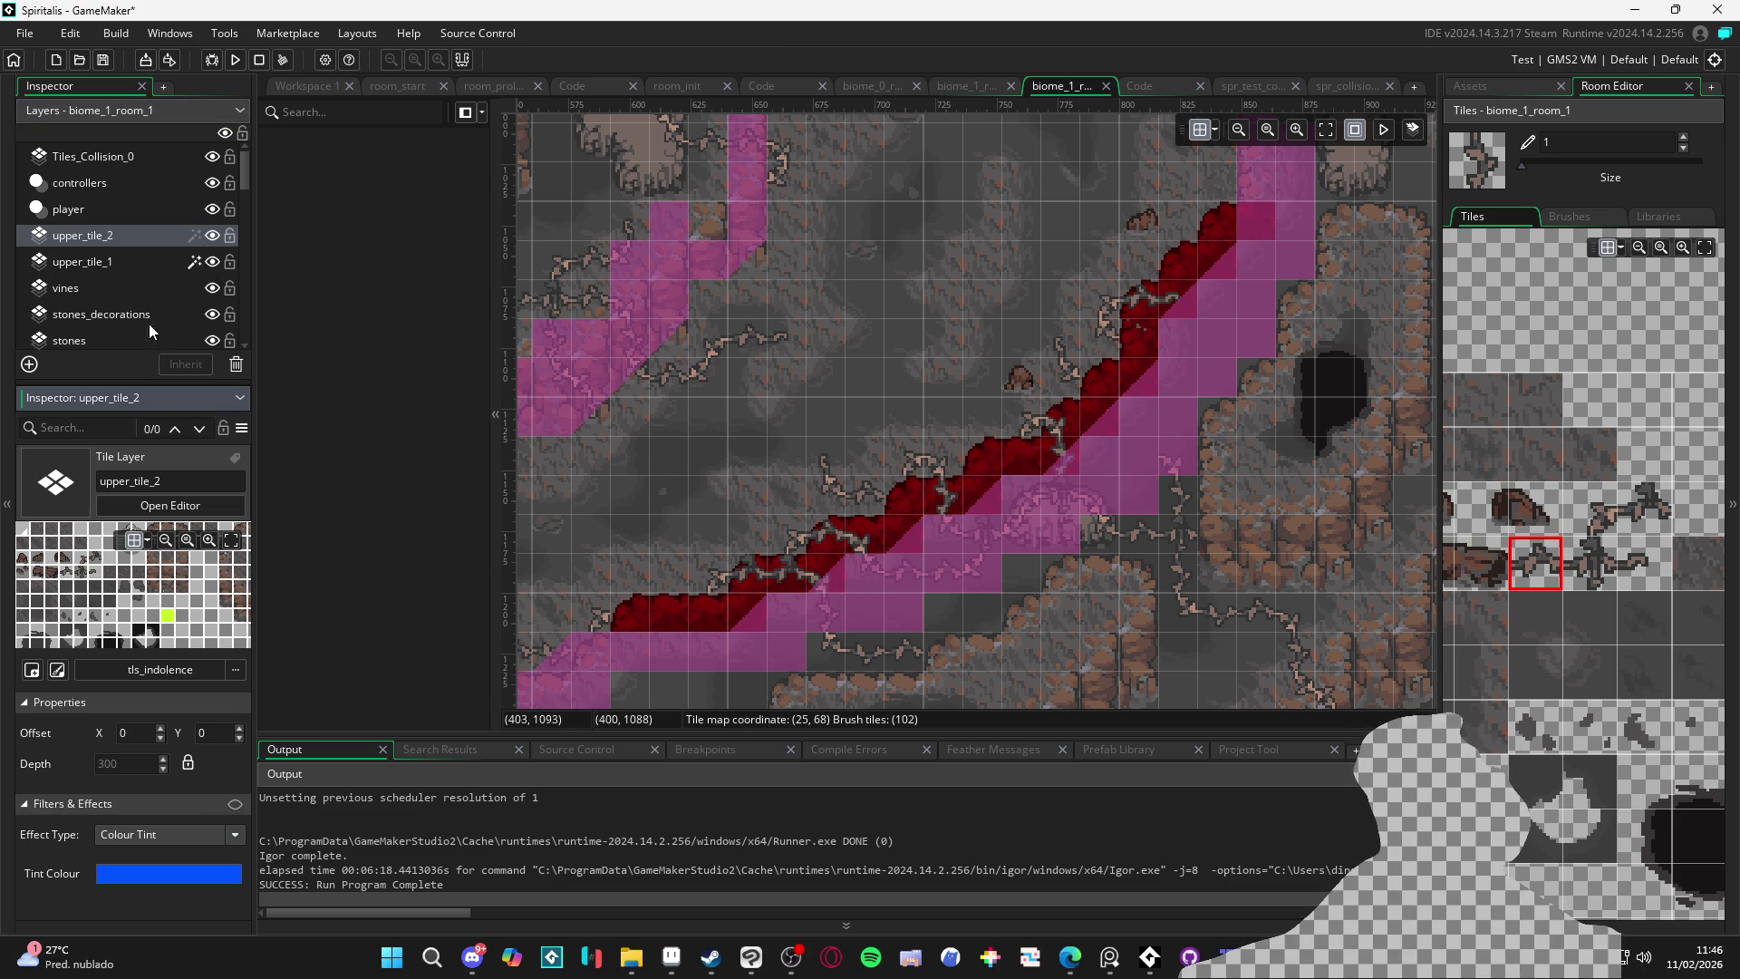
pyautogui.click(164, 265)
pyautogui.click(233, 805)
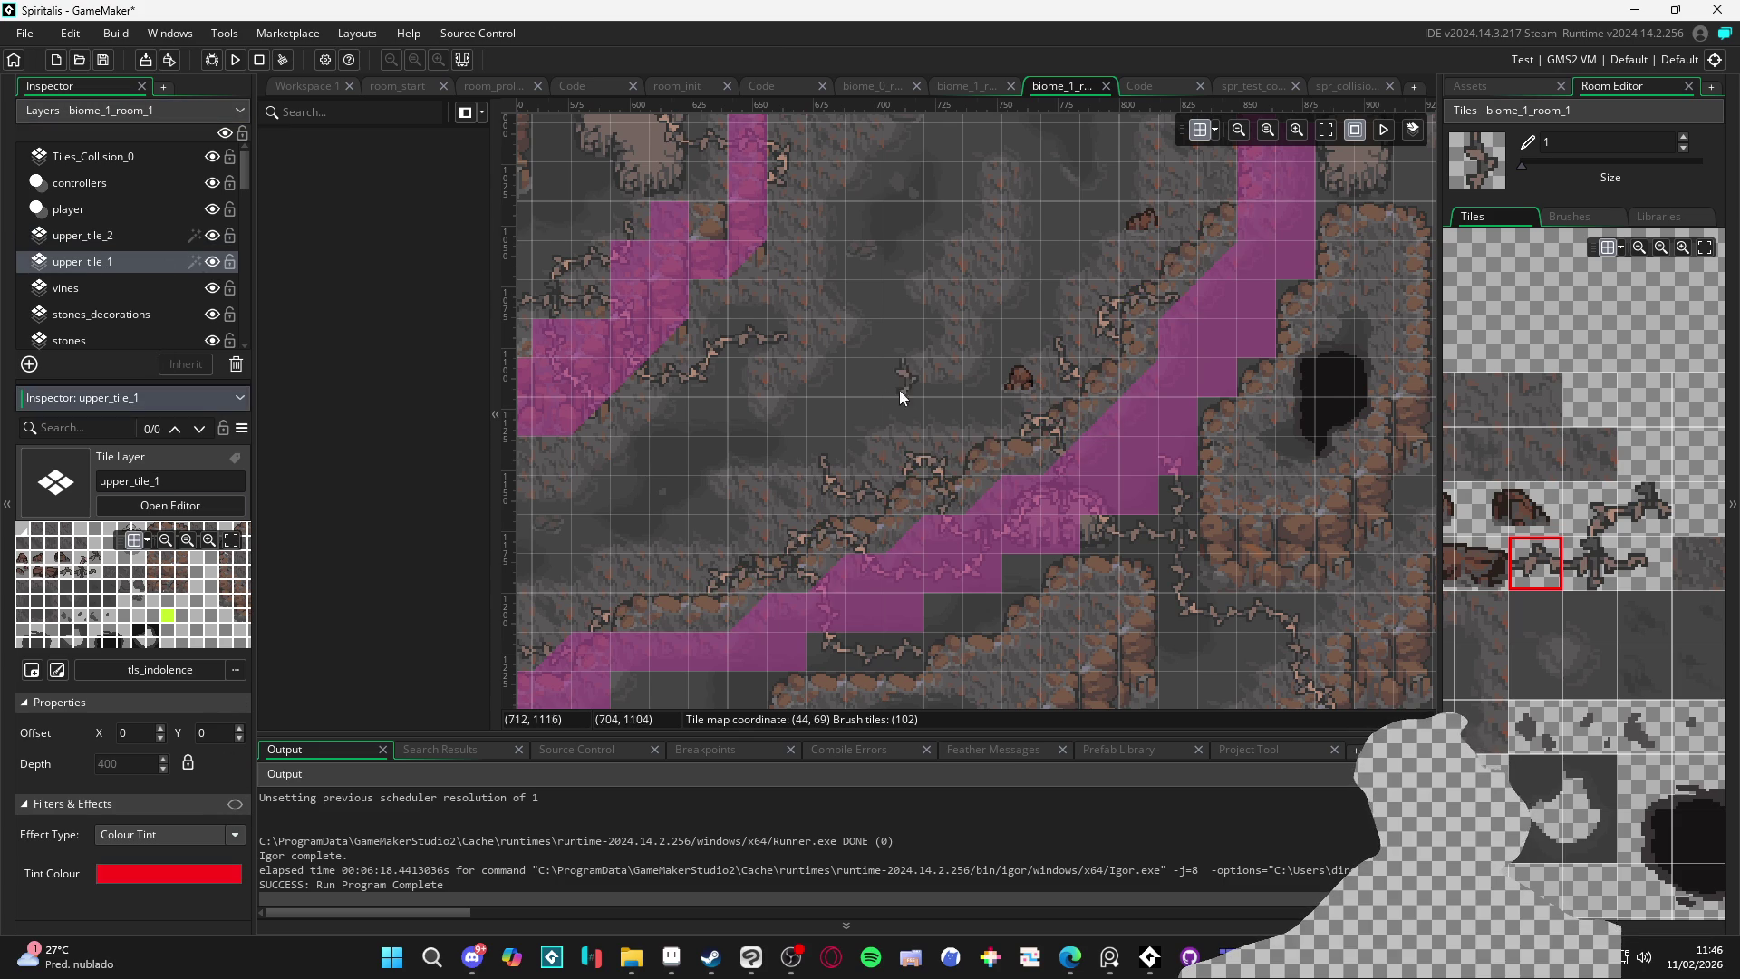
# Move the player layer below the upper tile layers, hide Tiles_Collision_0, and run with F5
pyautogui.scroll(-3, 906, 389)
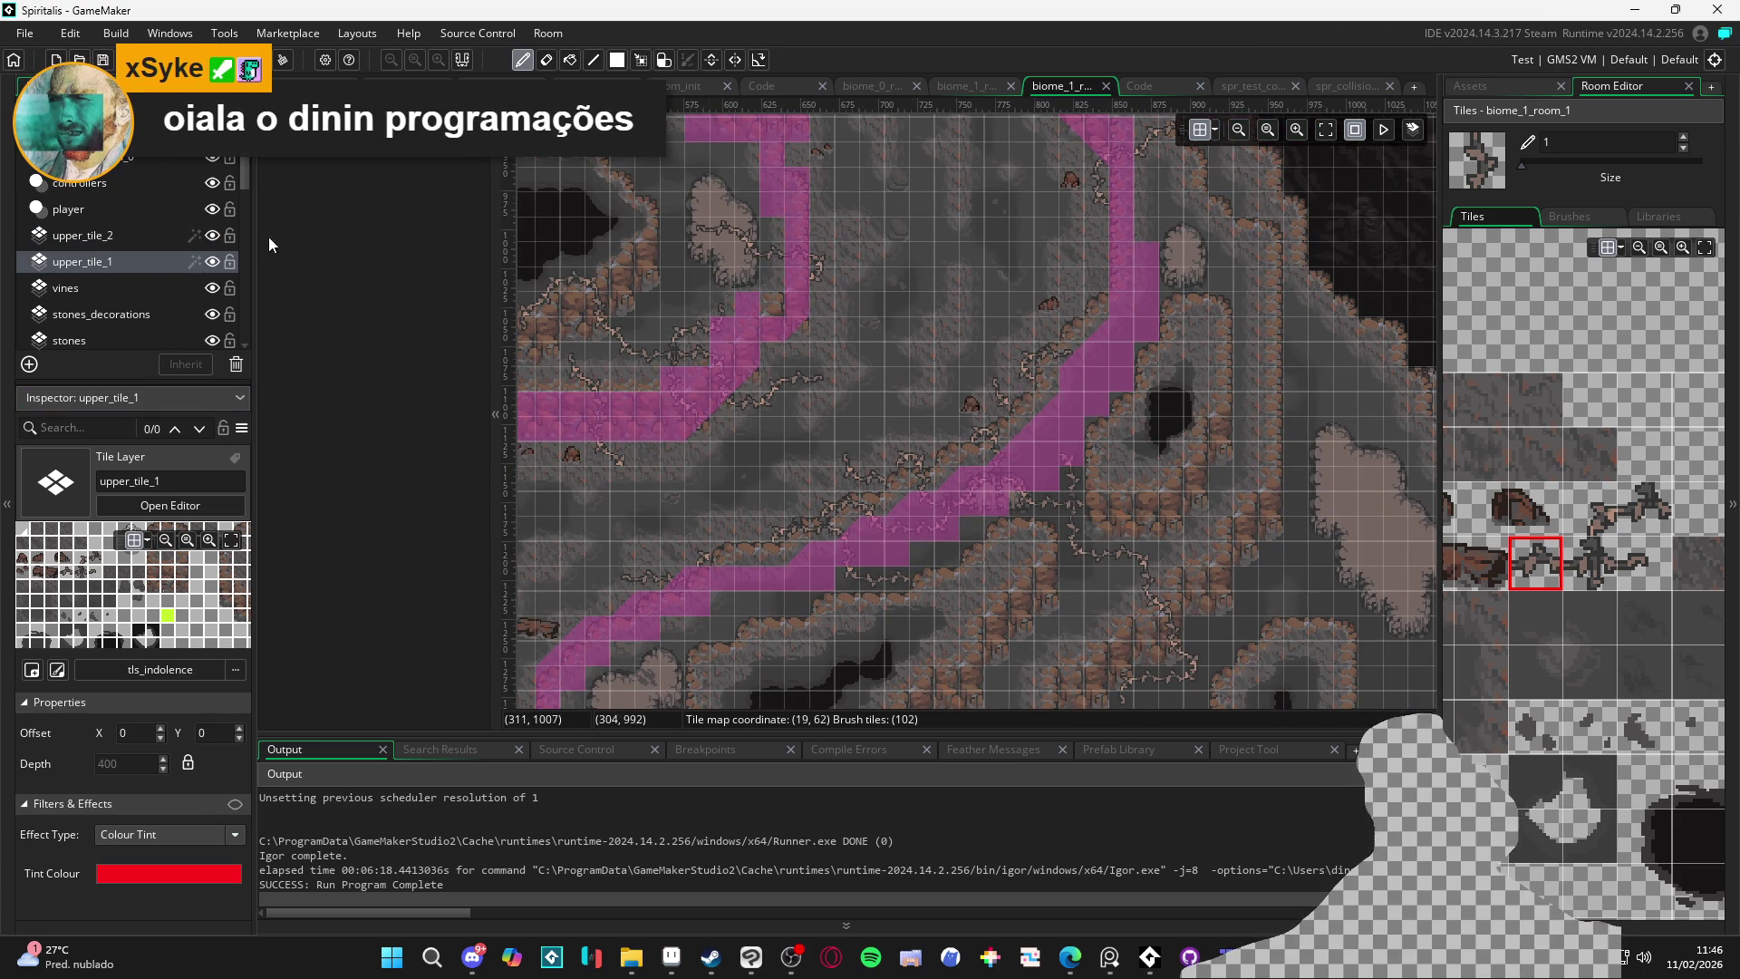
pyautogui.moveTo(147, 211); pyautogui.dragTo(132, 281)
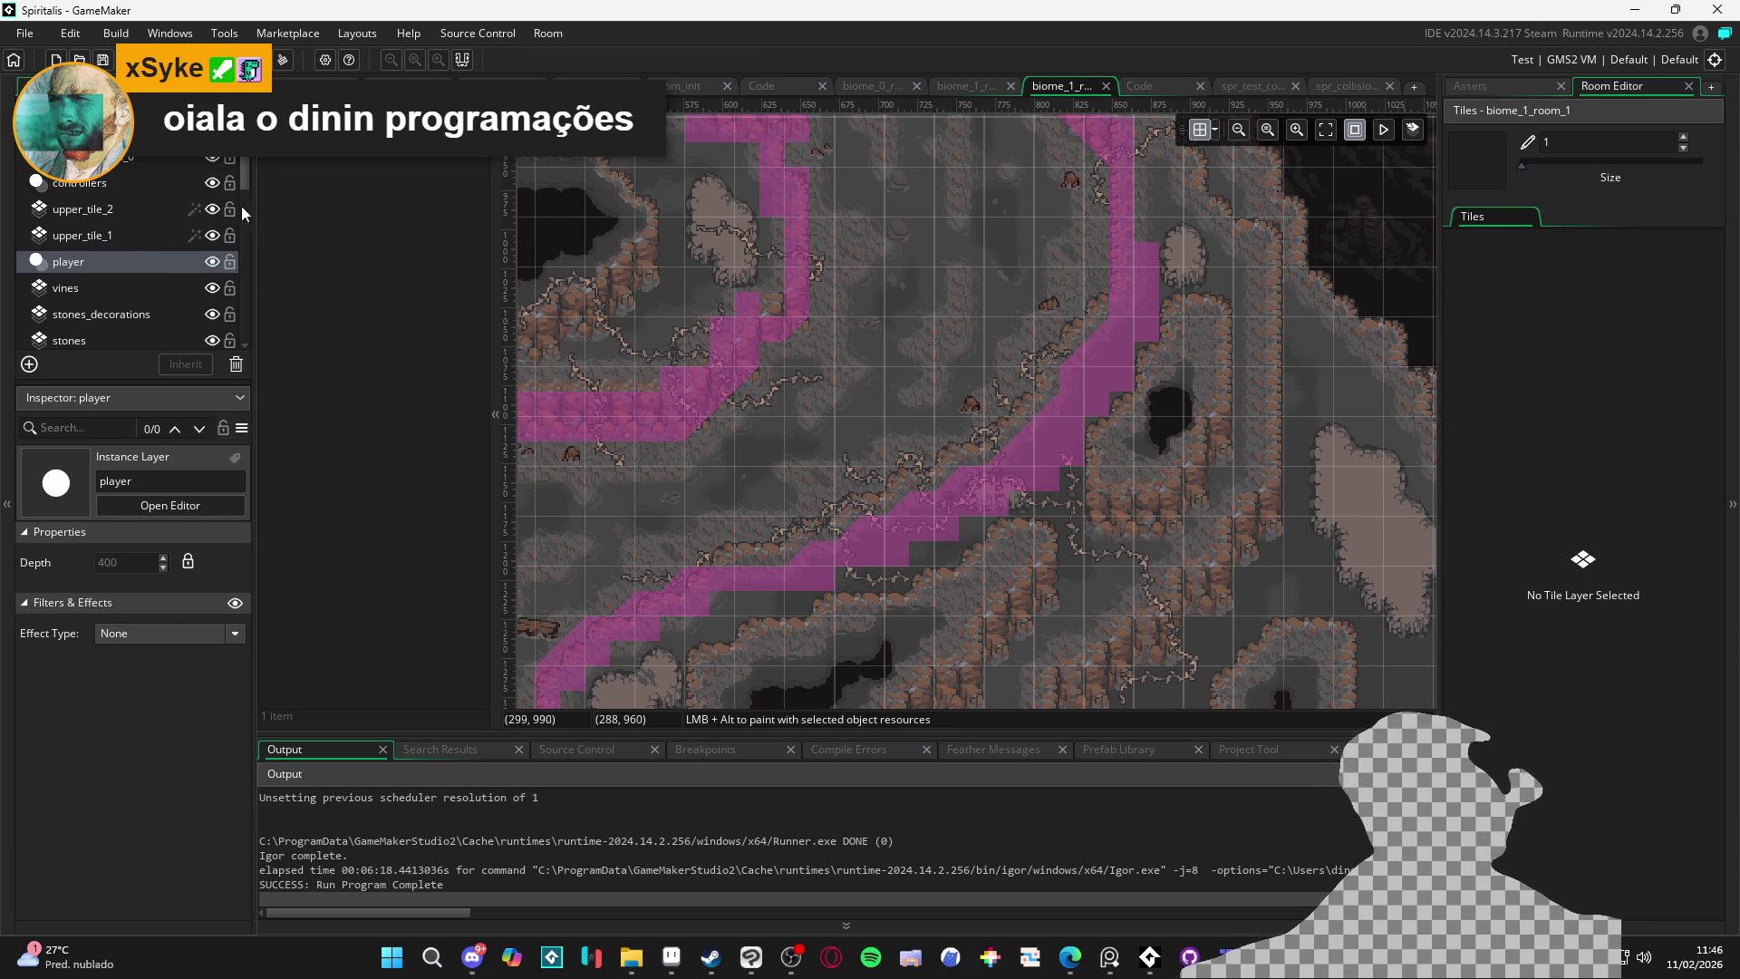
pyautogui.click(213, 159)
pyautogui.press('F5')
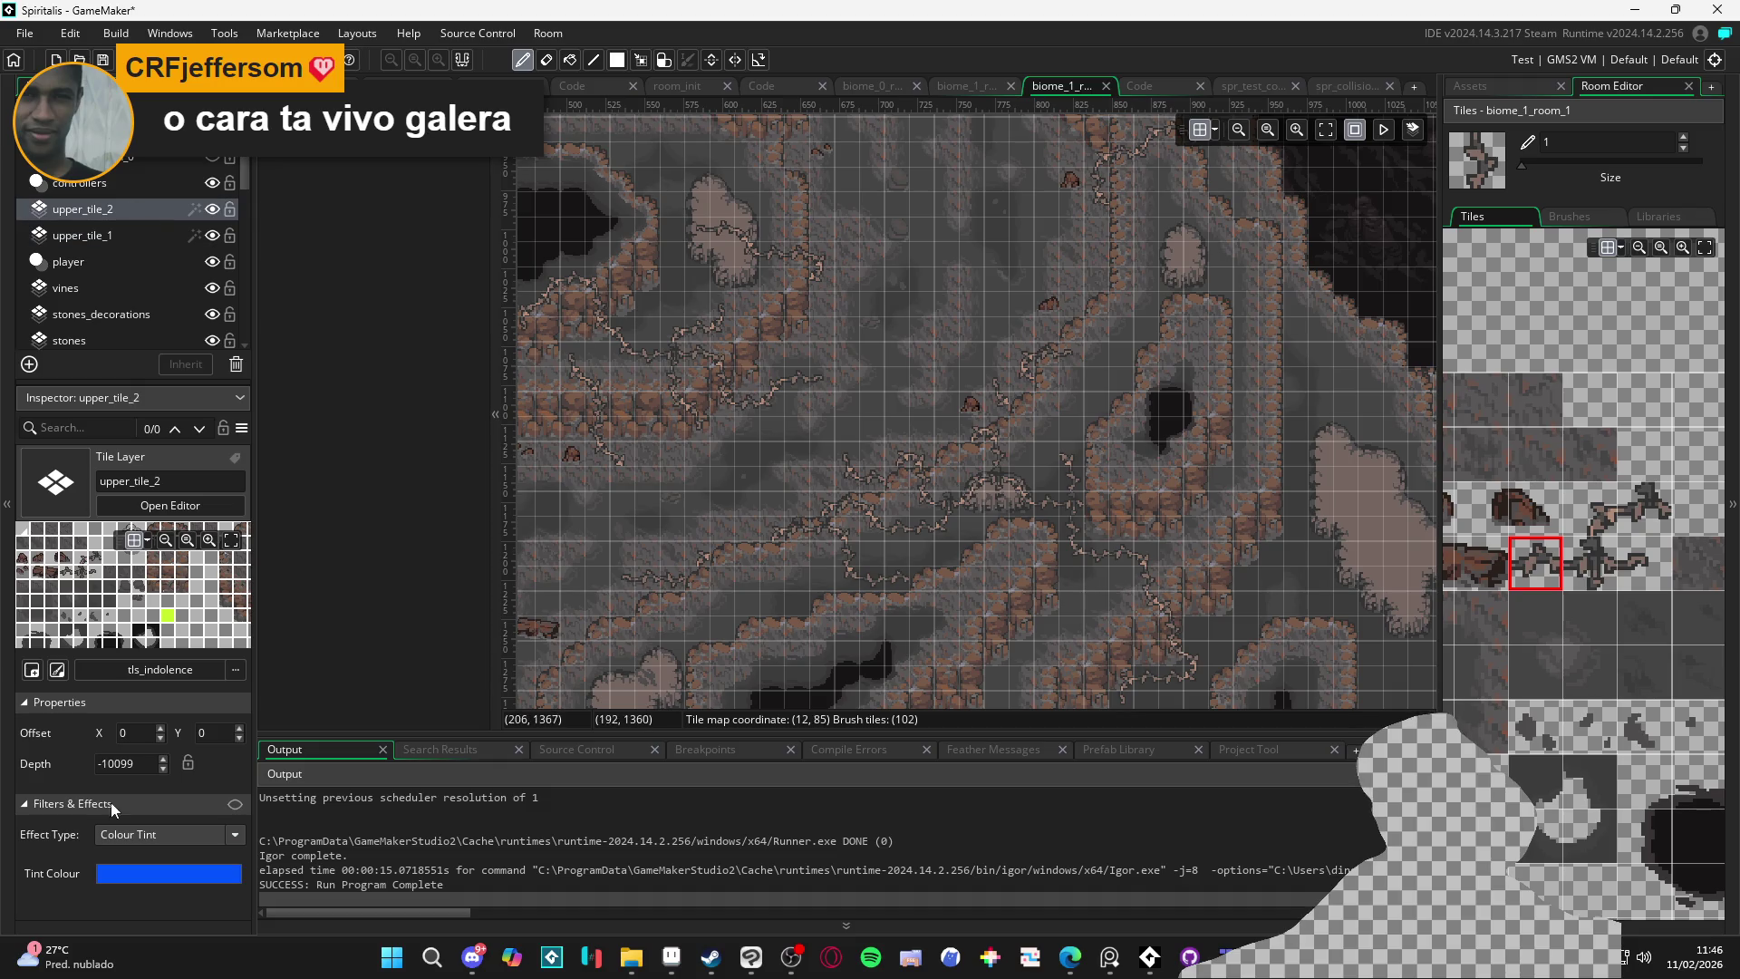
# Select the vines layer, then the bg_1 background layer, in the Layers list
pyautogui.click(141, 764)
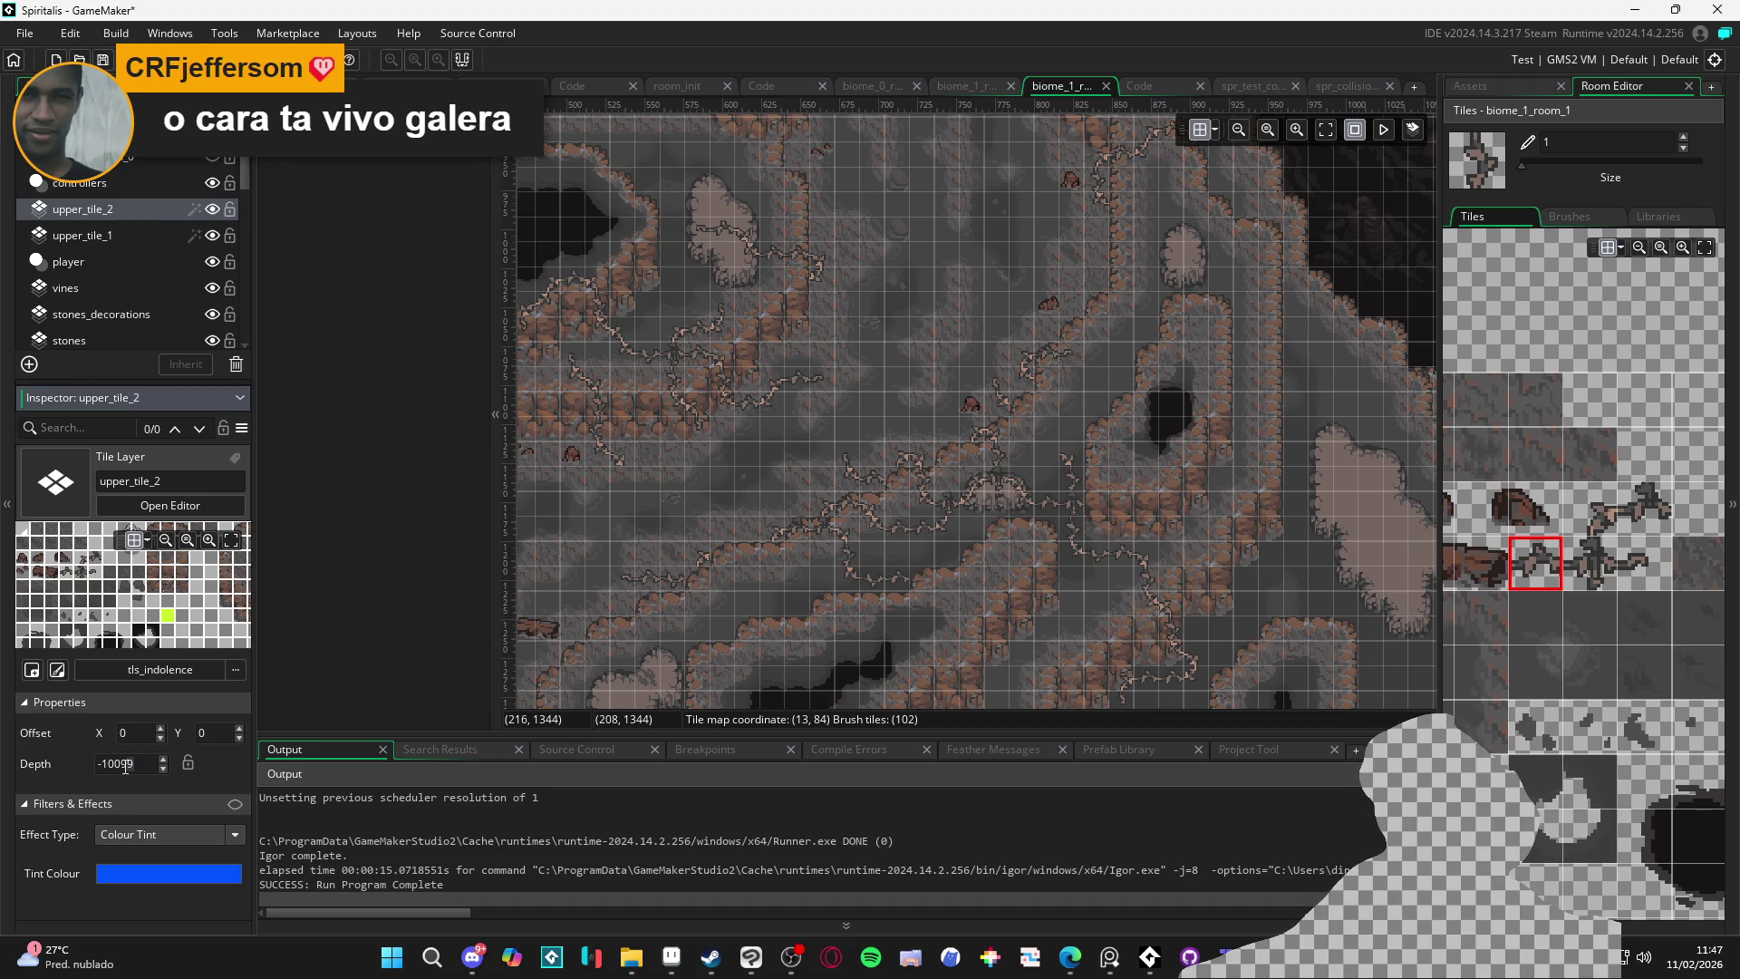
pyautogui.click(136, 288)
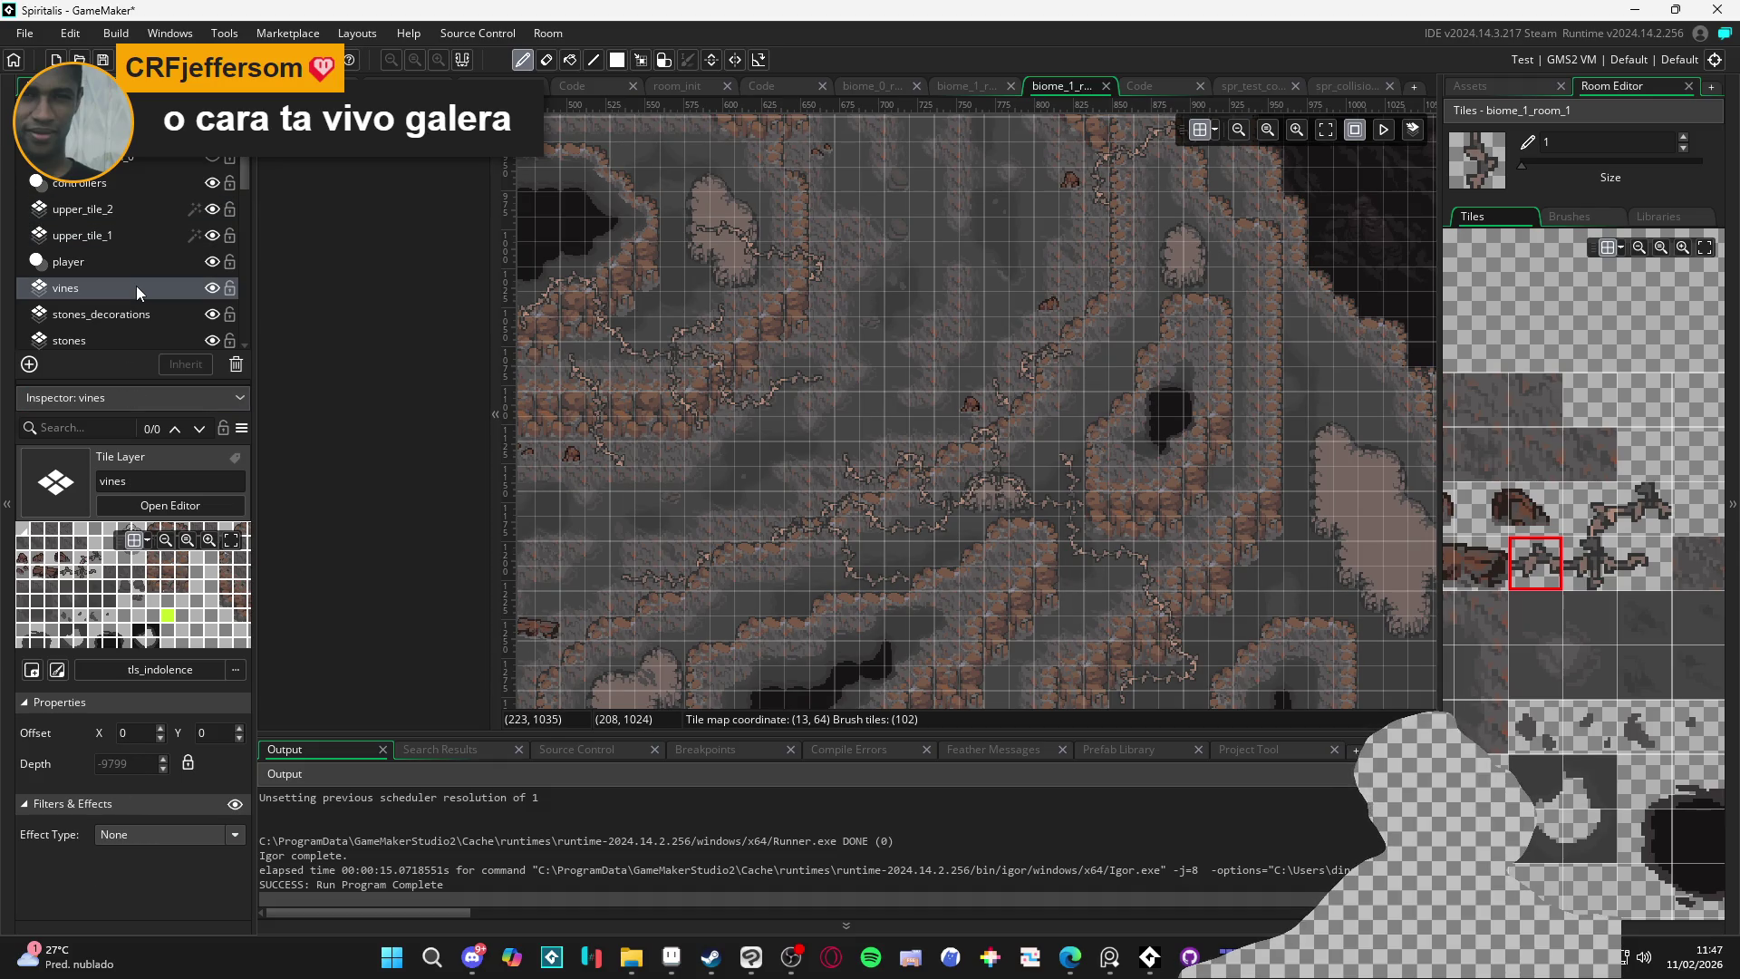
pyautogui.scroll(-5, 134, 294)
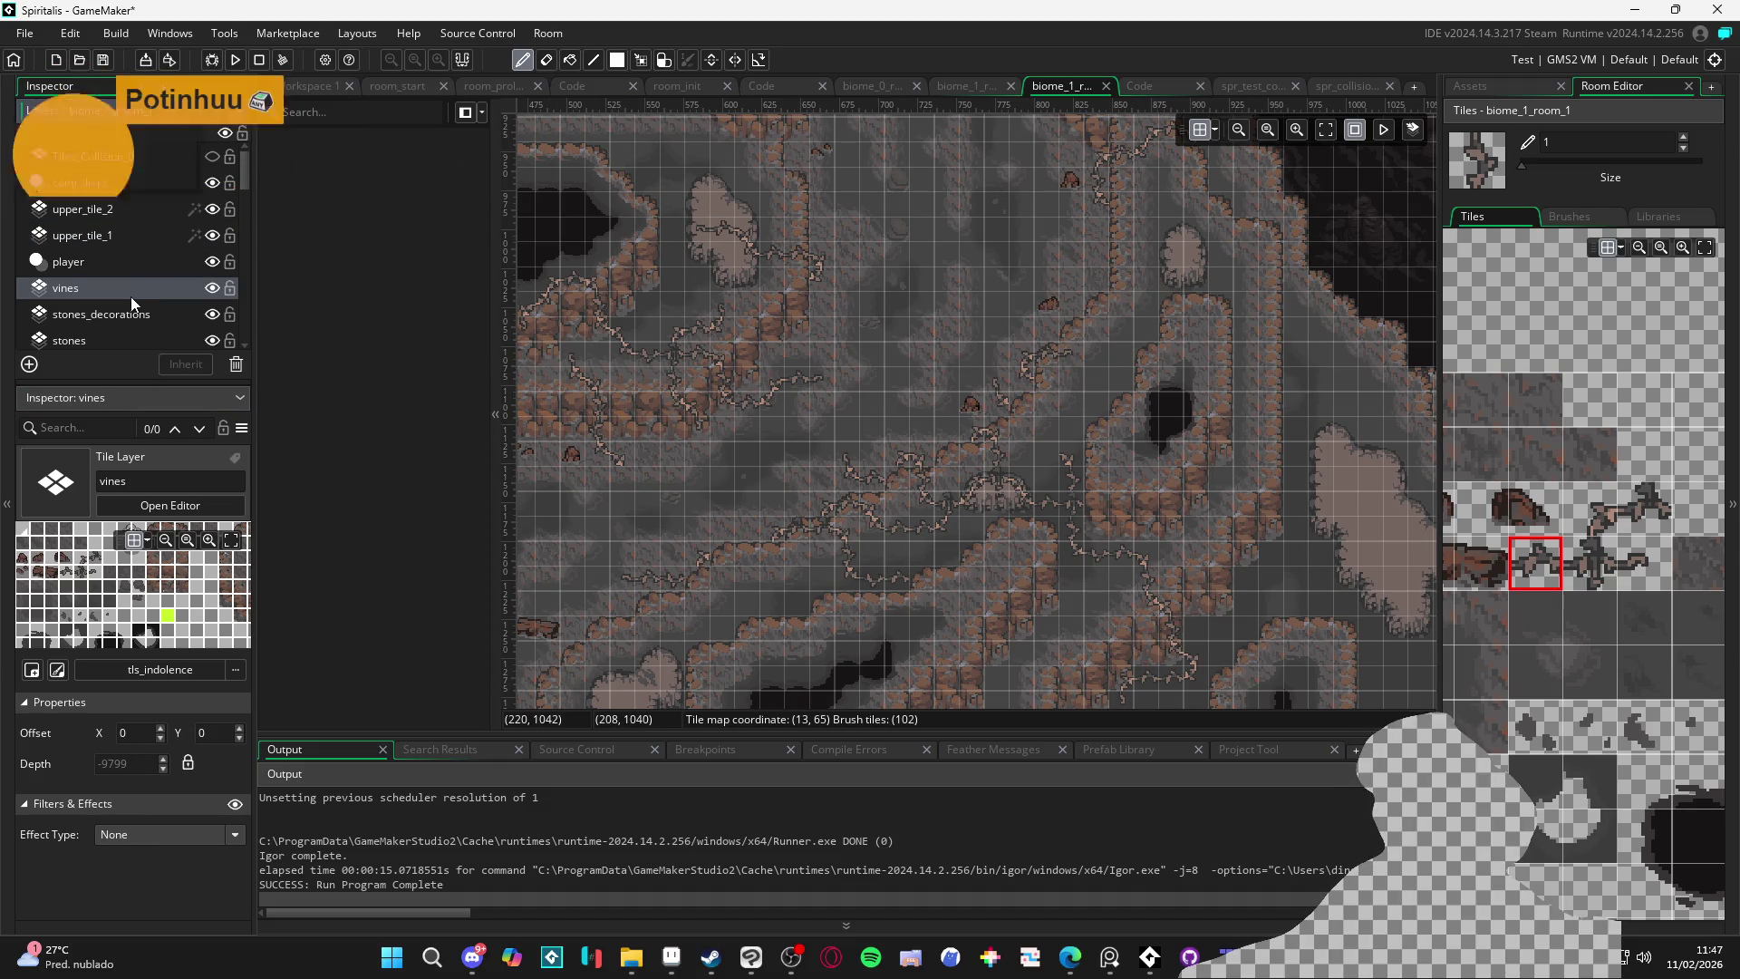
pyautogui.scroll(-10, 144, 313)
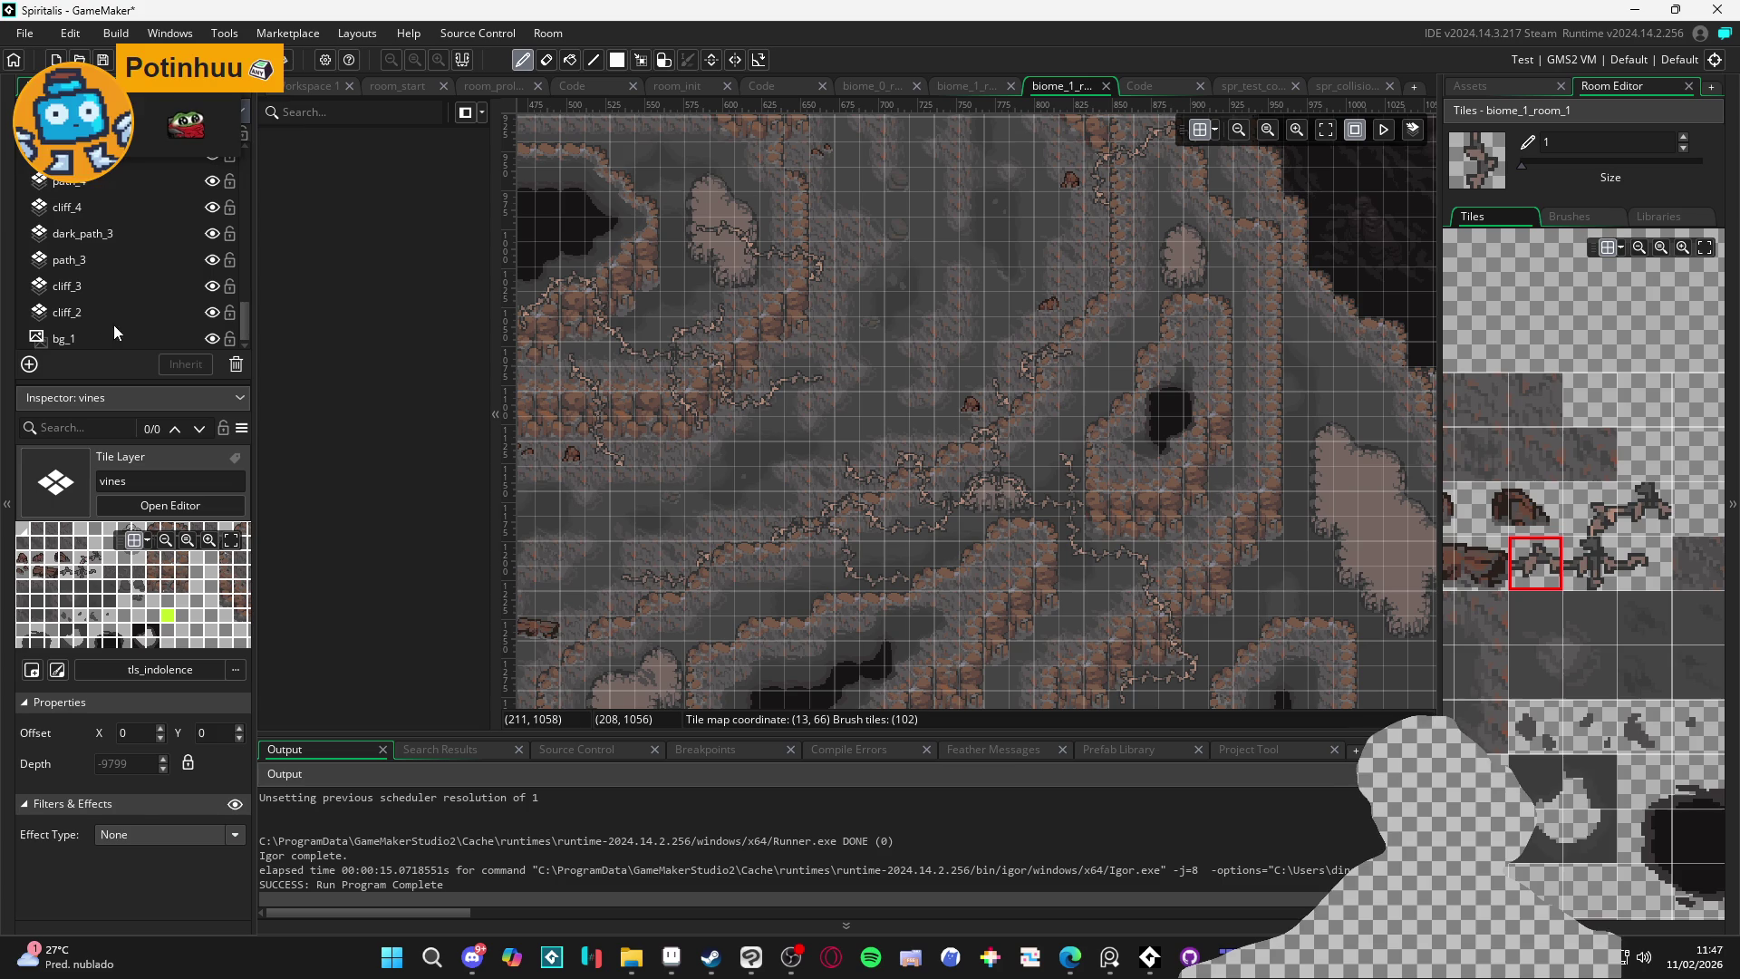
pyautogui.click(98, 334)
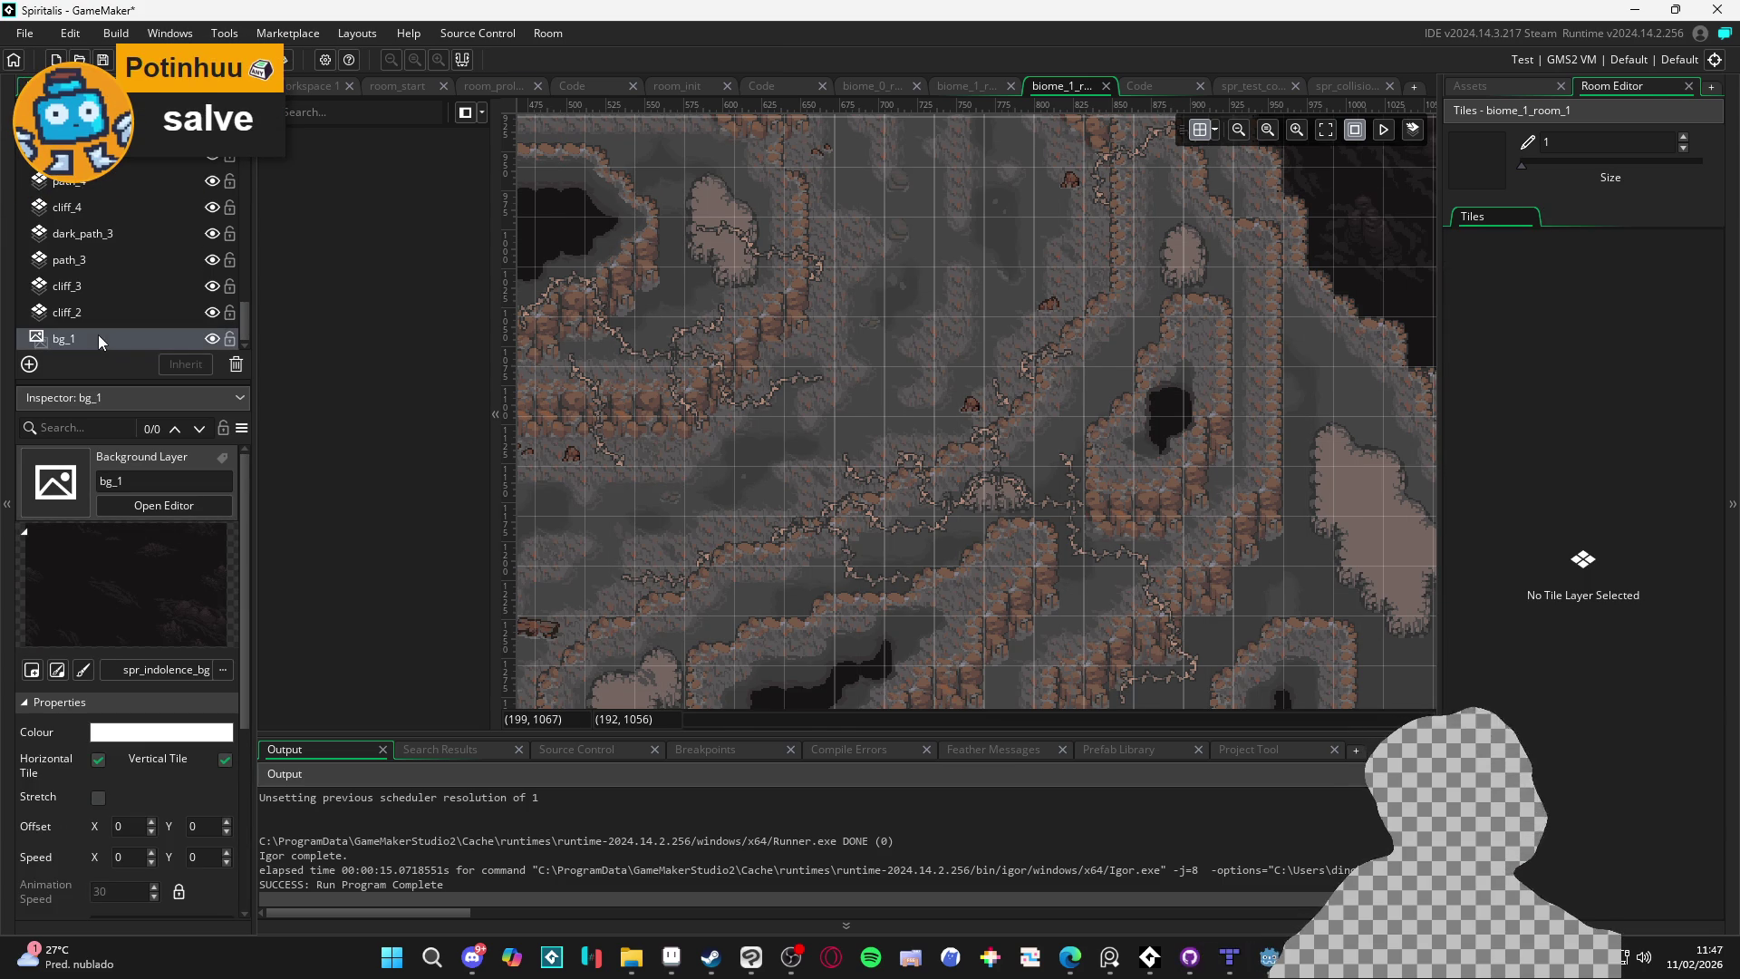
# Step the layer selection upward past dark_path_8 through the room's path layers
pyautogui.press('Up')
pyautogui.press('Up')
pyautogui.press('Up')
pyautogui.press('Up')
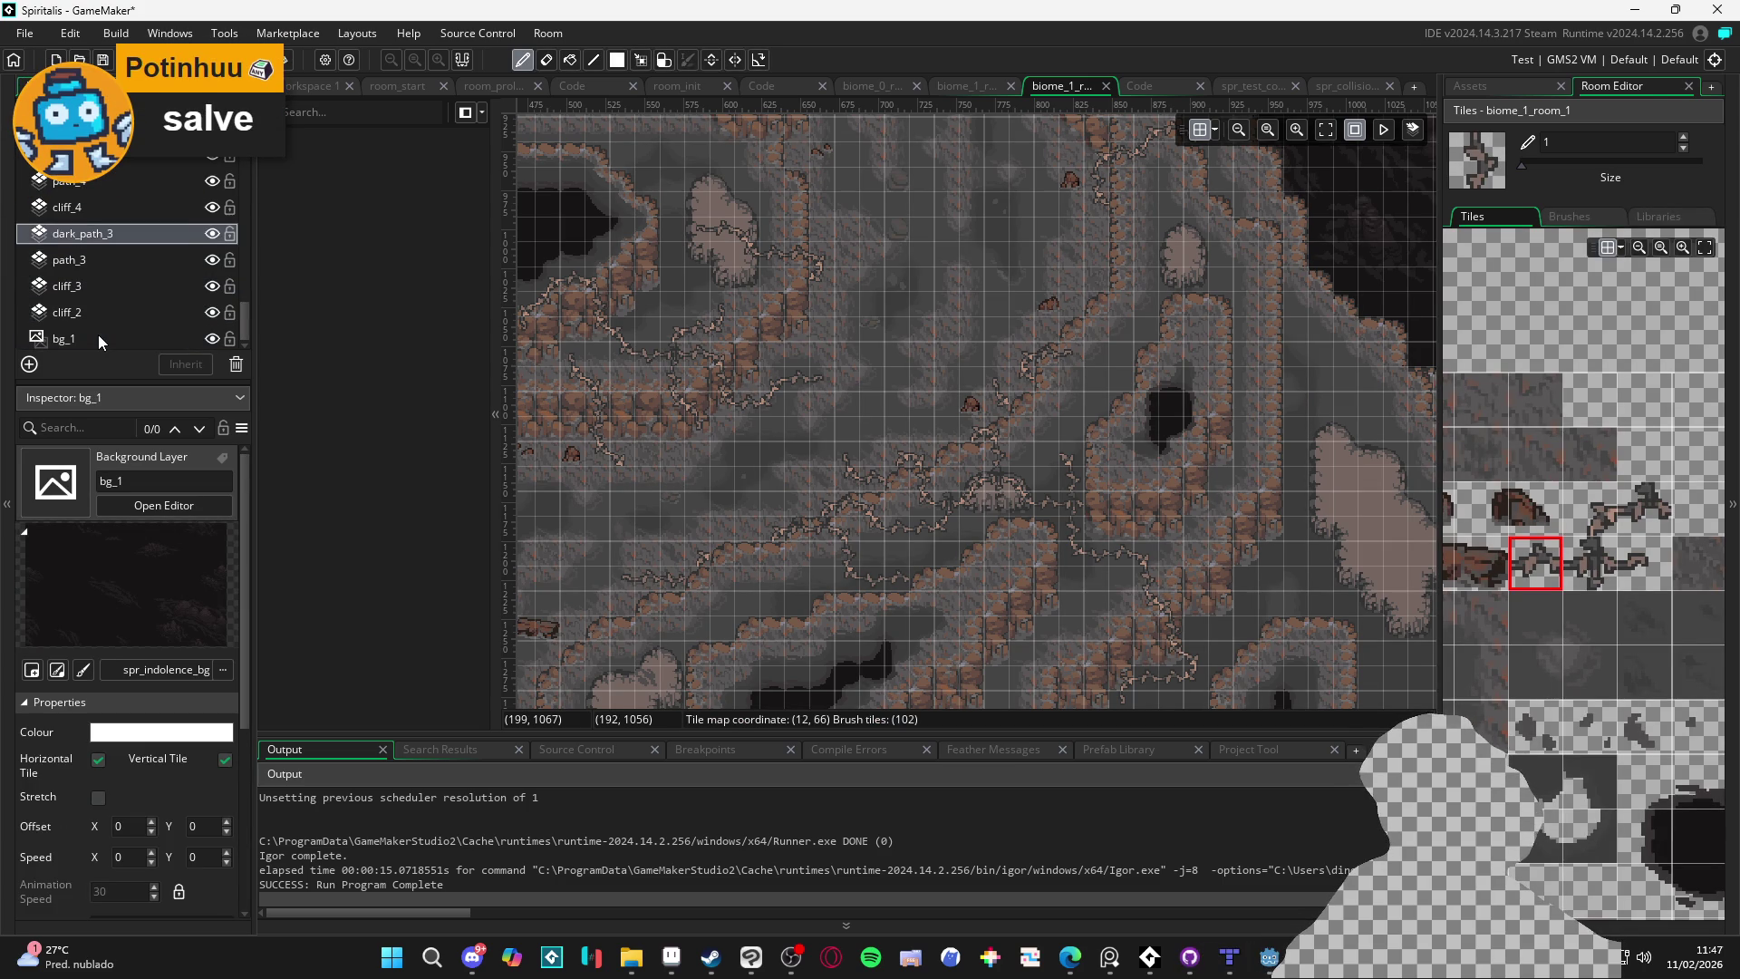
pyautogui.press('Up')
pyautogui.press('Up')
pyautogui.press('Up')
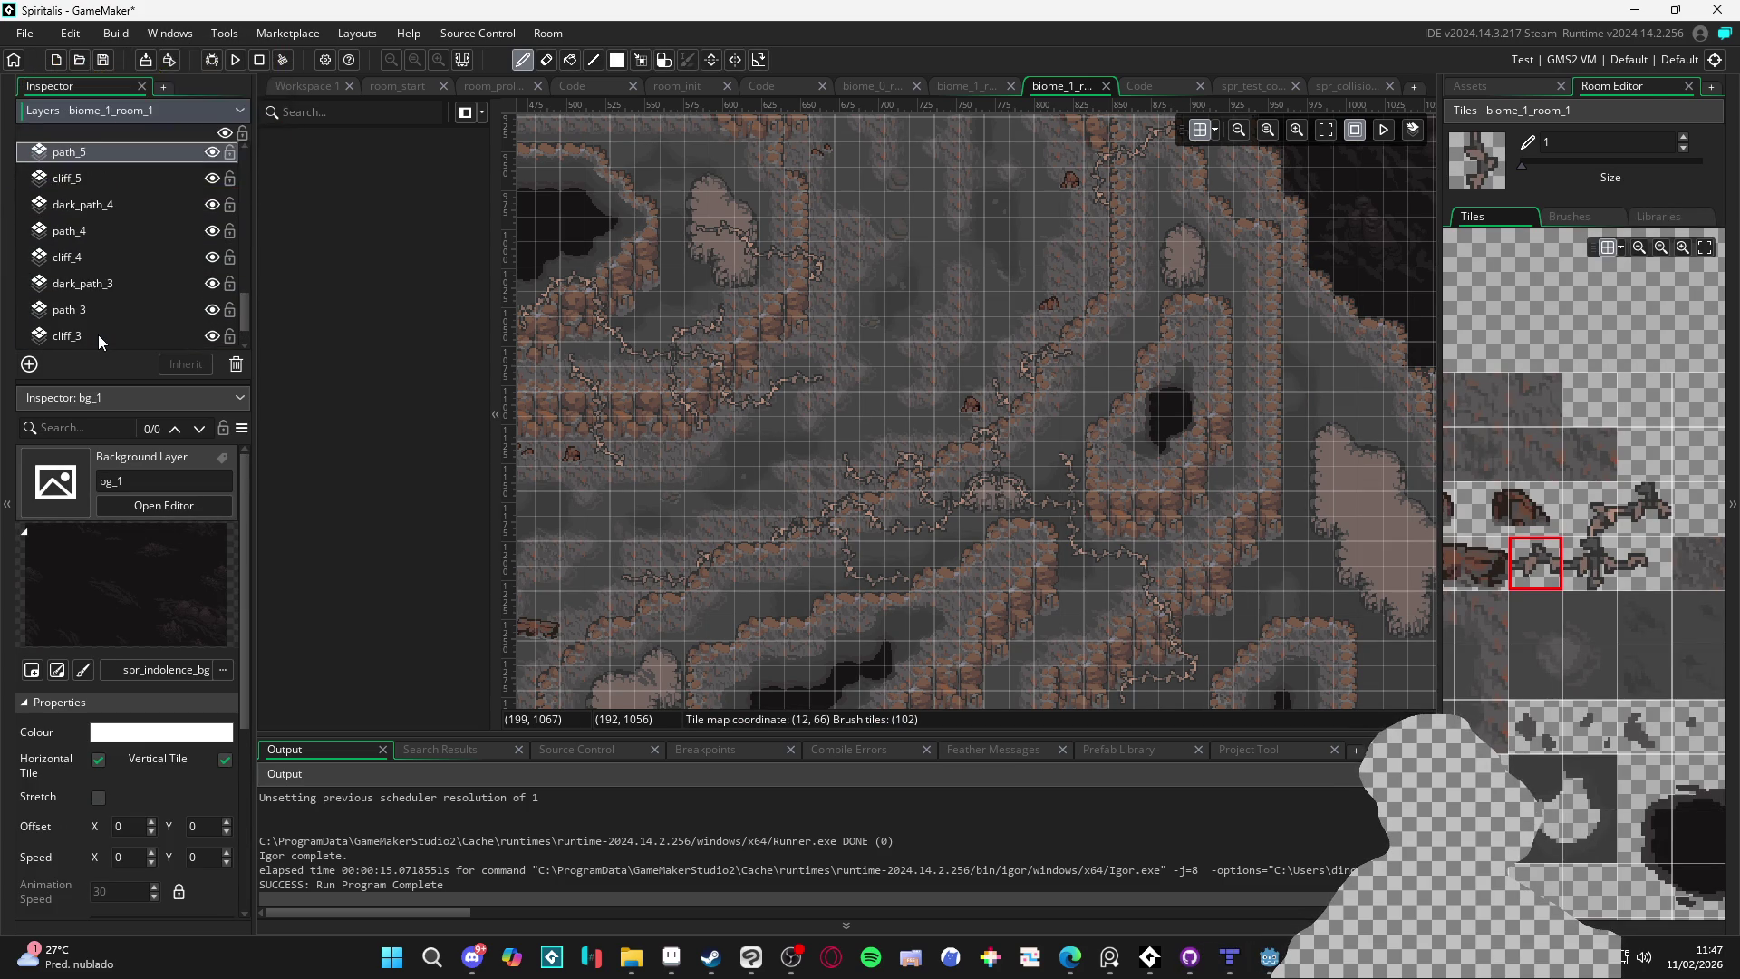
pyautogui.press('Up')
pyautogui.press('Up')
pyautogui.press('Up')
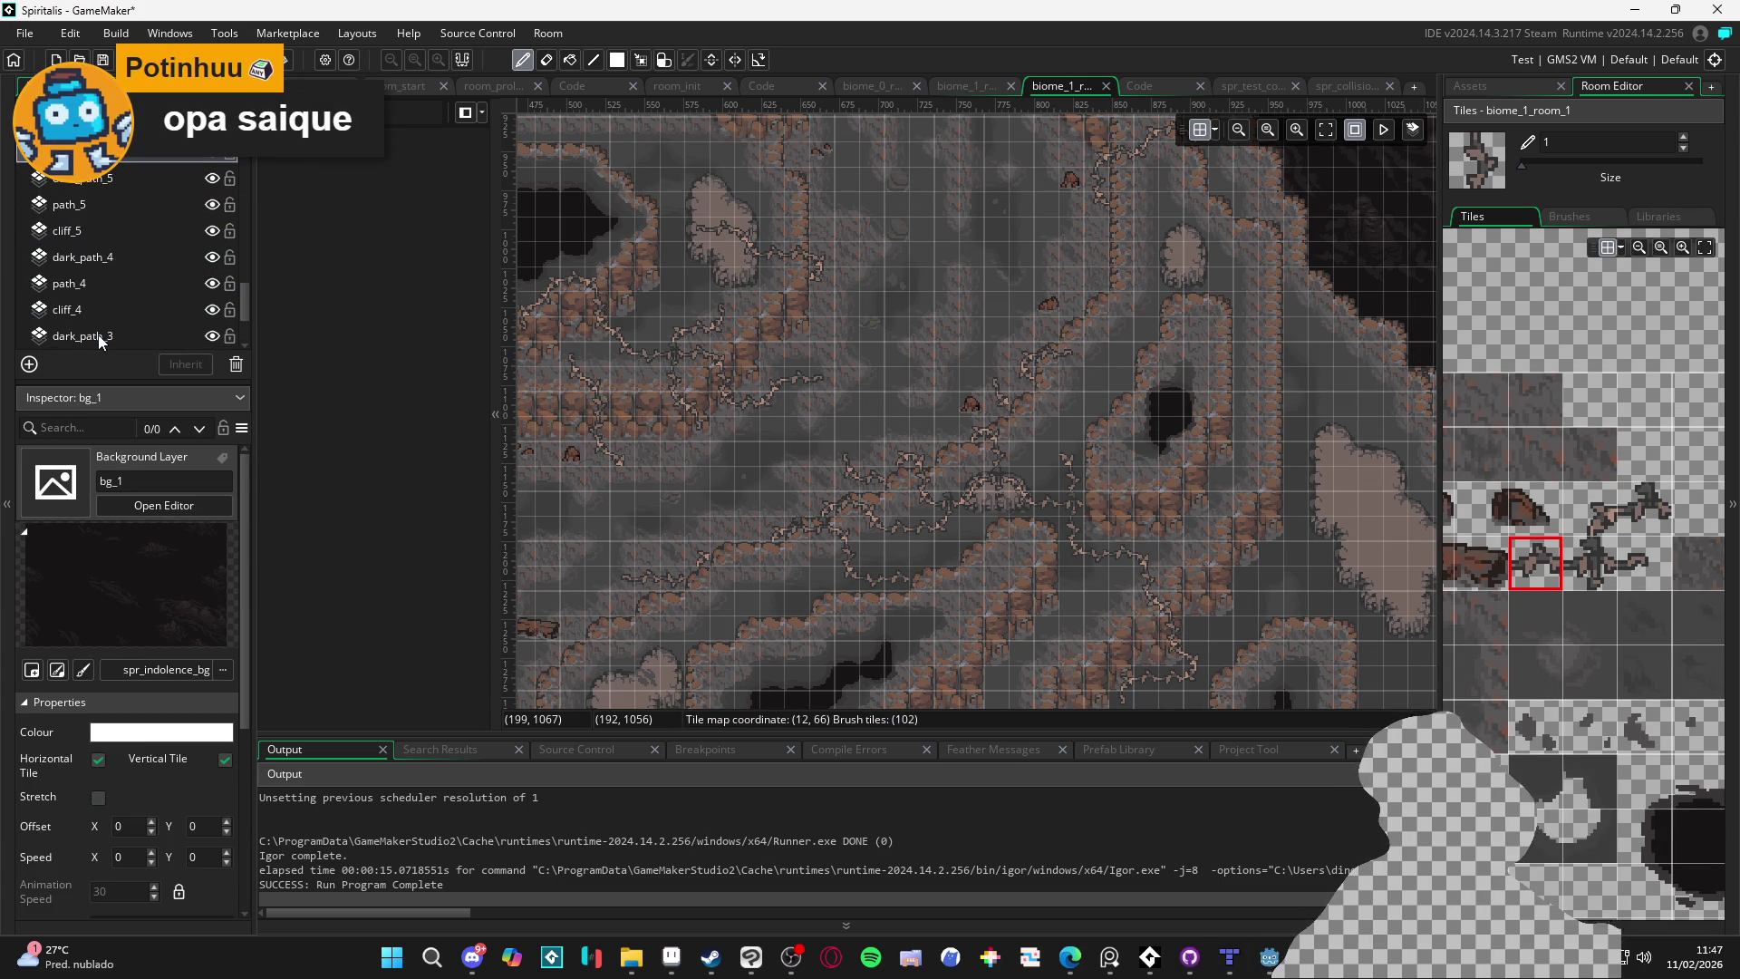
pyautogui.press('Up')
pyautogui.press('Up')
pyautogui.press('Up')
pyautogui.press('Up')
pyautogui.press('Up')
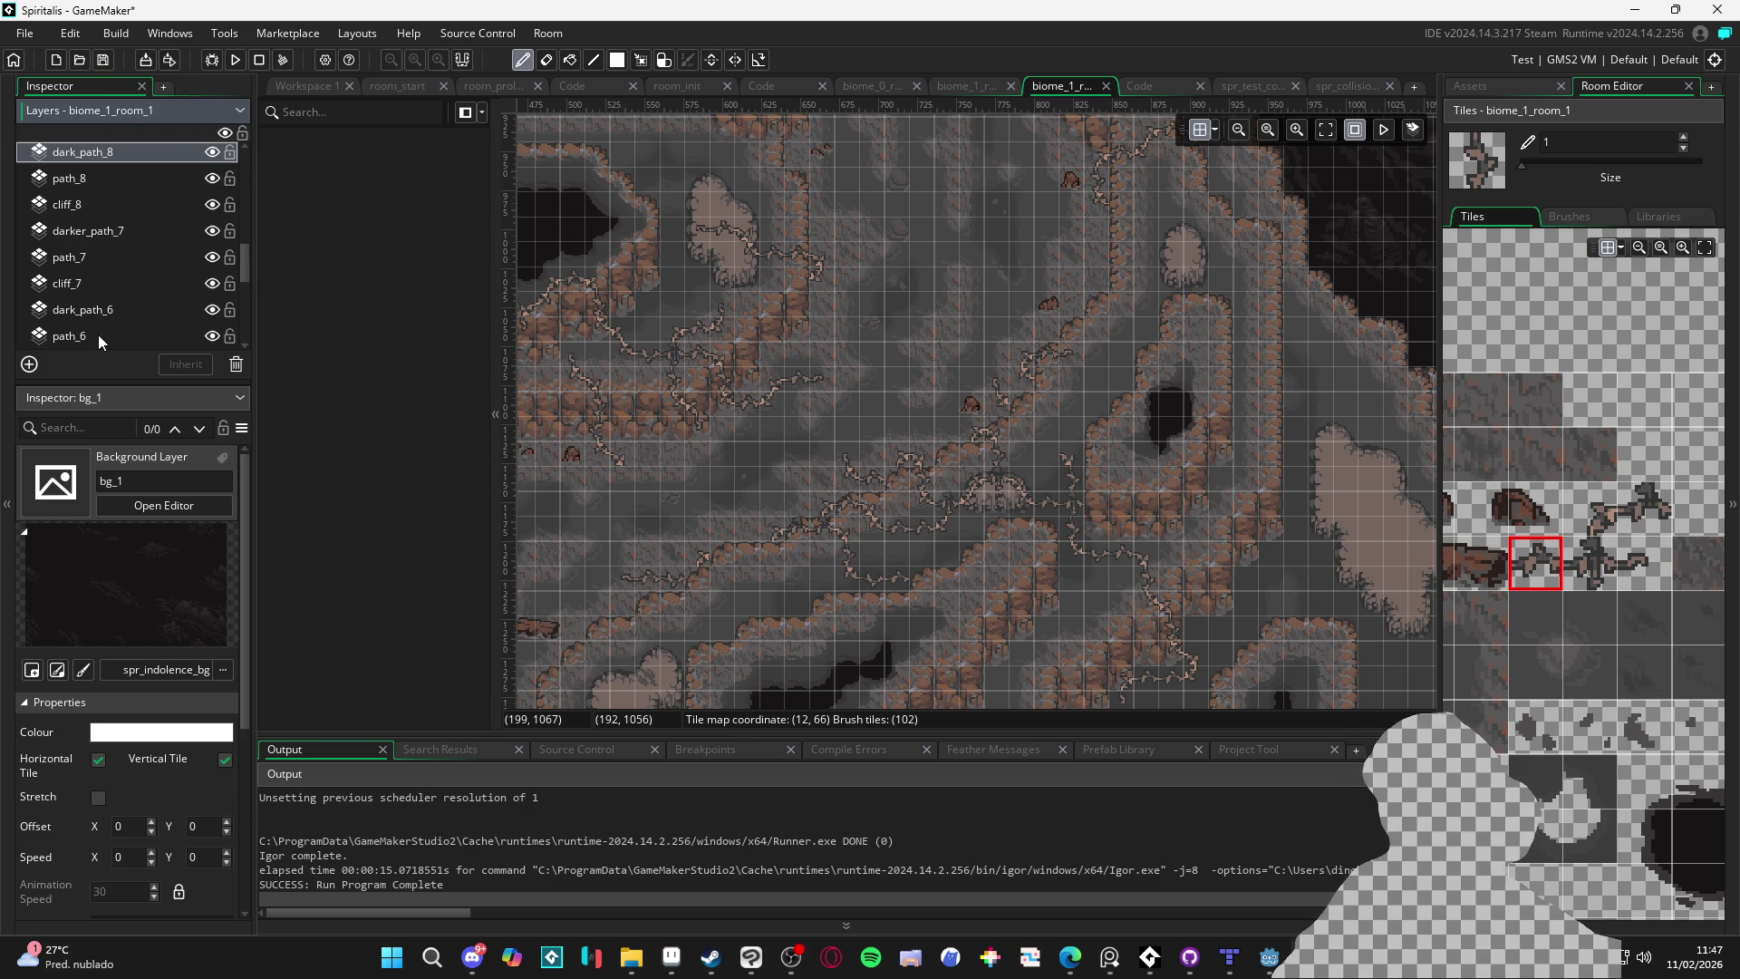
pyautogui.press('Up')
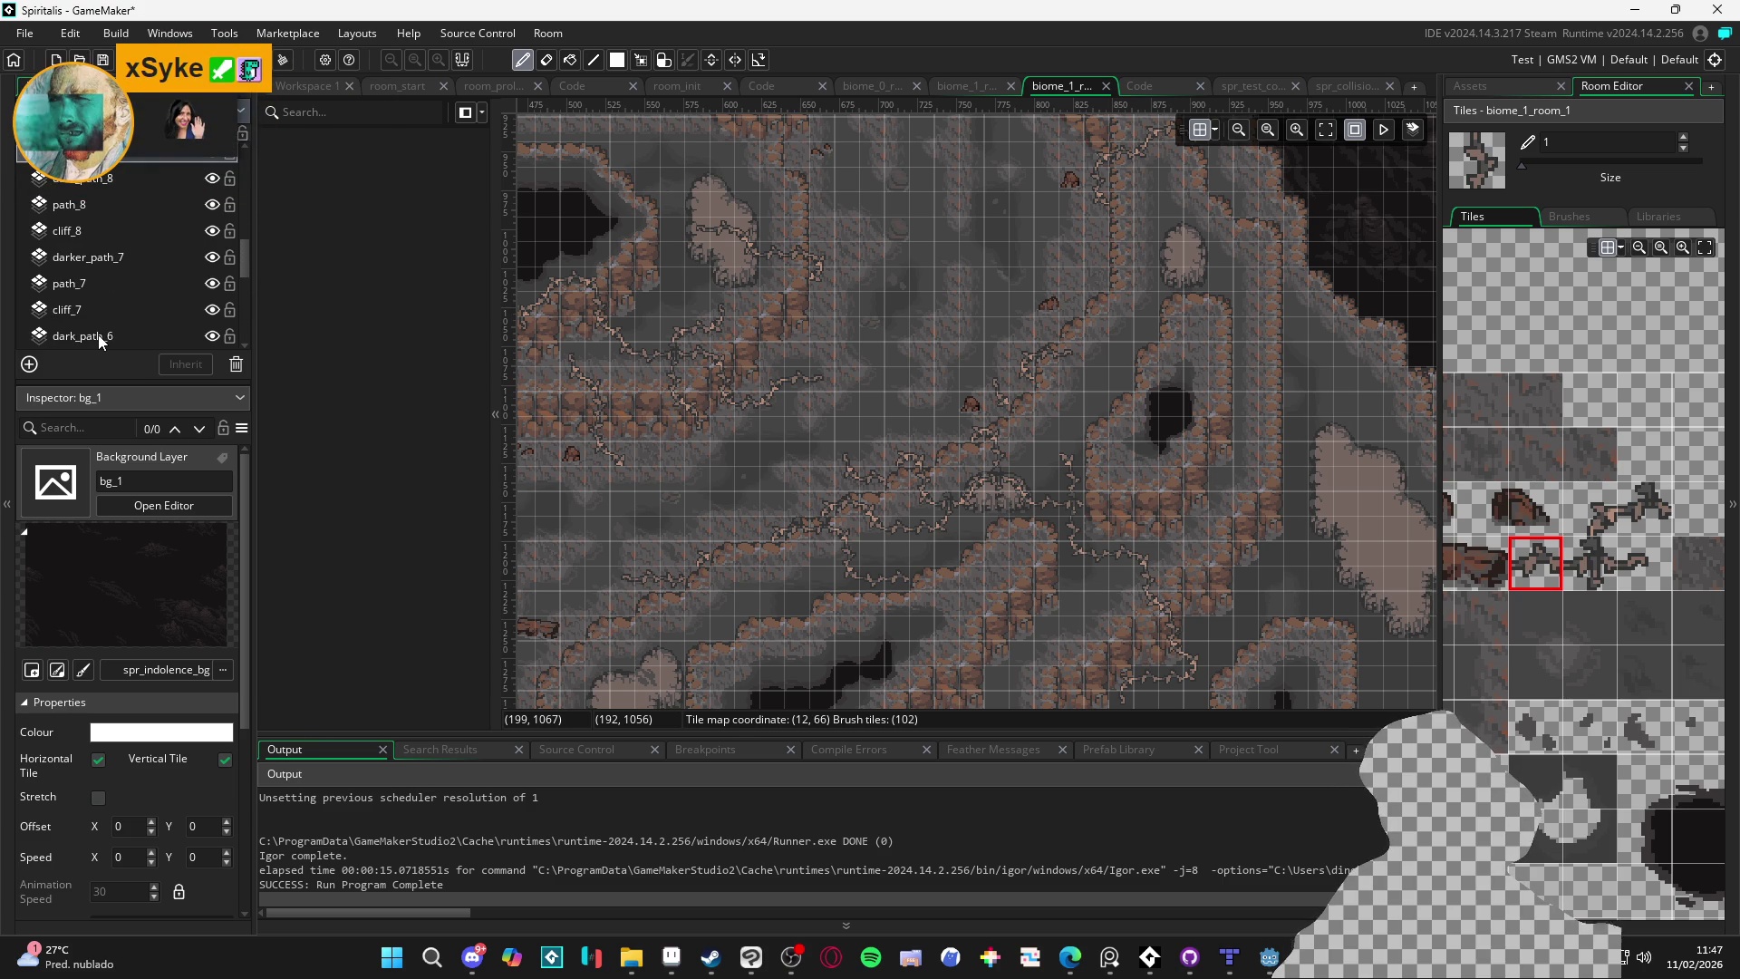
pyautogui.press('Up')
pyautogui.press('Up')
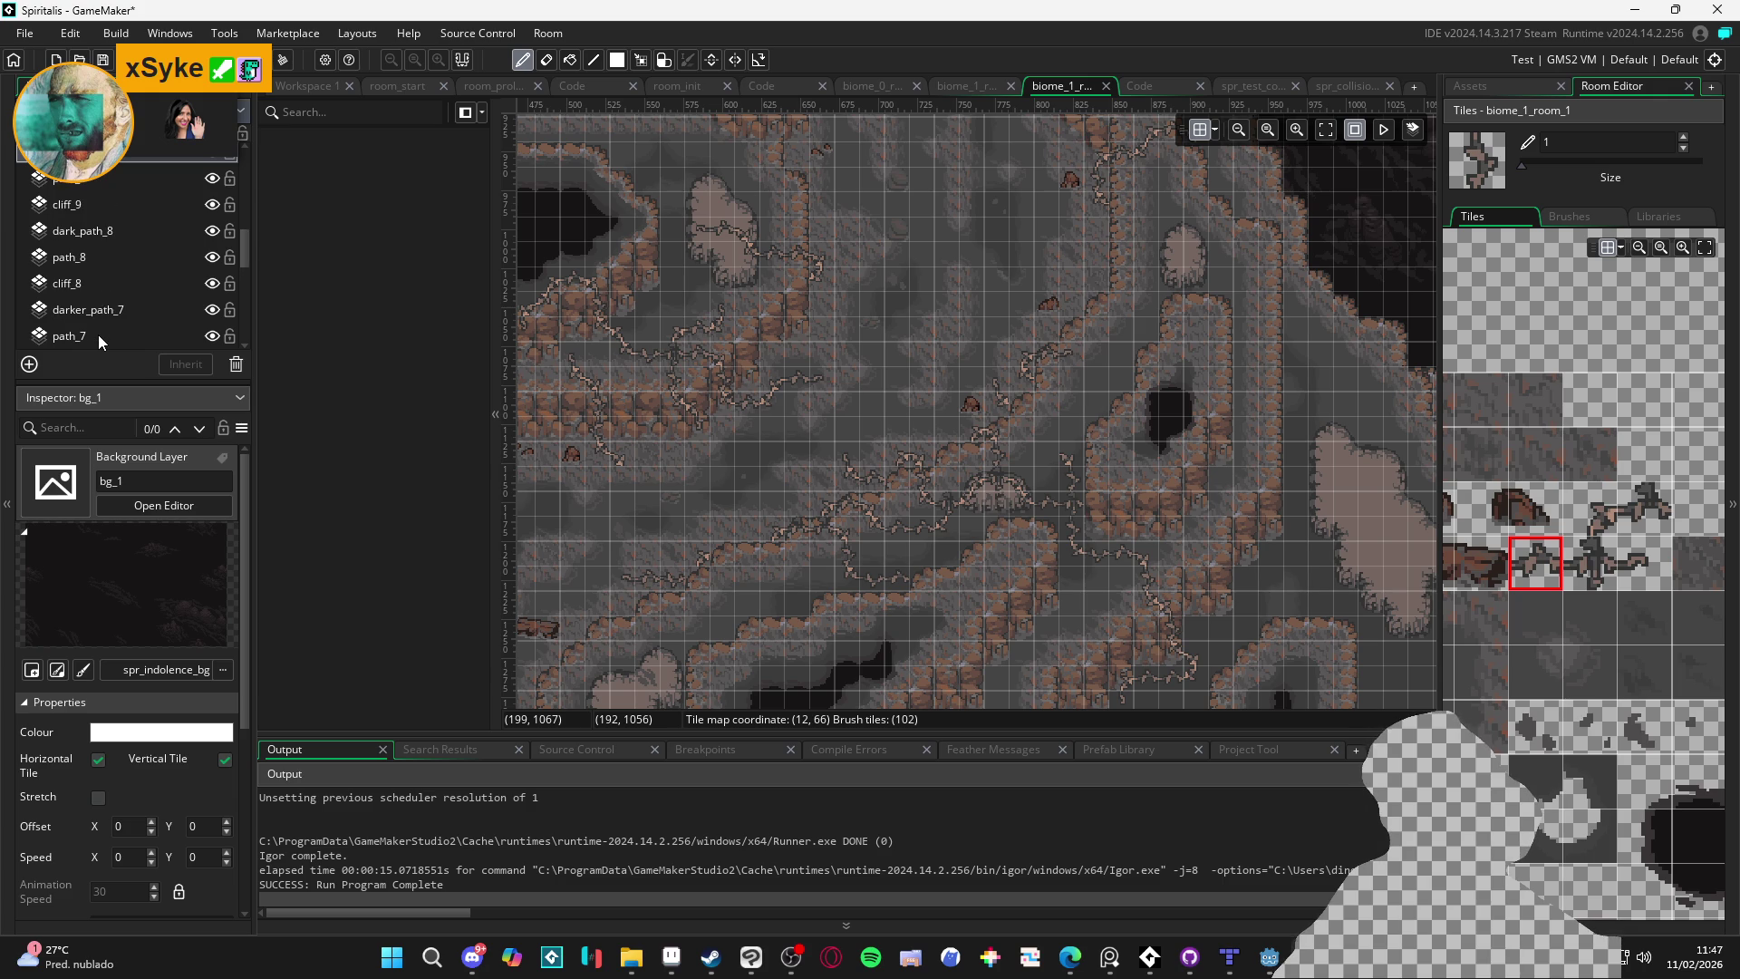
pyautogui.press('Up')
pyautogui.press('Up')
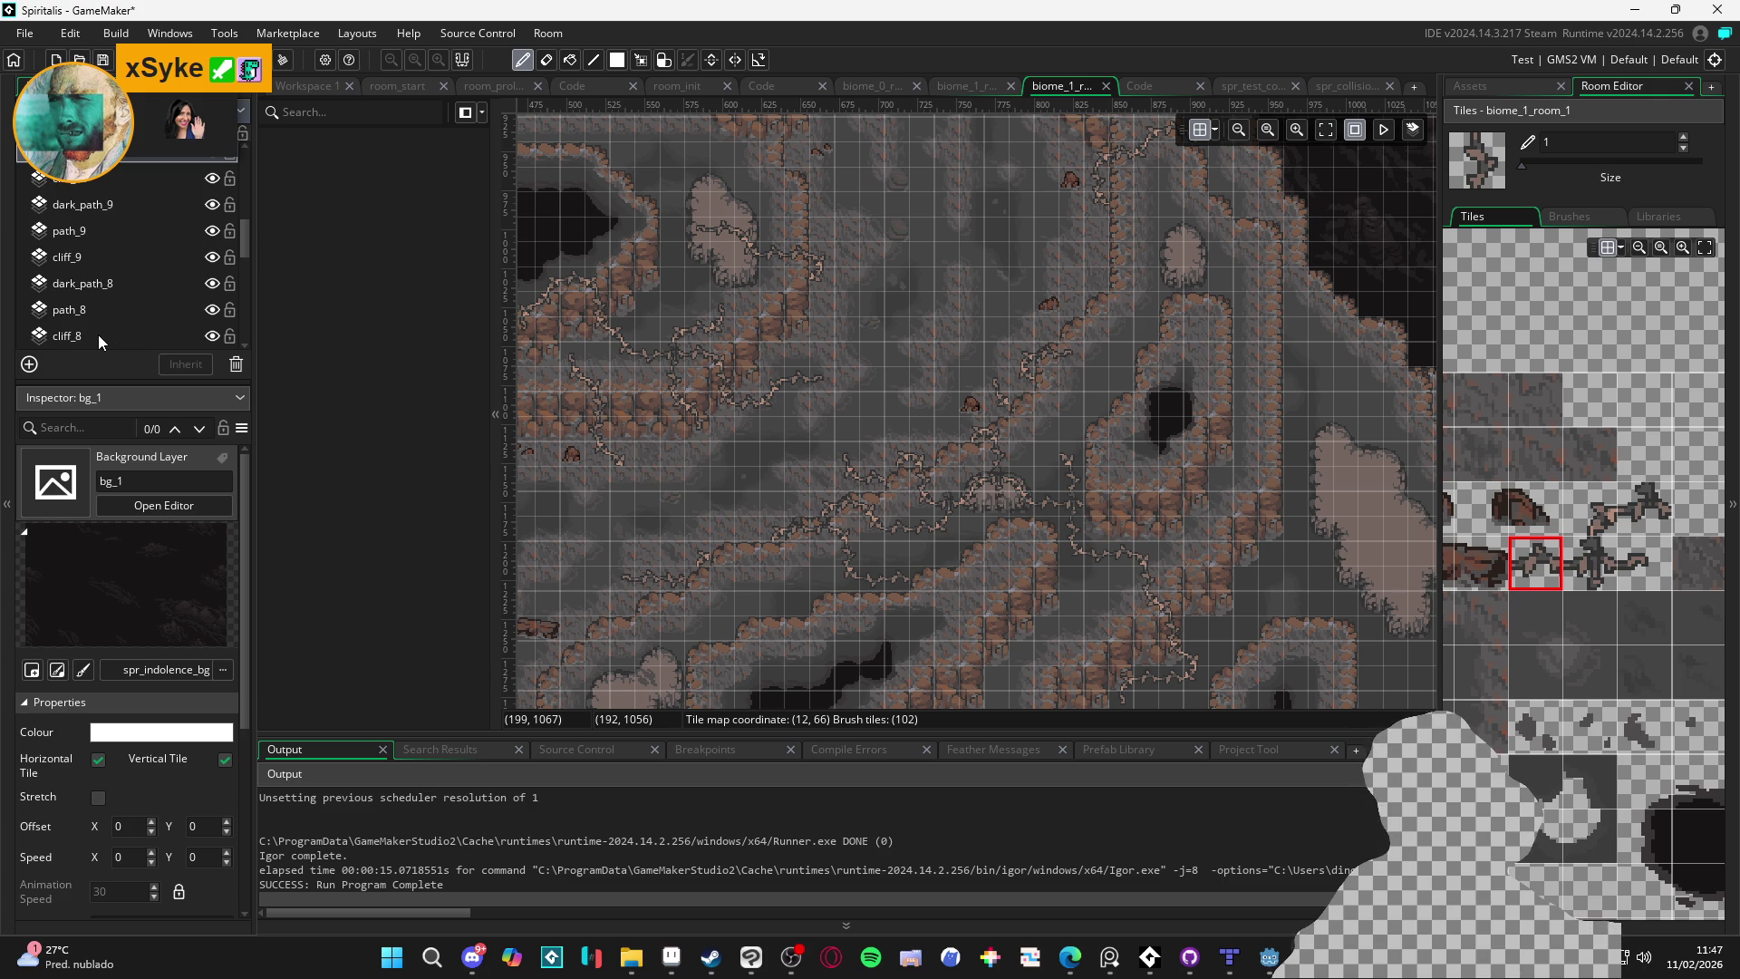
pyautogui.press('Up')
pyautogui.press('Up')
pyautogui.press('Up')
pyautogui.press('Up')
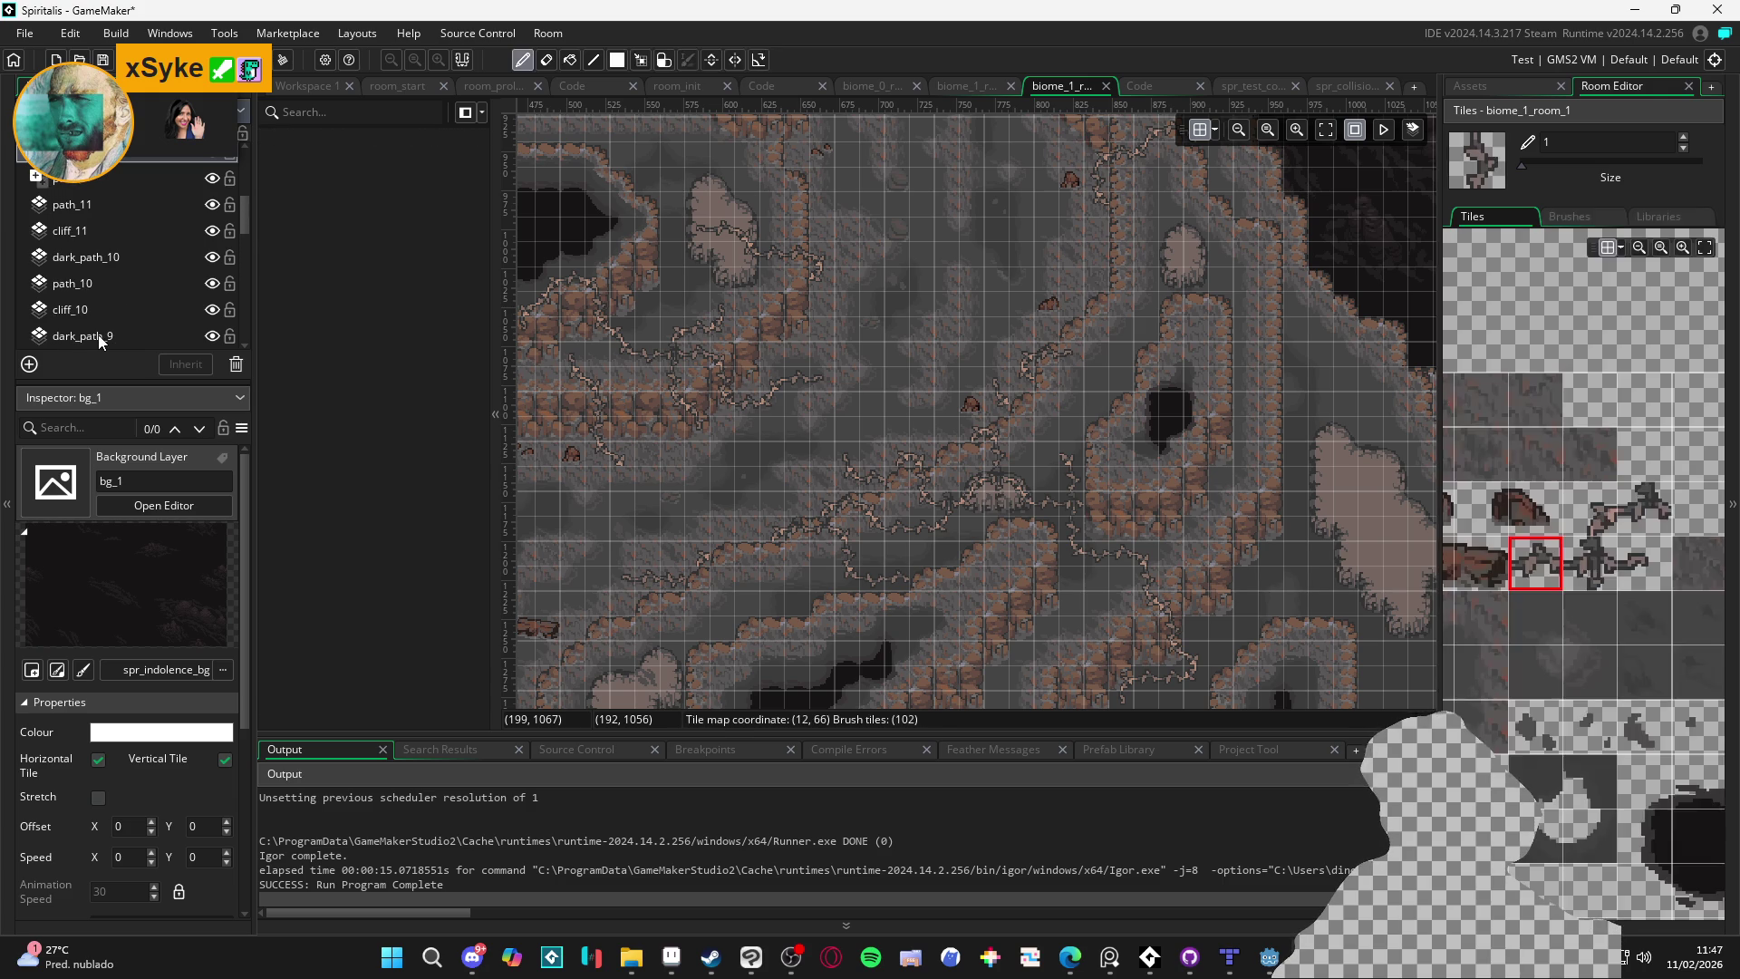
pyautogui.press('Up')
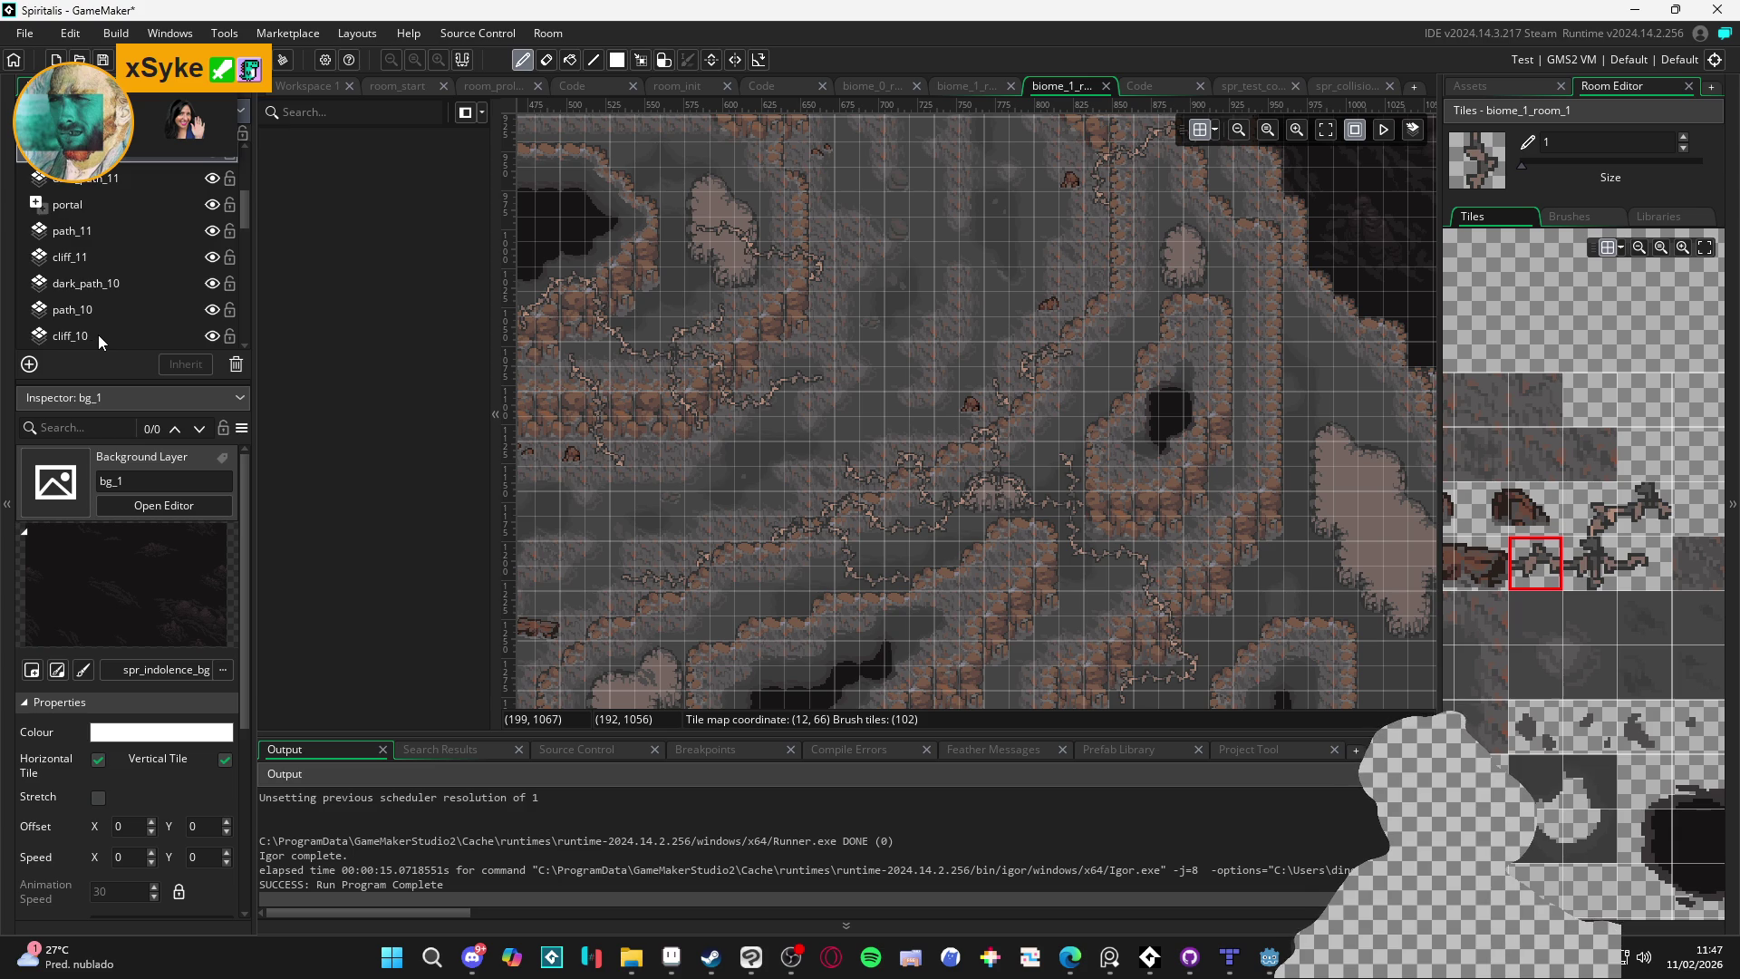
pyautogui.press('Up')
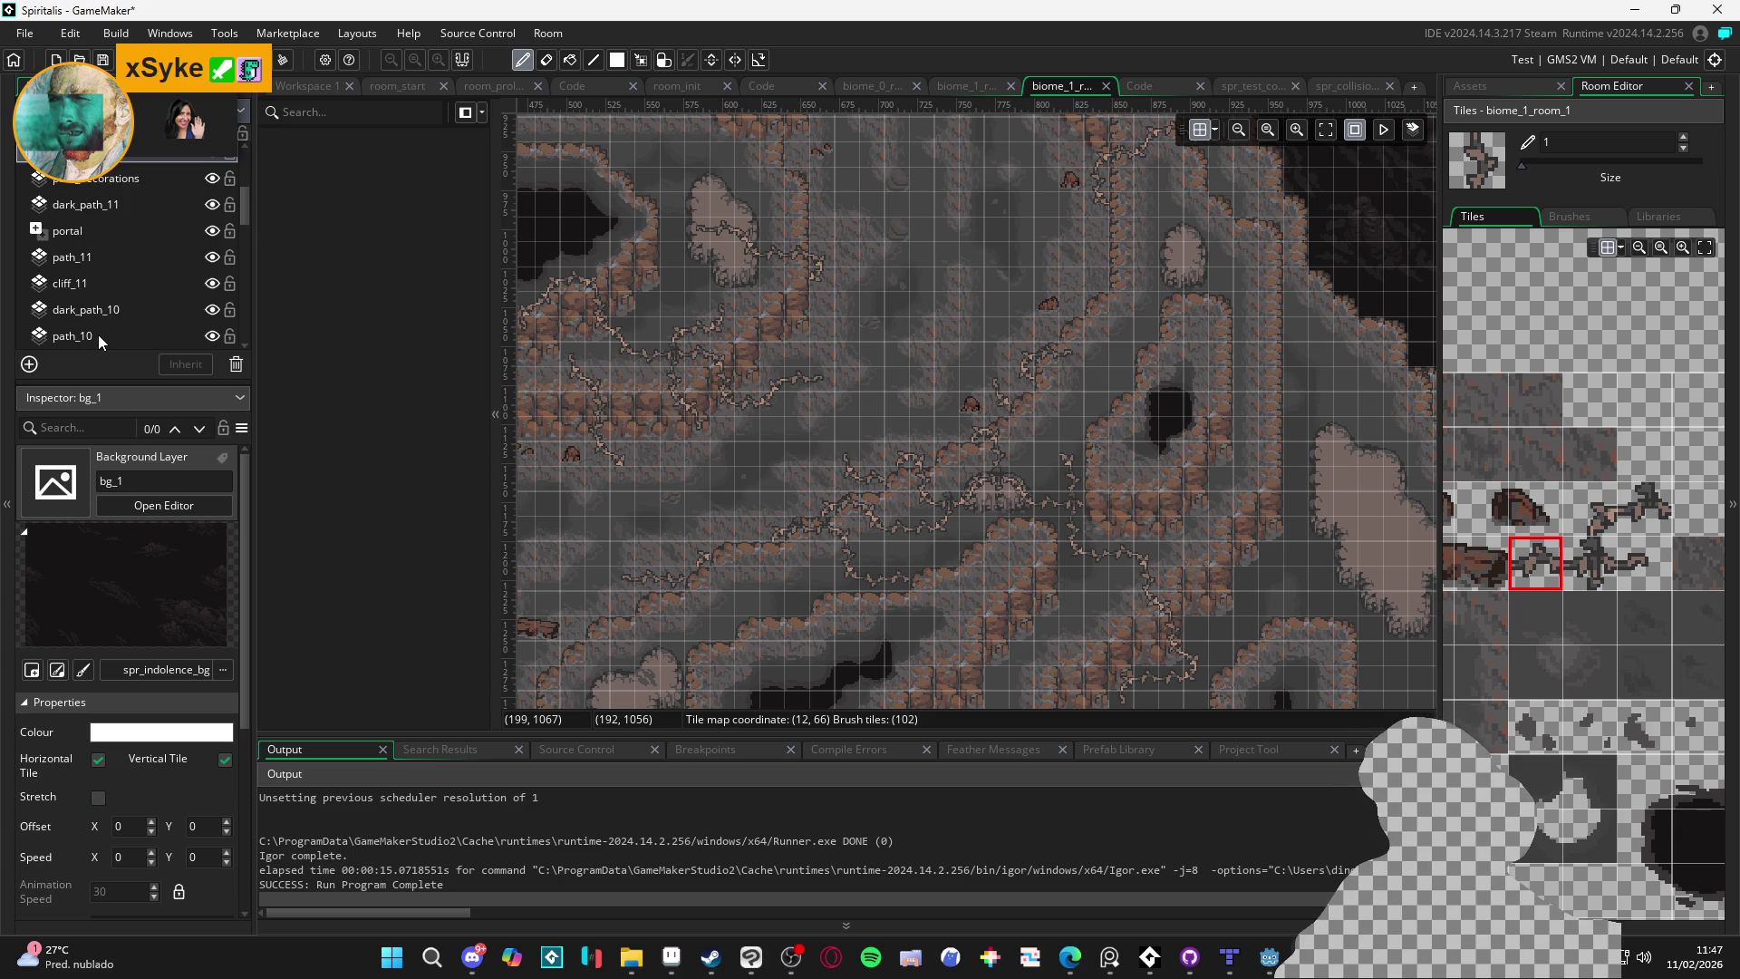
# Select the stones_decorations layer near the top of the list to show its properties
pyautogui.scroll(2, 136, 281)
pyautogui.scroll(3, 123, 259)
pyautogui.click(116, 246)
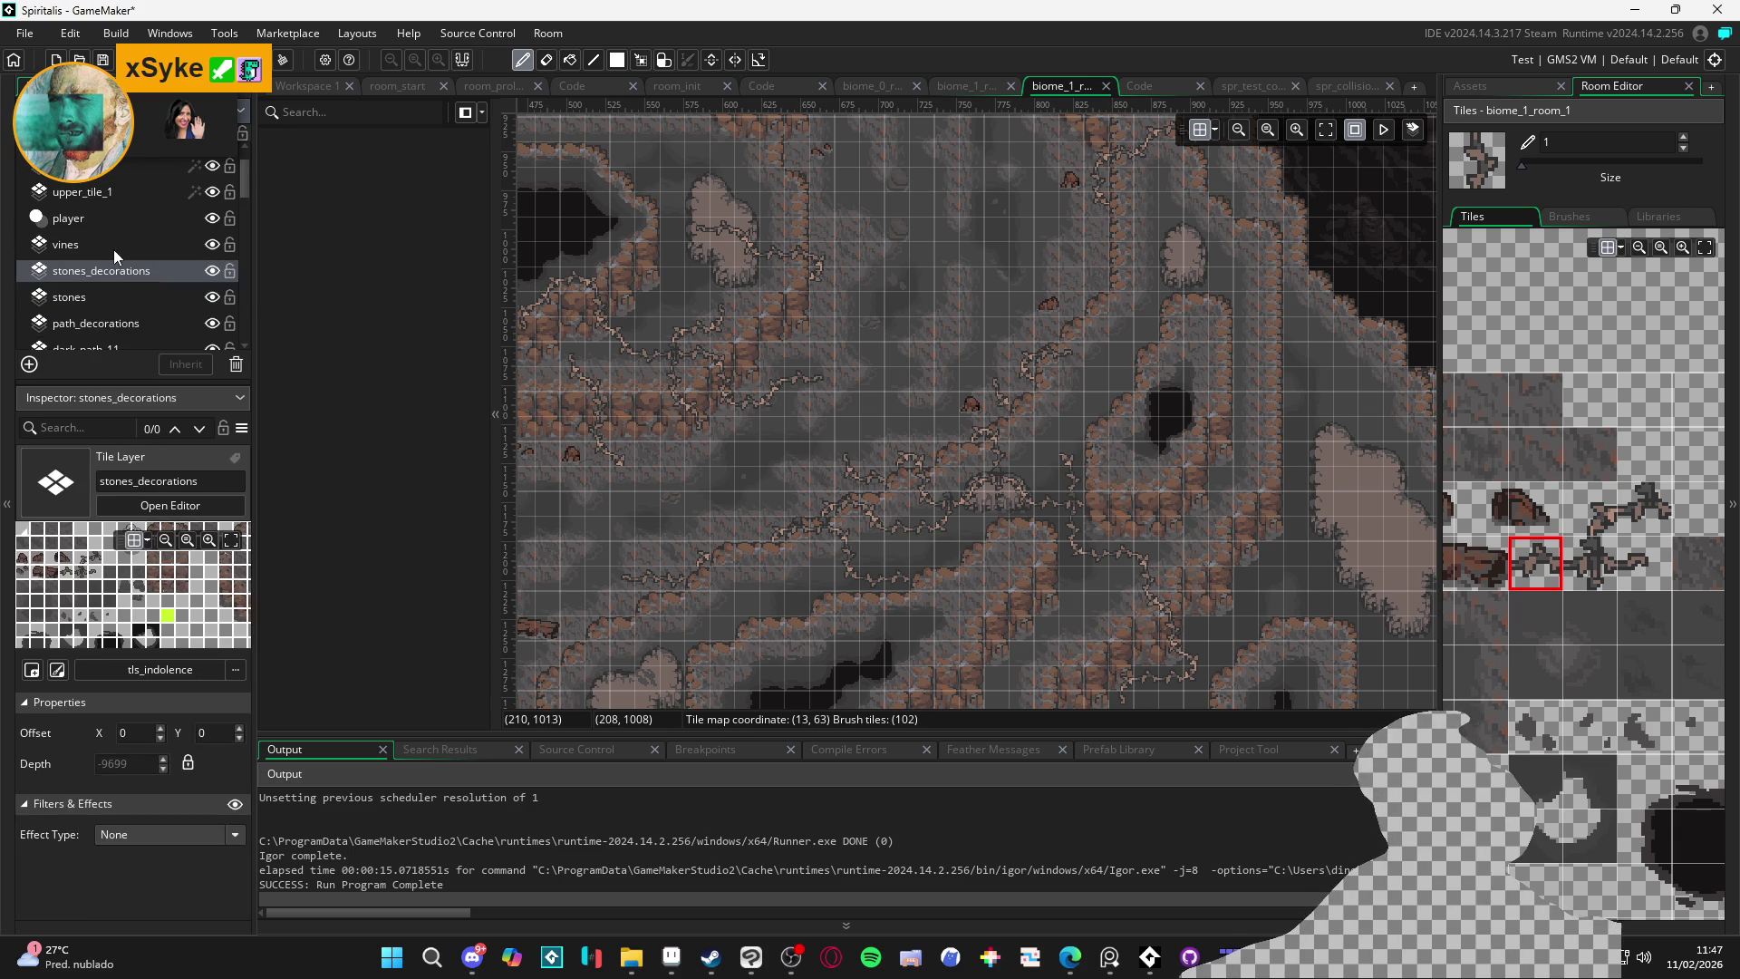
# Dismiss the vines layer options and check upper_tile_1's tint settings
pyautogui.rightClick(91, 252)
pyautogui.press('Escape')
pyautogui.click(181, 764)
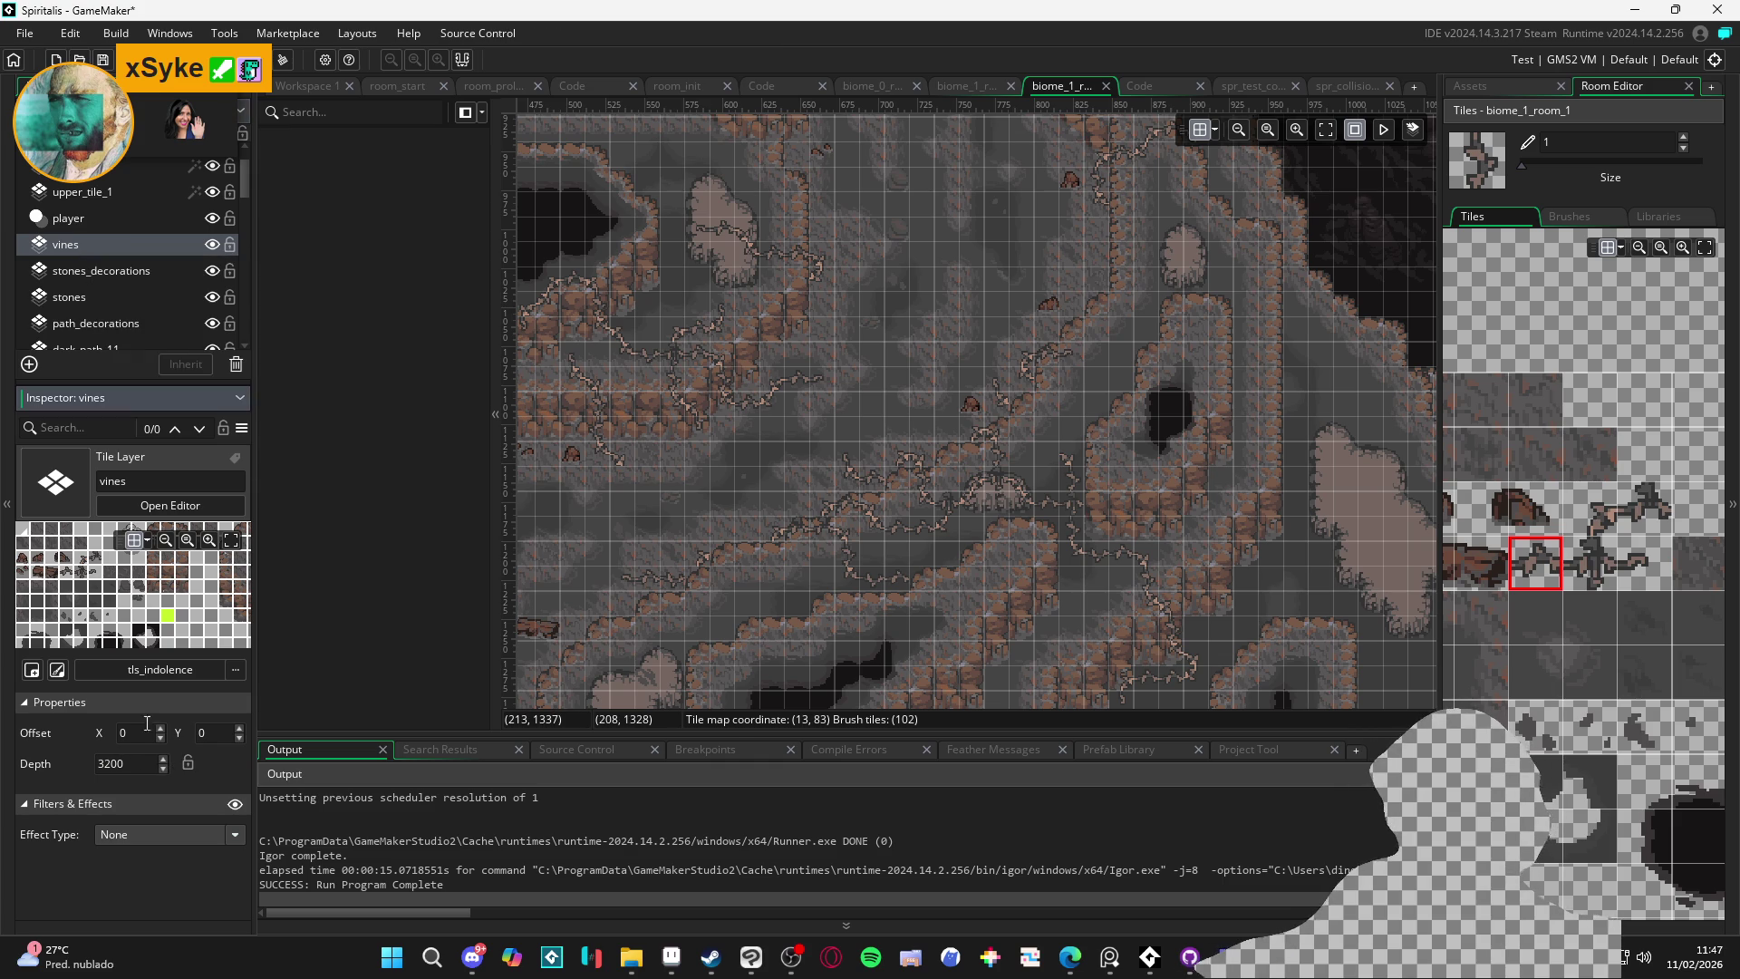
pyautogui.click(134, 287)
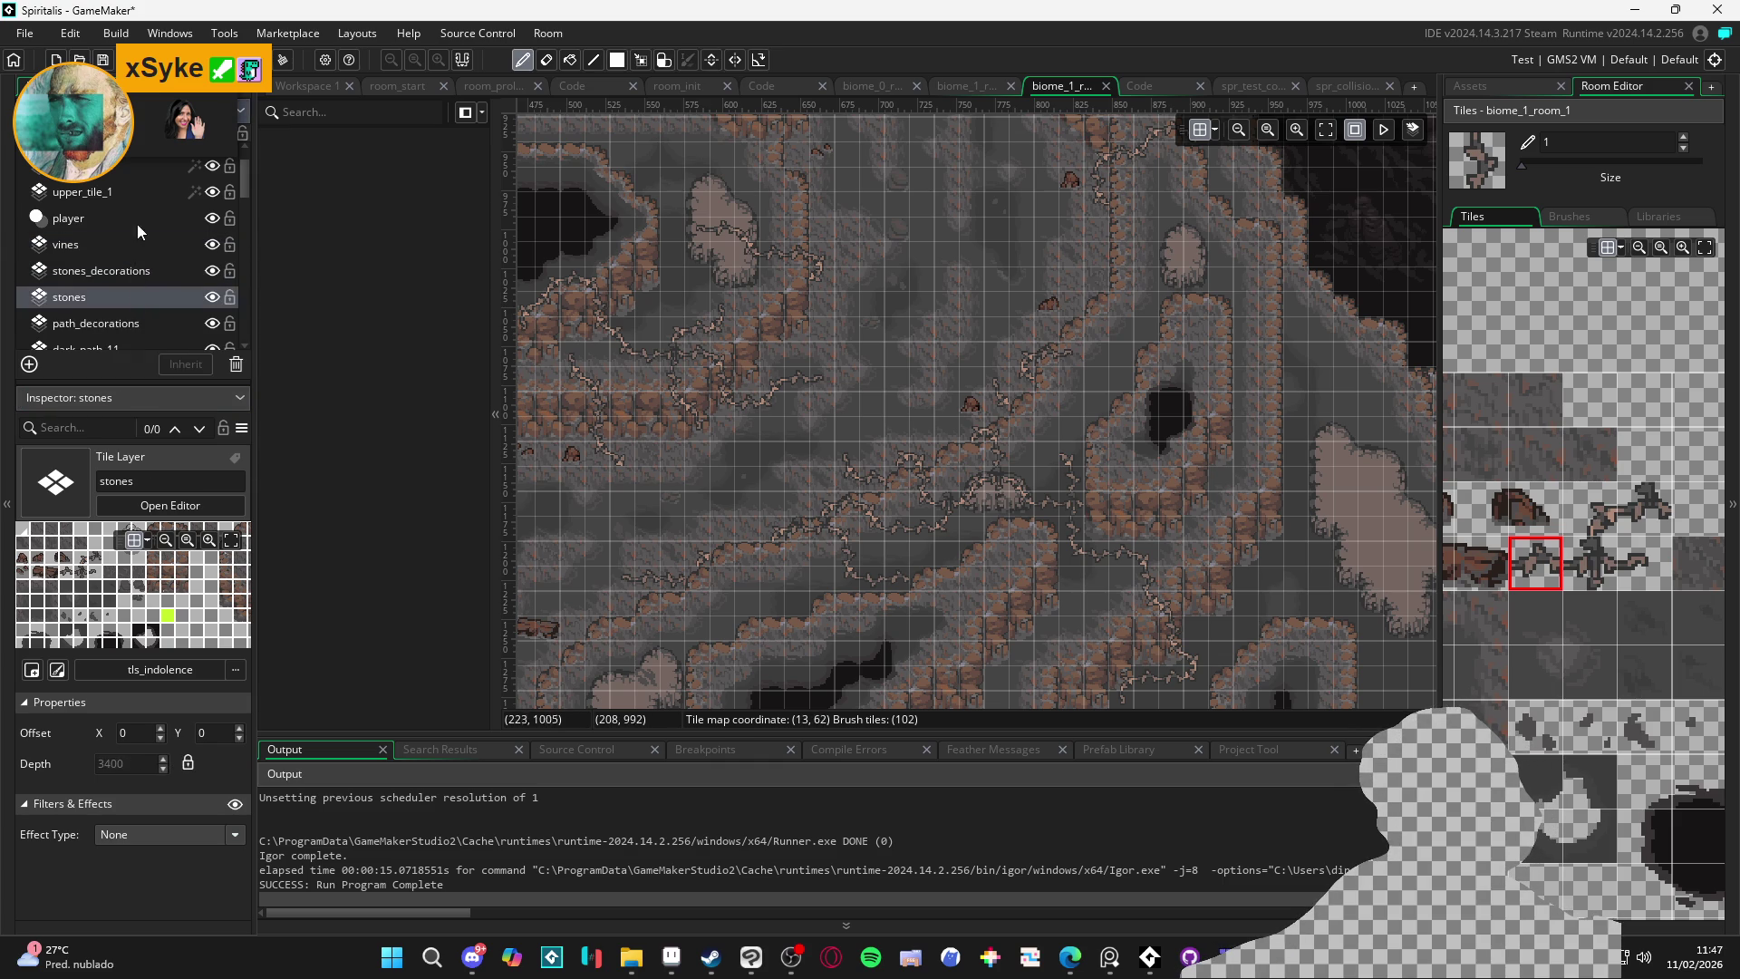
pyautogui.click(132, 192)
# Inspect the stones, dark_path_11, dark_path_10 and dark_path_5 layers in turn
pyautogui.click(100, 247)
pyautogui.click(94, 271)
pyautogui.click(94, 297)
pyautogui.click(103, 326)
pyautogui.scroll(-1, 94, 307)
pyautogui.click(98, 308)
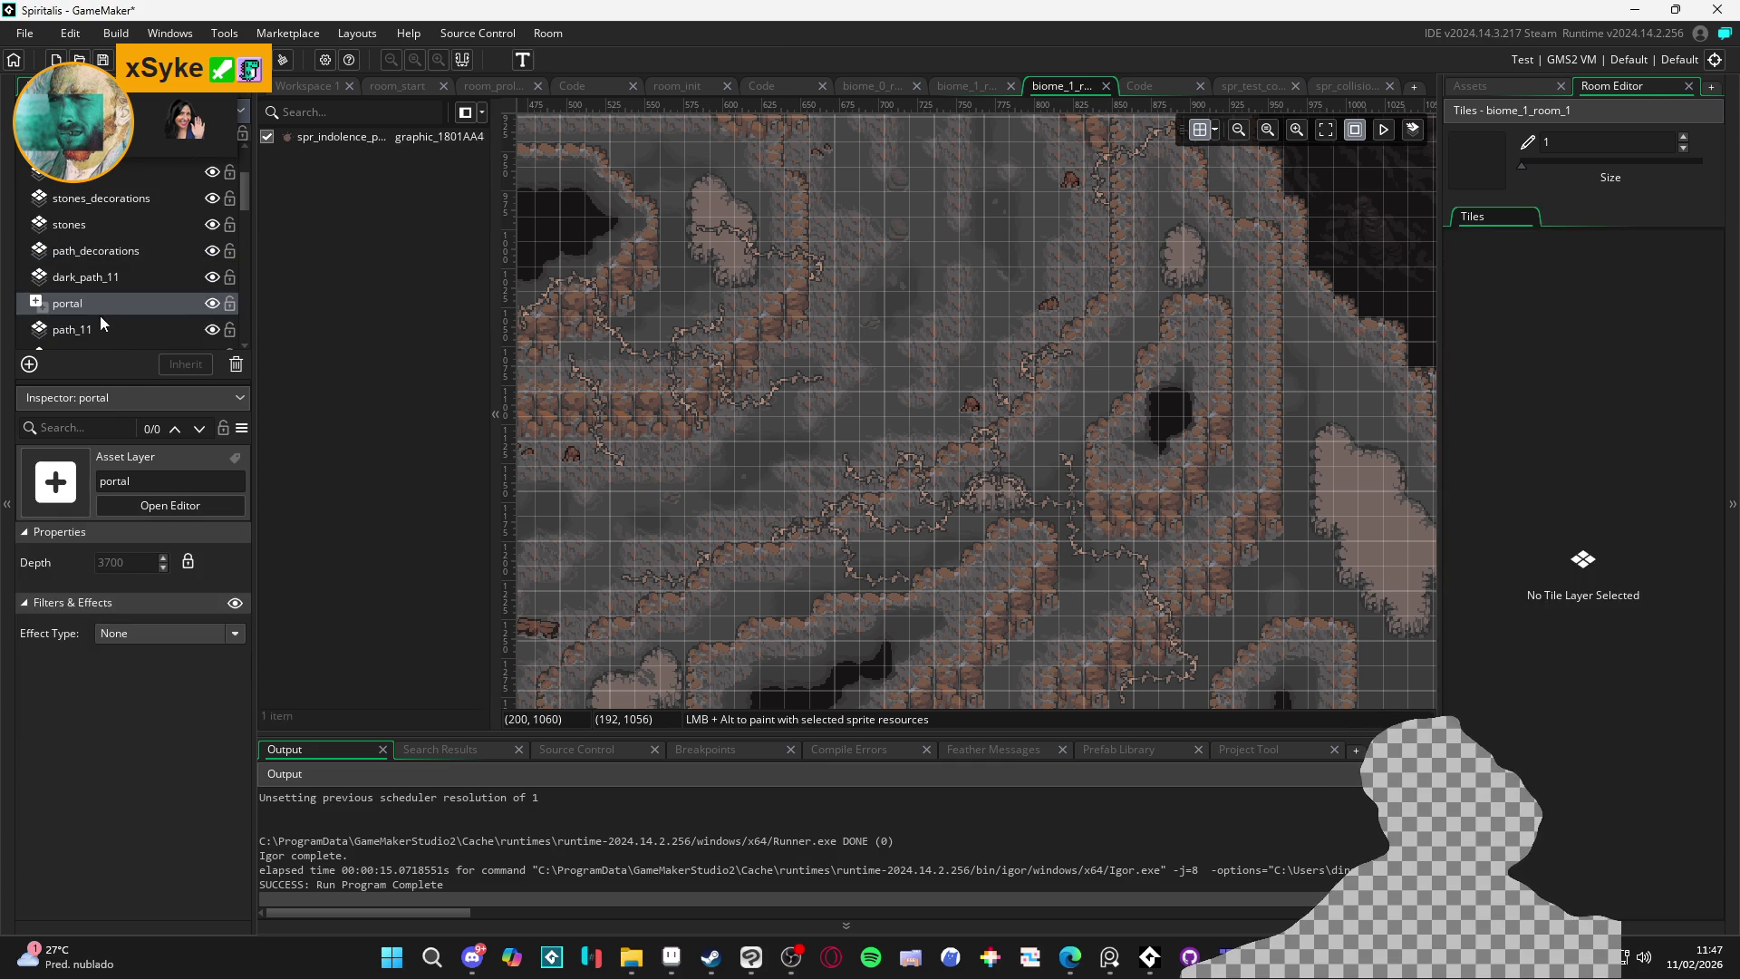
pyautogui.click(90, 283)
pyautogui.scroll(-3, 86, 326)
pyautogui.click(106, 311)
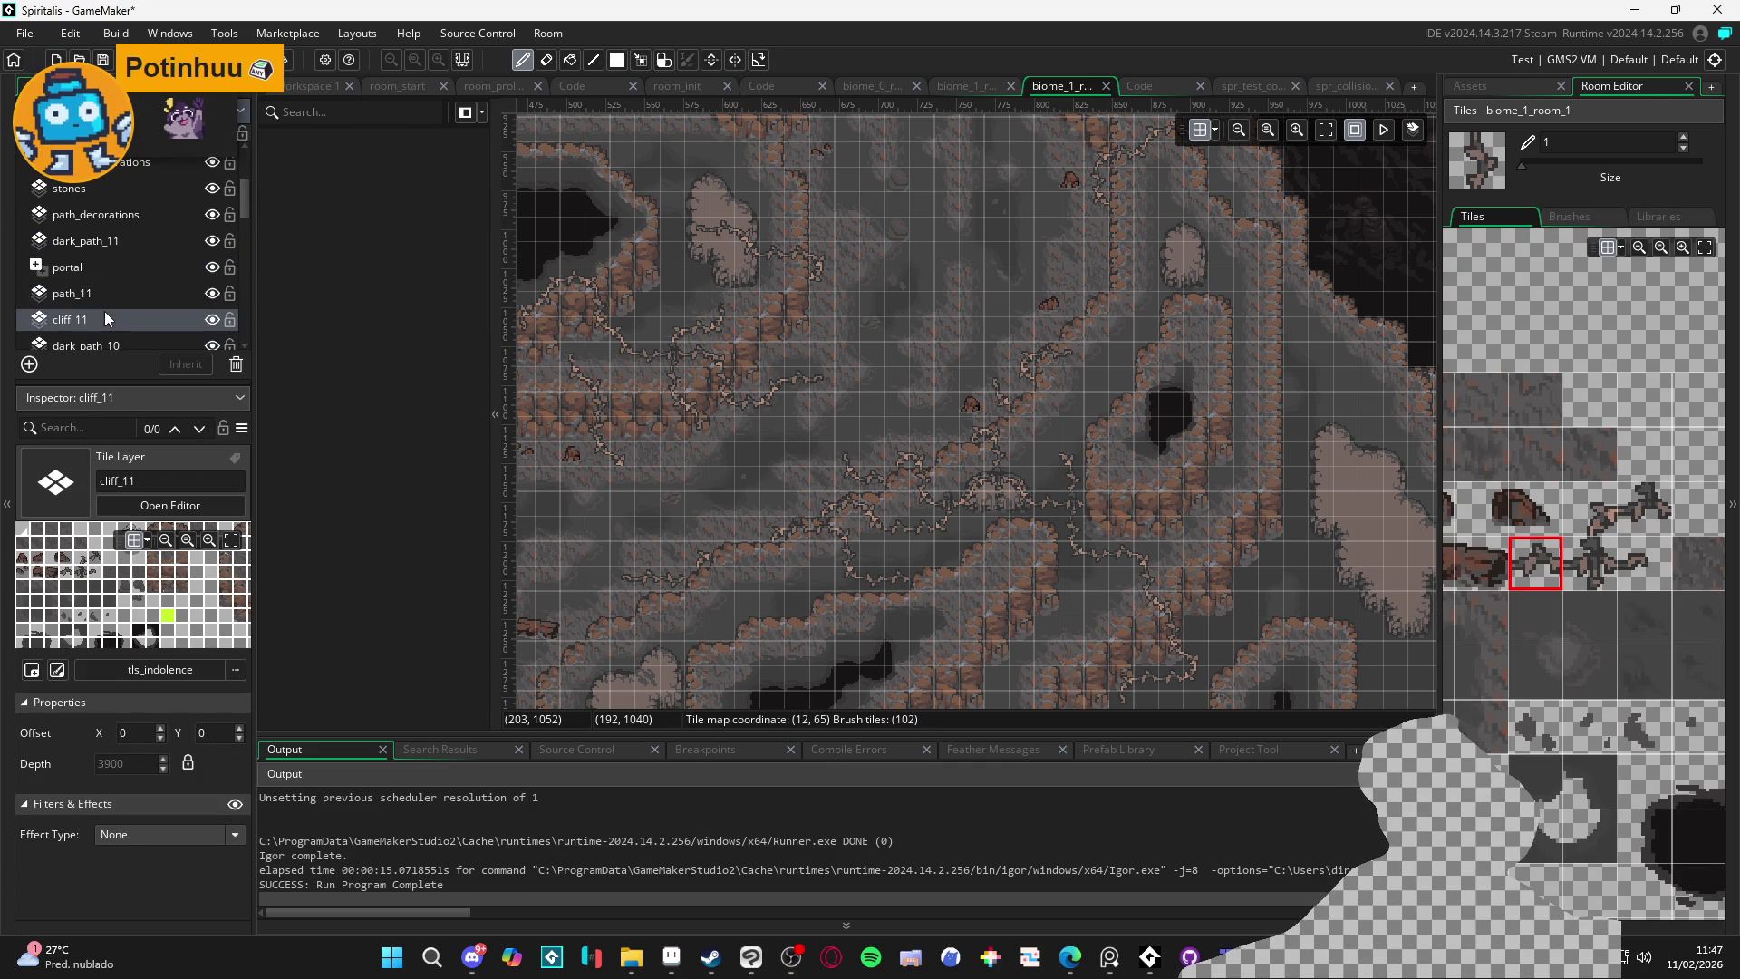
pyautogui.scroll(-5, 107, 307)
pyautogui.click(107, 307)
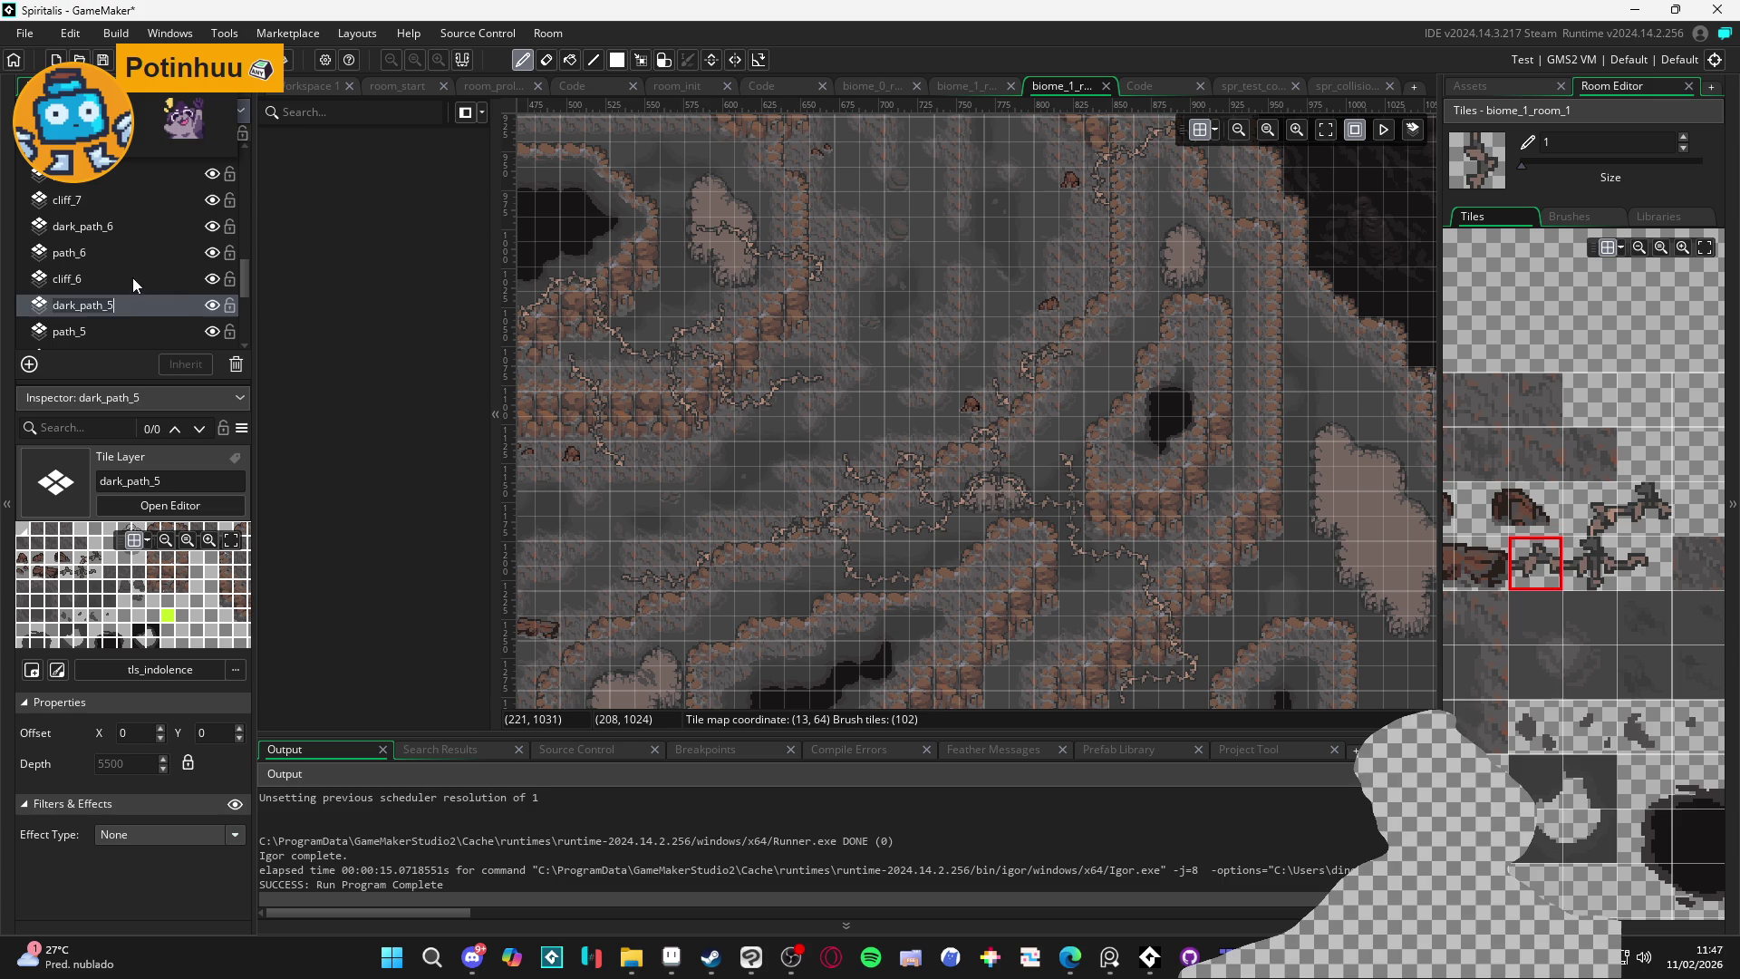
# Inspect cliff_6, stones_decorations and vines, and review upper_tile_1's red Colour Tint
pyautogui.click(132, 277)
pyautogui.scroll(10, 132, 276)
pyautogui.click(111, 238)
pyautogui.click(106, 263)
pyautogui.click(101, 279)
pyautogui.click(106, 234)
pyautogui.click(99, 209)
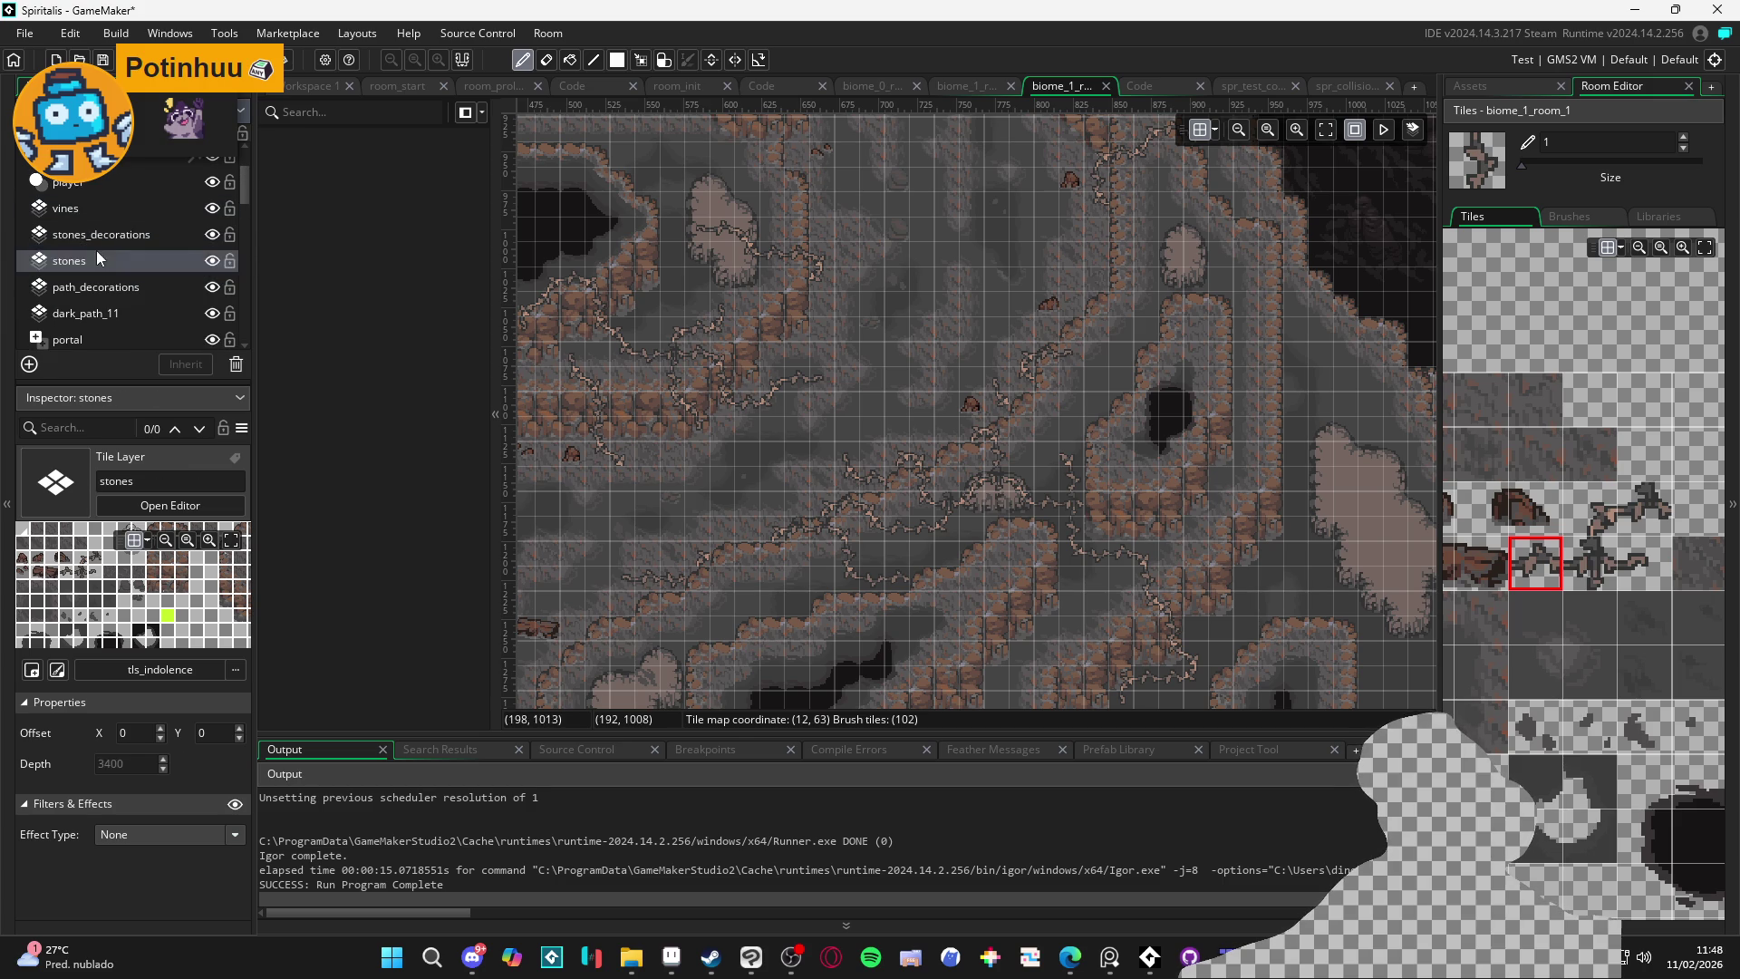
pyautogui.click(102, 176)
pyautogui.click(98, 159)
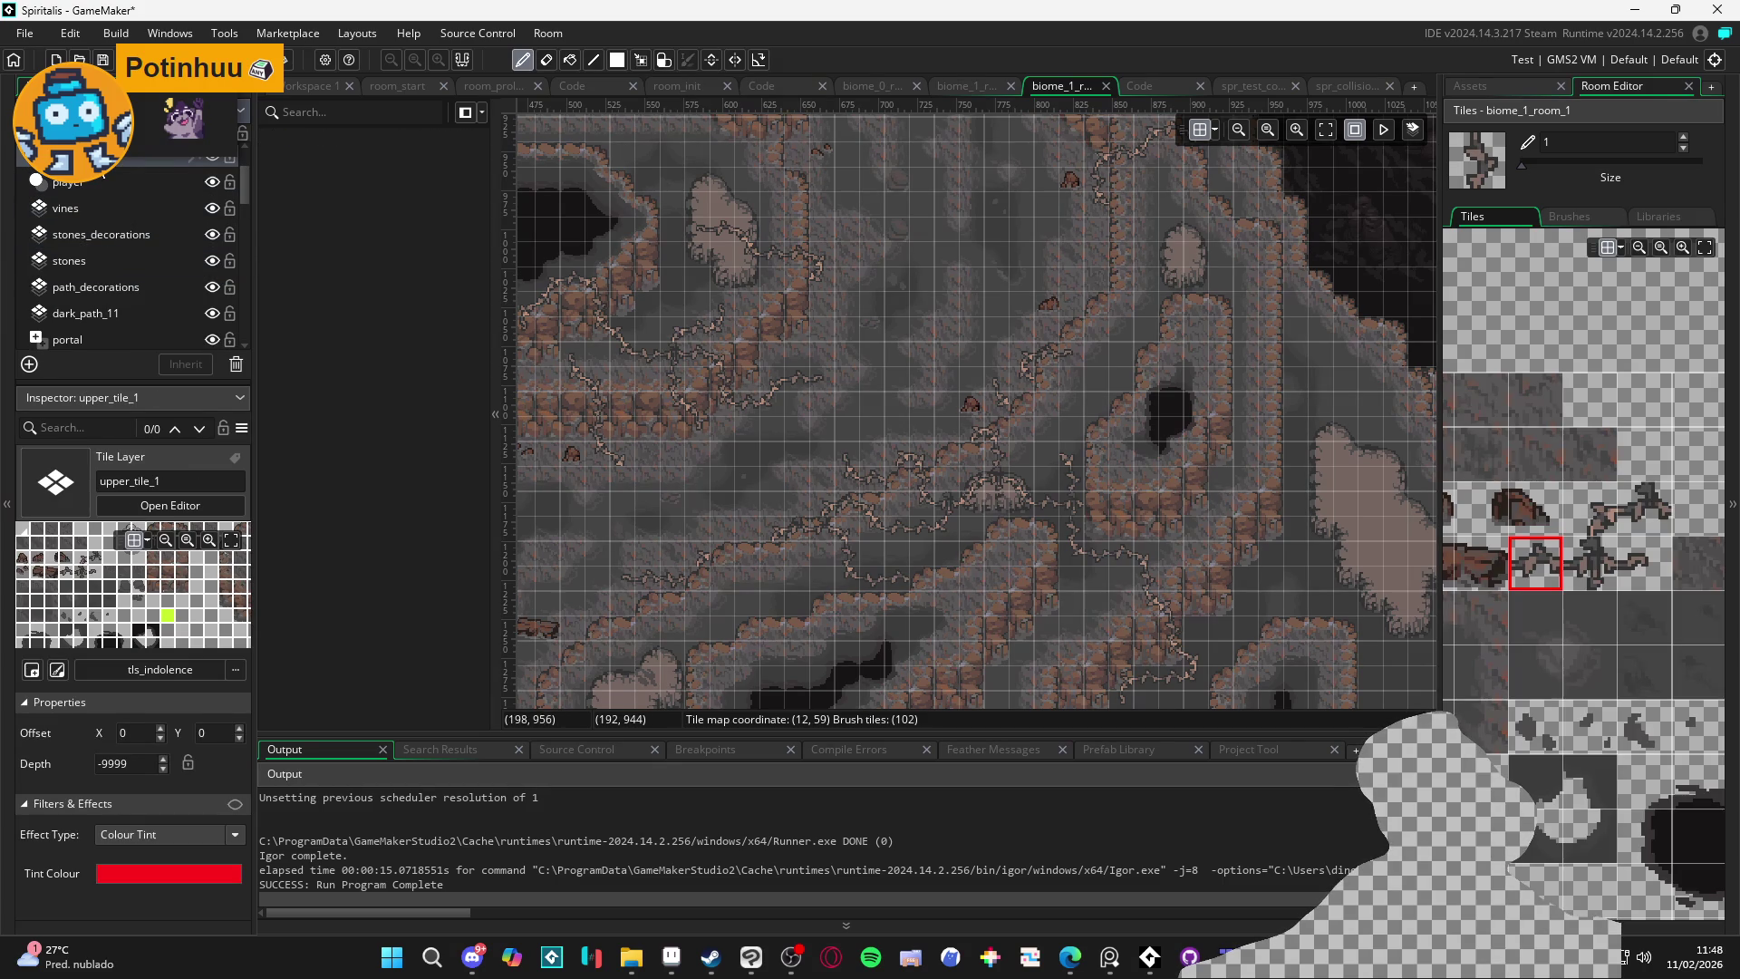
pyautogui.click(92, 220)
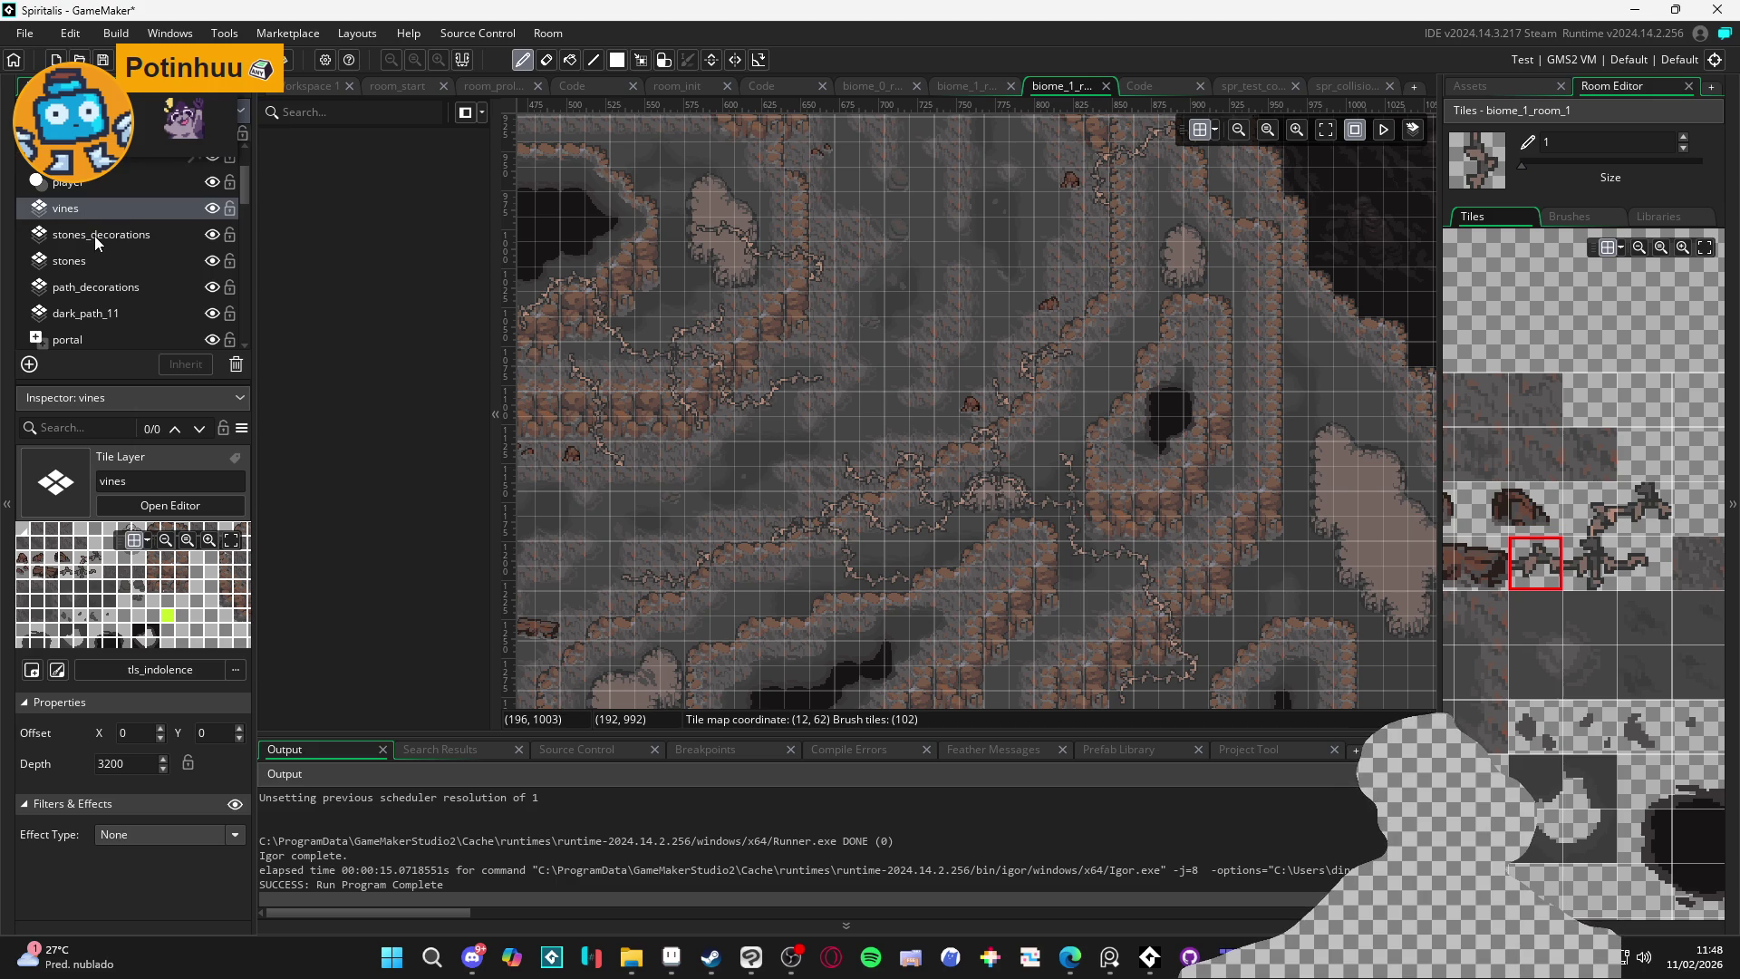
# Review upper_tile_2's blue Colour Tint settings, then build and run the game
pyautogui.scroll(2, 115, 210)
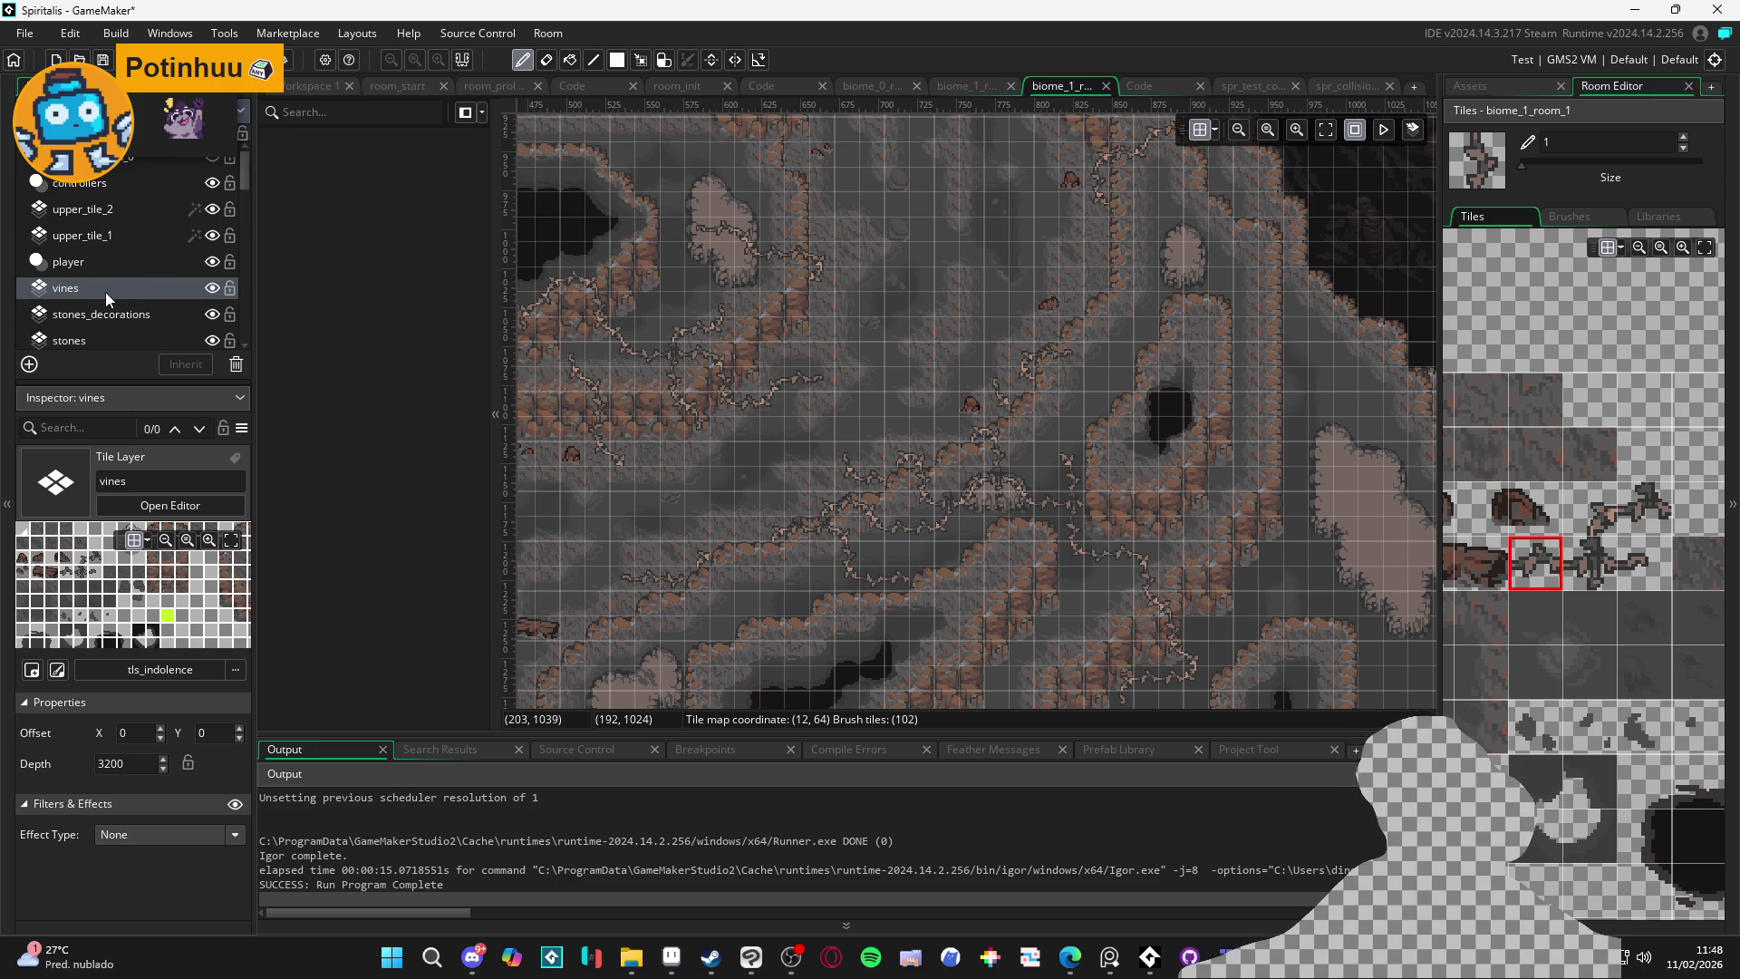
pyautogui.click(125, 756)
pyautogui.write('0')
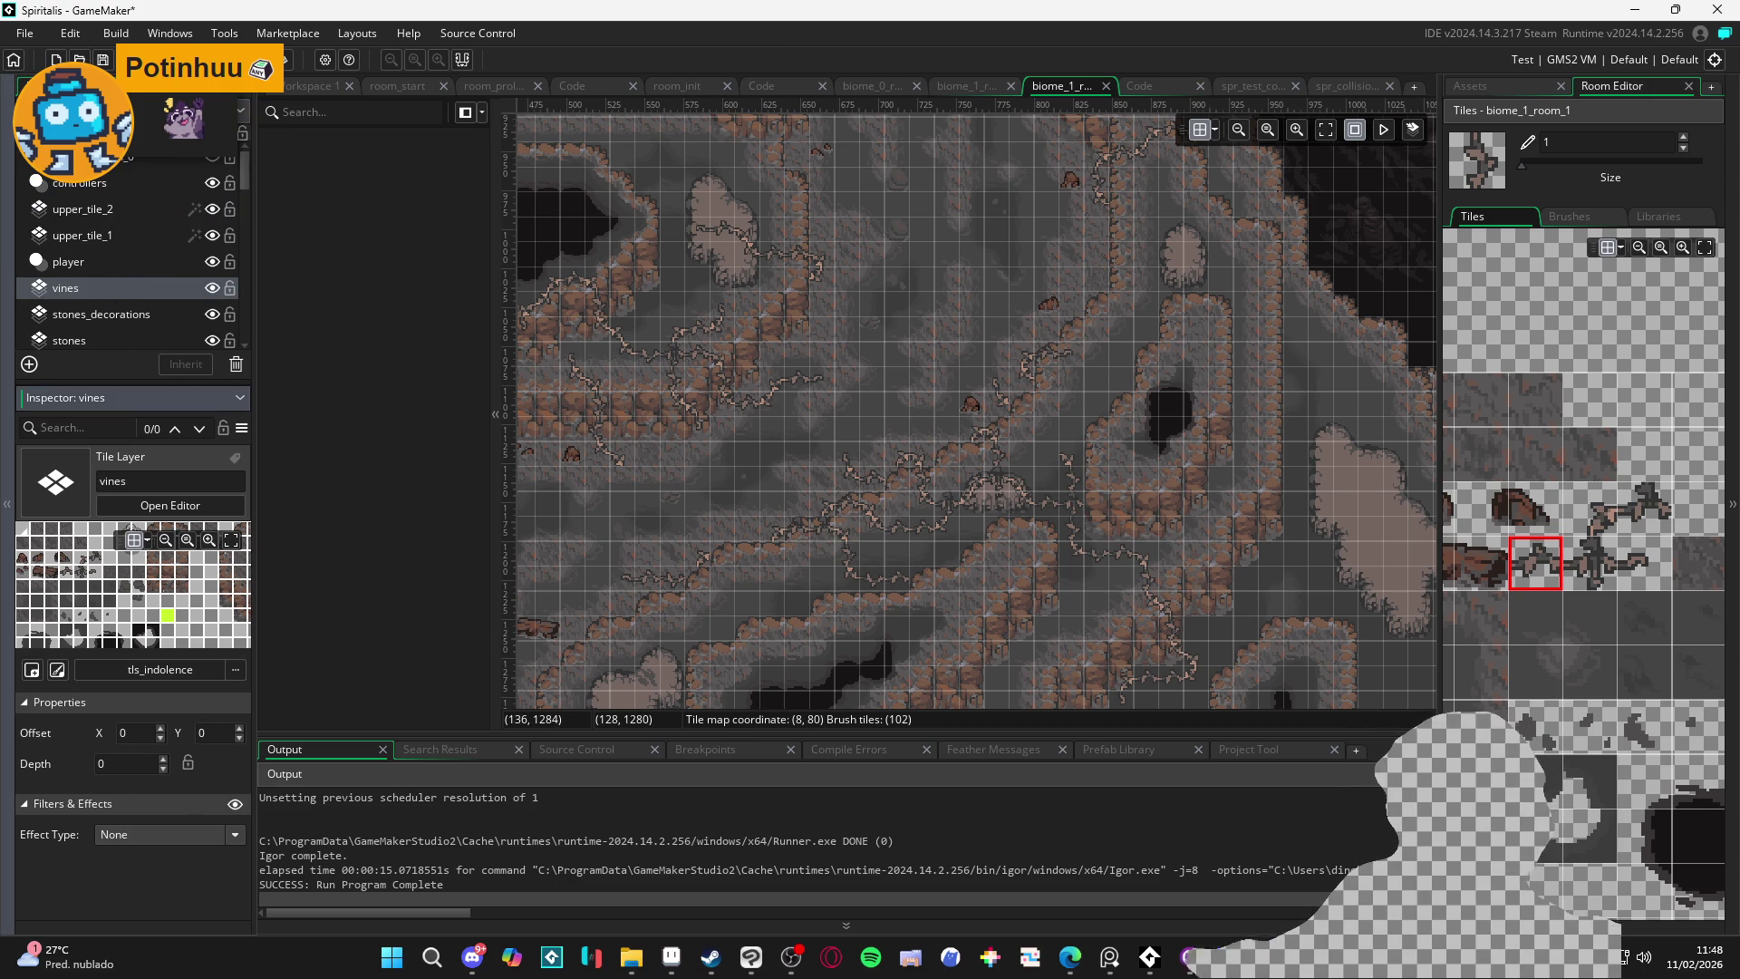
pyautogui.click(111, 275)
pyautogui.click(142, 315)
pyautogui.click(128, 339)
pyautogui.click(68, 263)
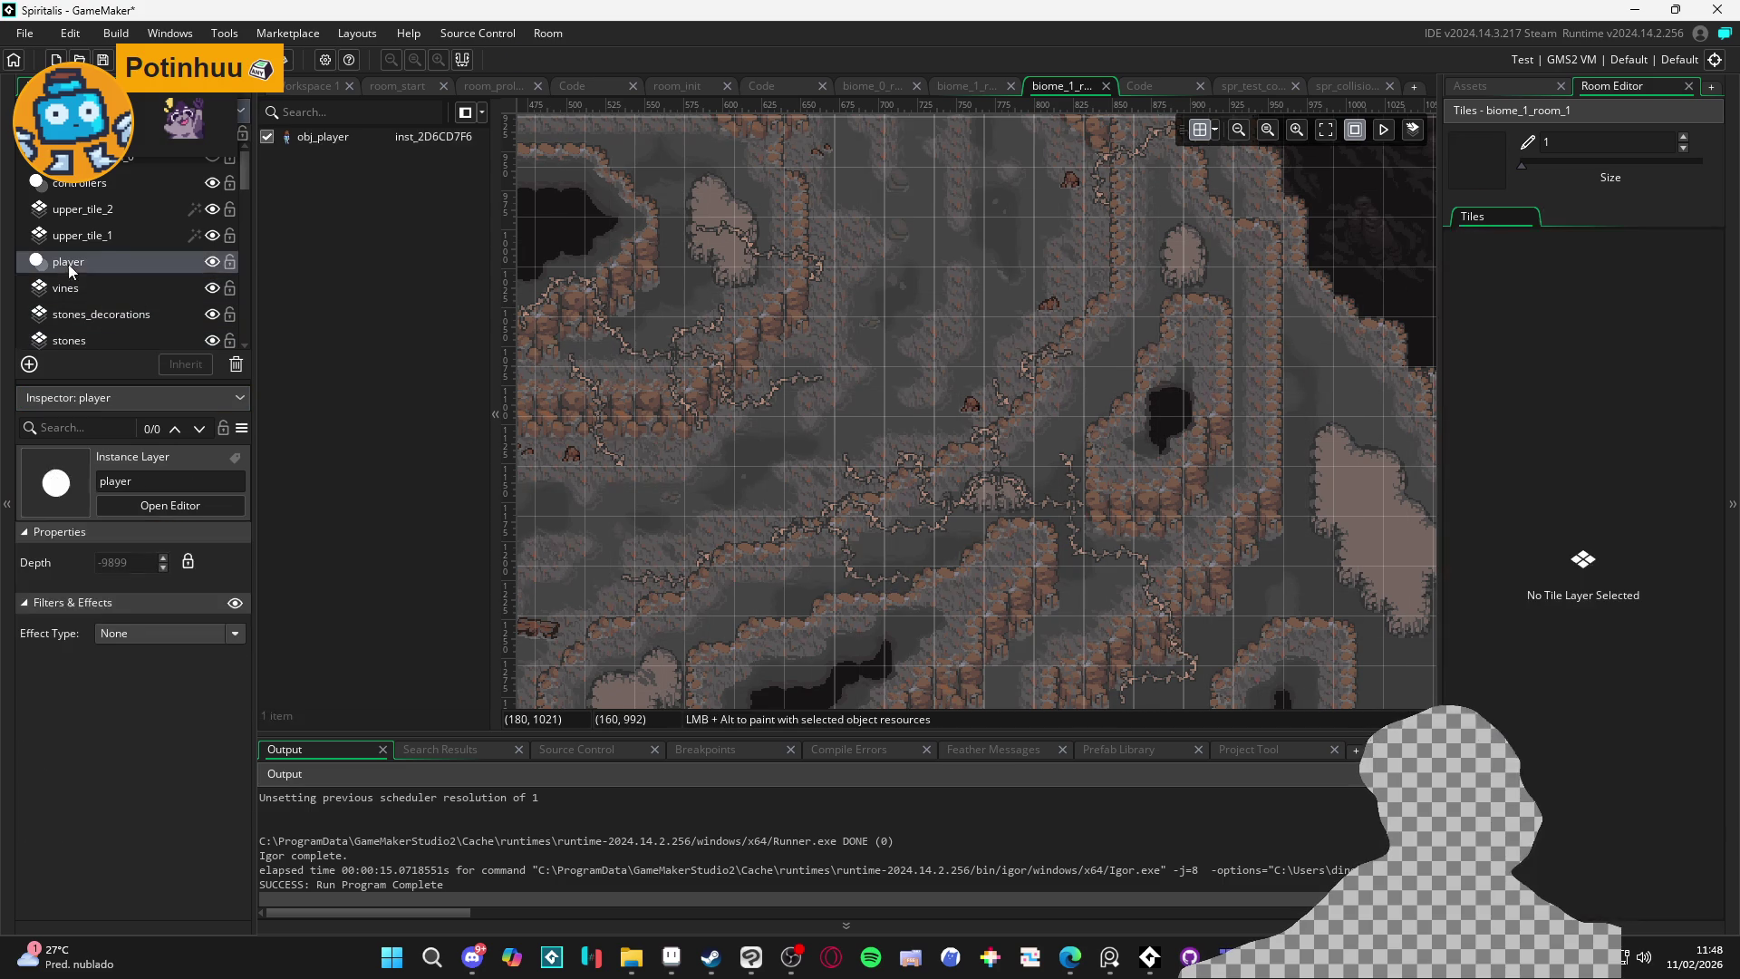
pyautogui.click(103, 217)
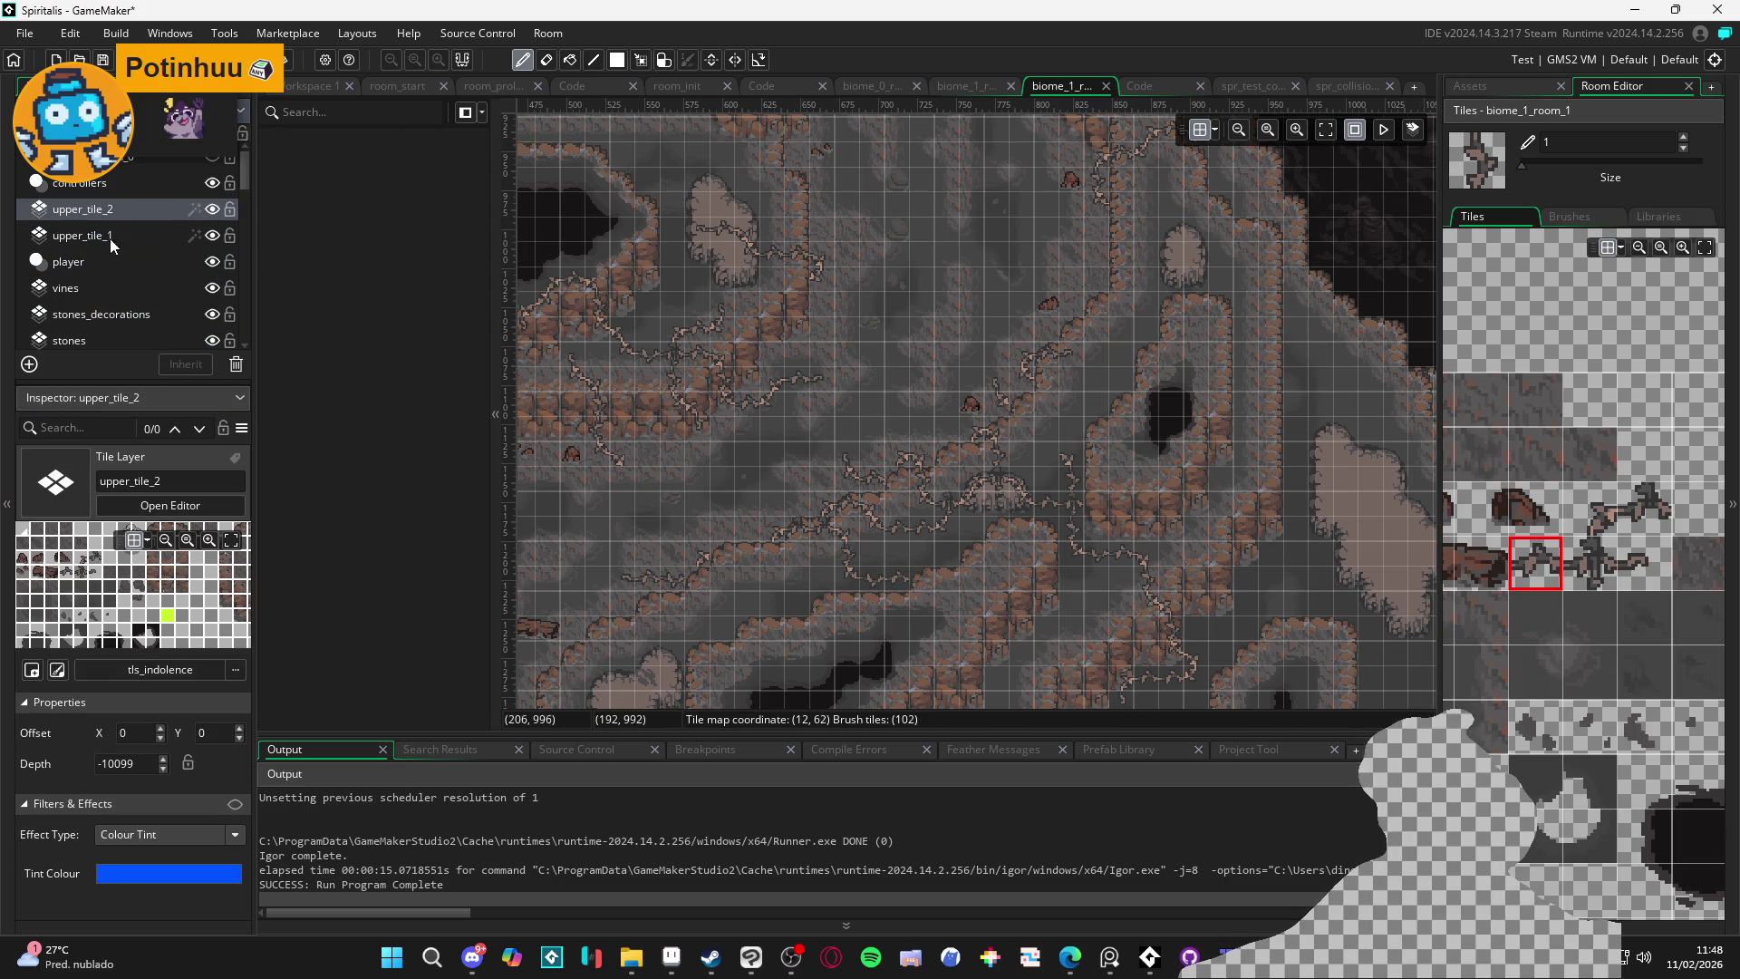
pyautogui.click(109, 221)
pyautogui.press('F5')
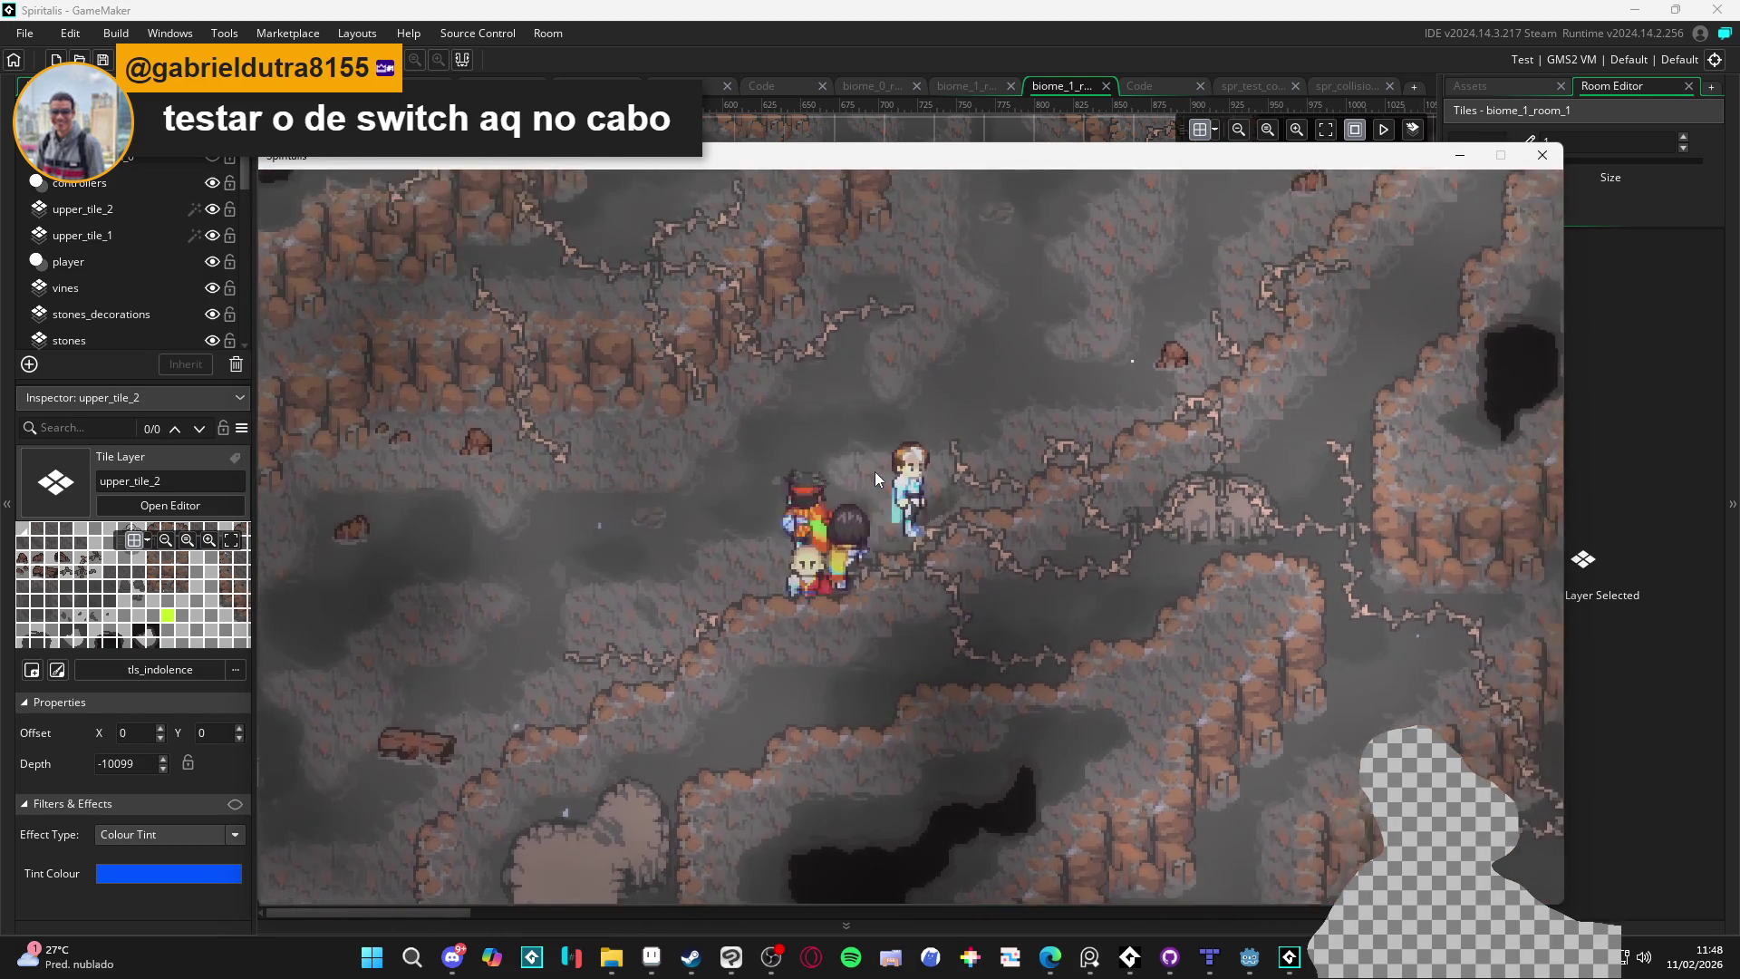
# Walk the party upward through the cave in the running game
pyautogui.press('Up')
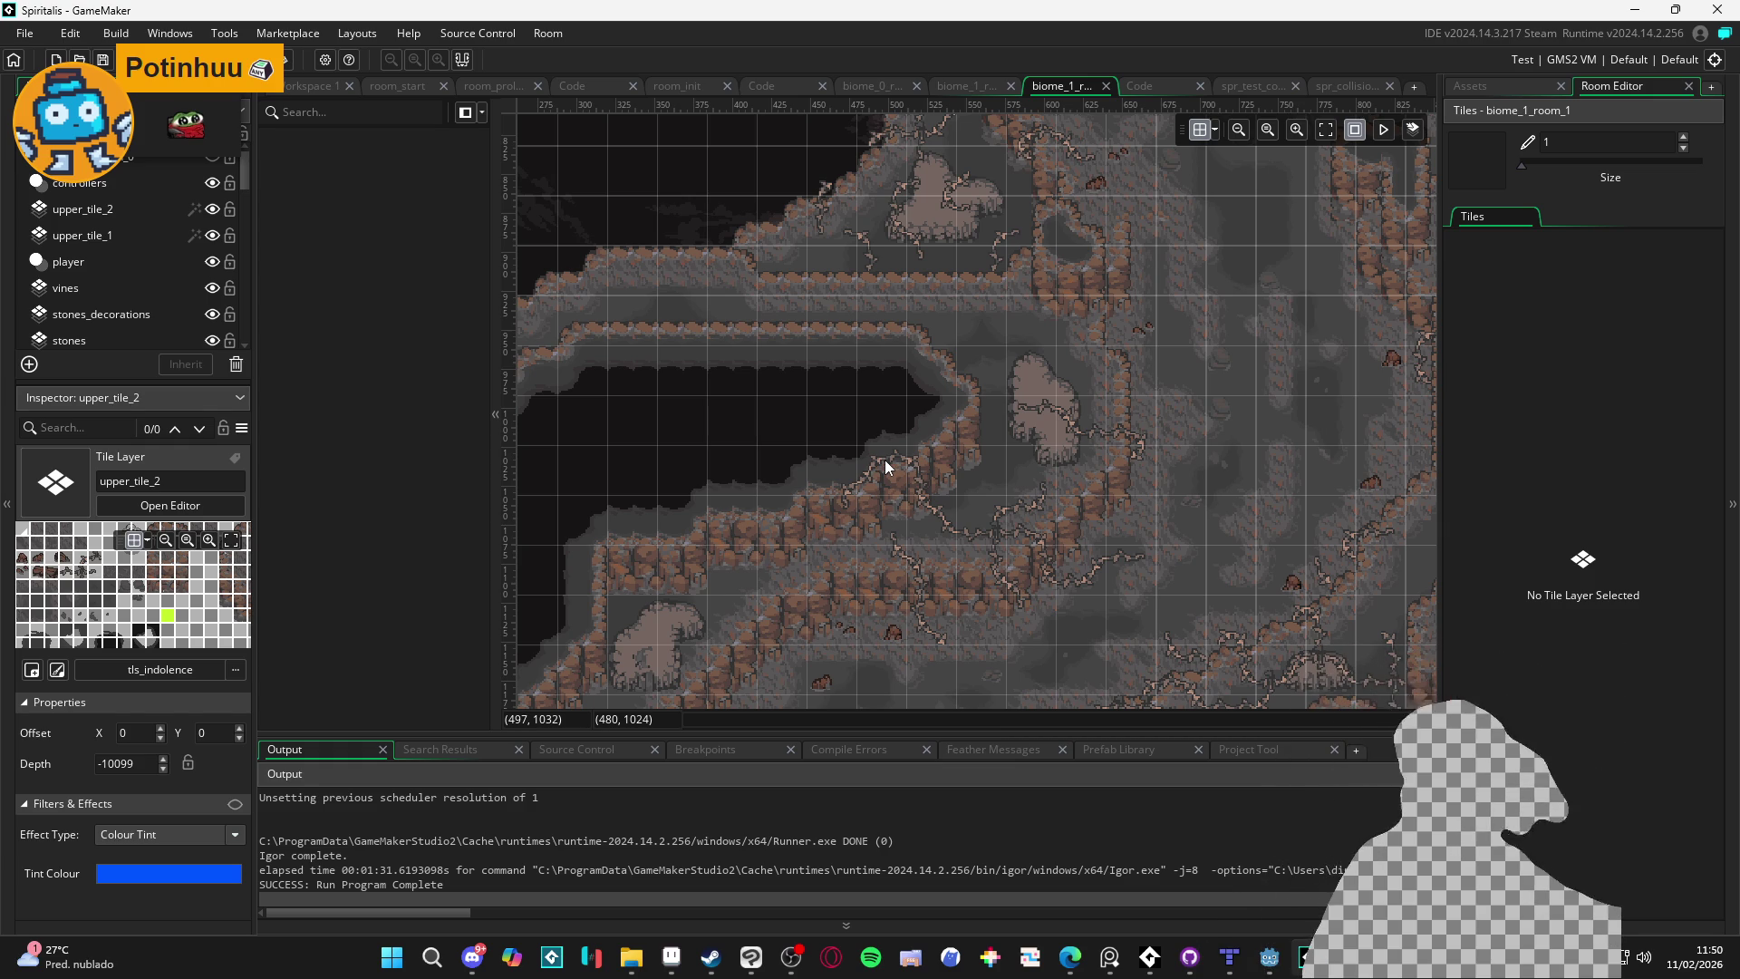
pyautogui.hscroll(-10, 989, 421)
pyautogui.scroll(4, 1059, 352)
pyautogui.scroll(-3, 838, 314)
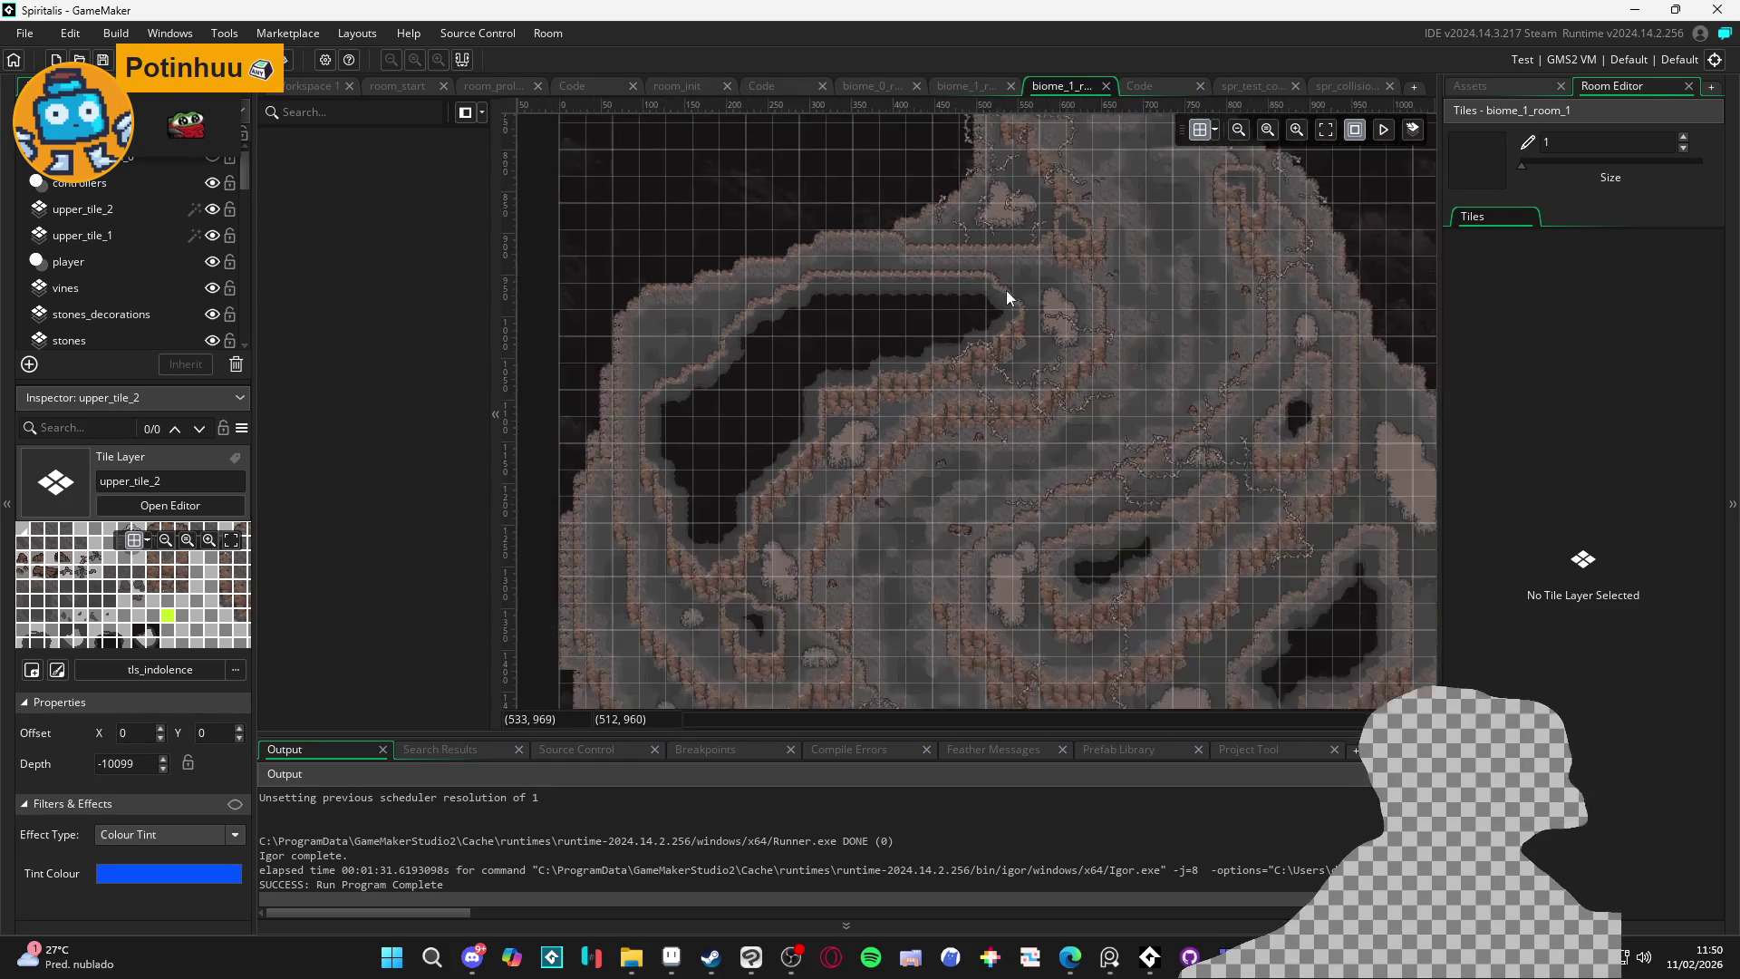
pyautogui.scroll(5, 868, 302)
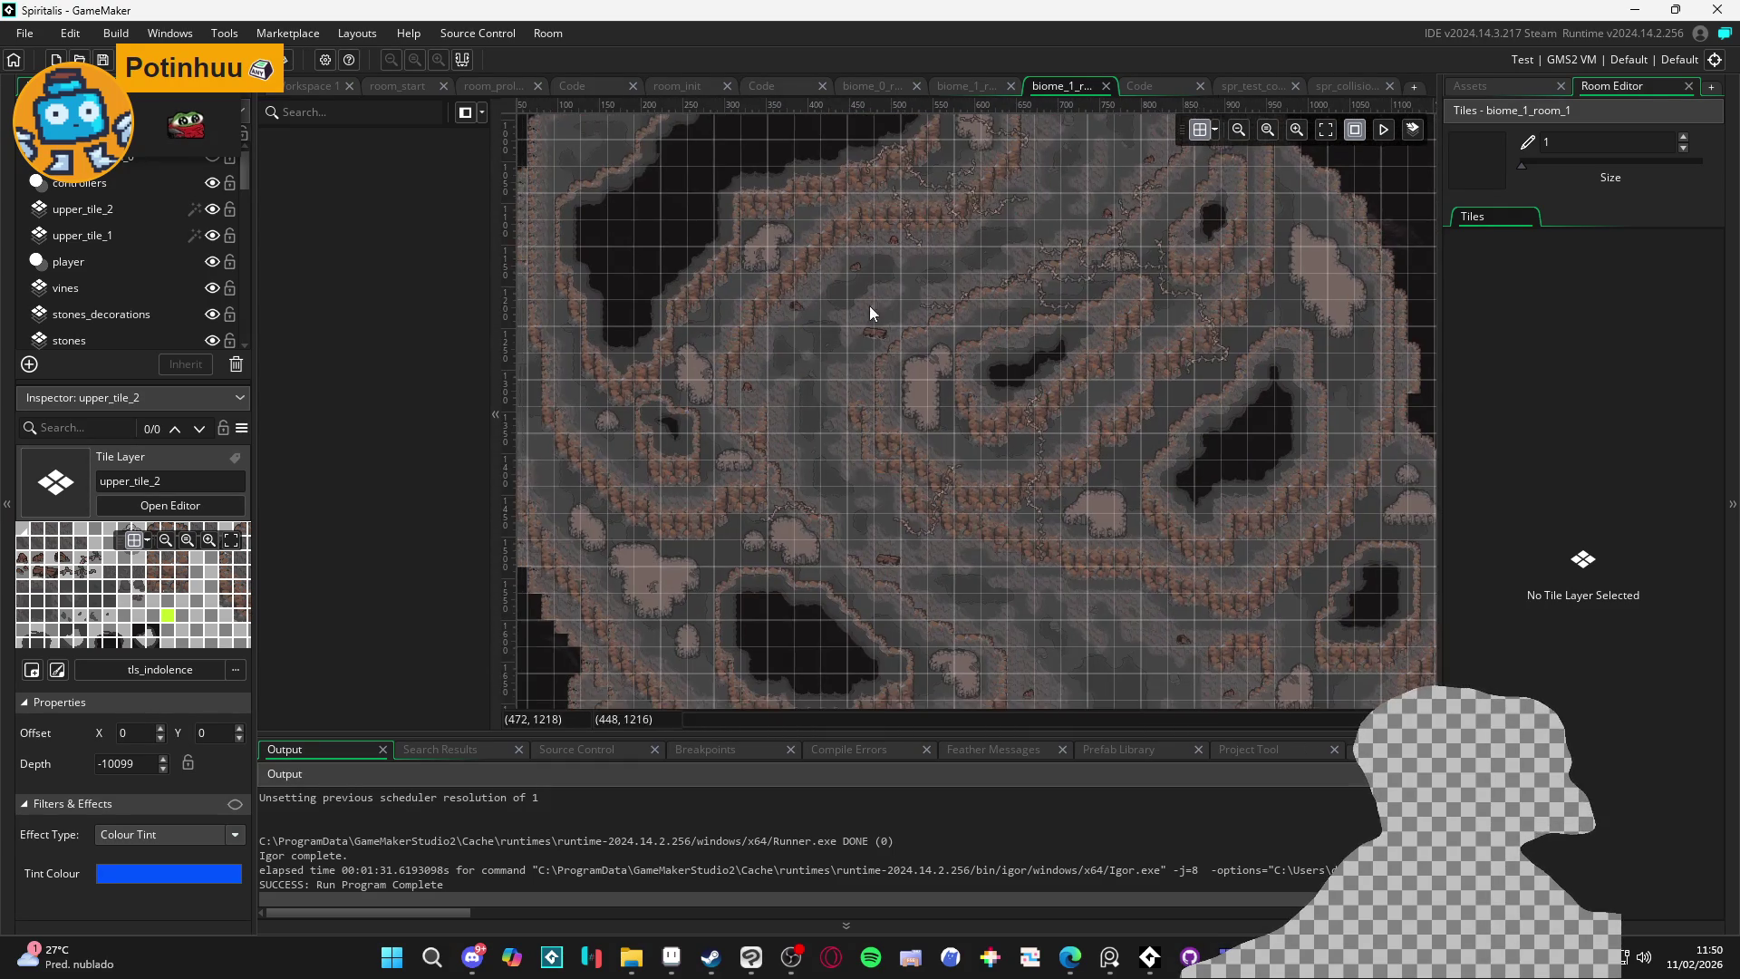
pyautogui.hscroll(2, 834, 411)
pyautogui.scroll(-3, 841, 385)
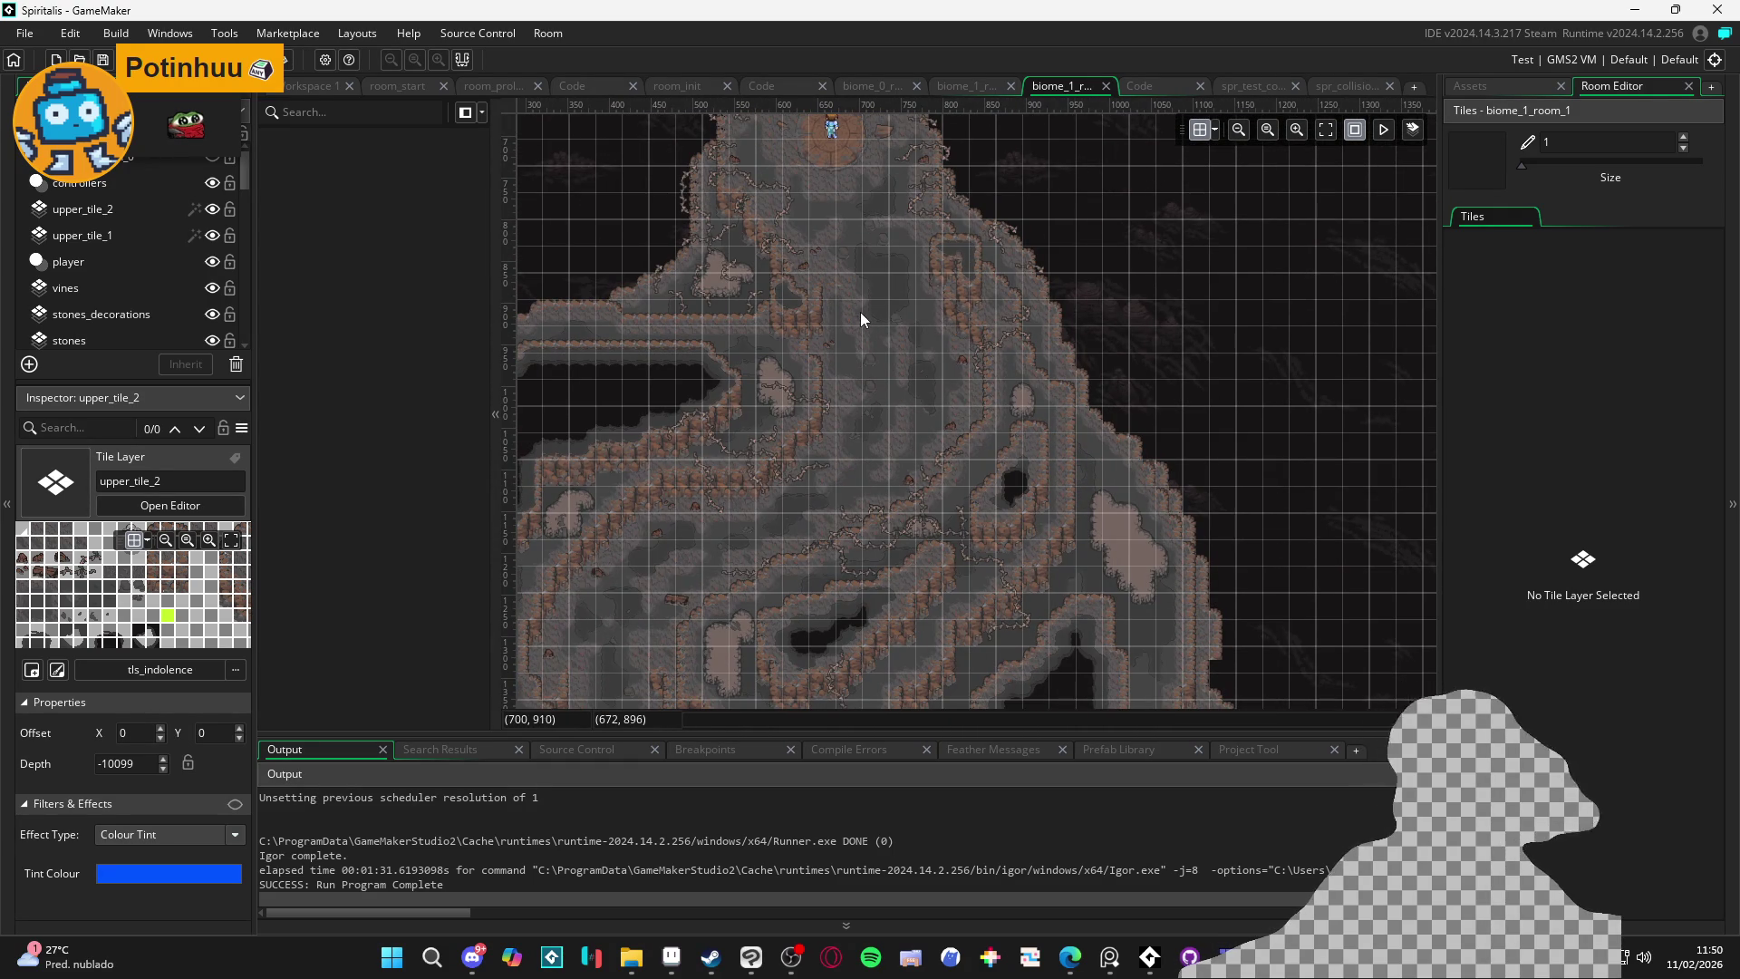
pyautogui.scroll(4, 823, 372)
pyautogui.hscroll(-3, 903, 507)
pyautogui.scroll(1, 903, 508)
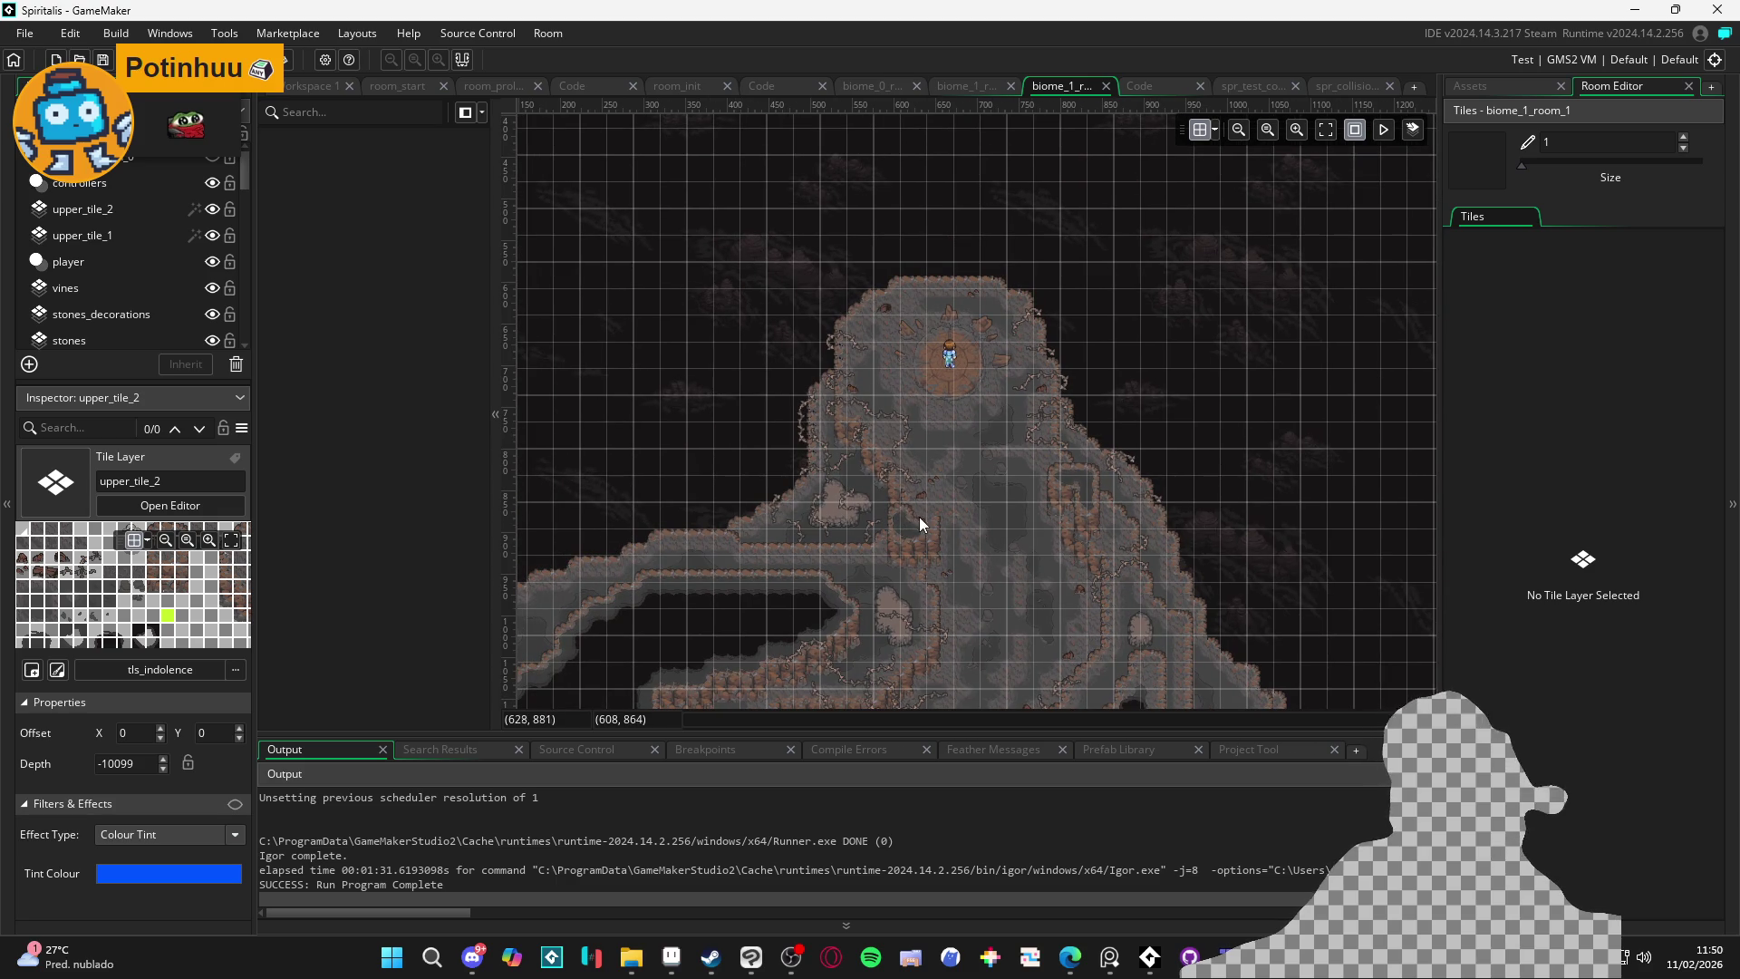
pyautogui.scroll(-1, 897, 471)
pyautogui.scroll(-4, 883, 372)
pyautogui.scroll(5, 888, 435)
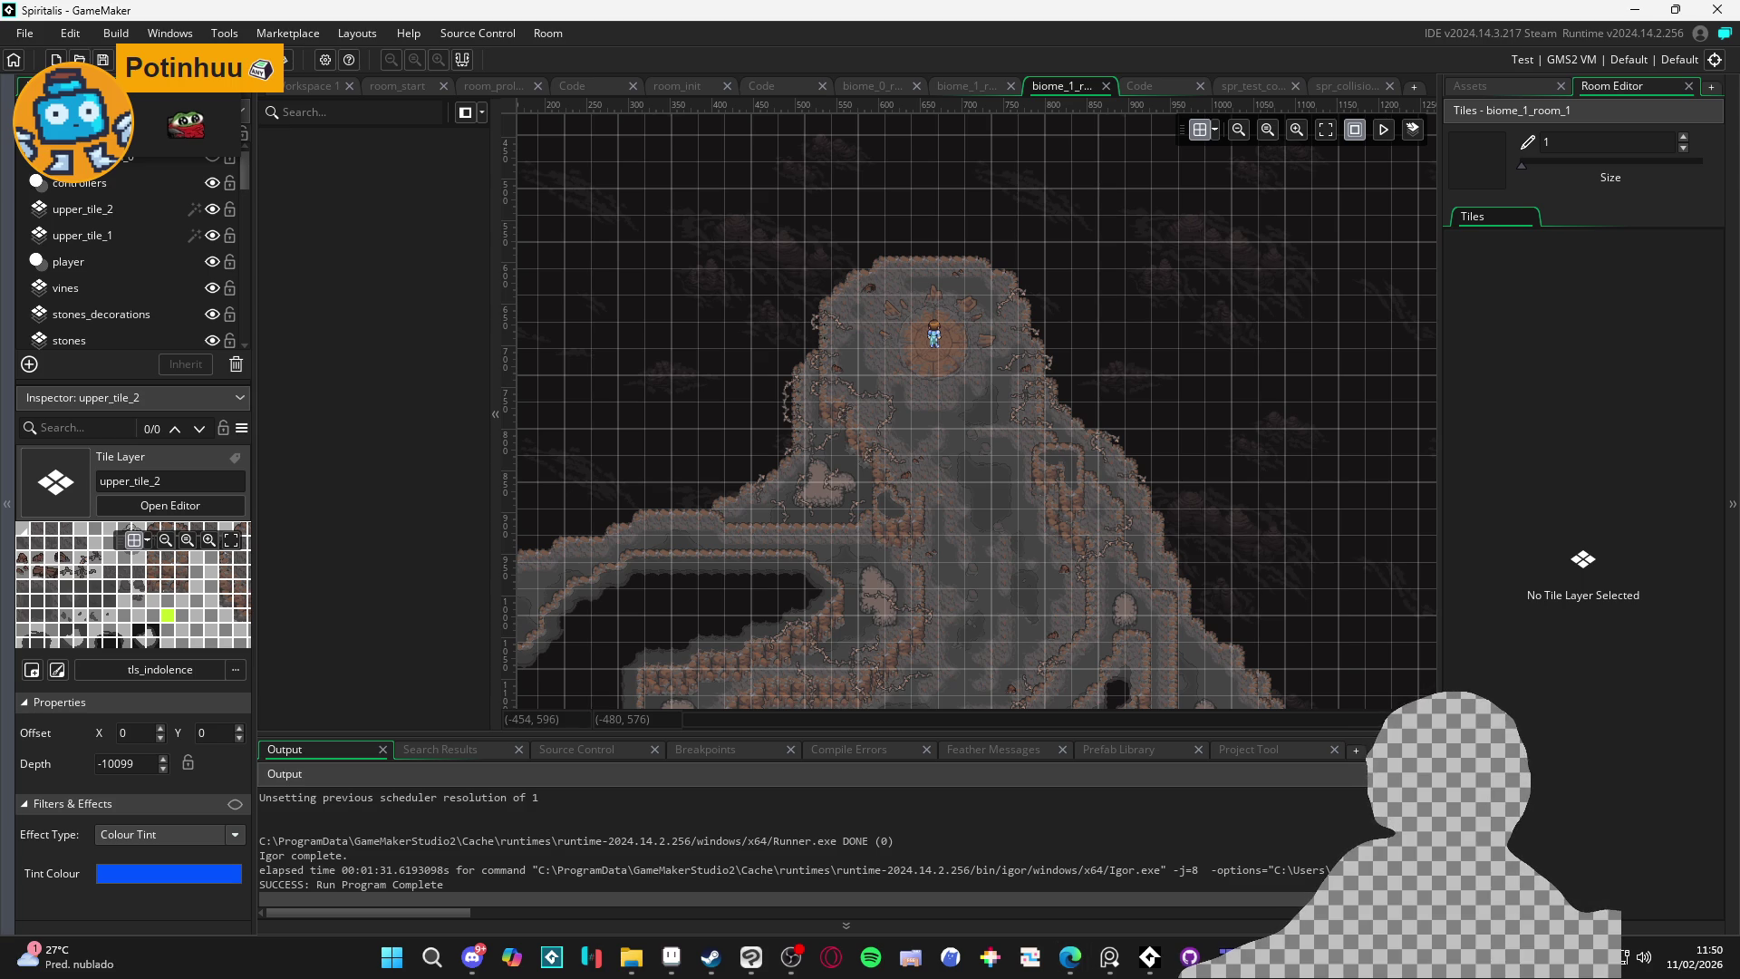
pyautogui.click(1070, 957)
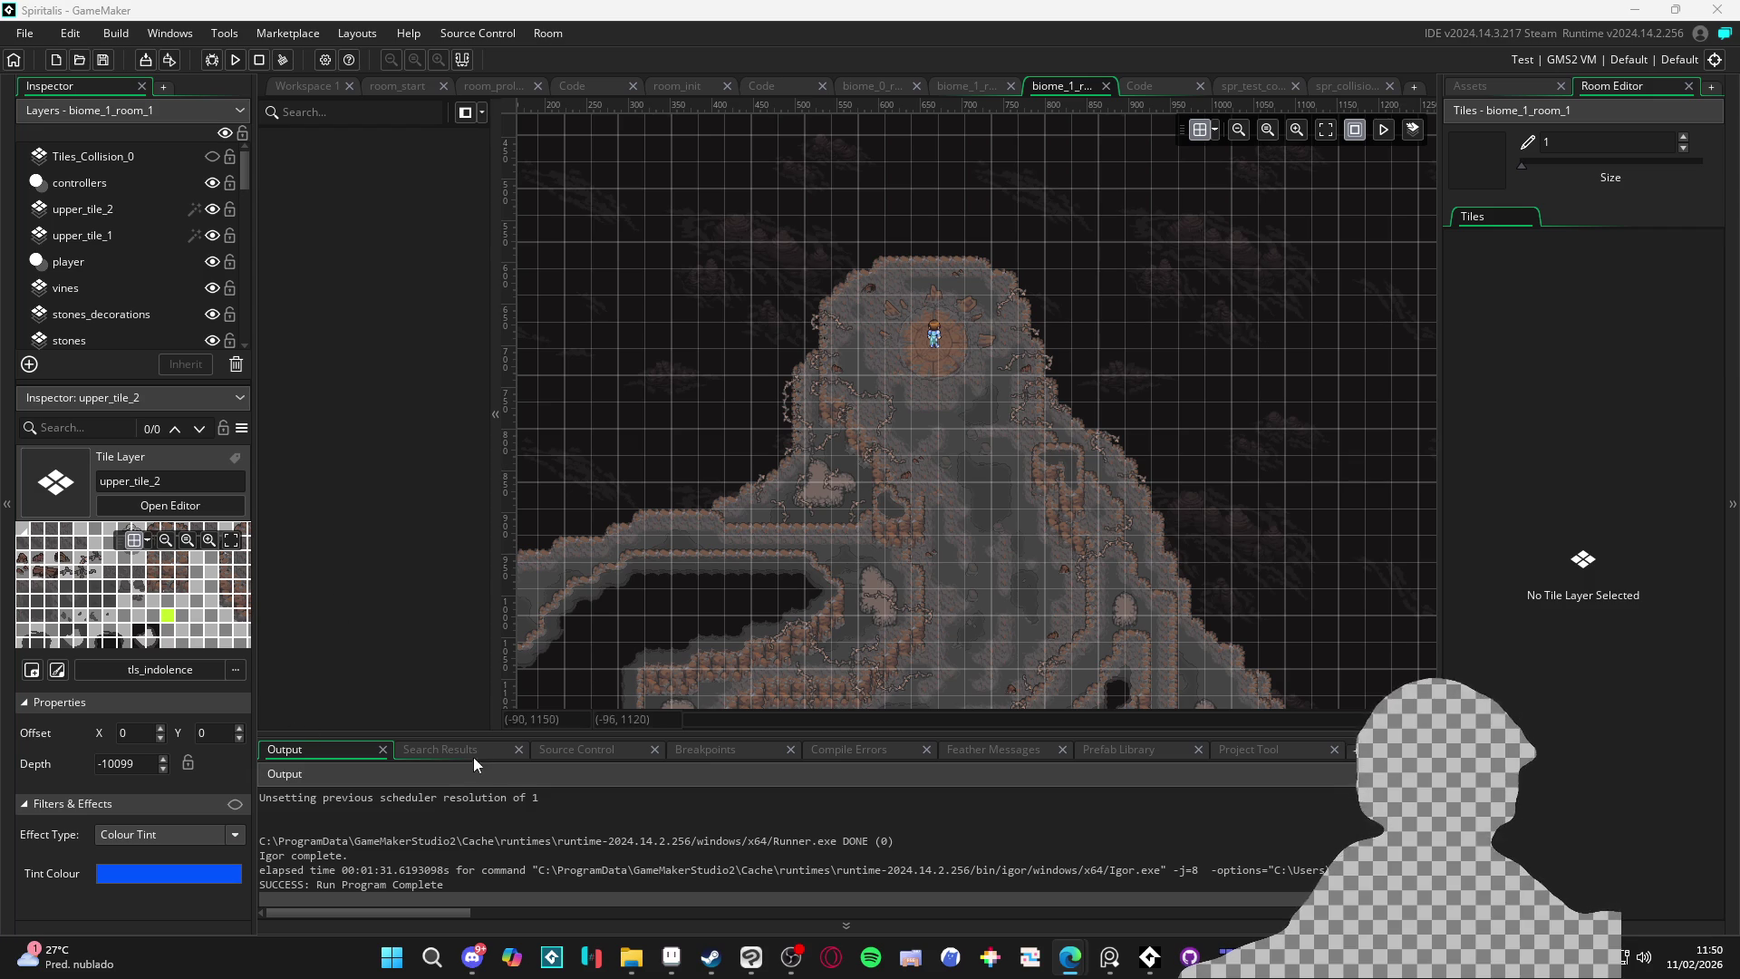
pyautogui.scroll(-2, 1085, 516)
pyautogui.scroll(-5, 1086, 516)
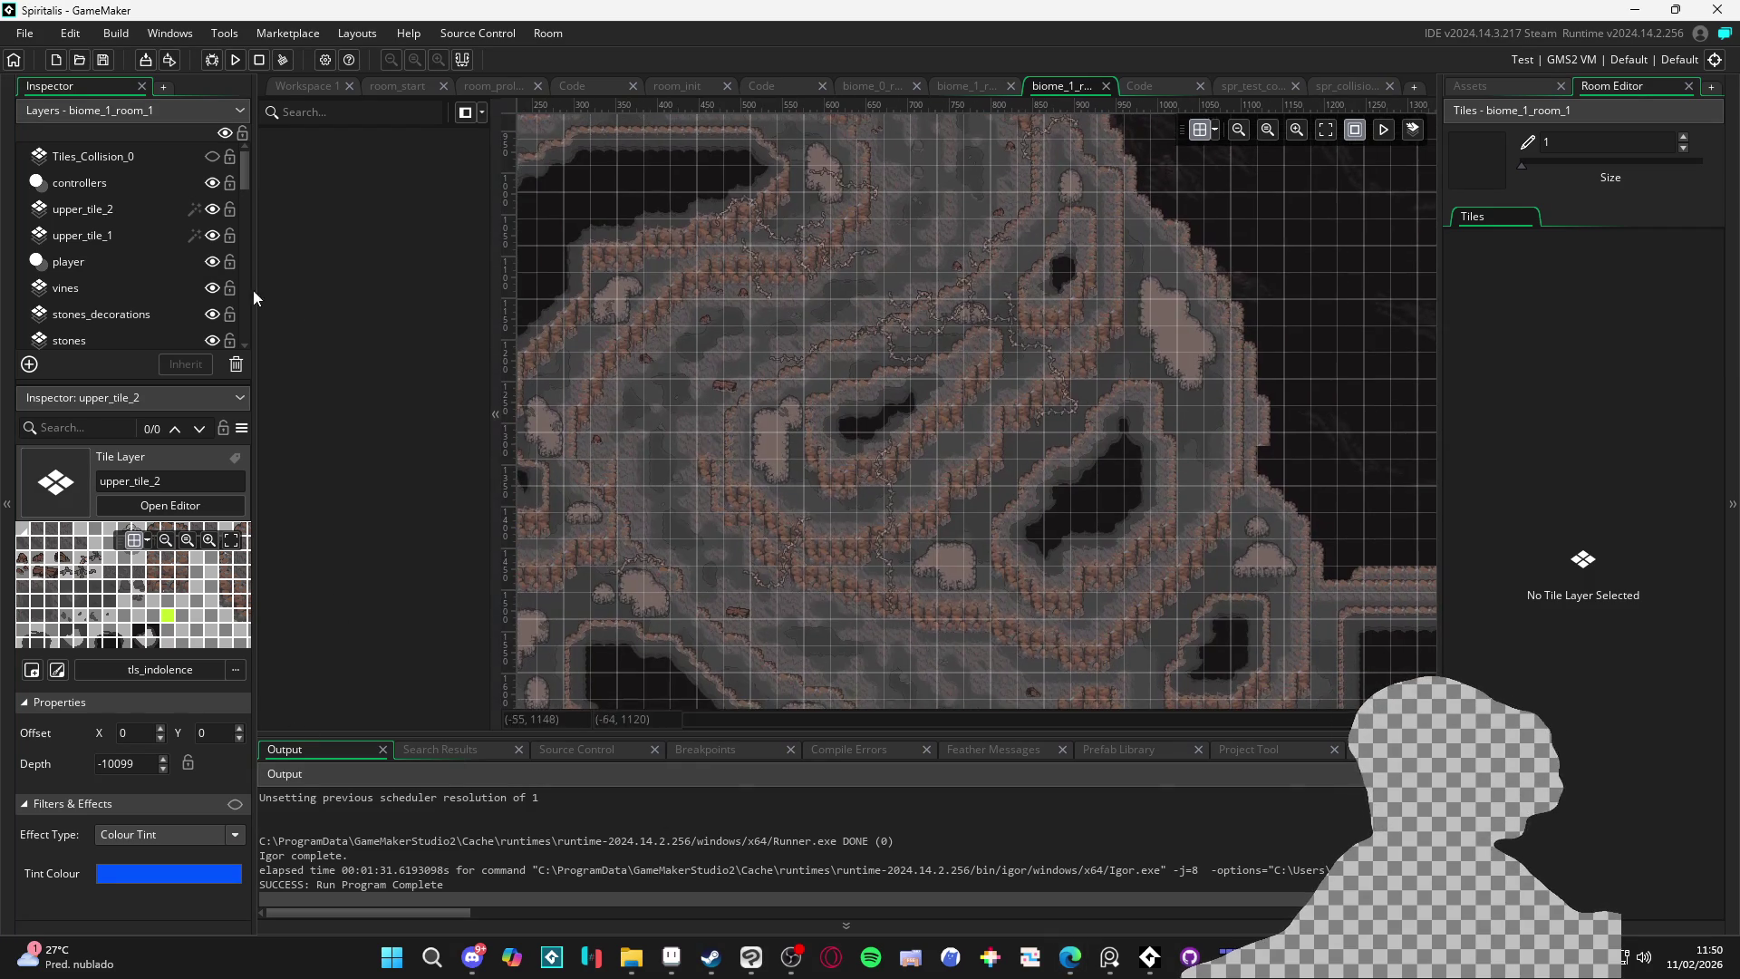
# Turn on upper_tile_2's blue tint and upper_tile_1's red tint effects
pyautogui.click(183, 216)
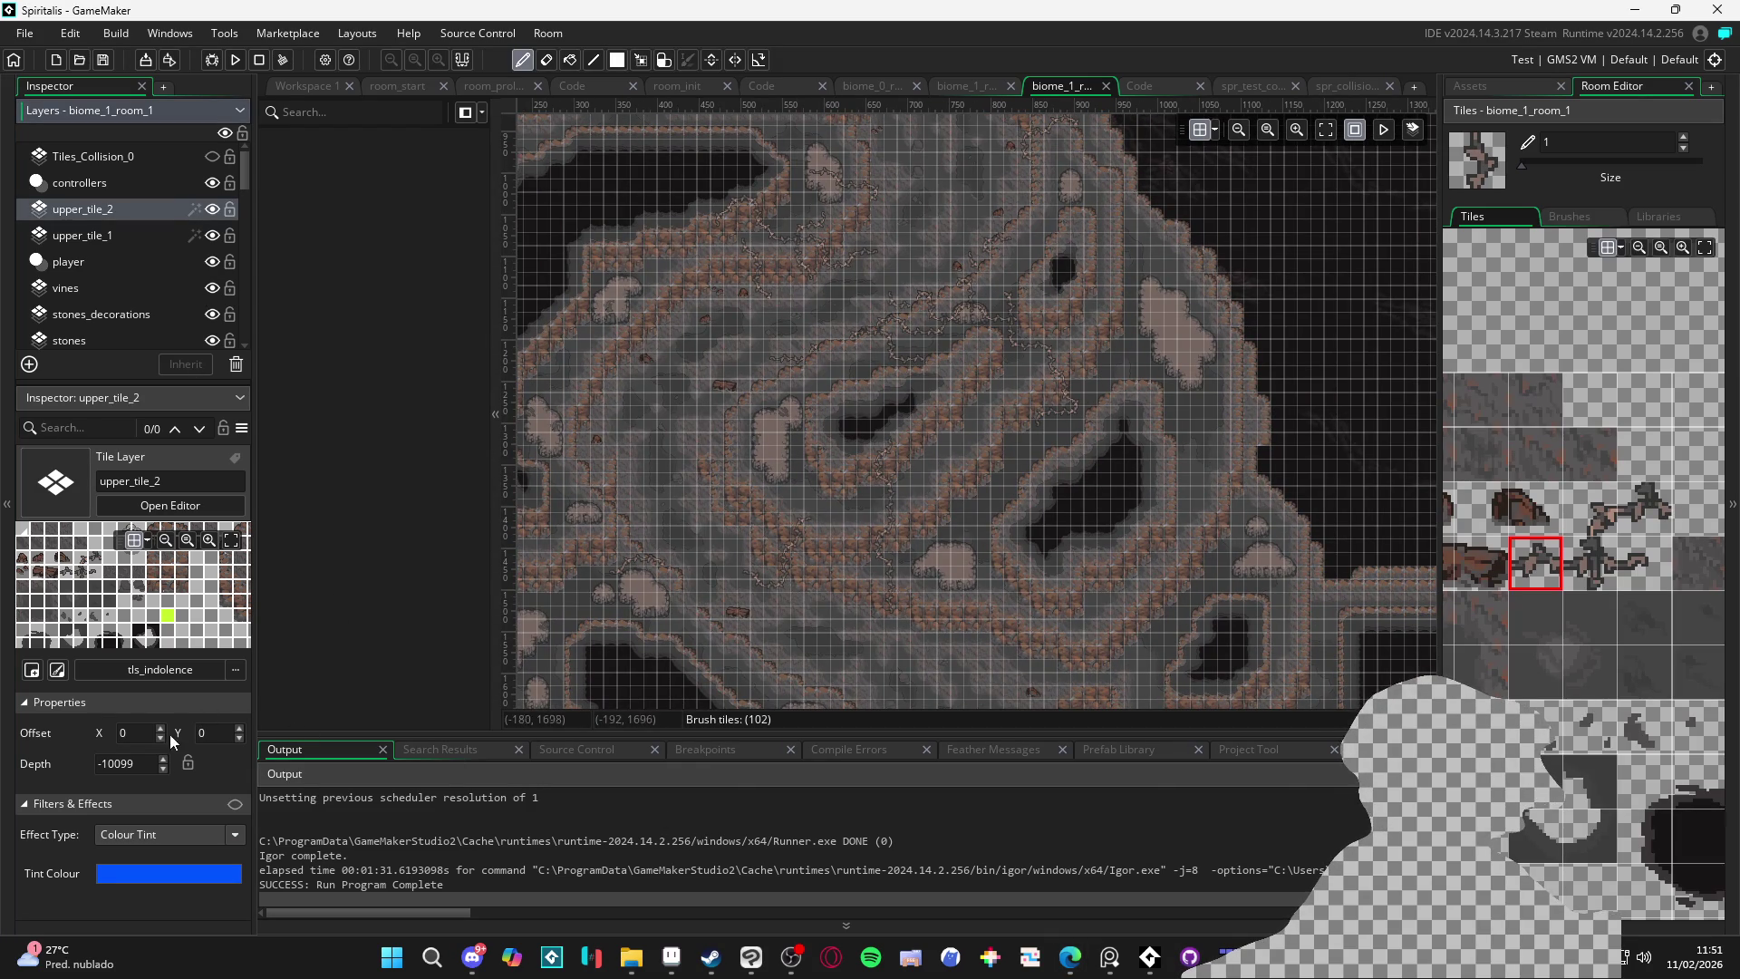
pyautogui.click(233, 804)
pyautogui.click(159, 239)
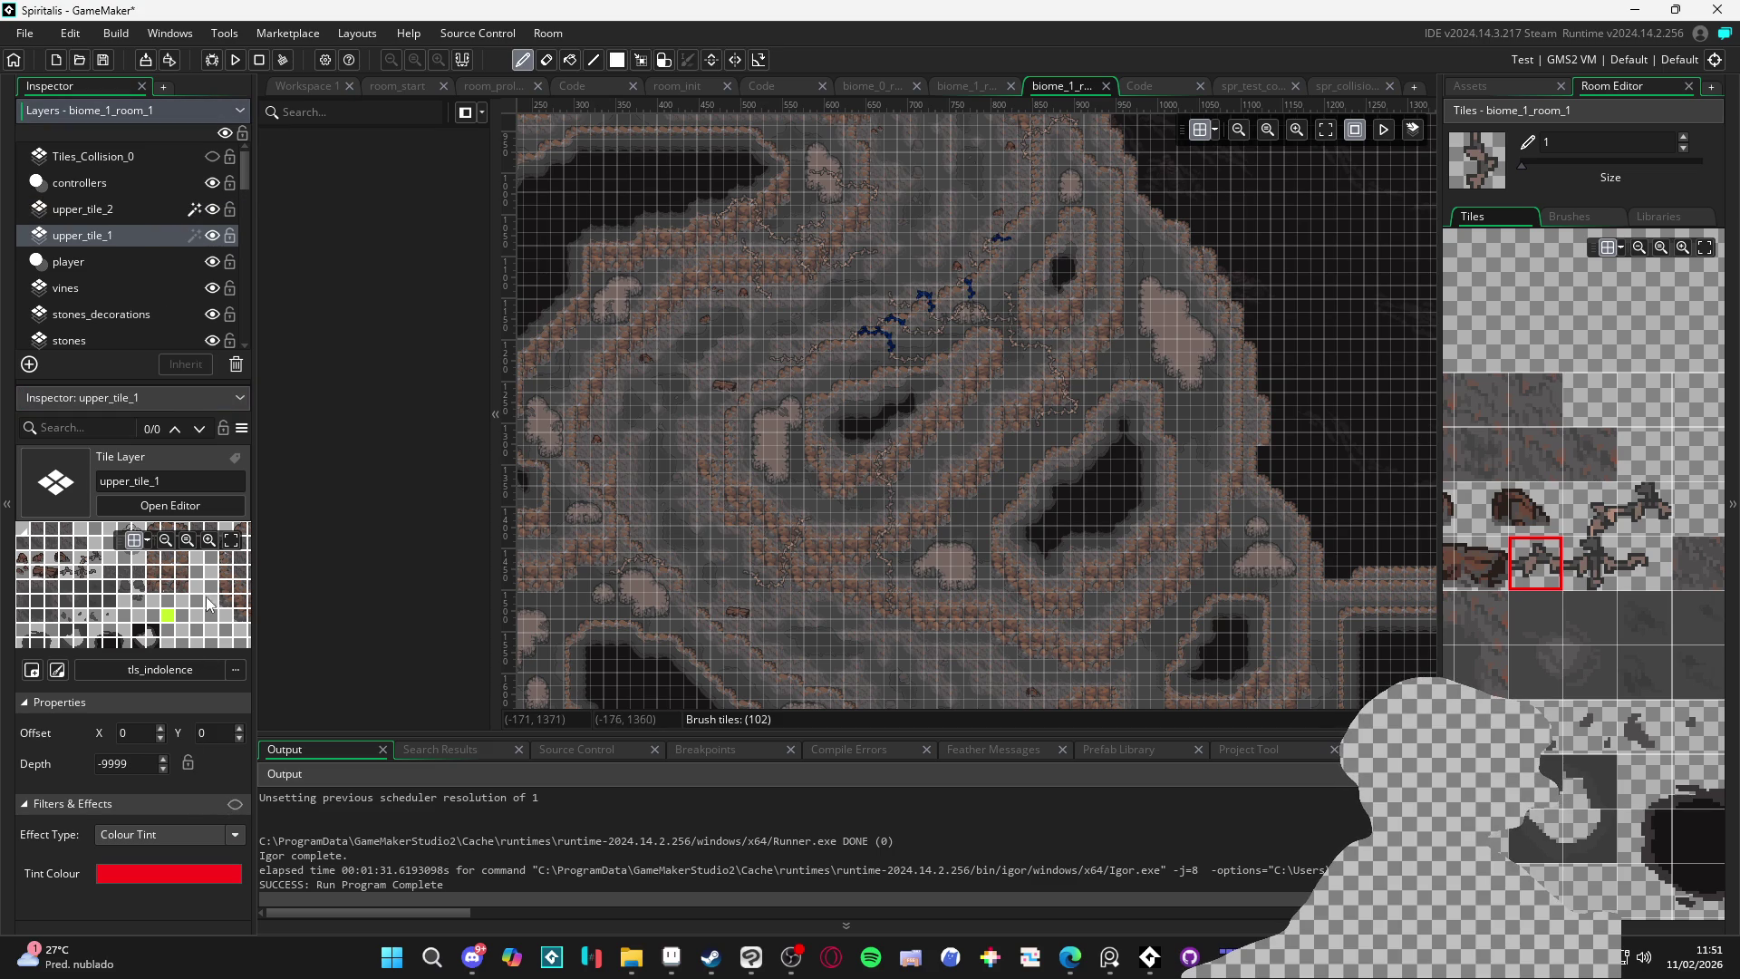
pyautogui.click(234, 803)
# Undo the stray red tile fragment, pan to another cave area, and show the asset browser
pyautogui.scroll(5, 813, 384)
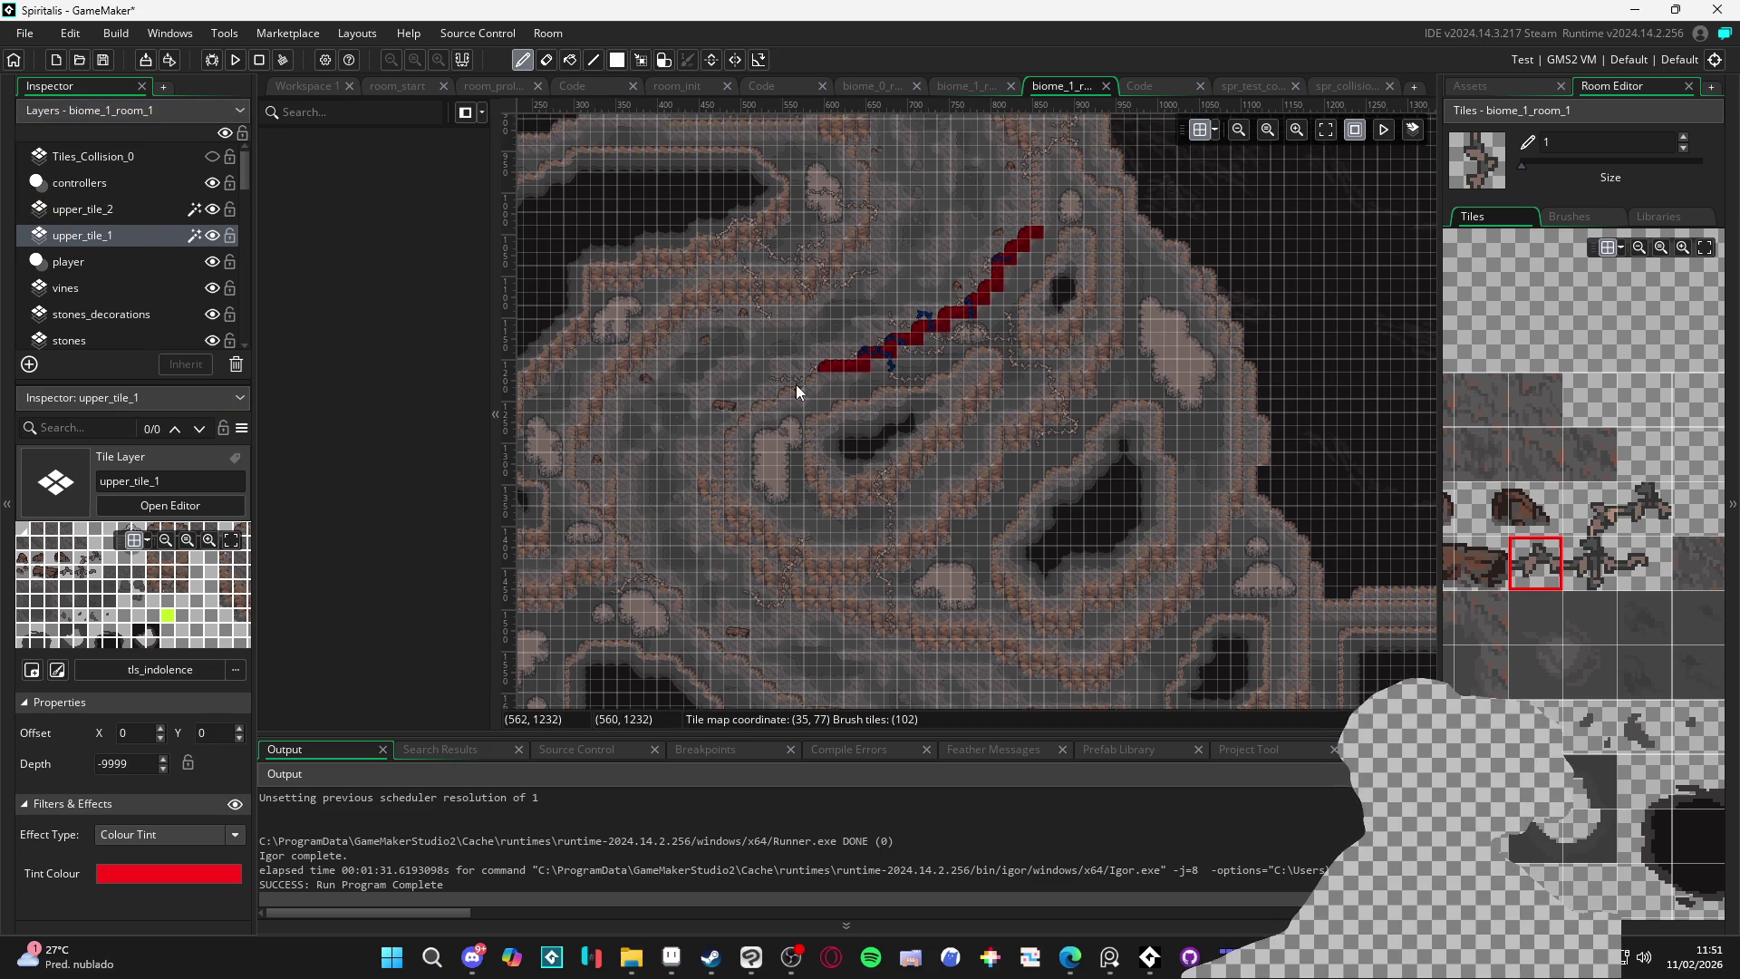
pyautogui.scroll(1, 827, 387)
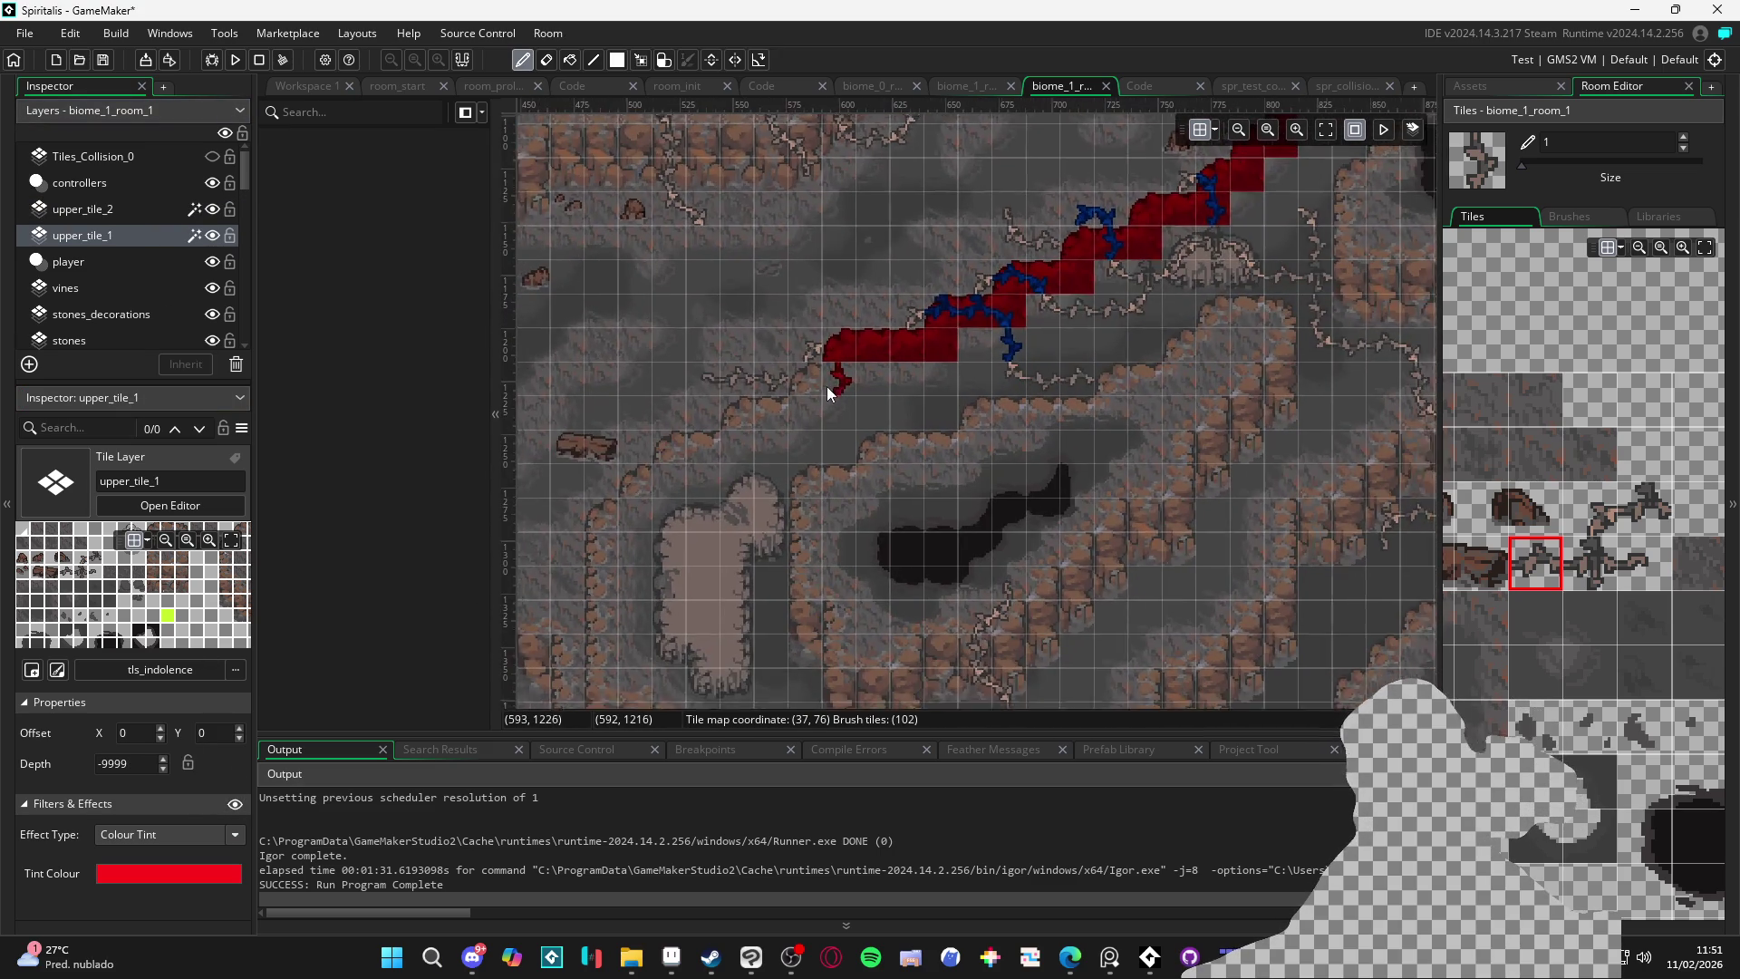
pyautogui.scroll(-2, 811, 392)
pyautogui.hotkey('ctrl', 'z')
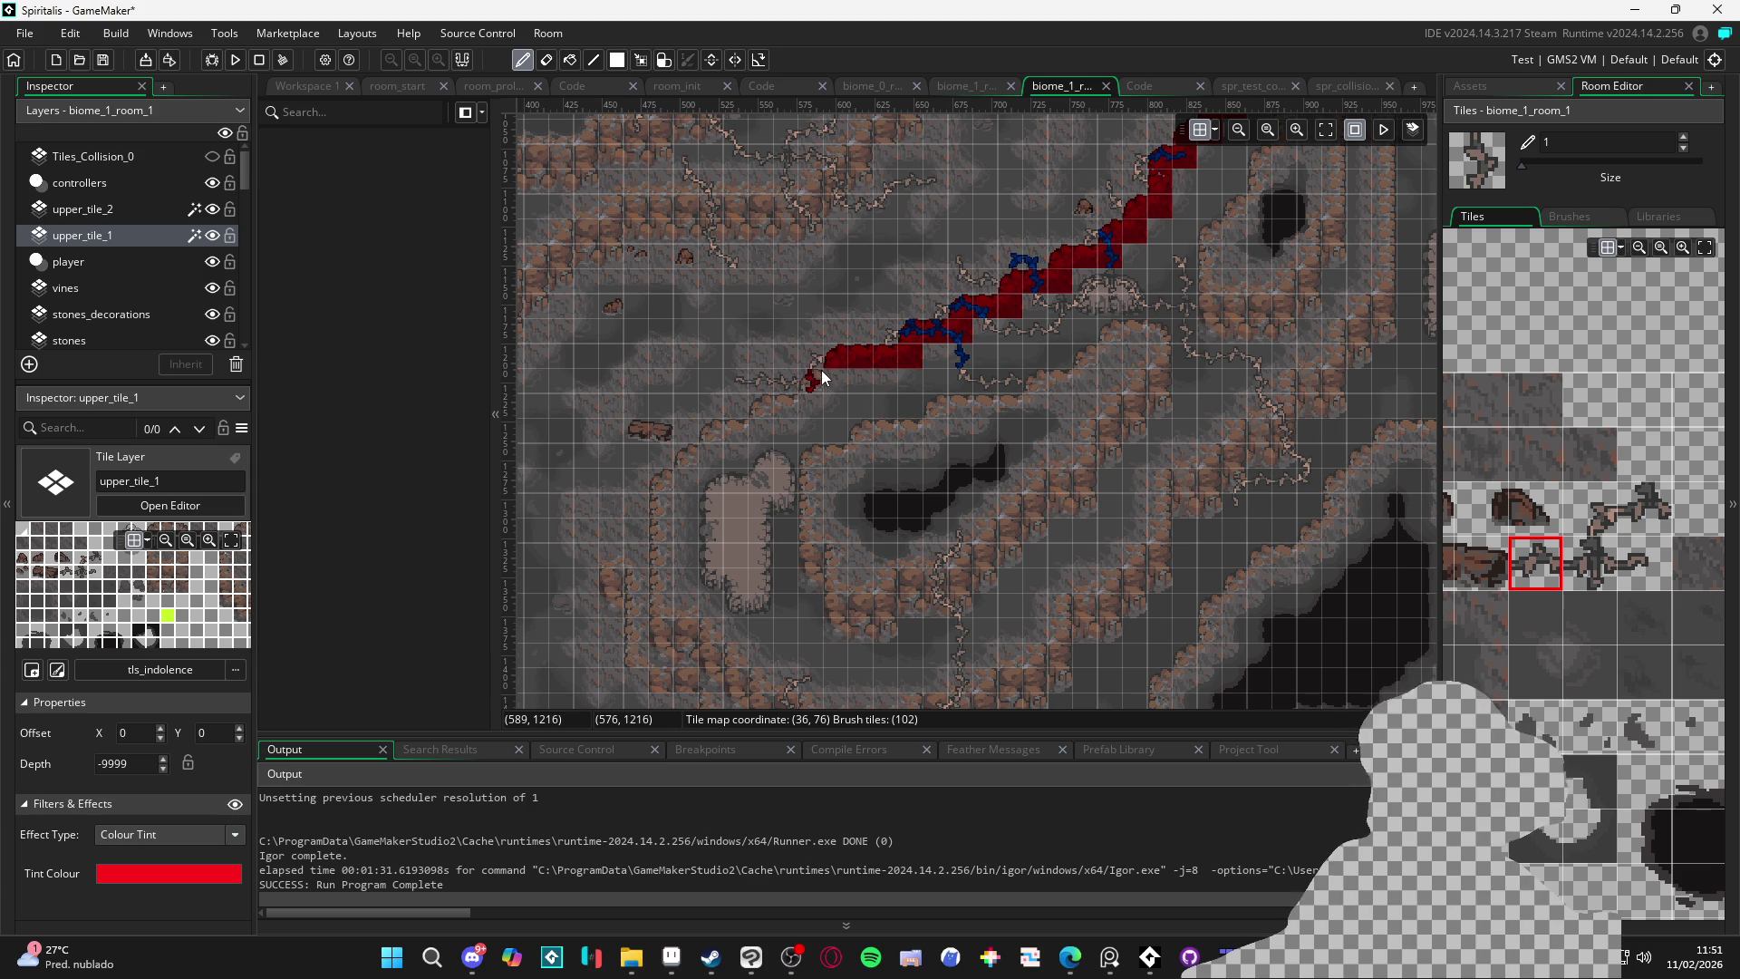
pyautogui.moveTo(1189, 324); pyautogui.dragTo(1006, 555)
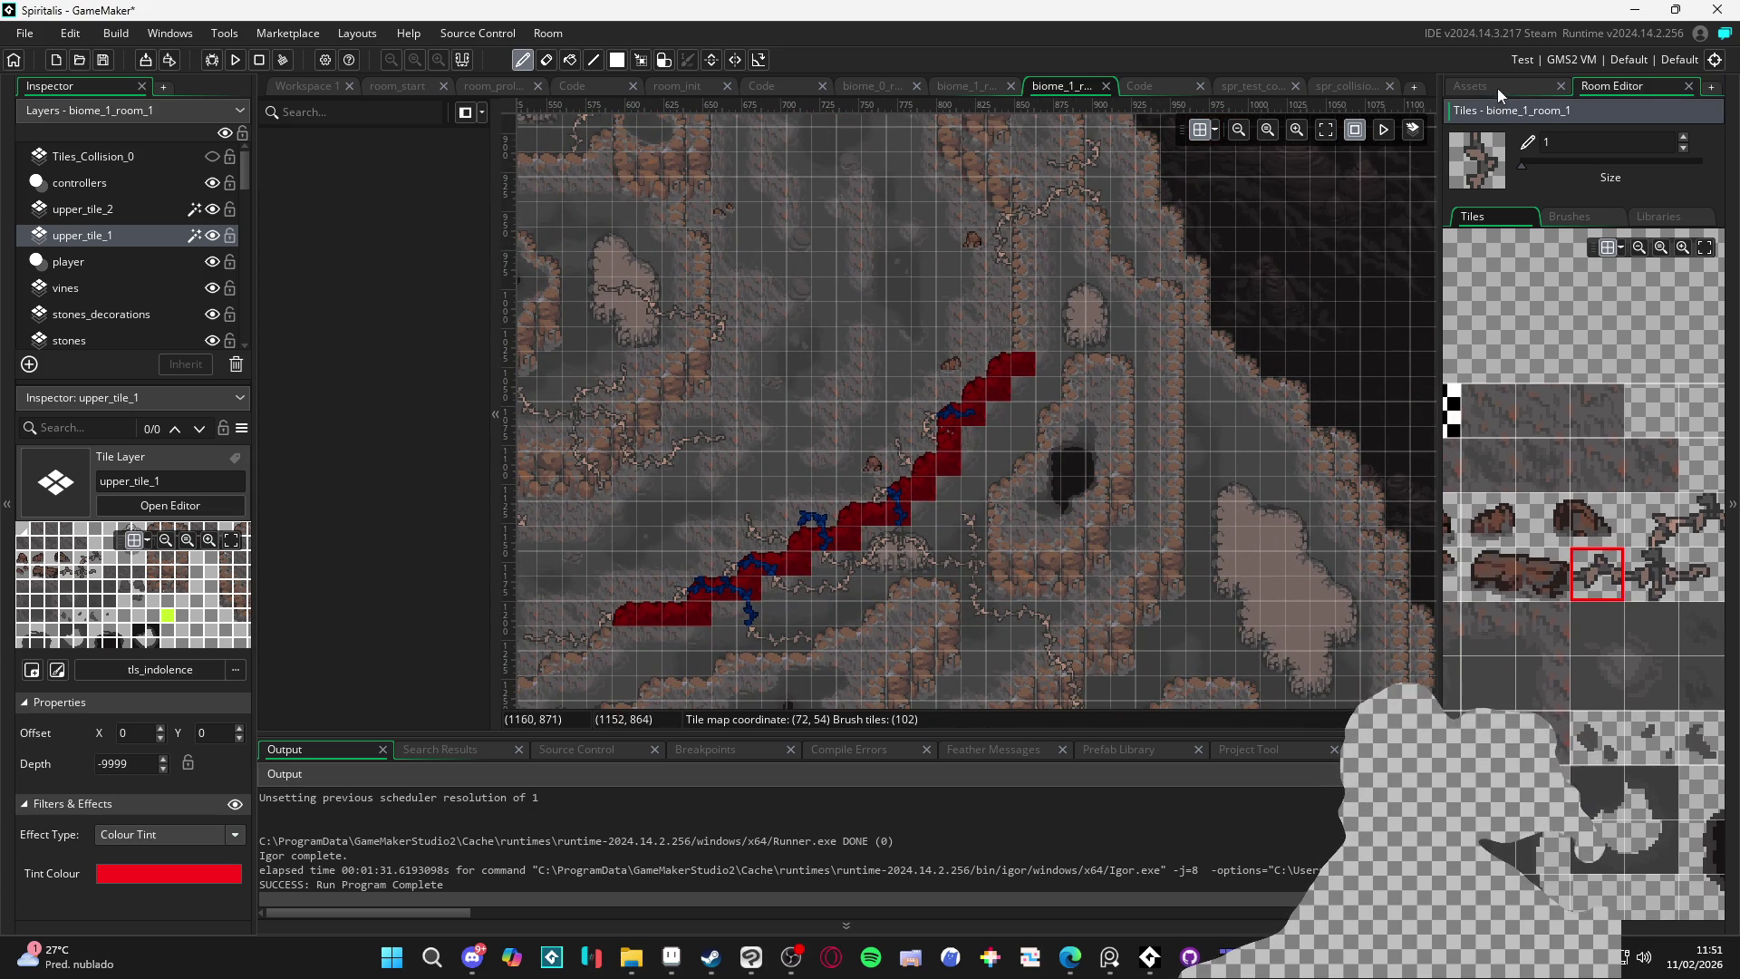
pyautogui.click(1499, 87)
pyautogui.click(1590, 83)
pyautogui.click(1488, 85)
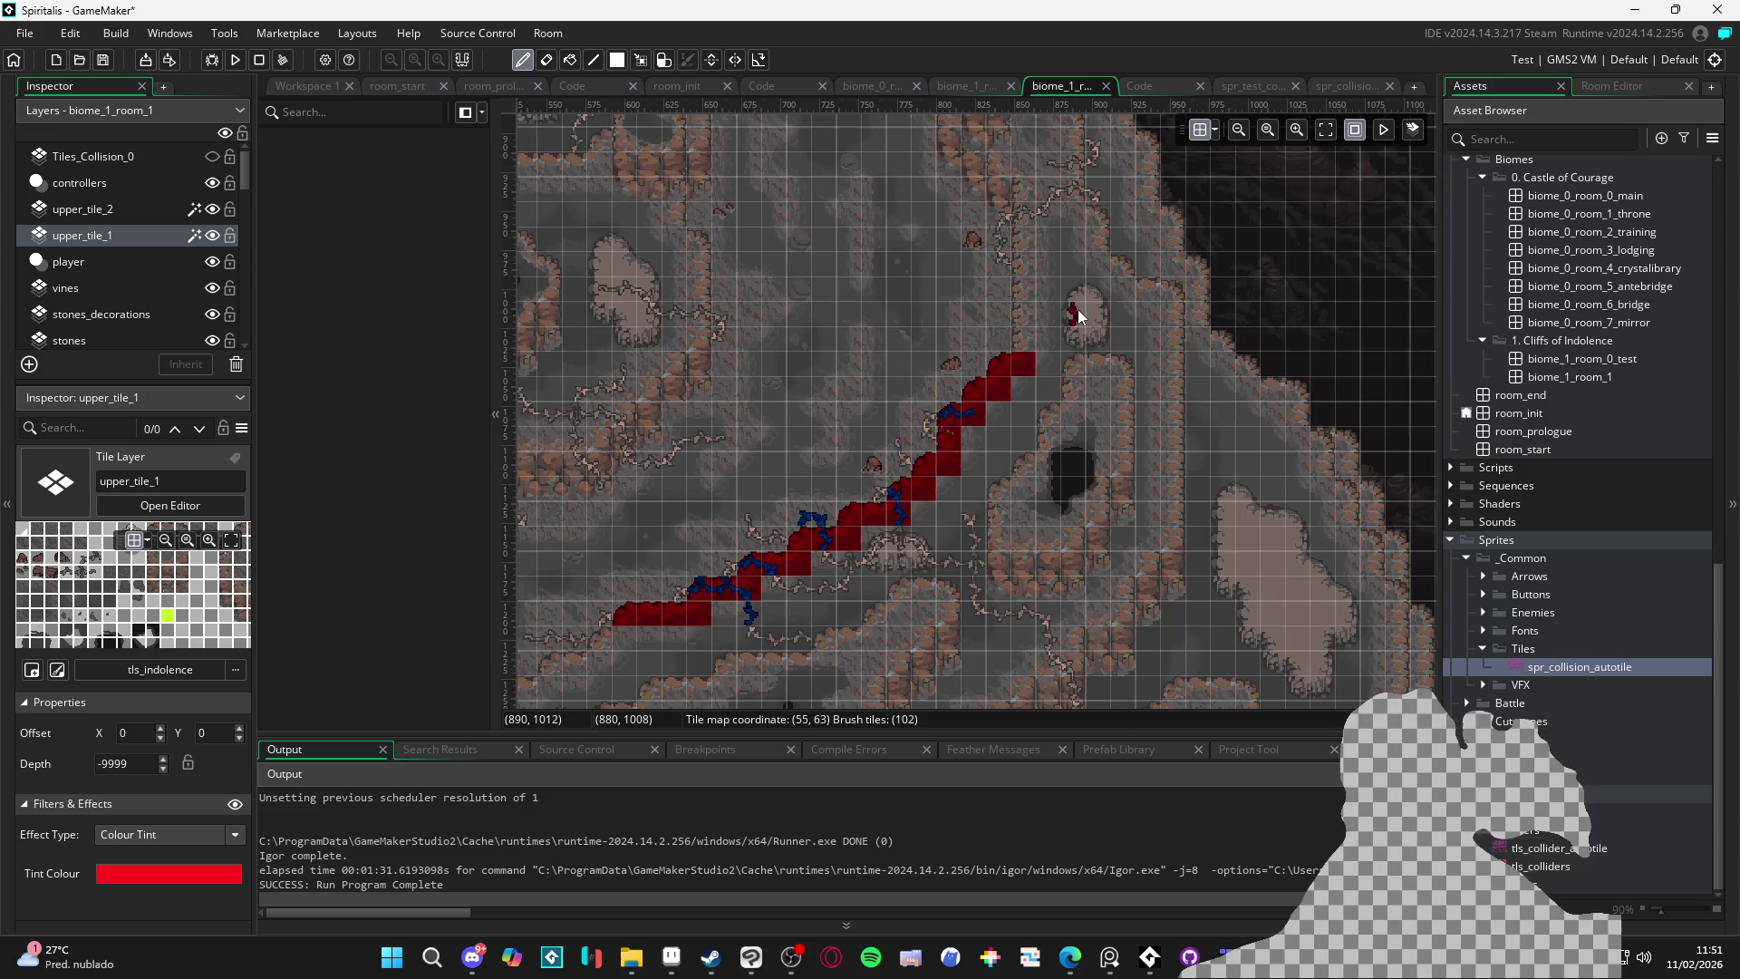
# Pick rock edge tiles from the palette and paint the first red edge tiles
pyautogui.moveTo(1079, 310); pyautogui.dragTo(1002, 590)
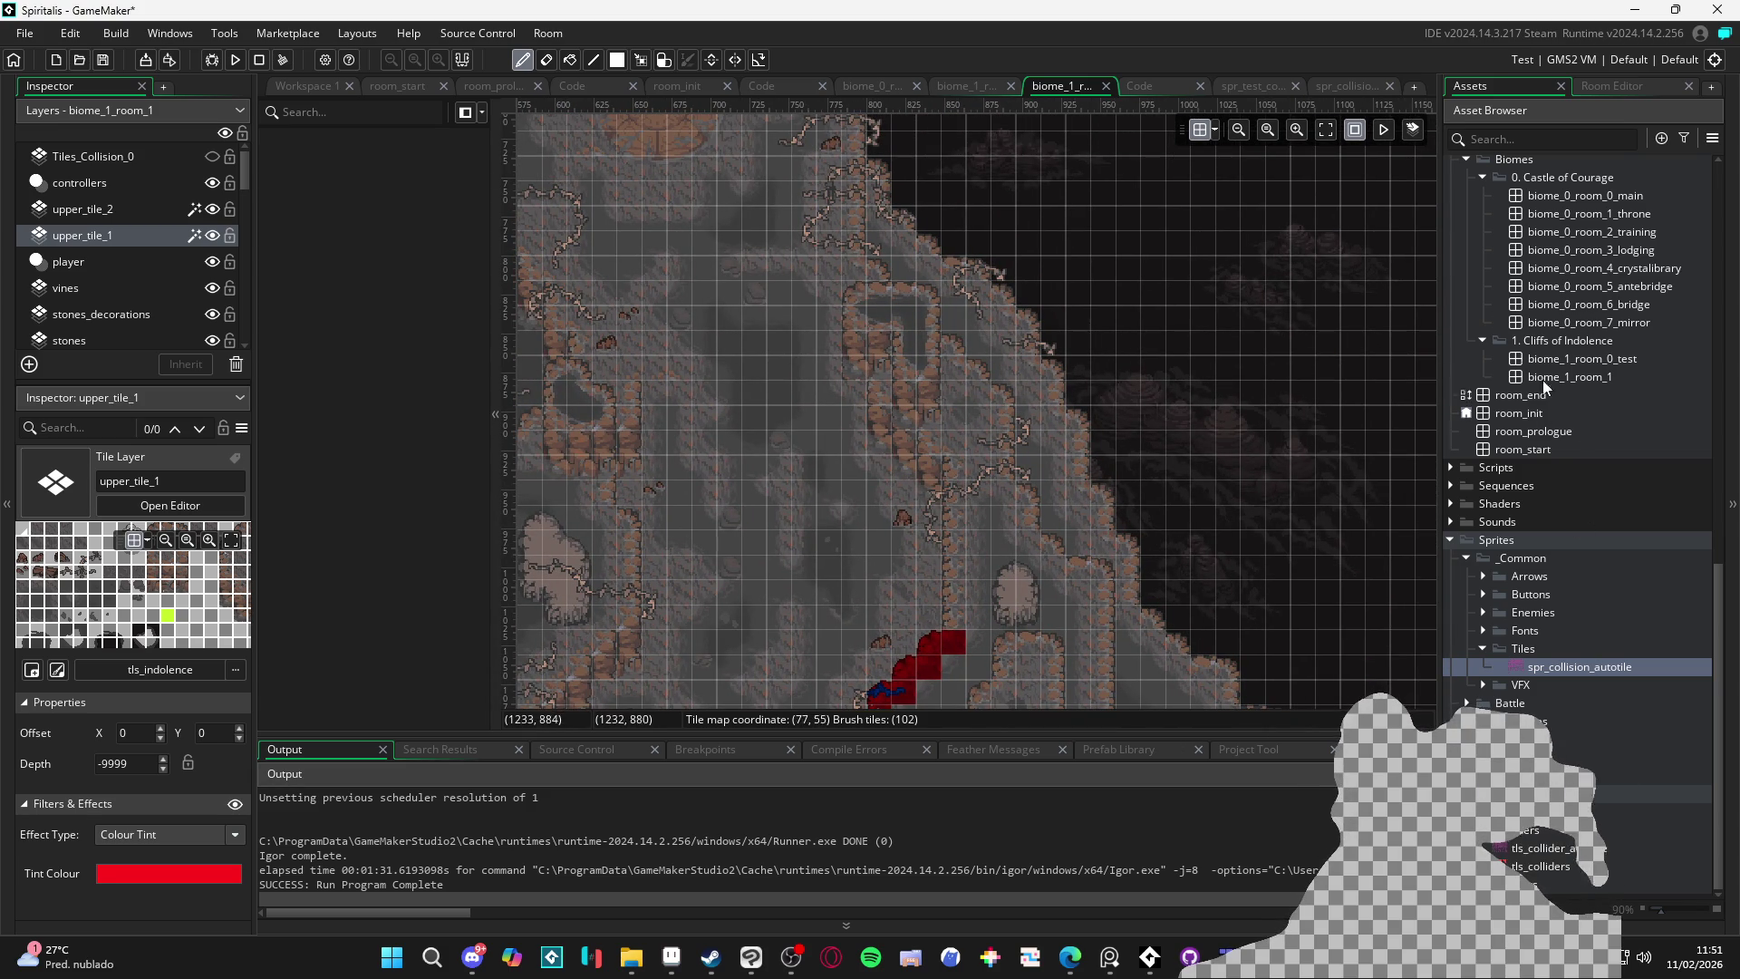
pyautogui.click(1611, 82)
pyautogui.scroll(-4, 1532, 577)
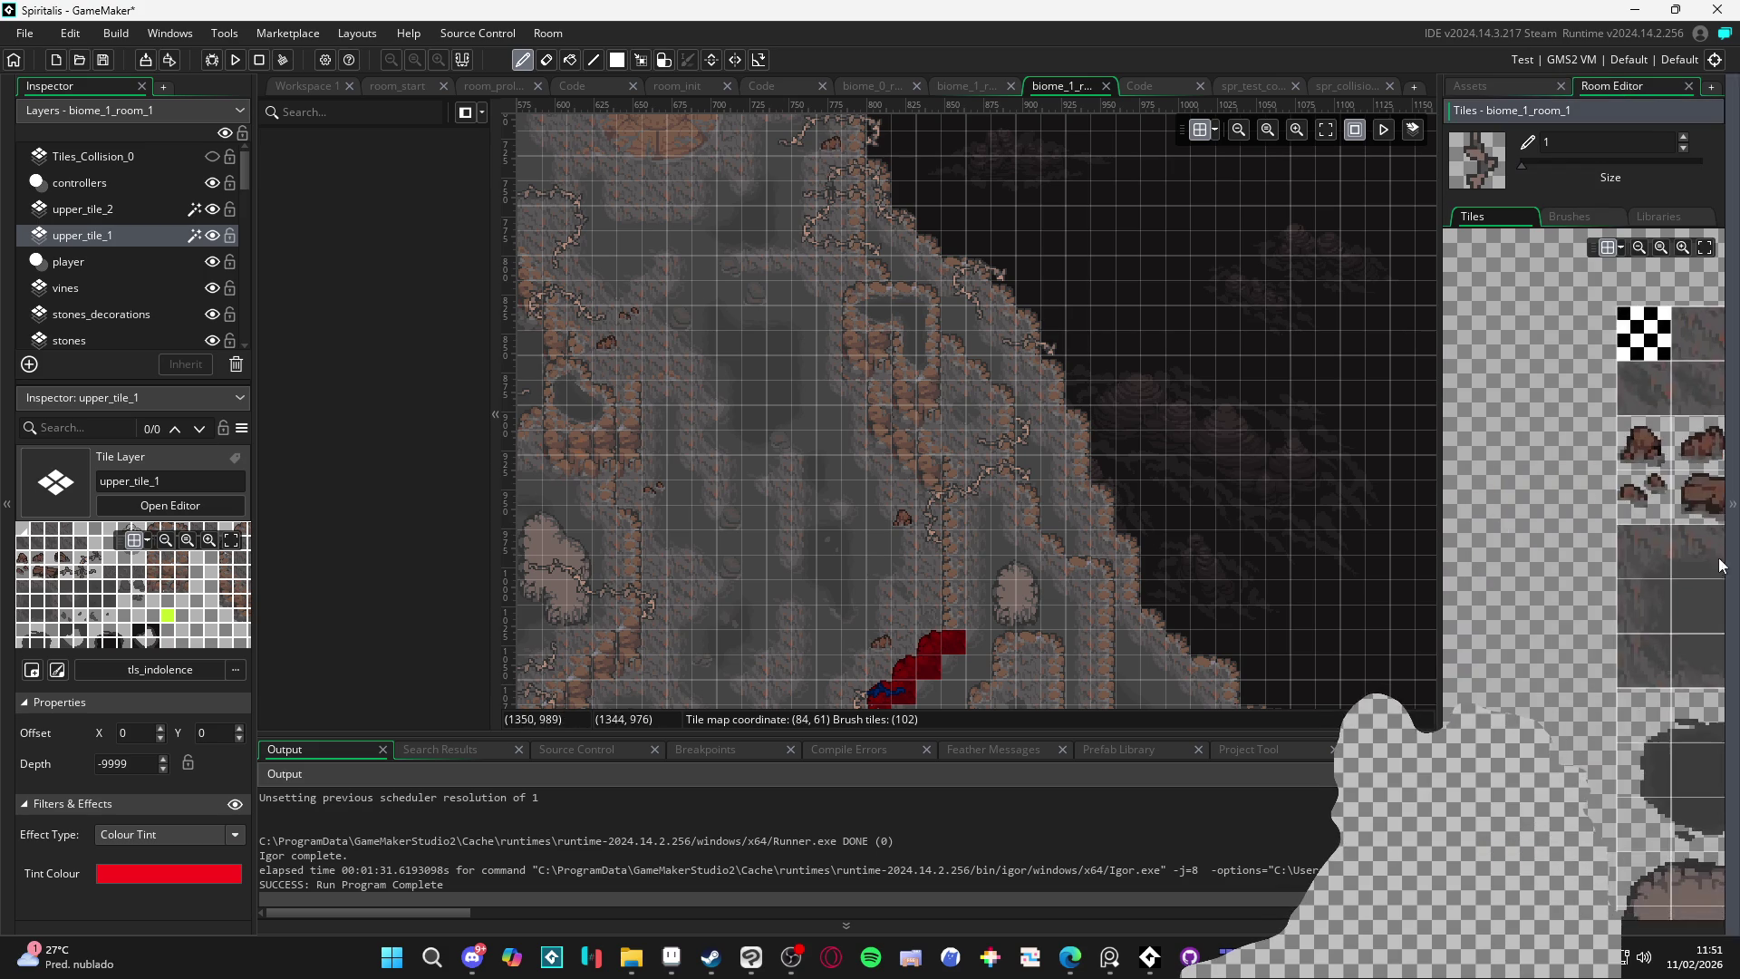
pyautogui.scroll(-5, 1553, 676)
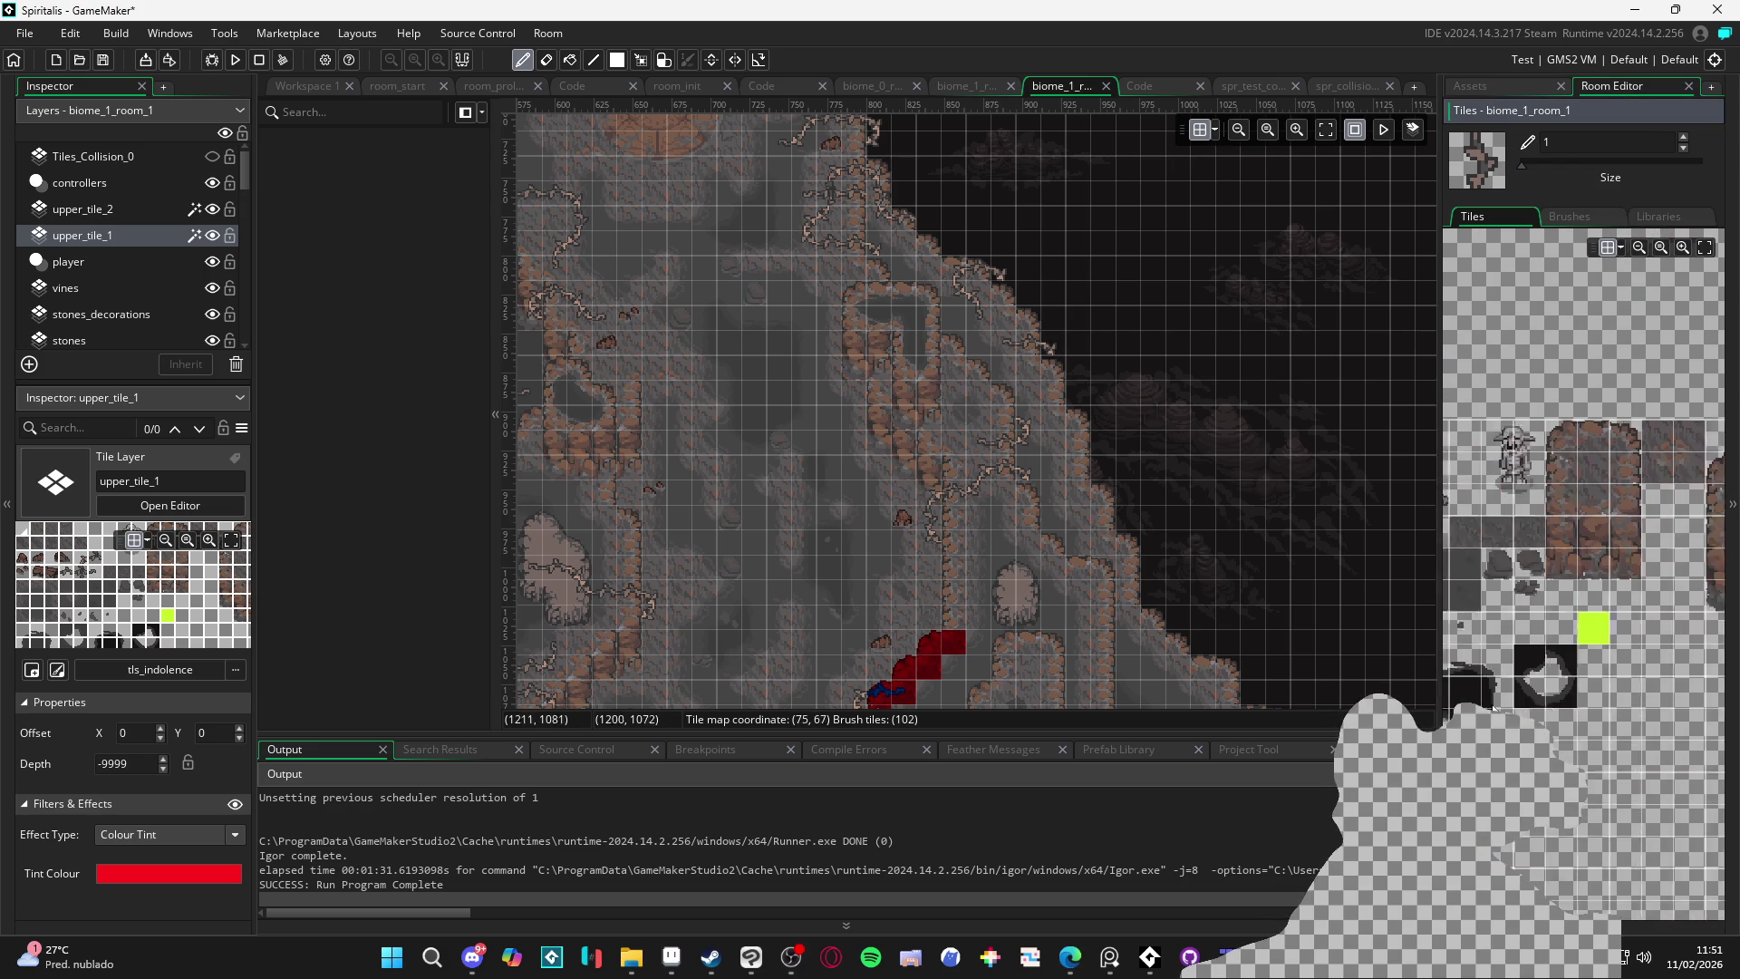
pyautogui.click(1546, 465)
pyautogui.scroll(1, 863, 308)
pyautogui.scroll(1, 863, 308)
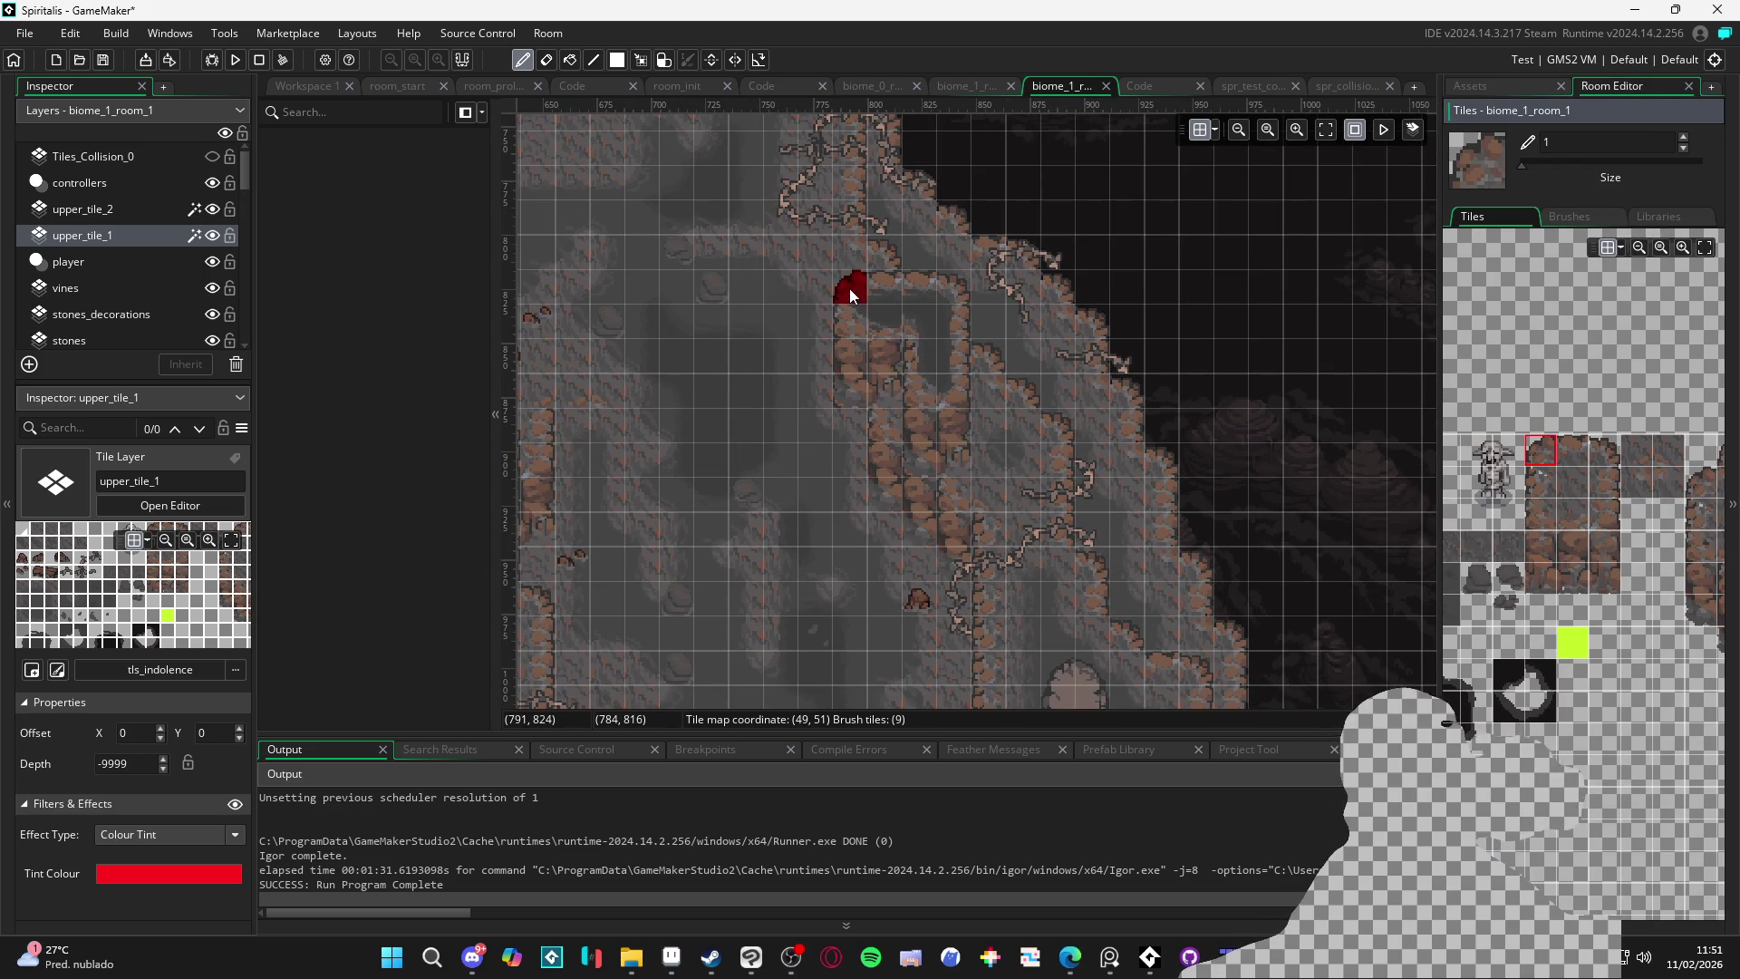
pyautogui.click(1578, 455)
pyautogui.click(883, 289)
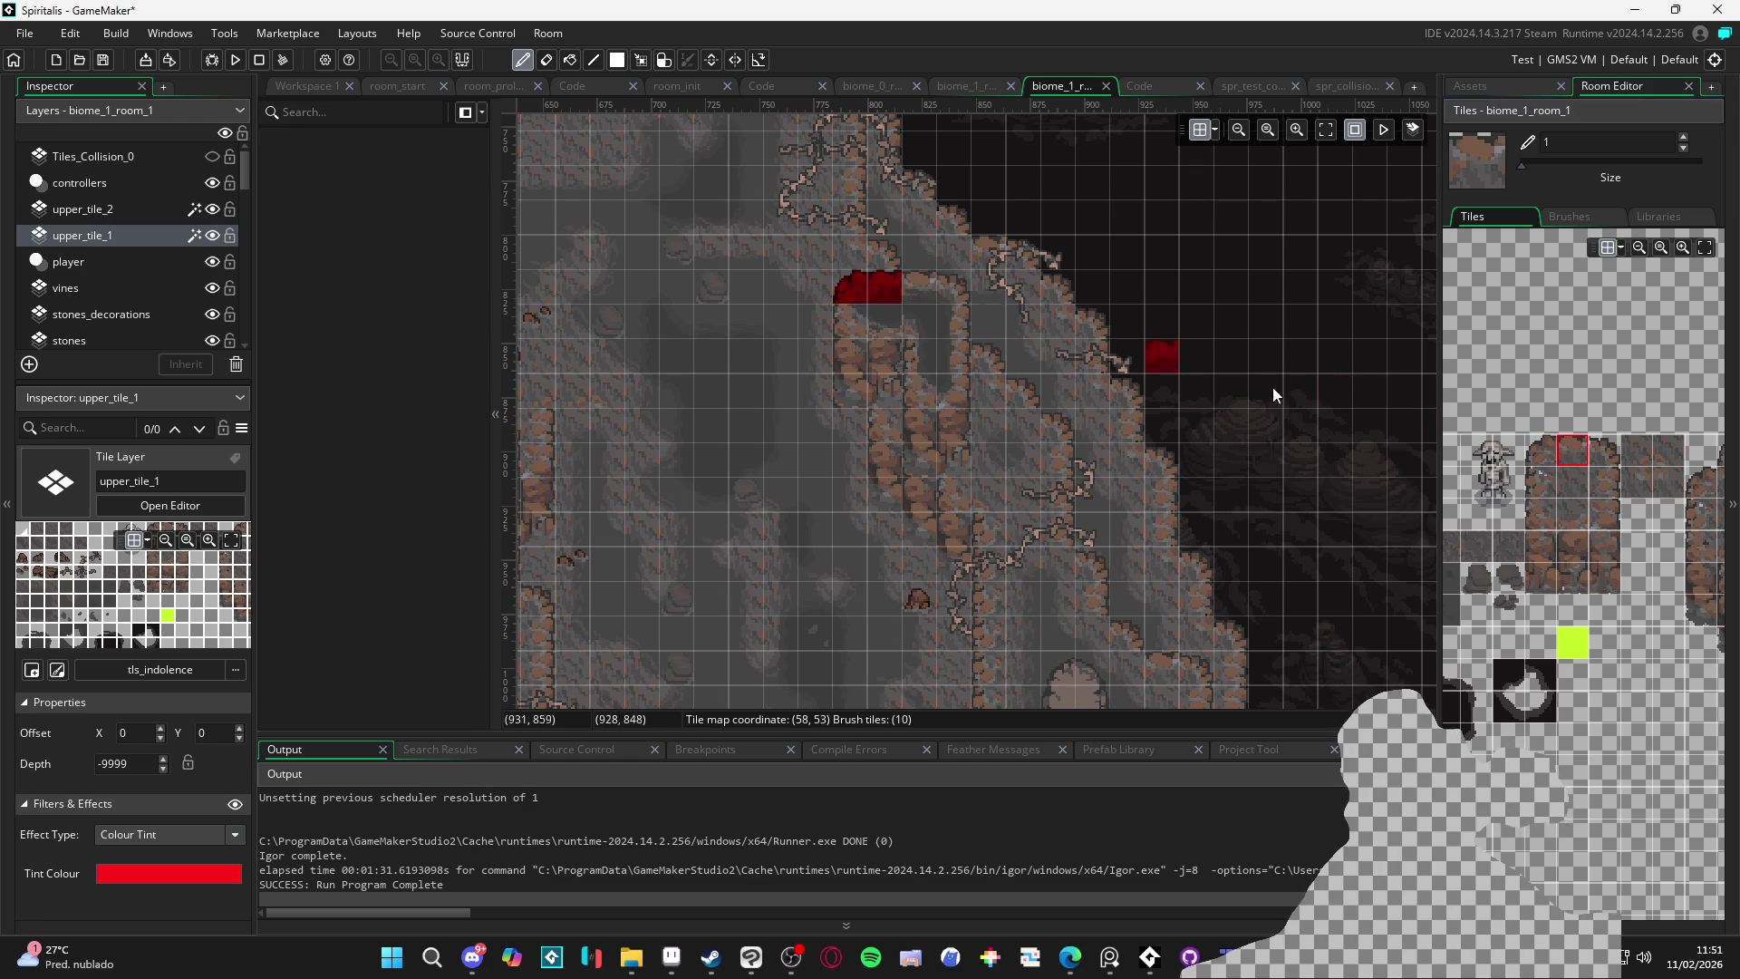
pyautogui.click(1540, 482)
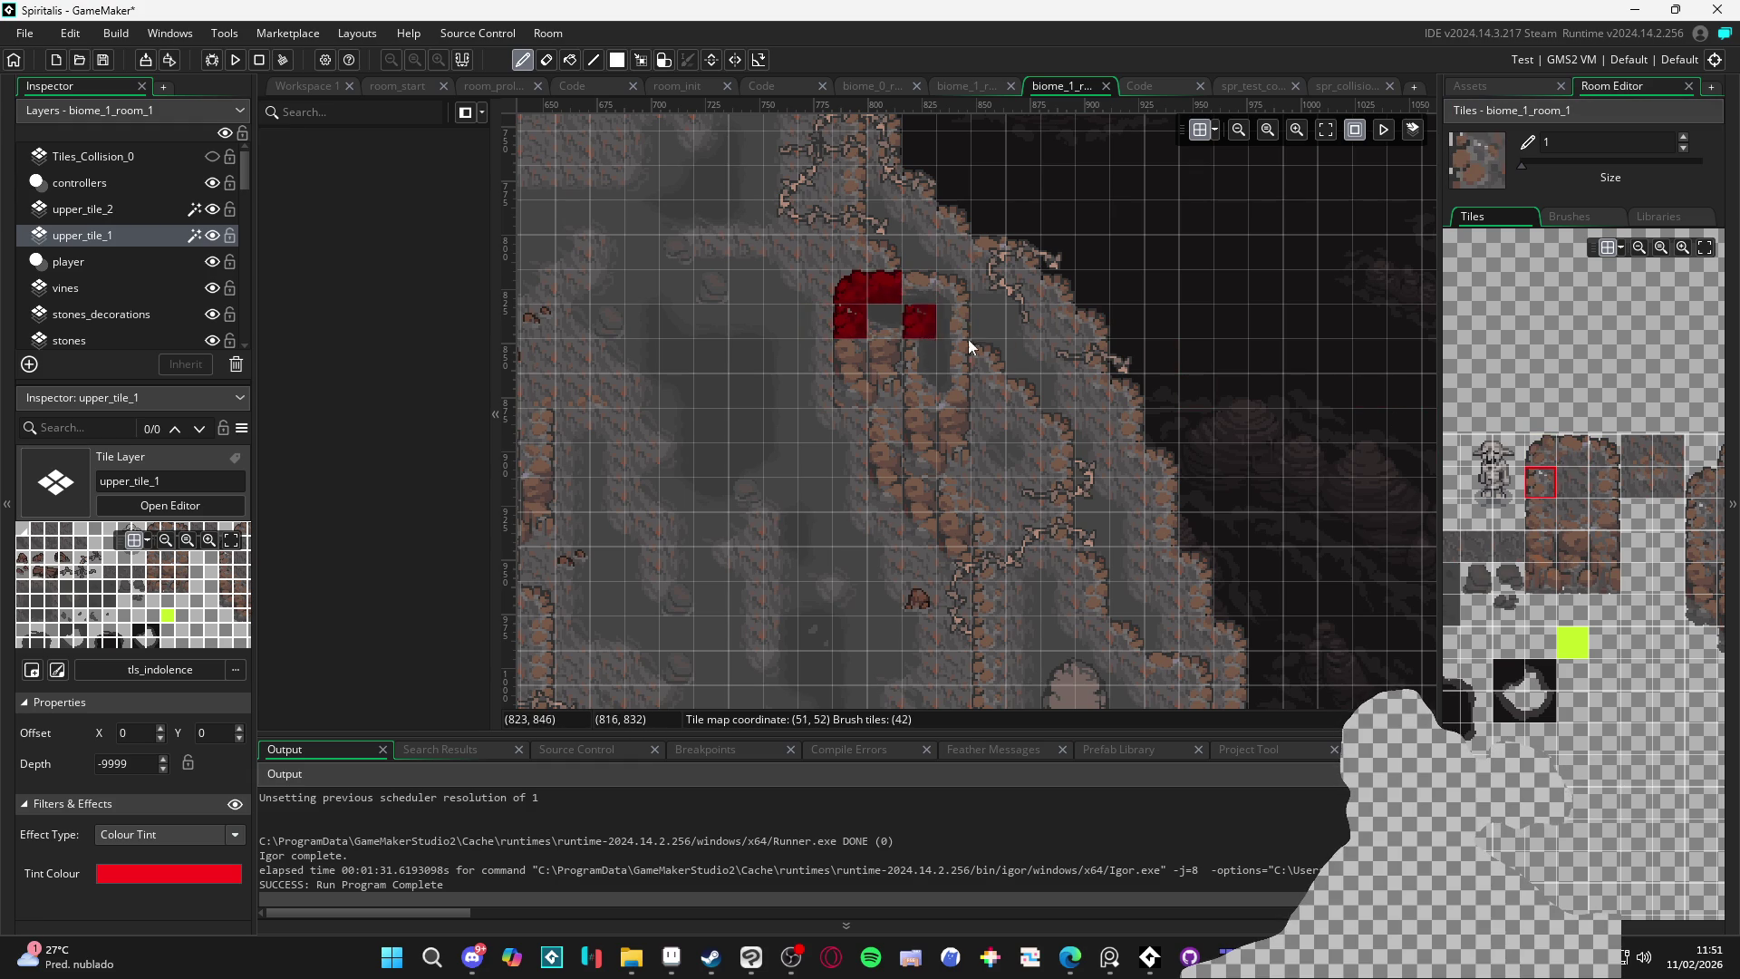
# Move to the cave hollow and place a red rock tile on its rim
pyautogui.click(1578, 485)
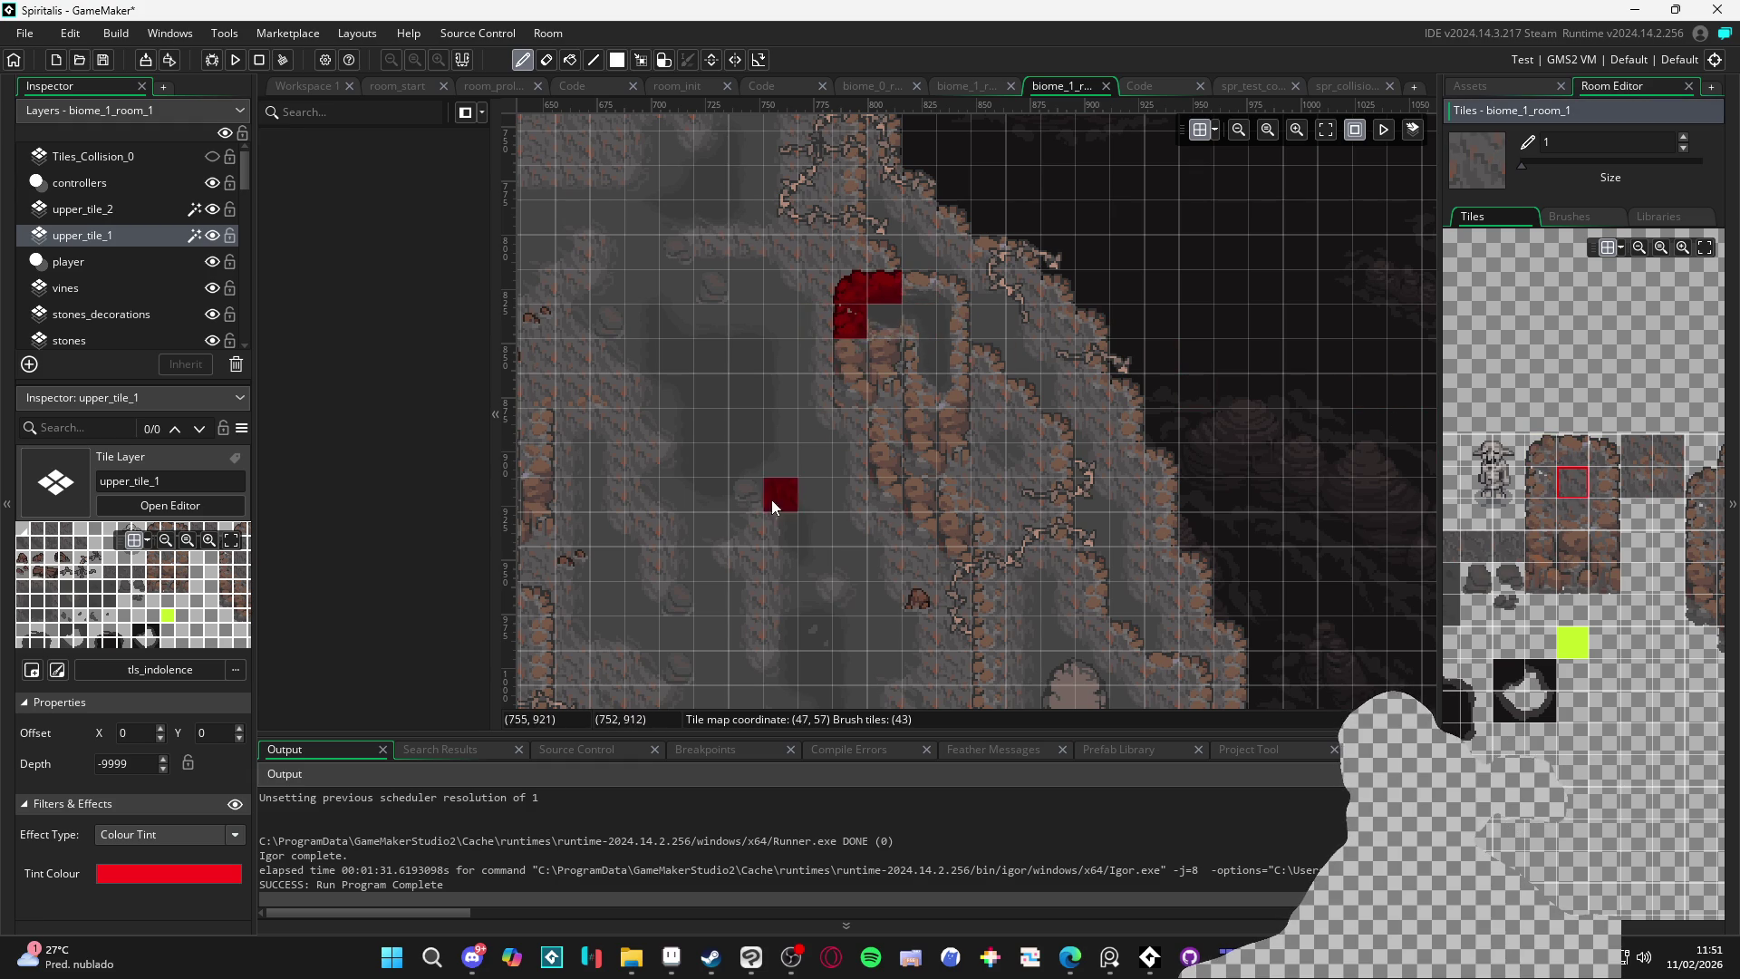
pyautogui.scroll(2, 911, 389)
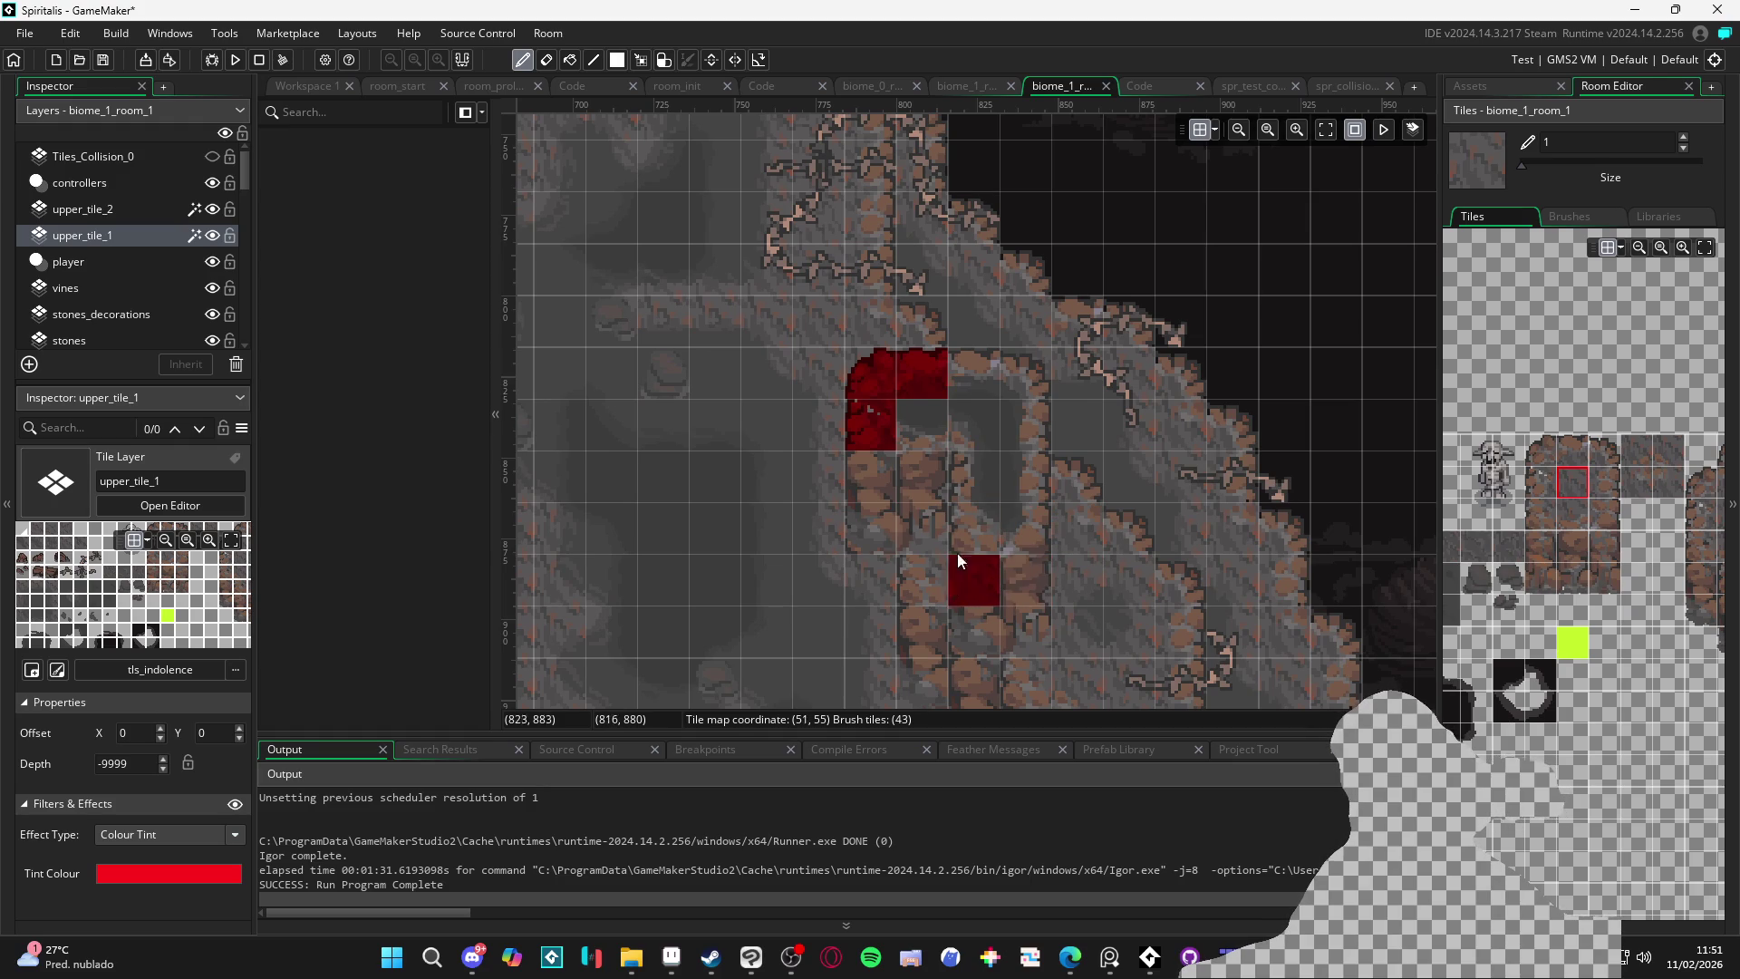
pyautogui.moveTo(700, 517); pyautogui.dragTo(895, 460)
pyautogui.moveTo(763, 451); pyautogui.dragTo(991, 458)
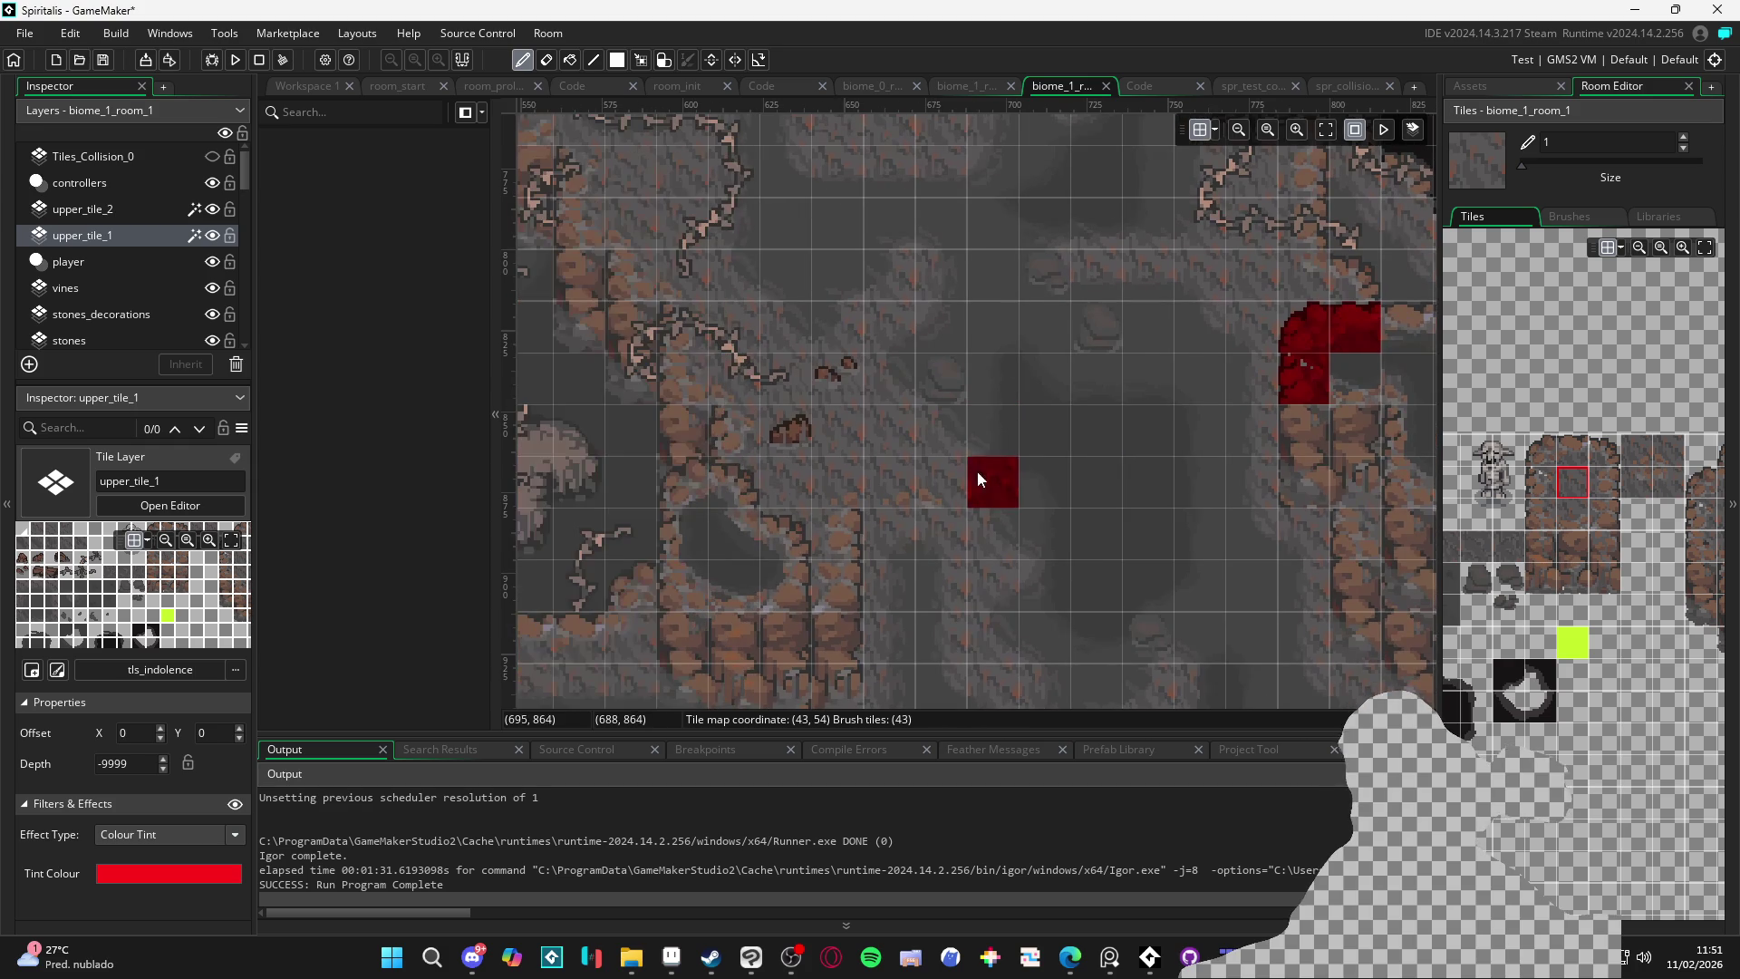
pyautogui.moveTo(878, 574); pyautogui.dragTo(887, 533)
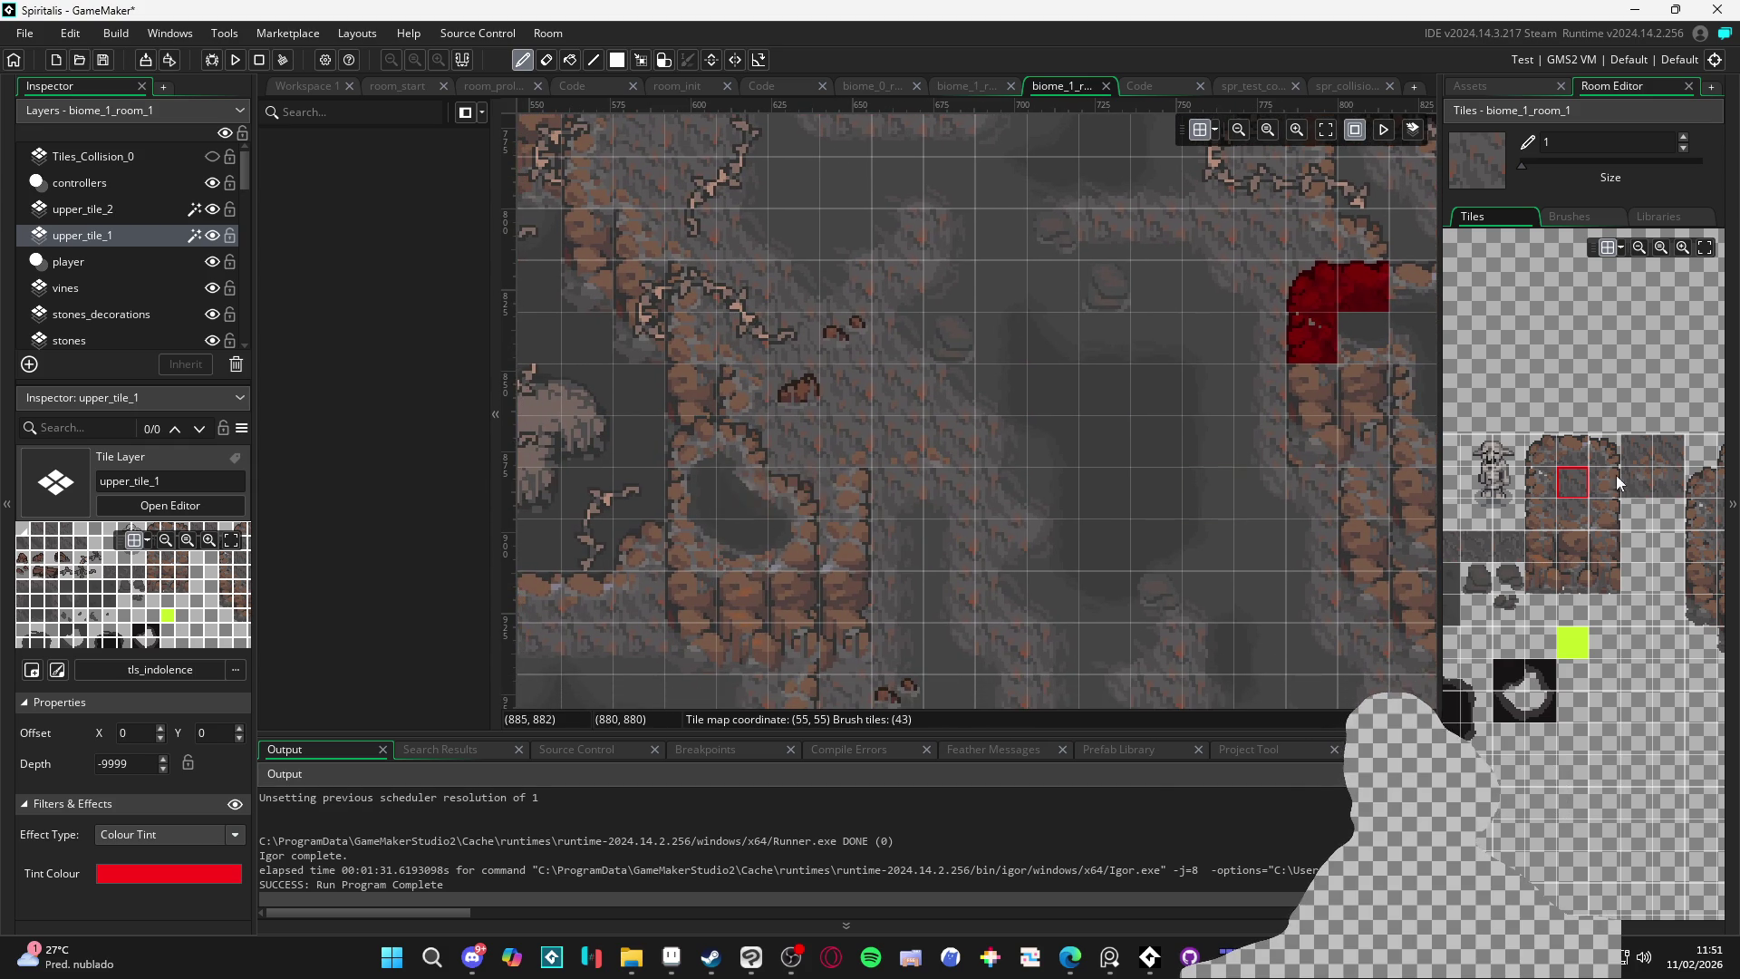
pyautogui.click(1606, 451)
pyautogui.click(772, 502)
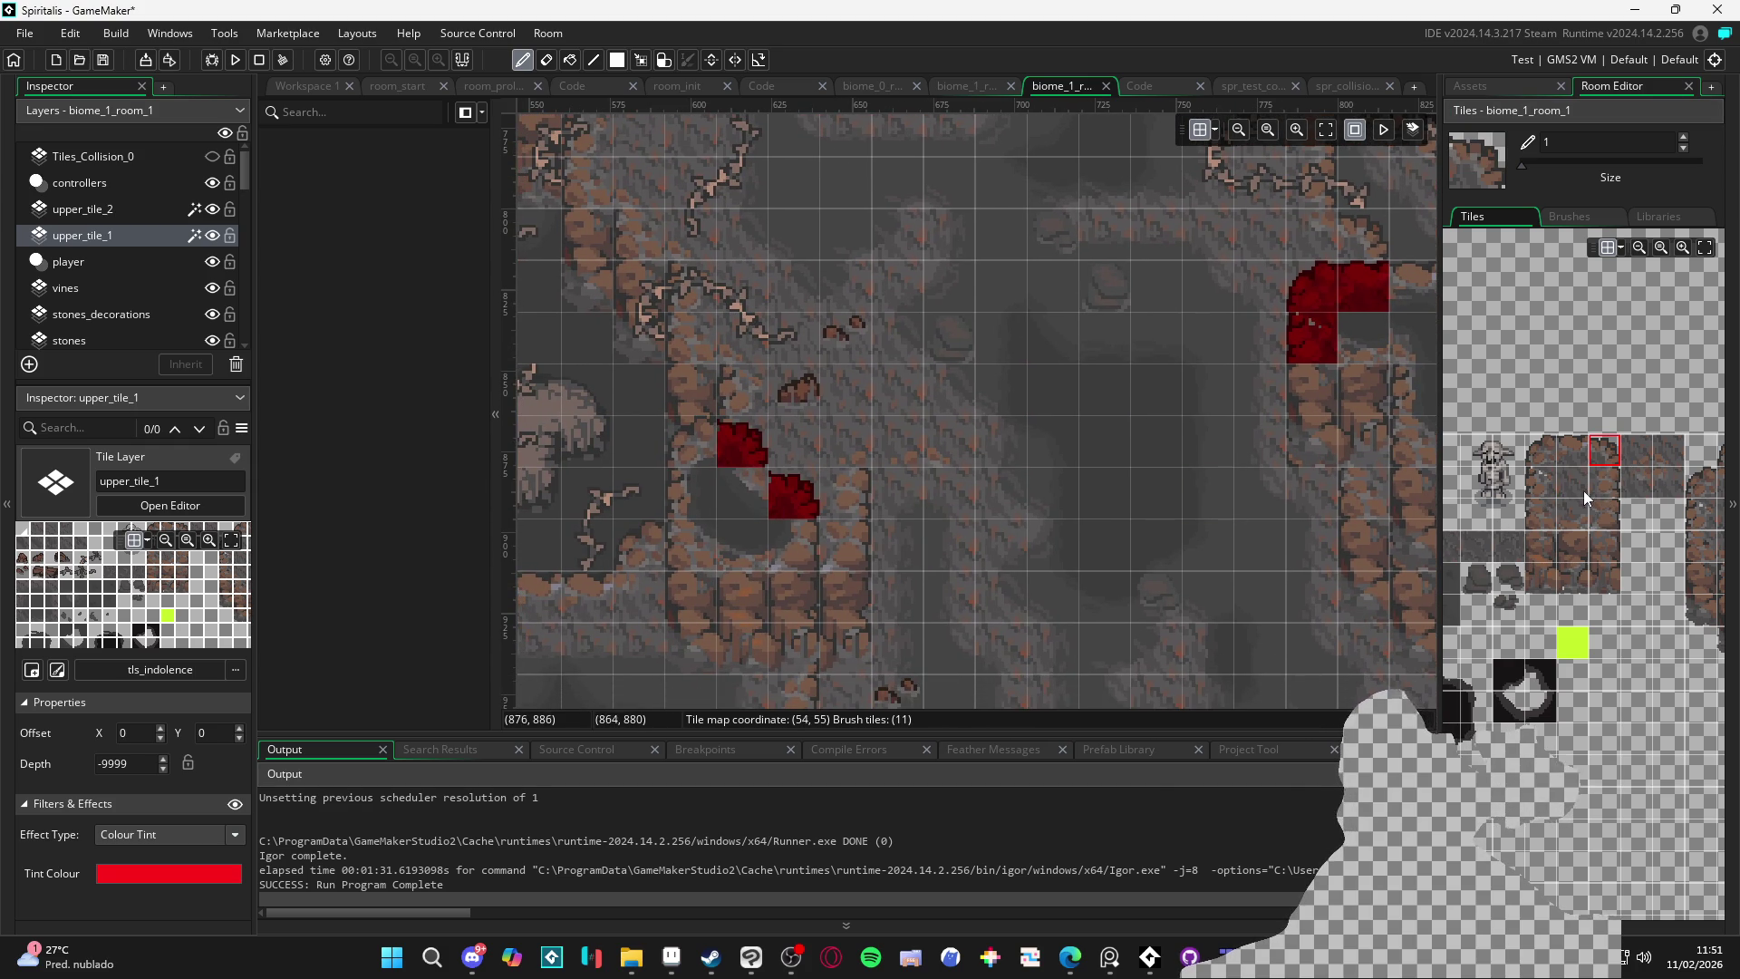
# Paint a solid red tile from another rock block on the rim and pick a corner tile
pyautogui.moveTo(1602, 498); pyautogui.dragTo(1519, 504)
pyautogui.click(1682, 493)
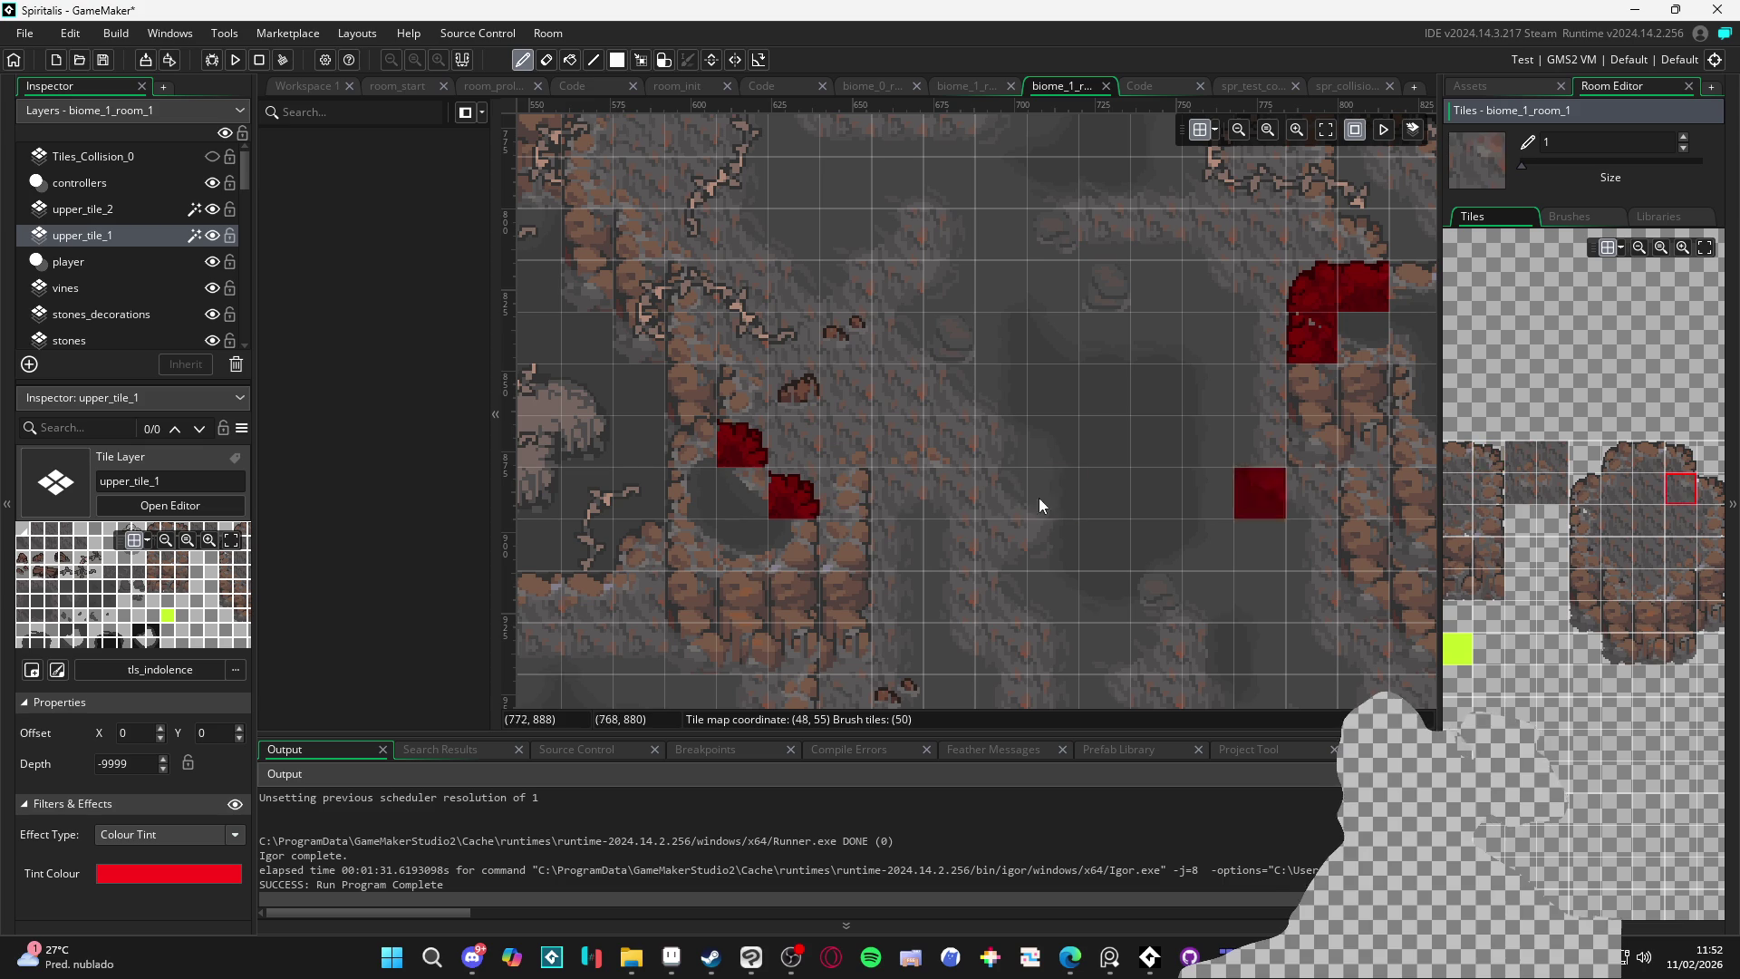
pyautogui.click(749, 508)
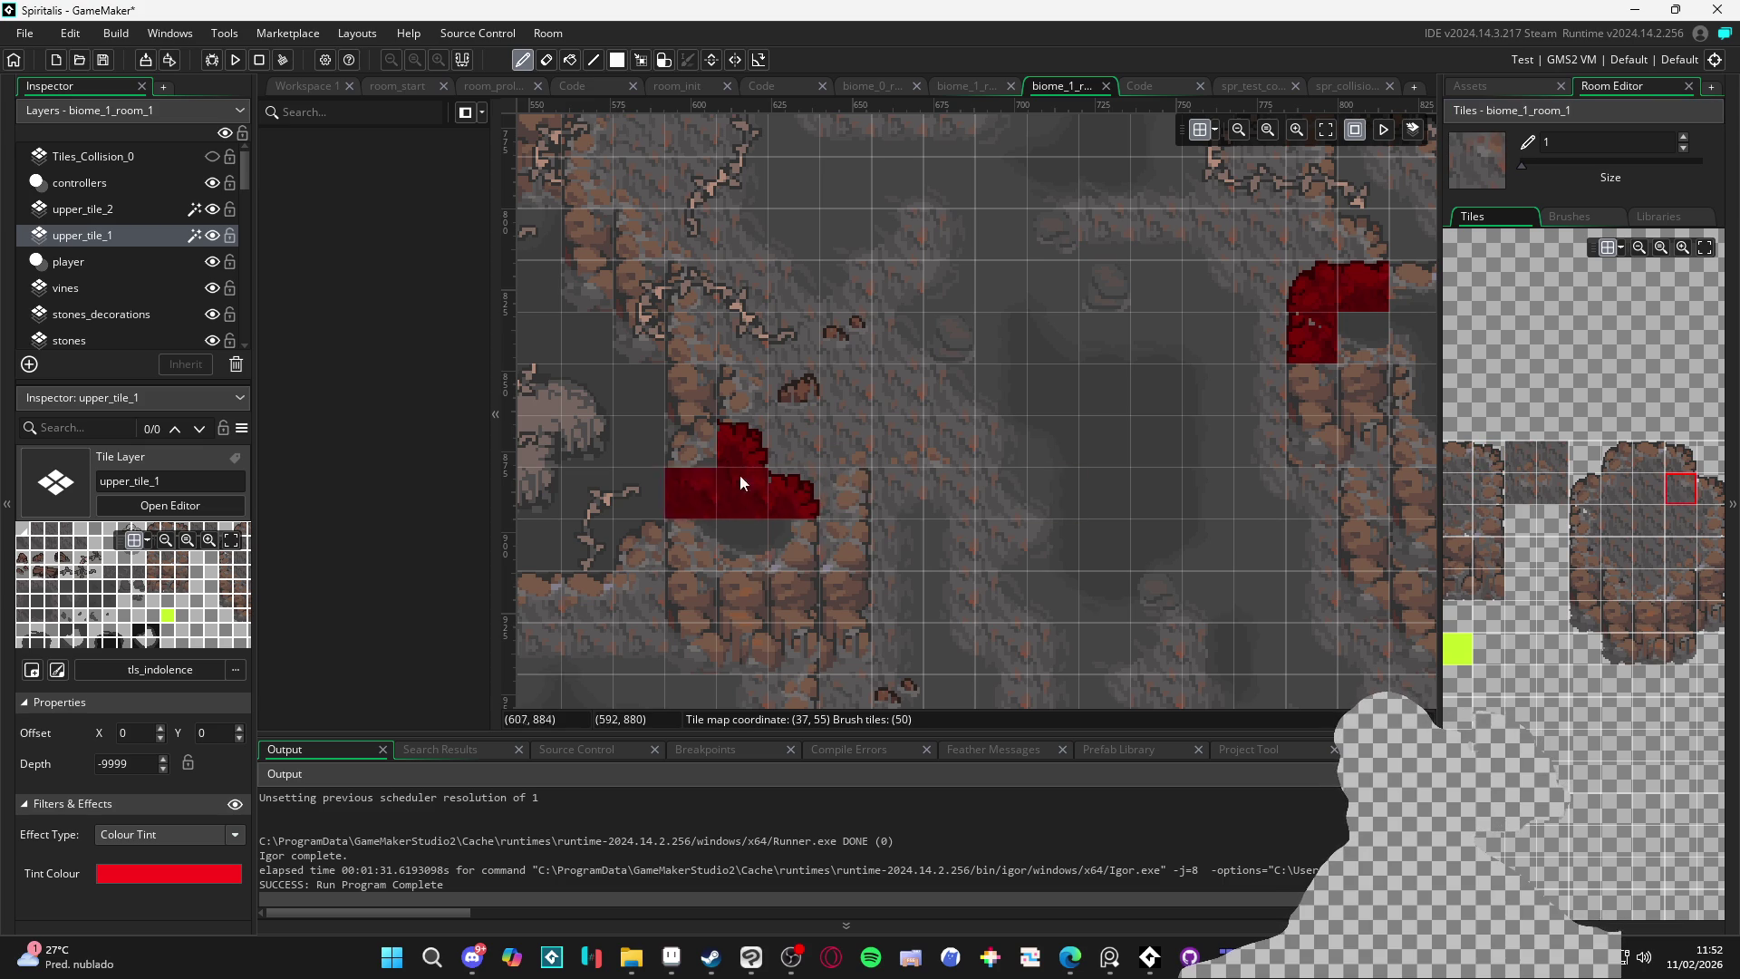
pyautogui.moveTo(1495, 542); pyautogui.dragTo(1640, 496)
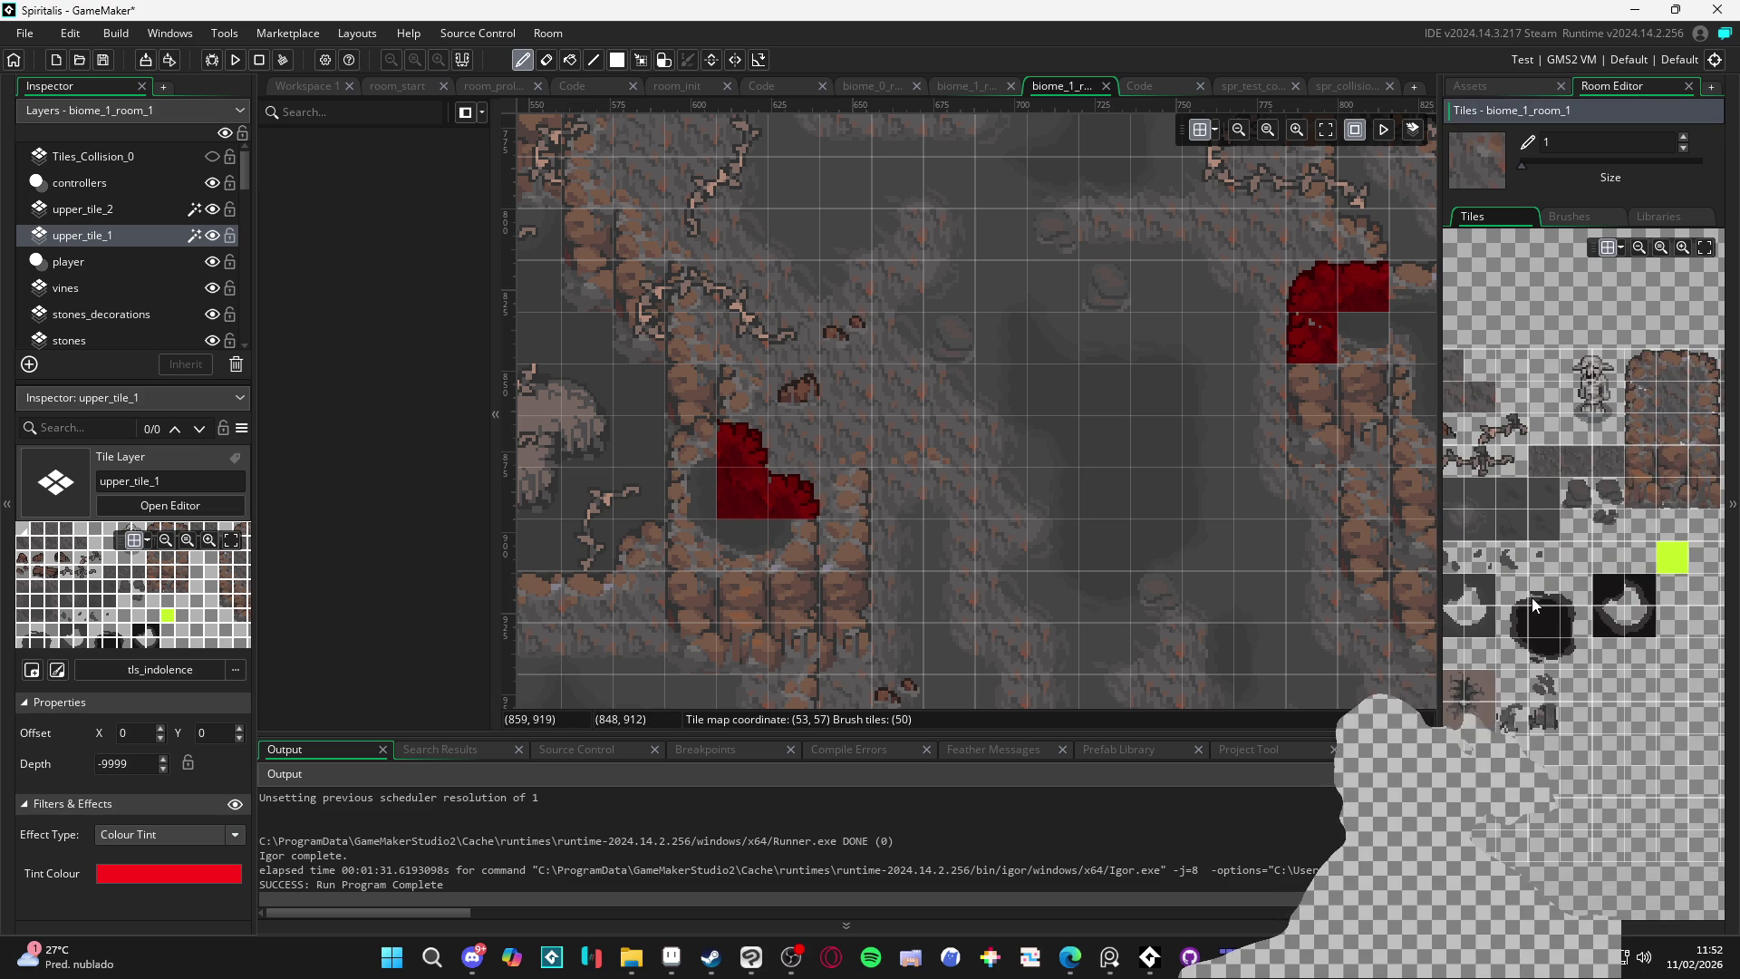
pyautogui.hscroll(-1, 1522, 594)
pyautogui.click(1480, 618)
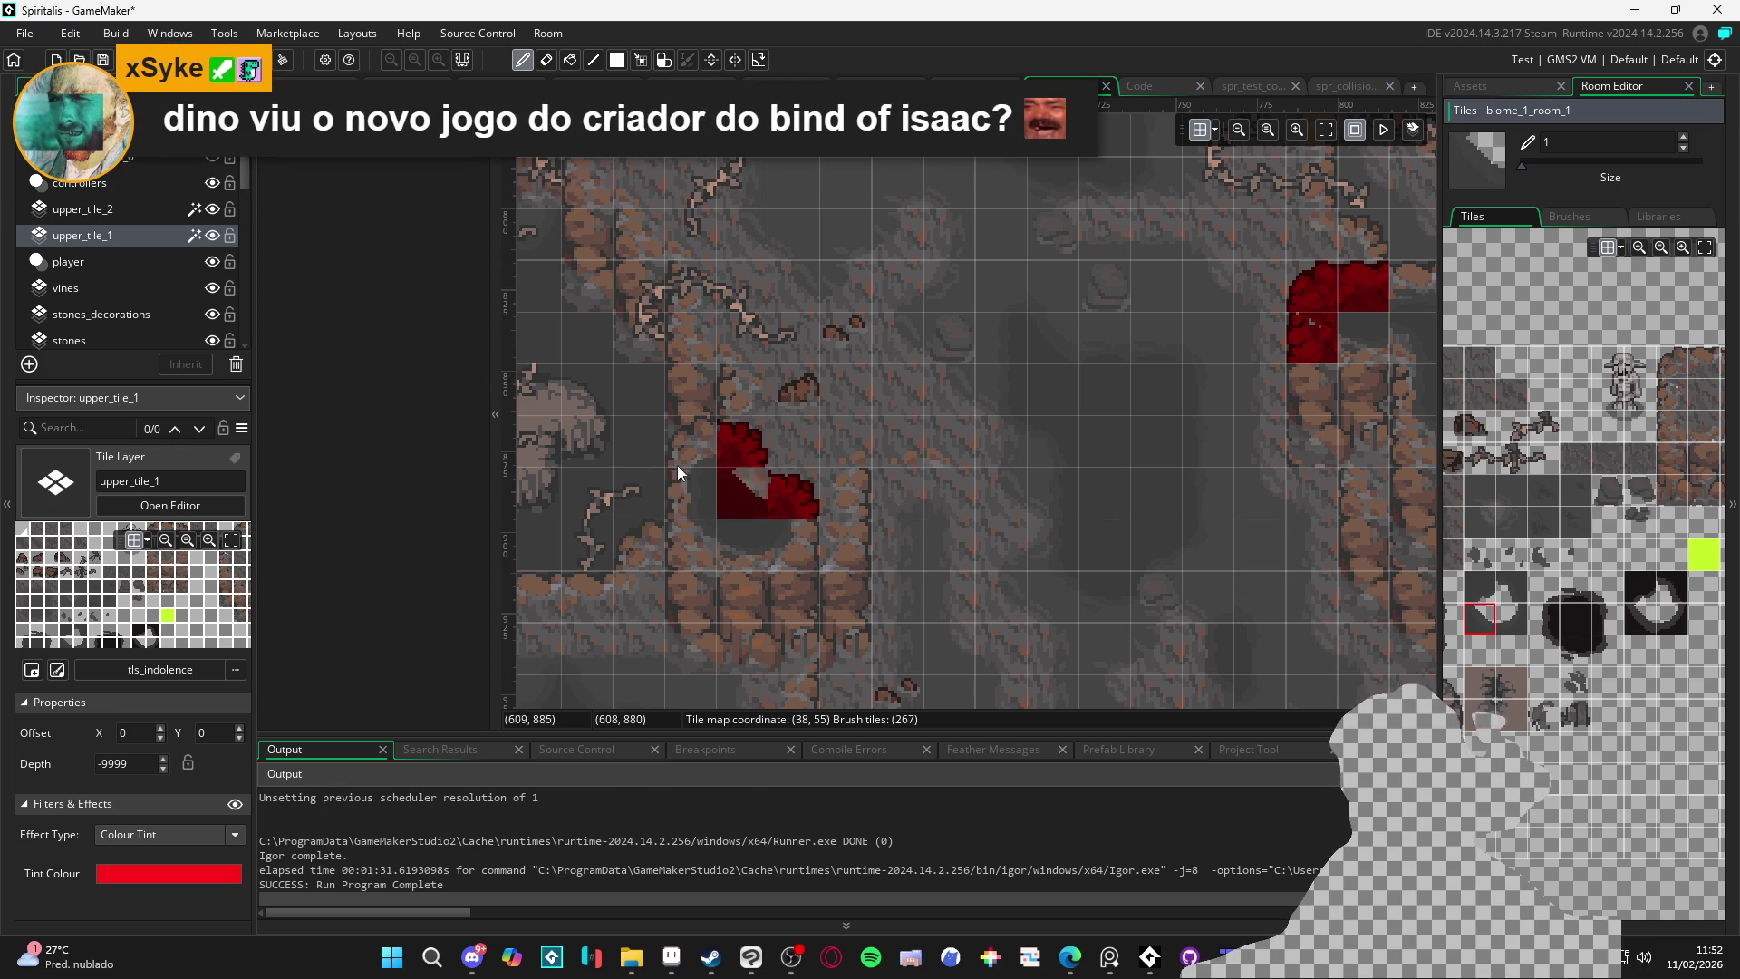
pyautogui.click(147, 217)
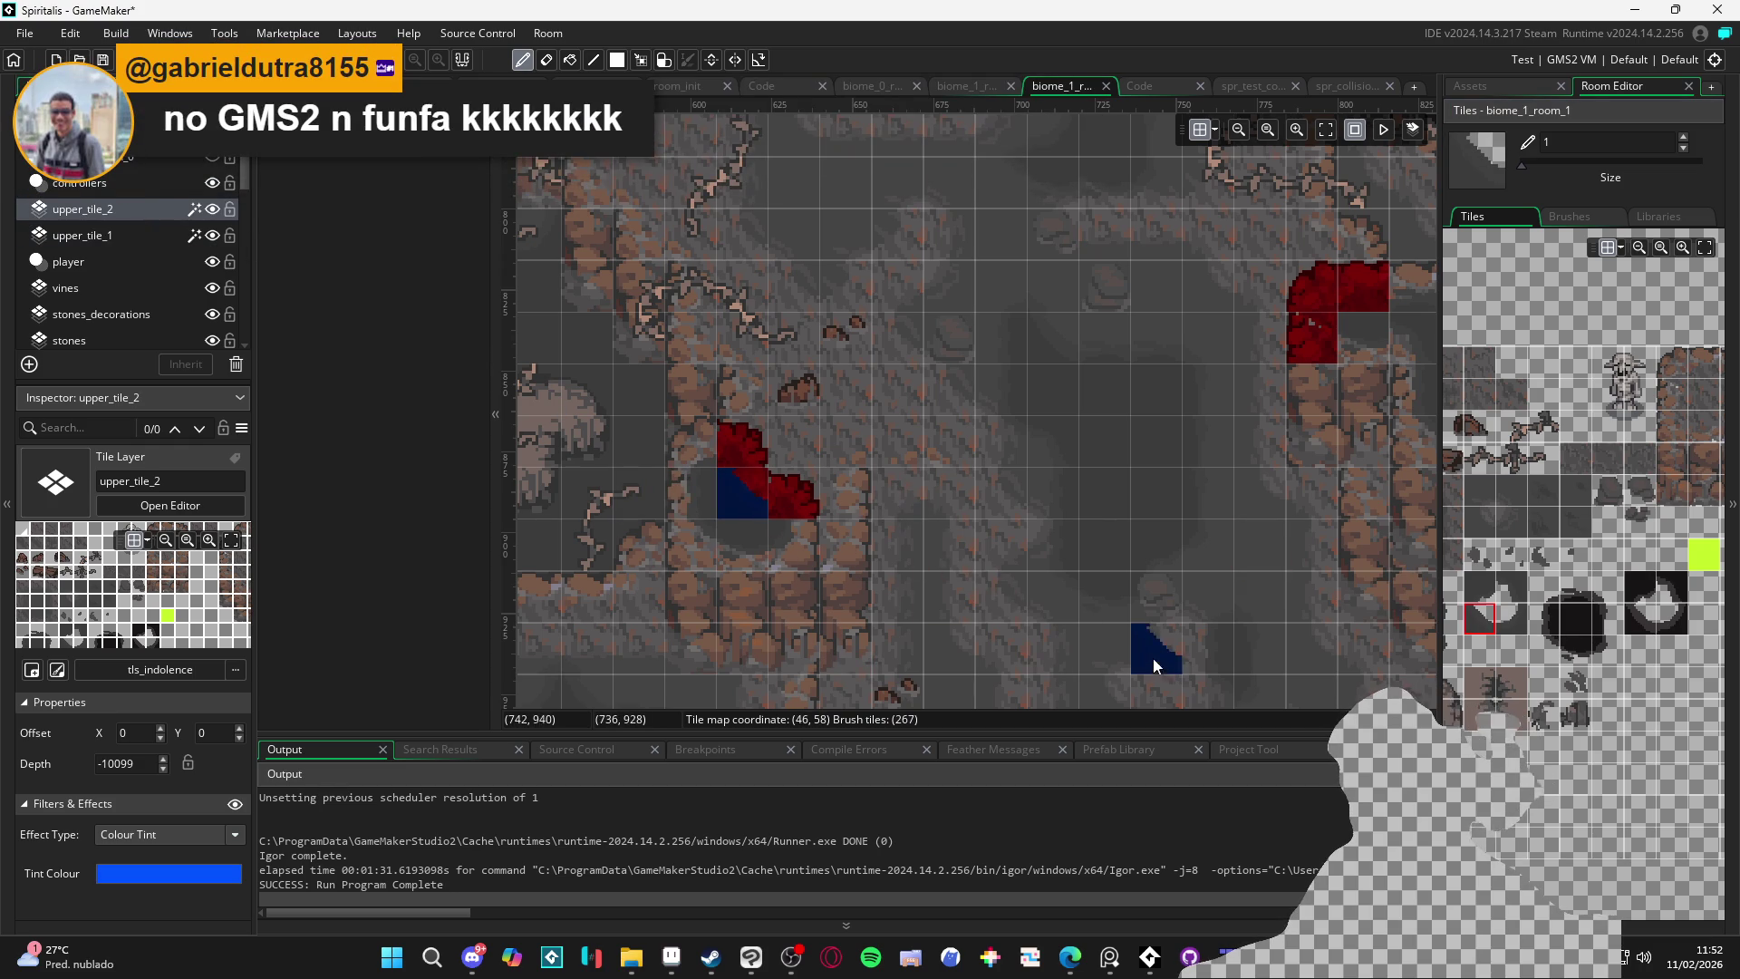
# Paint blue upper_tile_2 tiles over the red corner, repainting the cells with chosen edge tiles
pyautogui.moveTo(1156, 618)
pyautogui.mouseDown()
pyautogui.moveTo(1010, 564)
pyautogui.moveTo(1042, 489)
pyautogui.mouseUp()
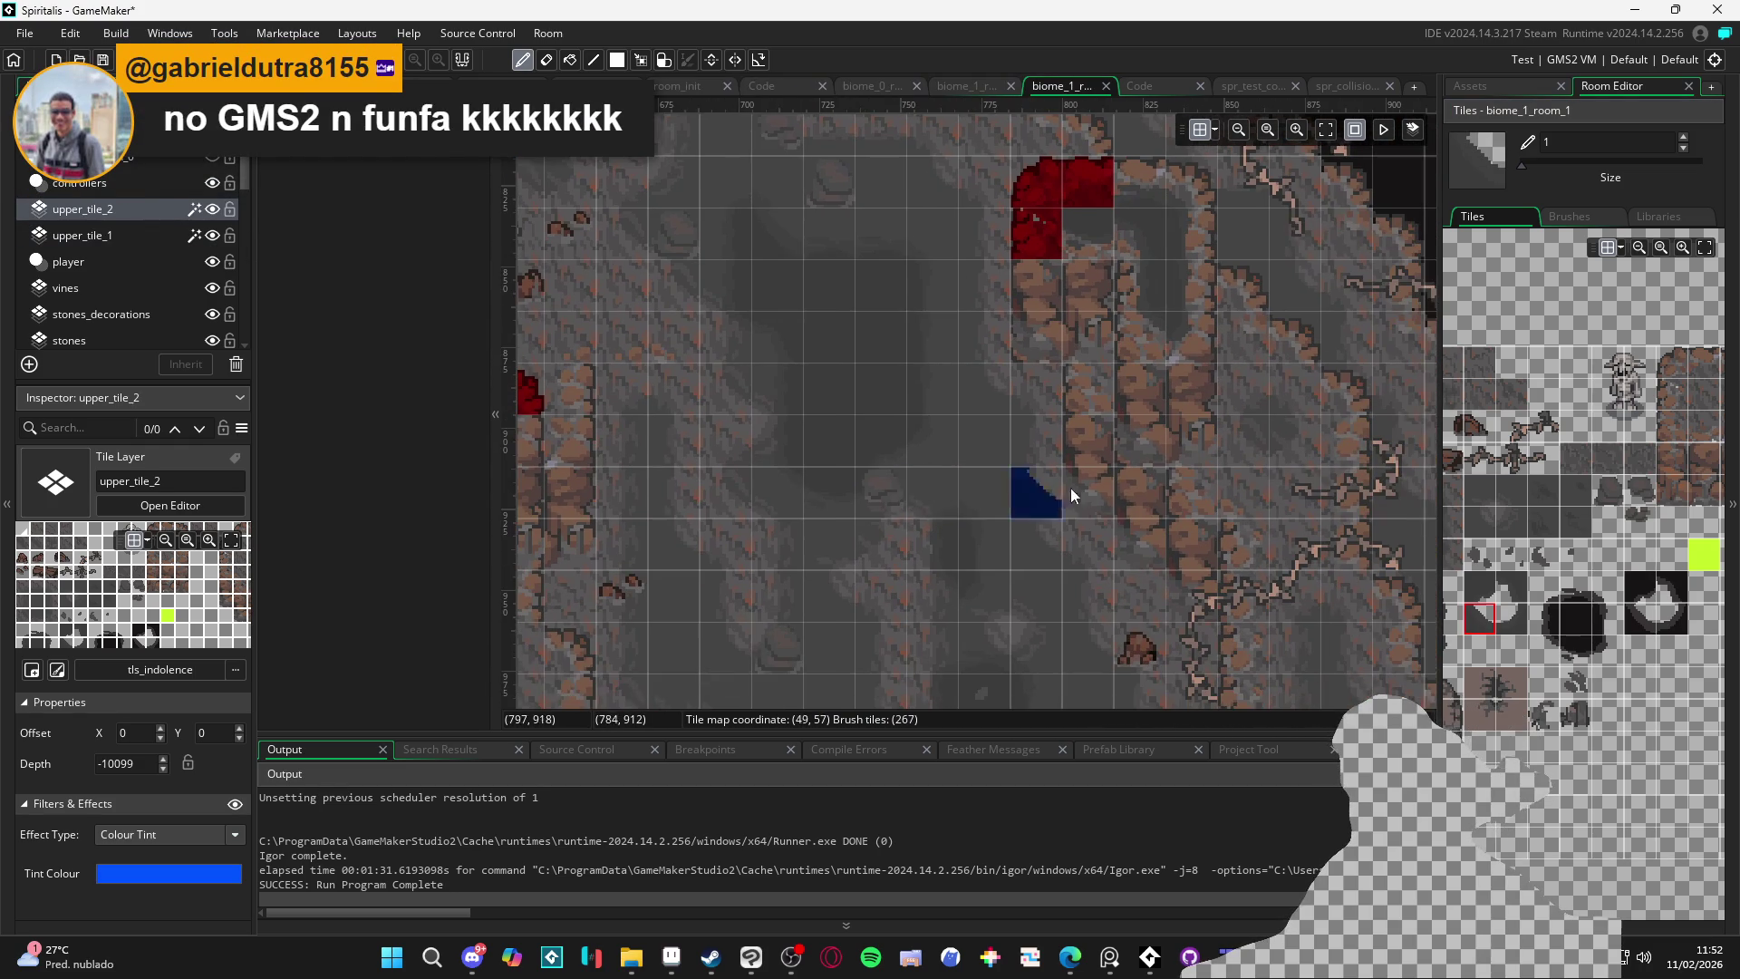
pyautogui.moveTo(1106, 344); pyautogui.dragTo(1042, 579)
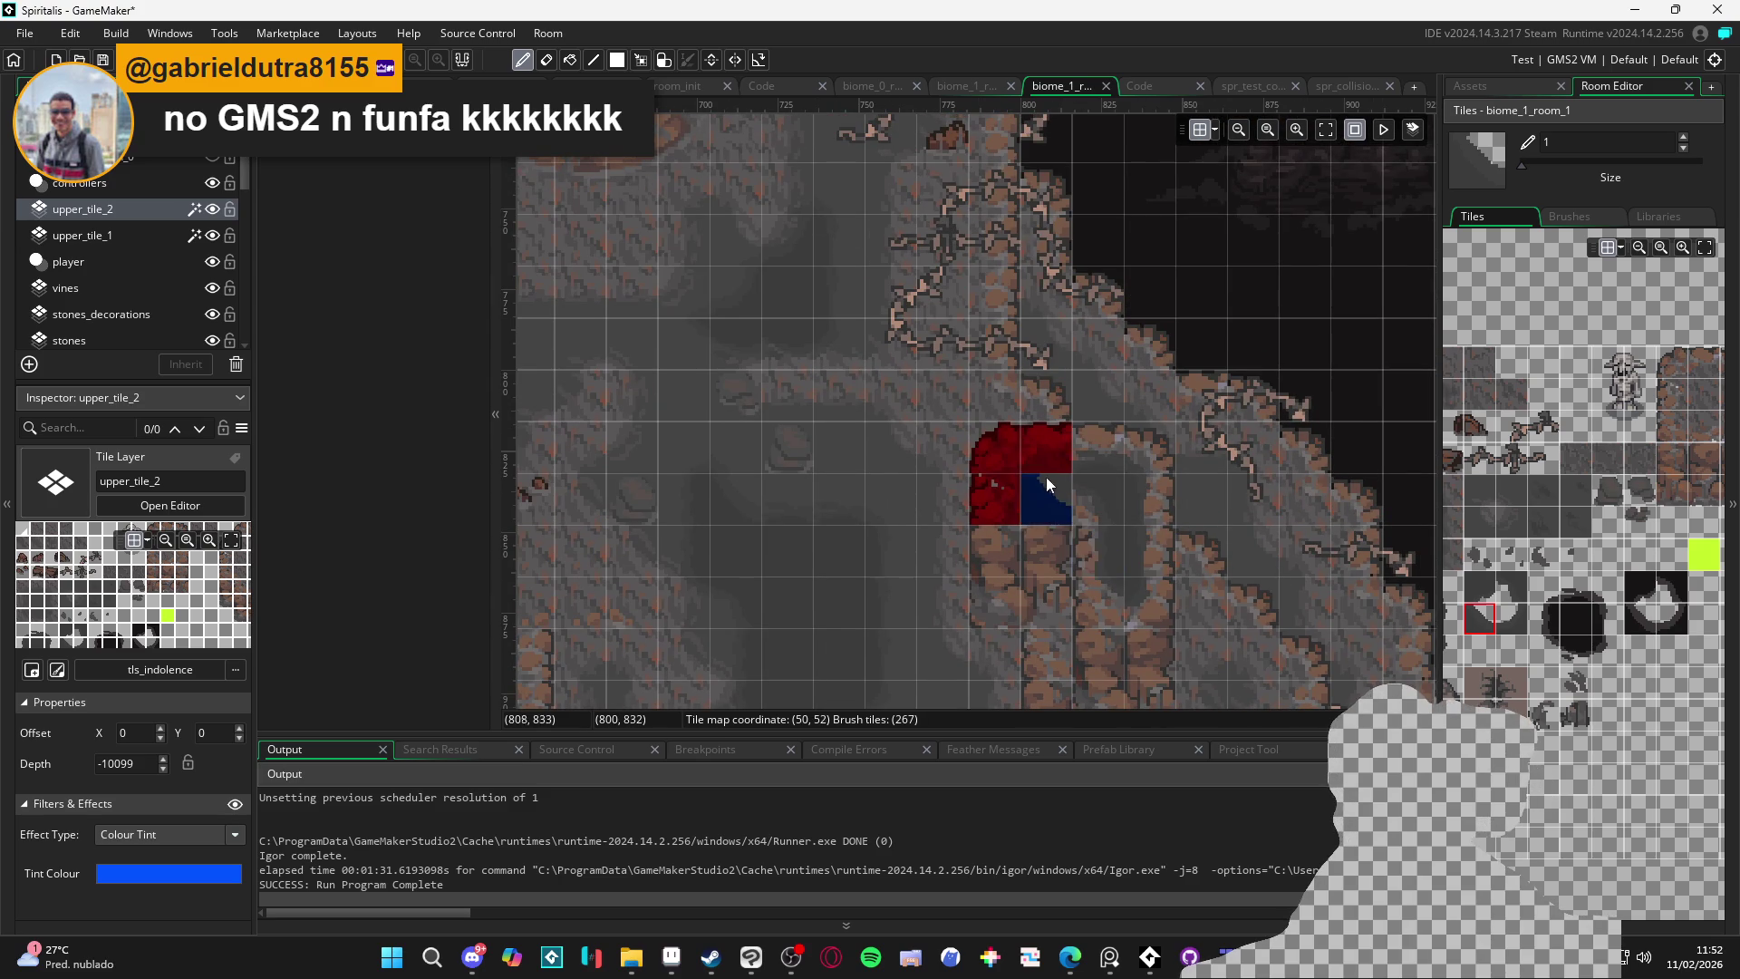
pyautogui.hscroll(-3, 1602, 607)
pyautogui.click(1045, 446)
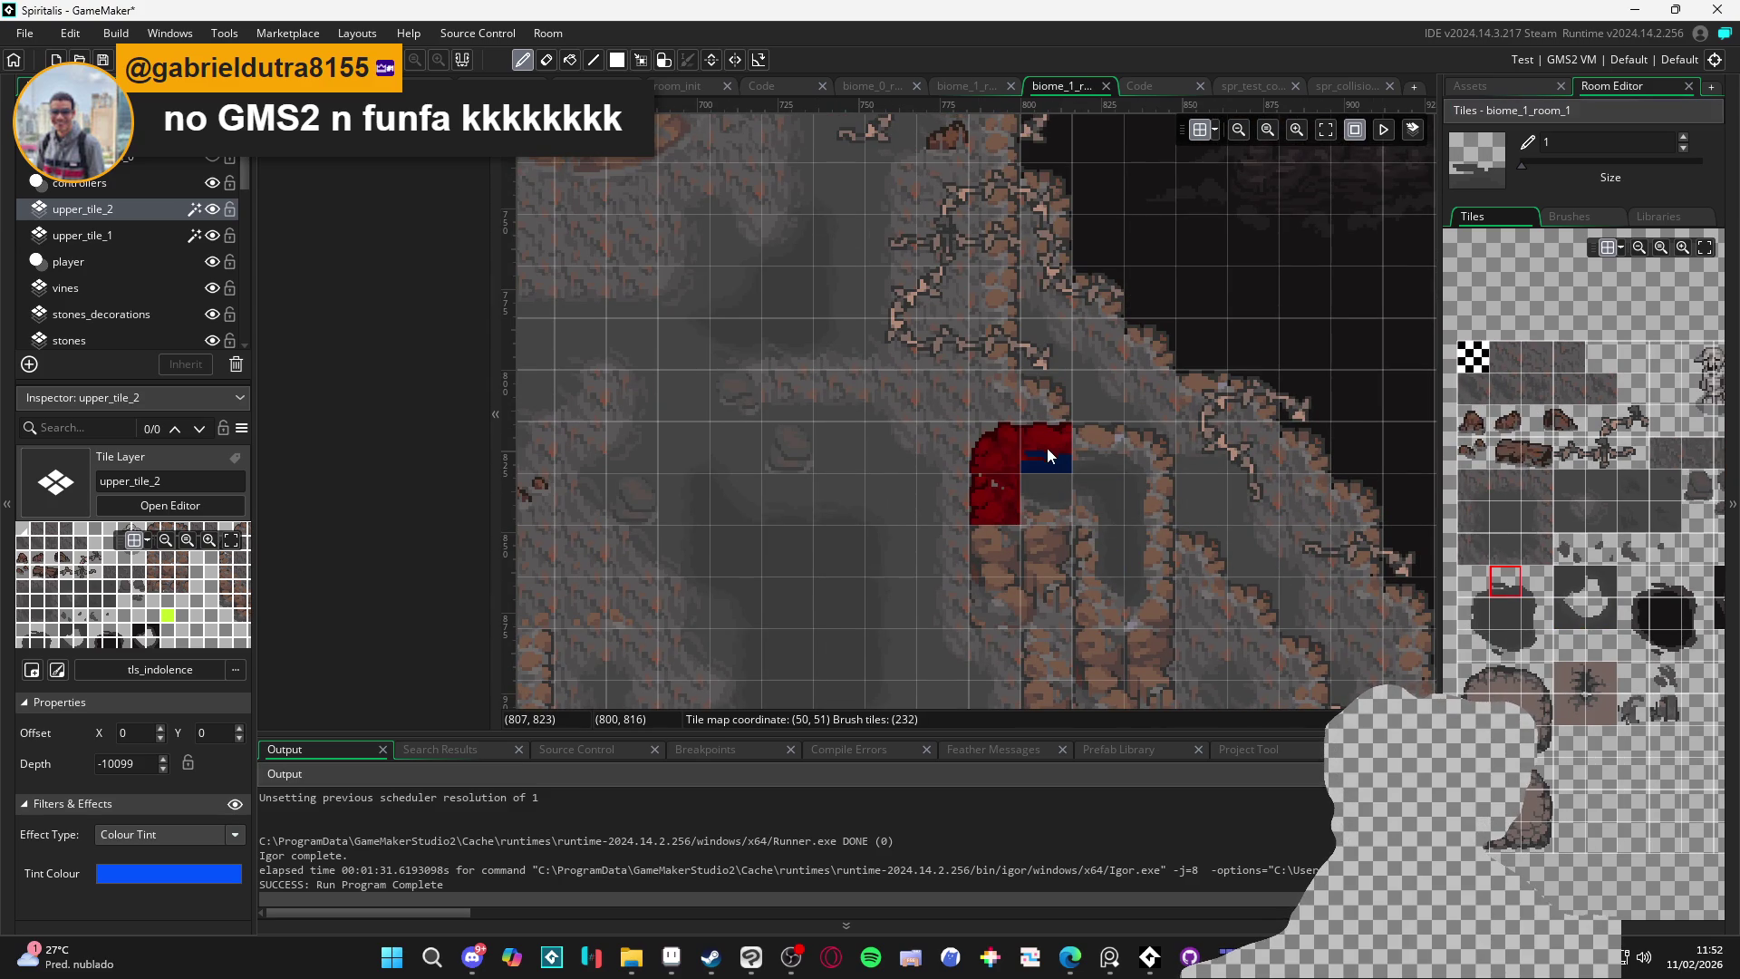
pyautogui.click(1505, 645)
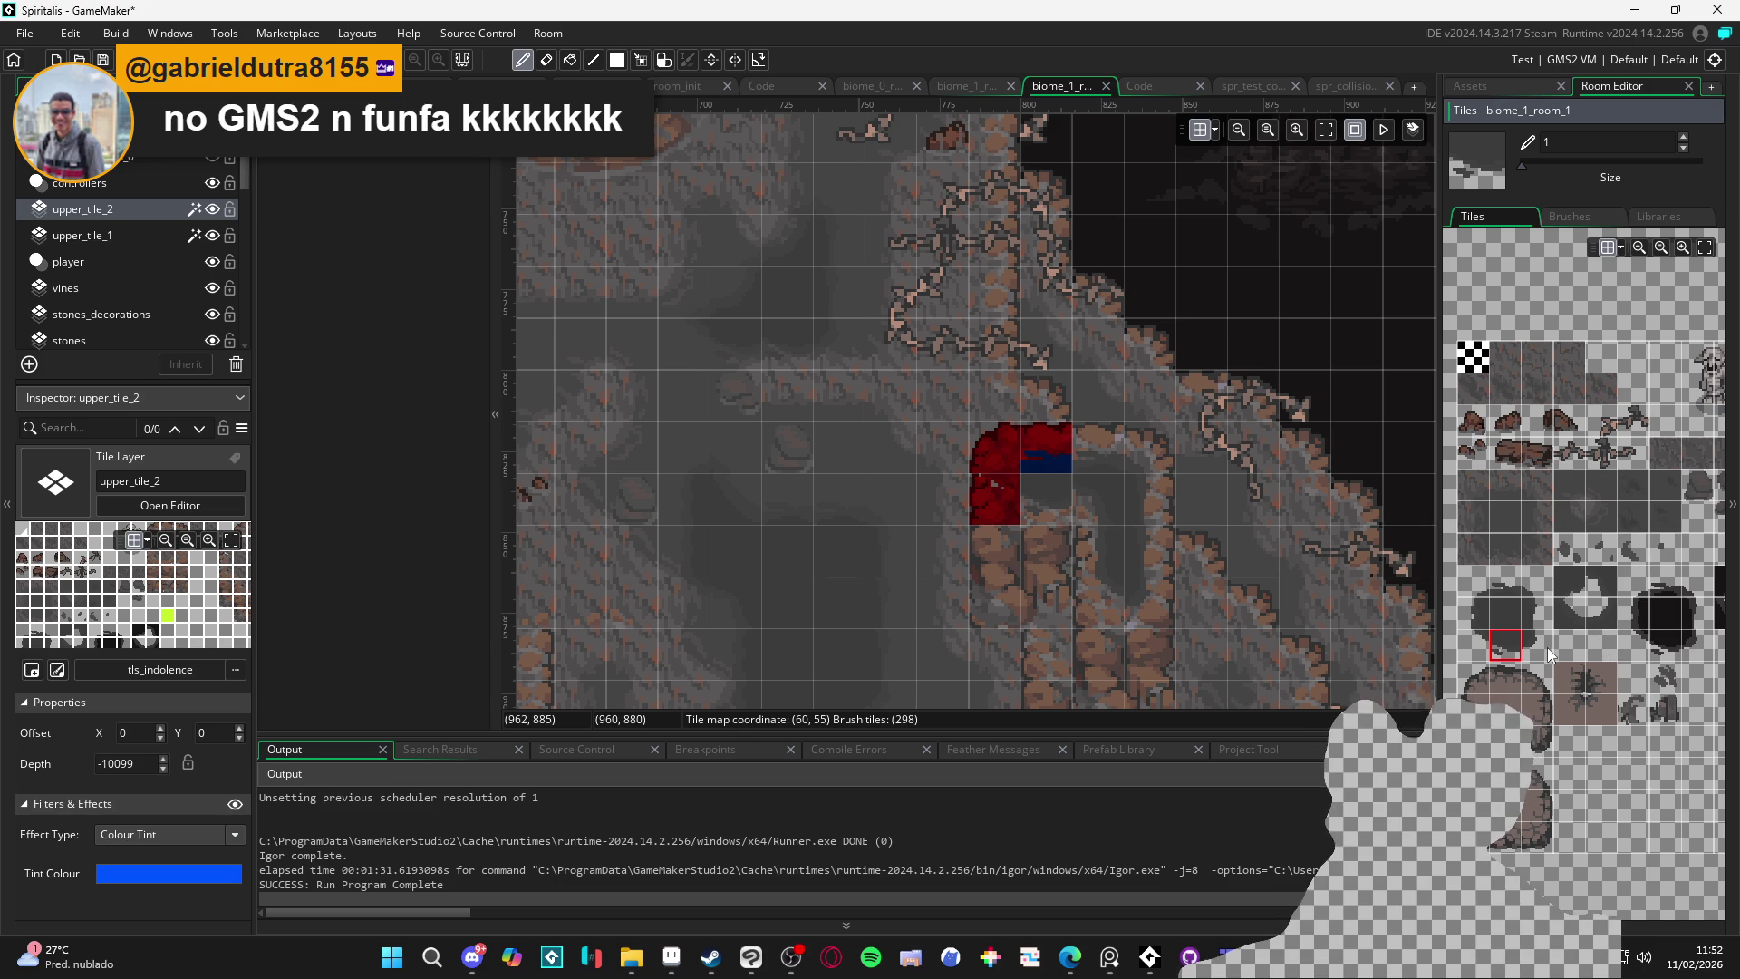
pyautogui.click(1047, 493)
pyautogui.click(1472, 643)
pyautogui.moveTo(1062, 511); pyautogui.dragTo(997, 502)
pyautogui.click(1484, 585)
pyautogui.click(1000, 466)
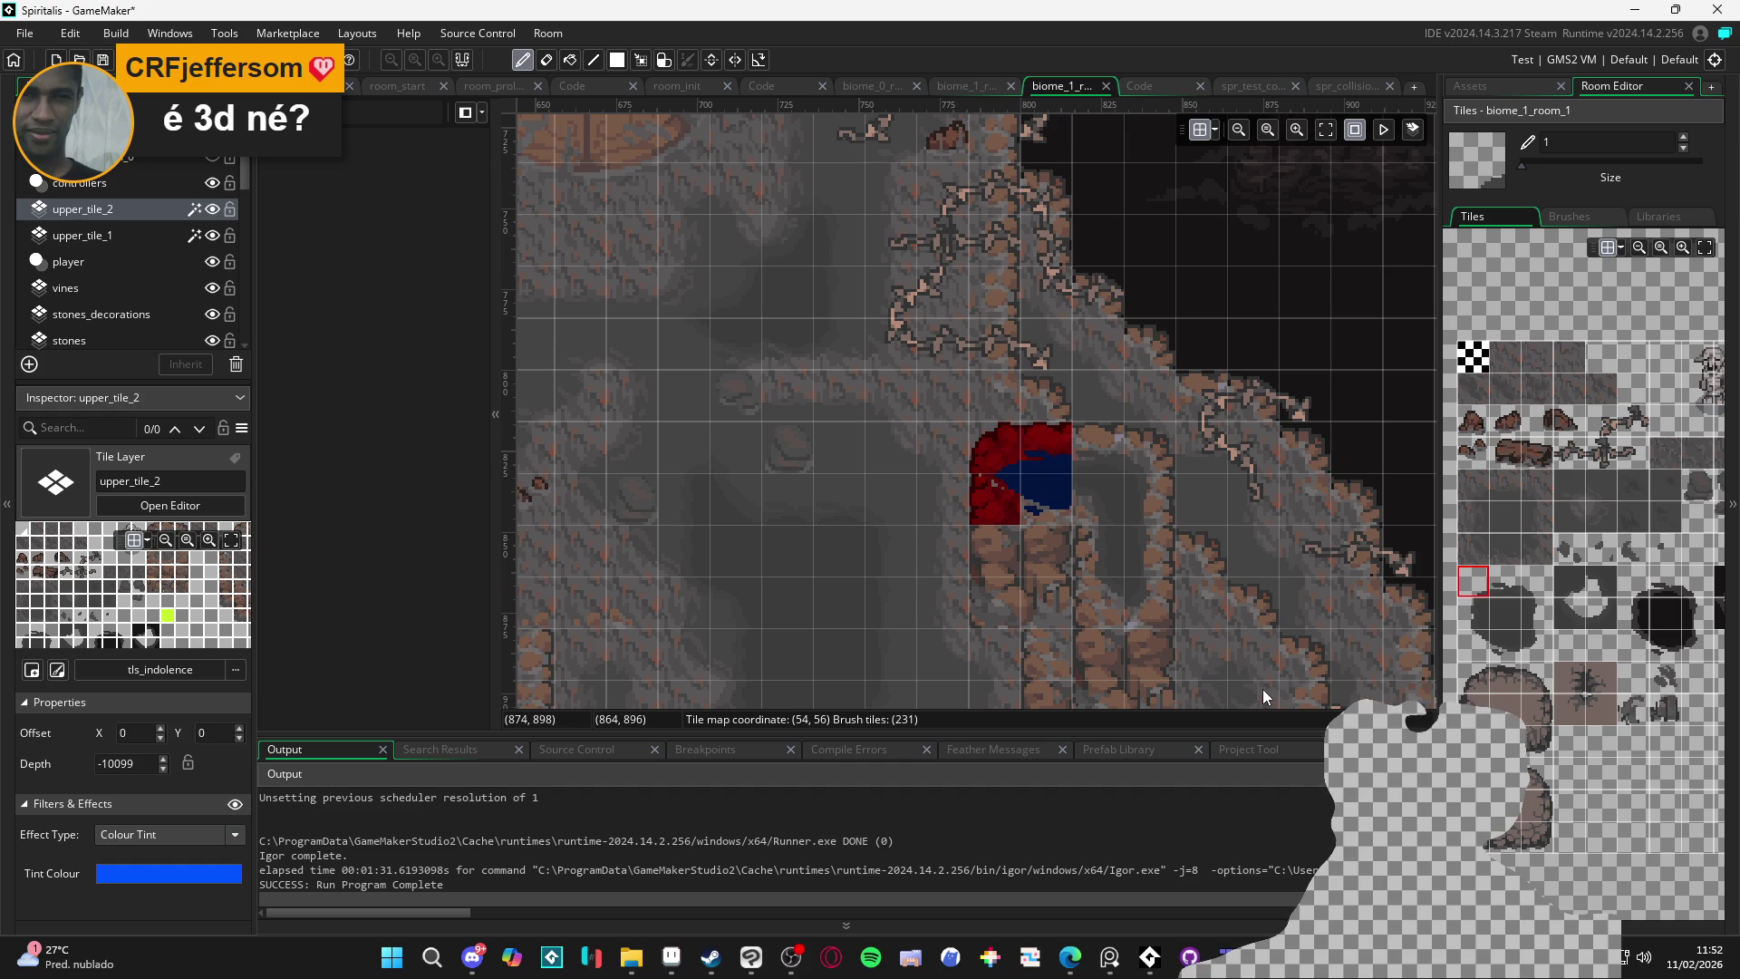
# Recentre the room view on the new tiles and make upper_tile_1 the active layer
pyautogui.hscroll(2, 1263, 689)
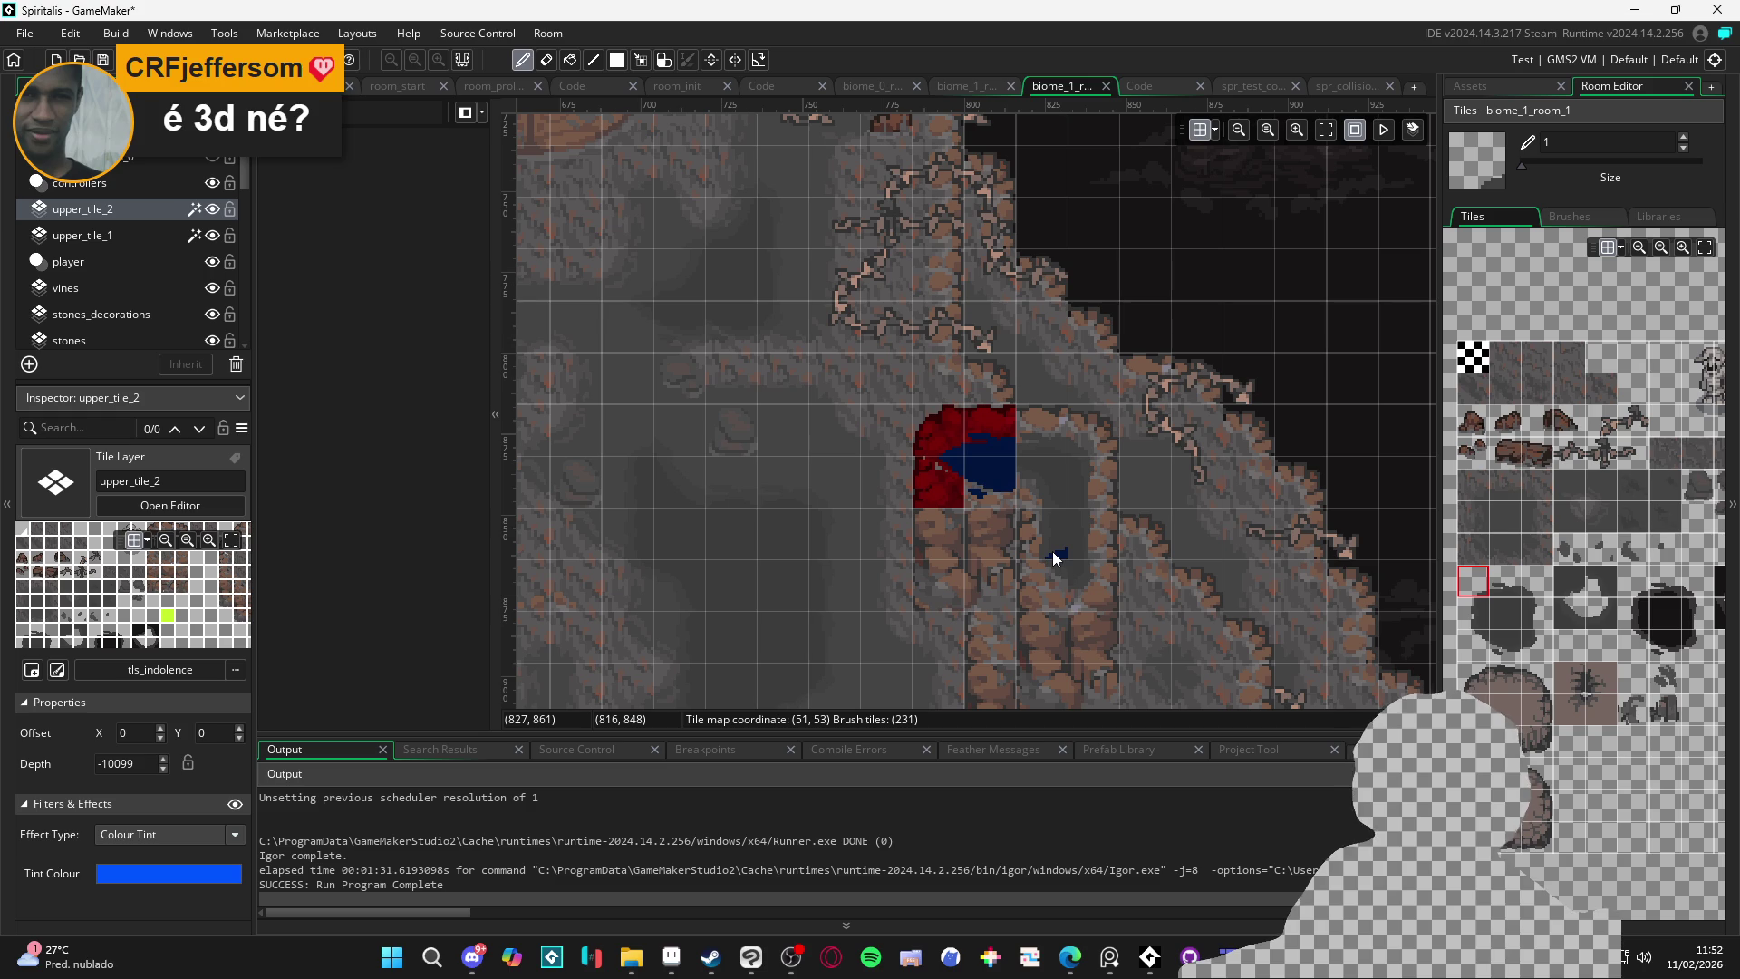
pyautogui.moveTo(1127, 521); pyautogui.dragTo(942, 512)
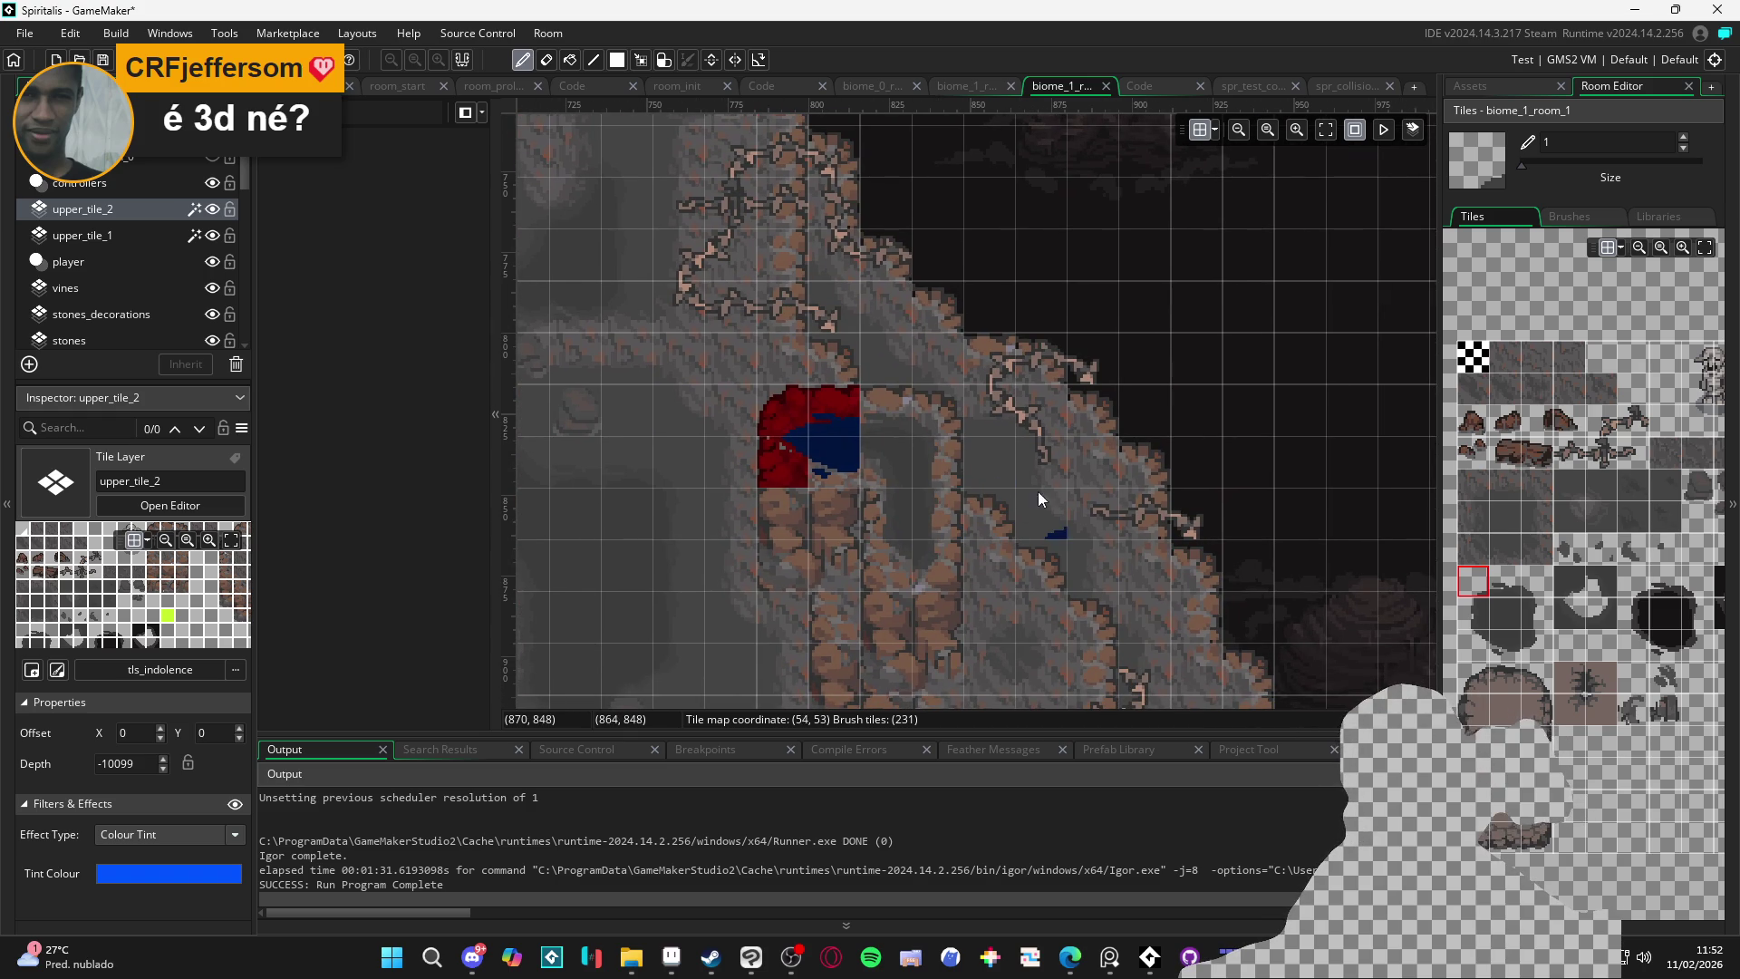
pyautogui.scroll(-4, 910, 470)
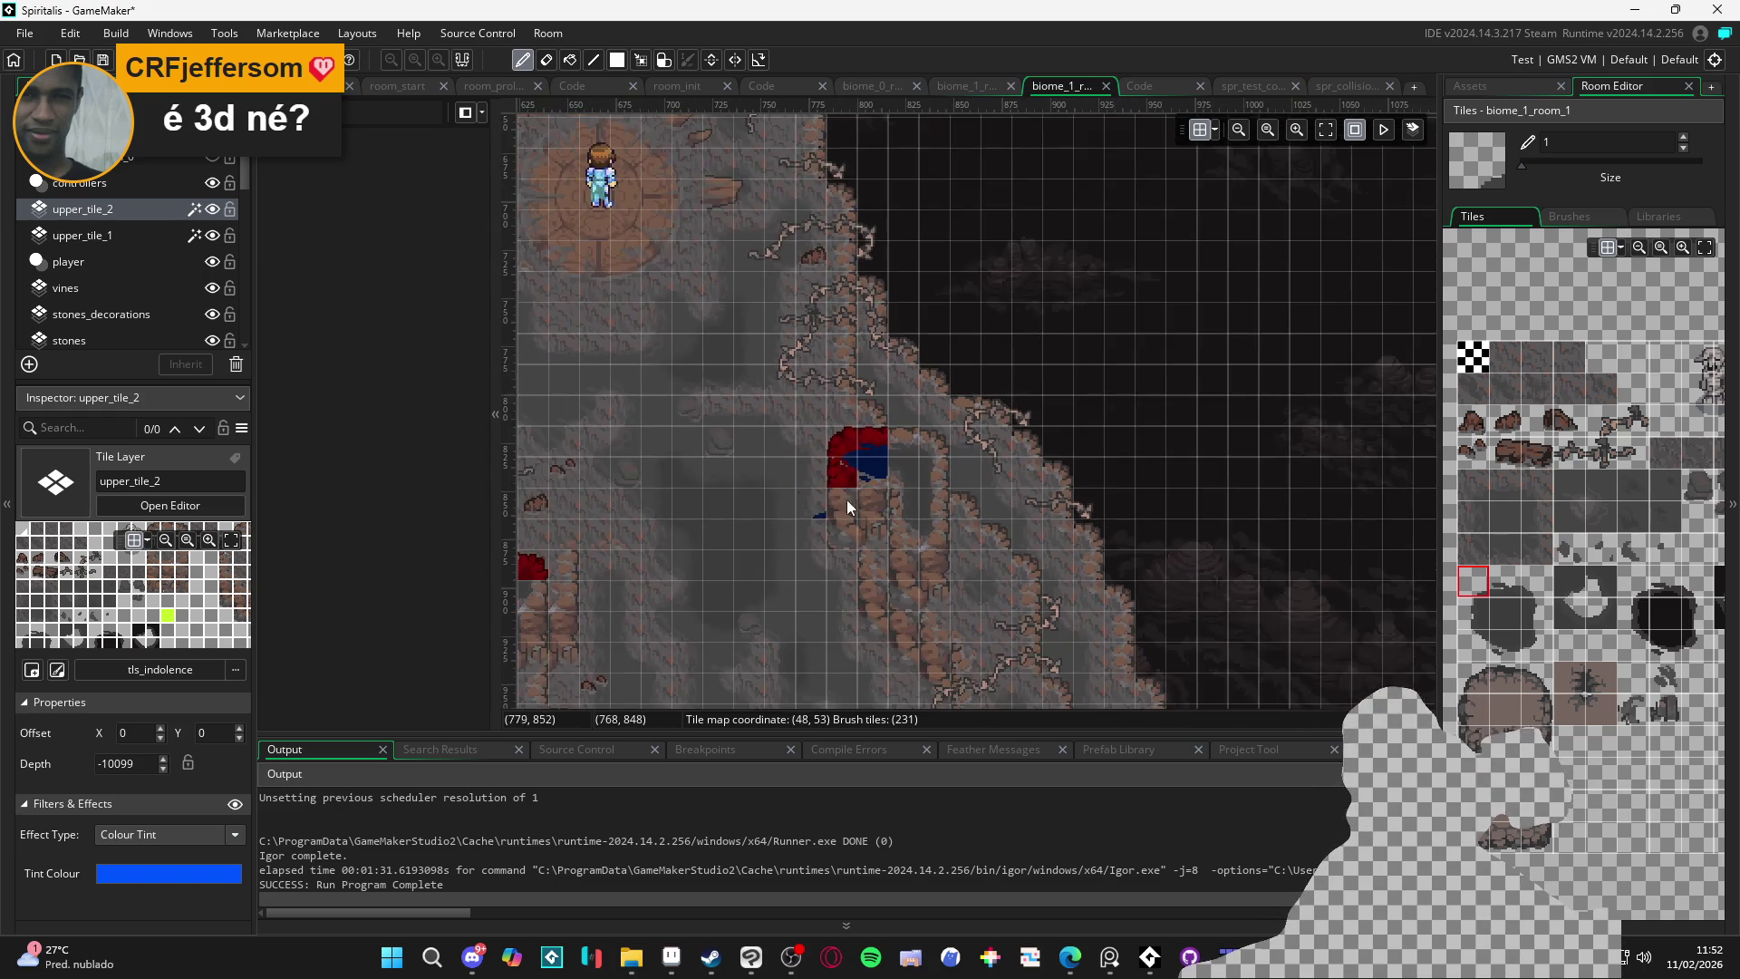
pyautogui.moveTo(1018, 506)
pyautogui.mouseDown()
pyautogui.moveTo(915, 468)
pyautogui.moveTo(933, 444)
pyautogui.moveTo(879, 299)
pyautogui.moveTo(851, 455)
pyautogui.moveTo(892, 537)
pyautogui.moveTo(765, 601)
pyautogui.moveTo(784, 573)
pyautogui.moveTo(794, 298)
pyautogui.moveTo(804, 388)
pyautogui.moveTo(927, 433)
pyautogui.mouseUp()
pyautogui.scroll(1, 927, 433)
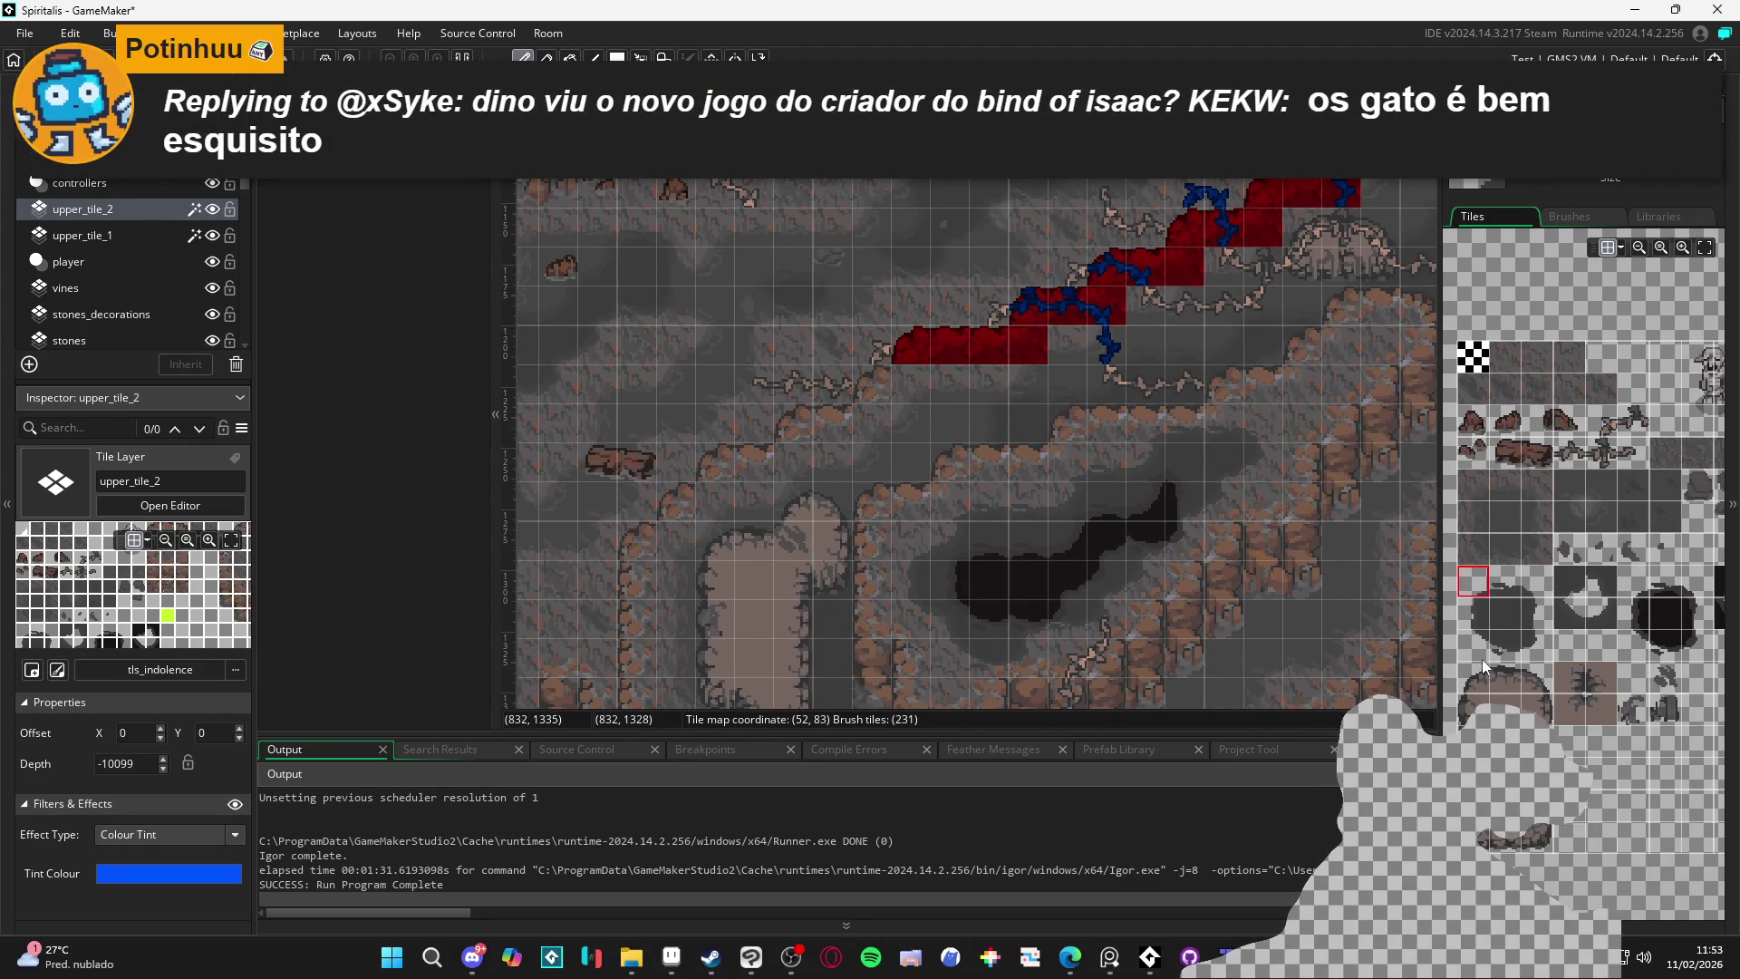
pyautogui.scroll(1, 1498, 494)
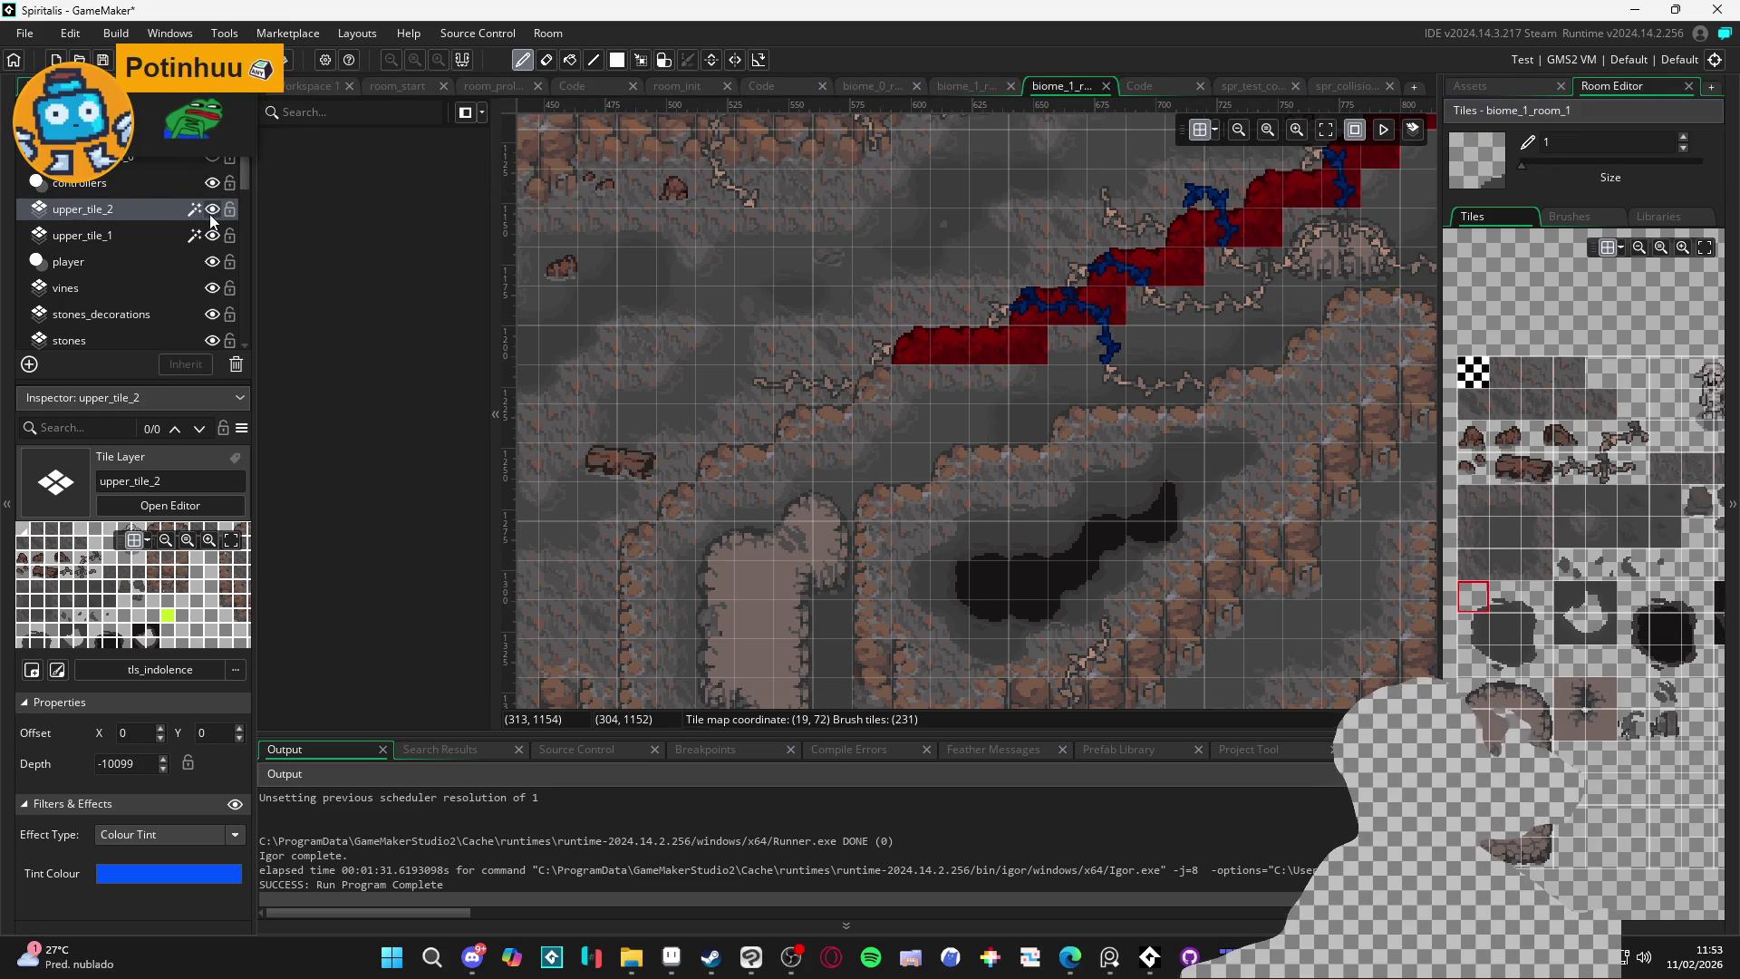
pyautogui.click(154, 236)
# Paint the first red stone edge tiles diagonally down-left along the lower cave path
pyautogui.scroll(3, 802, 379)
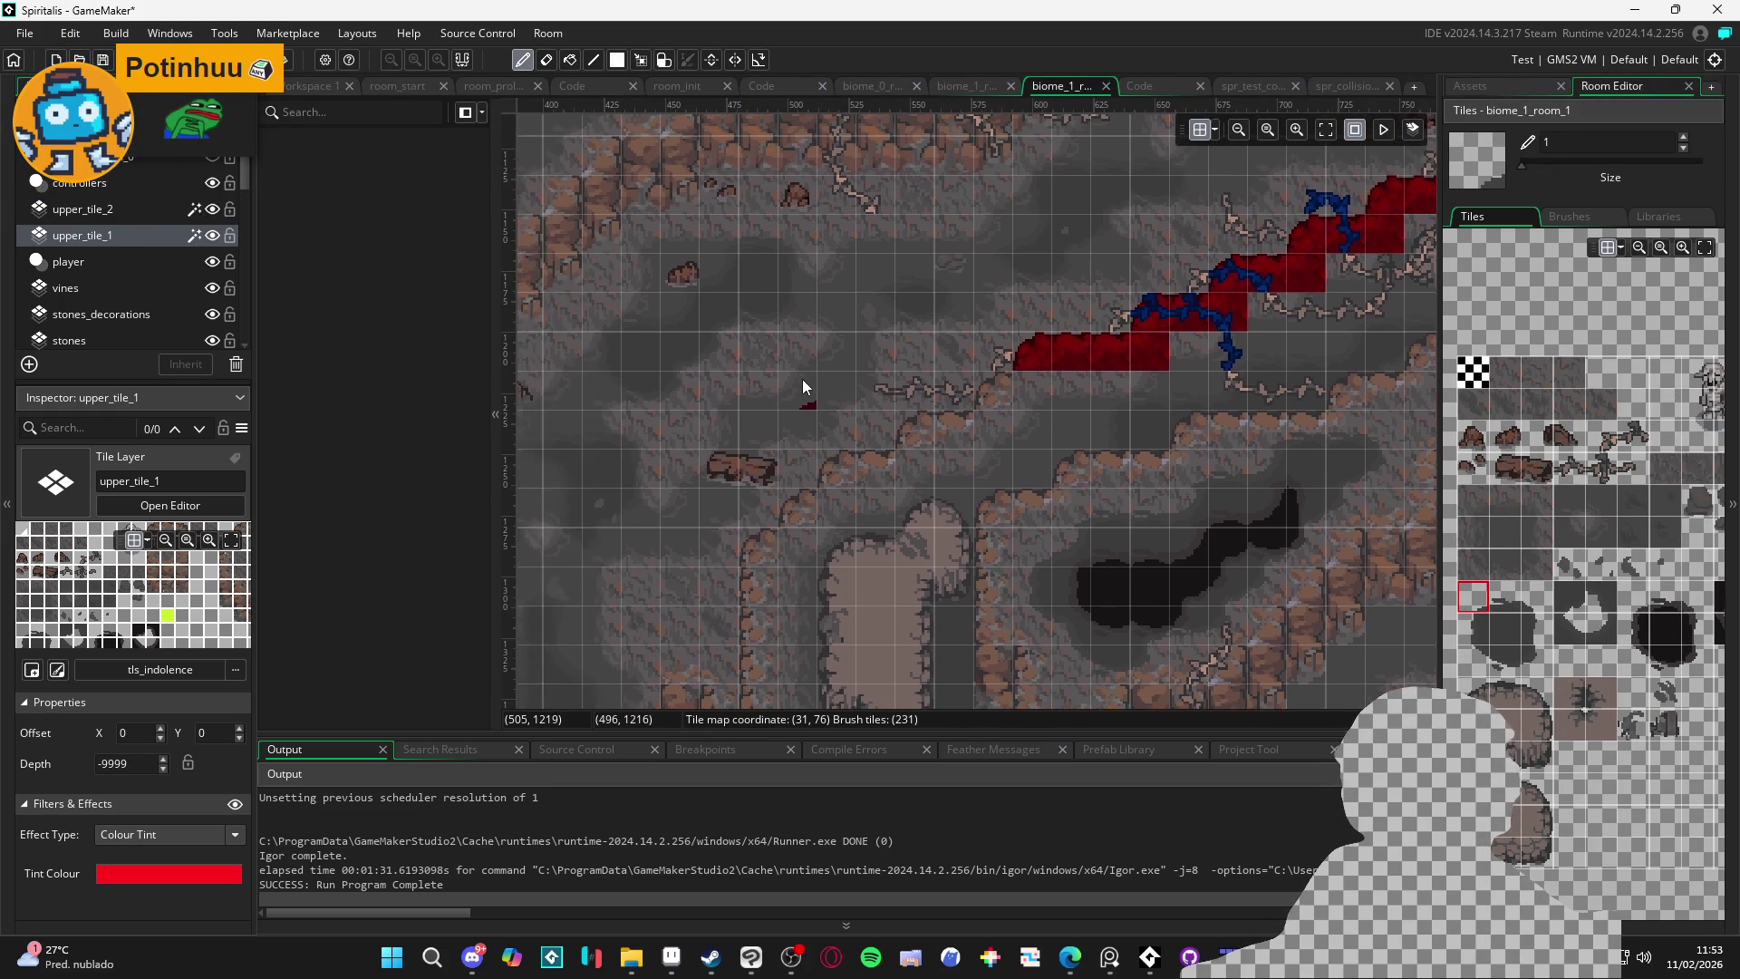
pyautogui.moveTo(805, 392); pyautogui.dragTo(942, 361)
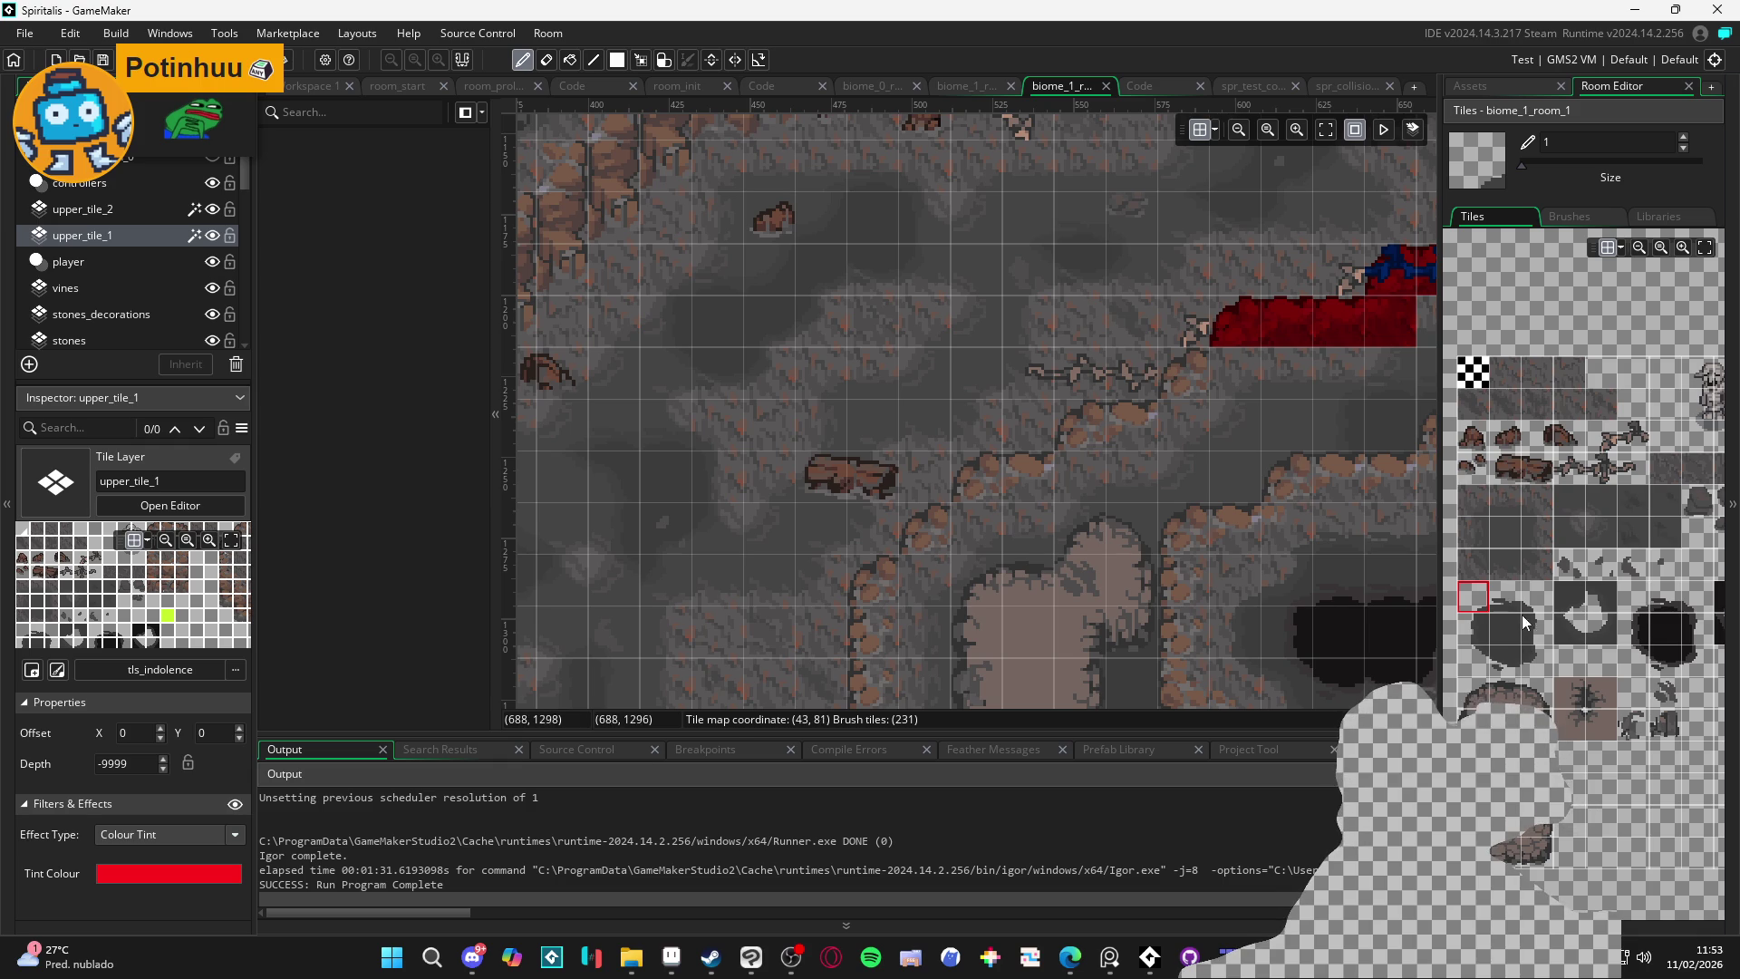
pyautogui.hscroll(1, 1592, 549)
pyautogui.hscroll(-2, 1626, 502)
pyautogui.scroll(1, 1627, 502)
pyautogui.scroll(-2, 1613, 525)
pyautogui.hscroll(2, 1595, 539)
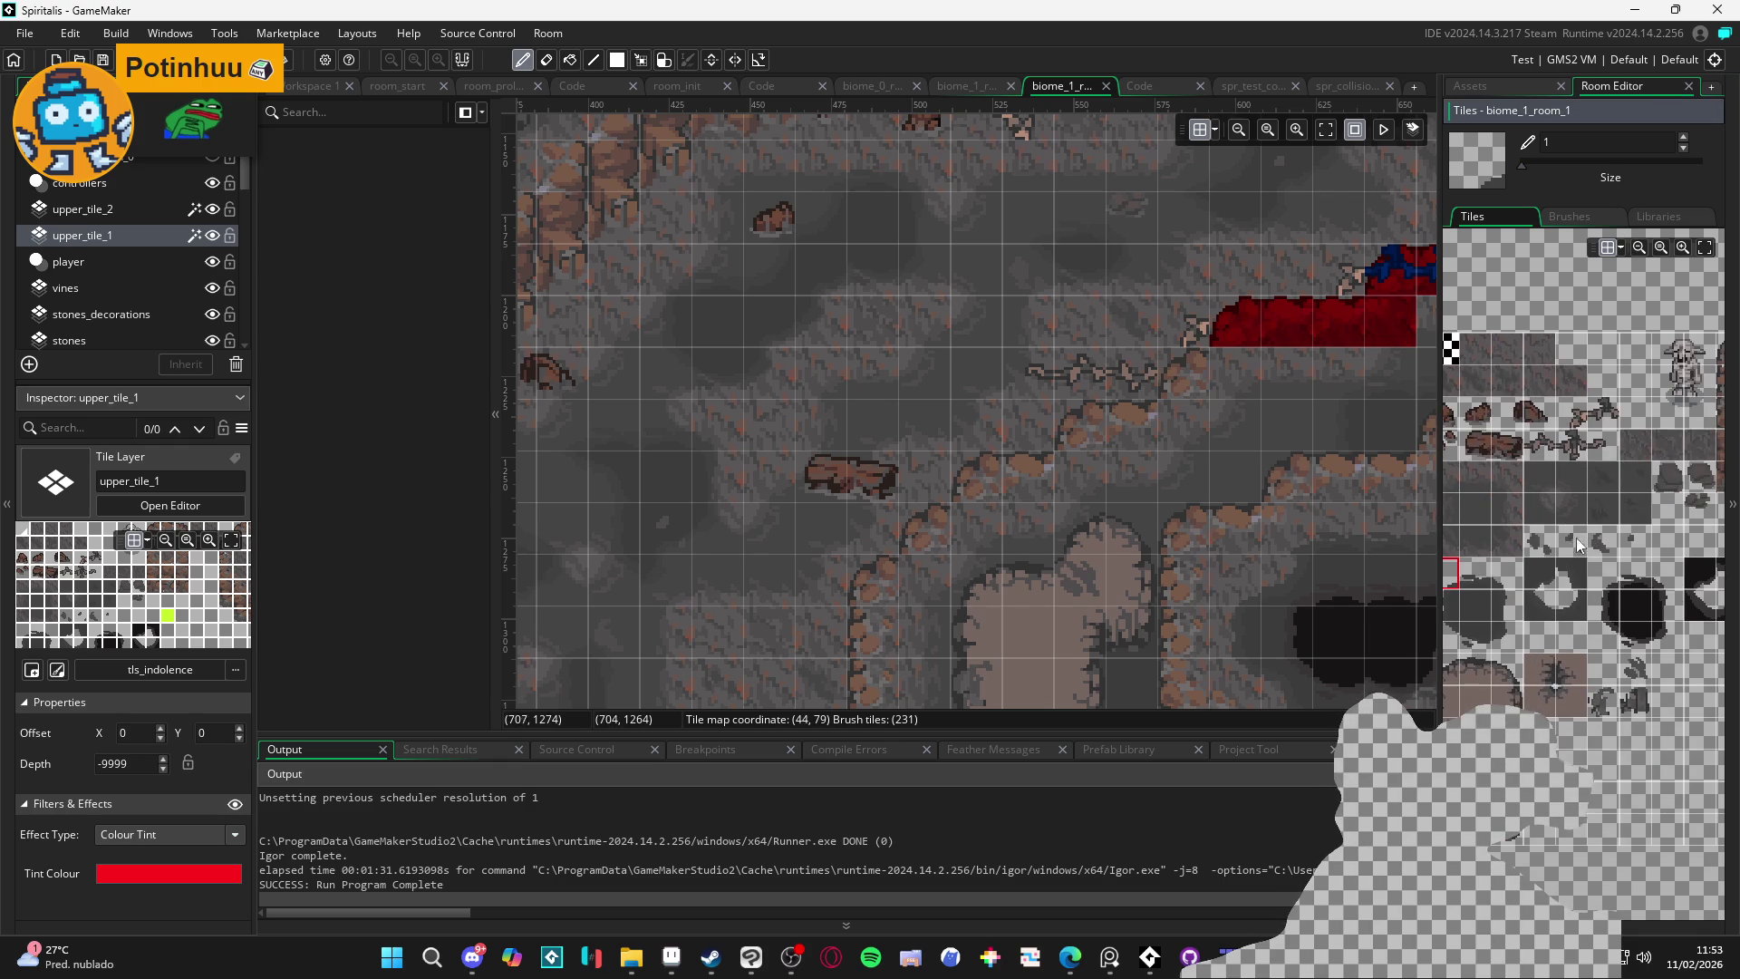
pyautogui.hscroll(-2, 1597, 520)
pyautogui.scroll(-1, 1599, 523)
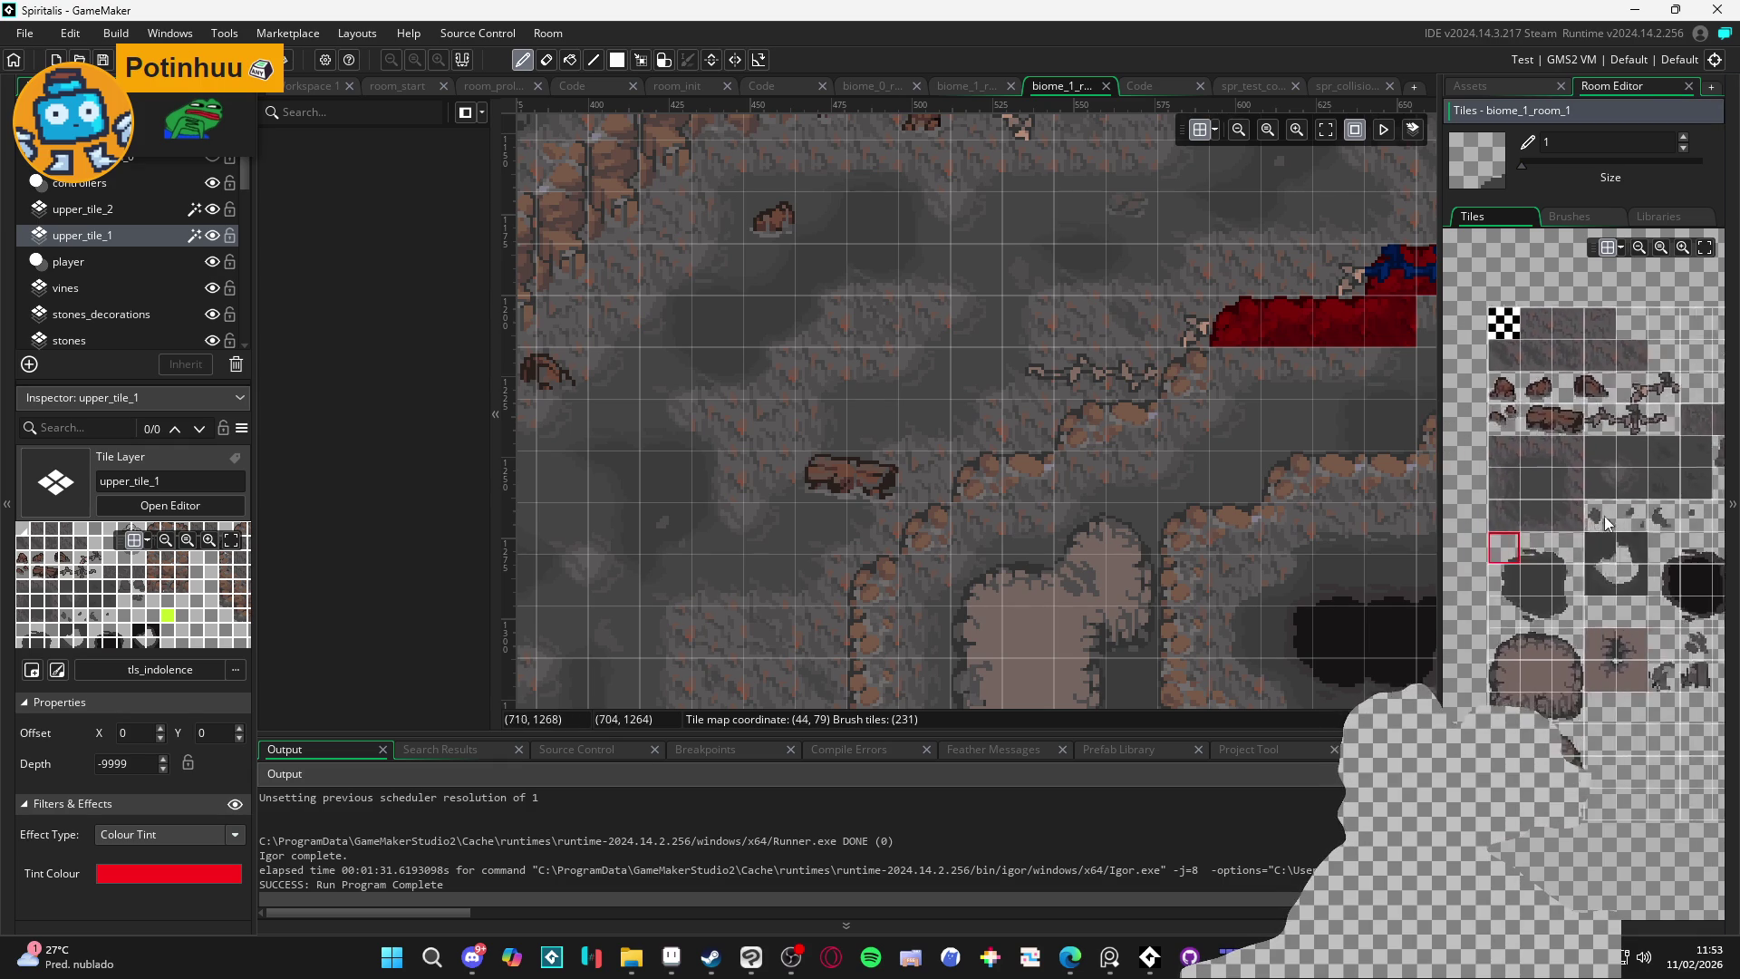
pyautogui.scroll(-8, 1094, 467)
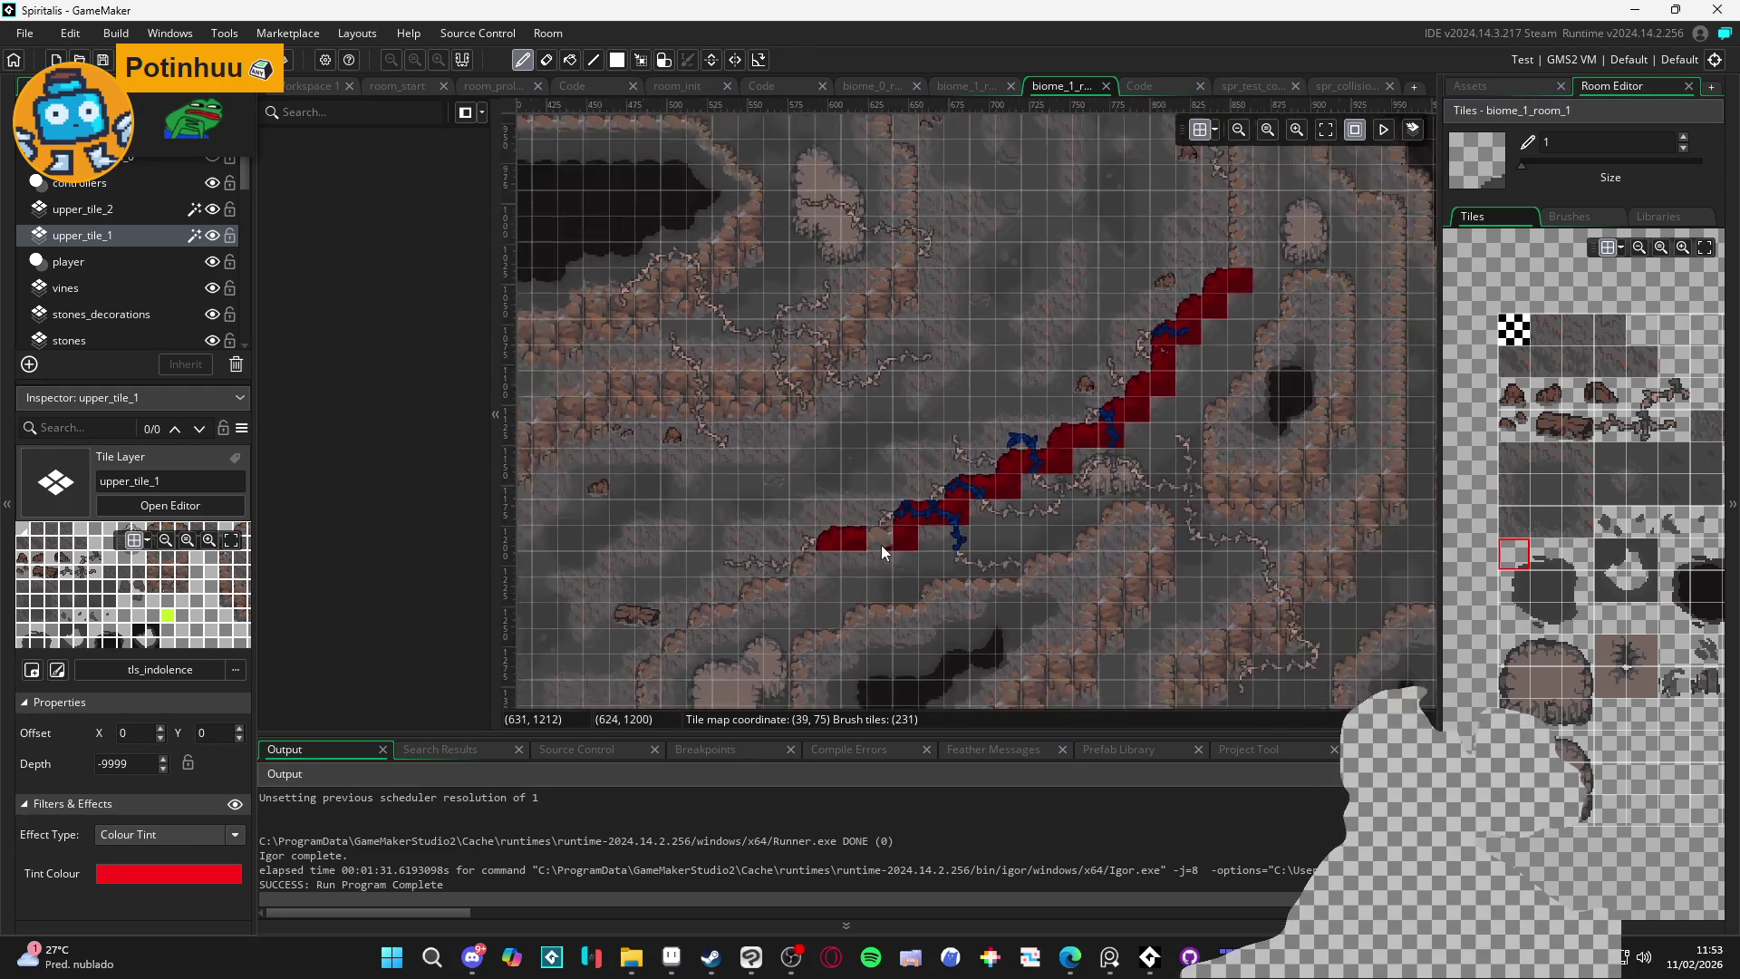
pyautogui.scroll(4, 917, 375)
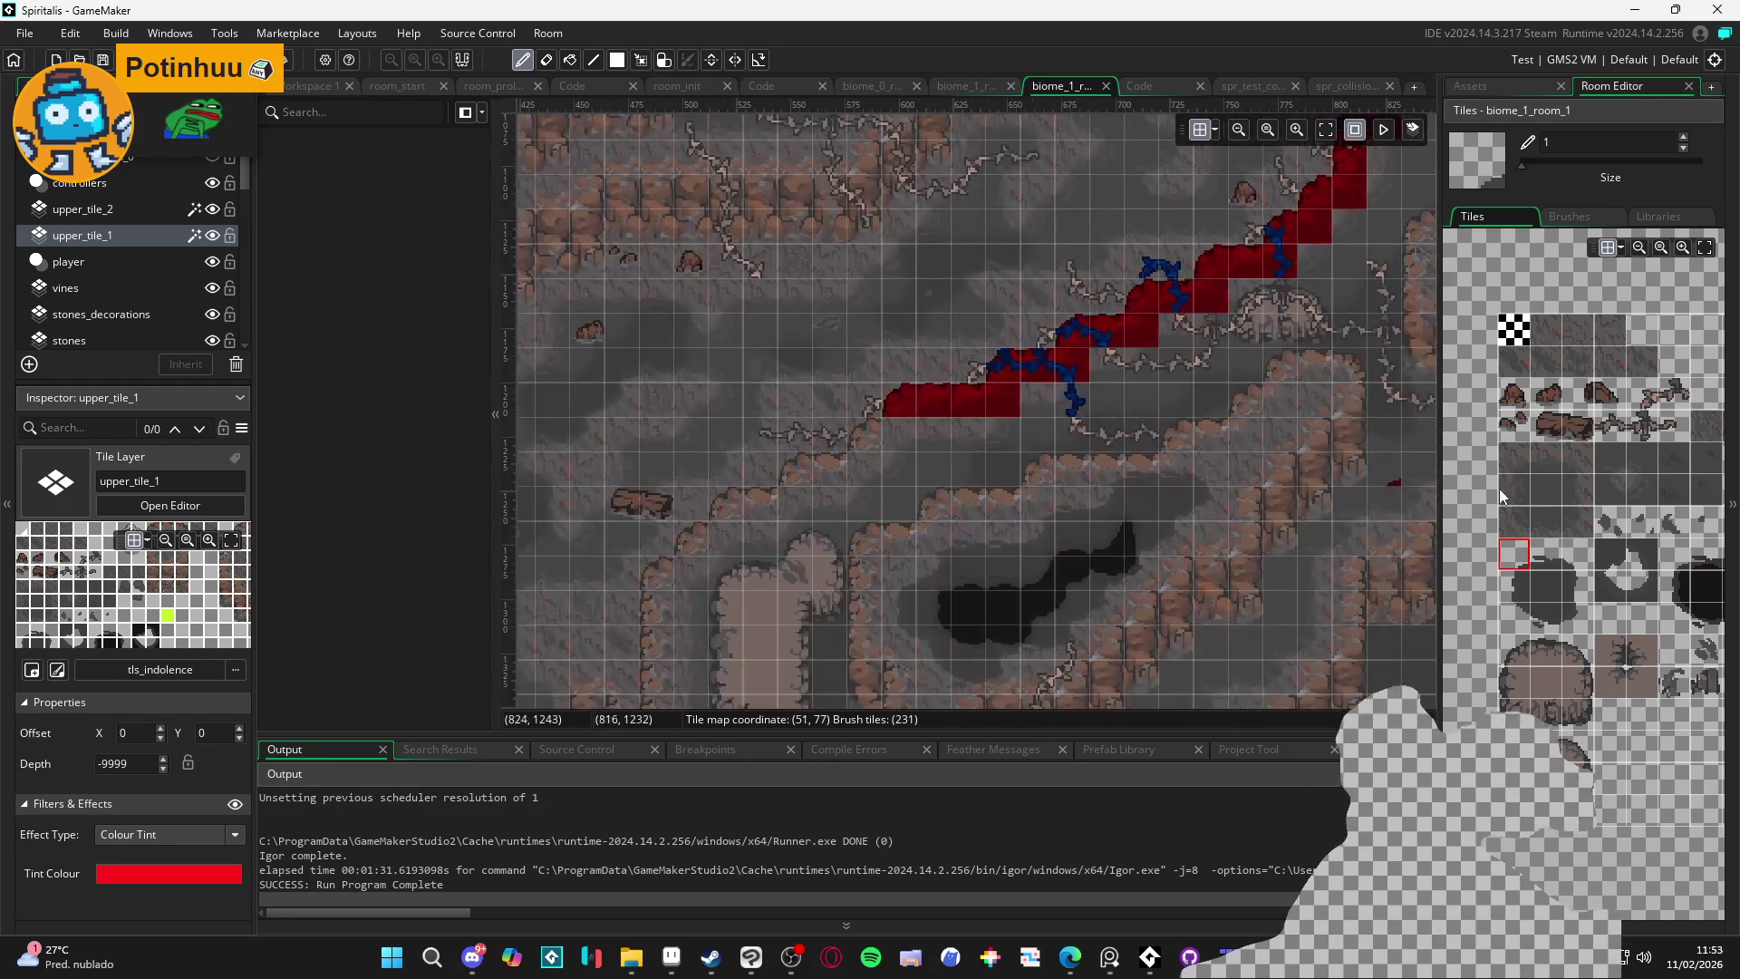
pyautogui.hscroll(-2, 1564, 531)
pyautogui.scroll(3, 1568, 519)
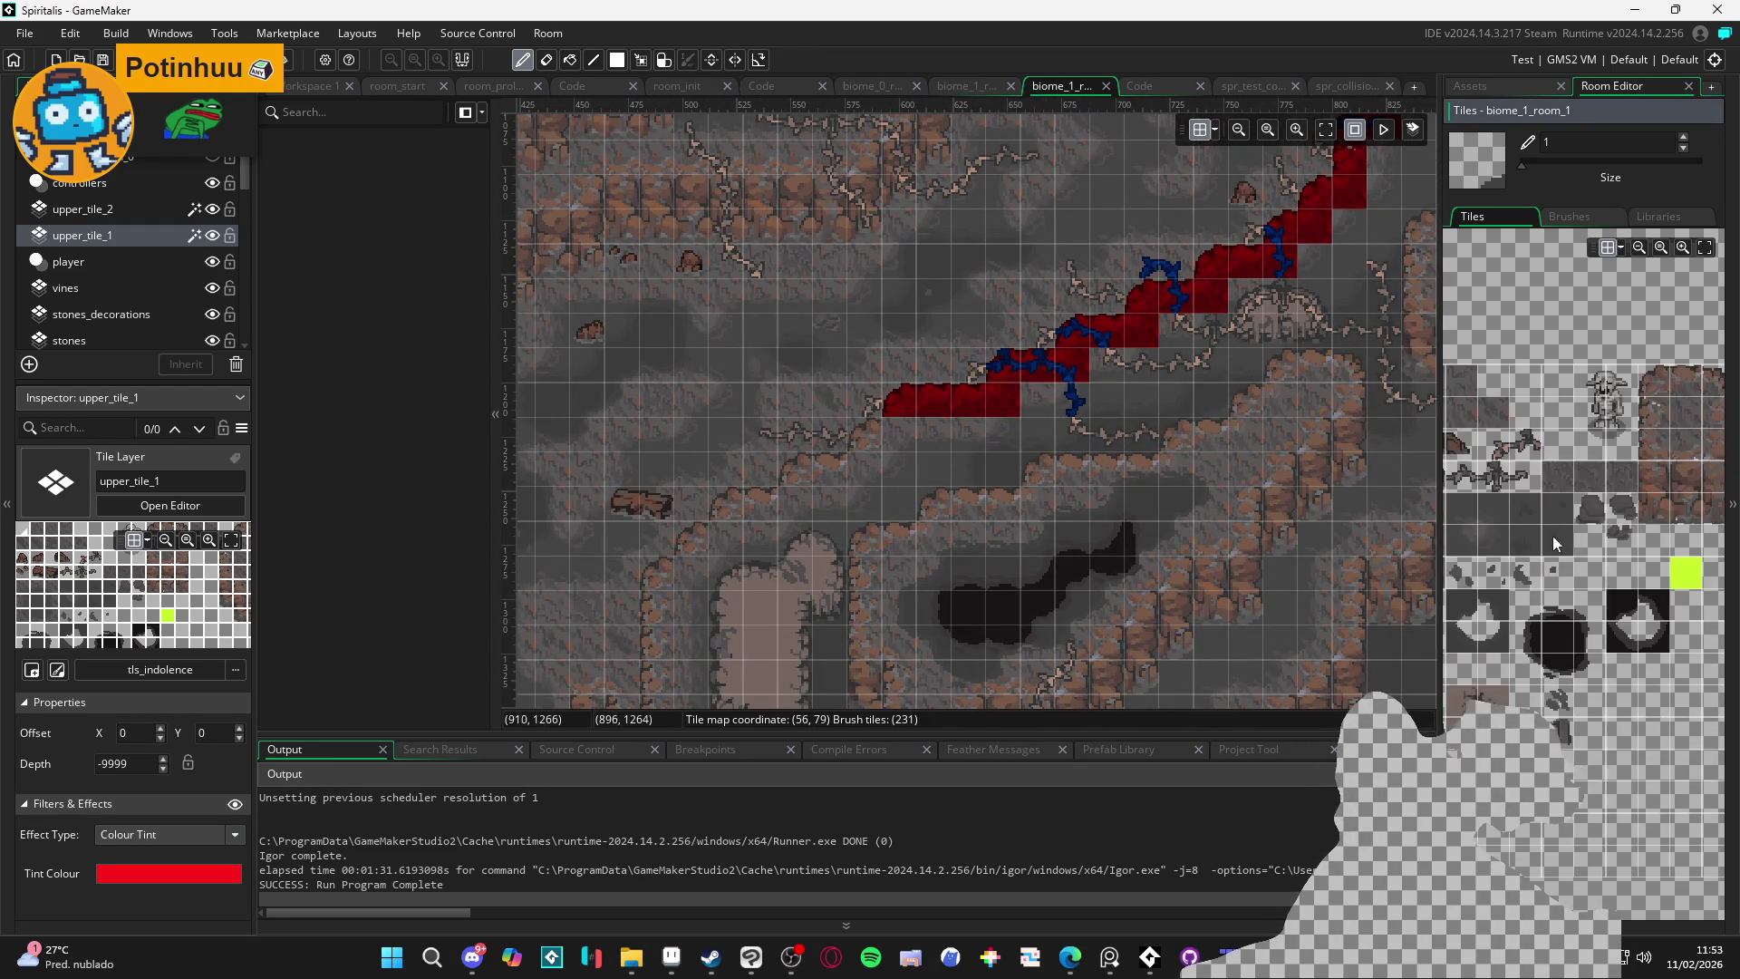
pyautogui.hscroll(2, 1571, 529)
pyautogui.click(1588, 424)
pyautogui.scroll(2, 906, 494)
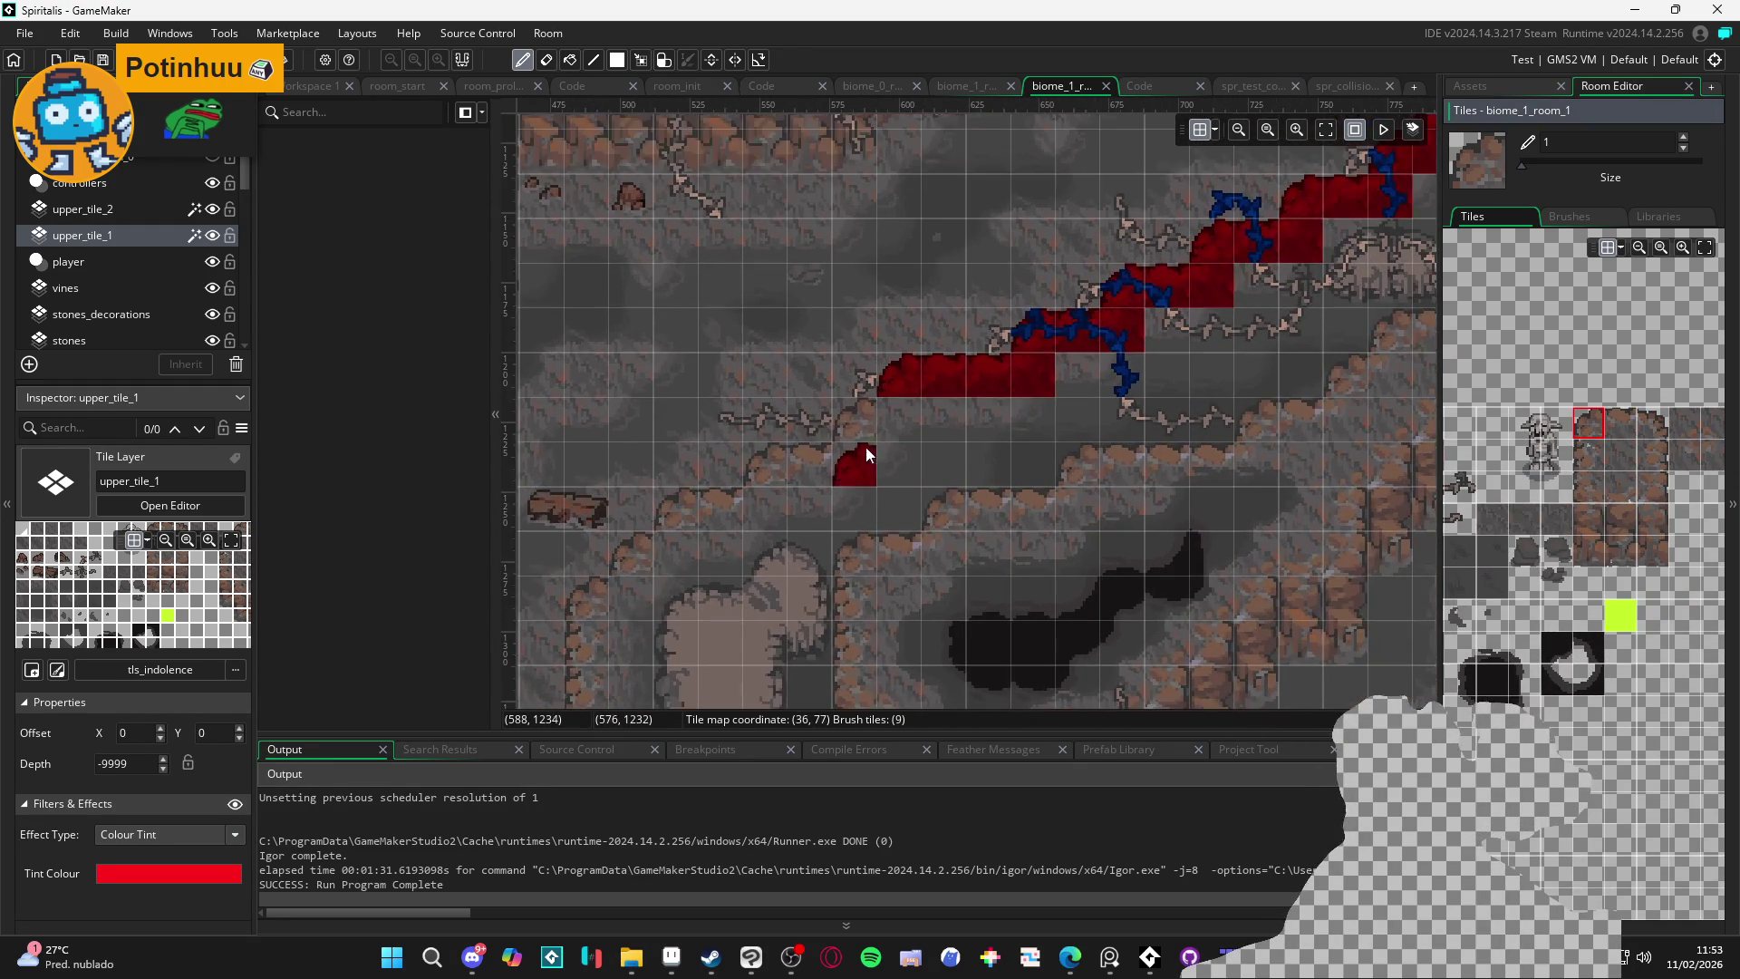
pyautogui.click(634, 562)
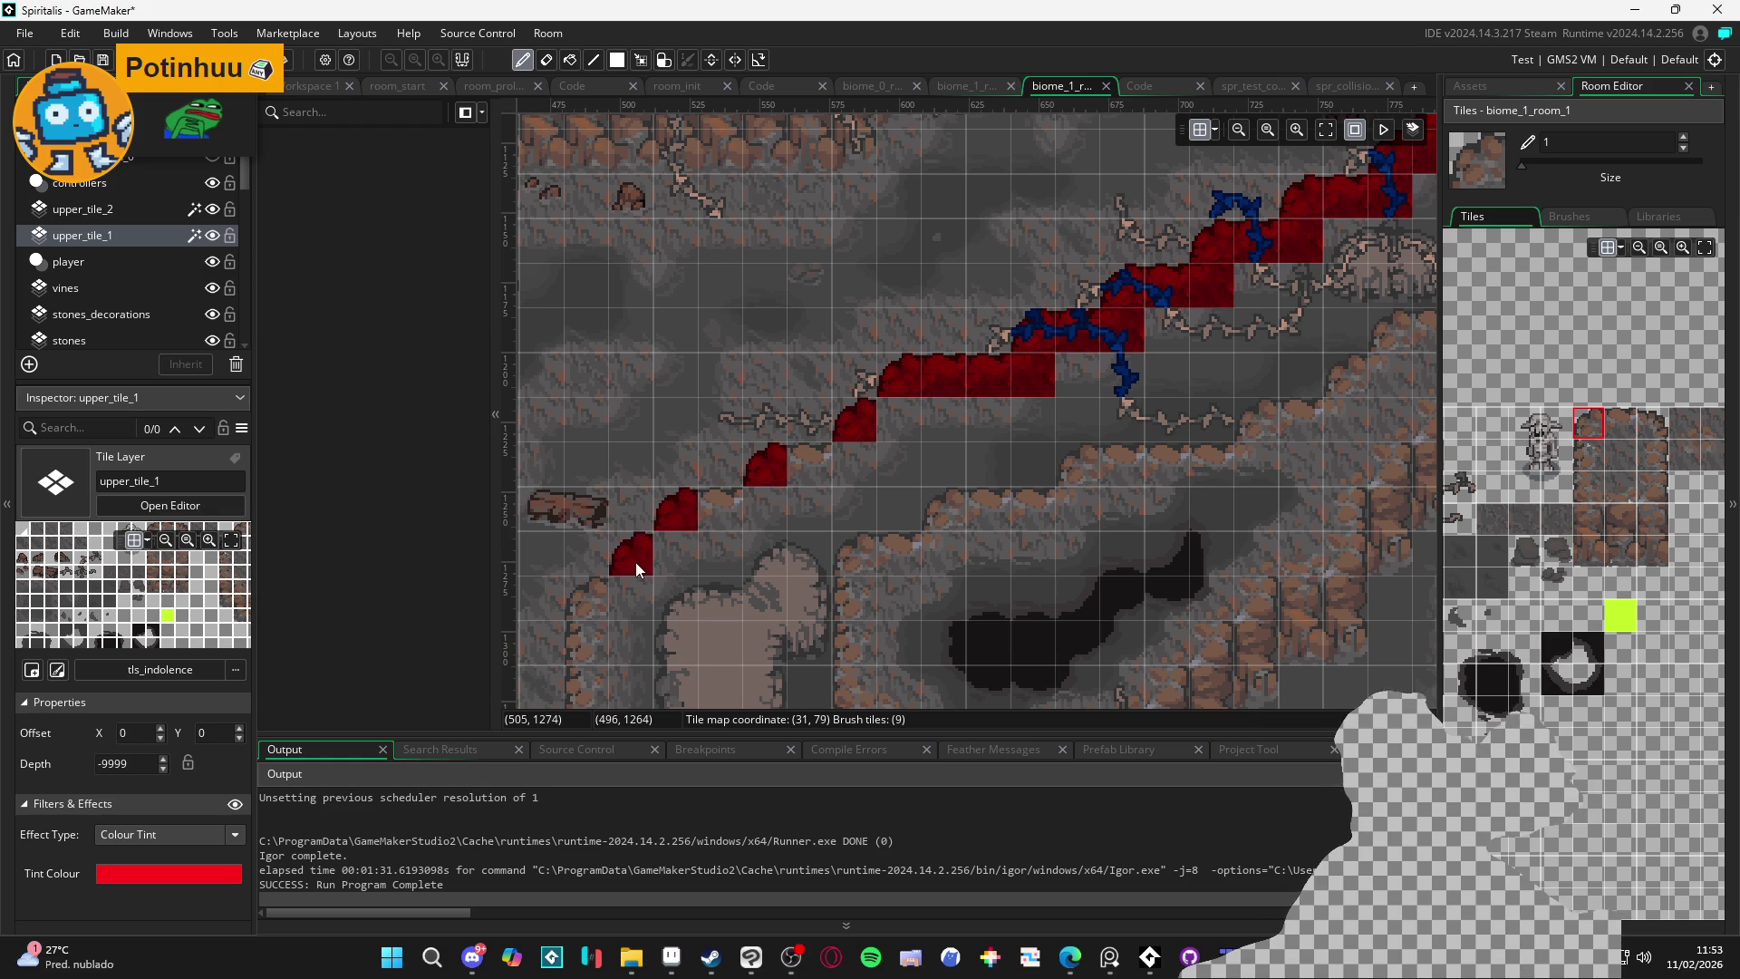
pyautogui.click(589, 600)
# Add corner and lower-edge tiles with other edge pieces, undoing one misplaced tile
pyautogui.moveTo(1667, 439)
pyautogui.mouseDown()
pyautogui.moveTo(1591, 443)
pyautogui.moveTo(1560, 464)
pyautogui.mouseUp()
pyautogui.click(1642, 466)
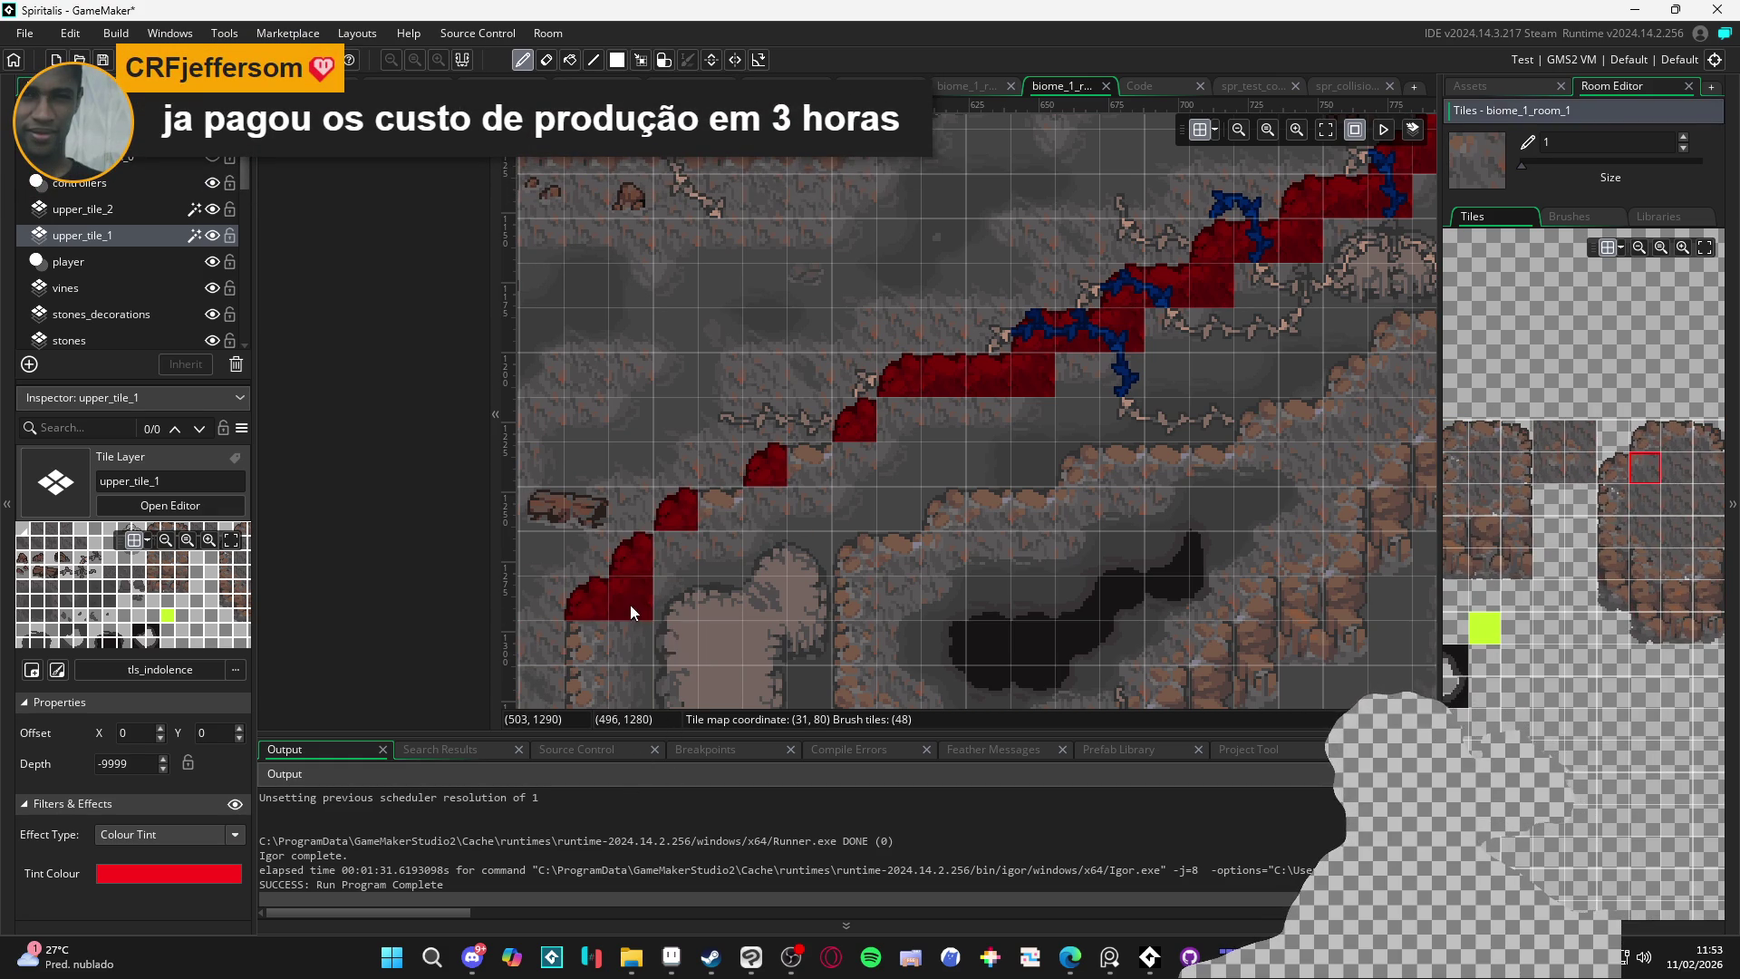
pyautogui.click(718, 547)
pyautogui.hotkey('ctrl', 'z')
pyautogui.click(1678, 438)
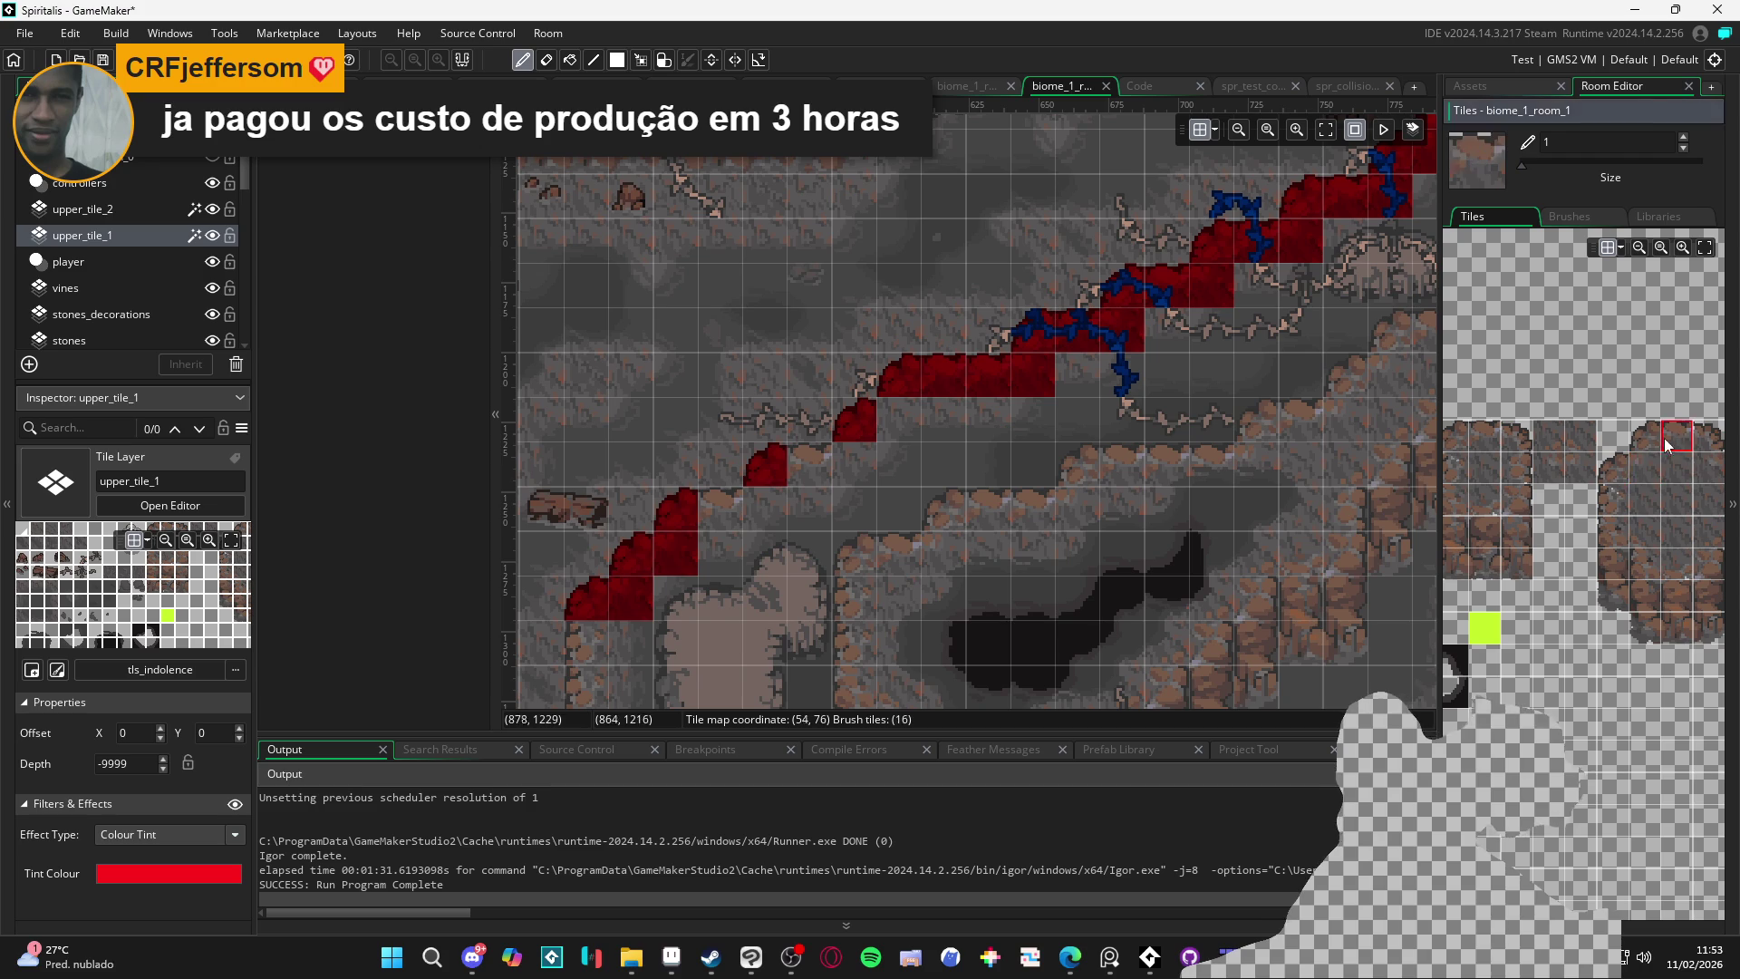
pyautogui.click(727, 520)
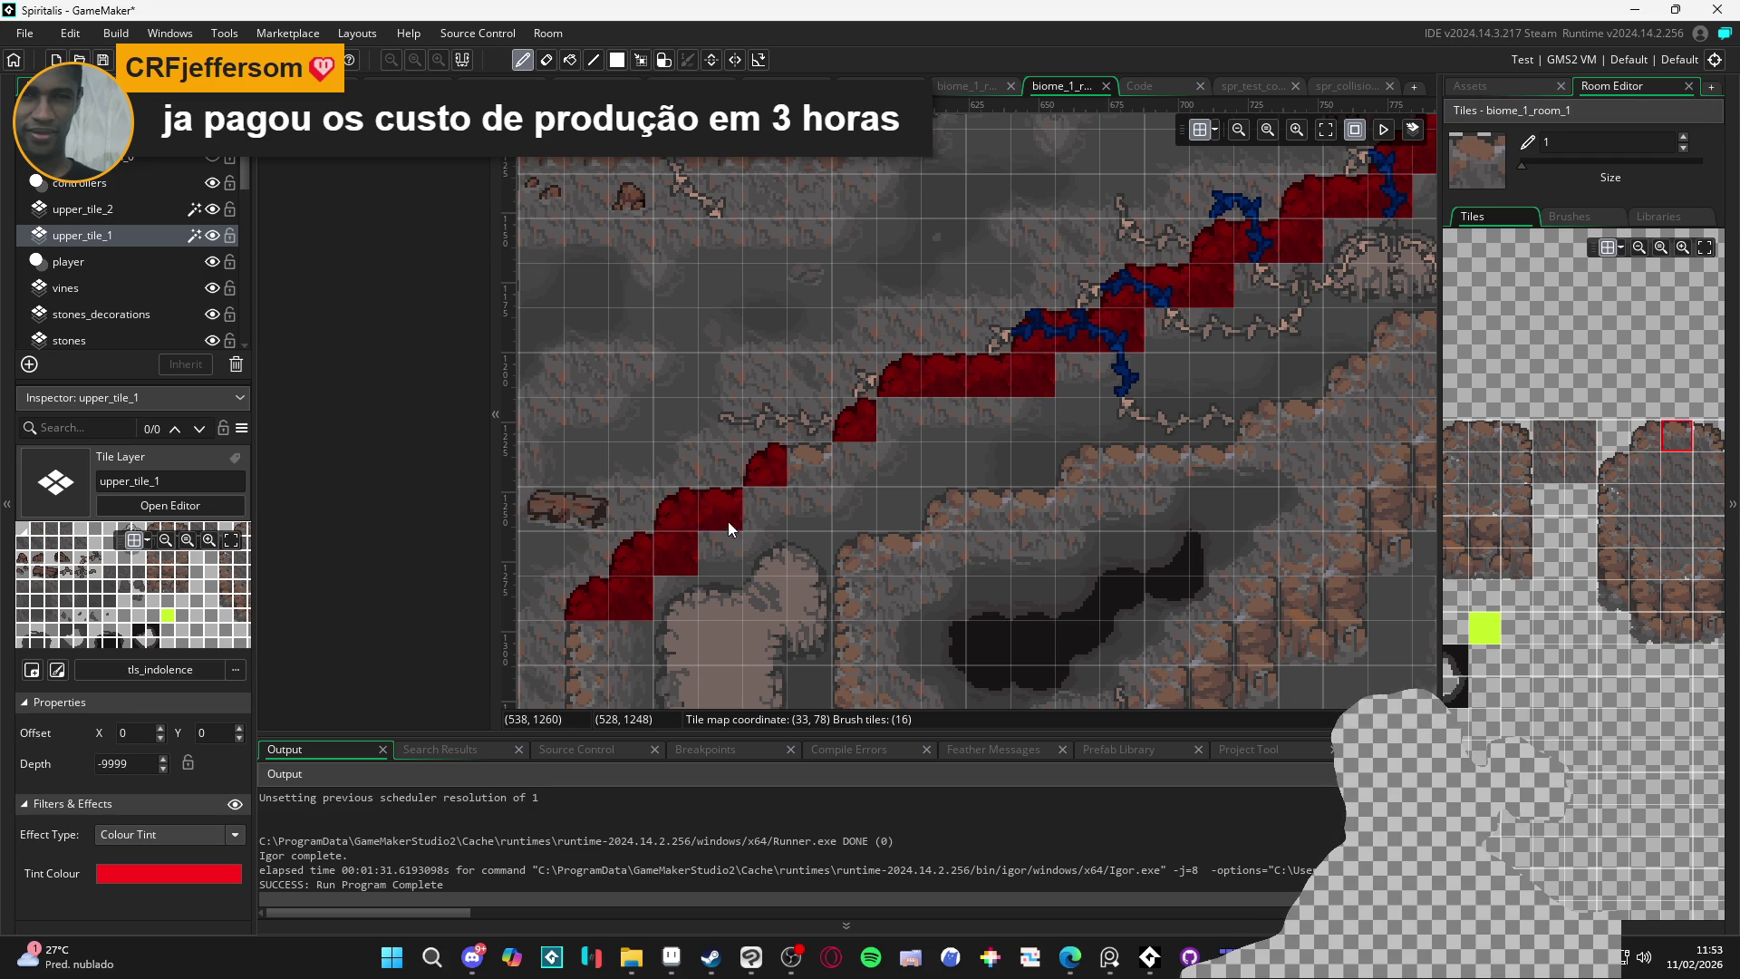
pyautogui.click(1645, 467)
pyautogui.click(1677, 438)
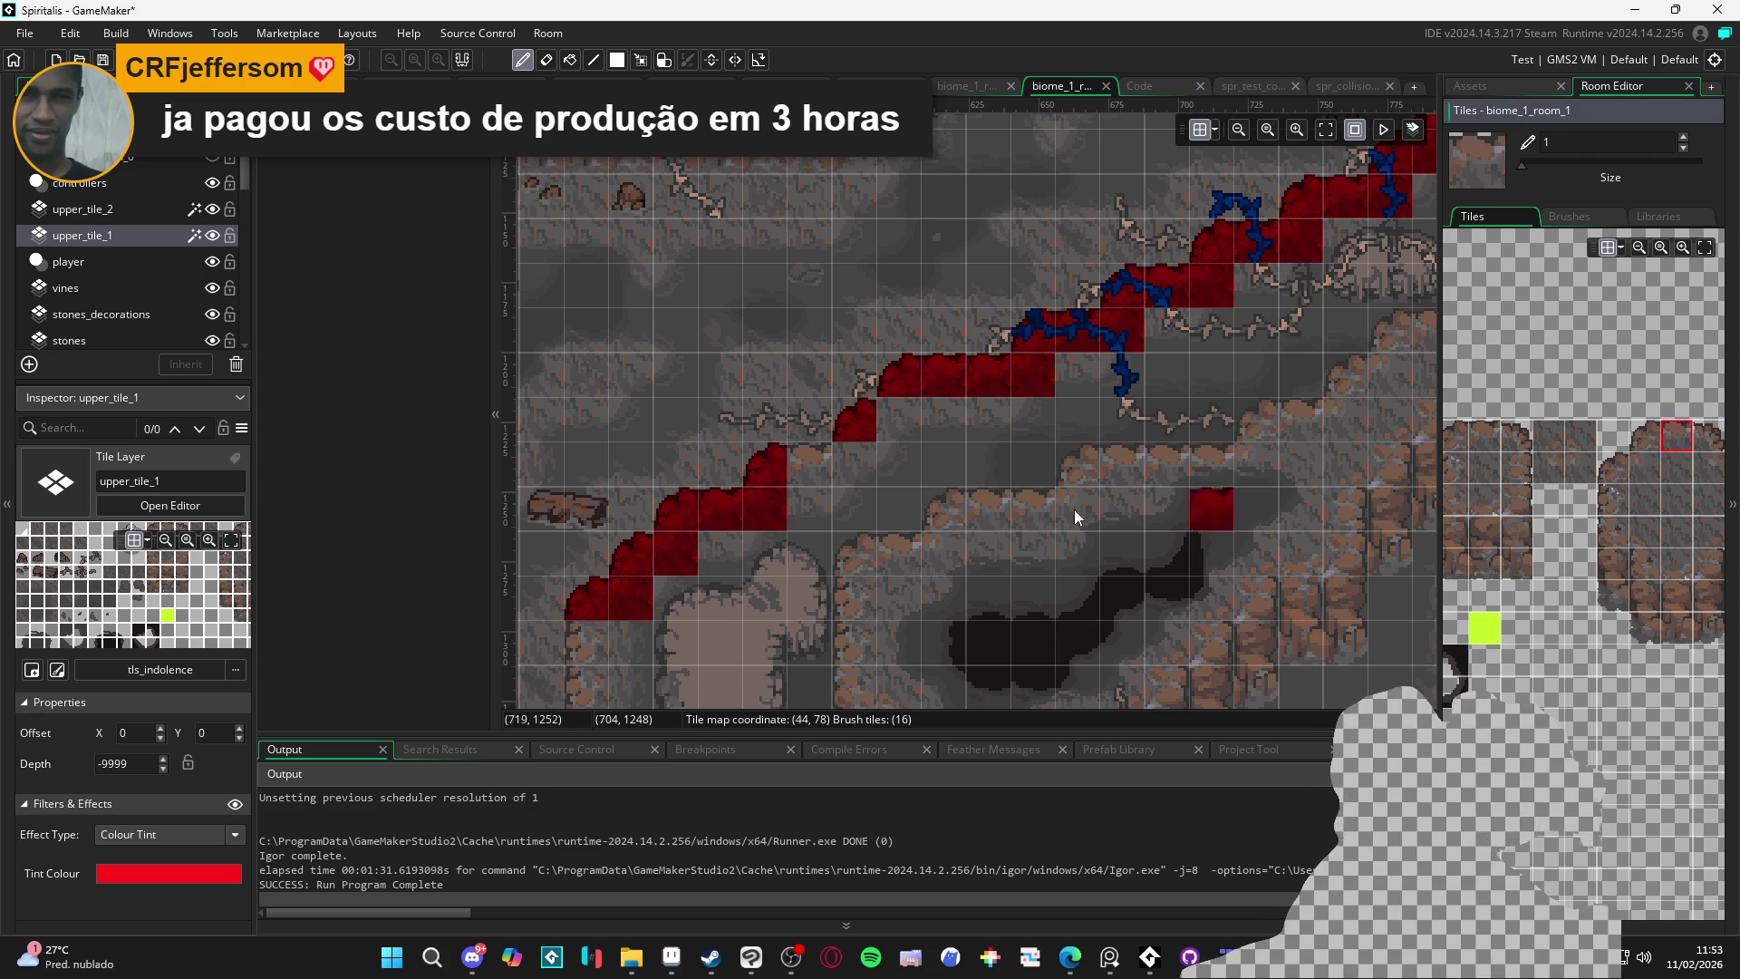
pyautogui.click(962, 495)
pyautogui.click(1638, 465)
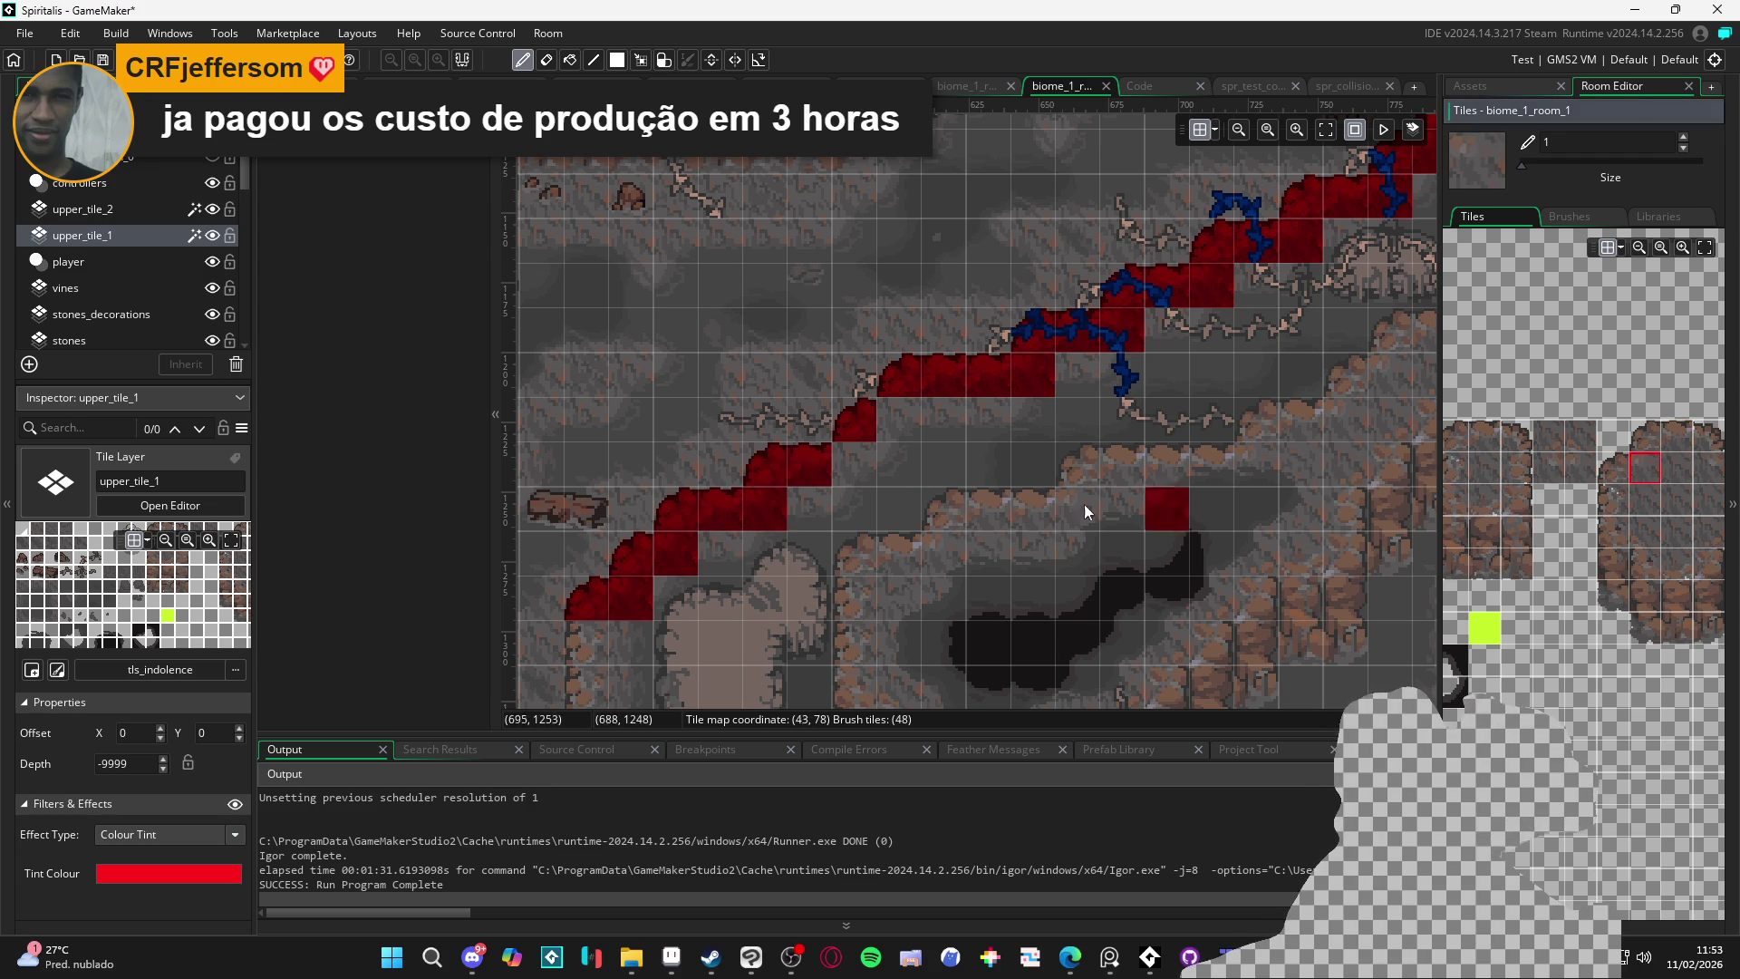
pyautogui.scroll(-2, 1059, 454)
pyautogui.hscroll(-2, 1058, 455)
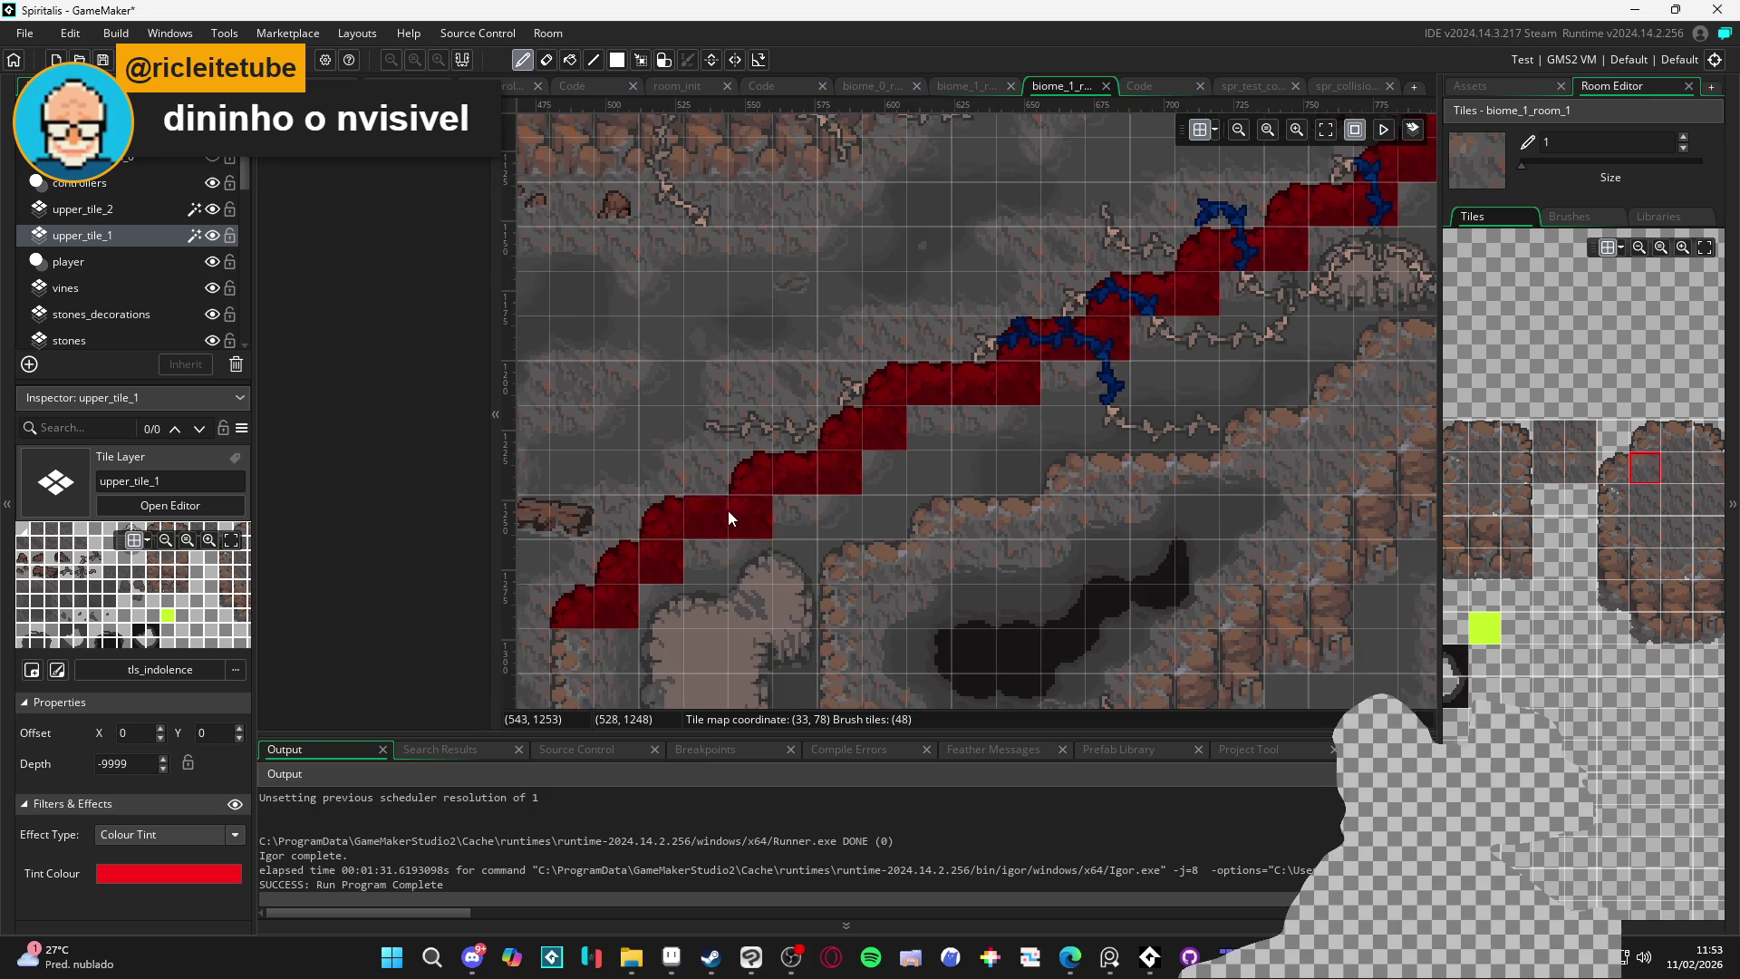
pyautogui.scroll(-3, 862, 488)
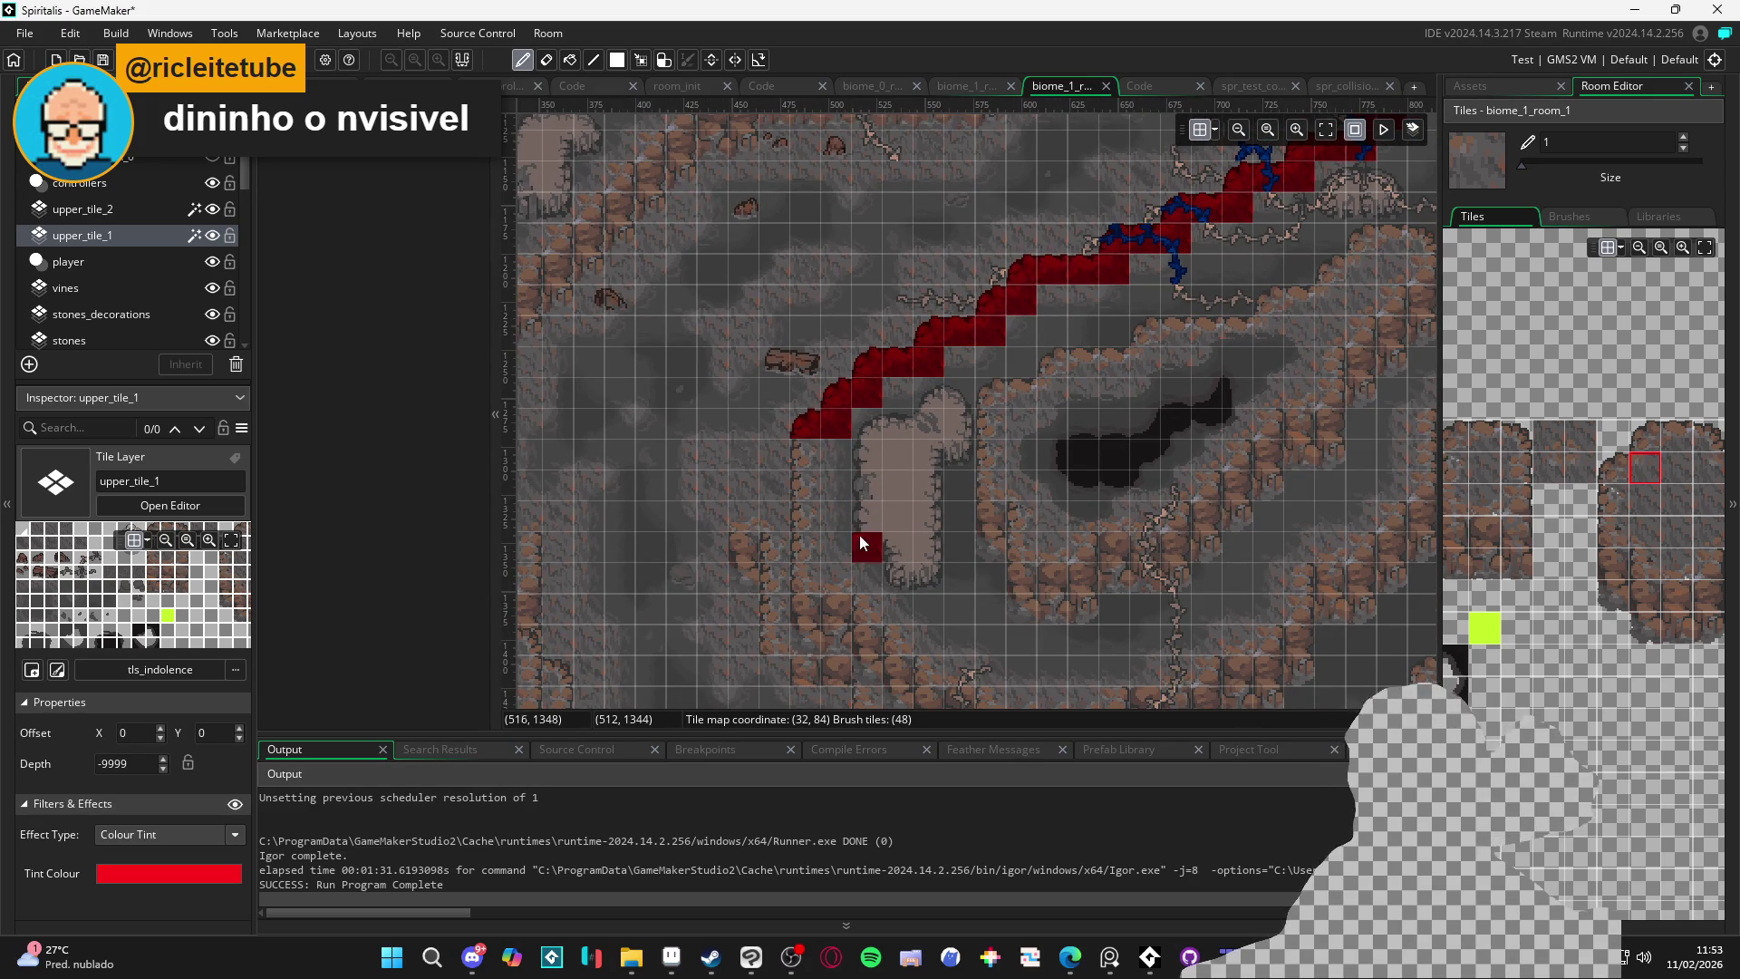
pyautogui.hscroll(2, 764, 567)
pyautogui.scroll(1, 764, 568)
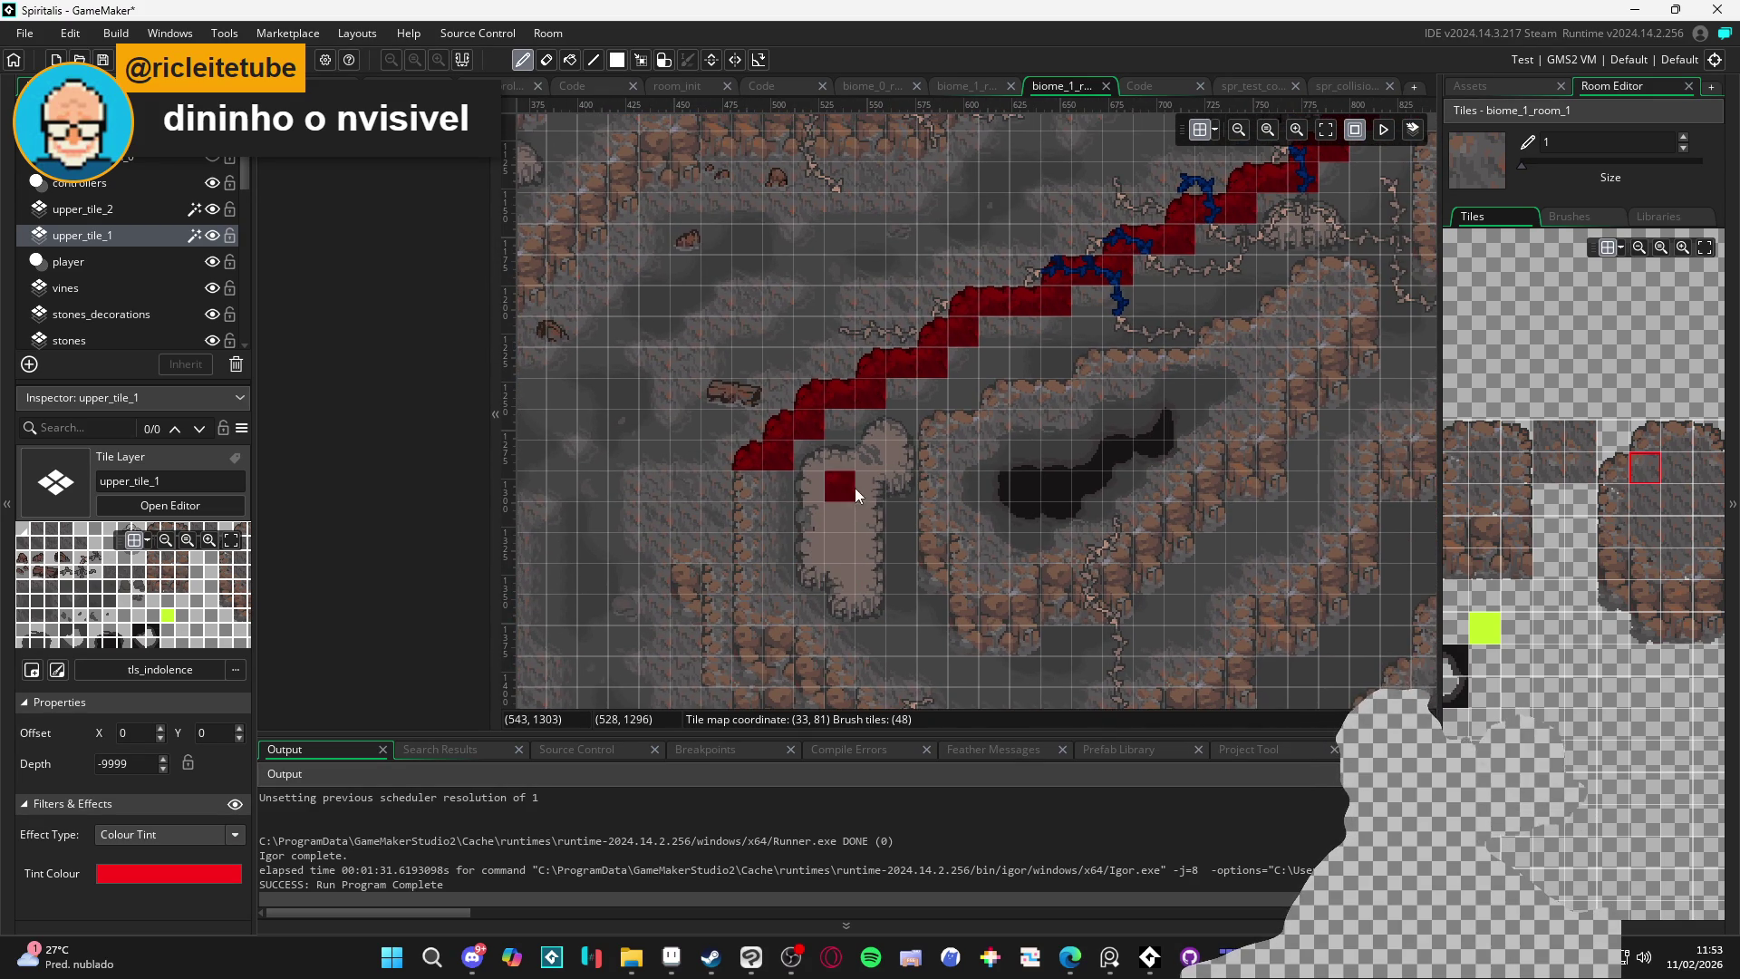
pyautogui.scroll(-3, 743, 568)
pyautogui.hscroll(-3, 758, 500)
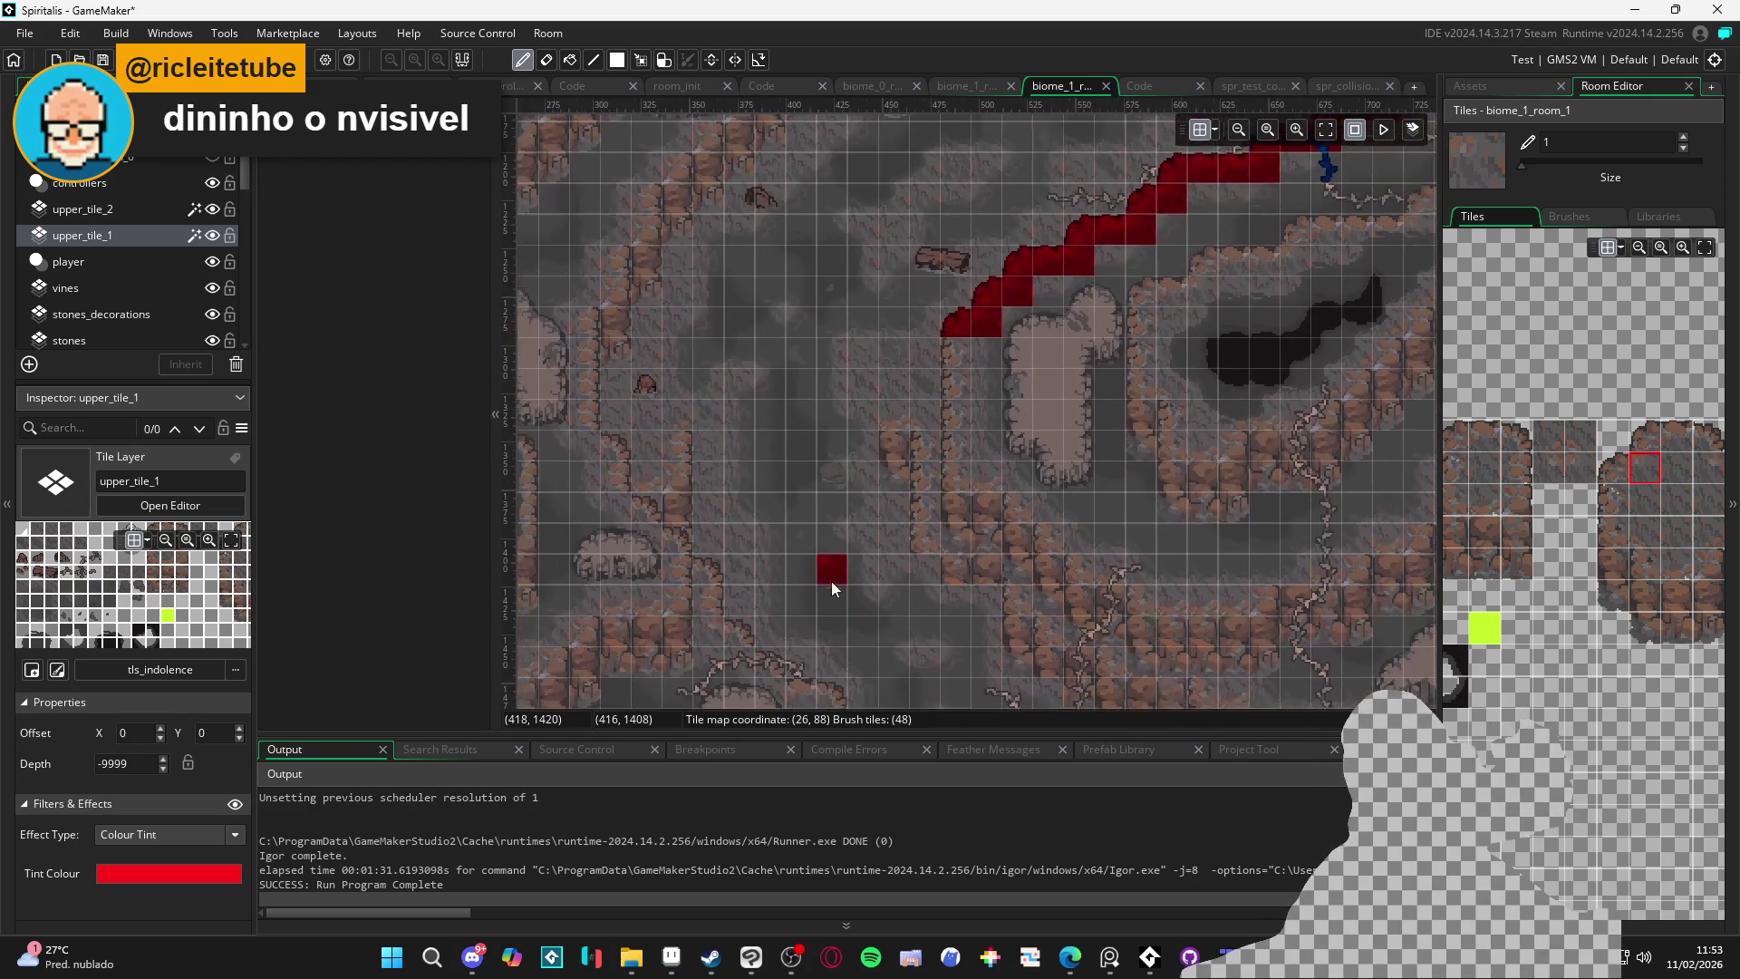
pyautogui.hscroll(-1, 888, 553)
pyautogui.scroll(3, 888, 552)
pyautogui.scroll(-5, 847, 543)
pyautogui.hscroll(-1, 797, 407)
pyautogui.scroll(2, 754, 399)
pyautogui.scroll(-2, 1636, 486)
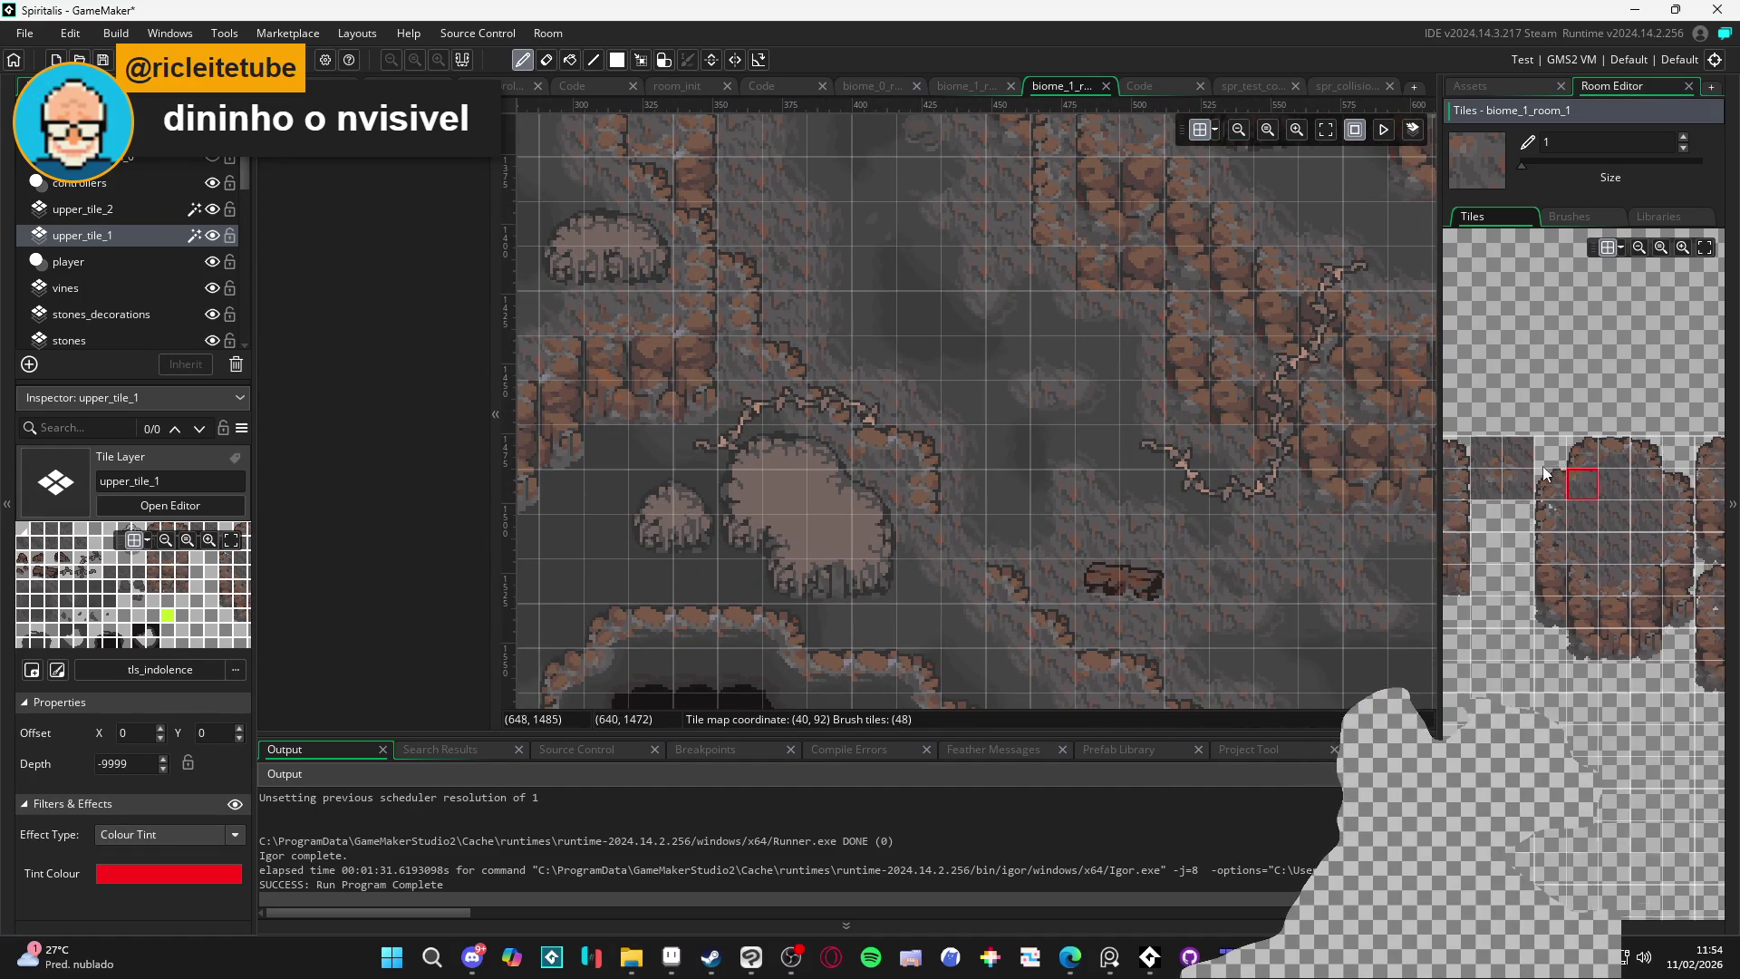
# Paint red edge tiles down the upper-left wall and start the diagonal edge beside it
pyautogui.click(1644, 456)
pyautogui.click(736, 272)
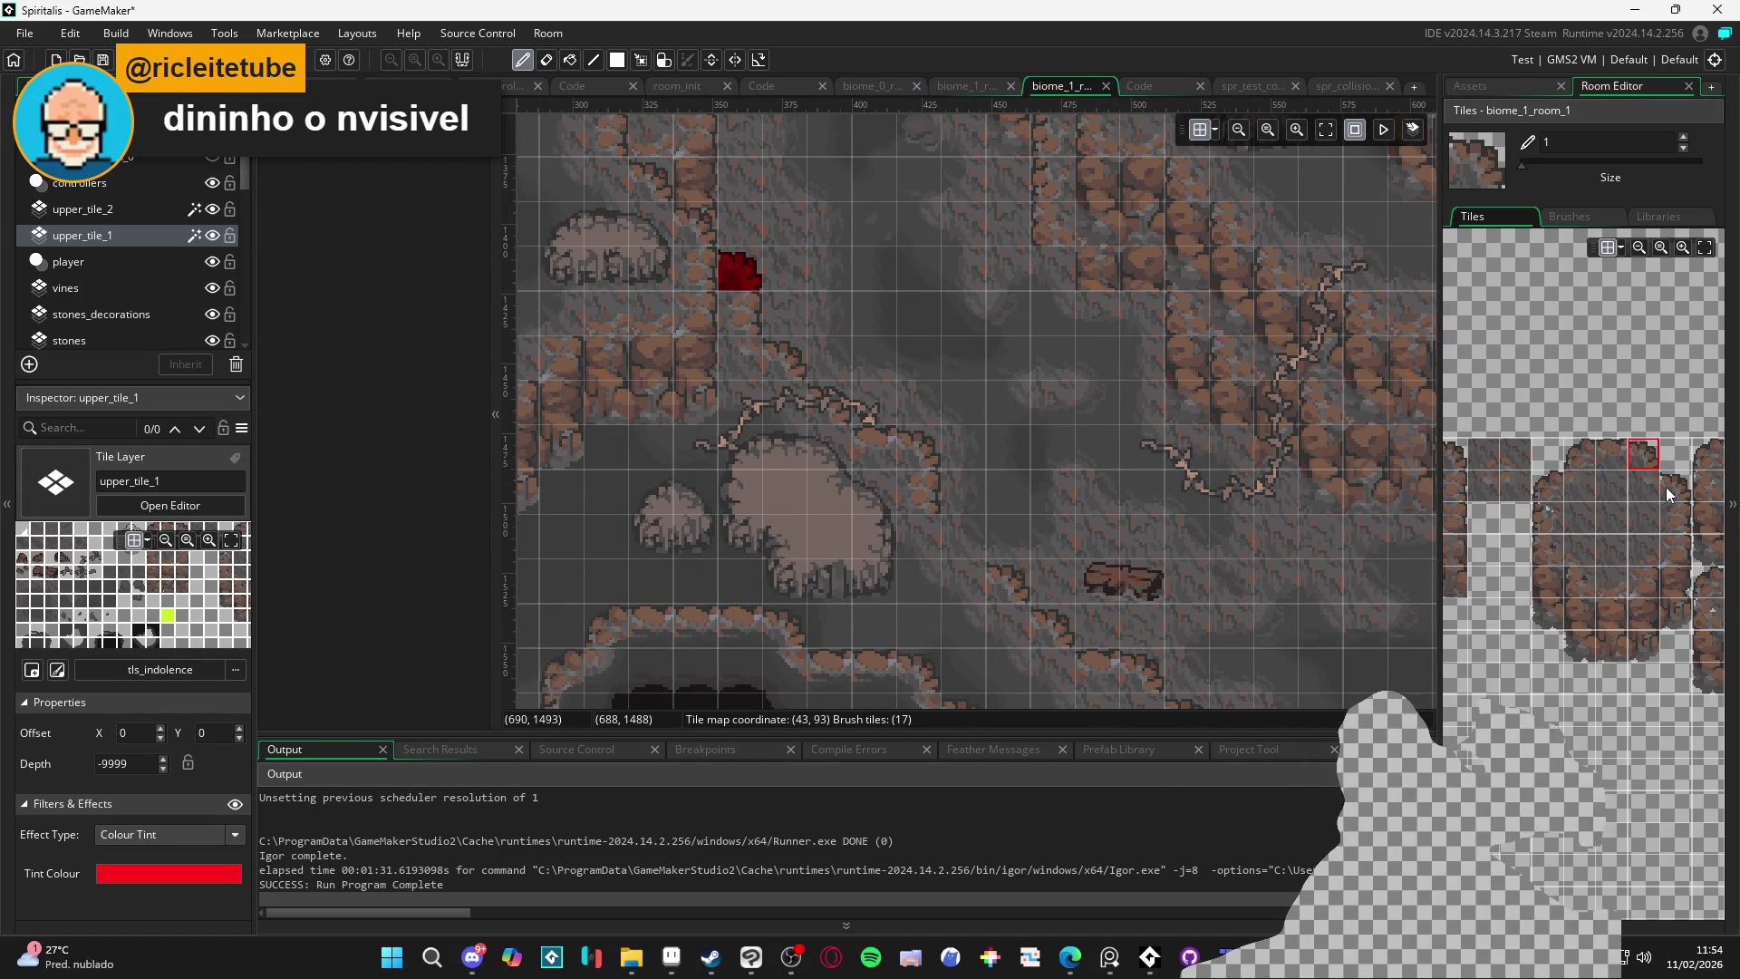
pyautogui.click(1675, 516)
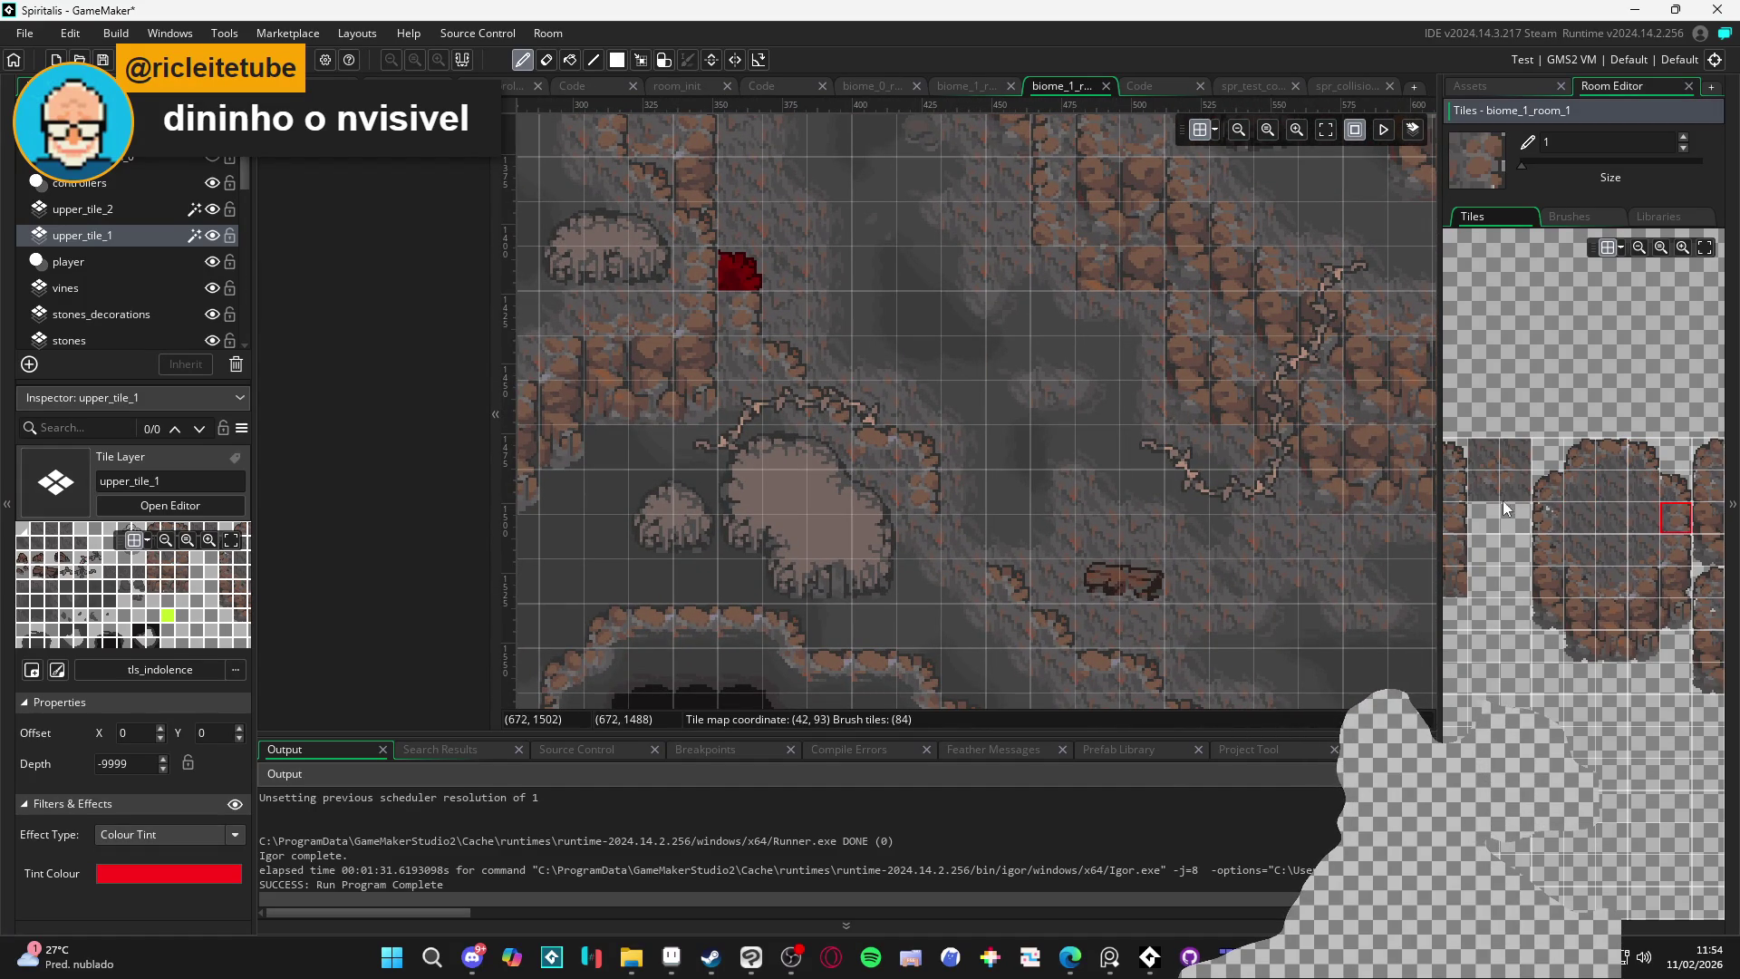
pyautogui.click(1639, 450)
pyautogui.click(787, 373)
pyautogui.click(1645, 490)
pyautogui.click(736, 359)
pyautogui.click(1677, 482)
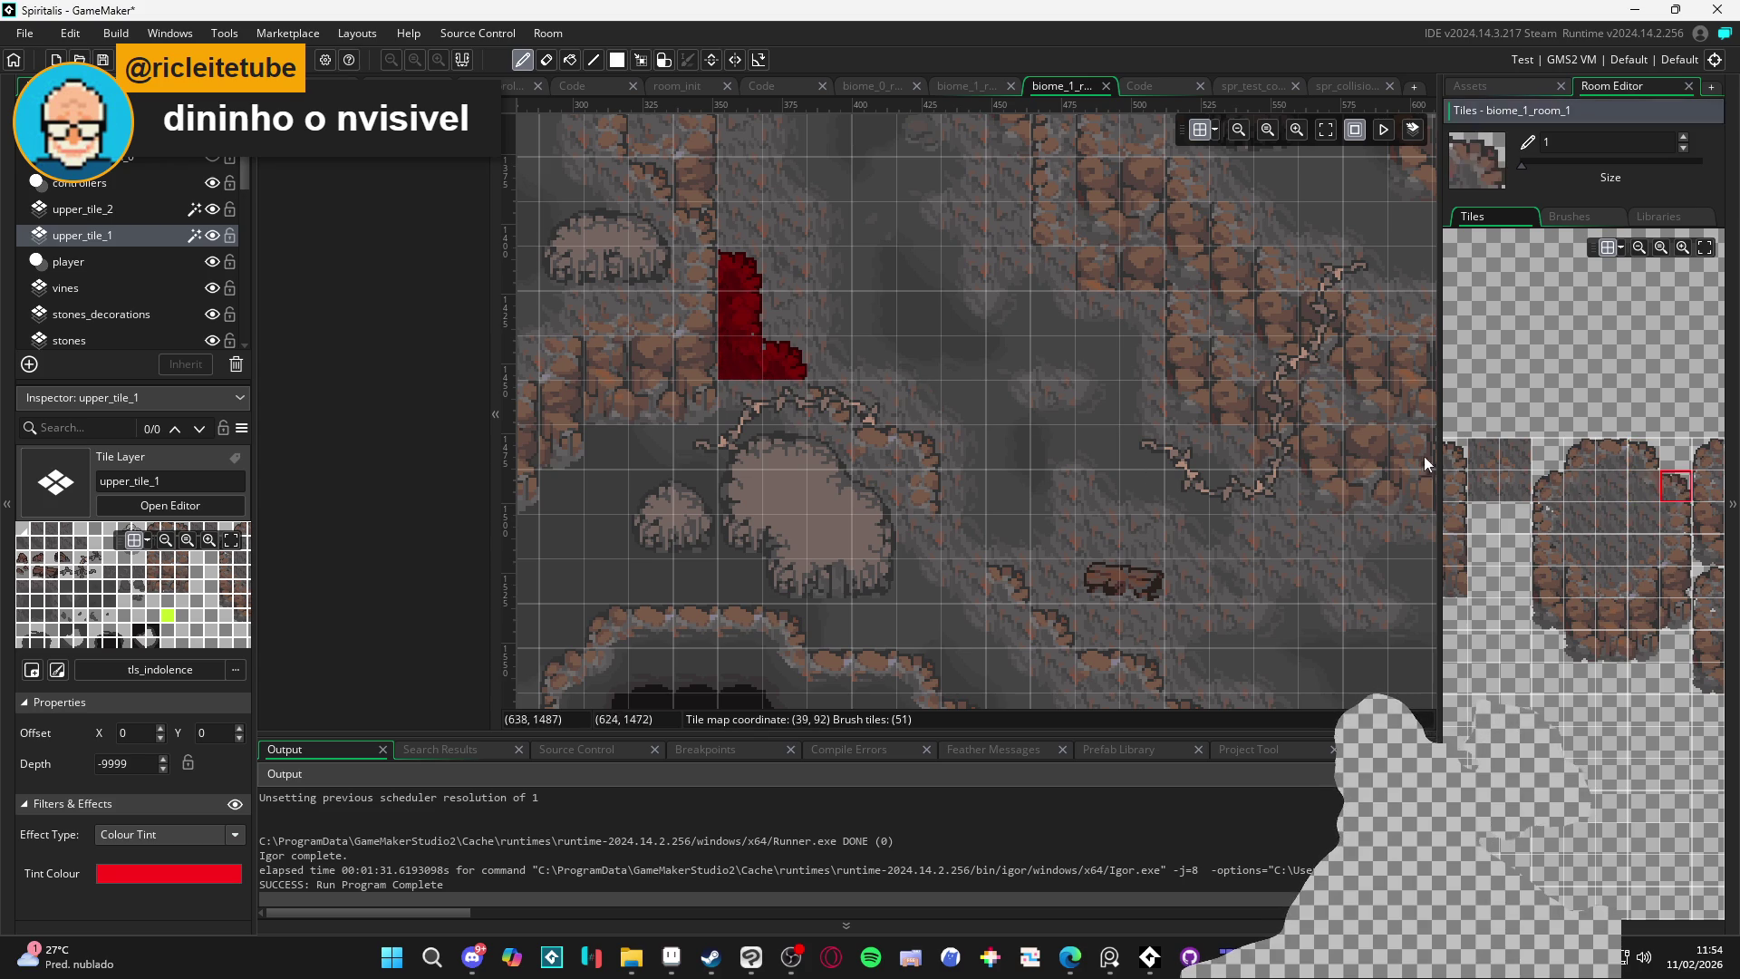
pyautogui.click(842, 409)
pyautogui.click(950, 466)
# Continue the diagonal red edge down-right, filling gaps along its lower stretch
pyautogui.scroll(-2, 893, 483)
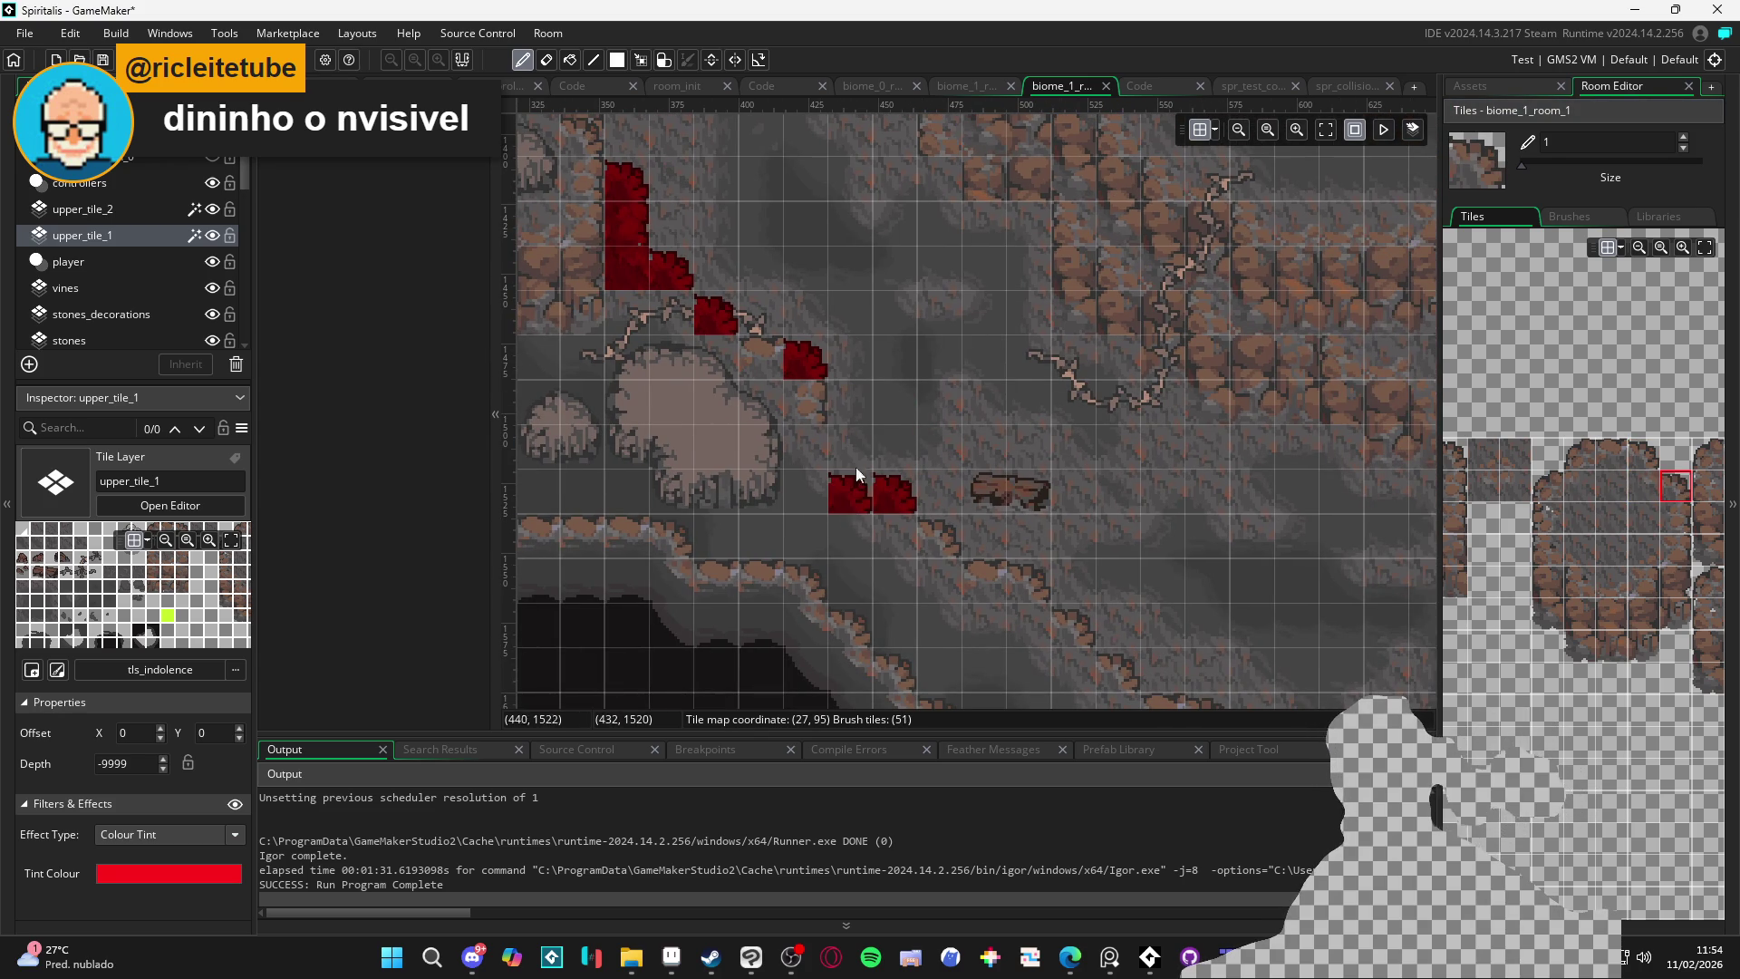
pyautogui.click(851, 455)
pyautogui.scroll(-1, 1008, 573)
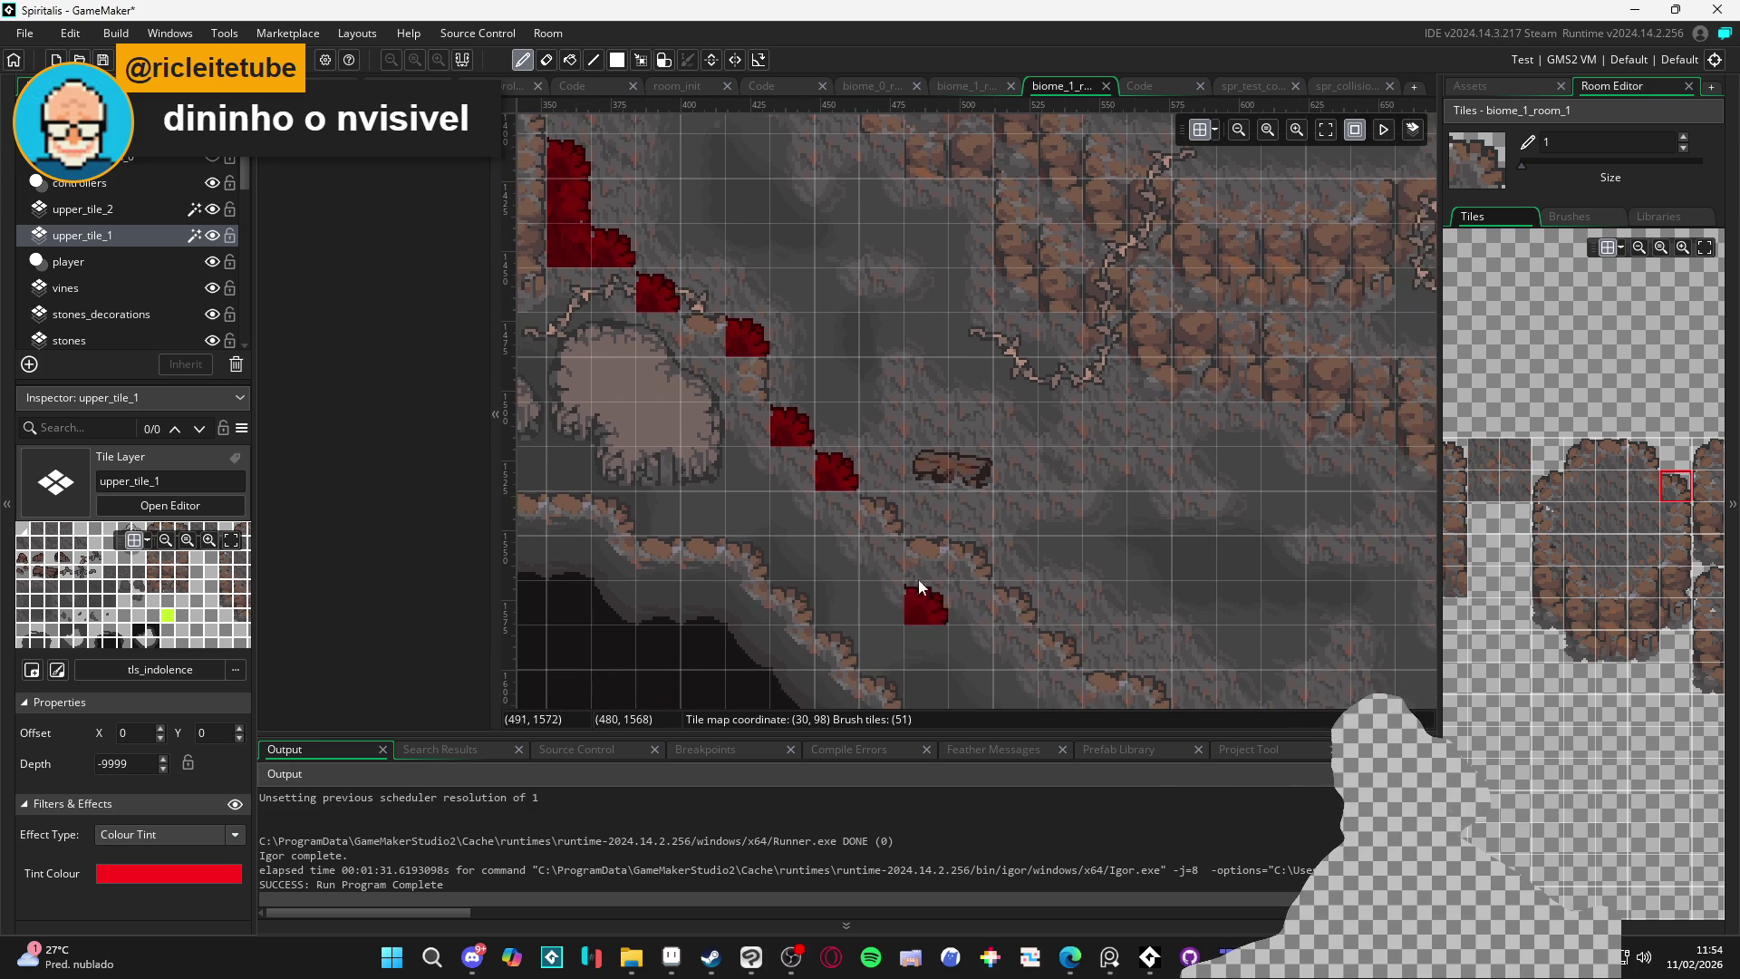
pyautogui.click(970, 564)
pyautogui.scroll(-3, 1024, 611)
pyautogui.click(878, 509)
pyautogui.moveTo(1106, 591); pyautogui.dragTo(1142, 645)
pyautogui.click(1604, 463)
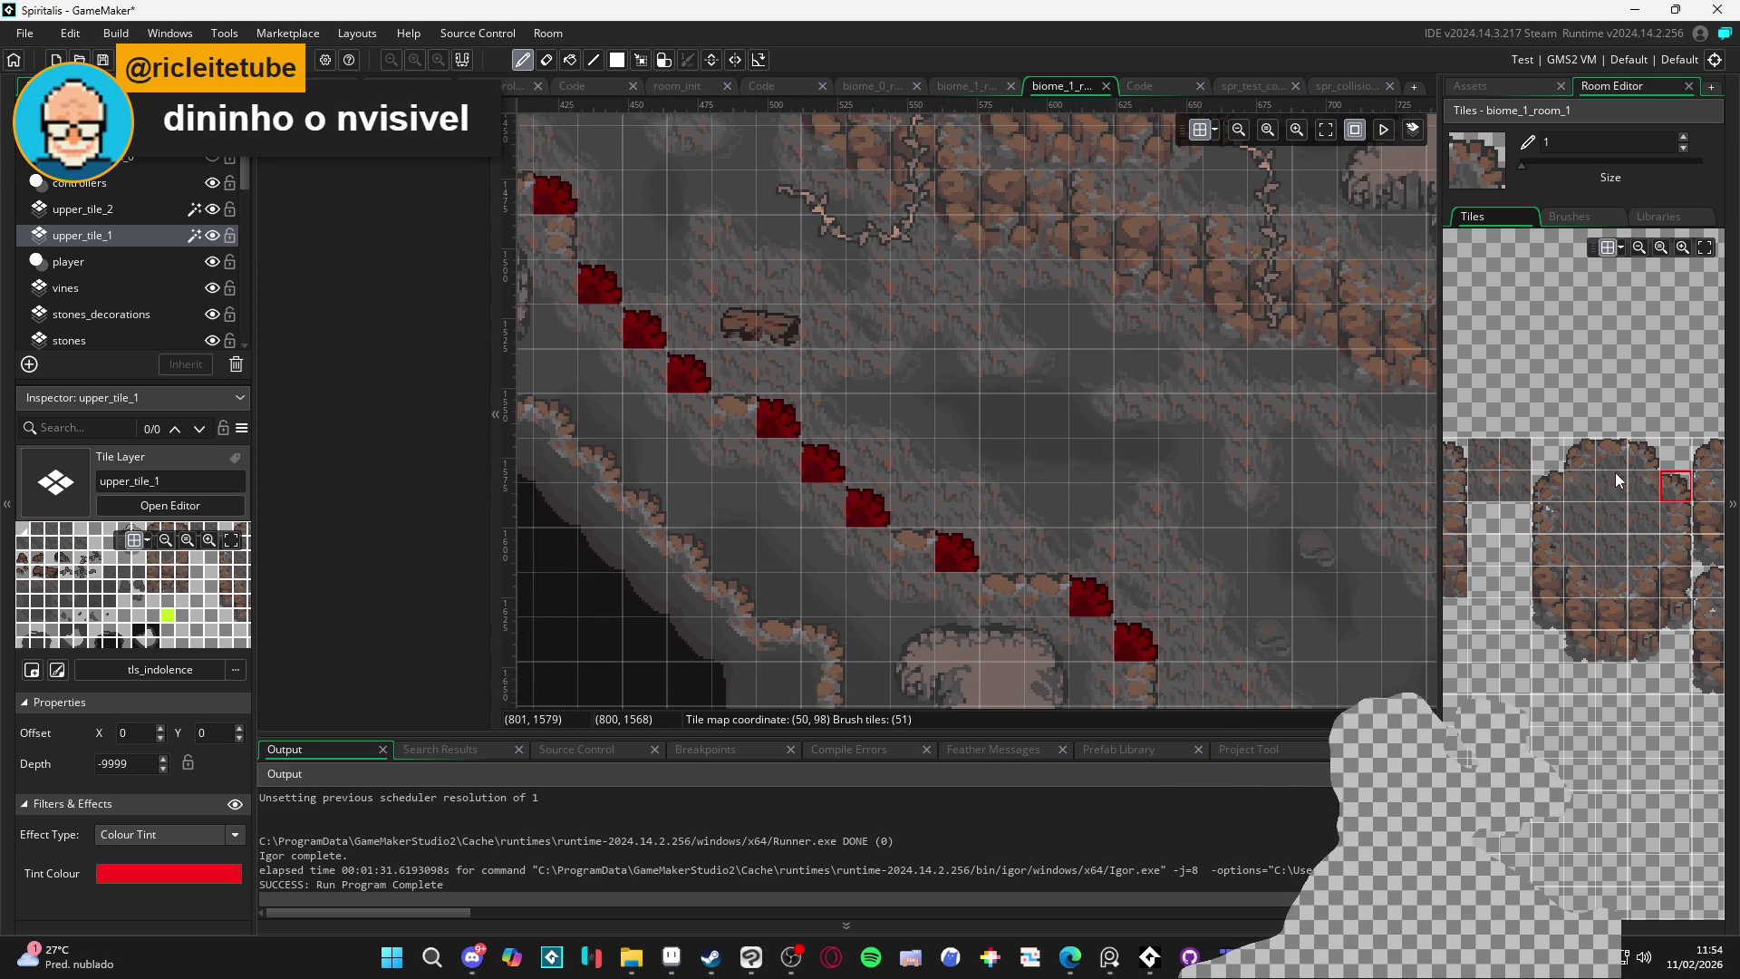
pyautogui.moveTo(1030, 606); pyautogui.dragTo(895, 564)
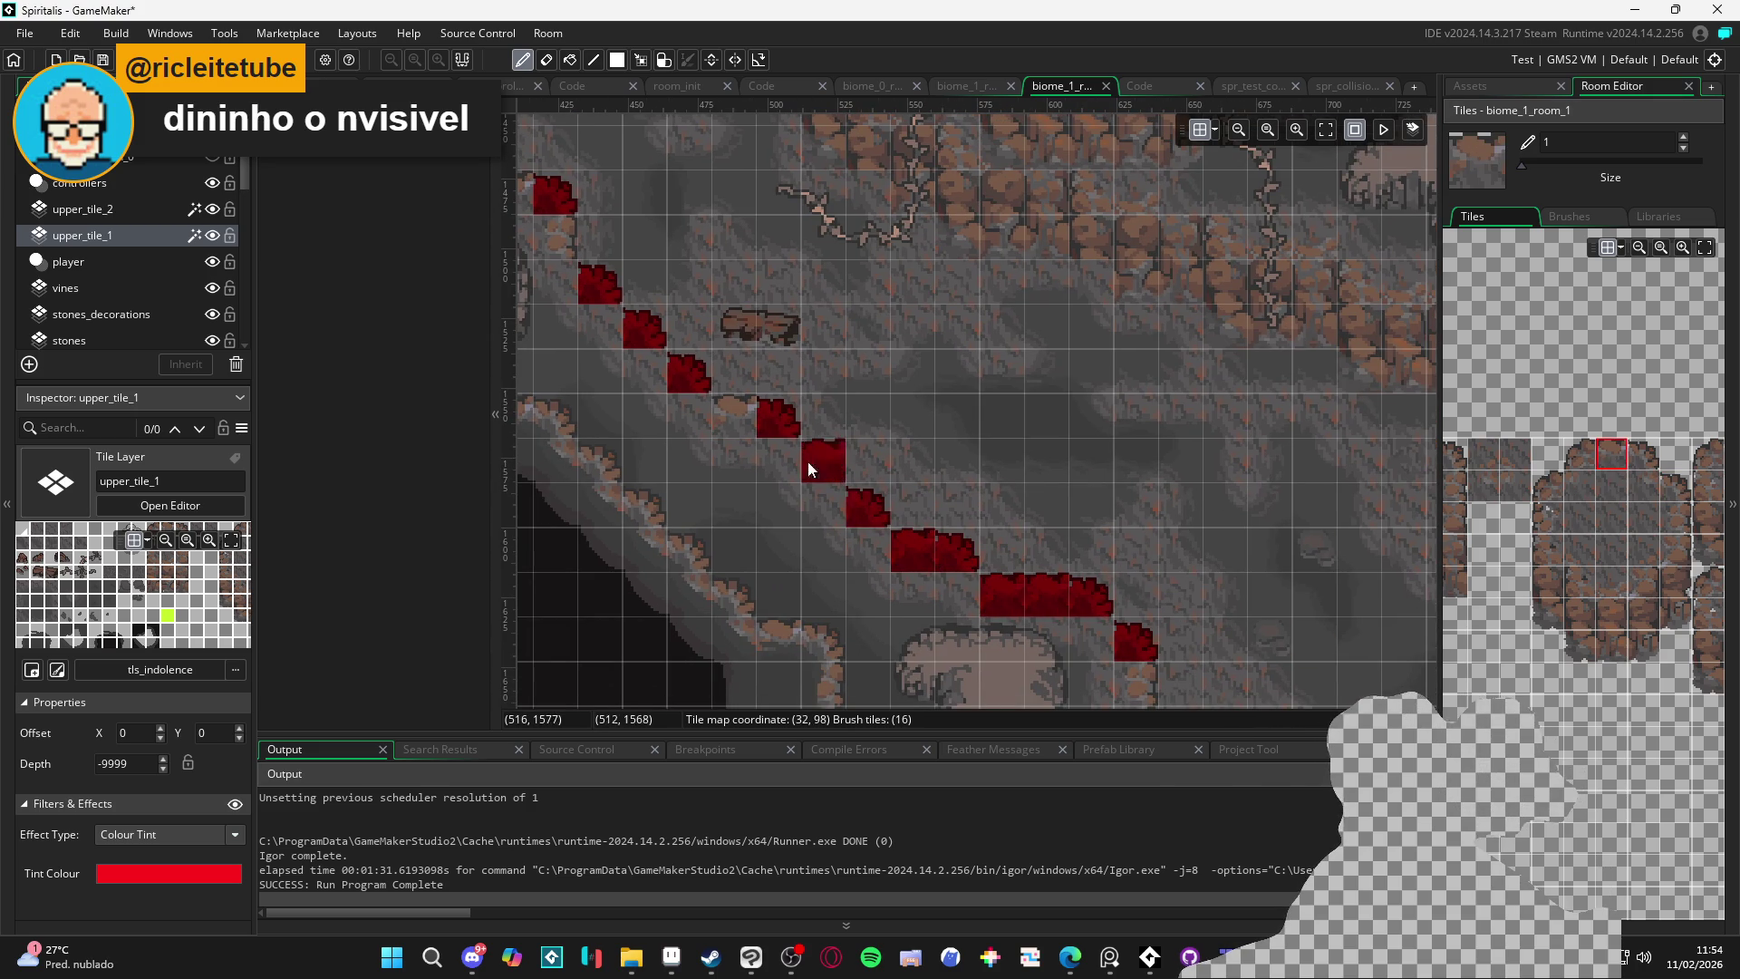
# Fill the corner beside the pale rock and extend the red tile row along the cave edge
pyautogui.moveTo(718, 418); pyautogui.dragTo(944, 578)
pyautogui.moveTo(752, 421); pyautogui.dragTo(812, 432)
pyautogui.click(1643, 488)
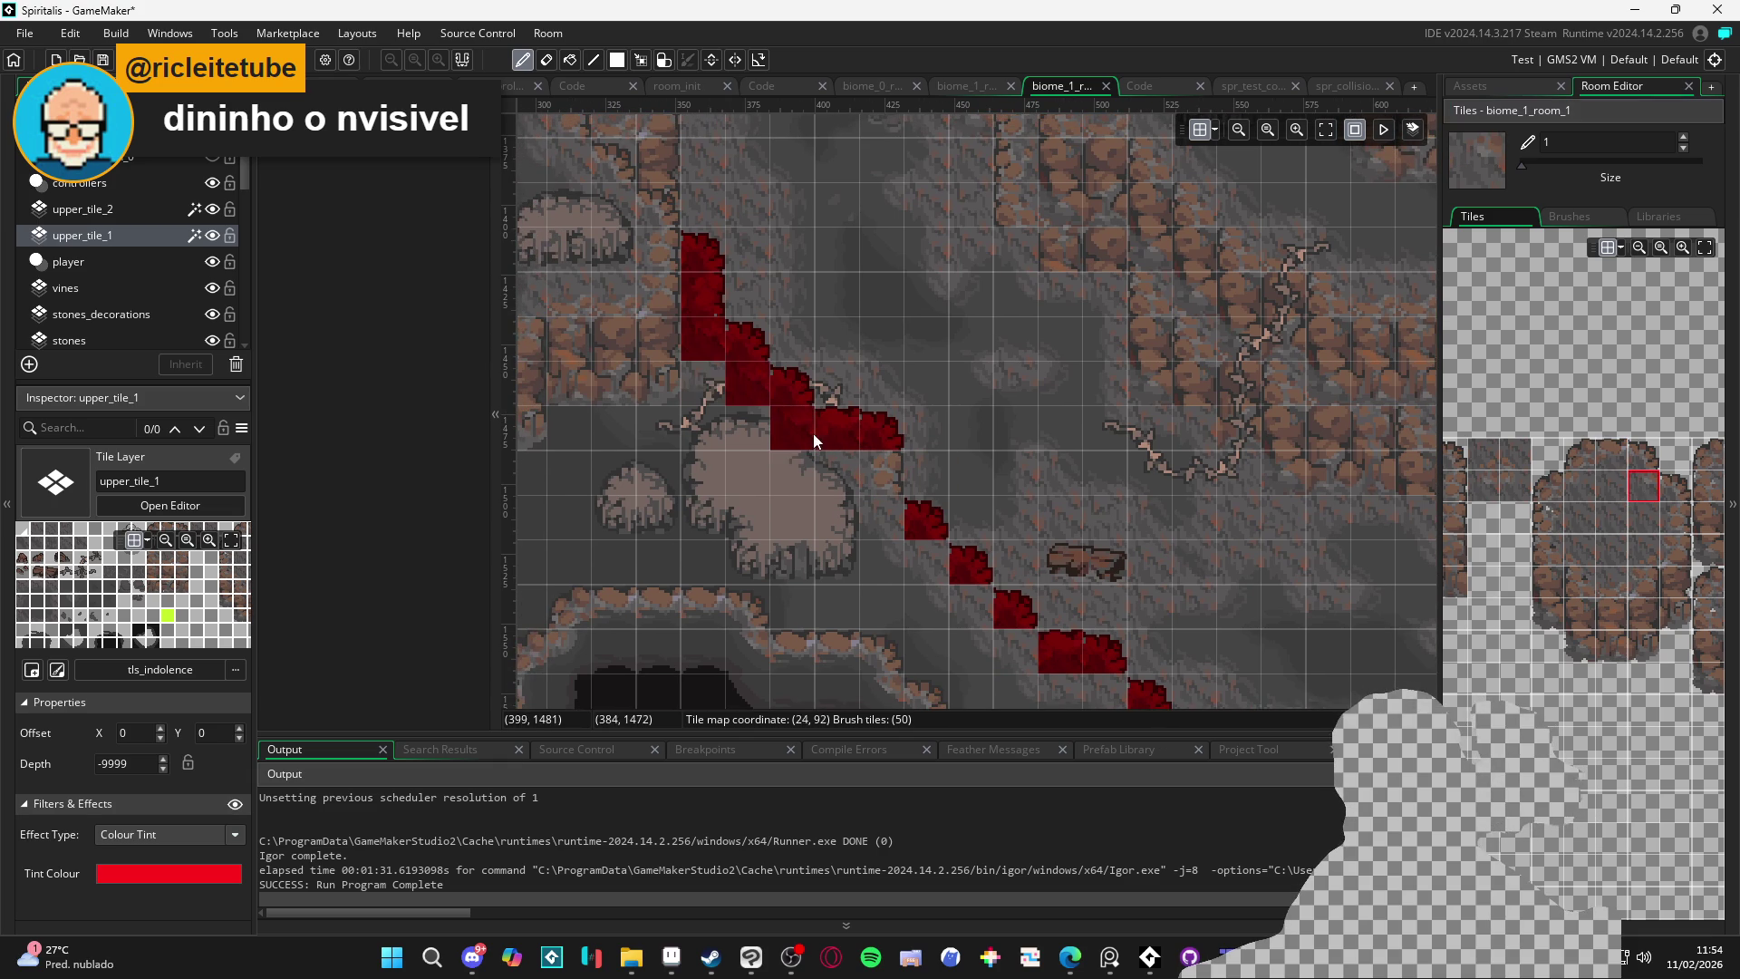
pyautogui.click(873, 478)
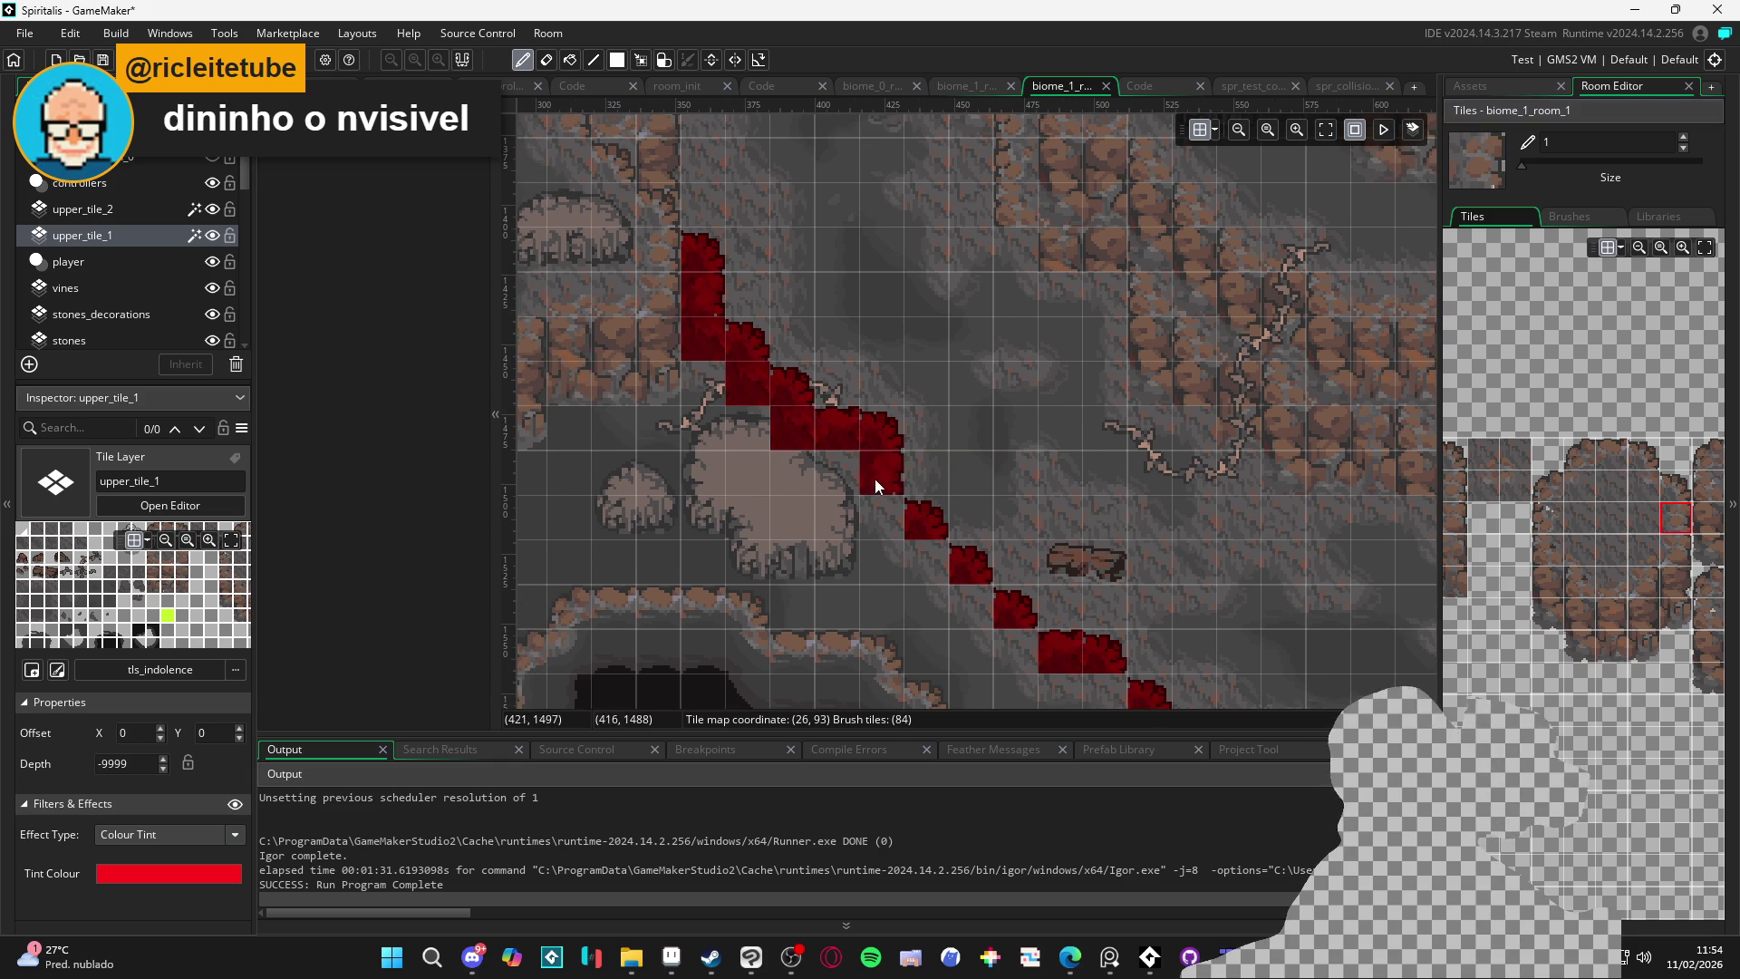
pyautogui.click(930, 563)
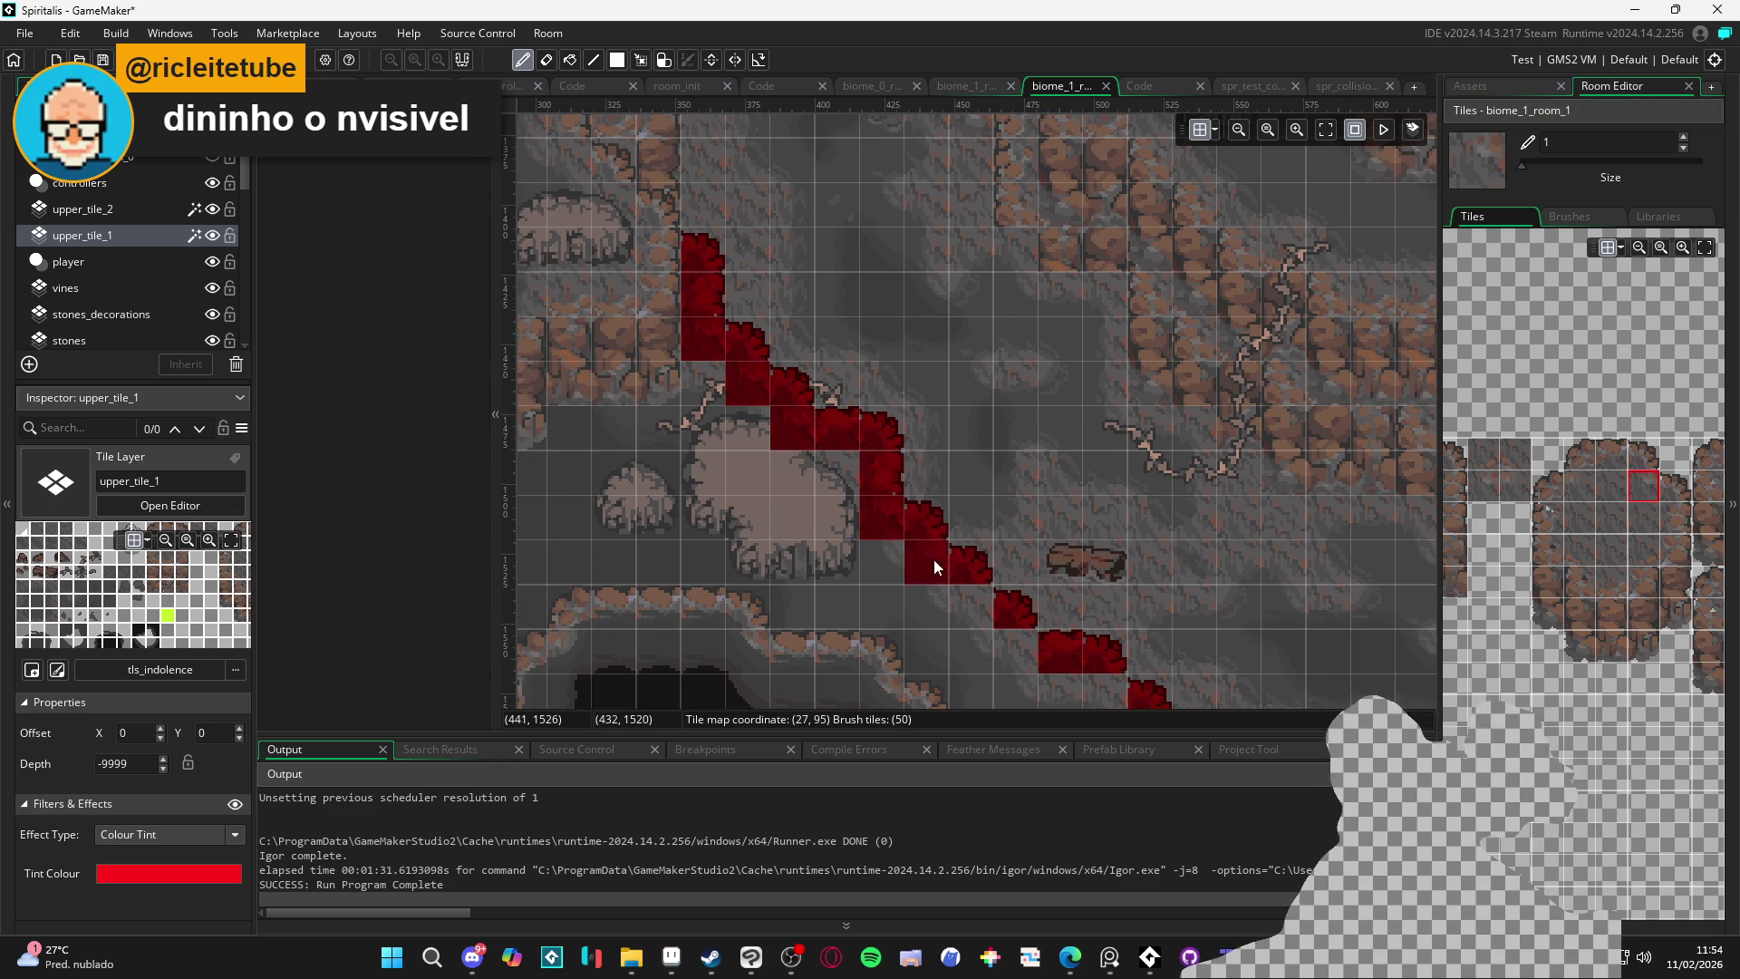
pyautogui.moveTo(1050, 651); pyautogui.dragTo(848, 442)
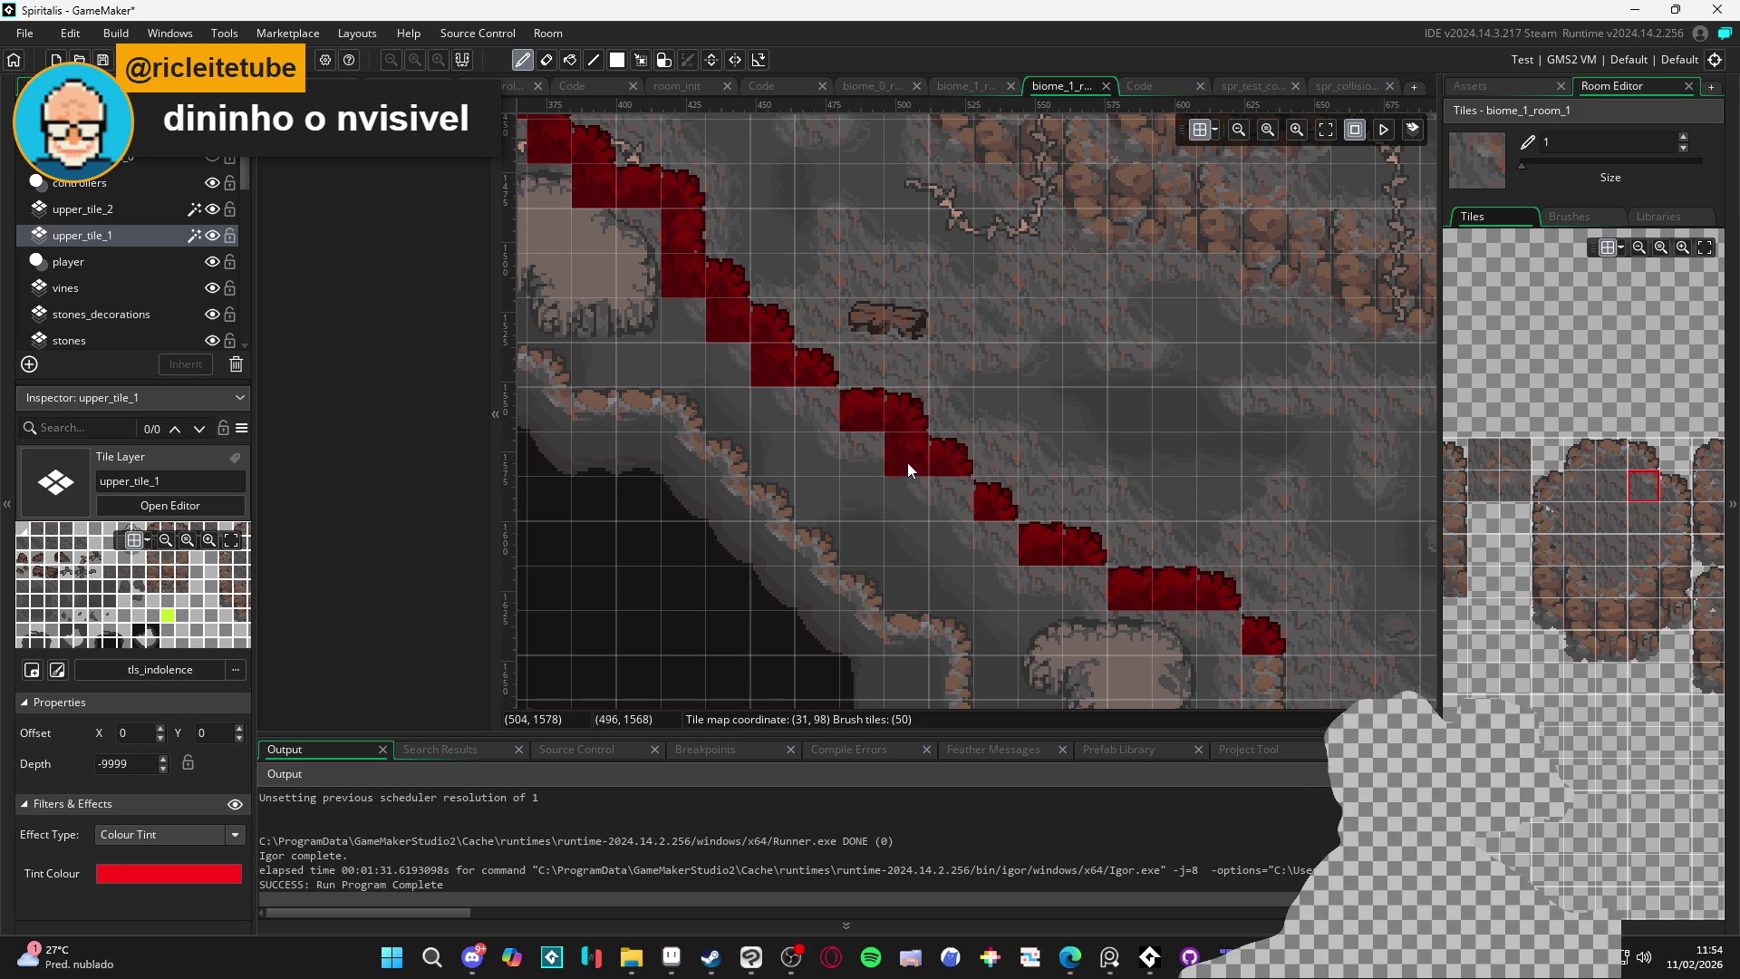
pyautogui.moveTo(1014, 538)
pyautogui.mouseDown()
pyautogui.moveTo(951, 558)
pyautogui.moveTo(1008, 552)
pyautogui.mouseUp()
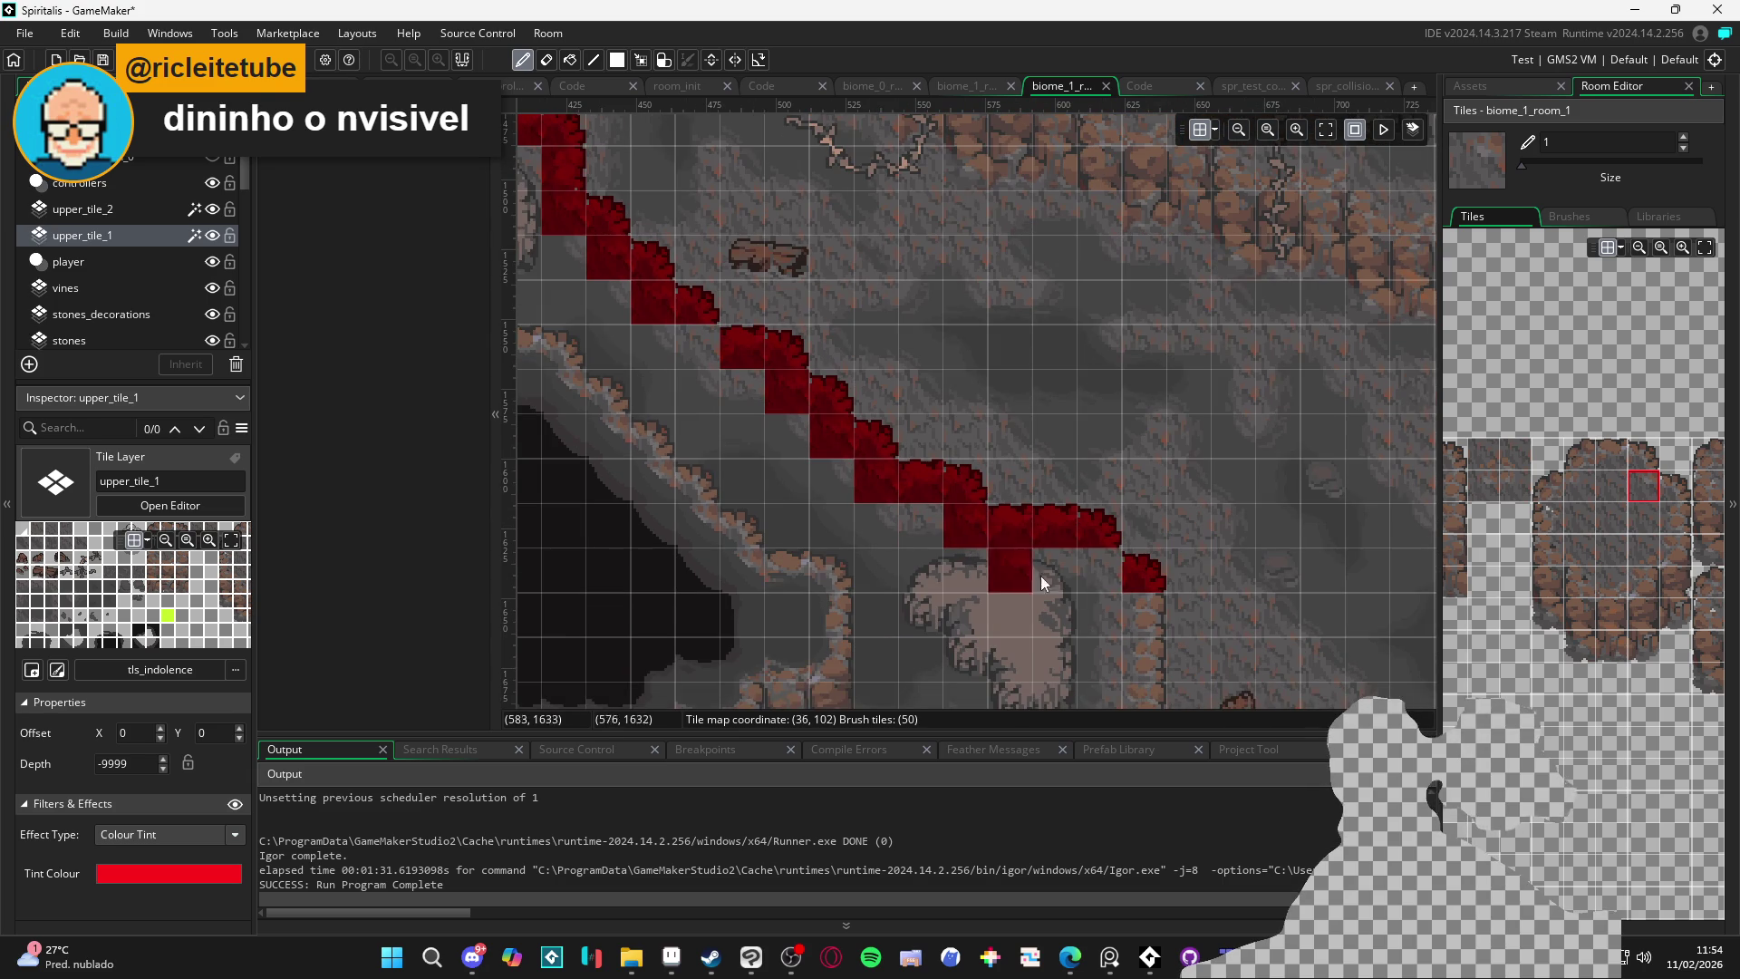
pyautogui.scroll(-2, 1044, 587)
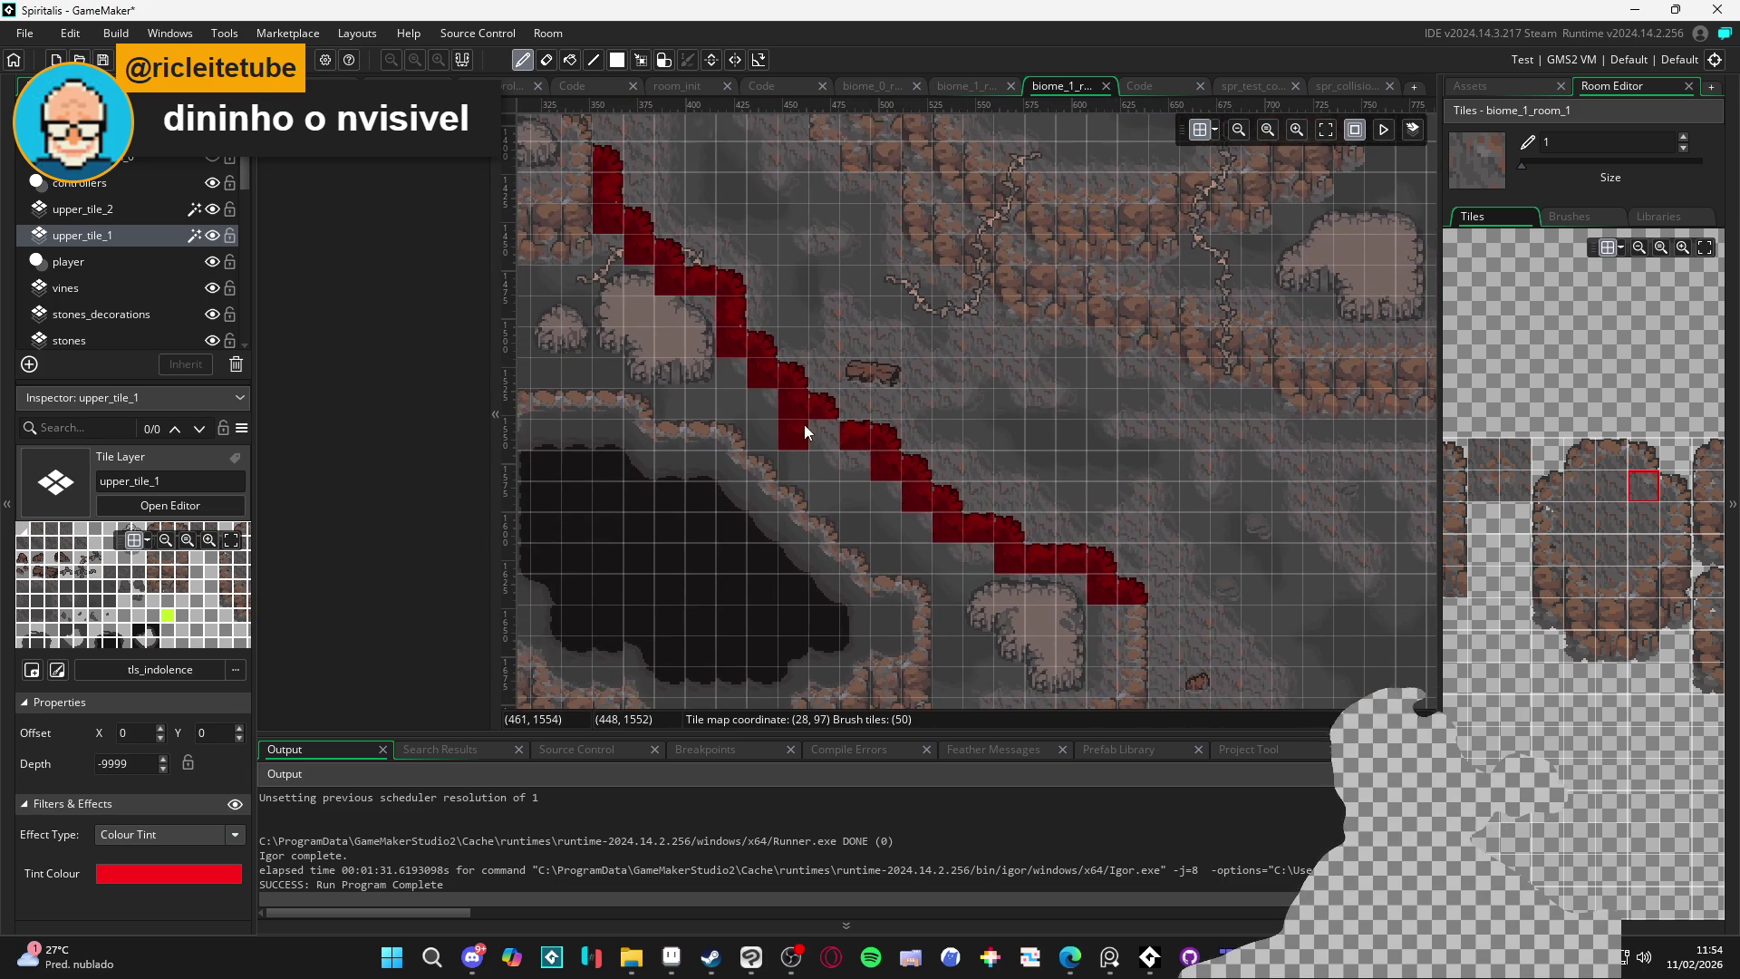
pyautogui.scroll(3, 826, 431)
# Undo a misplaced tile at the diagonal's top and place a red tile on the next cave path
pyautogui.click(634, 337)
pyautogui.hotkey('ctrl', 'z')
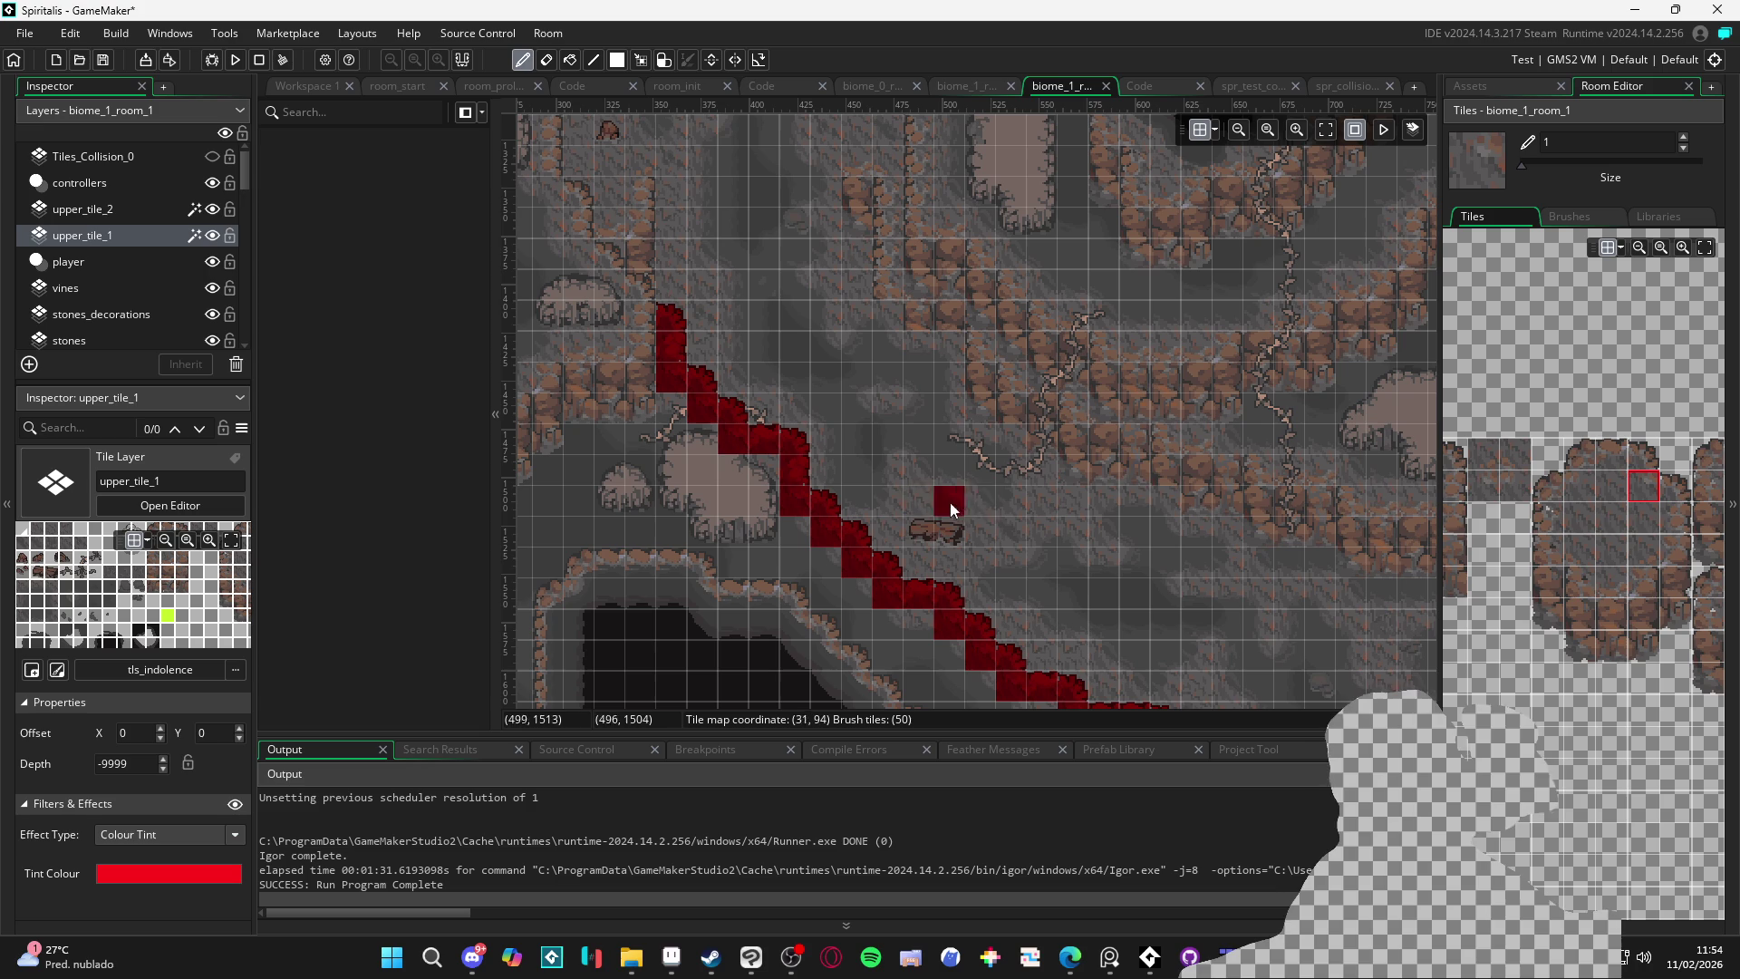
pyautogui.click(1667, 516)
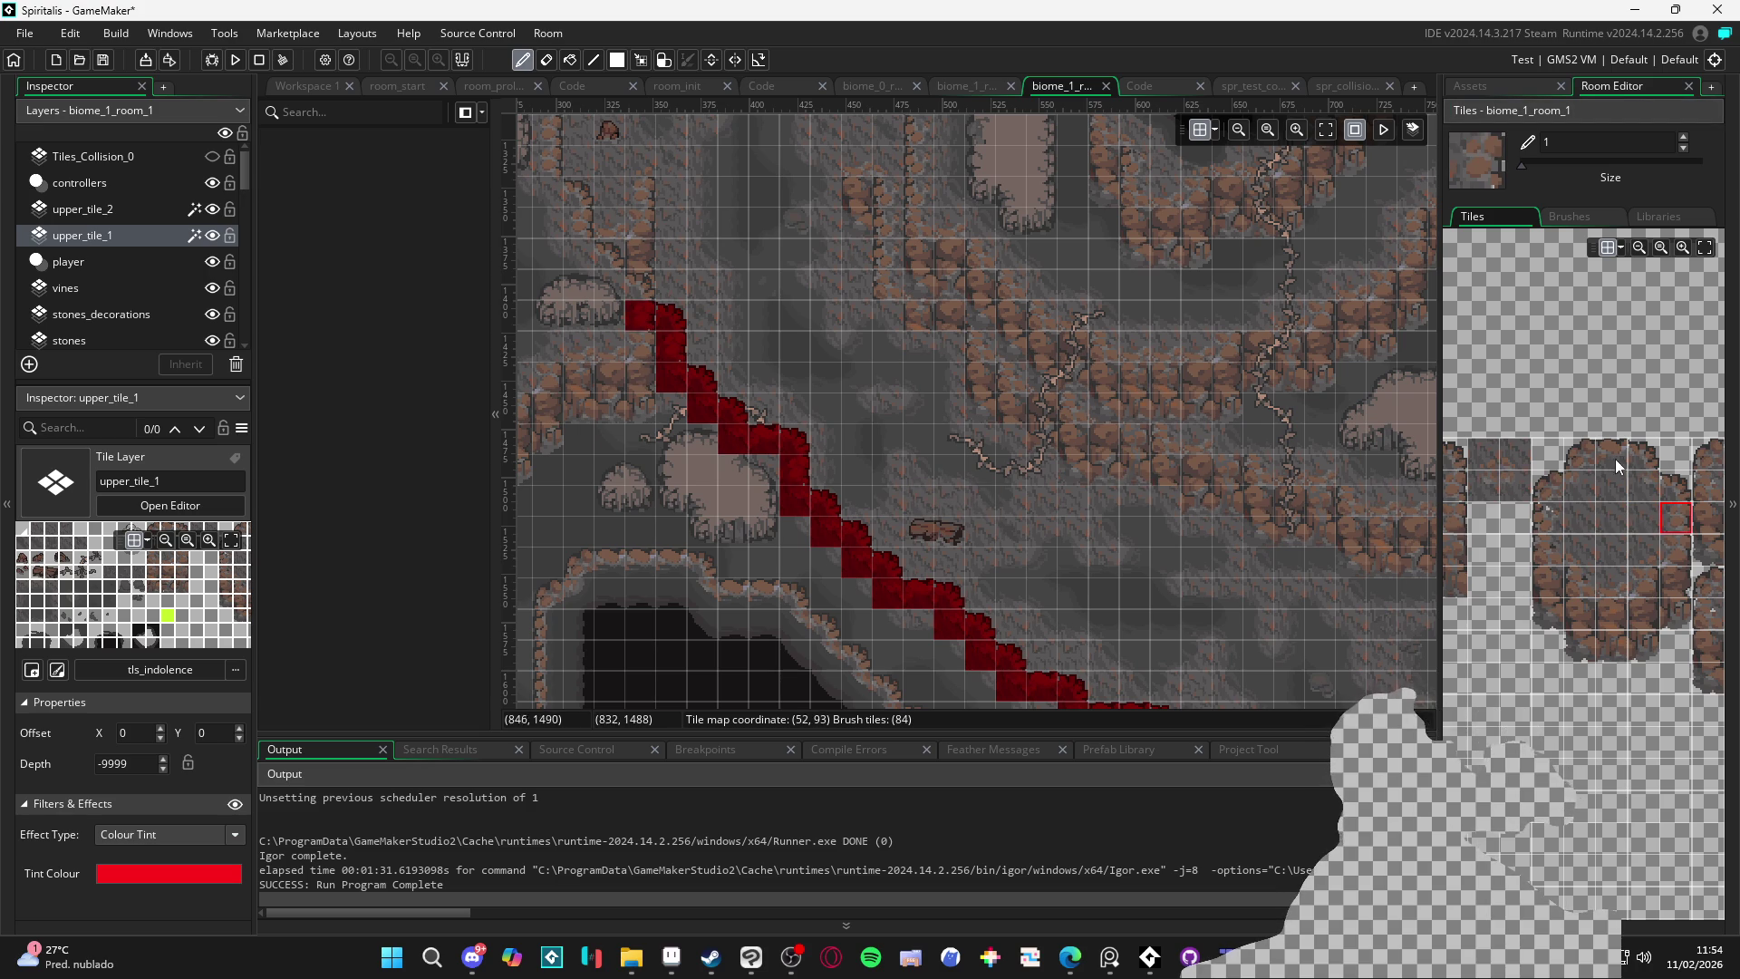
pyautogui.click(1642, 454)
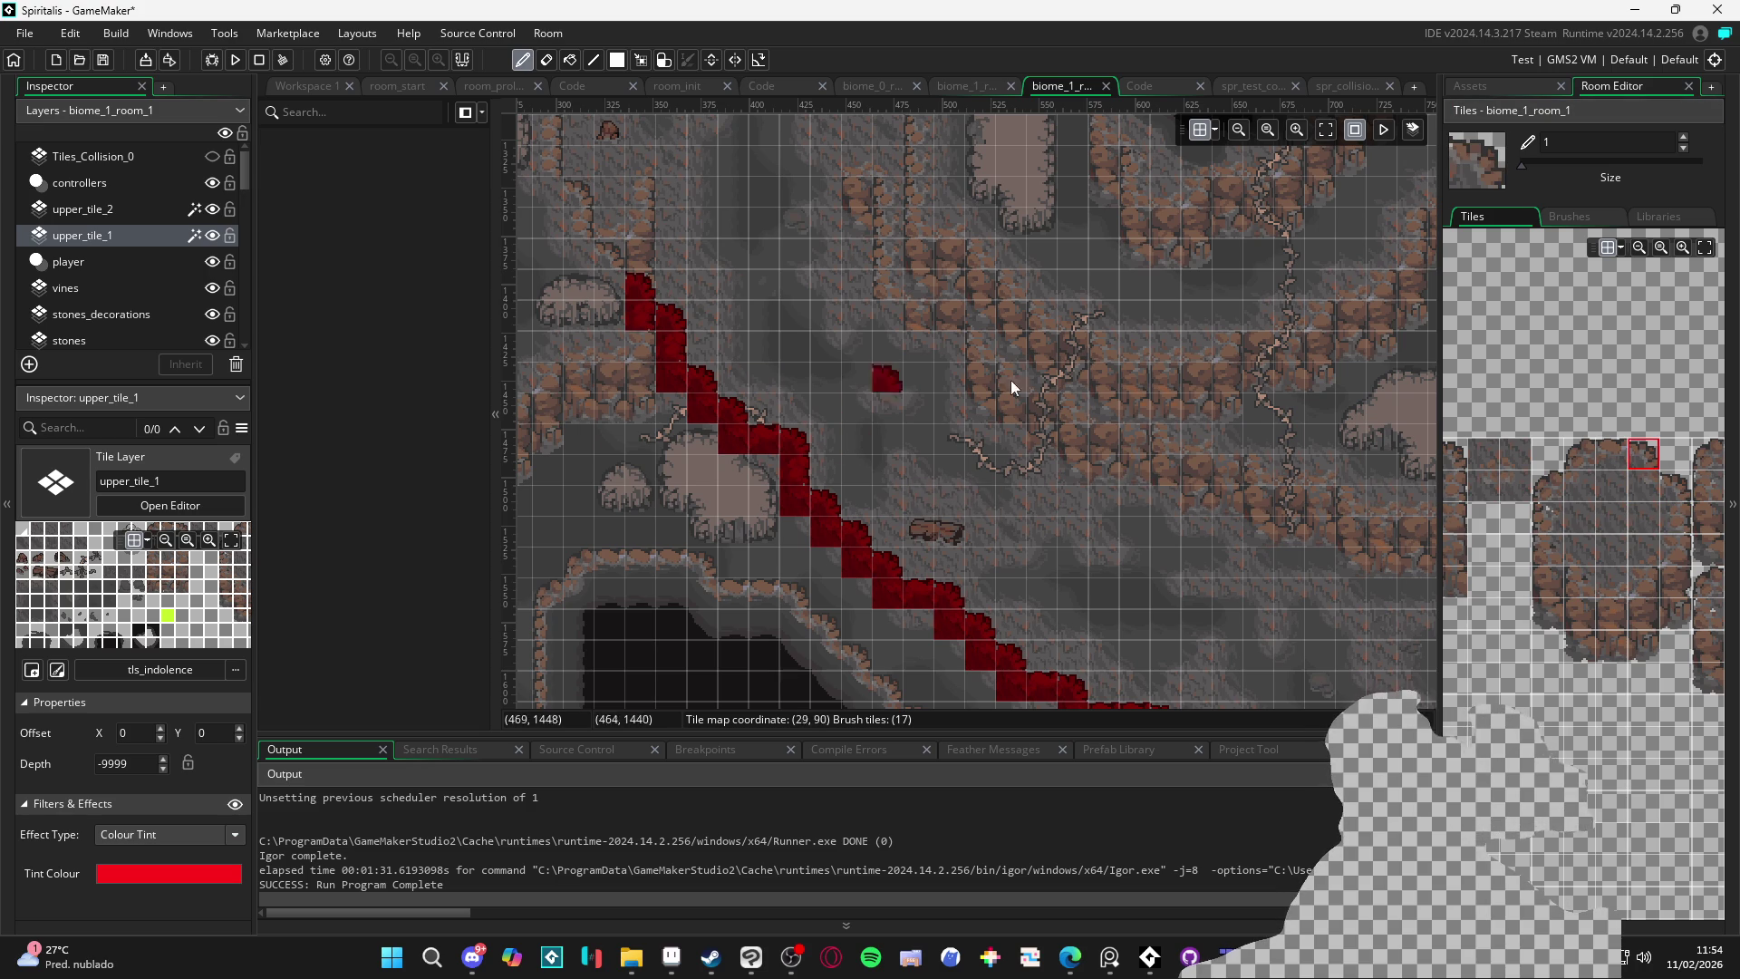
pyautogui.click(1679, 518)
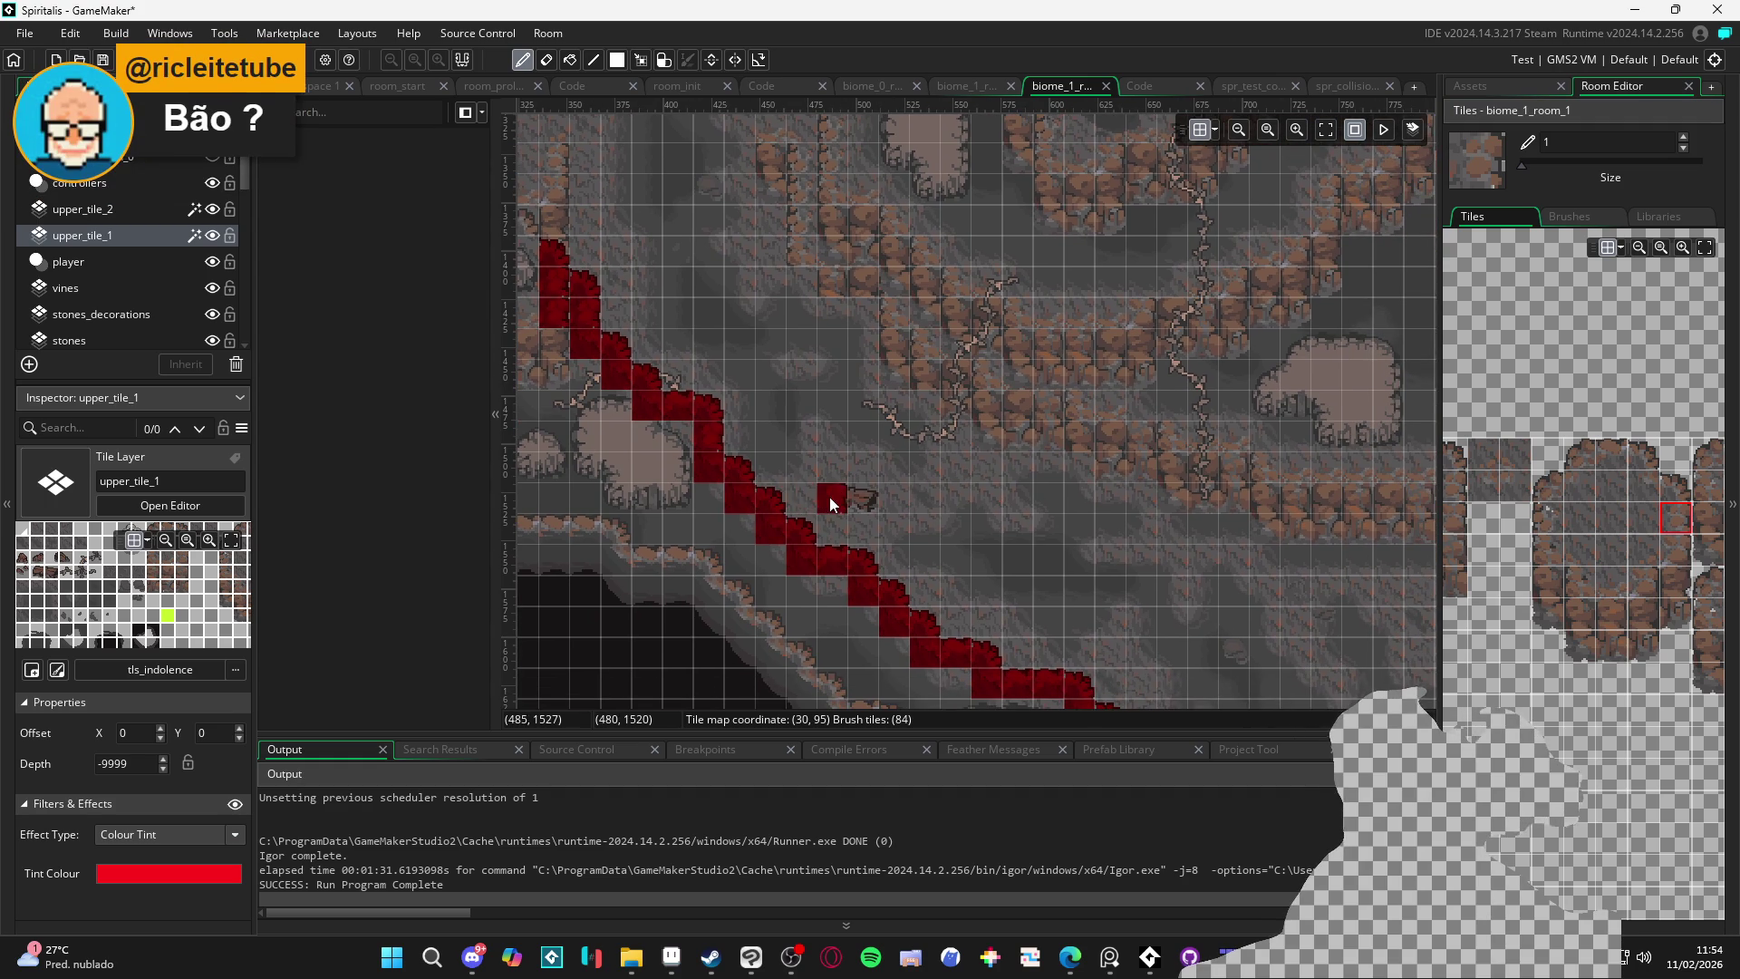
pyautogui.moveTo(829, 496); pyautogui.dragTo(816, 482)
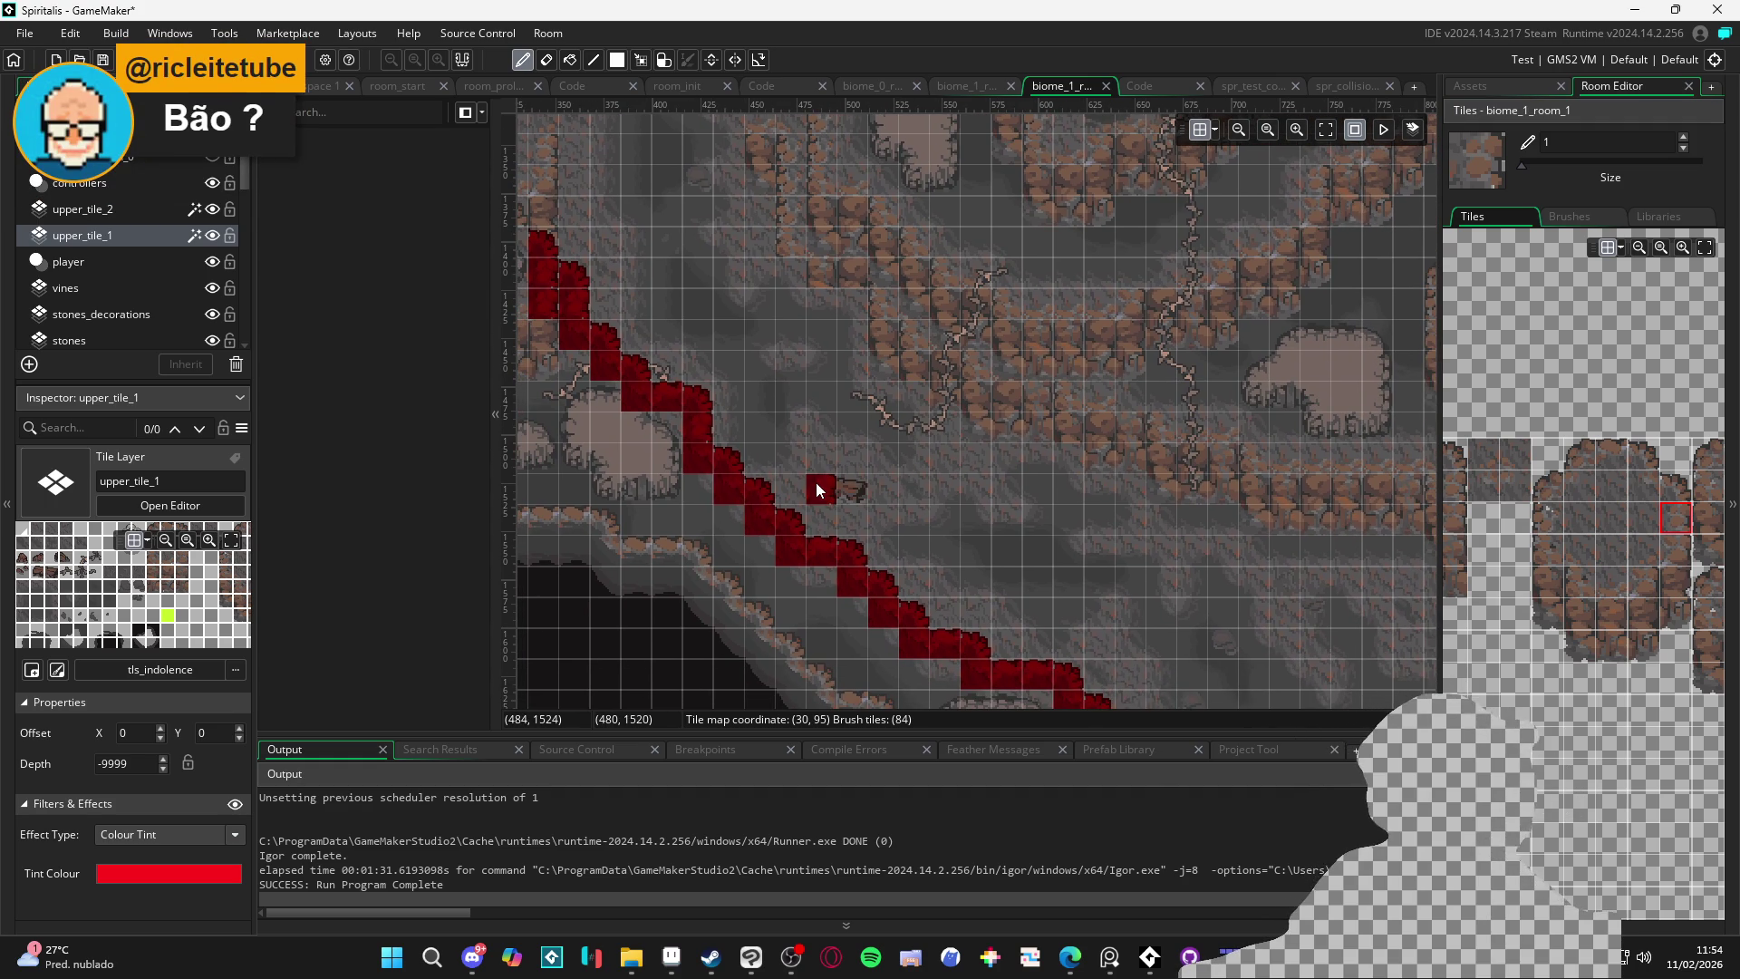
pyautogui.moveTo(825, 568); pyautogui.dragTo(595, 336)
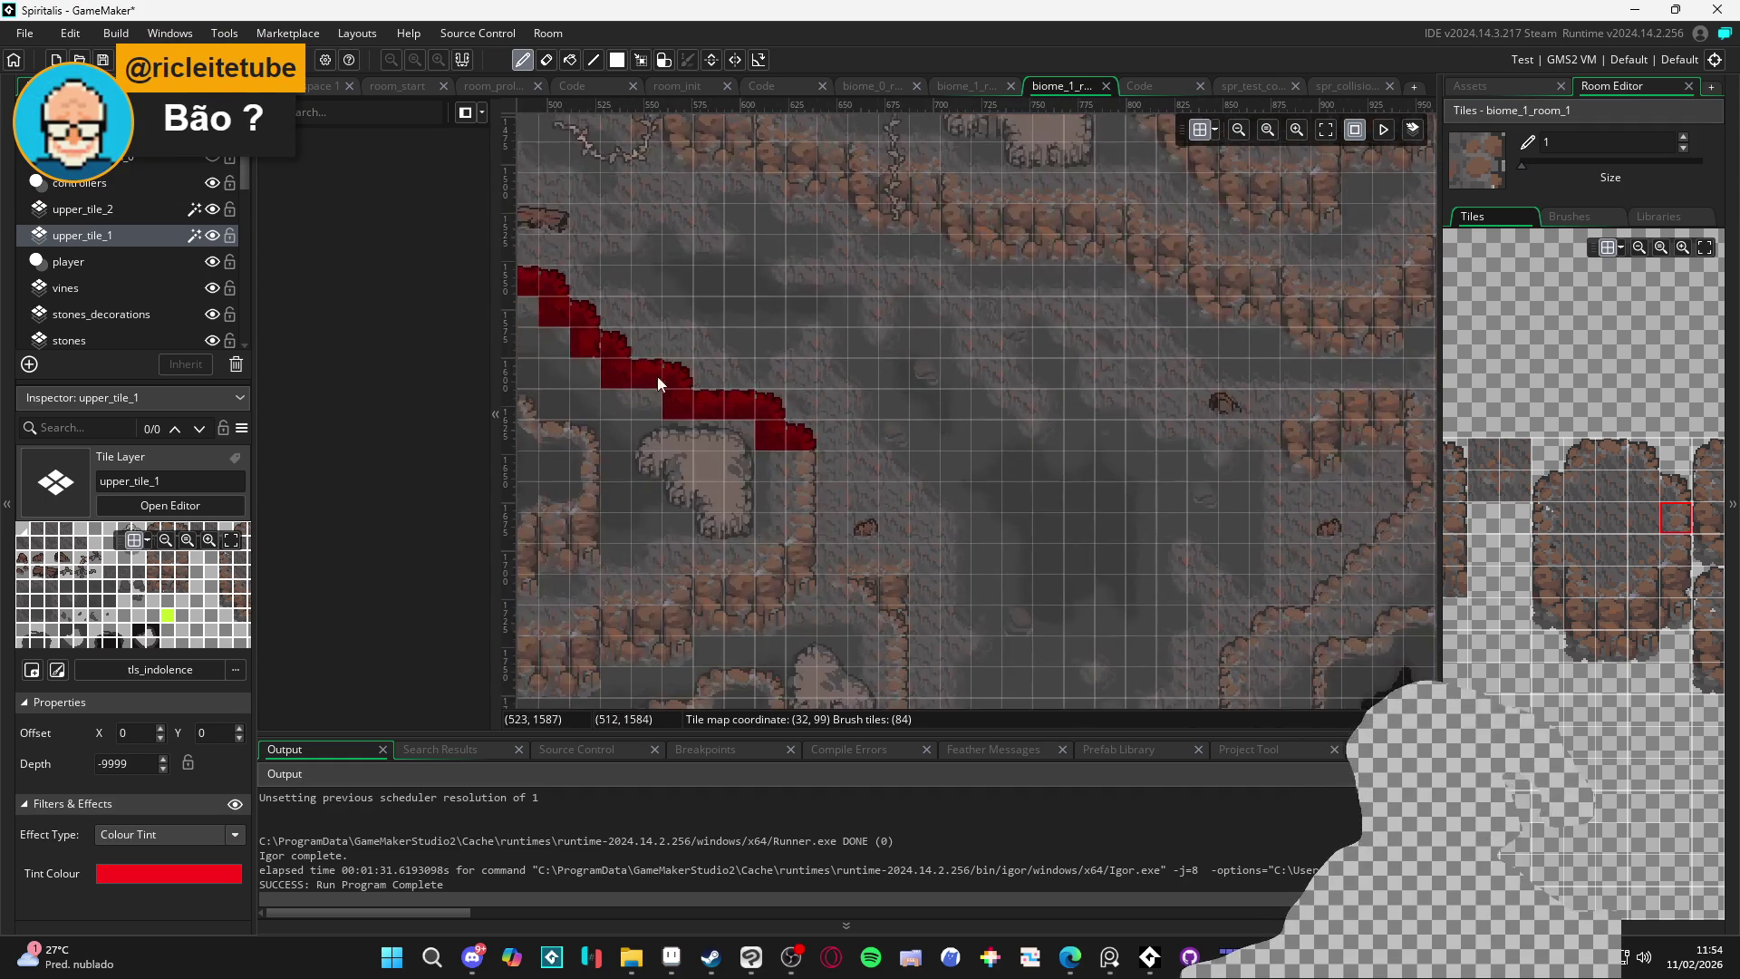
pyautogui.click(943, 600)
# Paint red corner edge tiles down the slope beside the dark pit
pyautogui.moveTo(943, 599); pyautogui.dragTo(912, 454)
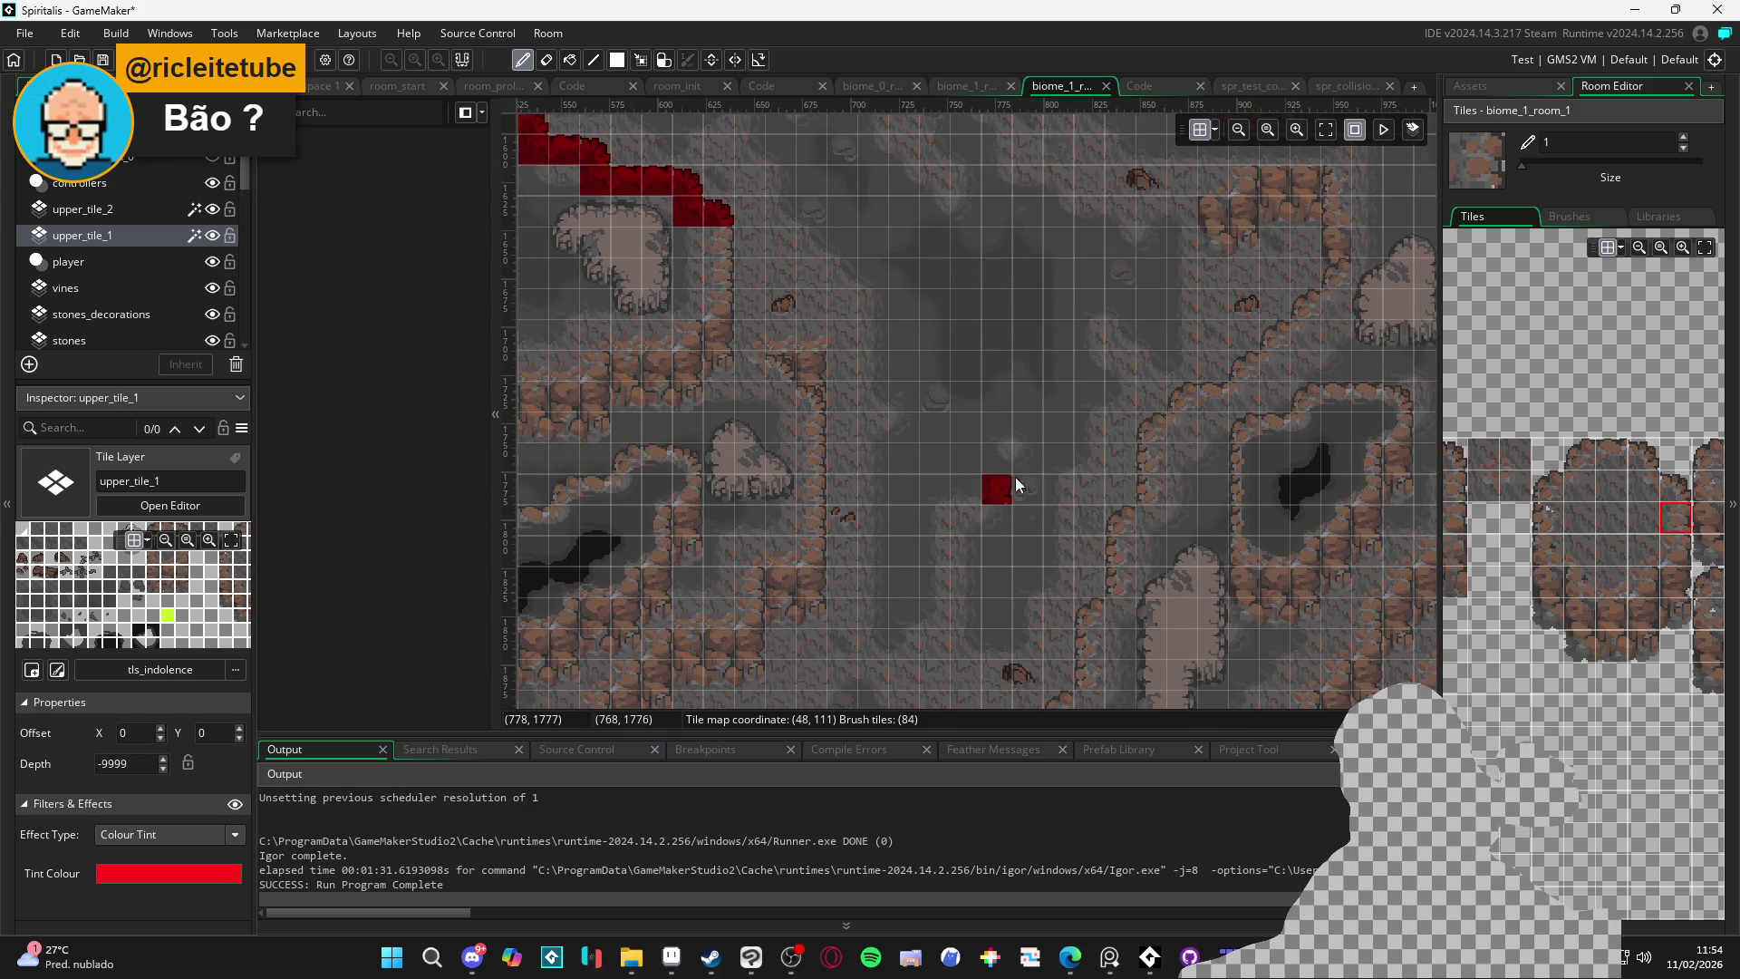
pyautogui.hscroll(5, 1035, 525)
pyautogui.scroll(2, 981, 409)
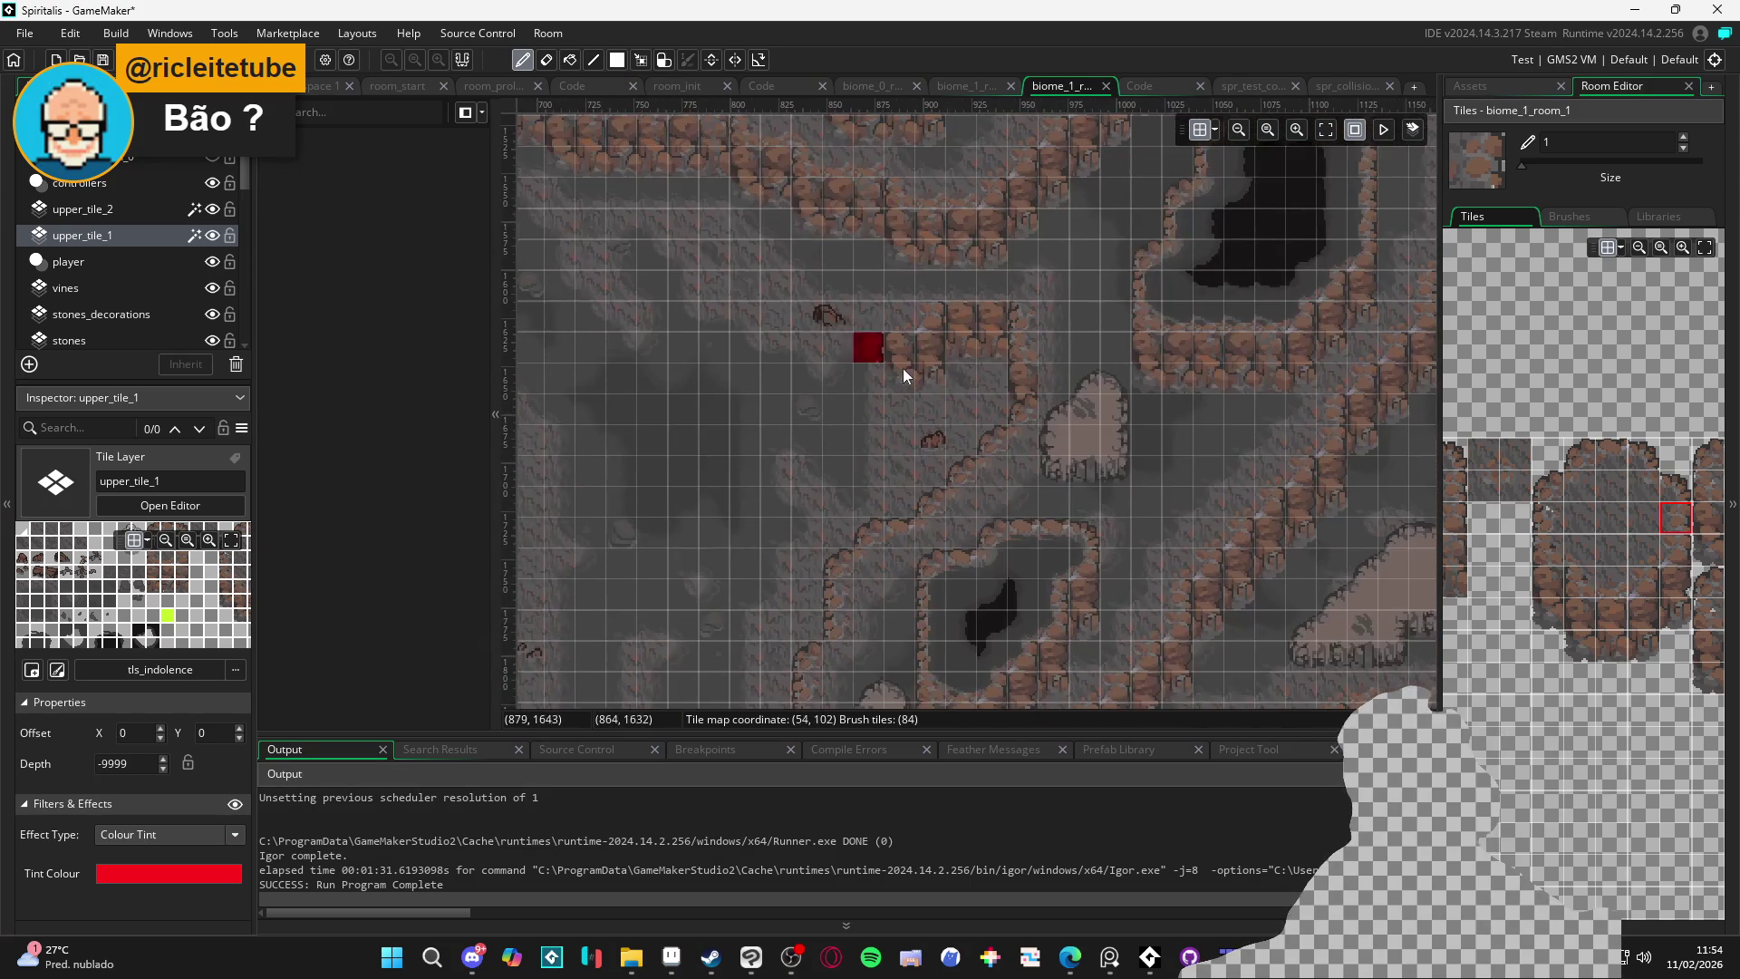
pyautogui.click(1579, 453)
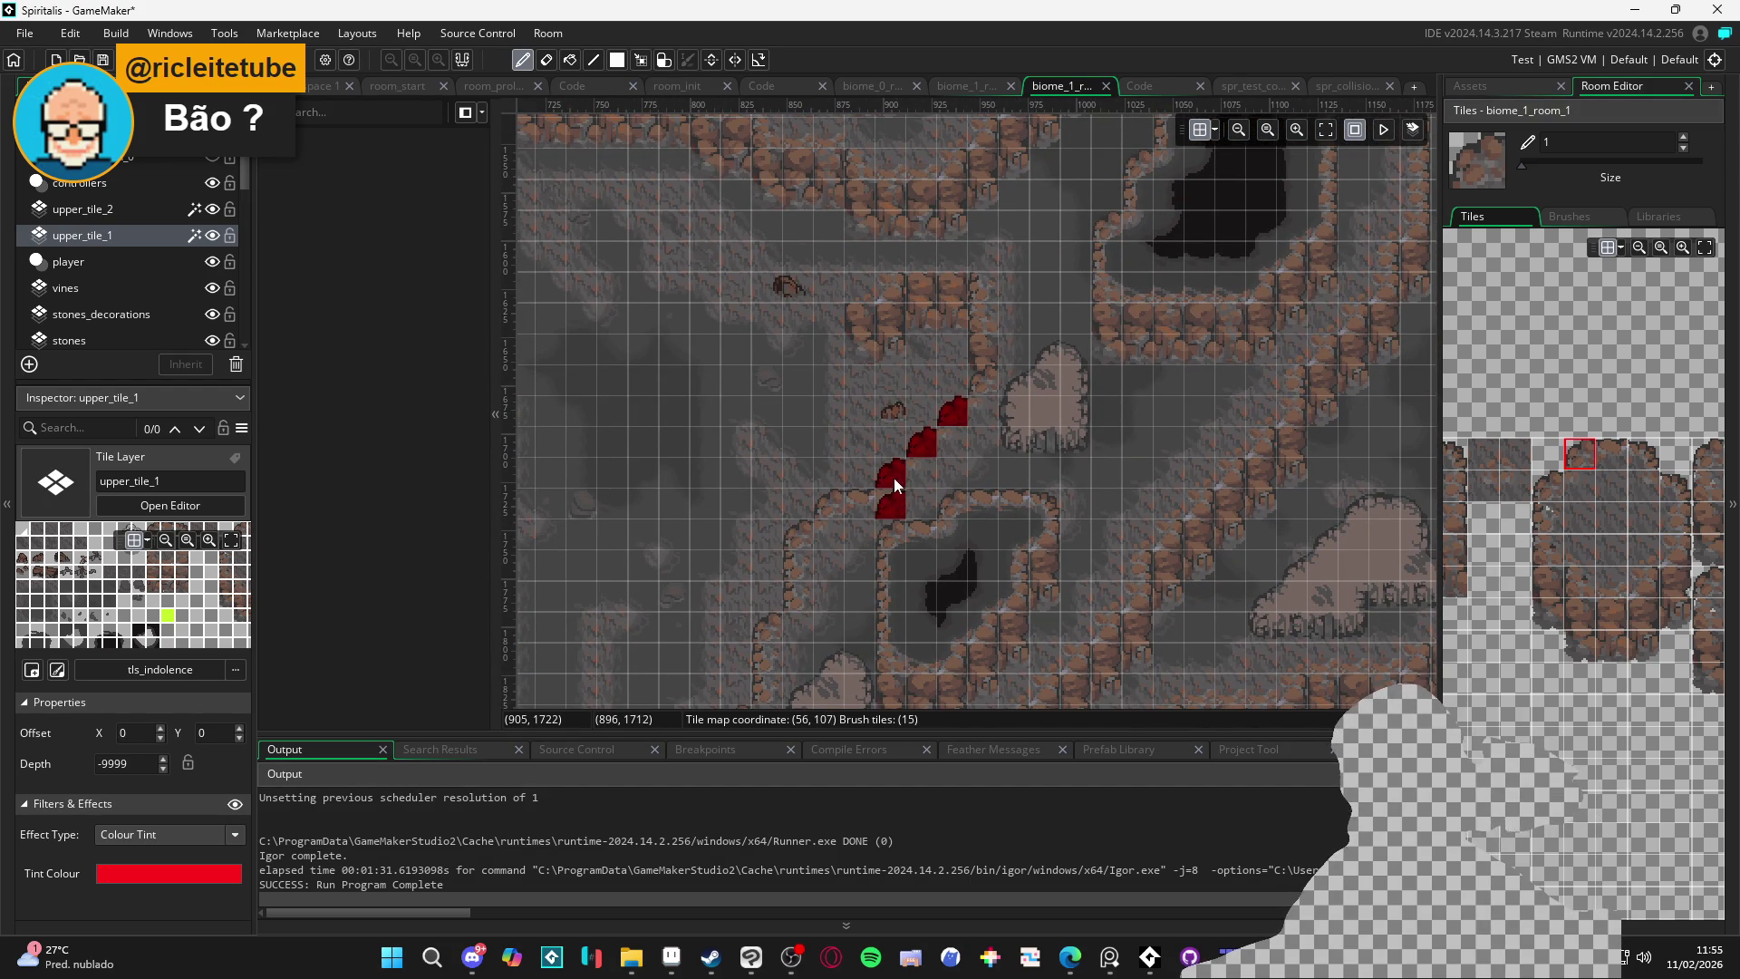
pyautogui.click(841, 502)
pyautogui.click(807, 540)
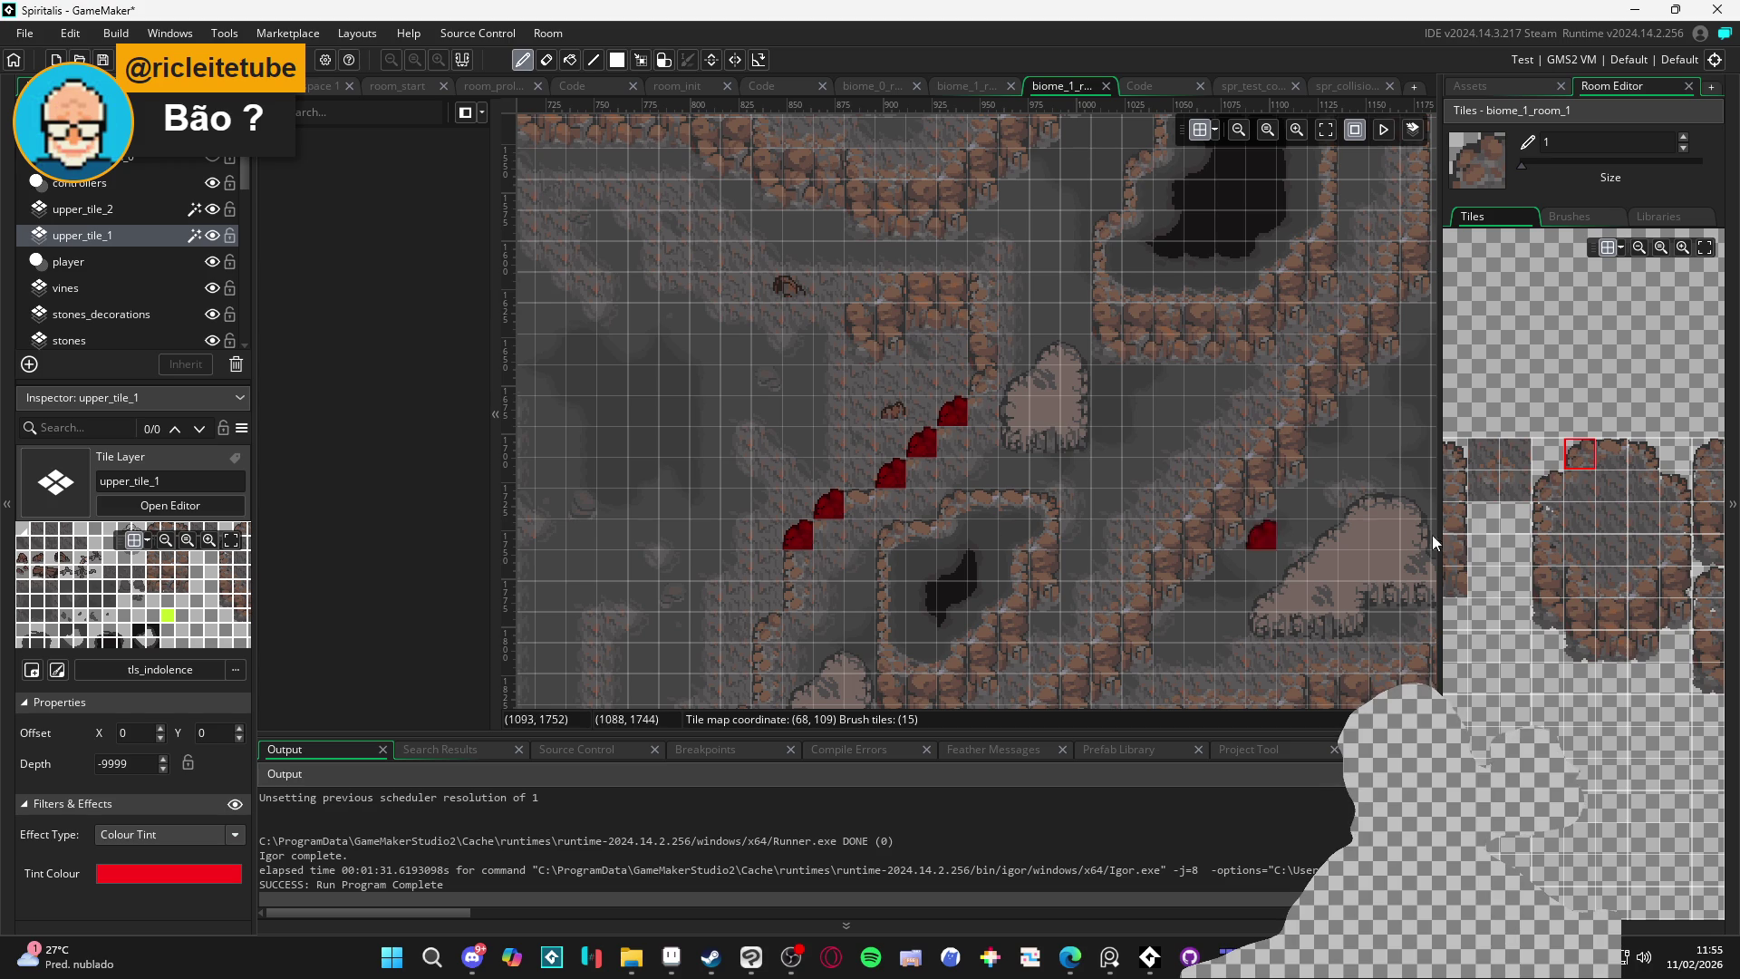
pyautogui.click(1603, 458)
pyautogui.click(1580, 485)
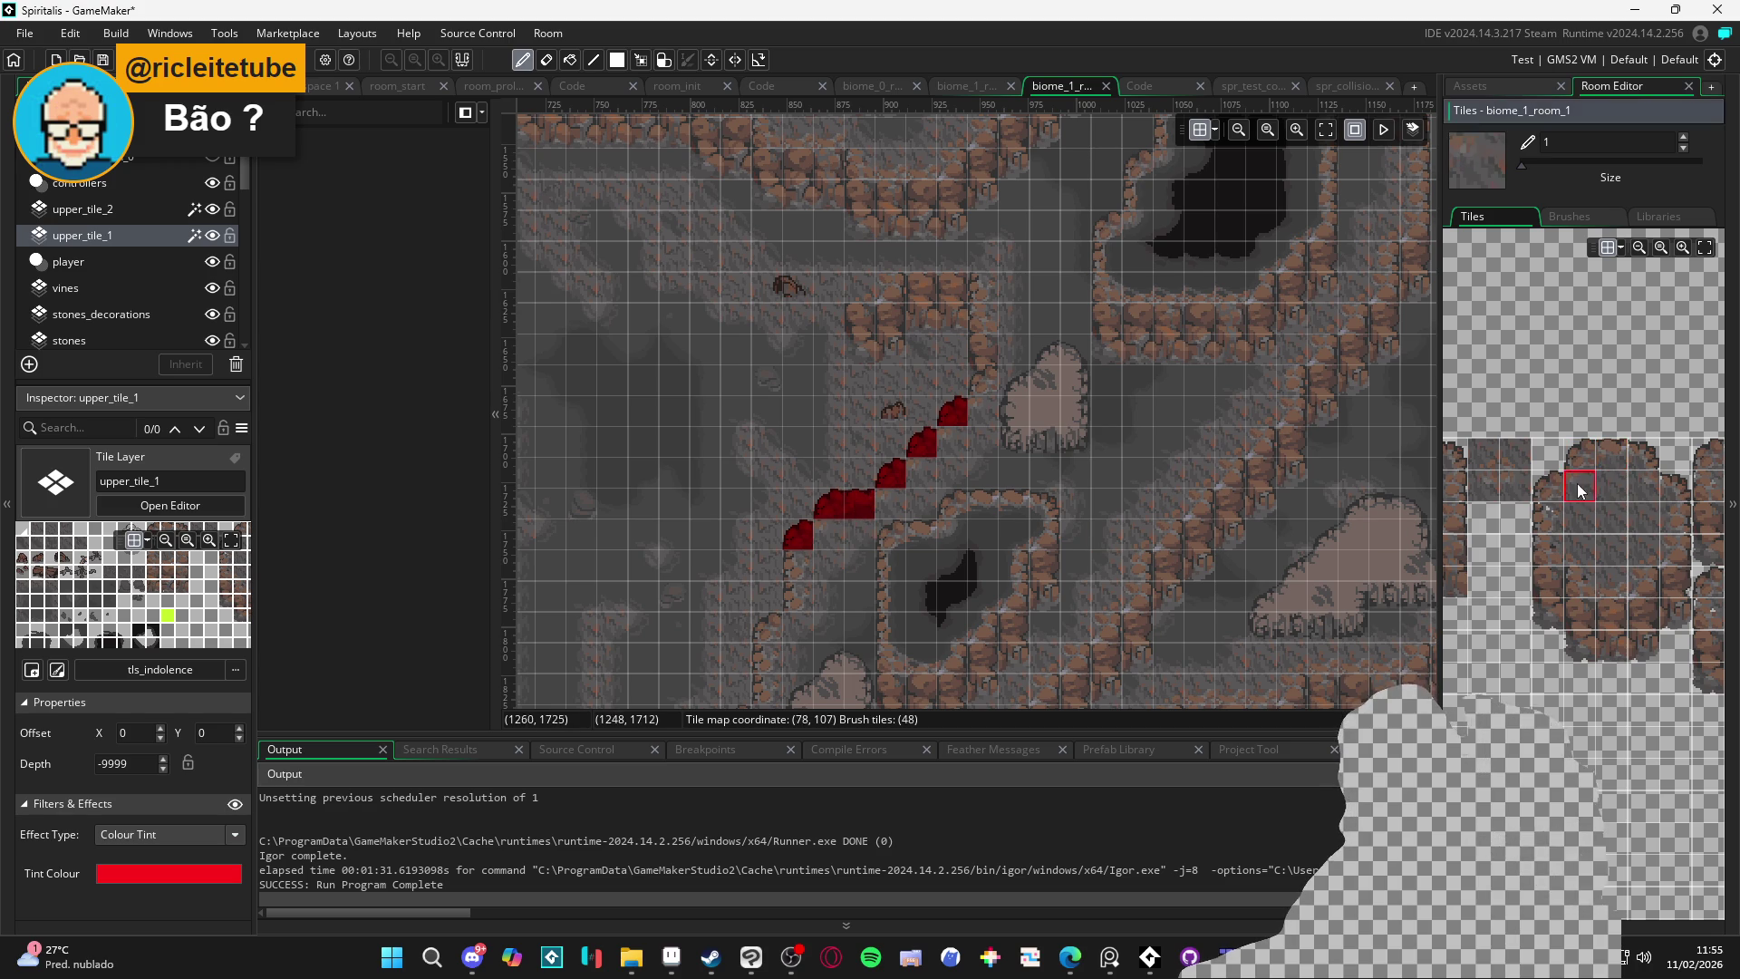
pyautogui.click(952, 444)
pyautogui.click(922, 473)
pyautogui.click(819, 531)
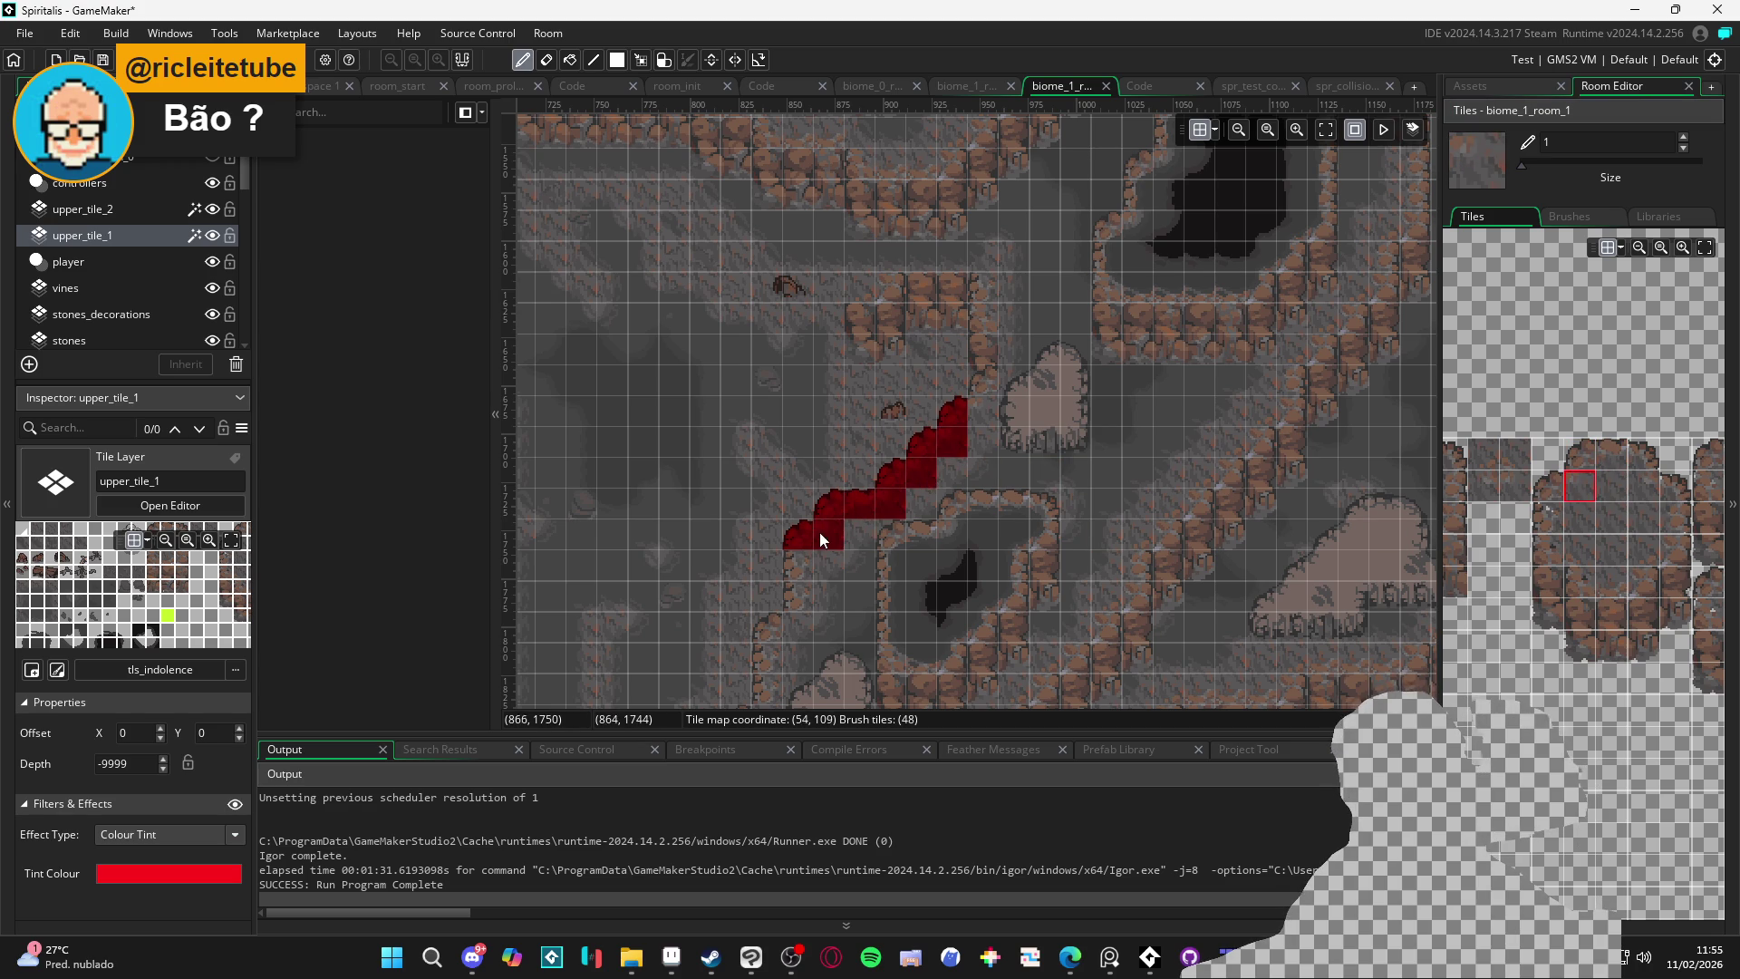
# Continue red tiles further down the path and fill the vertical wall column
pyautogui.scroll(-3, 781, 650)
pyautogui.click(1572, 453)
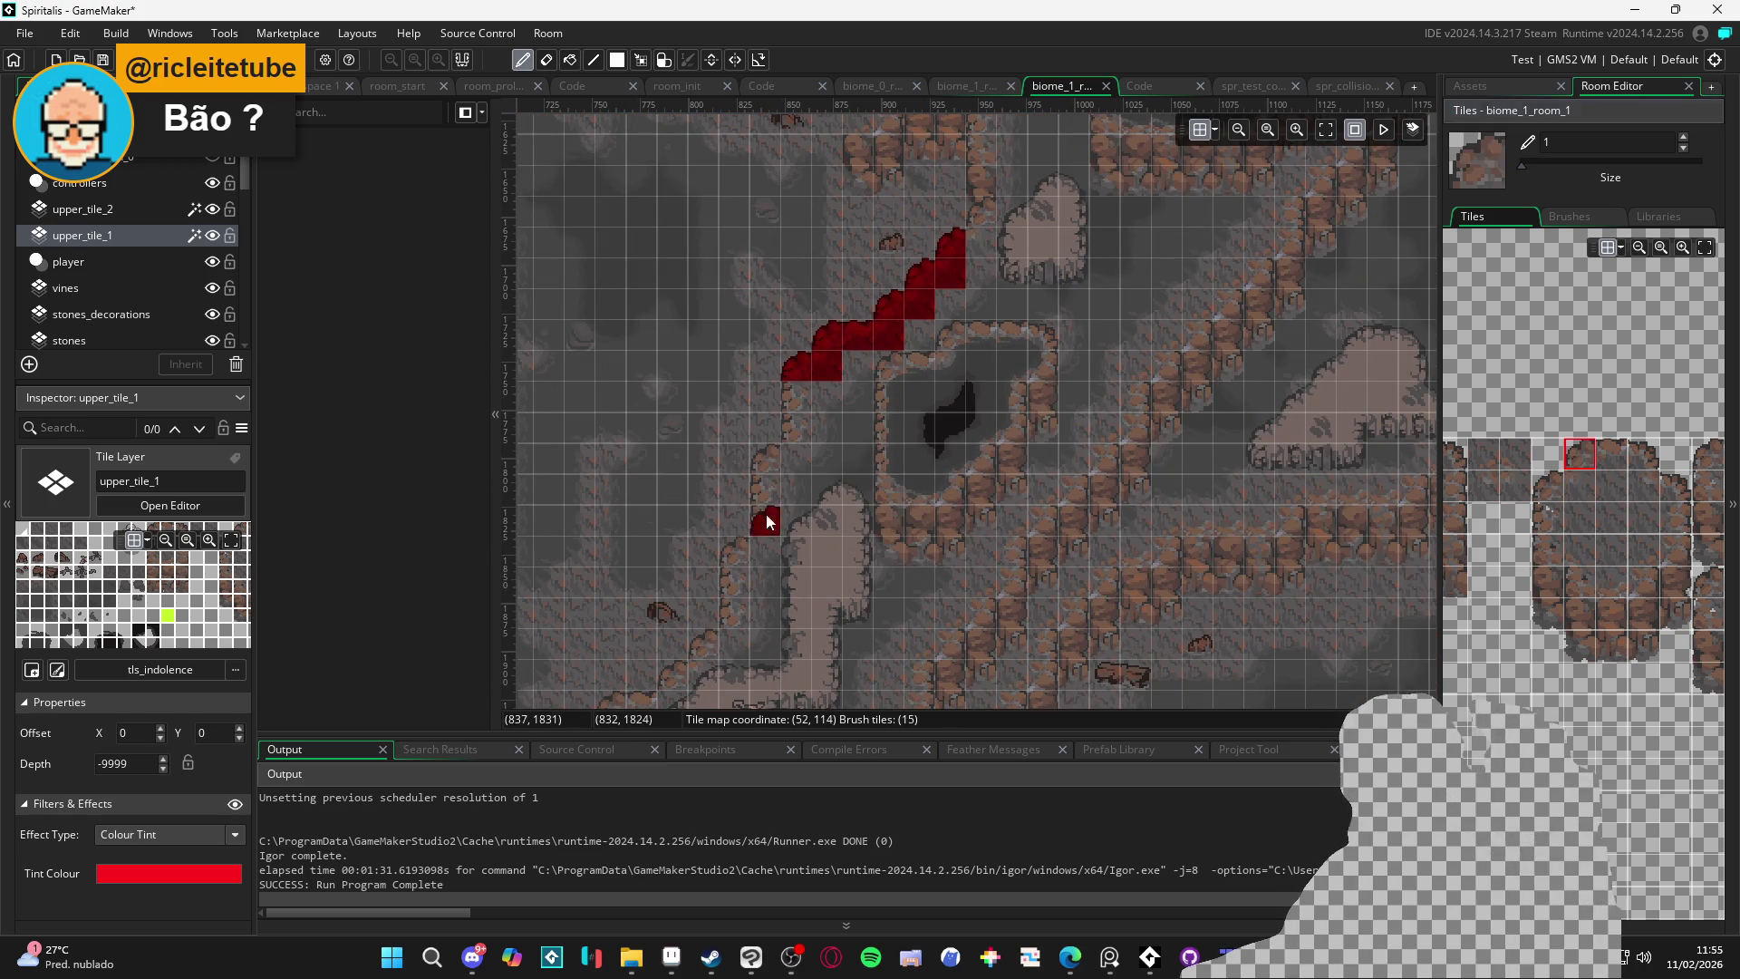
pyautogui.scroll(-1, 806, 453)
pyautogui.click(833, 388)
pyautogui.click(679, 634)
pyautogui.click(1616, 458)
pyautogui.click(660, 666)
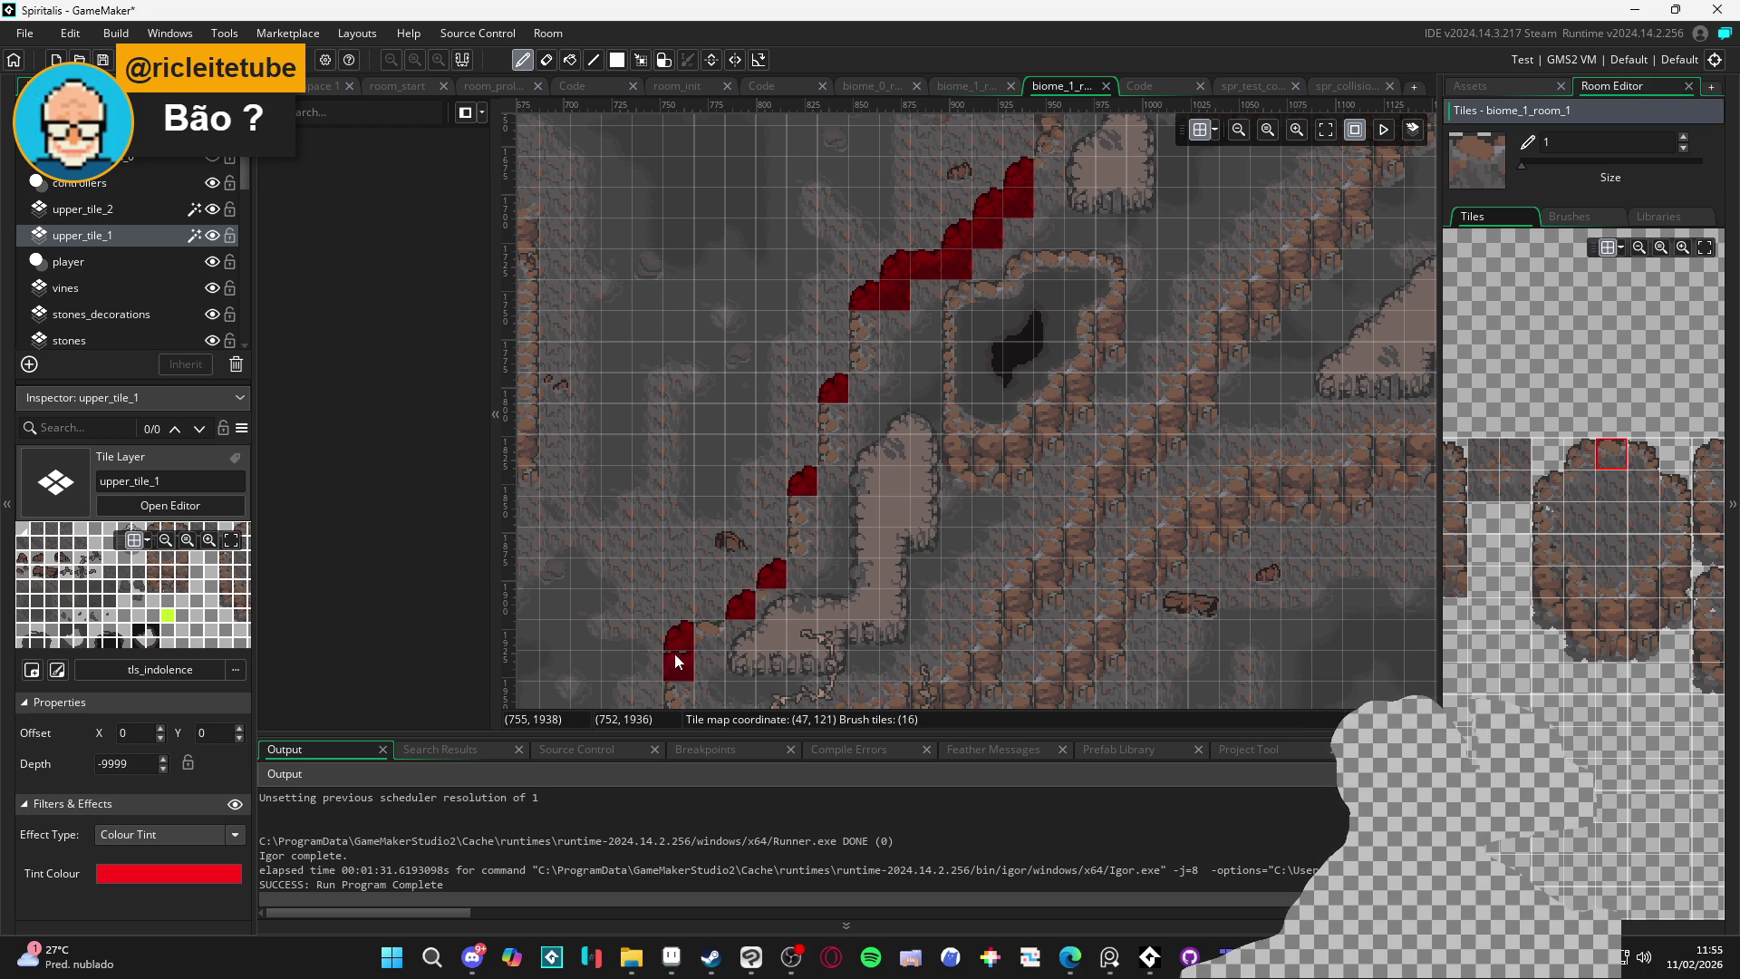
pyautogui.click(1546, 516)
pyautogui.click(863, 419)
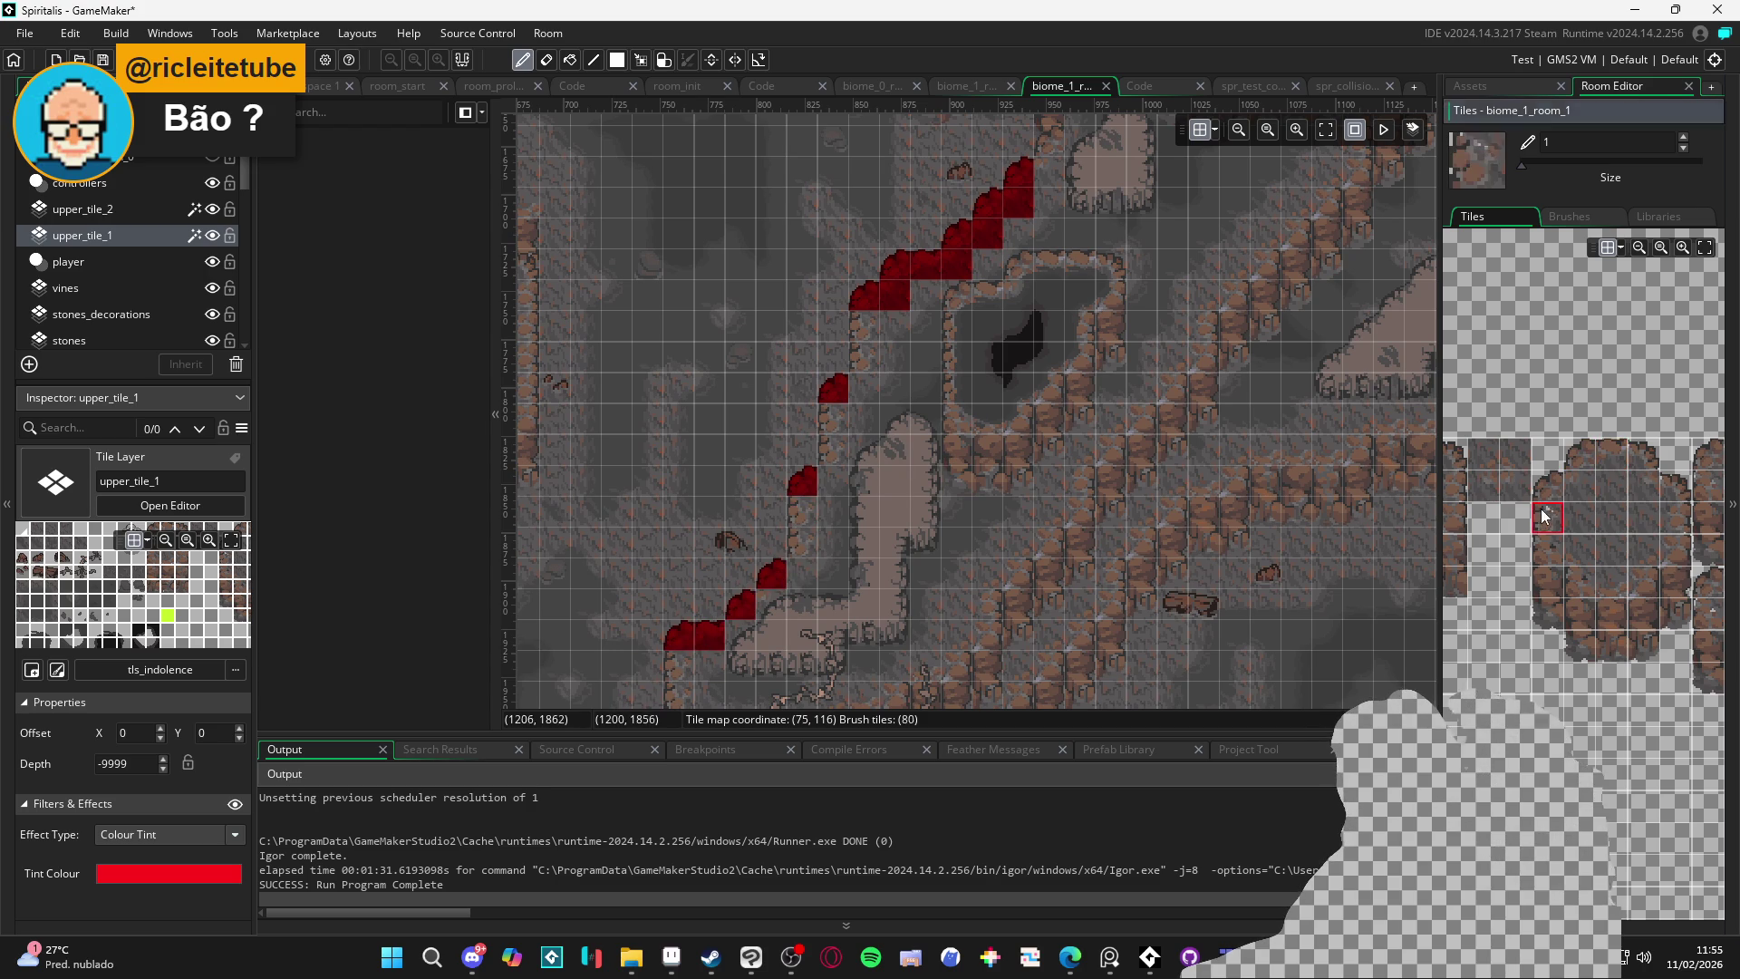
pyautogui.click(835, 448)
pyautogui.click(865, 327)
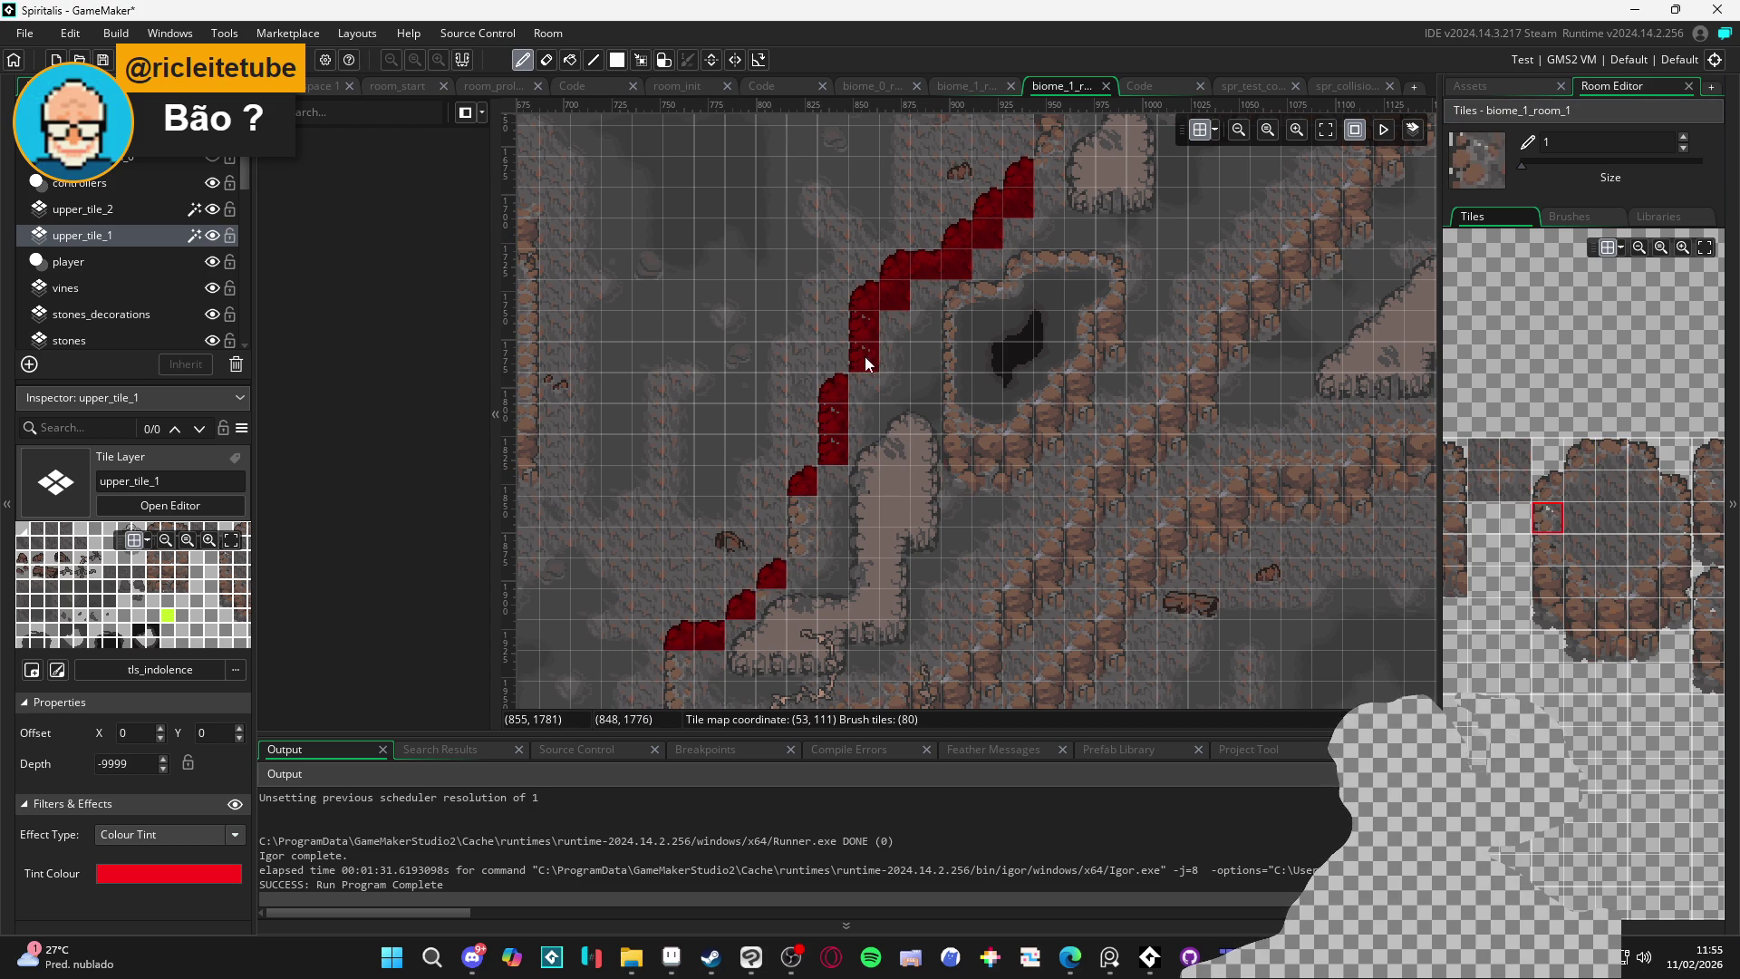
# Extend red slope tiles below the column down-left, undoing one stray tile
pyautogui.click(805, 544)
pyautogui.click(1579, 484)
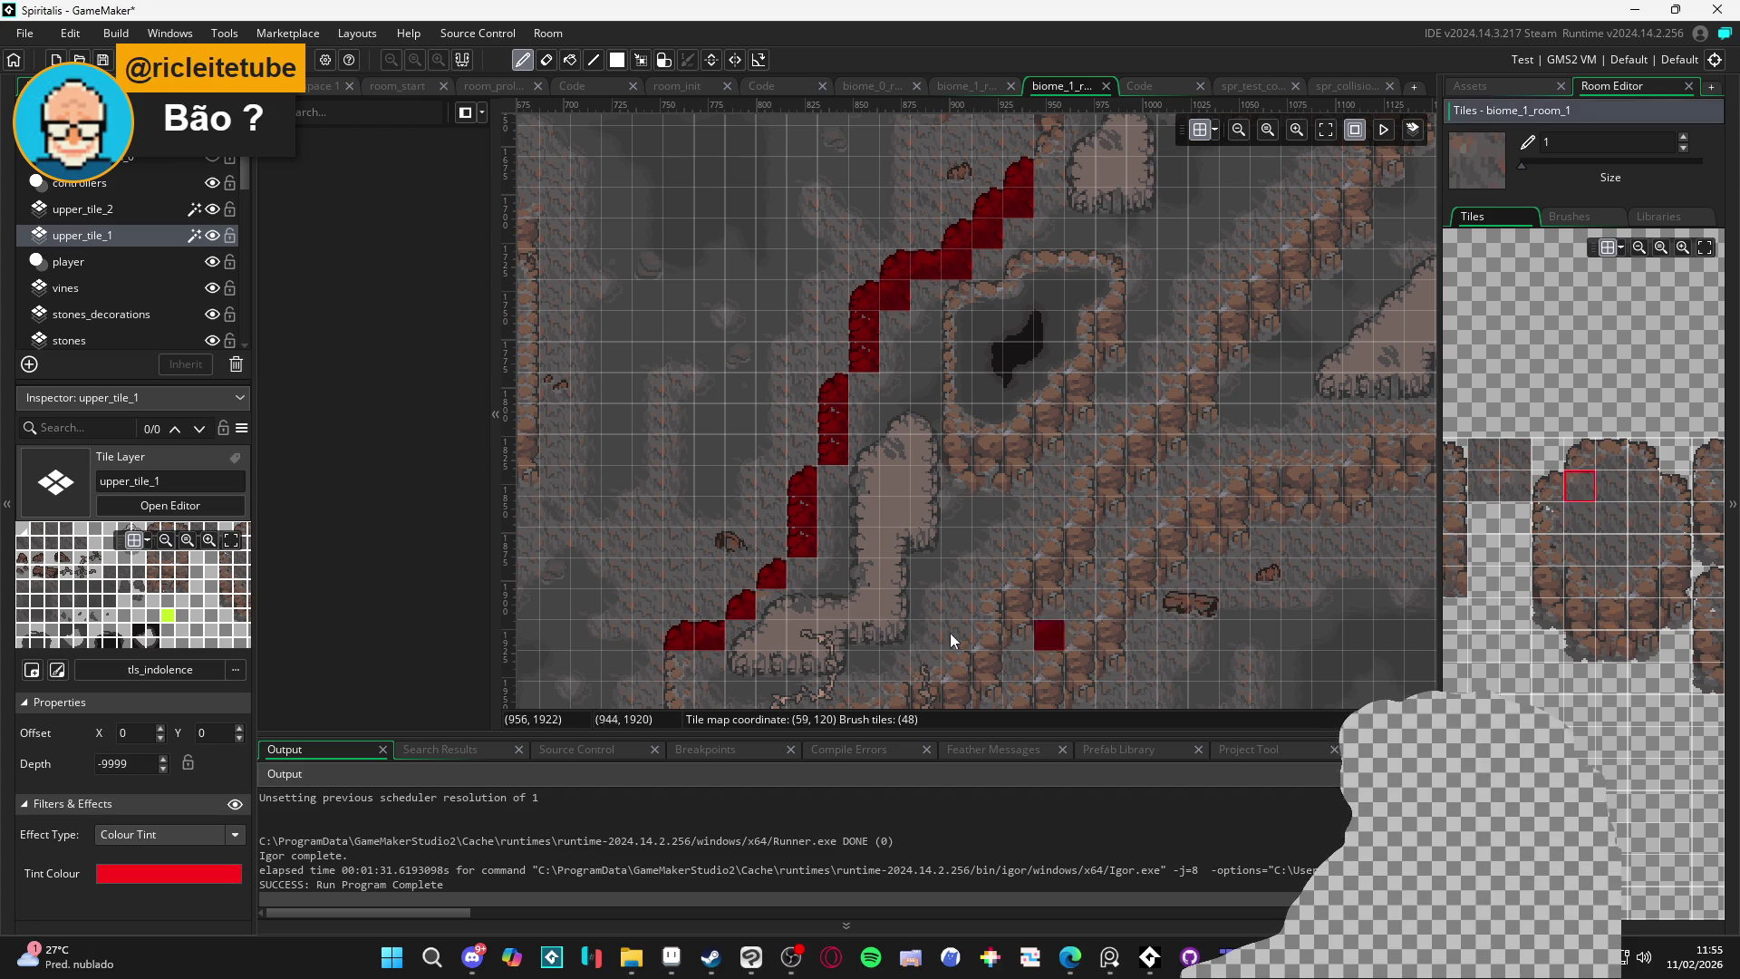
pyautogui.click(803, 574)
pyautogui.click(761, 613)
pyautogui.hotkey('ctrl', 'z')
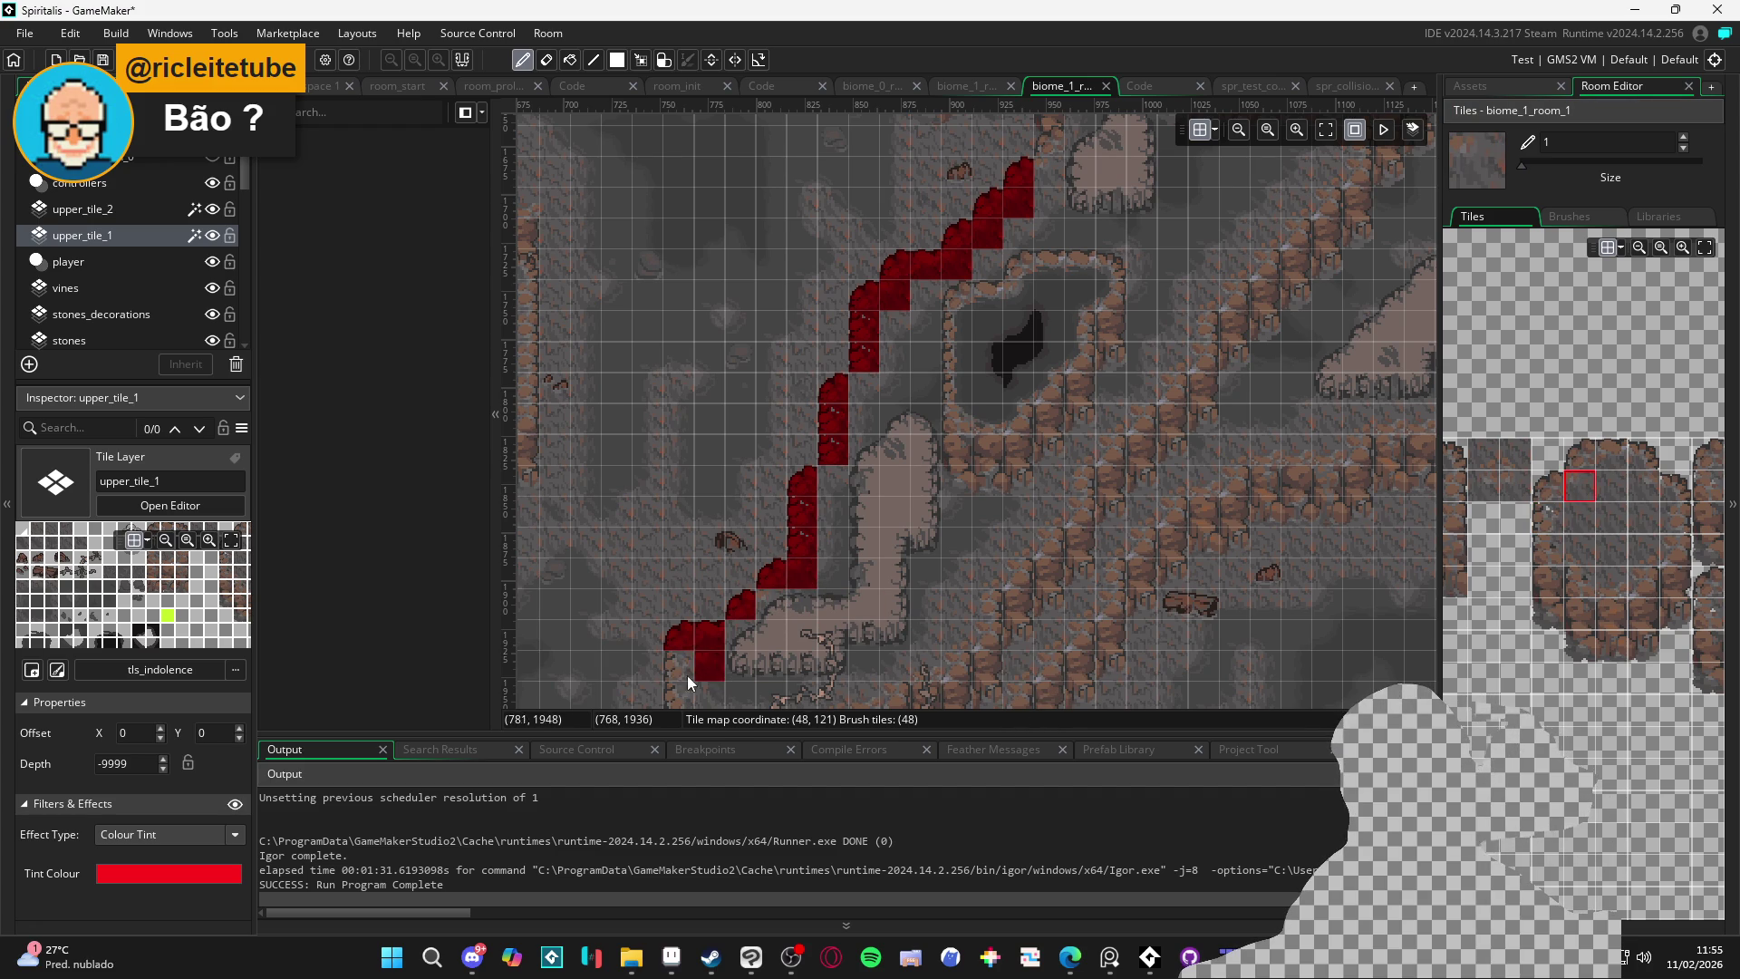
pyautogui.moveTo(775, 593); pyautogui.dragTo(742, 634)
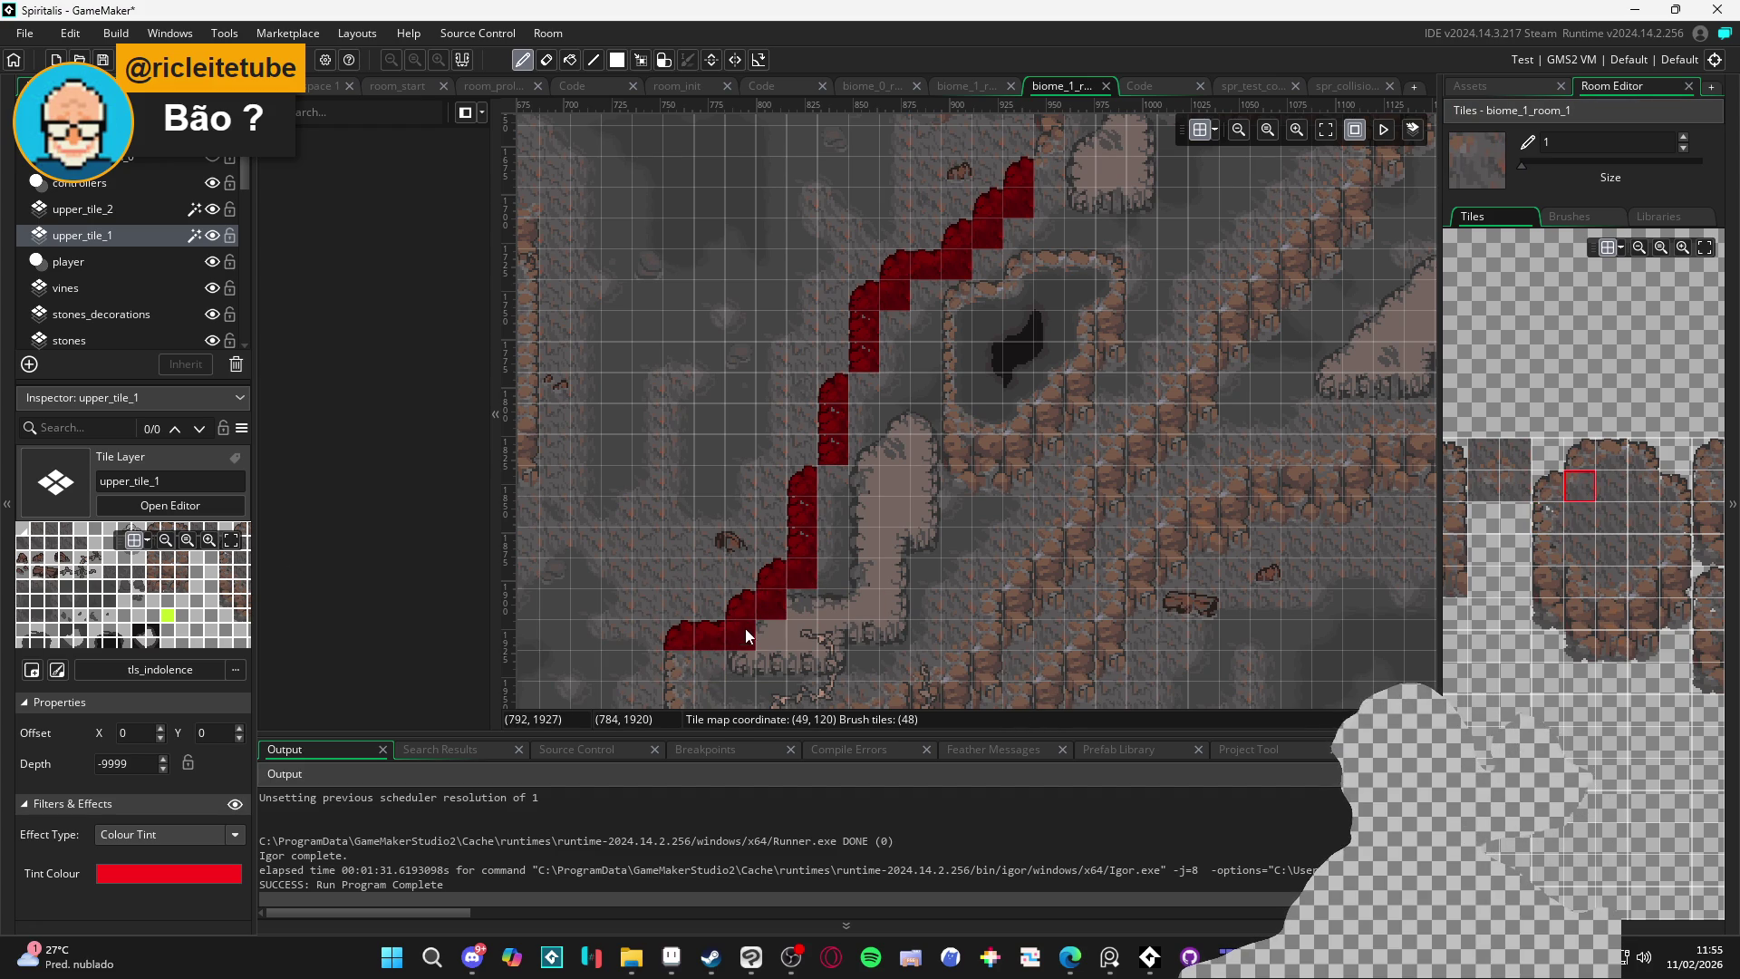
# Add red tiles above the diagonal path, then select upper_tile_2 and hide upper_tile_1
pyautogui.scroll(5, 866, 379)
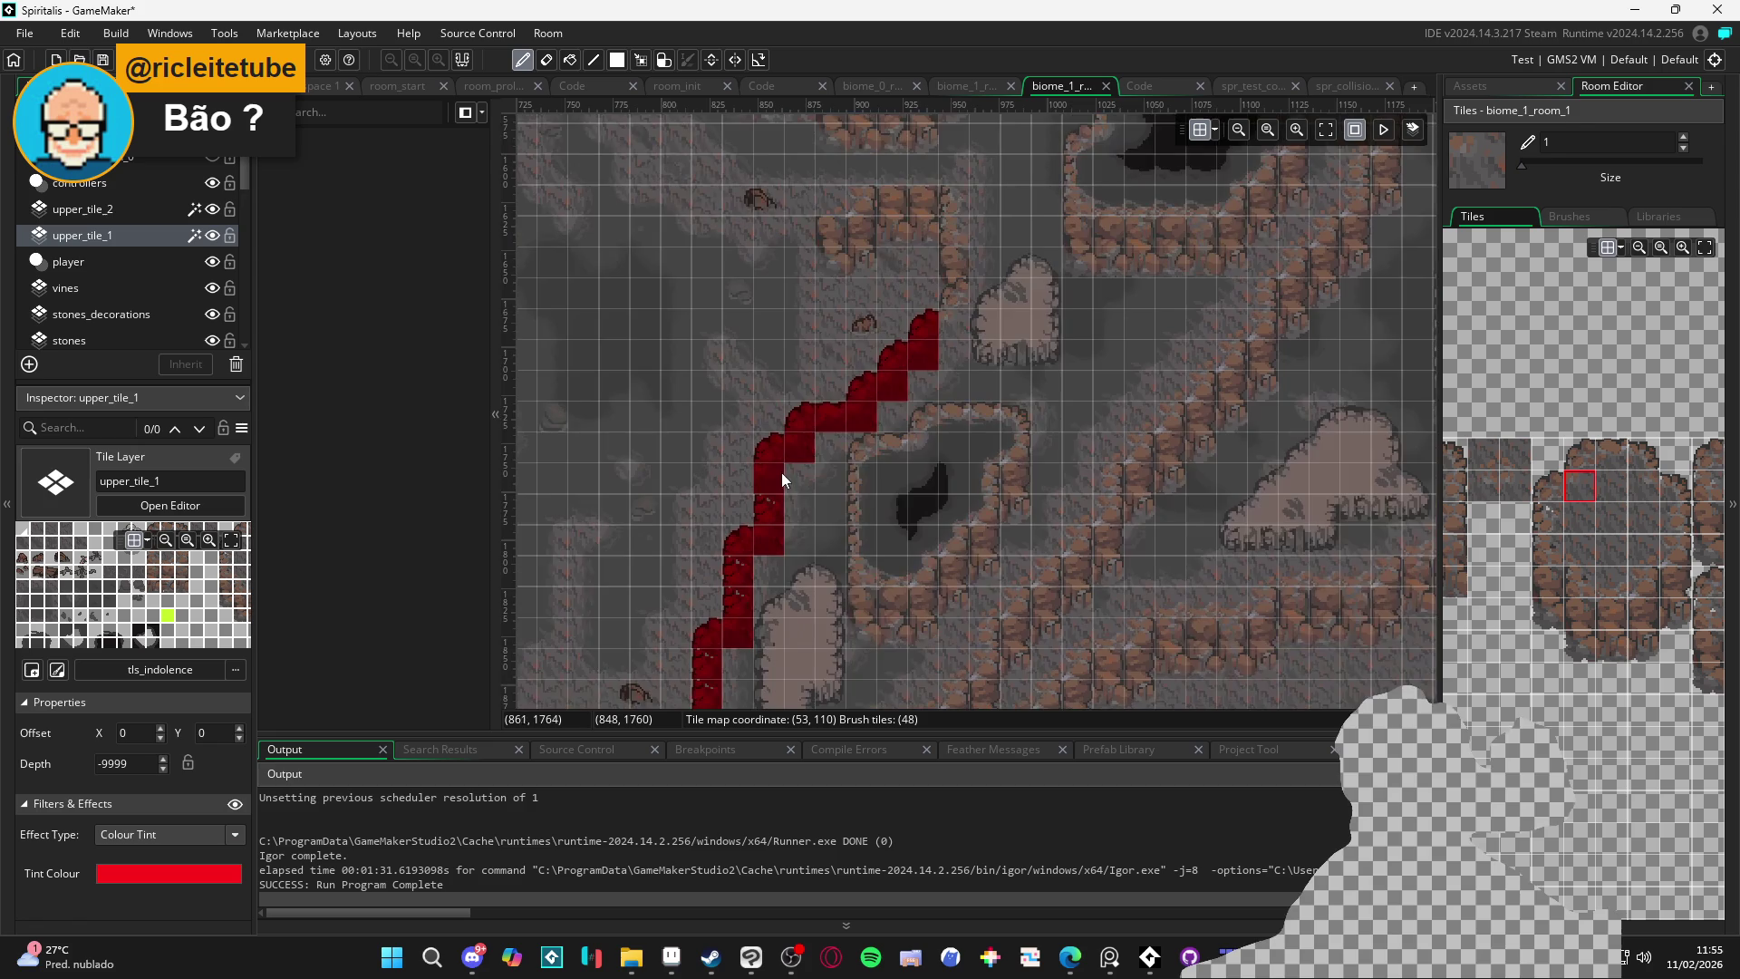
pyautogui.hscroll(4, 780, 471)
pyautogui.click(950, 428)
pyautogui.click(851, 446)
pyautogui.scroll(-5, 916, 504)
pyautogui.hscroll(-4, 916, 504)
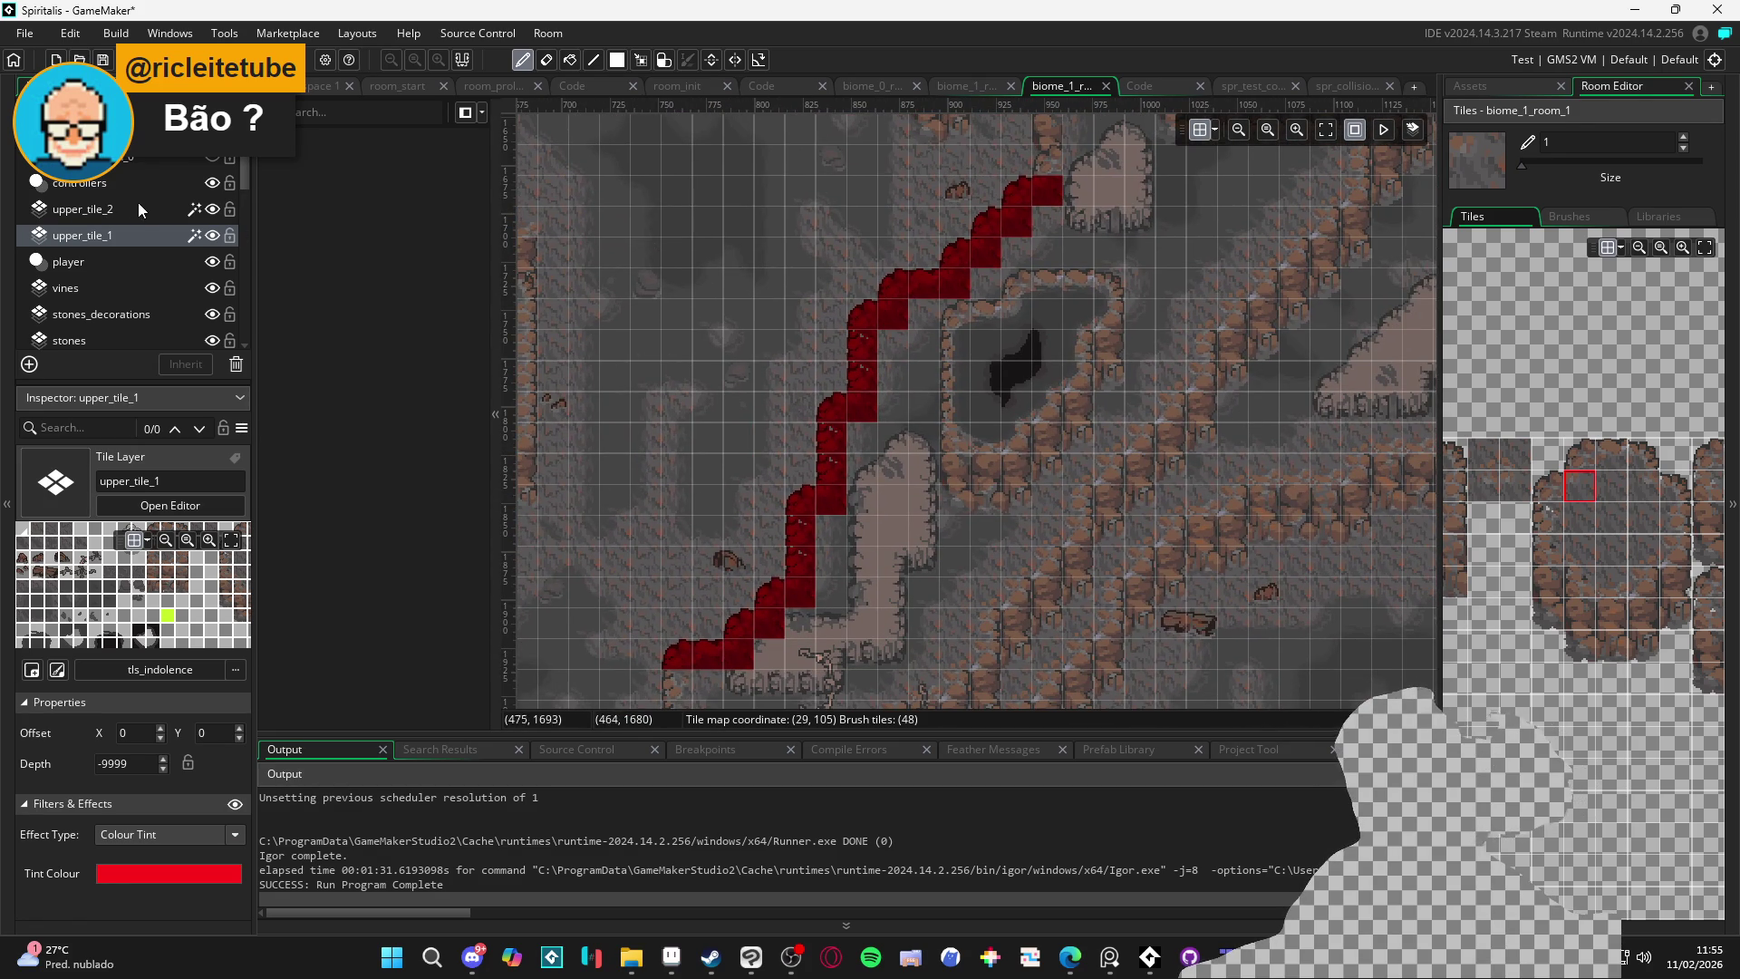
pyautogui.click(128, 203)
pyautogui.click(212, 235)
# Paint a few blue upper_tile_2 edge tiles on the path beside the slope
pyautogui.scroll(10, 1587, 562)
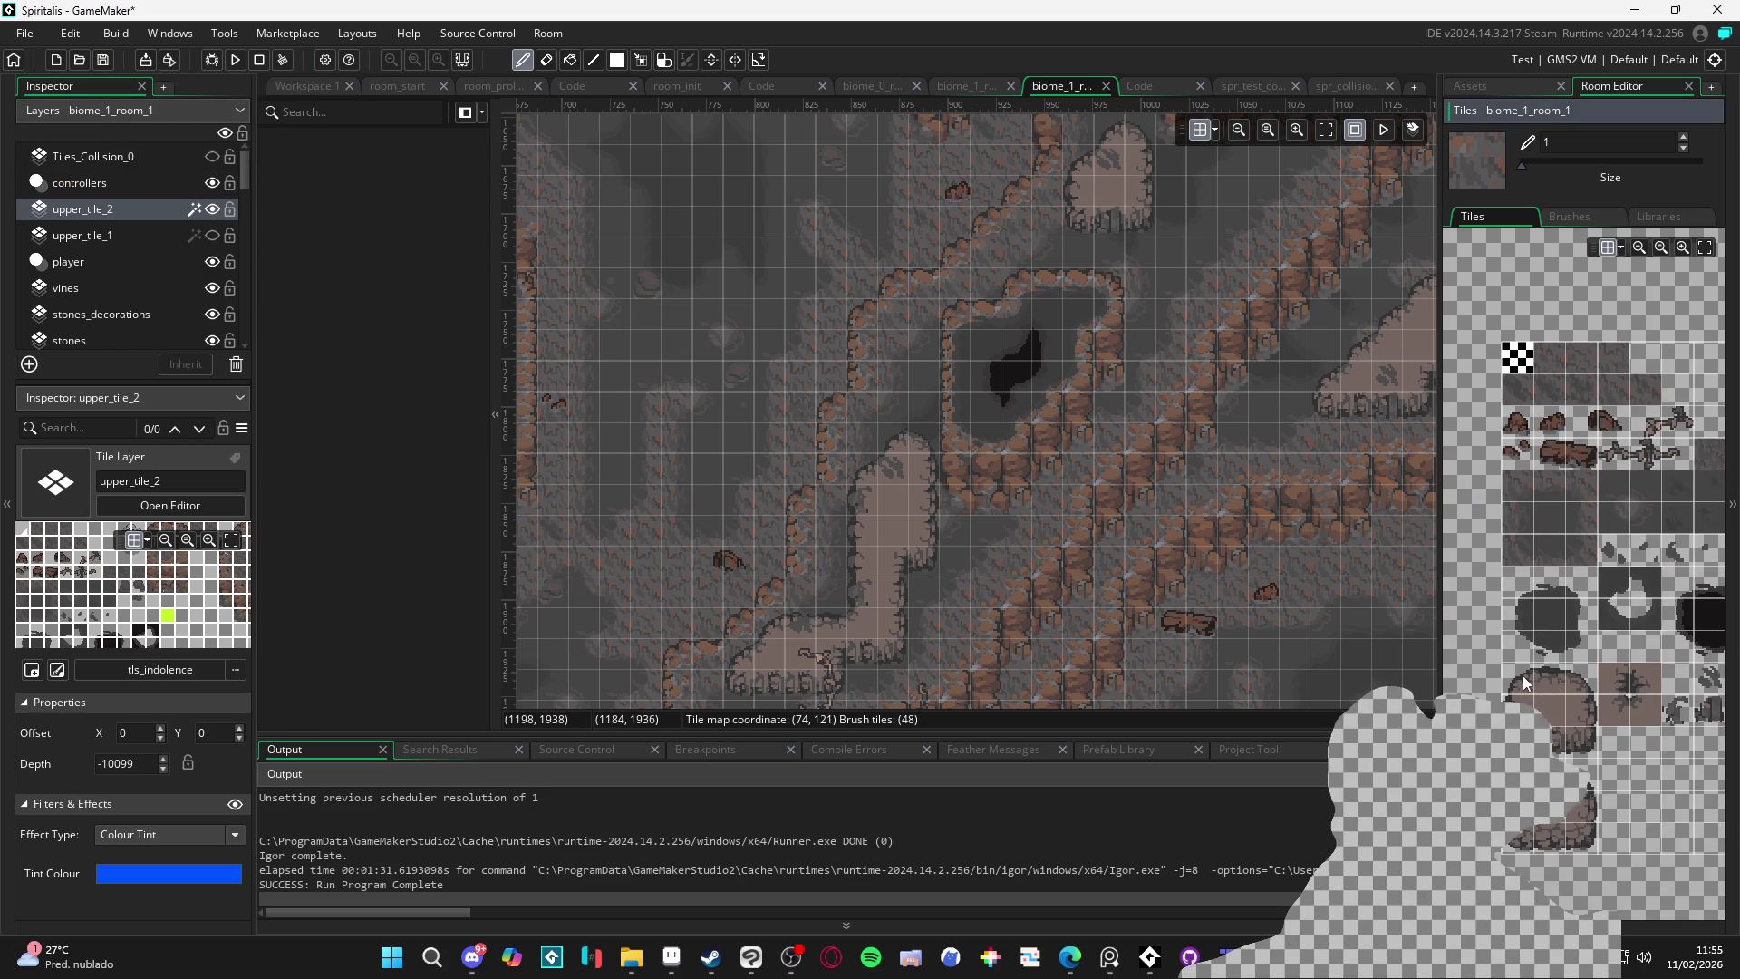
pyautogui.click(1522, 678)
pyautogui.click(867, 477)
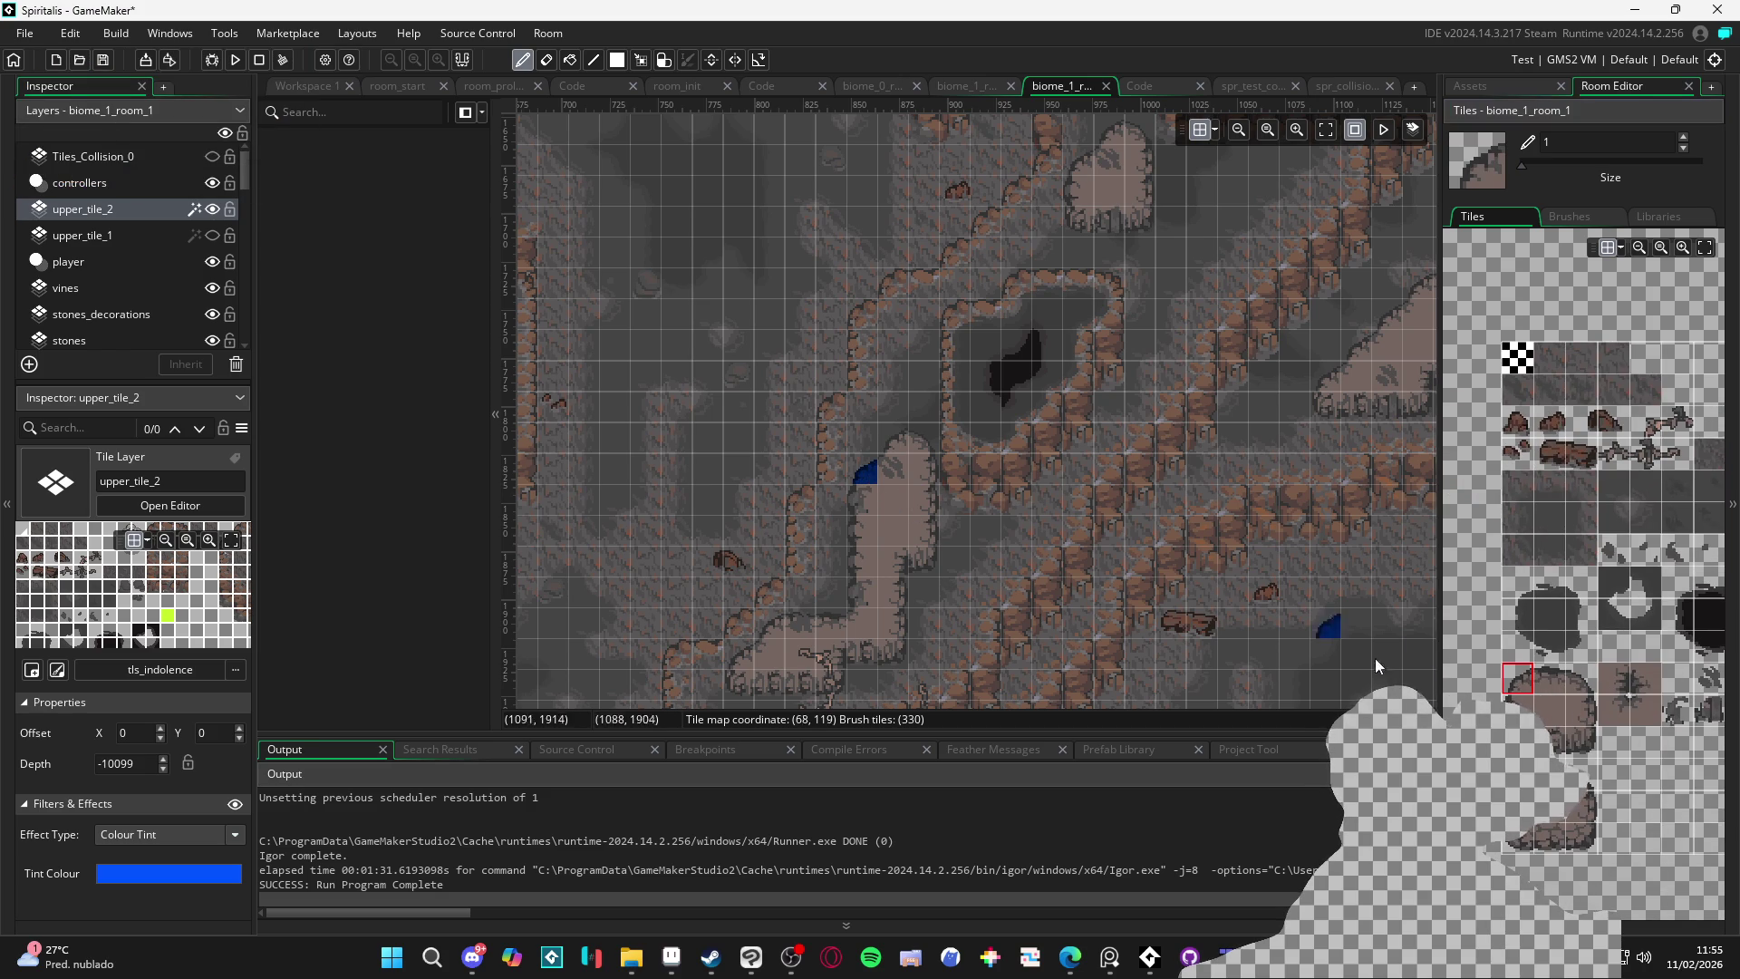
pyautogui.click(1517, 708)
pyautogui.click(862, 500)
pyautogui.click(1550, 677)
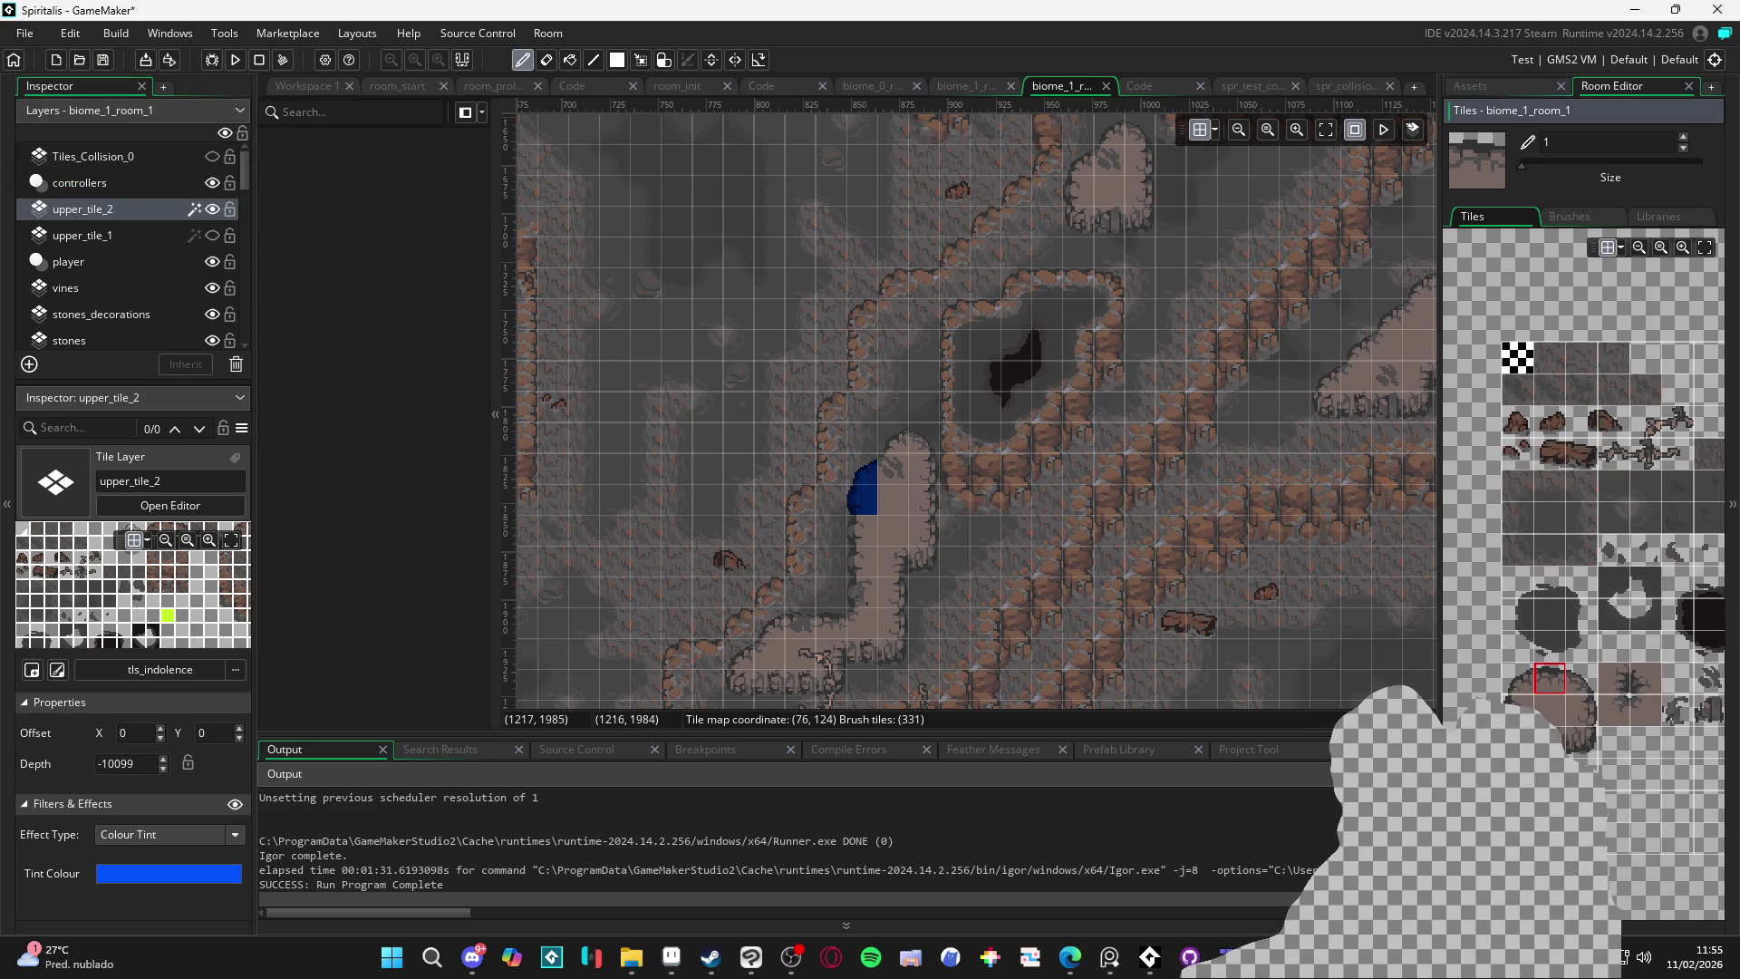
pyautogui.hscroll(3, 1594, 739)
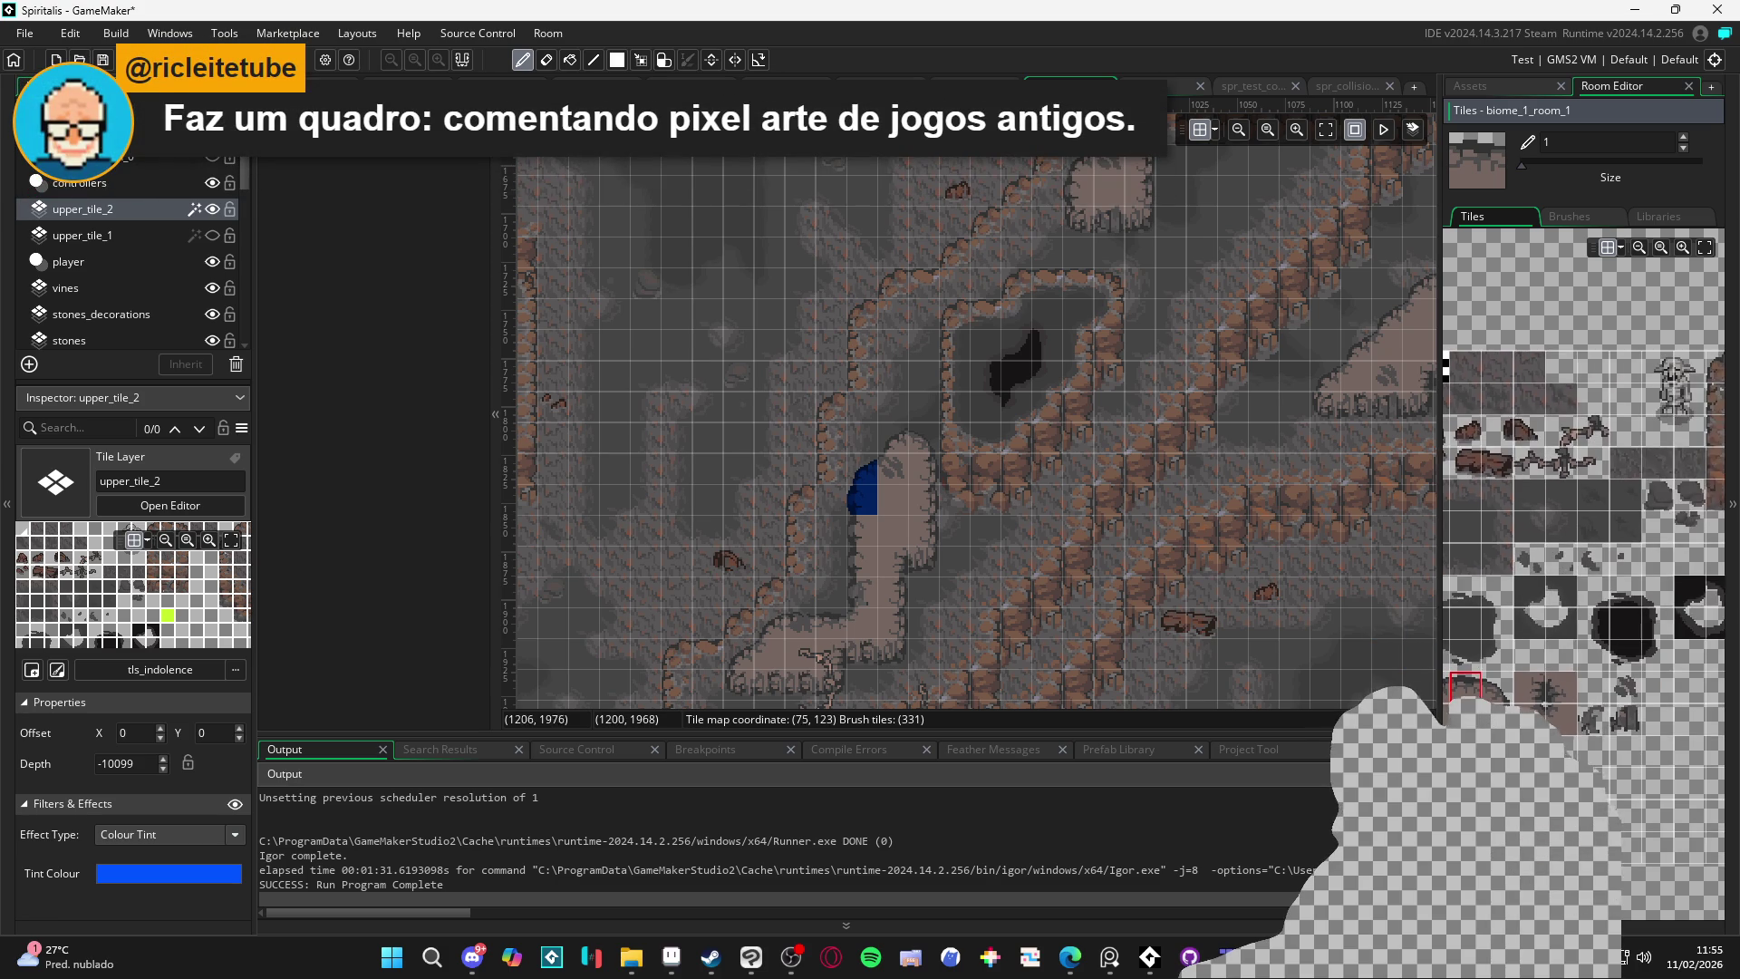
pyautogui.hscroll(-2, 1557, 719)
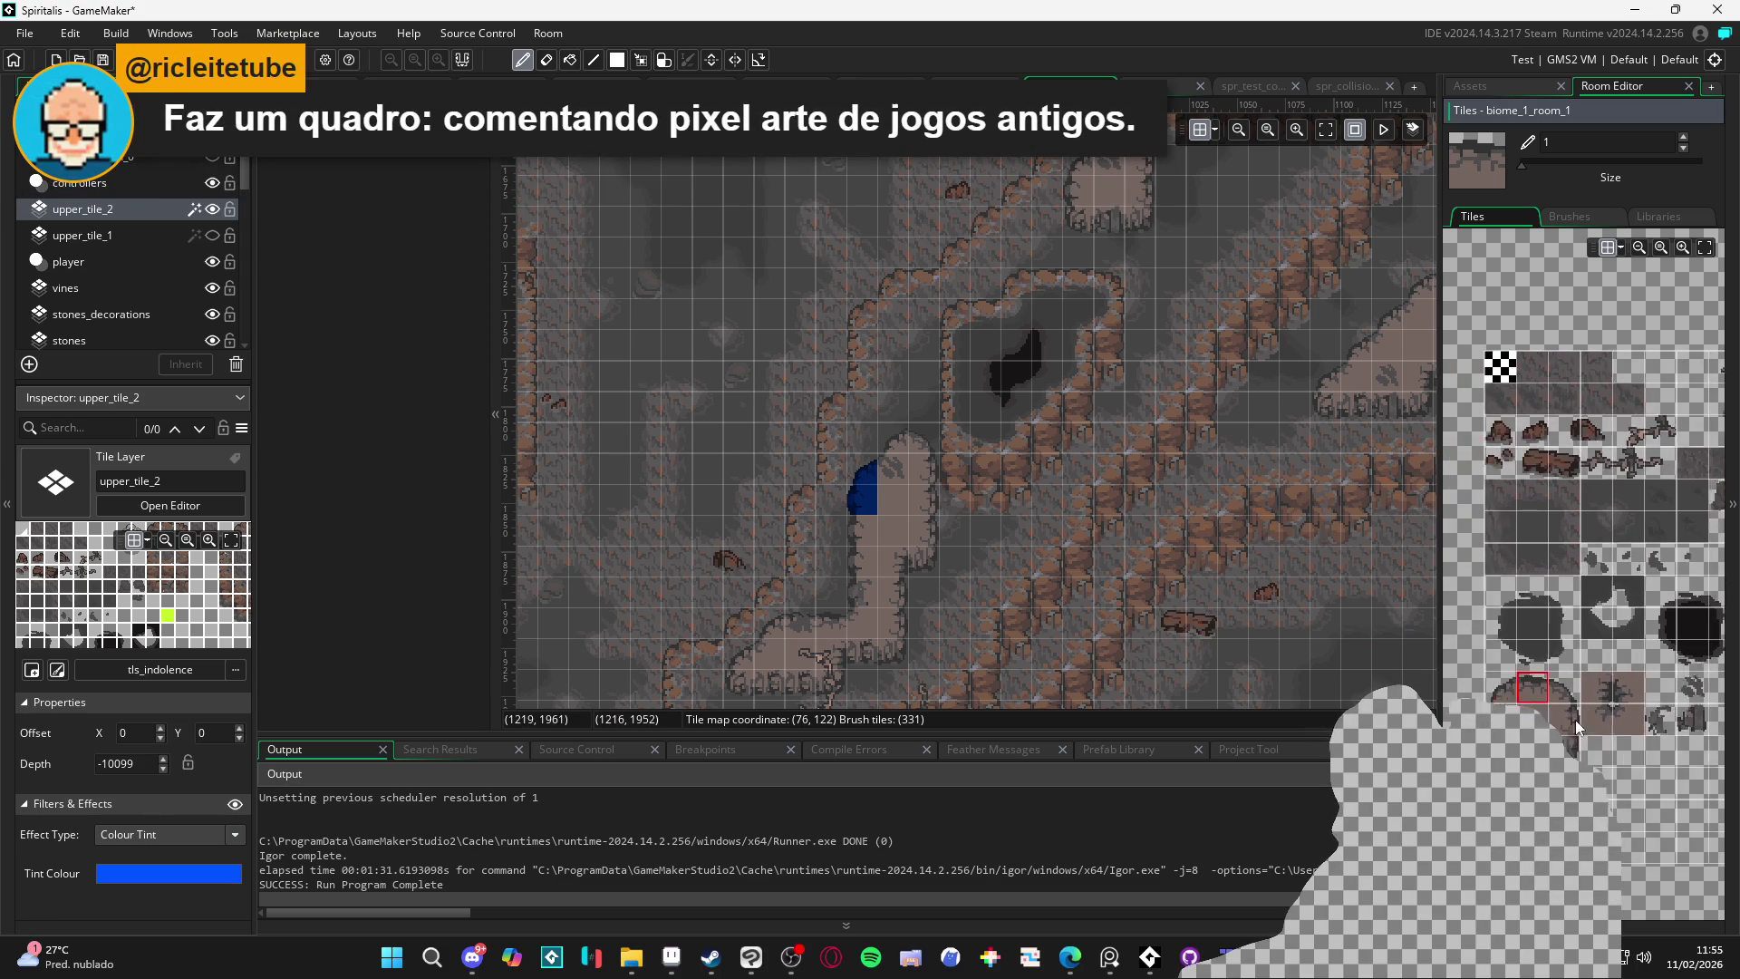
pyautogui.click(1586, 725)
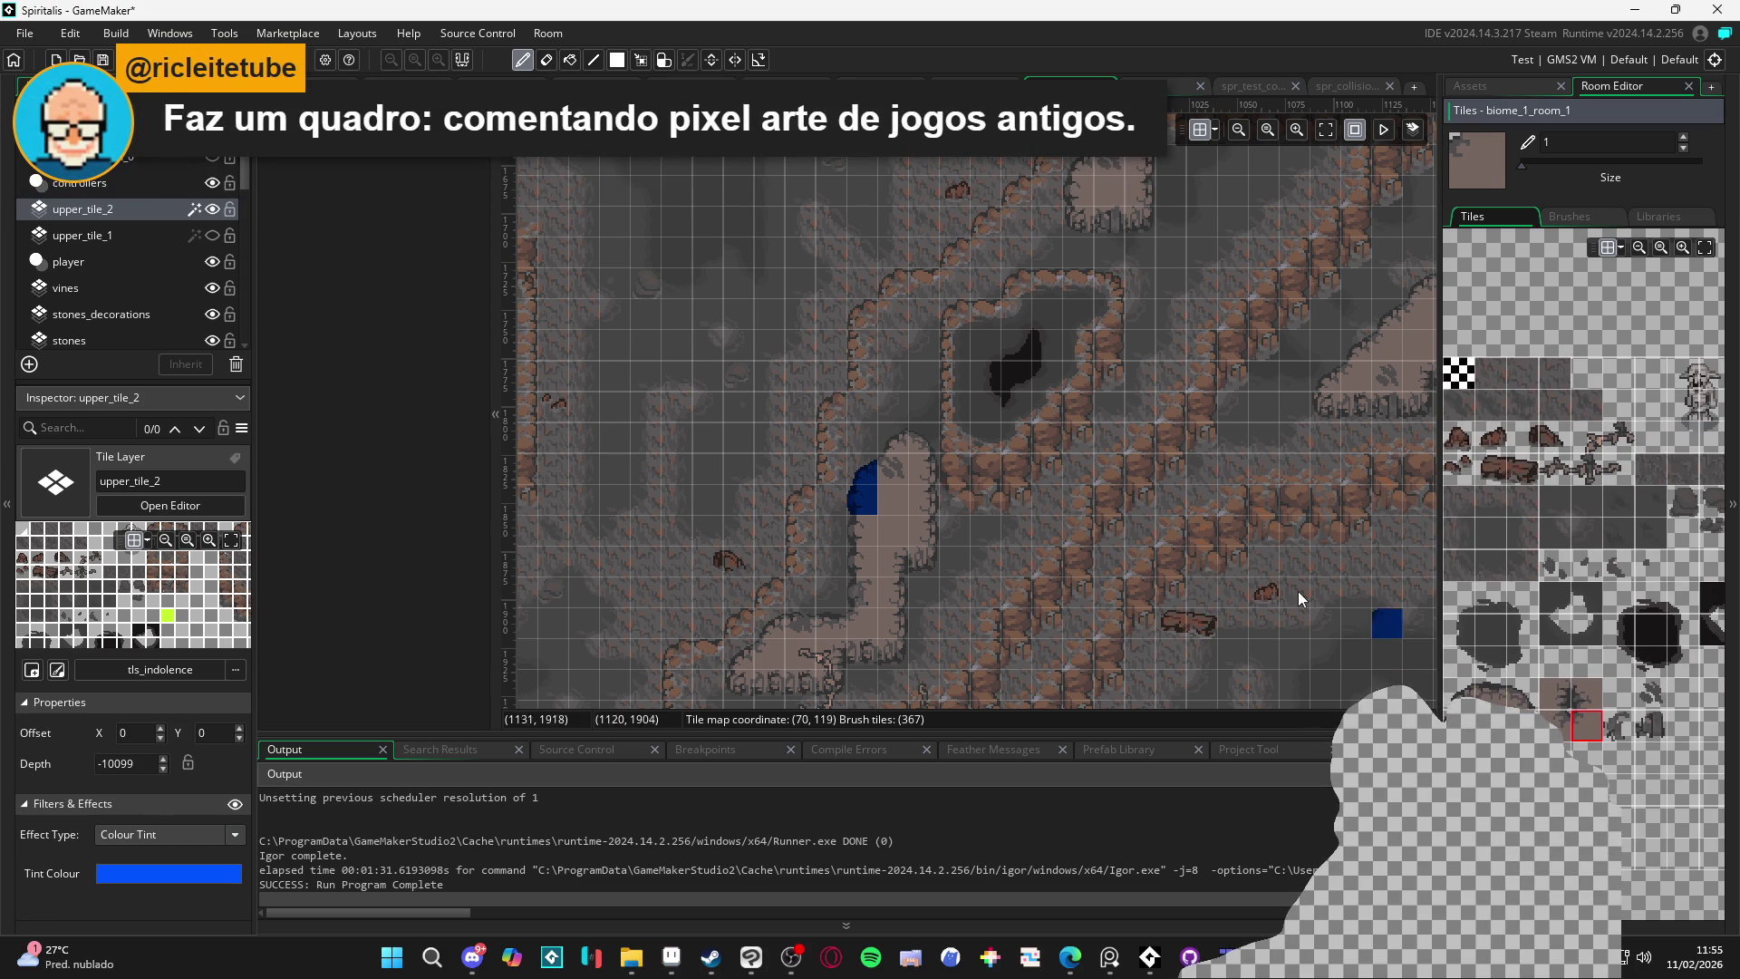
pyautogui.click(885, 471)
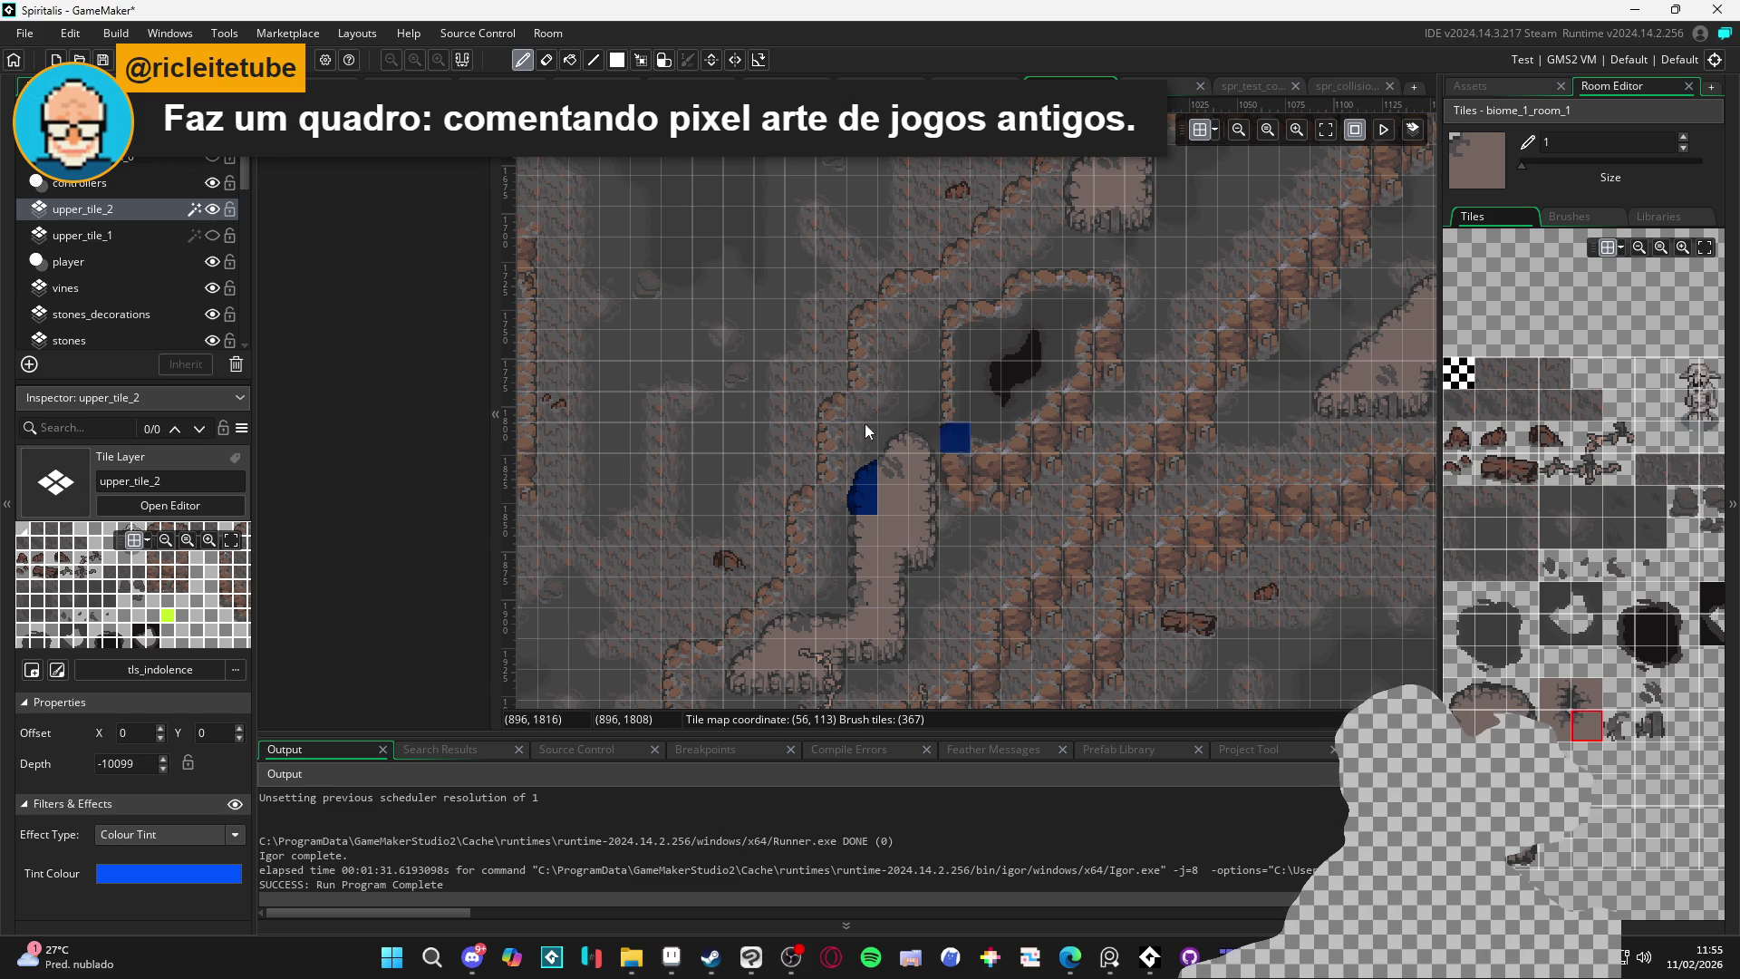
# Toggle upper_tile_1 and upper_tile_2 visibility to compare them, leaving both layers shown
pyautogui.click(213, 236)
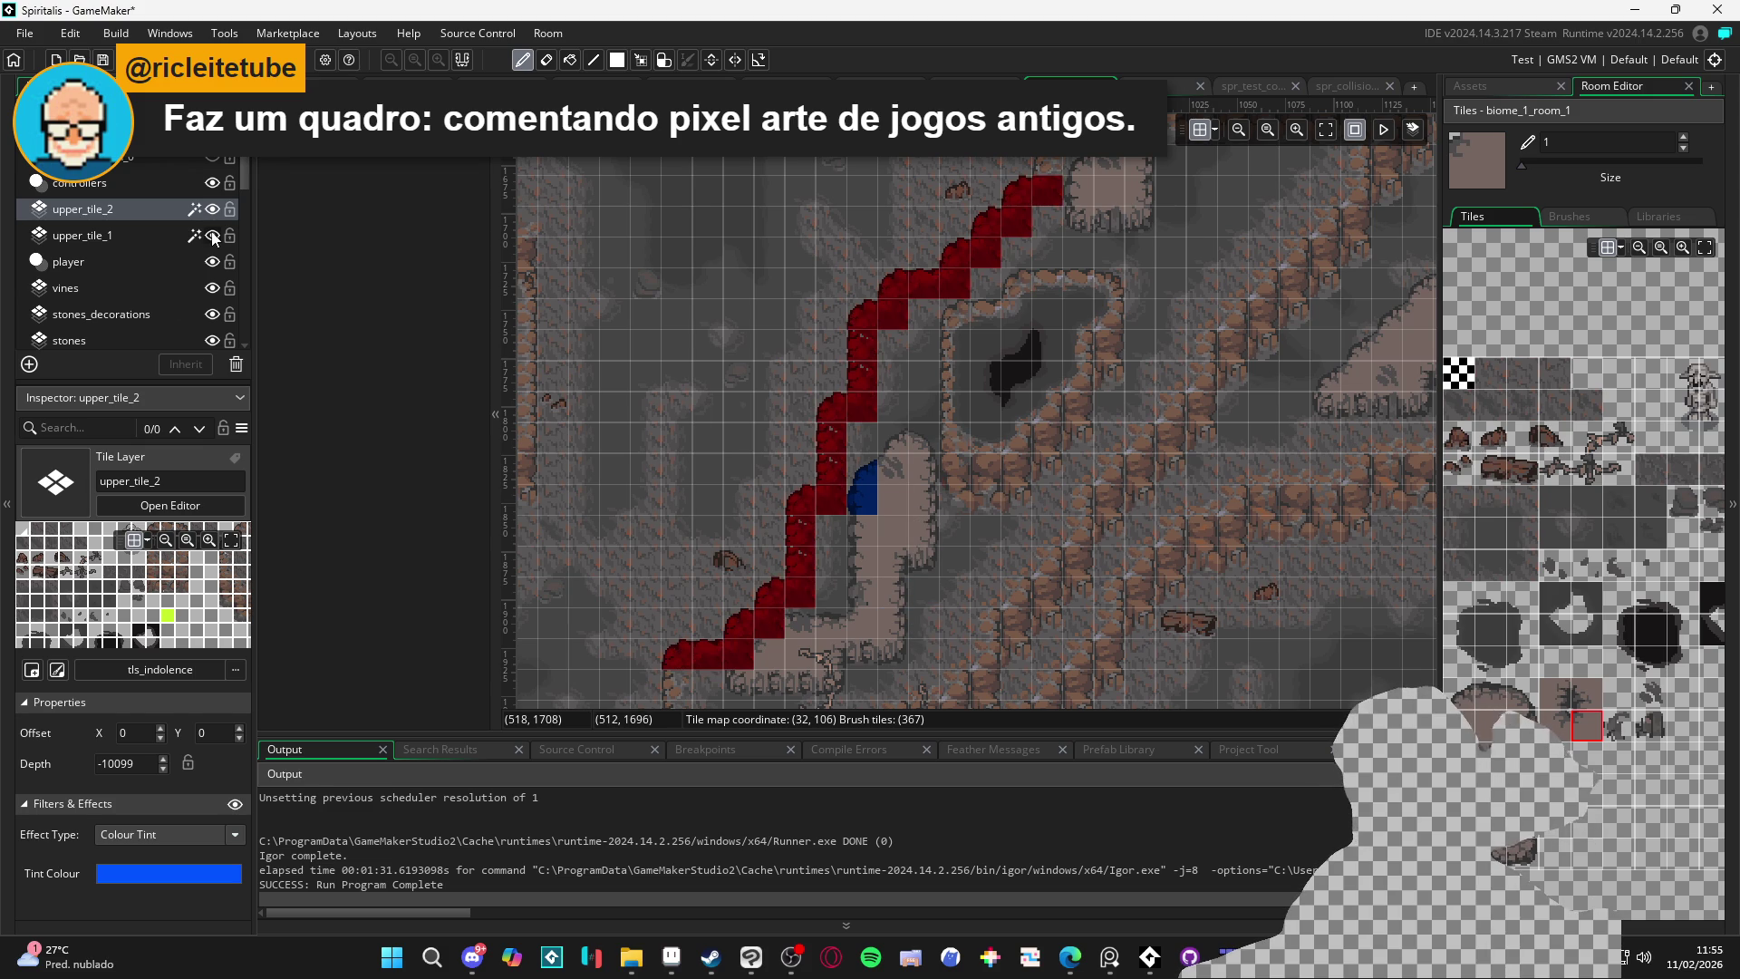
pyautogui.click(213, 236)
pyautogui.click(213, 236)
pyautogui.click(213, 235)
pyautogui.click(212, 235)
pyautogui.click(213, 210)
pyautogui.click(213, 210)
pyautogui.click(213, 209)
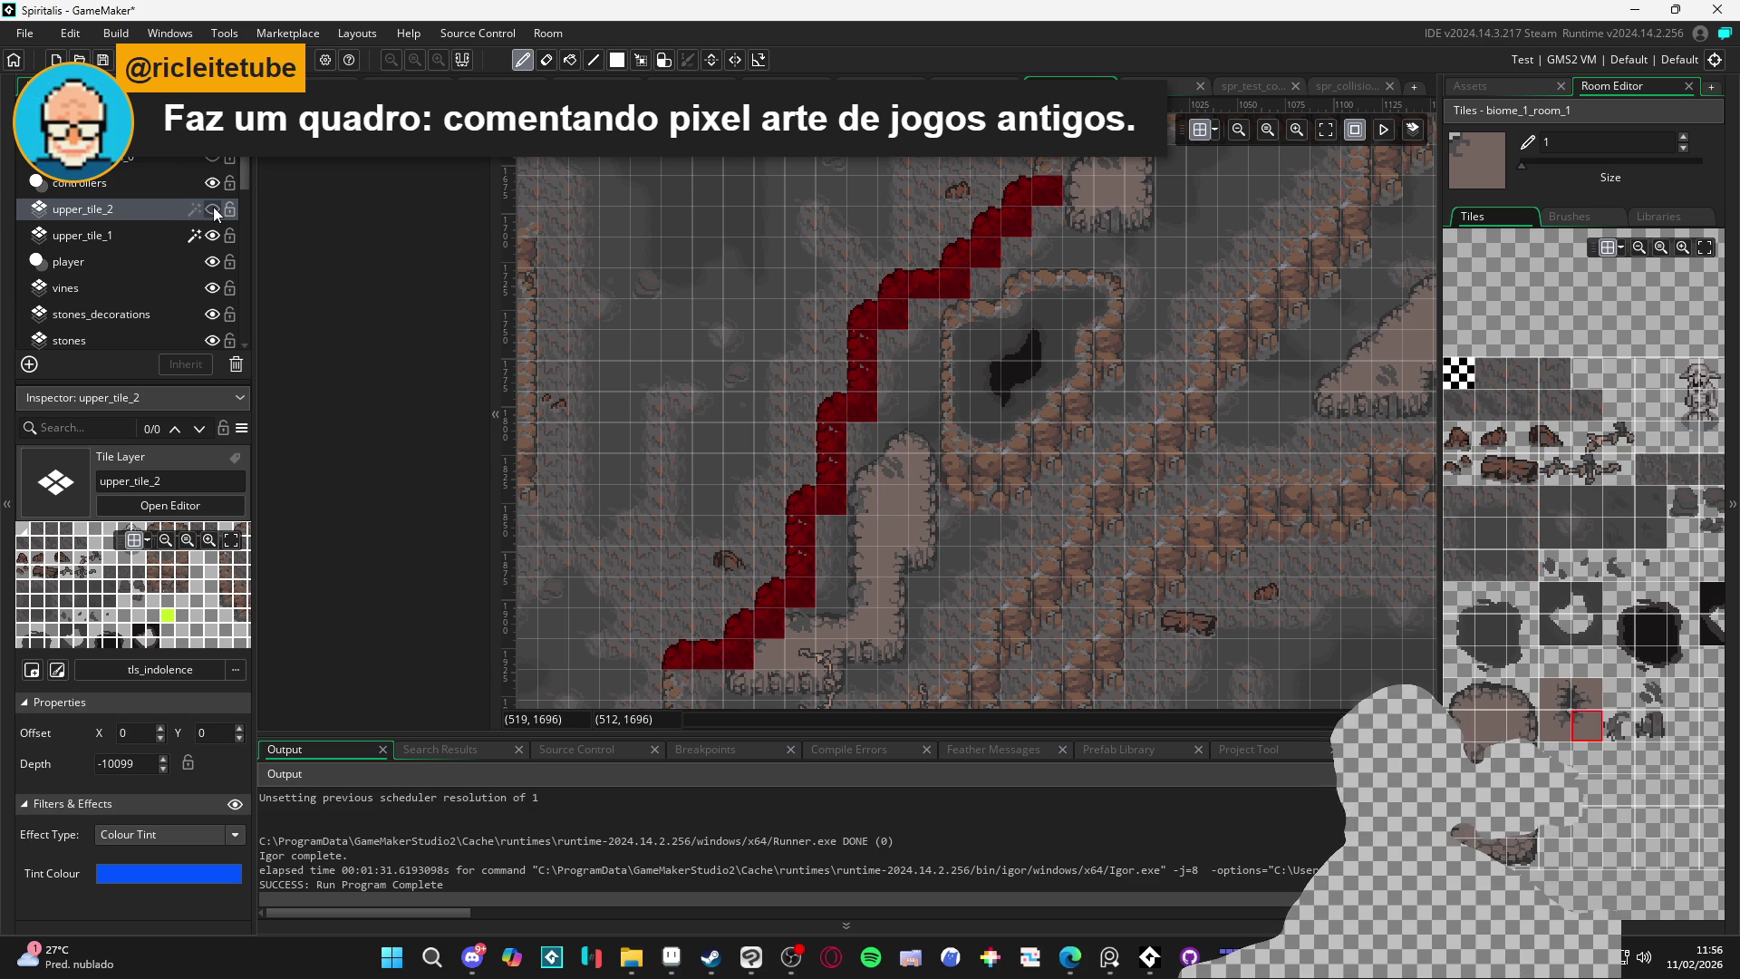
pyautogui.click(214, 209)
pyautogui.click(214, 210)
pyautogui.click(214, 210)
pyautogui.moveTo(772, 492); pyautogui.dragTo(873, 394)
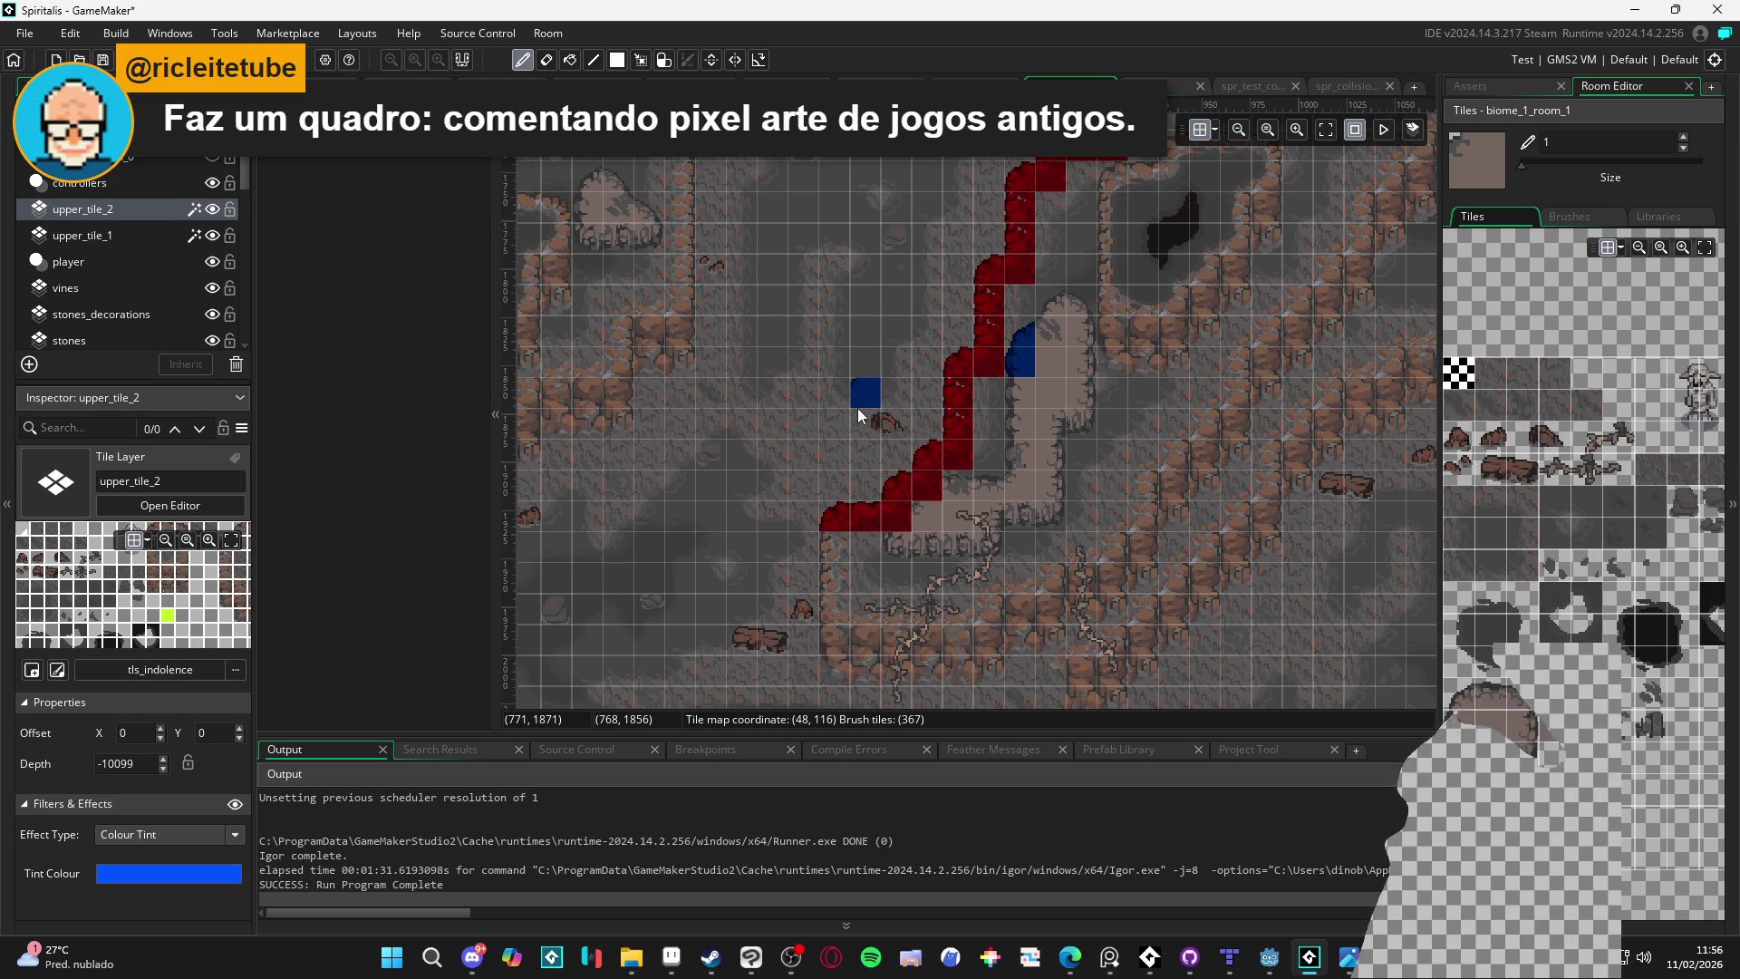
pyautogui.scroll(5, 892, 412)
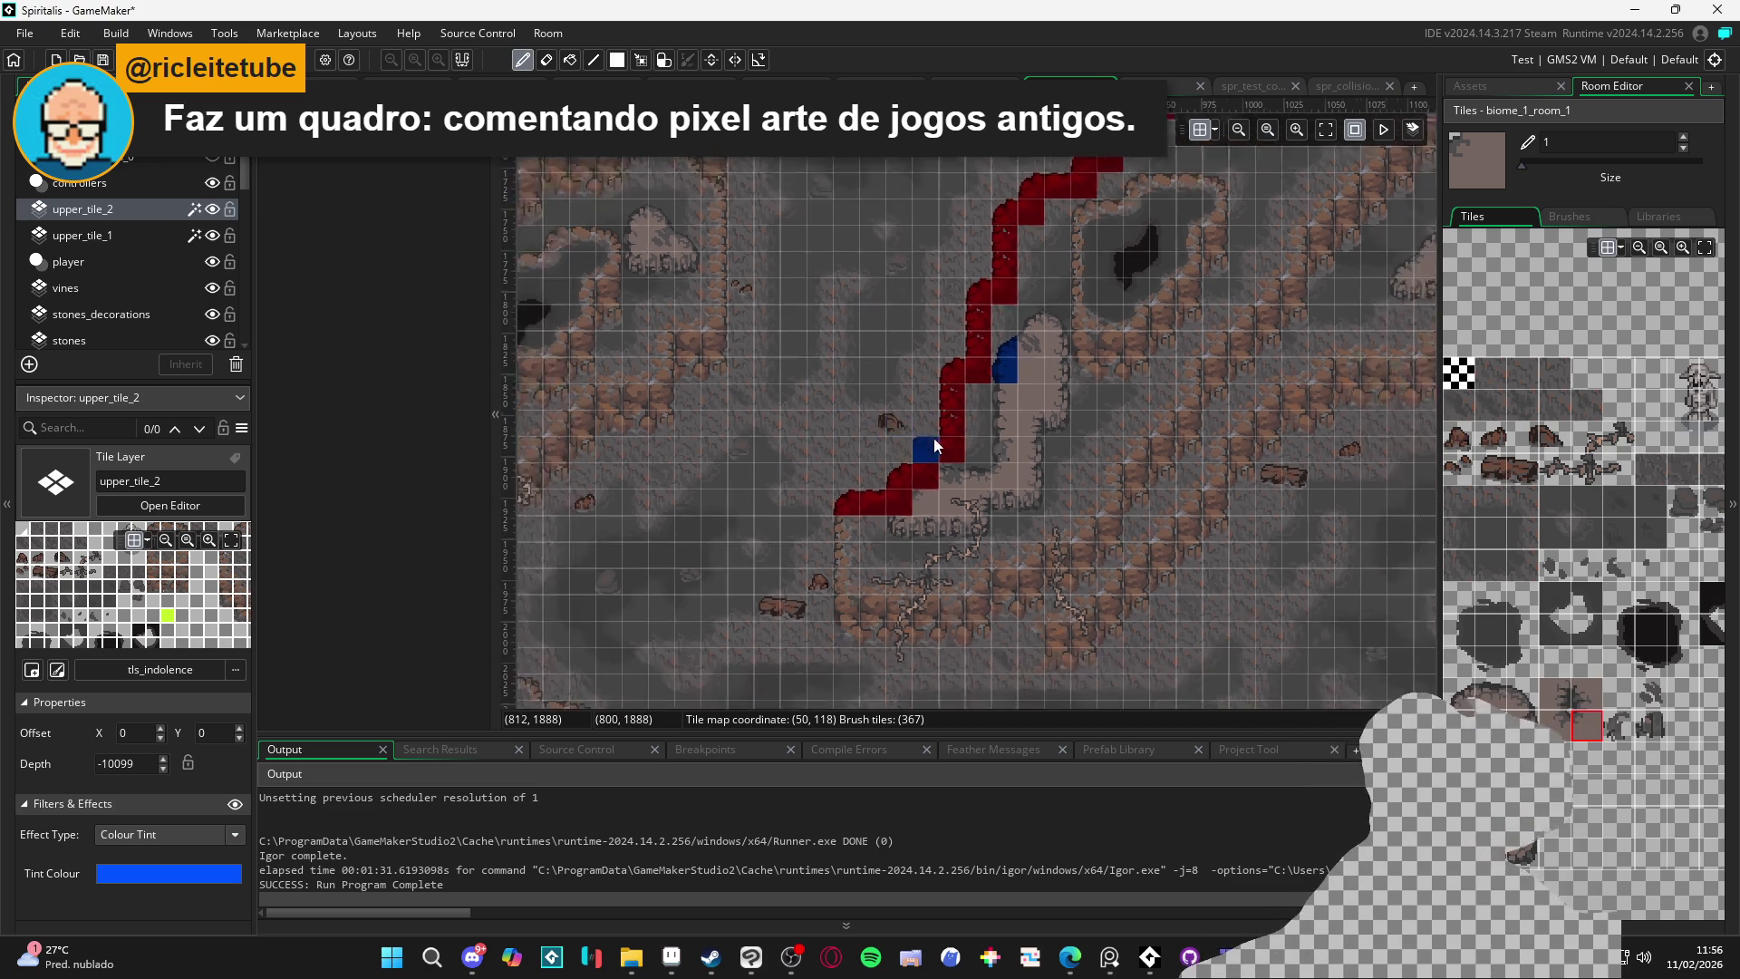
# Check the Assets tab, return to the Room Editor tile palette, and select layer upper_tile_1
pyautogui.scroll(-5, 958, 326)
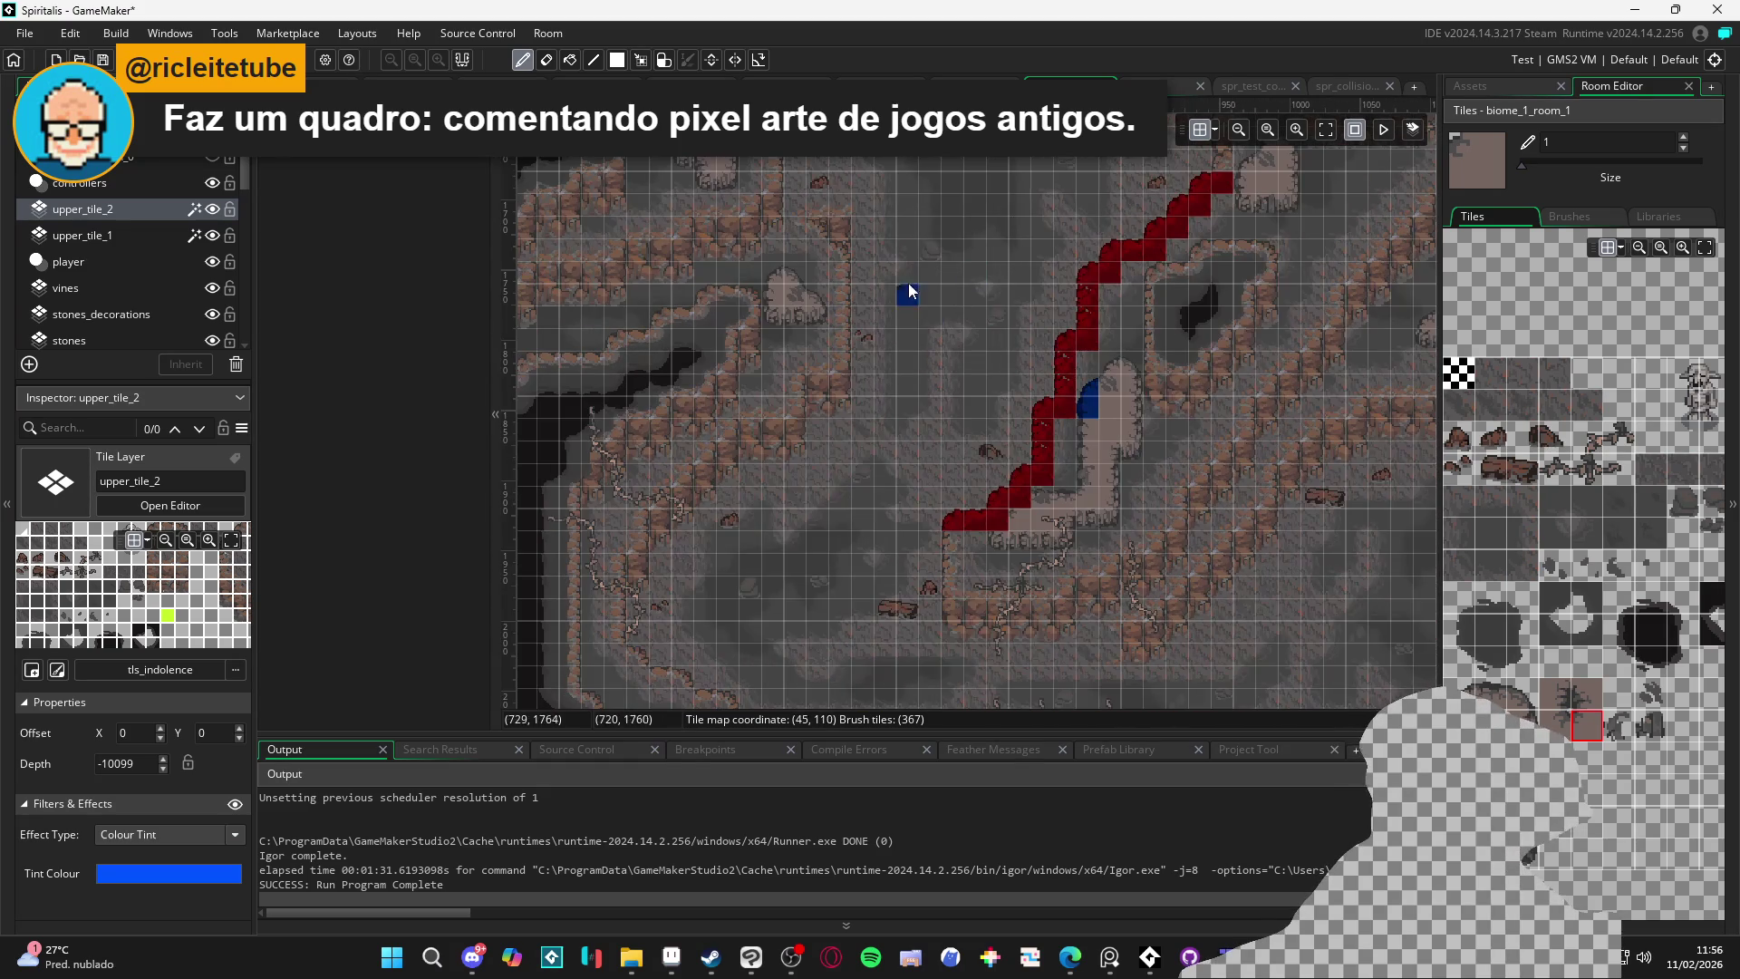
pyautogui.scroll(-4, 944, 471)
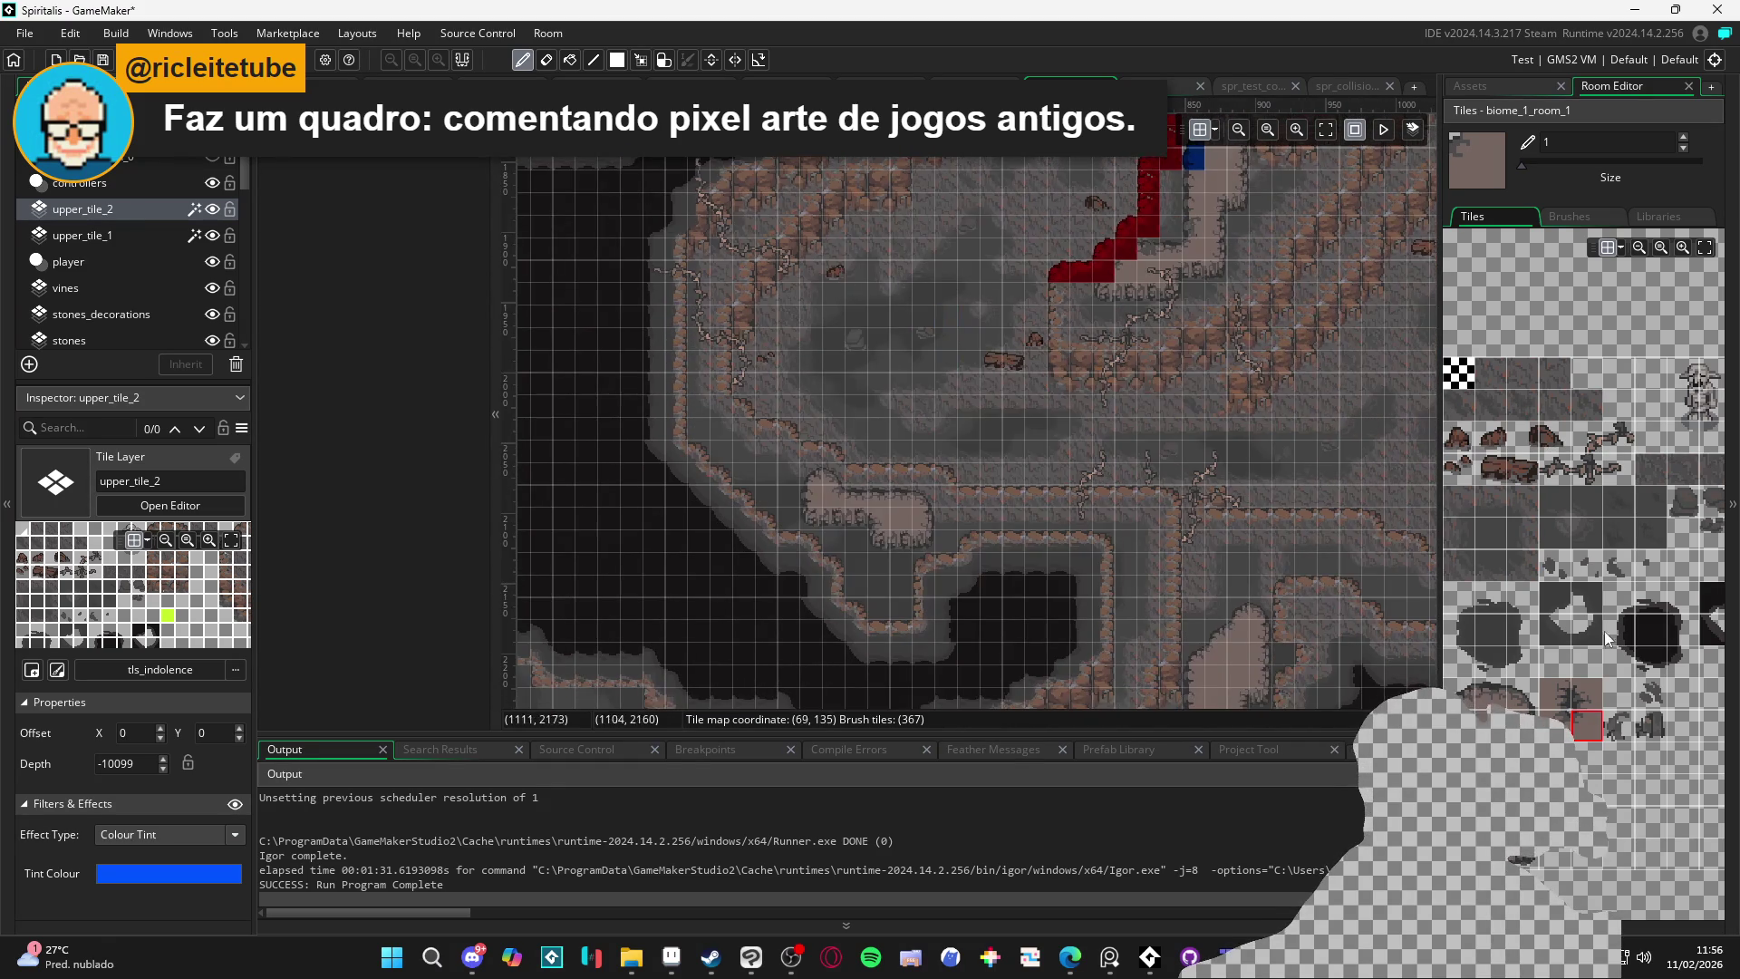
pyautogui.click(1482, 89)
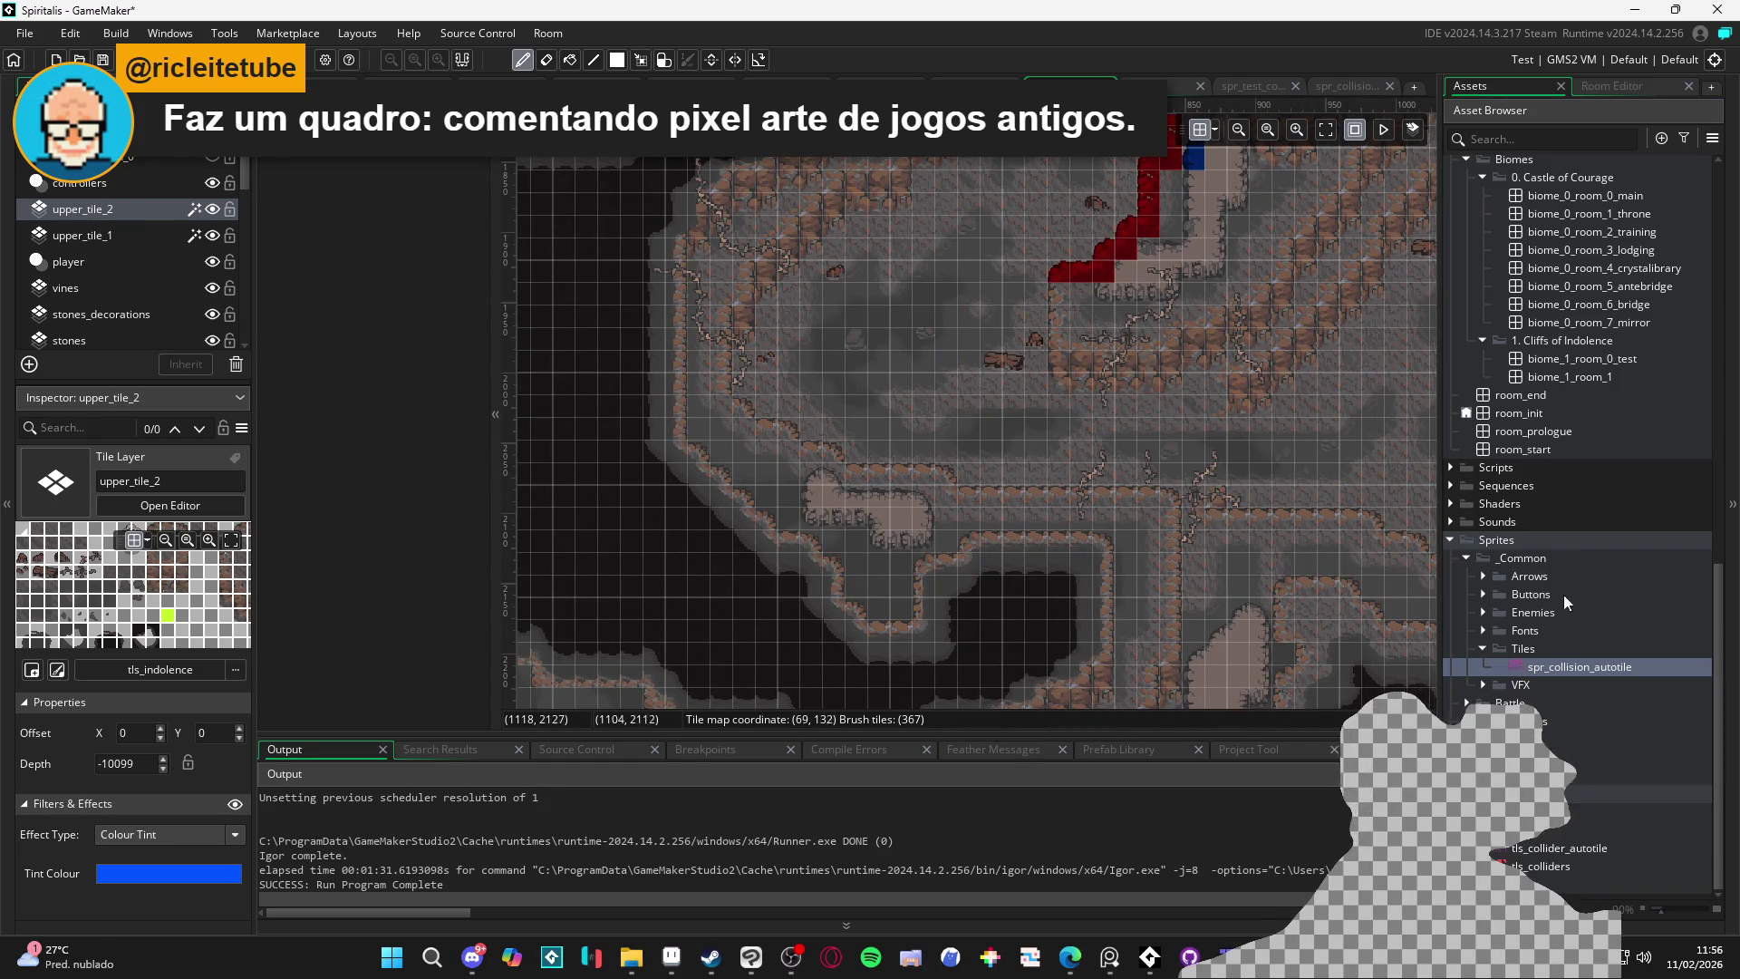
pyautogui.click(1606, 83)
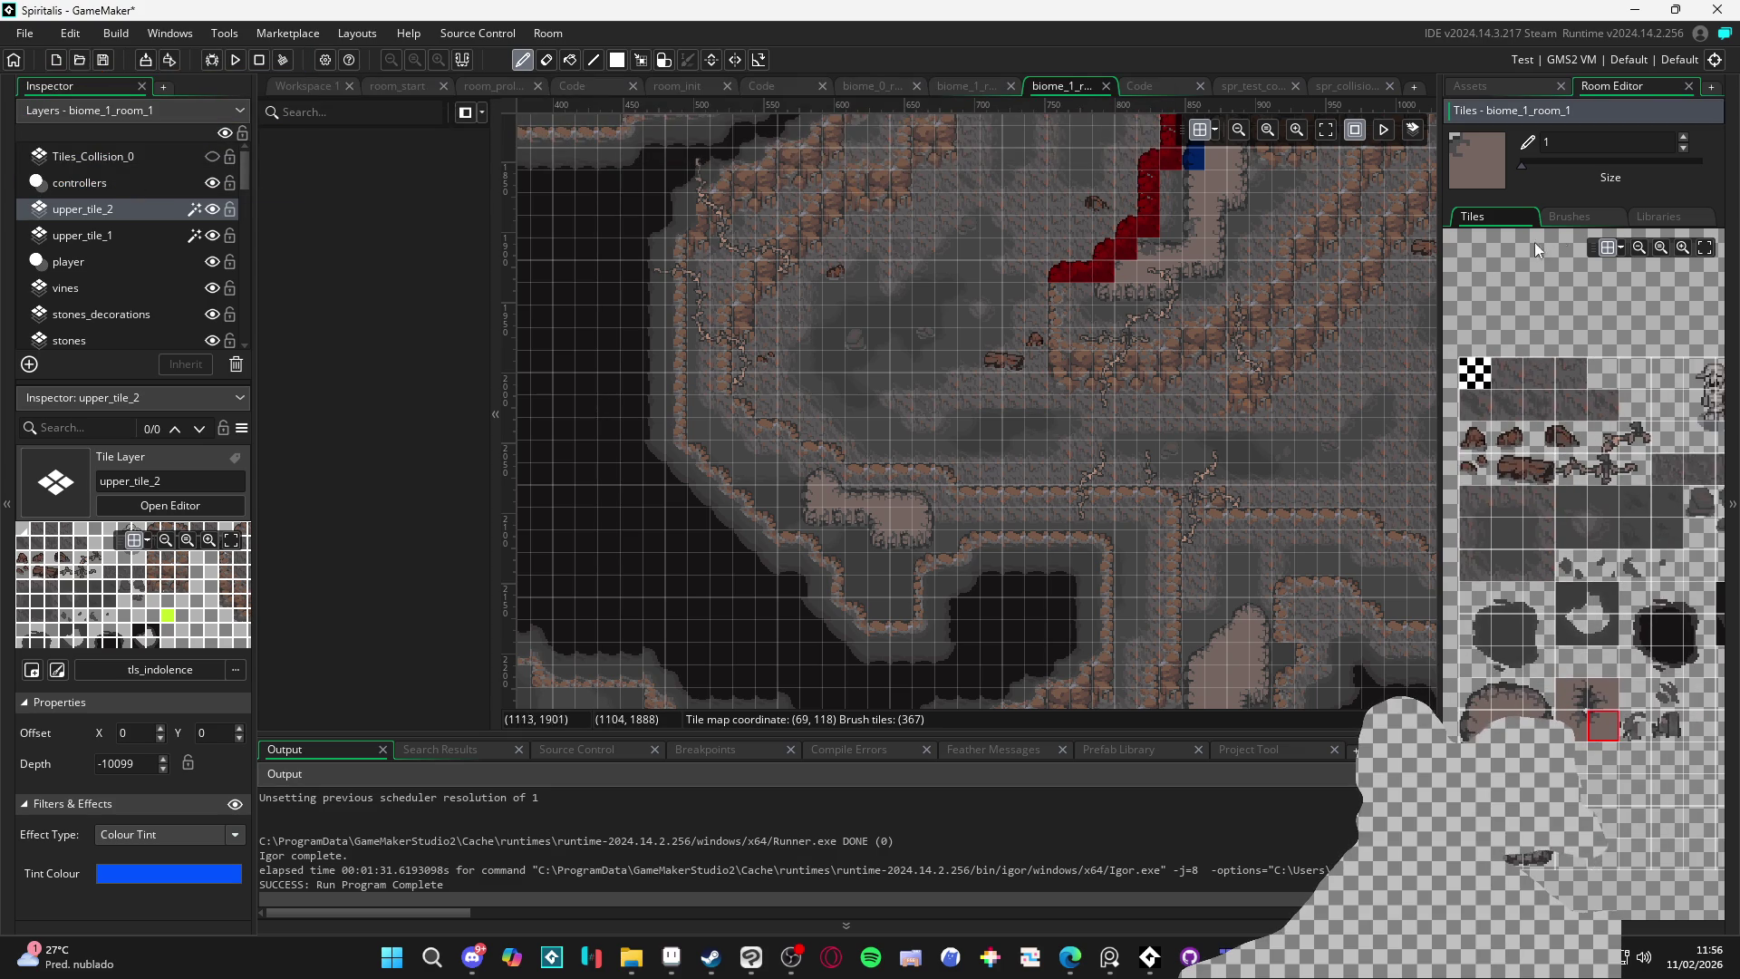
pyautogui.click(139, 238)
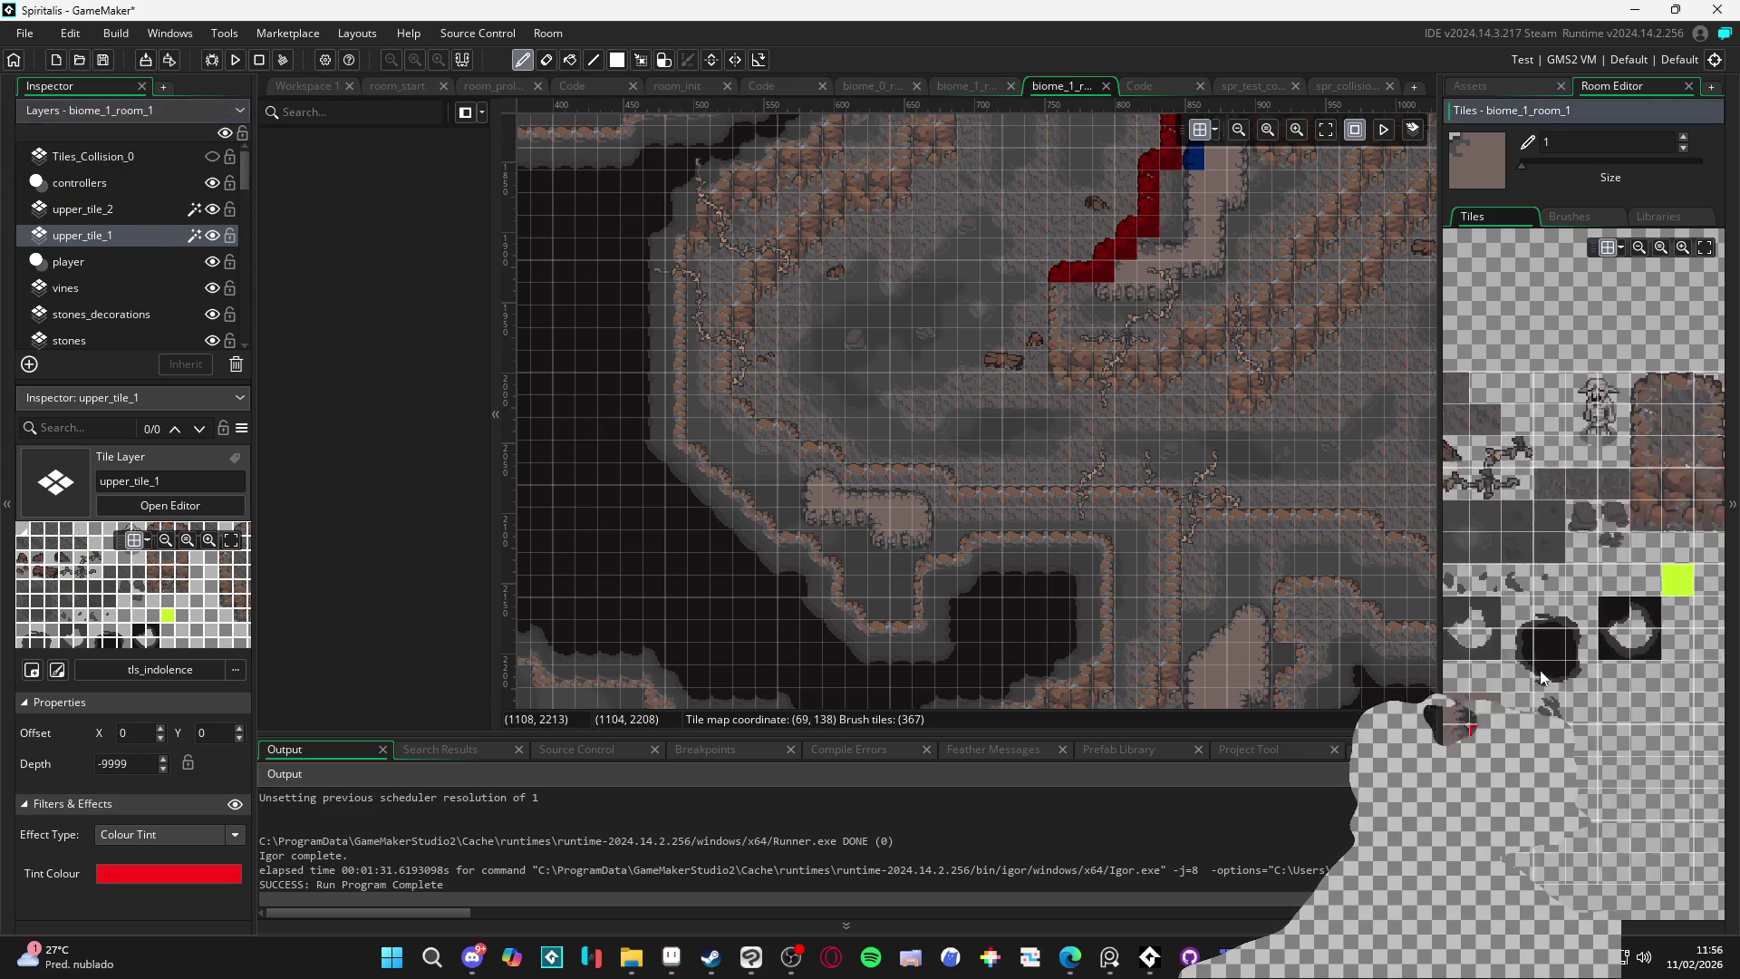
# Paint the first red upper_tile_1 edge tiles stepping down the lower ledge
pyautogui.scroll(3, 1570, 410)
pyautogui.click(1620, 437)
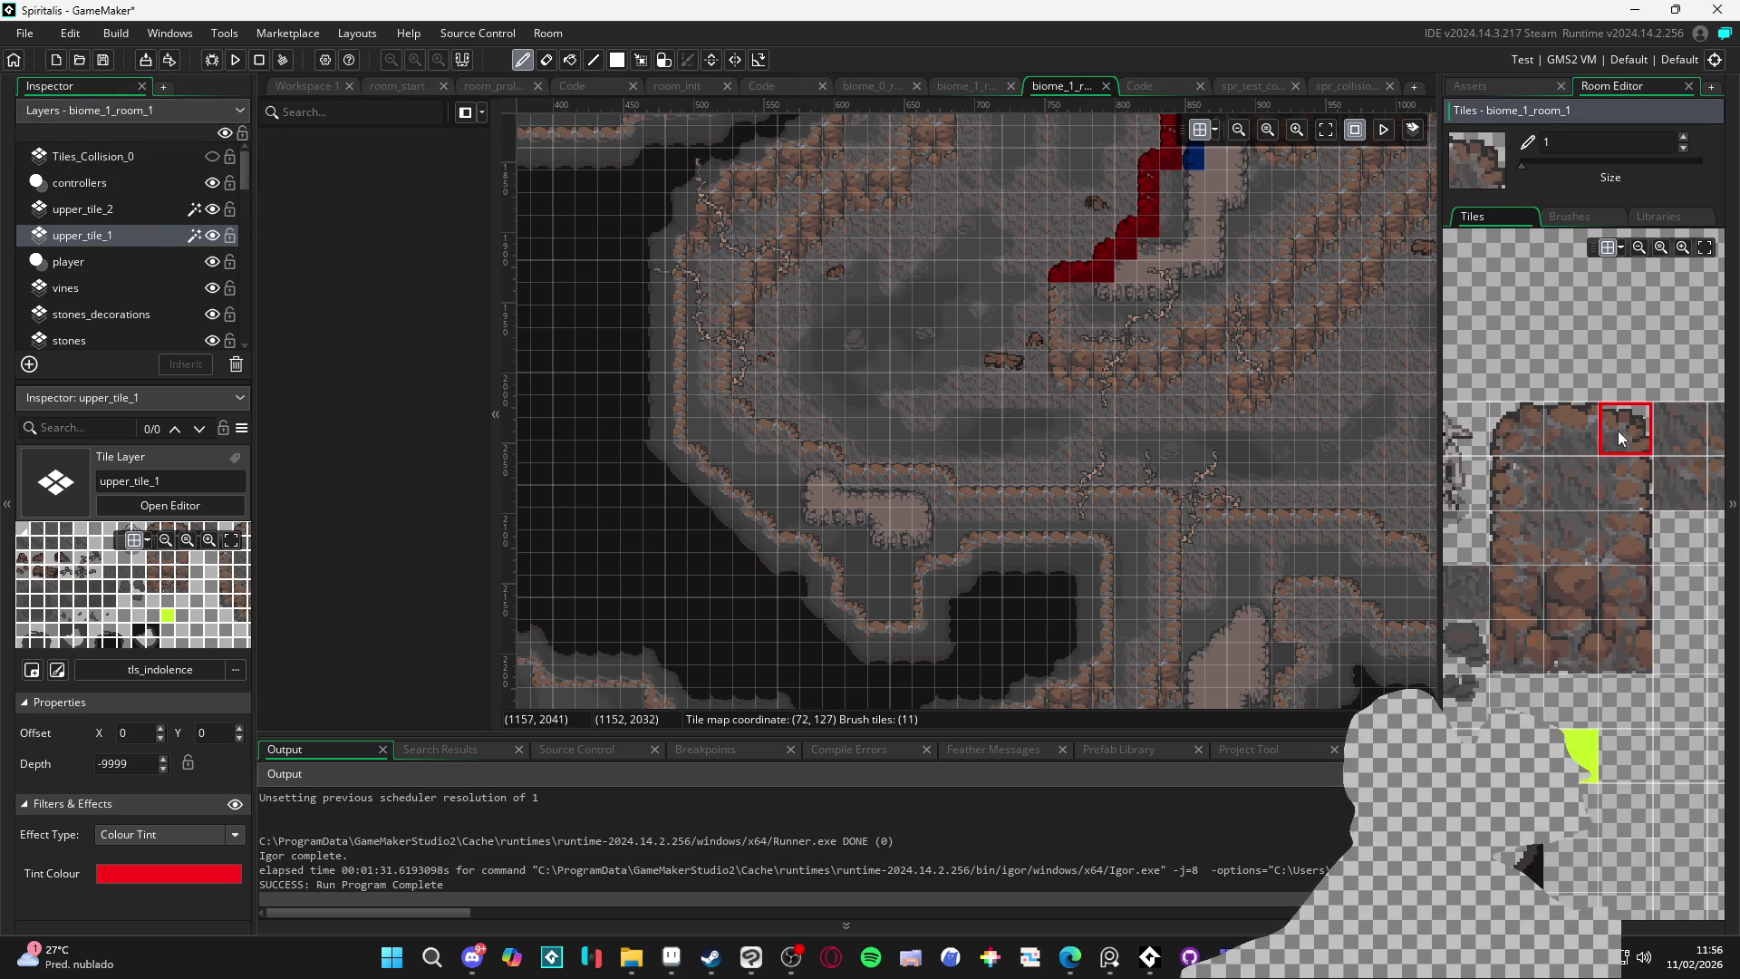
pyautogui.click(942, 477)
pyautogui.click(1171, 498)
pyautogui.click(831, 453)
pyautogui.click(788, 430)
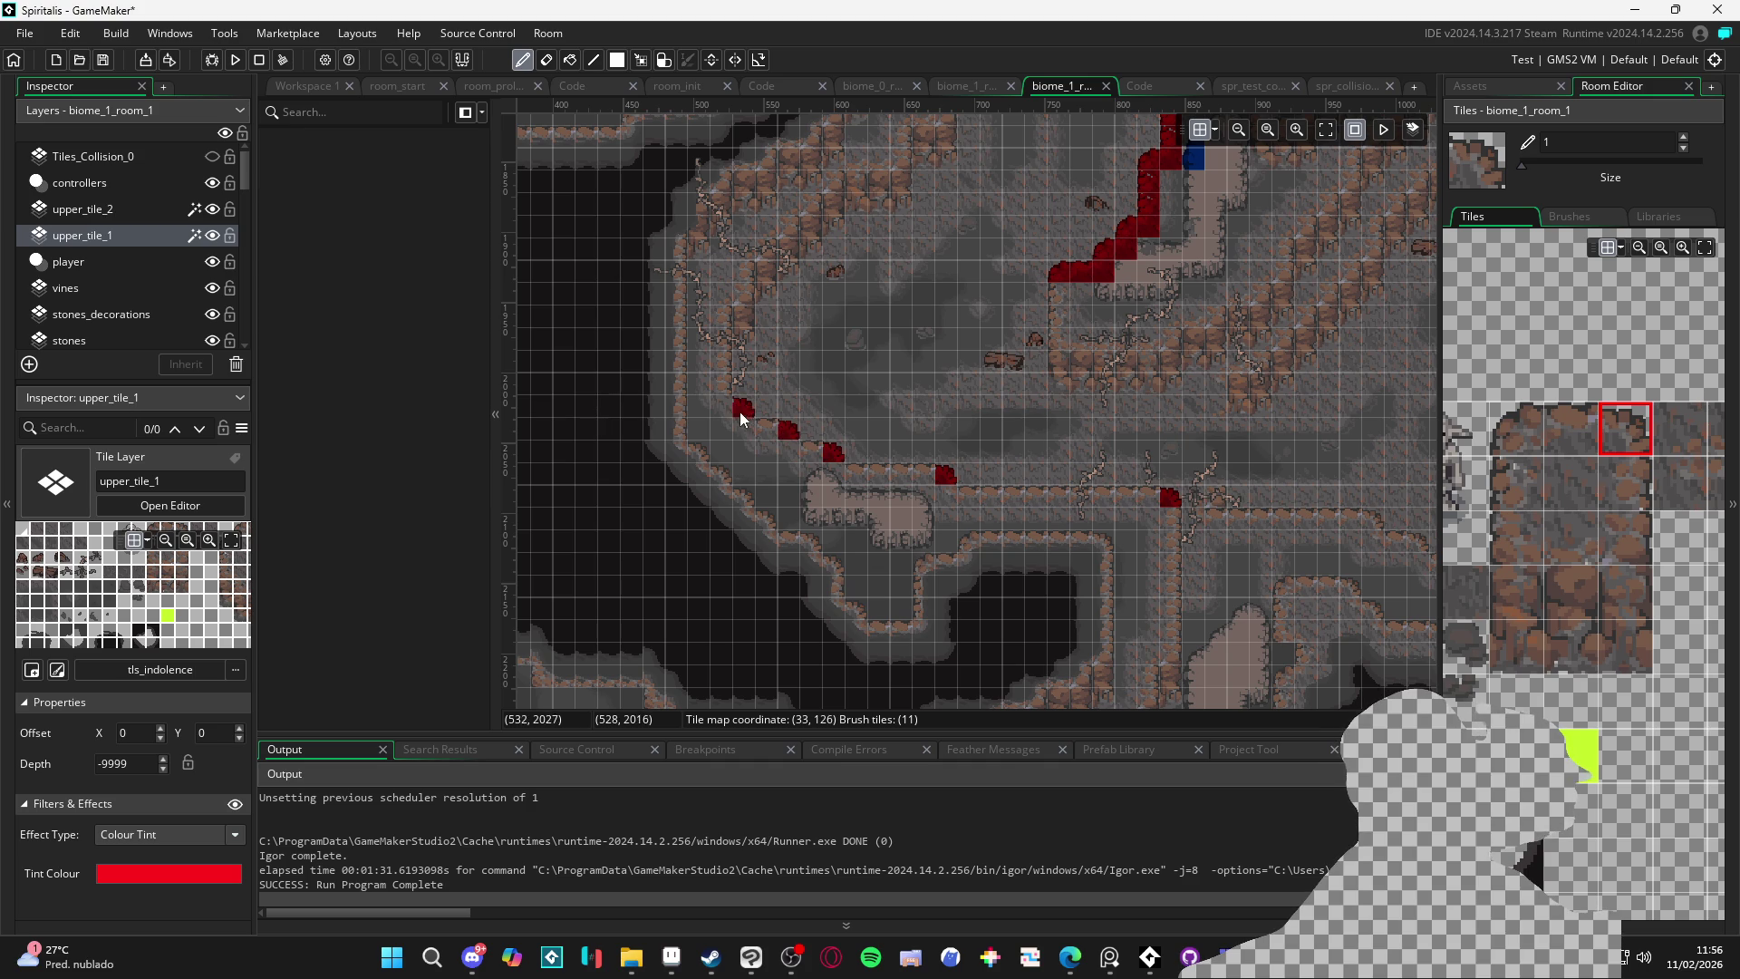
# Continue the red edge tiles down the slope and along the ledge as a horizontal row
pyautogui.click(1570, 429)
pyautogui.click(765, 428)
pyautogui.click(788, 451)
pyautogui.click(809, 453)
pyautogui.moveTo(916, 479); pyautogui.dragTo(858, 486)
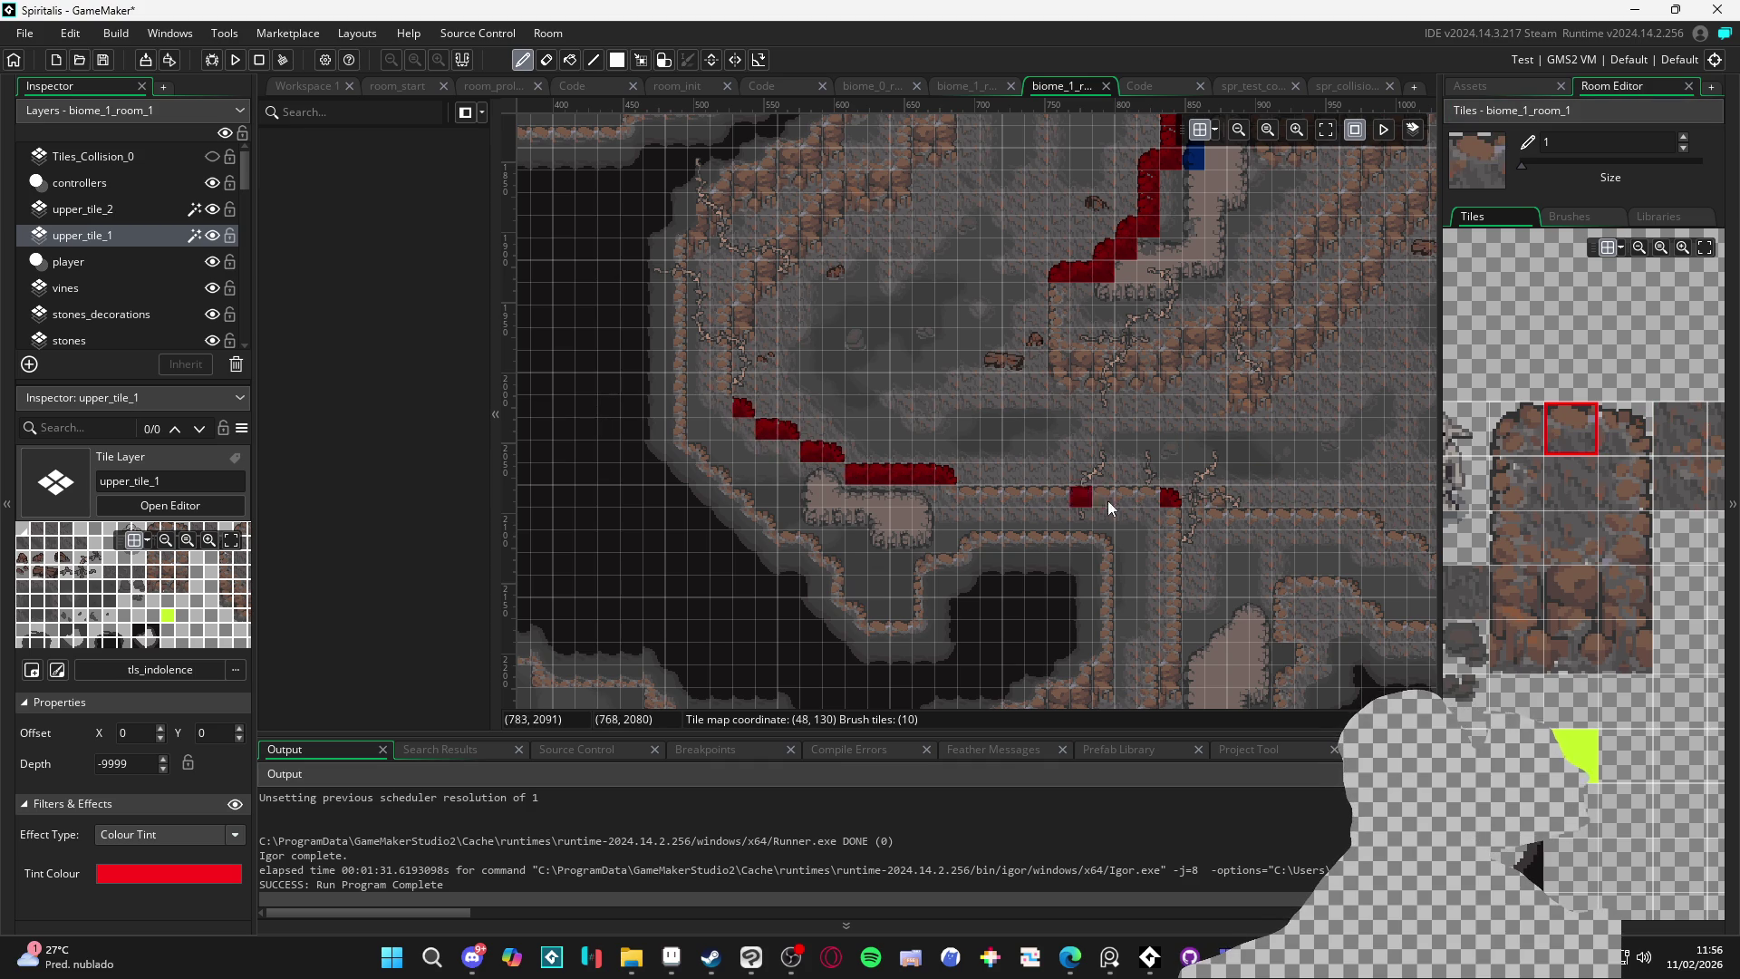
pyautogui.moveTo(1149, 497); pyautogui.dragTo(965, 498)
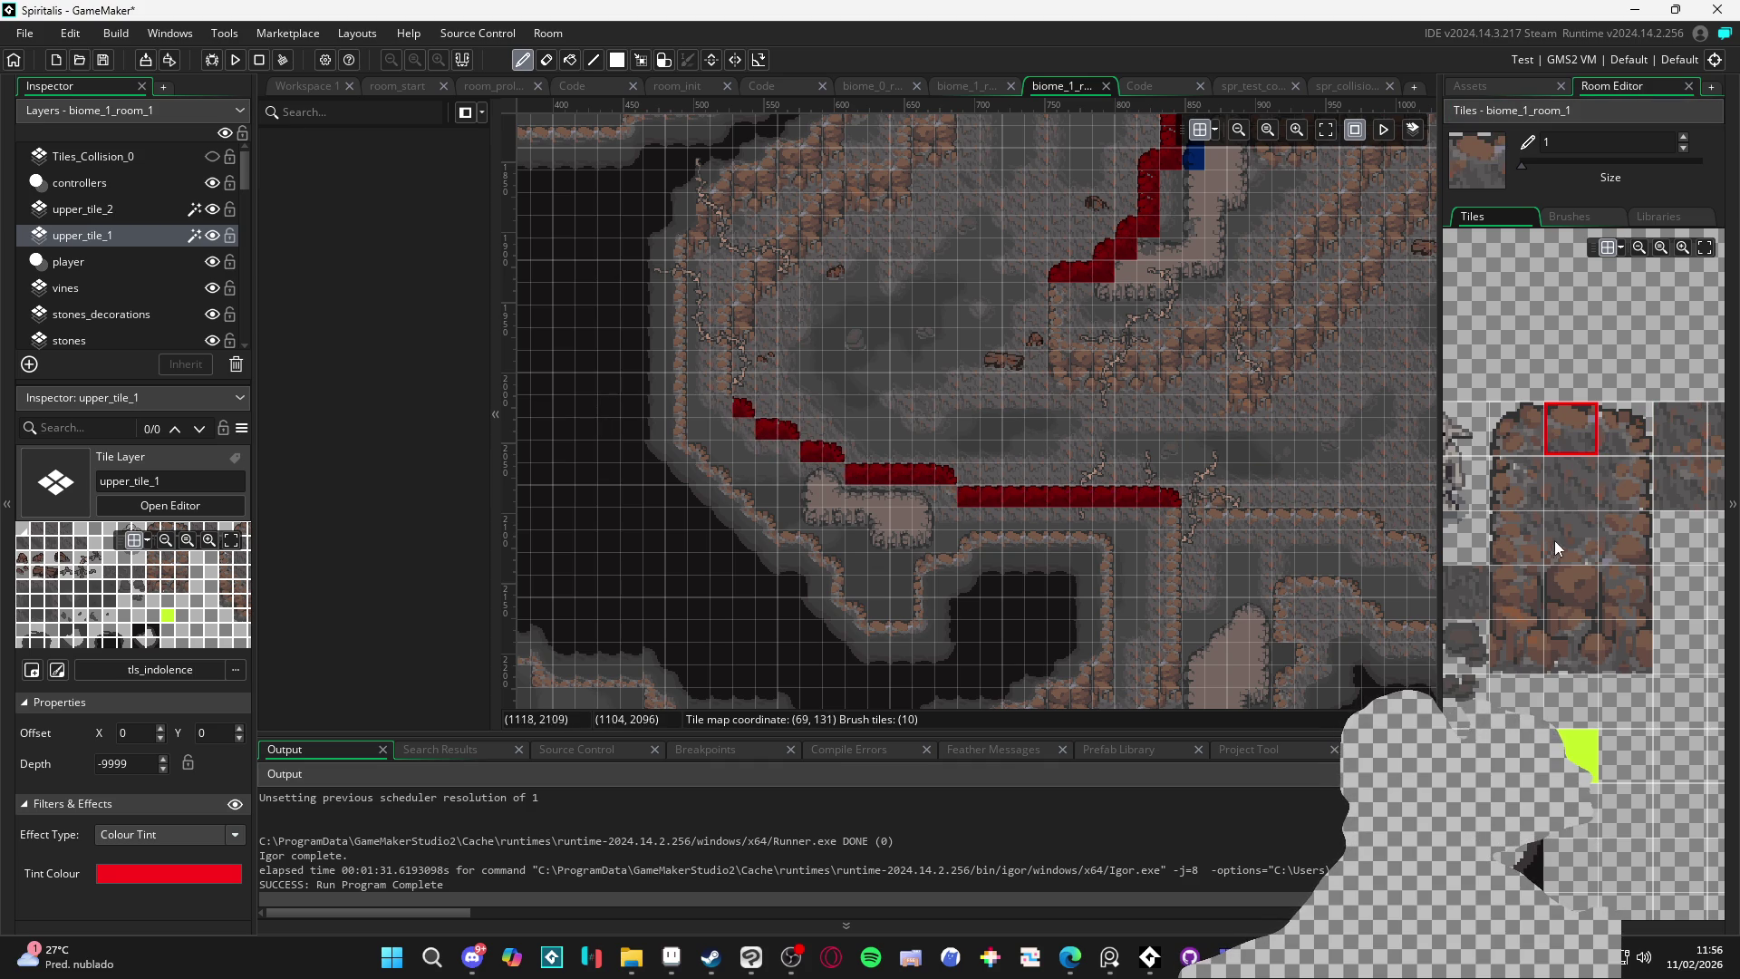
# Cap the ledge's left end with a red corner tile, then select the upper_tile_2 layer
pyautogui.moveTo(1663, 457); pyautogui.dragTo(1651, 442)
pyautogui.scroll(-5, 1541, 436)
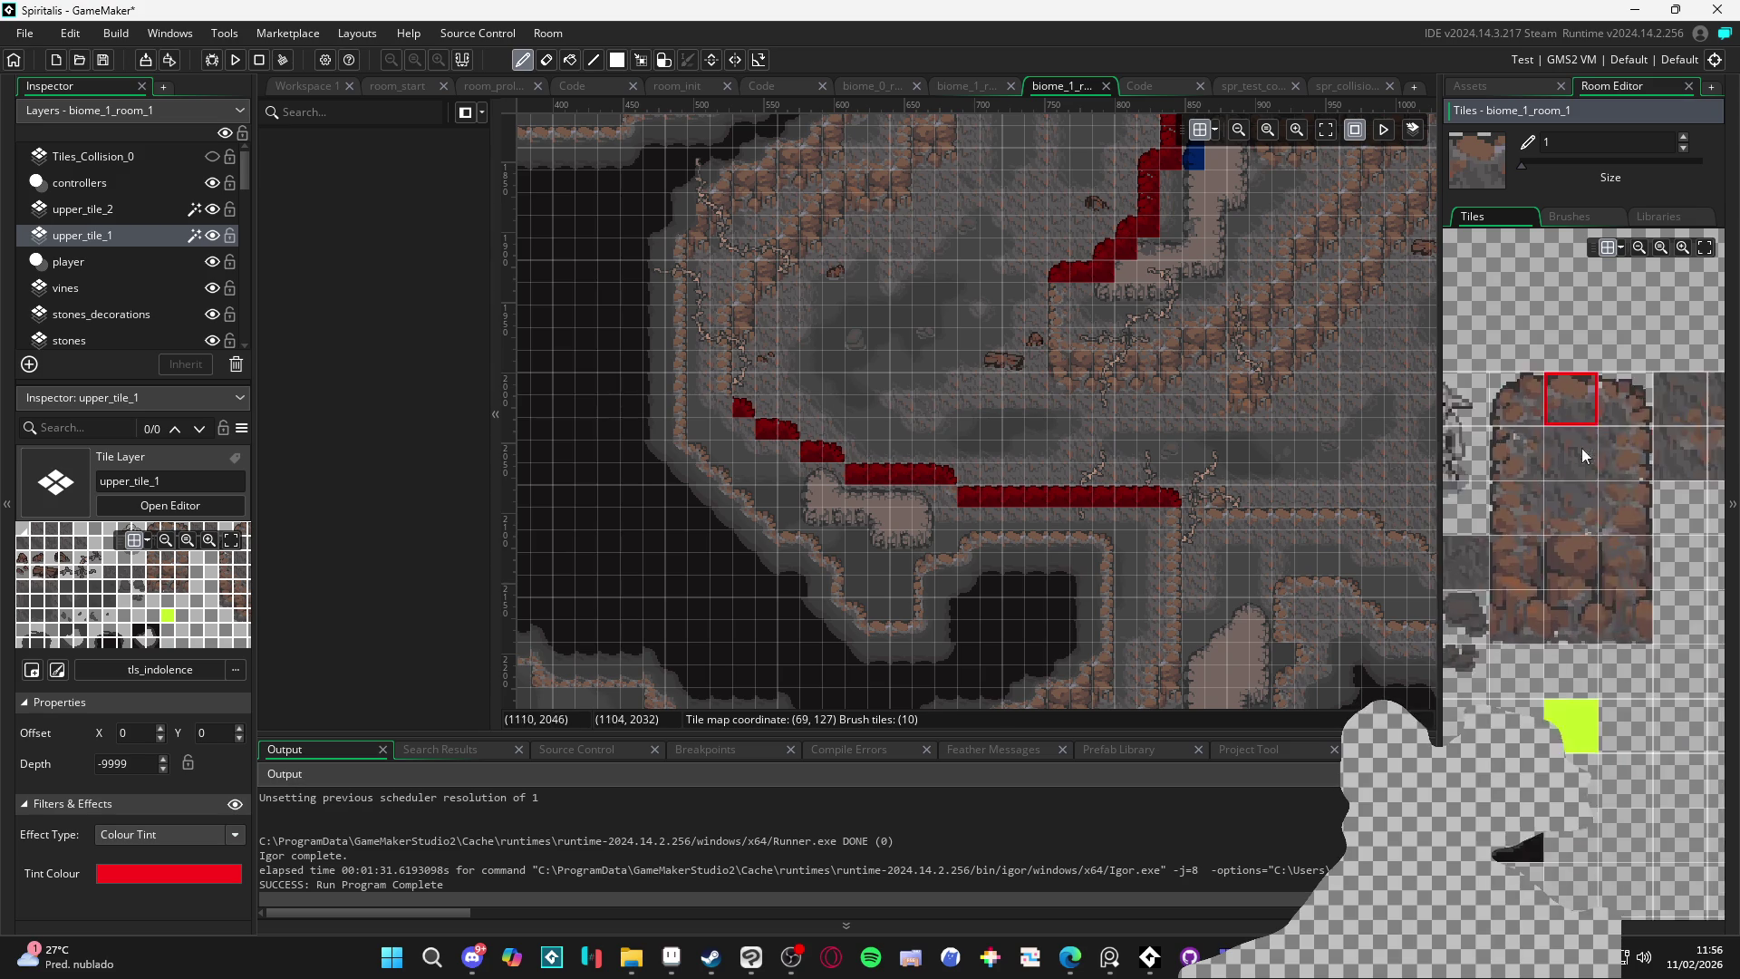
pyautogui.click(1642, 485)
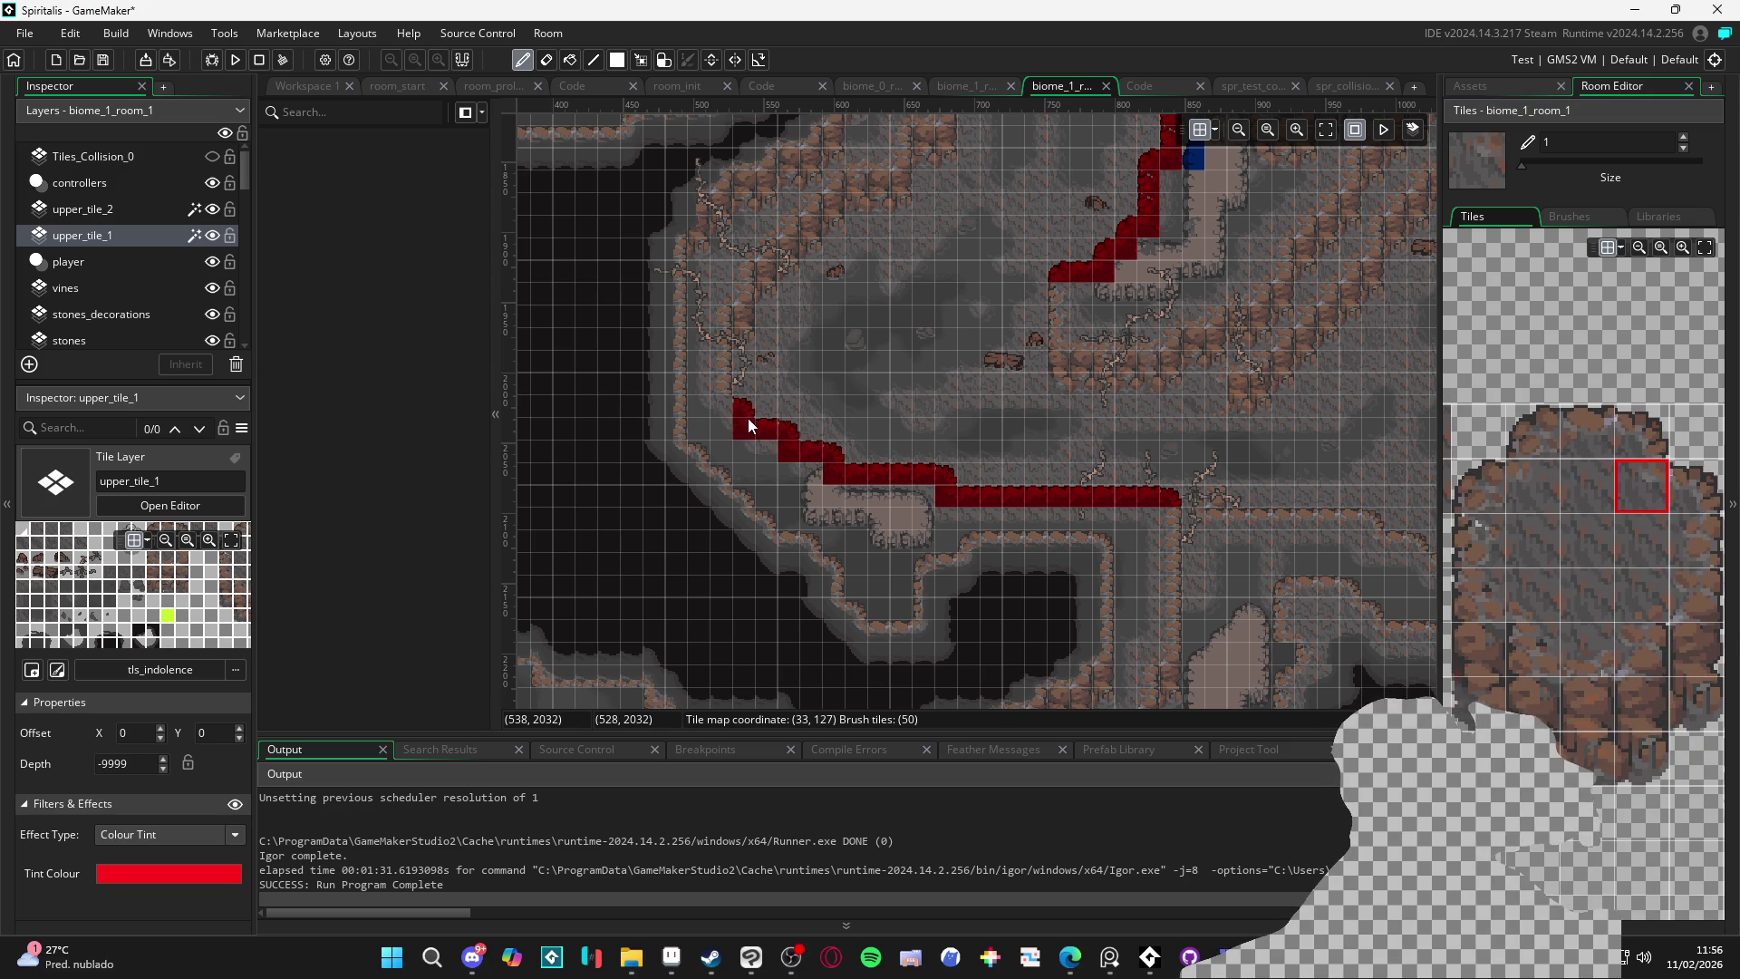
pyautogui.click(1587, 432)
pyautogui.click(720, 406)
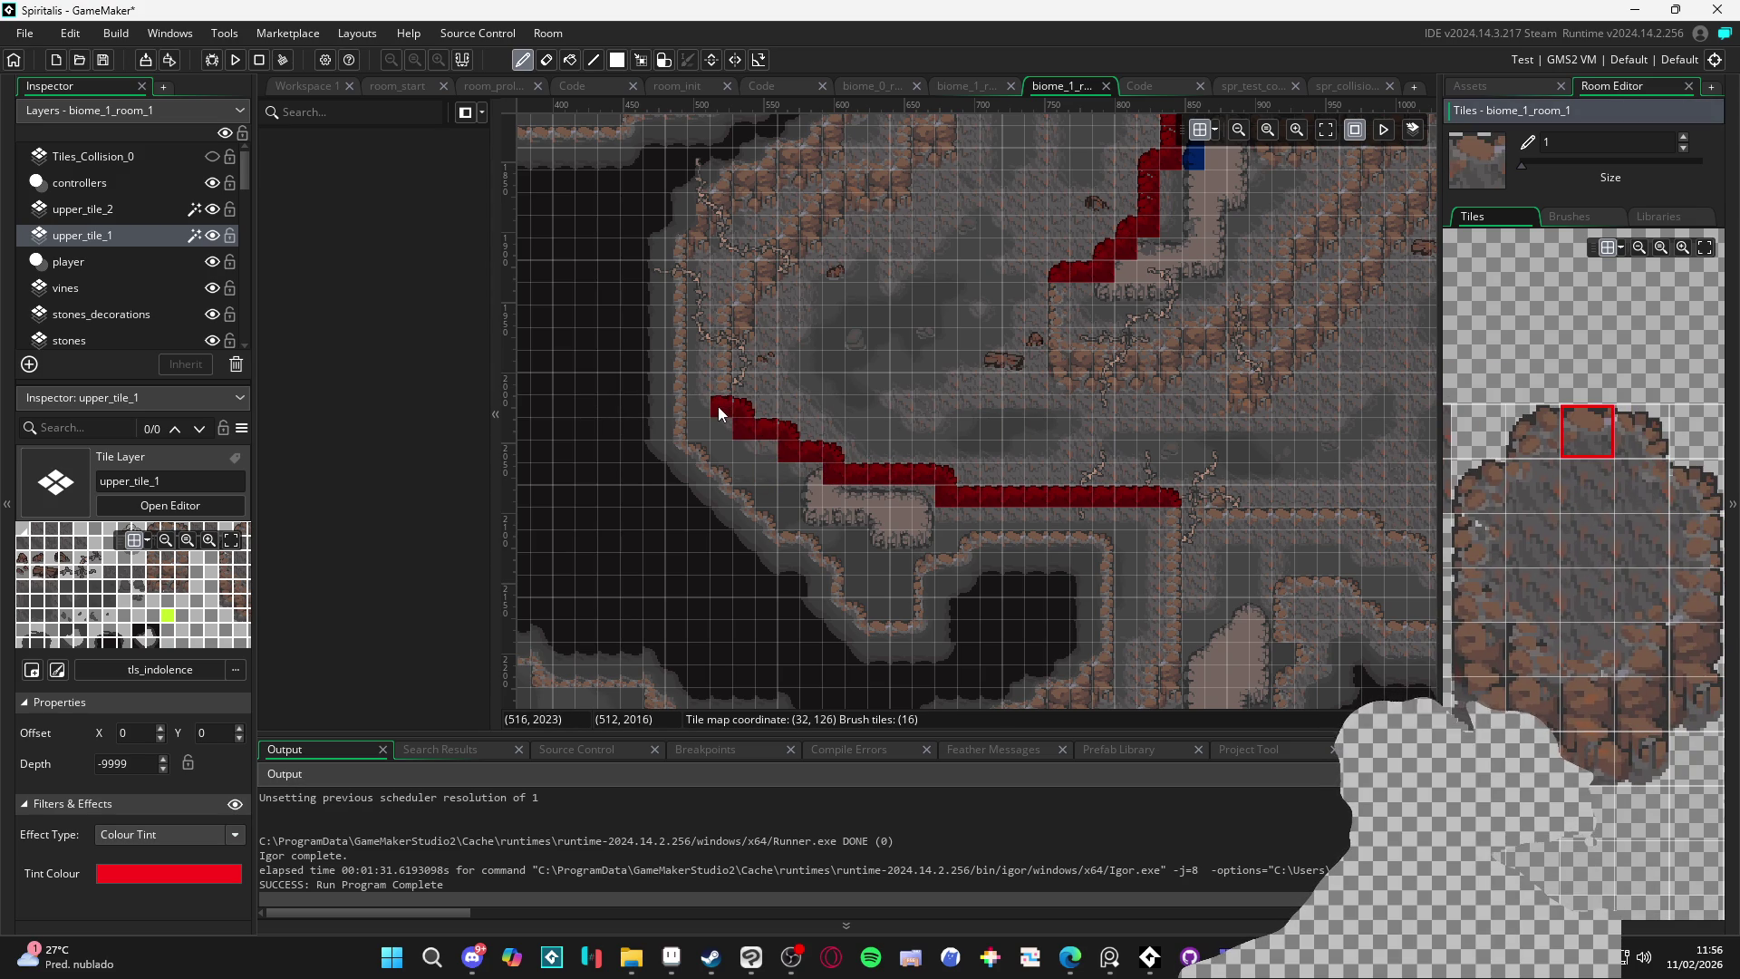
pyautogui.scroll(1, 801, 521)
pyautogui.click(82, 209)
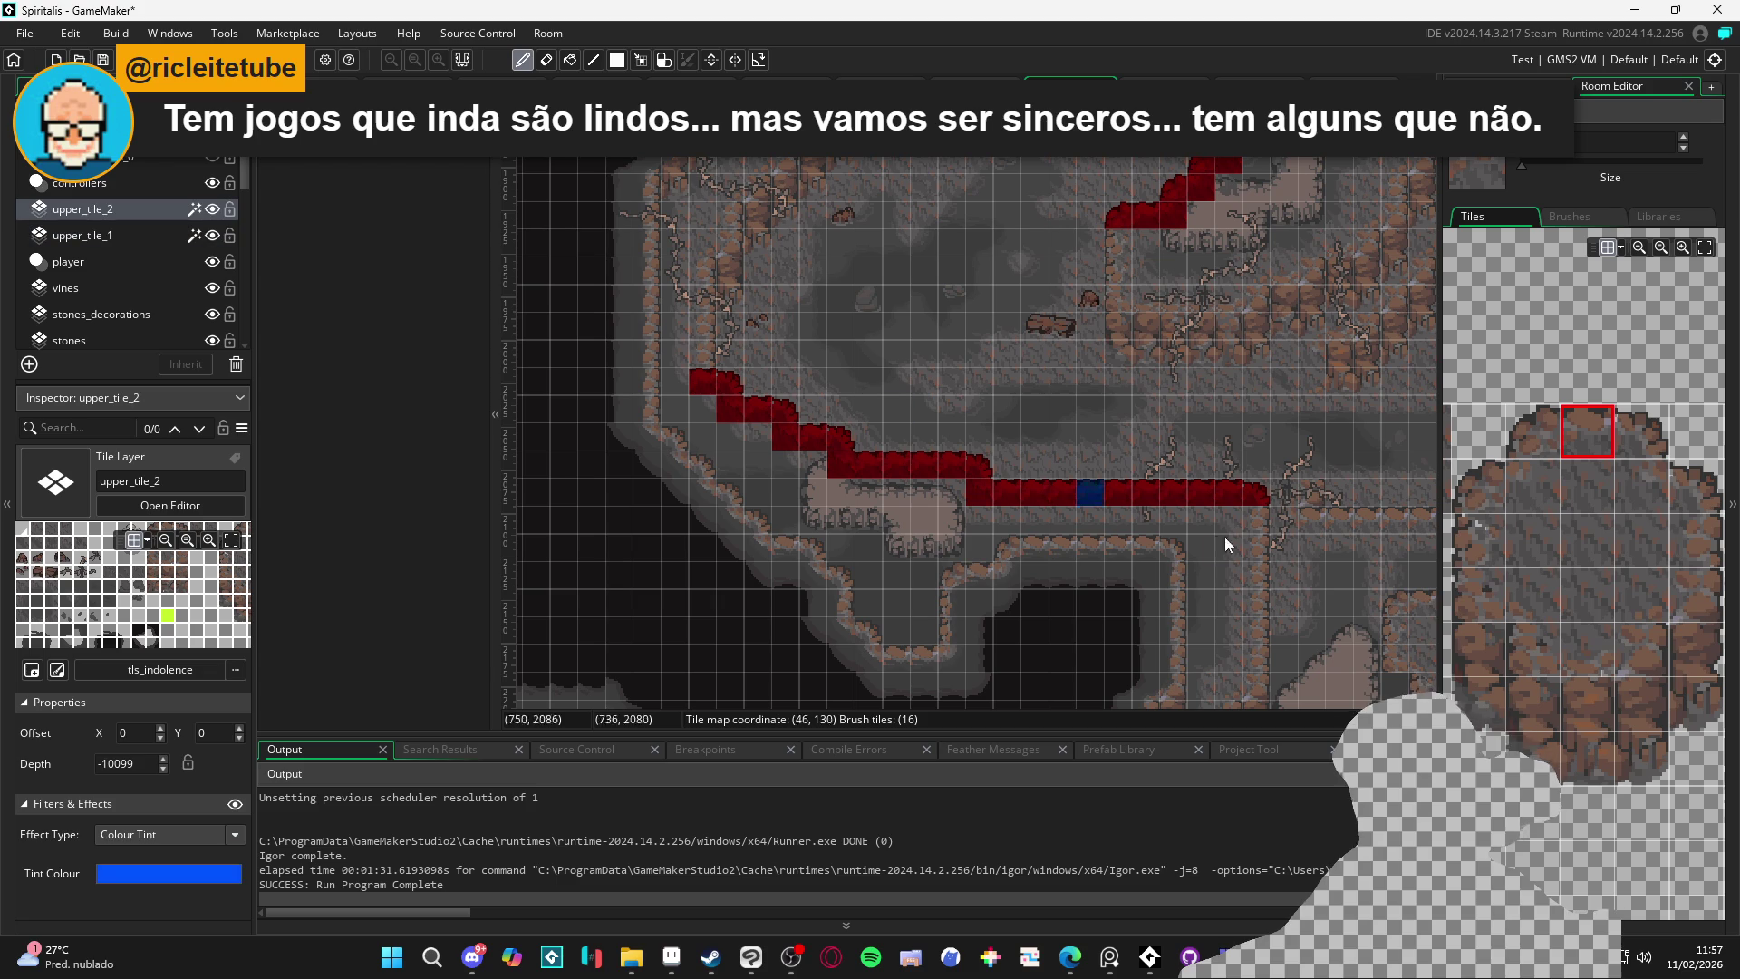
# Widen the Tiles panel and the room canvas area using the splitters
pyautogui.scroll(-3, 1654, 658)
pyautogui.moveTo(1442, 625)
pyautogui.mouseDown()
pyautogui.moveTo(982, 625)
pyautogui.moveTo(1000, 625)
pyautogui.mouseUp()
pyautogui.moveTo(996, 515); pyautogui.dragTo(1165, 493)
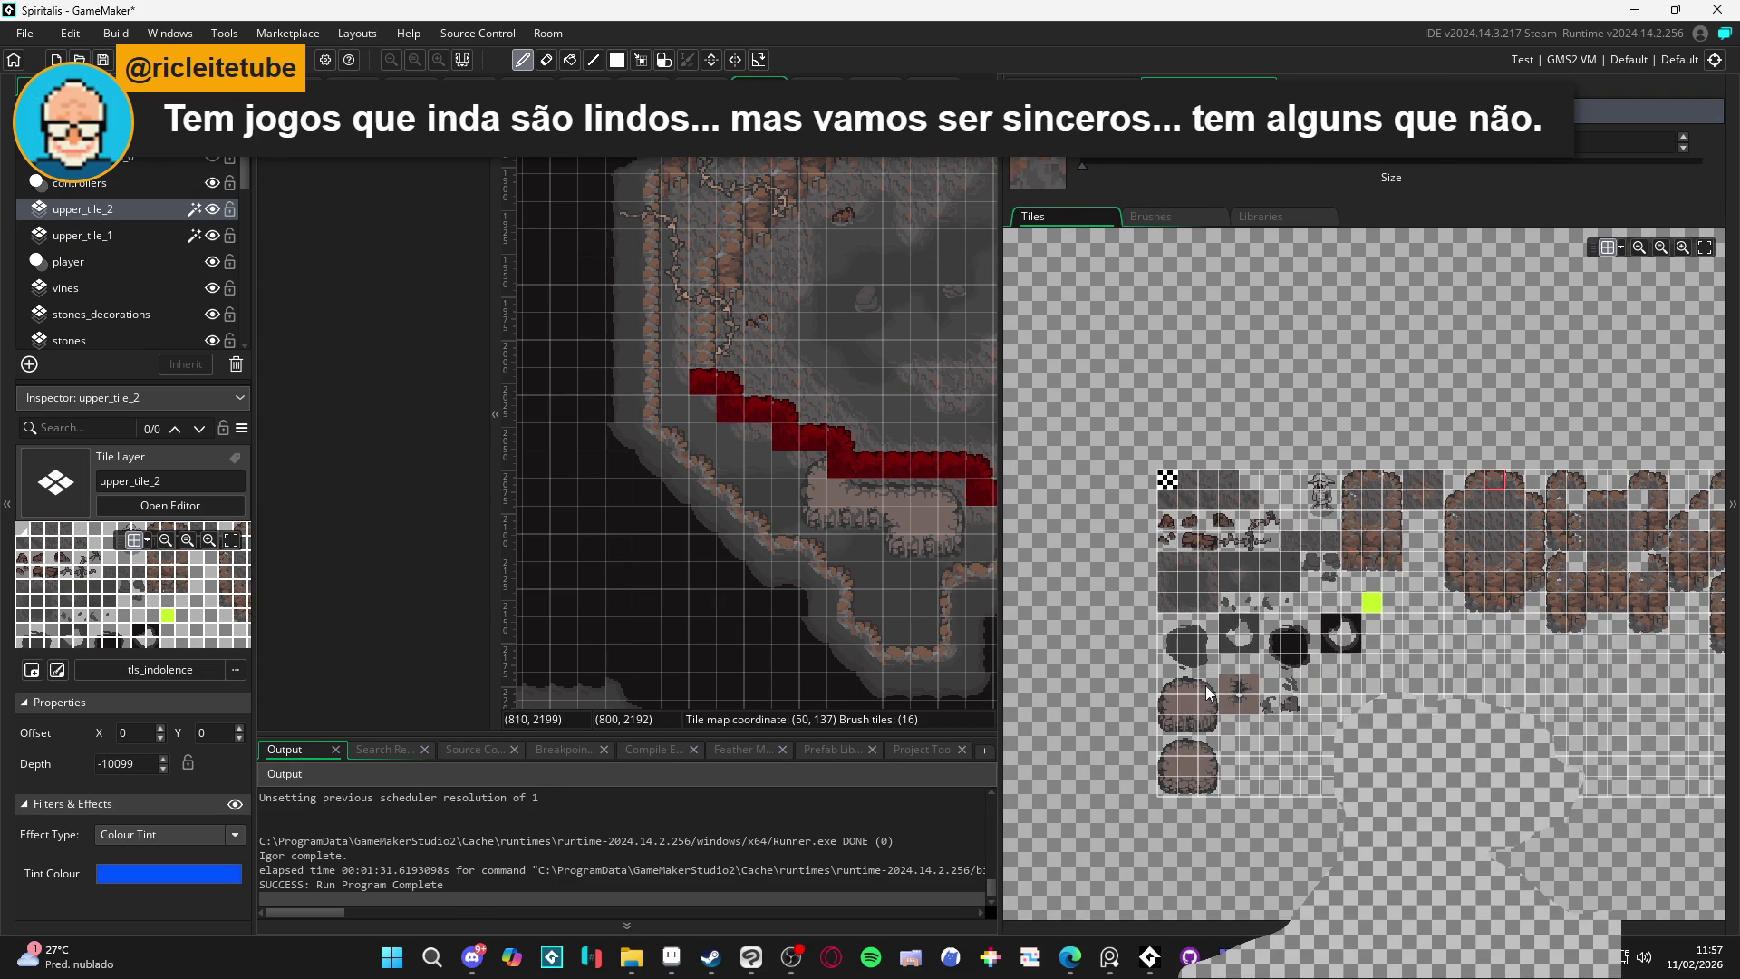
pyautogui.scroll(2, 834, 465)
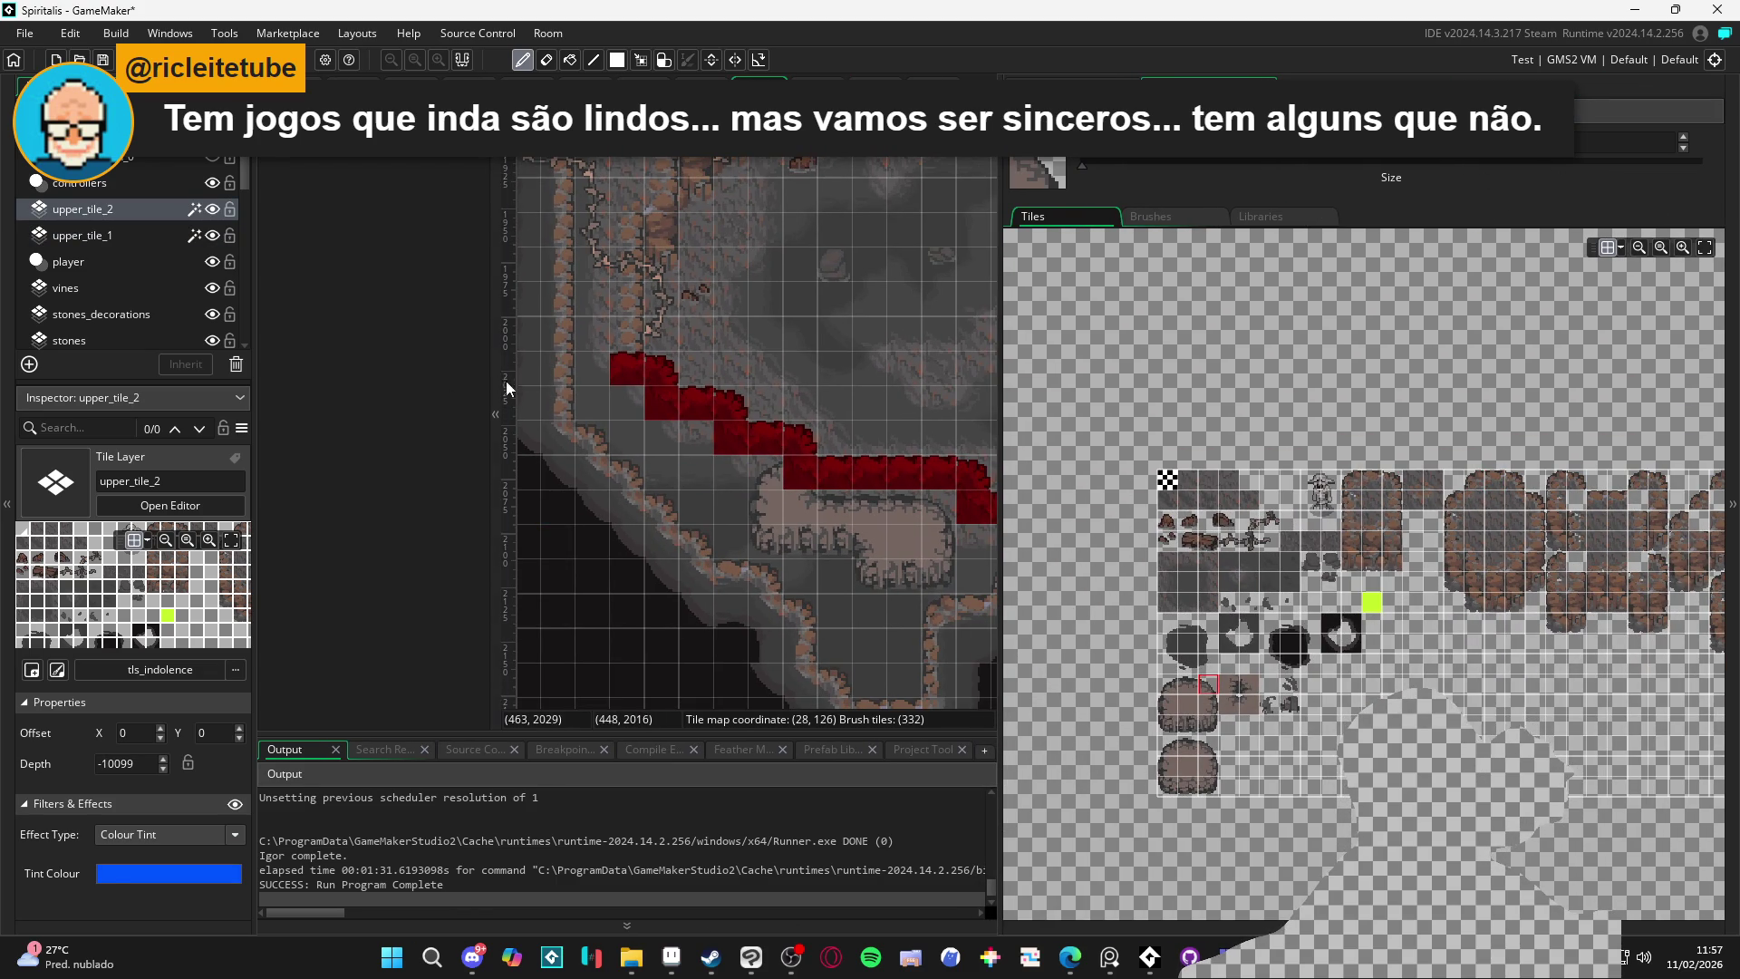
pyautogui.moveTo(499, 383); pyautogui.dragTo(324, 383)
pyautogui.hscroll(4, 634, 425)
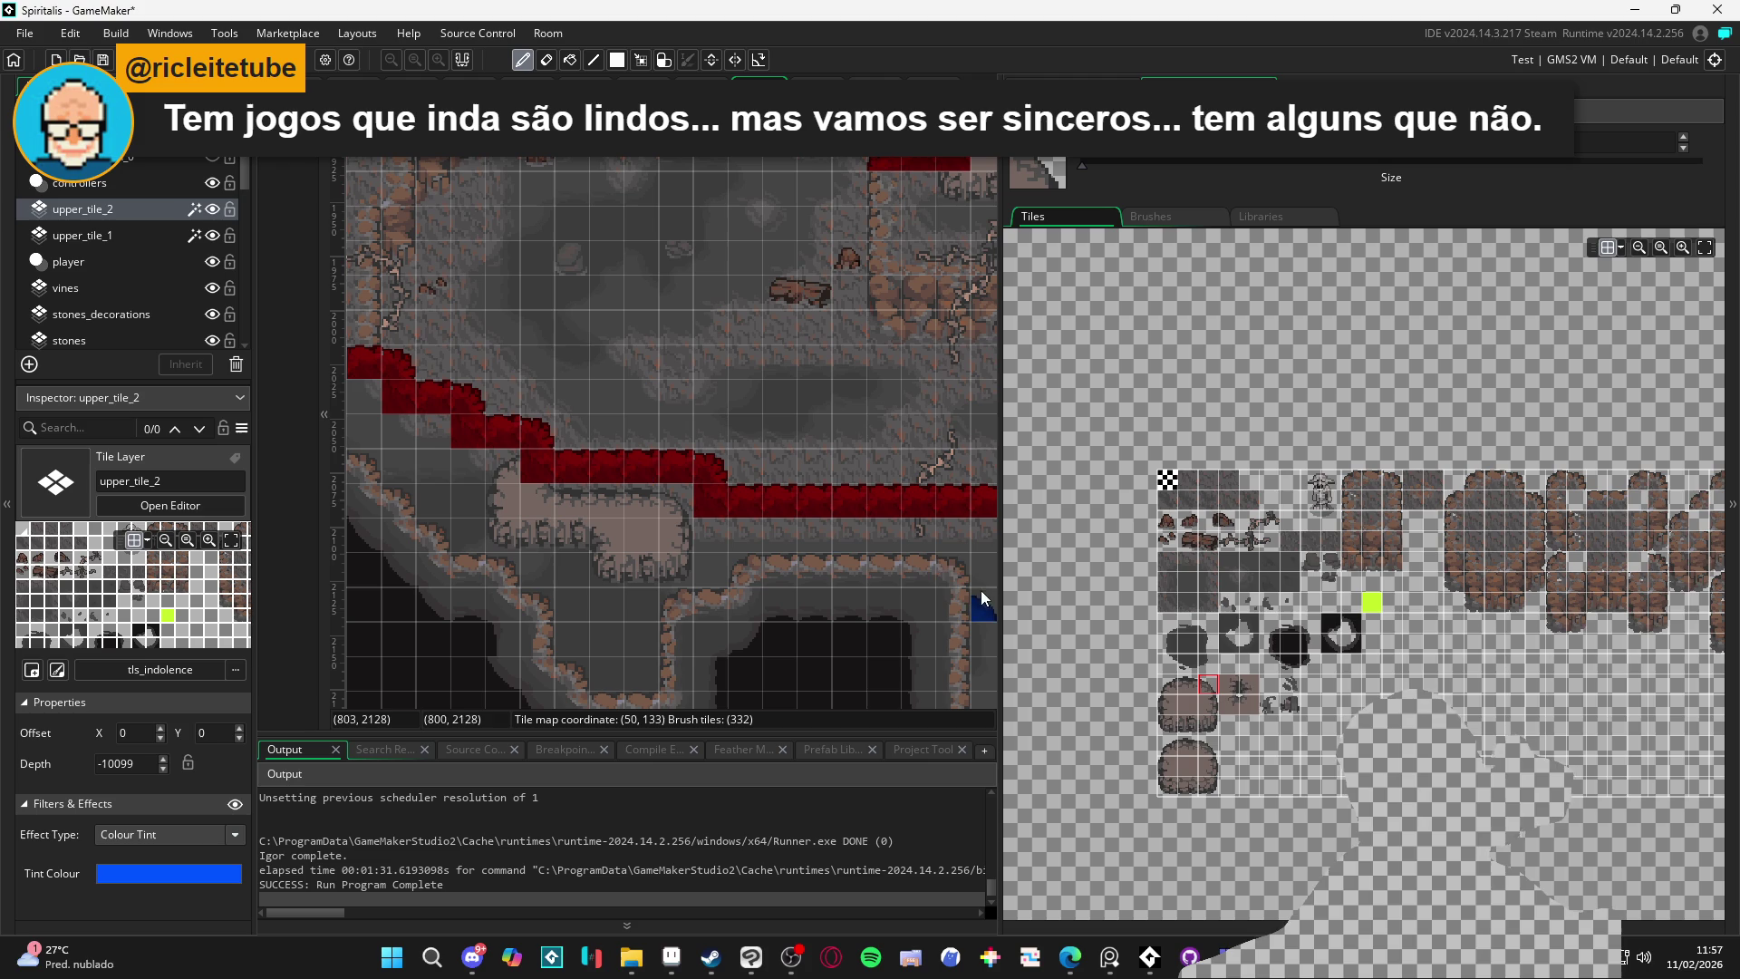
pyautogui.moveTo(998, 584); pyautogui.dragTo(1106, 584)
# Place a blue upper_tile_2 slope tile at the ledge corner, then reselect upper_tile_1
pyautogui.click(533, 473)
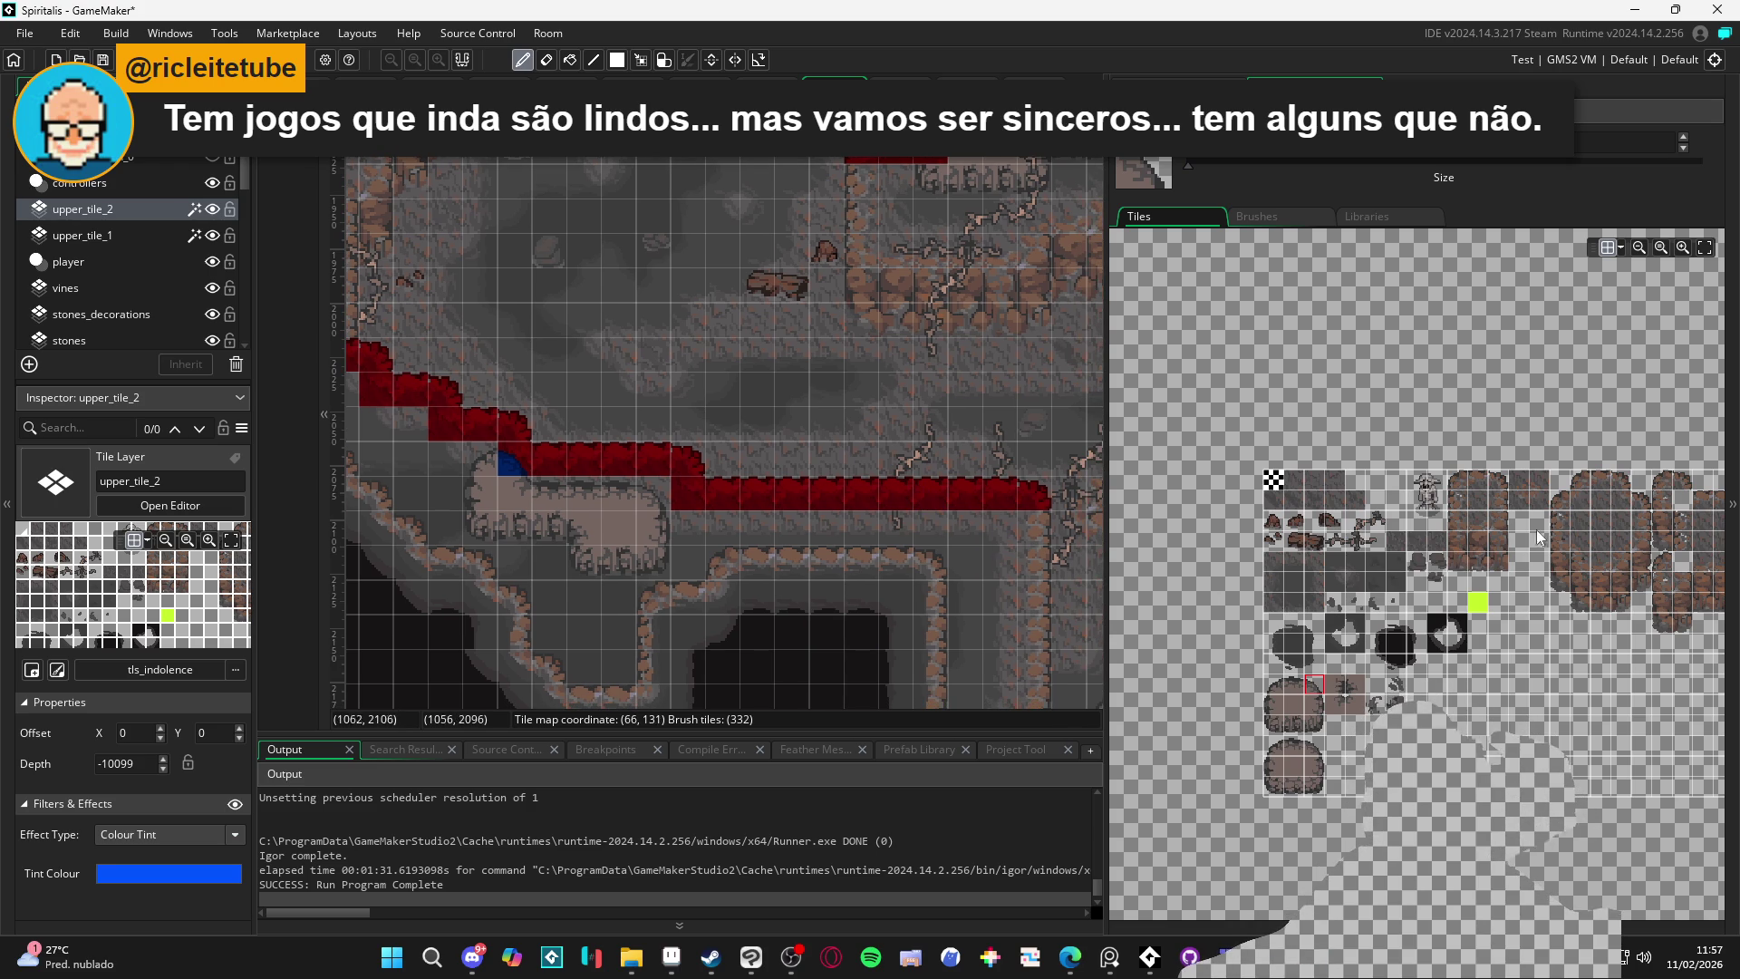
pyautogui.click(1500, 501)
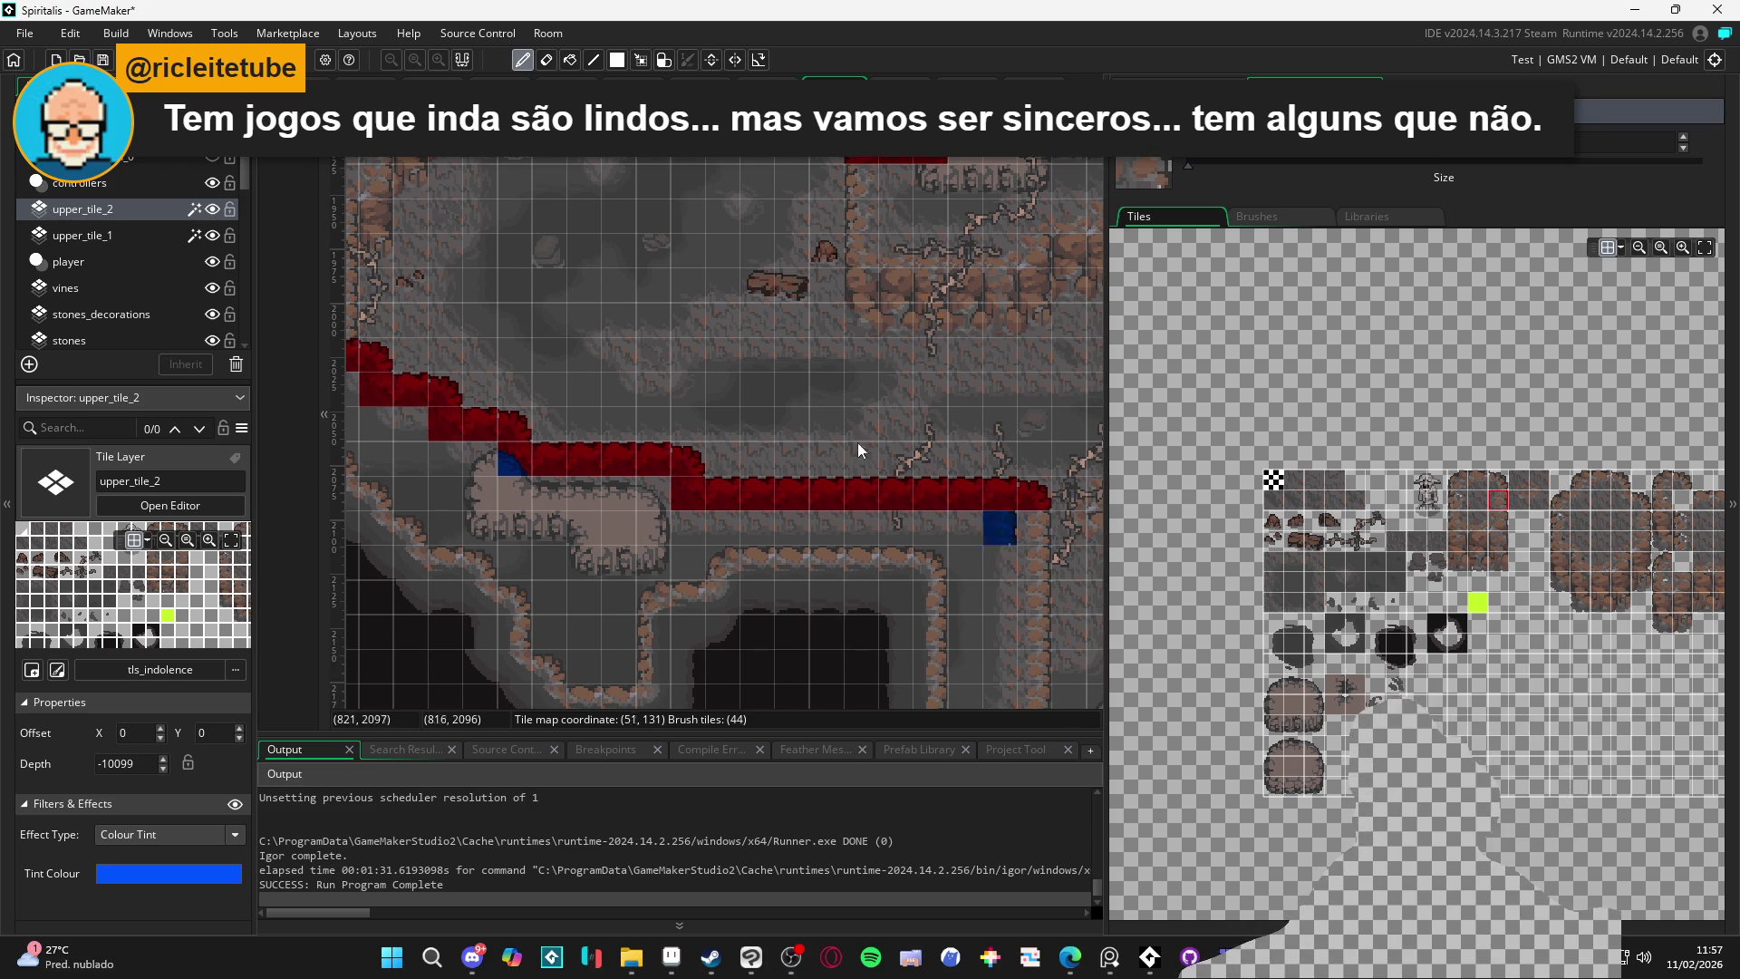
pyautogui.click(148, 234)
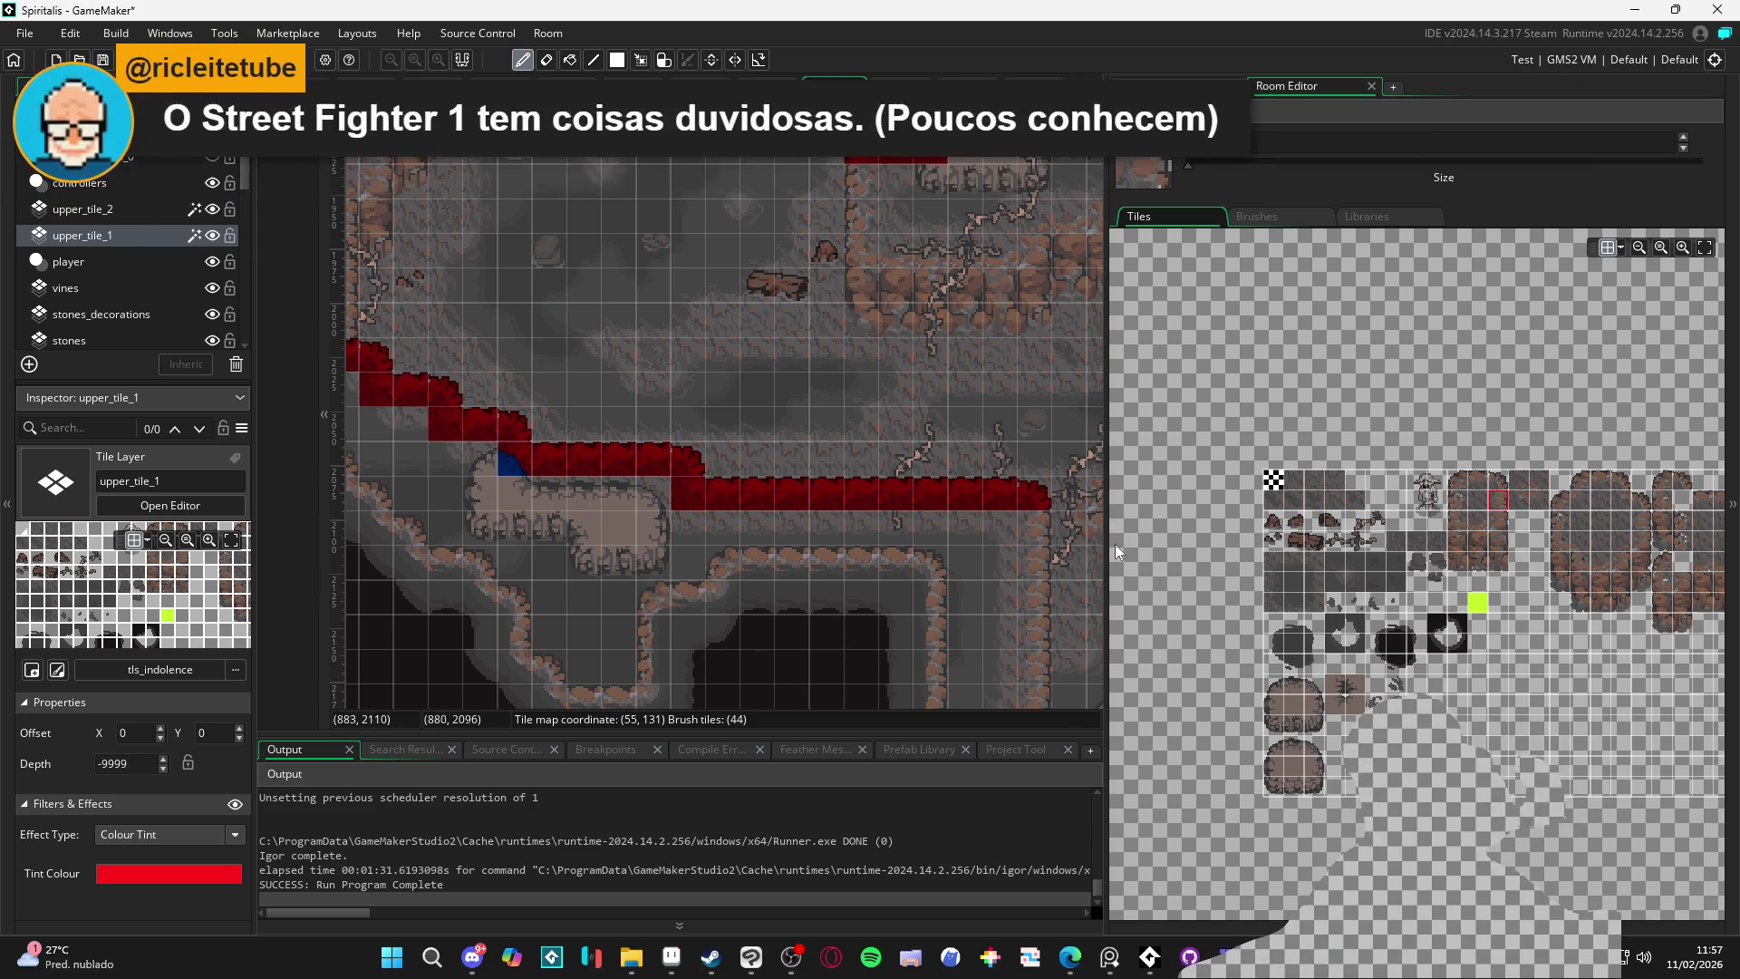
# Paint a row of red ledge-top tiles along the lower ledge and its end
pyautogui.moveTo(873, 460)
pyautogui.mouseDown()
pyautogui.moveTo(765, 524)
pyautogui.moveTo(639, 451)
pyautogui.moveTo(546, 428)
pyautogui.moveTo(585, 491)
pyautogui.mouseUp()
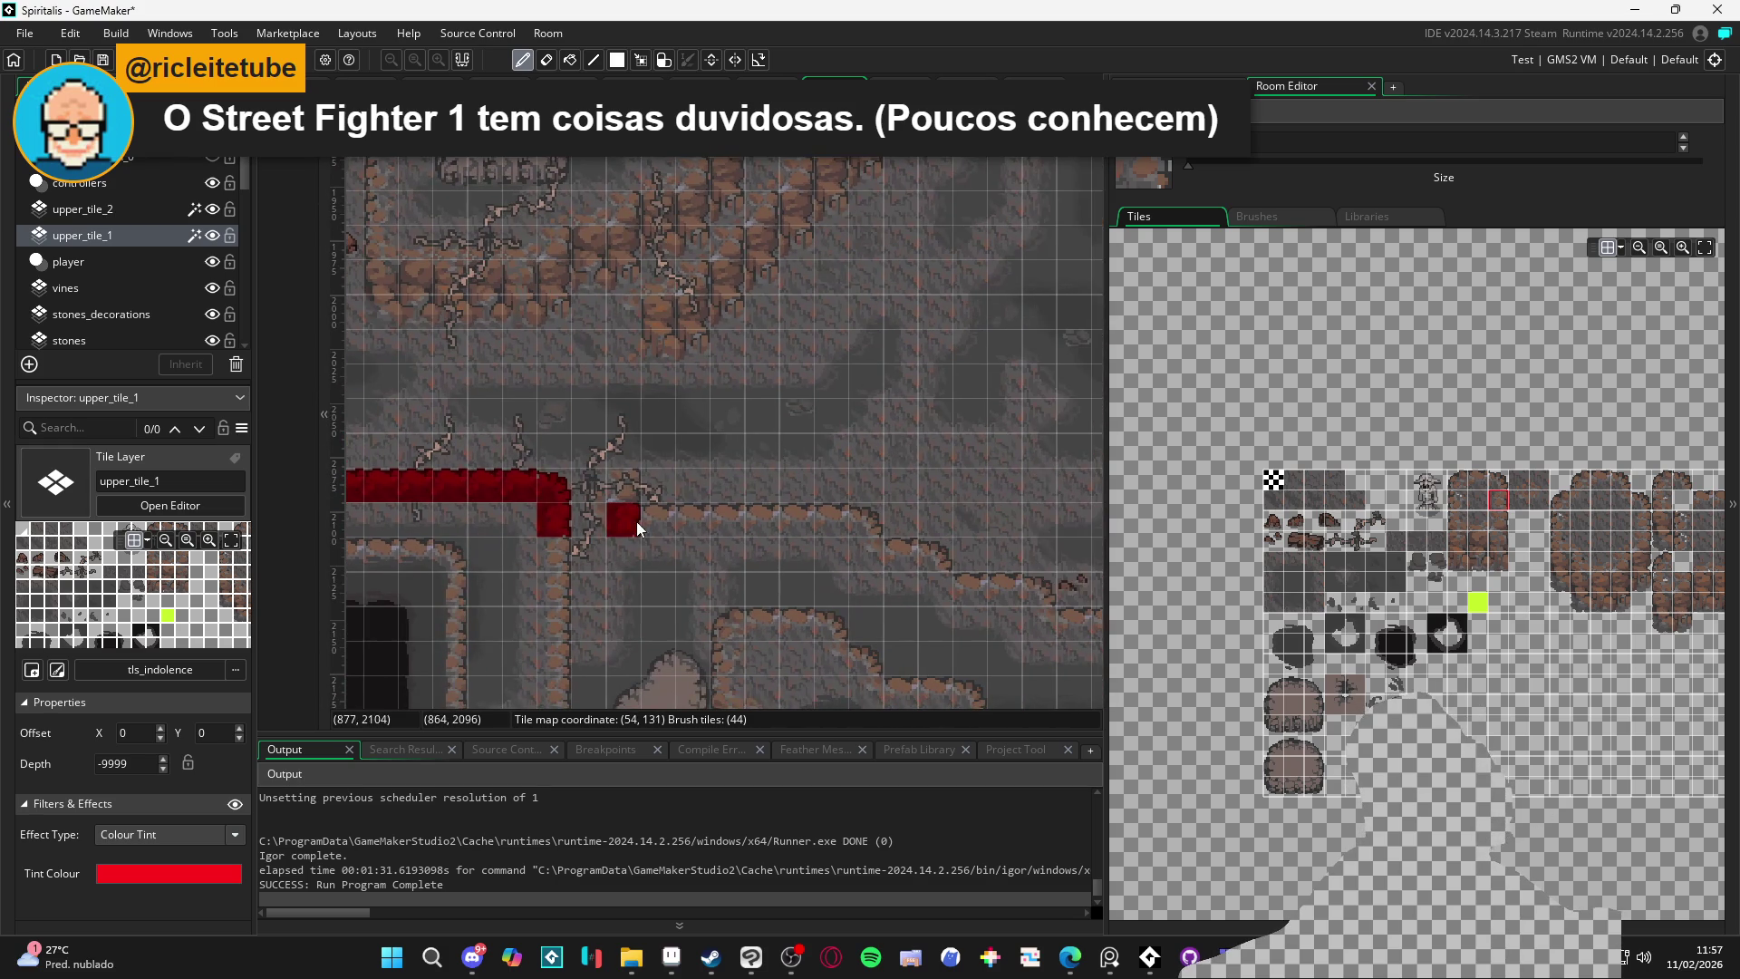
pyautogui.click(1609, 481)
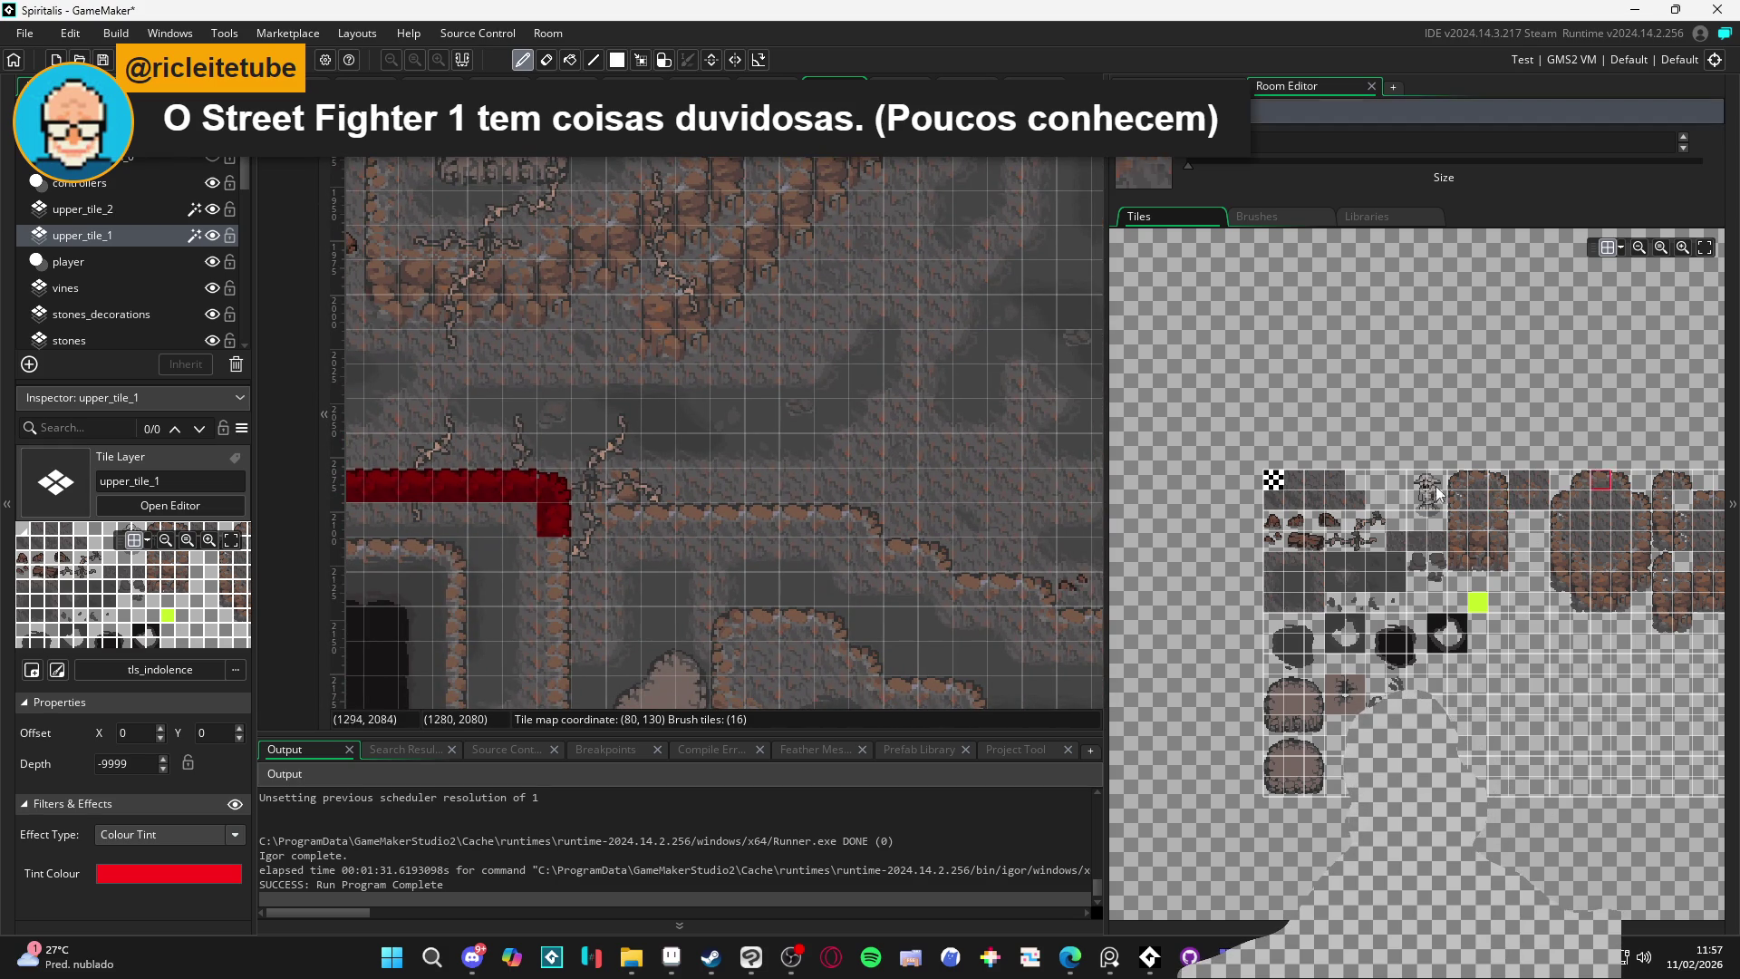
pyautogui.moveTo(830, 522); pyautogui.dragTo(677, 513)
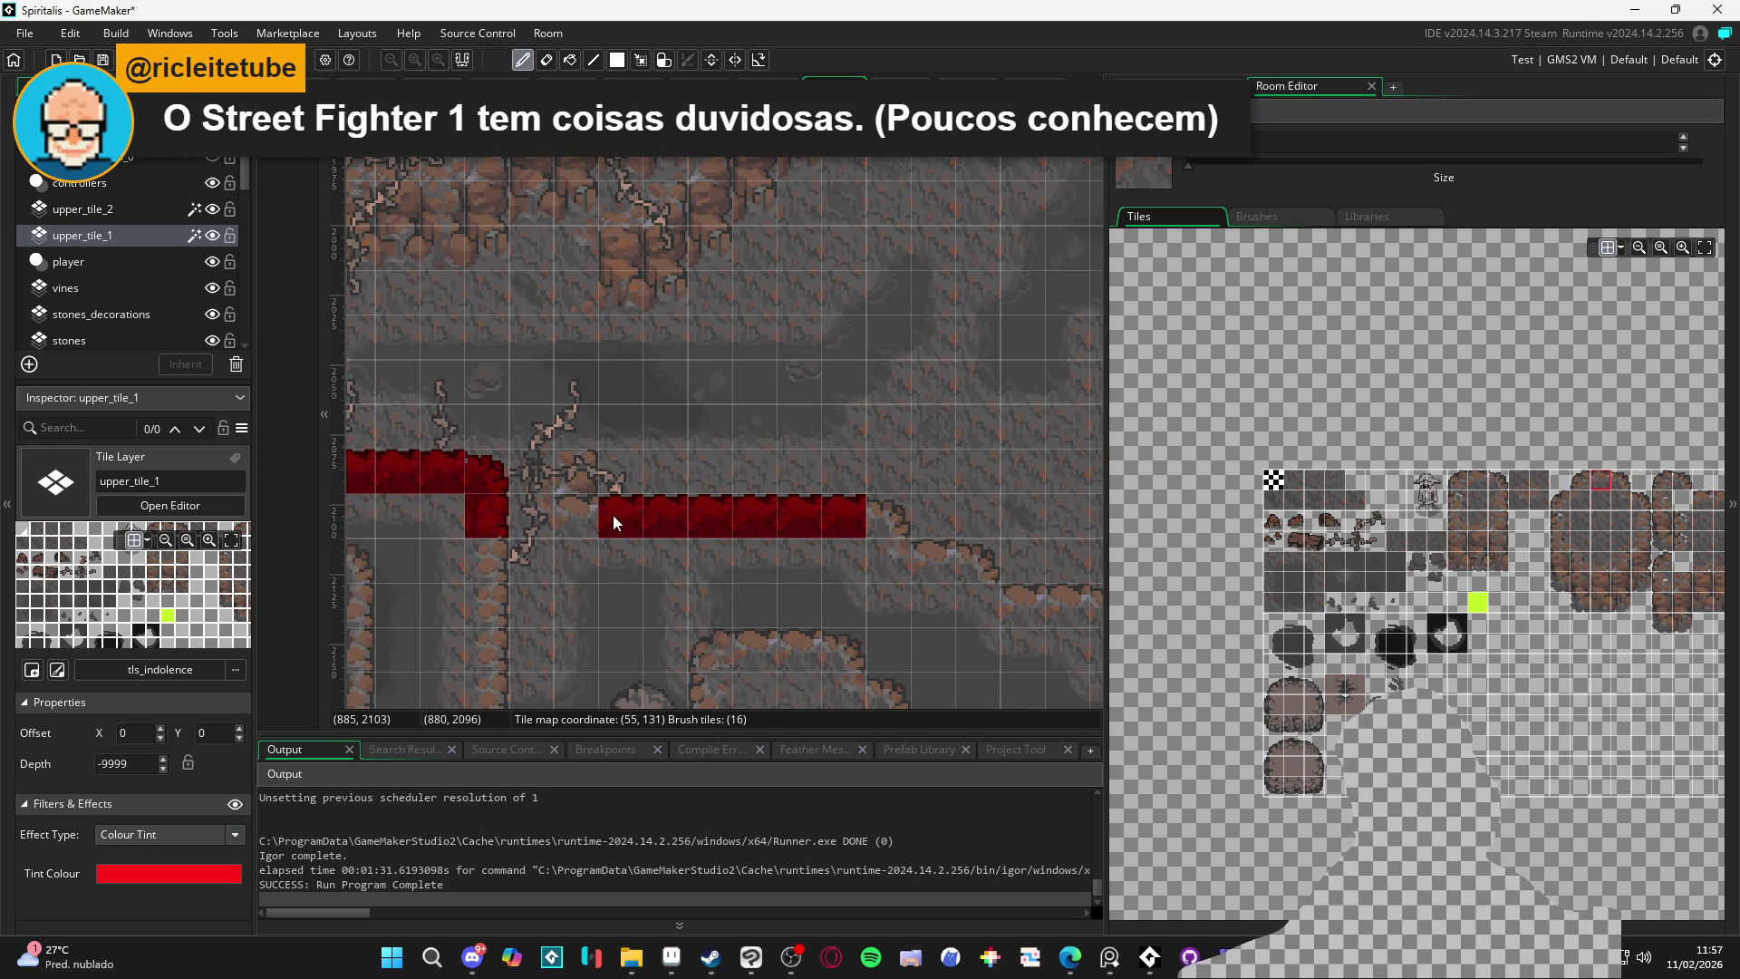
pyautogui.click(1621, 481)
pyautogui.click(885, 530)
pyautogui.click(980, 572)
pyautogui.click(681, 578)
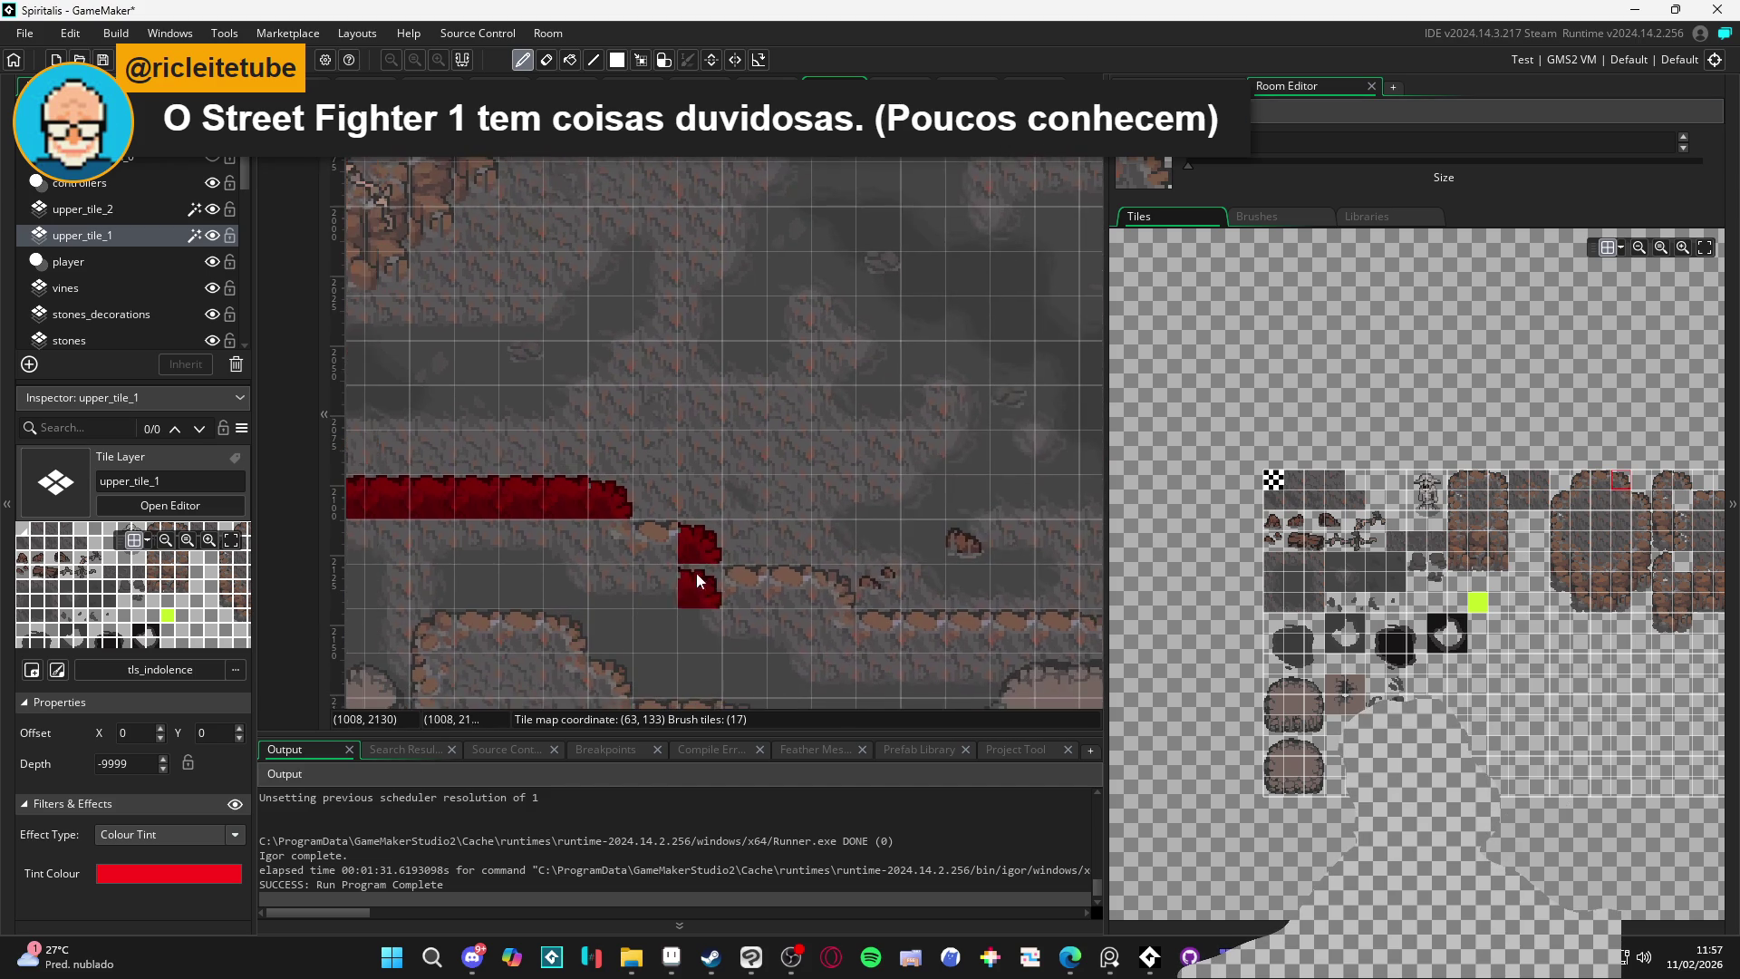
pyautogui.click(759, 573)
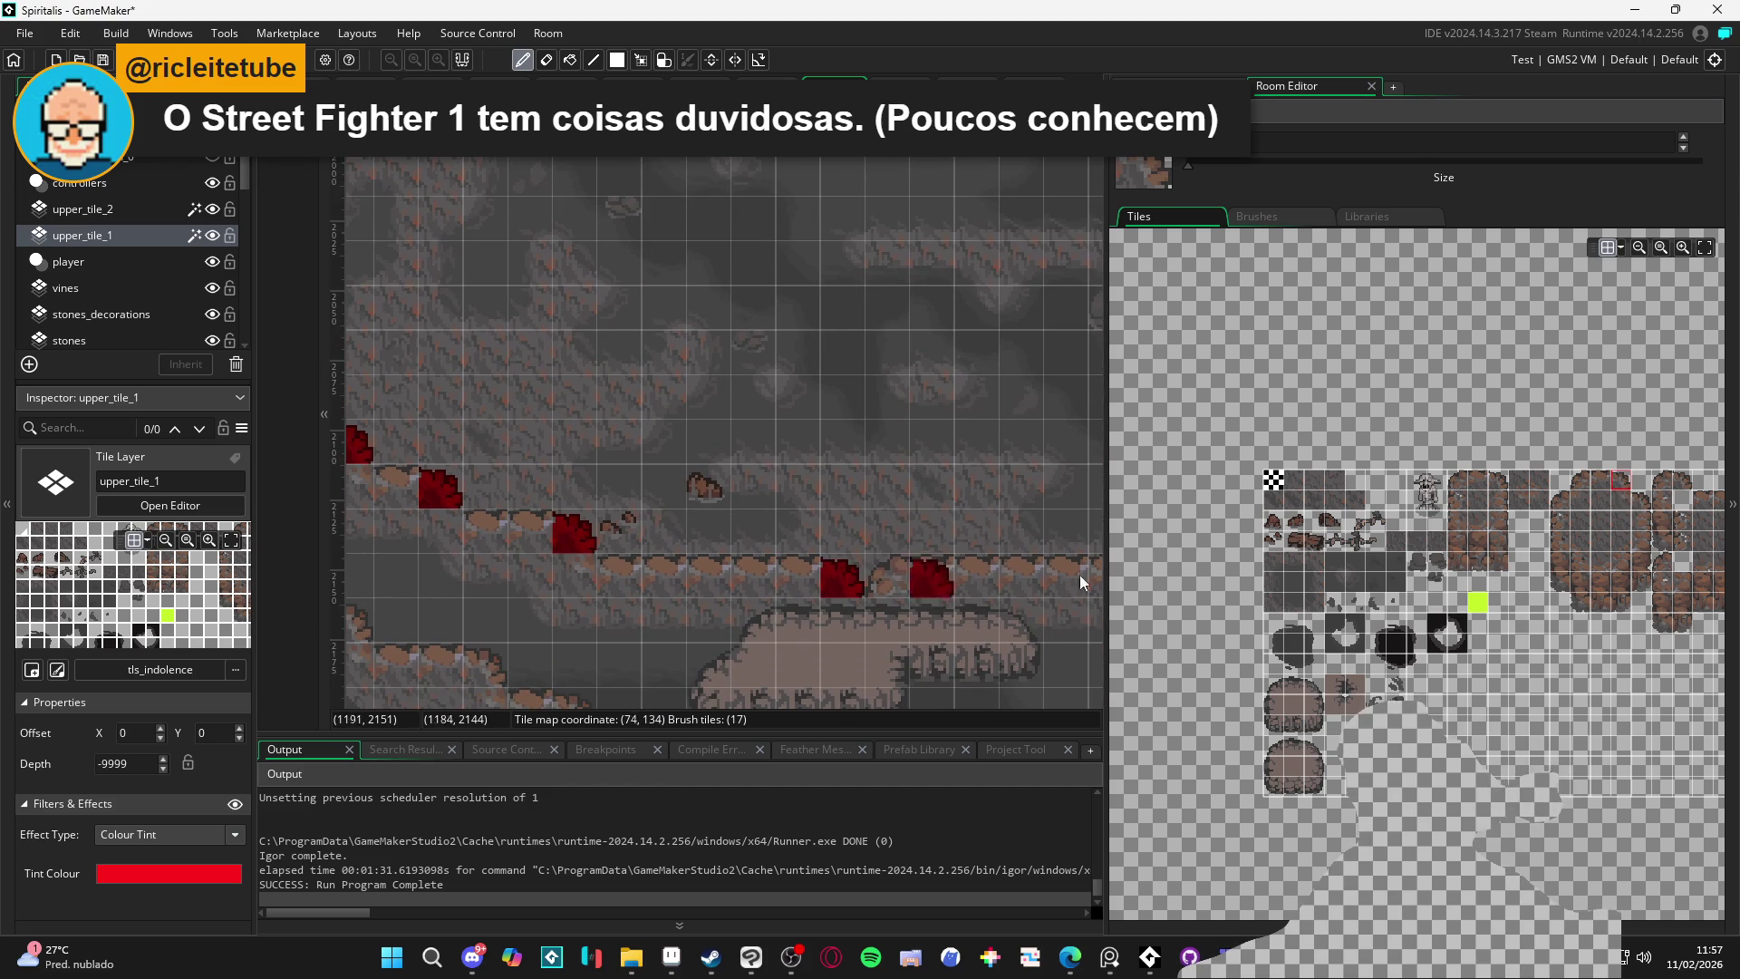
pyautogui.click(1600, 480)
pyautogui.moveTo(781, 583)
pyautogui.mouseDown()
pyautogui.moveTo(633, 582)
pyautogui.moveTo(513, 529)
pyautogui.moveTo(817, 500)
pyautogui.moveTo(742, 487)
pyautogui.moveTo(750, 534)
pyautogui.moveTo(681, 509)
pyautogui.moveTo(779, 563)
pyautogui.mouseUp()
# Add grass-top red tiles and extend the red edge strip further right
pyautogui.click(721, 477)
pyautogui.click(1620, 505)
pyautogui.moveTo(932, 594)
pyautogui.mouseDown()
pyautogui.moveTo(589, 551)
pyautogui.moveTo(631, 492)
pyautogui.moveTo(362, 423)
pyautogui.mouseUp()
pyautogui.scroll(-1, 764, 567)
pyautogui.press('e')
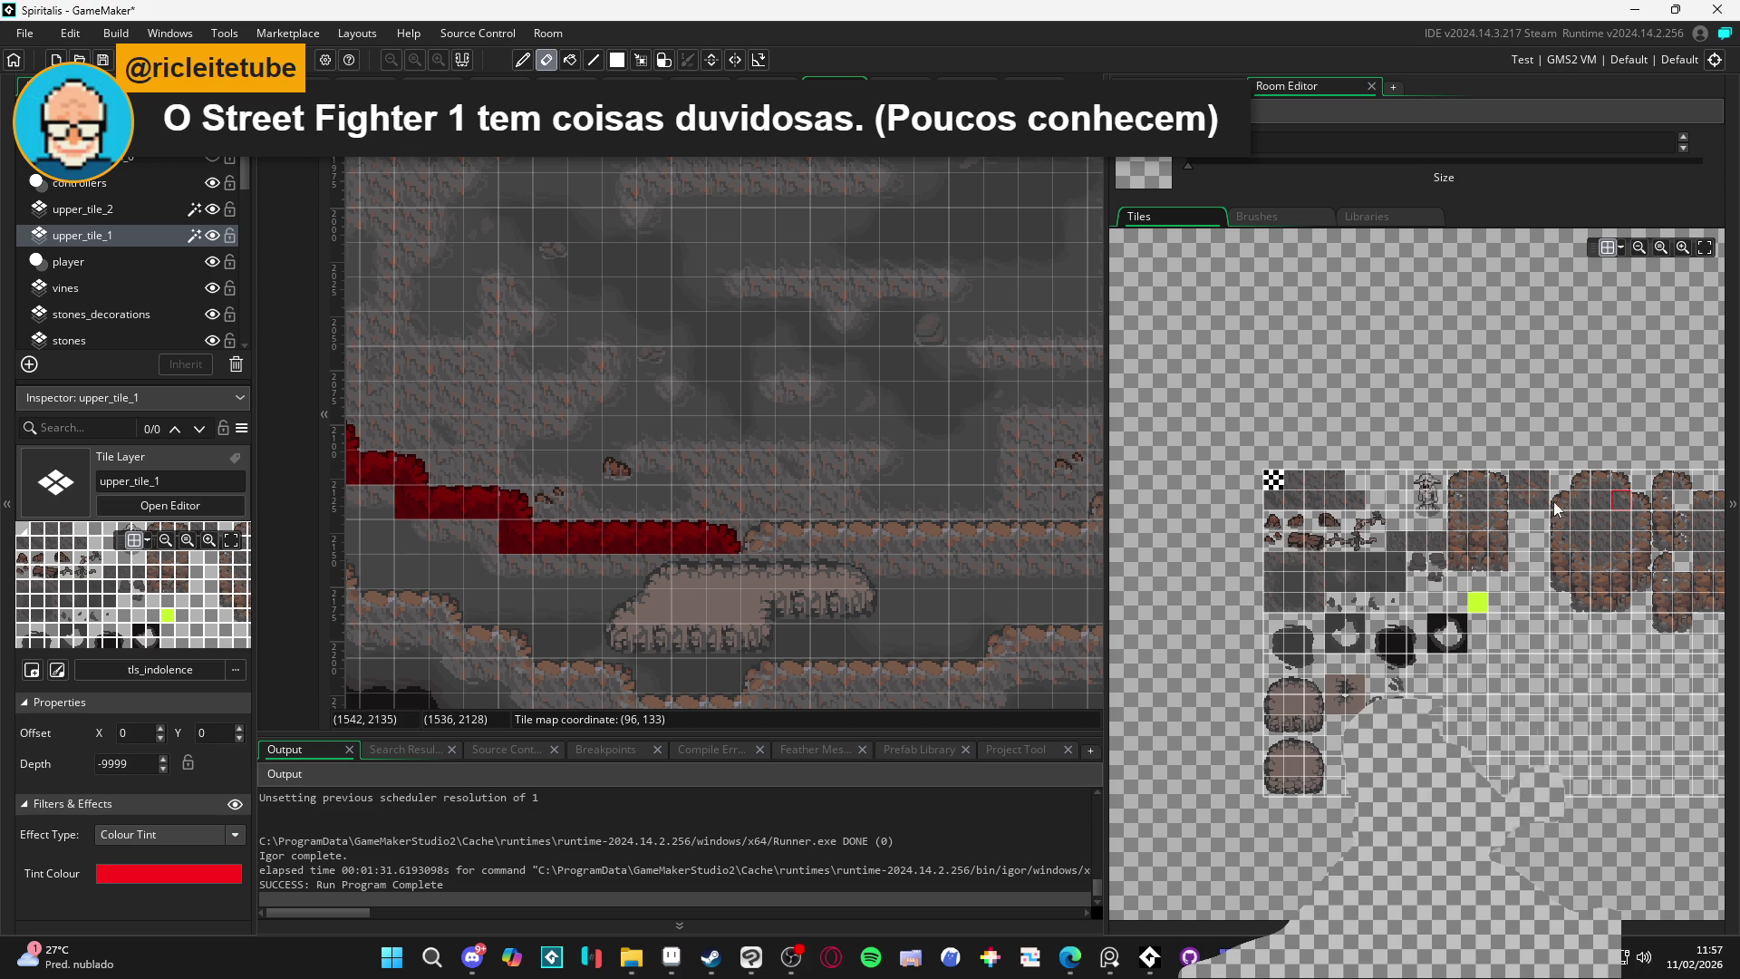
pyautogui.click(1577, 480)
pyautogui.click(757, 537)
pyautogui.click(1602, 480)
pyautogui.moveTo(787, 542)
pyautogui.mouseDown()
pyautogui.moveTo(1013, 547)
pyautogui.moveTo(773, 574)
pyautogui.mouseUp()
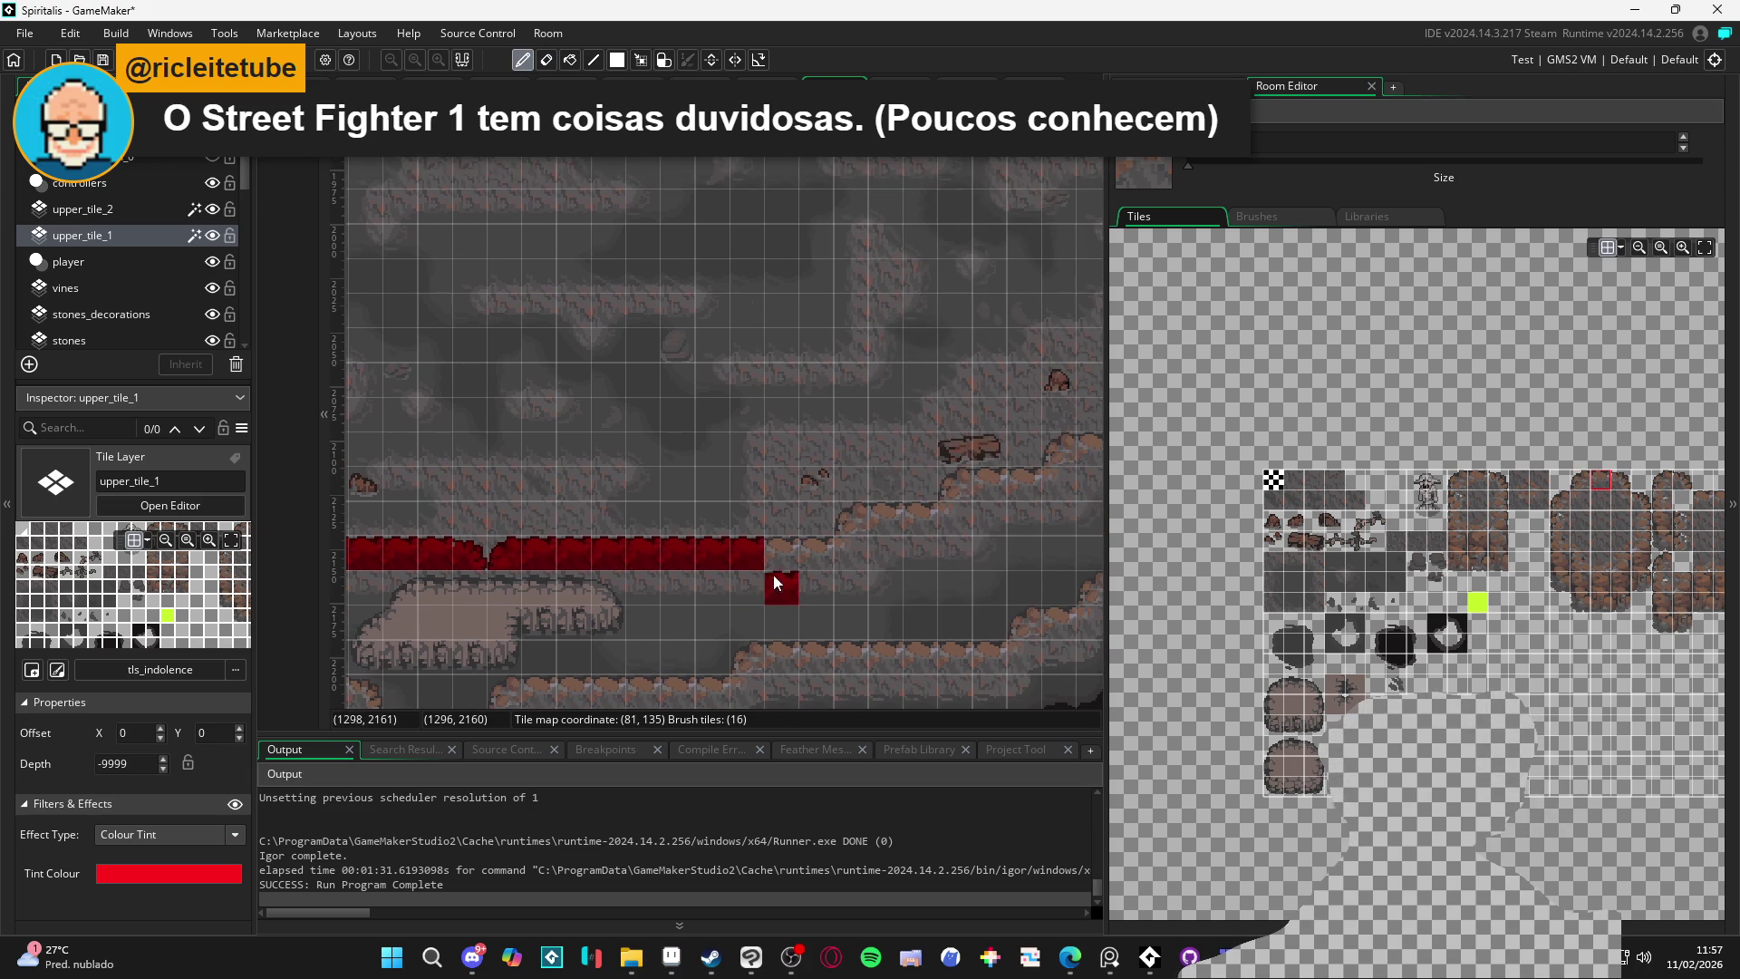
pyautogui.click(1577, 502)
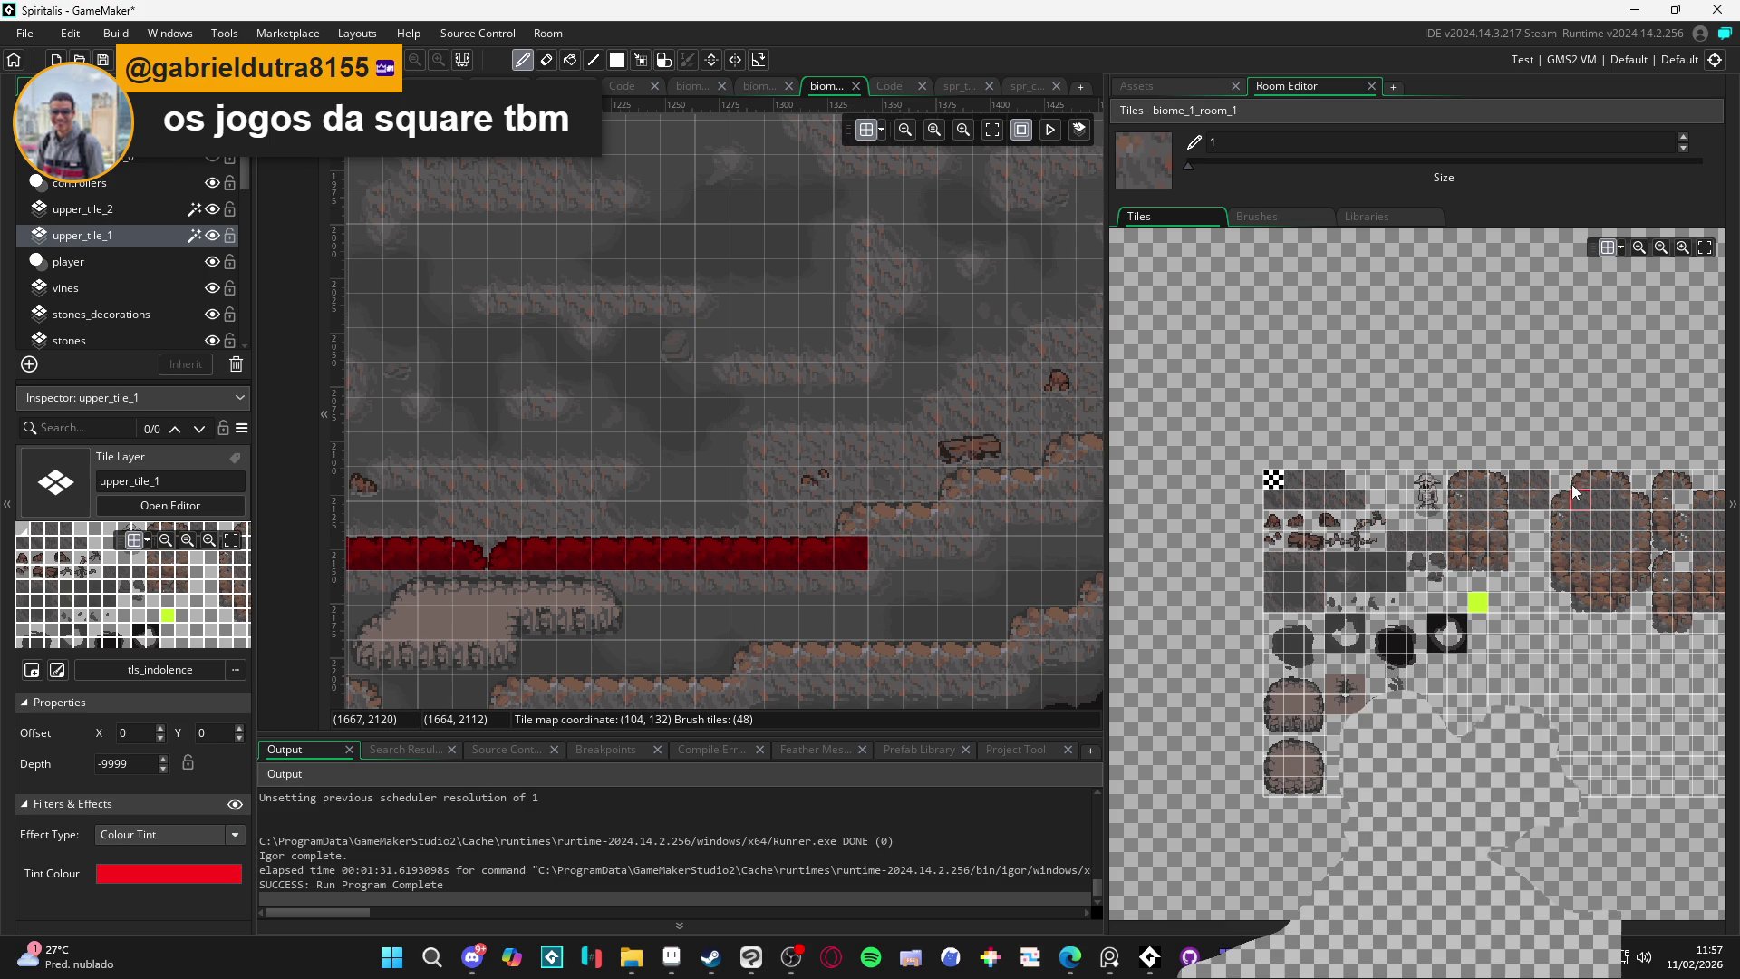
pyautogui.click(837, 518)
pyautogui.click(1601, 480)
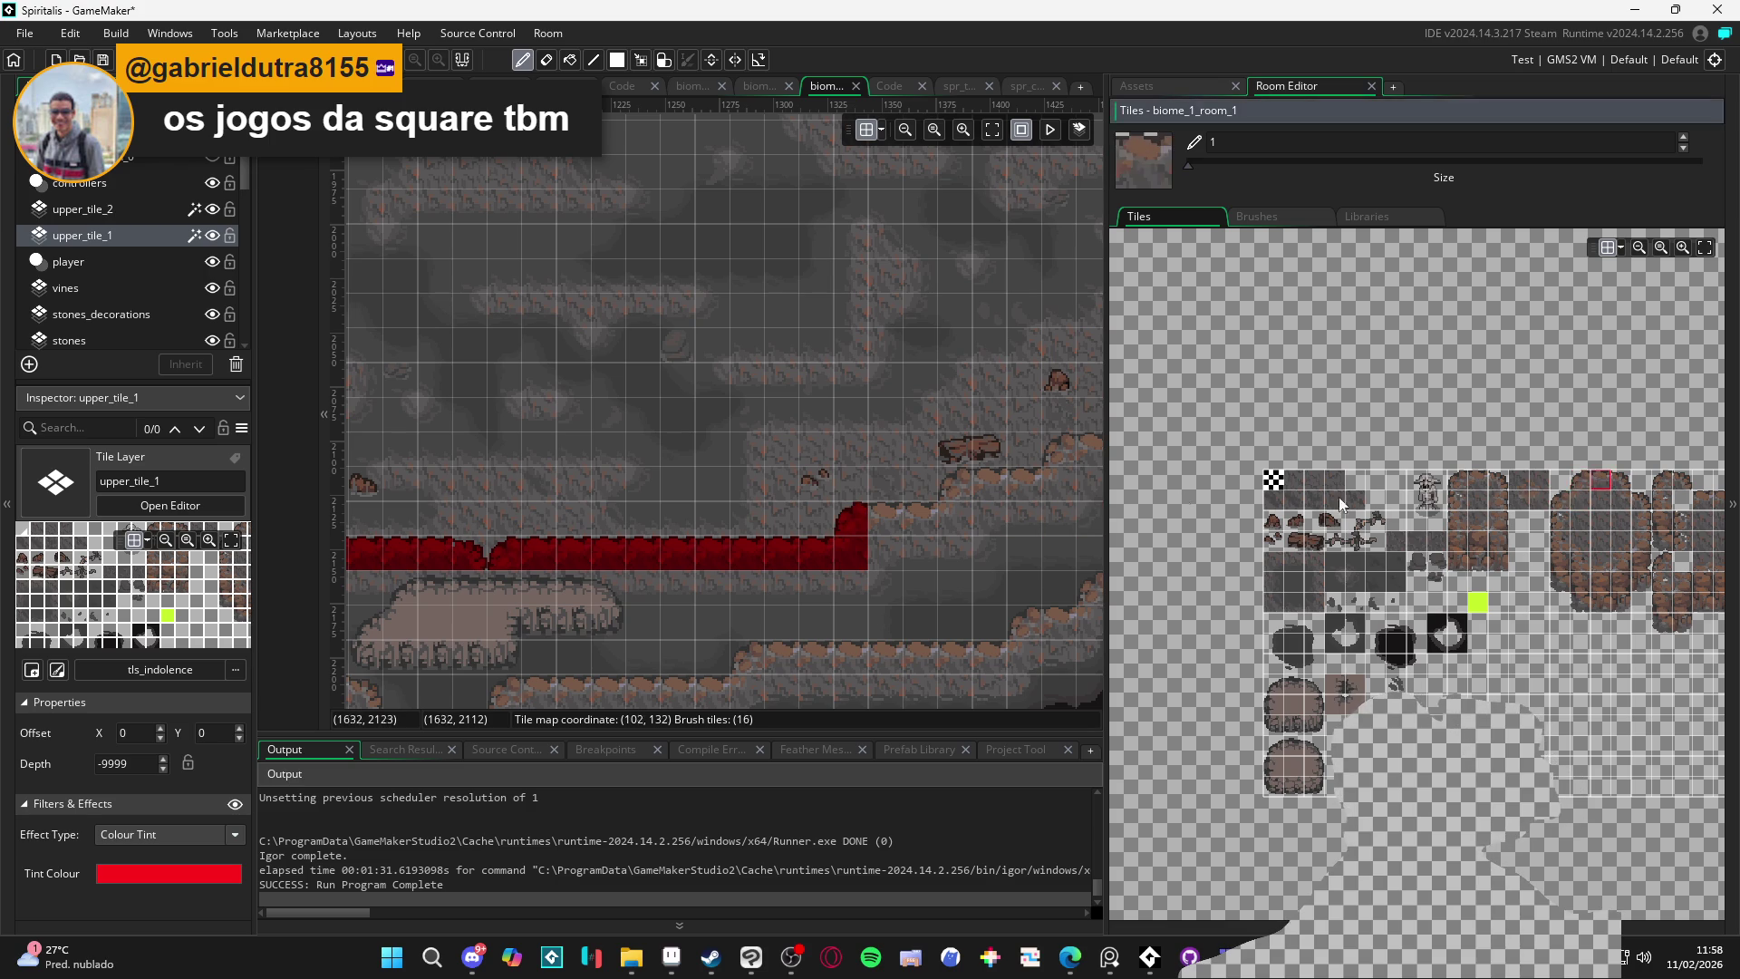
# Paint red edge tiles up the first step of the rising cave path
pyautogui.moveTo(809, 503); pyautogui.dragTo(703, 493)
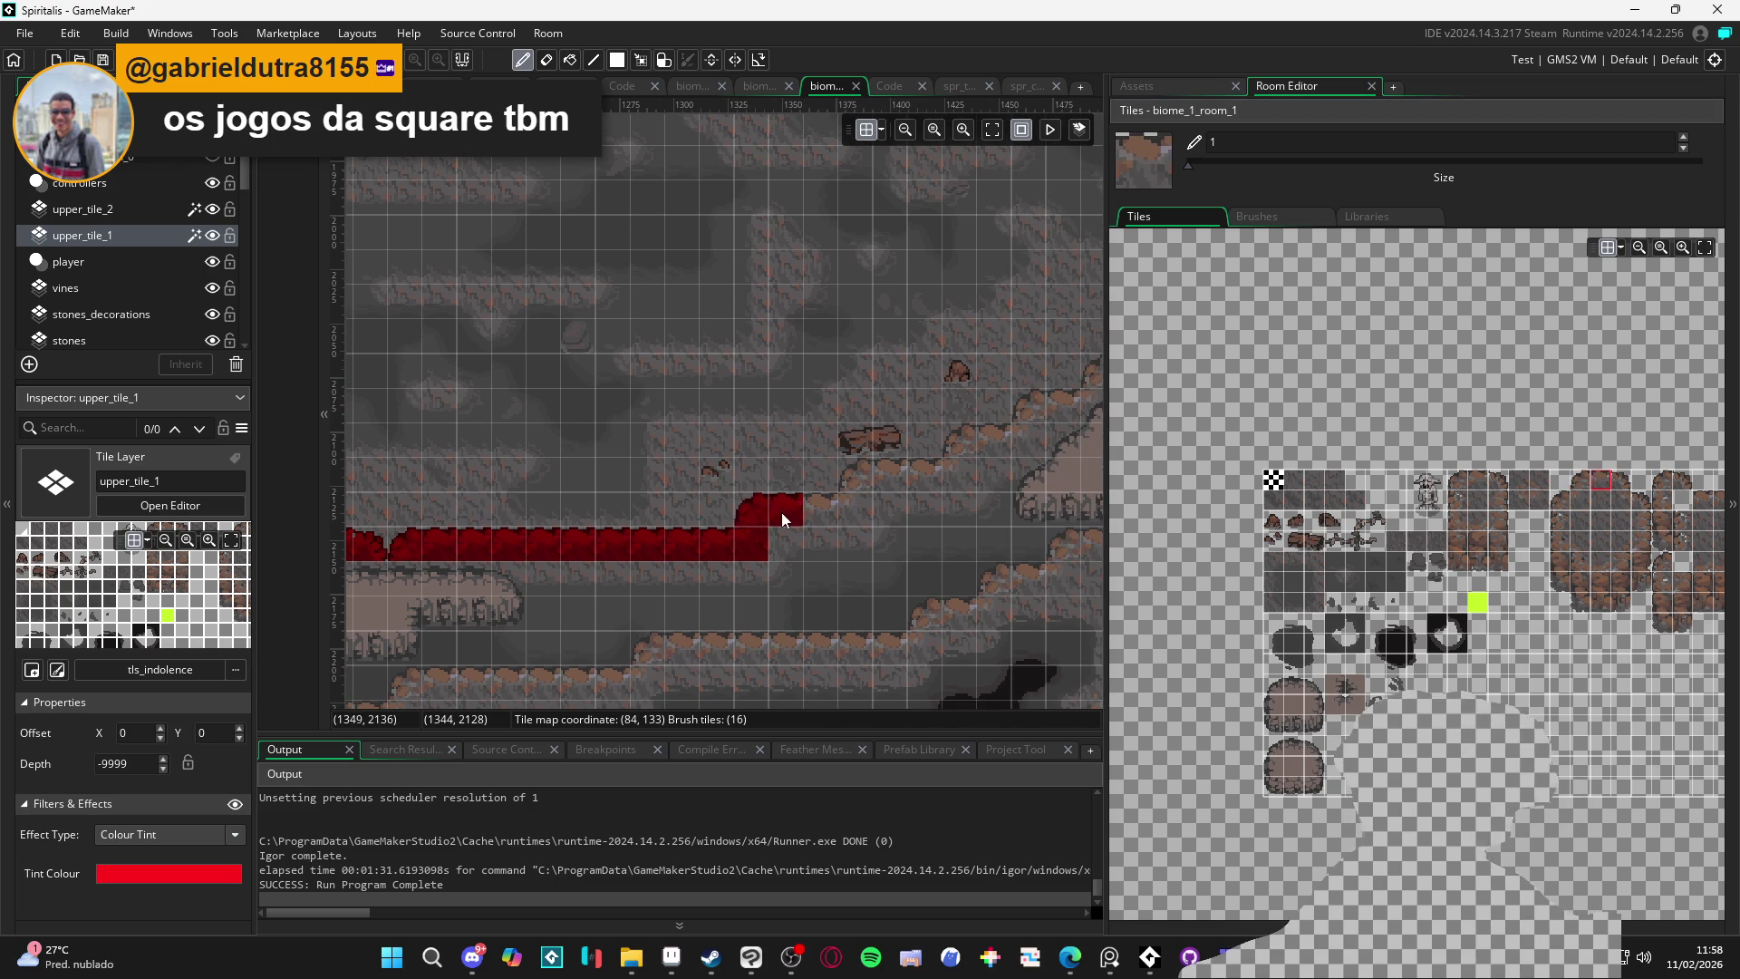
pyautogui.click(1580, 500)
pyautogui.click(850, 516)
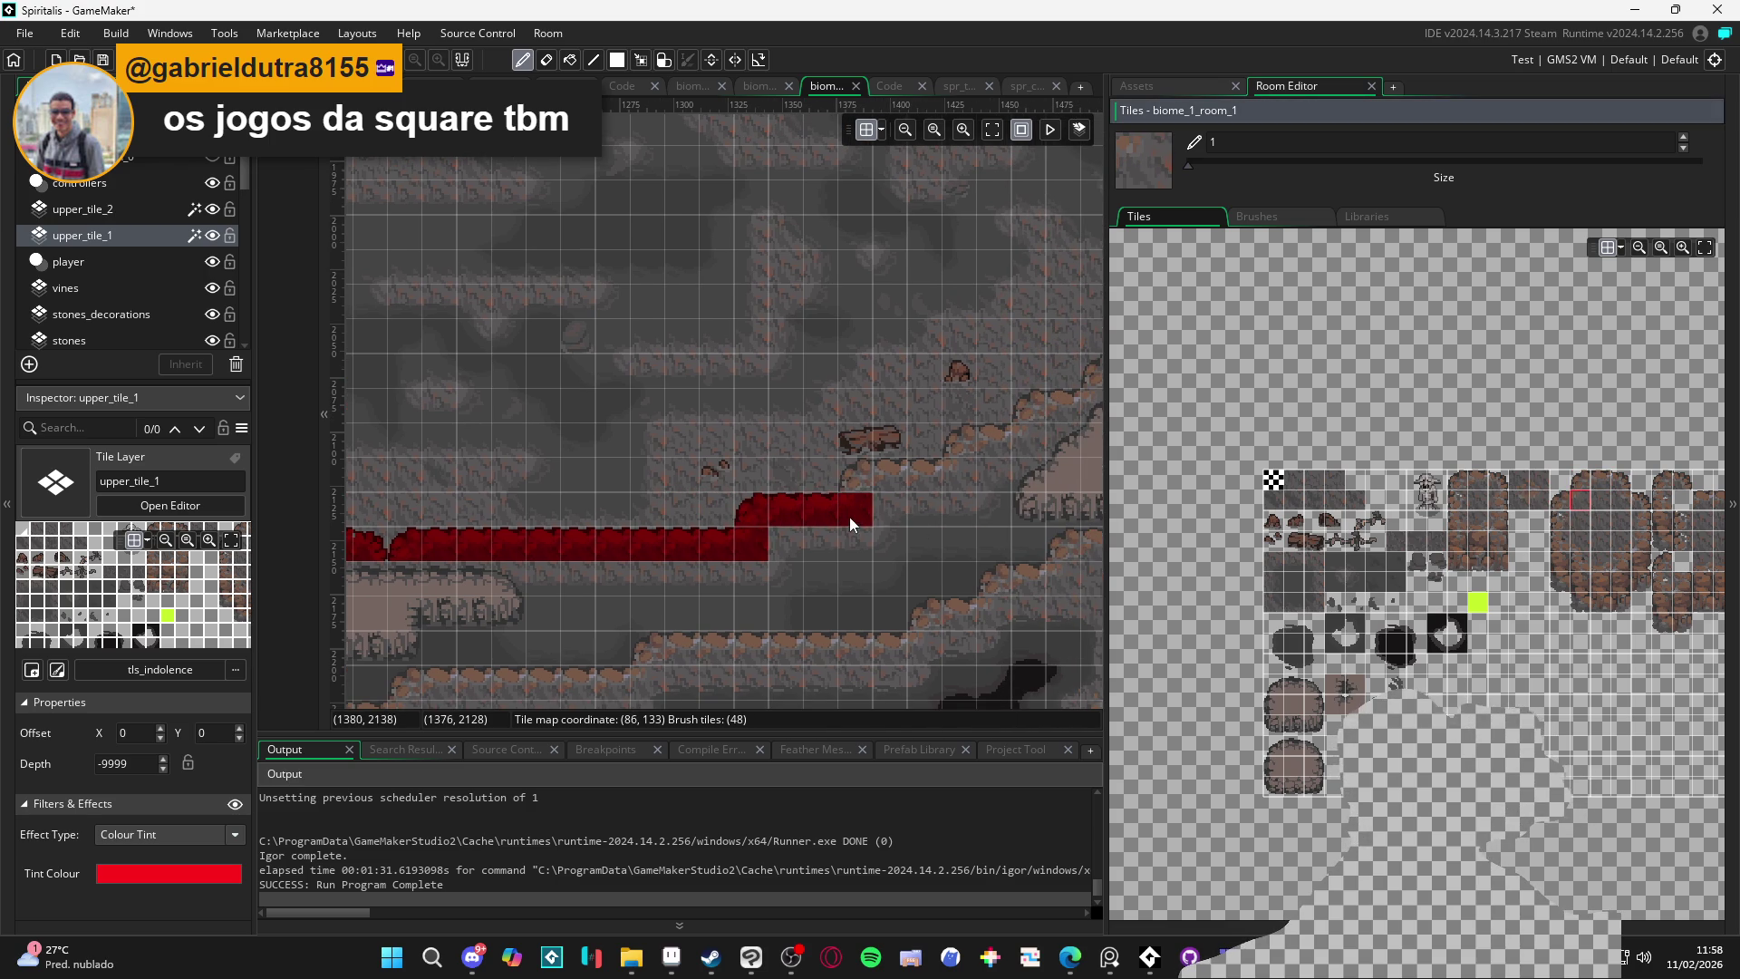
pyautogui.click(1584, 482)
pyautogui.click(859, 475)
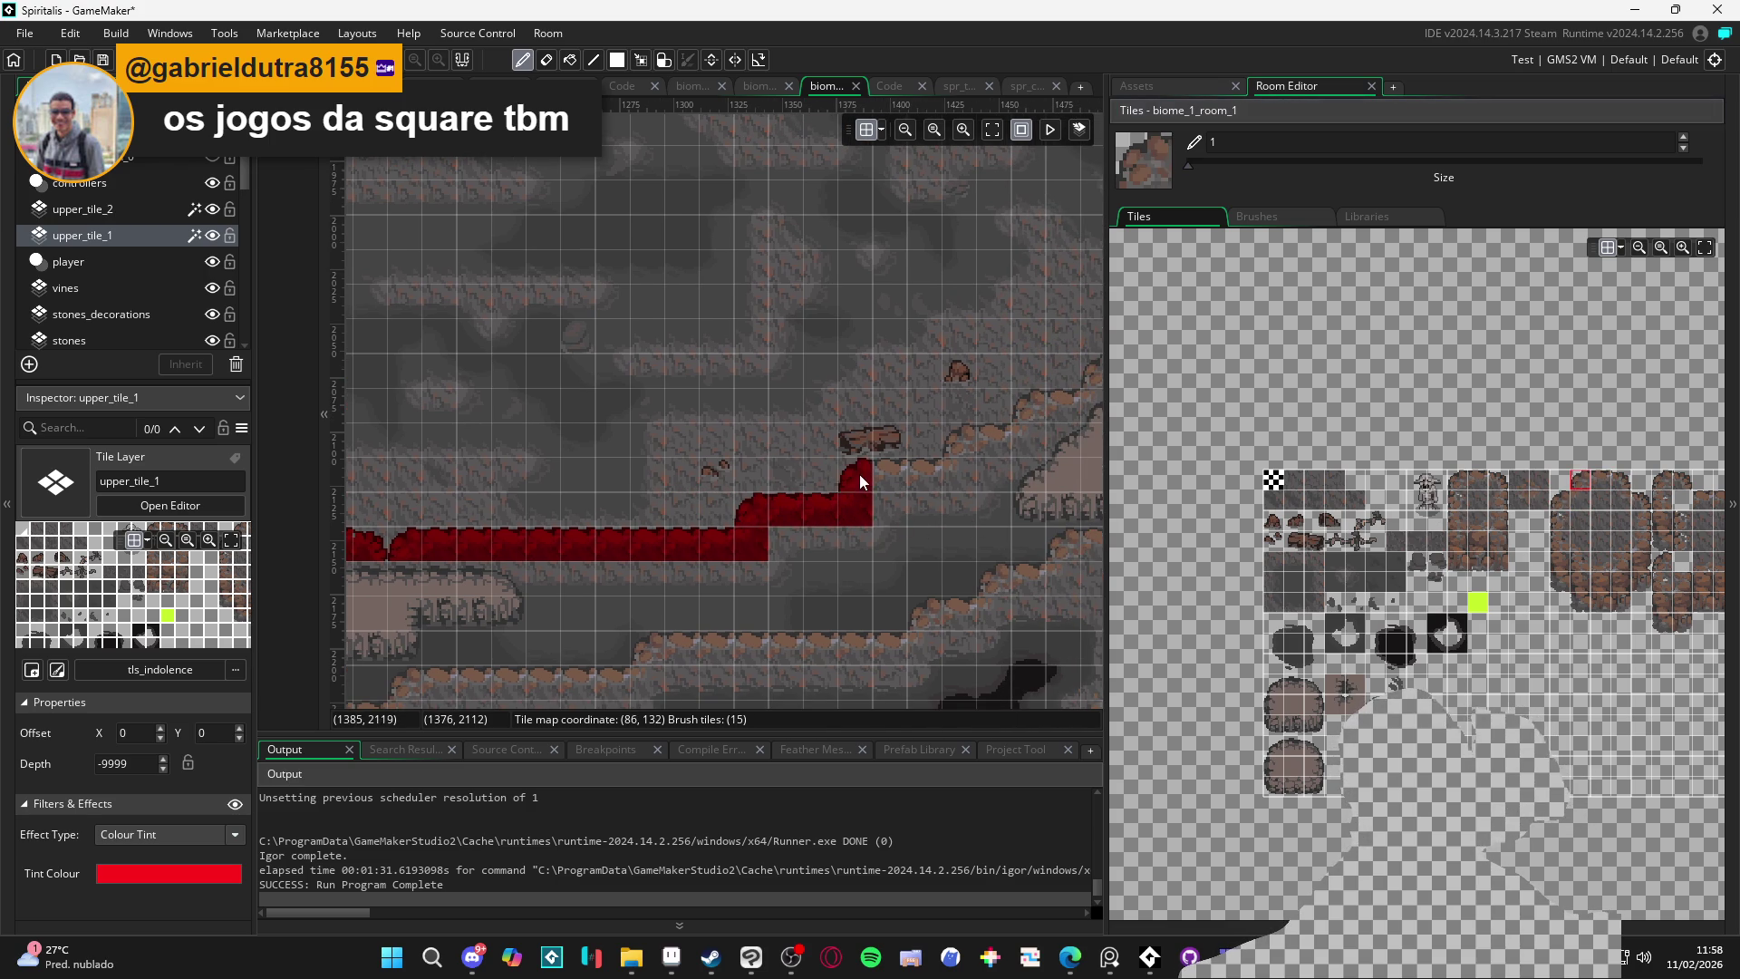
pyautogui.moveTo(859, 475); pyautogui.dragTo(723, 486)
pyautogui.click(1599, 476)
pyautogui.click(739, 478)
pyautogui.click(839, 467)
pyautogui.click(1600, 479)
pyautogui.click(870, 434)
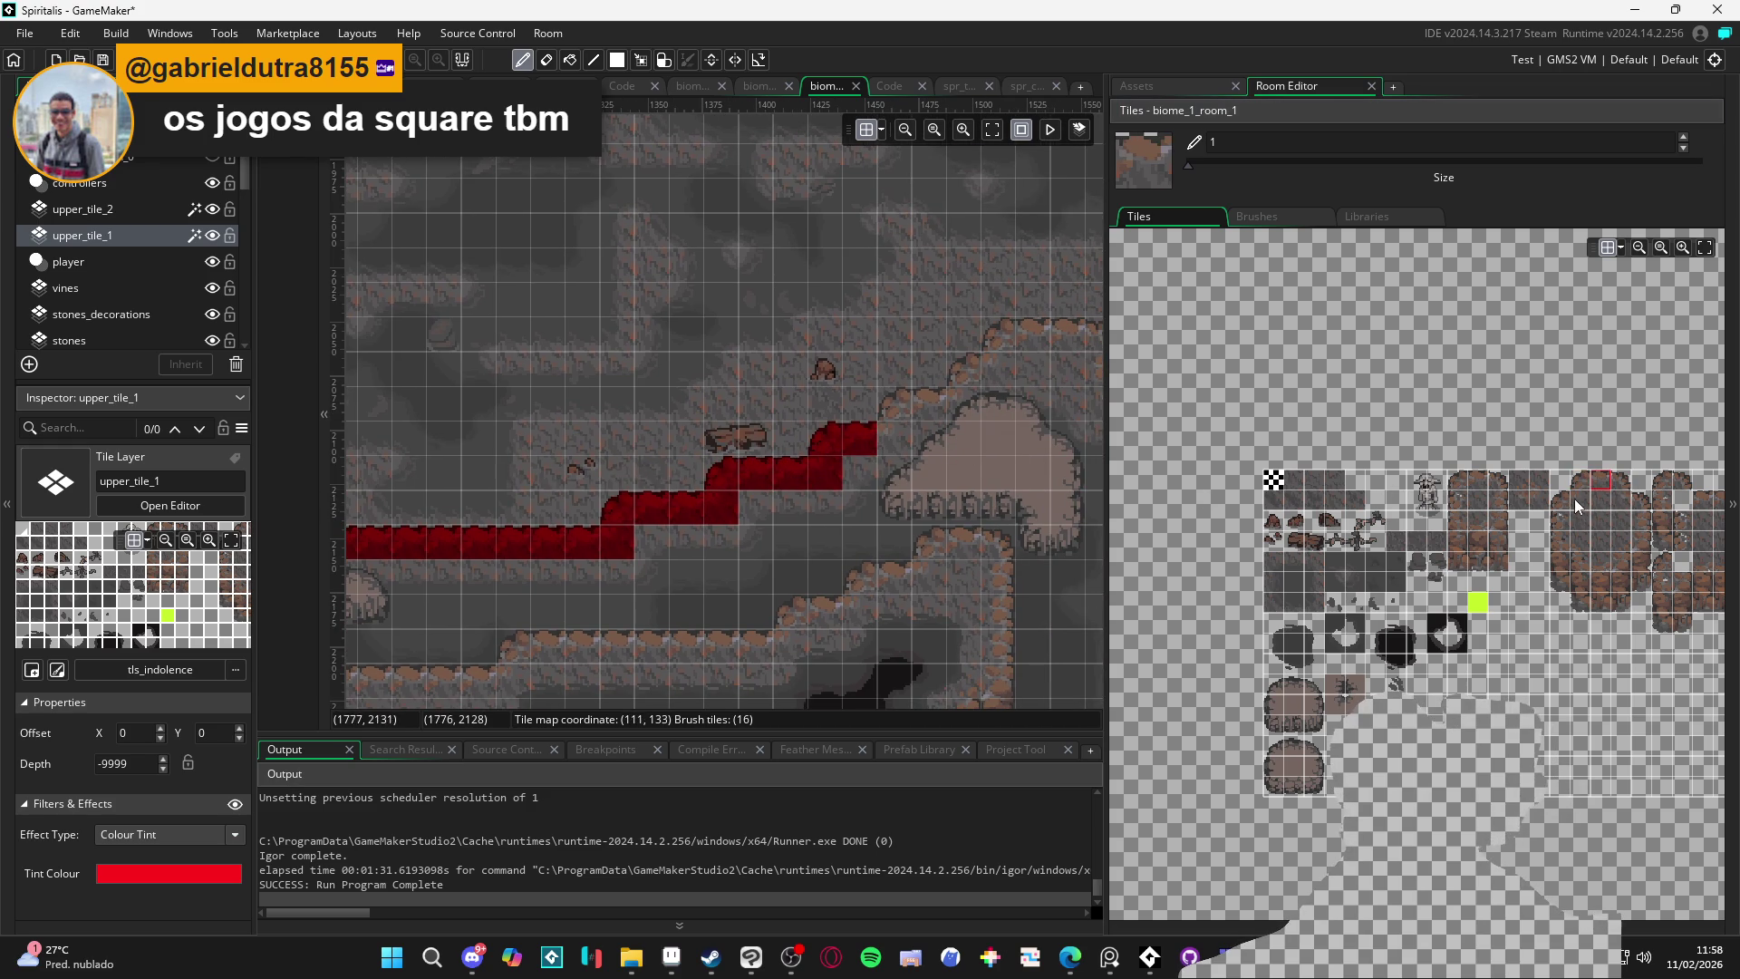
# Climb the staircase with red corner and flat edge tiles up the slope
pyautogui.click(1574, 498)
pyautogui.click(897, 439)
pyautogui.click(1591, 487)
pyautogui.click(900, 404)
pyautogui.click(1600, 478)
pyautogui.click(935, 402)
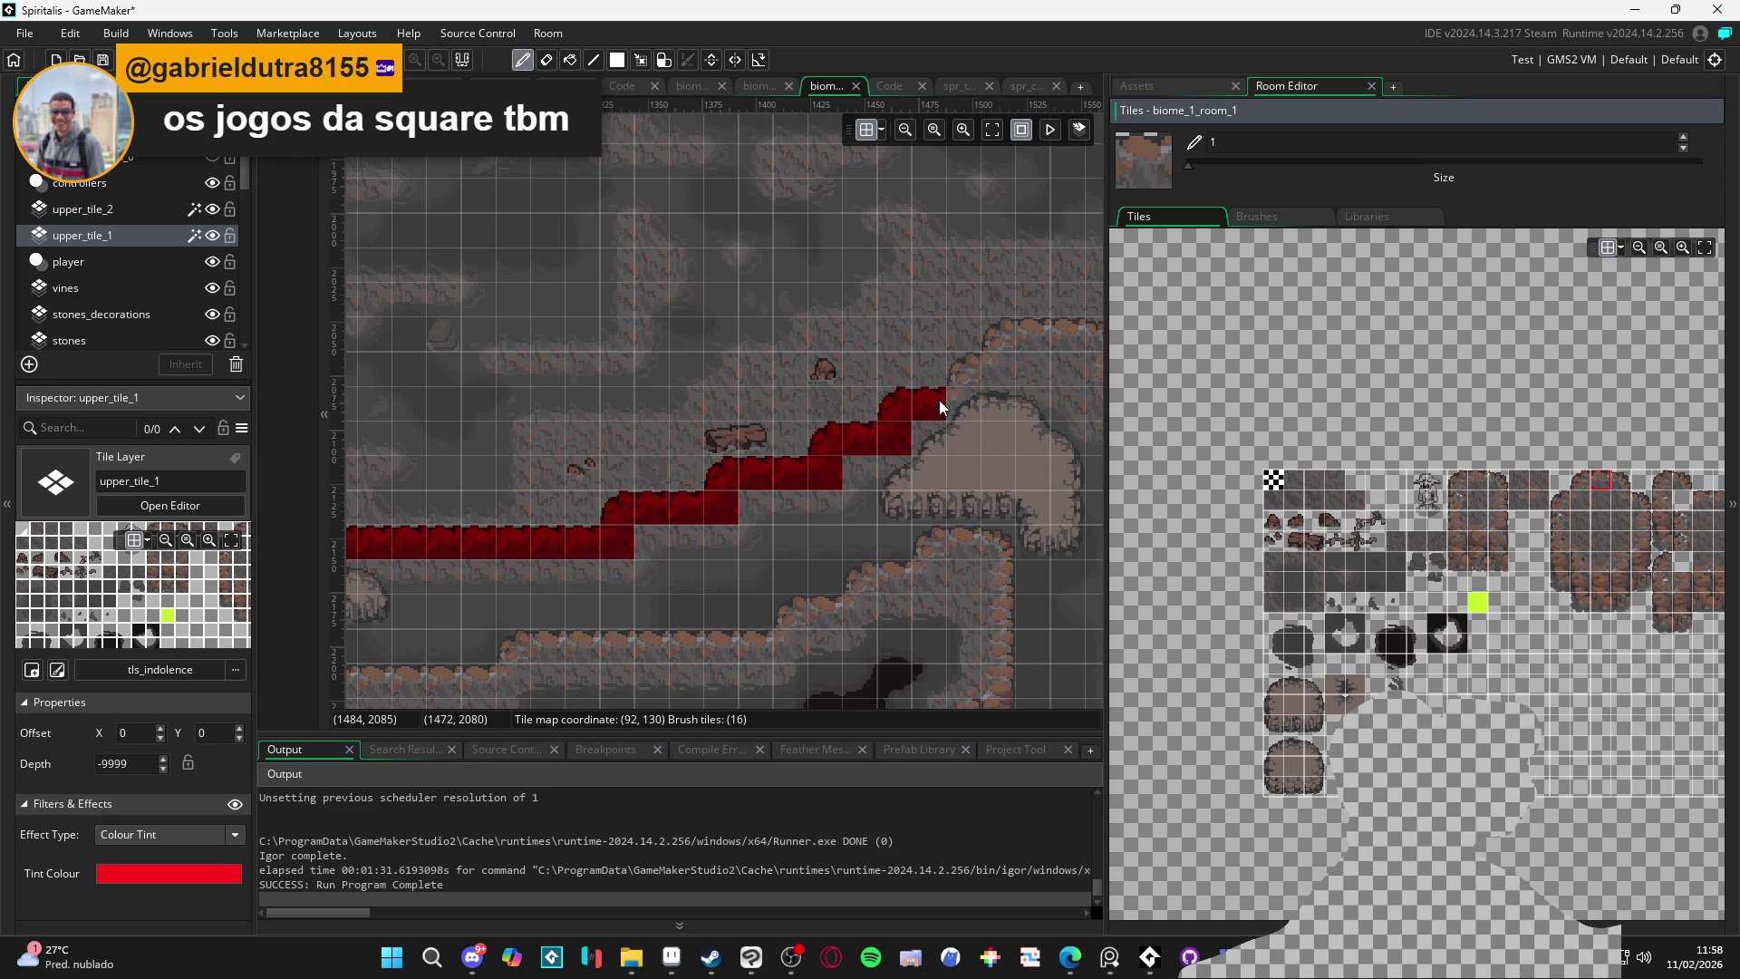
pyautogui.click(1579, 480)
pyautogui.click(969, 373)
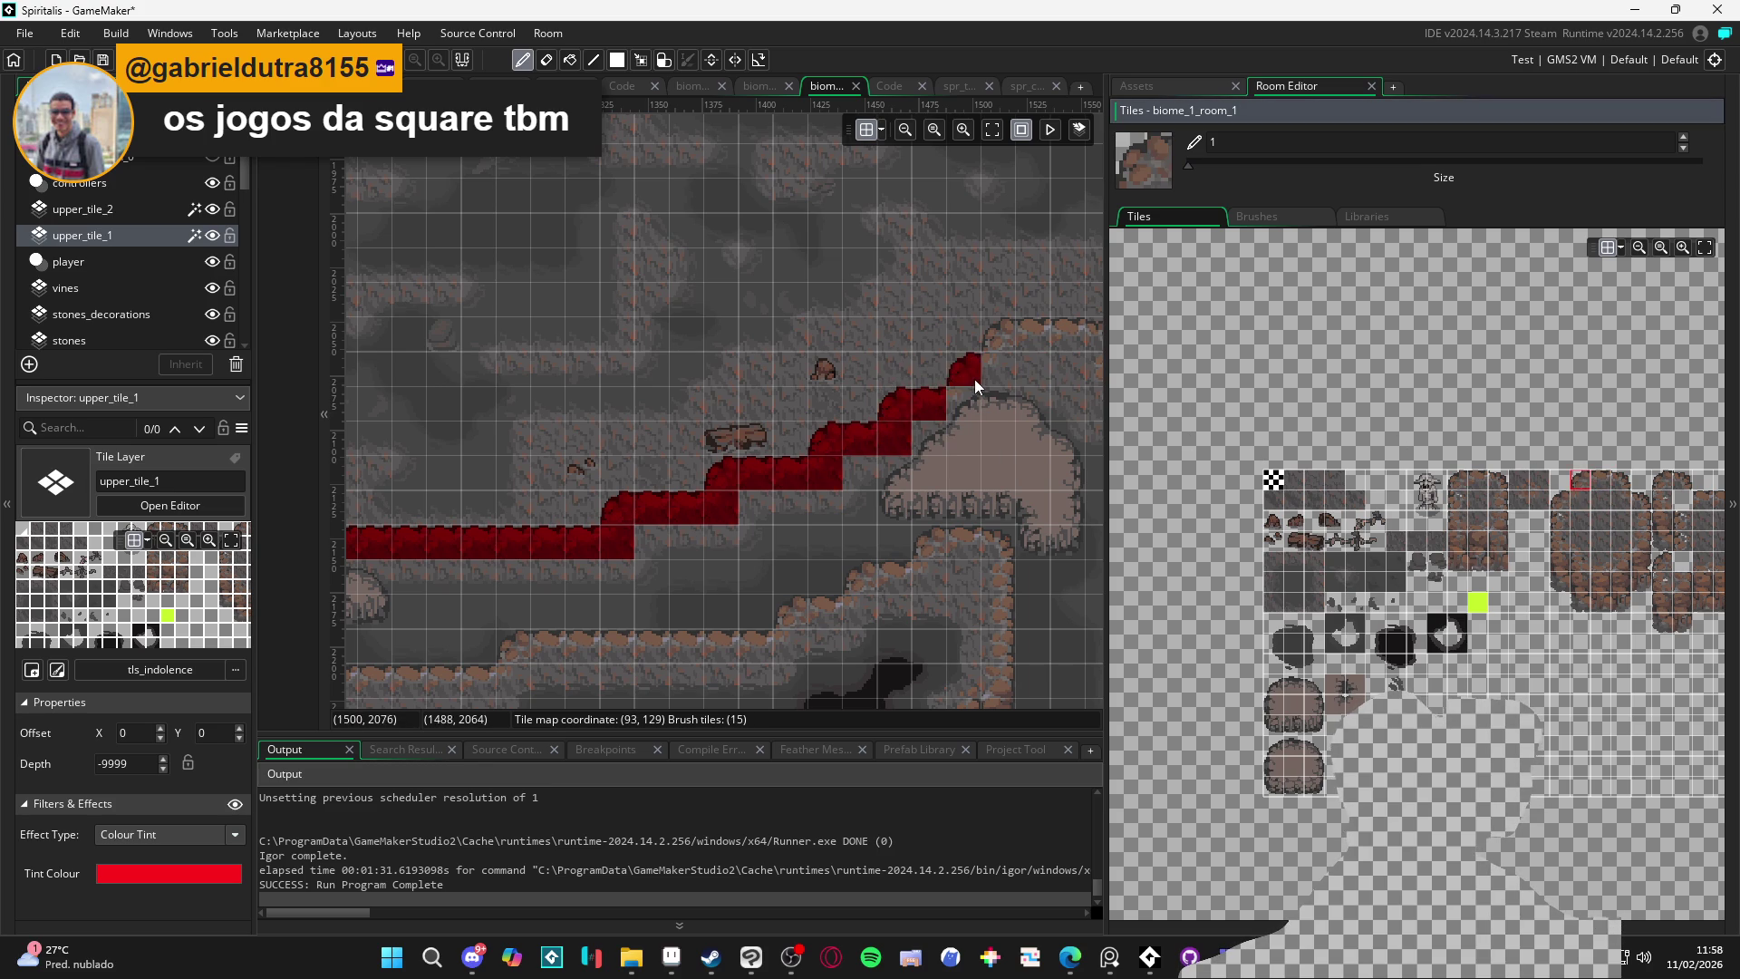
pyautogui.click(997, 343)
pyautogui.click(1584, 499)
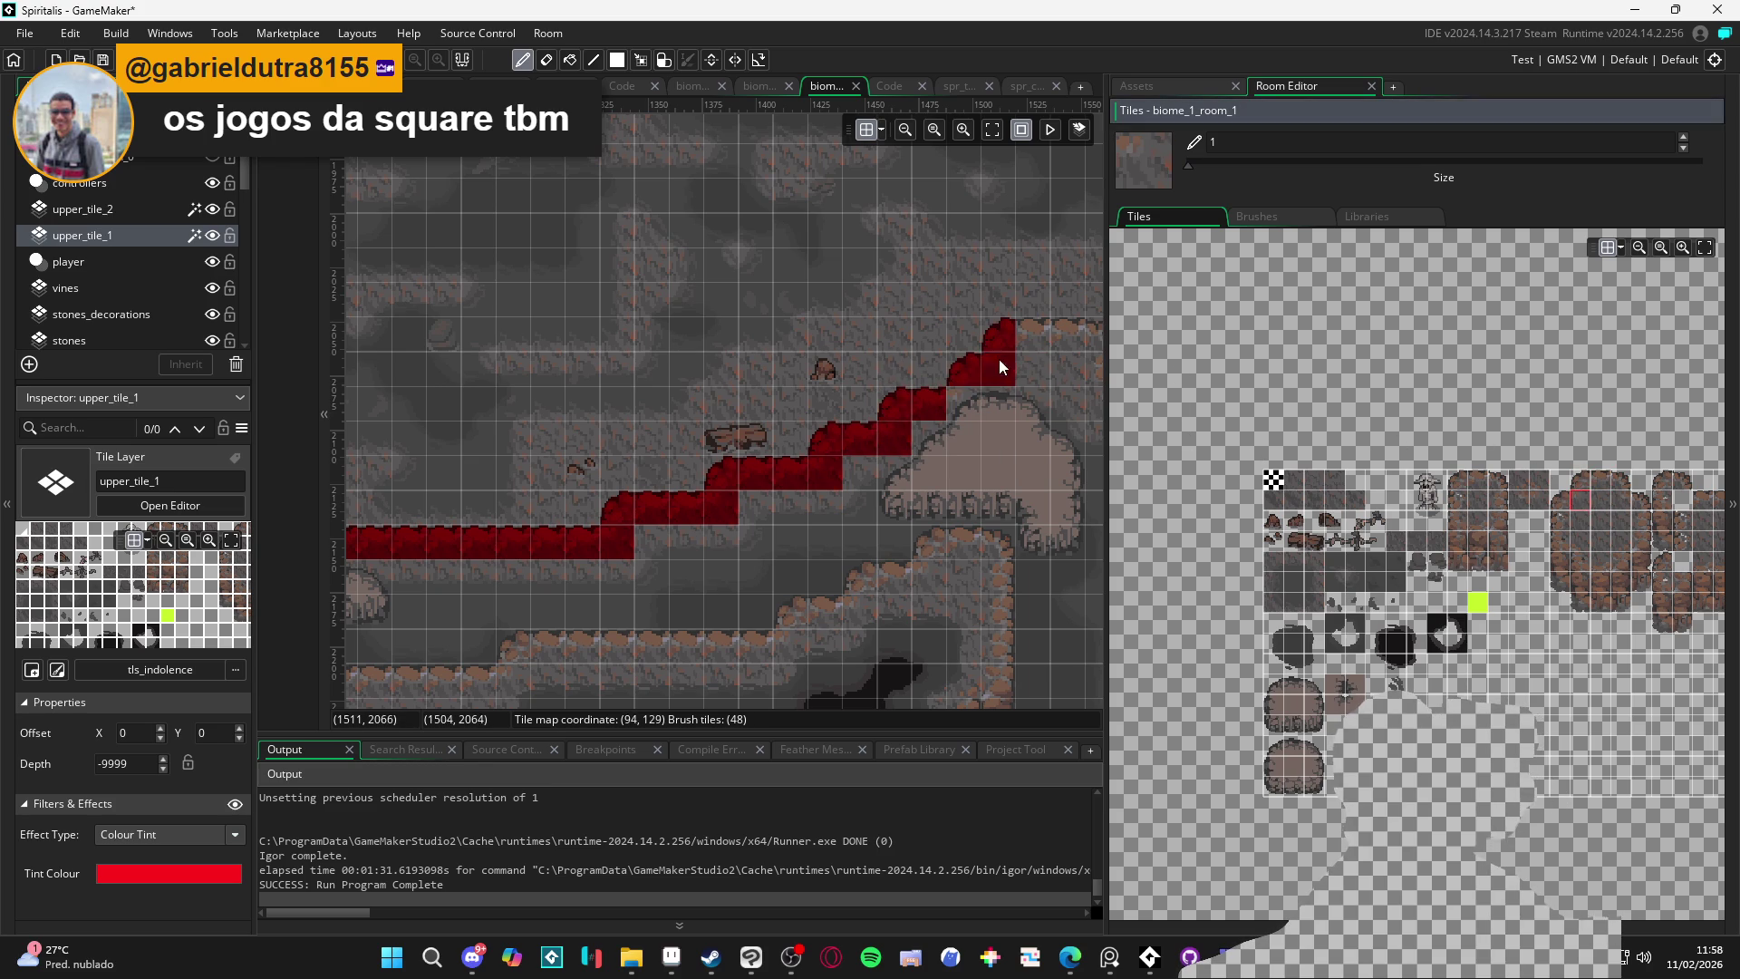
# Undo a misplaced tile, paint two red tiles on the upper ledge, and select upper_tile_2
pyautogui.hscroll(5, 836, 476)
pyautogui.click(857, 508)
pyautogui.hotkey('ctrl', 'z')
pyautogui.click(1602, 482)
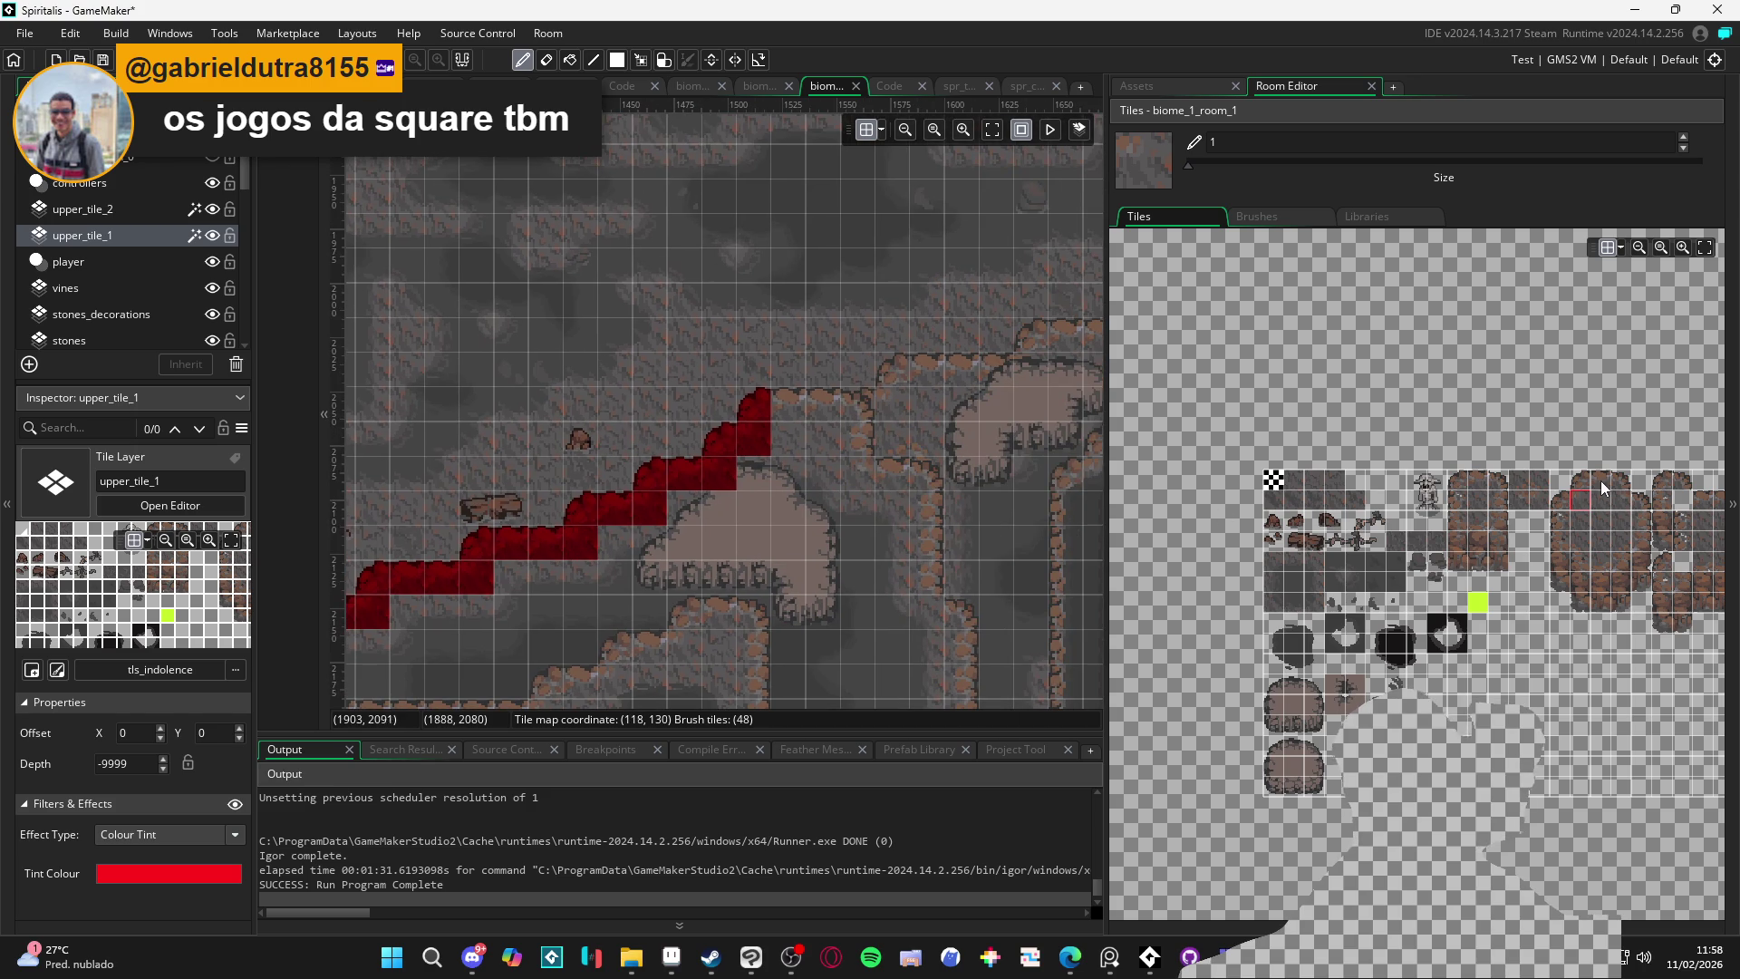
pyautogui.click(797, 408)
pyautogui.click(830, 407)
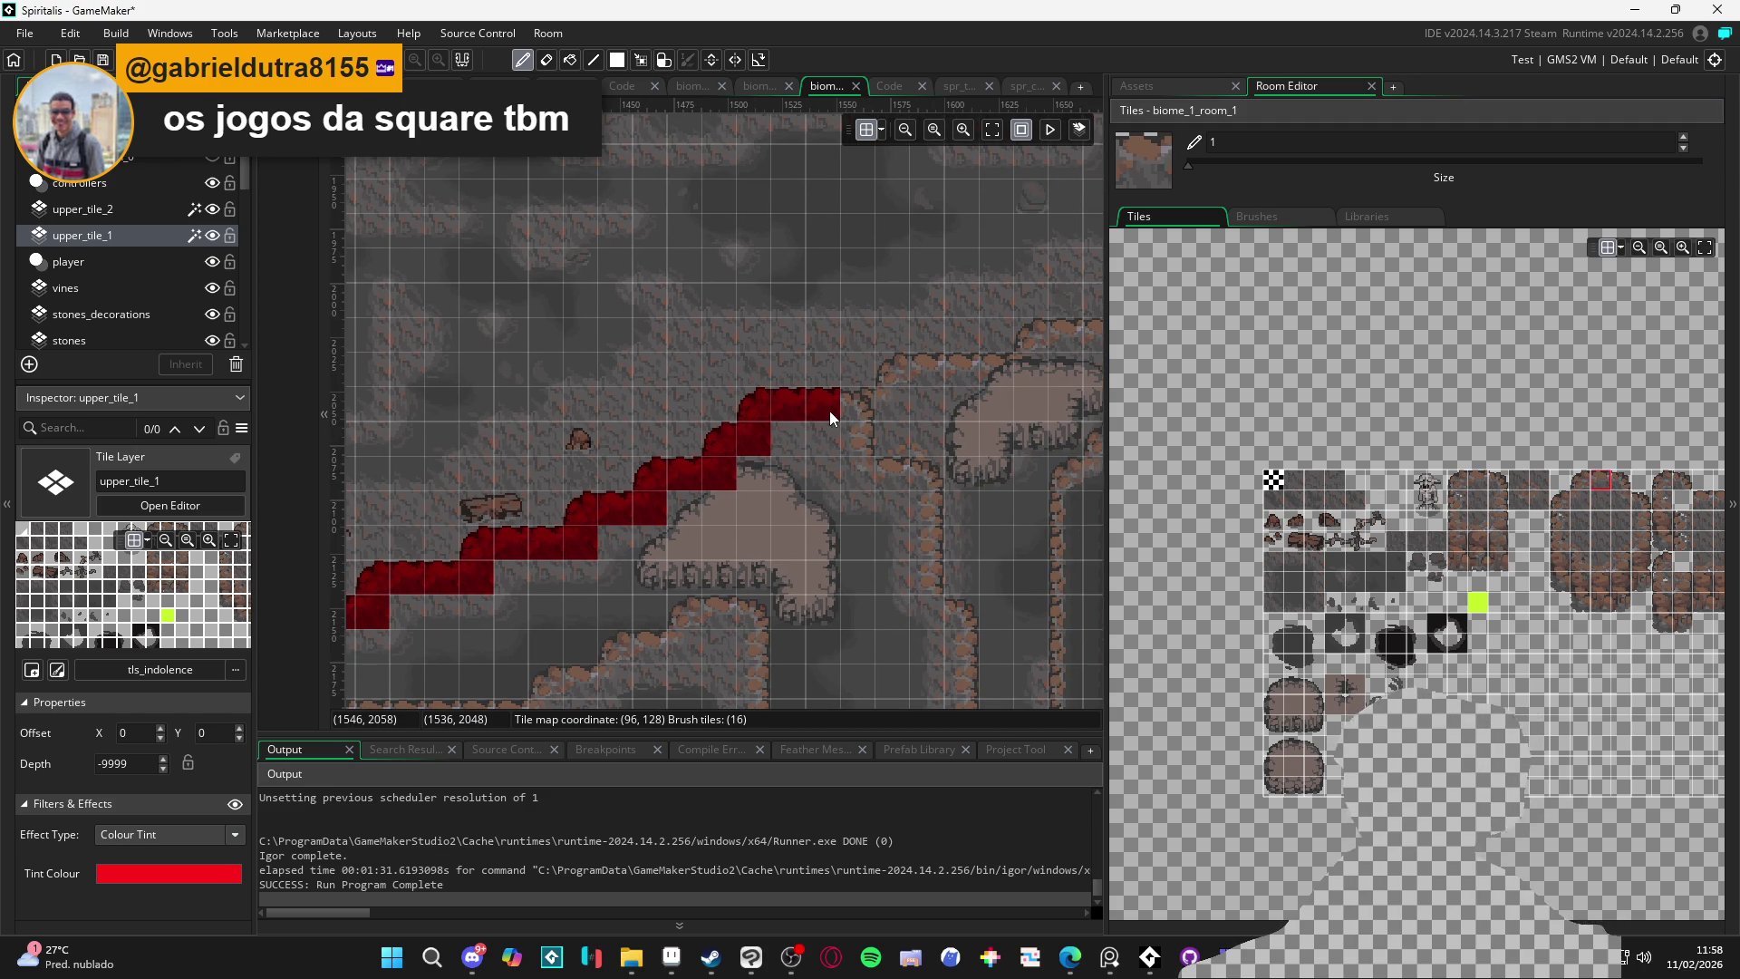
pyautogui.hscroll(-5, 789, 427)
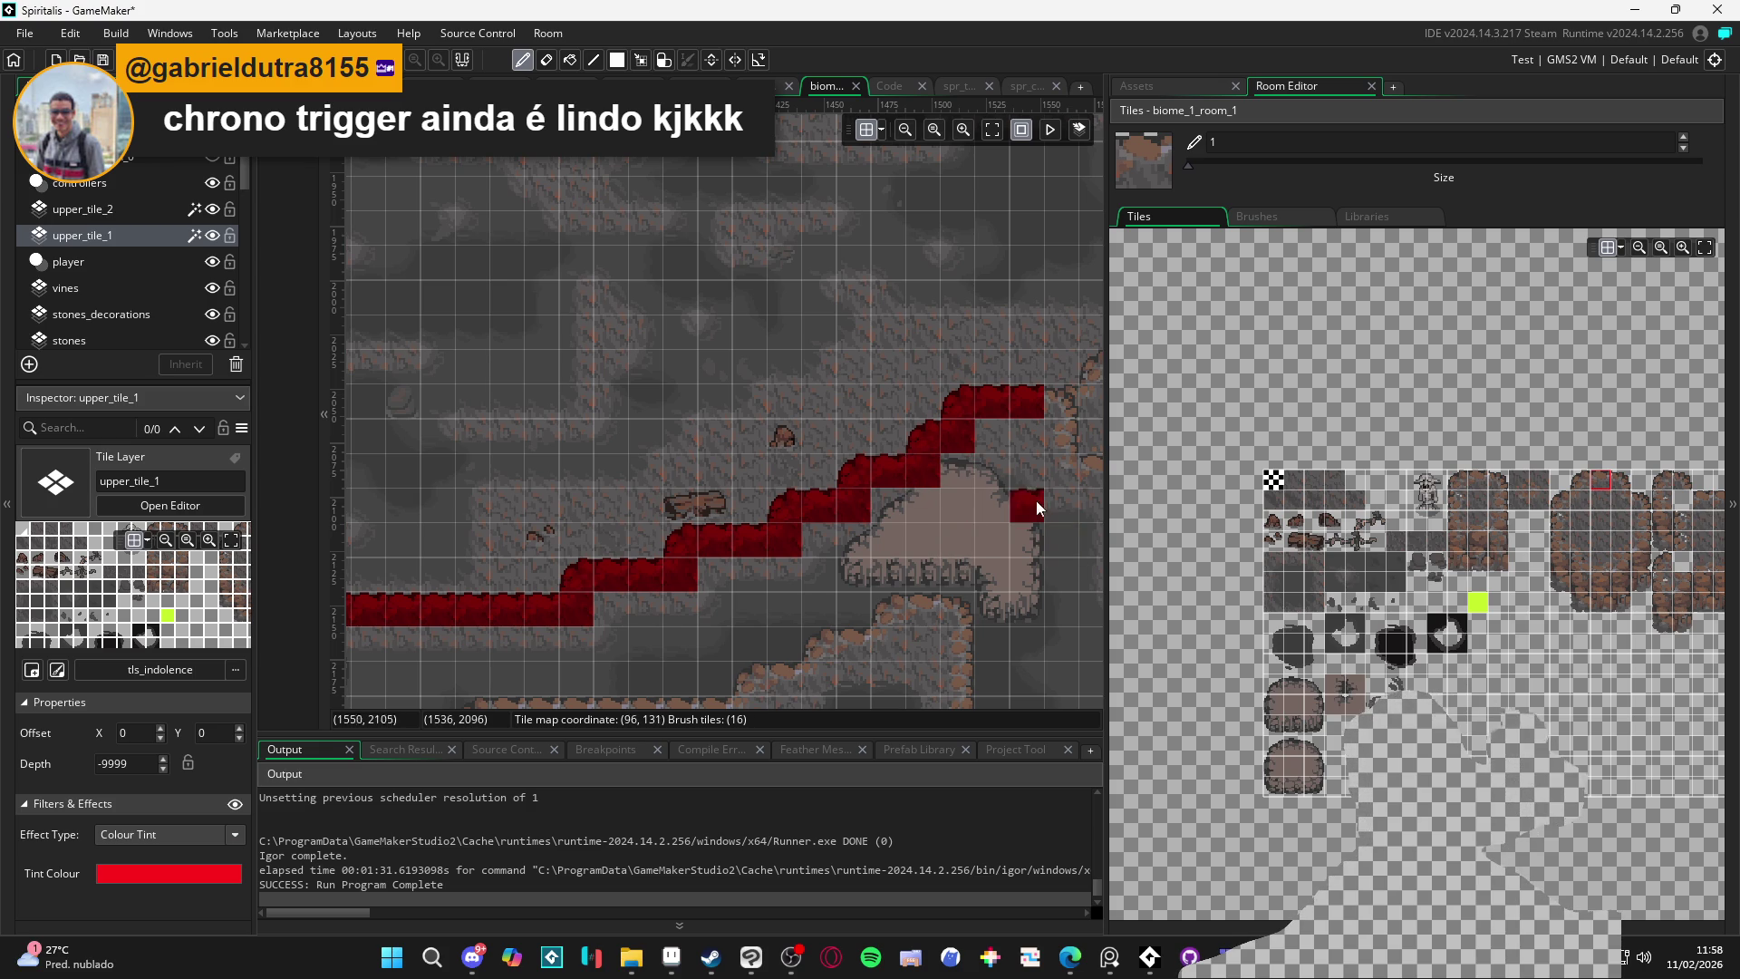
pyautogui.click(118, 208)
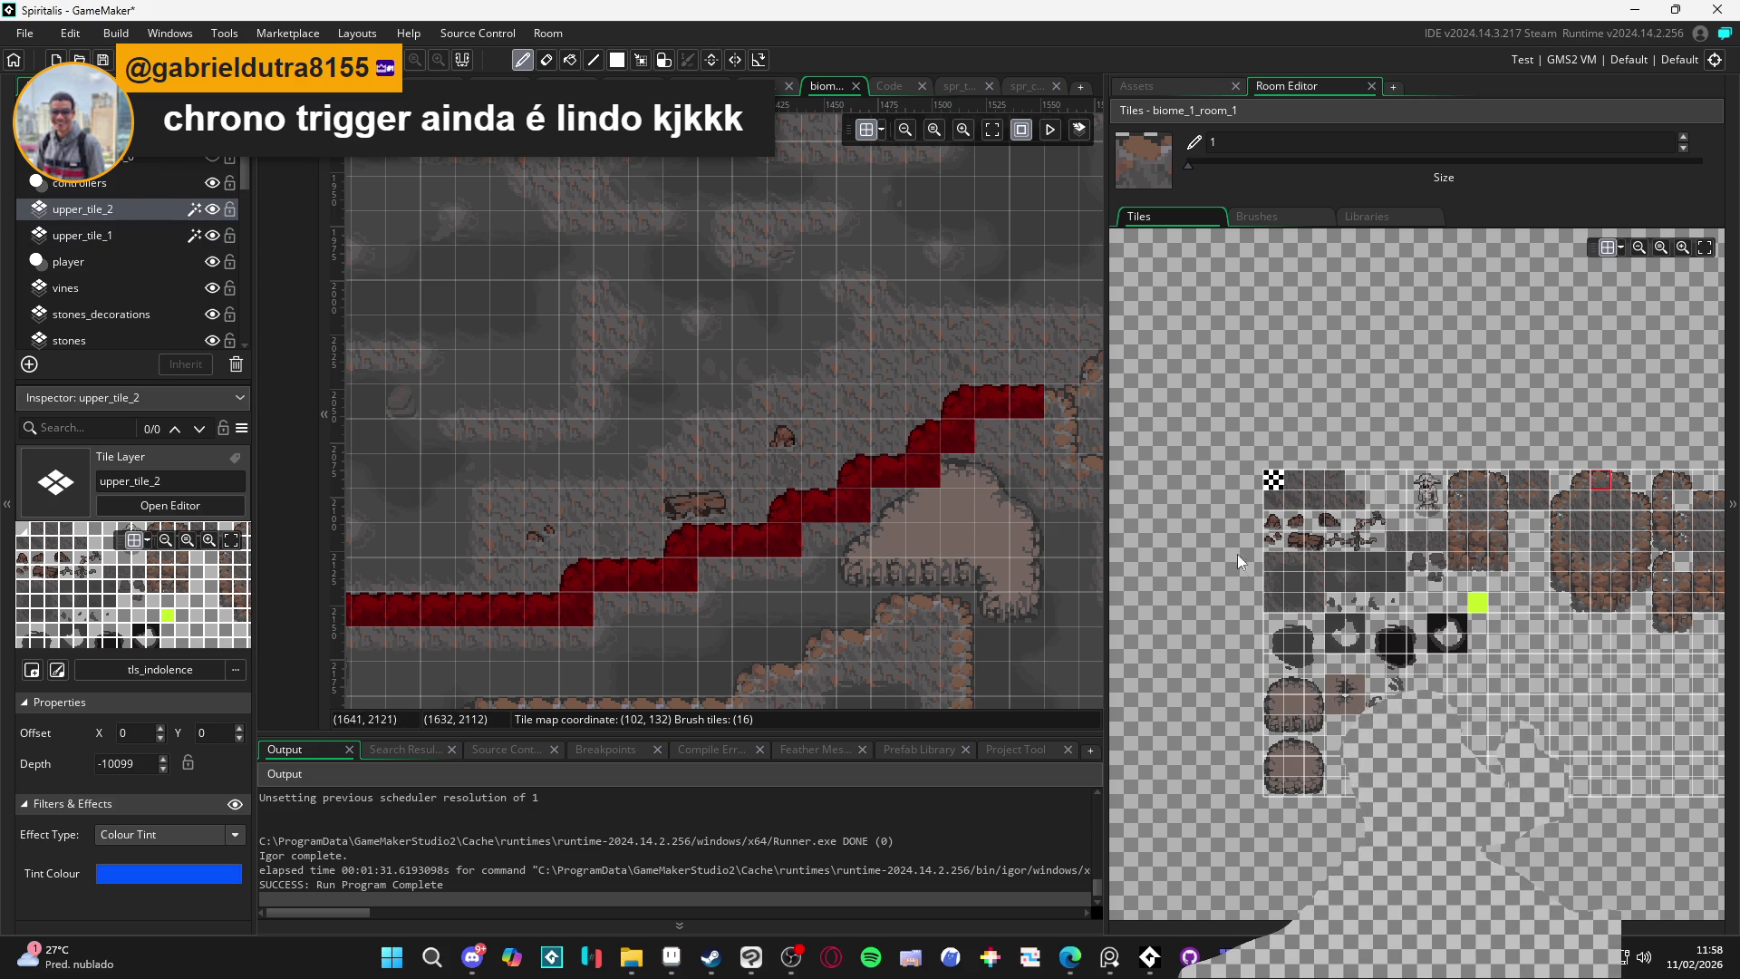
# Paint a blue upper_tile_2 inner-corner tile into the staircase bend
pyautogui.click(1275, 684)
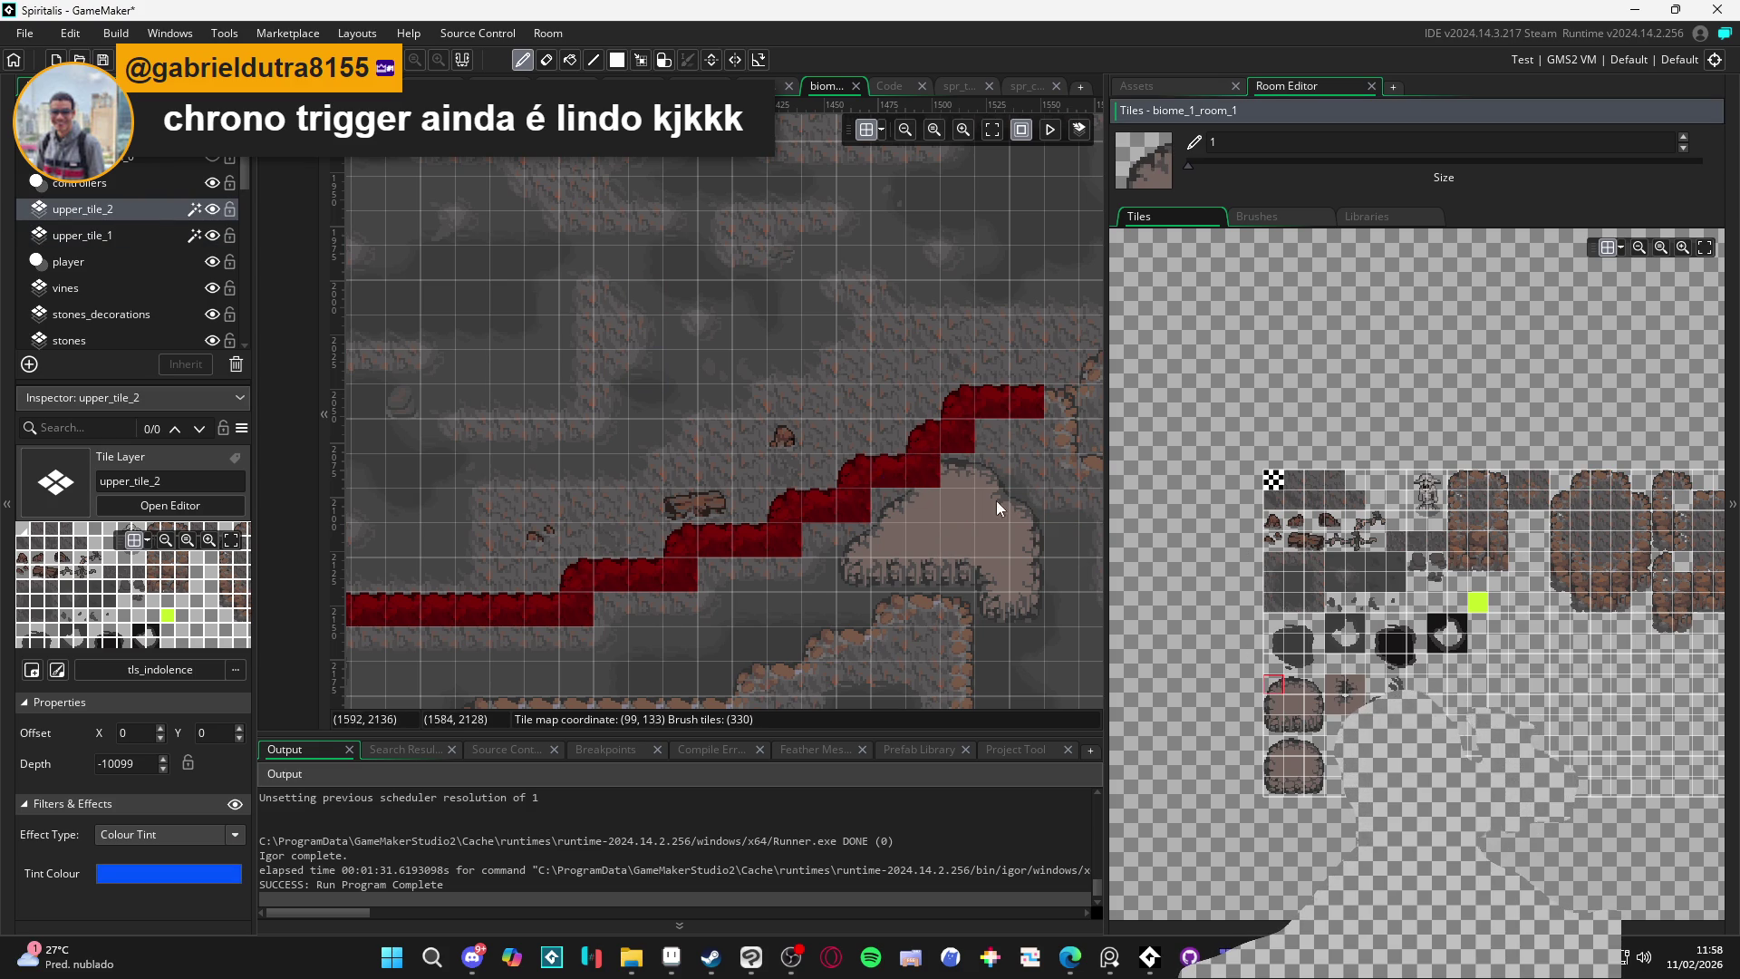
pyautogui.click(926, 471)
pyautogui.click(820, 506)
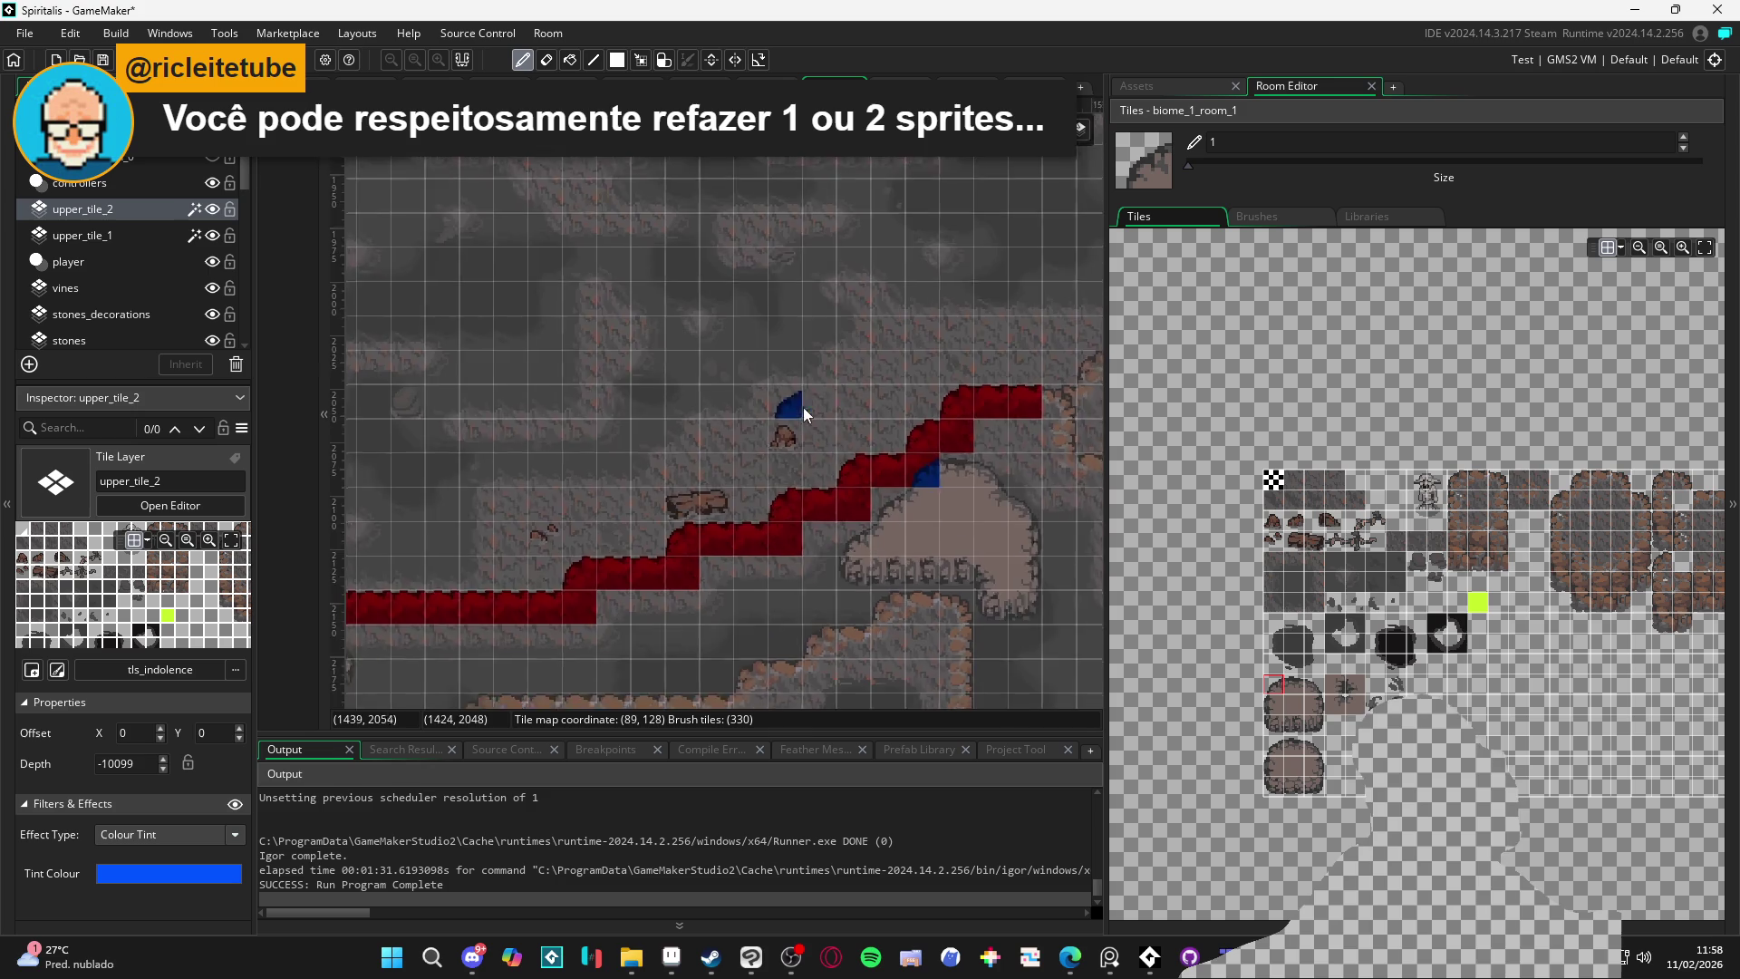
# Return to upper_tile_1 and extend the red top run one tile right
pyautogui.scroll(-2, 801, 399)
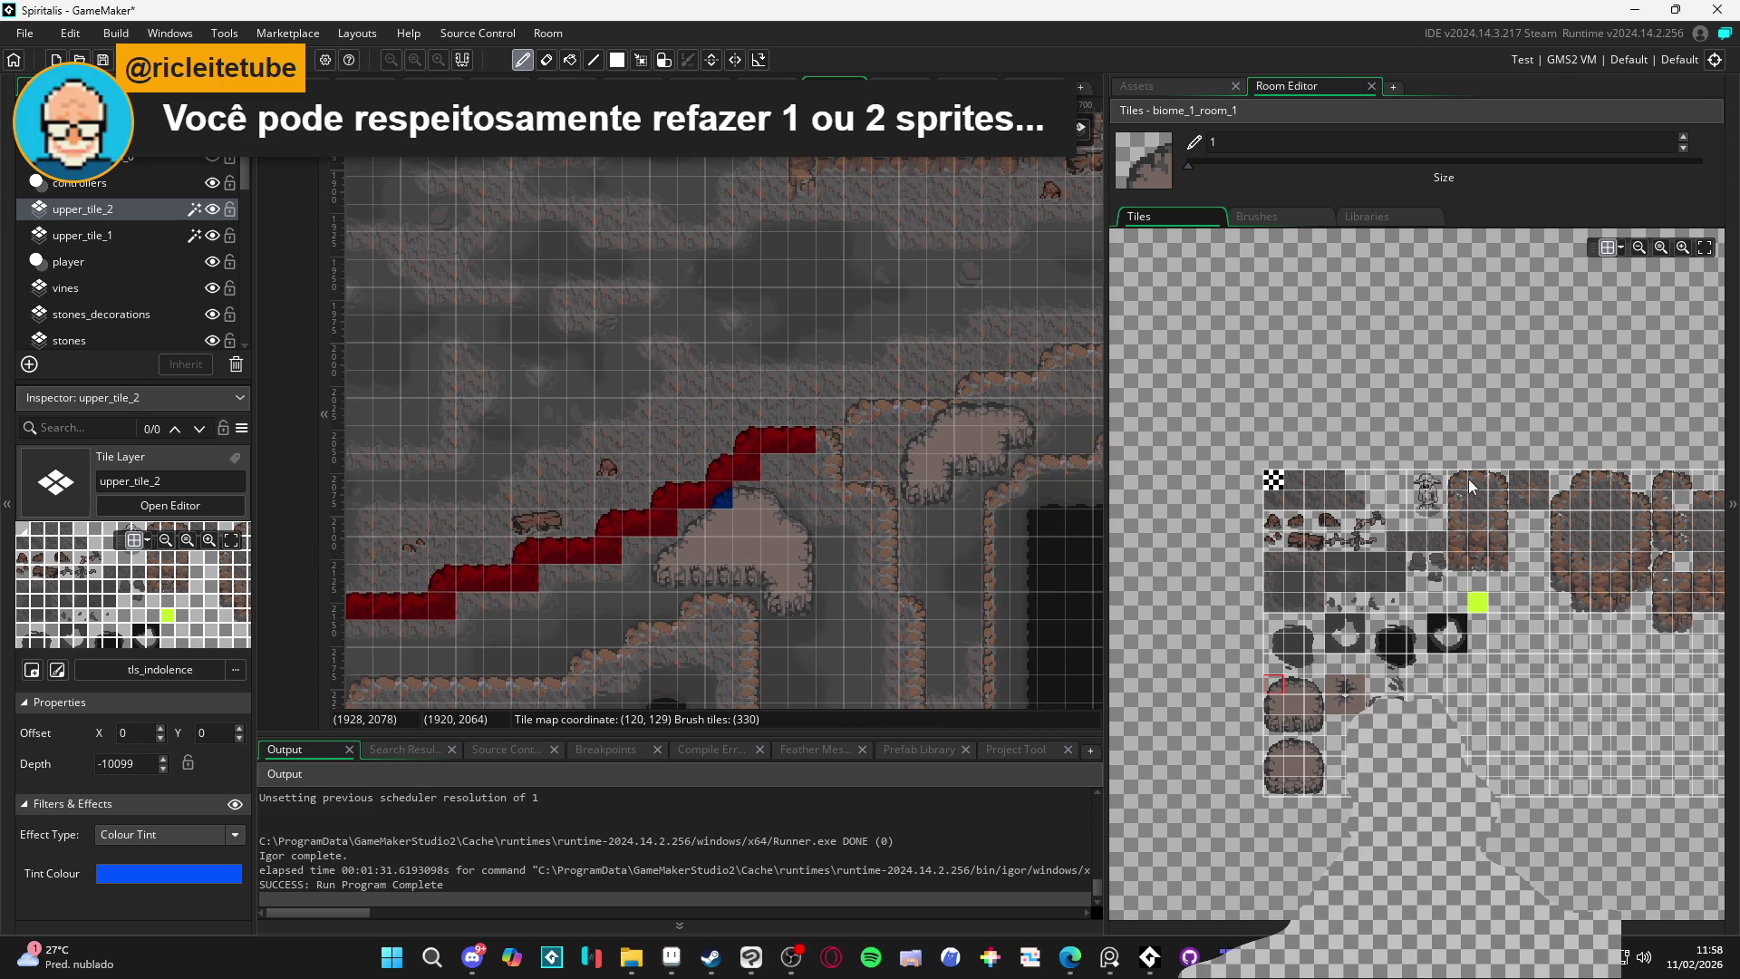
pyautogui.click(1477, 479)
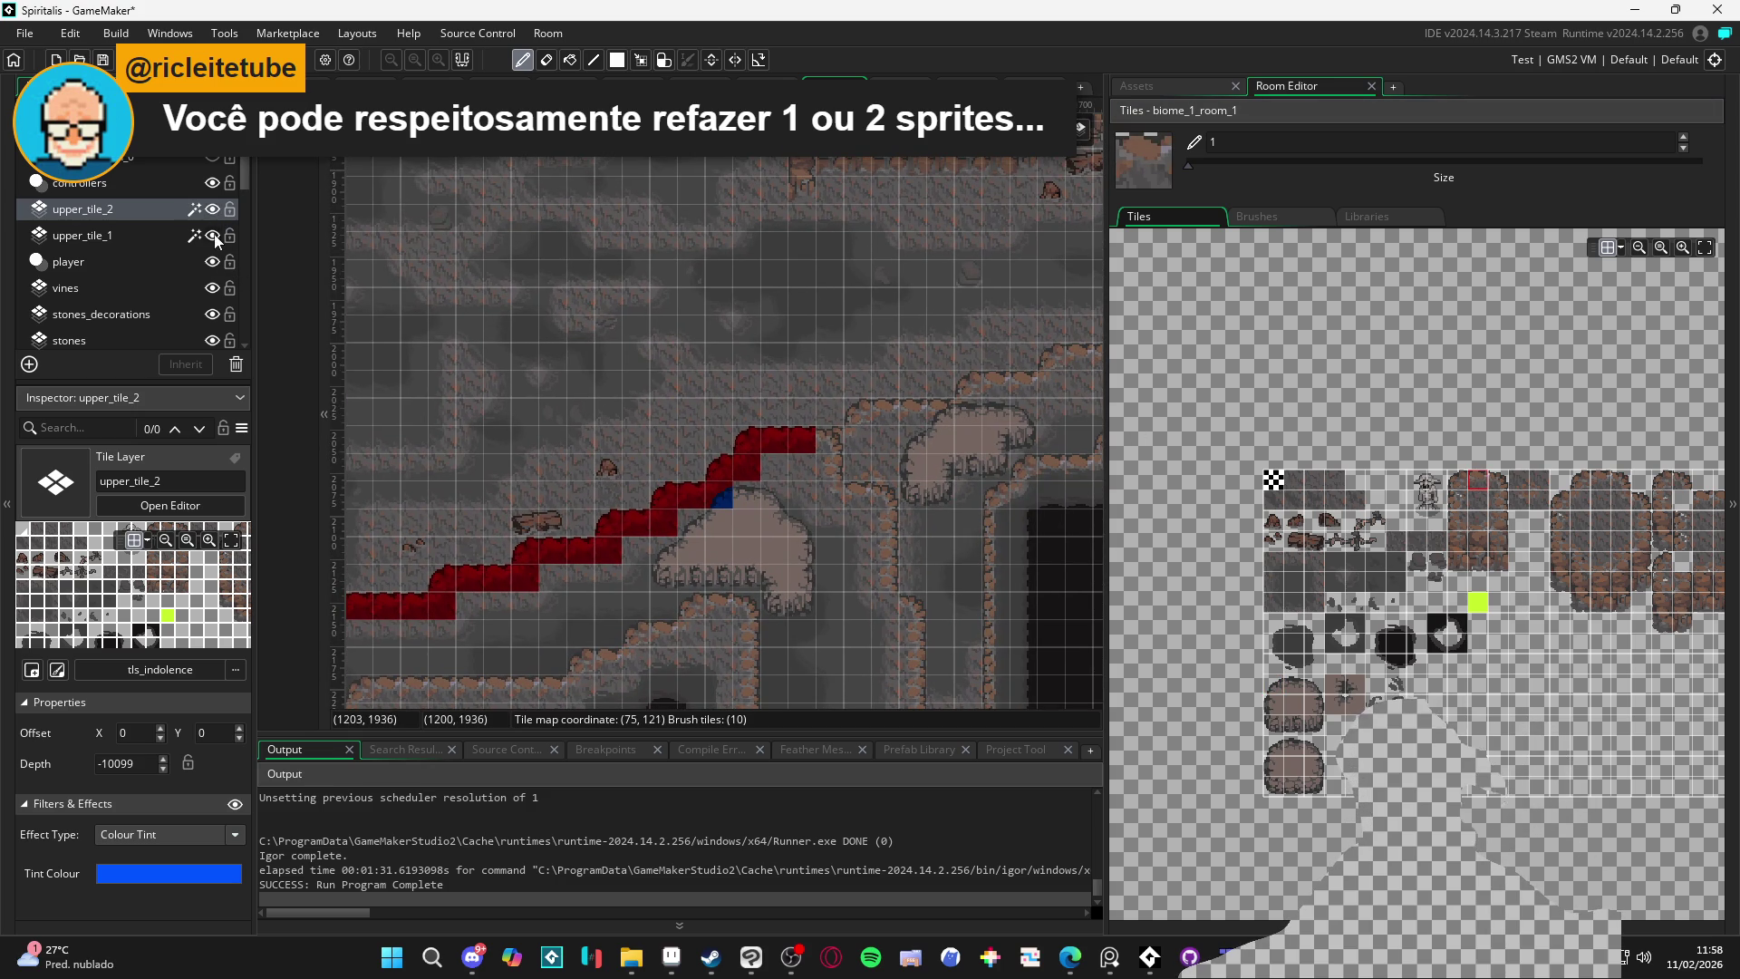
pyautogui.scroll(2, 792, 390)
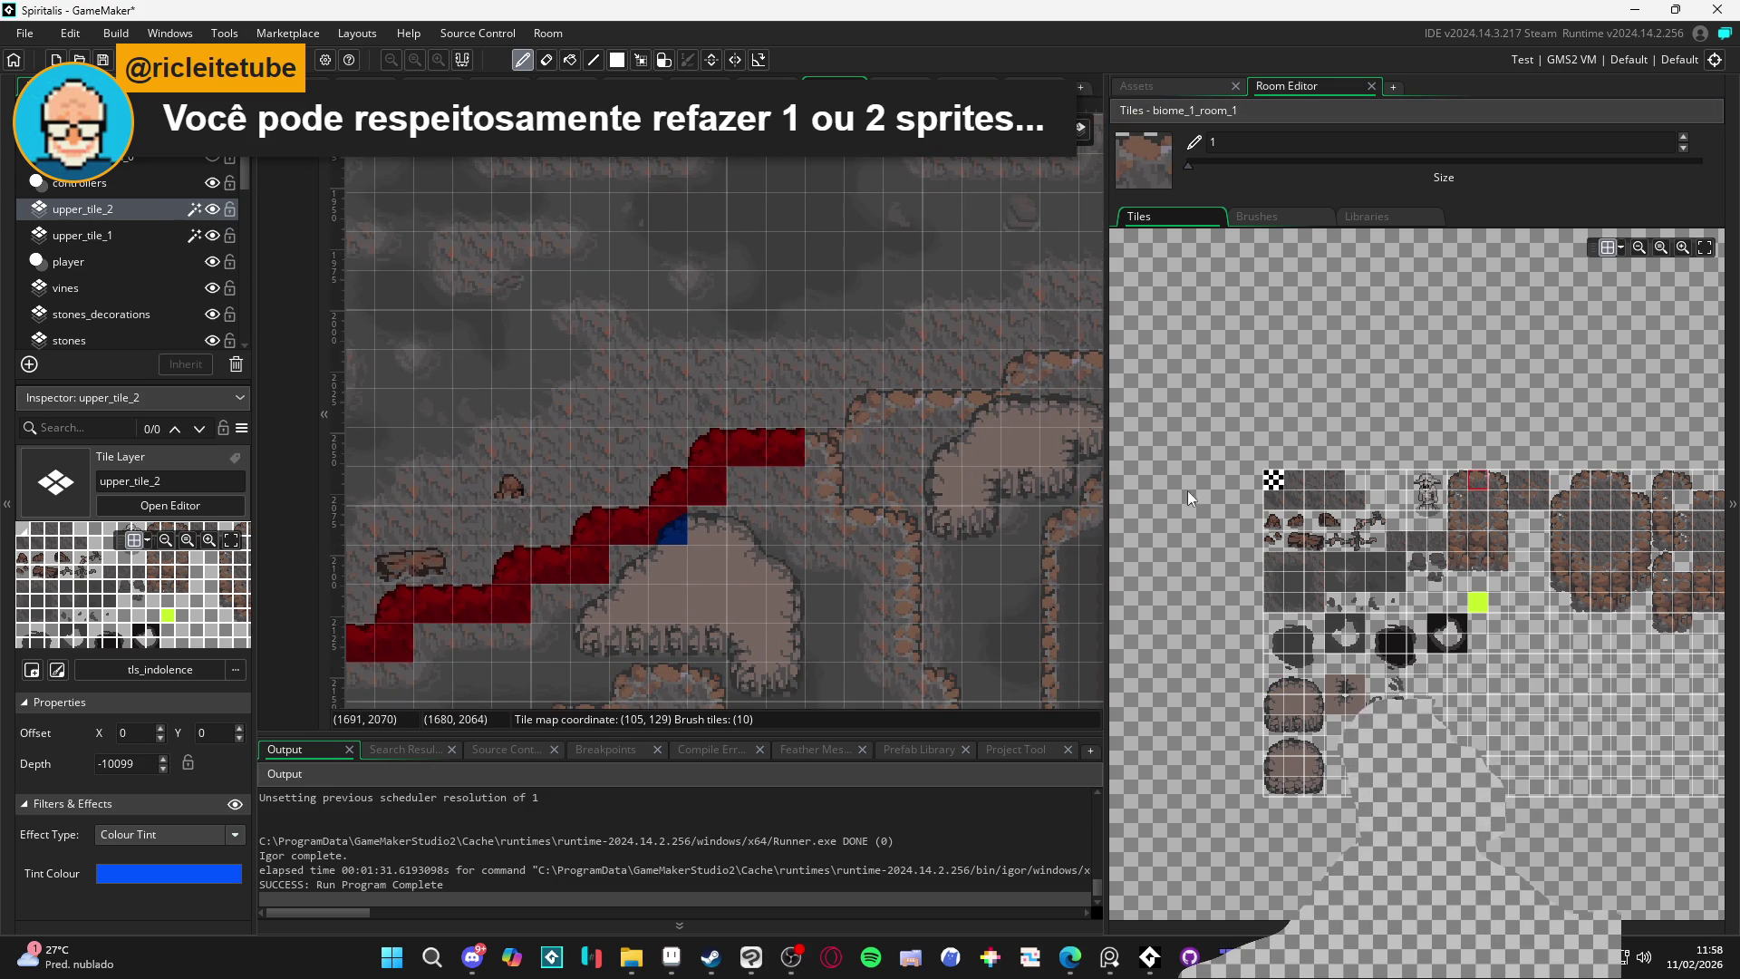
pyautogui.click(165, 234)
pyautogui.click(812, 441)
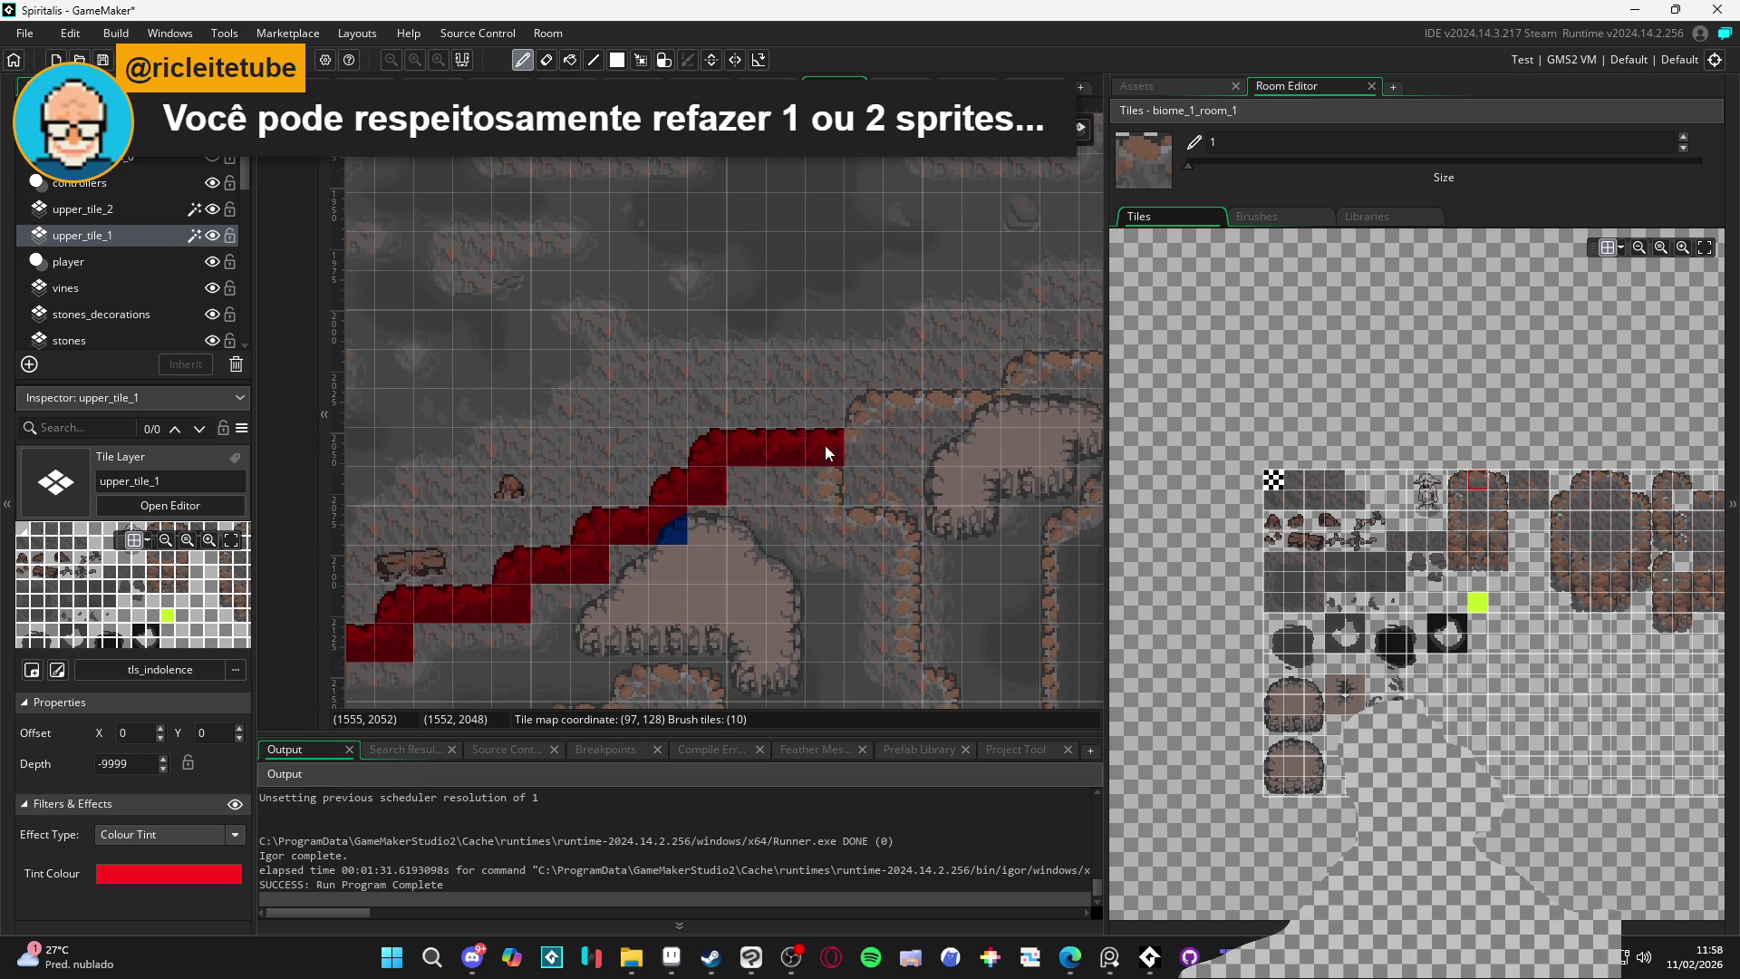
# Undo the last tile and repaint the red top ledge with an end-cap tile
pyautogui.hotkey('ctrl', 'z')
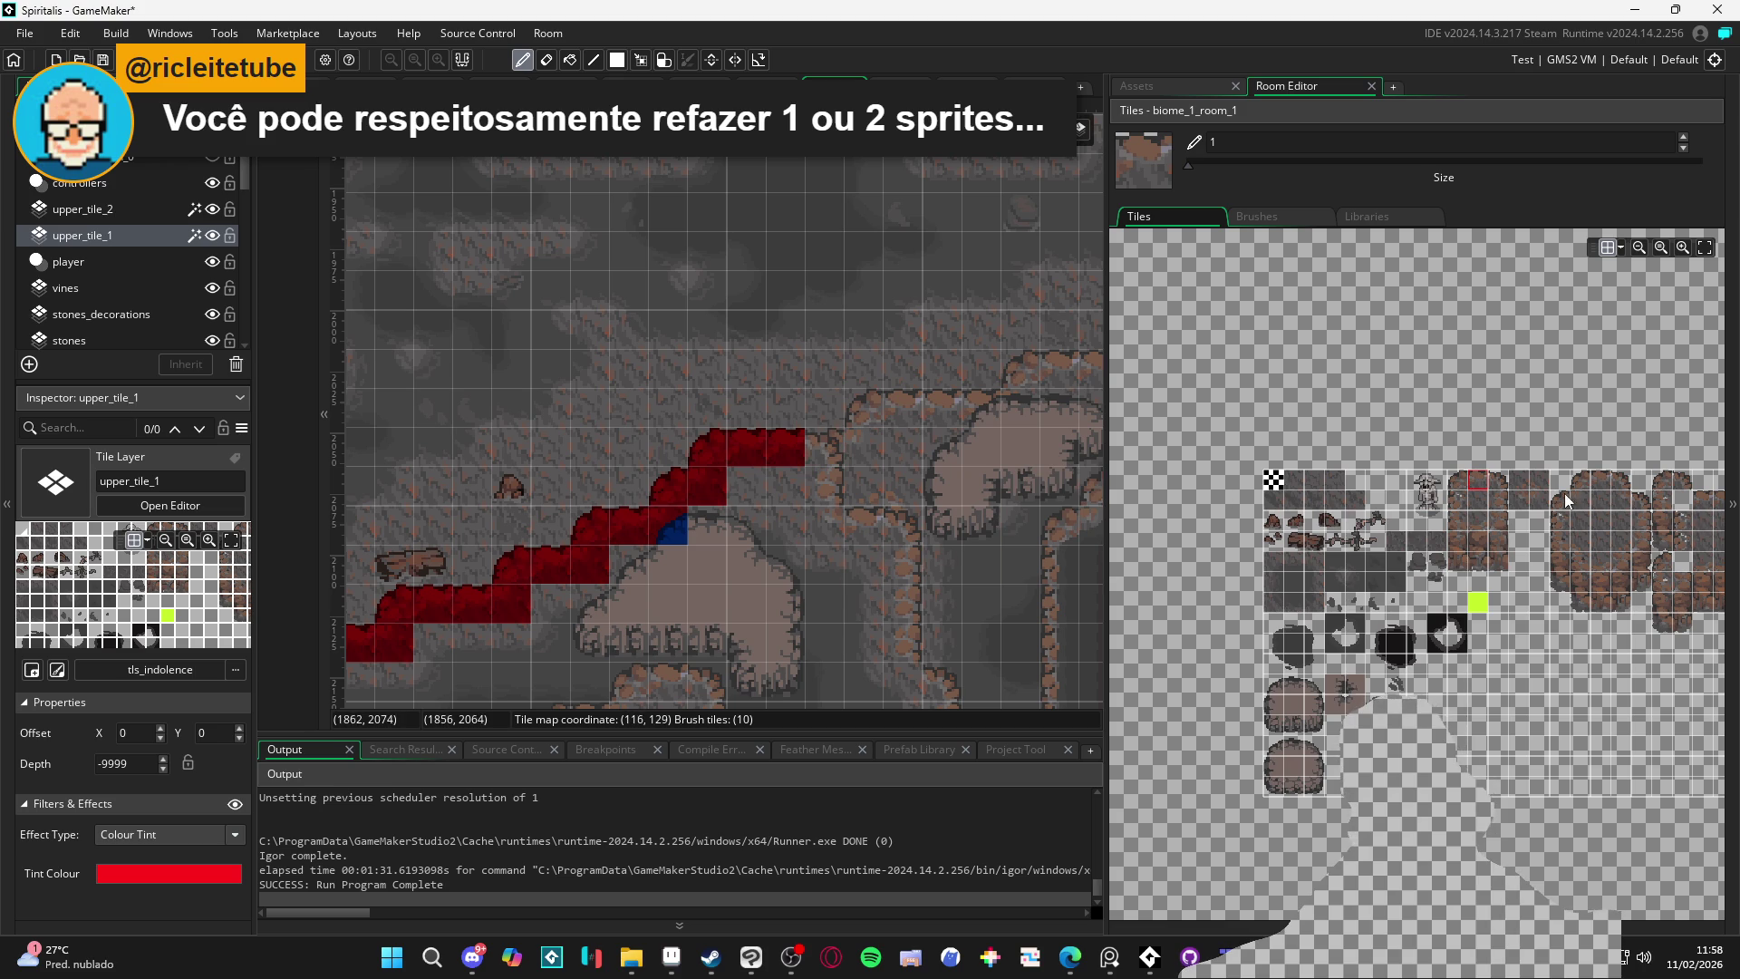
pyautogui.click(1500, 483)
pyautogui.click(814, 449)
pyautogui.click(955, 448)
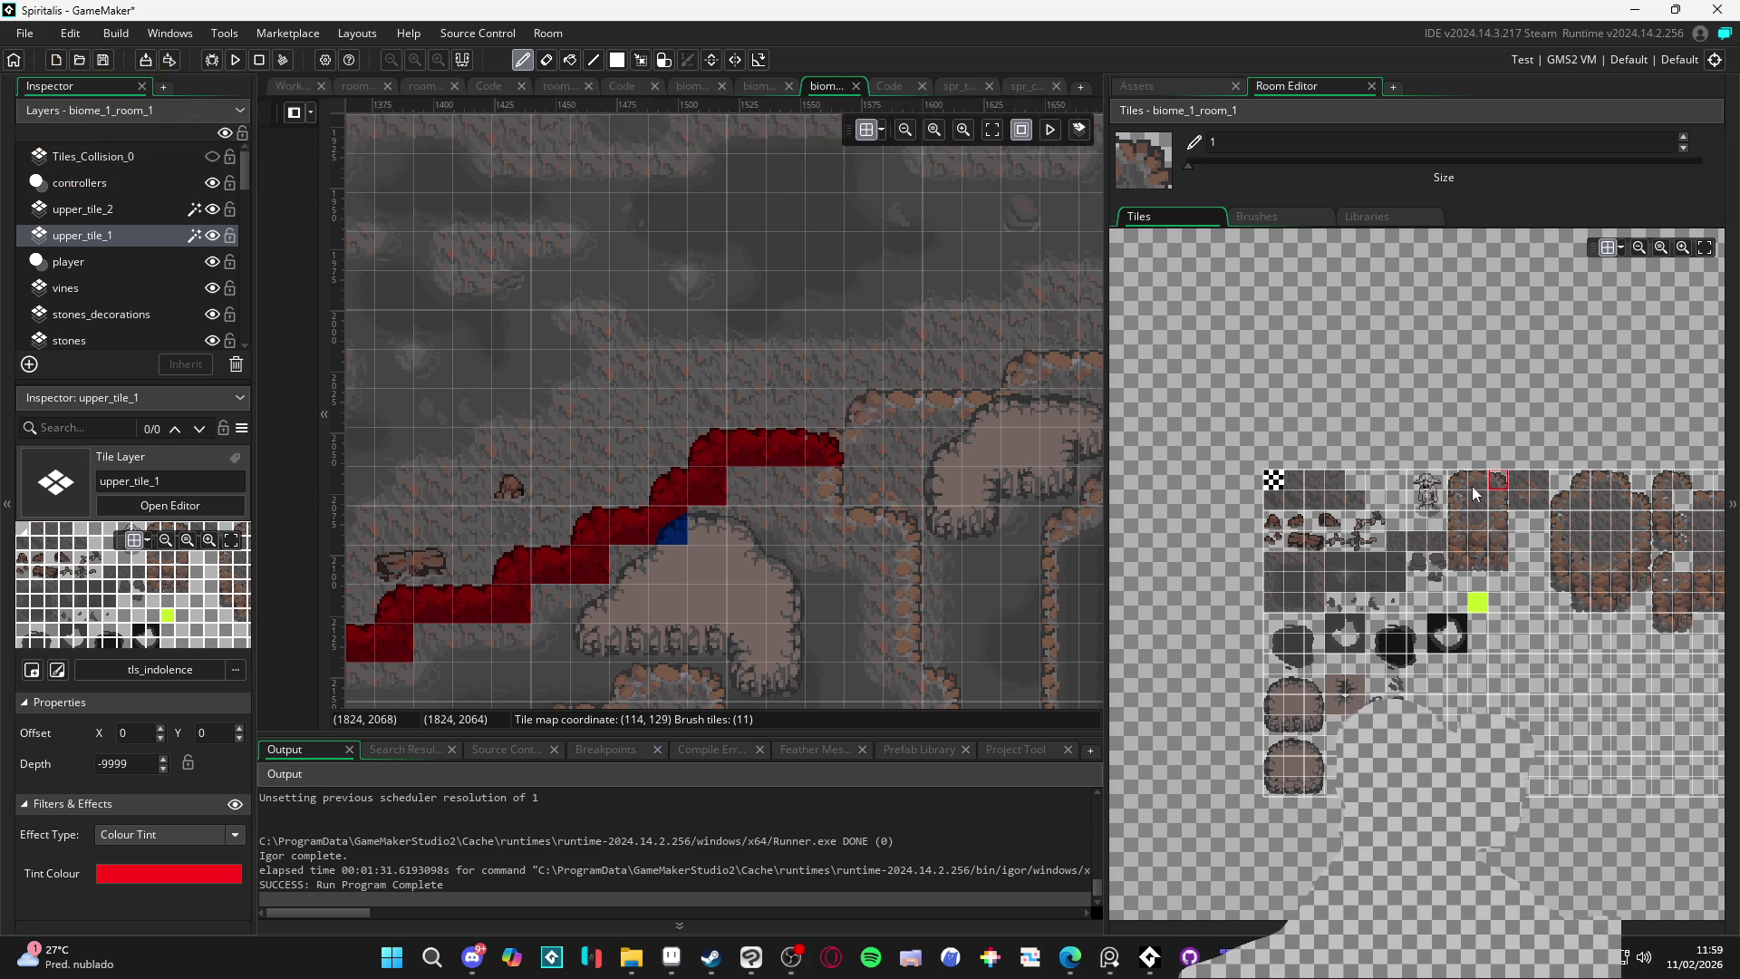
pyautogui.click(1580, 481)
pyautogui.click(865, 408)
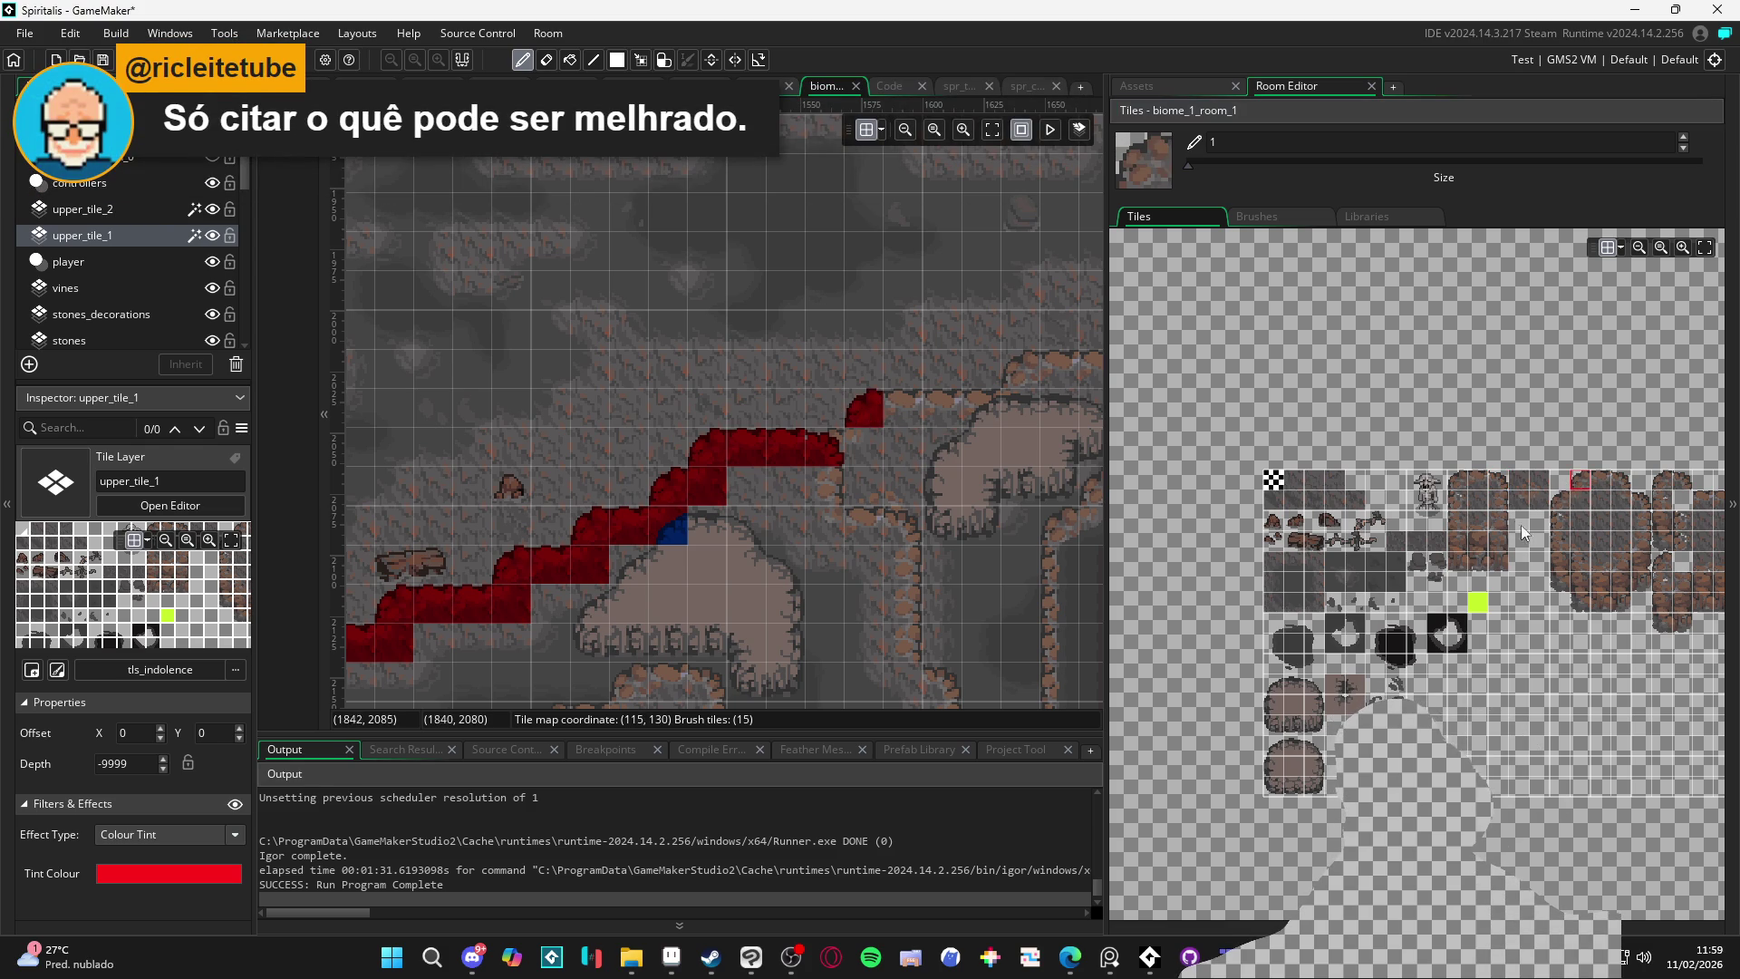
# Fill red tiles below the ledge end and down the neighbouring cave wall
pyautogui.click(1571, 504)
pyautogui.click(865, 453)
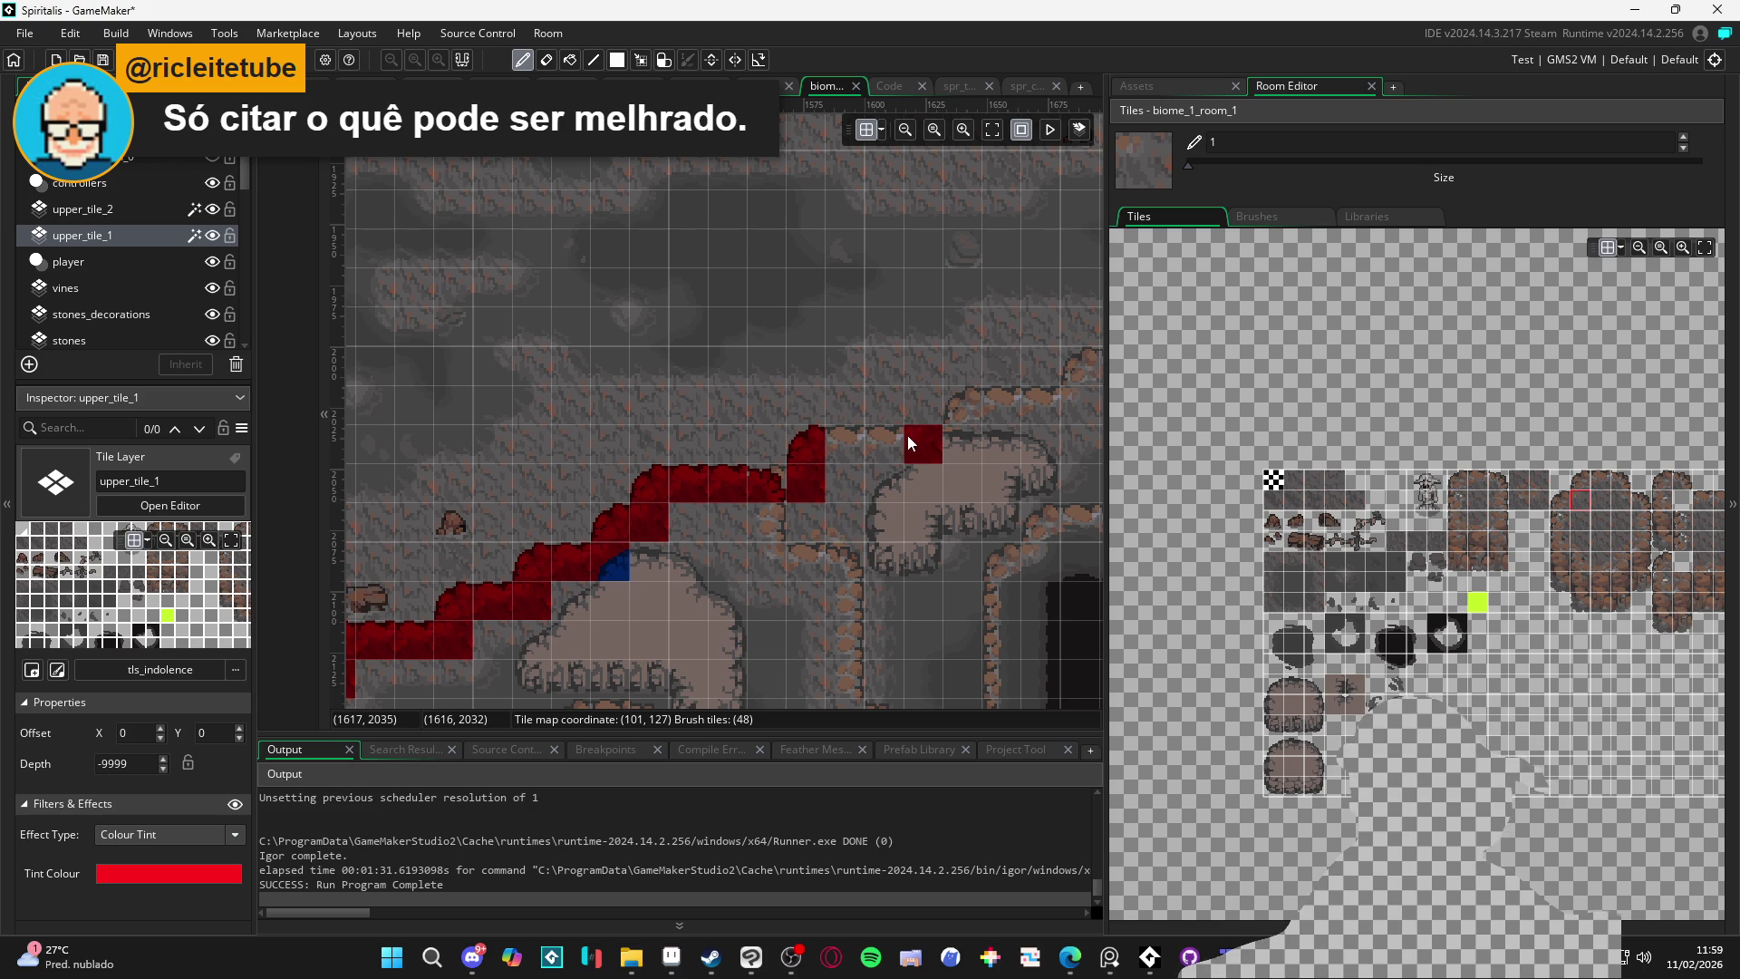
pyautogui.click(1500, 502)
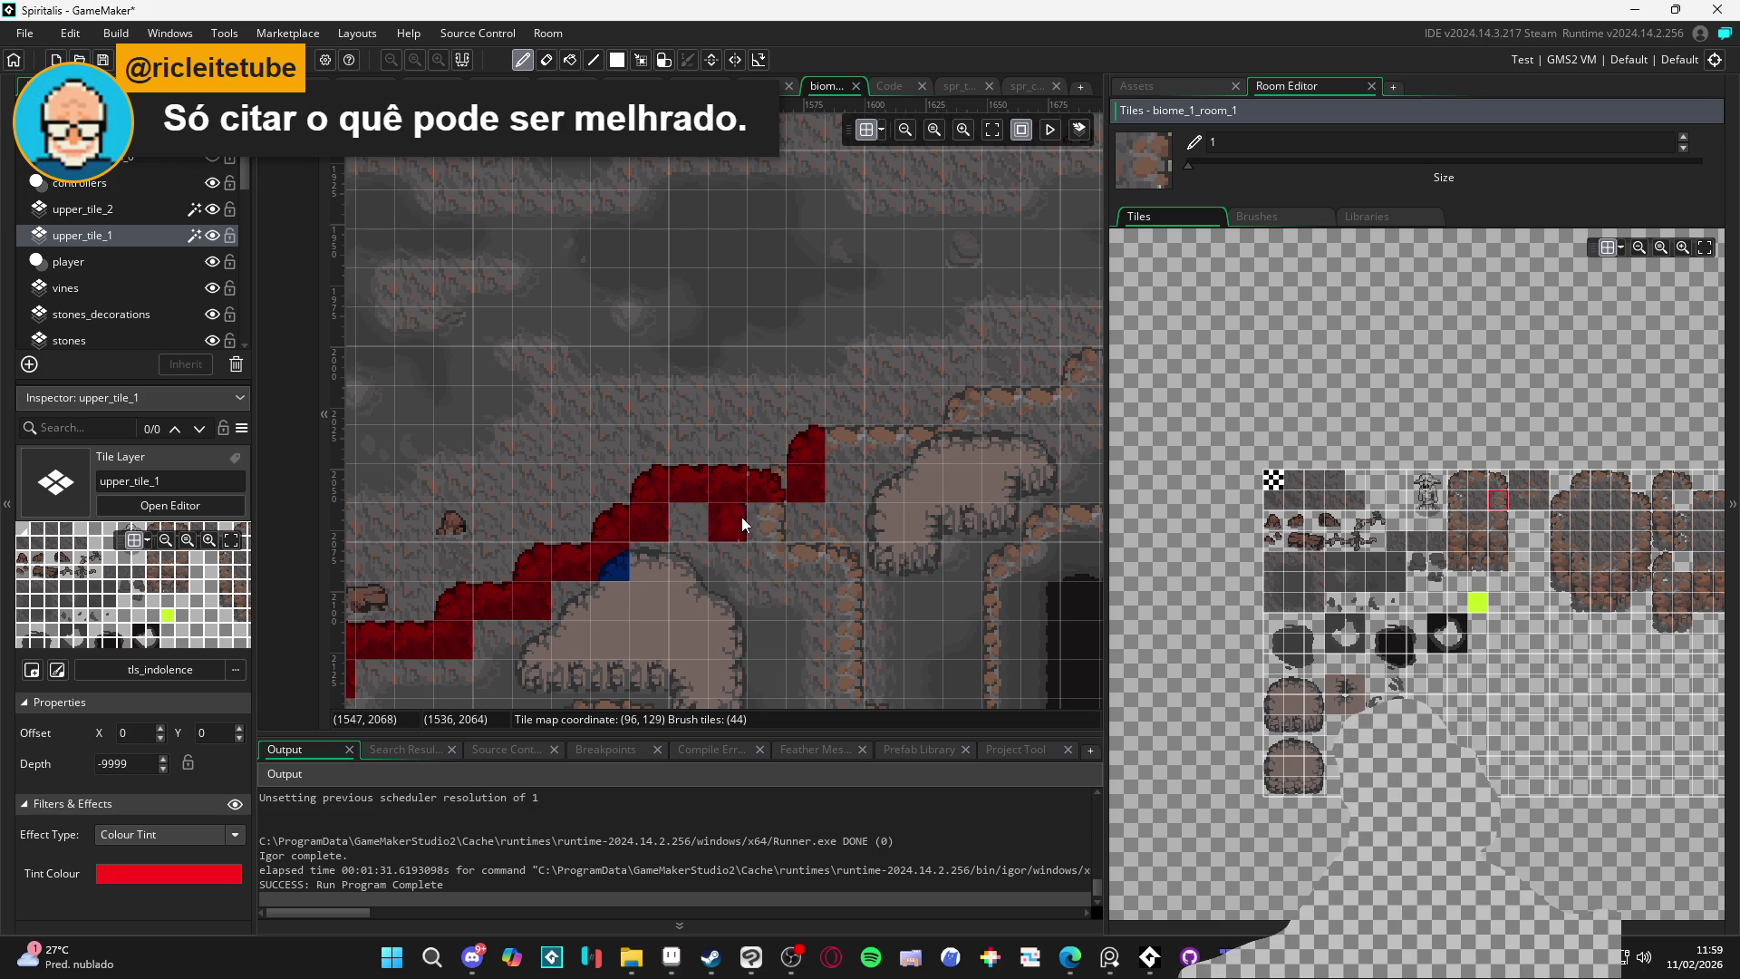
pyautogui.click(759, 515)
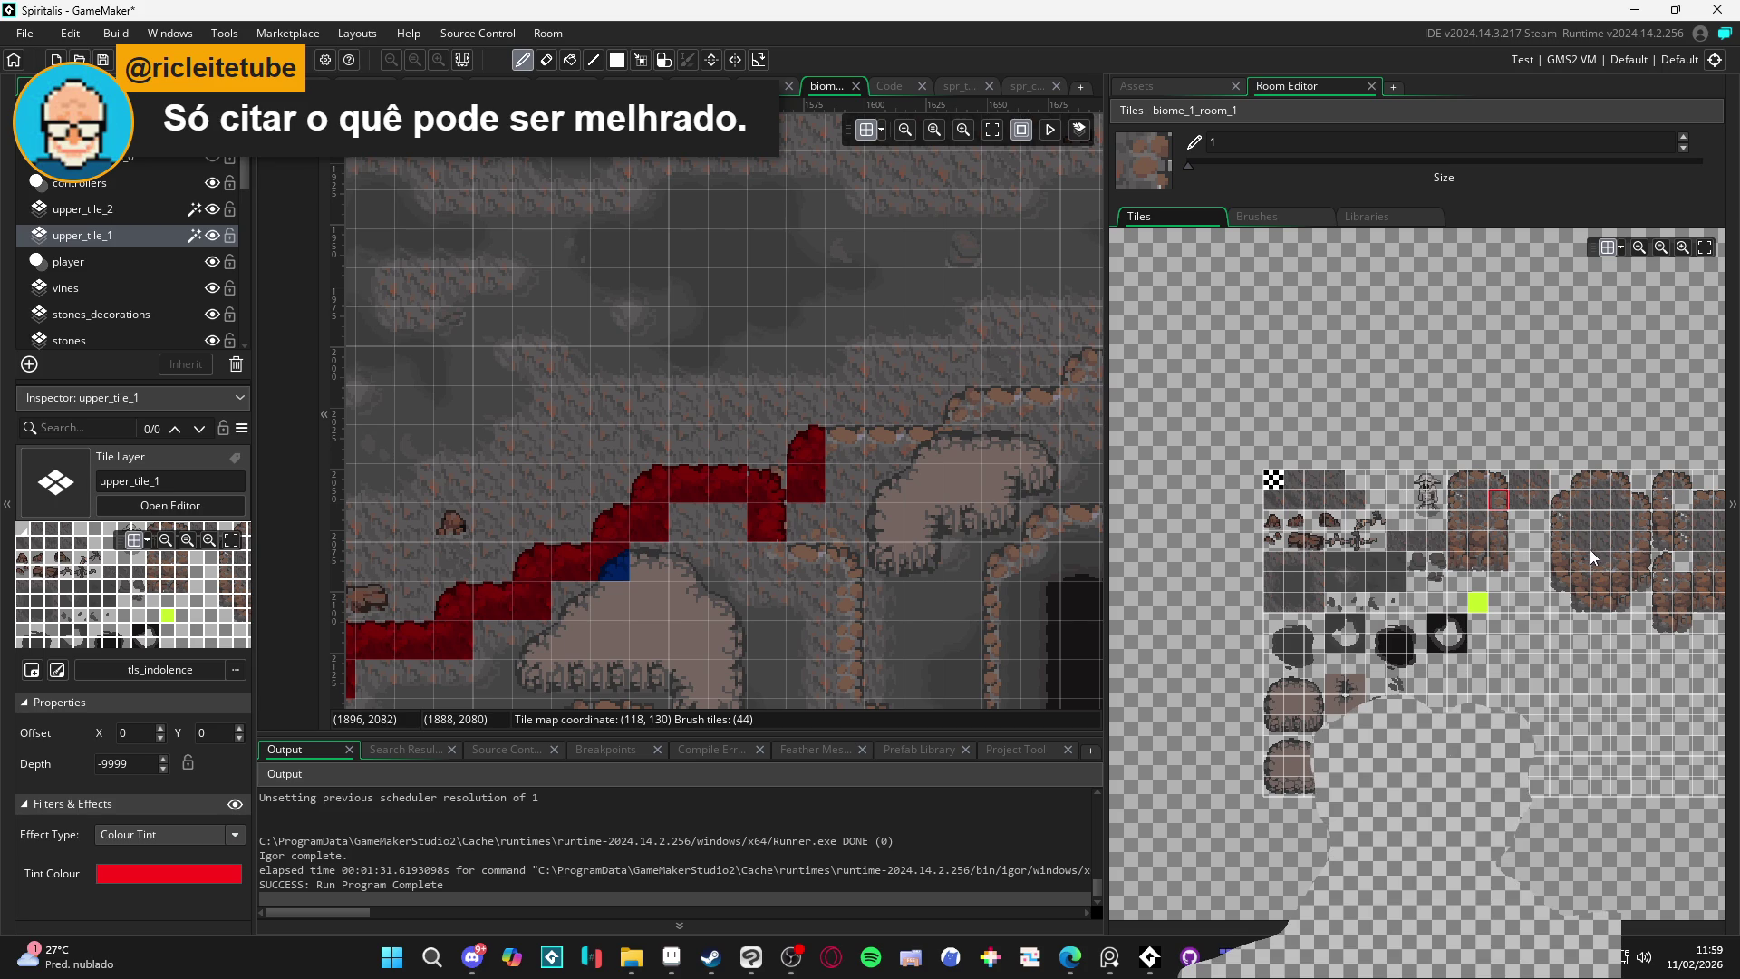
pyautogui.click(1580, 526)
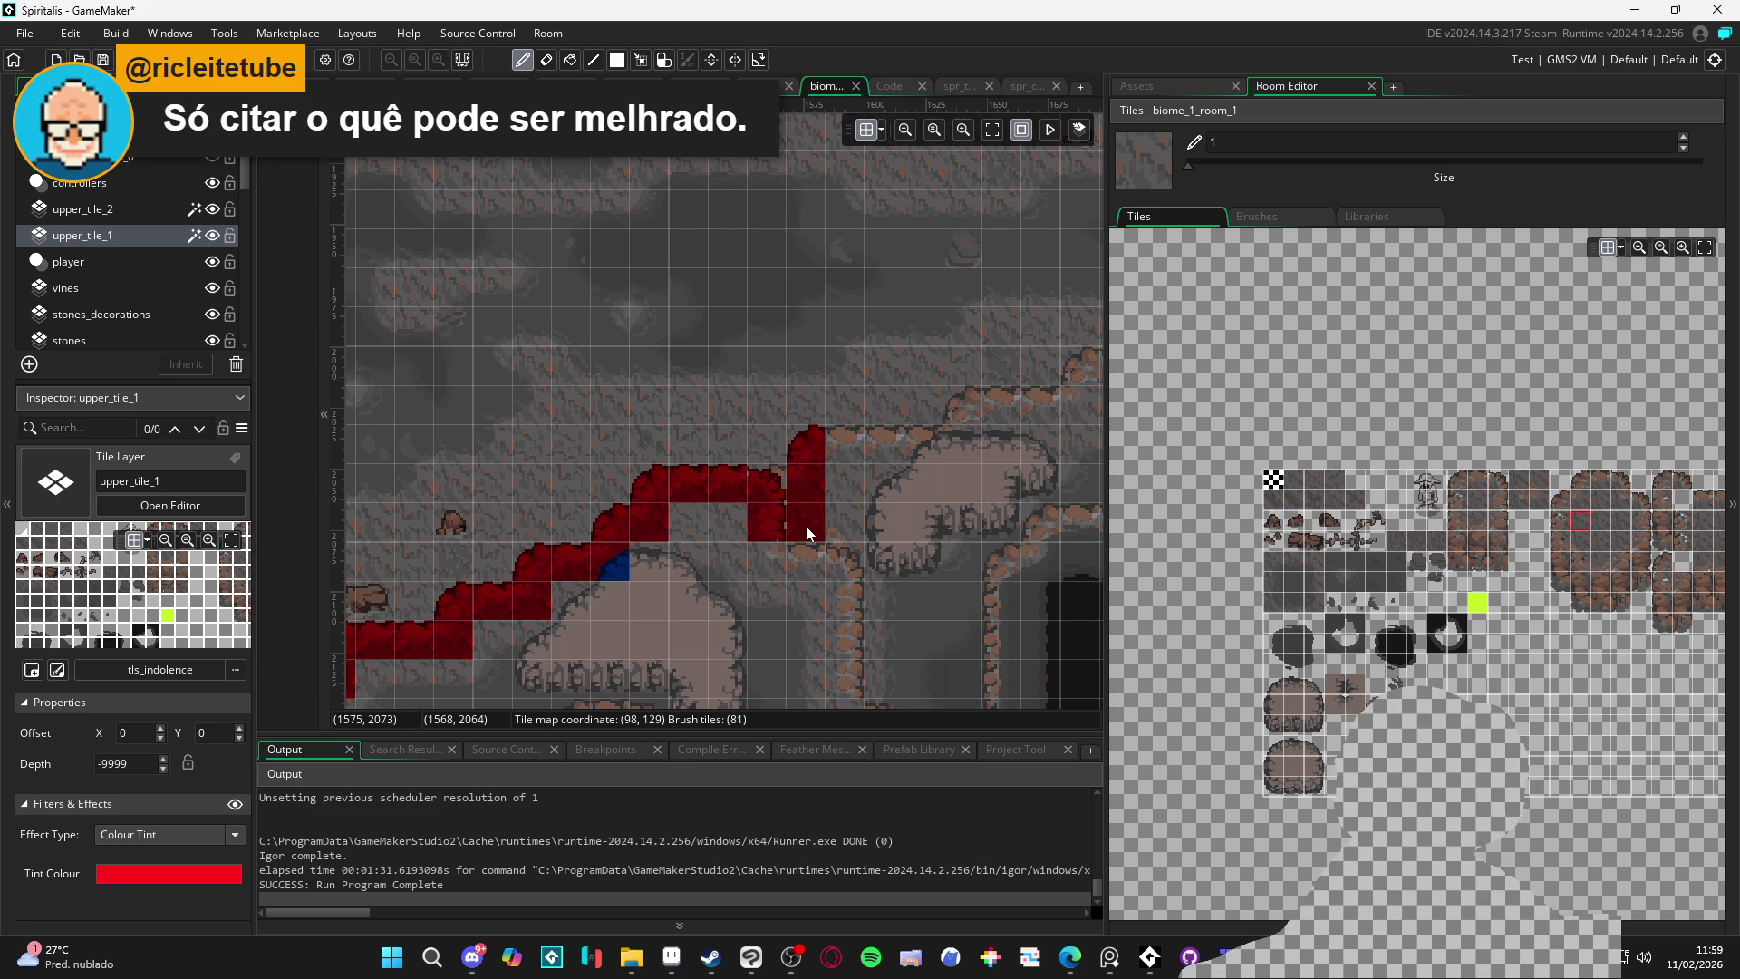
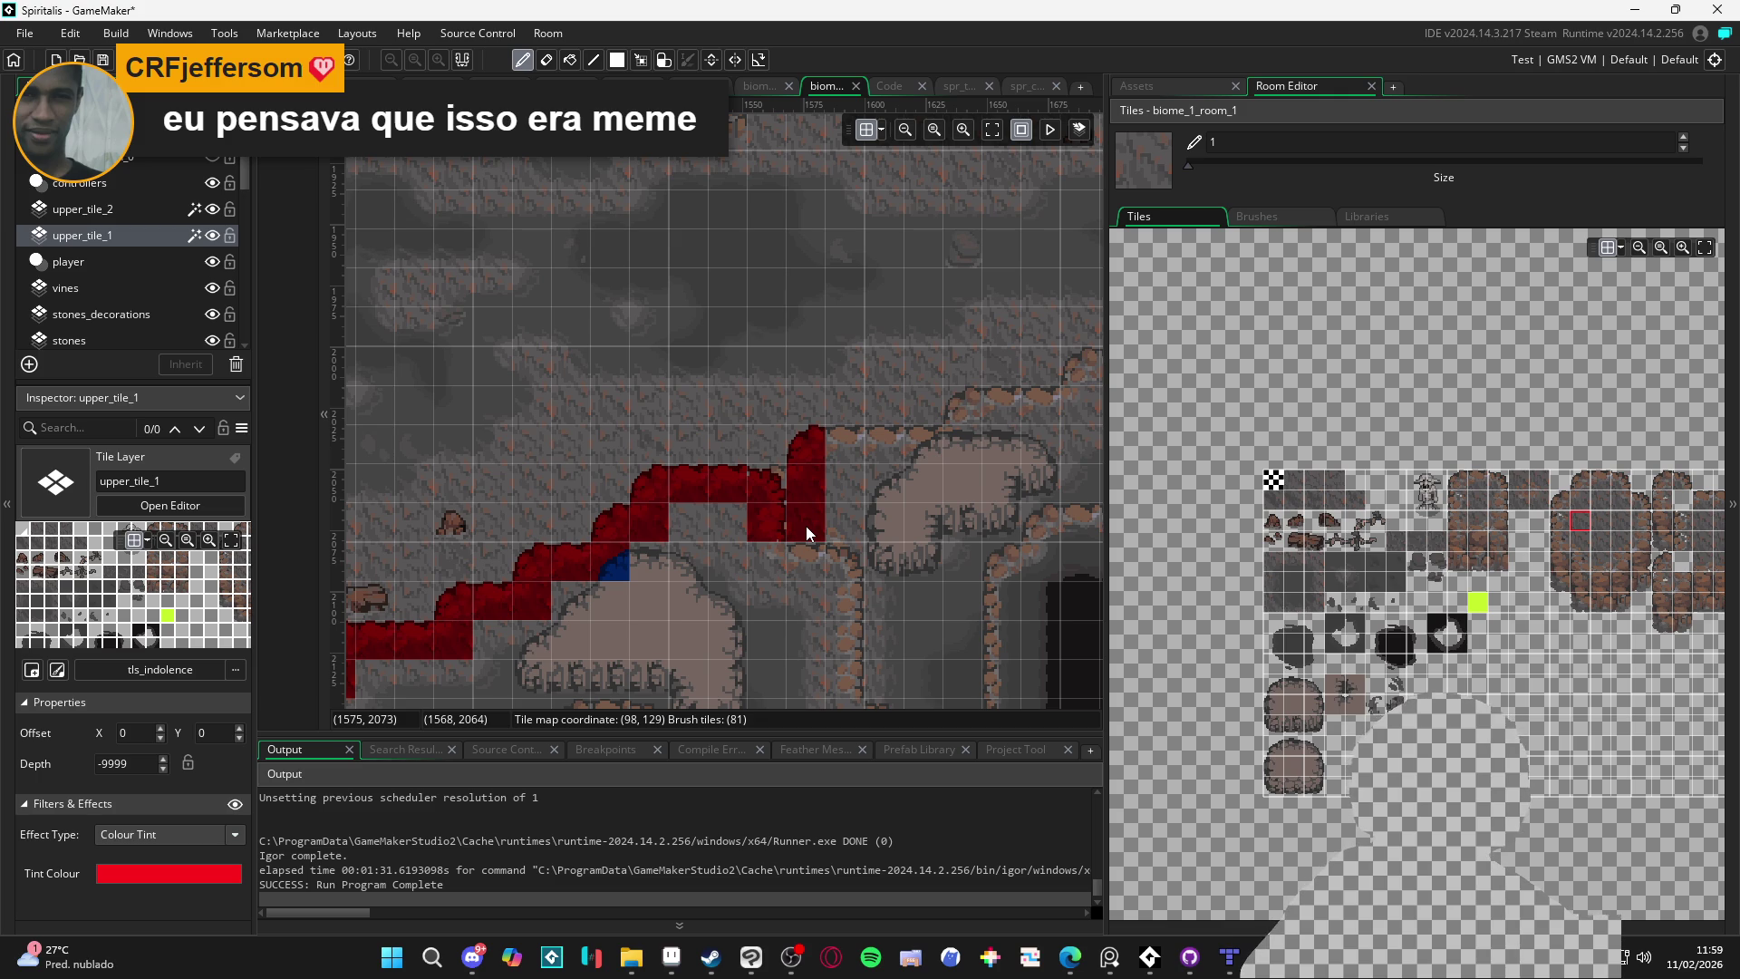
# On upper_tile_1, paint ledge edge tiles along the top platform row and corner tiles on the upper step
pyautogui.click(748, 437)
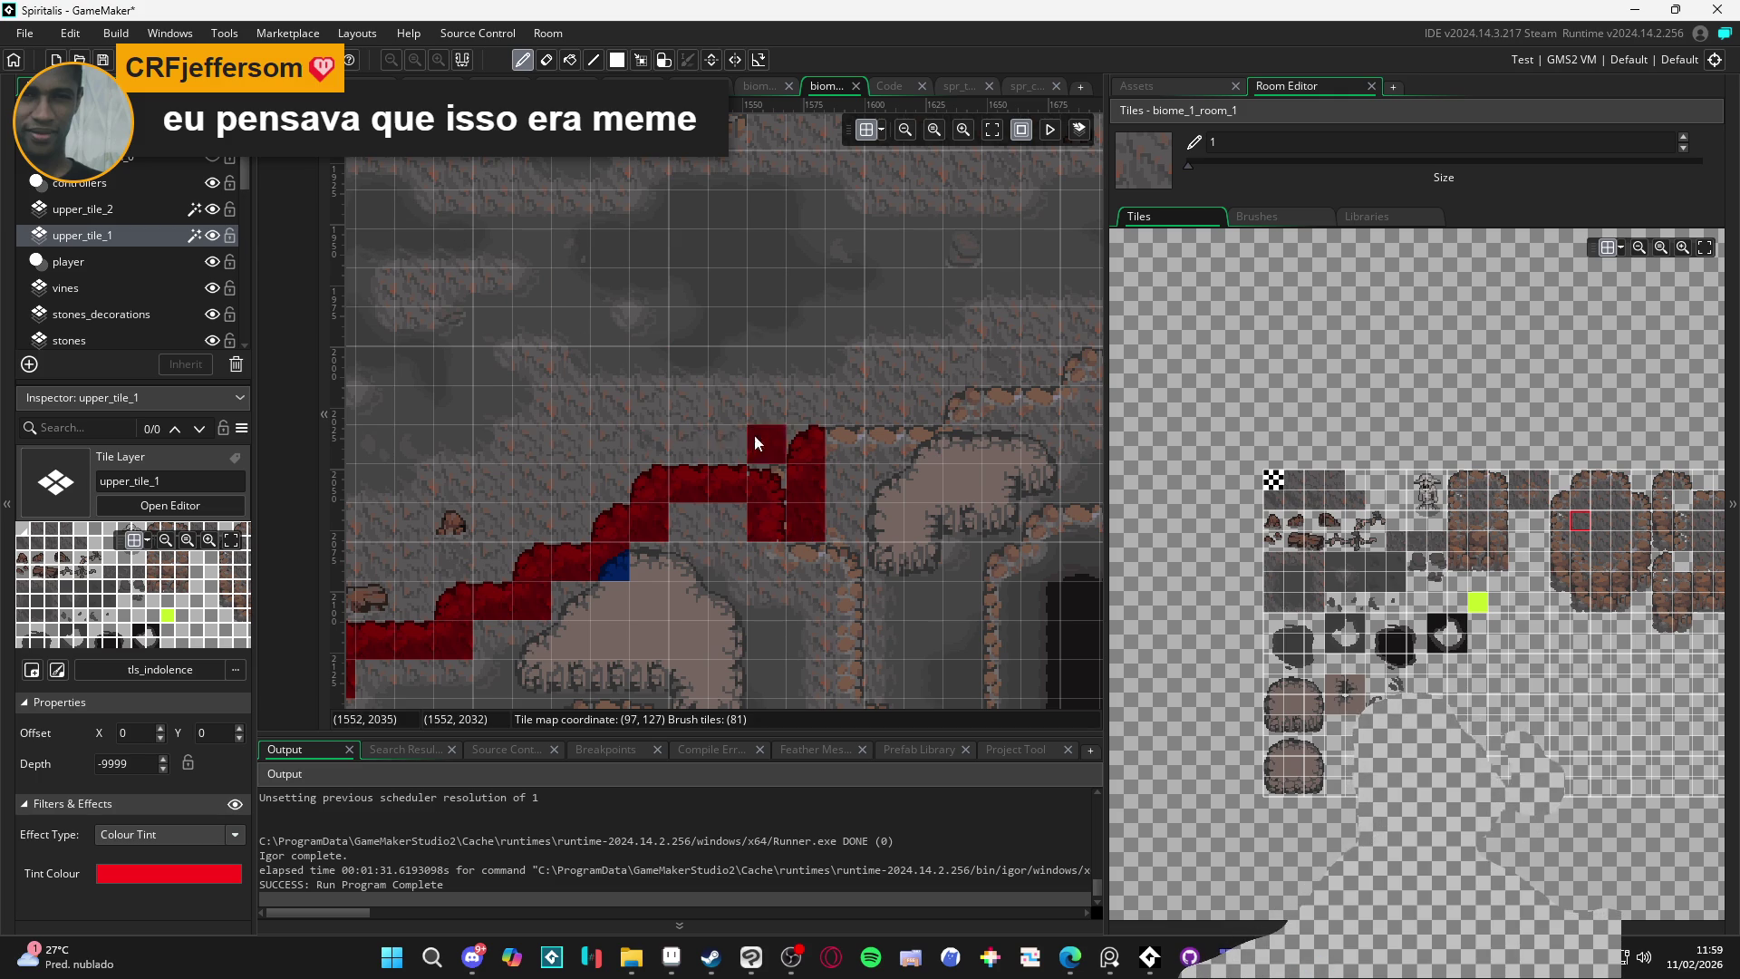
pyautogui.hscroll(3, 751, 433)
pyautogui.click(1477, 479)
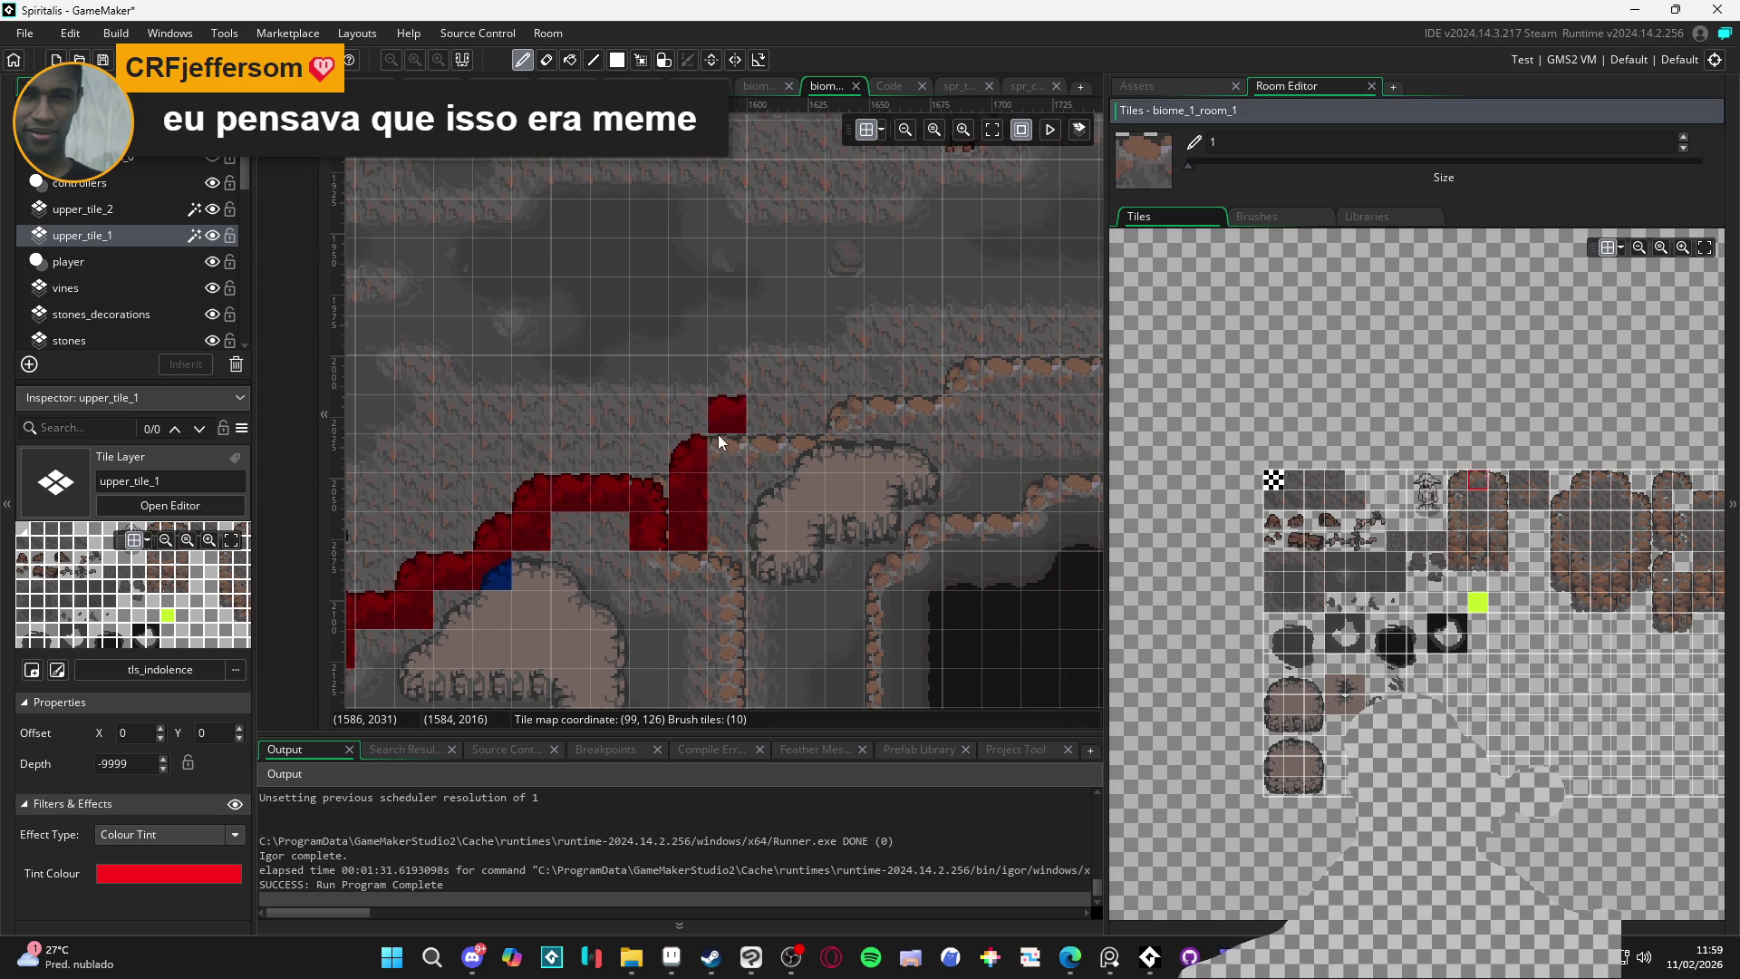
pyautogui.moveTo(746, 449)
pyautogui.mouseDown()
pyautogui.moveTo(830, 453)
pyautogui.moveTo(774, 476)
pyautogui.mouseUp()
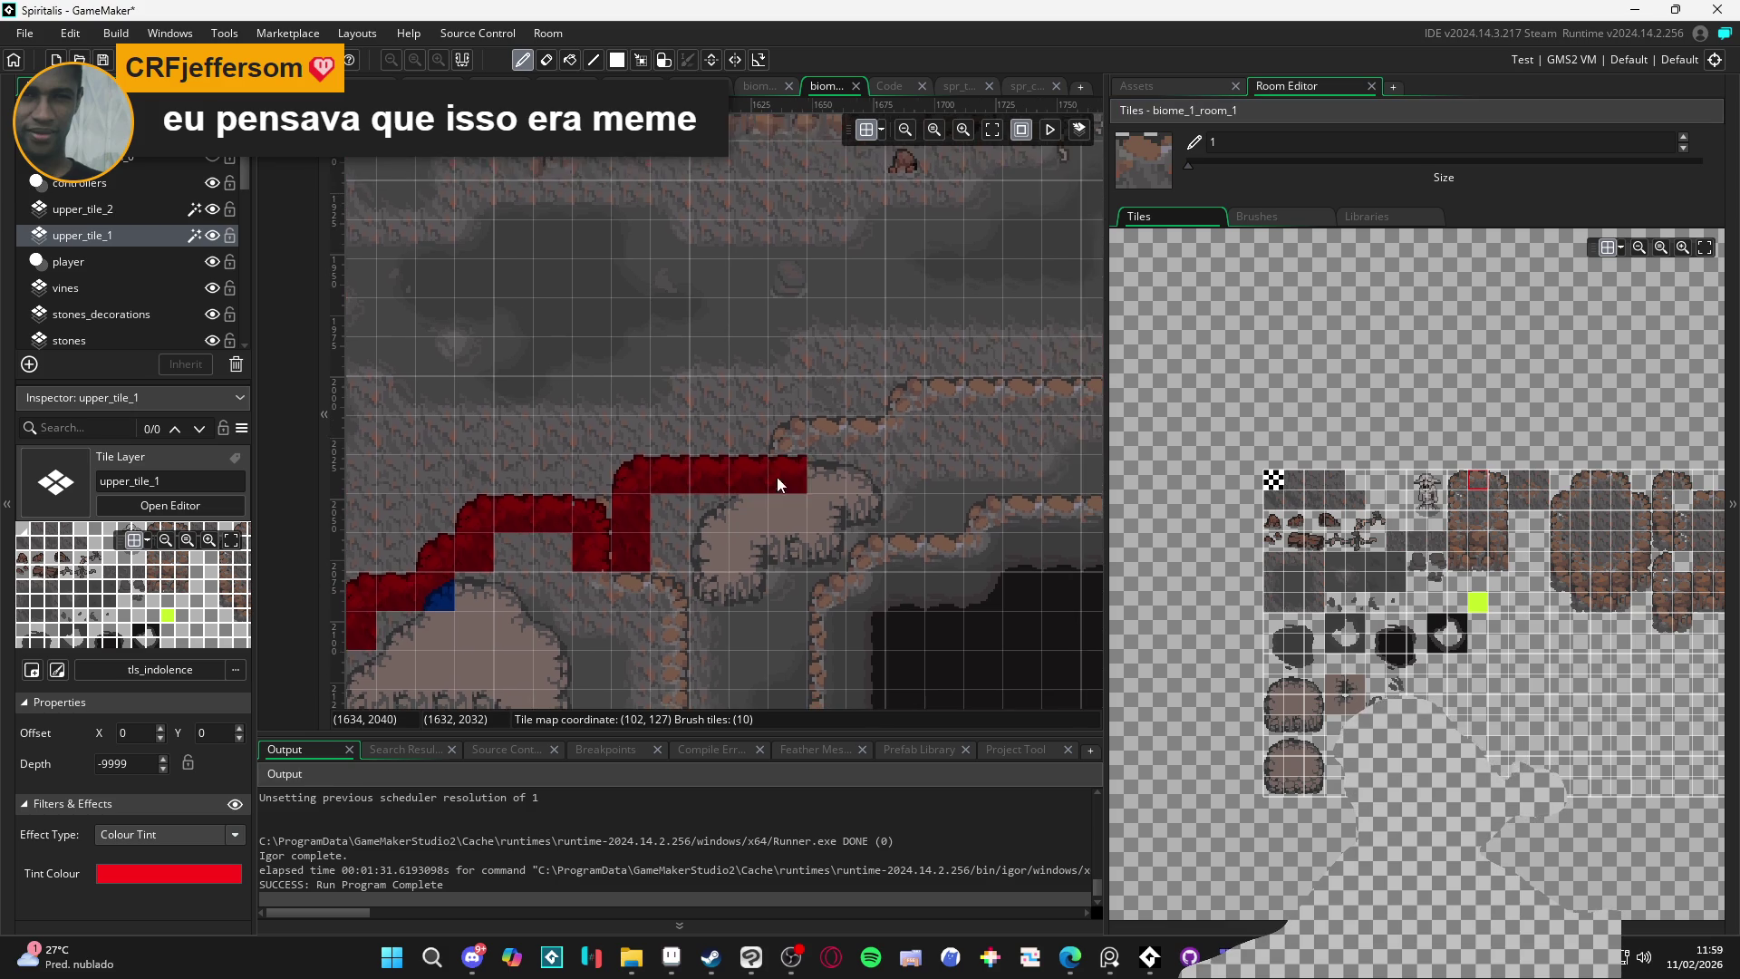
pyautogui.click(1581, 481)
pyautogui.click(790, 436)
pyautogui.click(976, 400)
pyautogui.click(910, 401)
pyautogui.moveTo(910, 400); pyautogui.dragTo(809, 430)
# Add more ledge edge pieces lower down the cave slope on upper_tile_1
pyautogui.click(1486, 492)
pyautogui.click(741, 477)
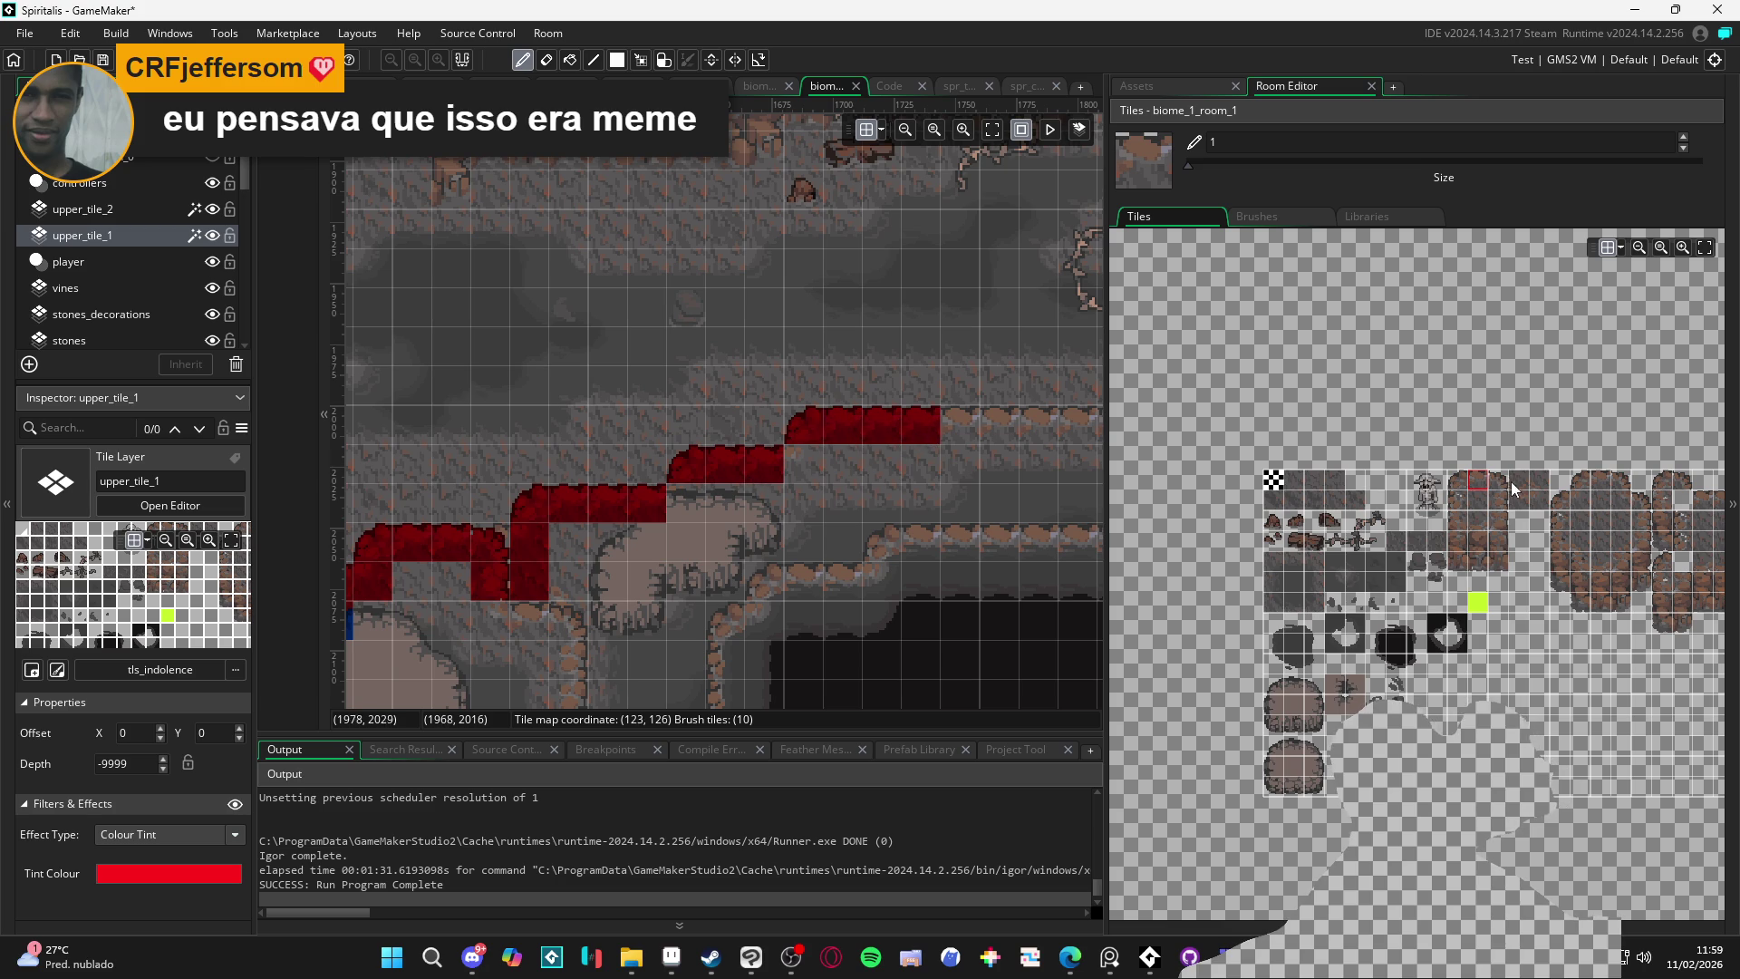
pyautogui.click(1575, 498)
pyautogui.click(805, 469)
pyautogui.click(703, 509)
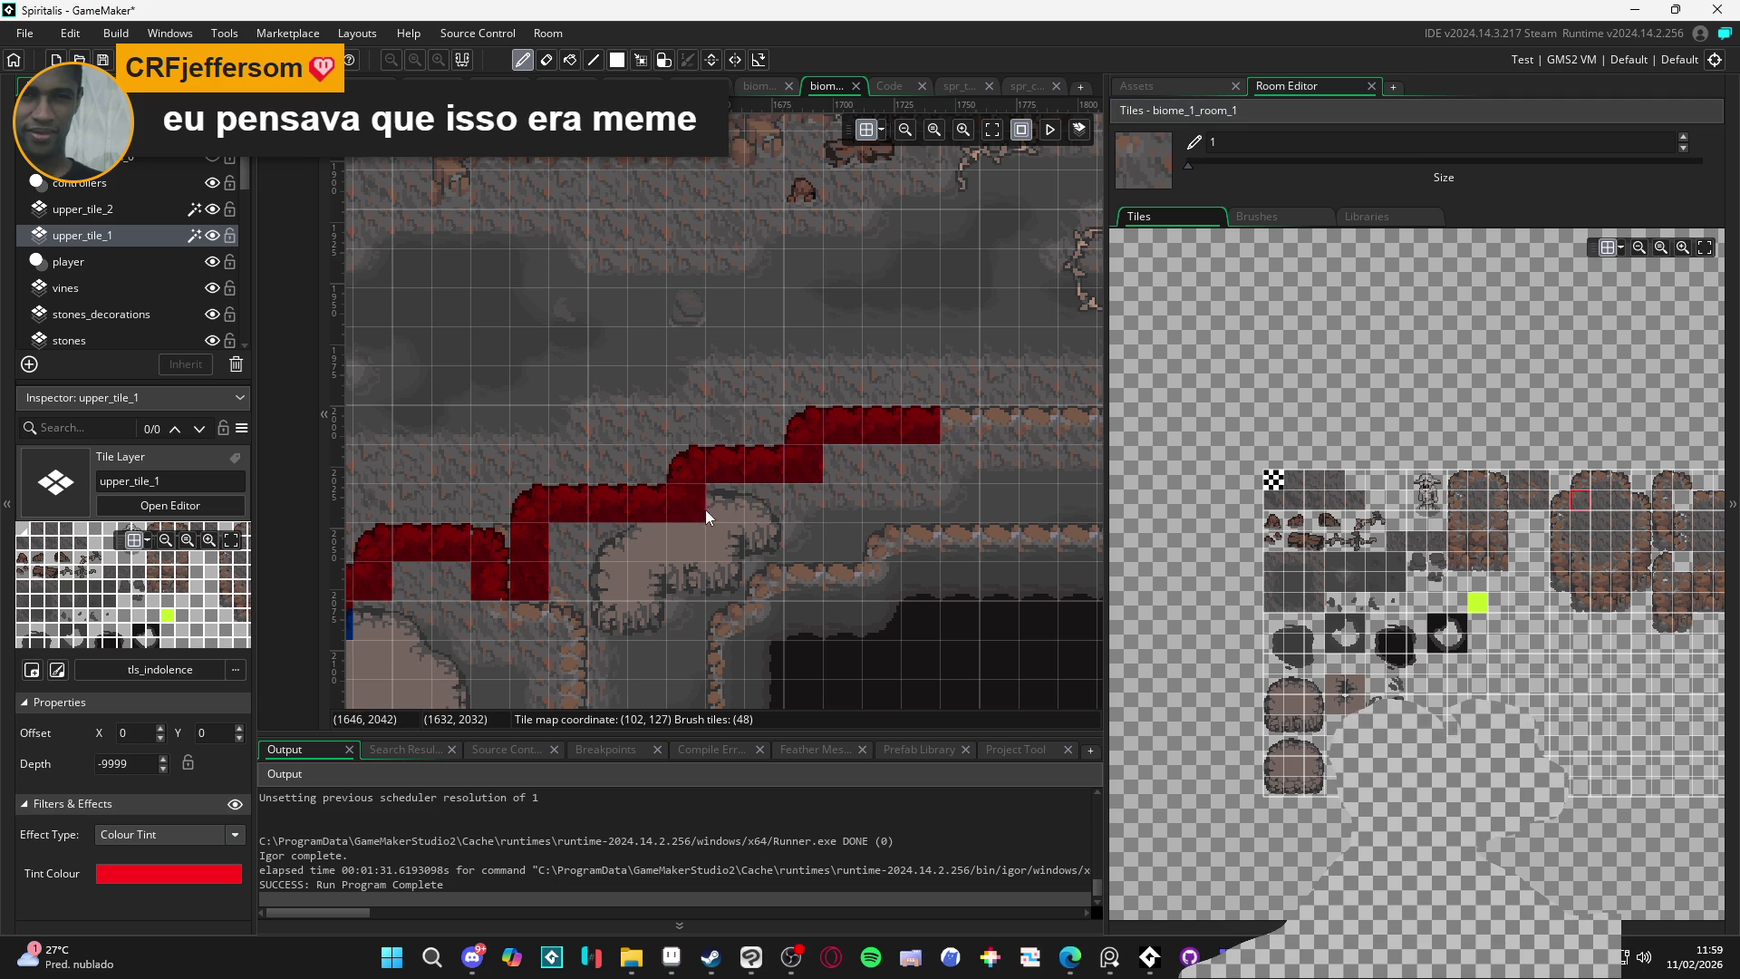
# Paint two rounded rock corner tiles at the slope's base on upper_tile_2, then return to upper_tile_1
pyautogui.click(166, 210)
pyautogui.click(1273, 690)
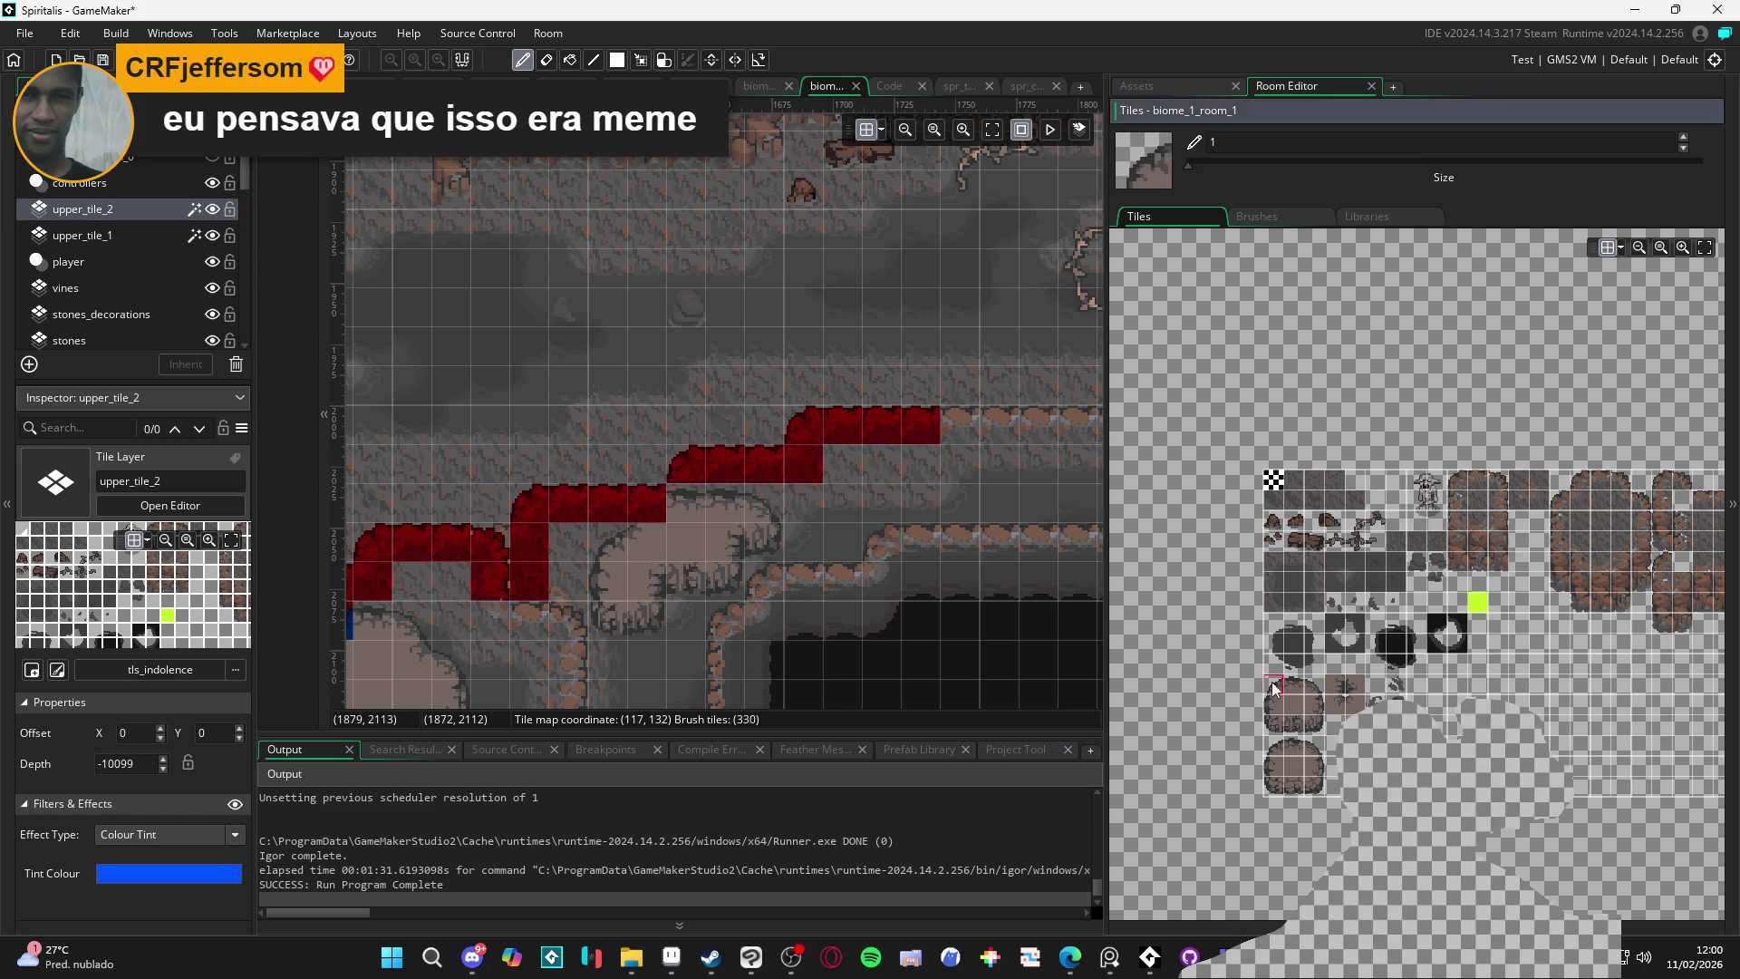
pyautogui.click(643, 510)
pyautogui.moveTo(643, 510)
pyautogui.mouseDown()
pyautogui.moveTo(532, 557)
pyautogui.moveTo(462, 544)
pyautogui.mouseUp()
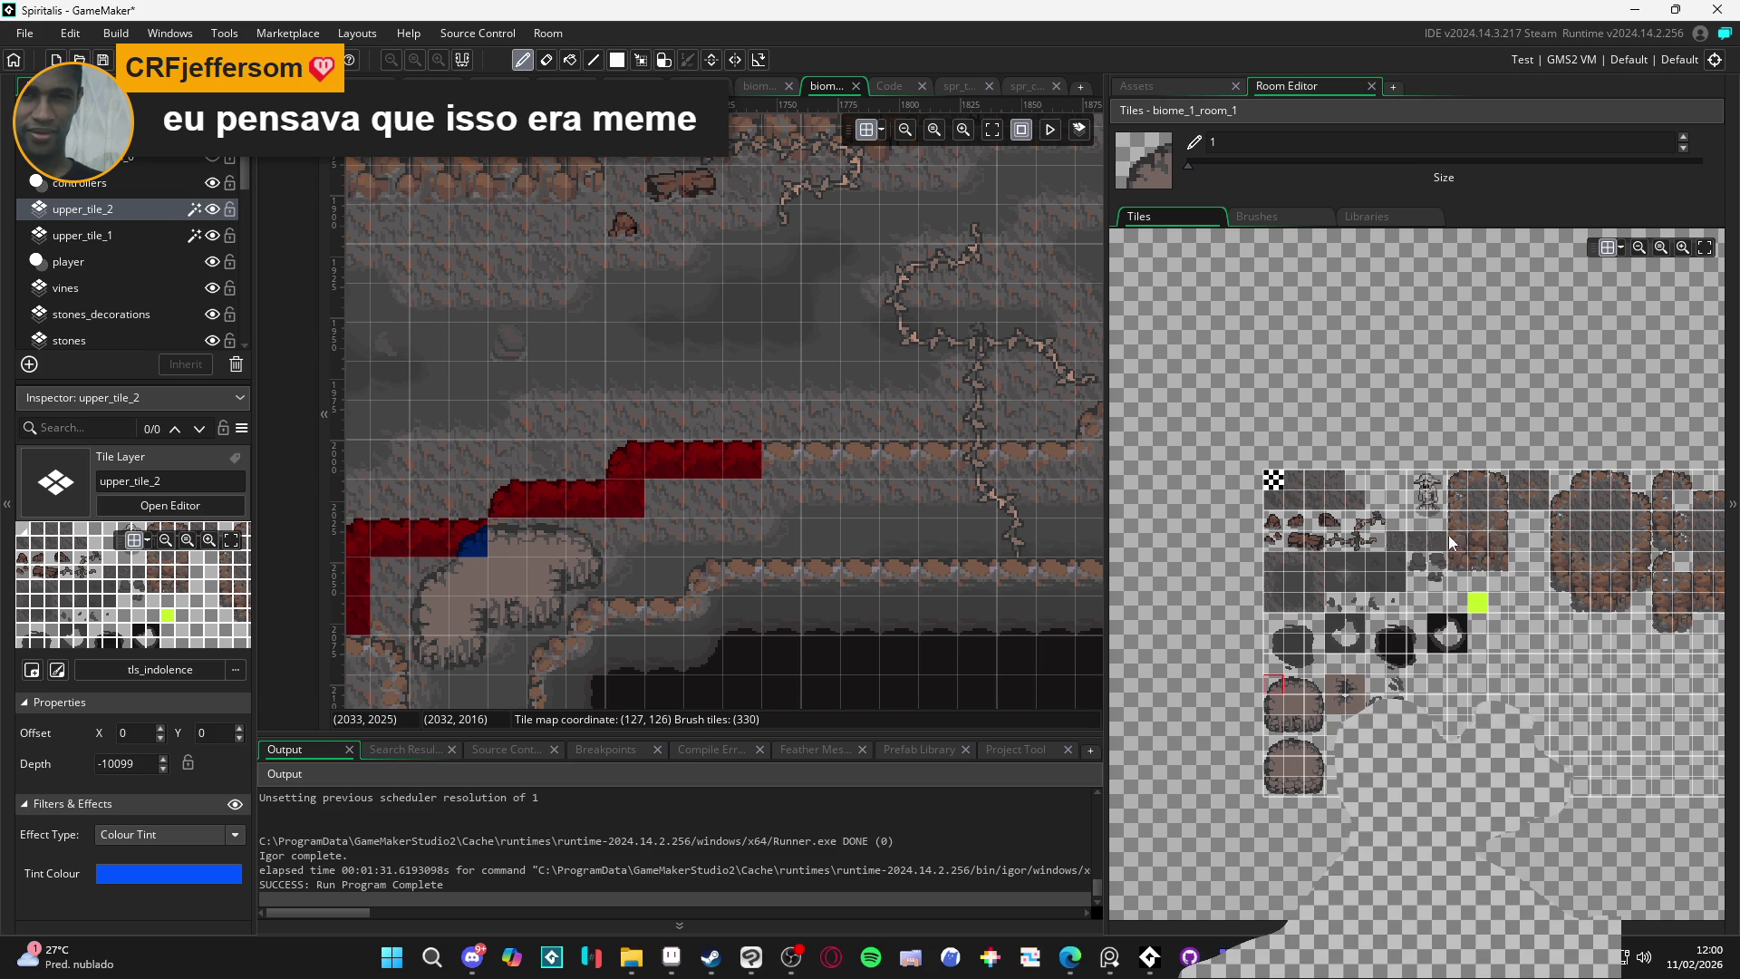
pyautogui.click(1302, 685)
pyautogui.click(495, 535)
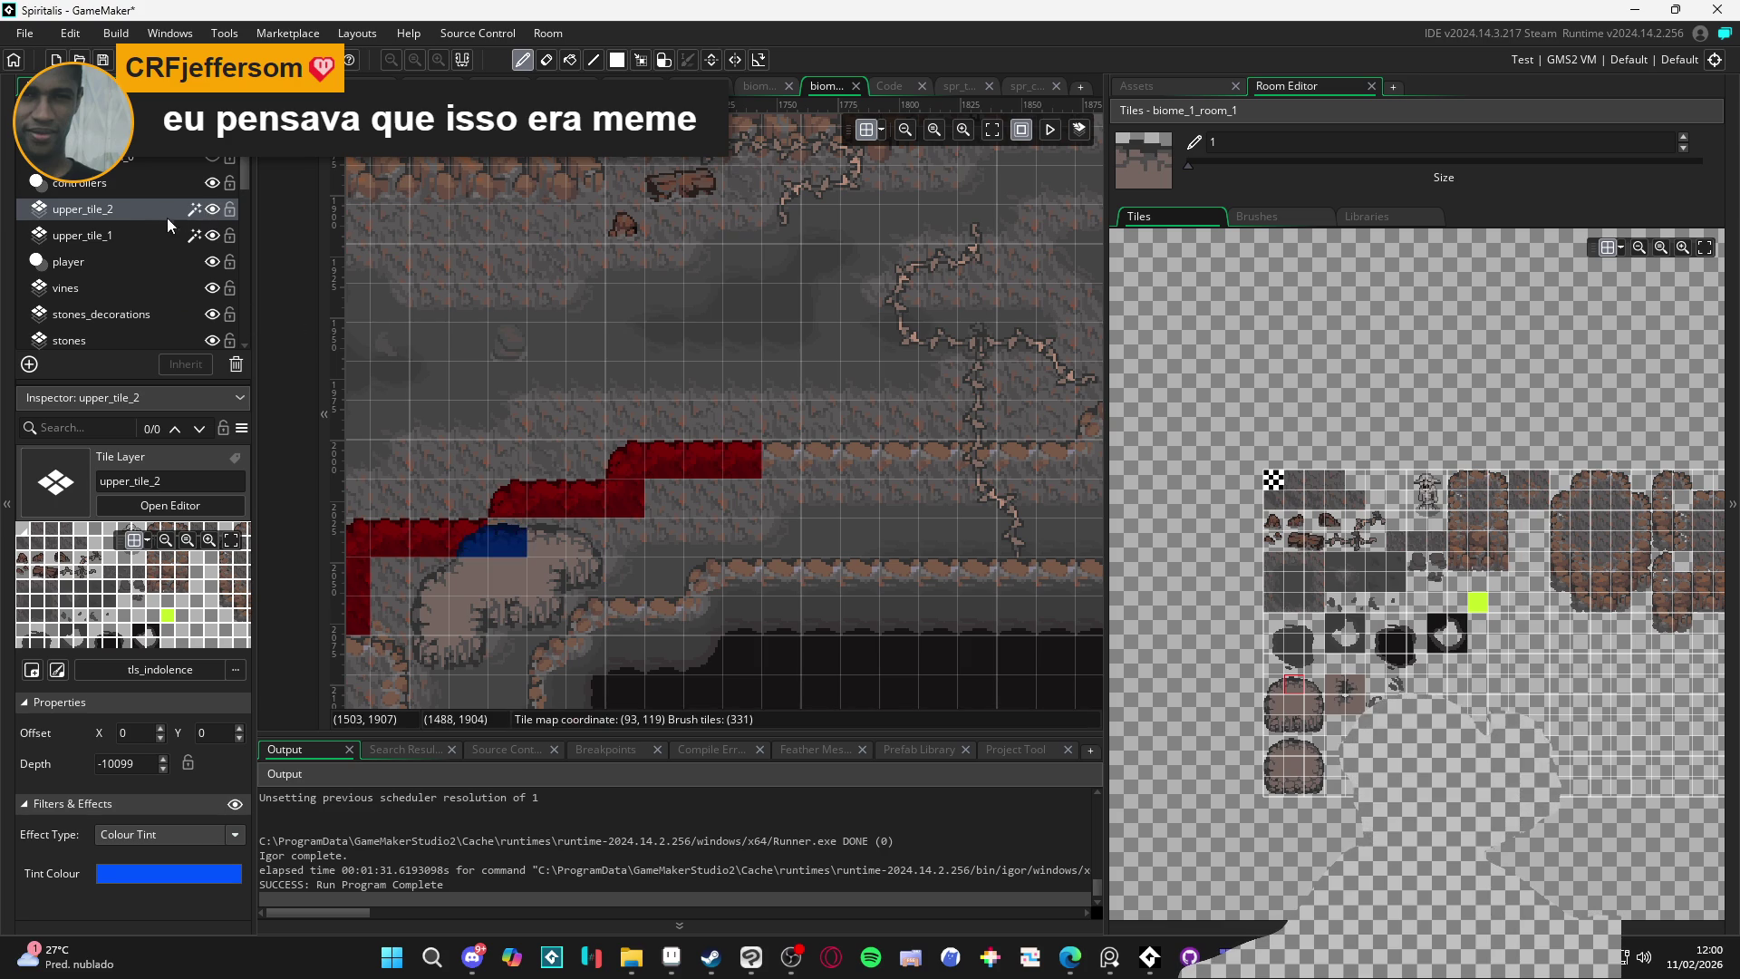
pyautogui.click(118, 235)
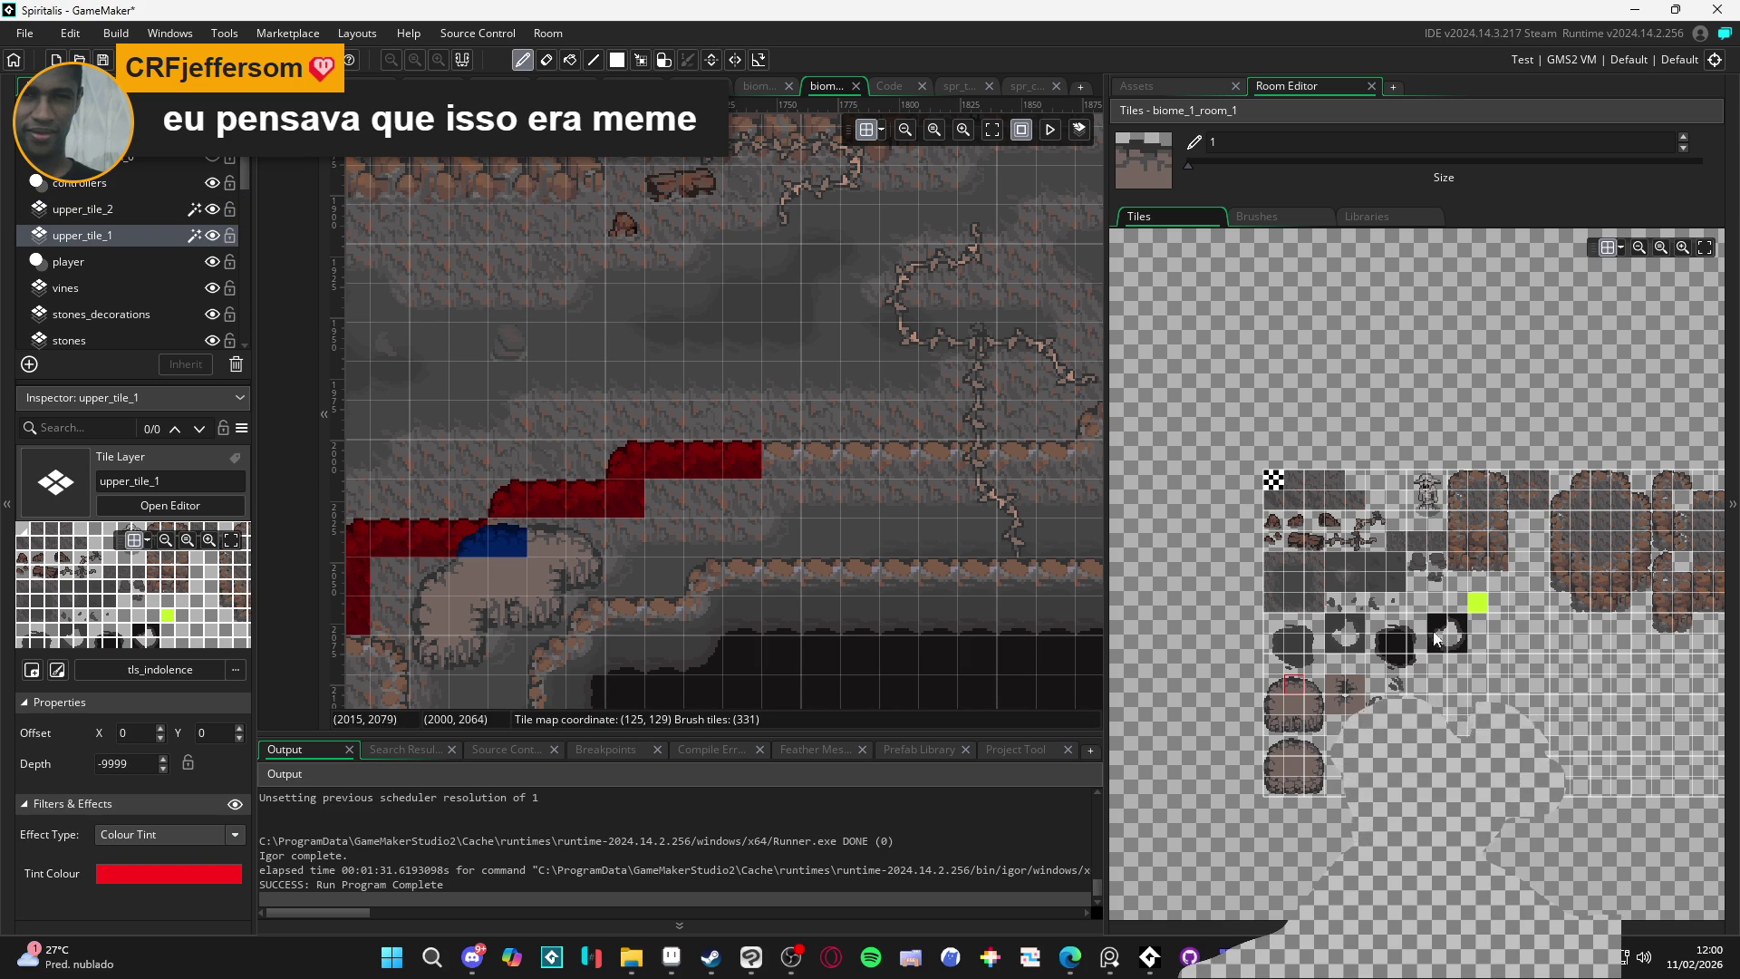
pyautogui.click(1573, 502)
# Paint a row of flat ledge top tiles along the long platform, extended by one end tile
pyautogui.click(731, 558)
pyautogui.moveTo(730, 559); pyautogui.dragTo(487, 568)
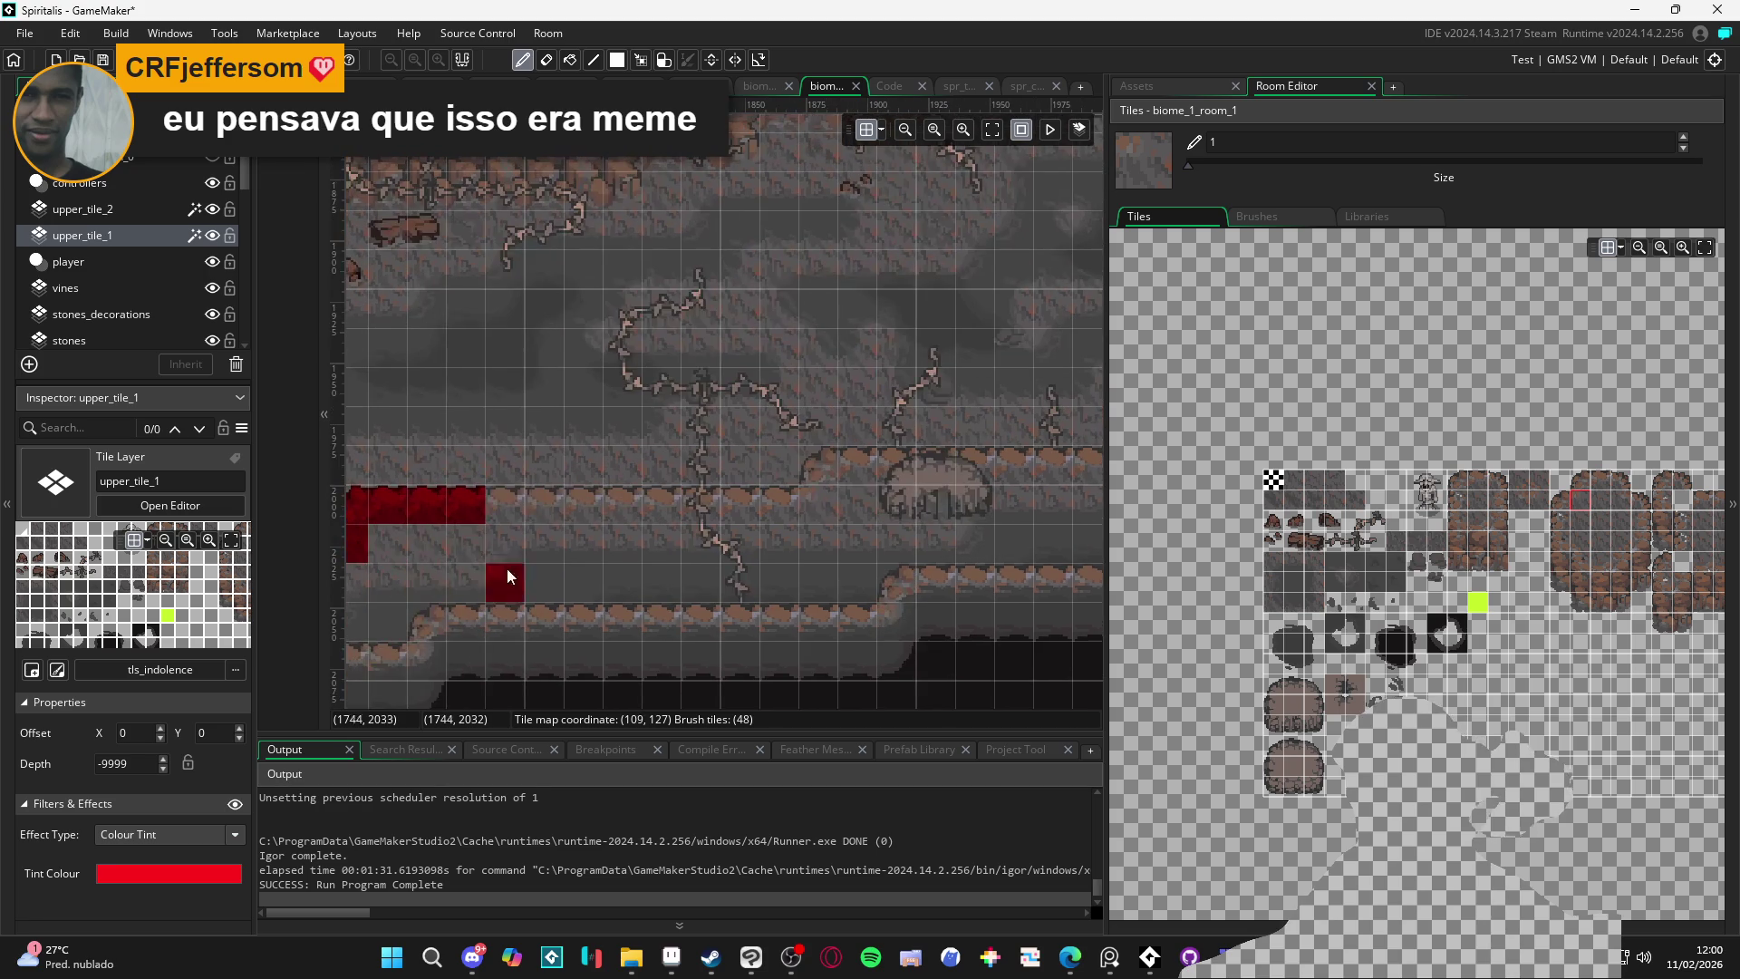
pyautogui.click(1475, 485)
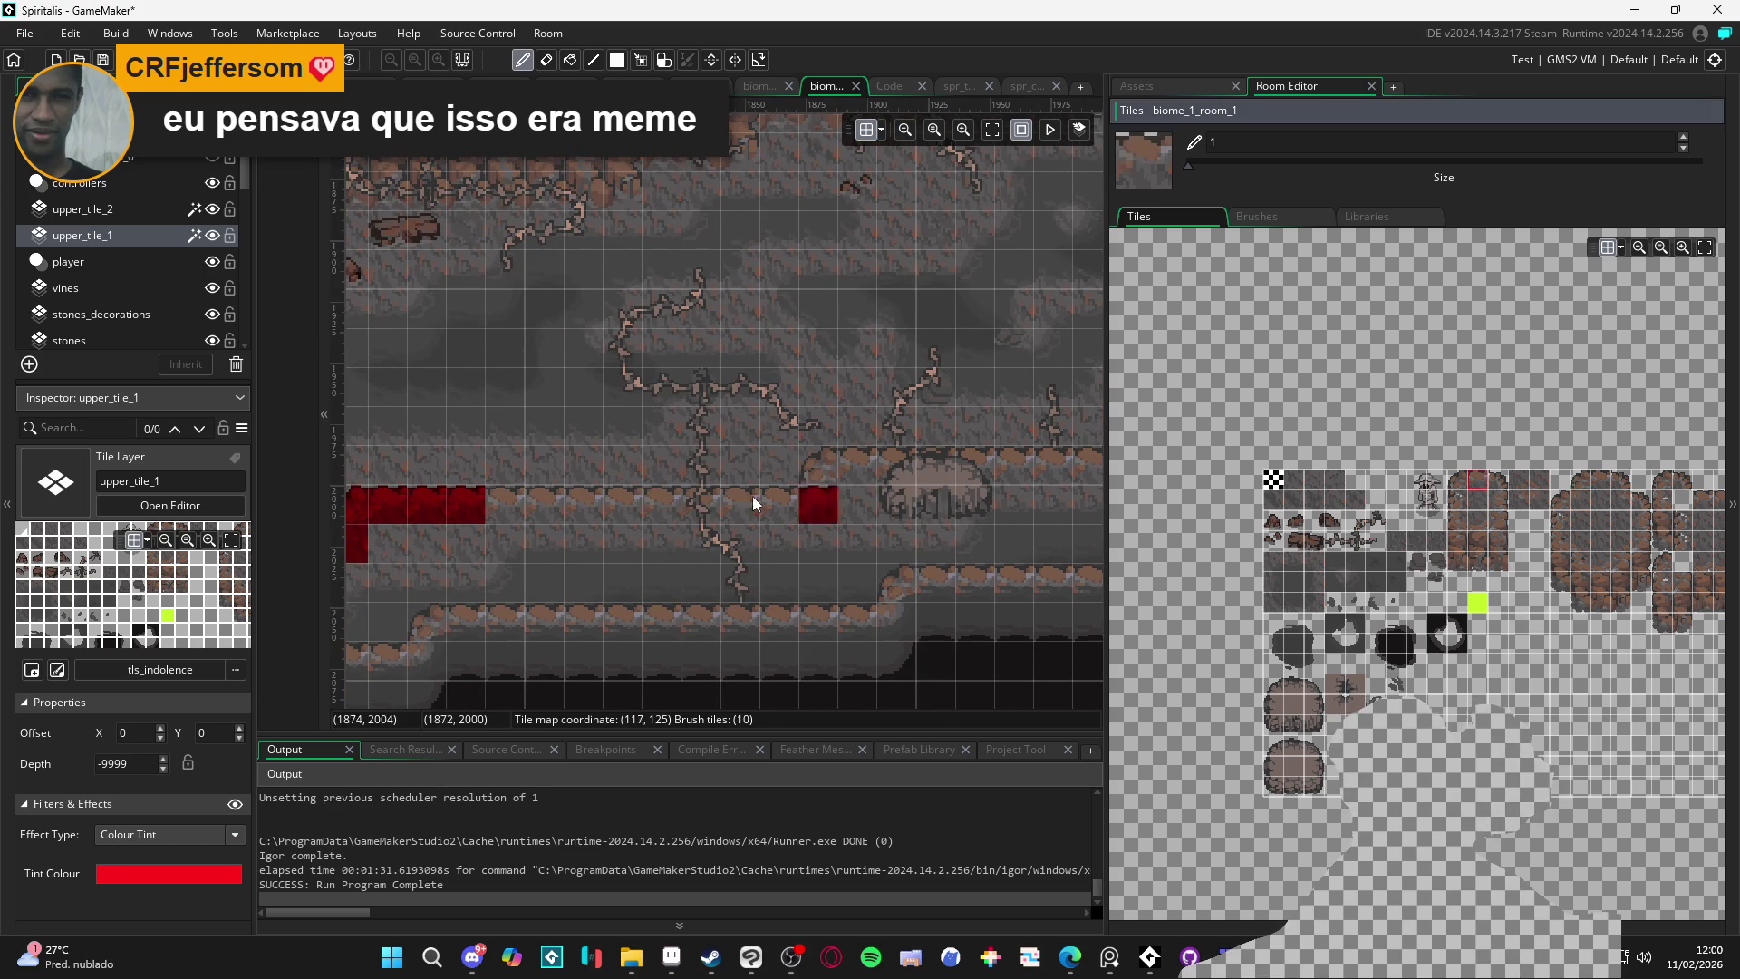
pyautogui.moveTo(770, 497); pyautogui.dragTo(572, 509)
pyautogui.click(1577, 500)
pyautogui.click(840, 498)
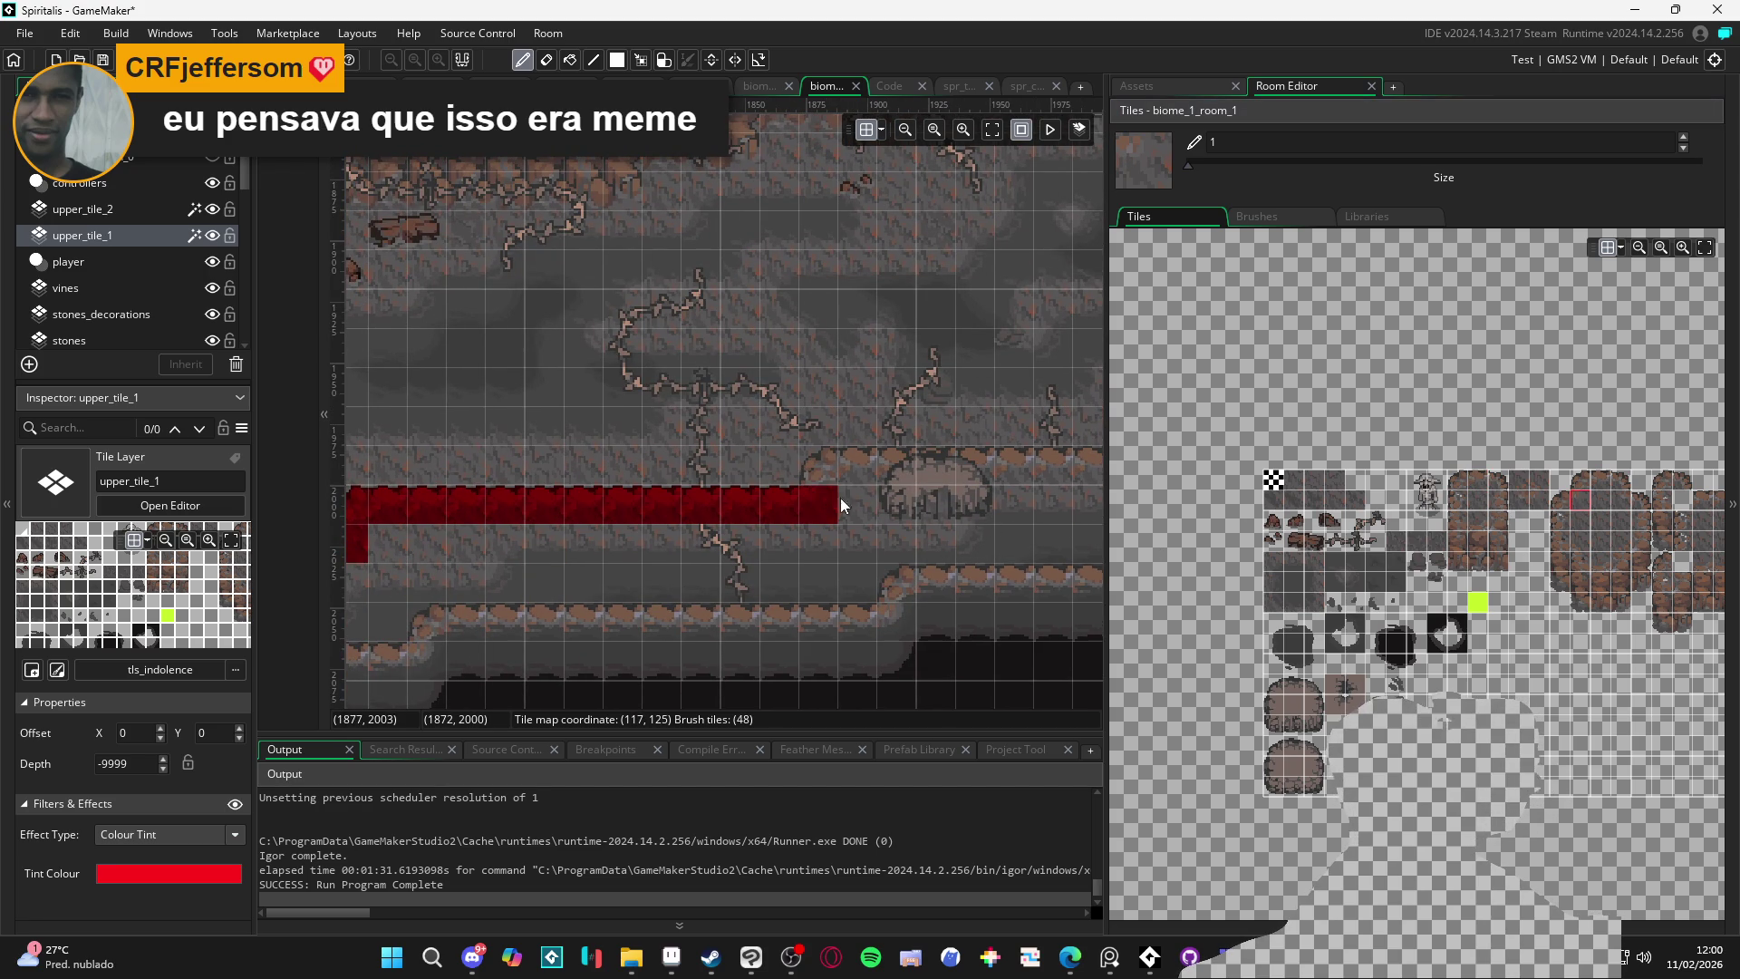
# Line the next platform with a flat ledge row and cap its right end
pyautogui.click(1586, 482)
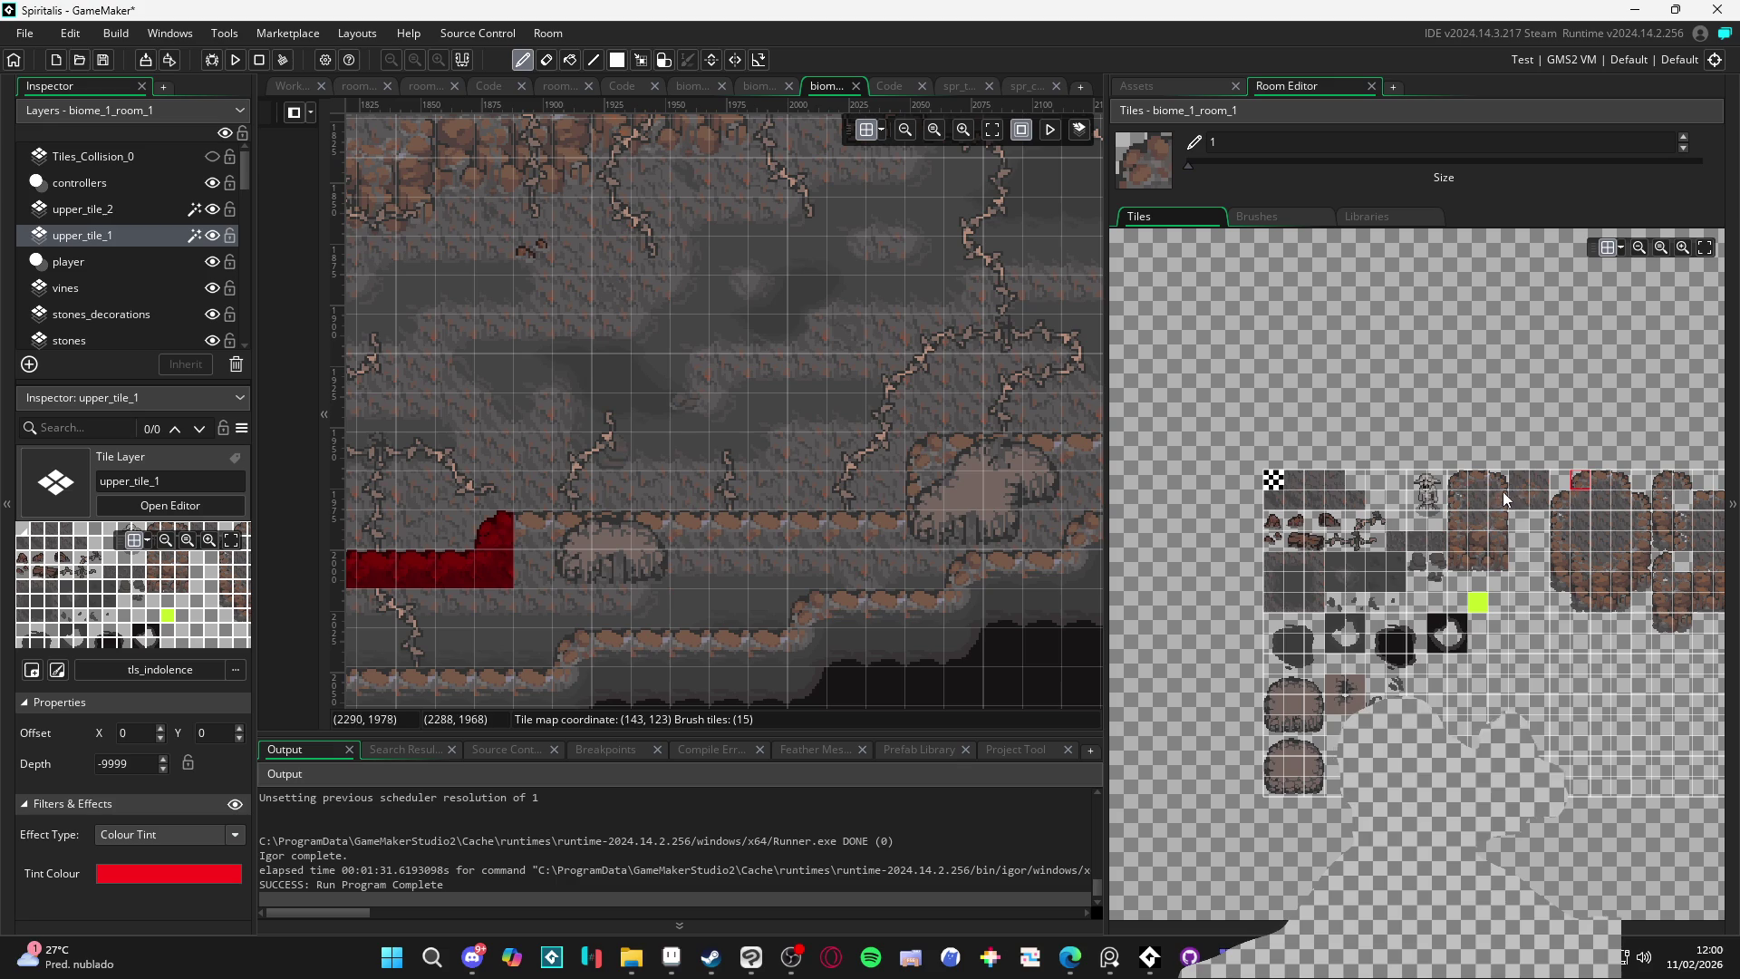
pyautogui.click(1478, 481)
pyautogui.moveTo(514, 521)
pyautogui.mouseDown()
pyautogui.moveTo(880, 540)
pyautogui.moveTo(778, 545)
pyautogui.moveTo(701, 582)
pyautogui.mouseUp()
pyautogui.click(828, 540)
pyautogui.click(1578, 493)
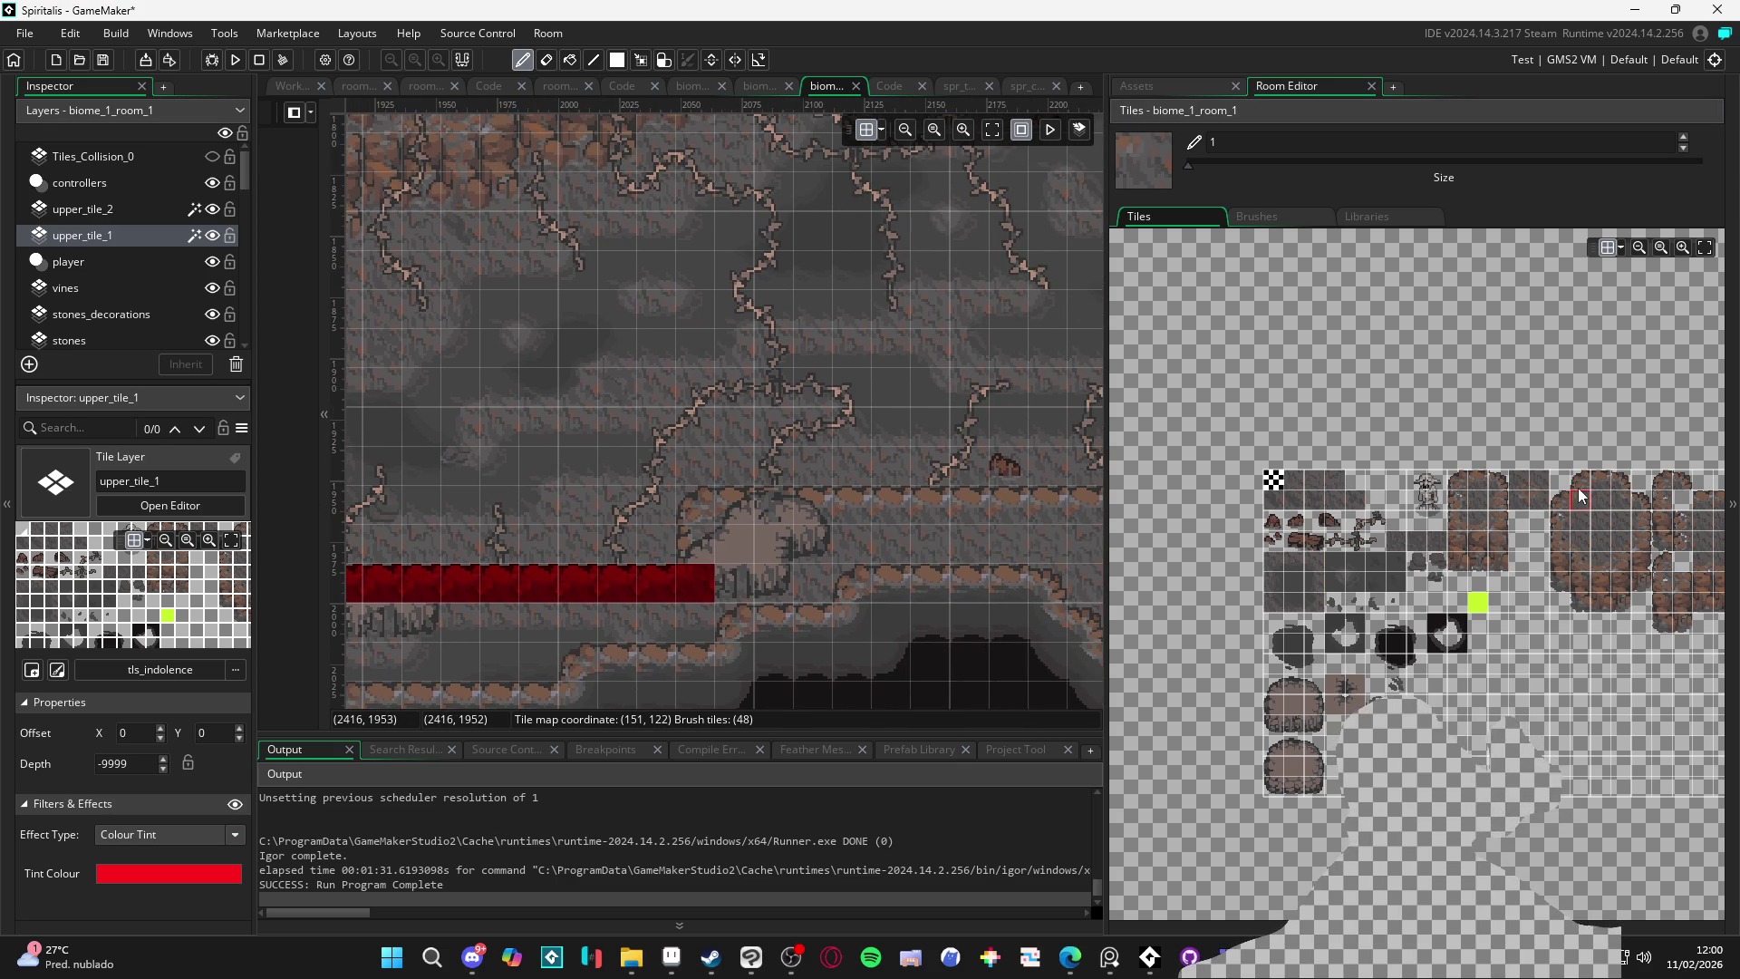
# Paint the ledge along the raised platform and add edge tiles for its drop
pyautogui.click(1459, 482)
pyautogui.click(703, 491)
pyautogui.moveTo(703, 491)
pyautogui.mouseDown()
pyautogui.moveTo(668, 549)
pyautogui.moveTo(634, 555)
pyautogui.moveTo(854, 542)
pyautogui.mouseUp()
pyautogui.click(1593, 480)
pyautogui.click(734, 539)
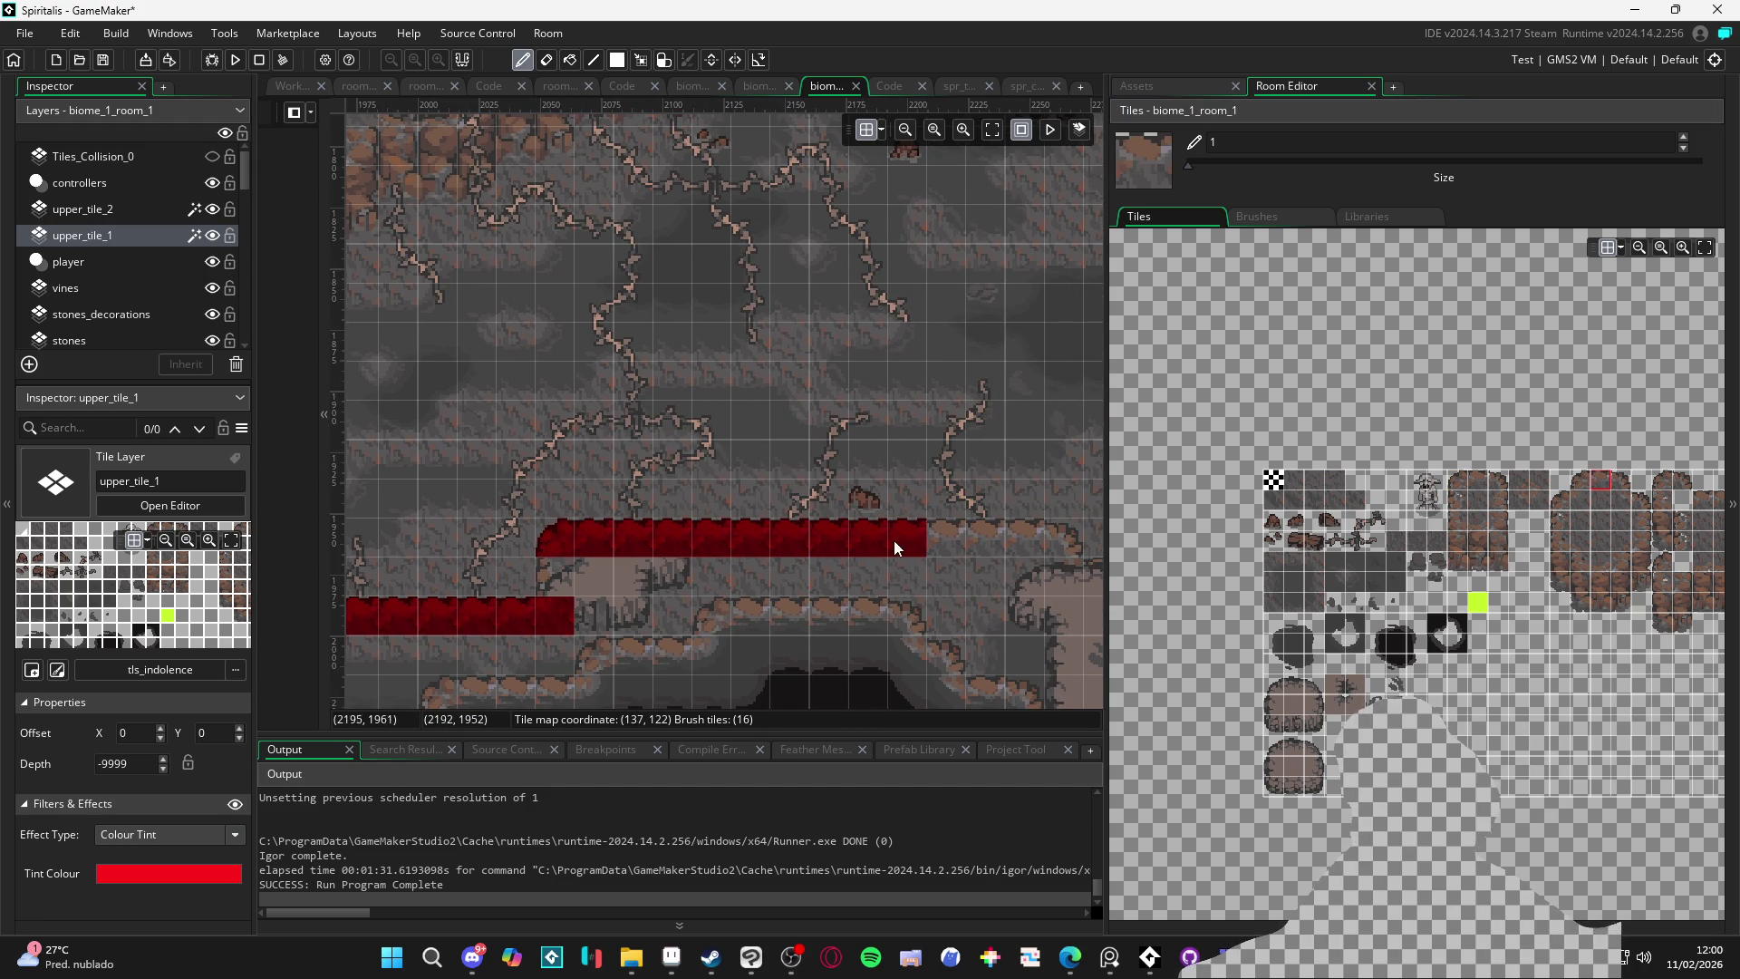
pyautogui.click(1621, 480)
pyautogui.click(868, 578)
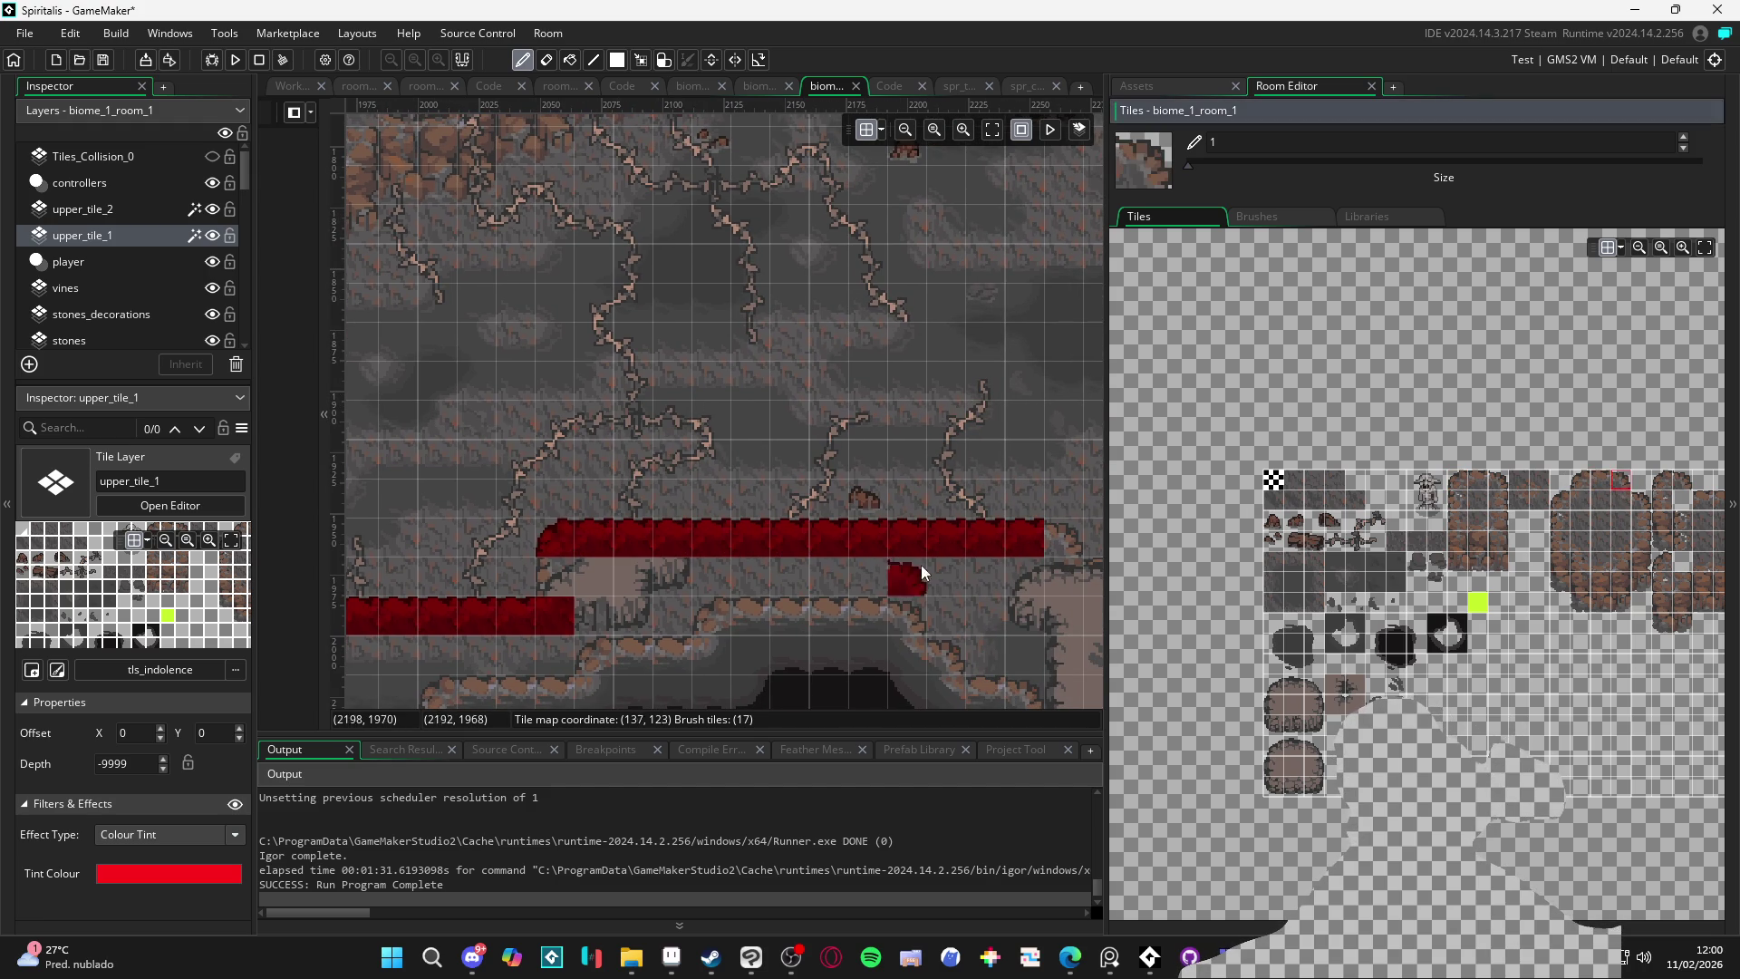
# Add a corner at the ledge bar's right end and side tiles beneath, undoing one stray tile
pyautogui.click(1615, 504)
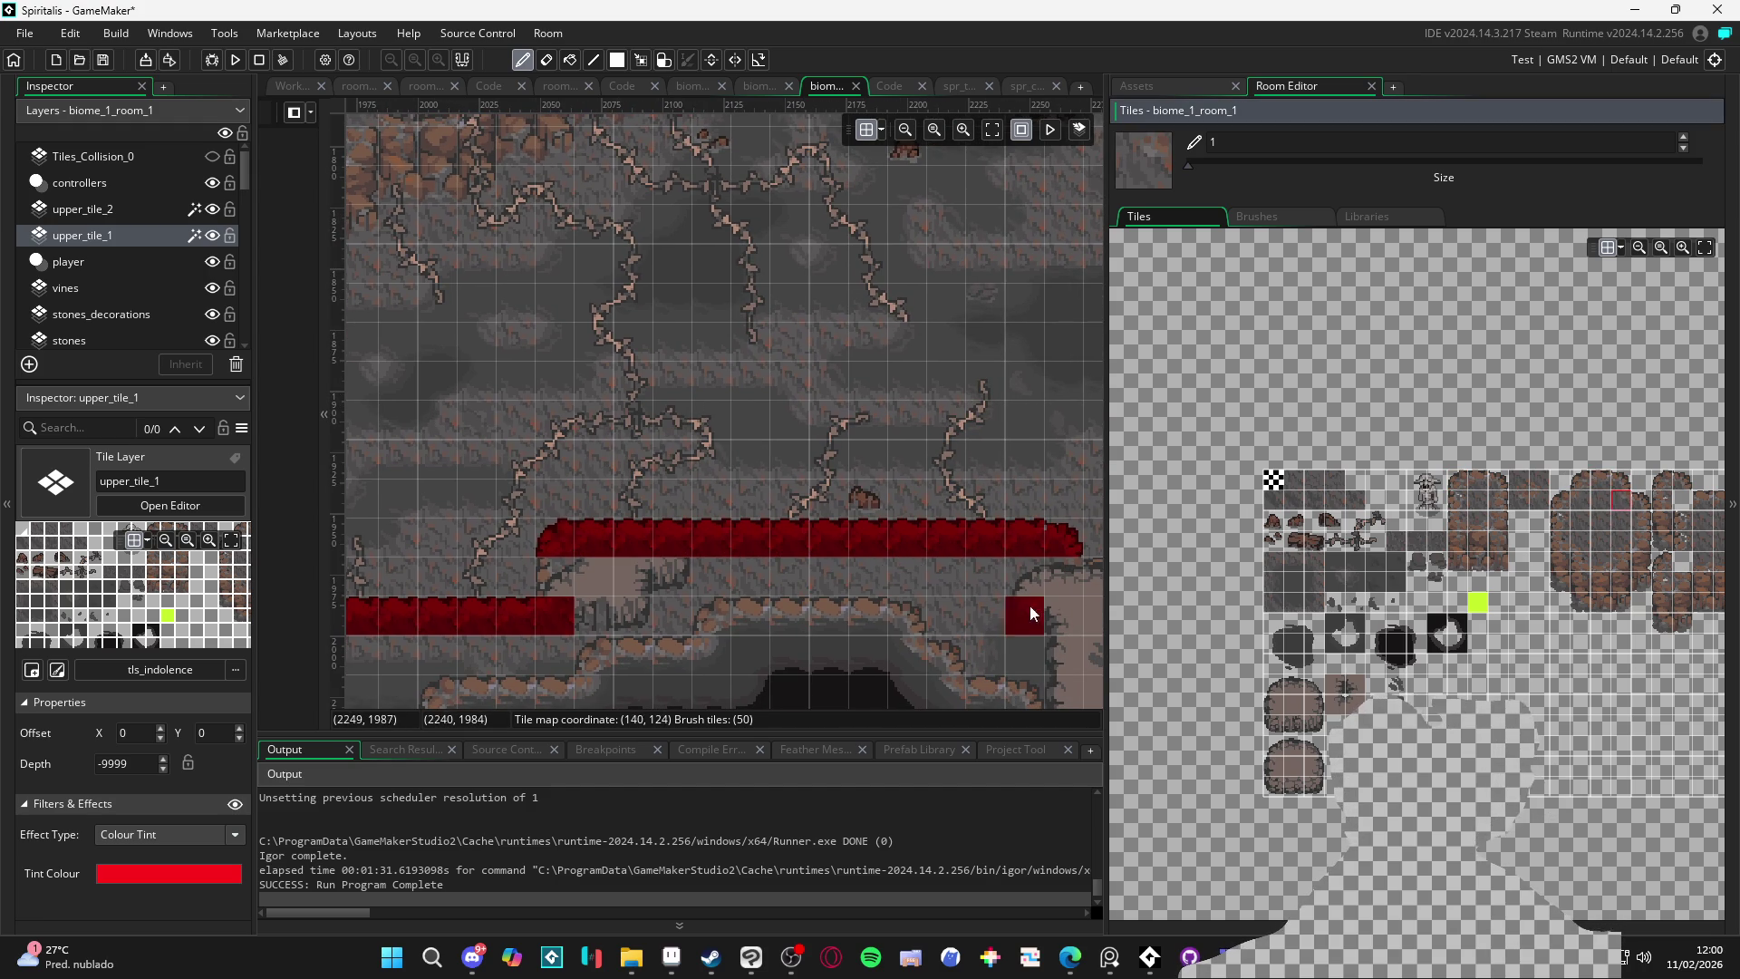
pyautogui.click(1062, 585)
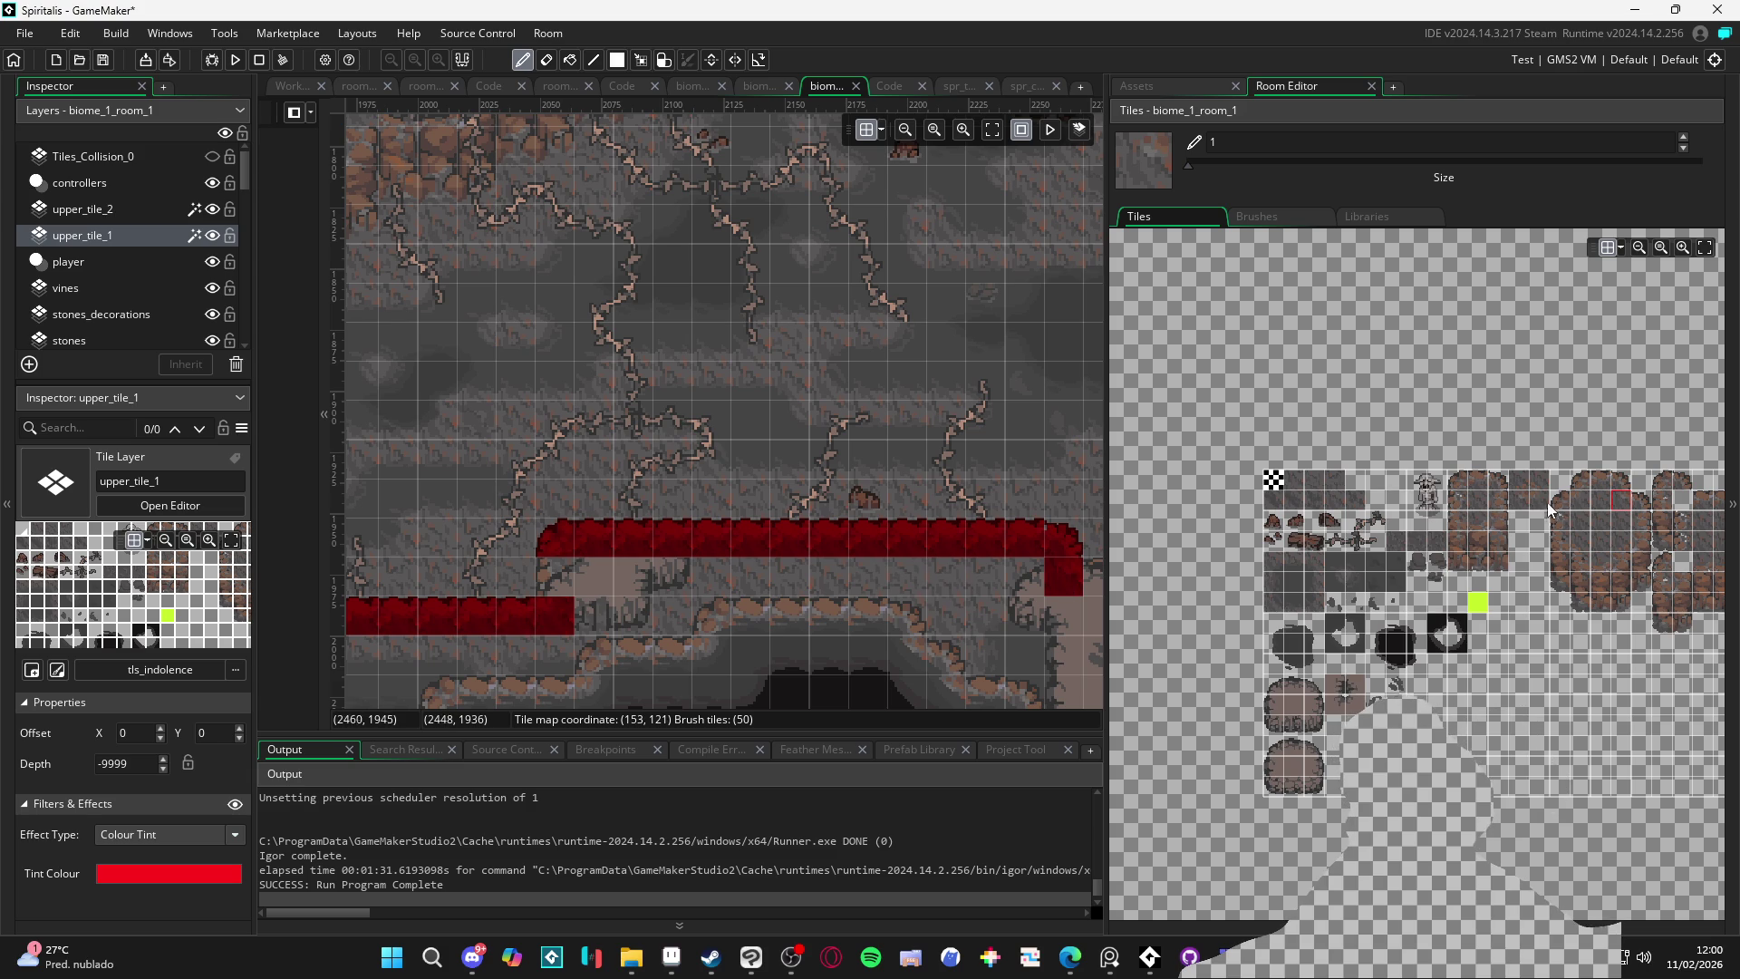
pyautogui.click(1449, 502)
pyautogui.click(562, 577)
pyautogui.click(712, 577)
pyautogui.hotkey('ctrl', 'z')
pyautogui.hscroll(-1, 673, 569)
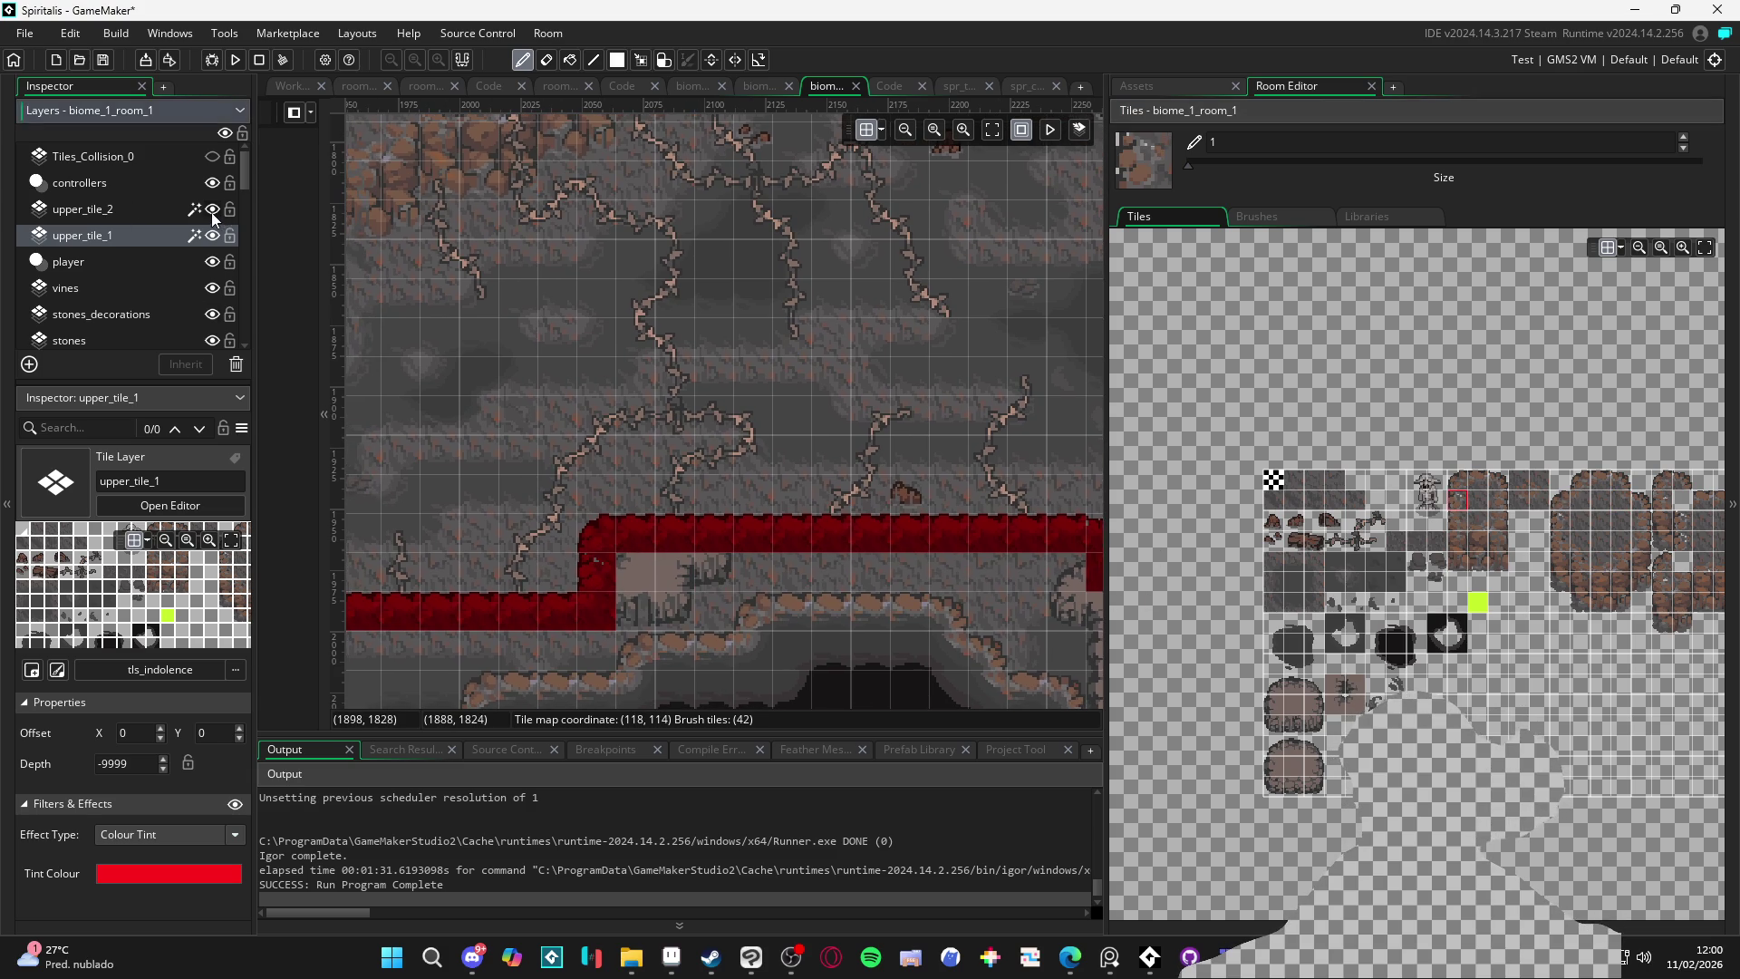
pyautogui.click(124, 210)
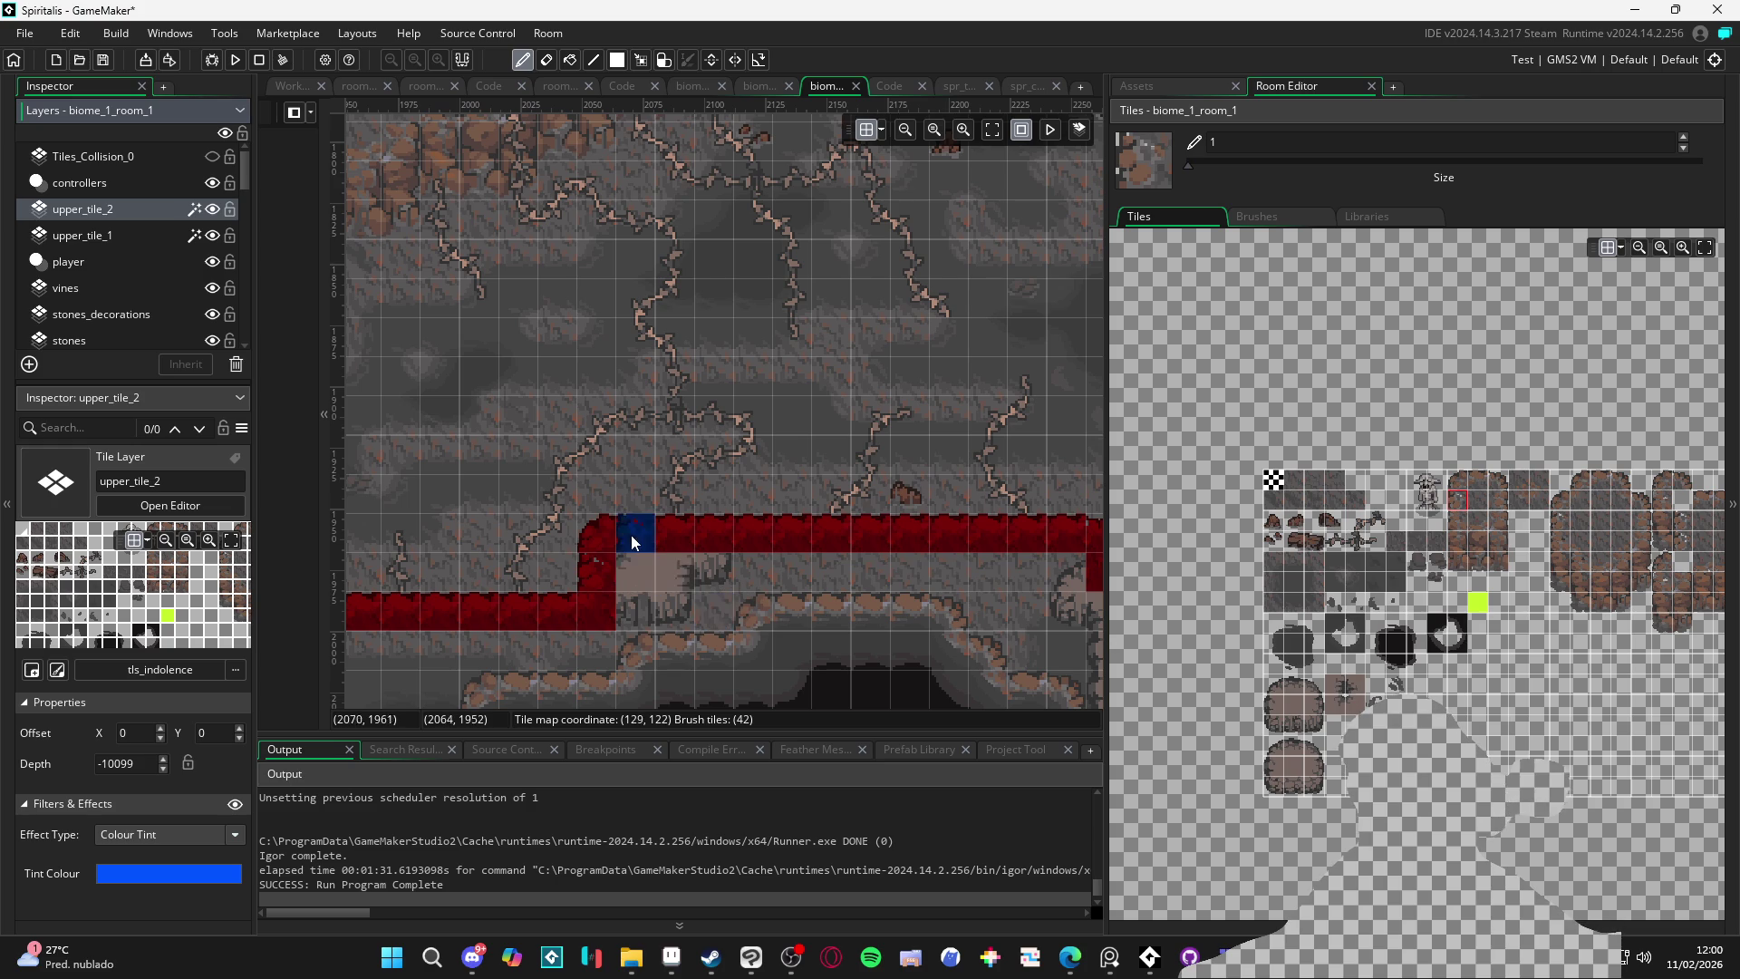
# With upper_tile_1 hidden, paint the top row of rock dome tiles over the block on upper_tile_2
pyautogui.click(212, 235)
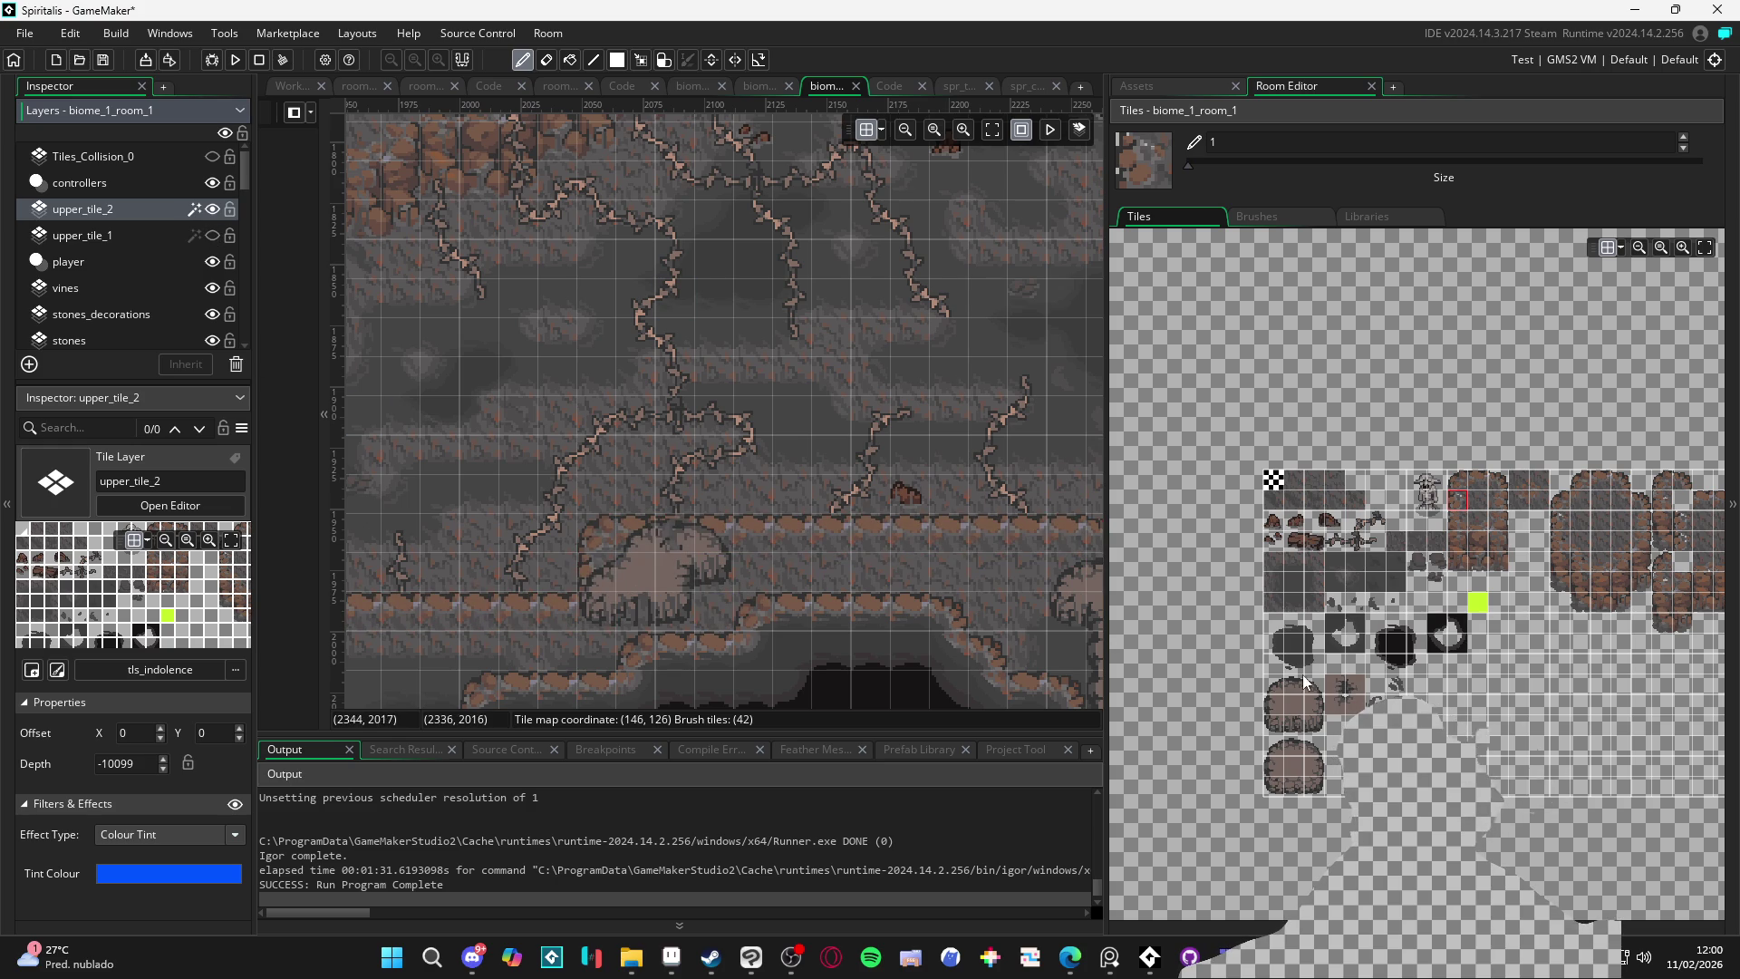
pyautogui.click(1275, 683)
pyautogui.click(625, 534)
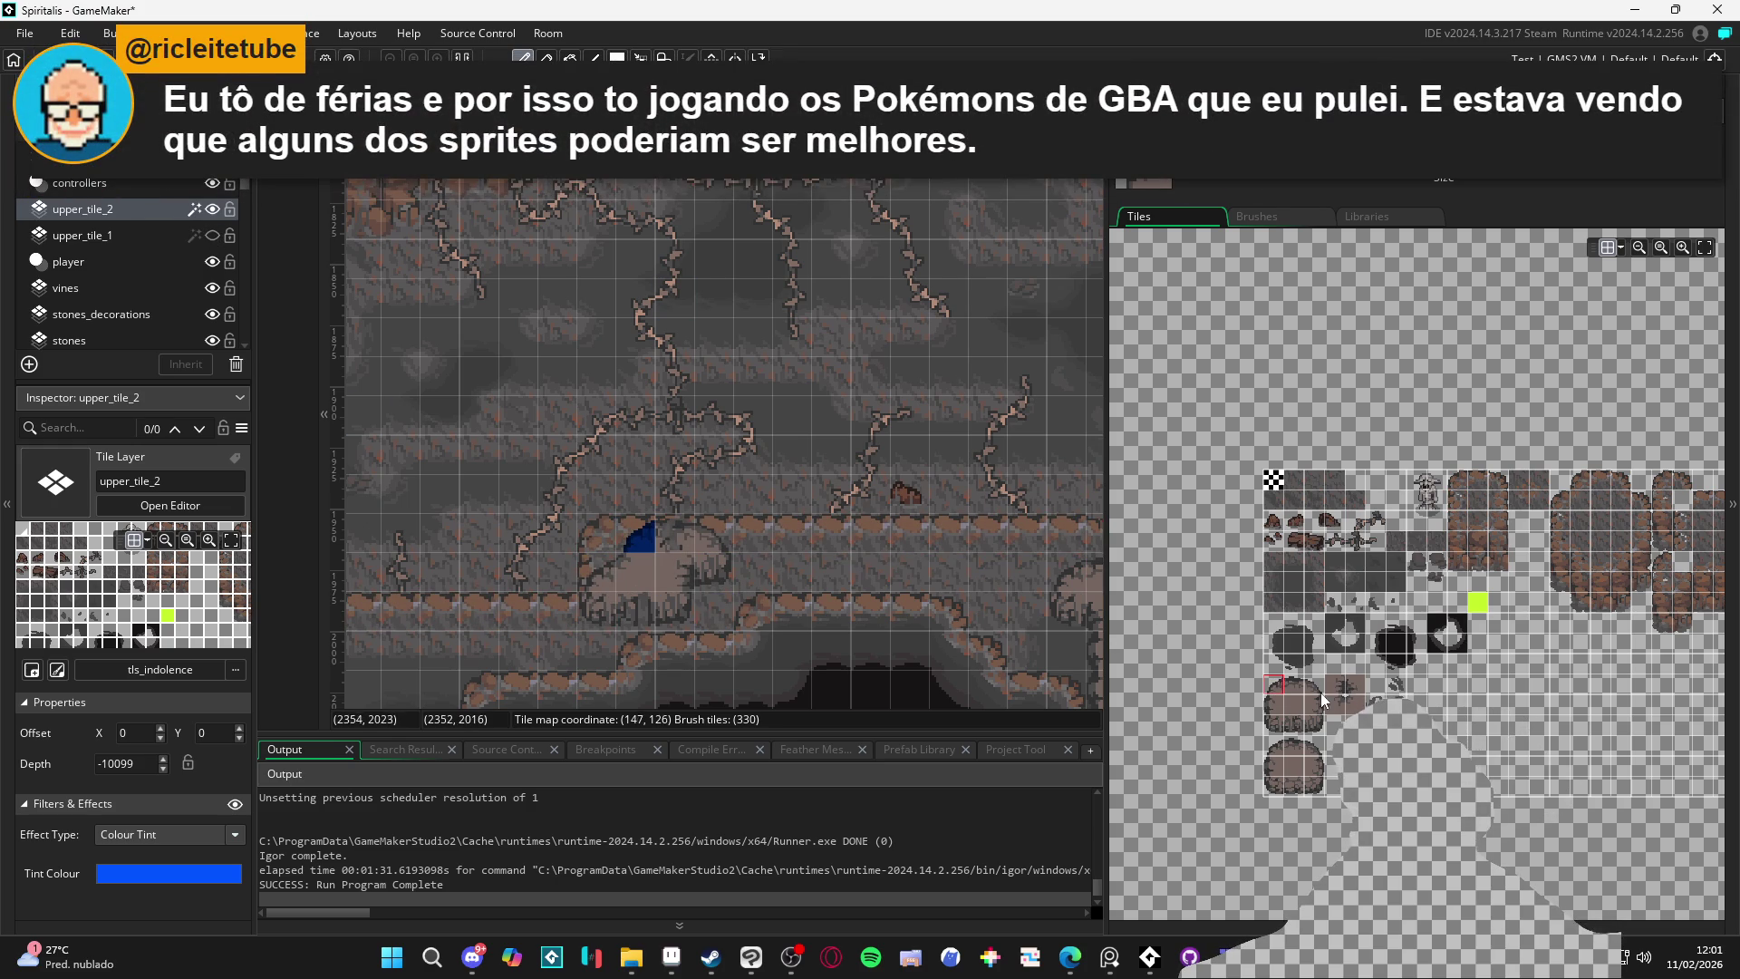
pyautogui.click(688, 536)
pyautogui.click(1316, 687)
pyautogui.click(716, 536)
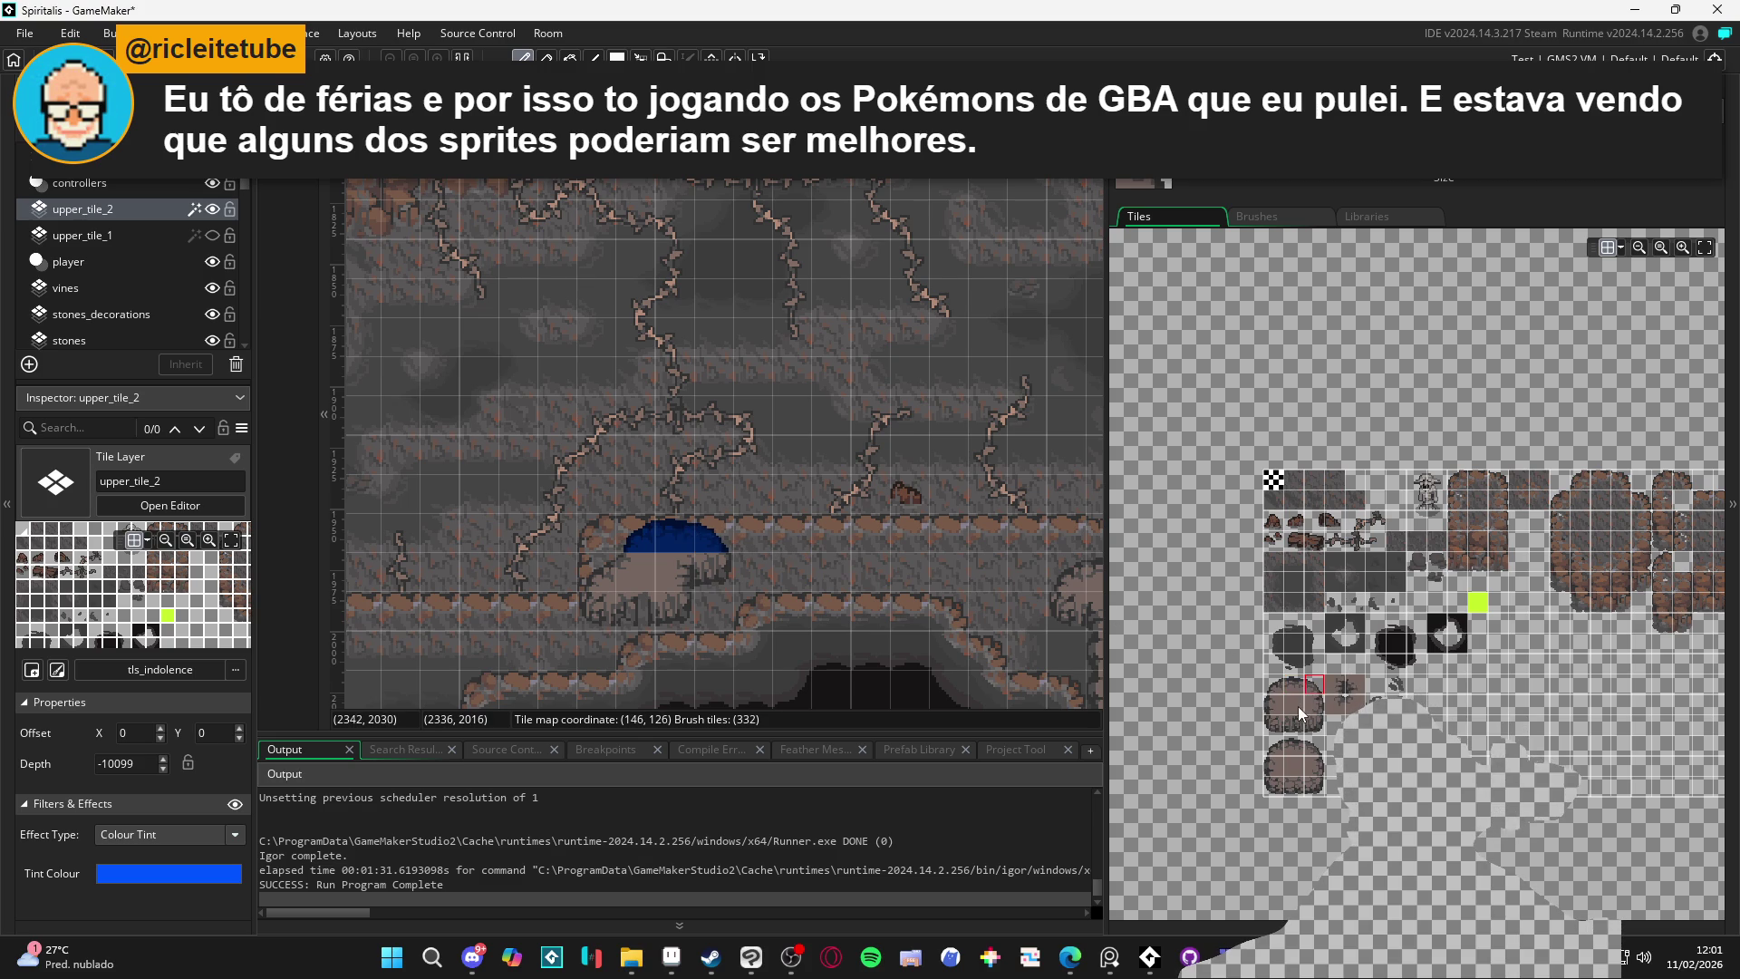
# Paint the dome's lower tiles and lower-left corner, then show upper_tile_1 again
pyautogui.click(1352, 705)
pyautogui.click(639, 570)
pyautogui.click(988, 611)
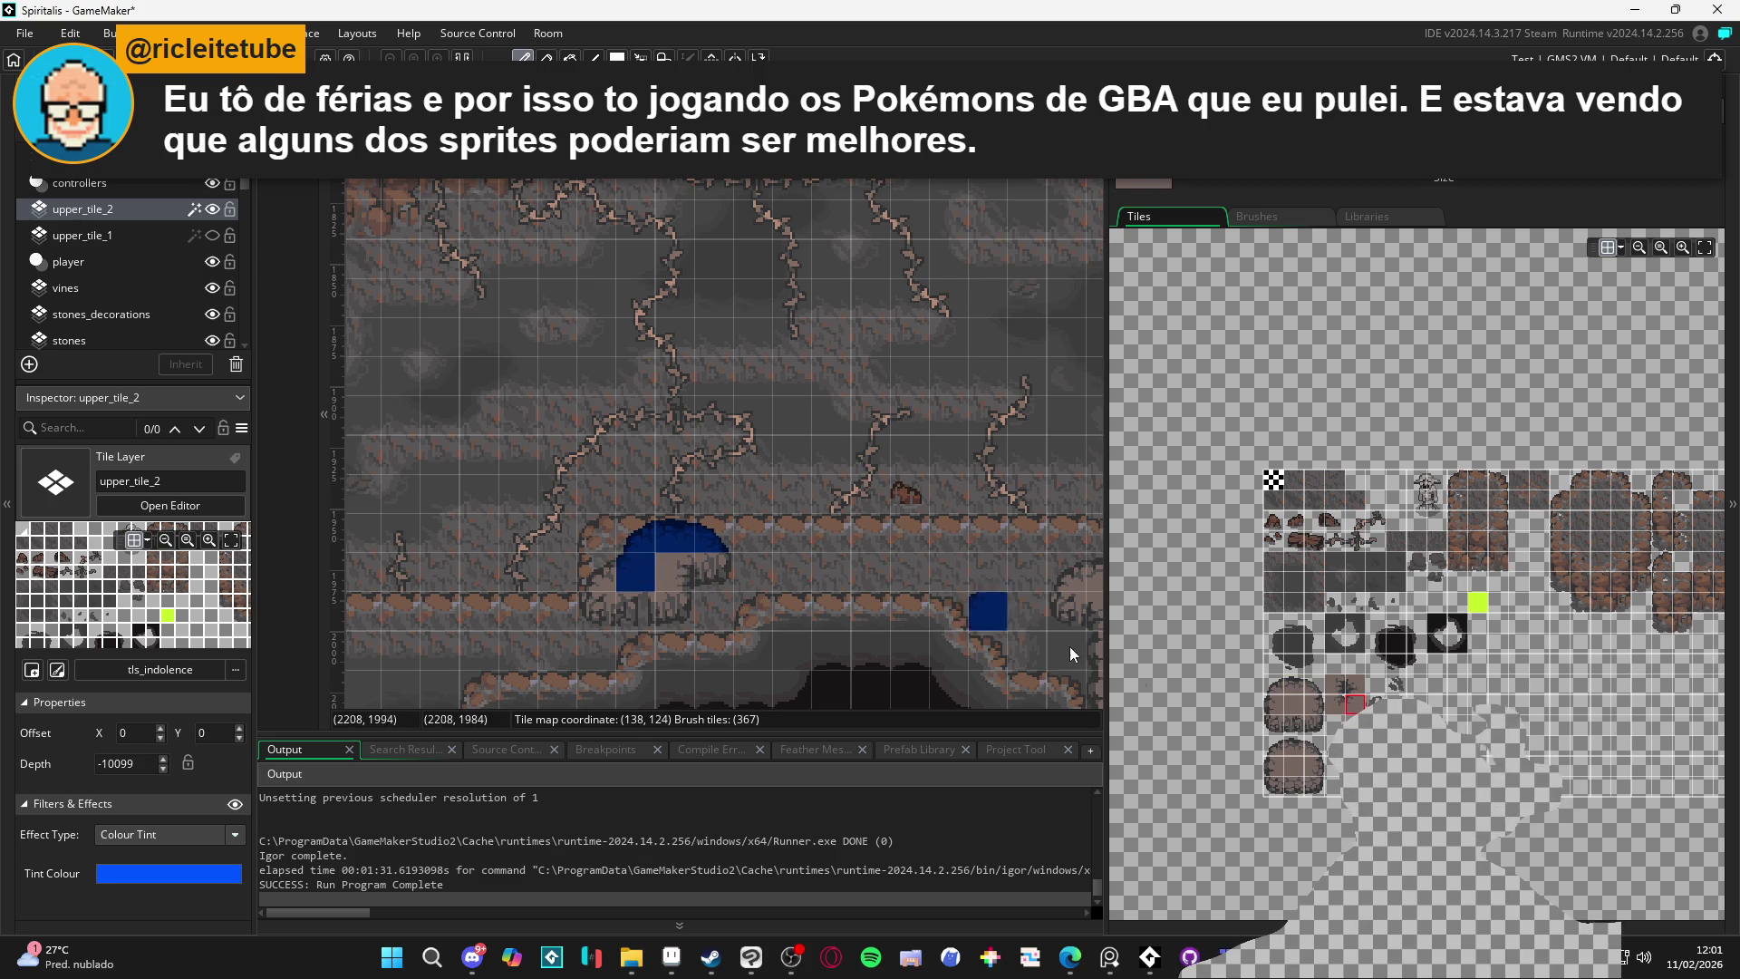
pyautogui.click(1273, 691)
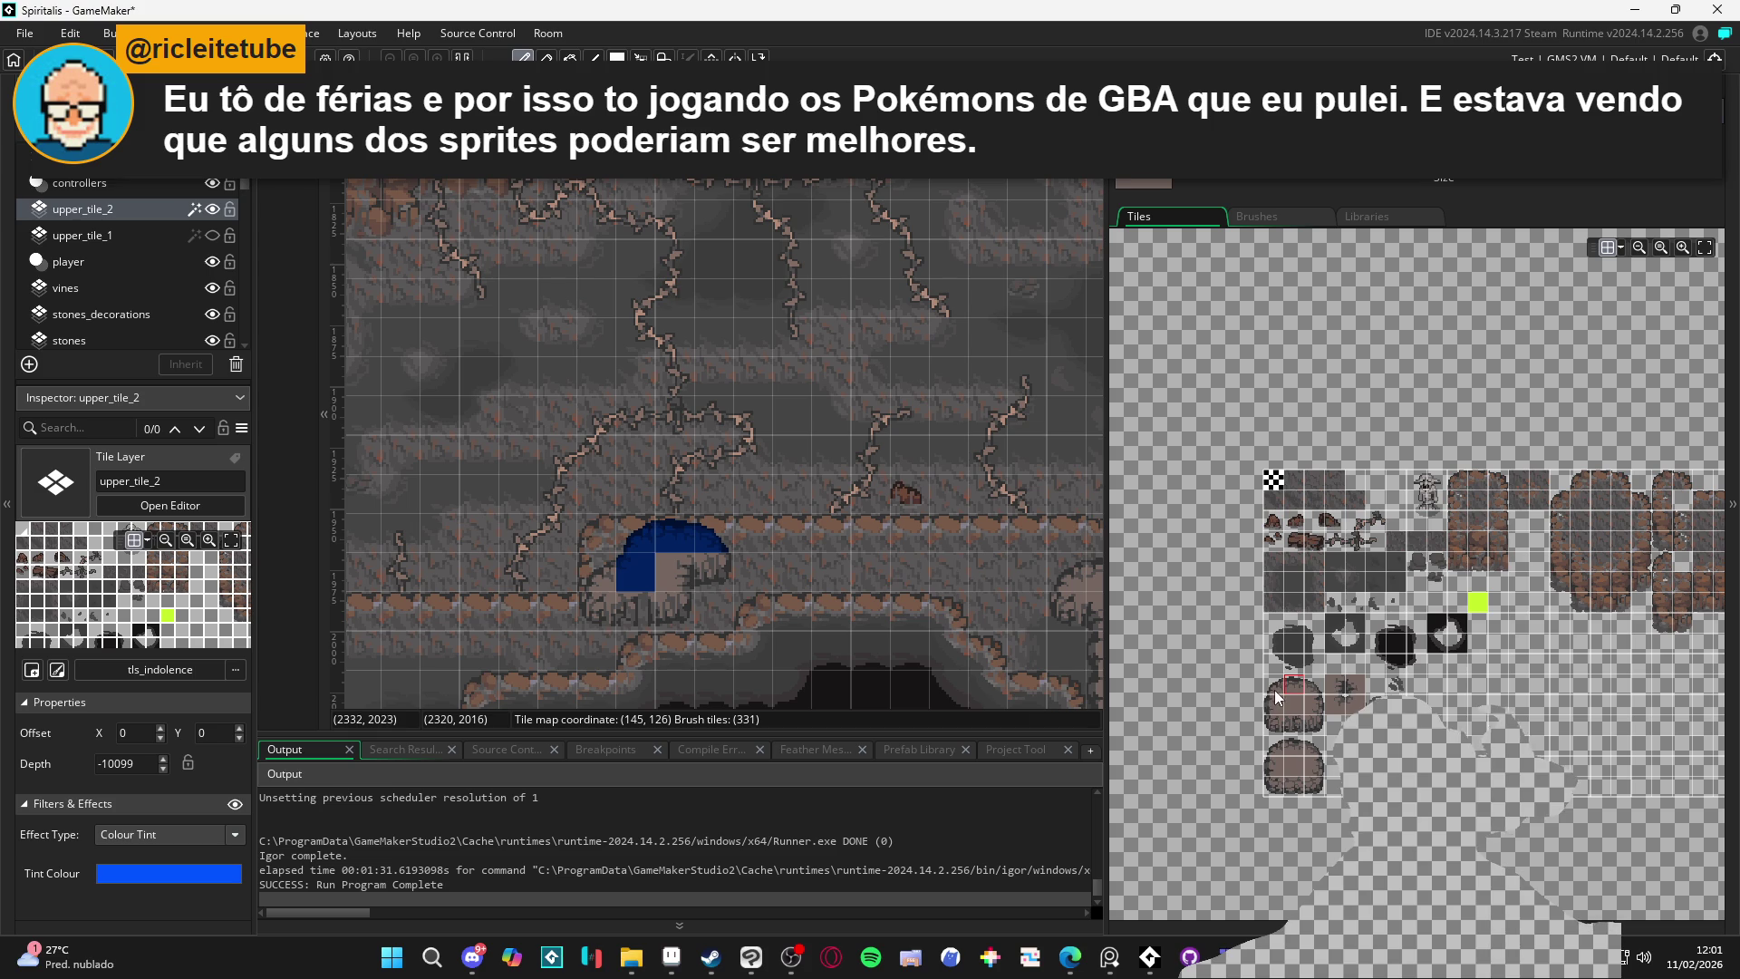
pyautogui.click(1273, 722)
pyautogui.click(587, 601)
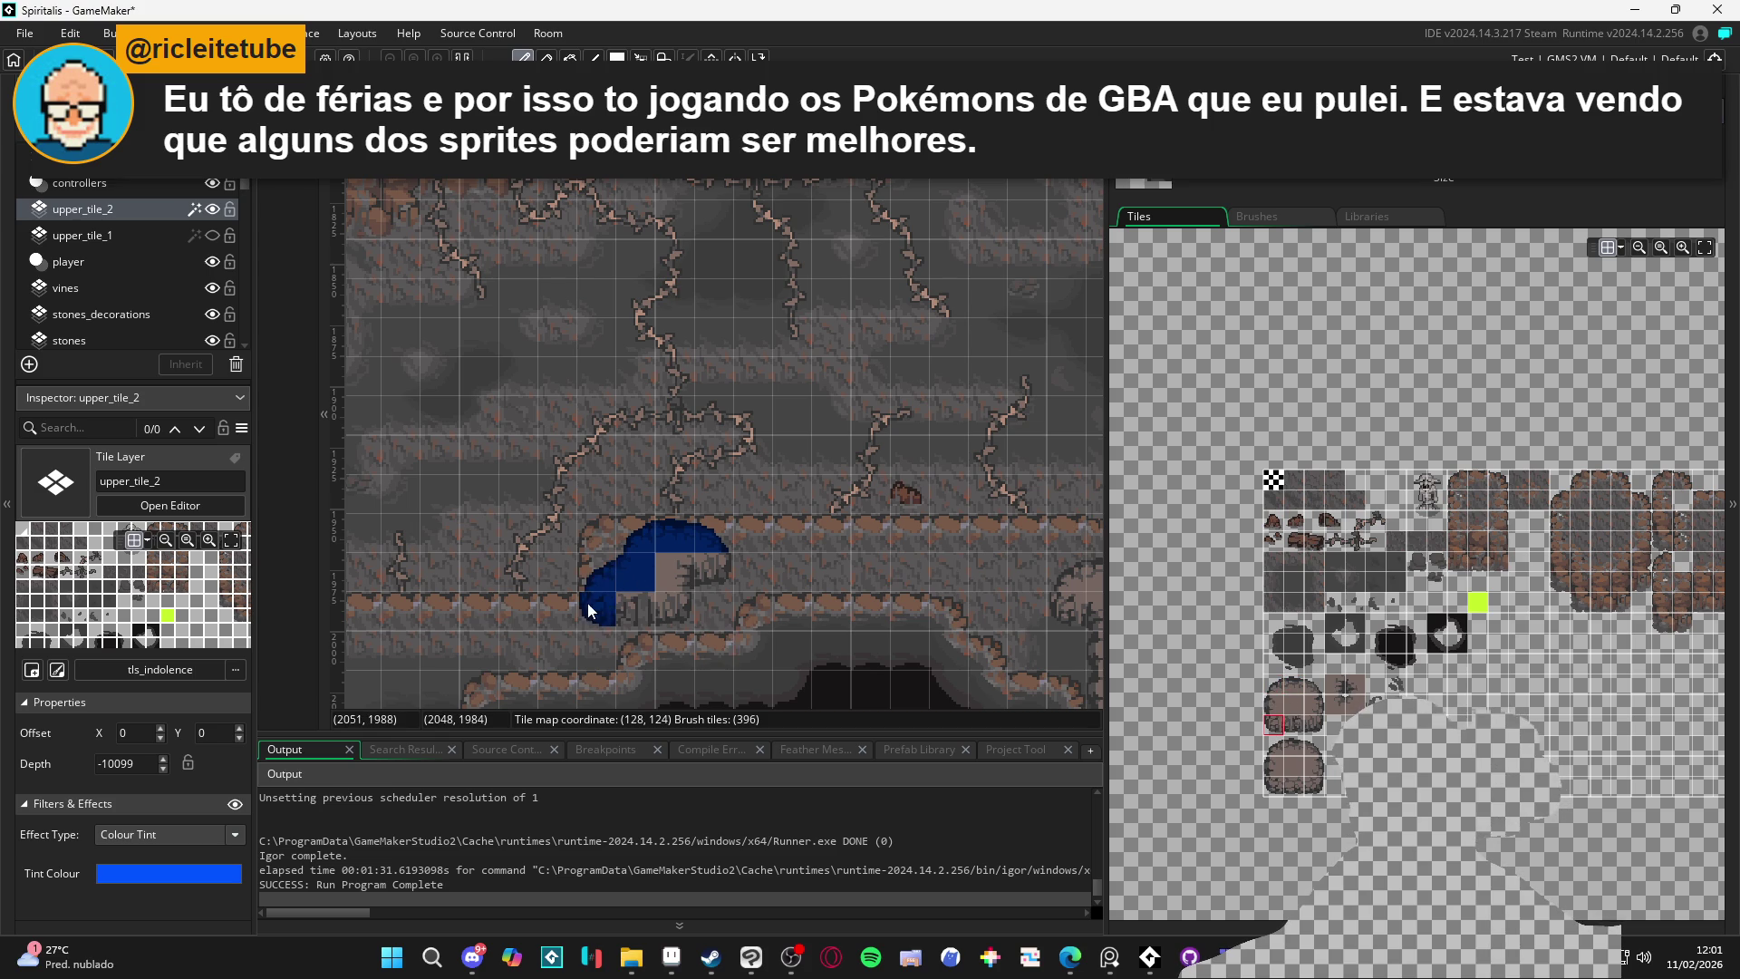
pyautogui.click(212, 236)
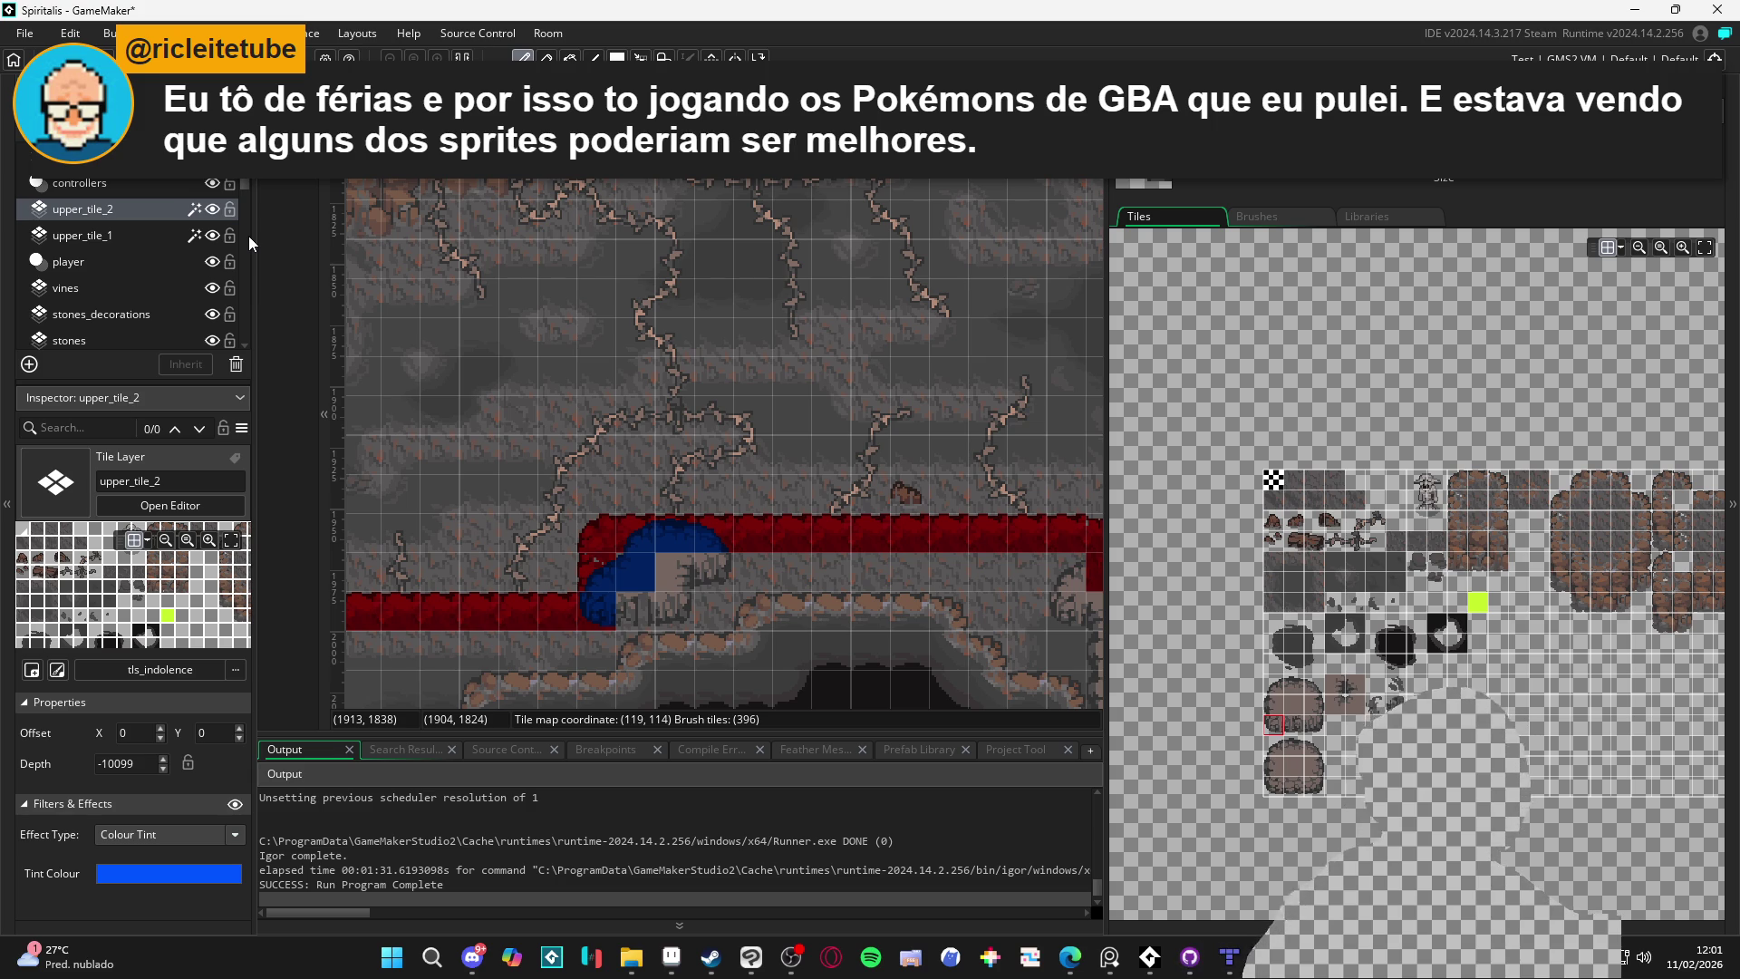
pyautogui.scroll(-2, 547, 477)
pyautogui.hscroll(5, 546, 476)
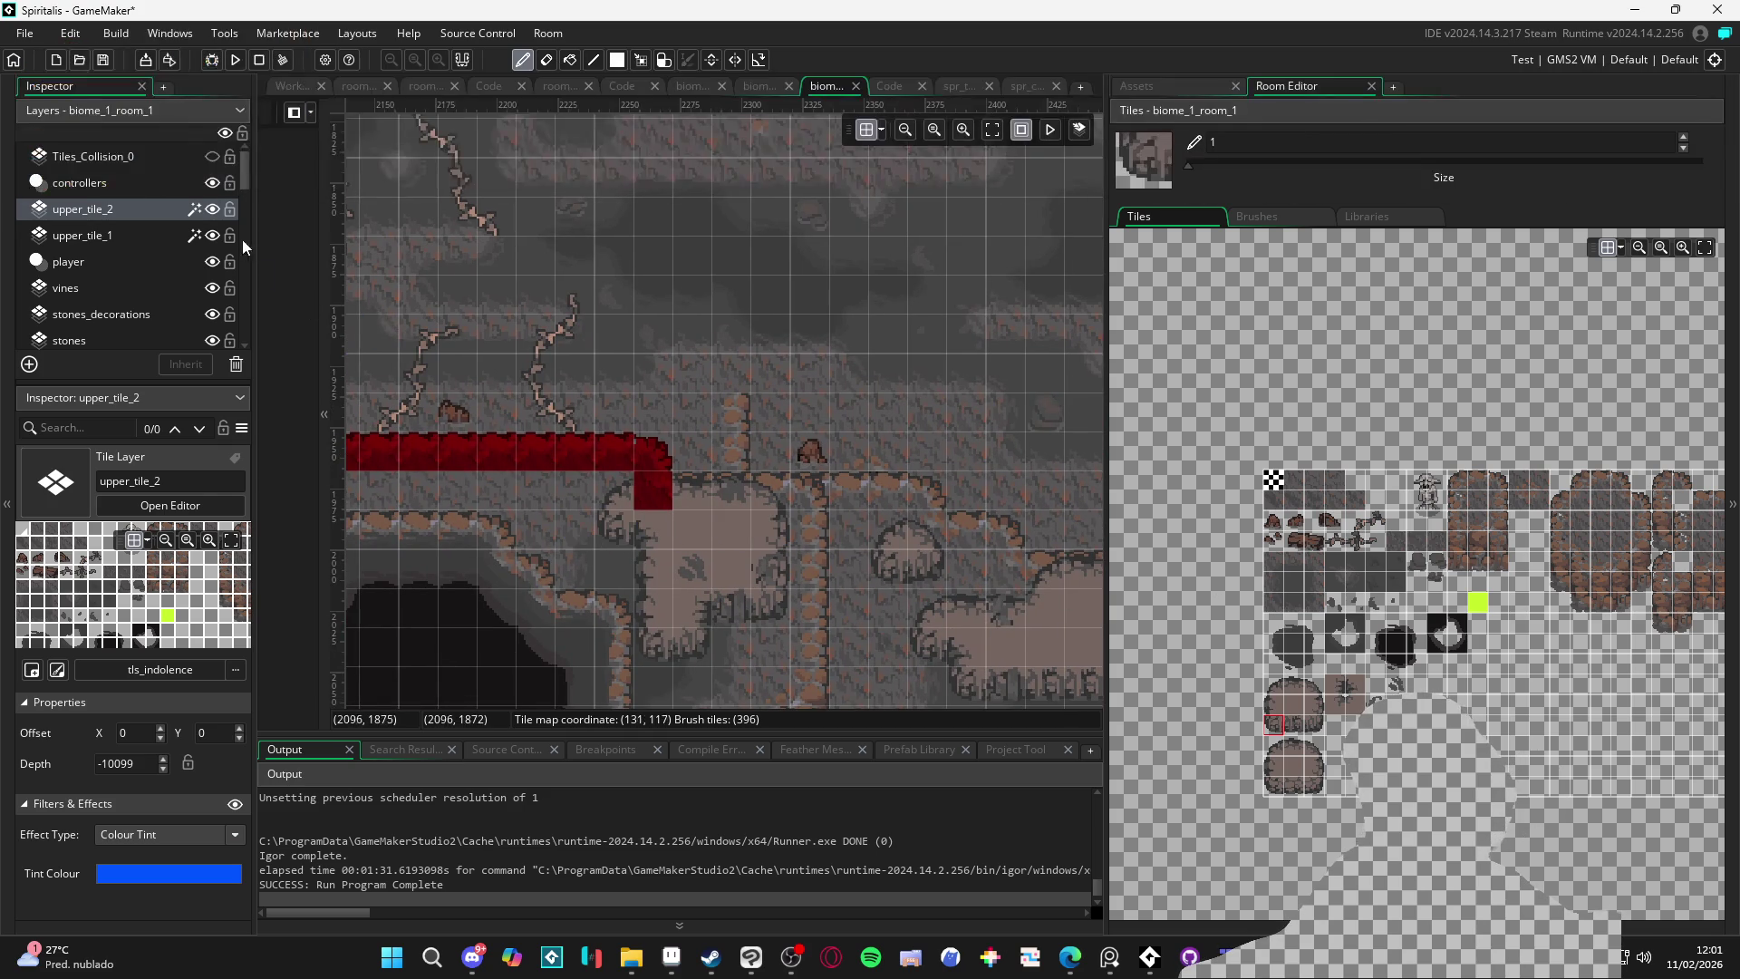
# Erase the extra ledge tiles at the raised block's end on upper_tile_1
pyautogui.click(214, 235)
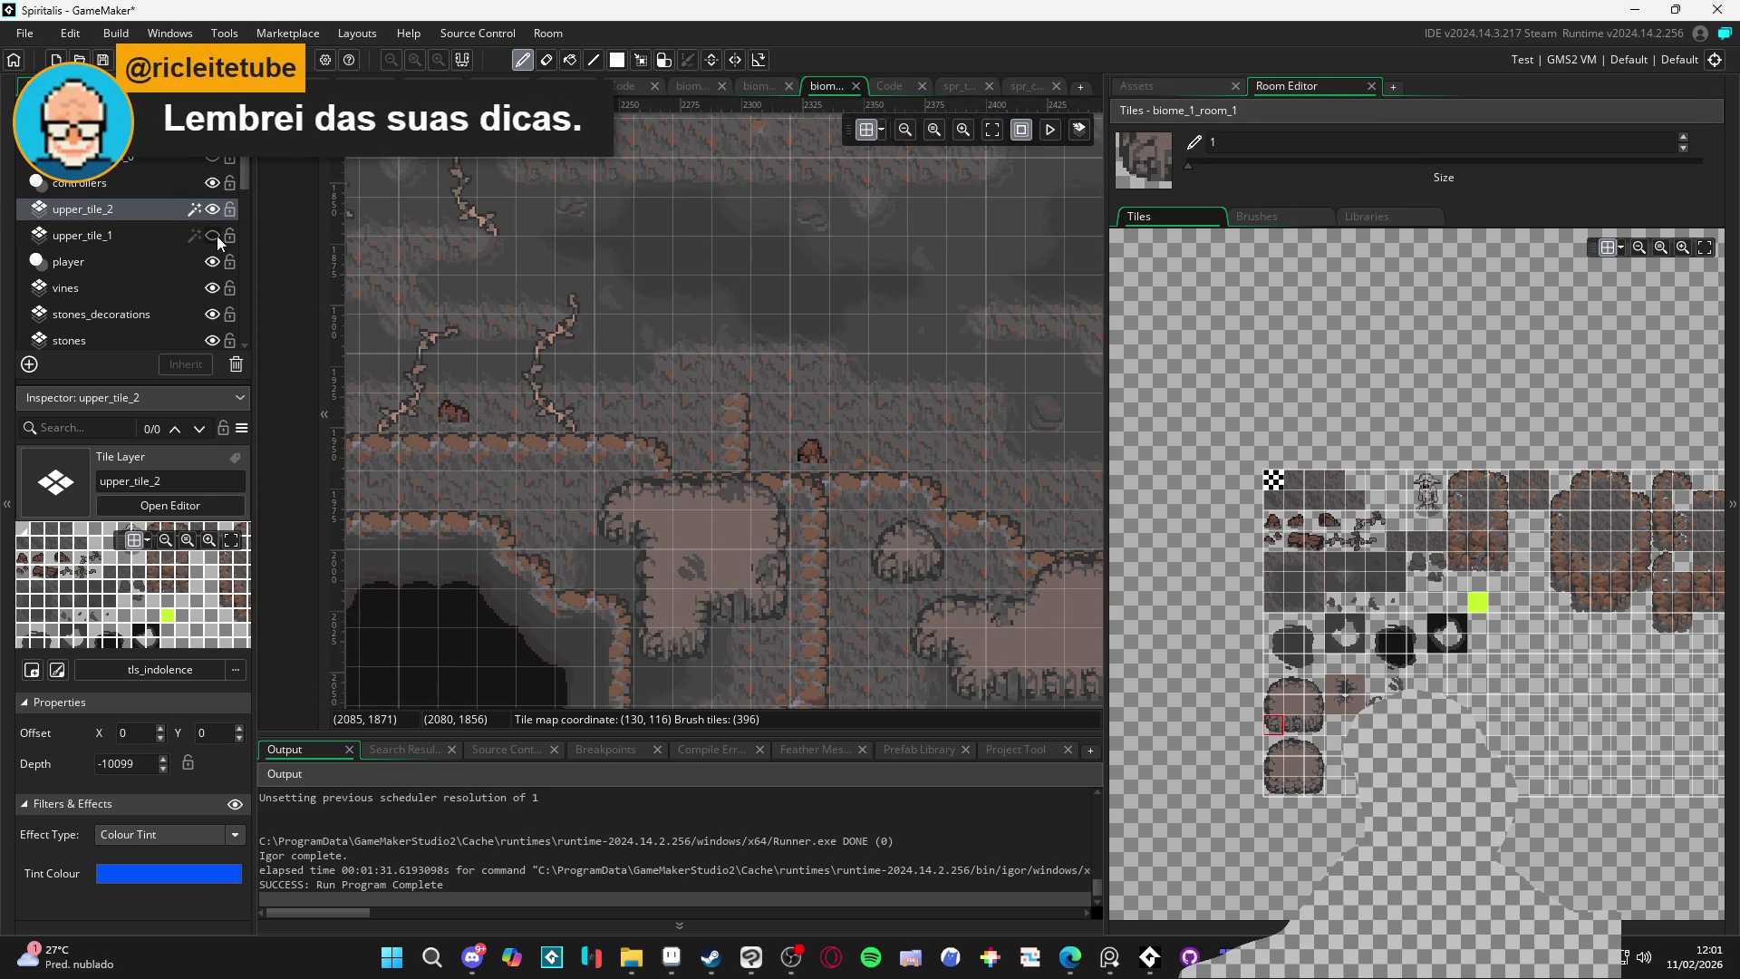
pyautogui.click(216, 235)
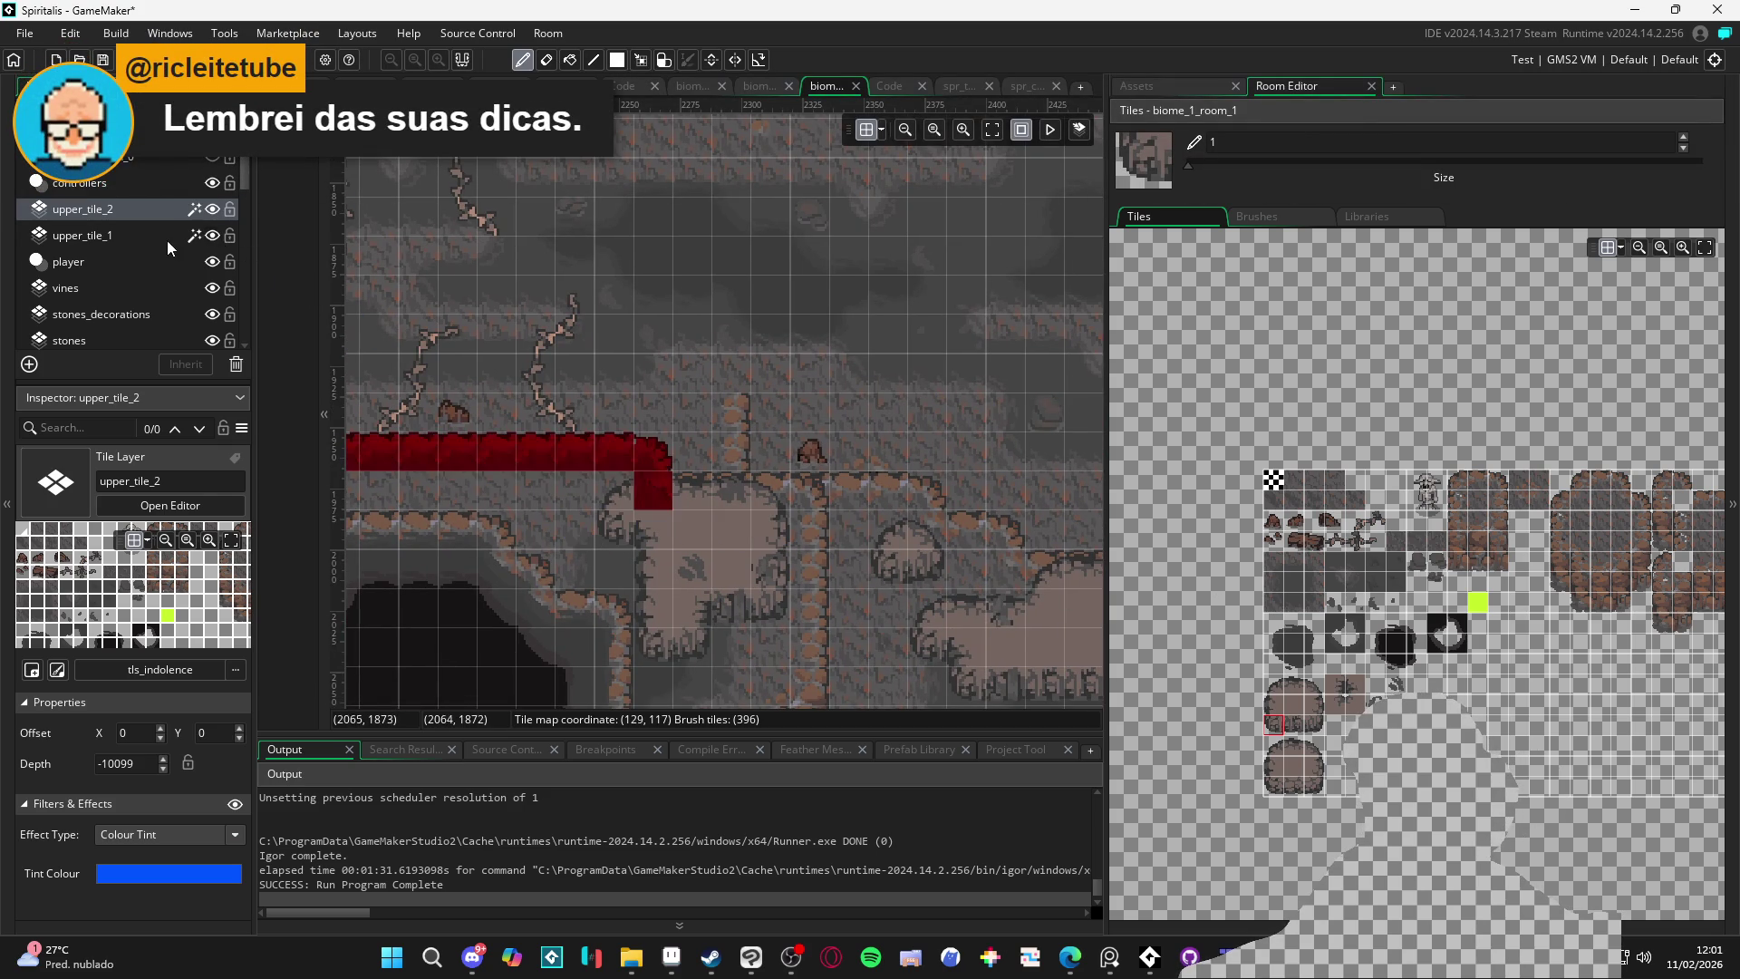
pyautogui.click(167, 241)
pyautogui.click(212, 235)
pyautogui.click(212, 235)
pyautogui.press('e')
pyautogui.click(665, 487)
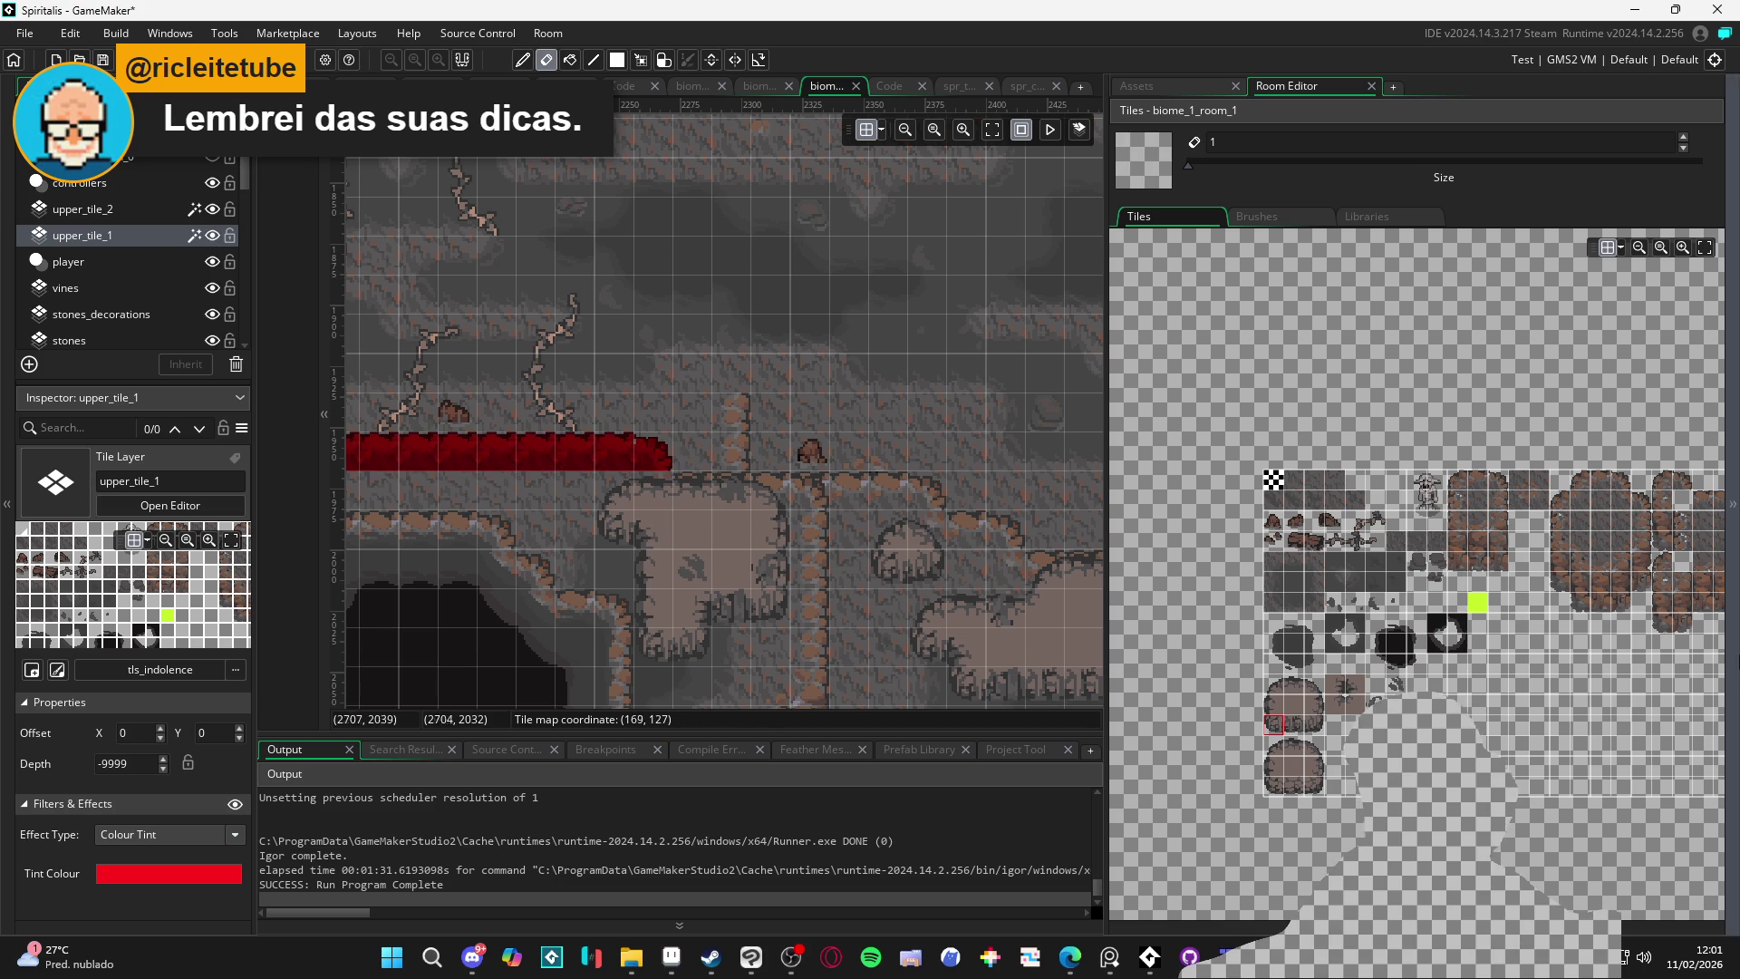
# Choose new ledge edge tiles from the tileset for the step, then select upper_tile_2
pyautogui.click(1645, 519)
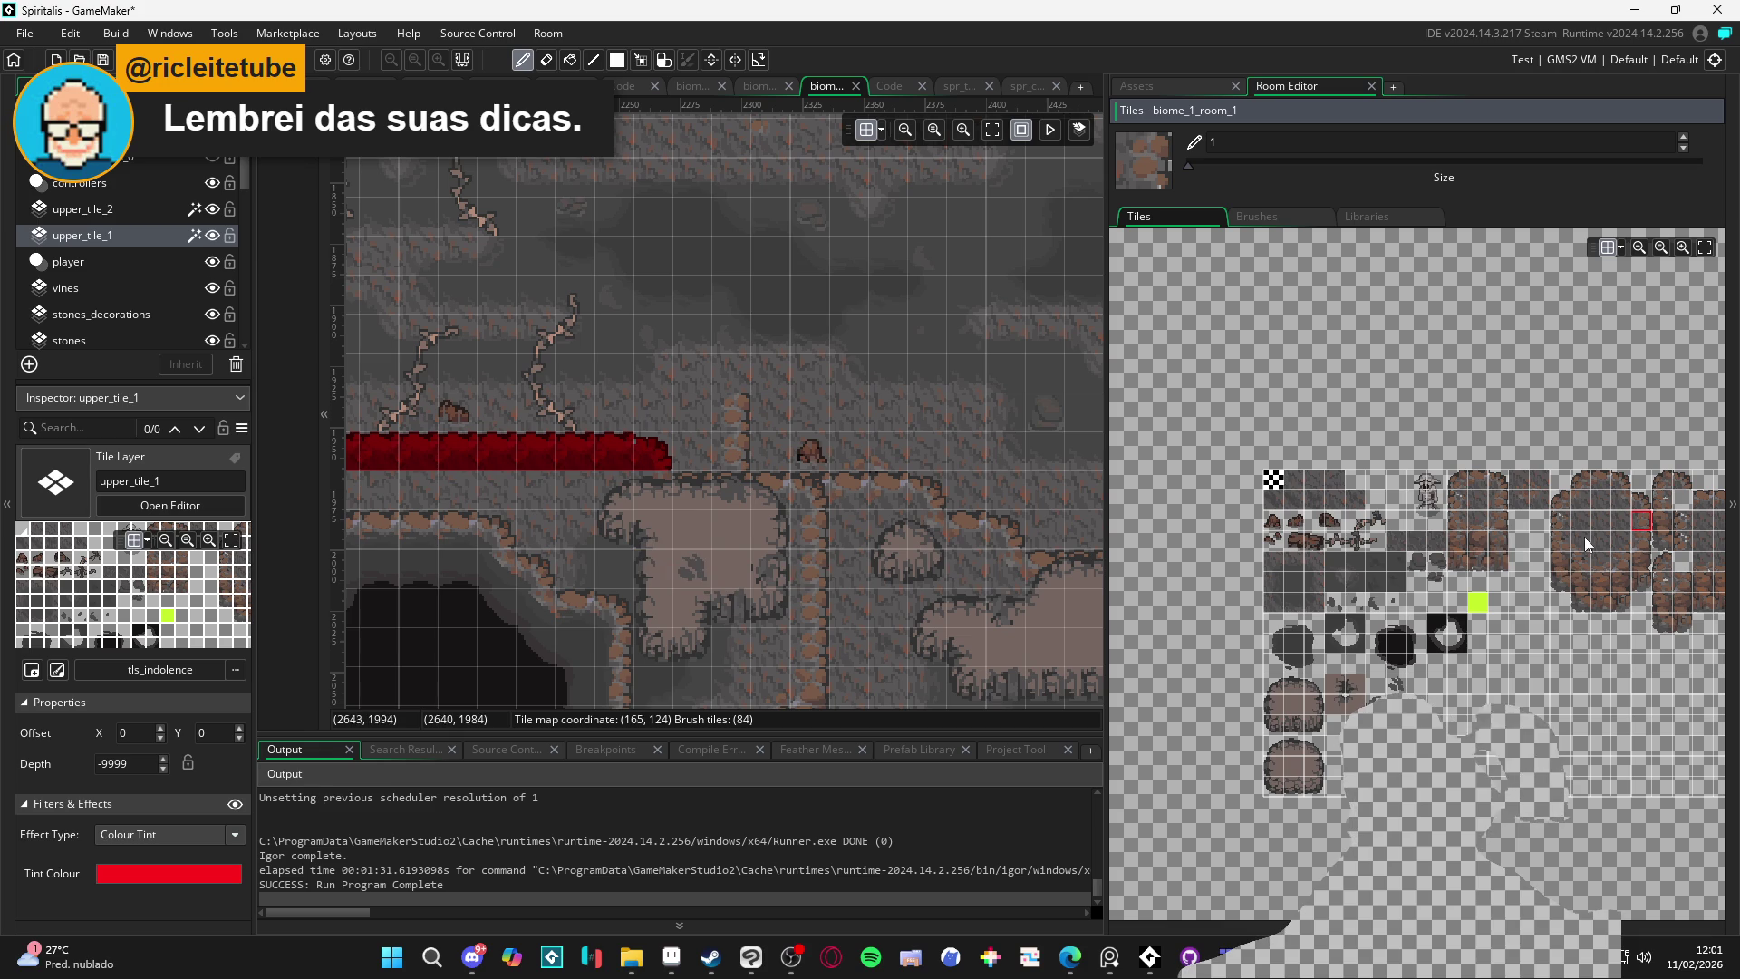
pyautogui.click(1620, 495)
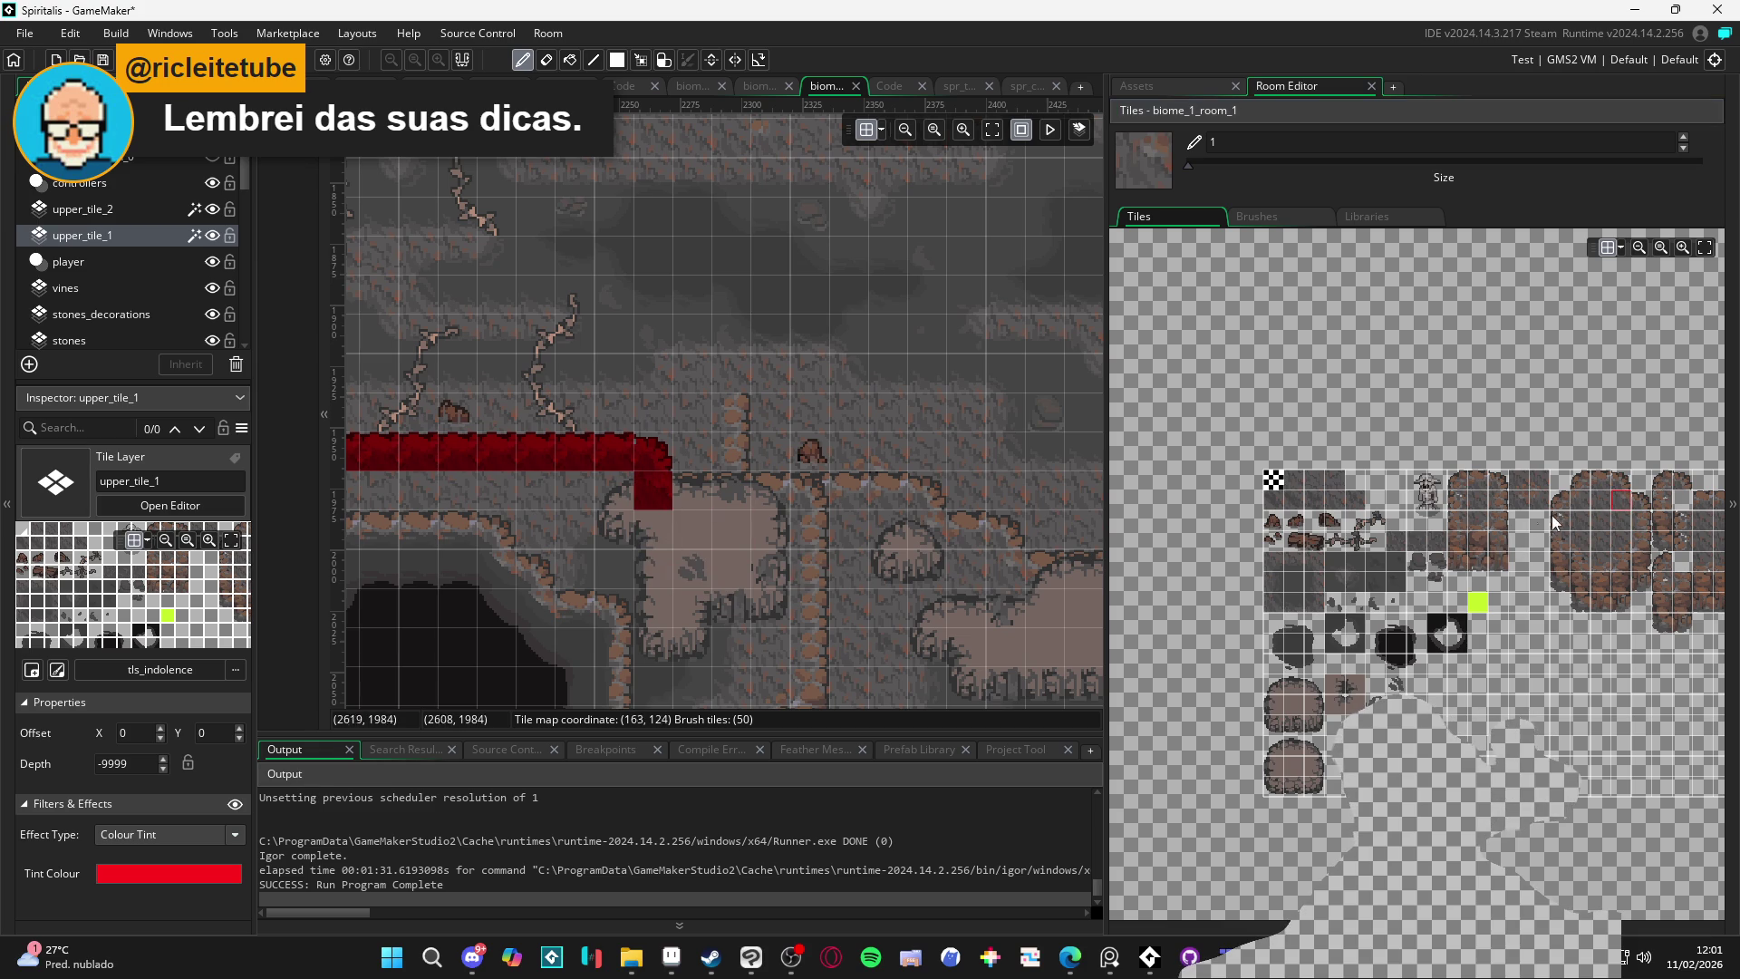
pyautogui.click(1601, 479)
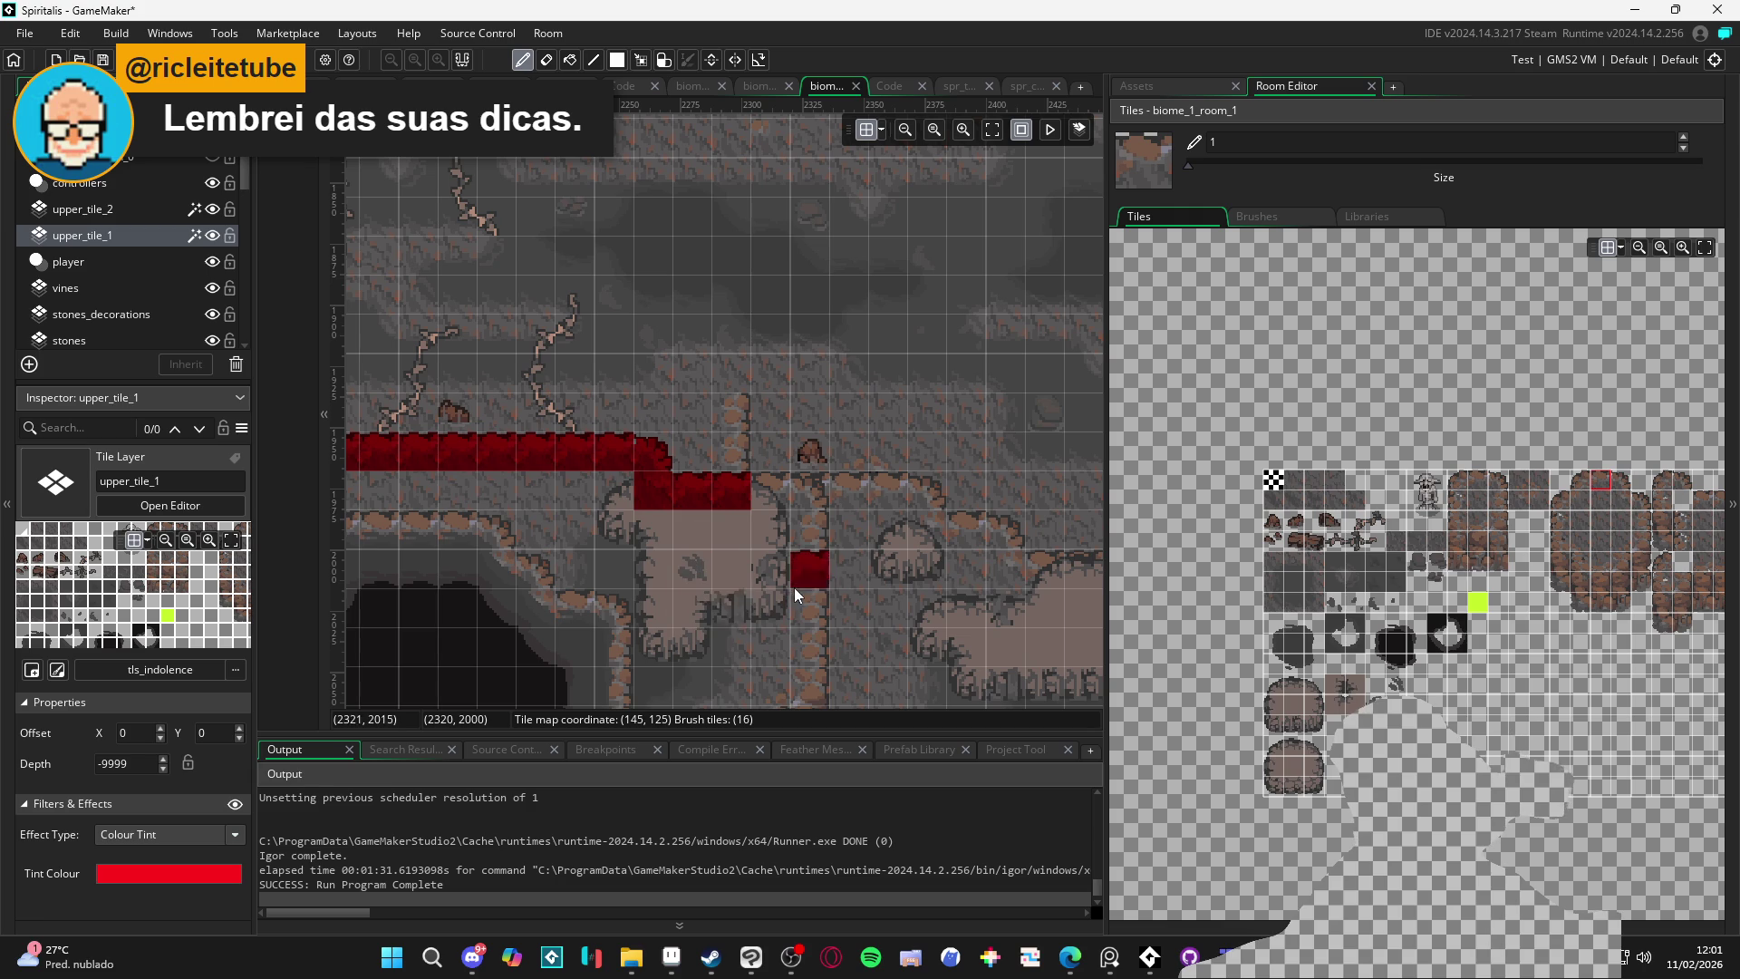
pyautogui.click(125, 208)
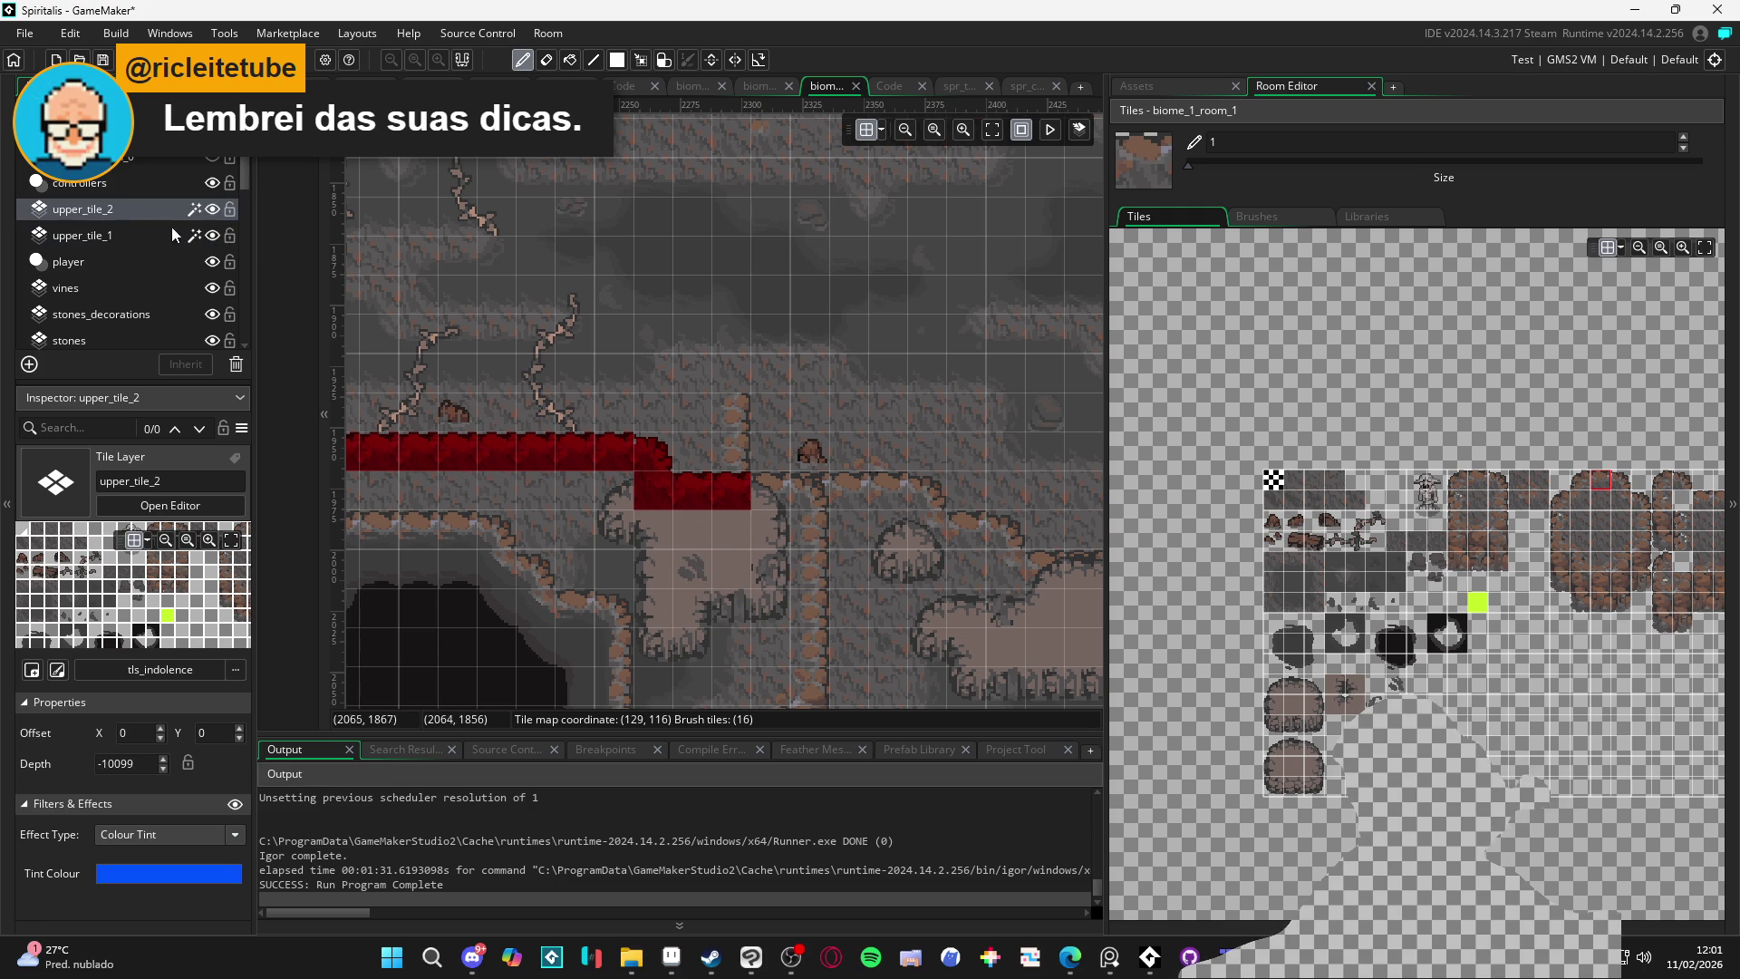
# Paint a row of rounded rock edge tiles and a lower-left corner on upper_tile_2 with upper_tile_1 temporarily hidden
pyautogui.click(212, 235)
pyautogui.click(1276, 686)
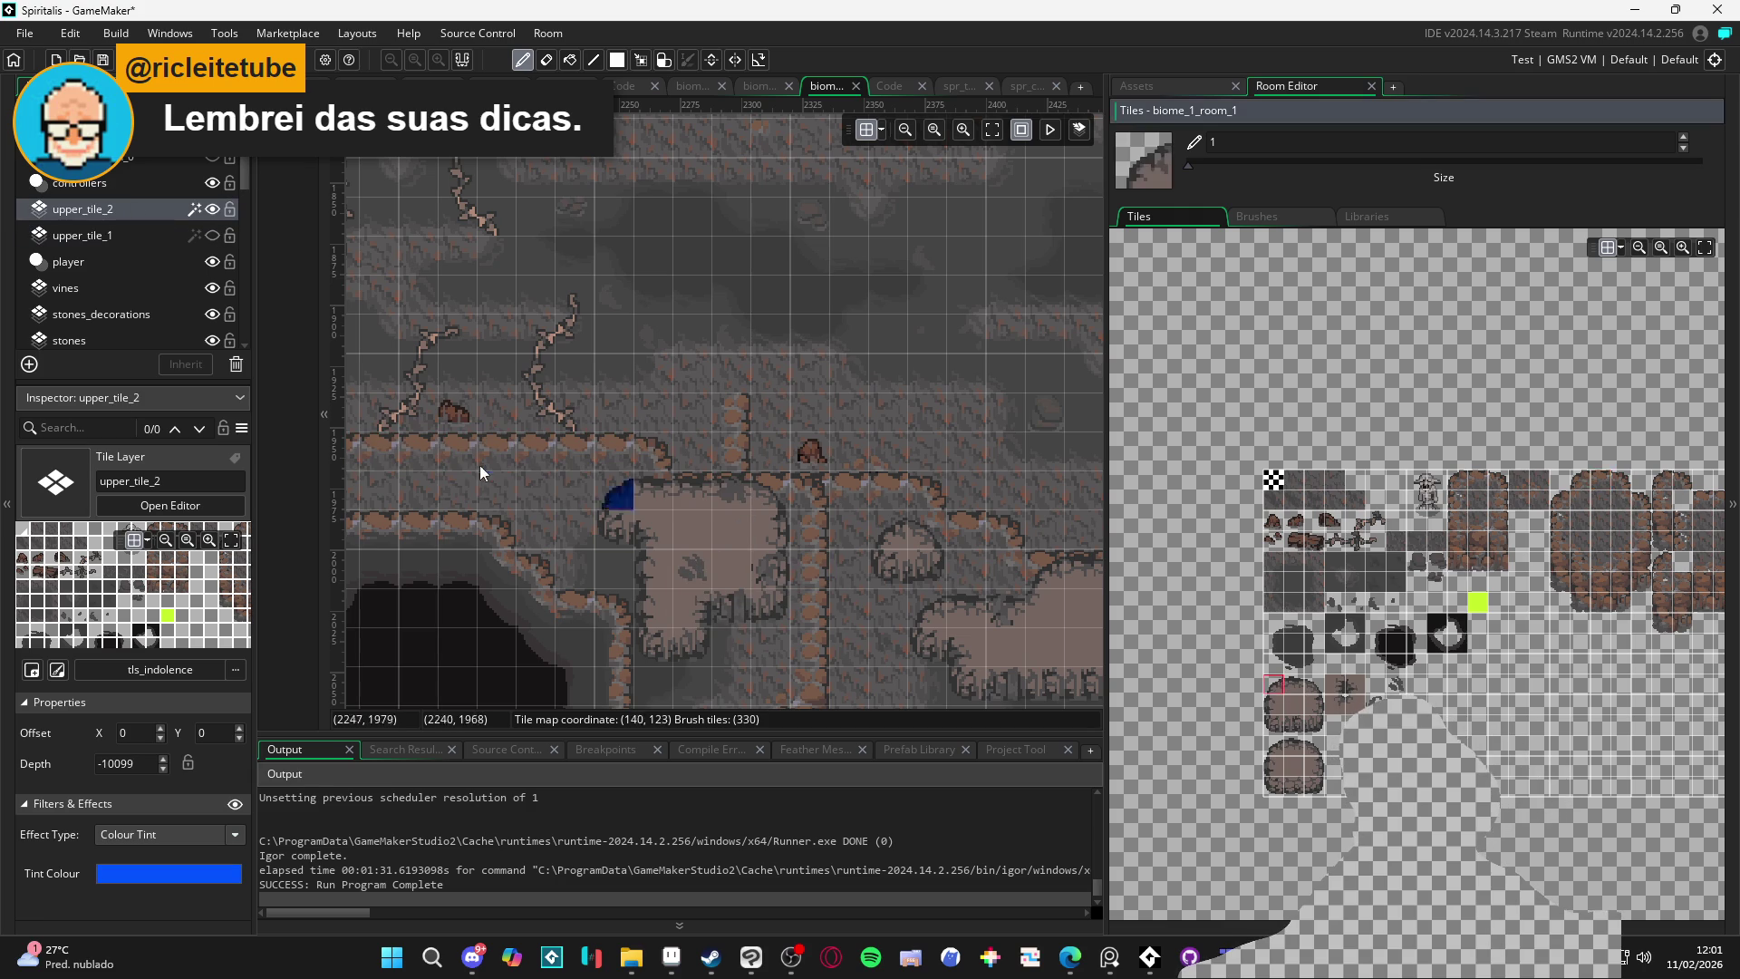
pyautogui.click(1301, 684)
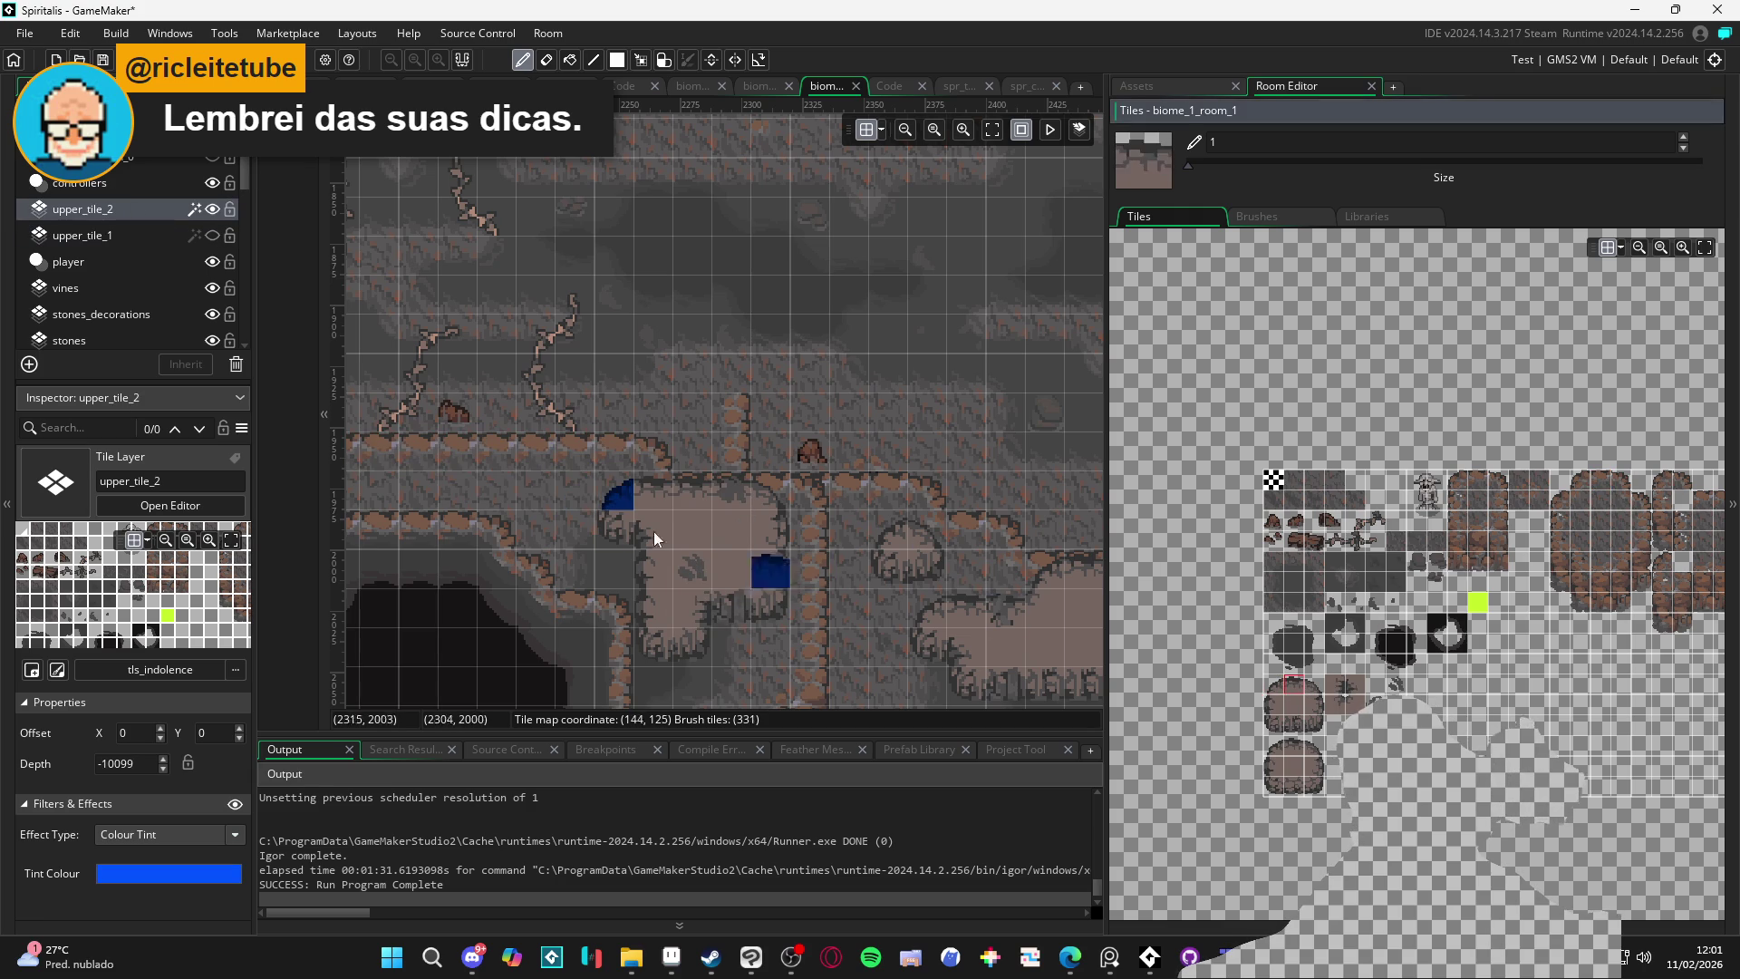
pyautogui.moveTo(647, 498); pyautogui.dragTo(781, 497)
pyautogui.click(1314, 684)
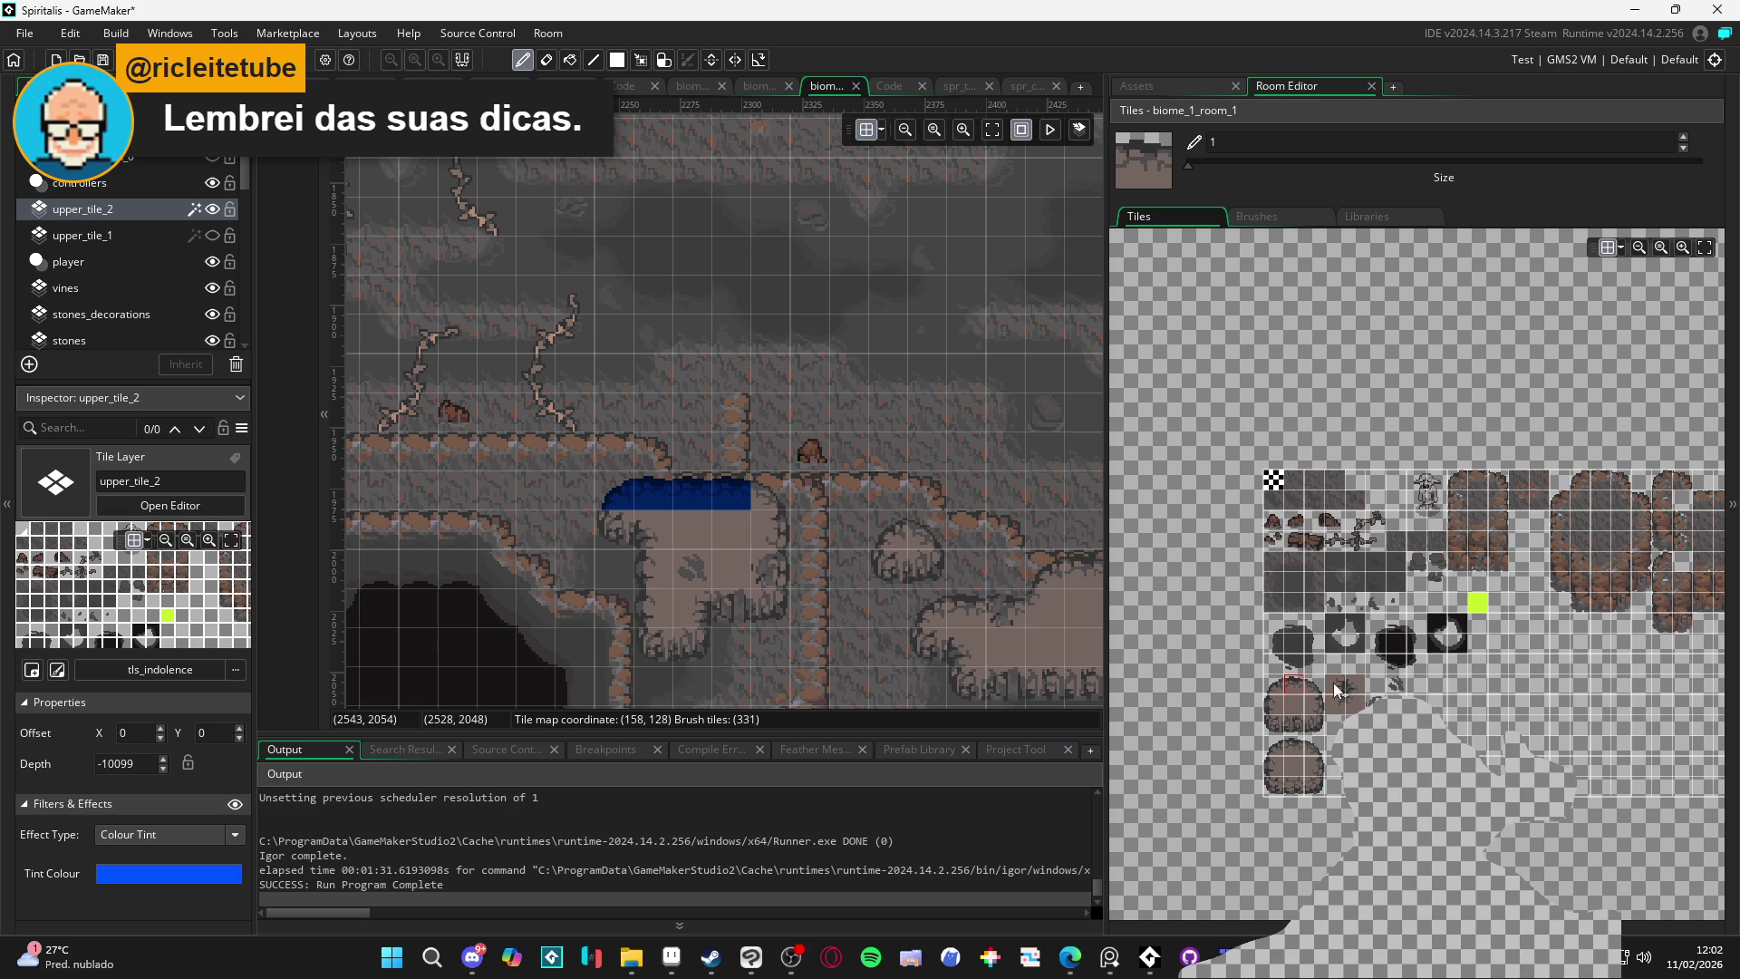
pyautogui.click(1274, 724)
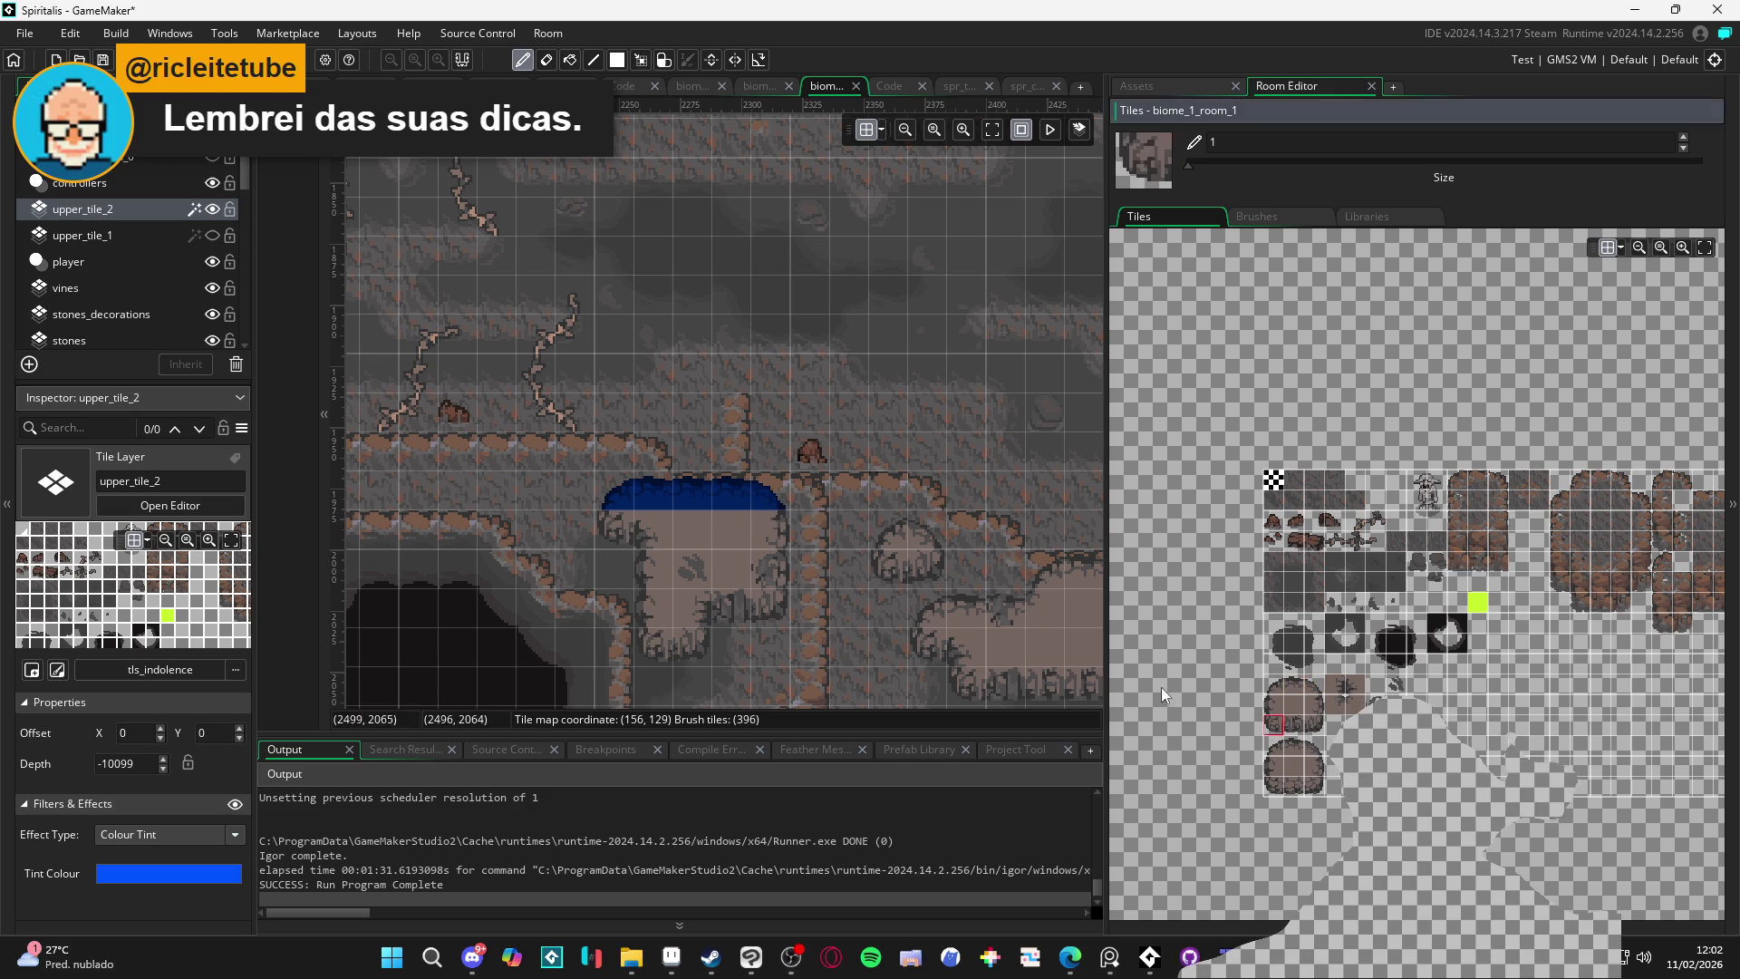
pyautogui.click(605, 533)
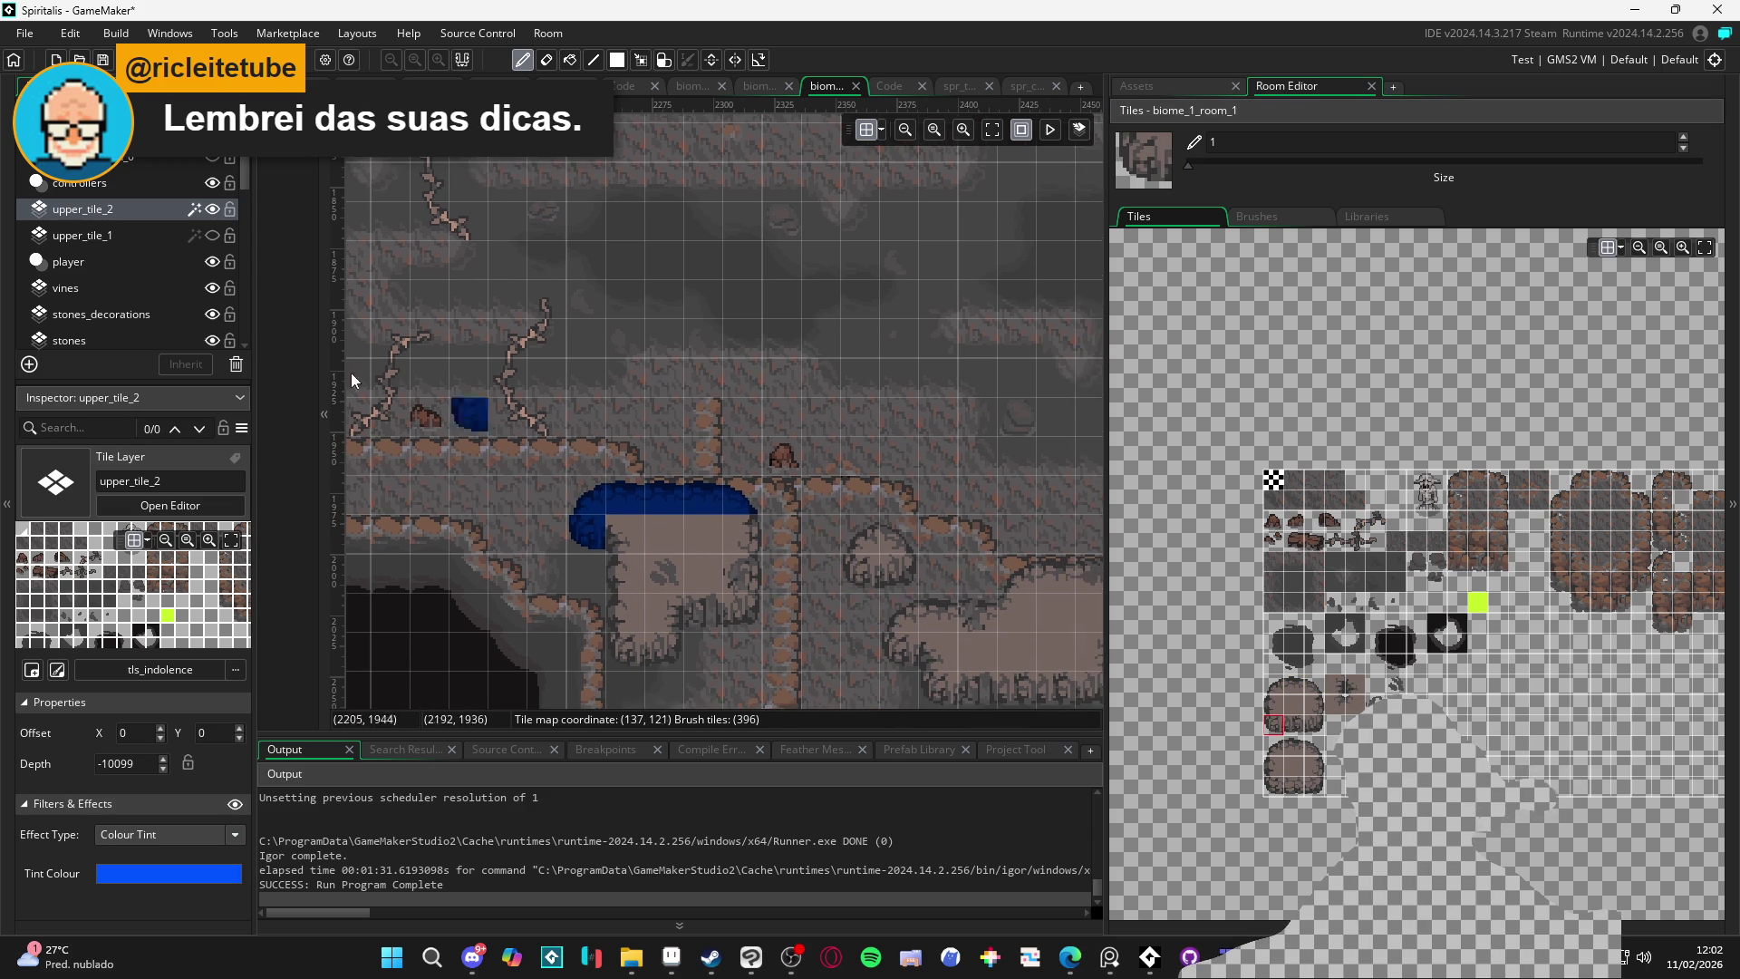
pyautogui.click(212, 237)
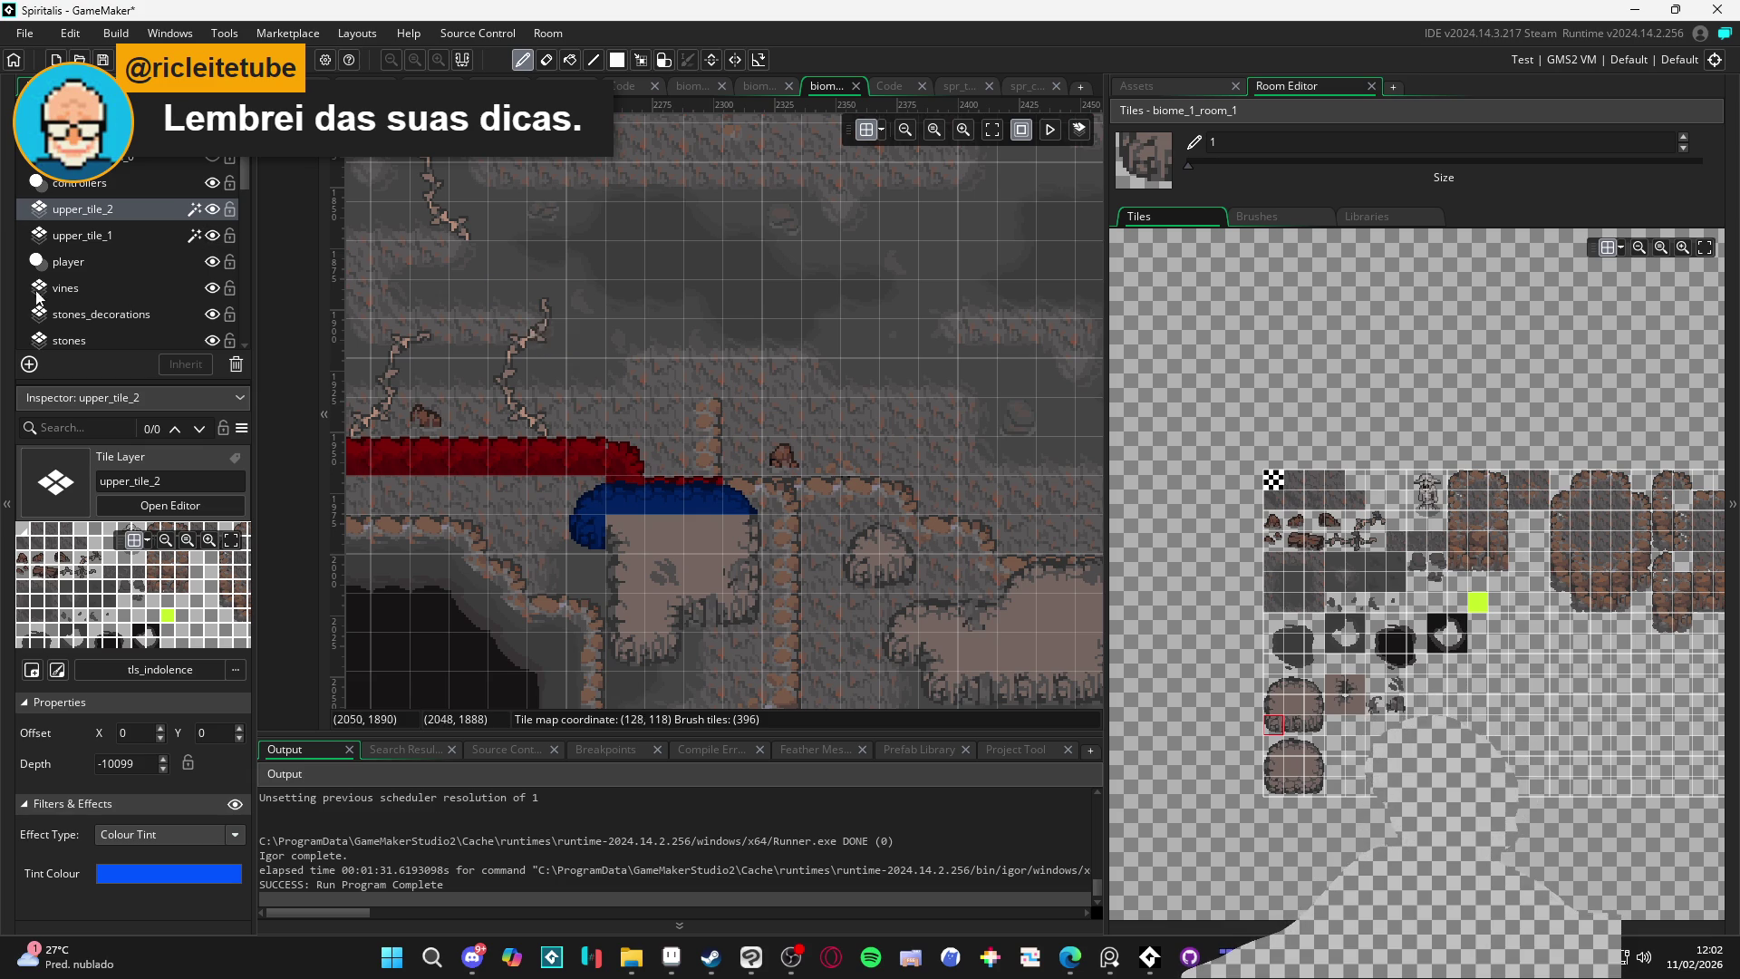
pyautogui.click(101, 238)
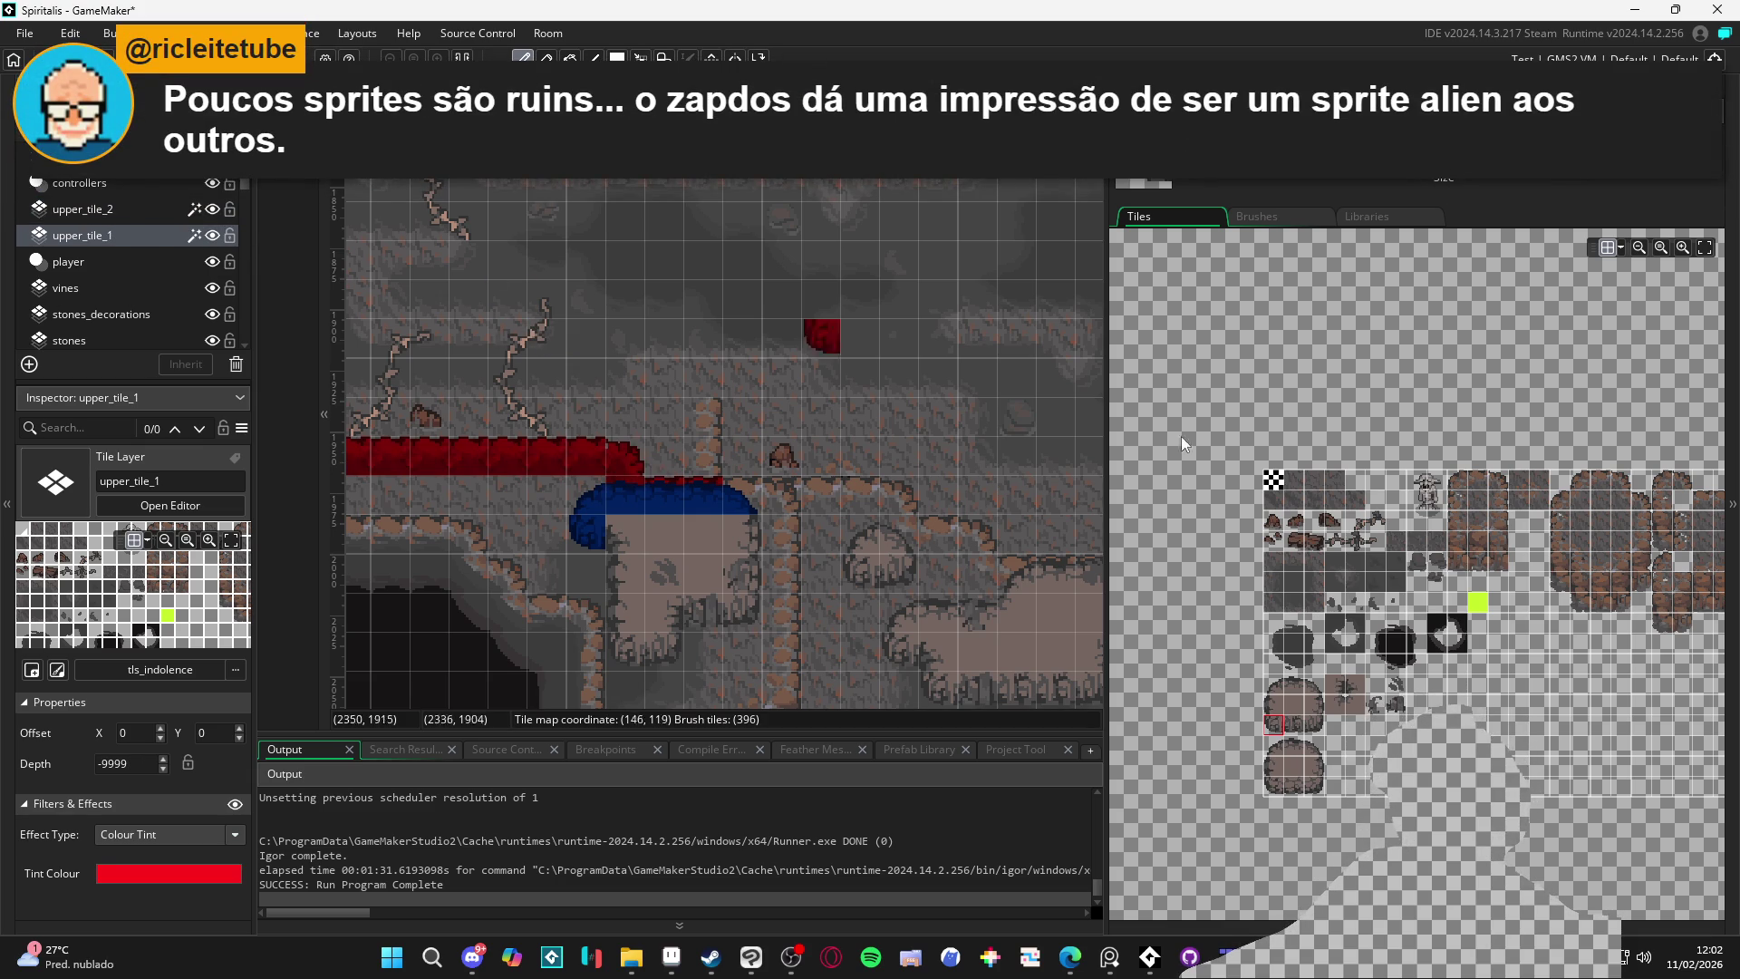
# Paint a red curved edge tile onto the ledge on upper_tile_1
pyautogui.scroll(1, 707, 502)
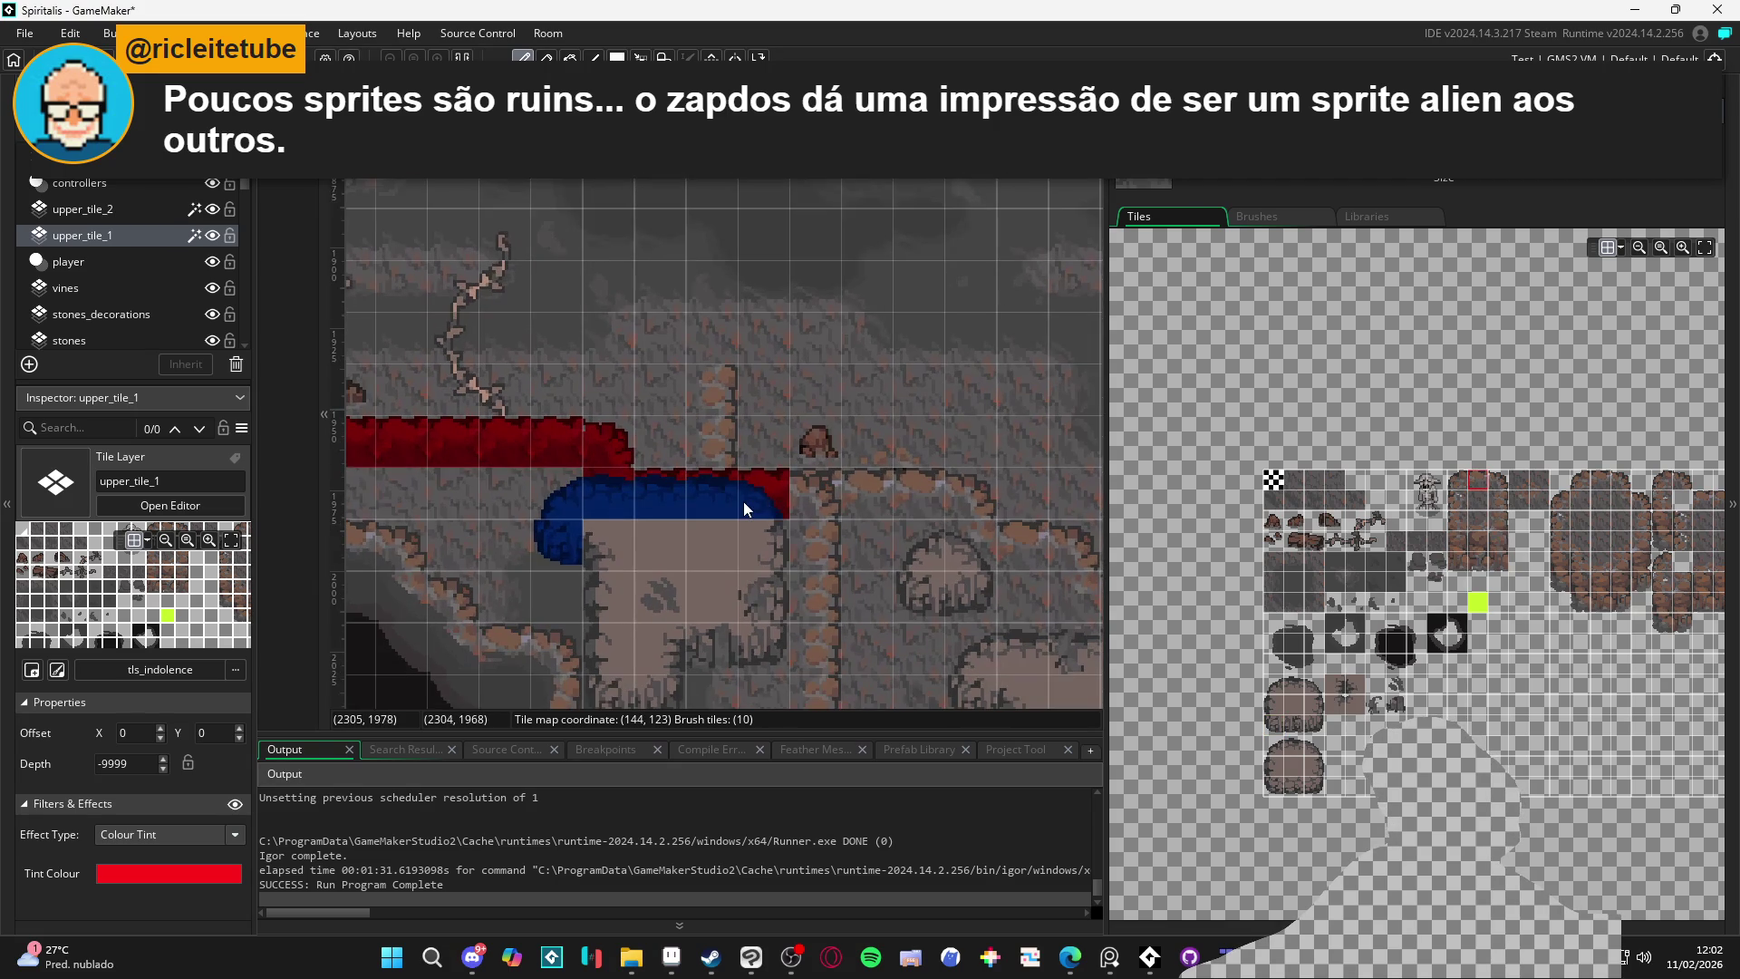
pyautogui.click(1477, 481)
pyautogui.click(1498, 481)
pyautogui.click(789, 500)
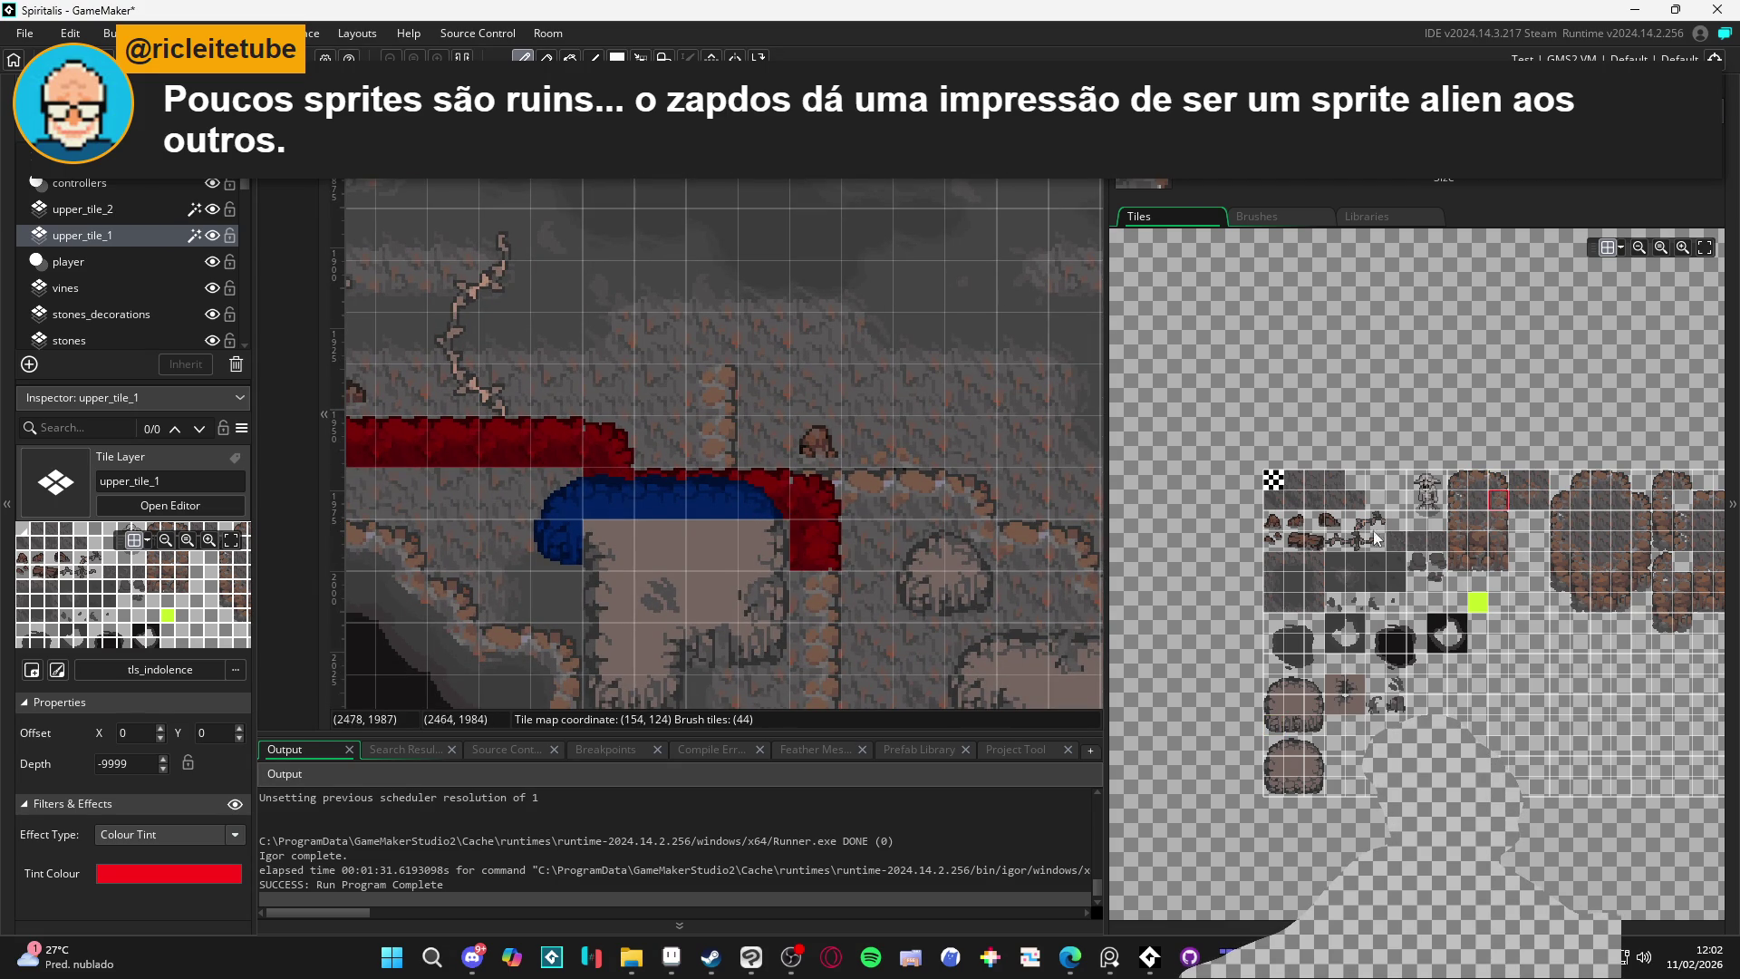
pyautogui.click(1473, 502)
pyautogui.moveTo(957, 536); pyautogui.dragTo(790, 551)
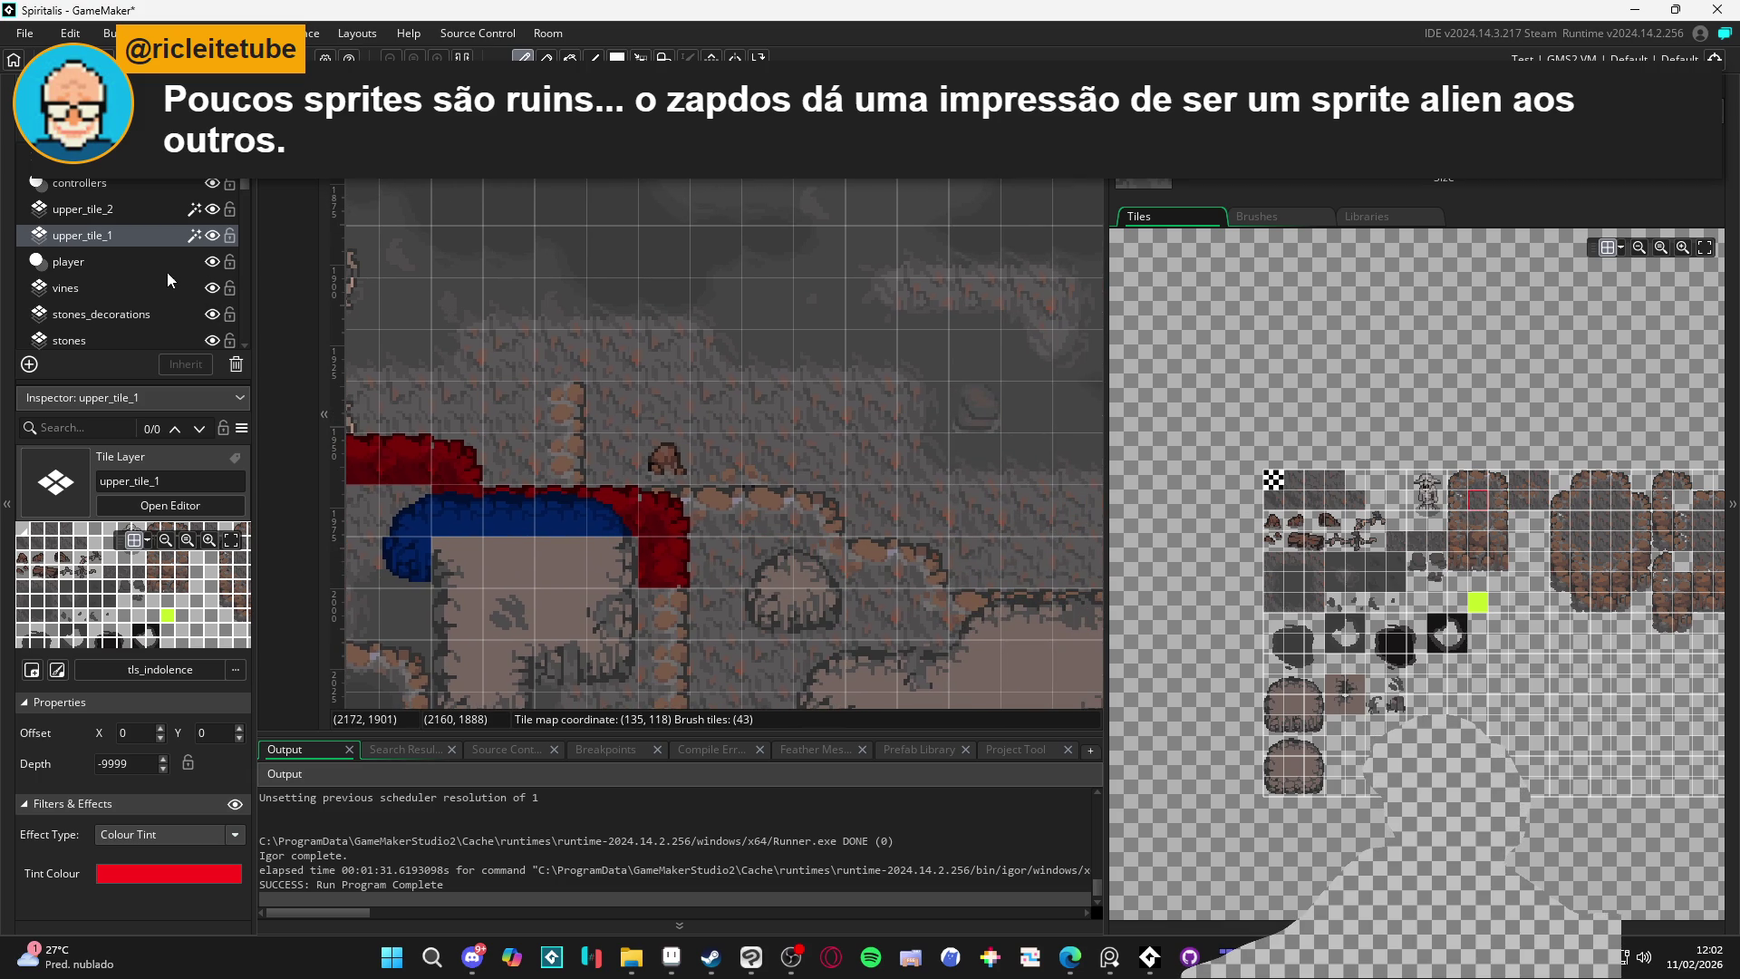
# Paint a blue corner tile over the step on upper_tile_2
pyautogui.click(112, 209)
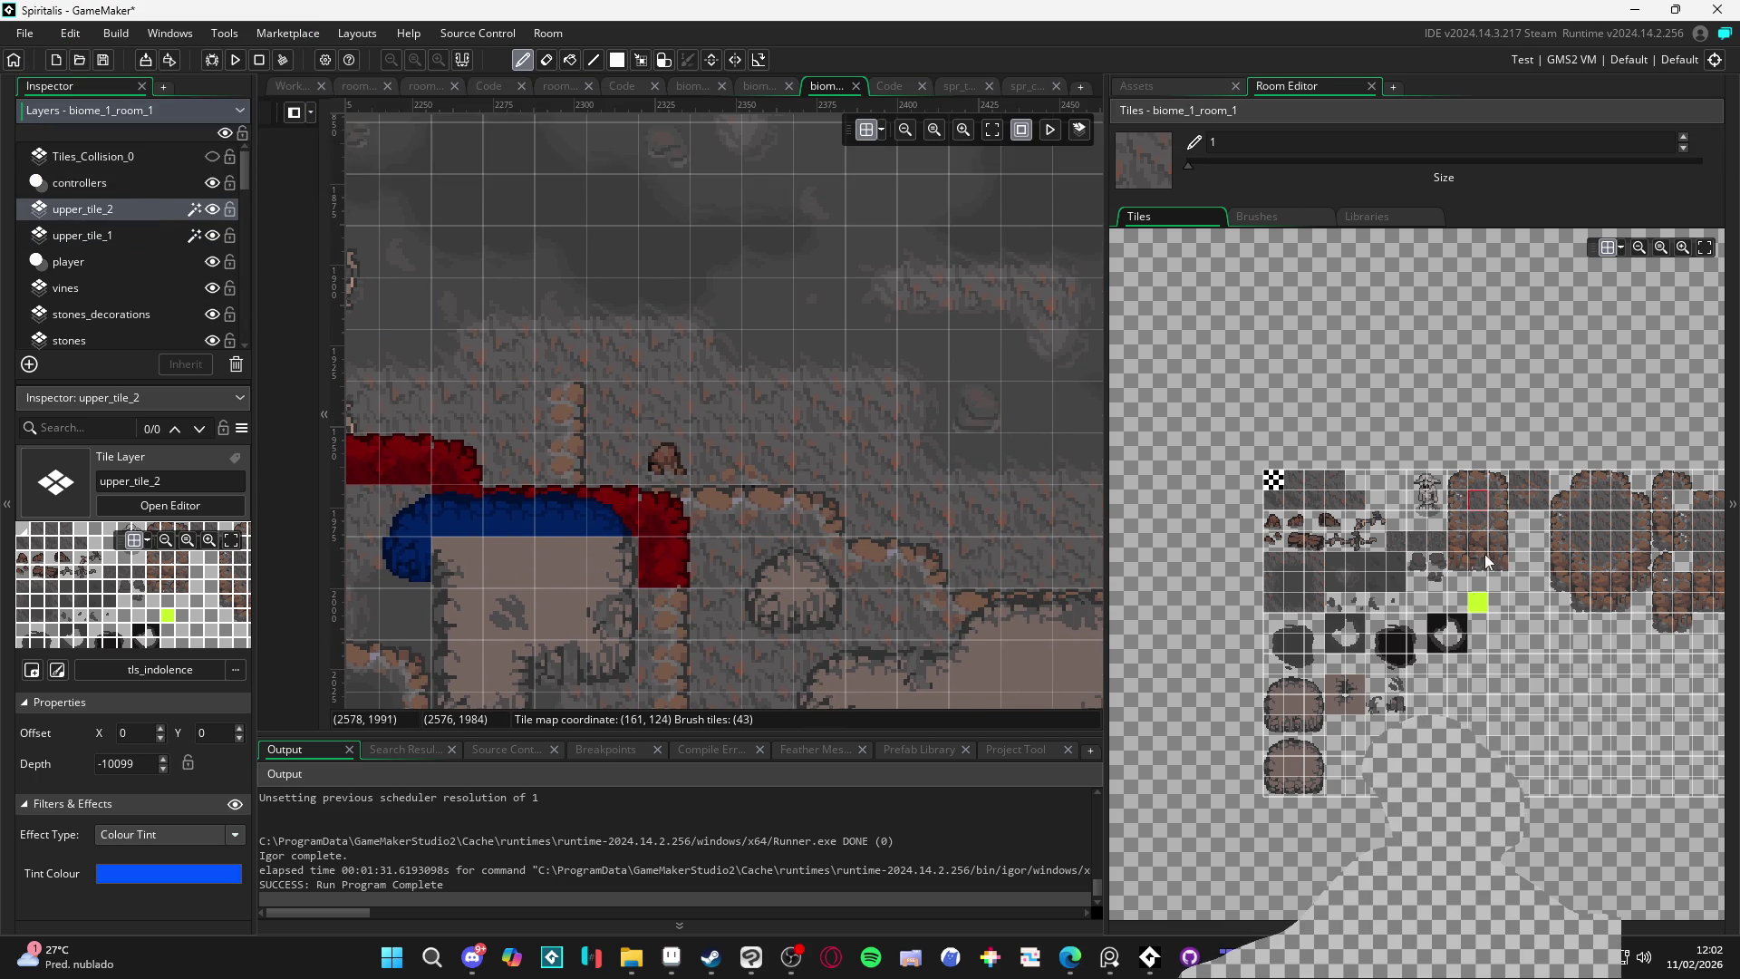
pyautogui.click(1498, 480)
pyautogui.click(1500, 501)
pyautogui.click(671, 560)
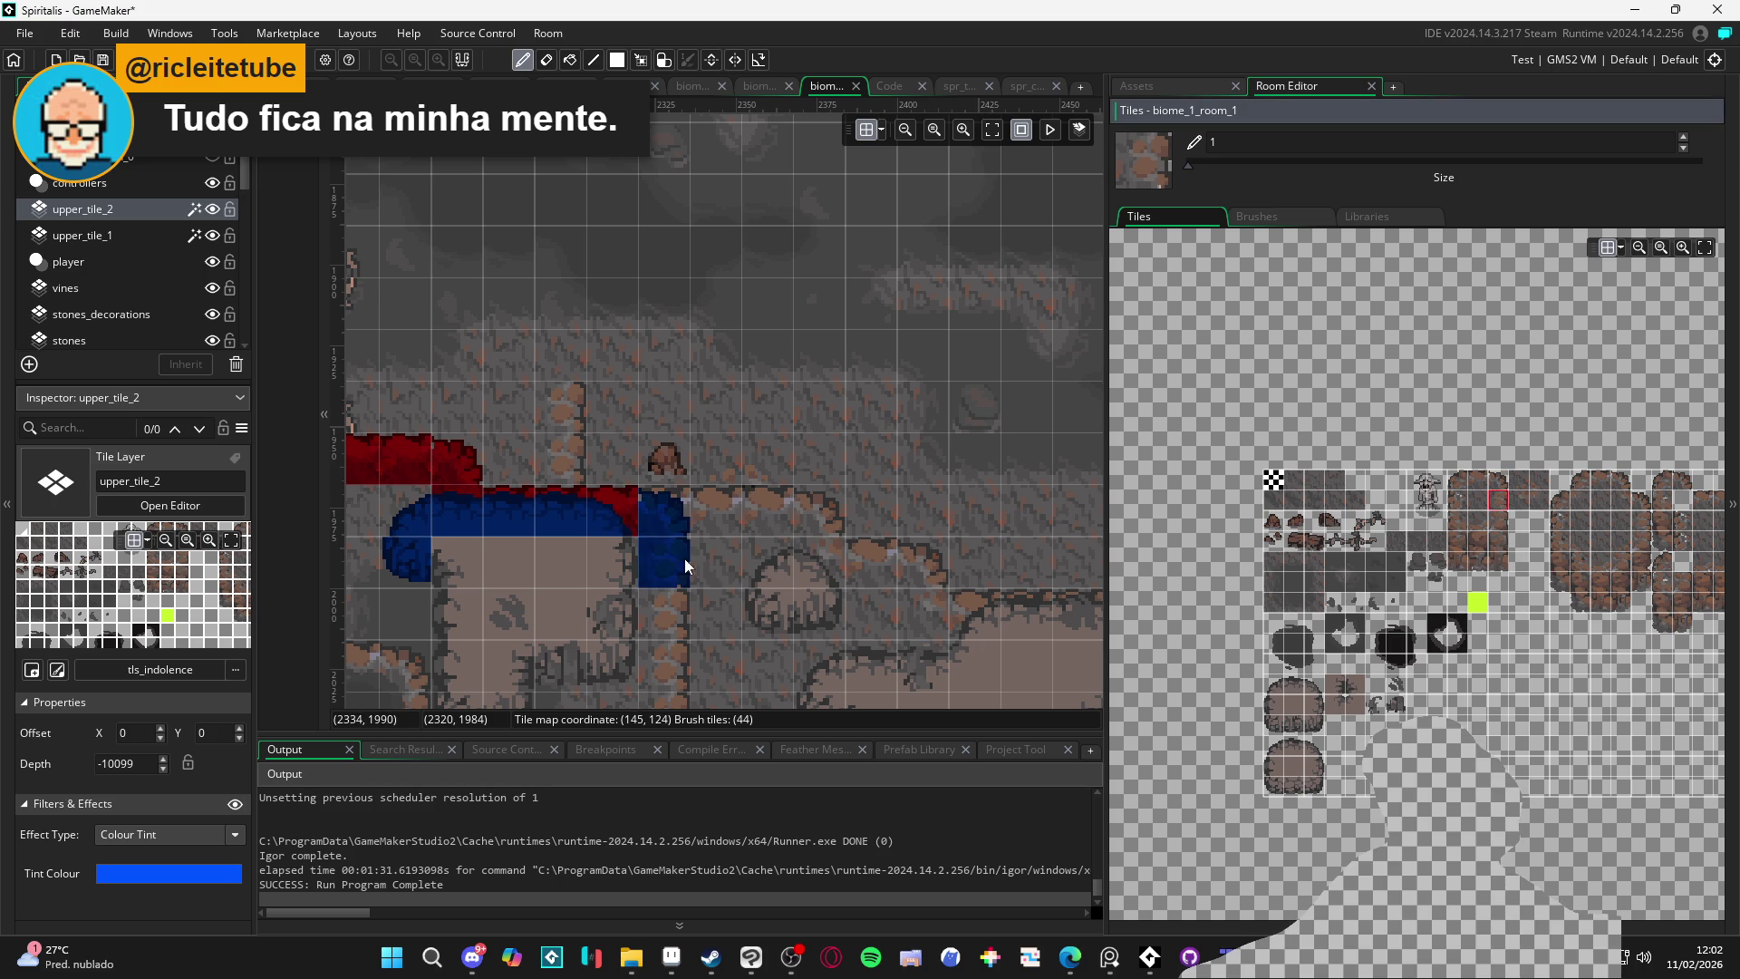
pyautogui.click(112, 236)
# Extend the red upper_tile_1 strip rightward and add an edge tile for the step down
pyautogui.click(1478, 485)
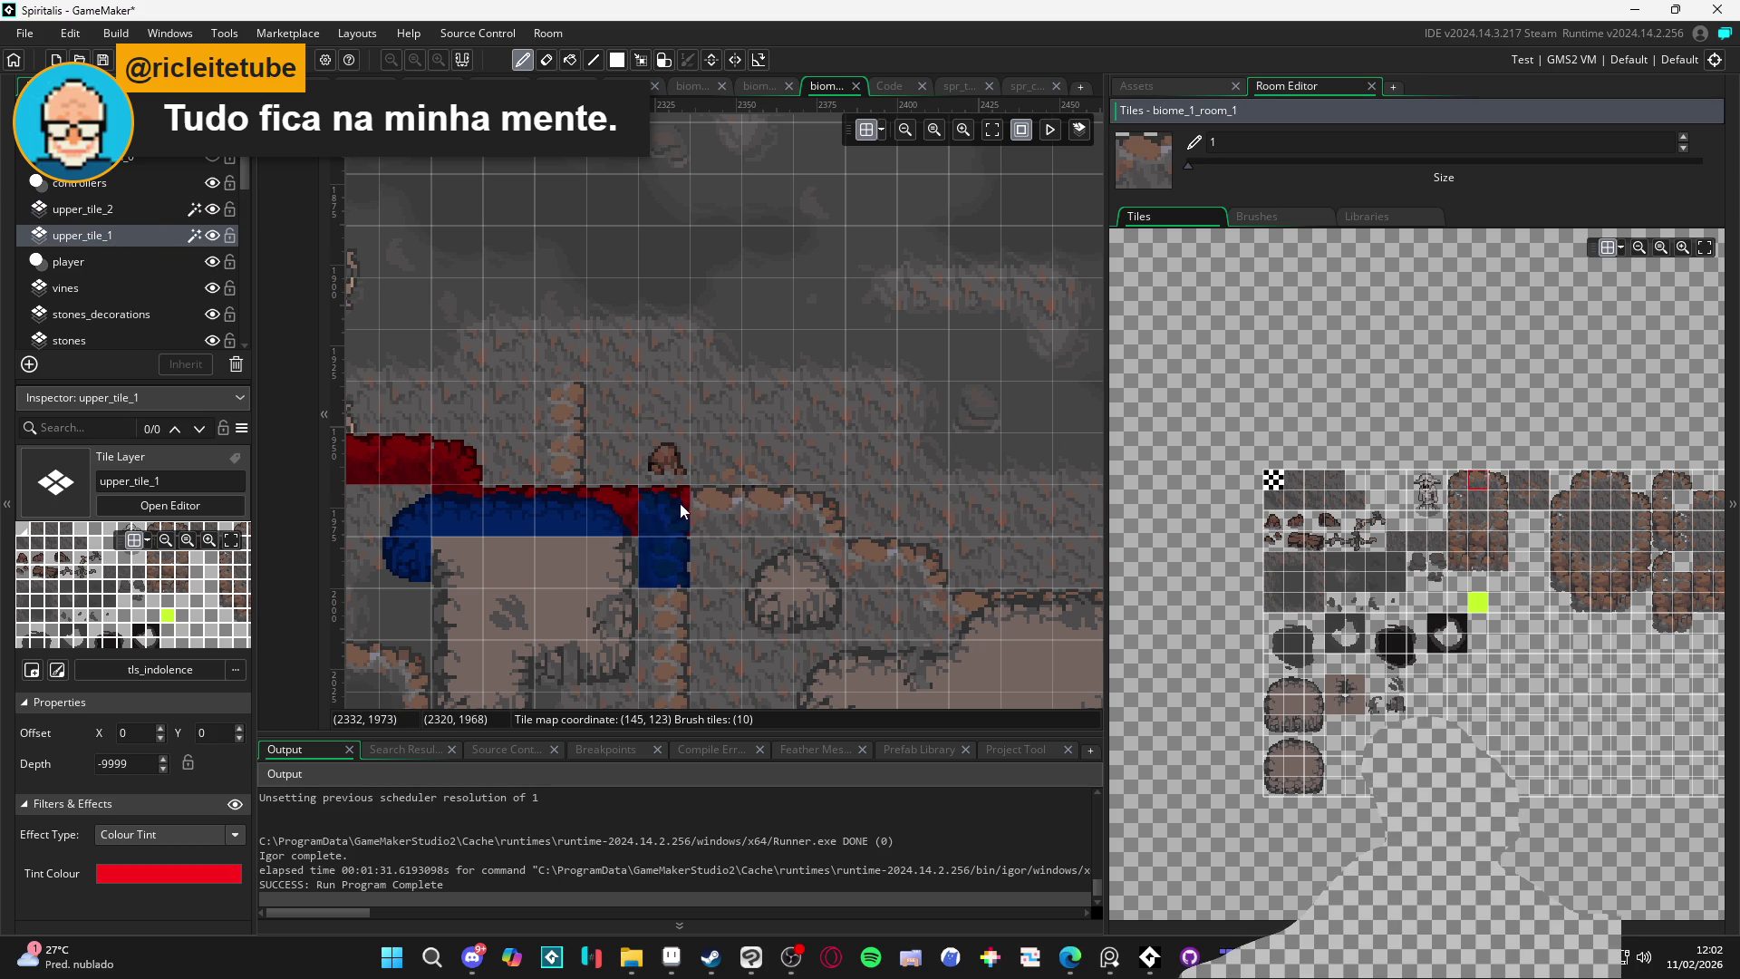
pyautogui.click(1500, 487)
pyautogui.click(829, 530)
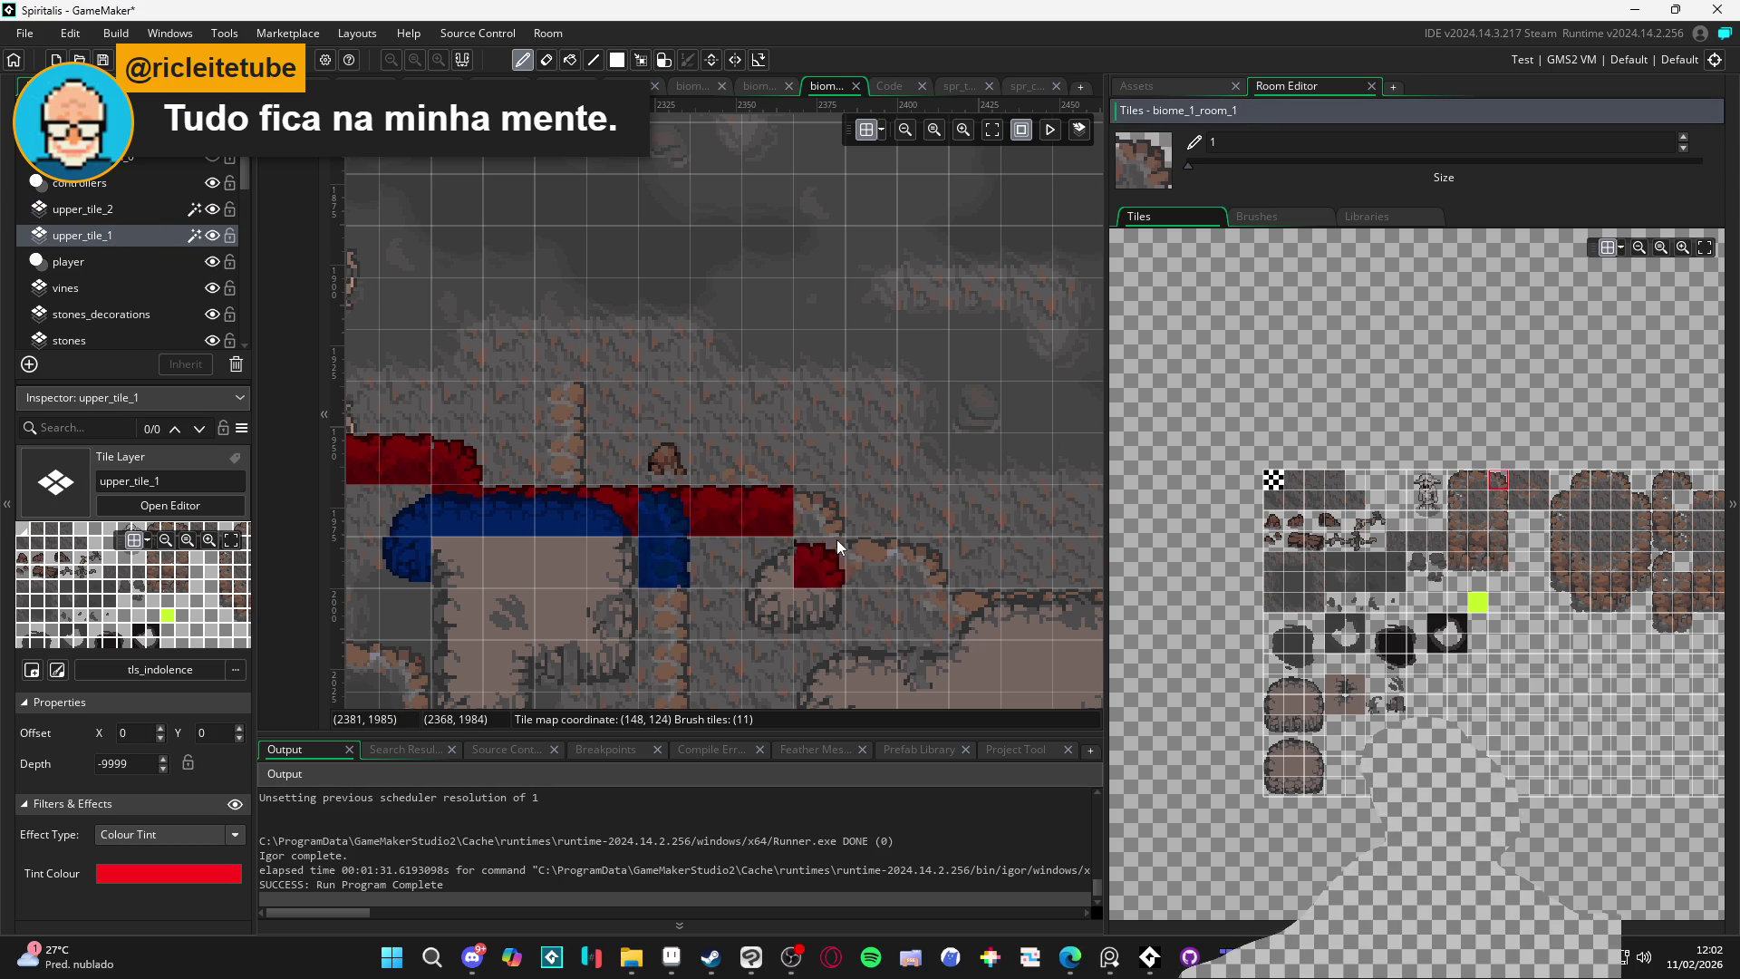
pyautogui.click(1619, 500)
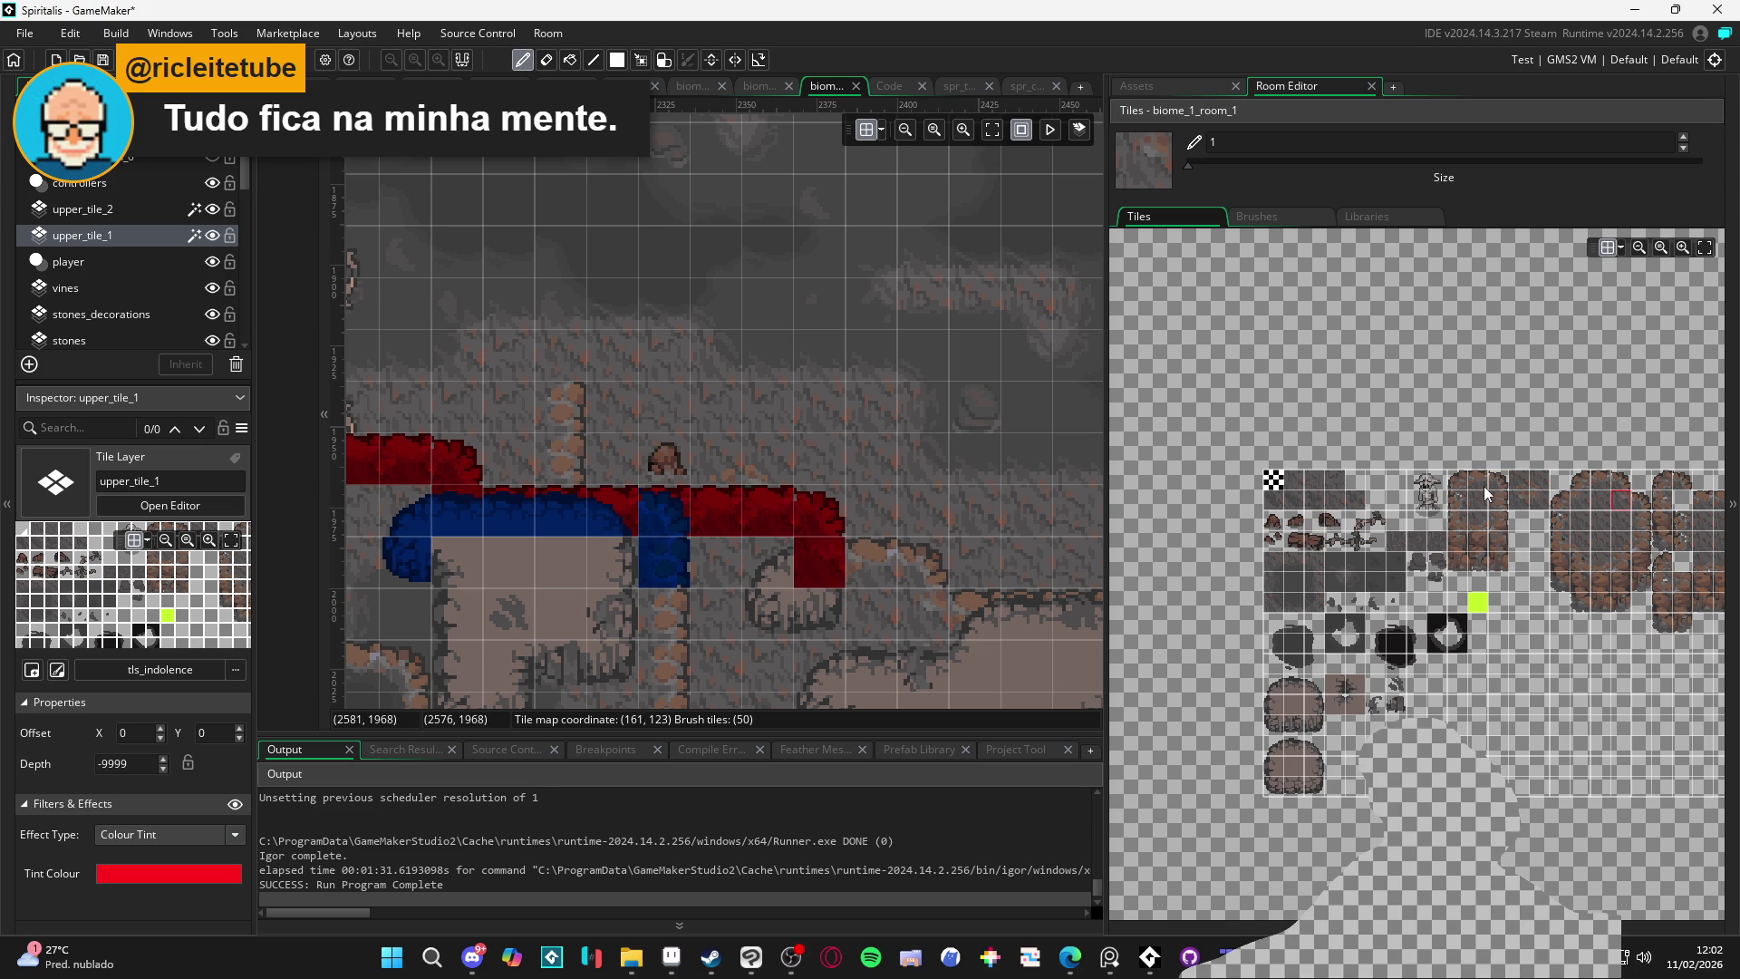
pyautogui.click(1483, 485)
pyautogui.click(865, 557)
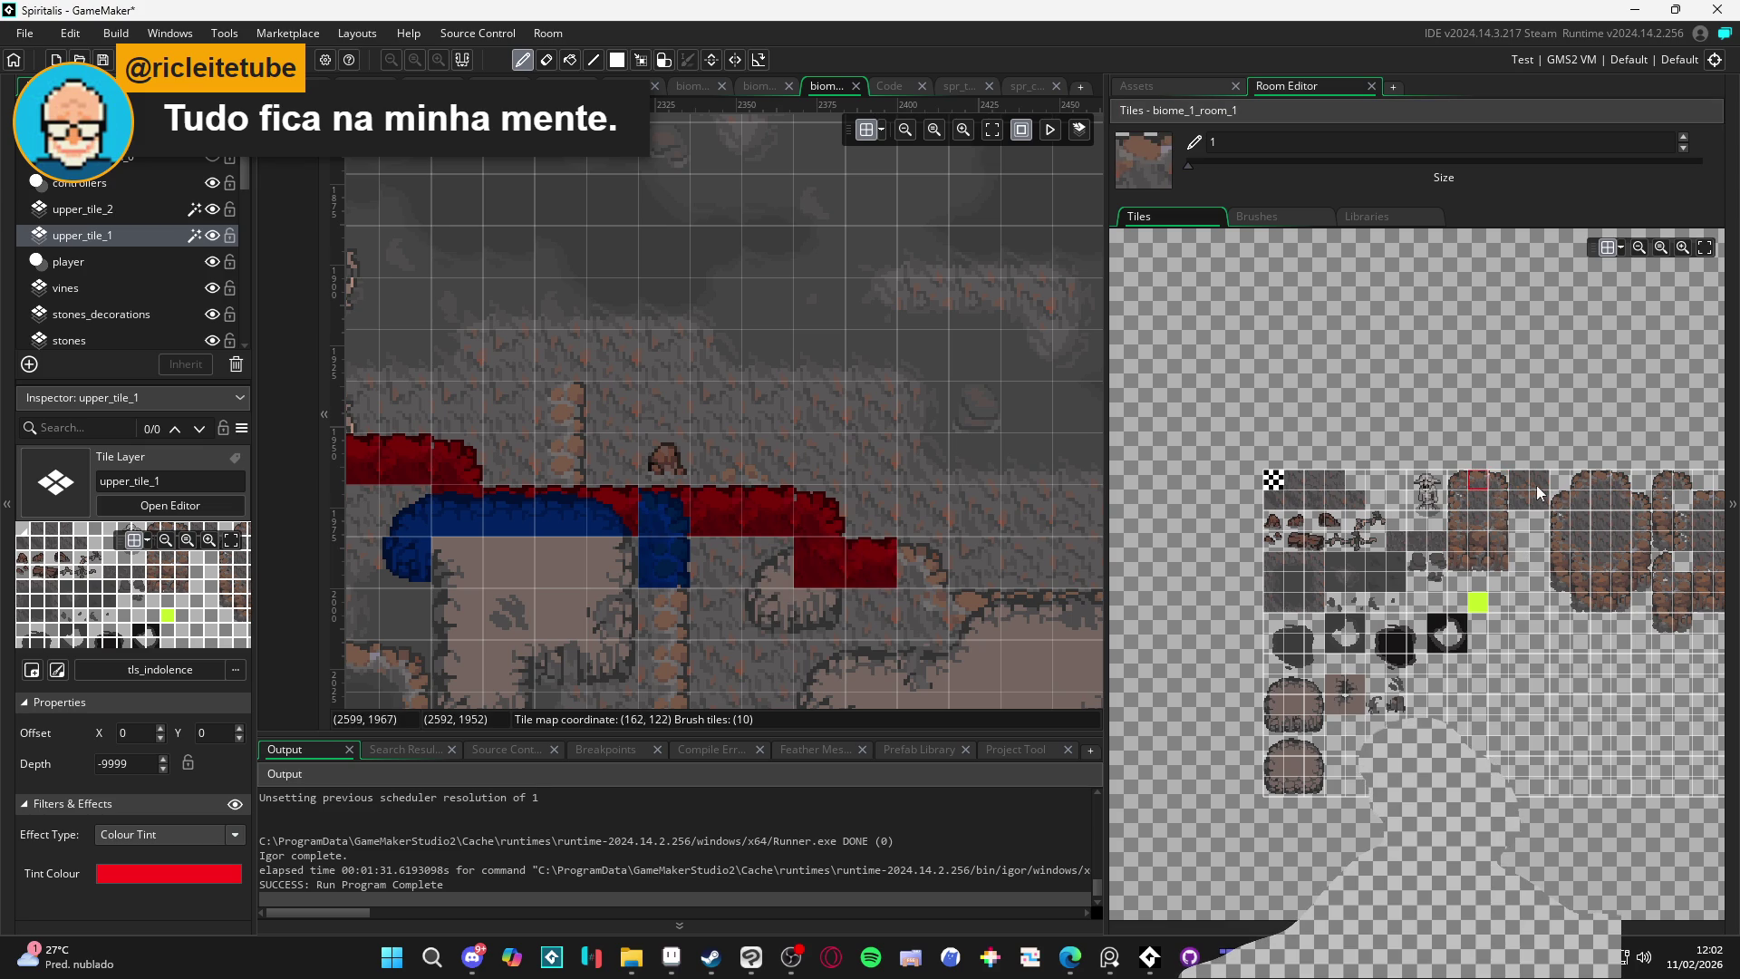
pyautogui.click(1498, 480)
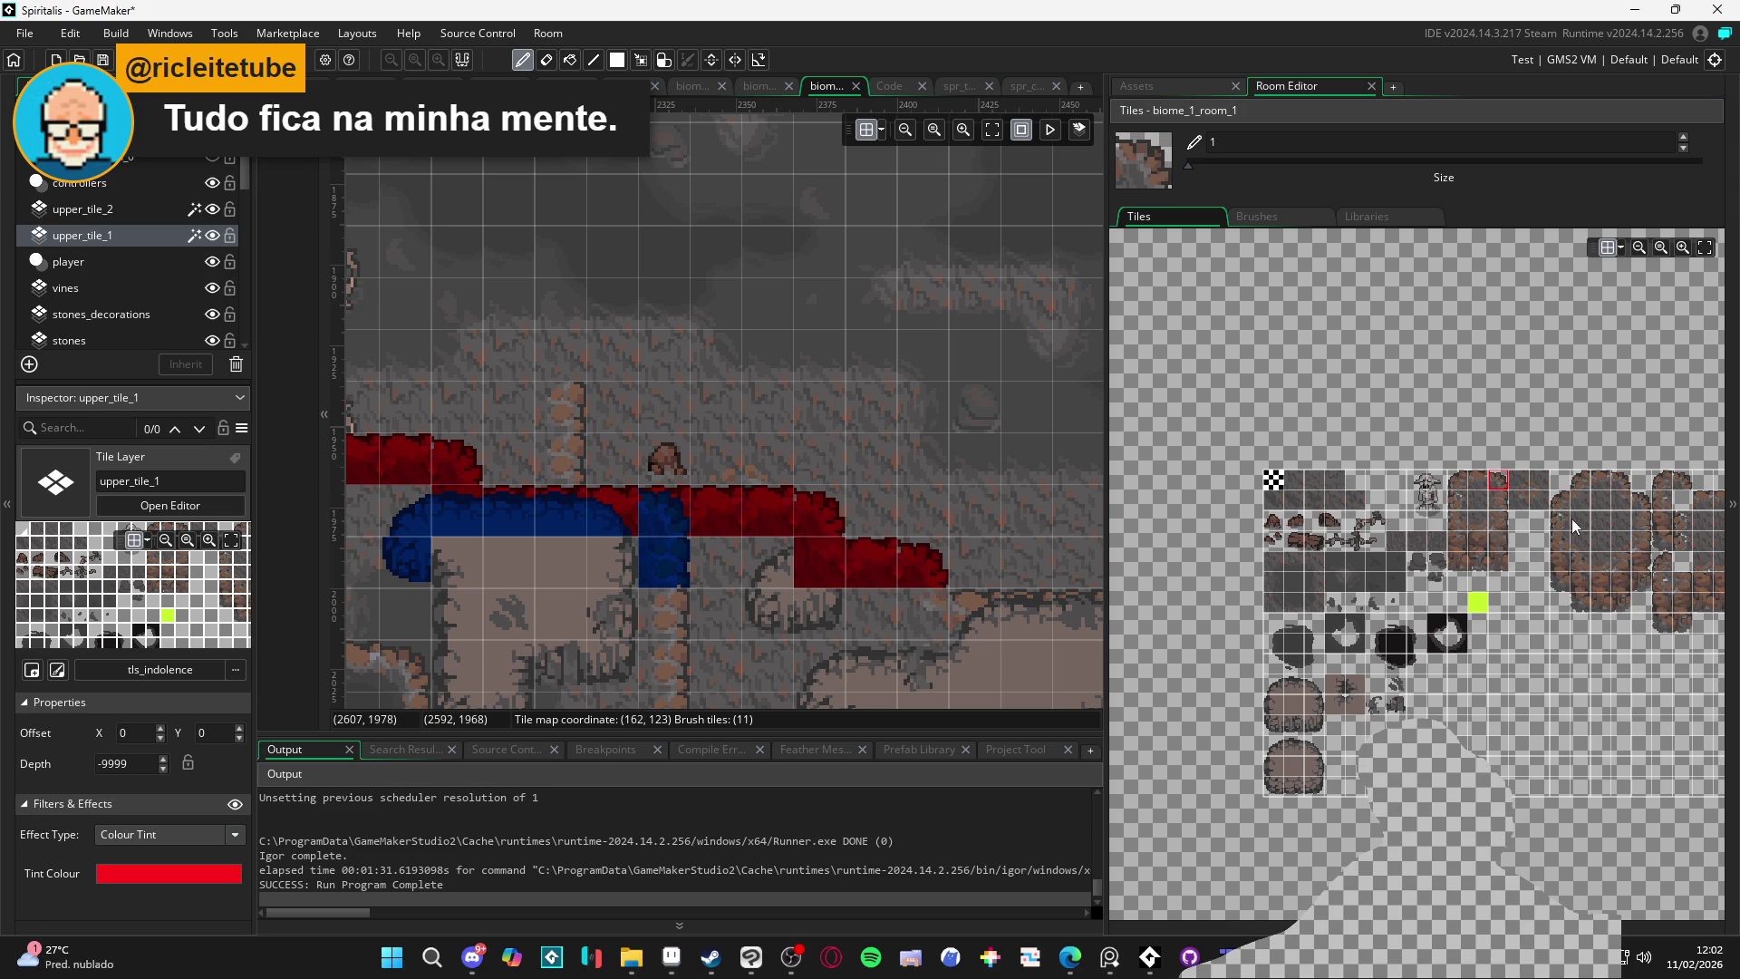
pyautogui.click(904, 606)
pyautogui.hscroll(3, 995, 599)
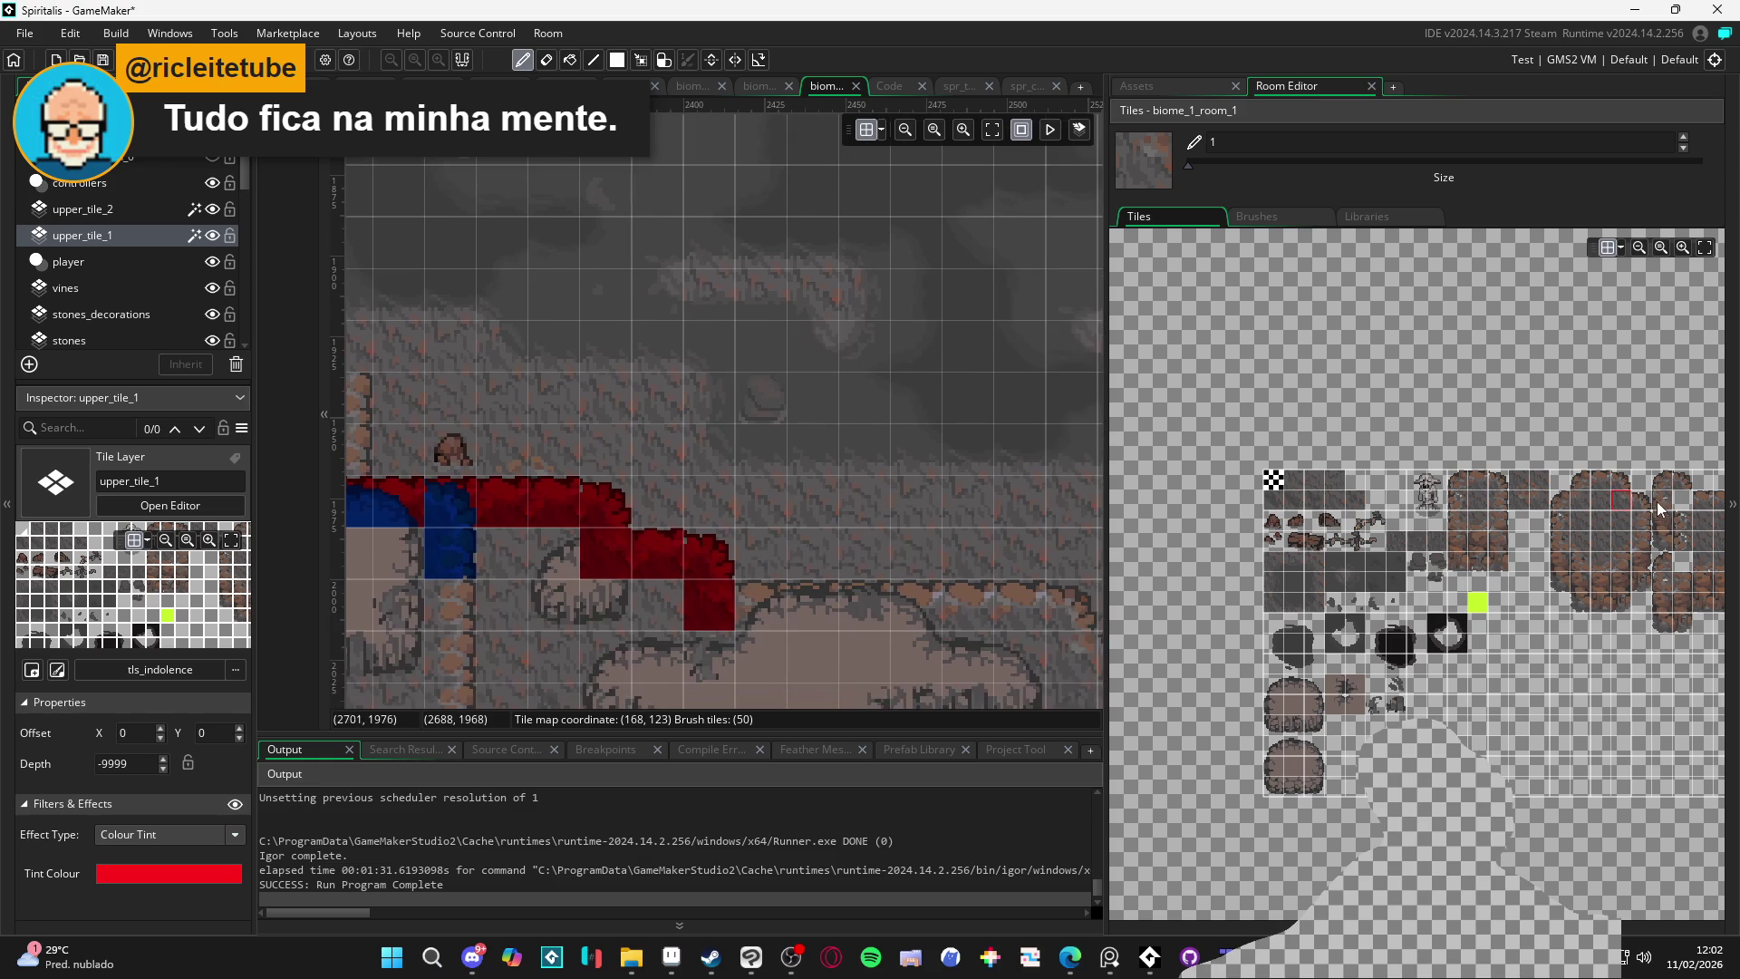
# Extend the red edge row three tiles right and finish its end with a stone-edge tile
pyautogui.click(1601, 480)
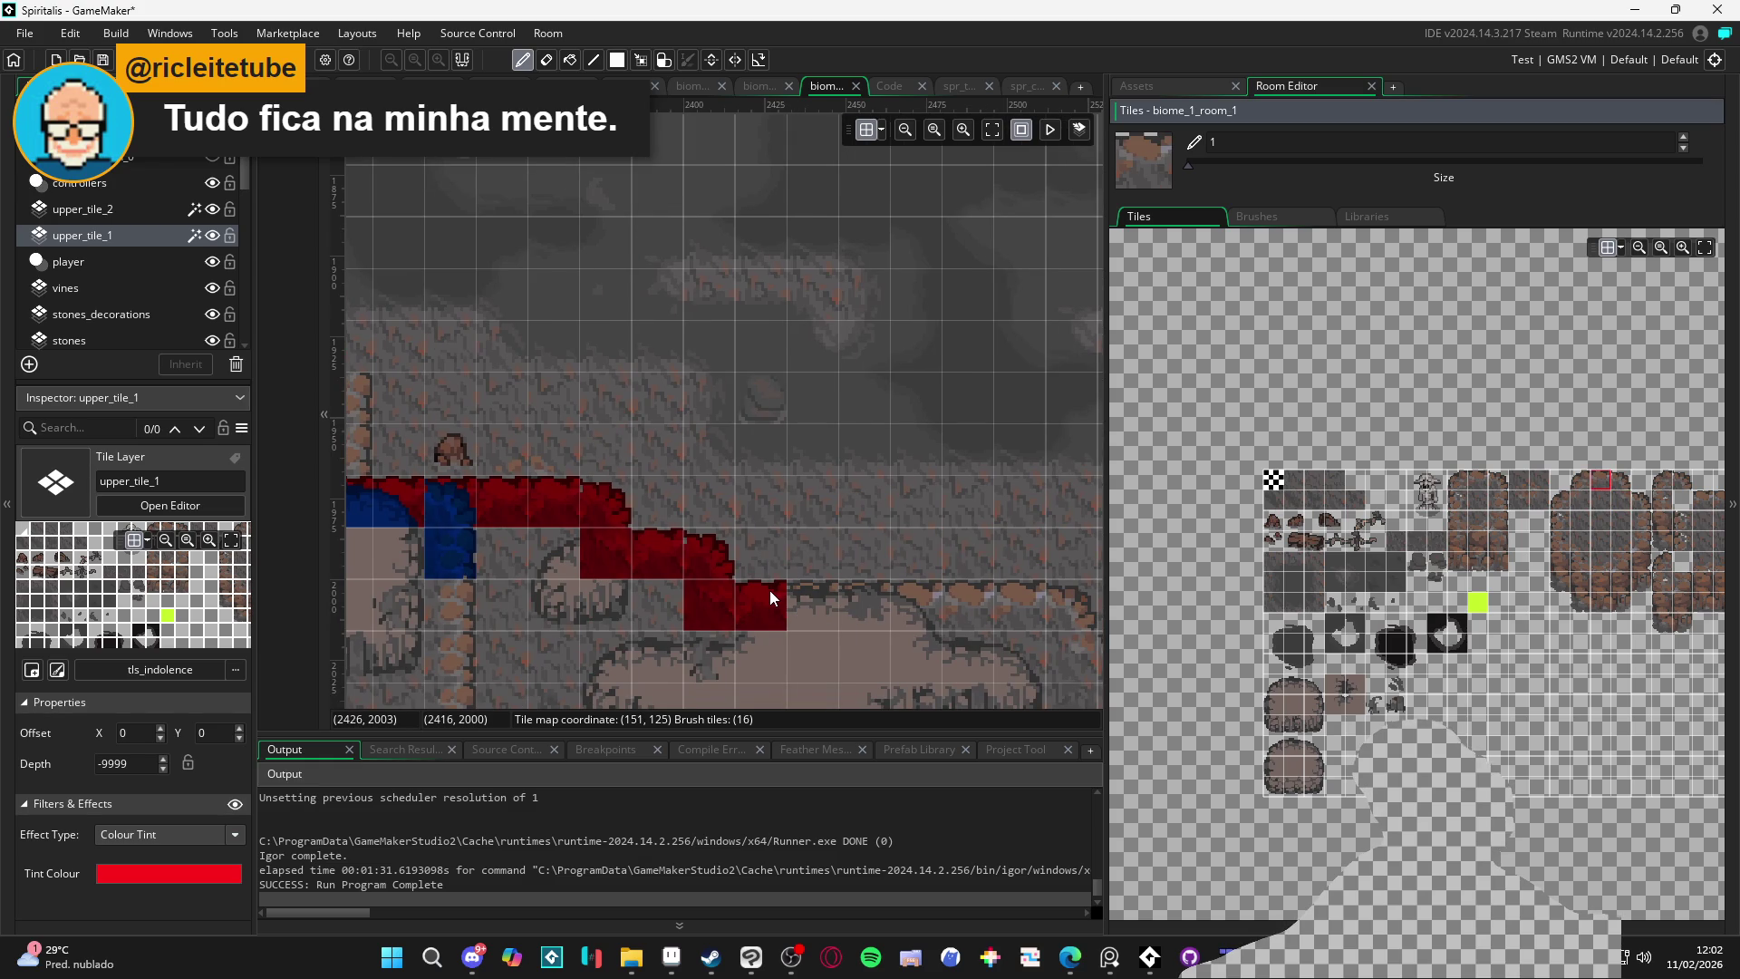
pyautogui.moveTo(769, 590); pyautogui.dragTo(880, 601)
pyautogui.moveTo(1002, 620); pyautogui.dragTo(660, 576)
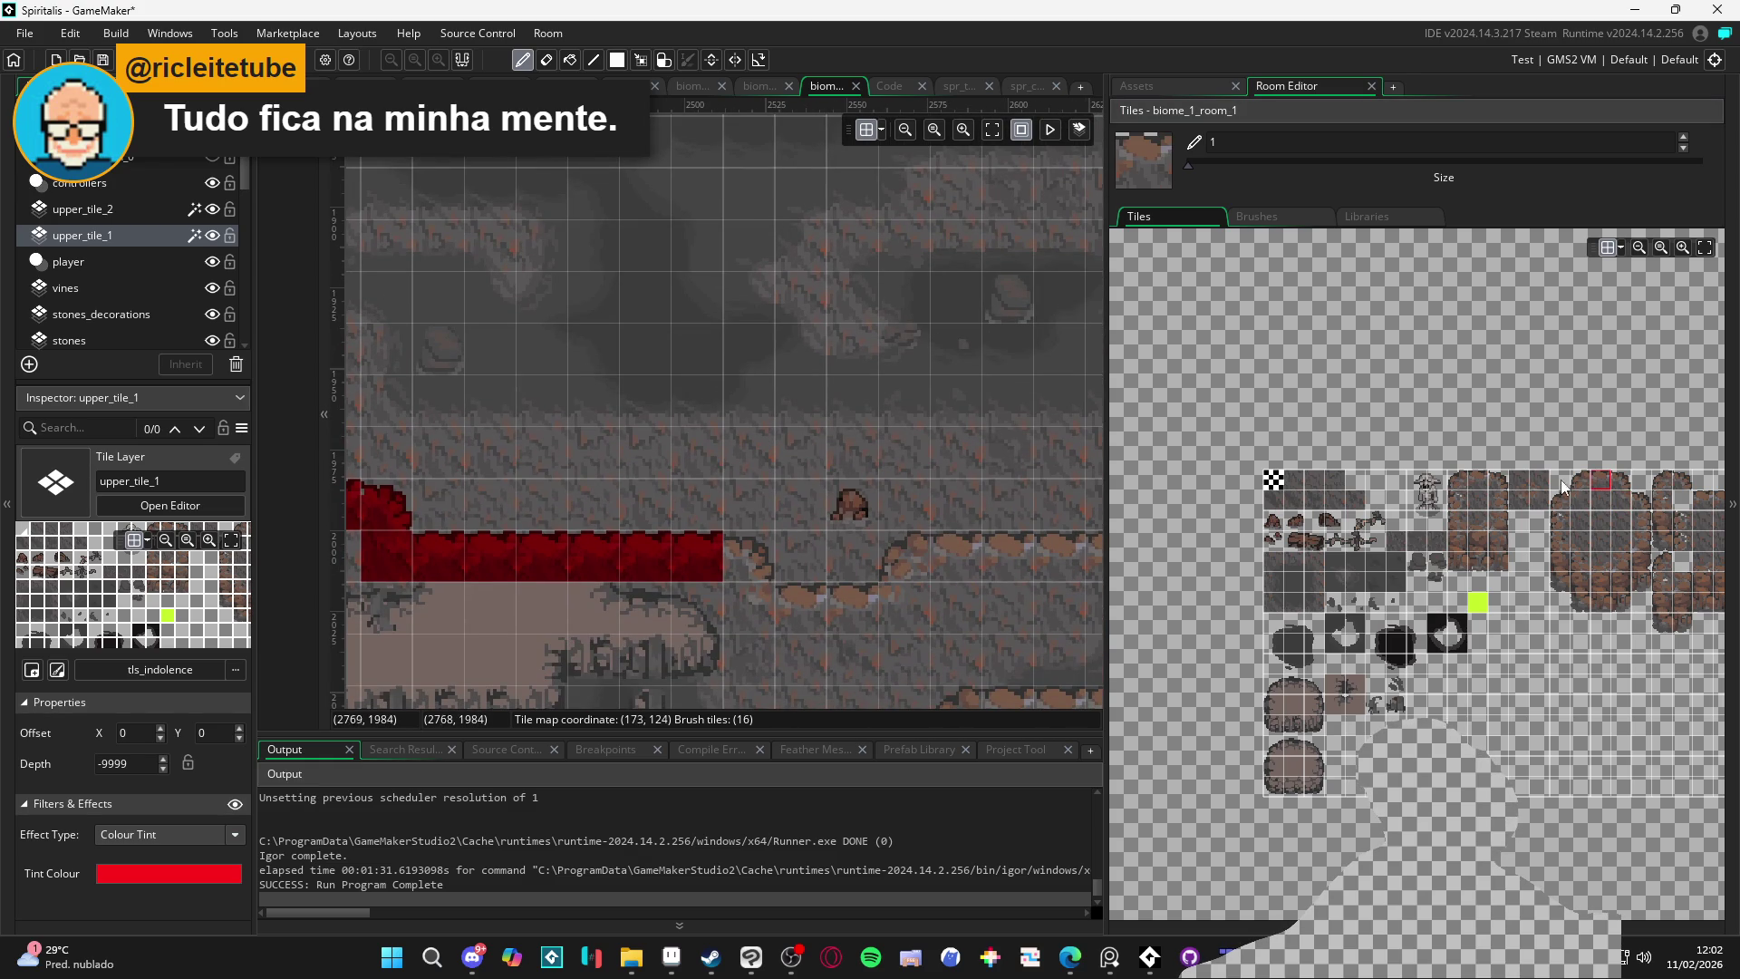
pyautogui.click(1498, 480)
pyautogui.click(761, 568)
pyautogui.moveTo(511, 542); pyautogui.dragTo(660, 534)
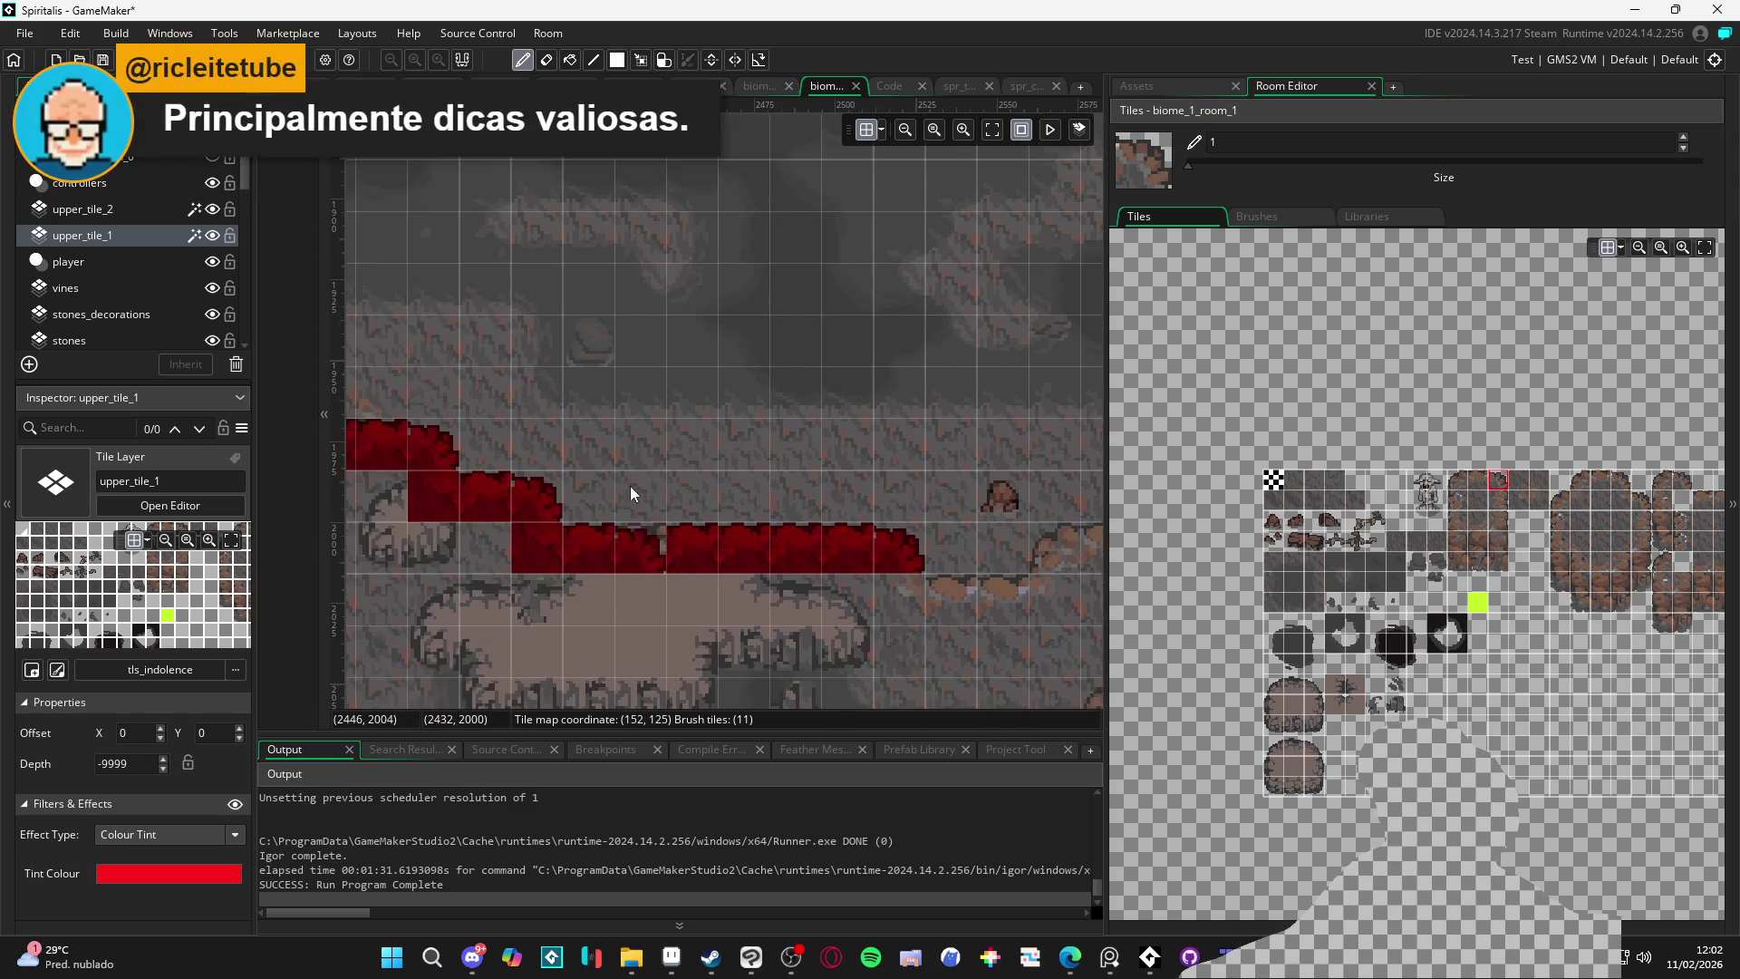
# Cap the lower platform with rounded rock edge tiles on upper_tile_2, hiding upper_tile_1 meanwhile
pyautogui.click(155, 218)
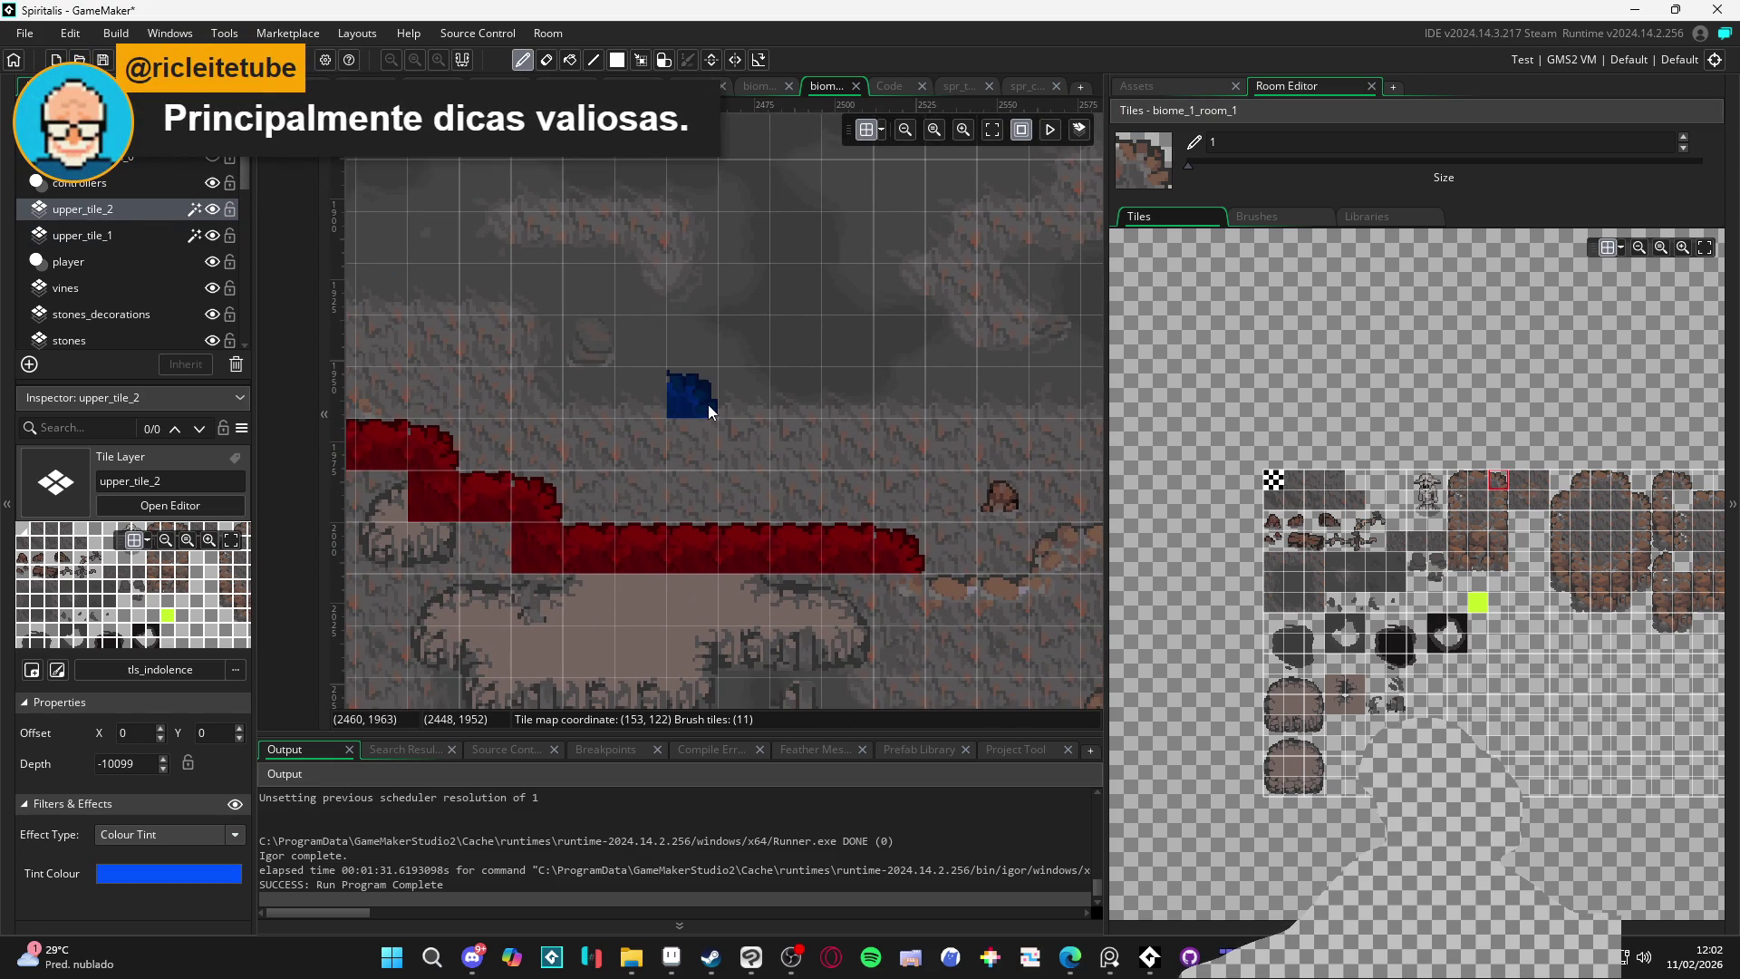
pyautogui.click(213, 235)
pyautogui.click(1283, 680)
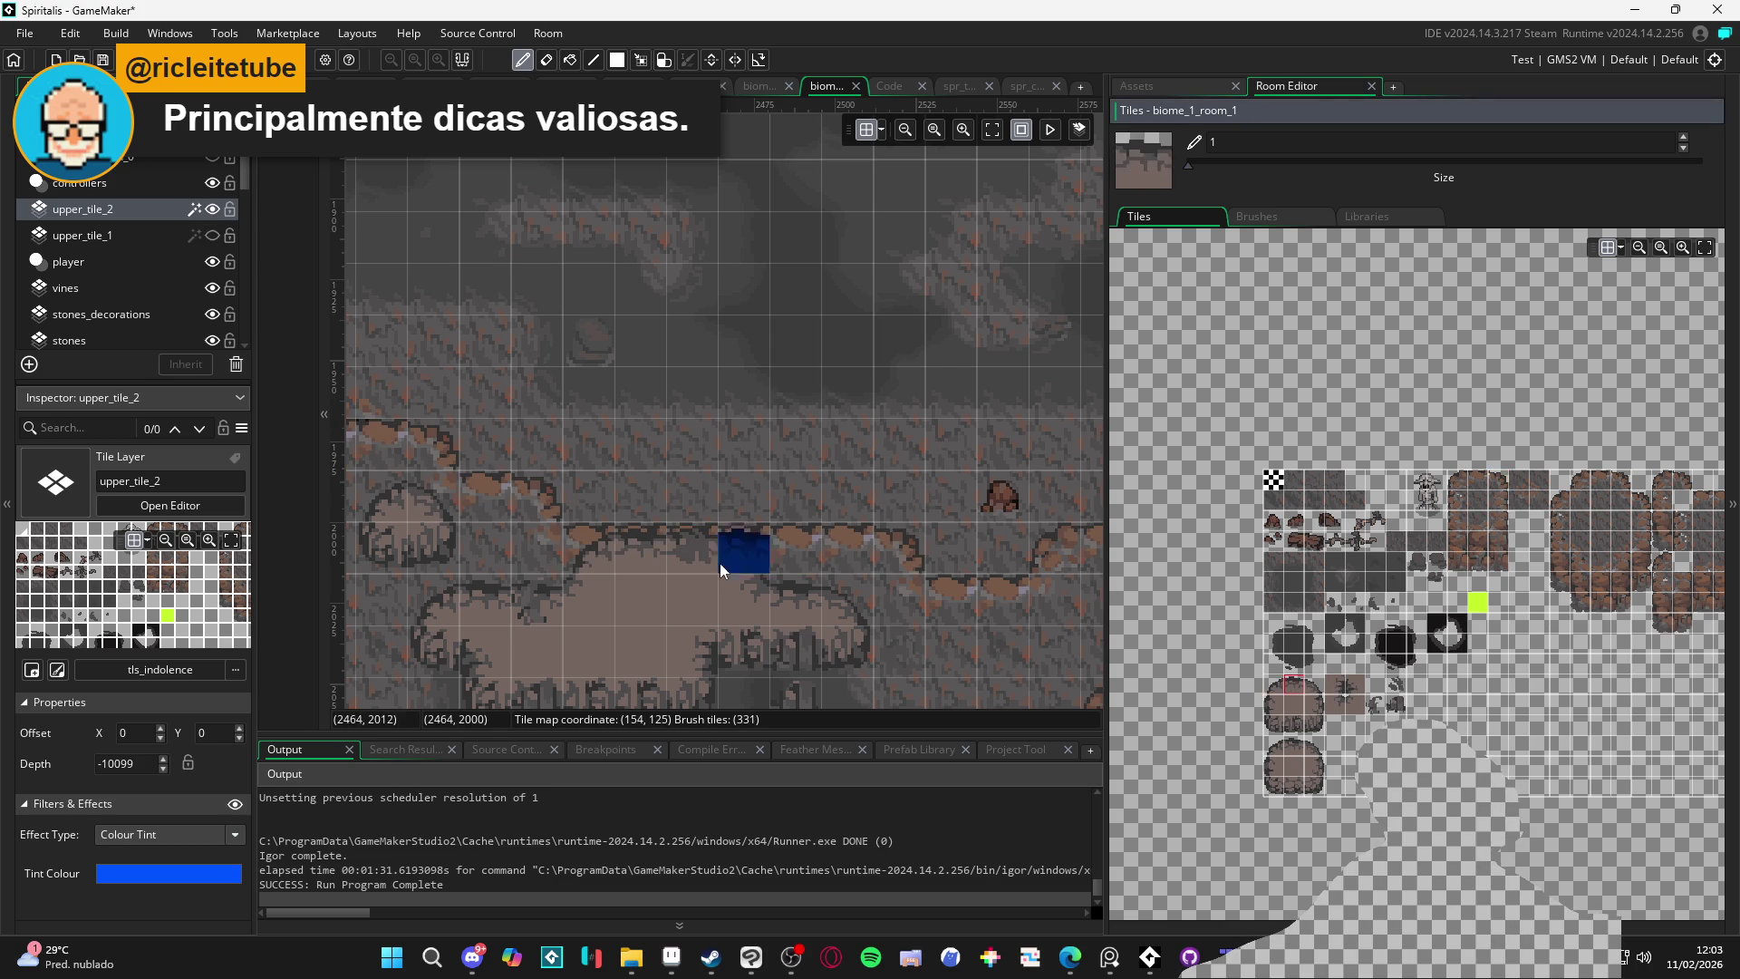
pyautogui.moveTo(688, 555); pyautogui.dragTo(638, 551)
pyautogui.click(1316, 693)
pyautogui.click(739, 553)
pyautogui.click(1283, 689)
pyautogui.click(571, 547)
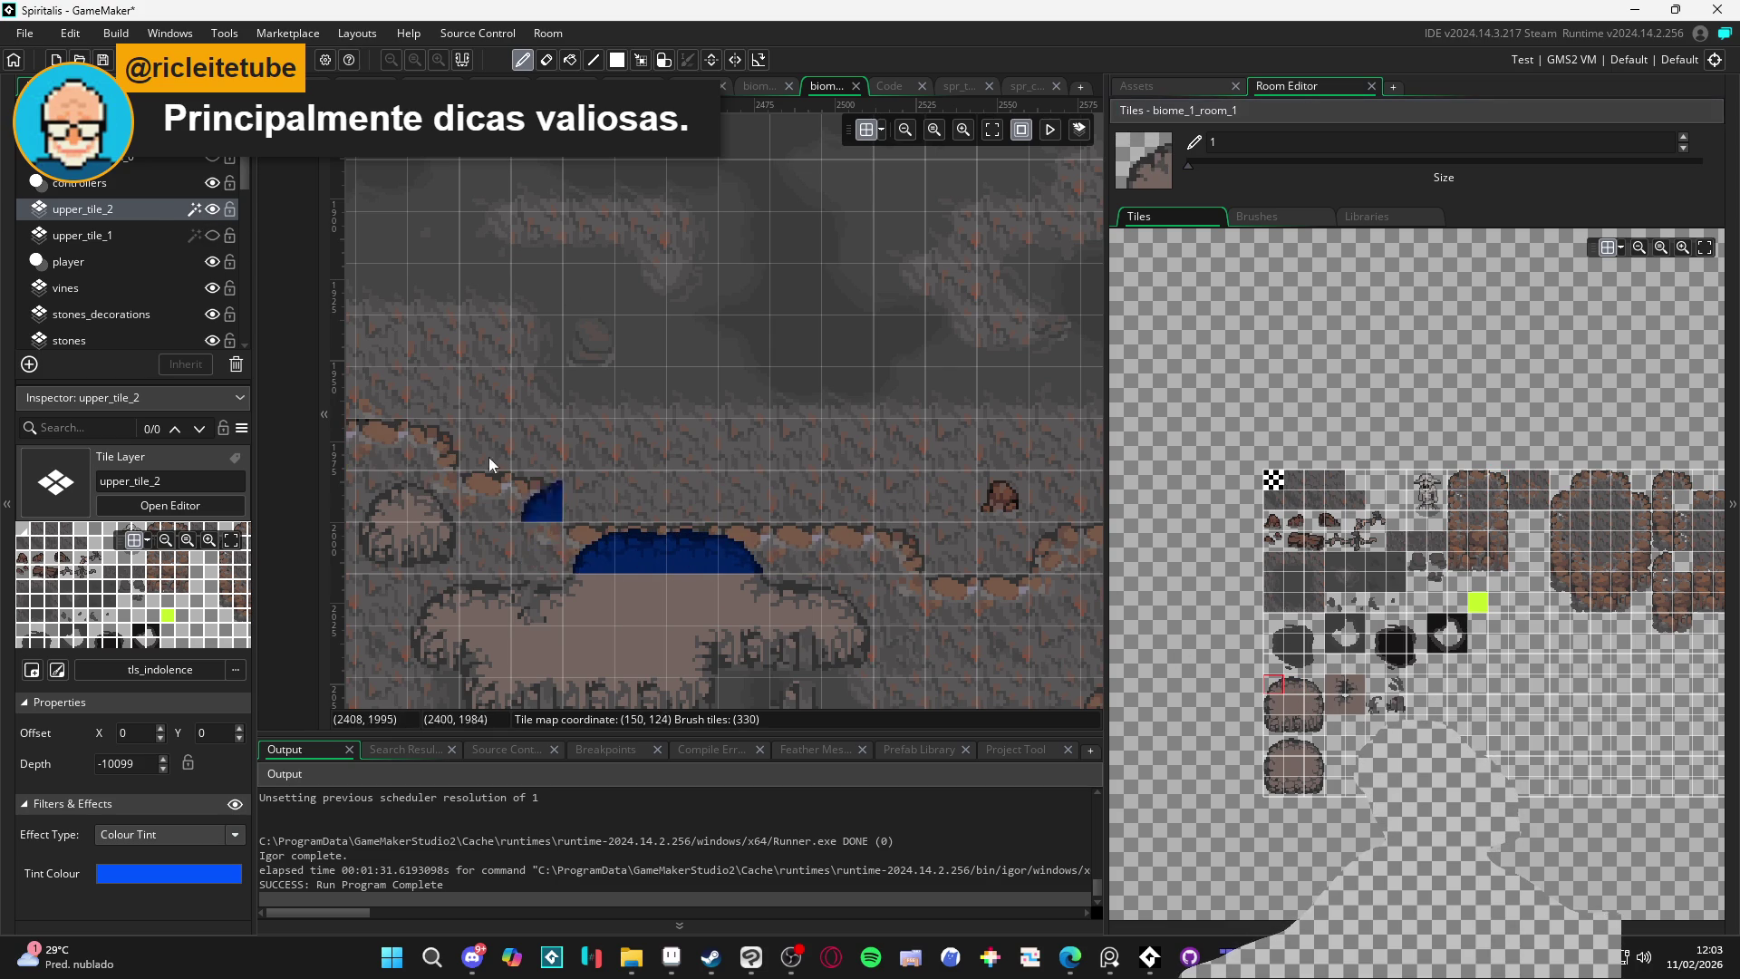
pyautogui.click(213, 235)
# Turn off upper_tile_2's blue tint and run a test build with F5
pyautogui.click(170, 235)
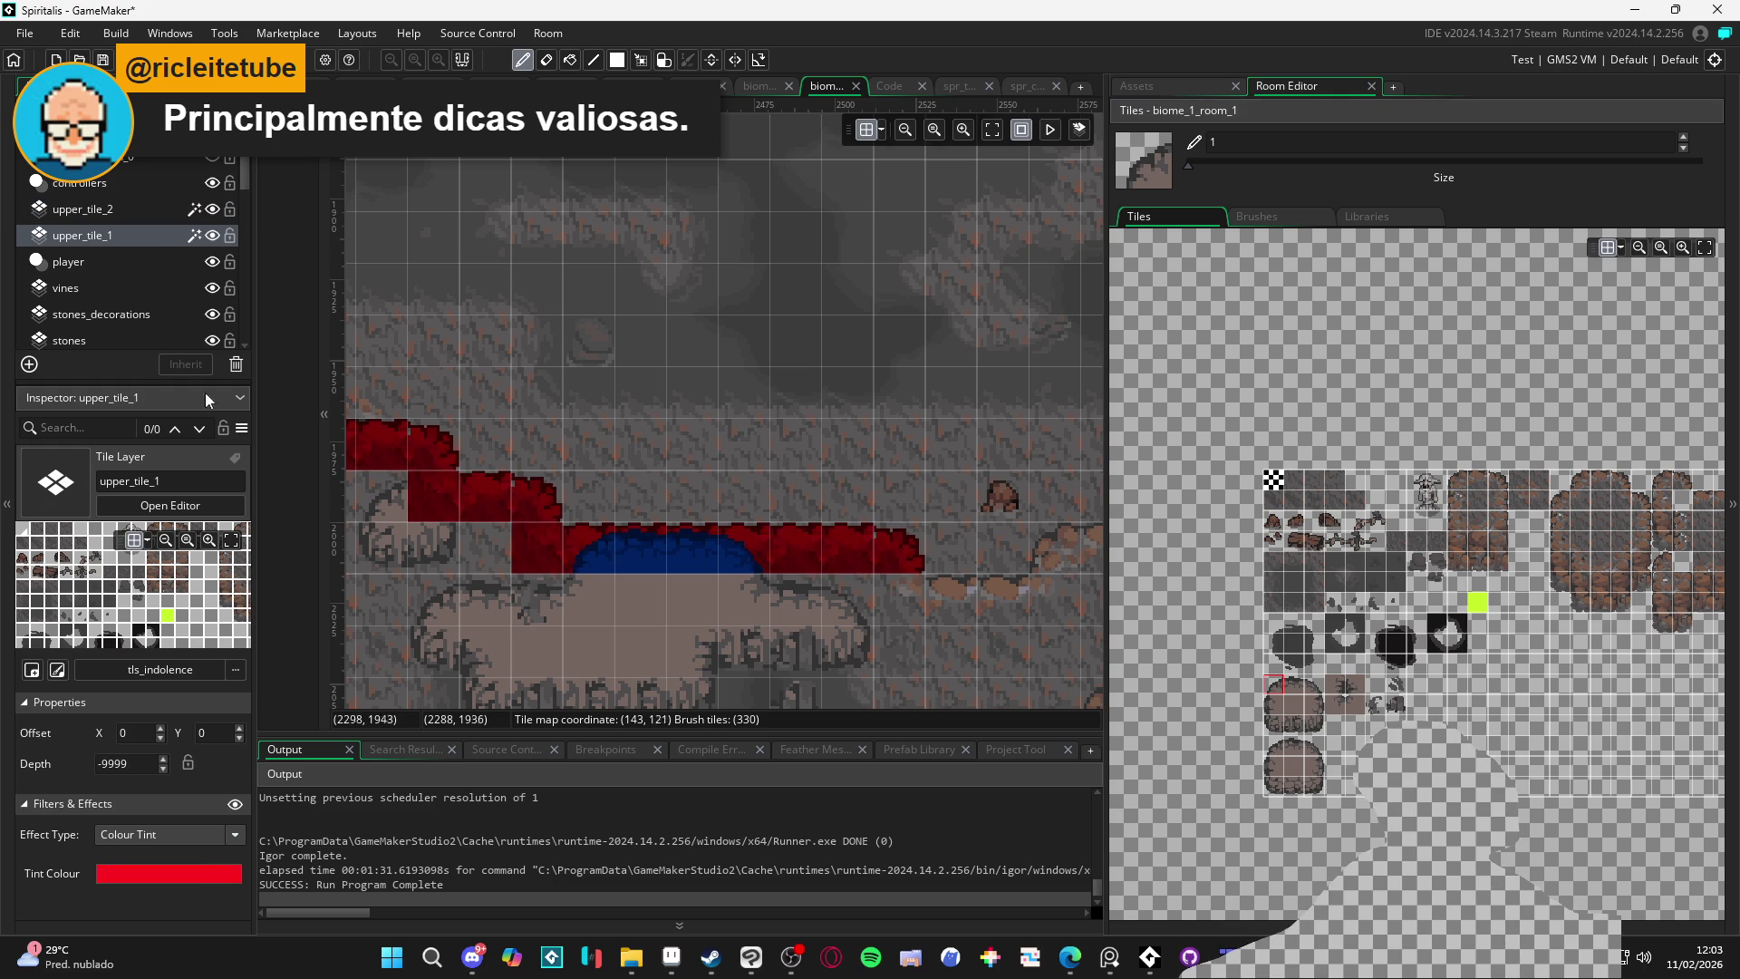
pyautogui.click(181, 209)
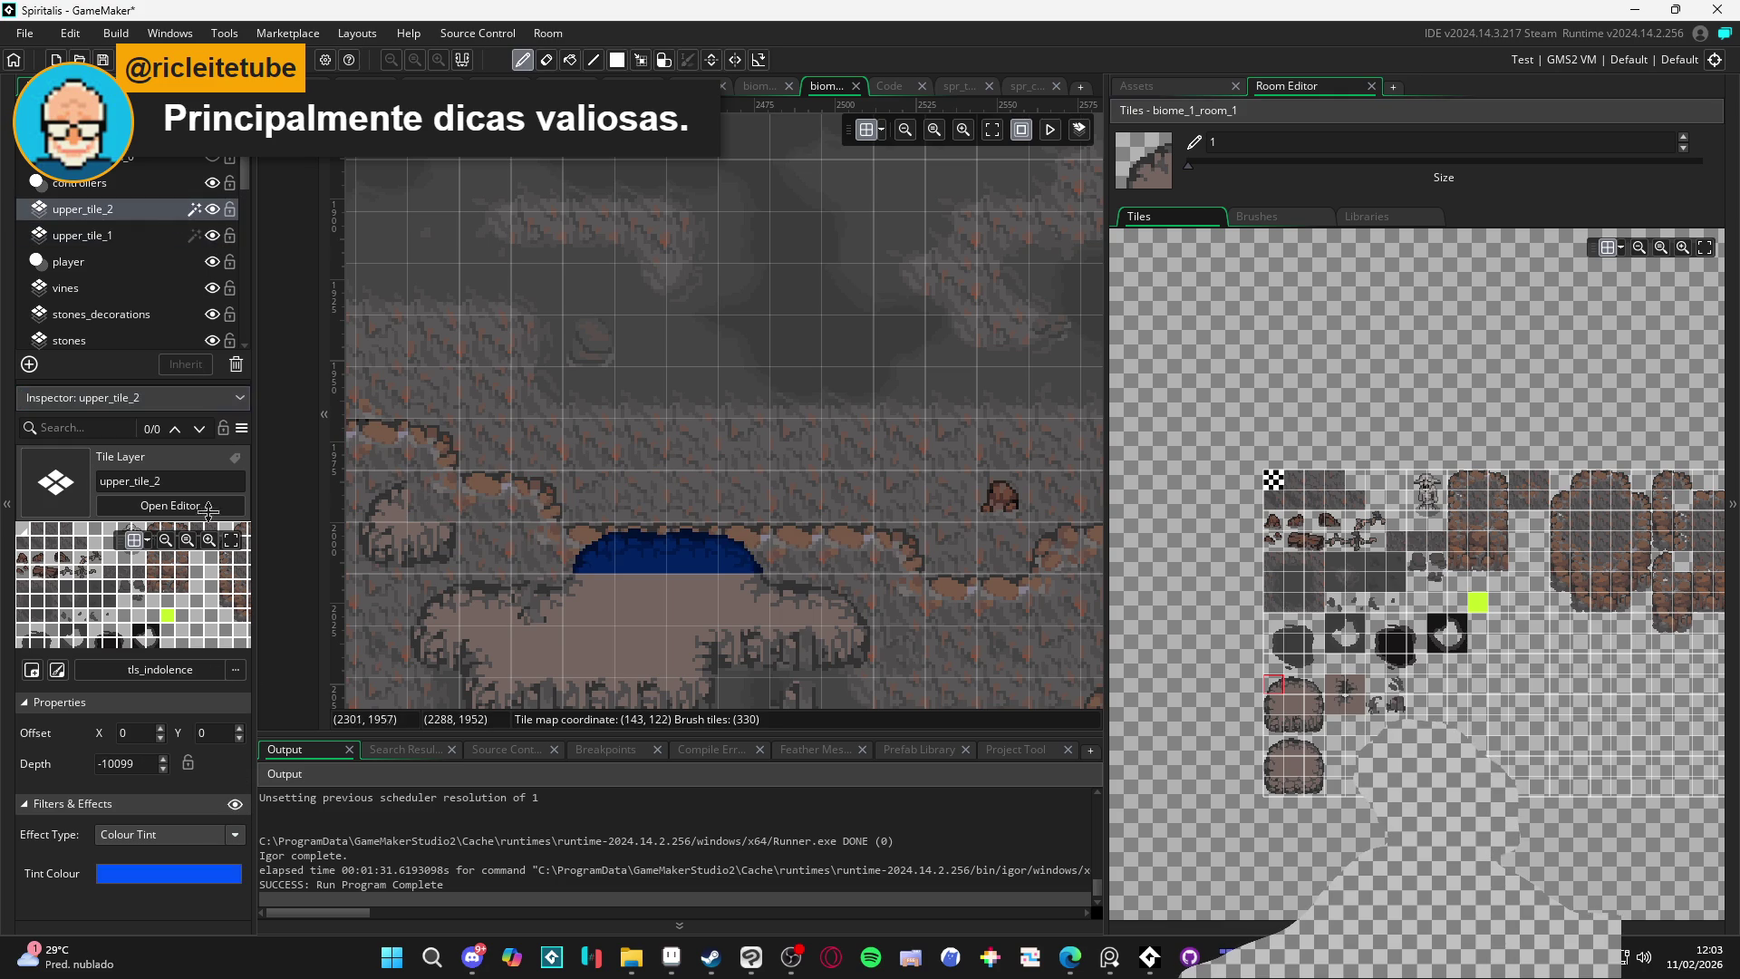
pyautogui.click(235, 806)
pyautogui.press('F5')
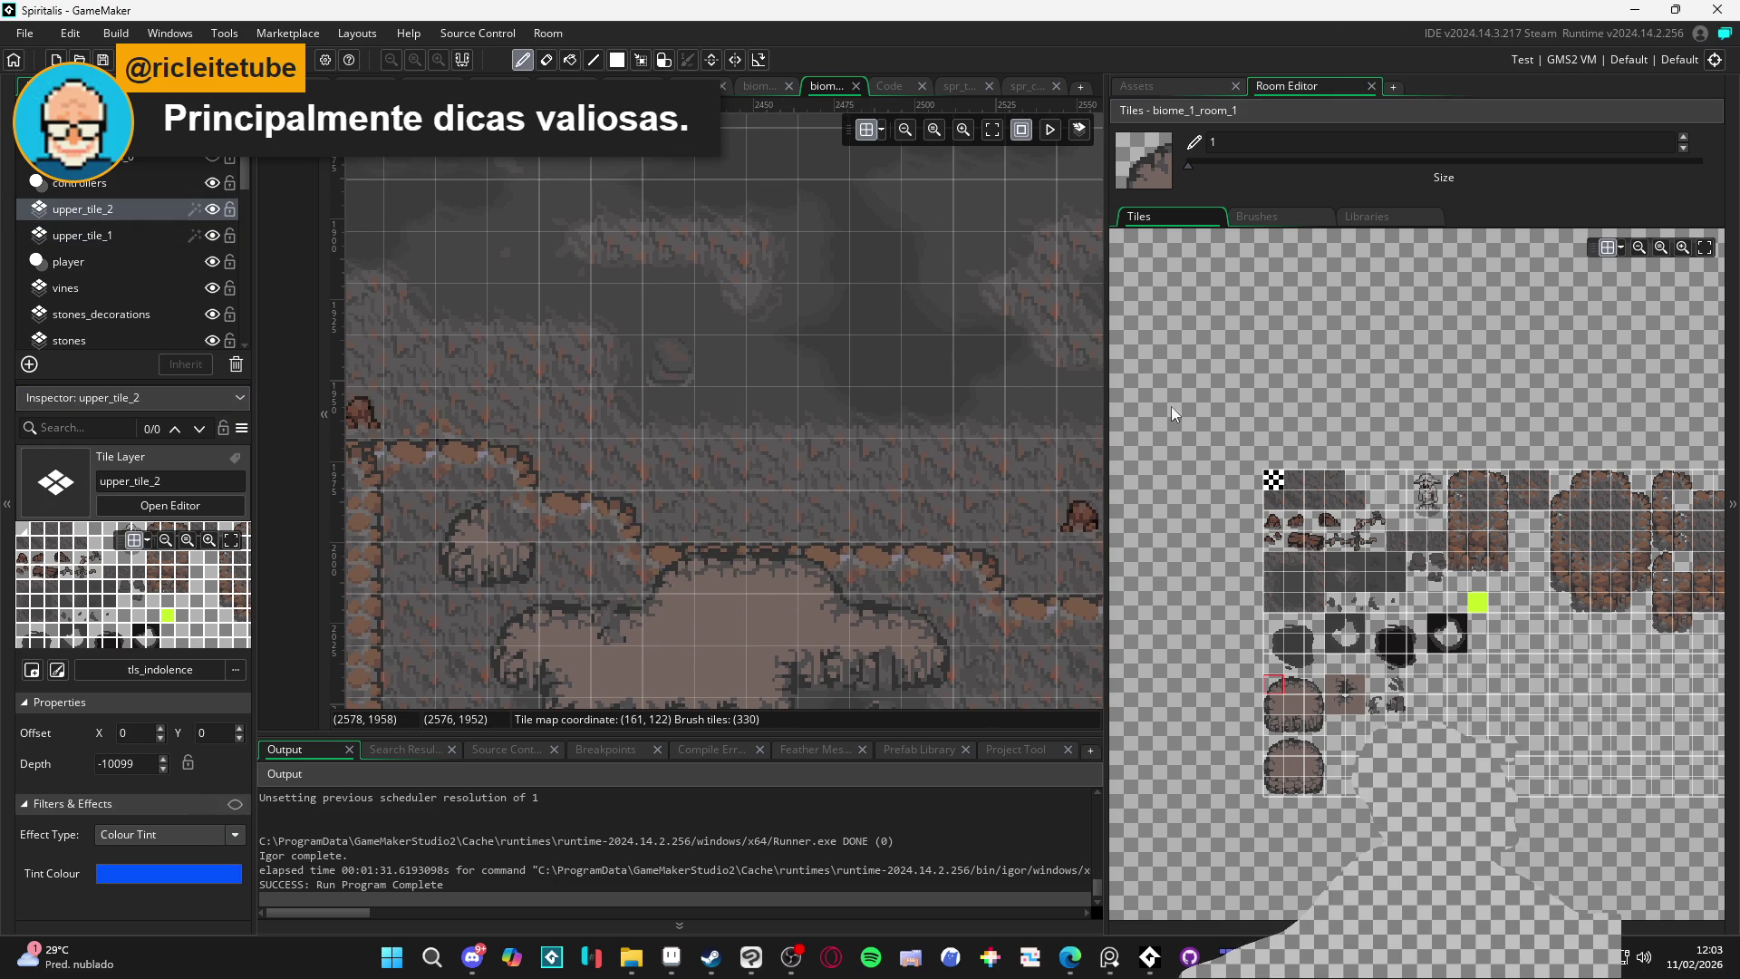